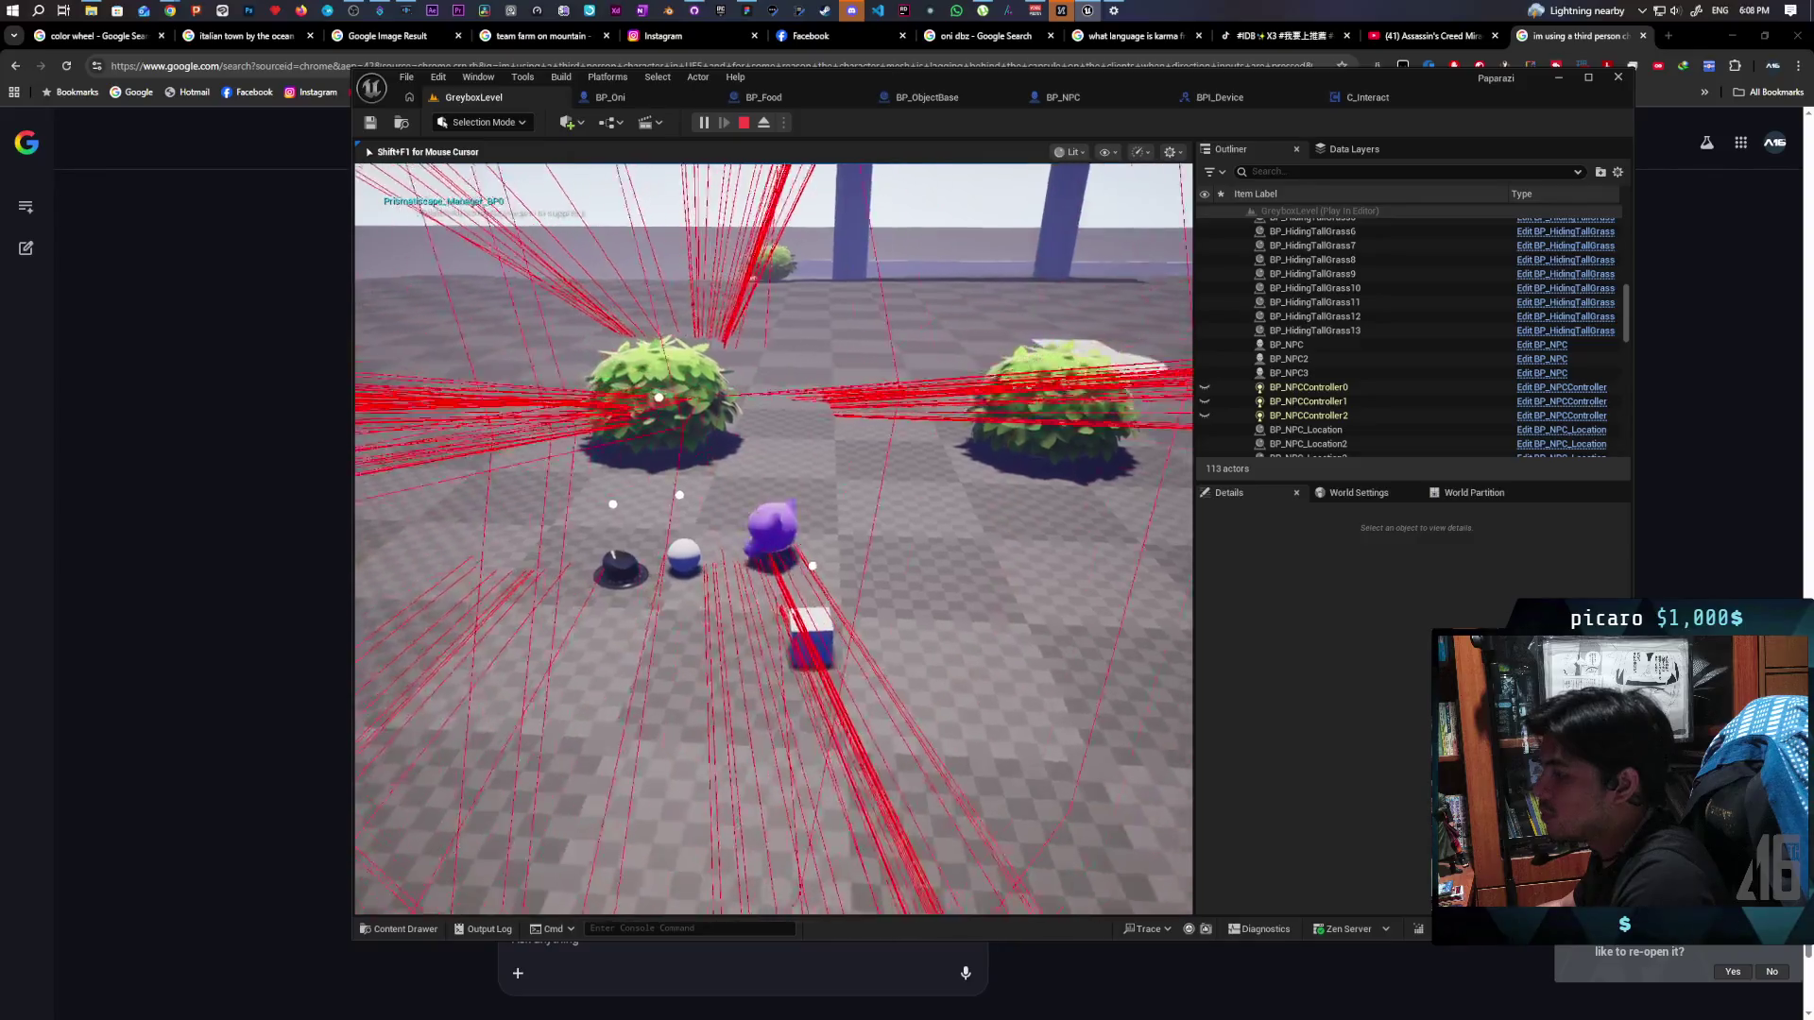
key("w")
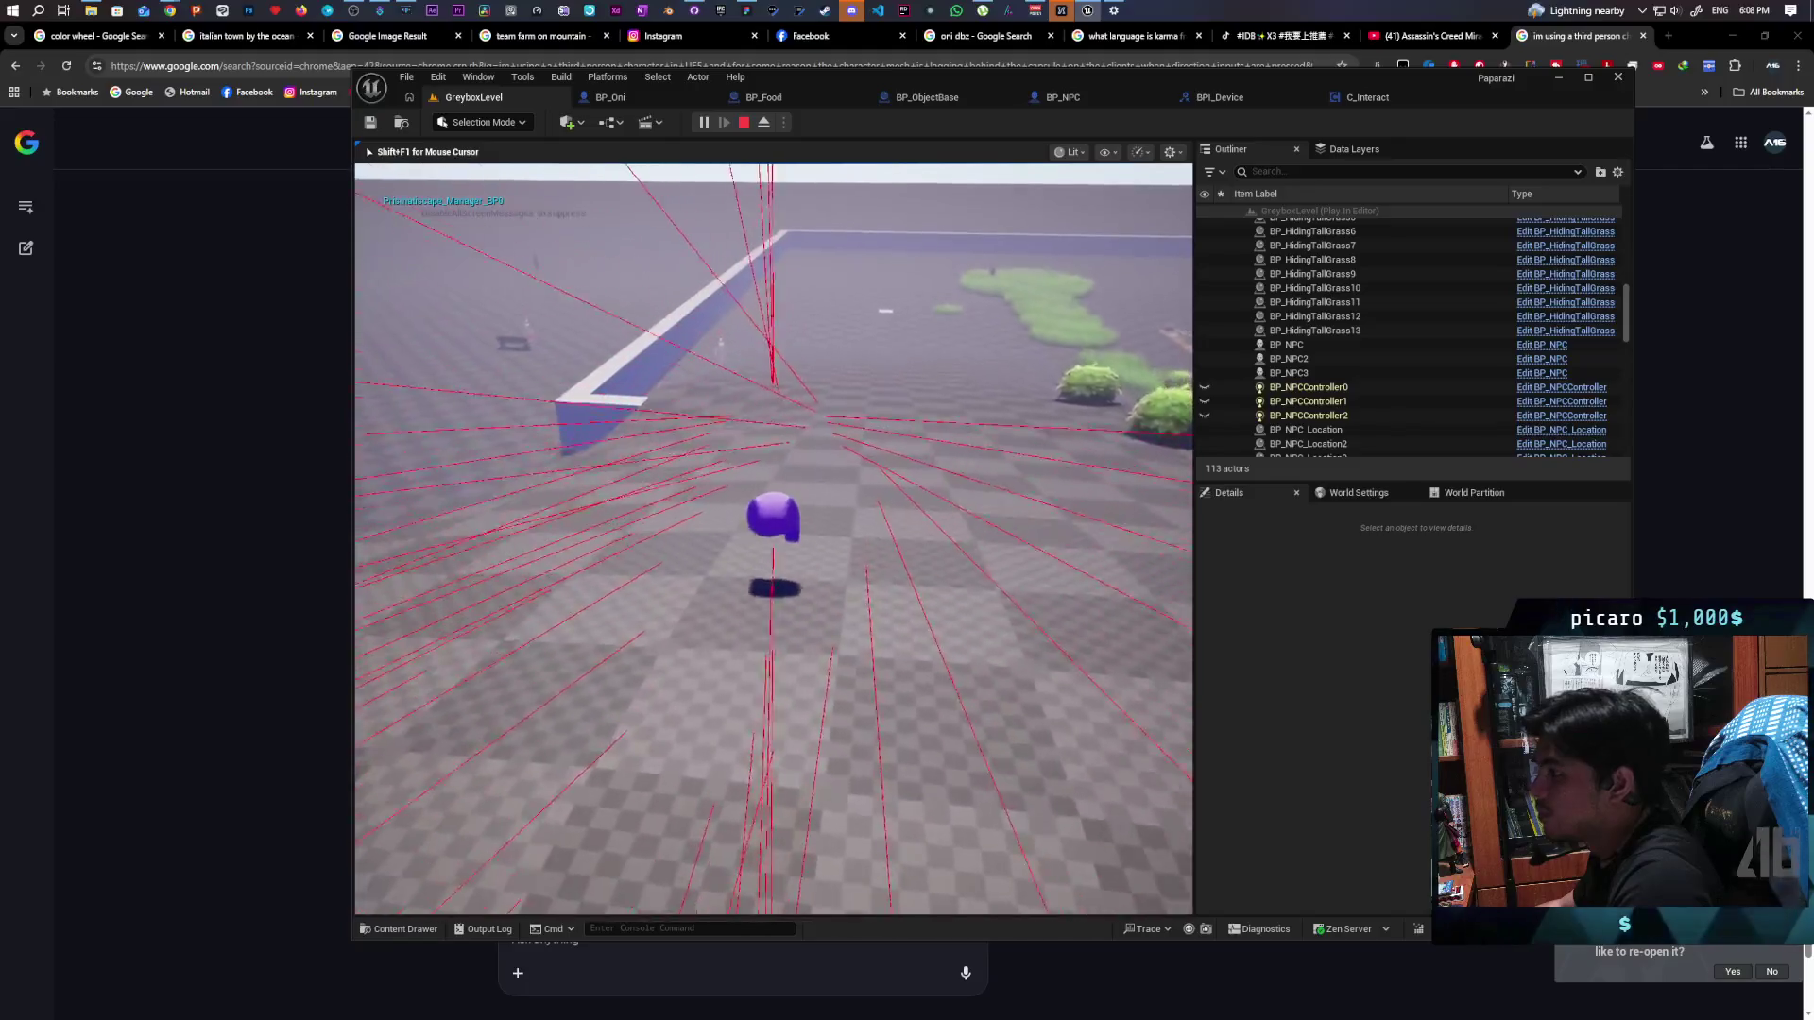
Walk the purple character forward, back and sideways around the test level to inspect the red trace lines
key("s")
key("w")
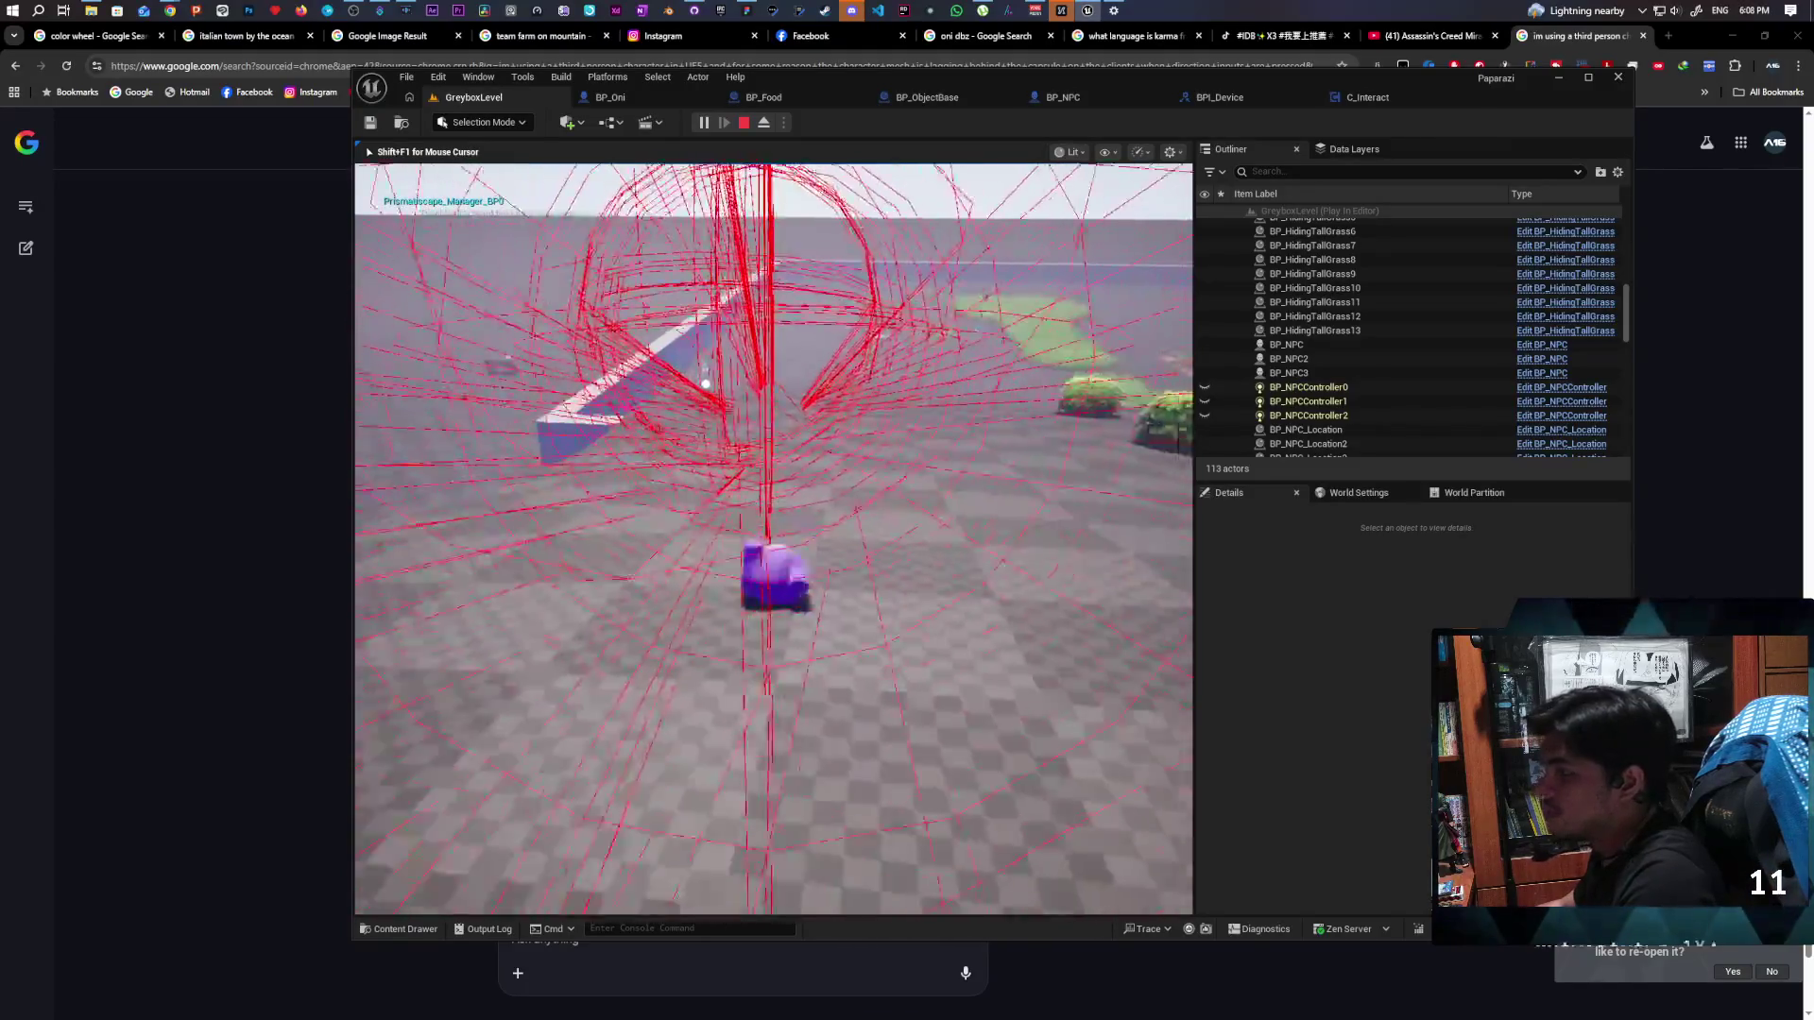
key("a")
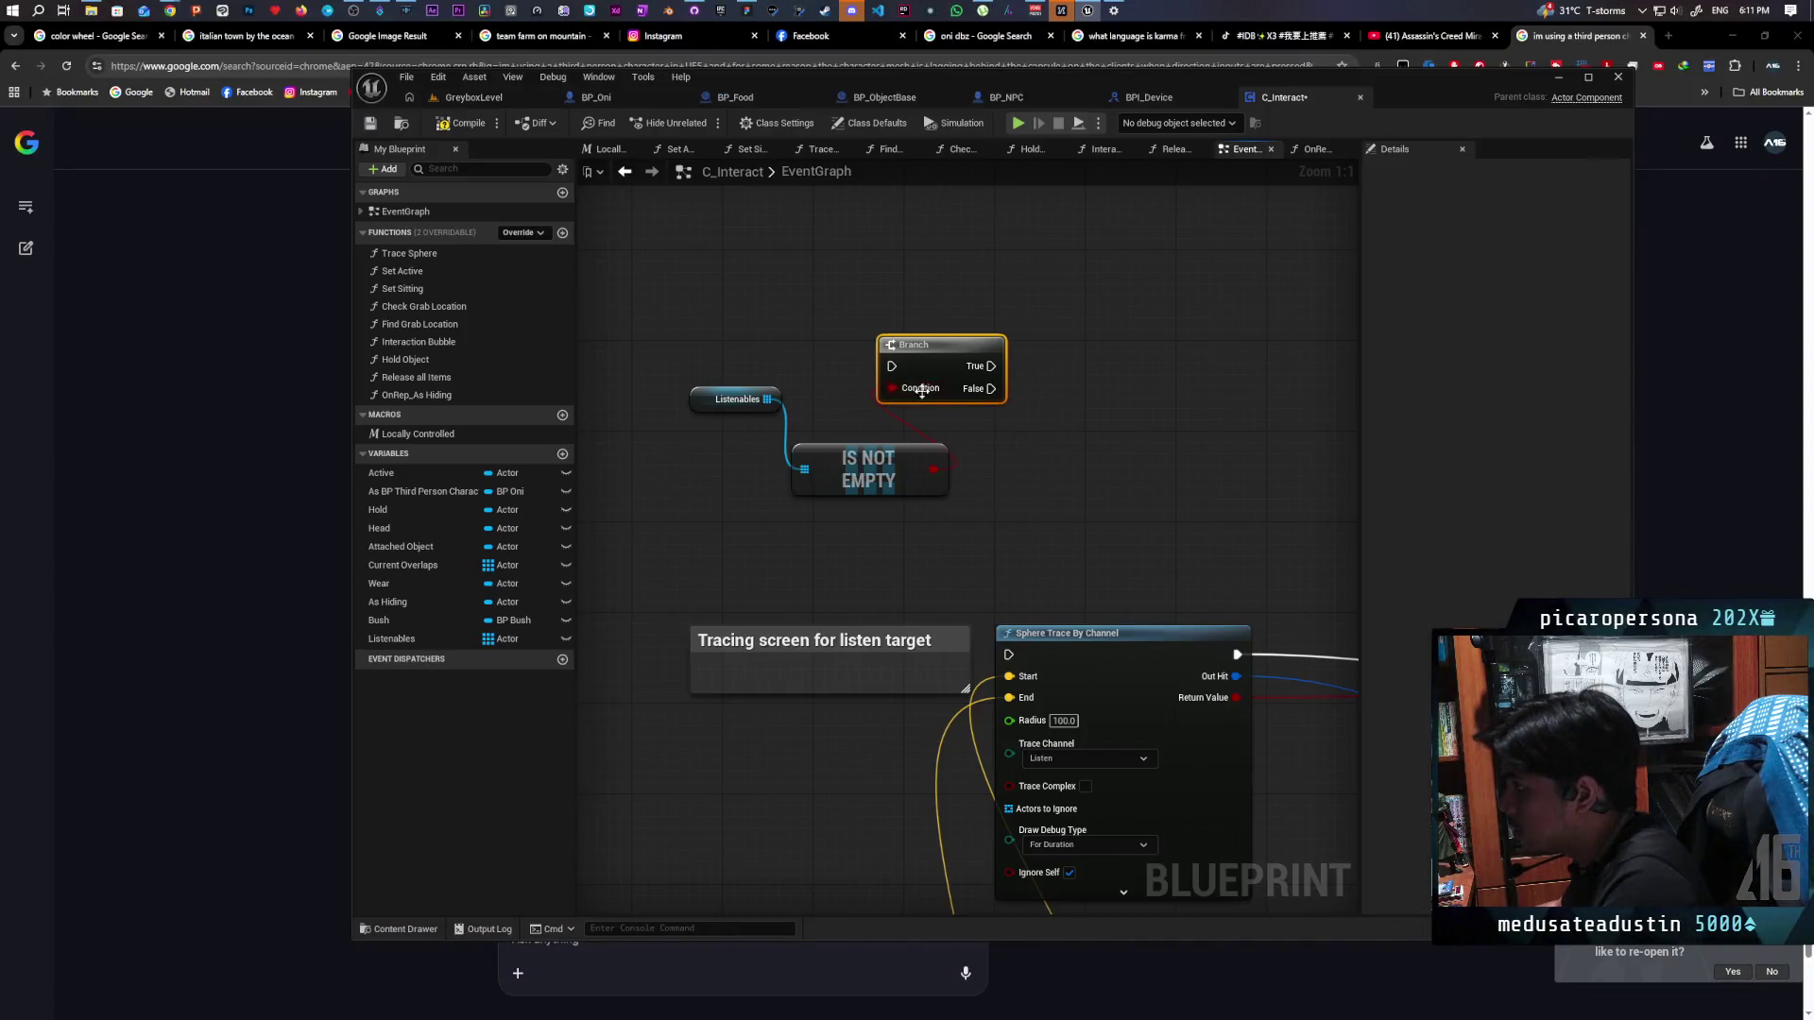
Loop over a Listenables getter with a For Each Loop run from the Branch's True output
mouse_move(938, 240)
left_mouse_down()
mouse_move(785, 242)
mouse_move(852, 246)
left_mouse_up()
key("F7")
left_click_drag(392, 638, 874, 307)
left_click(912, 314)
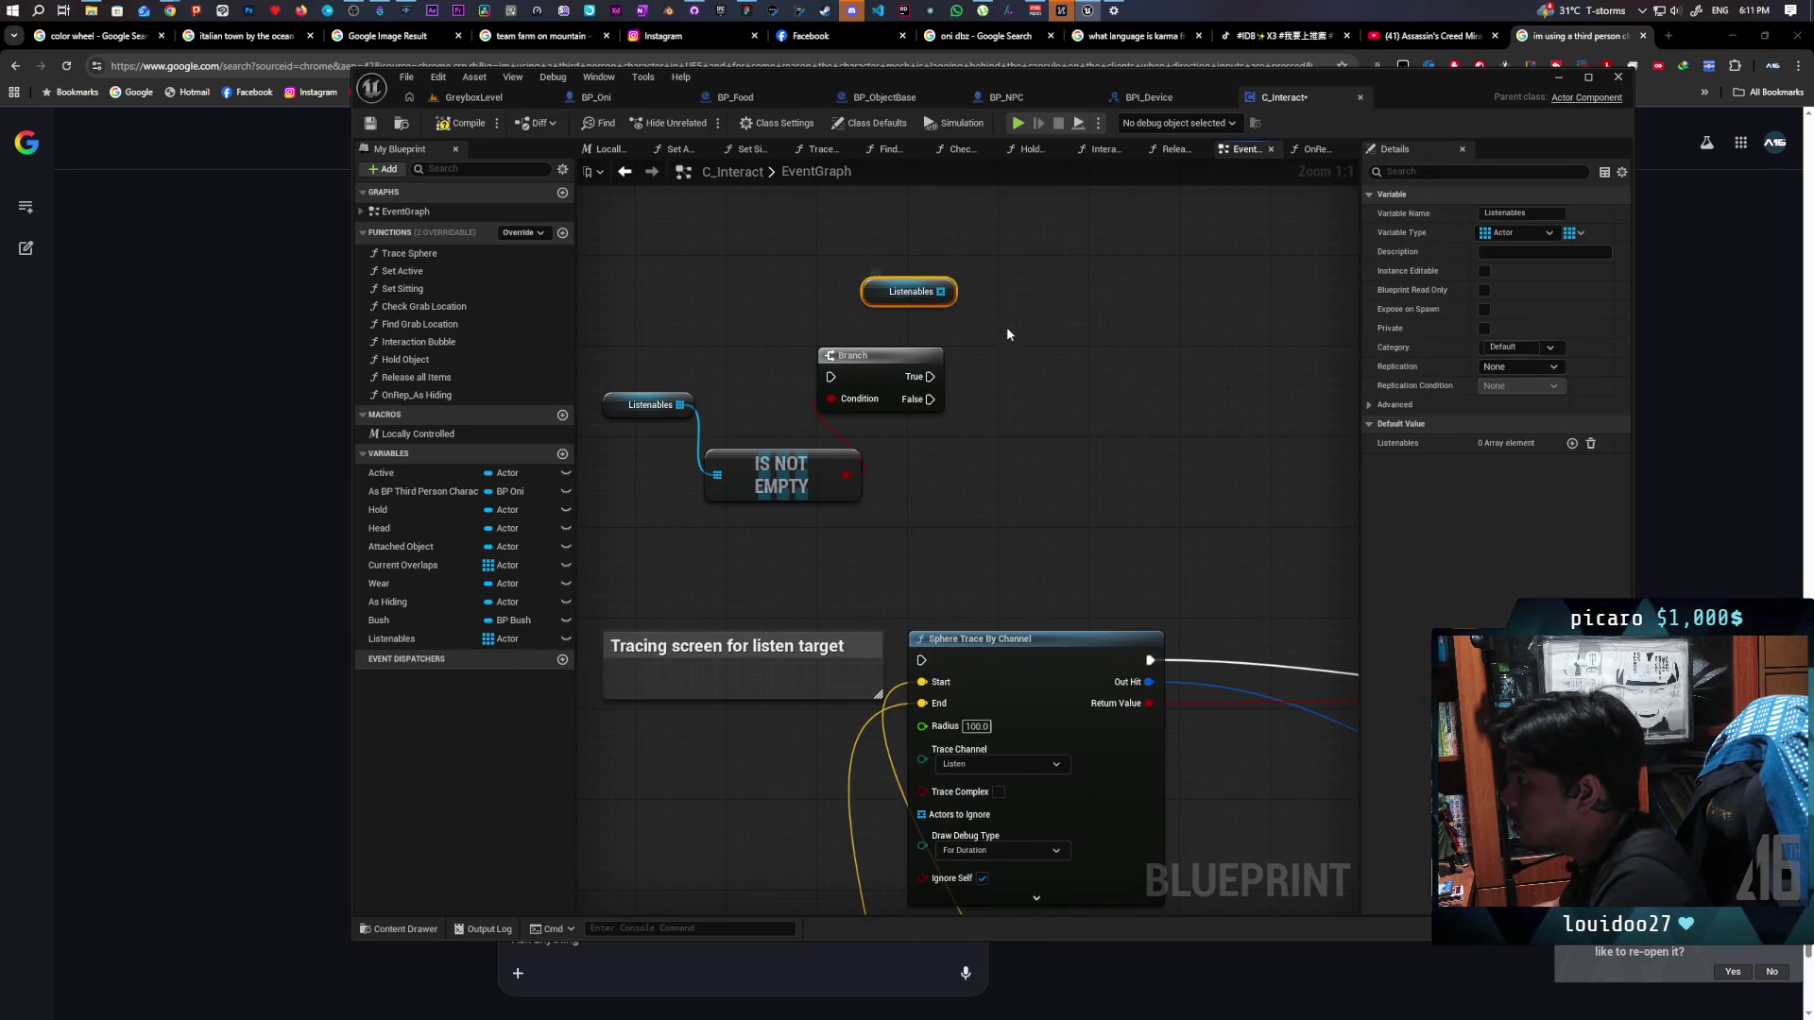
key("ctrl+v")
left_click_drag(940, 291, 1040, 343)
mouse_move(930, 376)
left_mouse_down()
mouse_move(1041, 321)
mouse_move(1038, 371)
mouse_move(1075, 383)
left_mouse_up()
left_click_drag(884, 302, 940, 441)
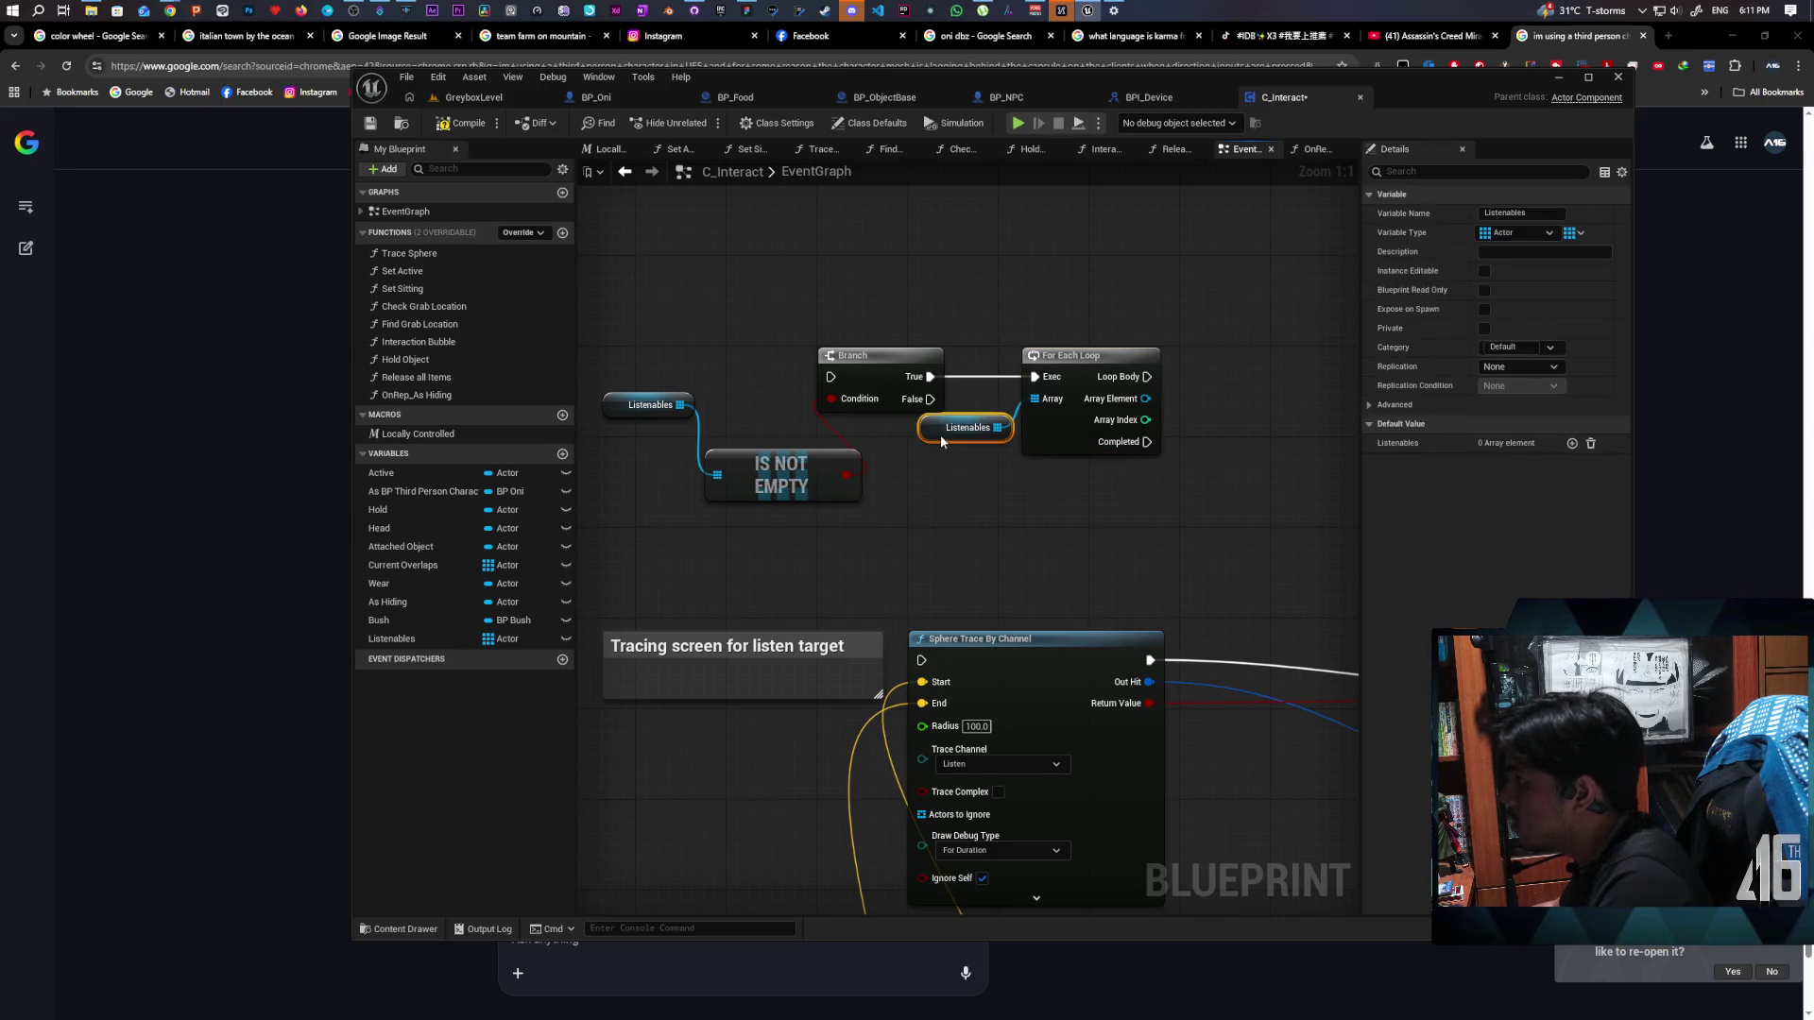
left_click_drag(1009, 312, 819, 325)
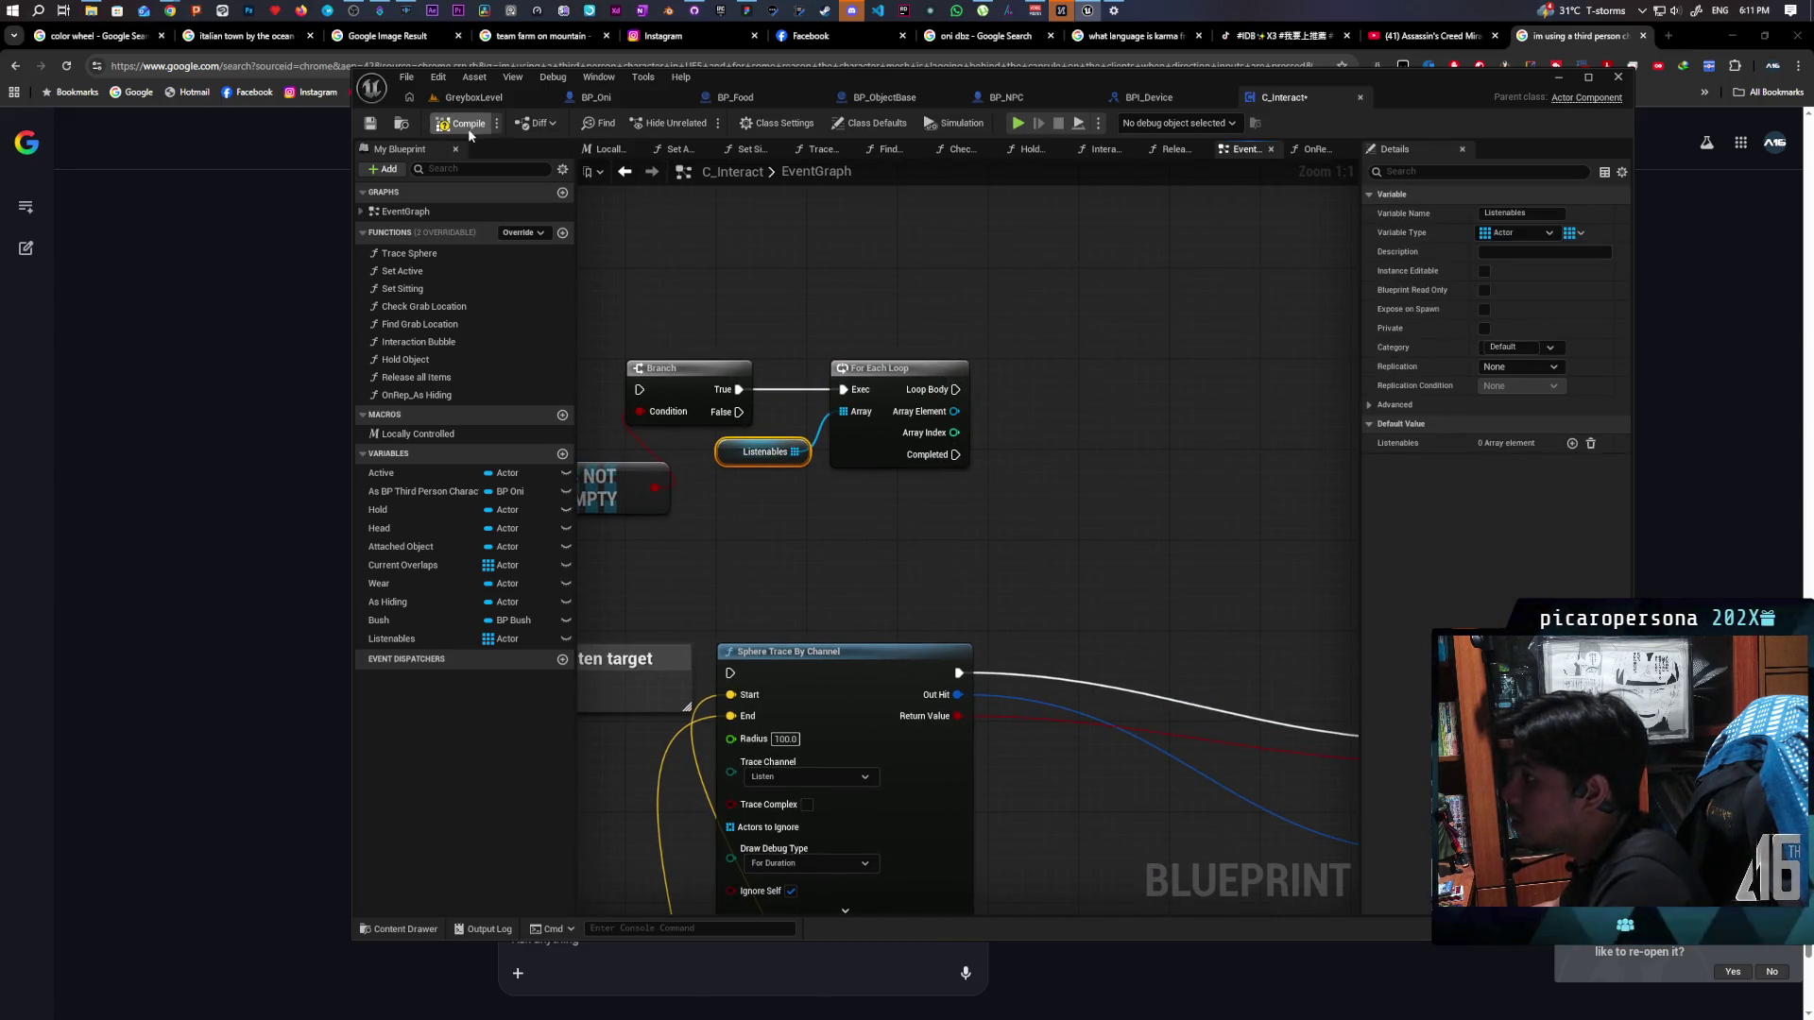
Branch each loop iteration on Was Actor Recently Rendered for the Array Element
left_click_drag(954, 411, 1016, 365)
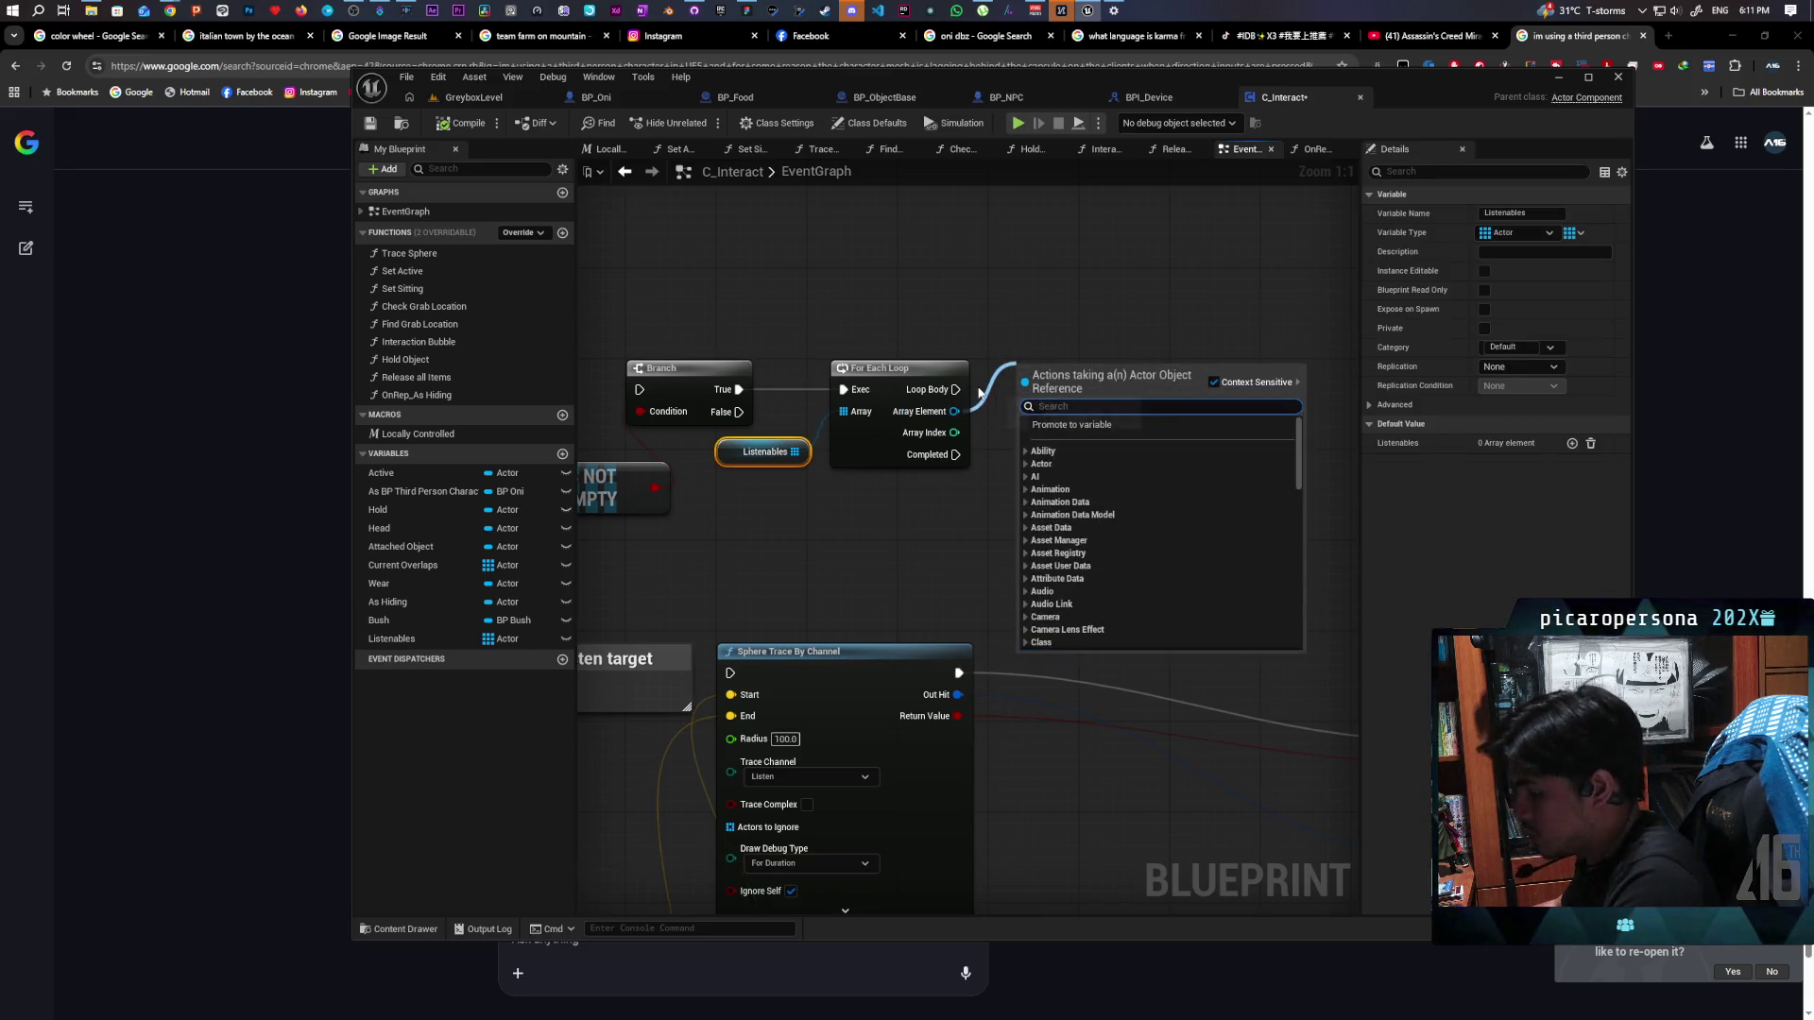
type("rendered")
key("Return")
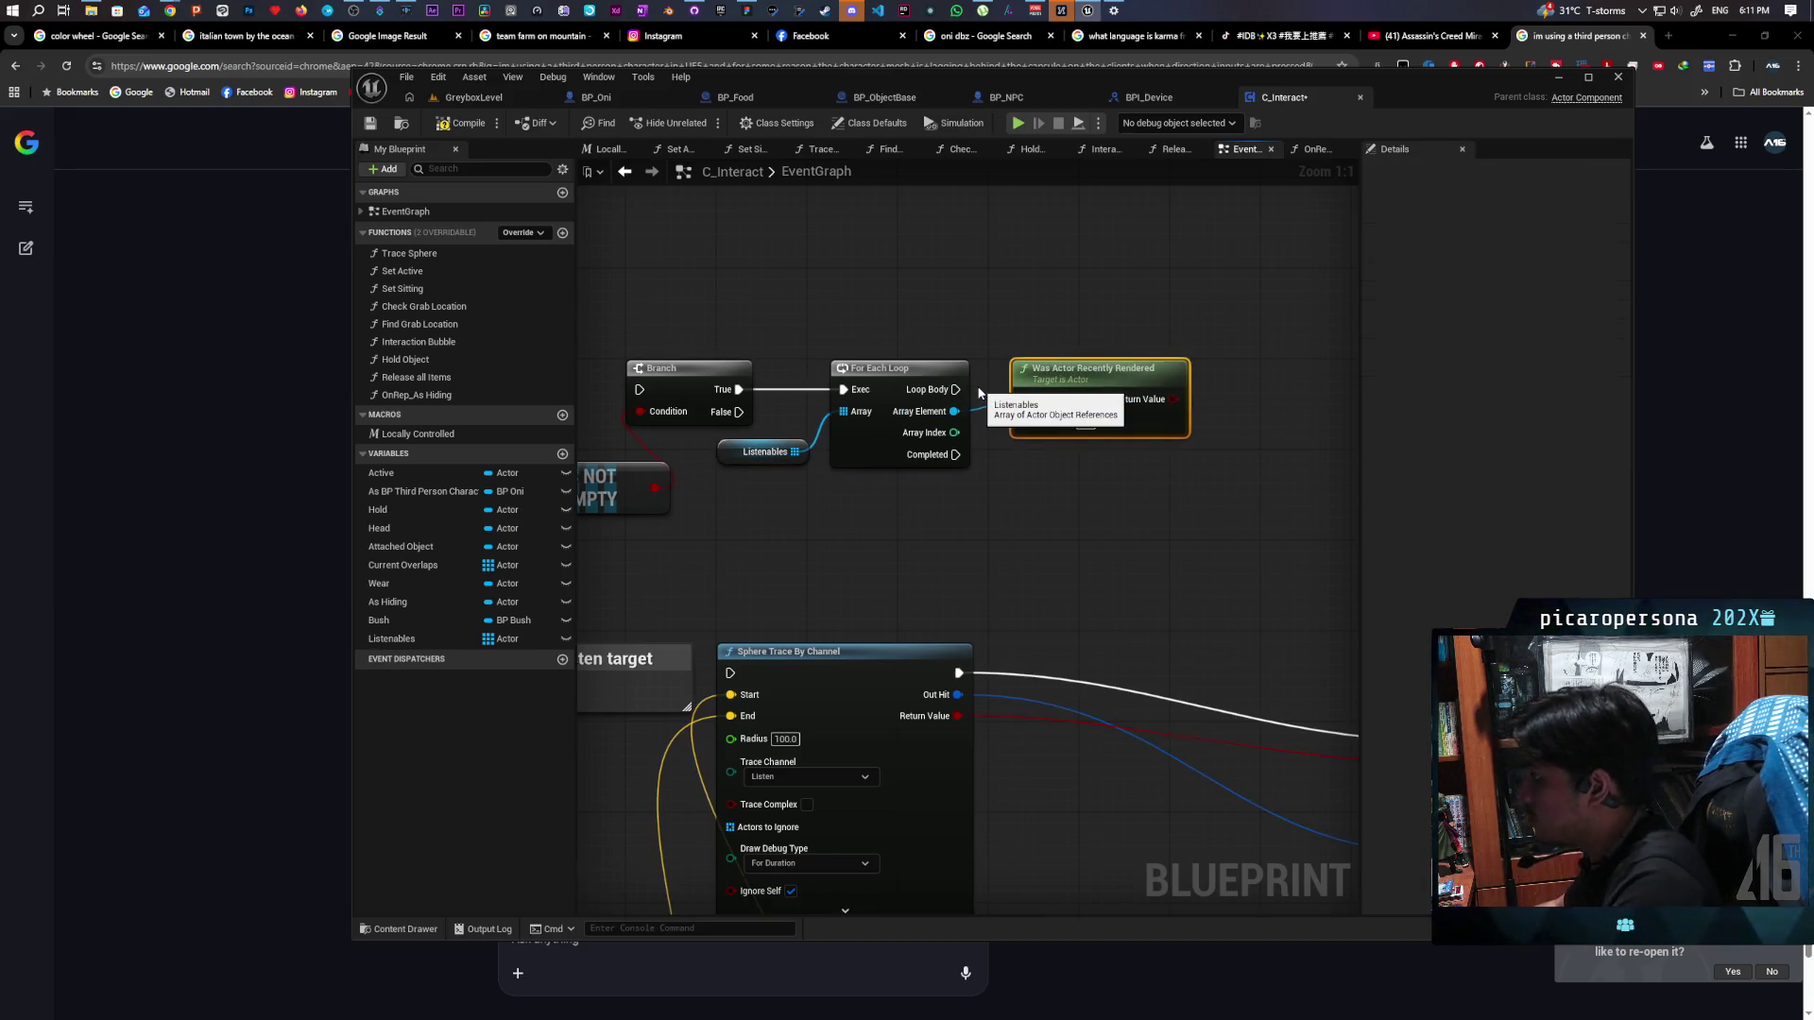
mouse_move(1096, 370)
left_mouse_down()
mouse_move(1110, 440)
mouse_move(912, 451)
left_mouse_up()
left_click(1053, 430)
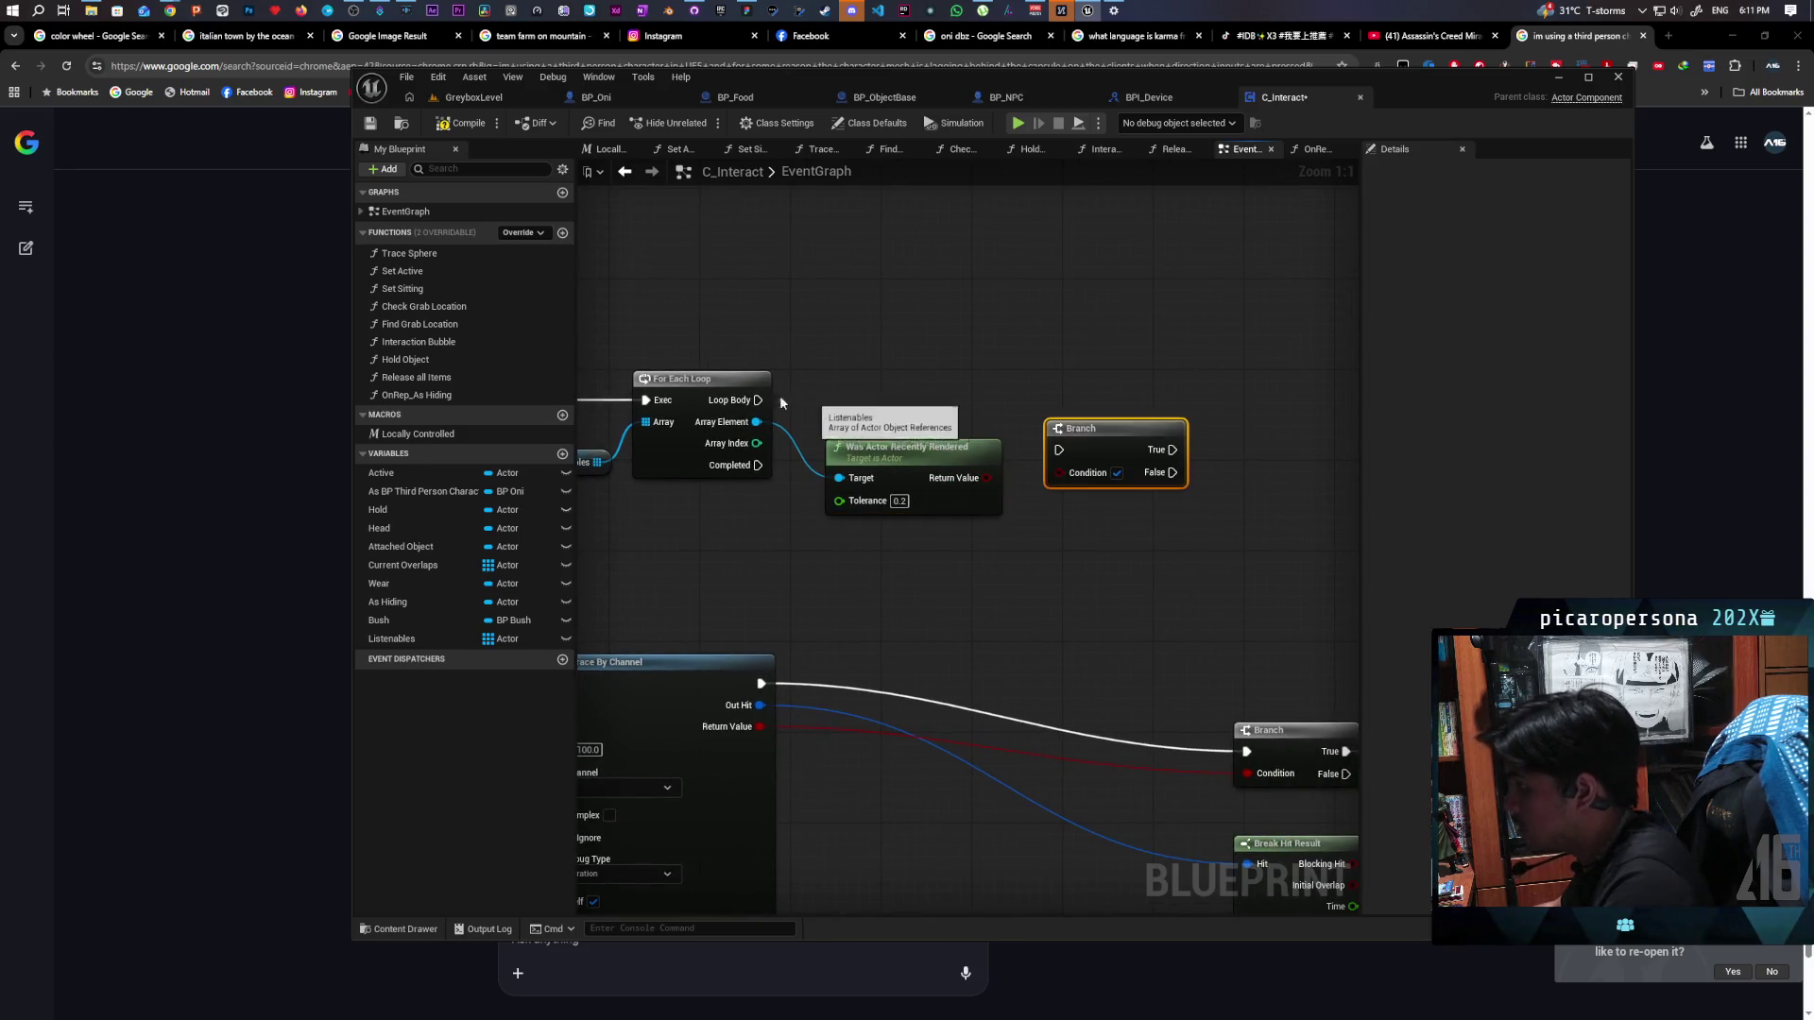
mouse_move(758, 400)
left_mouse_down()
mouse_move(1015, 422)
mouse_move(1059, 450)
mouse_move(1084, 401)
left_mouse_up()
left_click_drag(987, 477, 1056, 424)
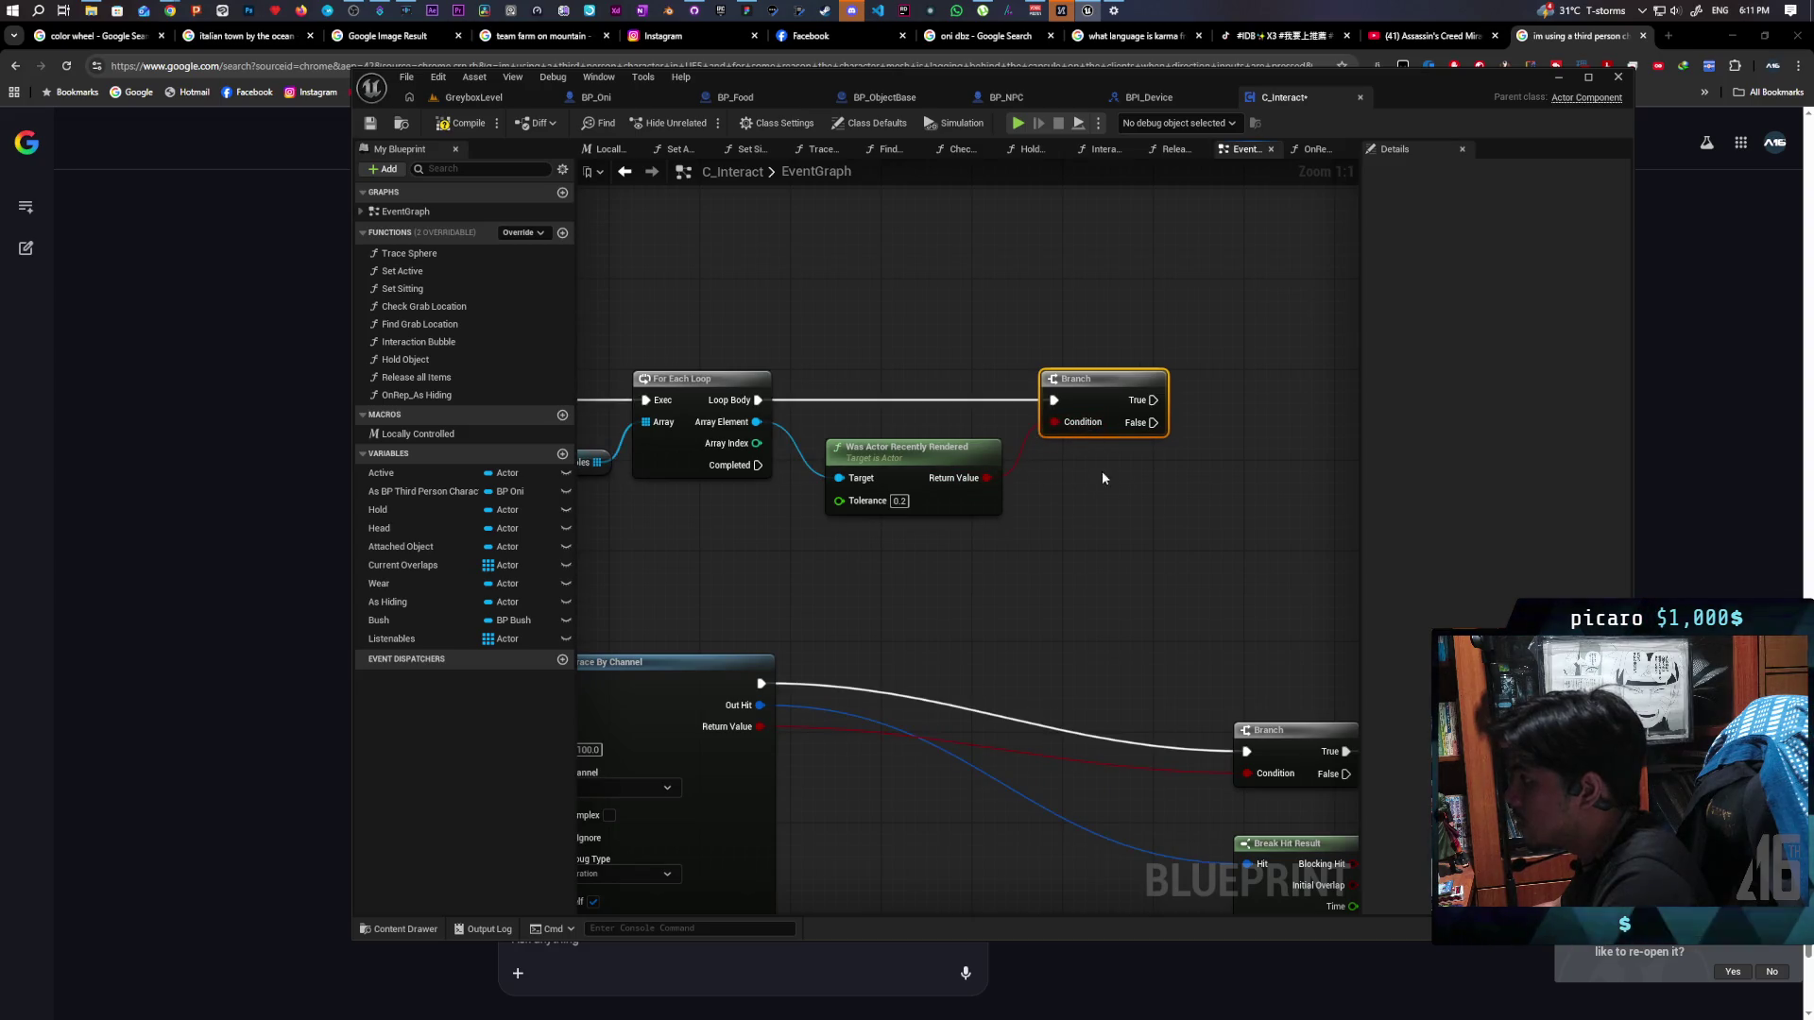
Compile and save C_Interact, then lower the editor to uncover the AI answer
left_click(370, 123)
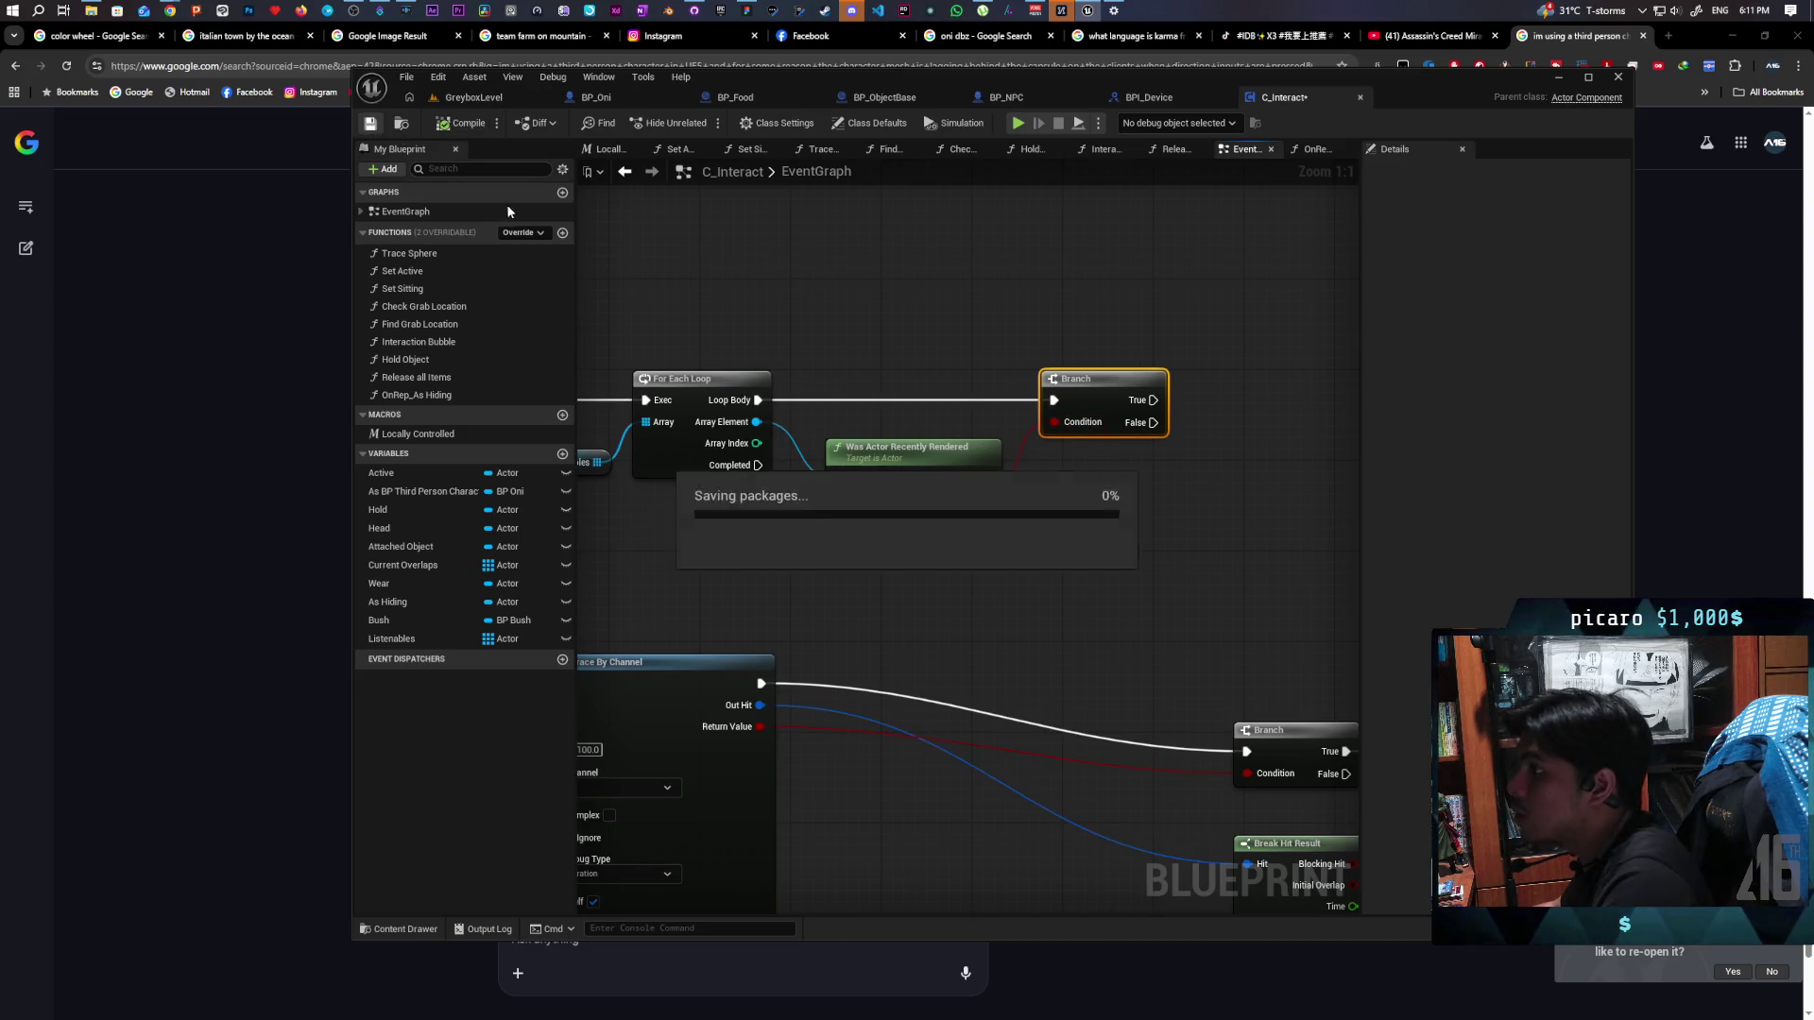
scroll(810, 357, "down", 2)
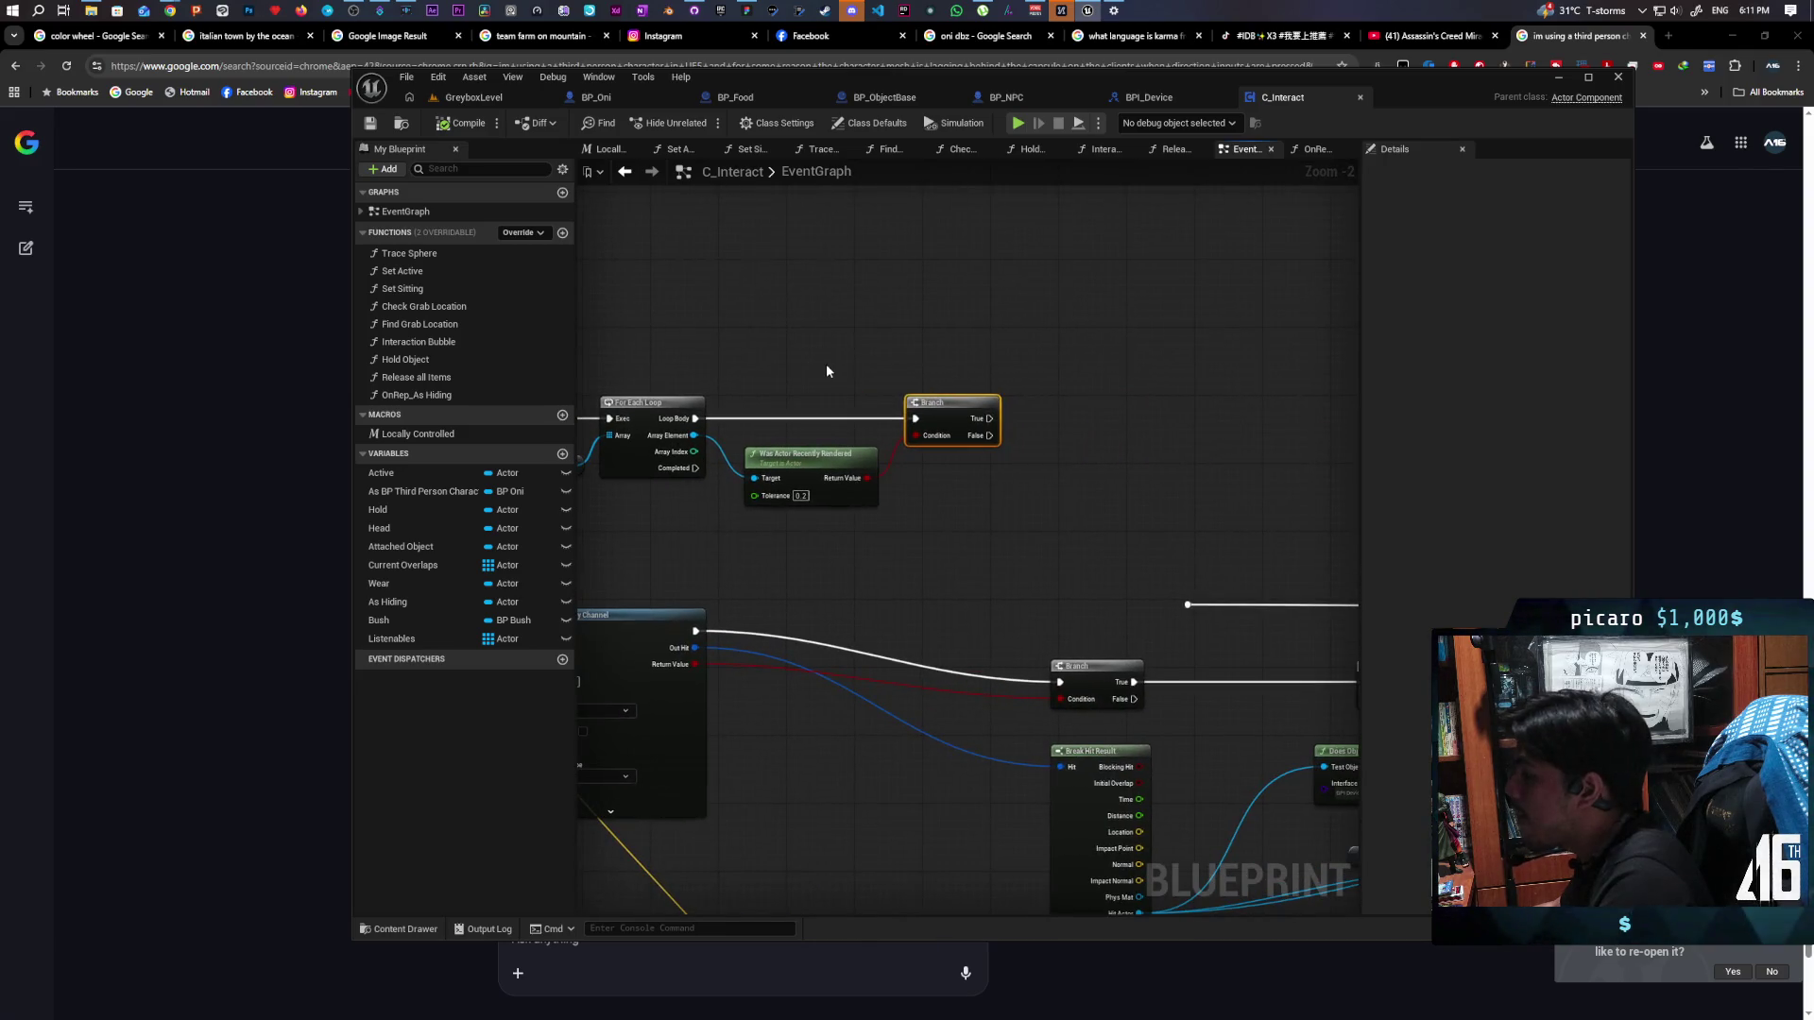
mouse_move(1398, 98)
left_mouse_down()
mouse_move(1315, 658)
mouse_move(1316, 793)
left_mouse_up()
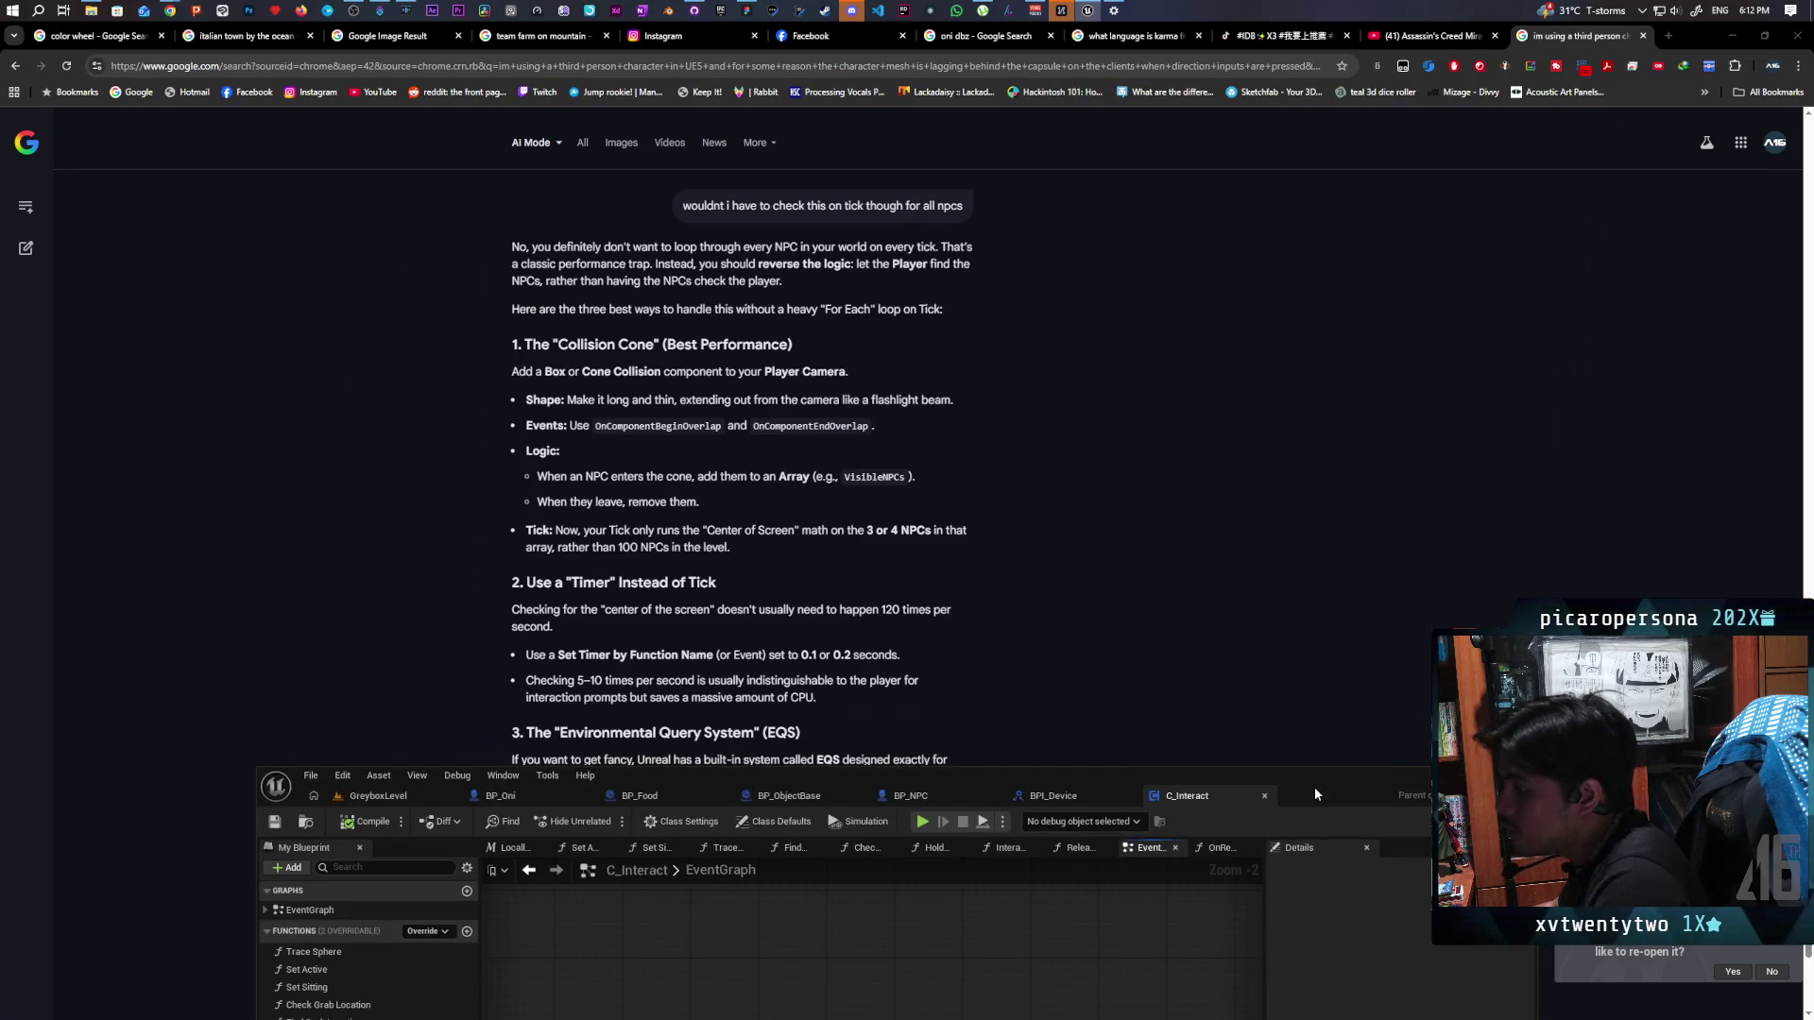
Read through the AI Mode answer on the Was Recently Rendered check, then raise the Unreal editor over it
scroll(1070, 530, "up", 8)
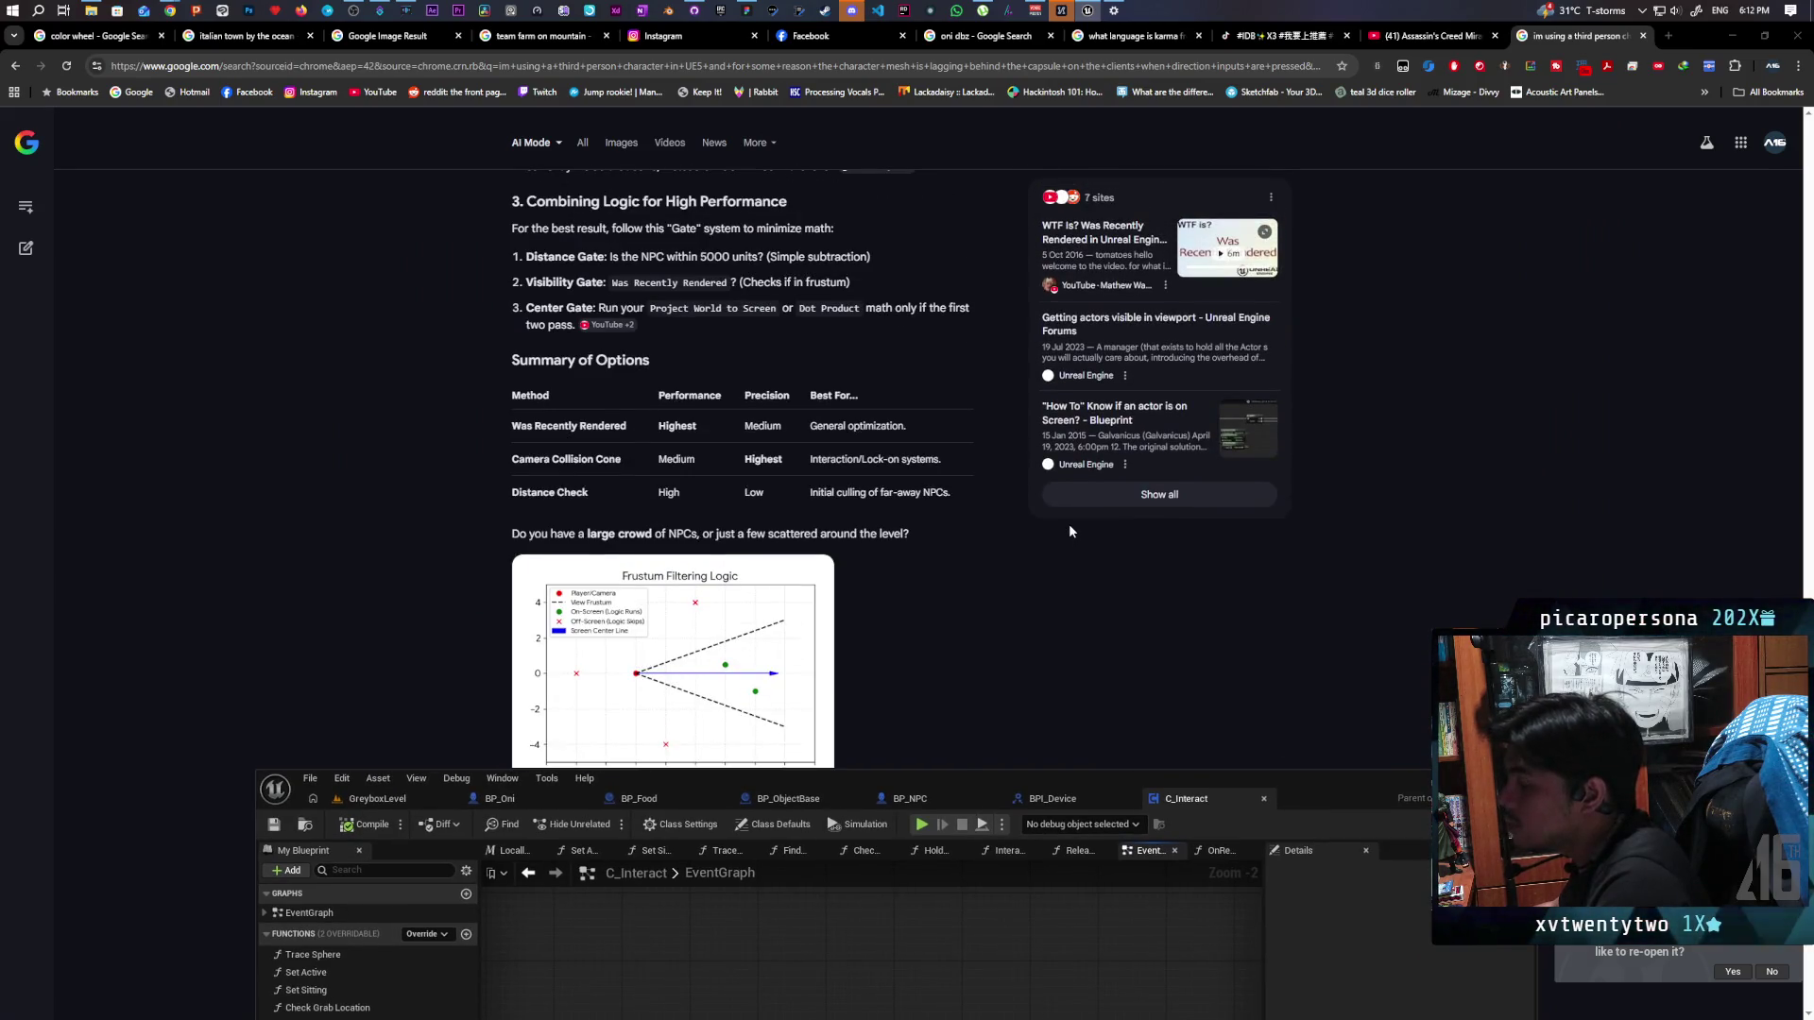
scroll(1068, 529, "up", 5)
scroll(1065, 537, "up", 2)
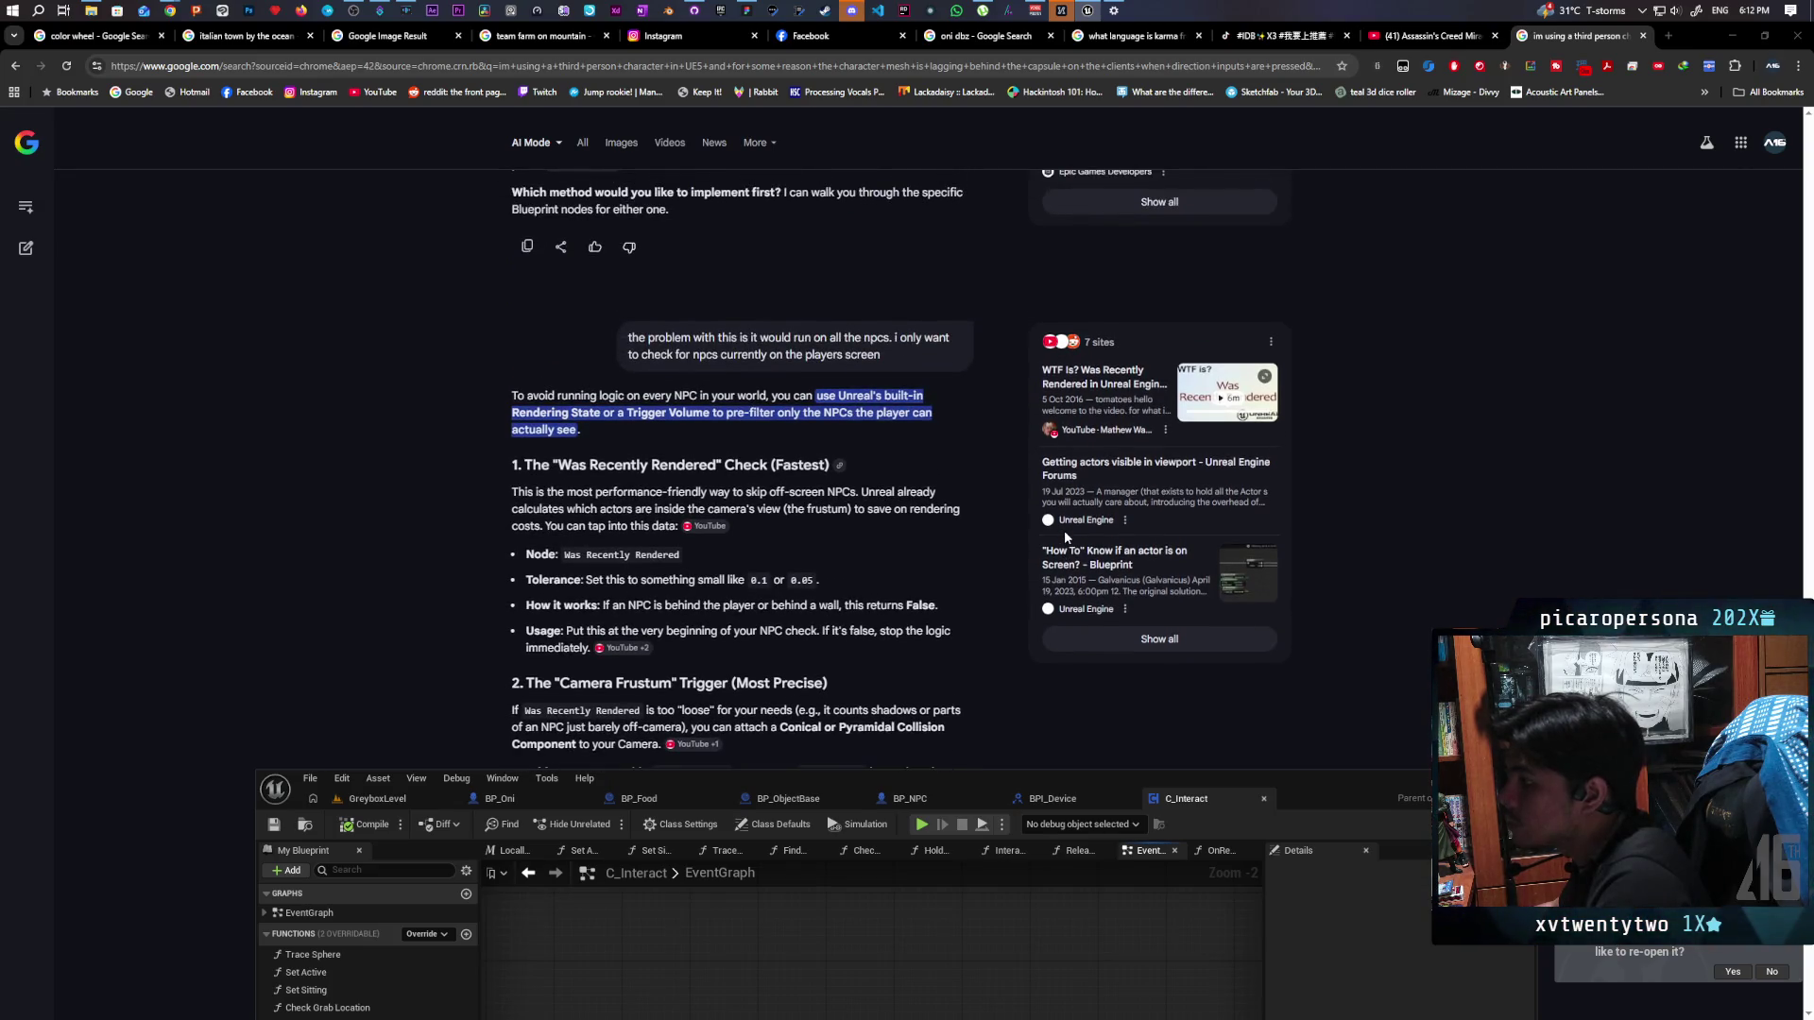
scroll(1065, 537, "down", 1)
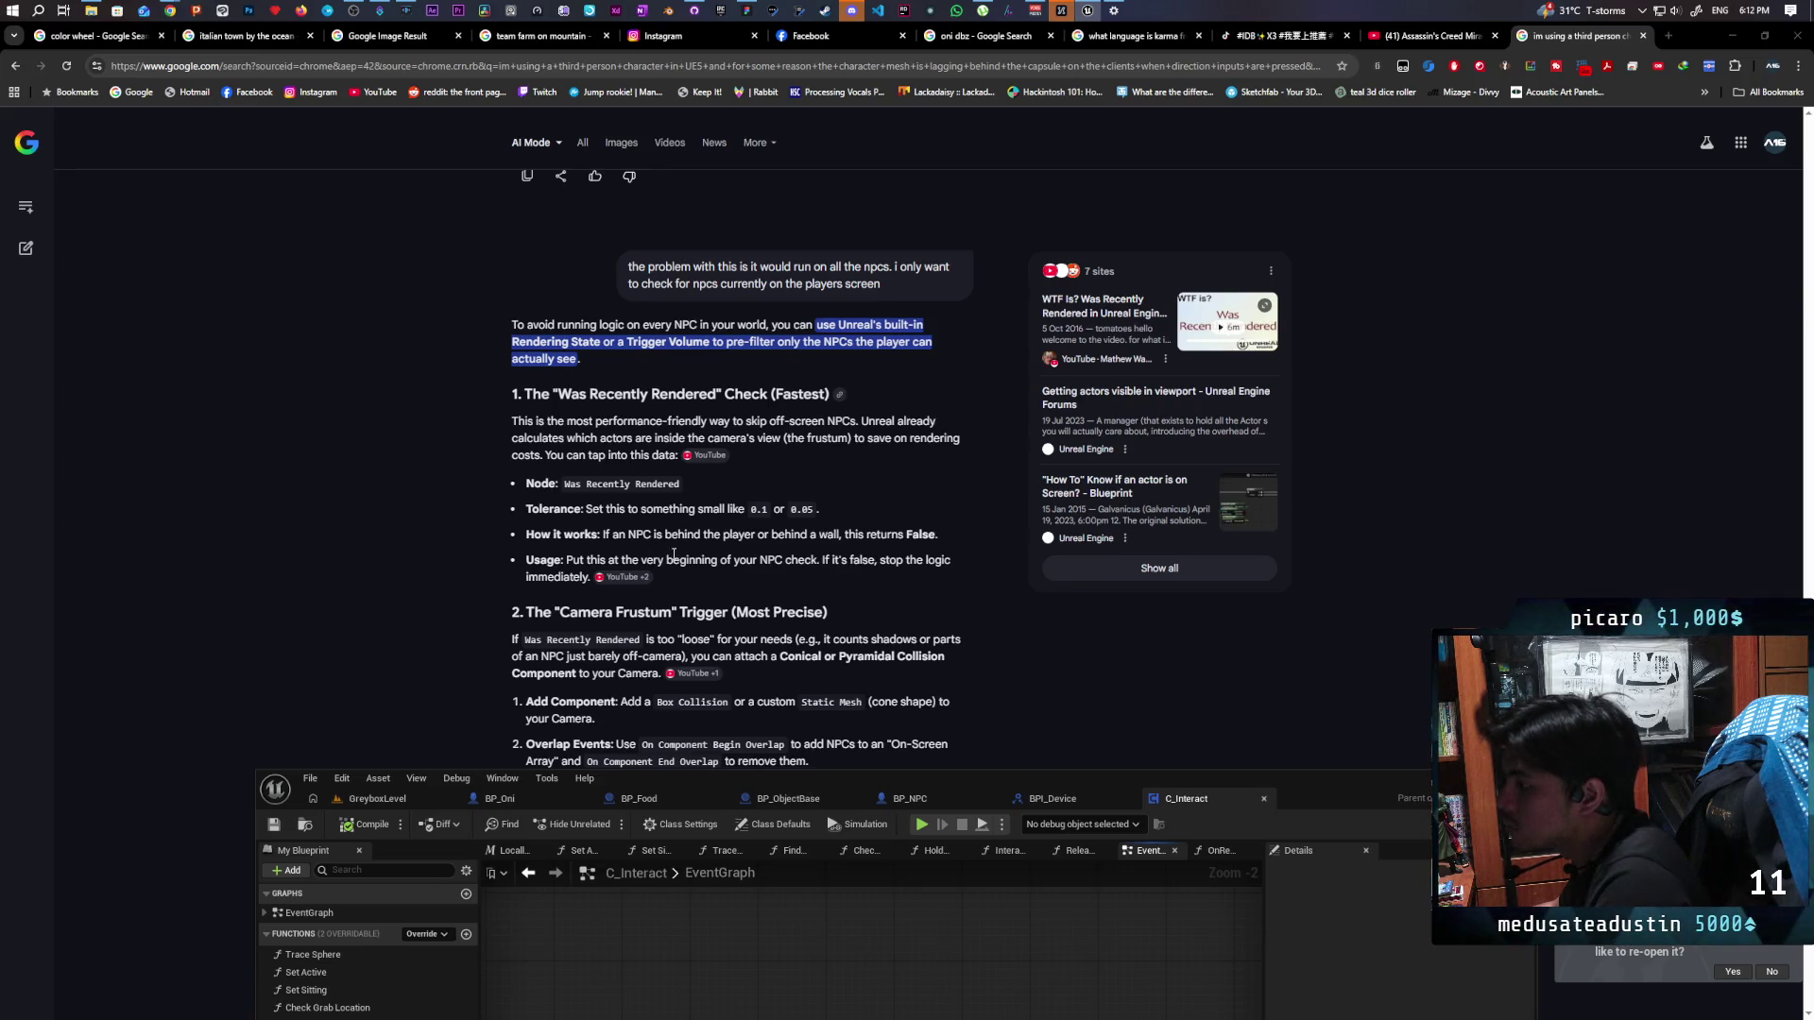
left_click_drag(1317, 802, 1328, 312)
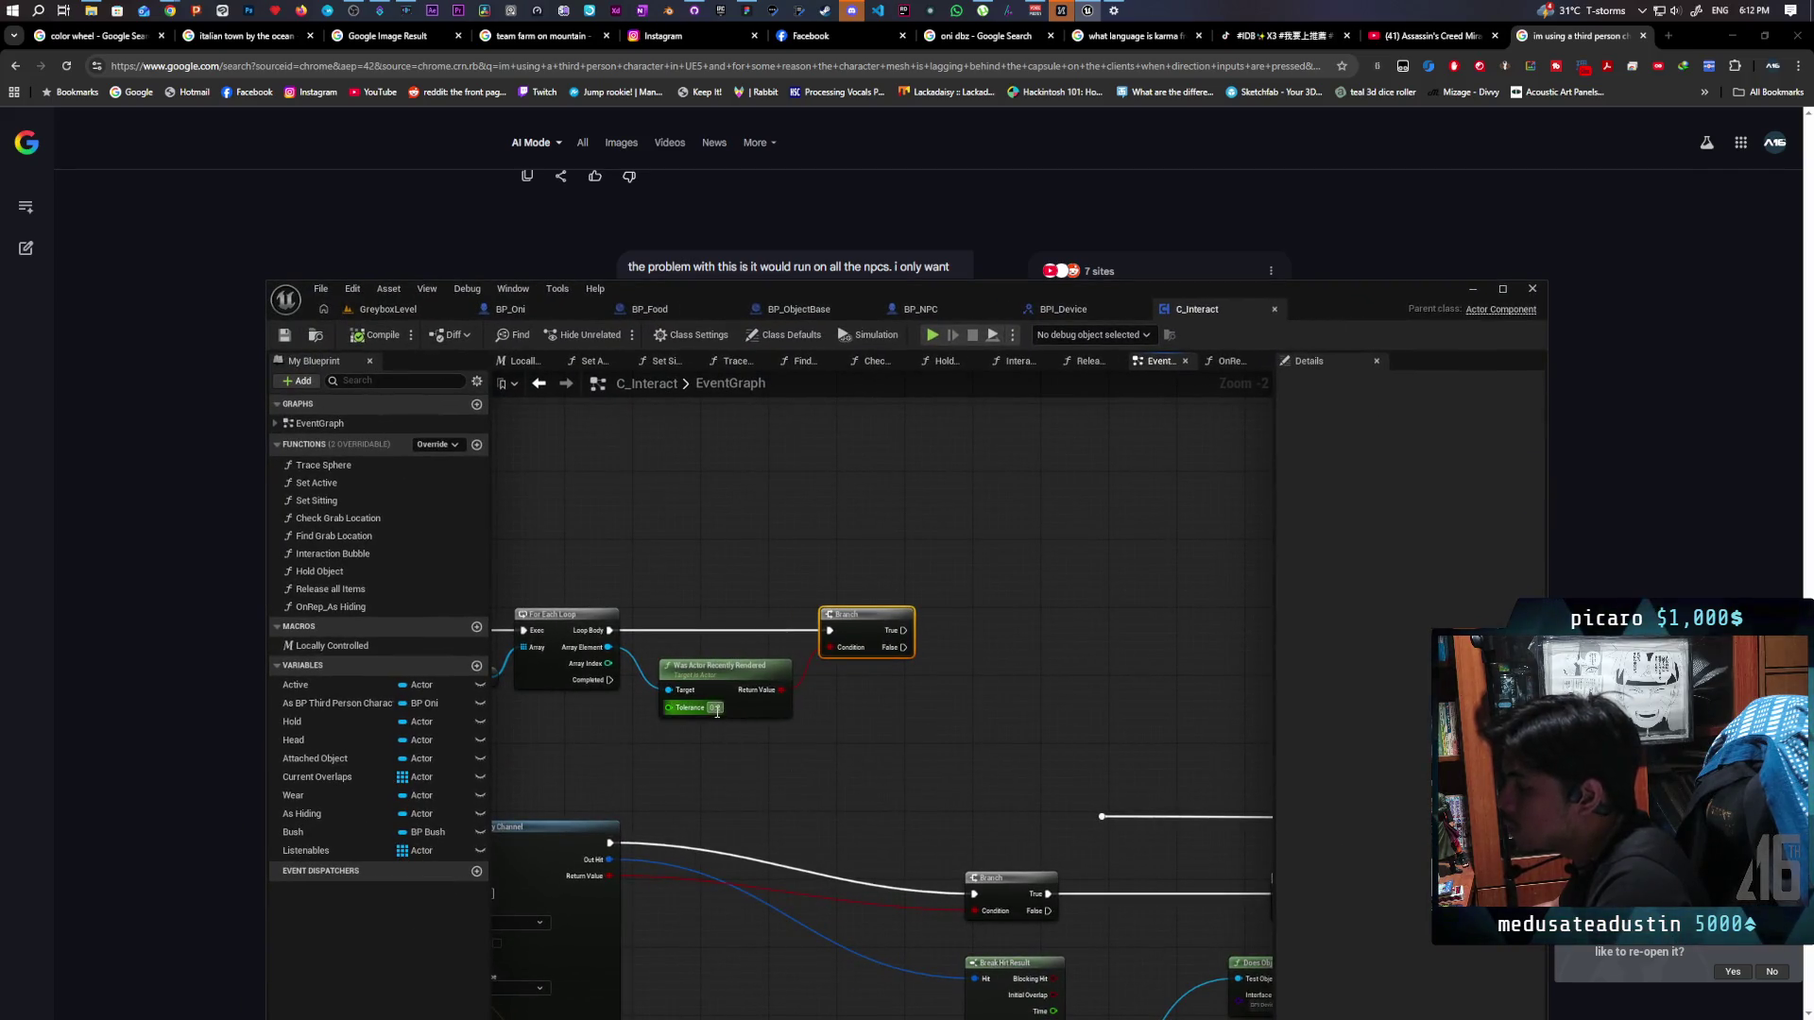
Check the Was Actor Recently Rendered tooltip, then lower the editor to reveal the Google answer
mouse_move(780, 705)
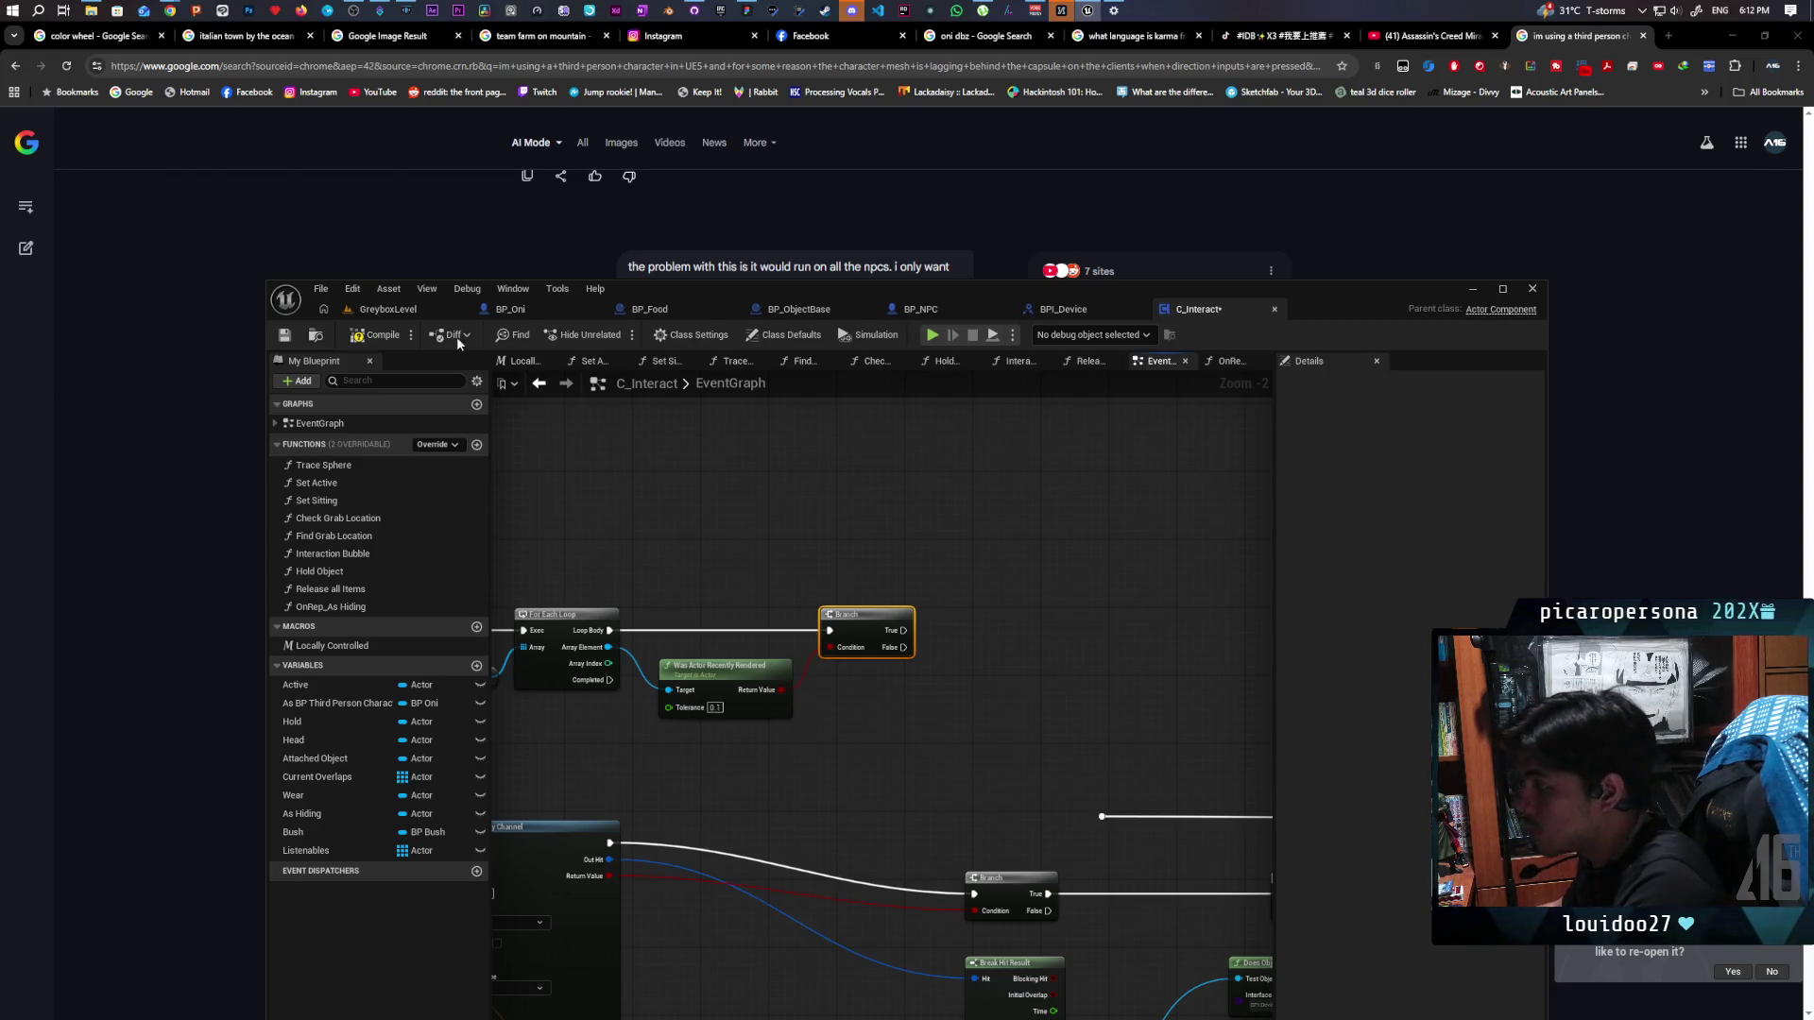
mouse_move(1347, 310)
left_mouse_down()
mouse_move(1296, 659)
mouse_move(1308, 724)
mouse_move(1284, 324)
mouse_move(1275, 784)
mouse_move(1257, 851)
left_mouse_up()
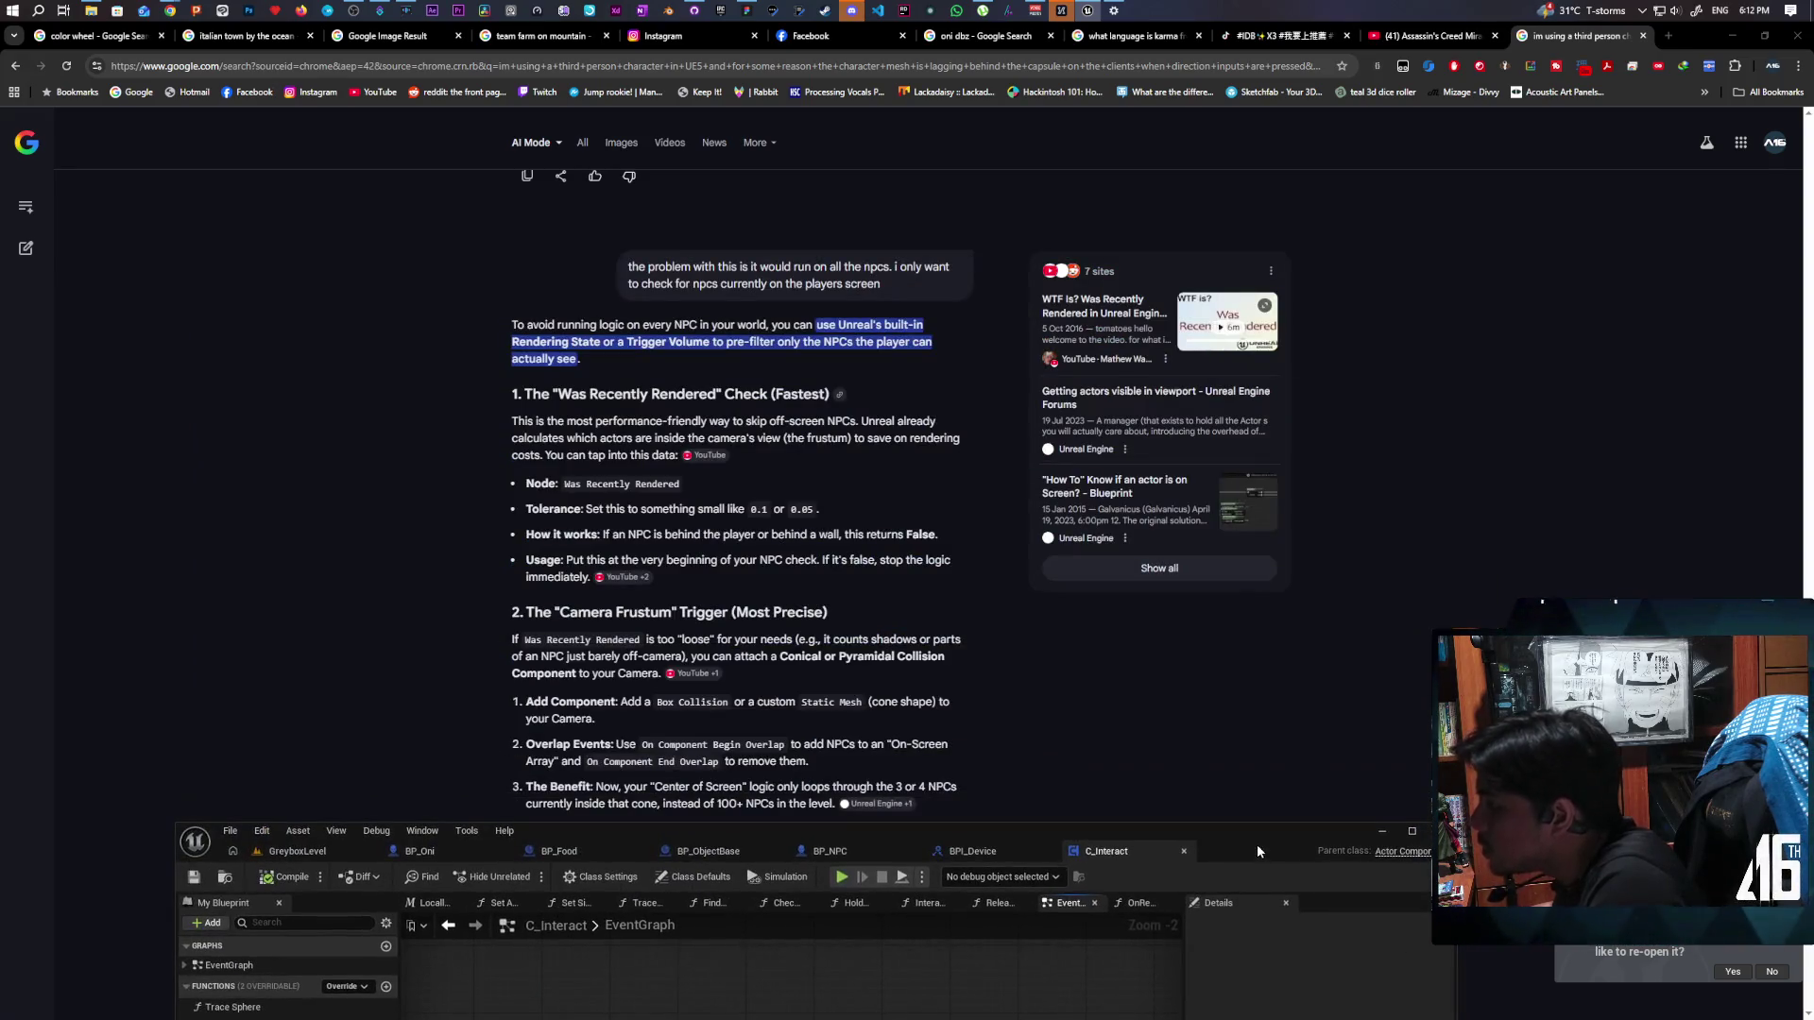
scroll(947, 527, "down", 4)
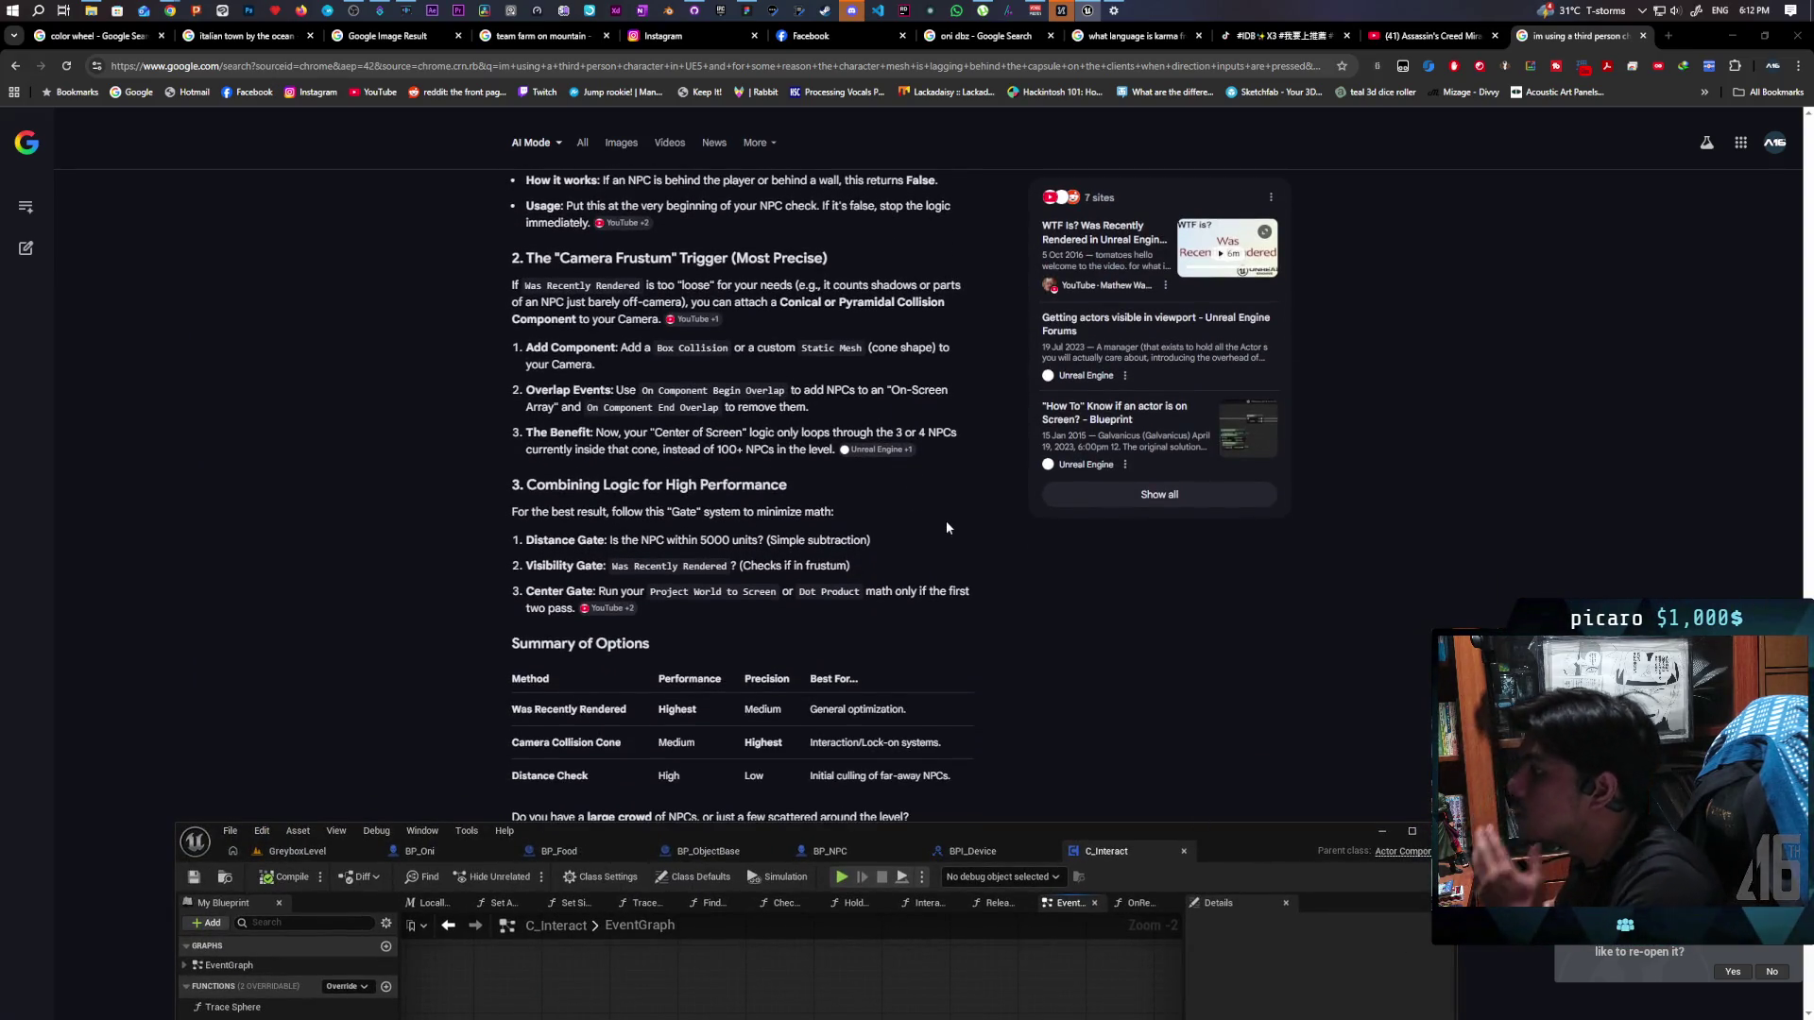
scroll(922, 512, "up", 3)
scroll(922, 512, "up", 1)
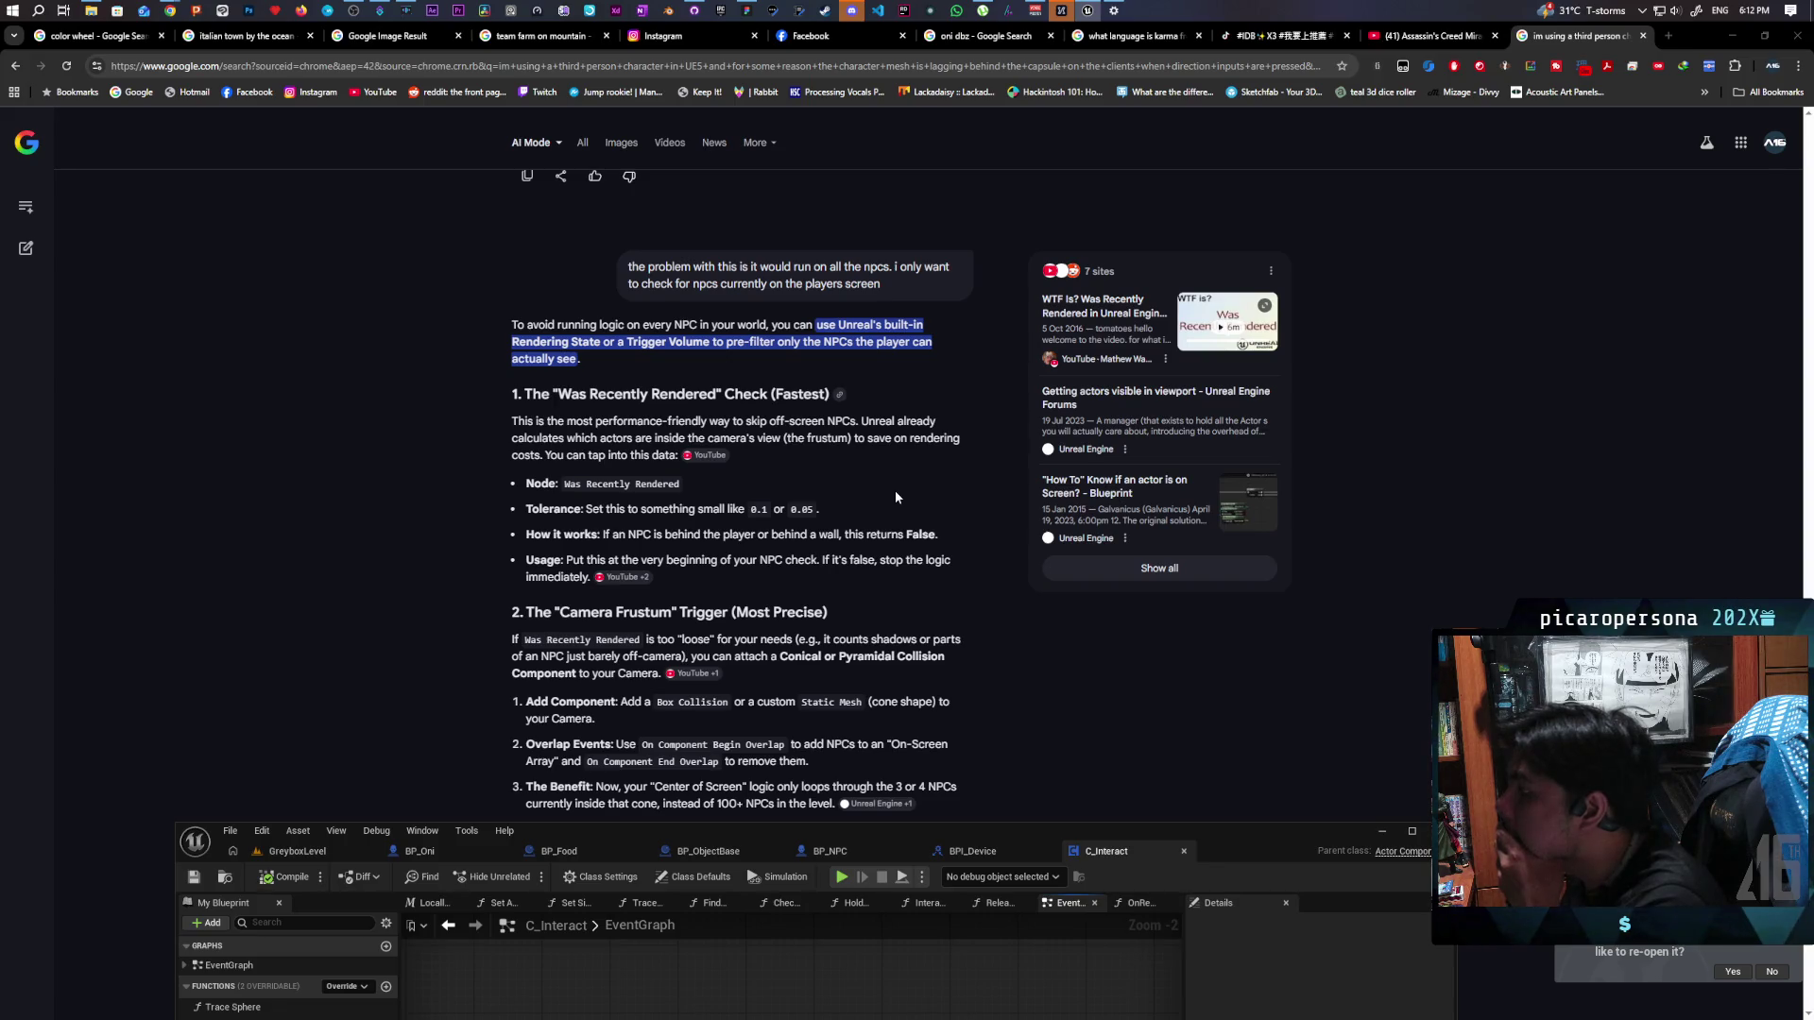
scroll(889, 493, "up", 3)
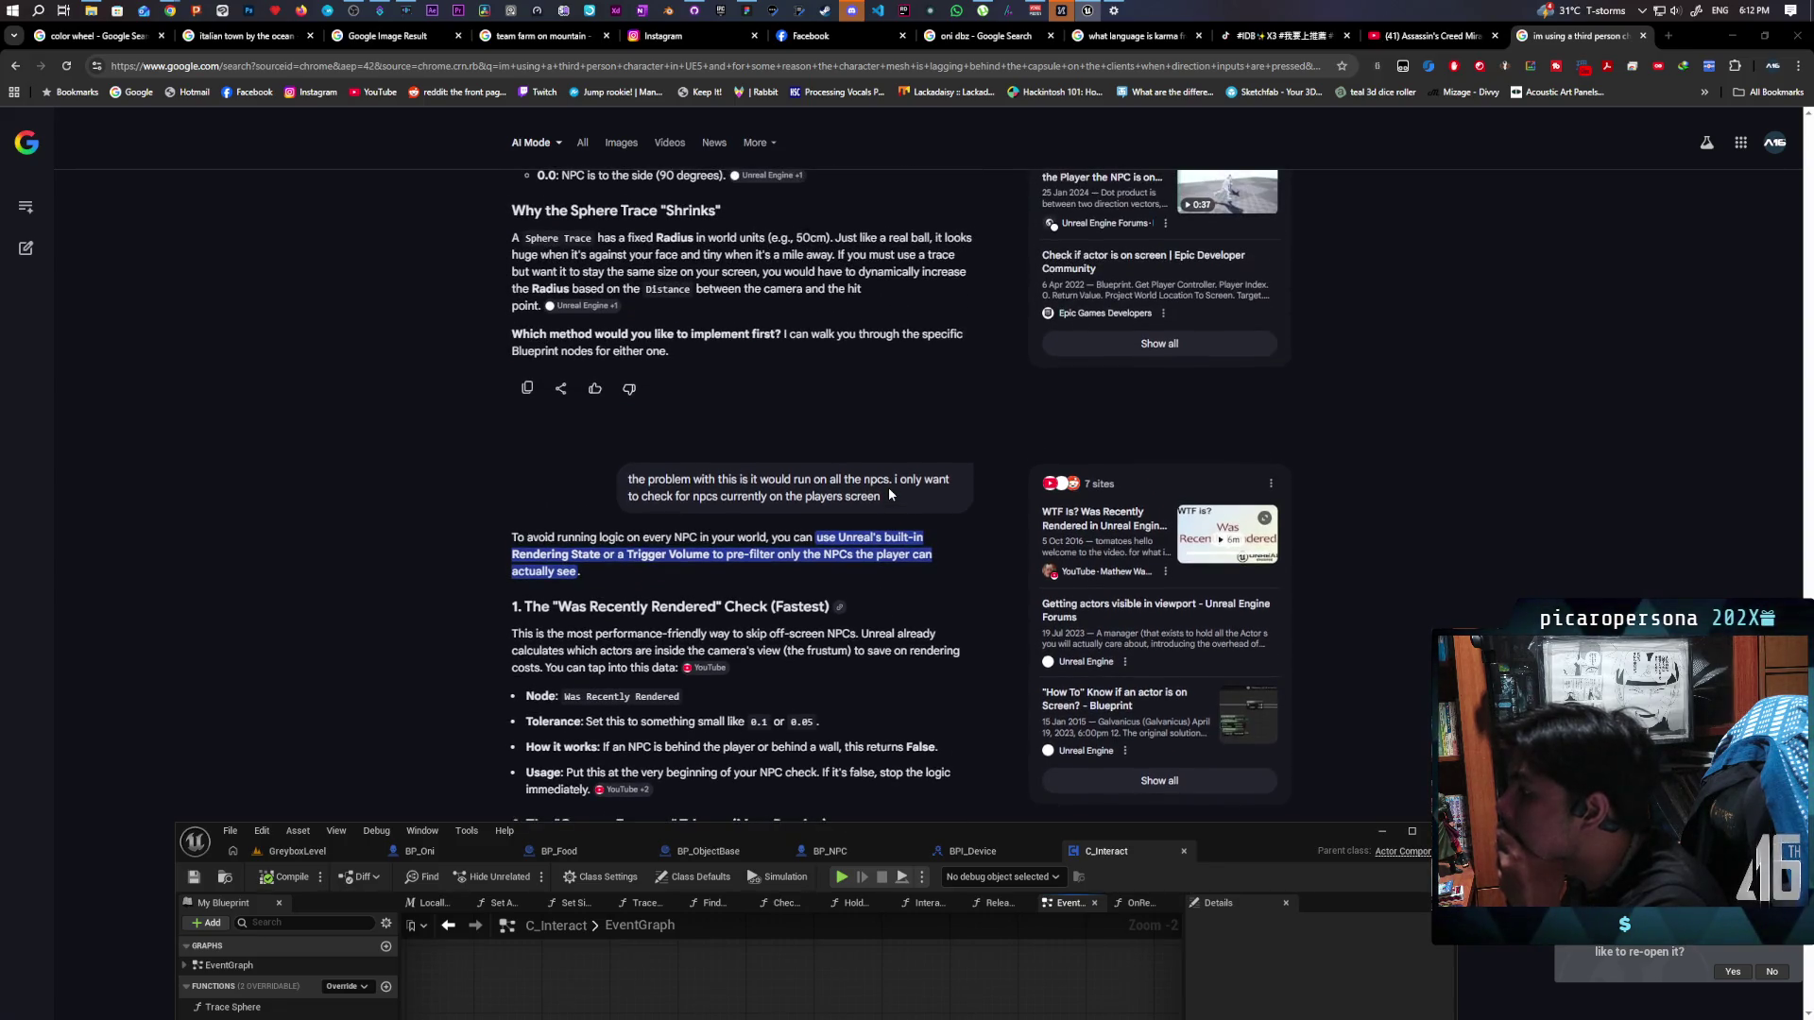
scroll(889, 493, "up", 1)
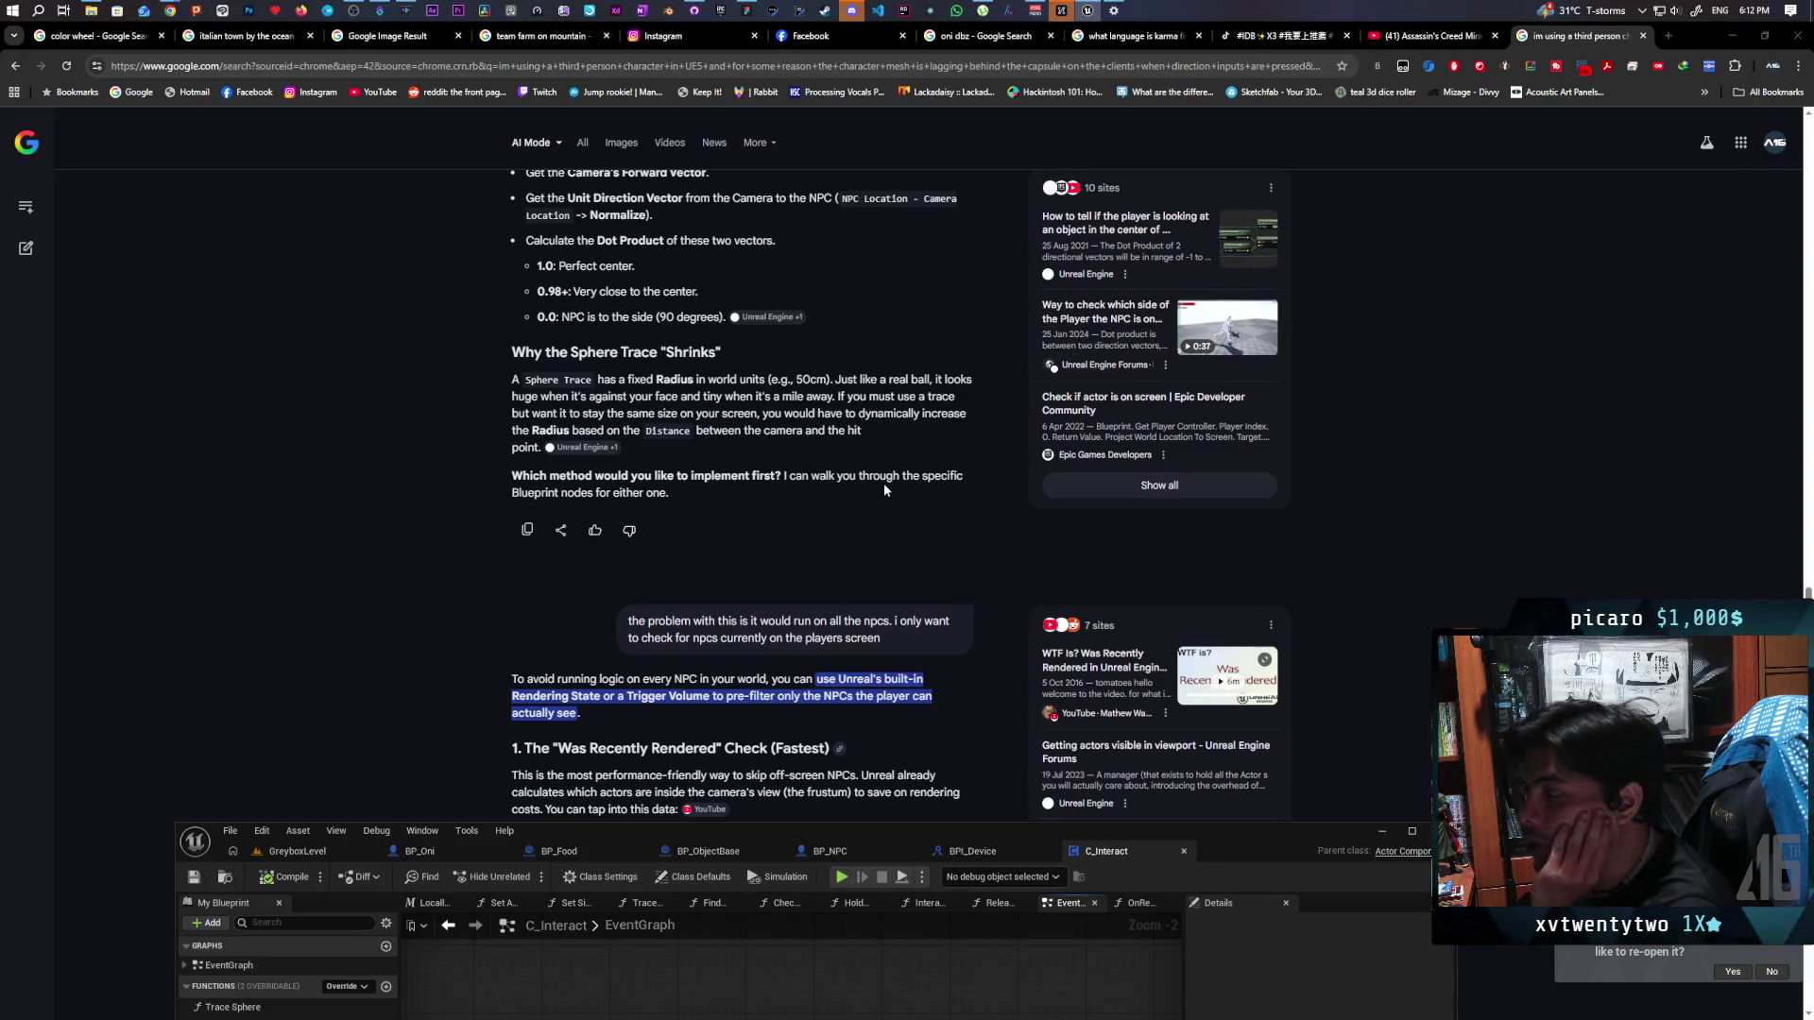
scroll(935, 481, "down", 5)
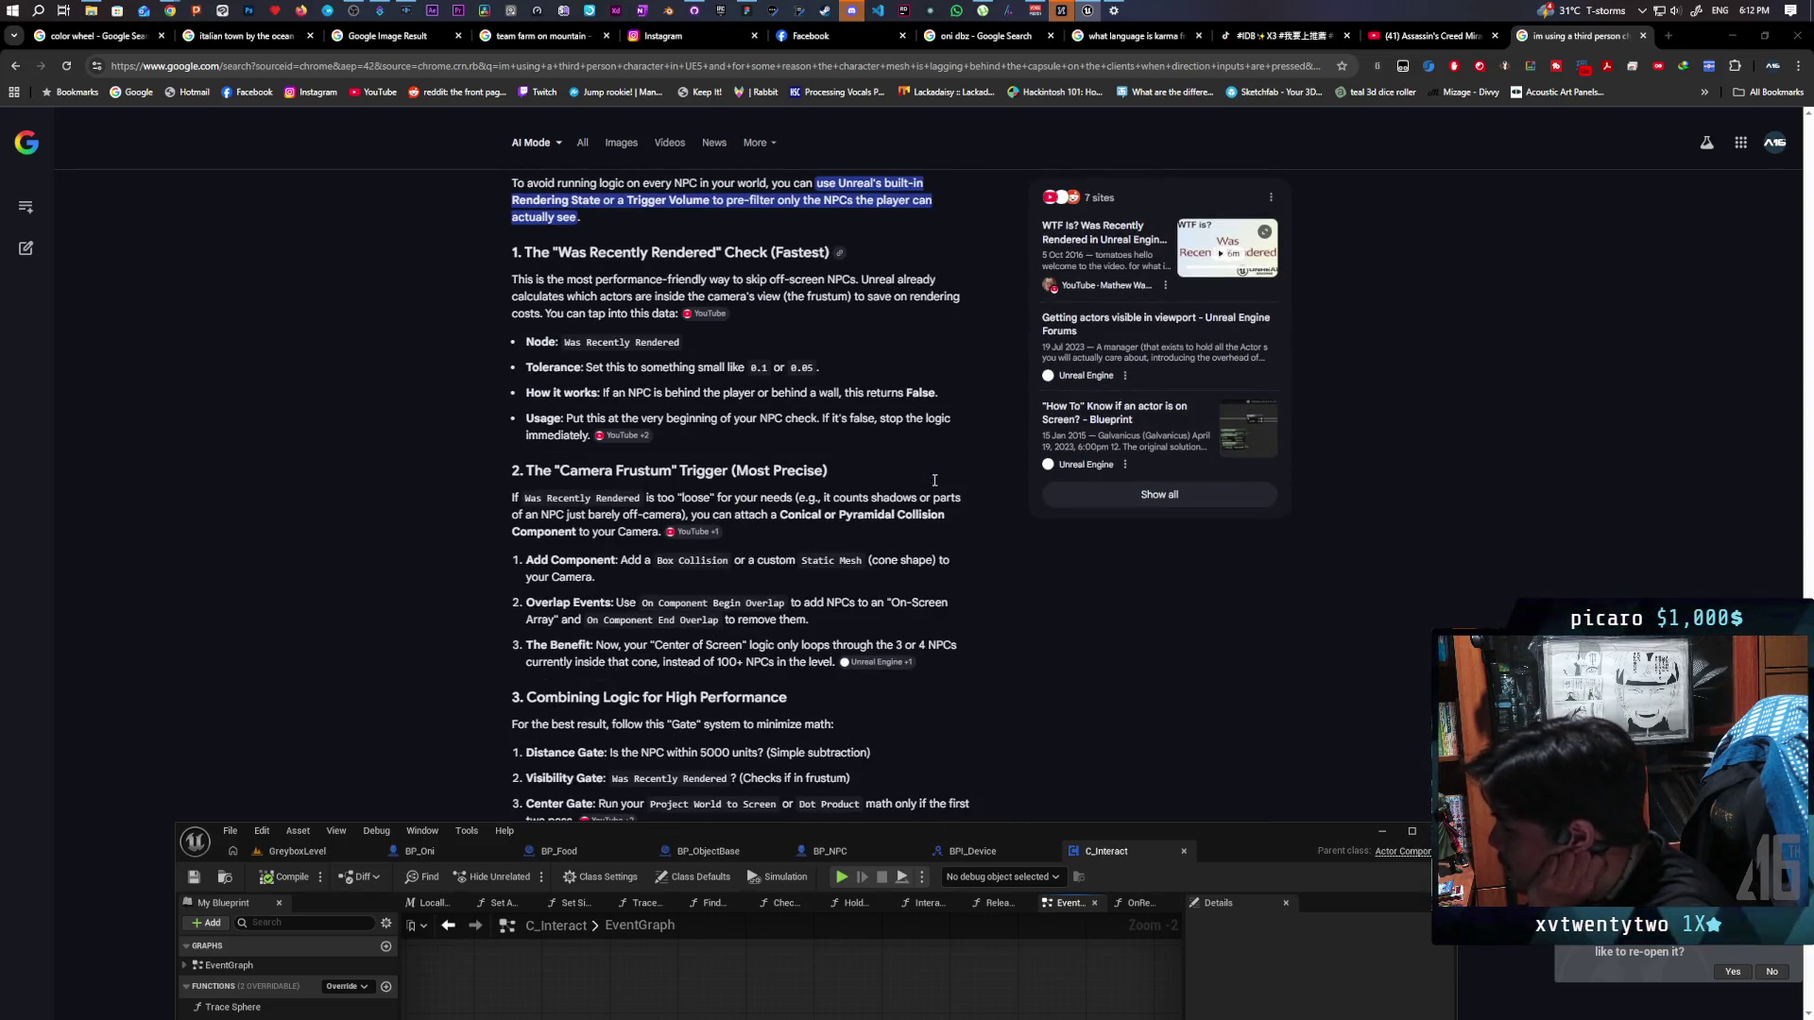
scroll(934, 486, "down", 2)
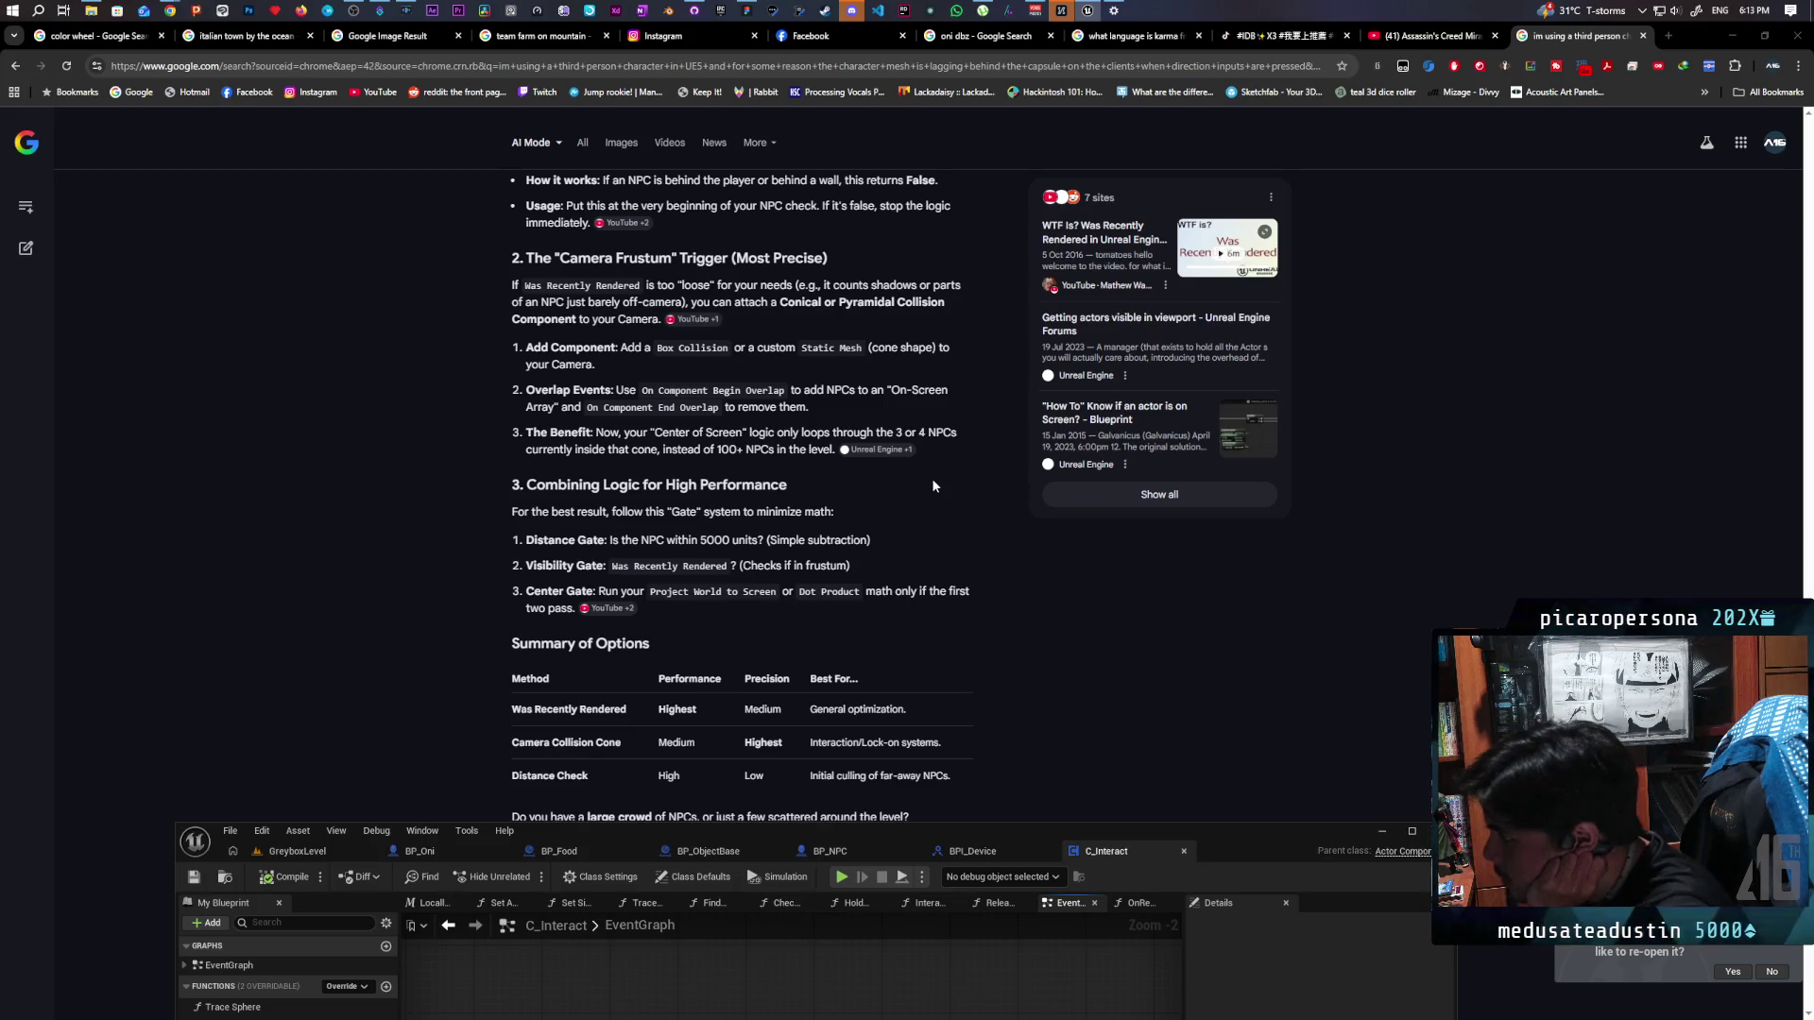
scroll(934, 486, "down", 1)
scroll(933, 486, "down", 1)
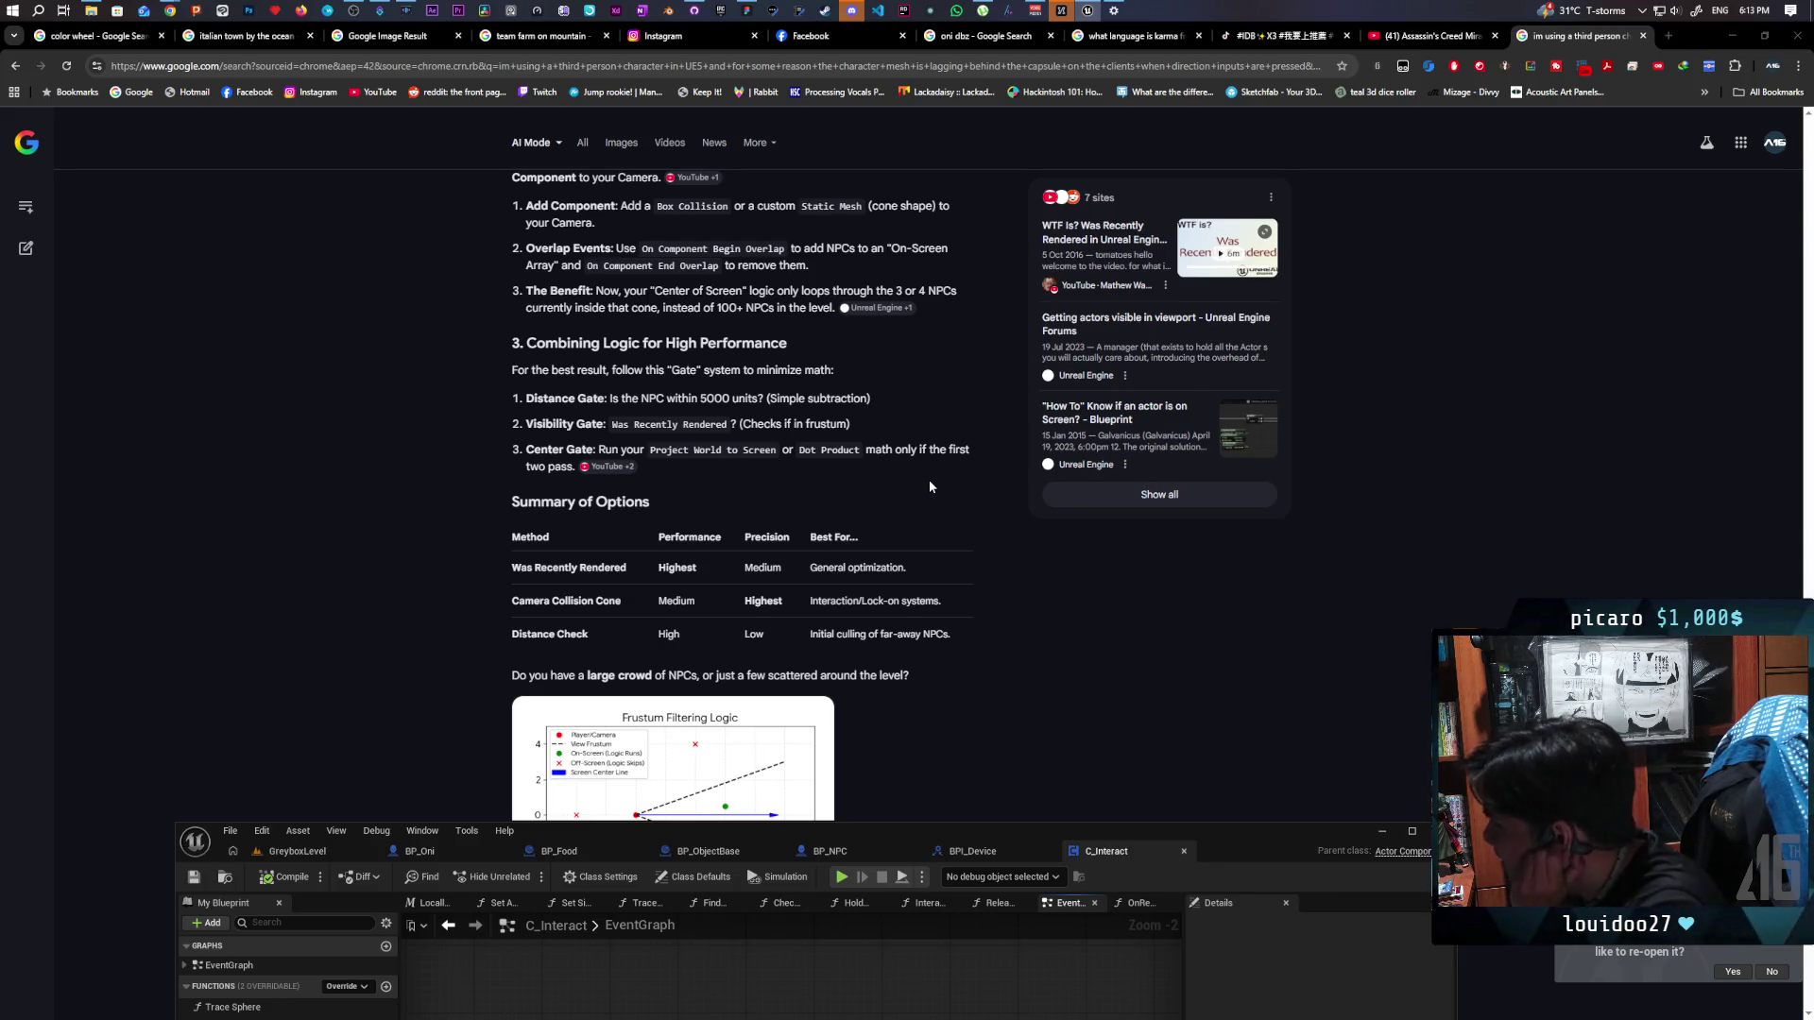
scroll(930, 490, "up", 2)
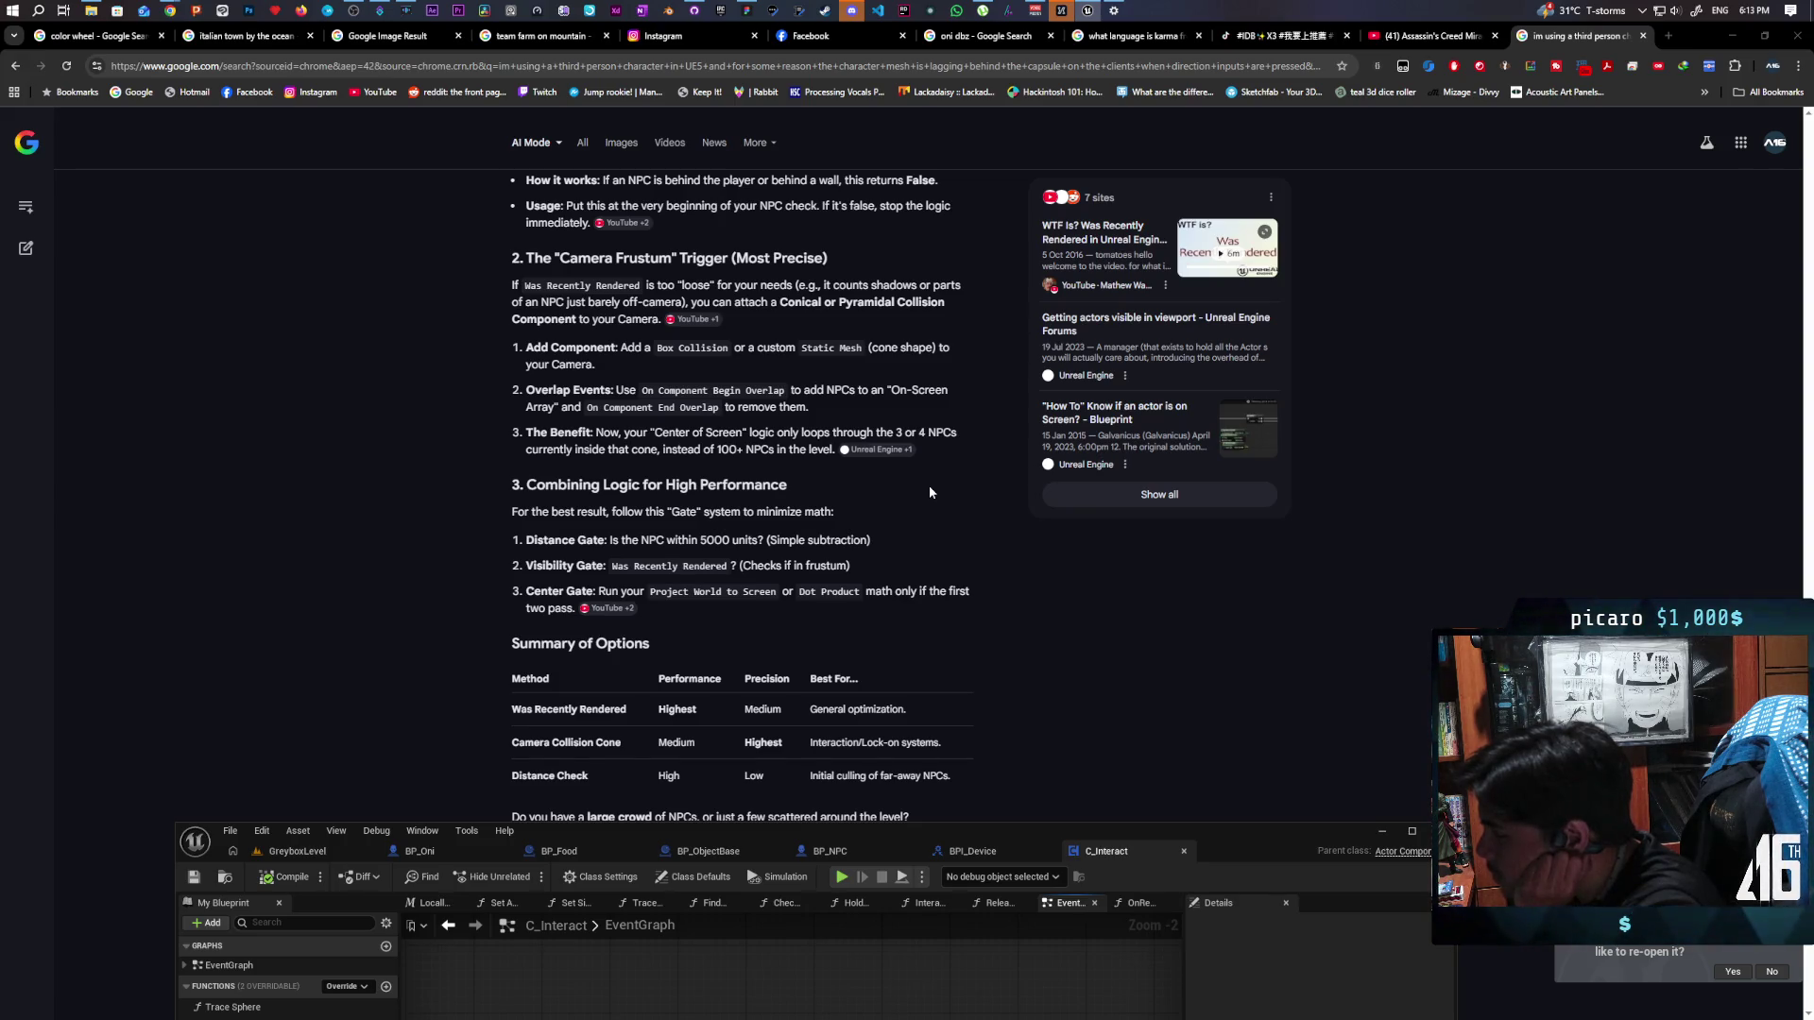
scroll(928, 485, "up", 1)
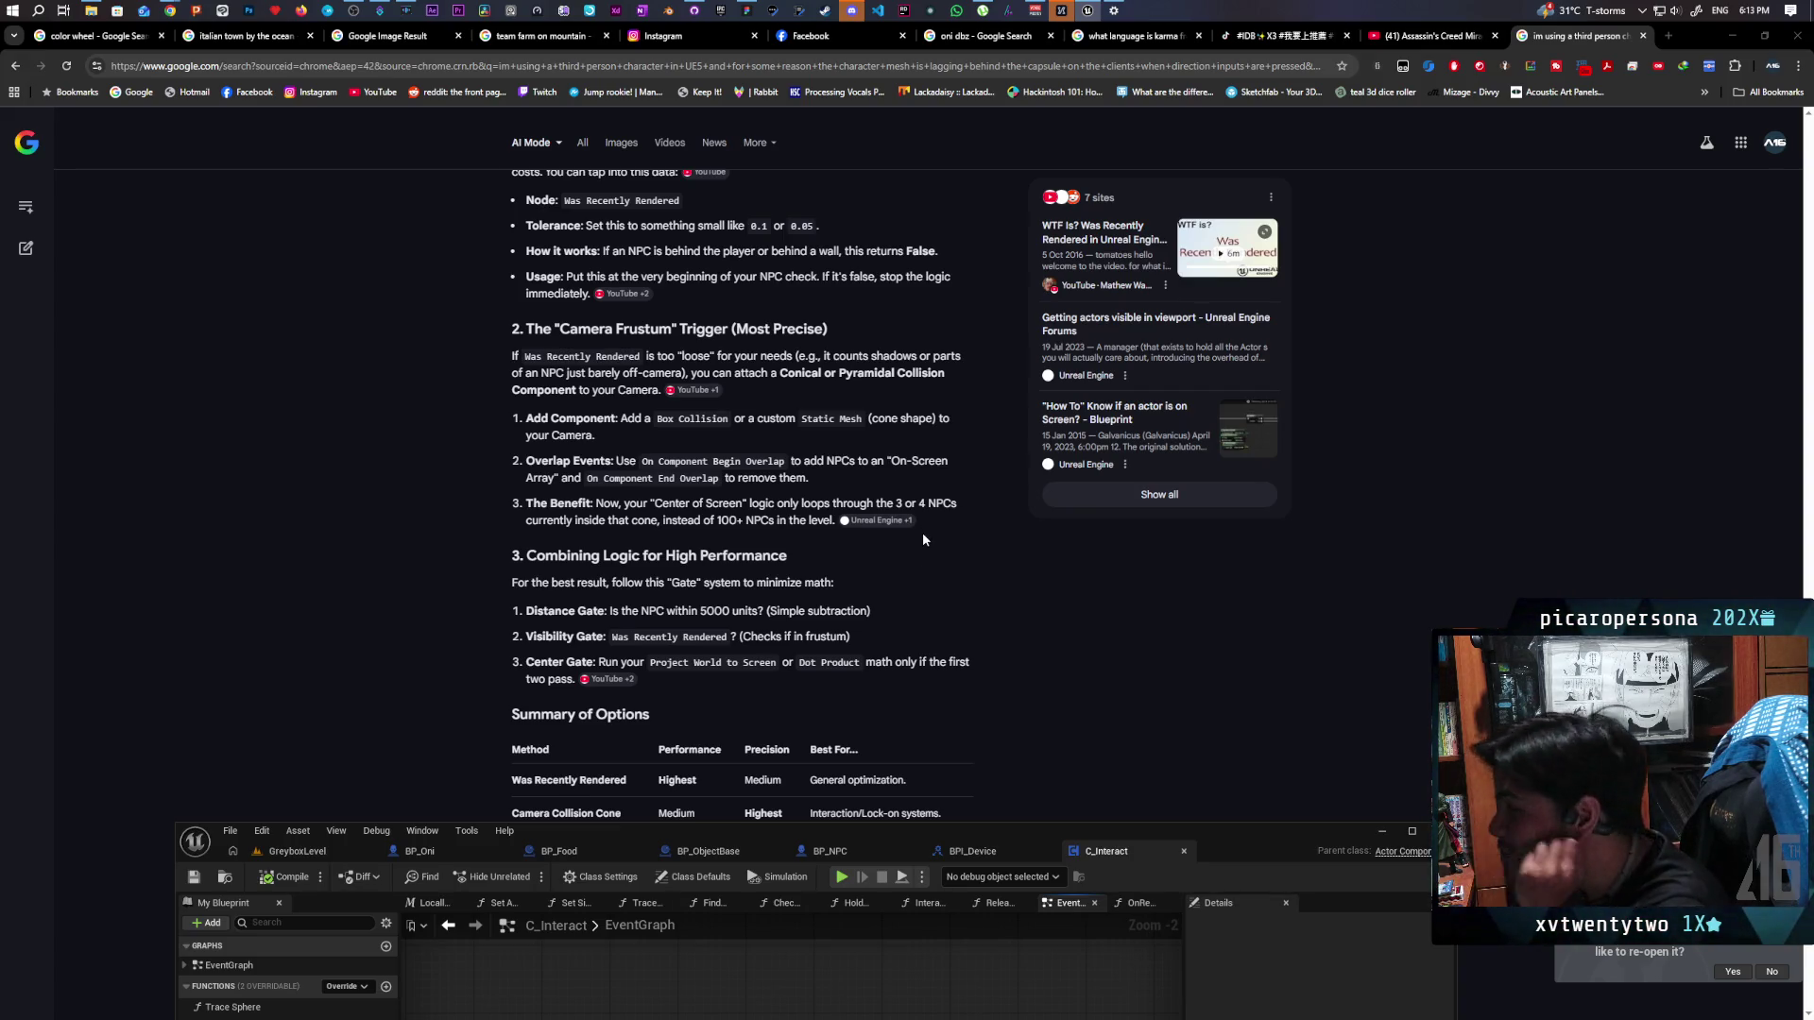
scroll(961, 548, "up", 1)
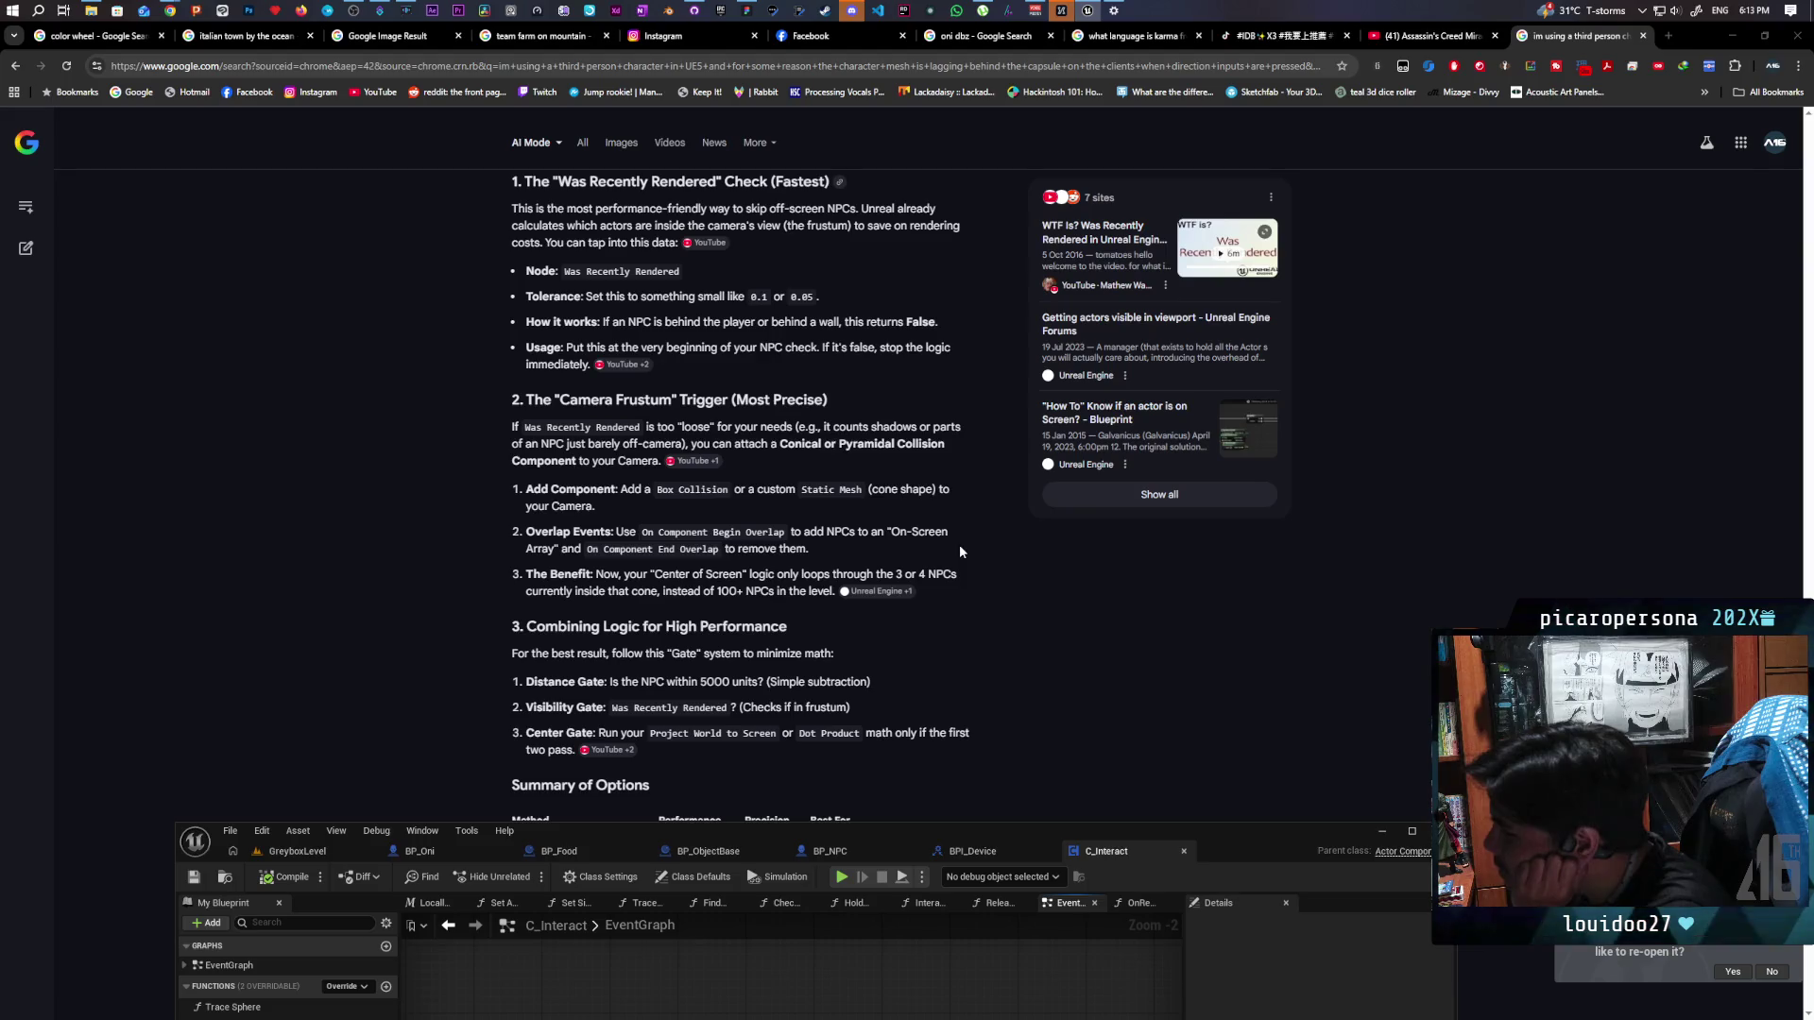
scroll(960, 550, "down", 2)
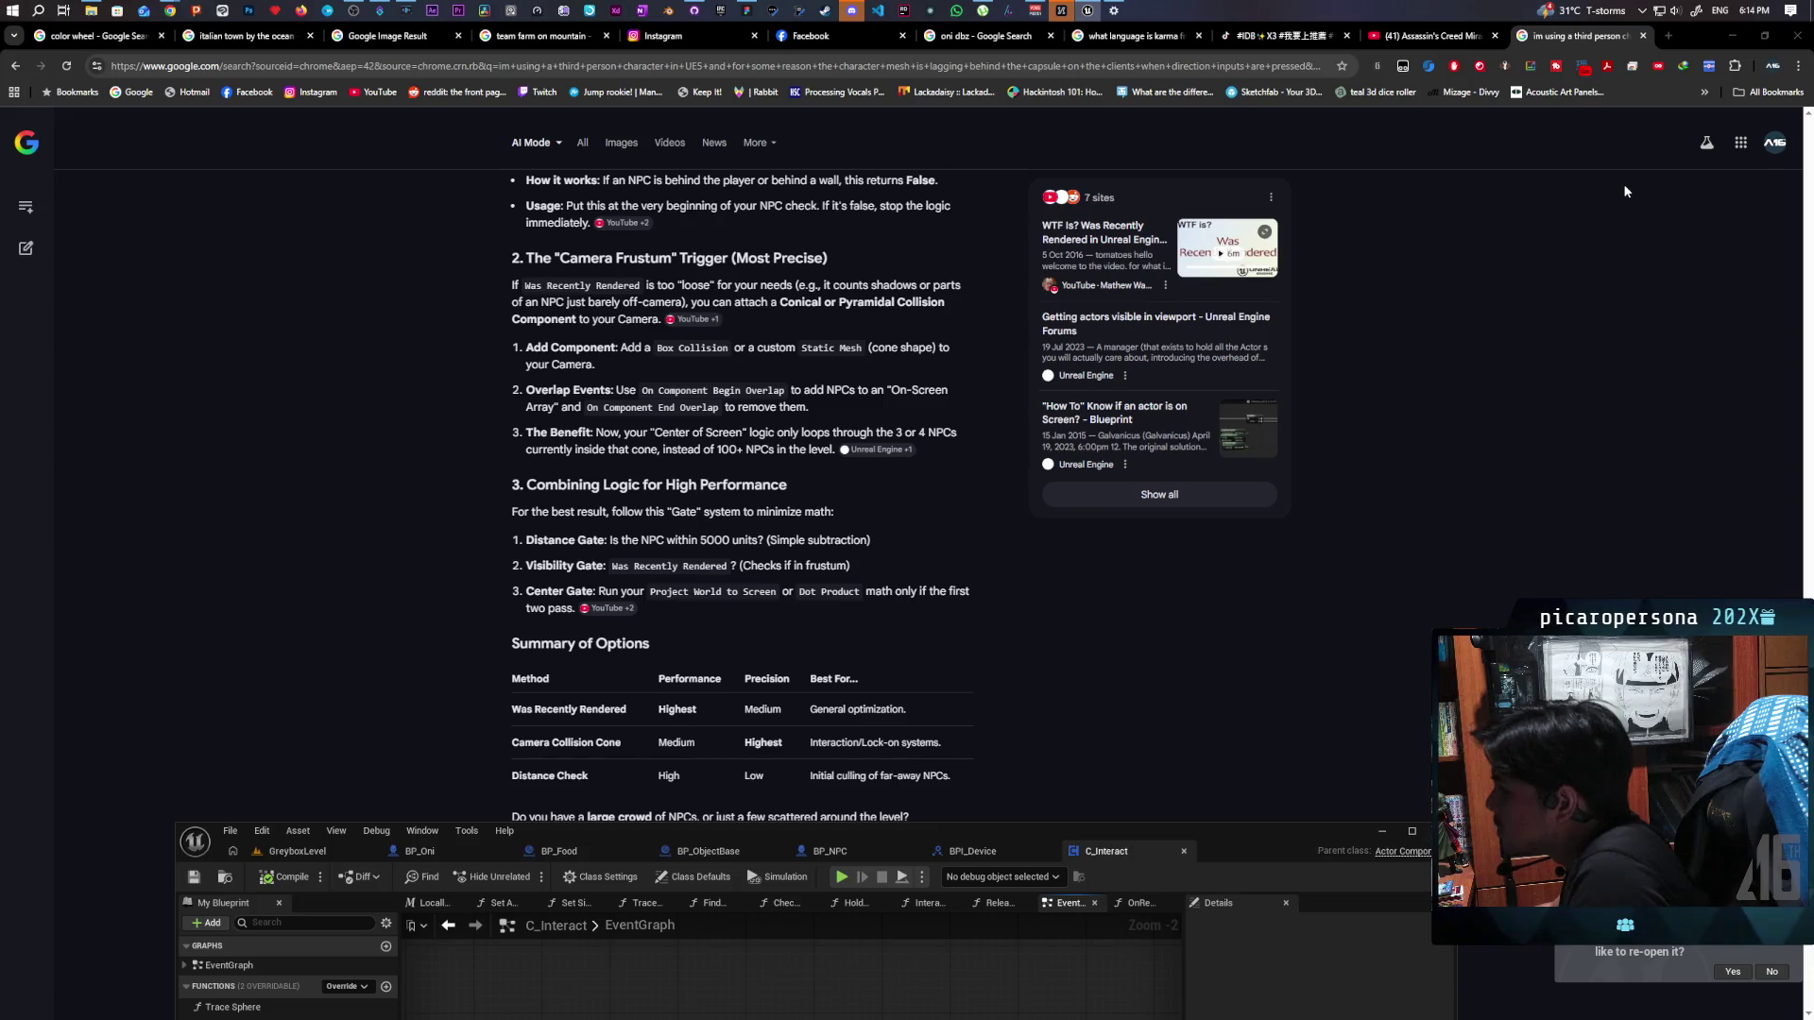
mouse_move(1175, 834)
left_mouse_down()
mouse_move(1228, 807)
mouse_move(1248, 112)
left_mouse_up()
Search 'project worl' and add an unwired Project World to Screen node beside the loop's Branch
left_click(929, 532)
mouse_move(864, 539)
left_mouse_down()
mouse_move(1069, 499)
mouse_move(997, 550)
left_mouse_up()
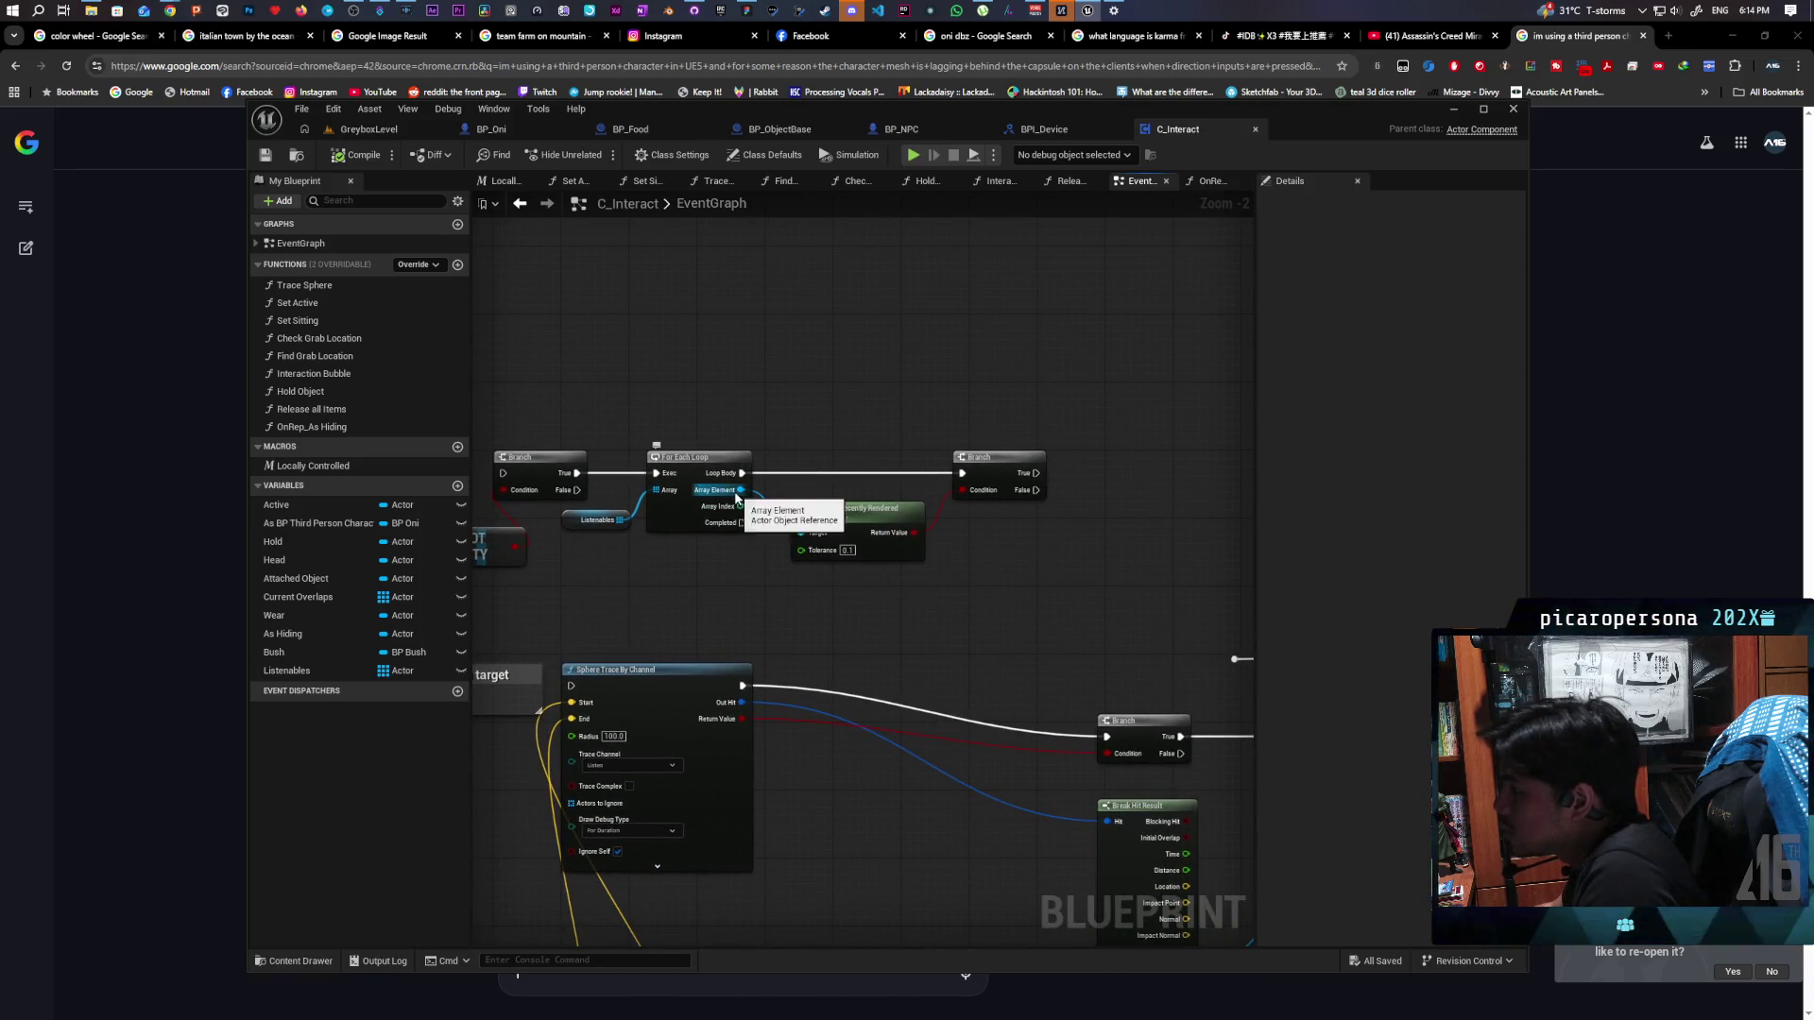
left_click_drag(742, 489, 973, 582)
type("project")
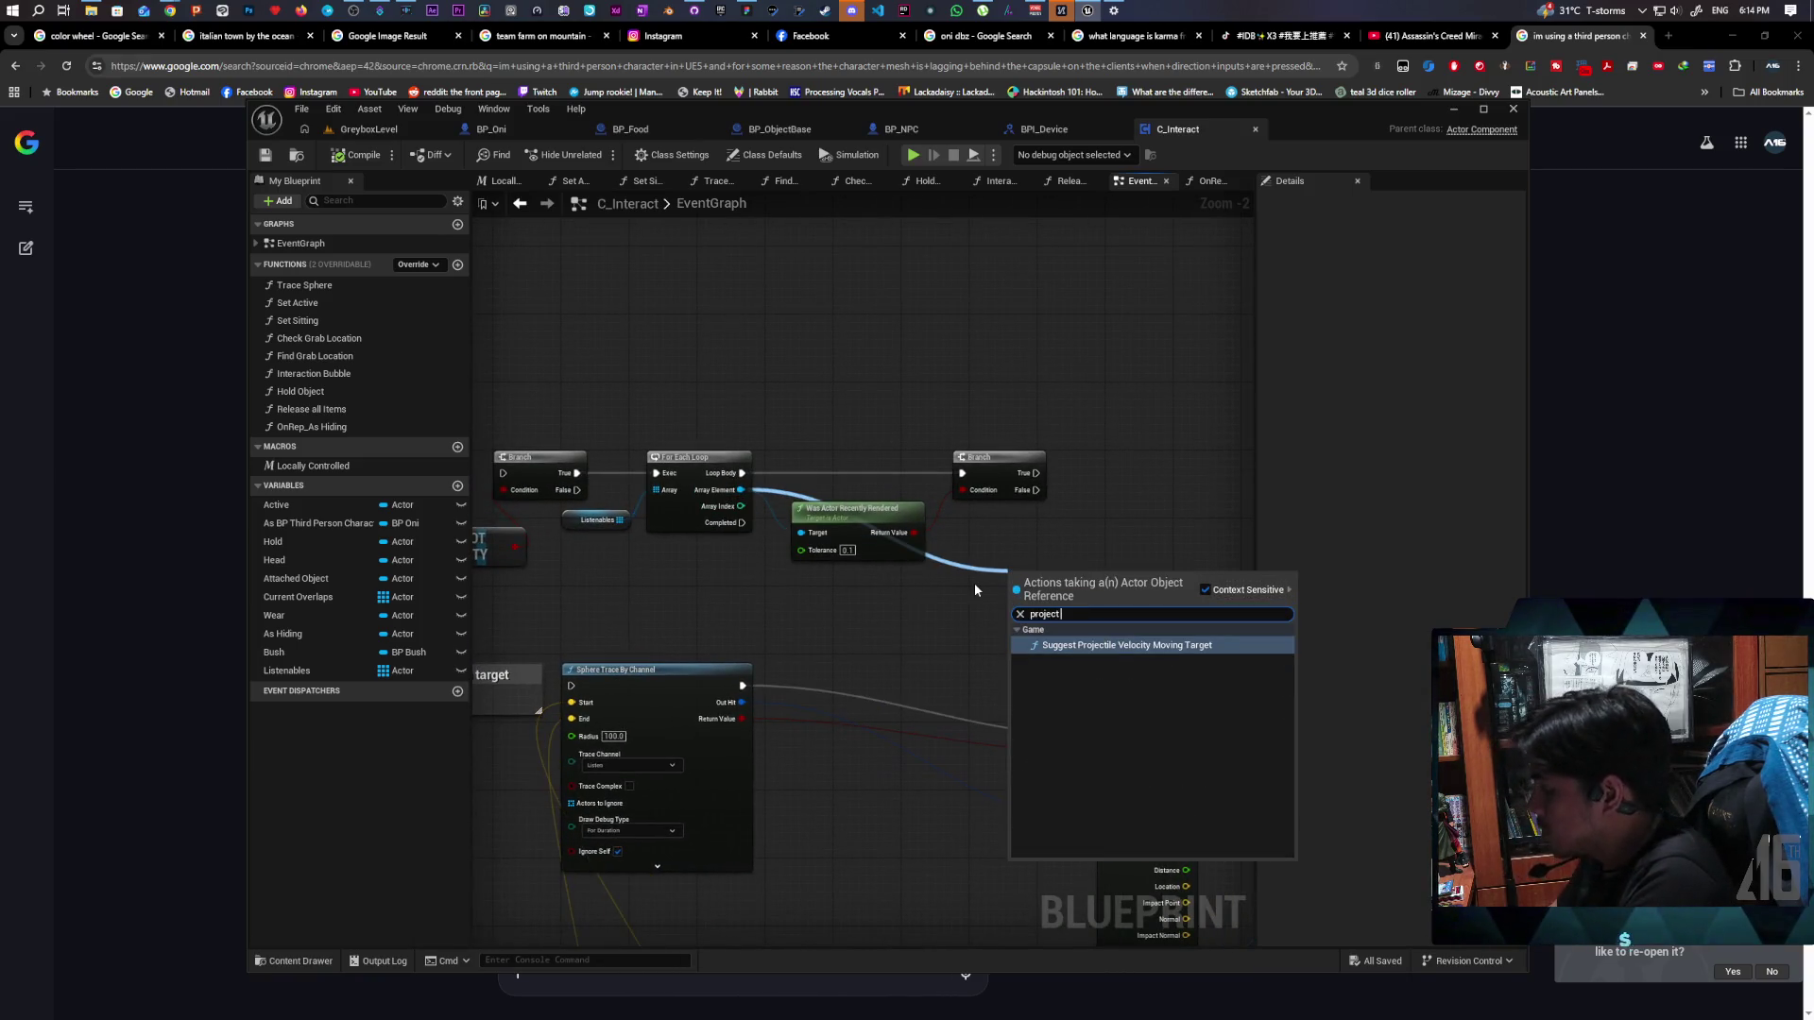
type(" wor")
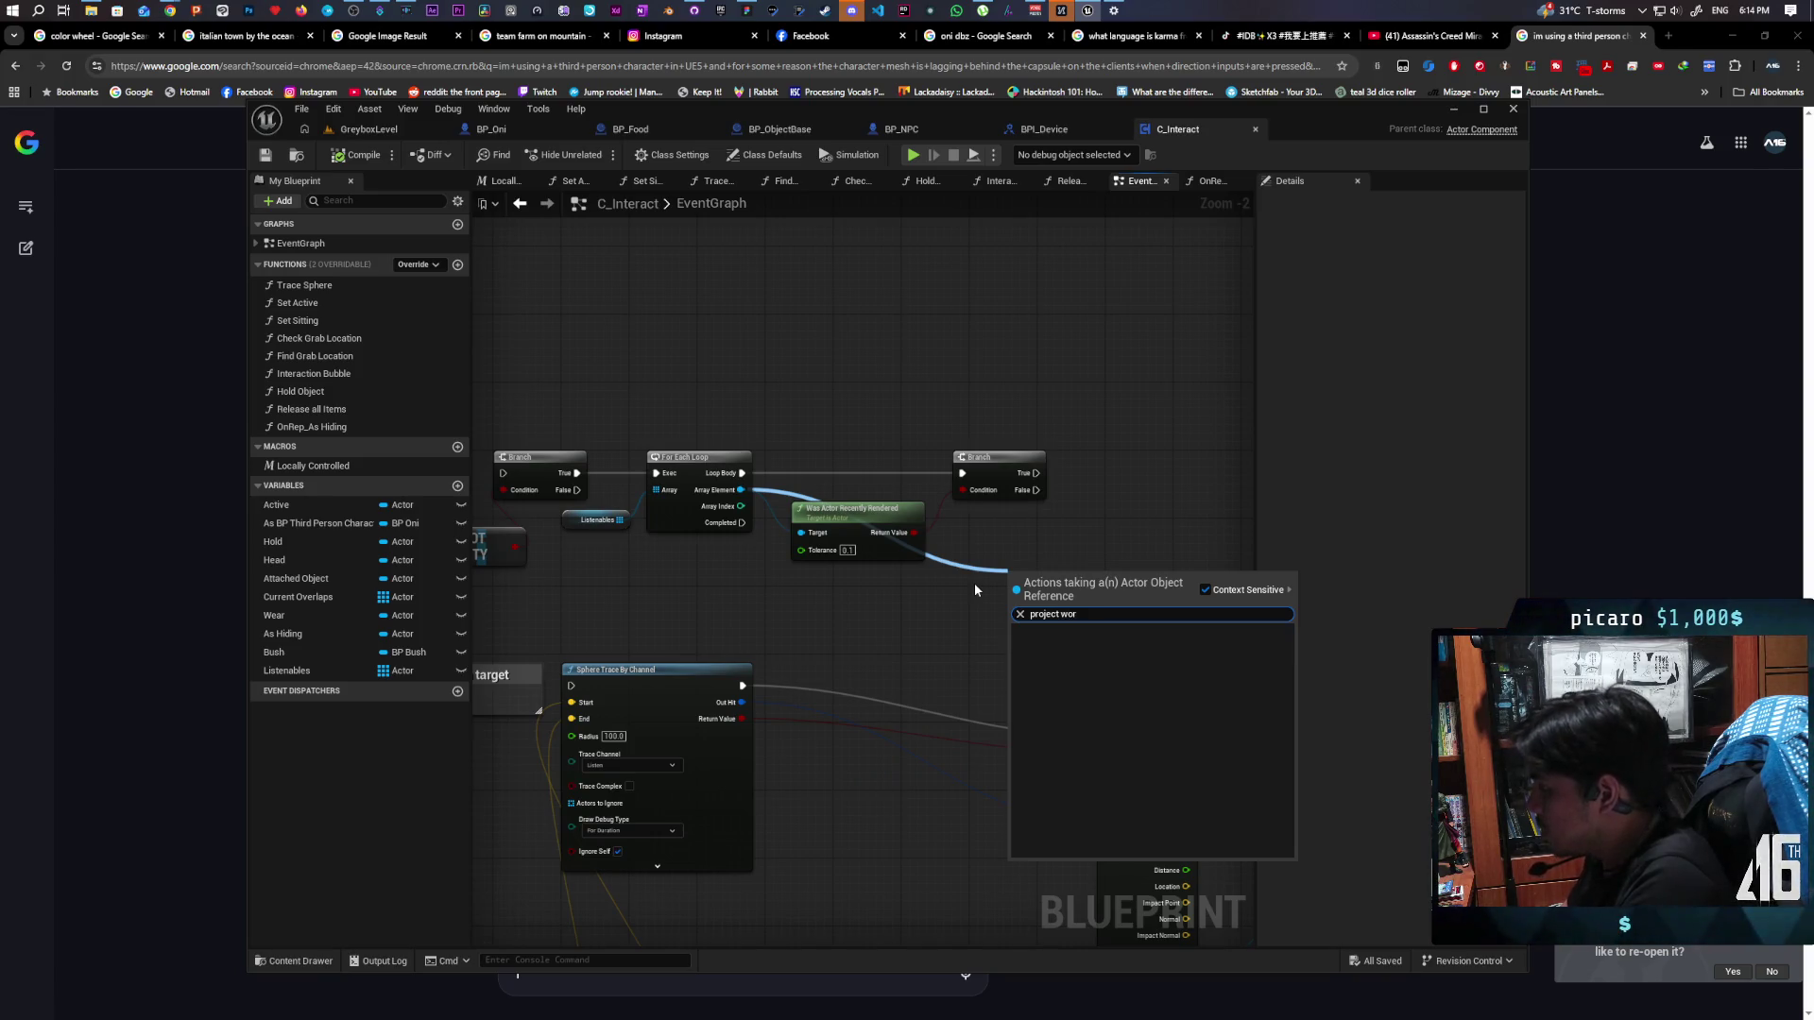
key("Escape")
right_click(978, 359)
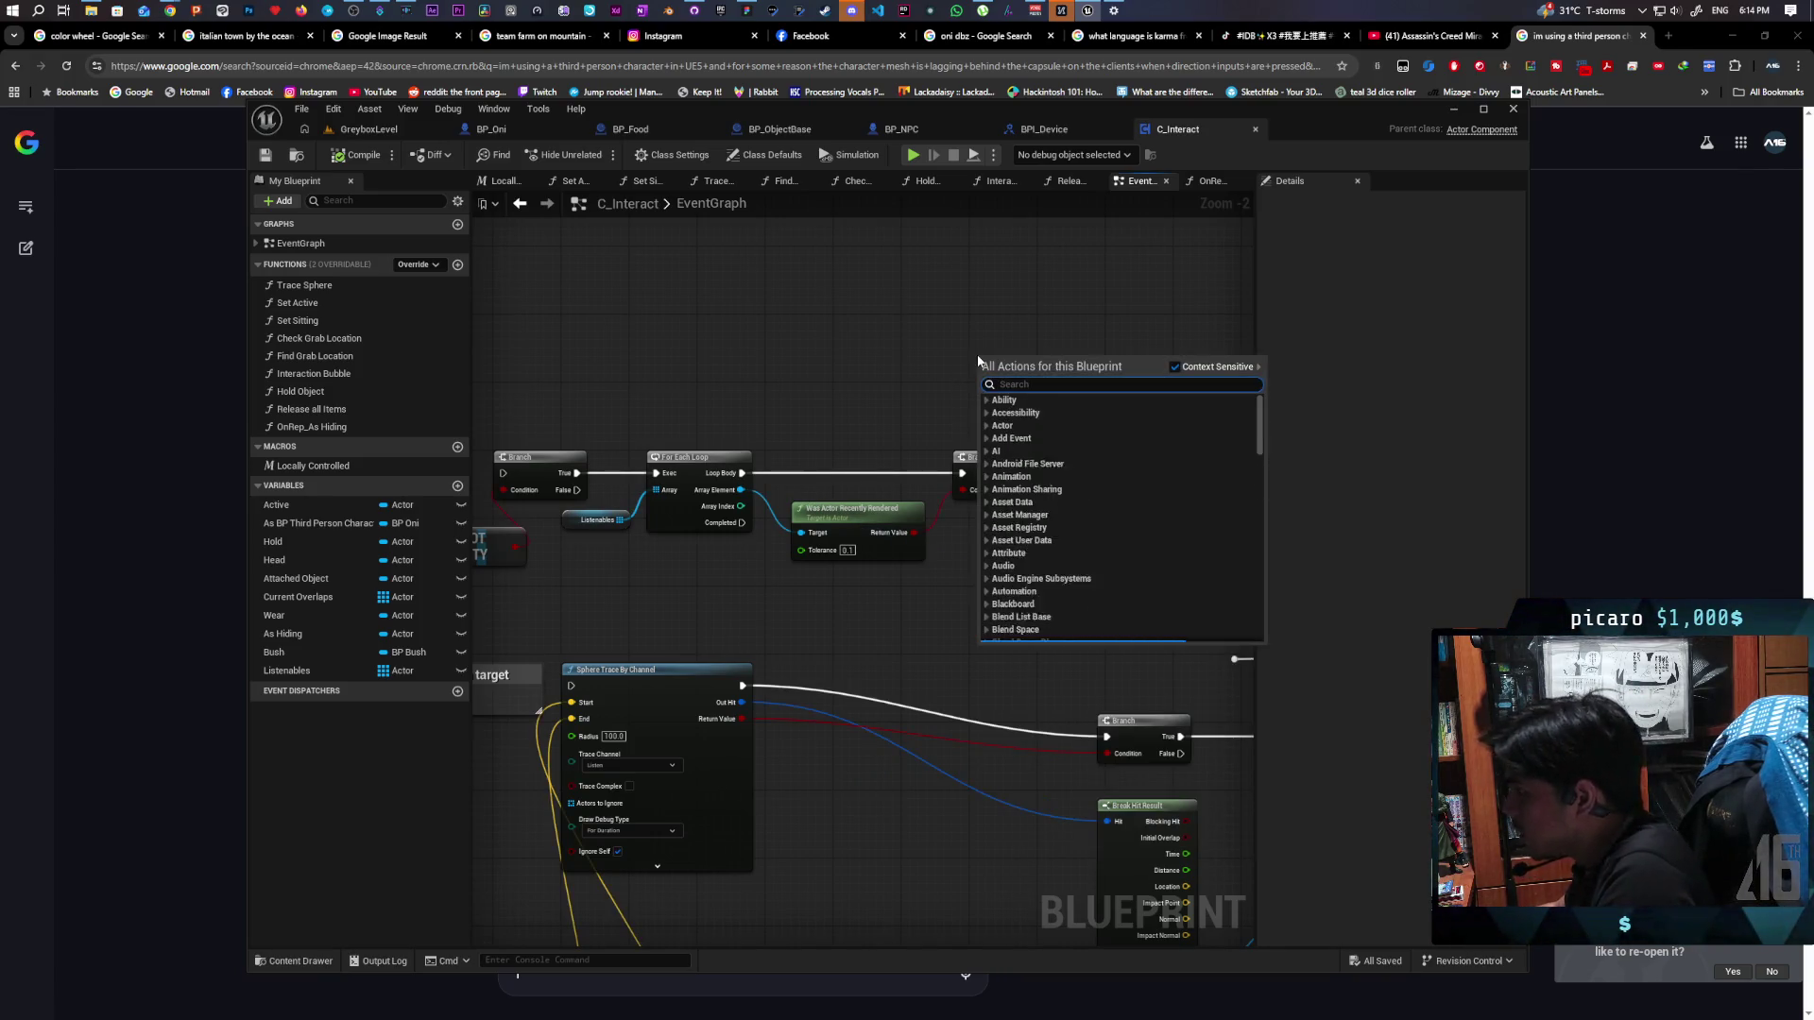
type("project w")
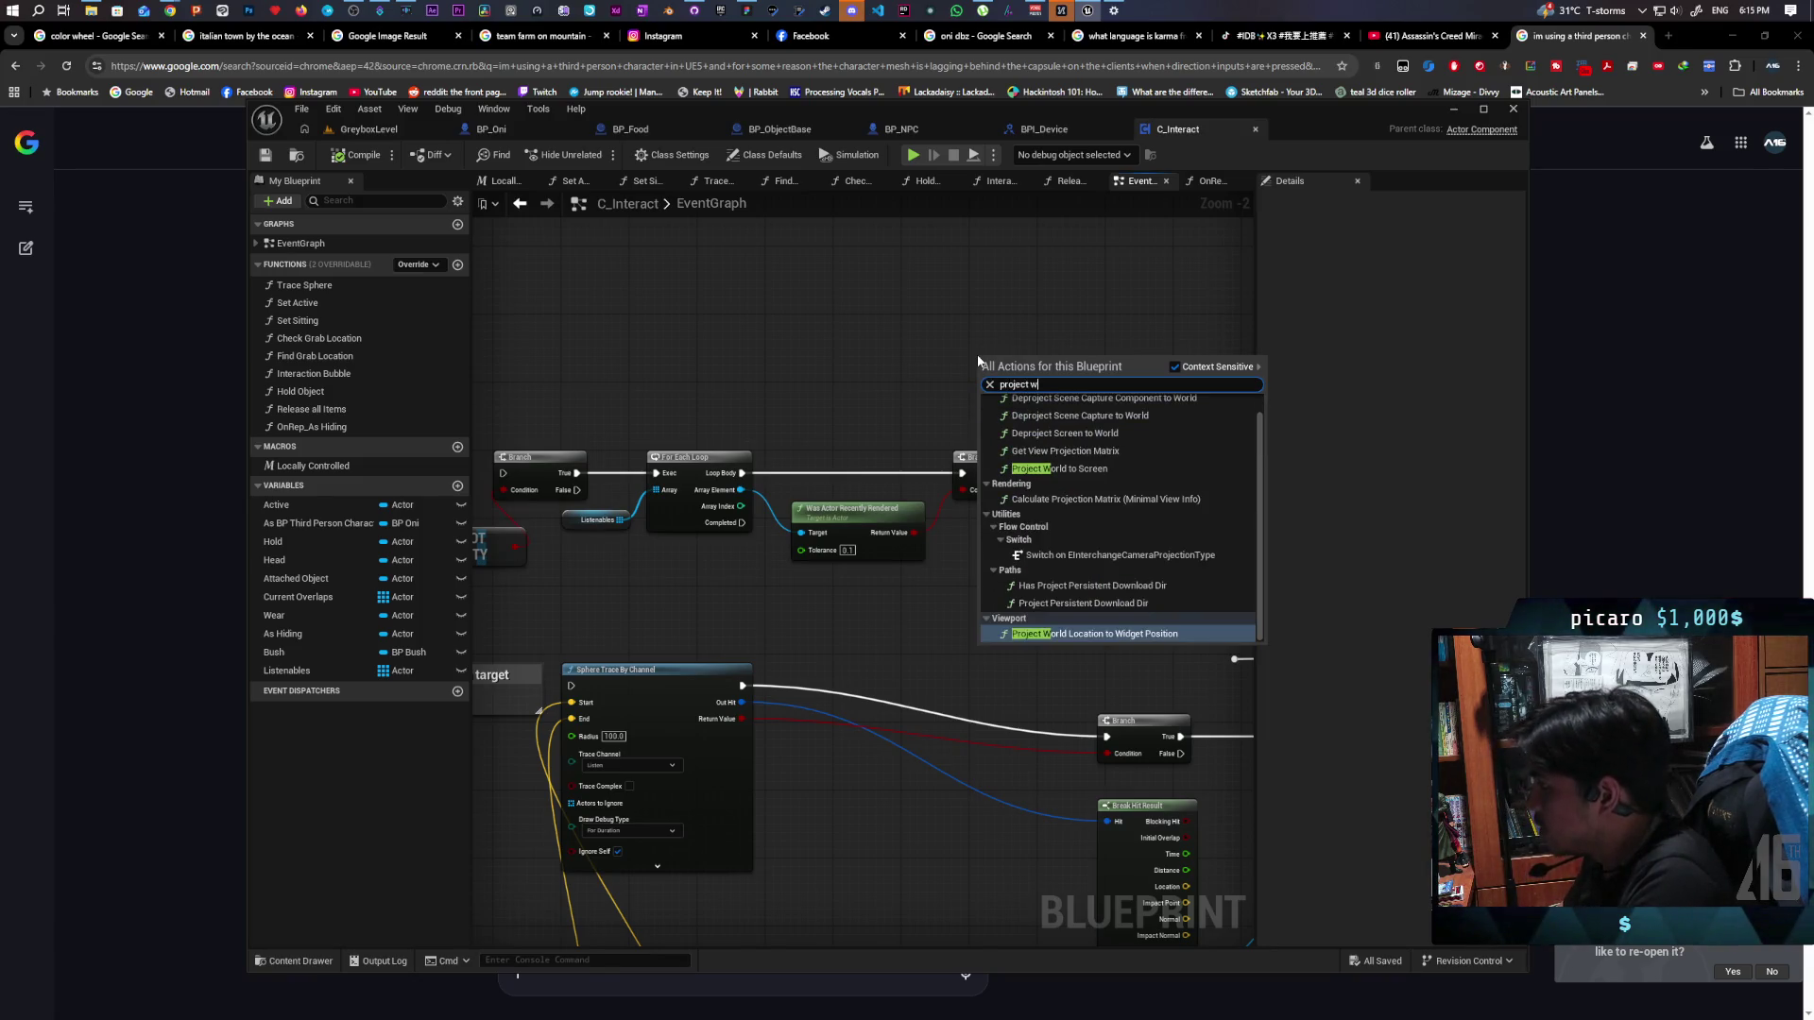
key("BackSpace")
key("BackSpace")
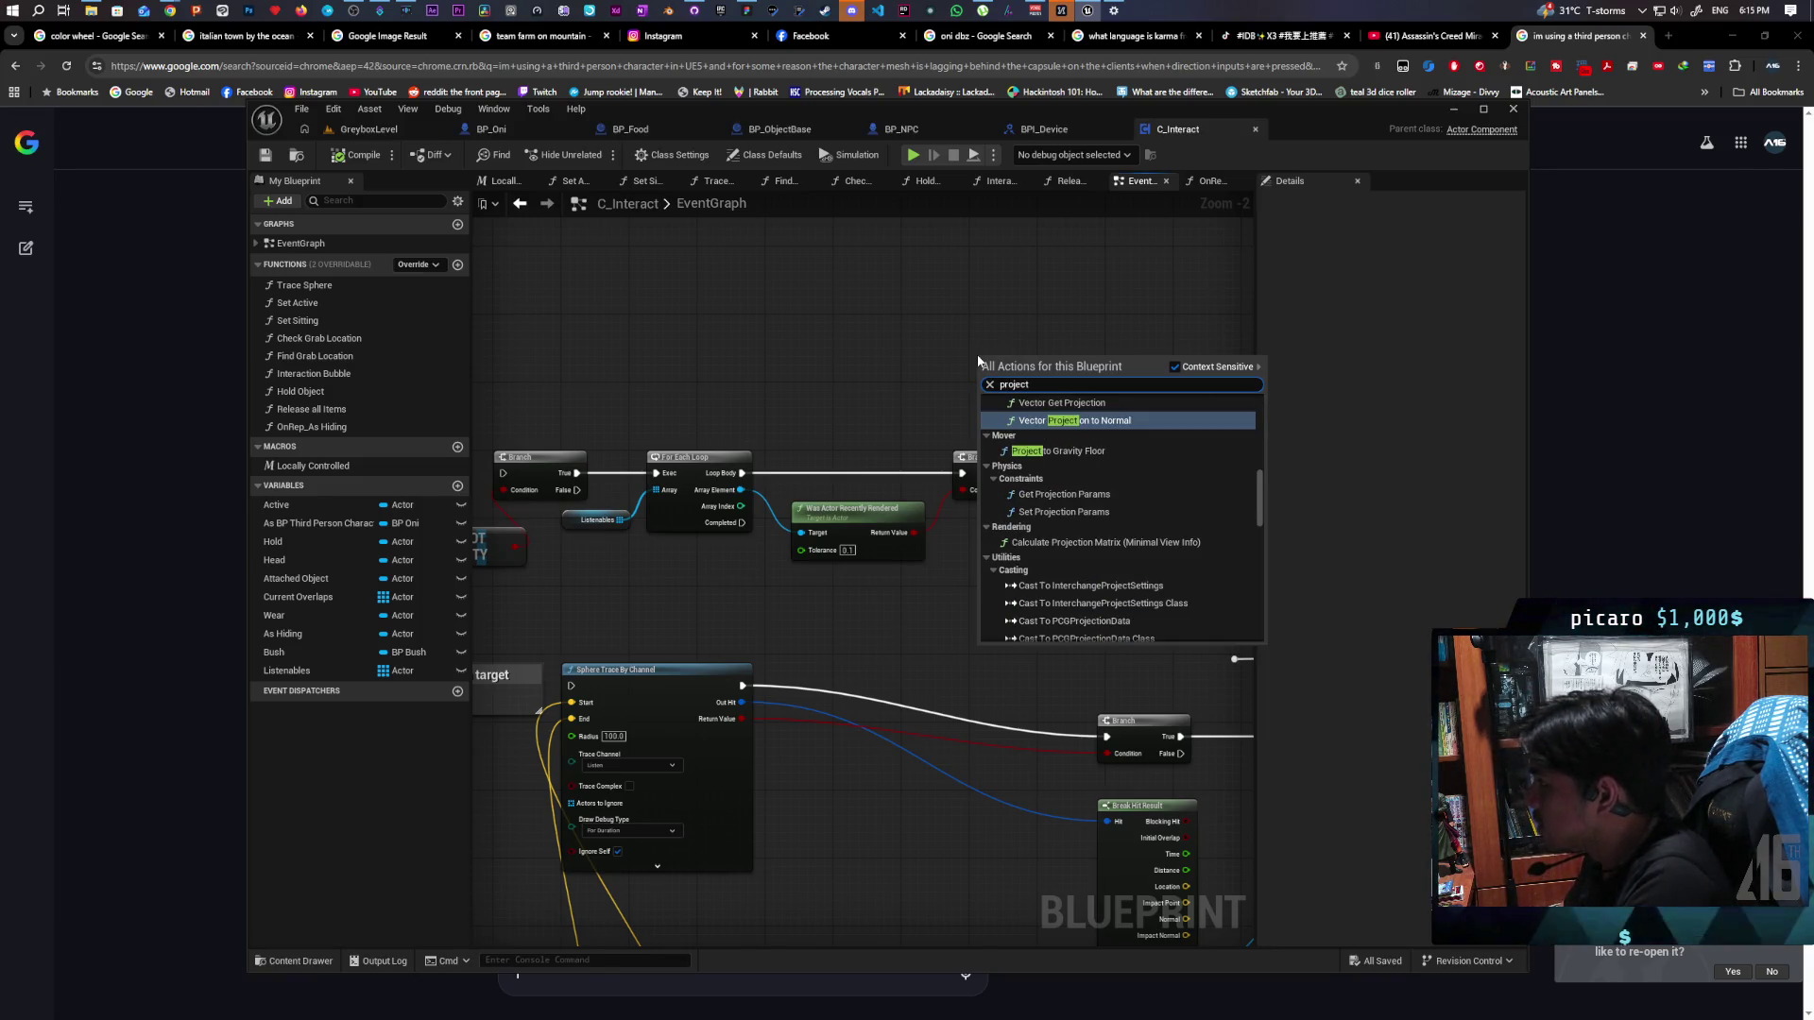
type("worl")
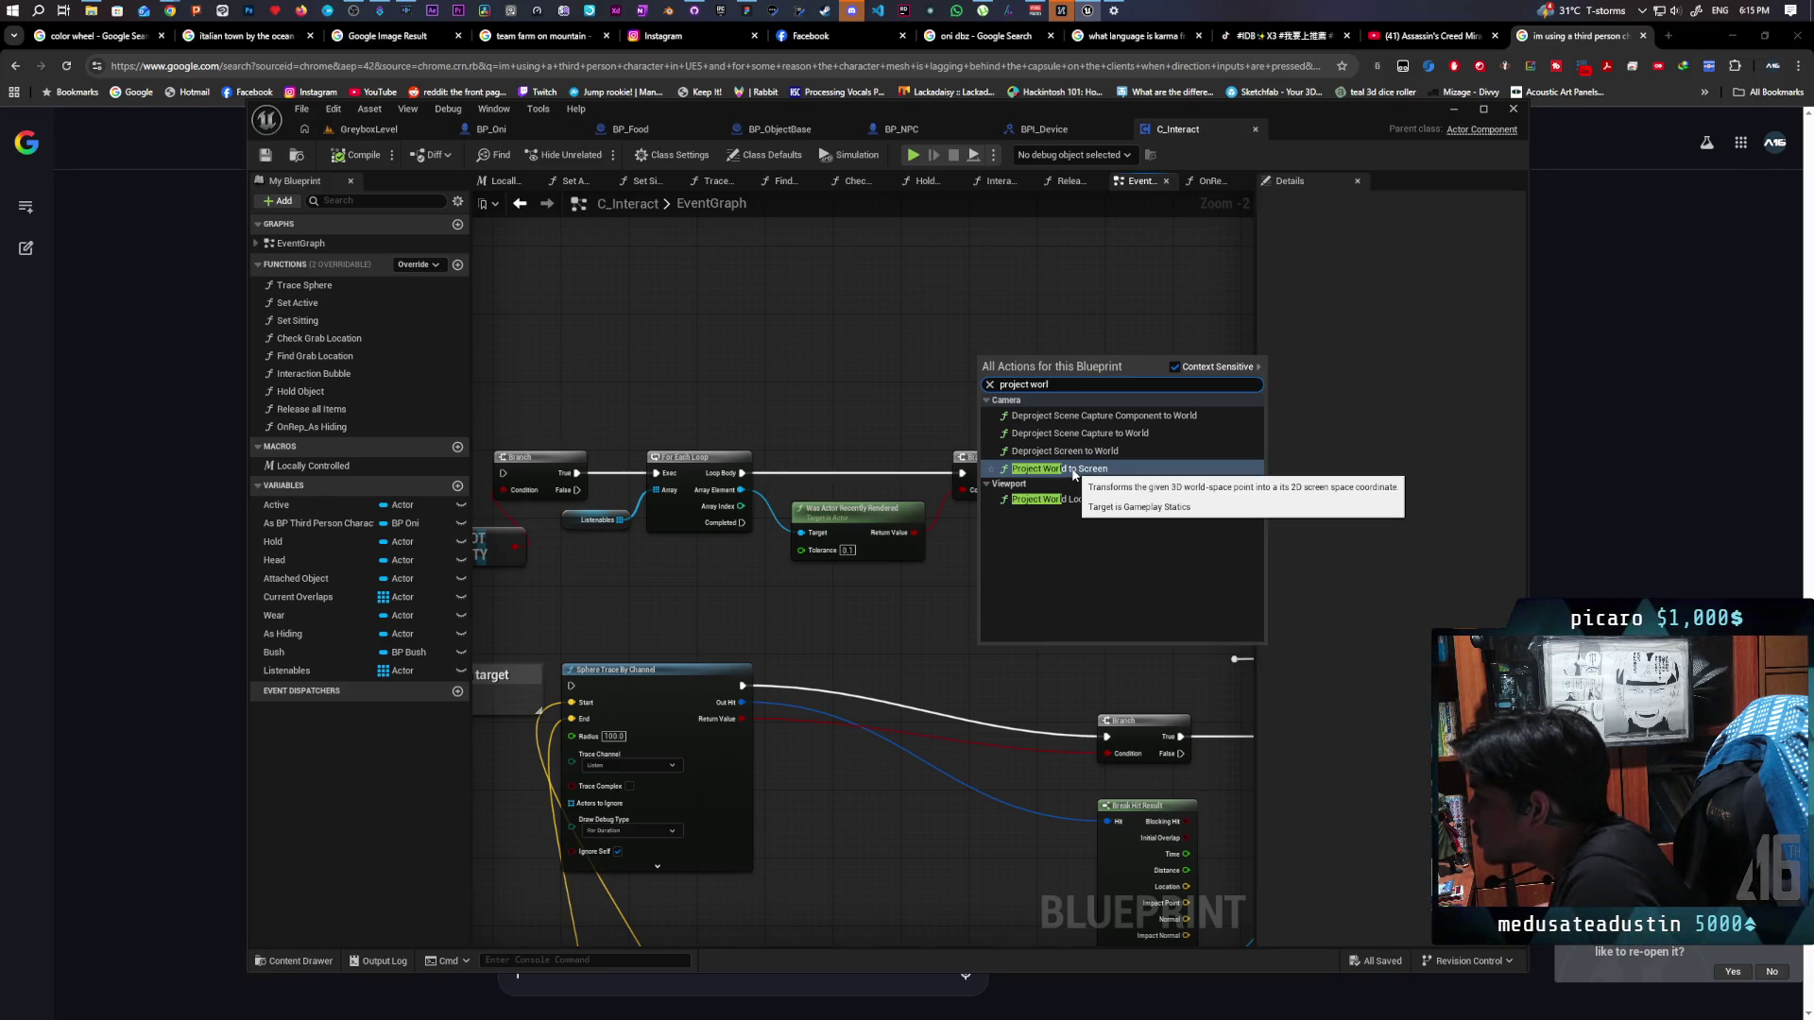
left_click(1074, 469)
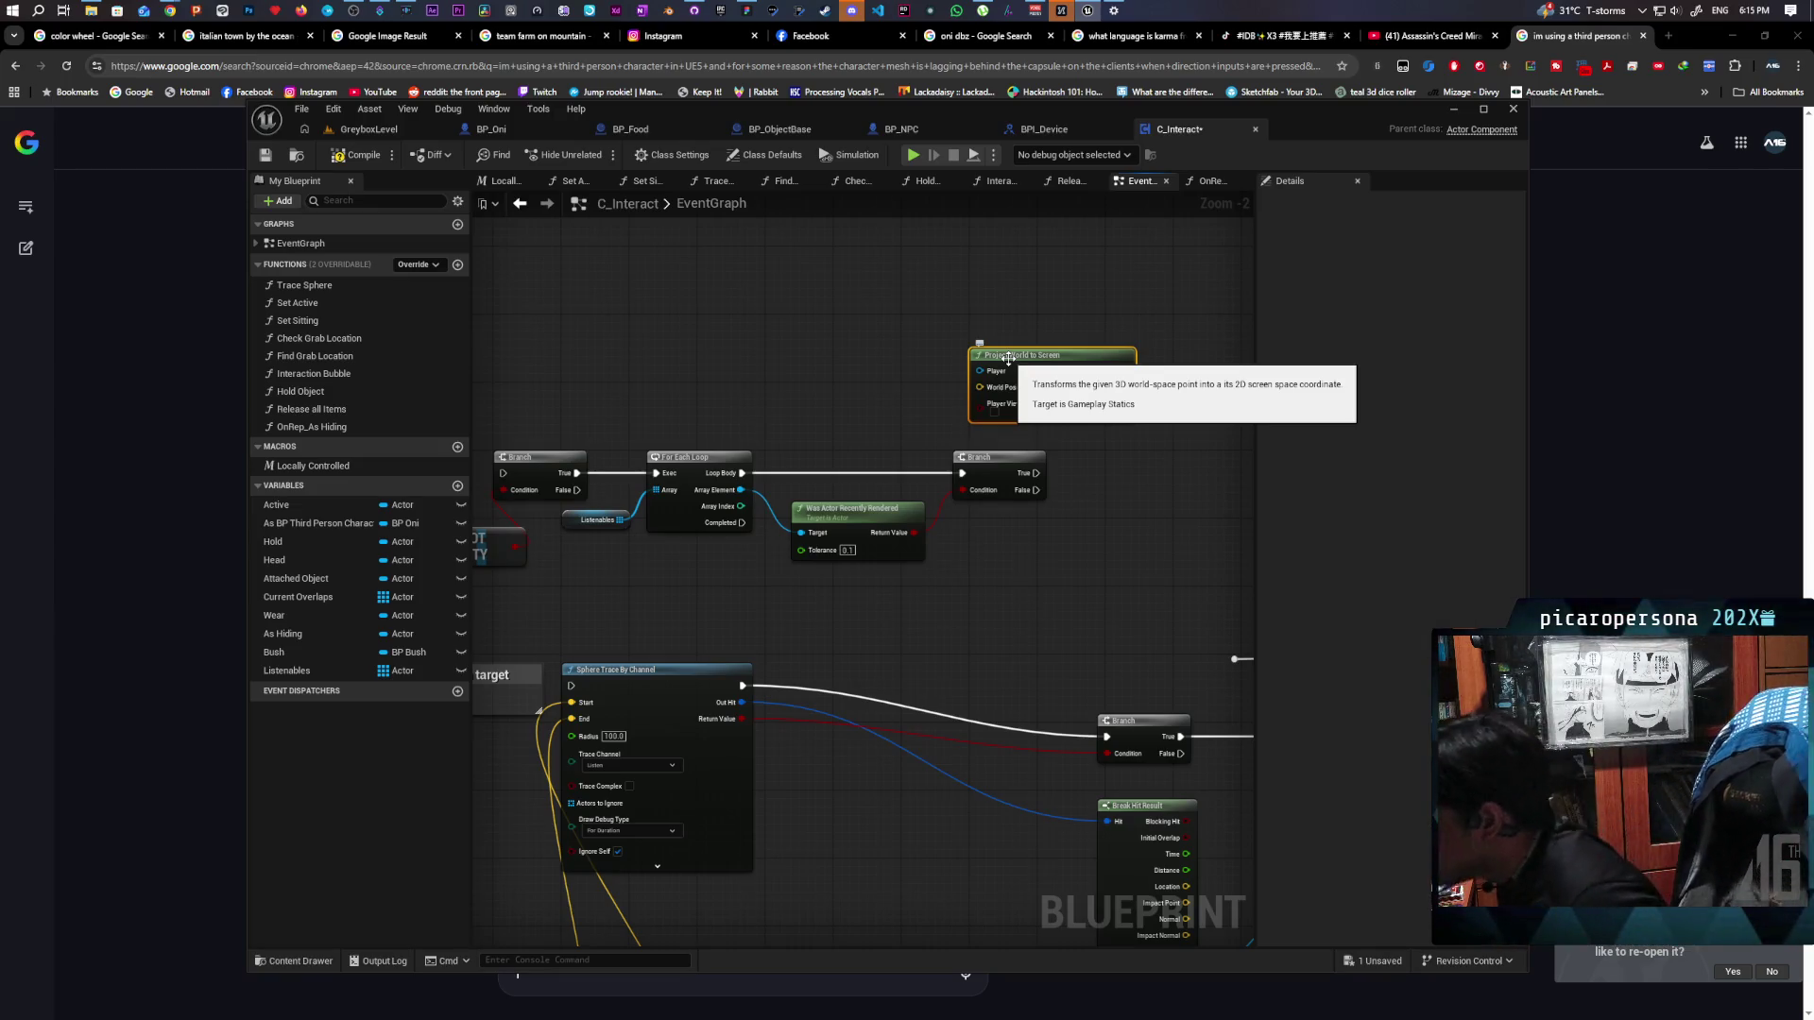
scroll(983, 340, "up", 1)
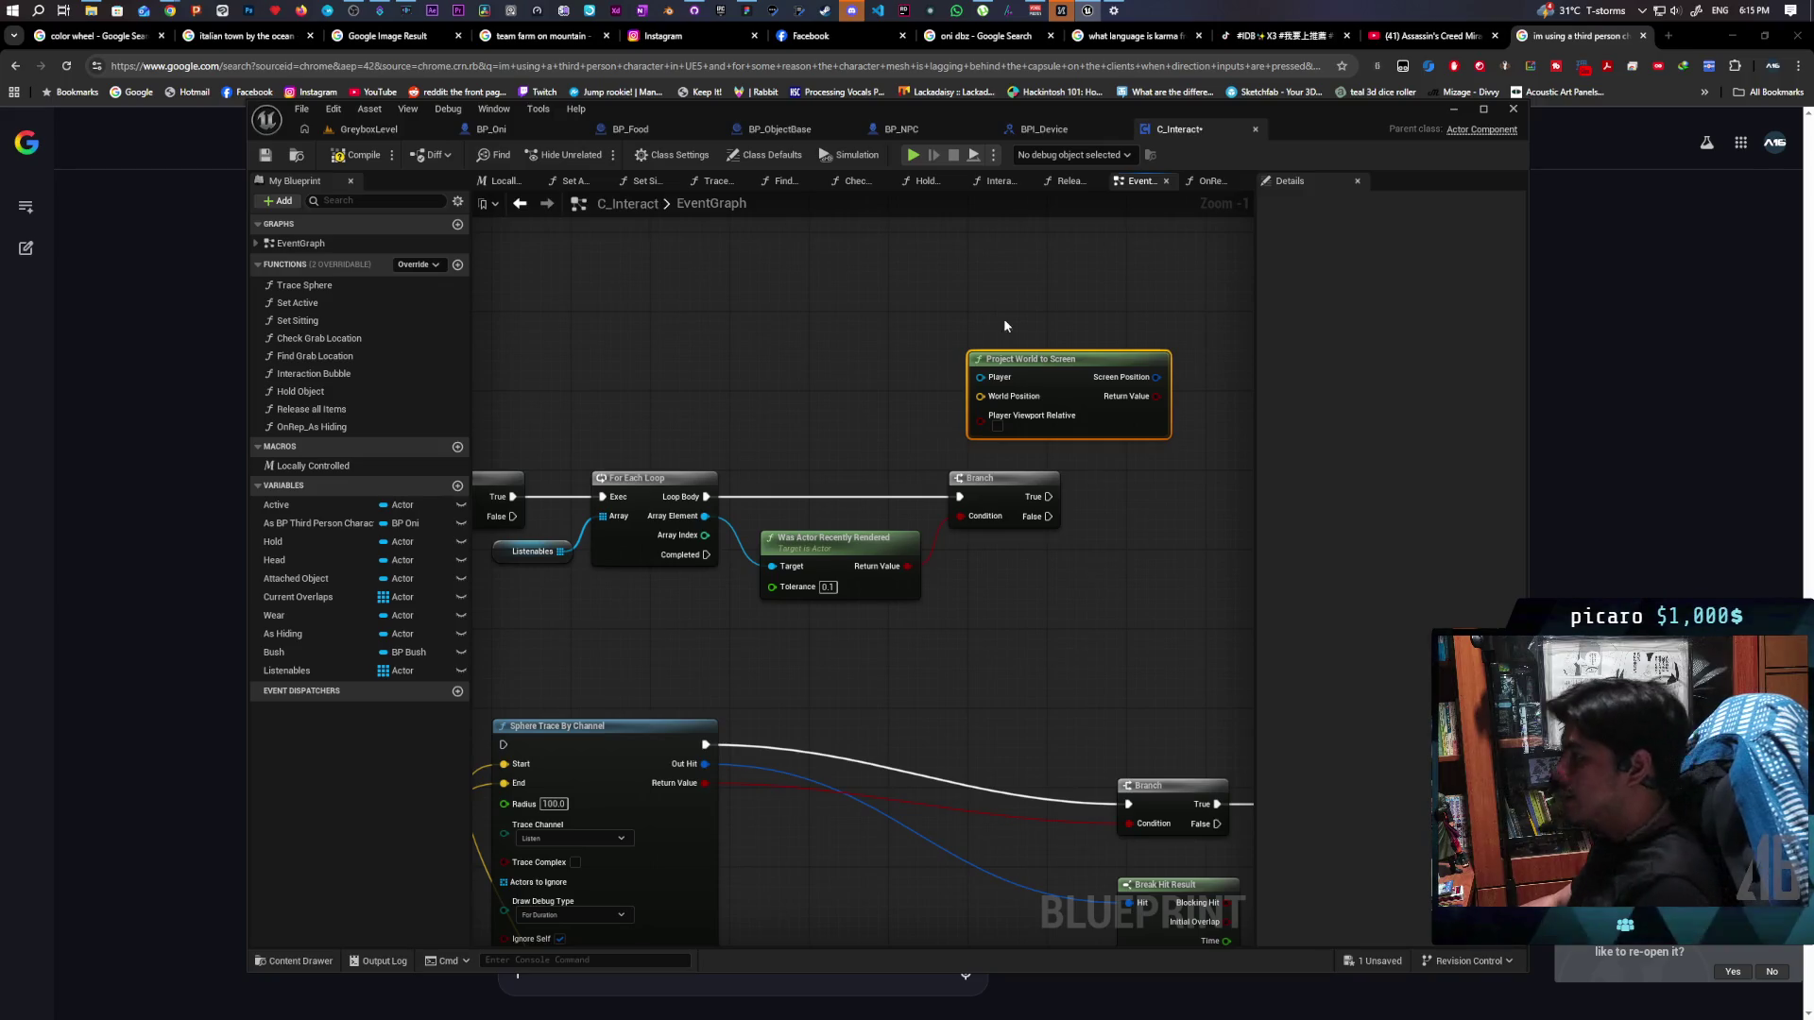
Place Get Player Controller next to Project World to Screen, then compile and save C_Interact
mouse_move(994, 385)
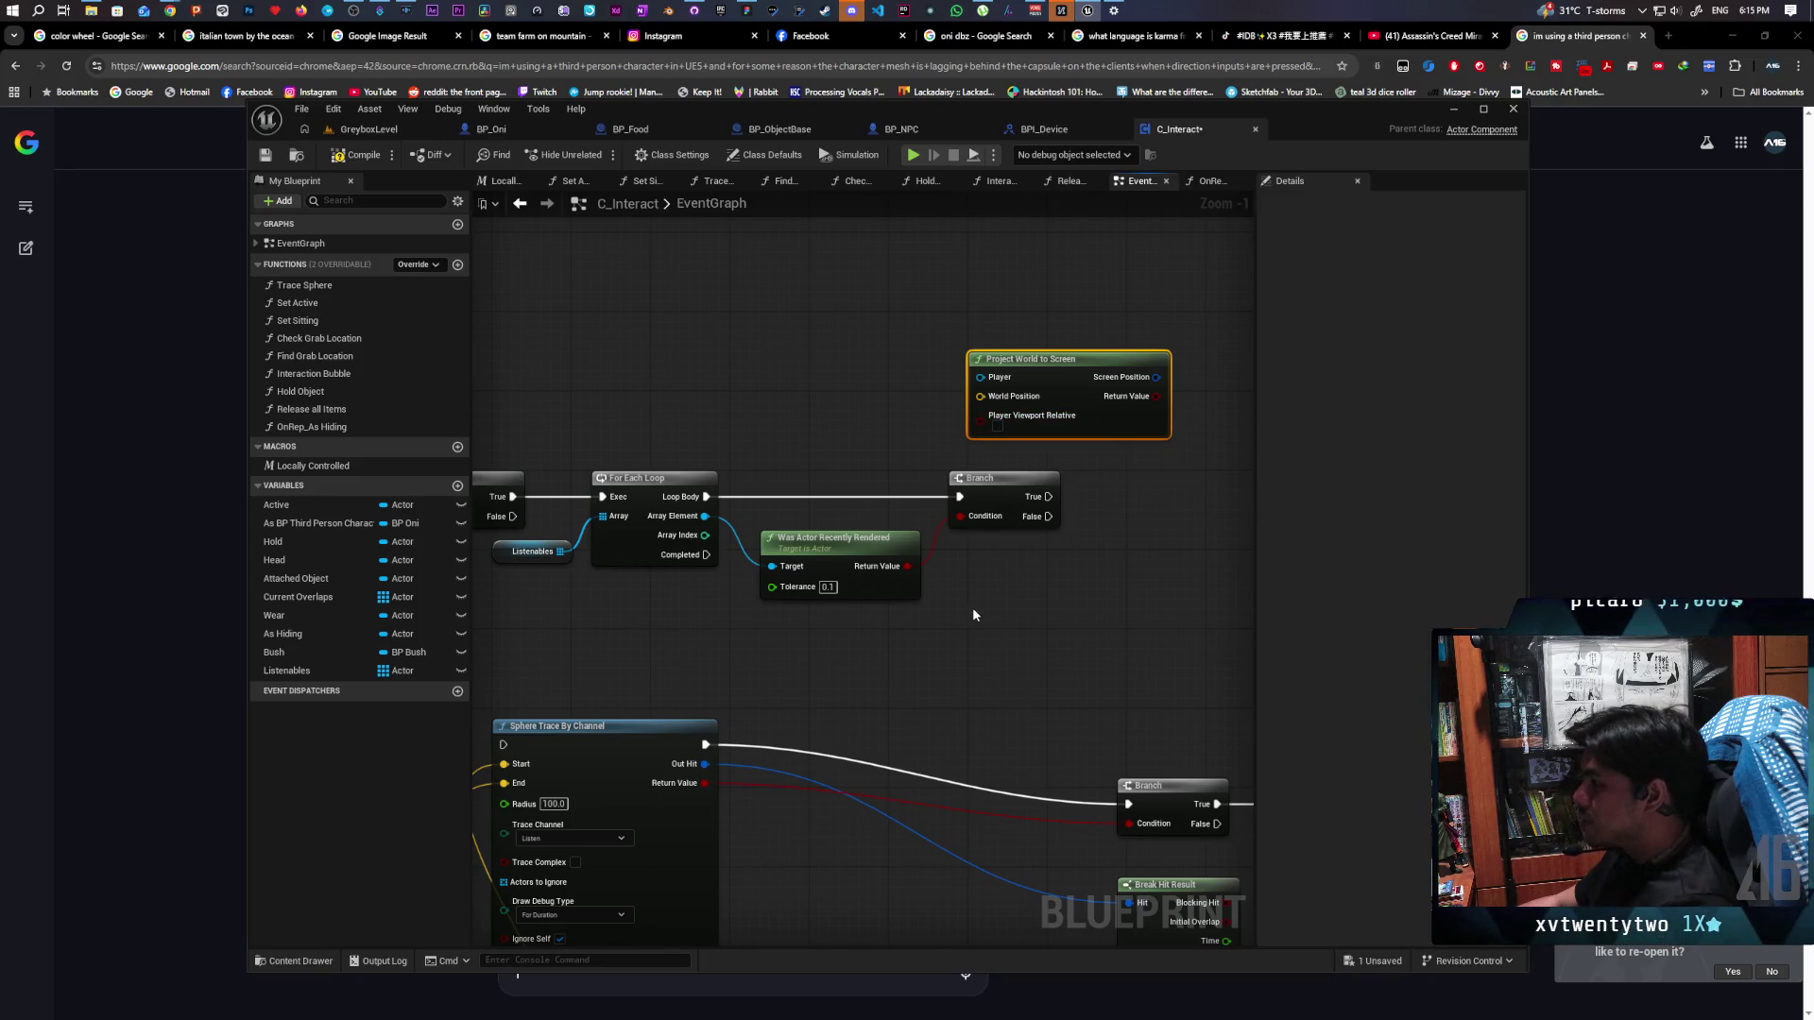
scroll(973, 611, "down", 2)
scroll(972, 614, "down", 1)
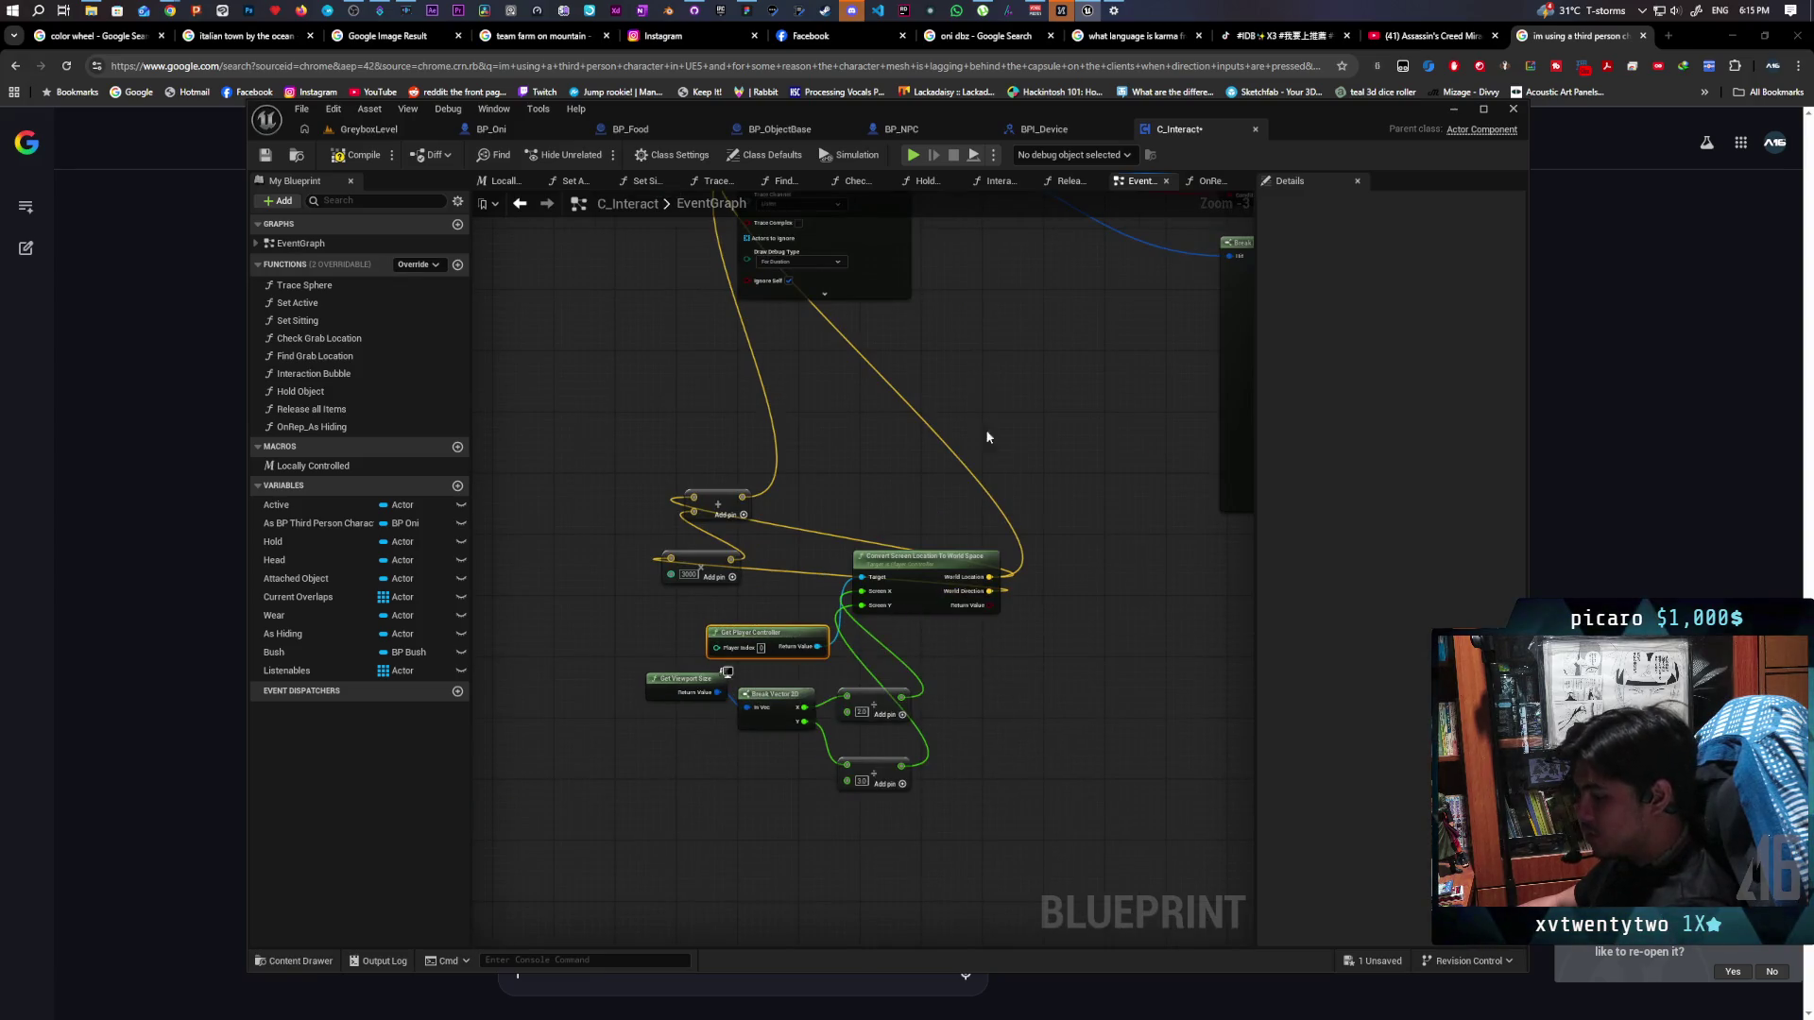
scroll(907, 782, "up", 1)
left_click_drag(907, 782, 905, 782)
left_click_drag(1051, 370, 890, 340)
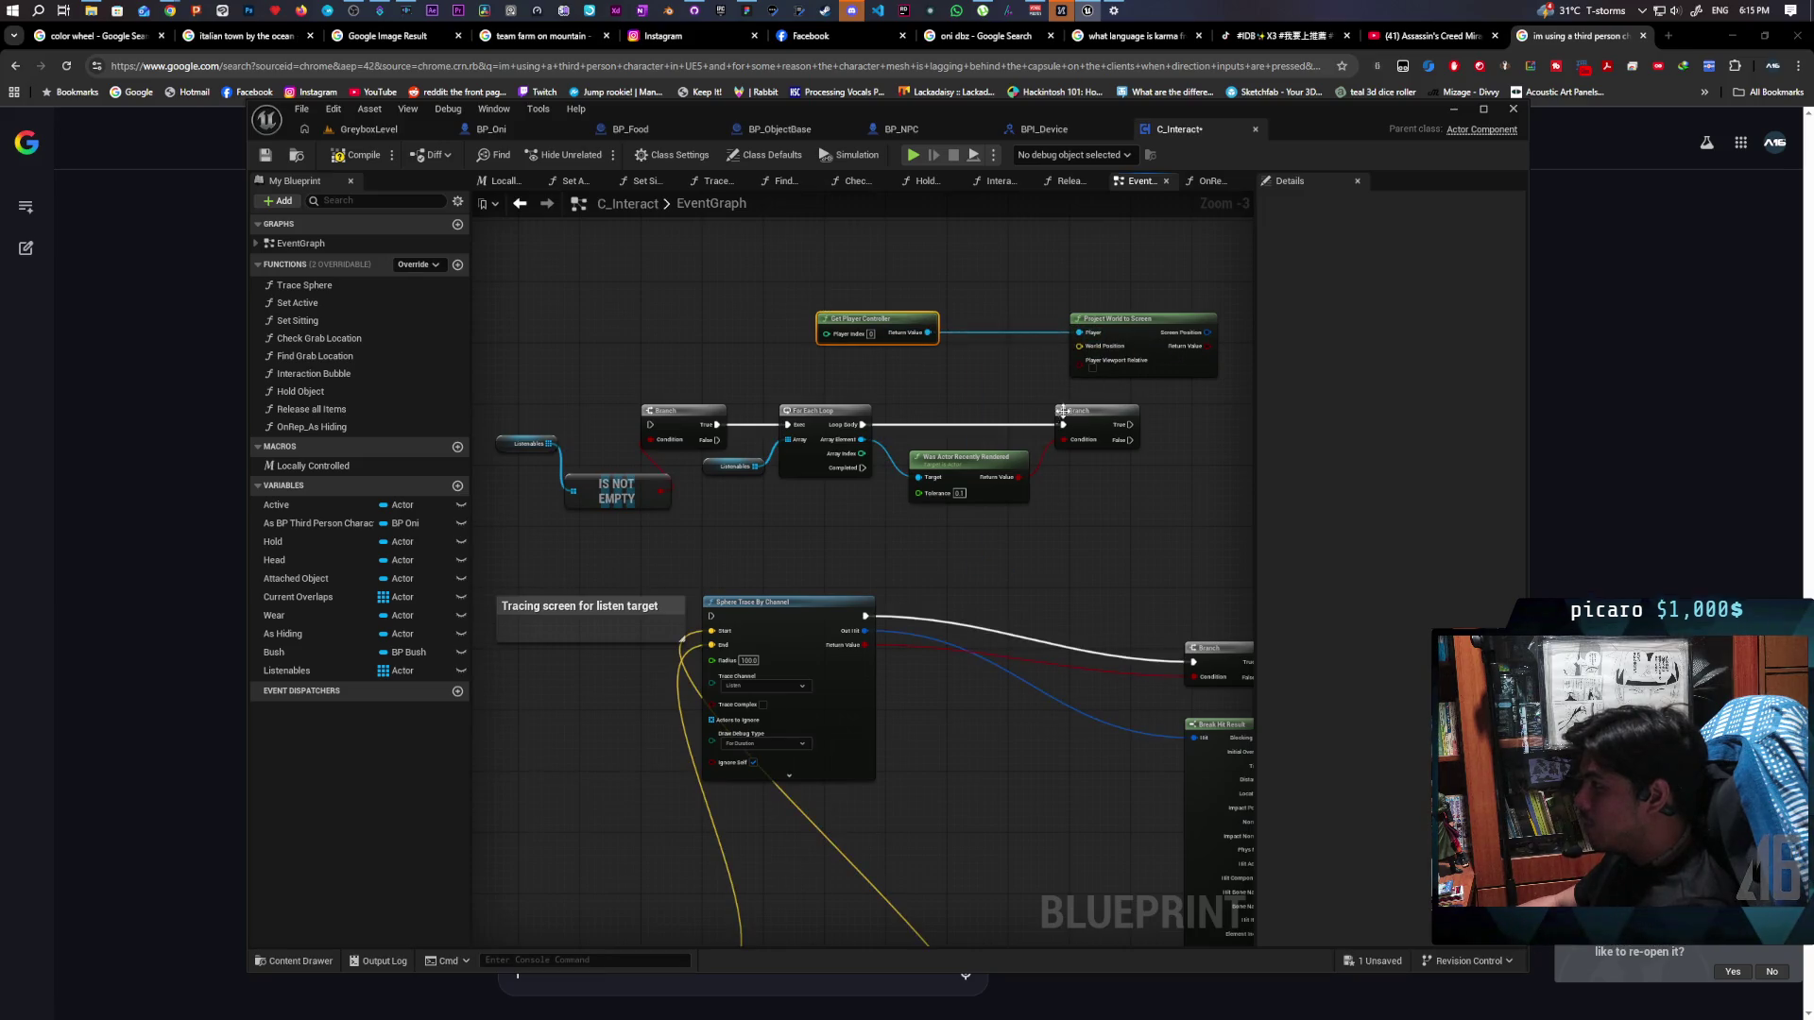
left_click(366, 156)
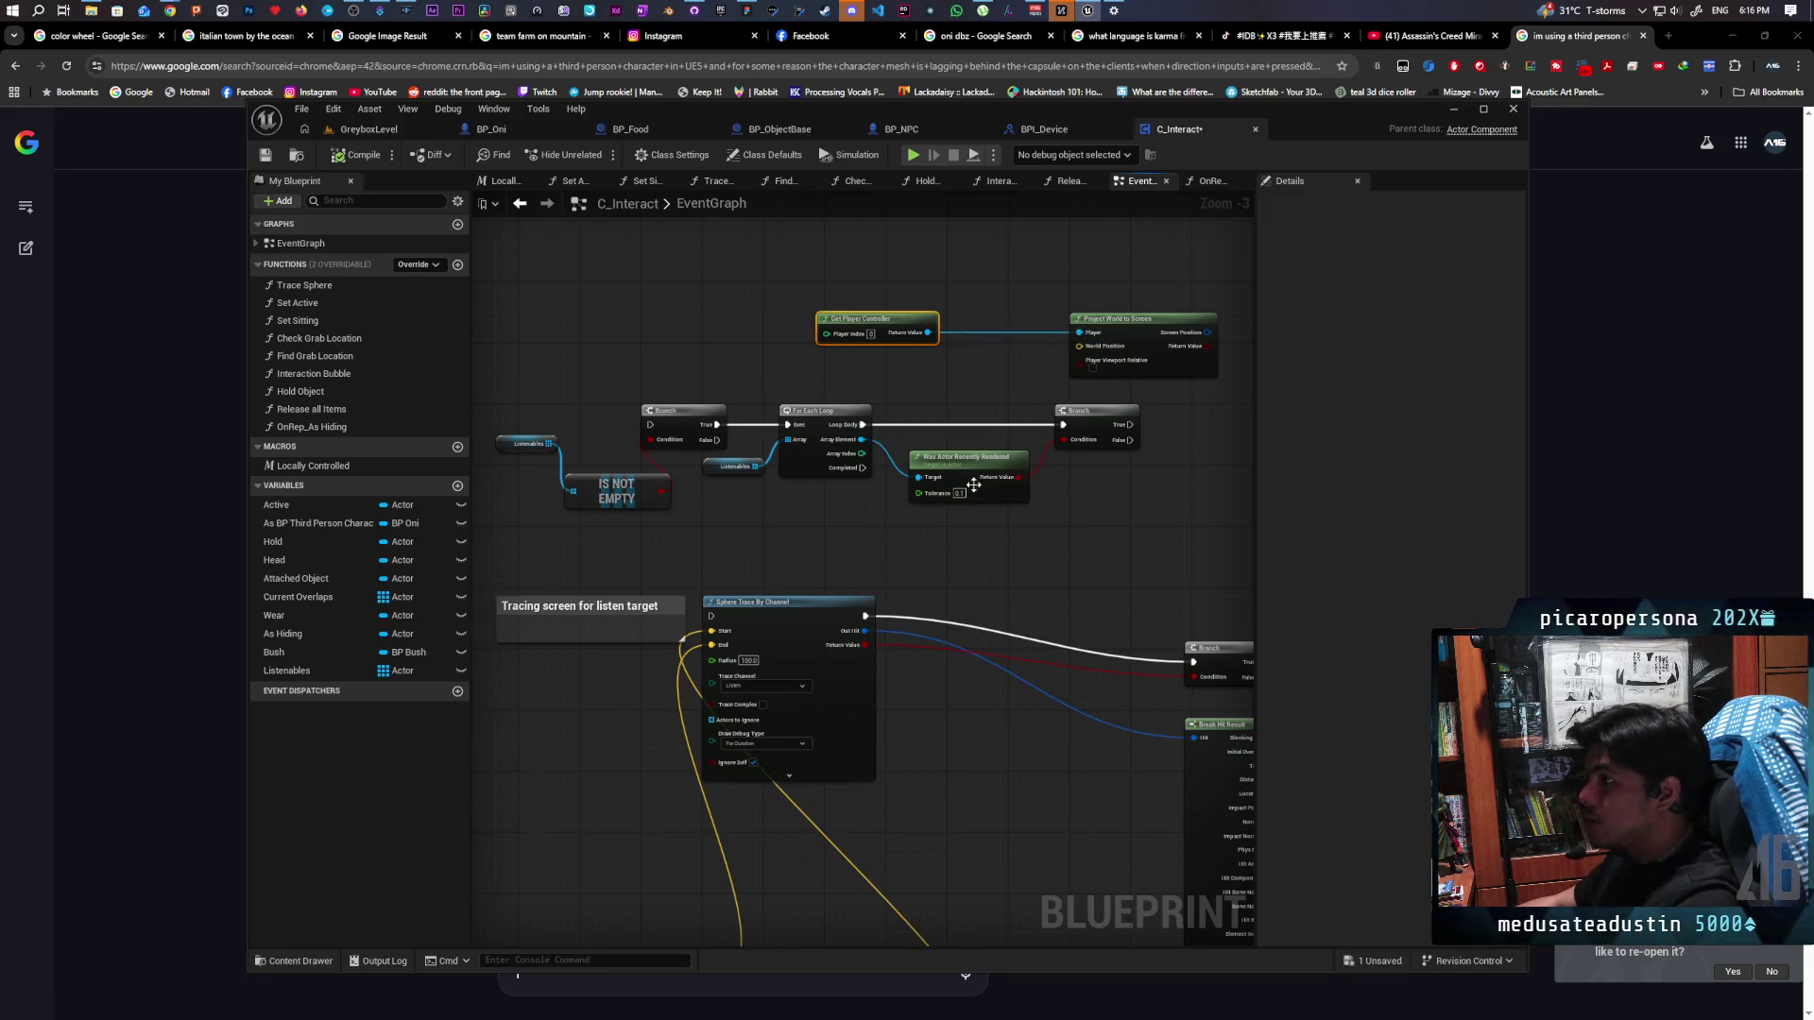
key("ctrl+s")
Recentre the graph on the loop nodes and drag a new connection from the Array Element
left_click_drag(1014, 542, 995, 590)
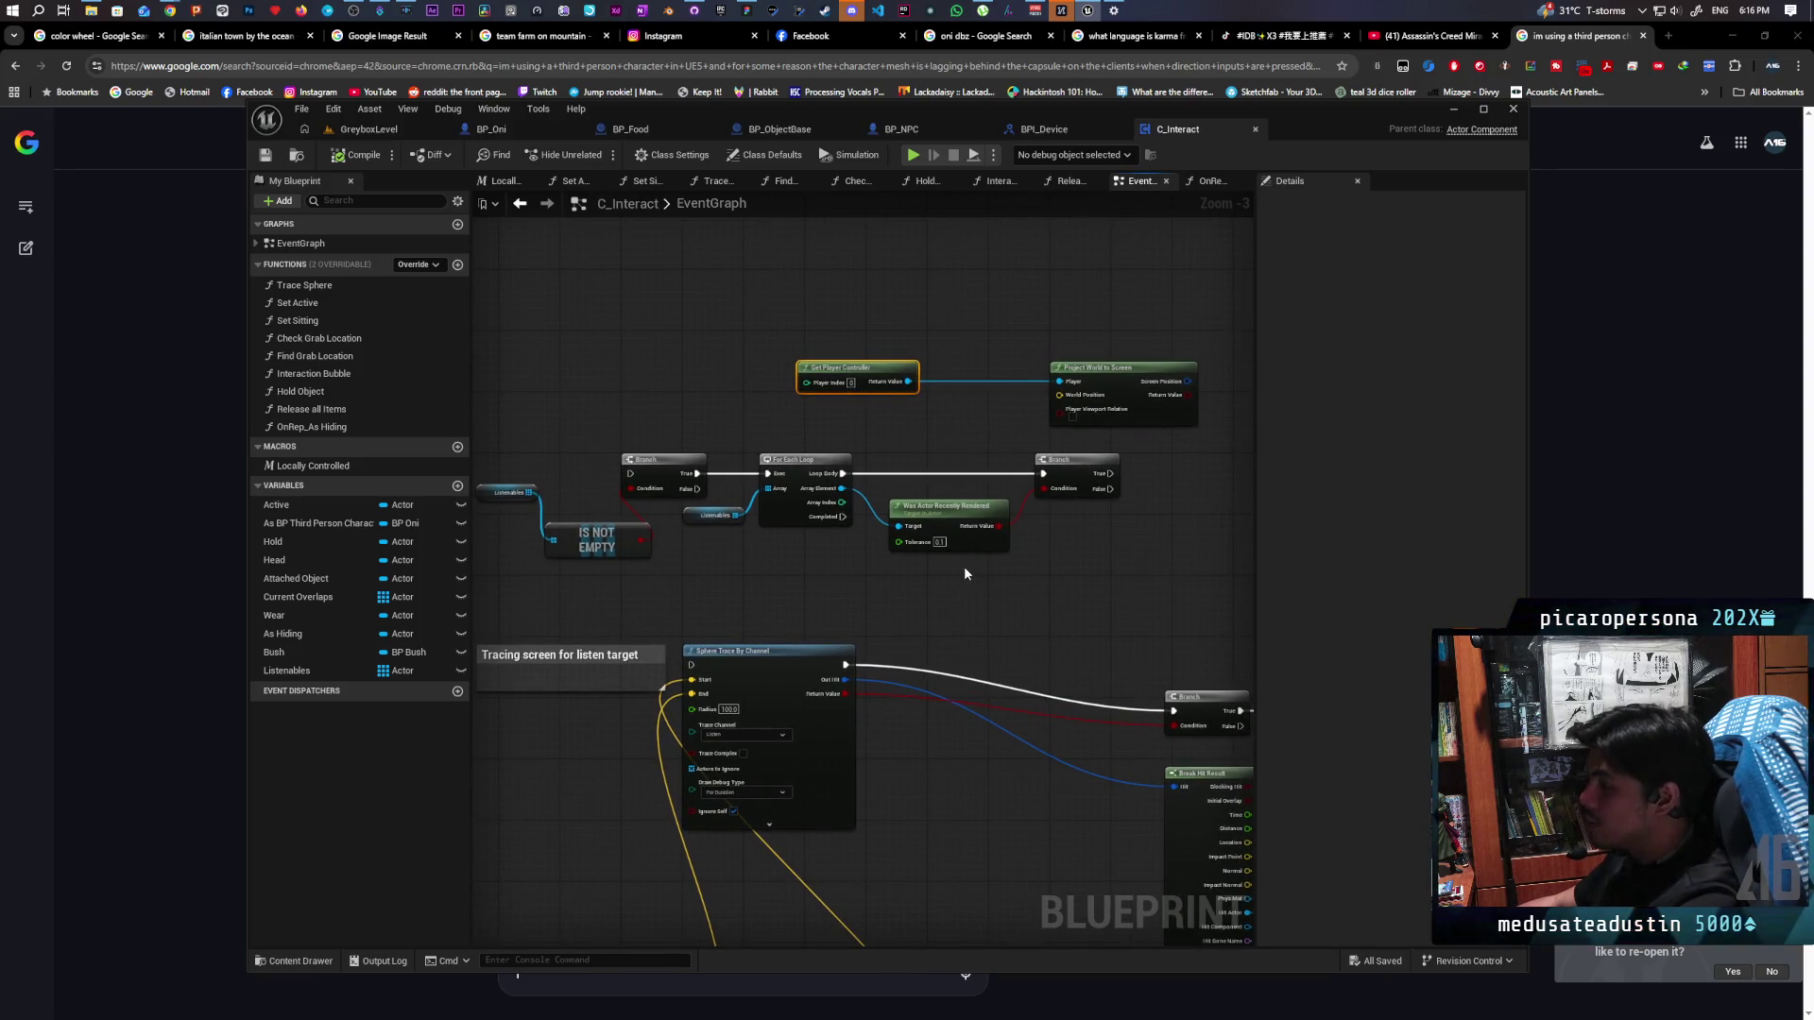
mouse_move(963, 567)
left_mouse_down()
mouse_move(770, 396)
mouse_move(830, 564)
mouse_move(896, 592)
left_mouse_up()
mouse_move(693, 455)
left_mouse_down()
mouse_move(767, 526)
mouse_move(997, 515)
mouse_move(700, 560)
mouse_move(881, 530)
mouse_move(961, 469)
mouse_move(978, 545)
mouse_move(1057, 537)
left_mouse_up()
left_click_drag(862, 586, 913, 586)
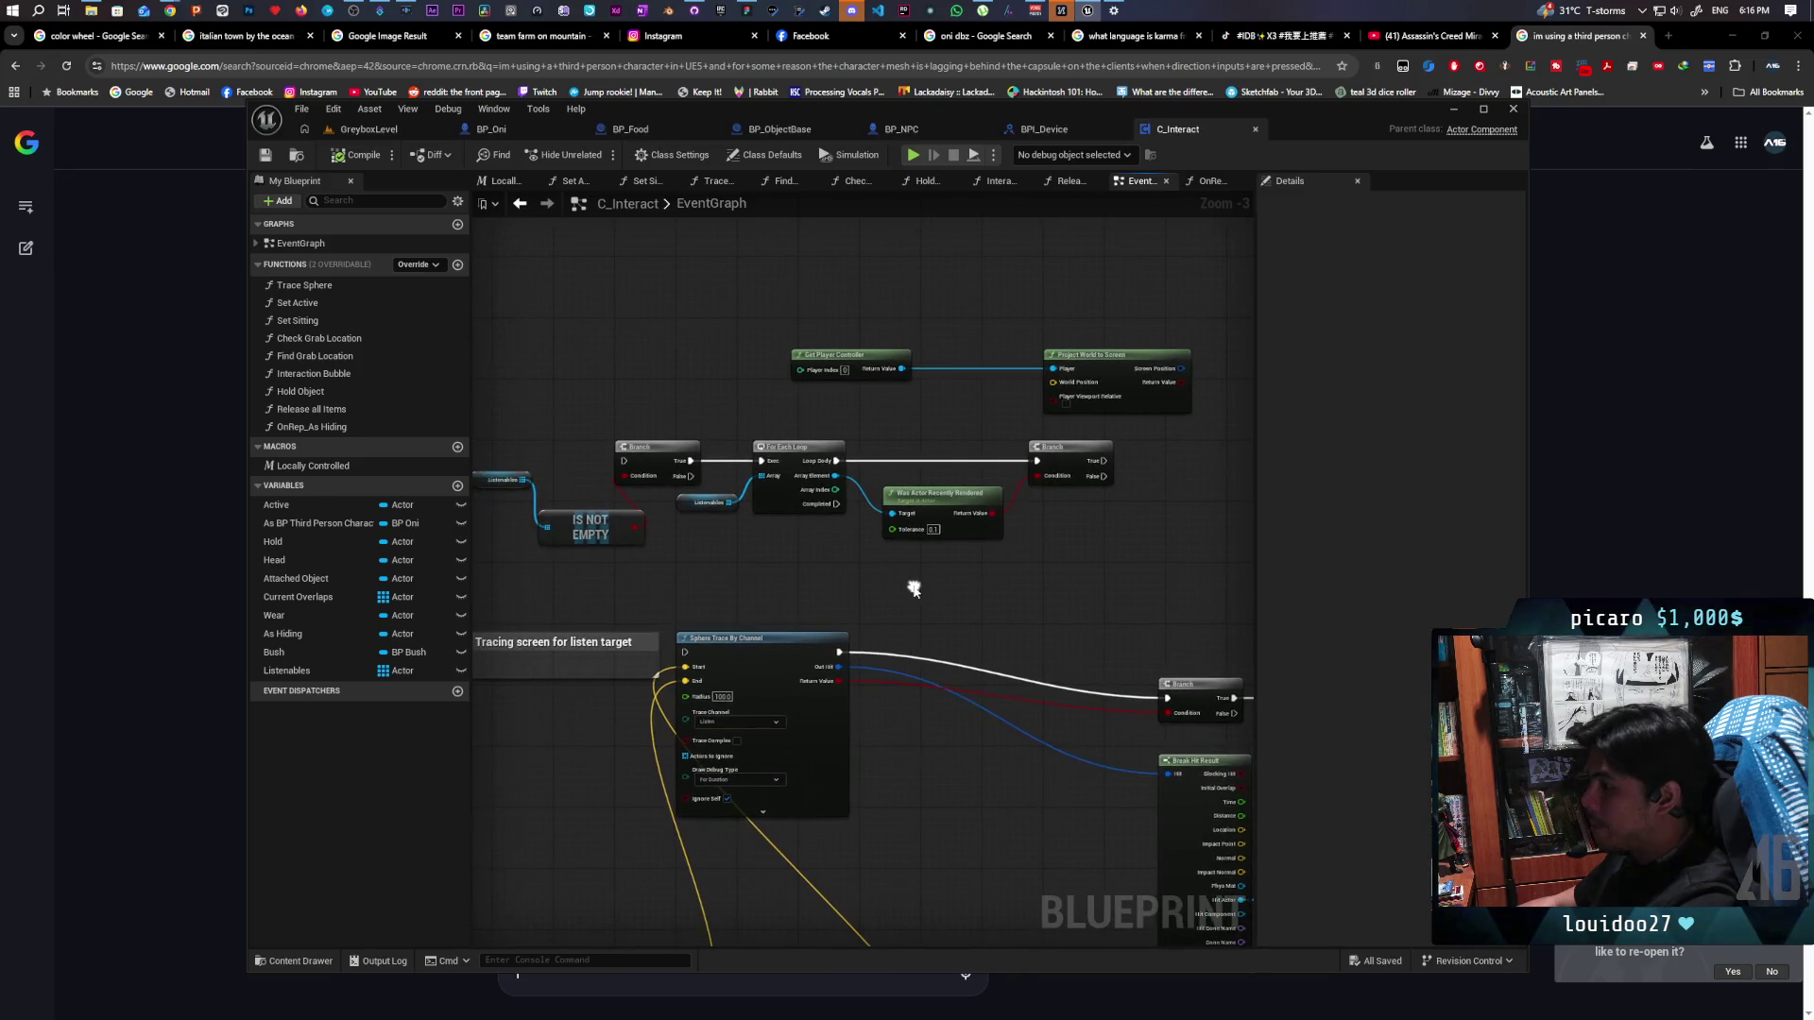
mouse_move(835, 476)
left_mouse_down()
mouse_move(1059, 567)
mouse_move(1045, 557)
left_mouse_up()
Add Get Actor Location for the looped actor and wire it into World Position
type("get world d")
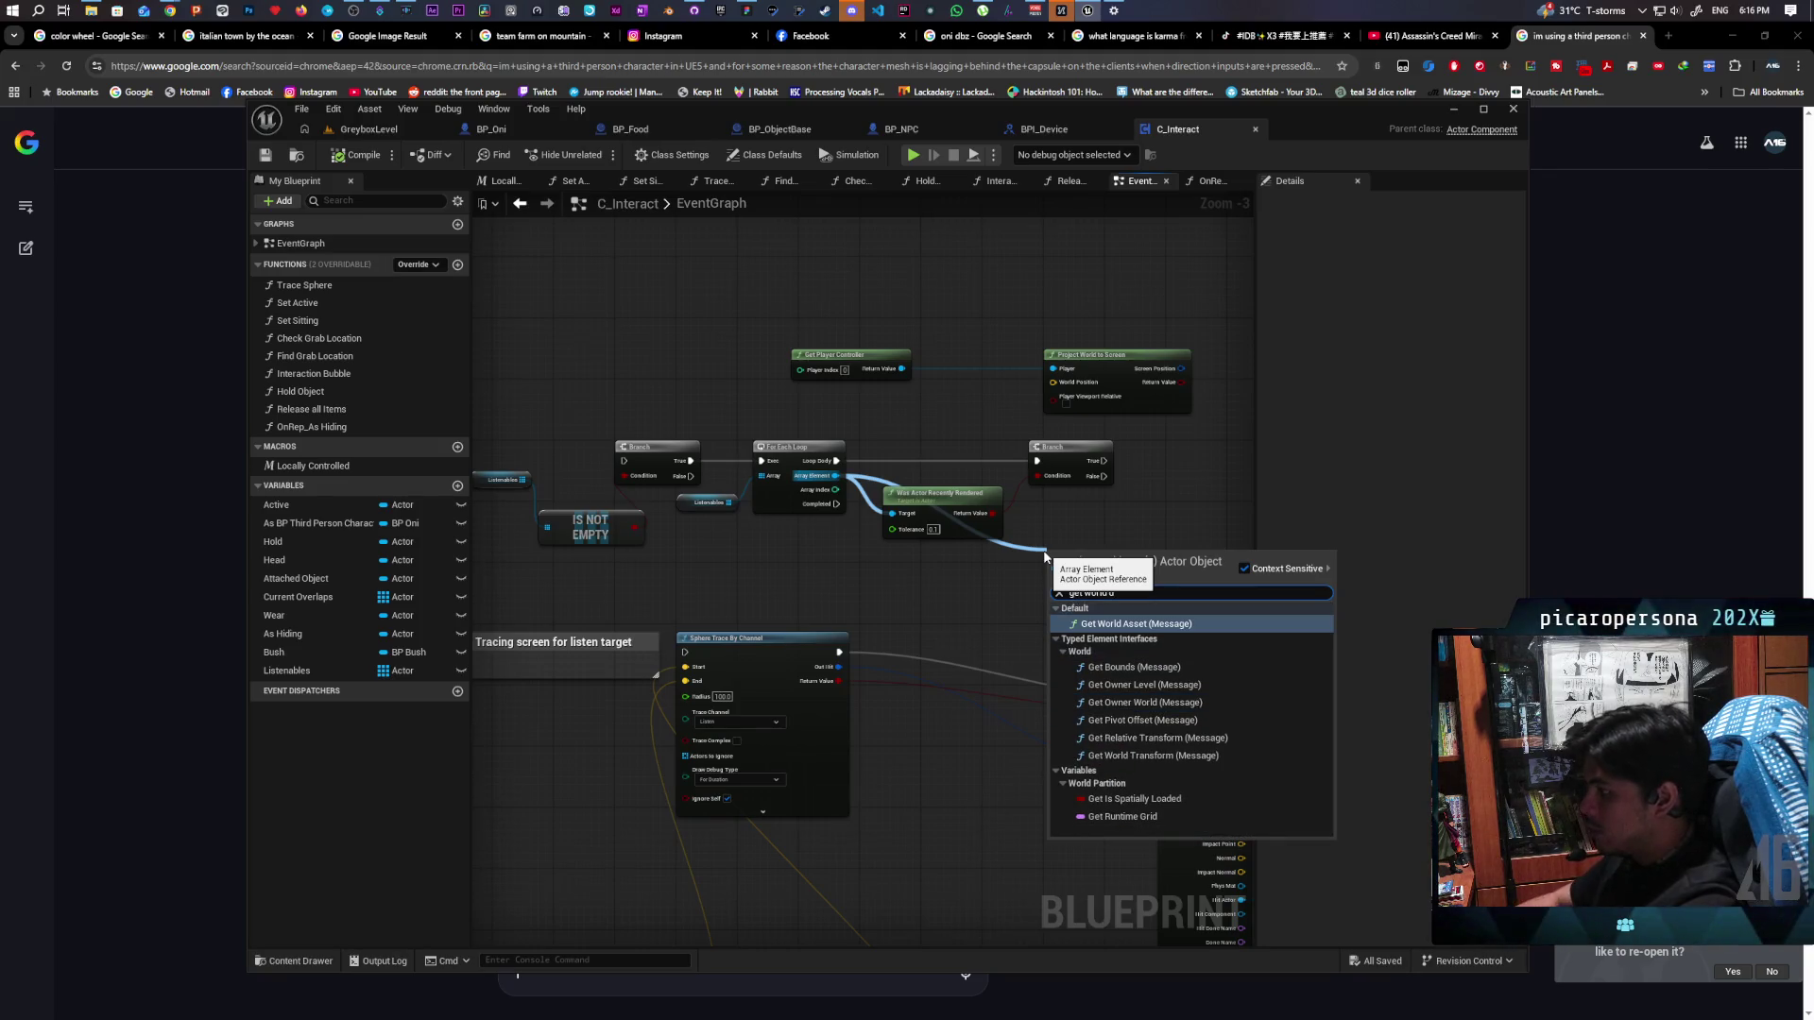
key("BackSpace")
type("lo")
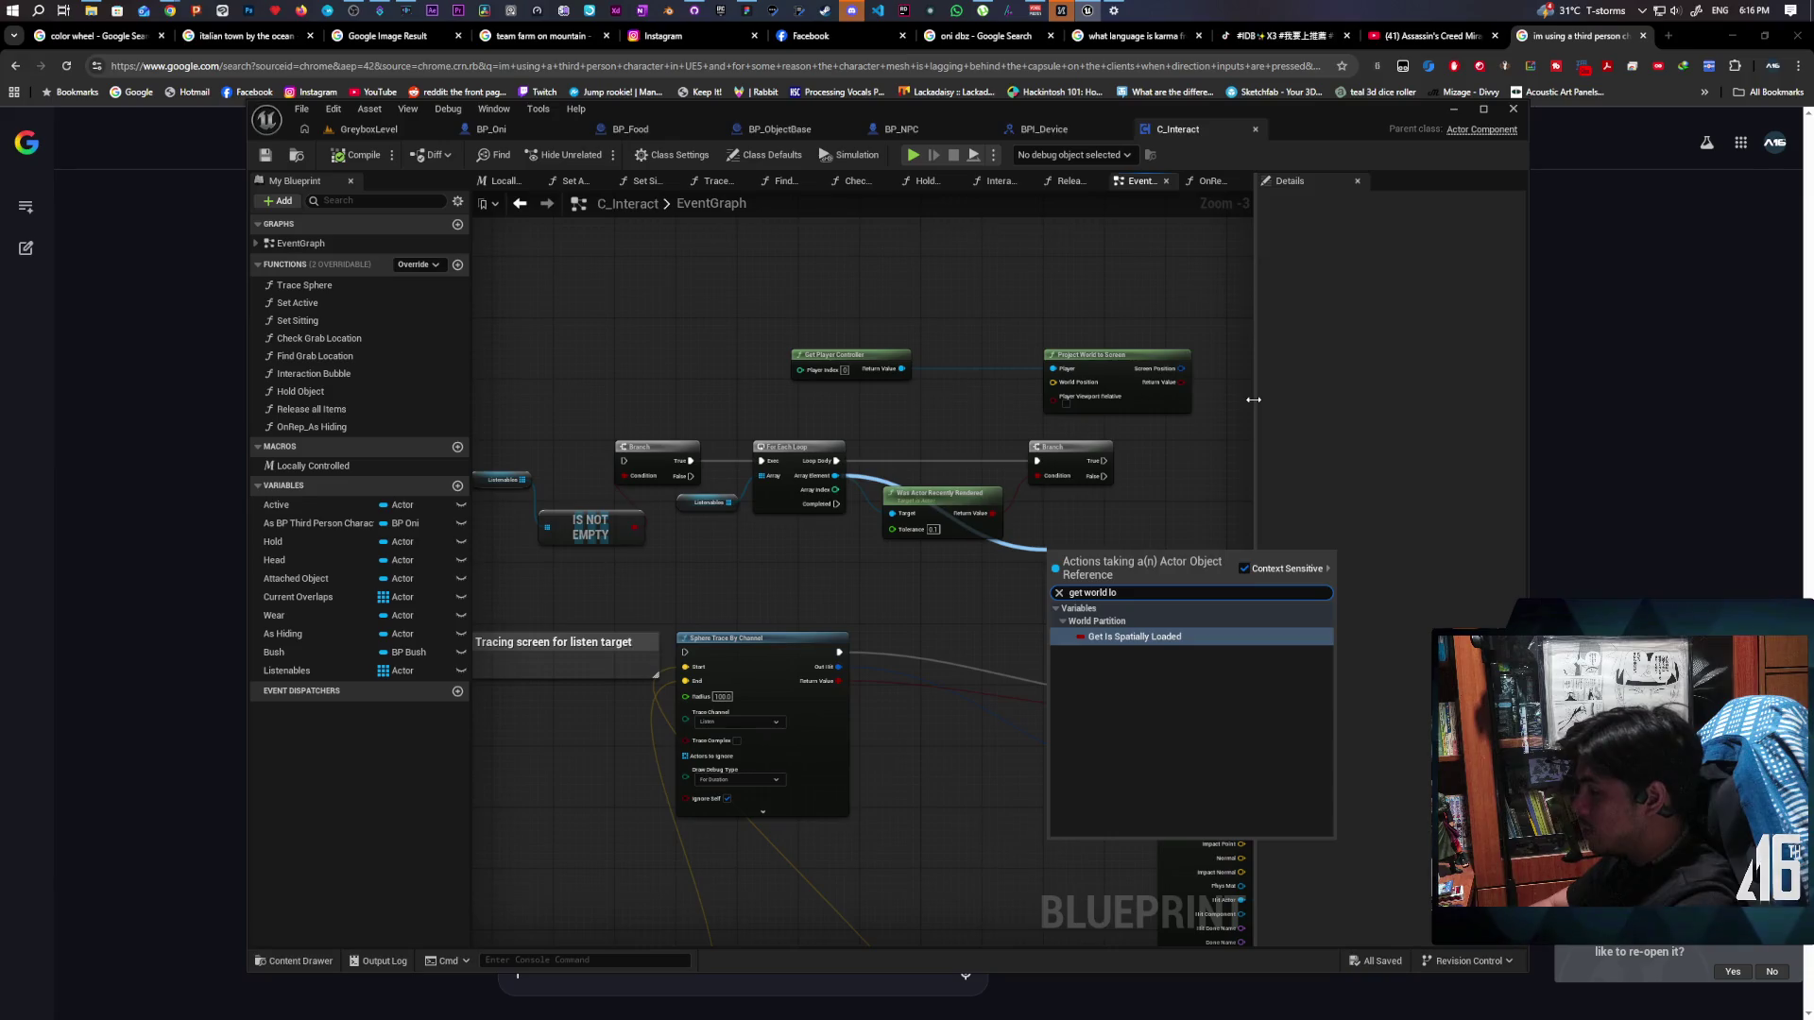
key("BackSpace")
key("BackSpace")
key("BackSpace")
key("BackSpace")
key("BackSpace")
key("BackSpace")
key("BackSpace")
key("BackSpace")
type("actor loca")
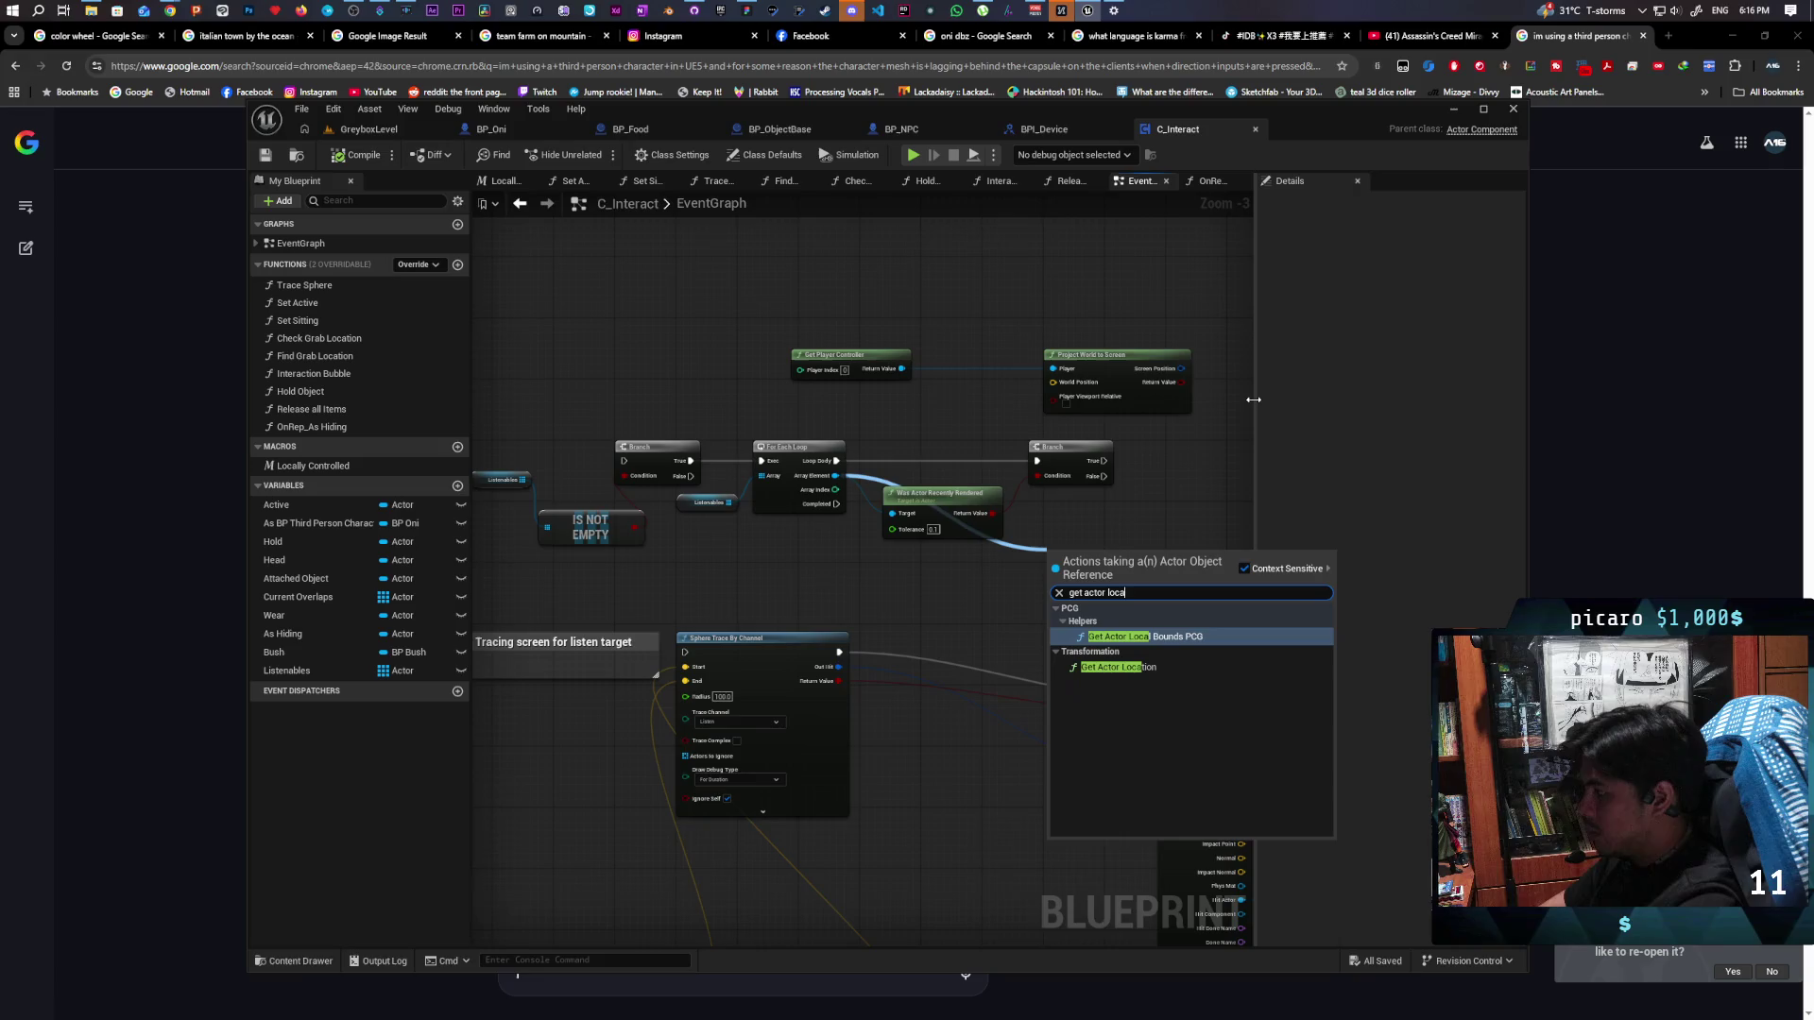
left_click(1117, 667)
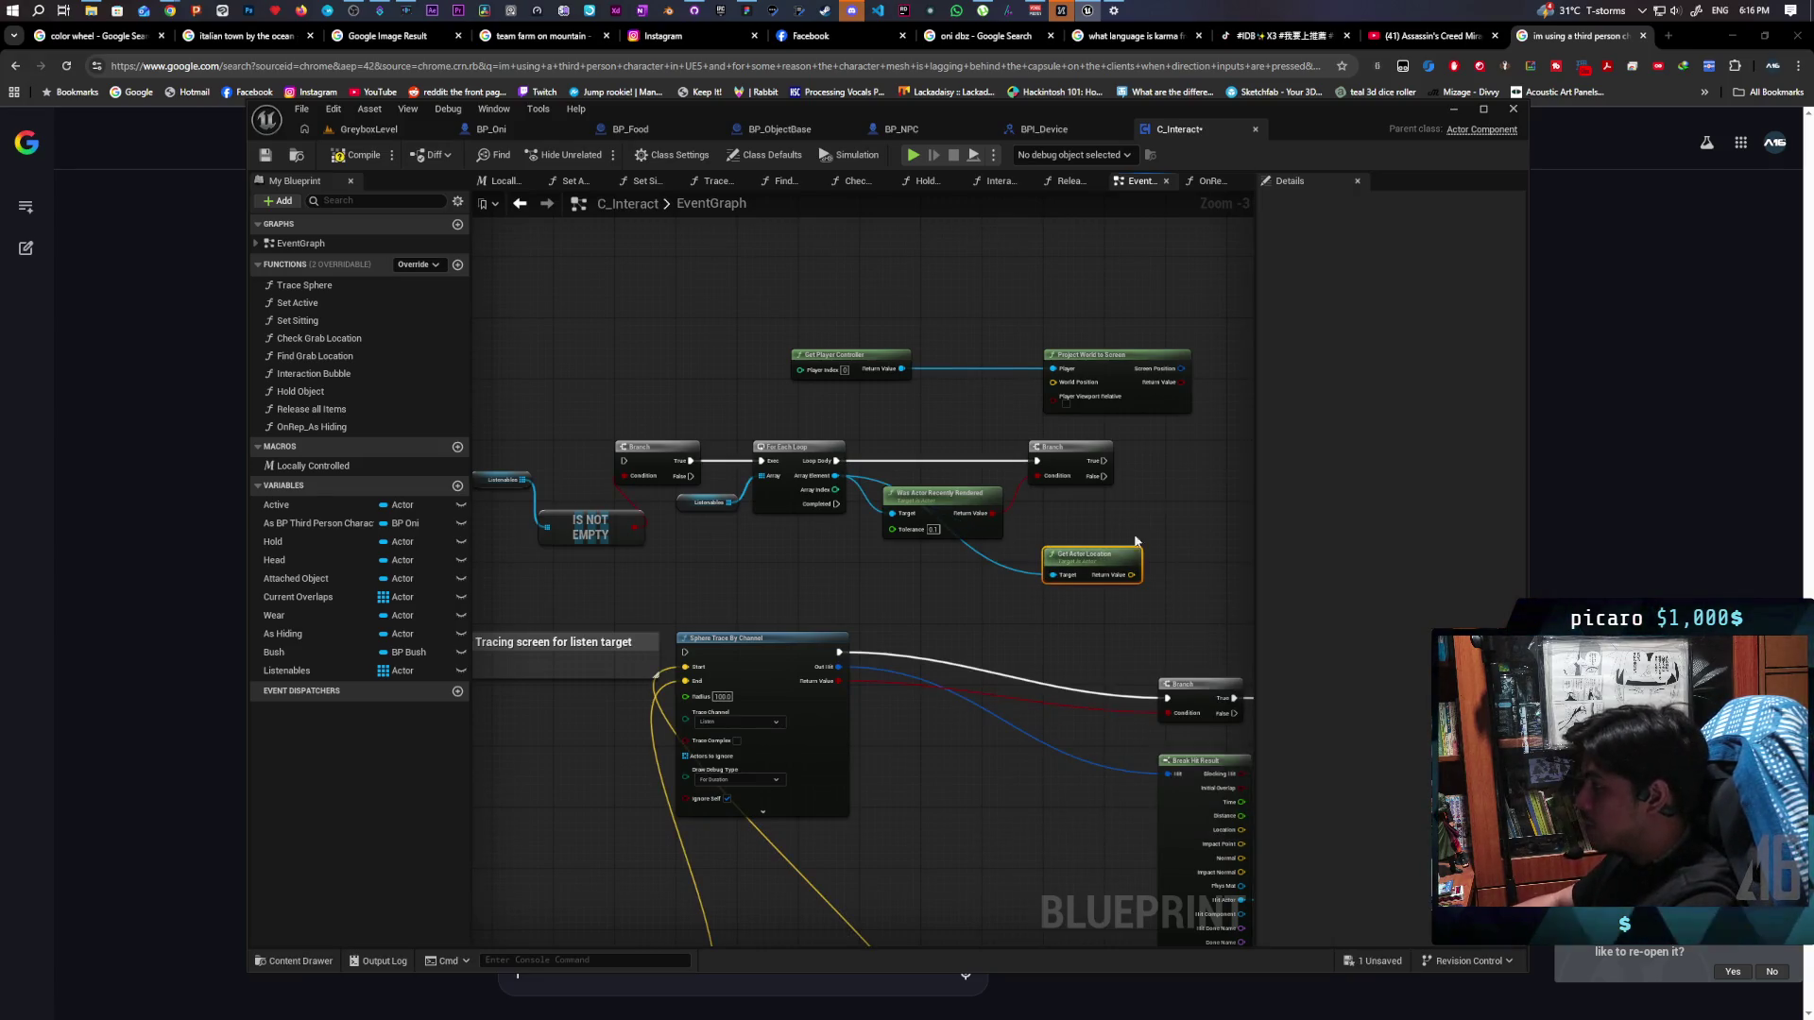
left_click_drag(1096, 553, 1015, 473)
mouse_move(974, 409)
left_mouse_down()
mouse_move(1006, 444)
mouse_move(1061, 392)
left_mouse_up()
left_click_drag(922, 342, 1113, 349)
mouse_move(706, 342)
left_mouse_down()
mouse_move(993, 338)
mouse_move(1010, 310)
left_mouse_up()
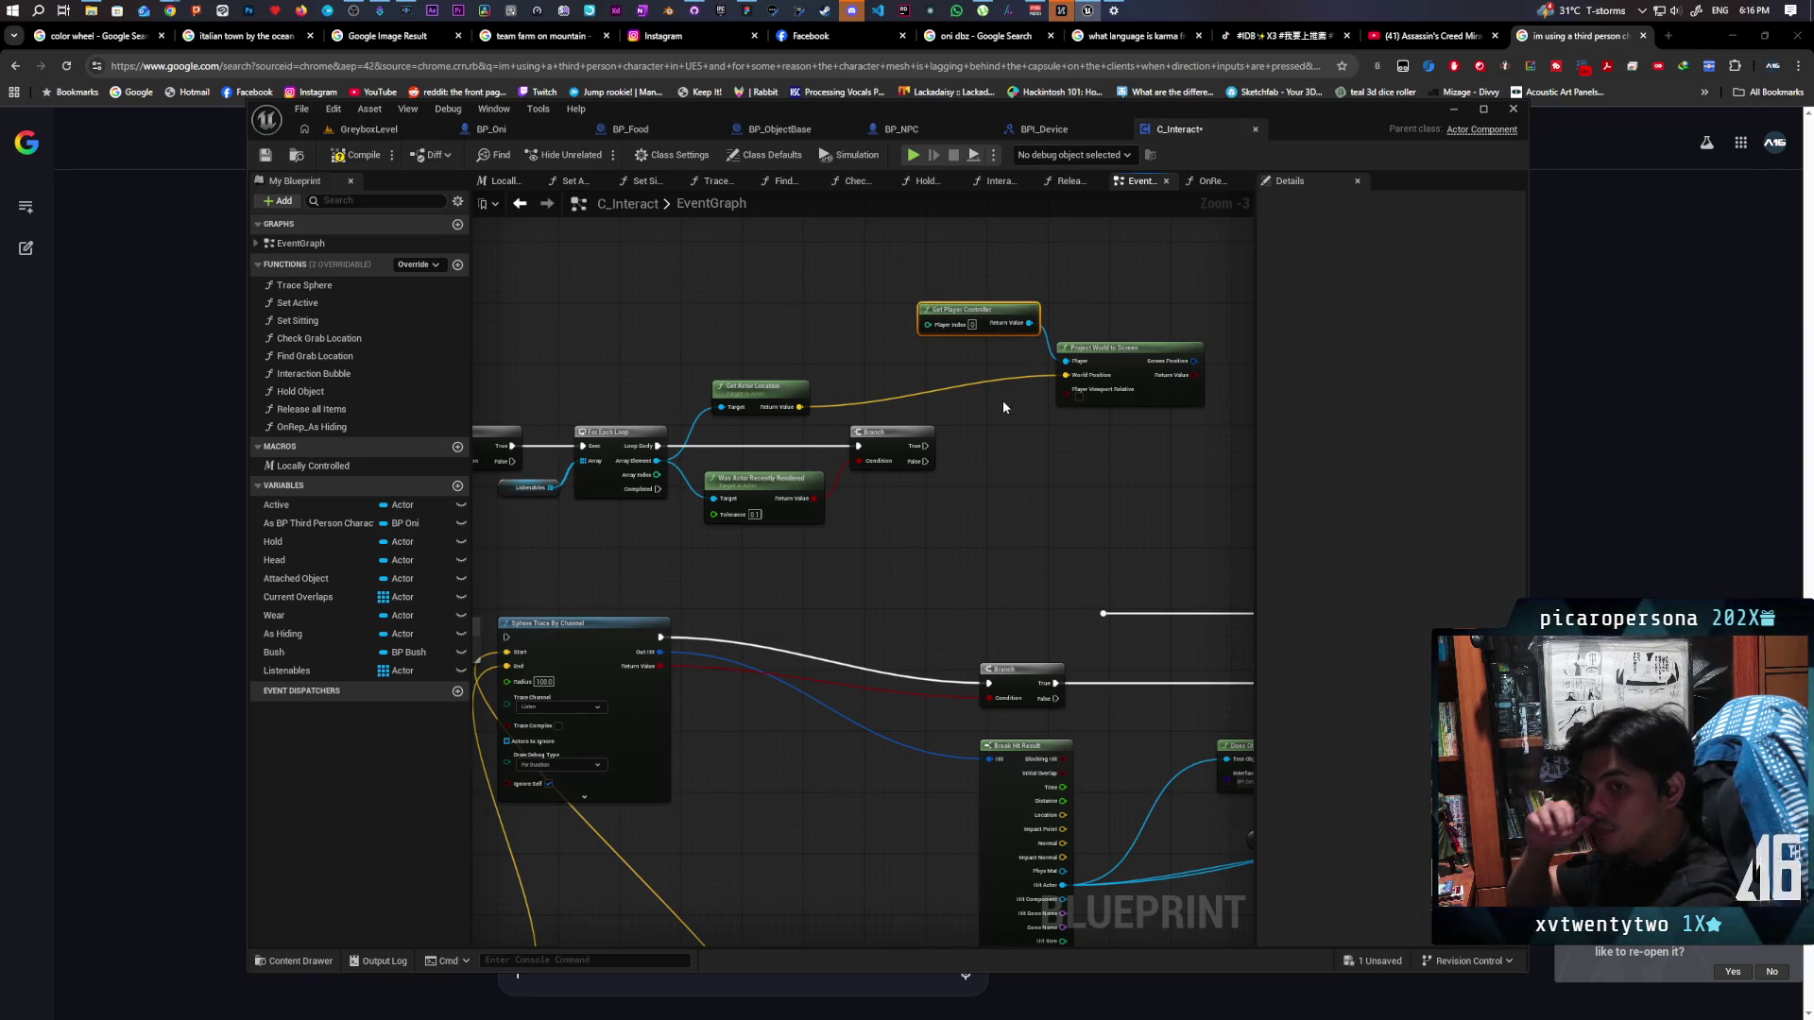
Add a Distance (Vector) node whose V1 takes the actor location
scroll(1005, 407, "up", 1)
right_click(1010, 407)
left_click(1002, 406)
mouse_move(774, 412)
left_mouse_down()
mouse_move(1075, 480)
mouse_move(1042, 492)
left_mouse_up()
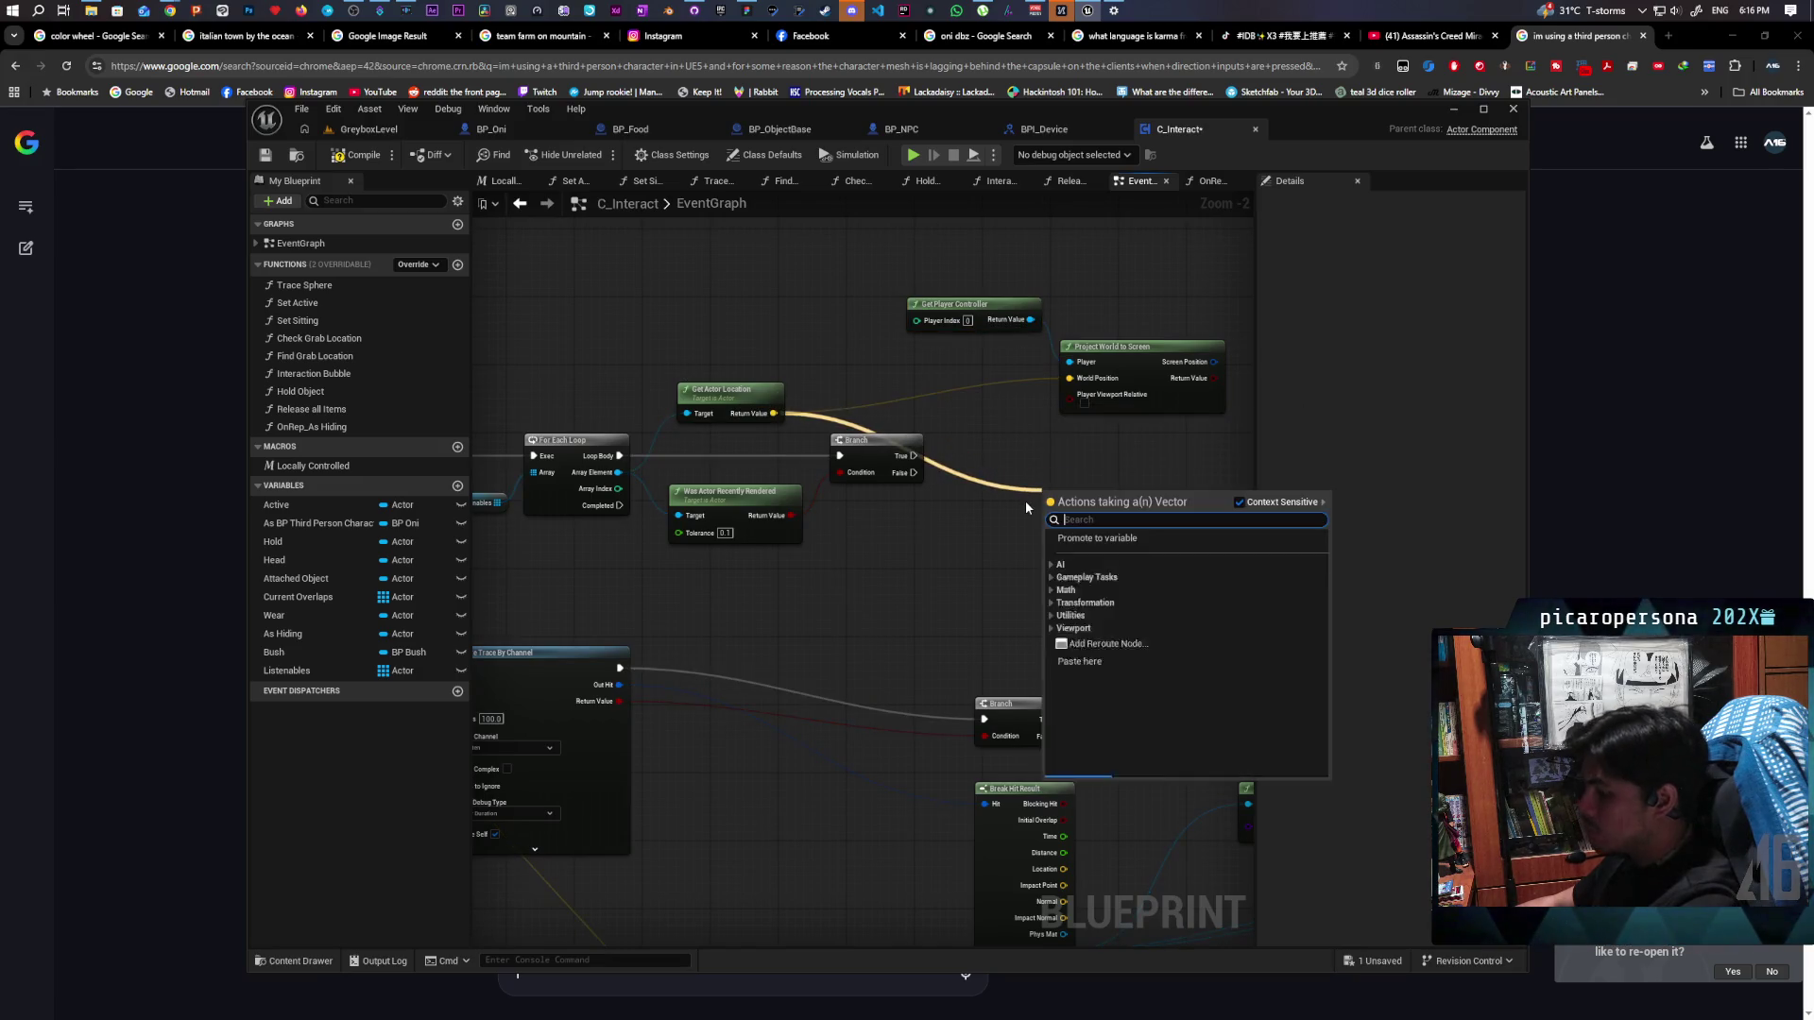
type("distance")
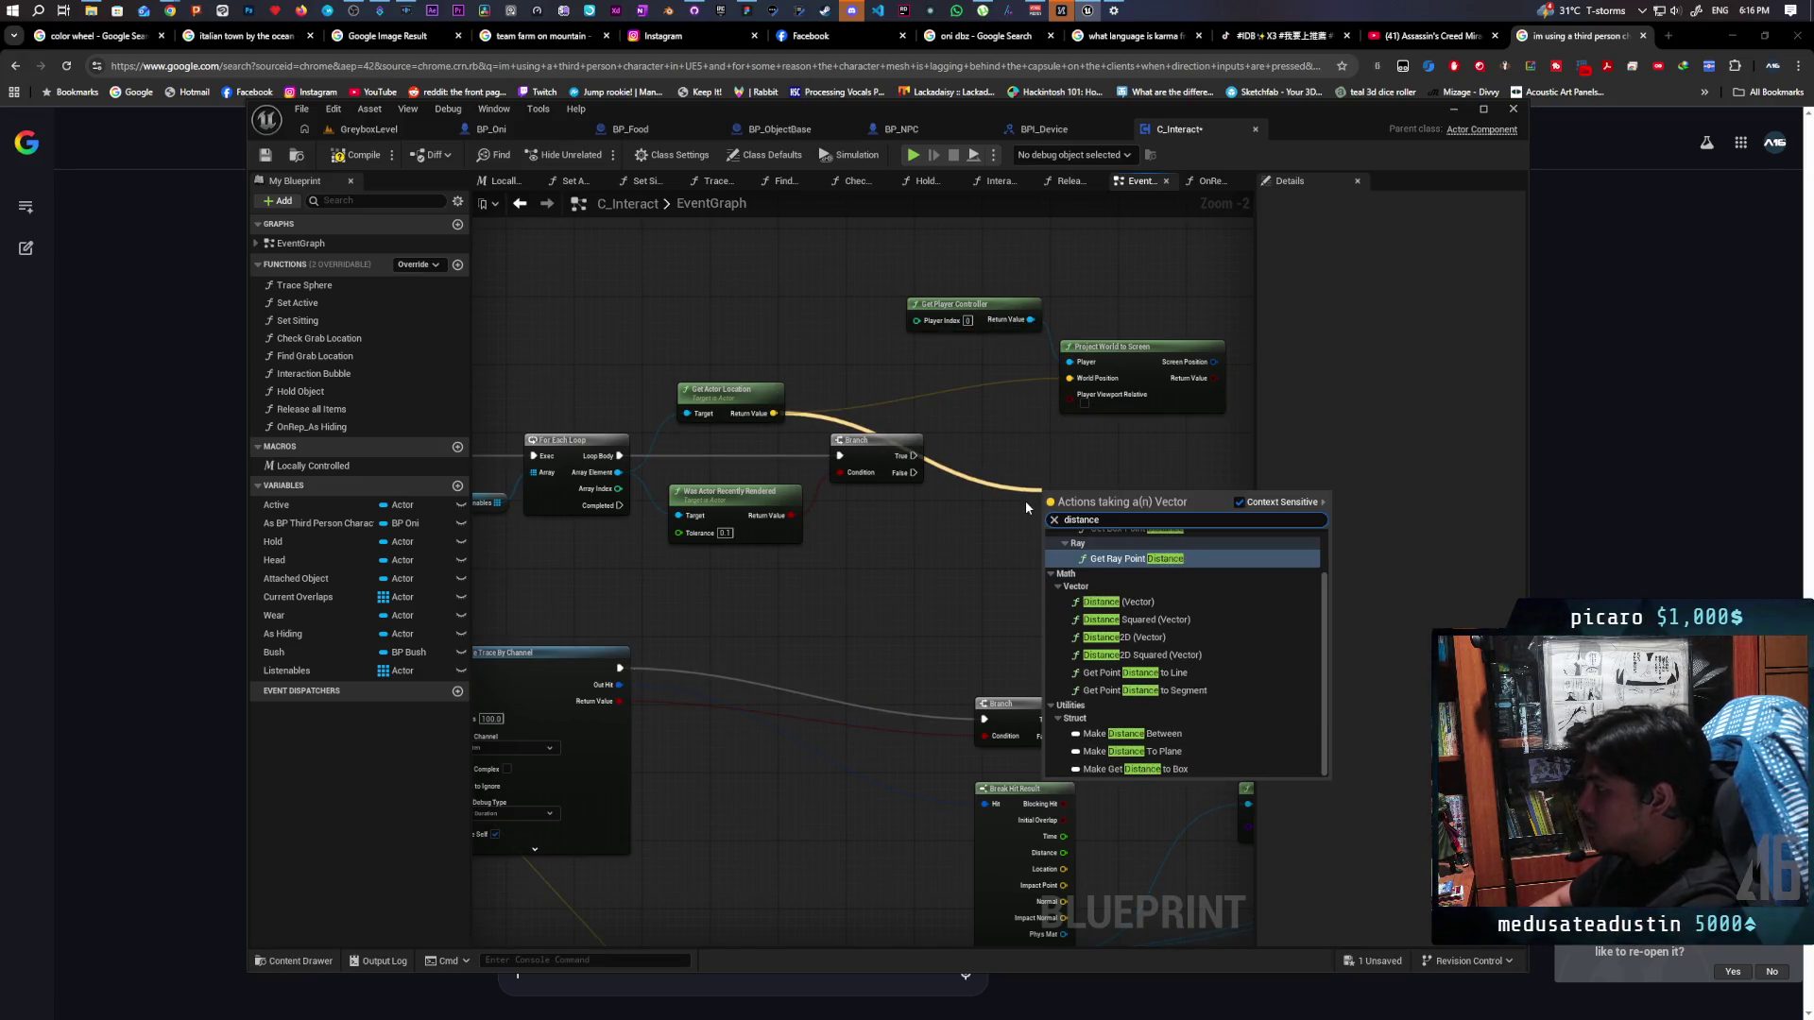
left_click(1134, 602)
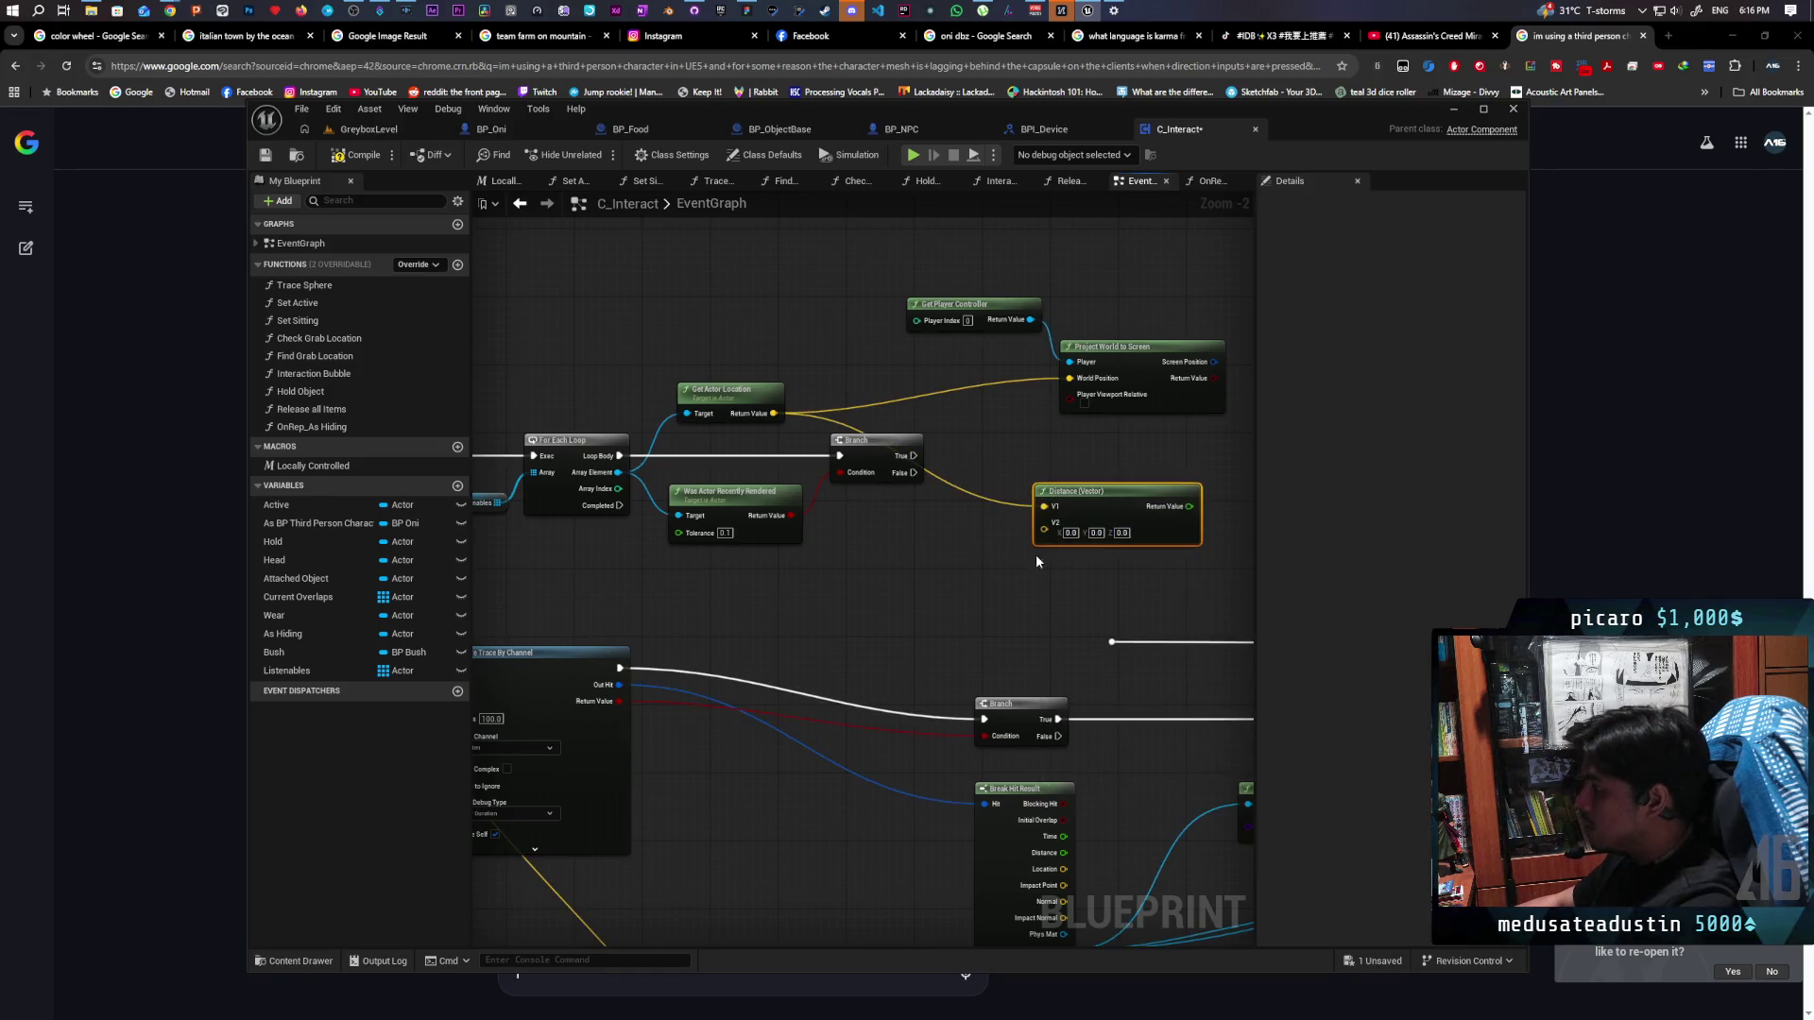
Feed the As BP Third Person Character's actor location into Distance's V2
left_click_drag(882, 568, 983, 514)
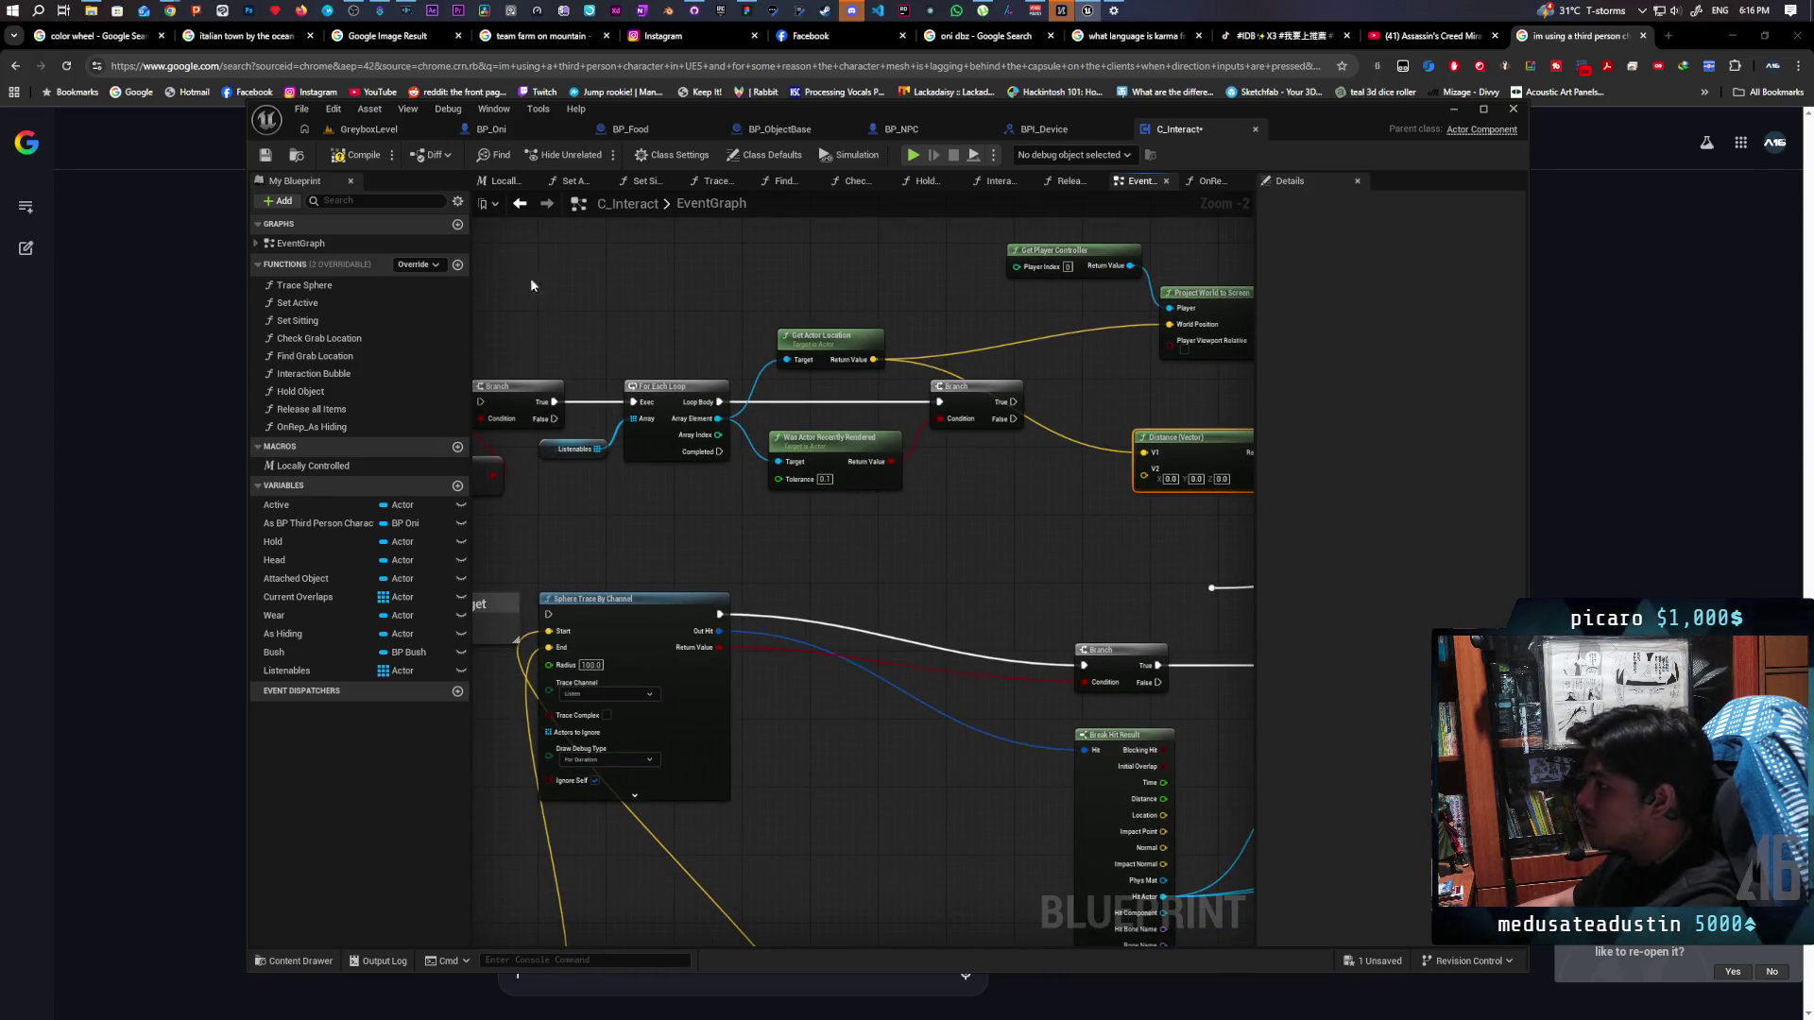
left_click_drag(1181, 567, 1119, 615)
left_click_drag(1116, 493, 1083, 493)
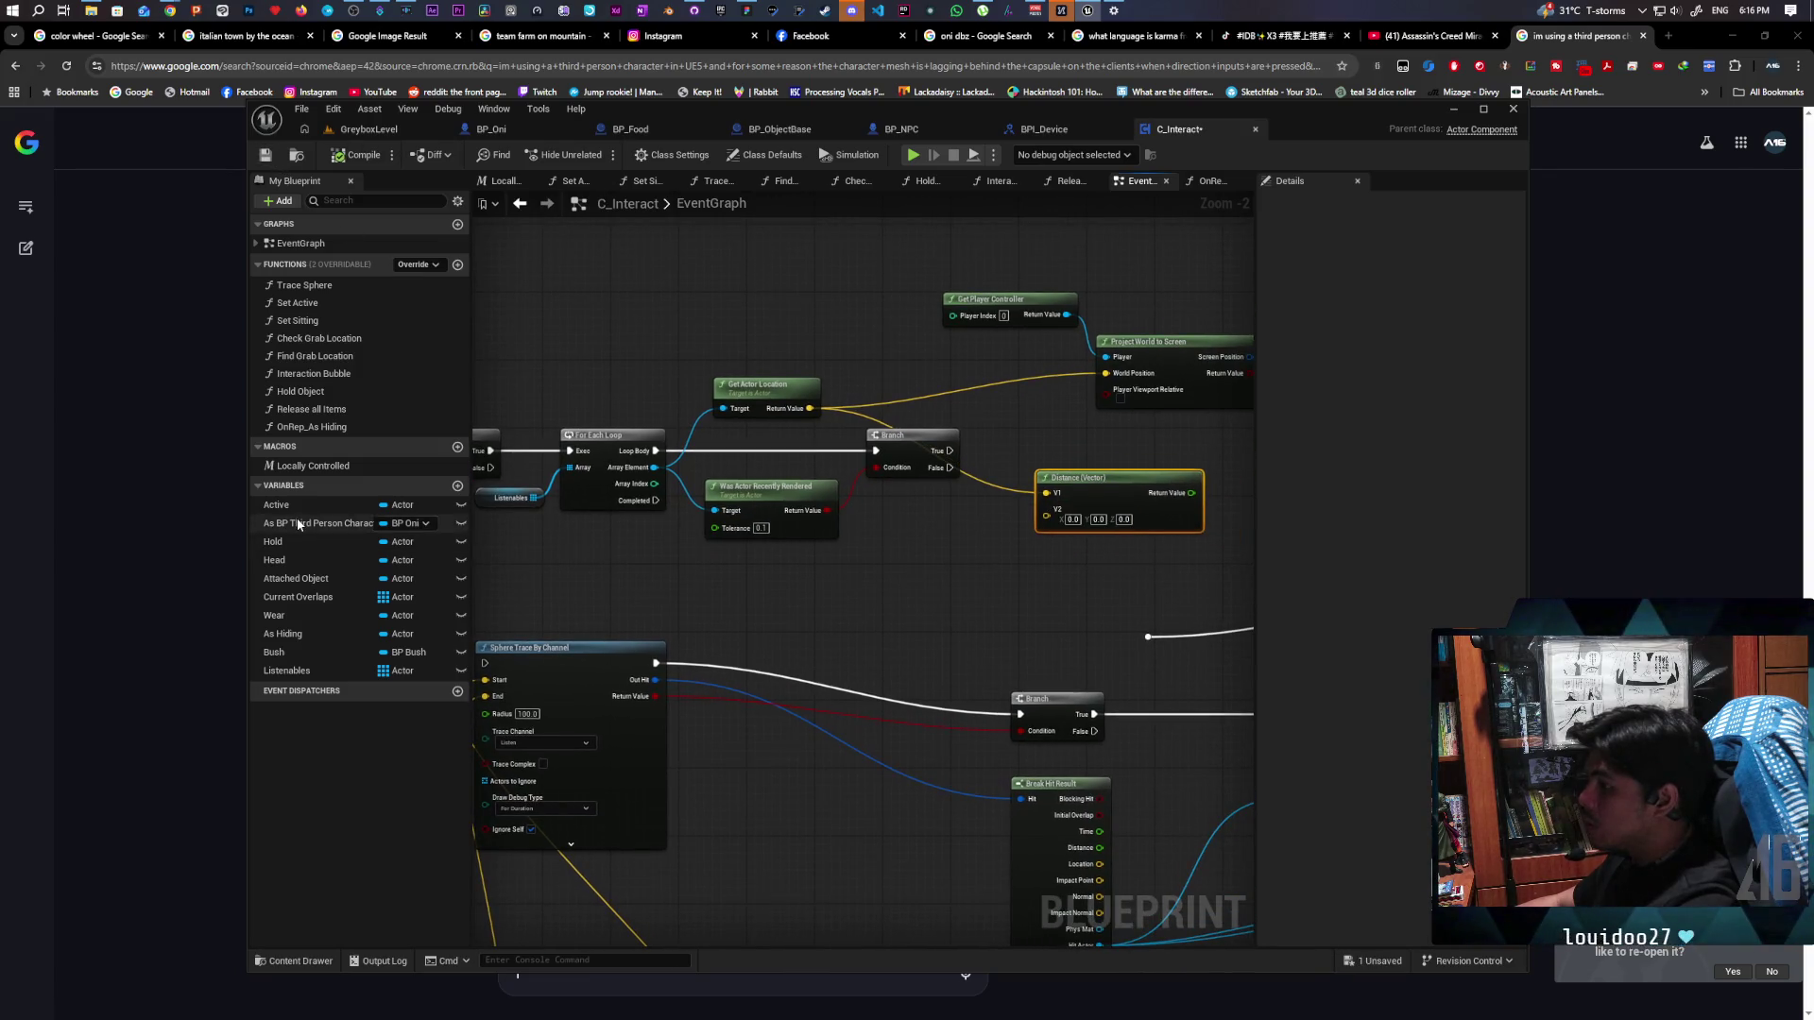
mouse_move(312, 523)
left_mouse_down()
mouse_move(882, 572)
mouse_move(739, 597)
left_mouse_up()
left_click(850, 599)
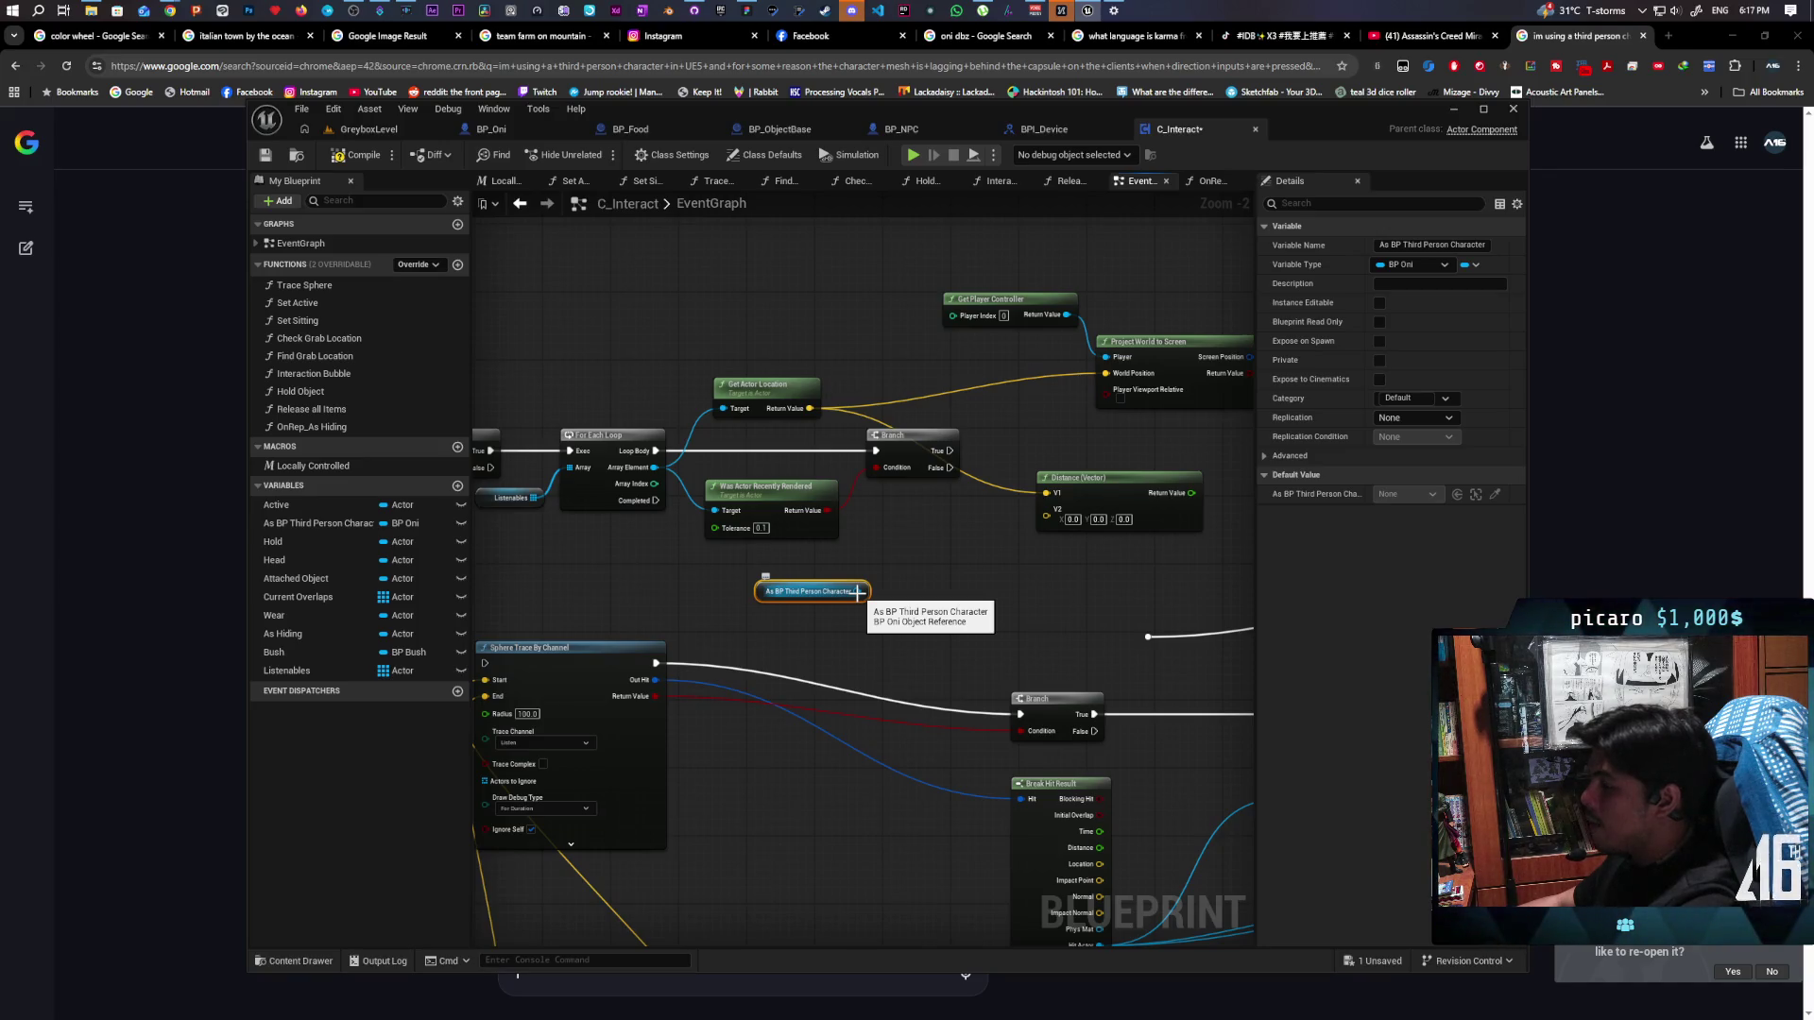
left_click(768, 387)
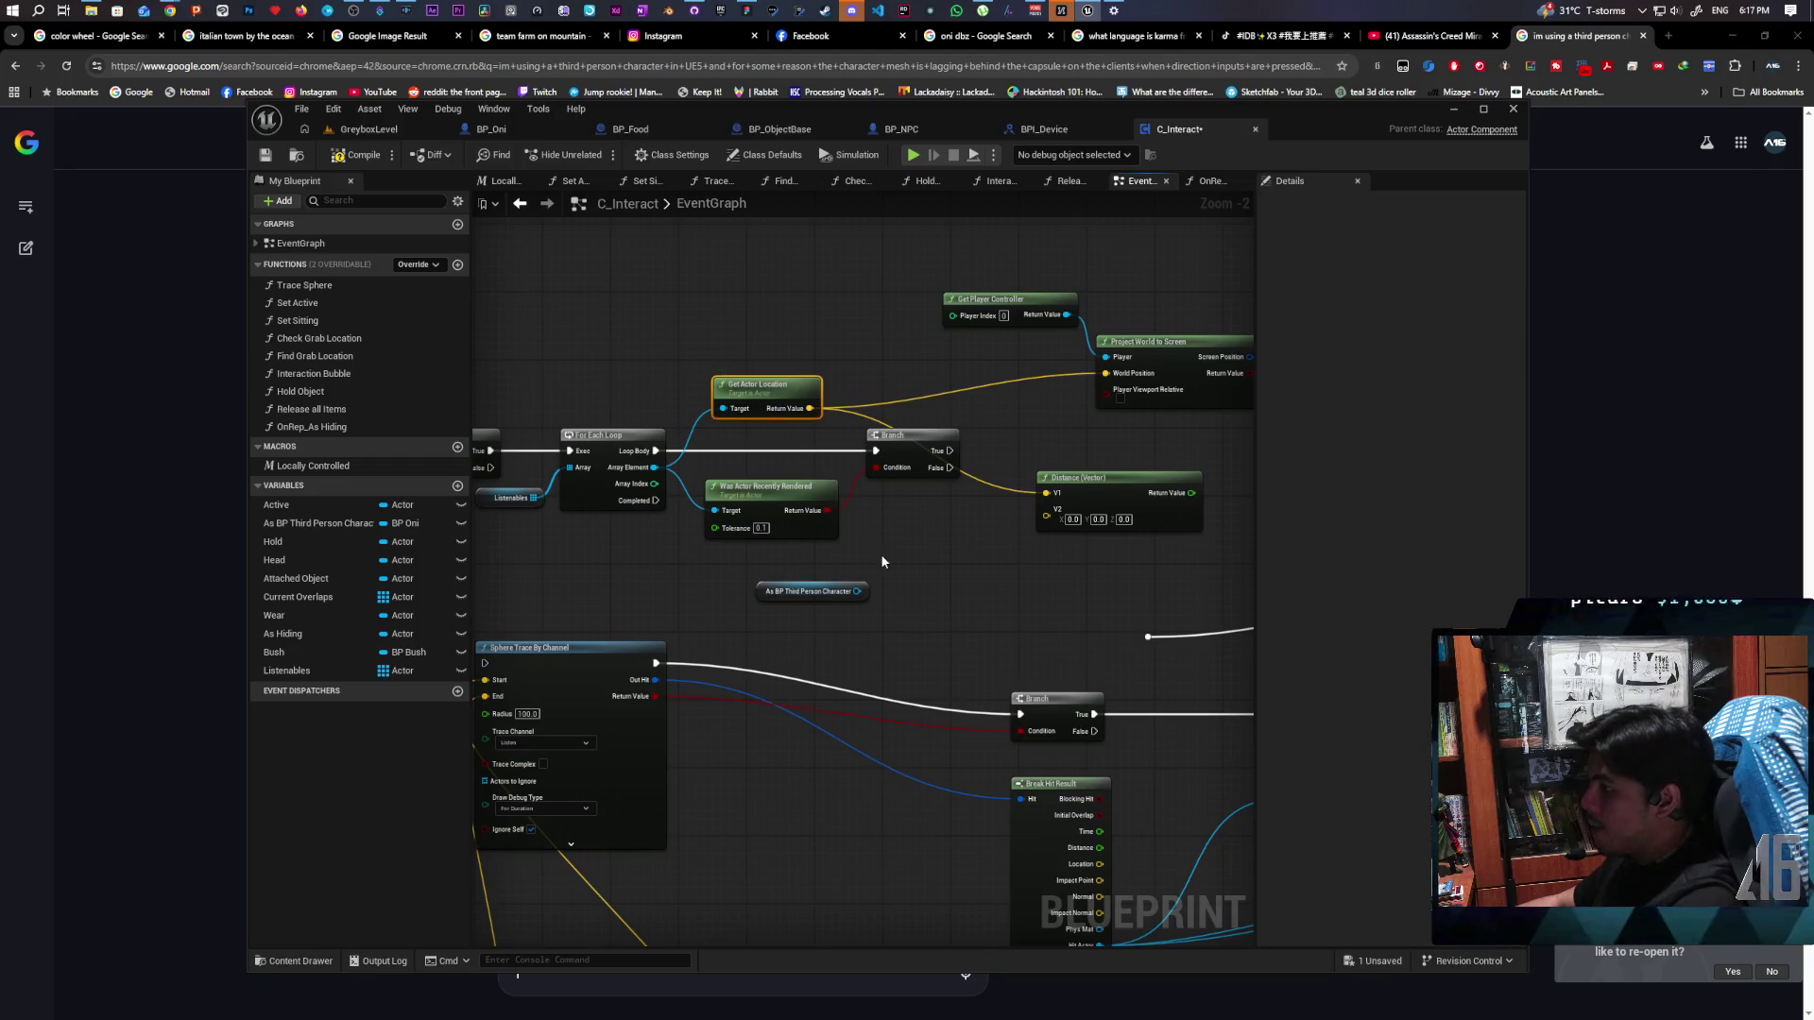
key("ctrl+c")
key("ctrl+v")
mouse_move(857, 591)
left_mouse_down()
mouse_move(935, 591)
mouse_move(1077, 528)
left_mouse_up()
mouse_move(819, 624)
left_mouse_down()
mouse_move(951, 567)
mouse_move(844, 576)
left_mouse_up()
mouse_move(1121, 531)
left_mouse_down()
mouse_move(1017, 557)
mouse_move(1071, 519)
left_mouse_up()
Check whether the distance is less than or equal to 3000
type(">")
key("BackSpace")
type("<")
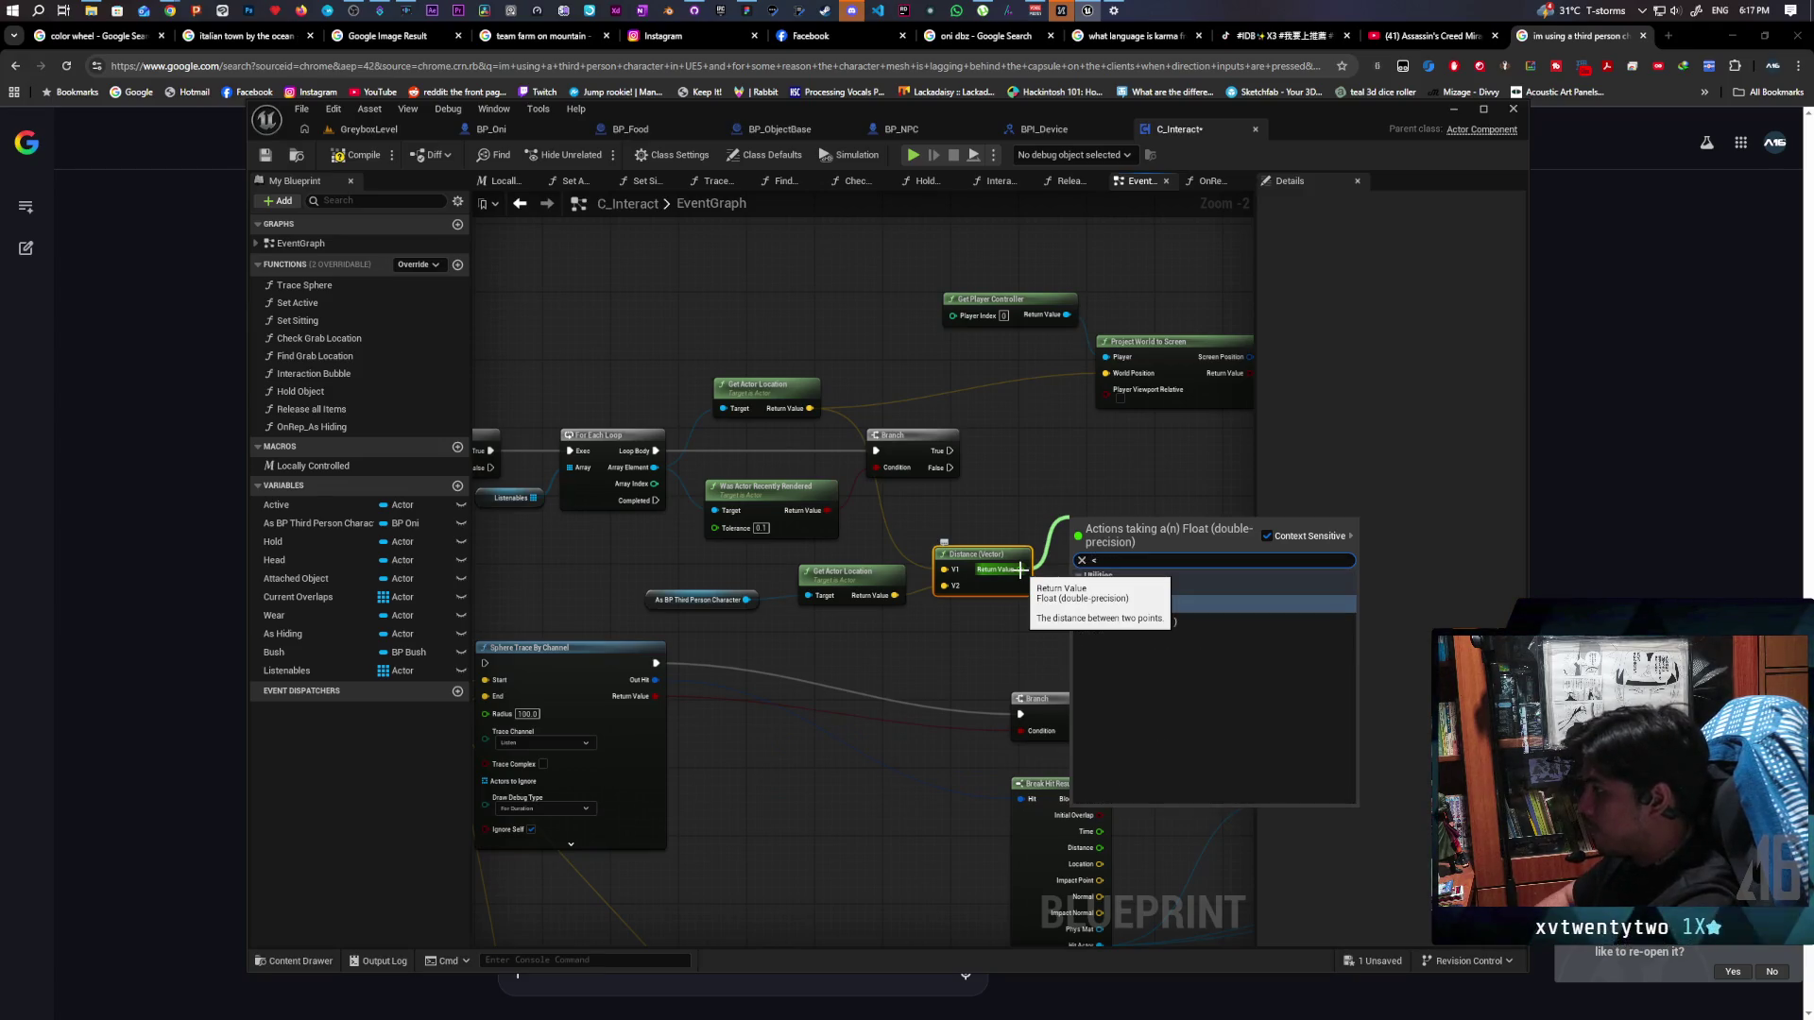
left_click(1144, 623)
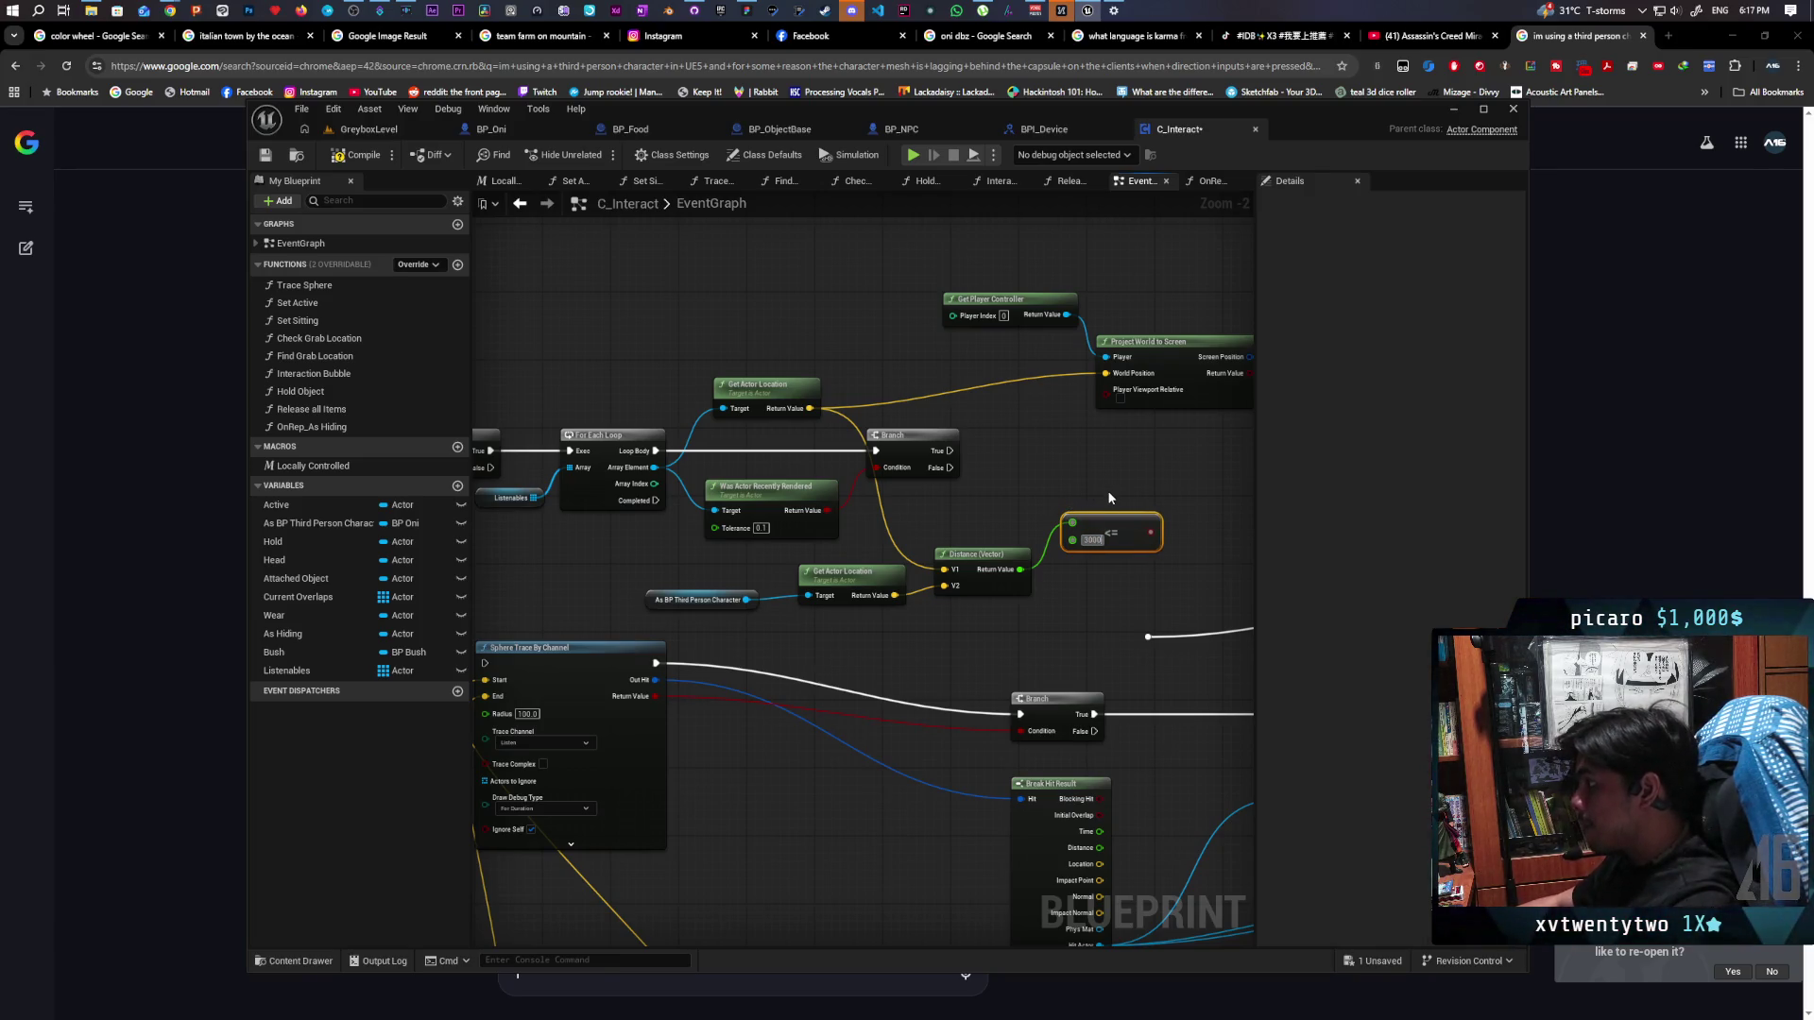
scroll(1111, 498, "up", 2)
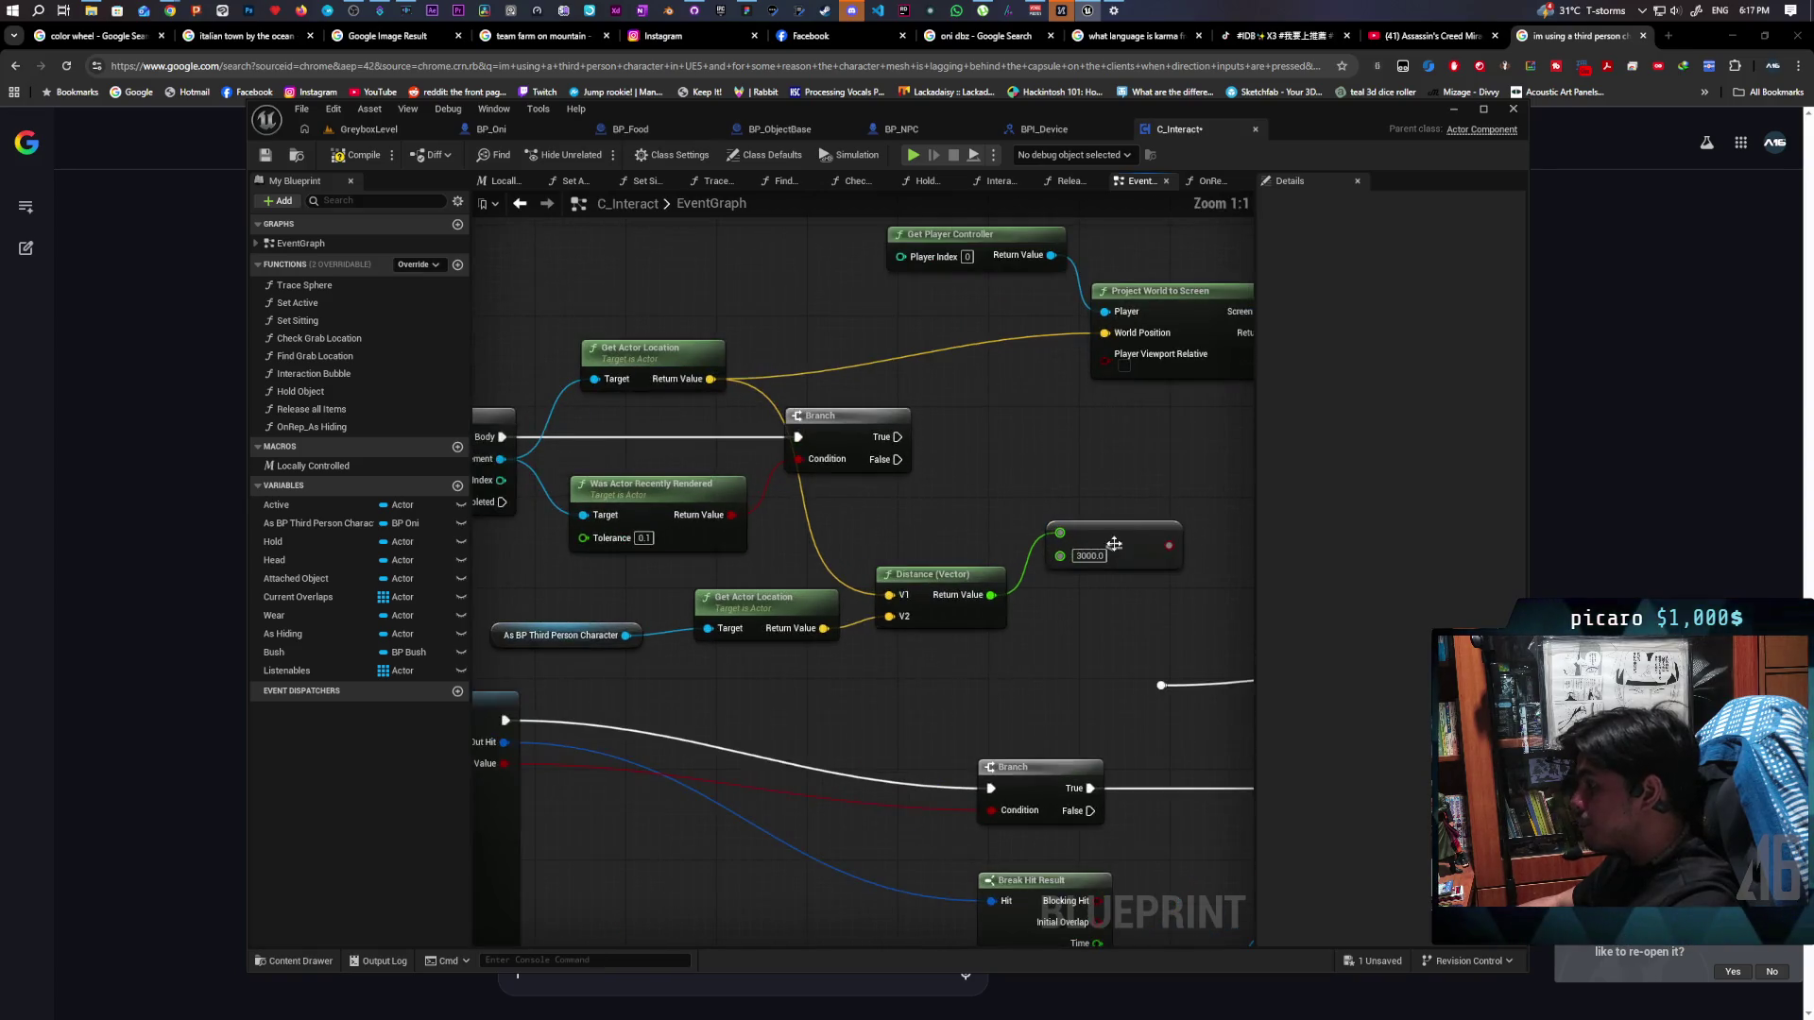
Add a second Branch off the first Branch's True, conditioned on the distance ≤ 3000 check
left_click_drag(1023, 535, 962, 594)
left_click(935, 546)
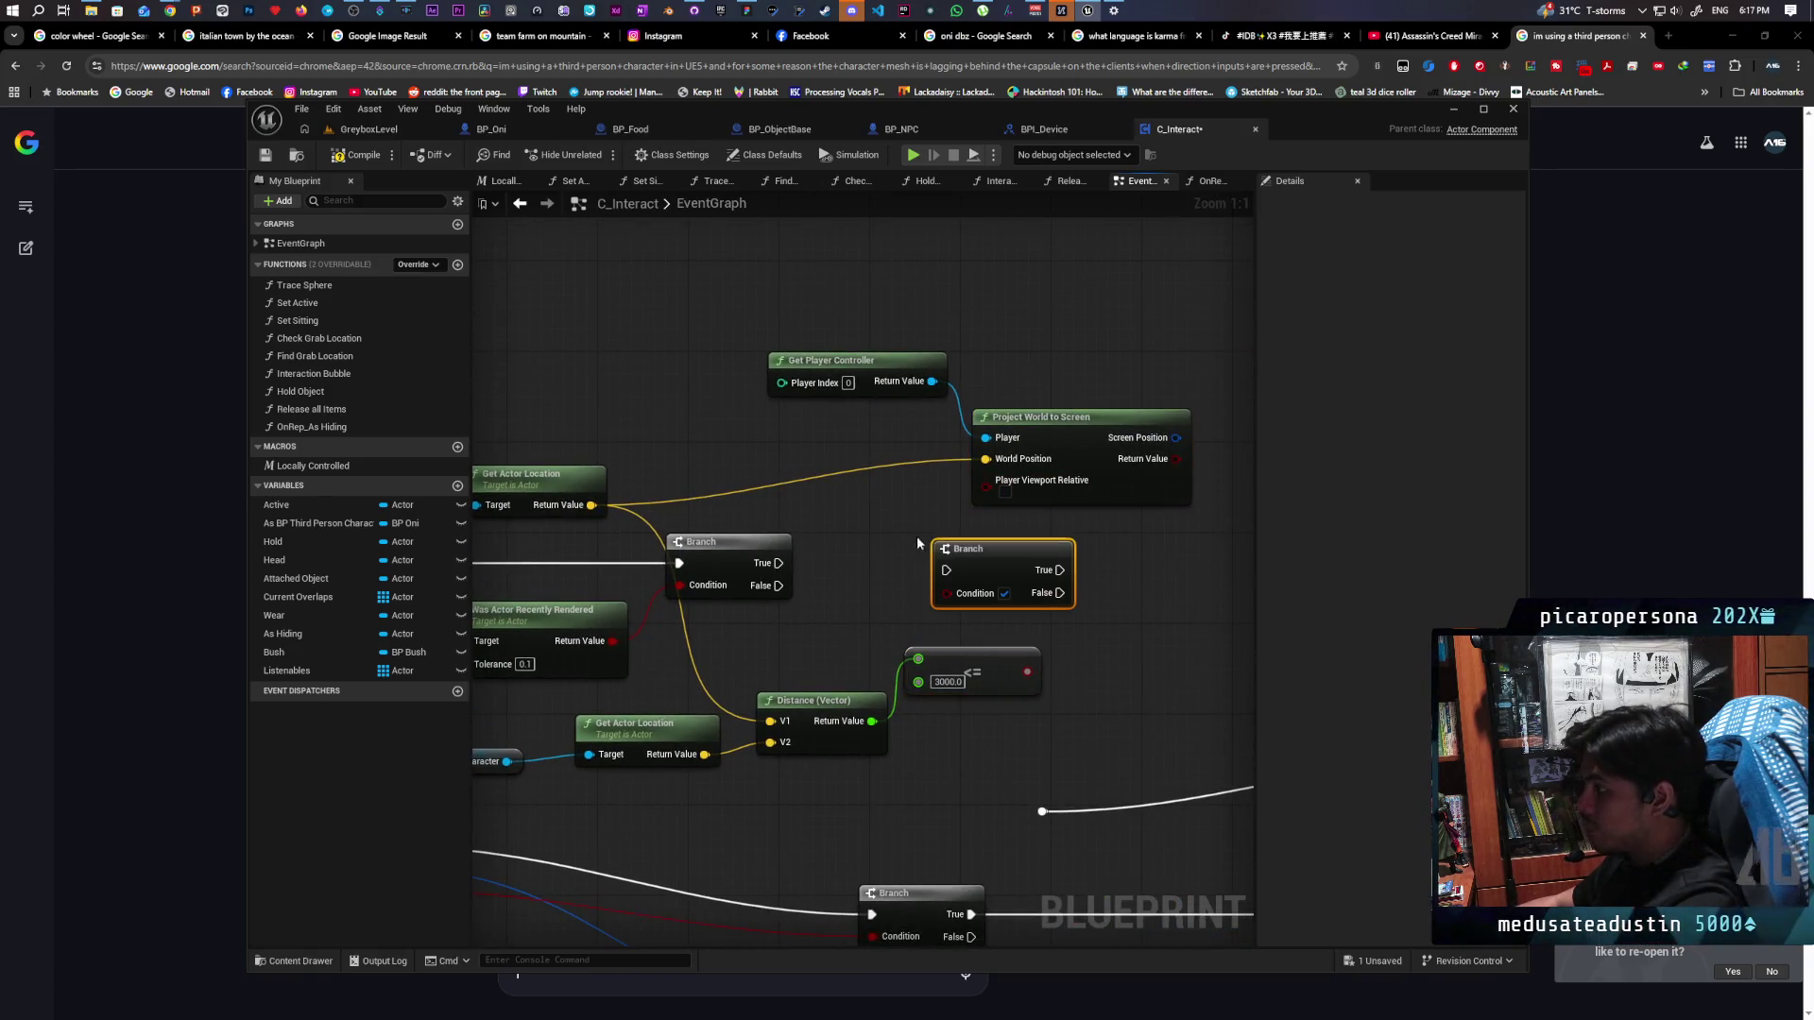
mouse_move(778, 563)
left_mouse_down()
mouse_move(950, 570)
mouse_move(1028, 672)
left_mouse_up()
left_click_drag(976, 577, 971, 570)
Tidy Project World to Screen and Get Player Controller up and to the left
left_click_drag(1118, 551, 881, 553)
left_click_drag(850, 449, 992, 471)
left_click_drag(955, 650, 910, 531)
left_click_drag(933, 356, 810, 289)
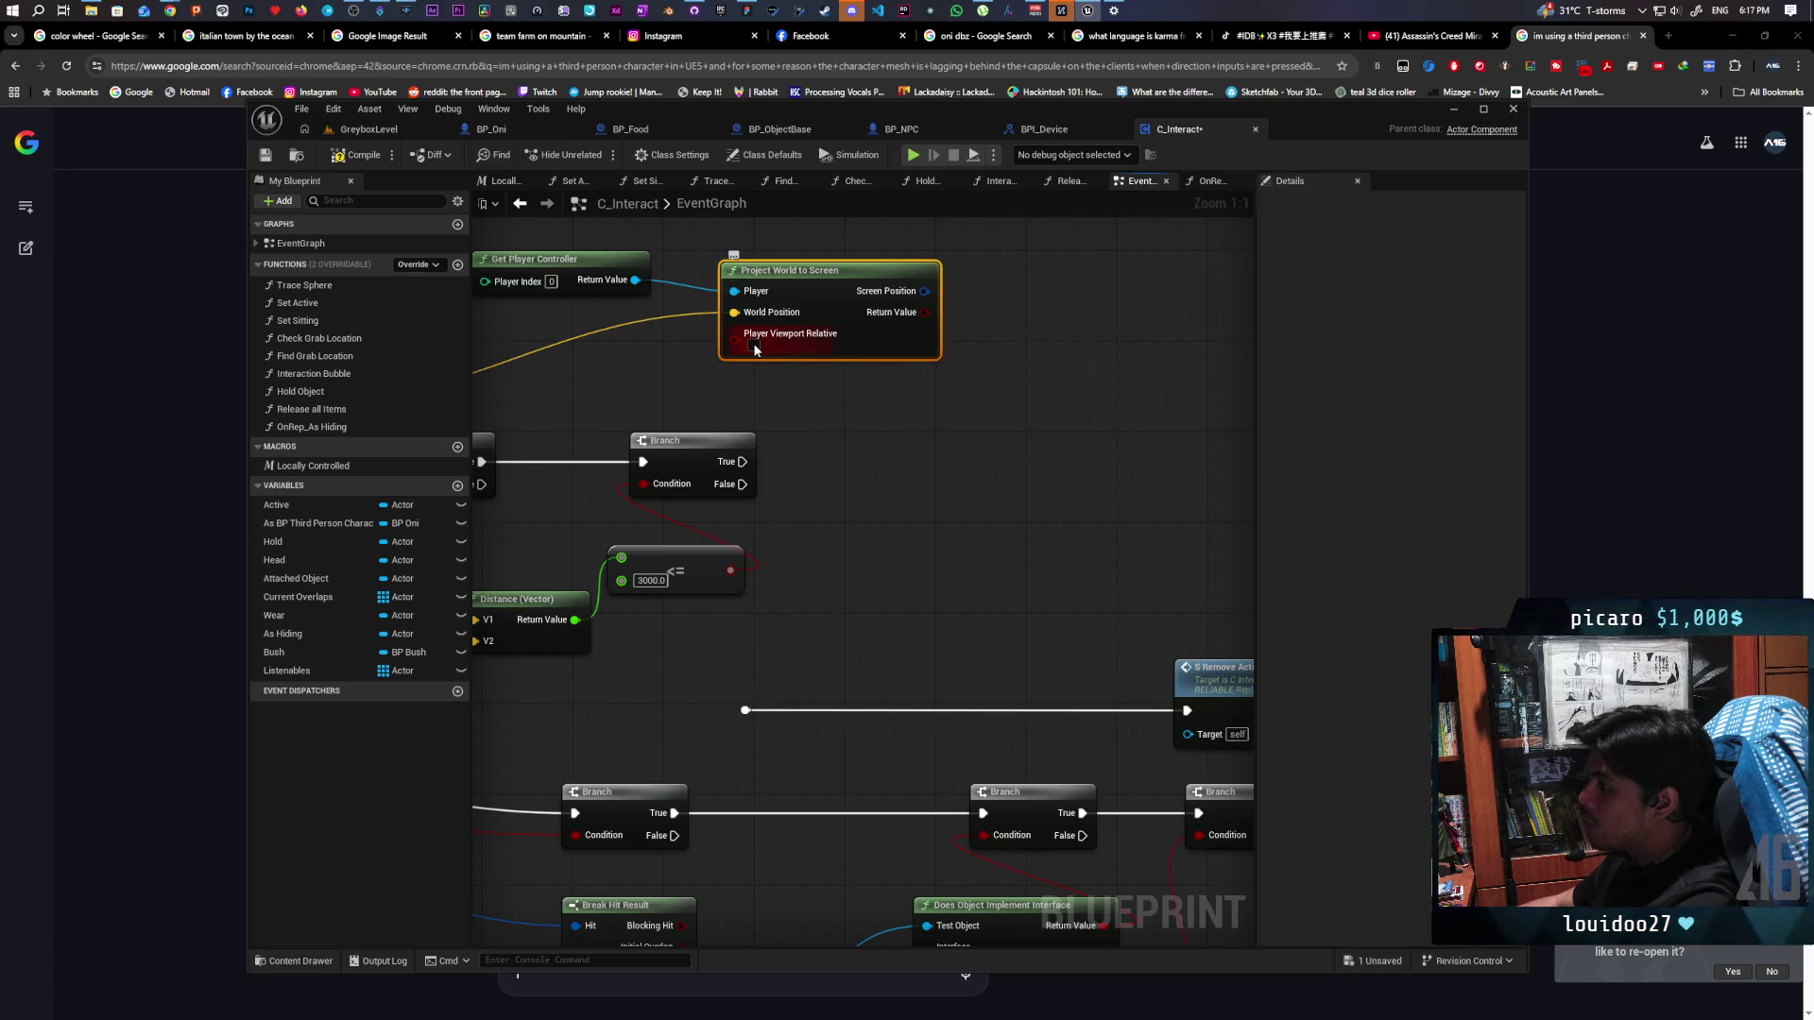
mouse_move(866, 419)
left_mouse_down()
mouse_move(949, 511)
mouse_move(924, 501)
left_mouse_up()
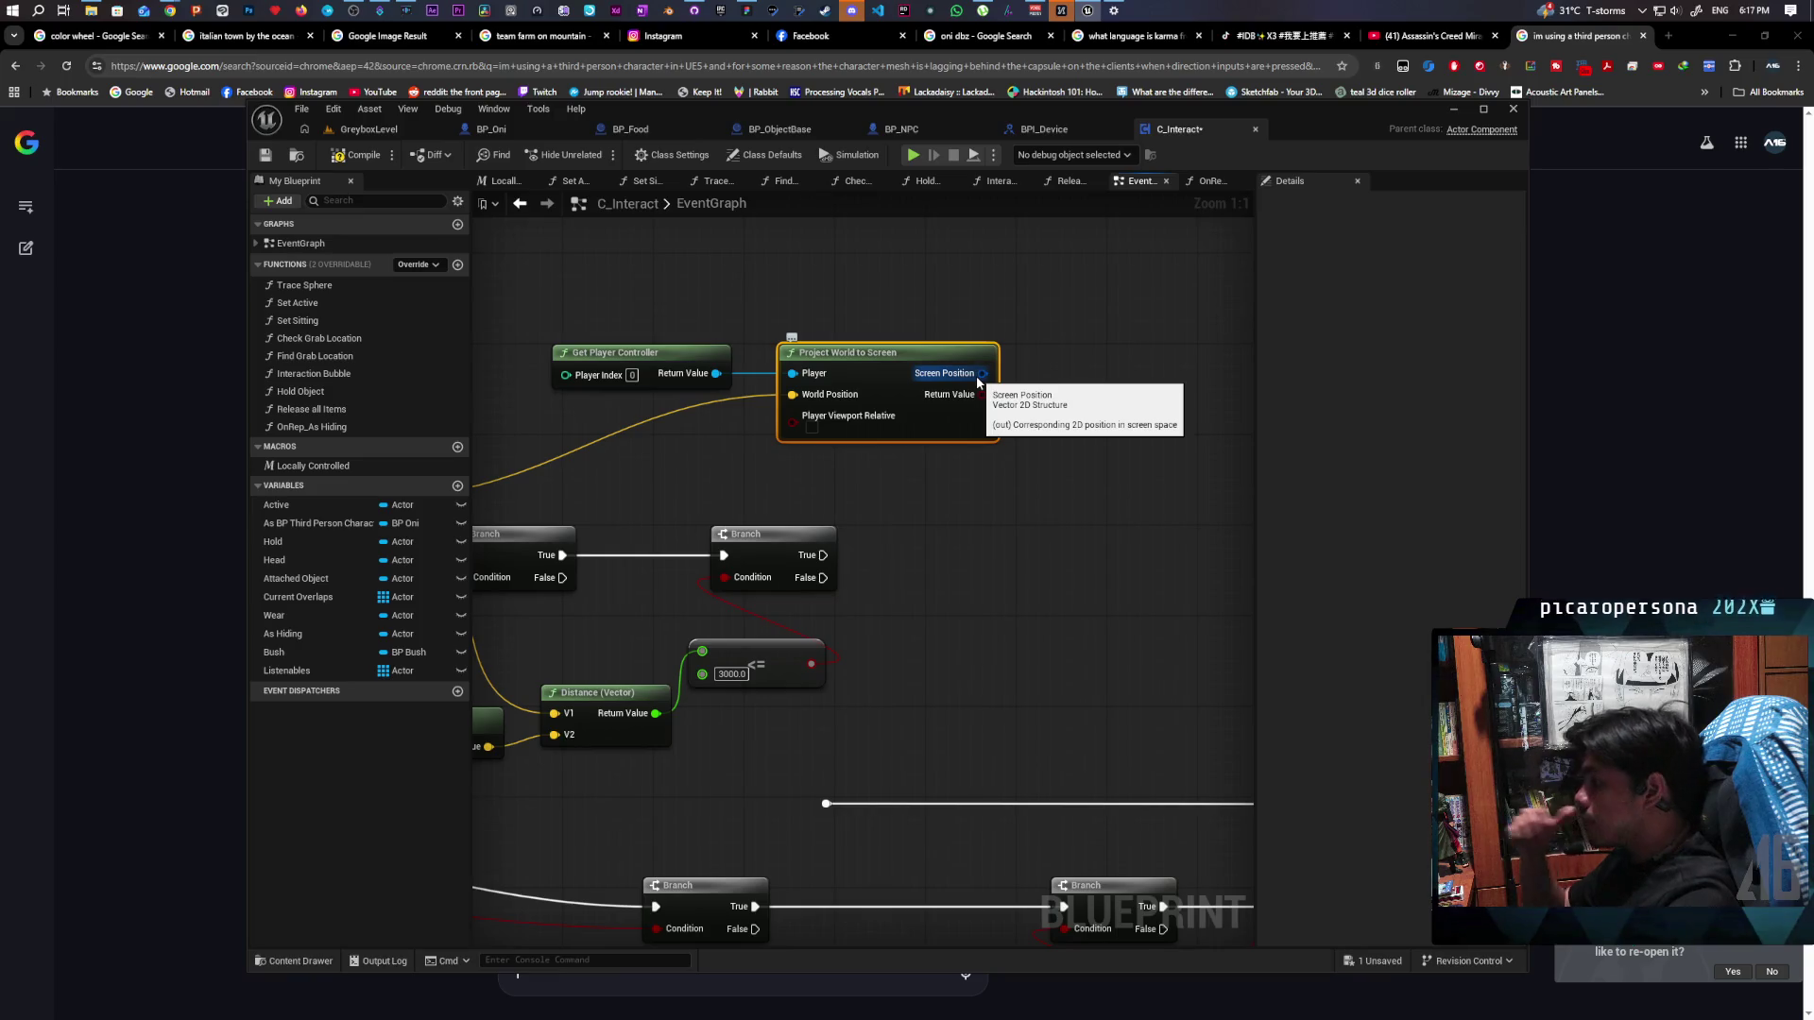
mouse_move(669, 361)
left_mouse_down()
mouse_move(570, 339)
mouse_move(542, 367)
left_mouse_up()
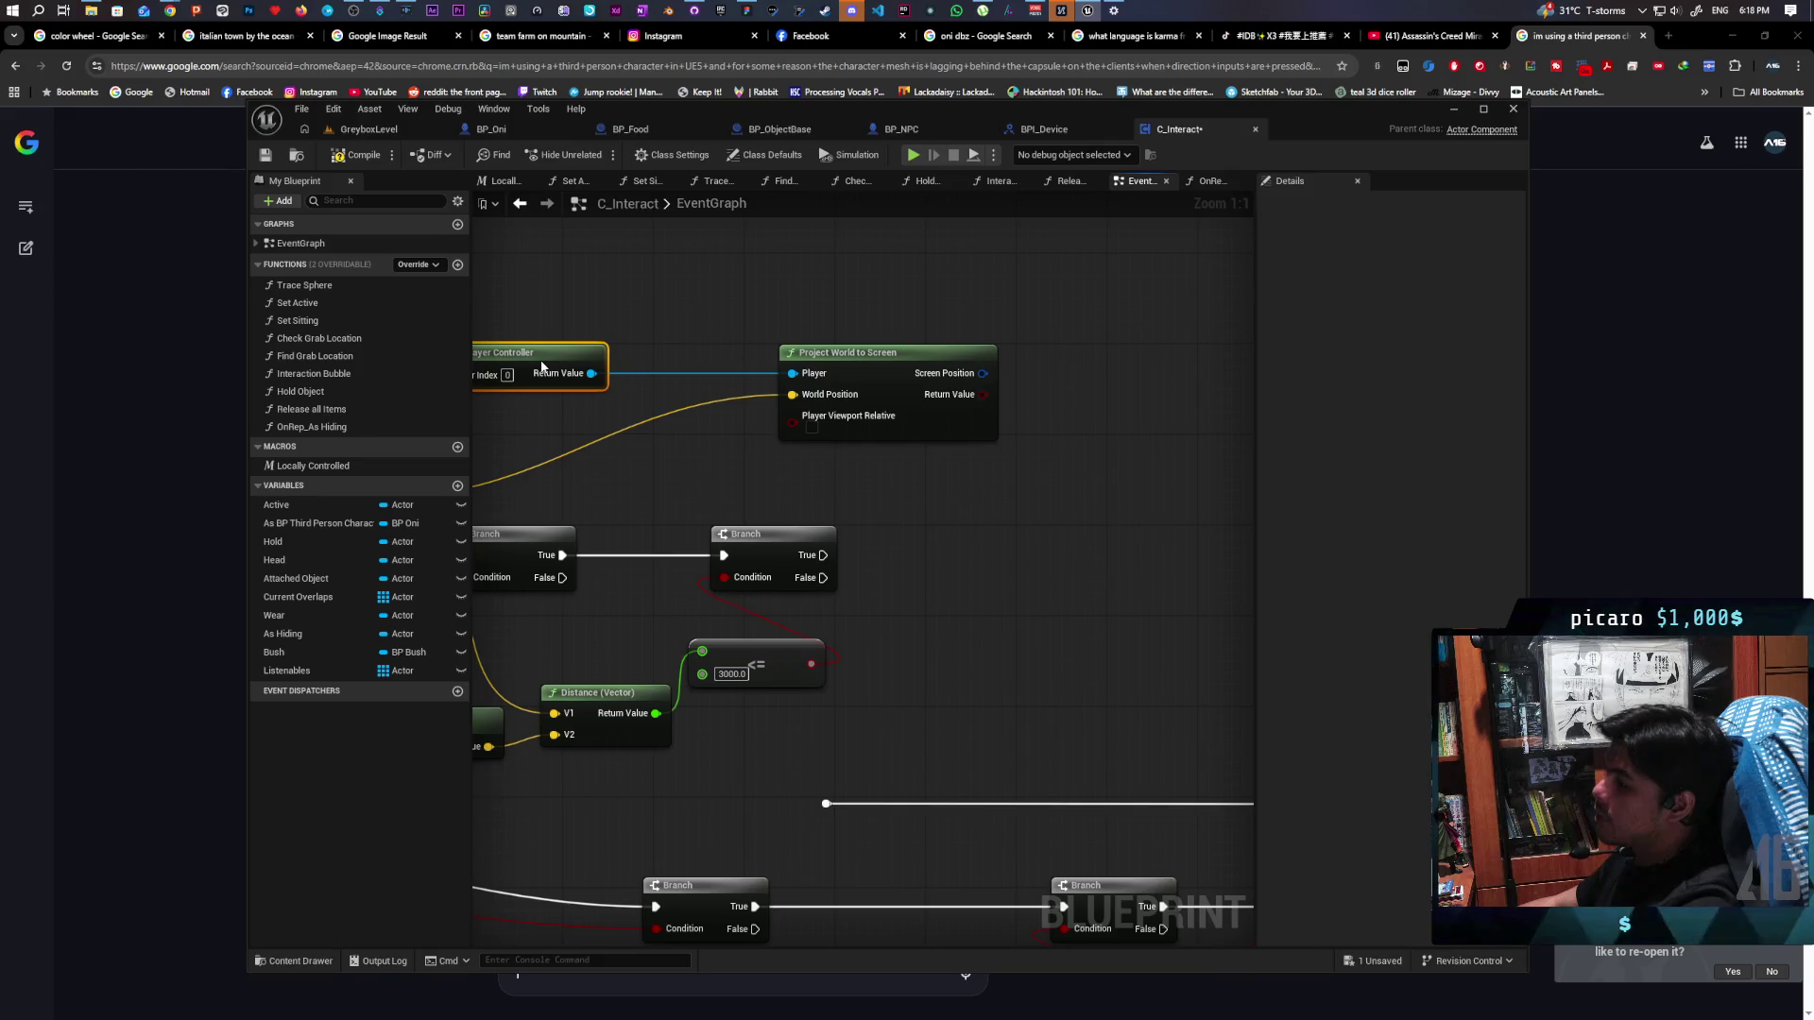
mouse_move(871, 353)
left_mouse_down()
mouse_move(791, 353)
mouse_move(819, 359)
left_mouse_up()
Paste a copy of the existing Get Viewport Size node near Project World to Screen
scroll(945, 495, "down", 2)
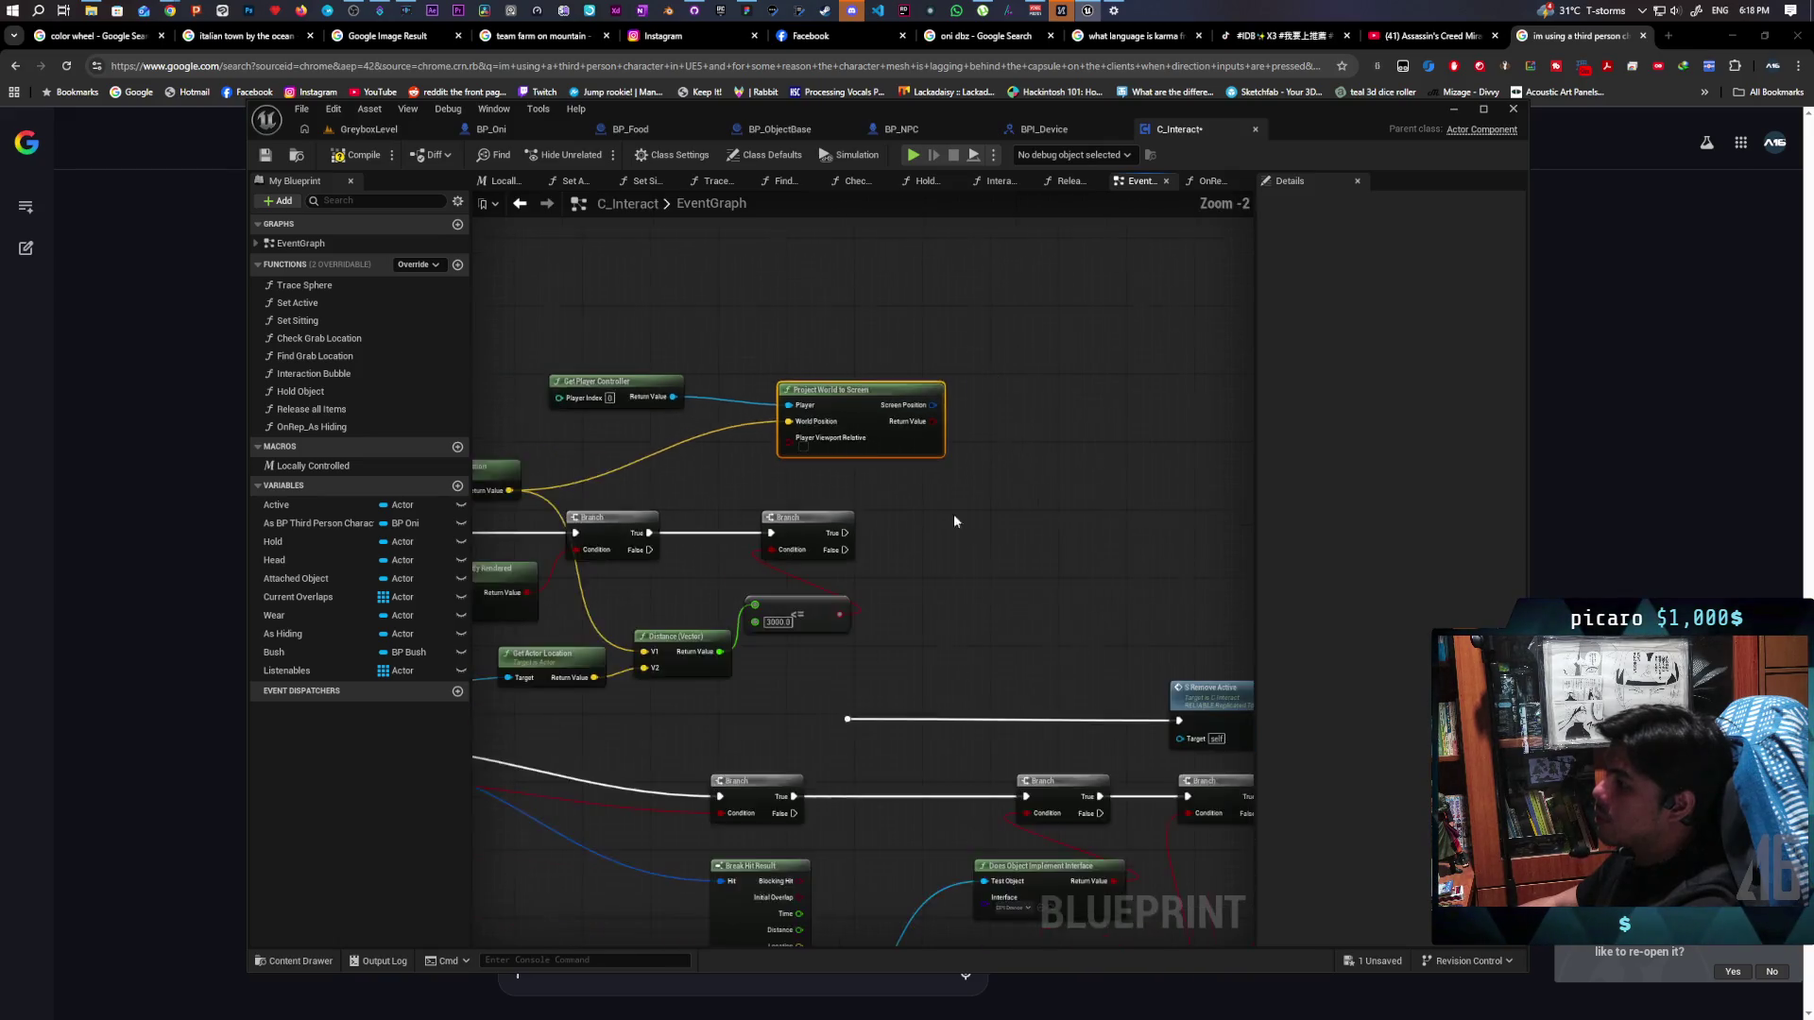
scroll(824, 428, "down", 1)
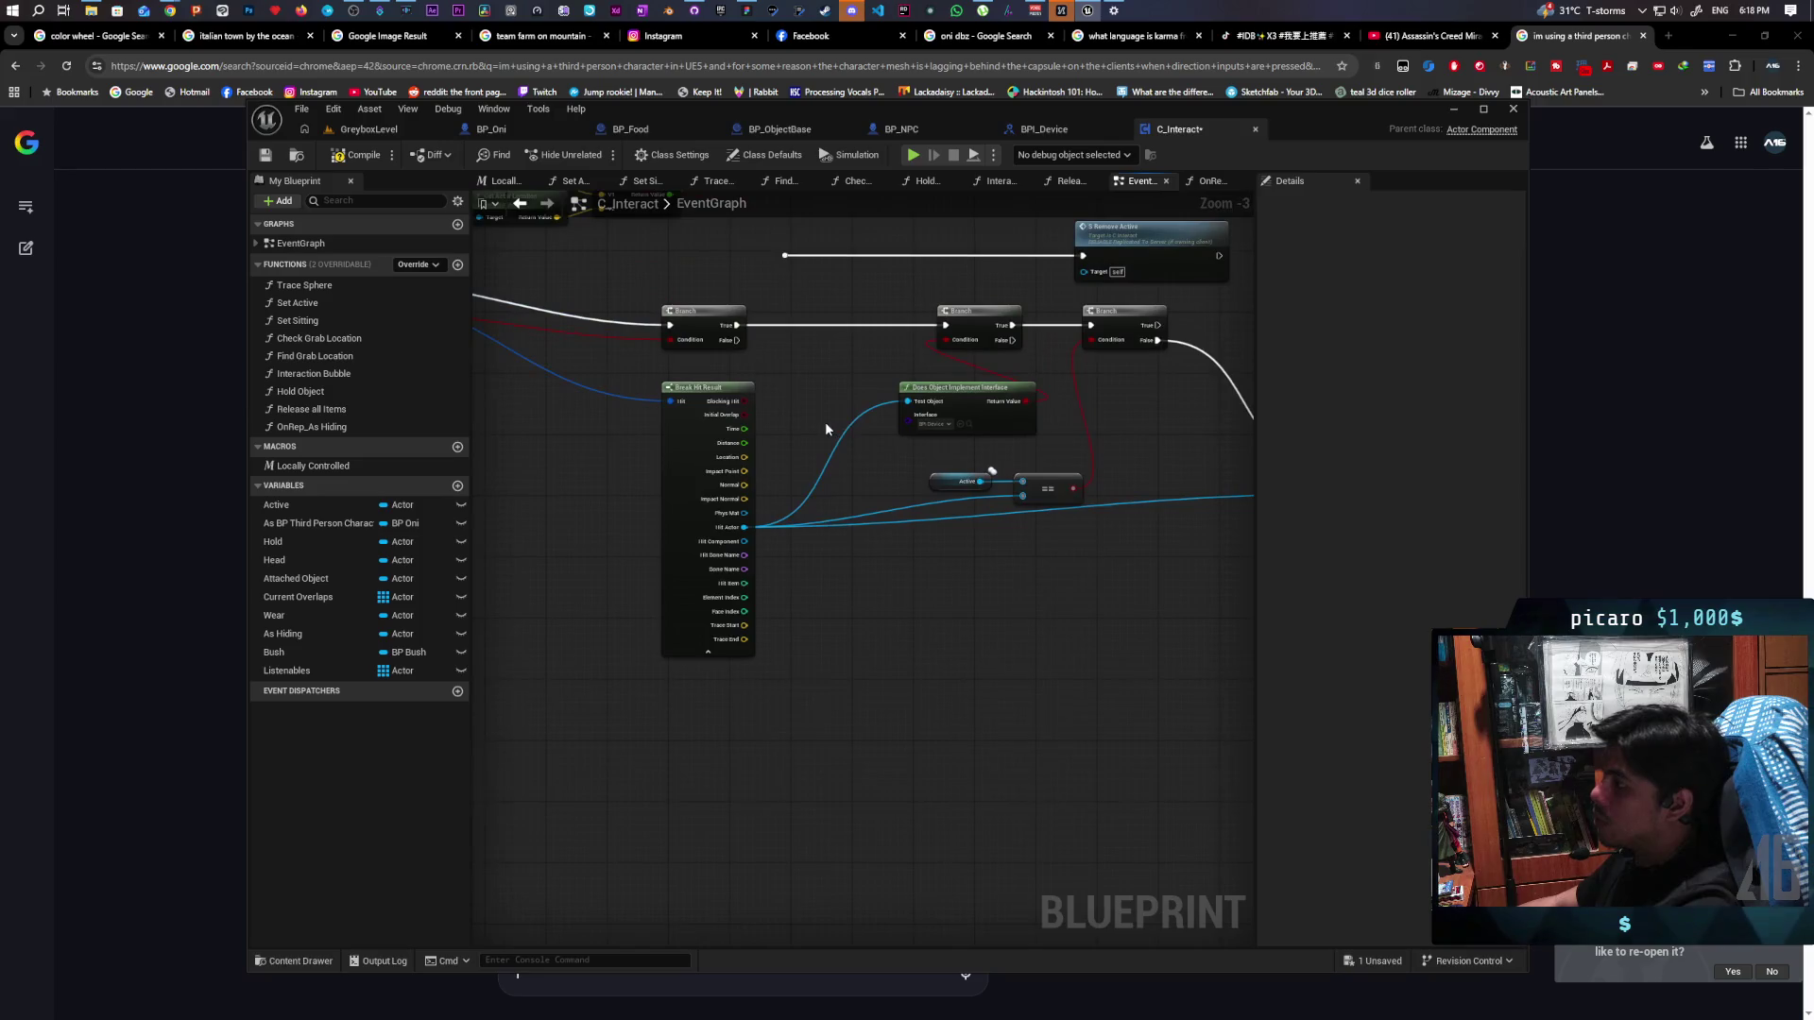
mouse_move(965, 449)
left_mouse_down()
mouse_move(992, 377)
mouse_move(899, 479)
mouse_move(963, 507)
mouse_move(1072, 501)
left_mouse_up()
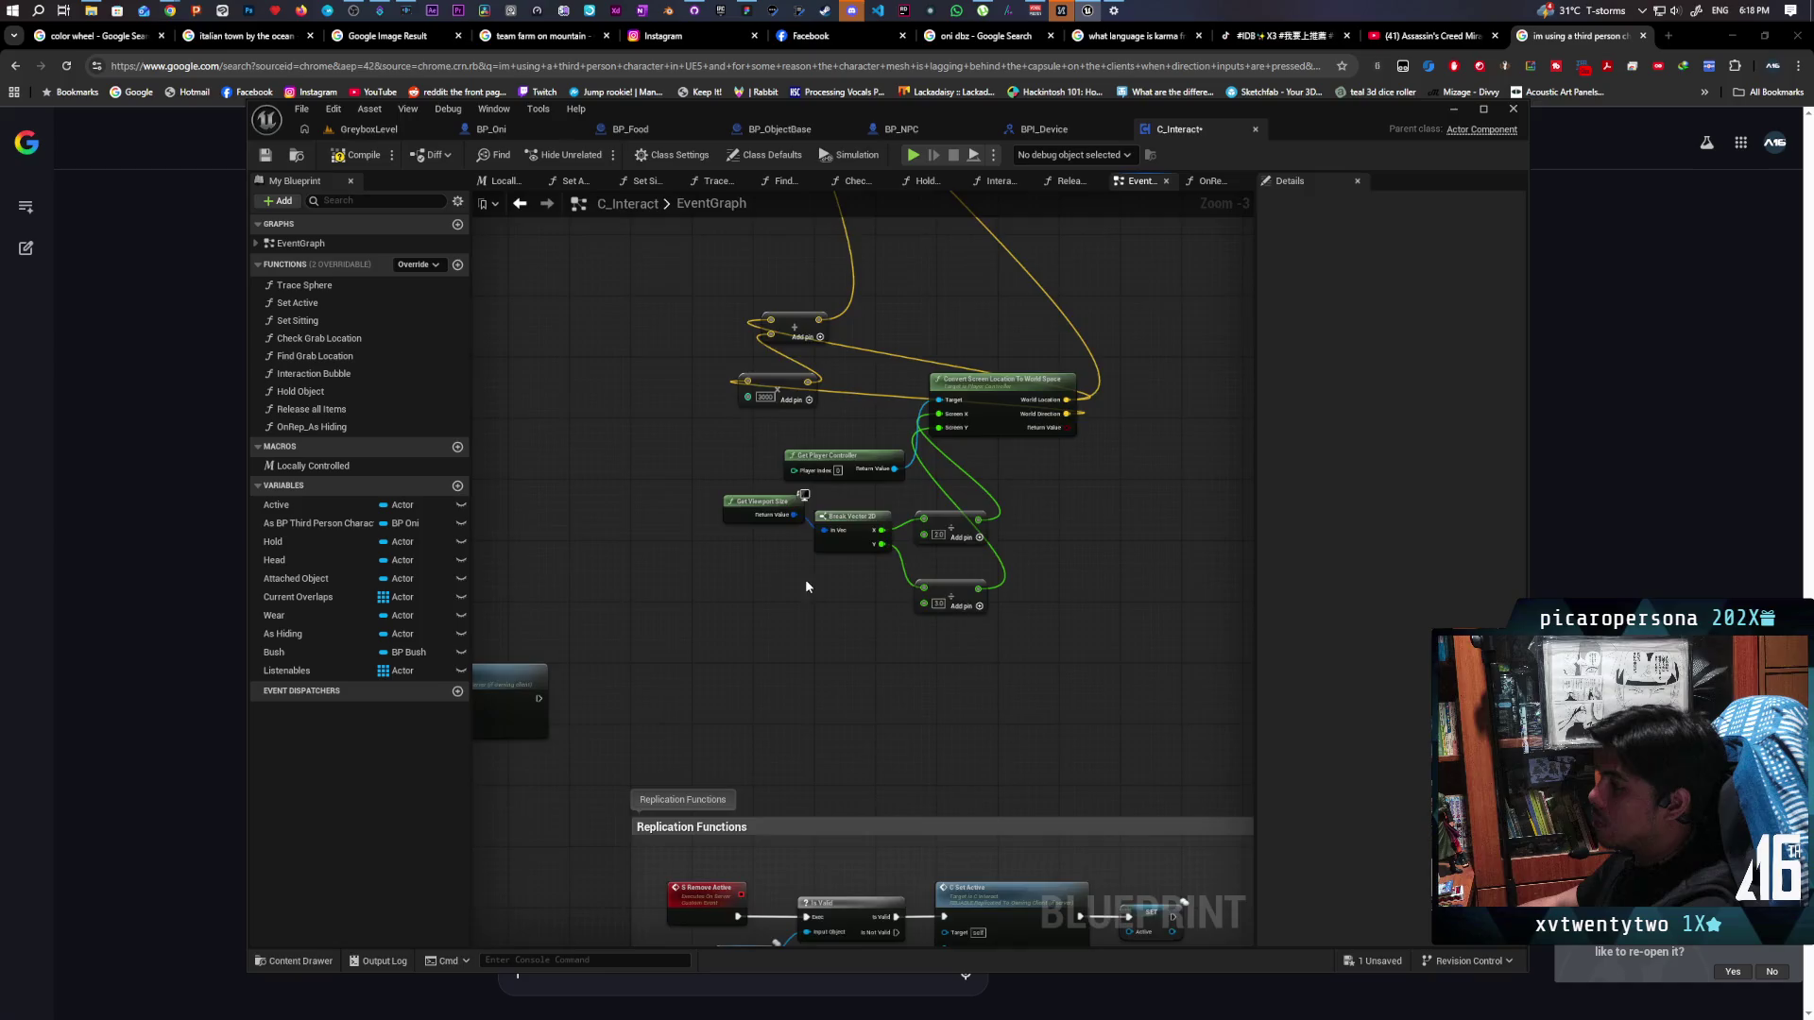
scroll(844, 567, "up", 3)
left_click(733, 487)
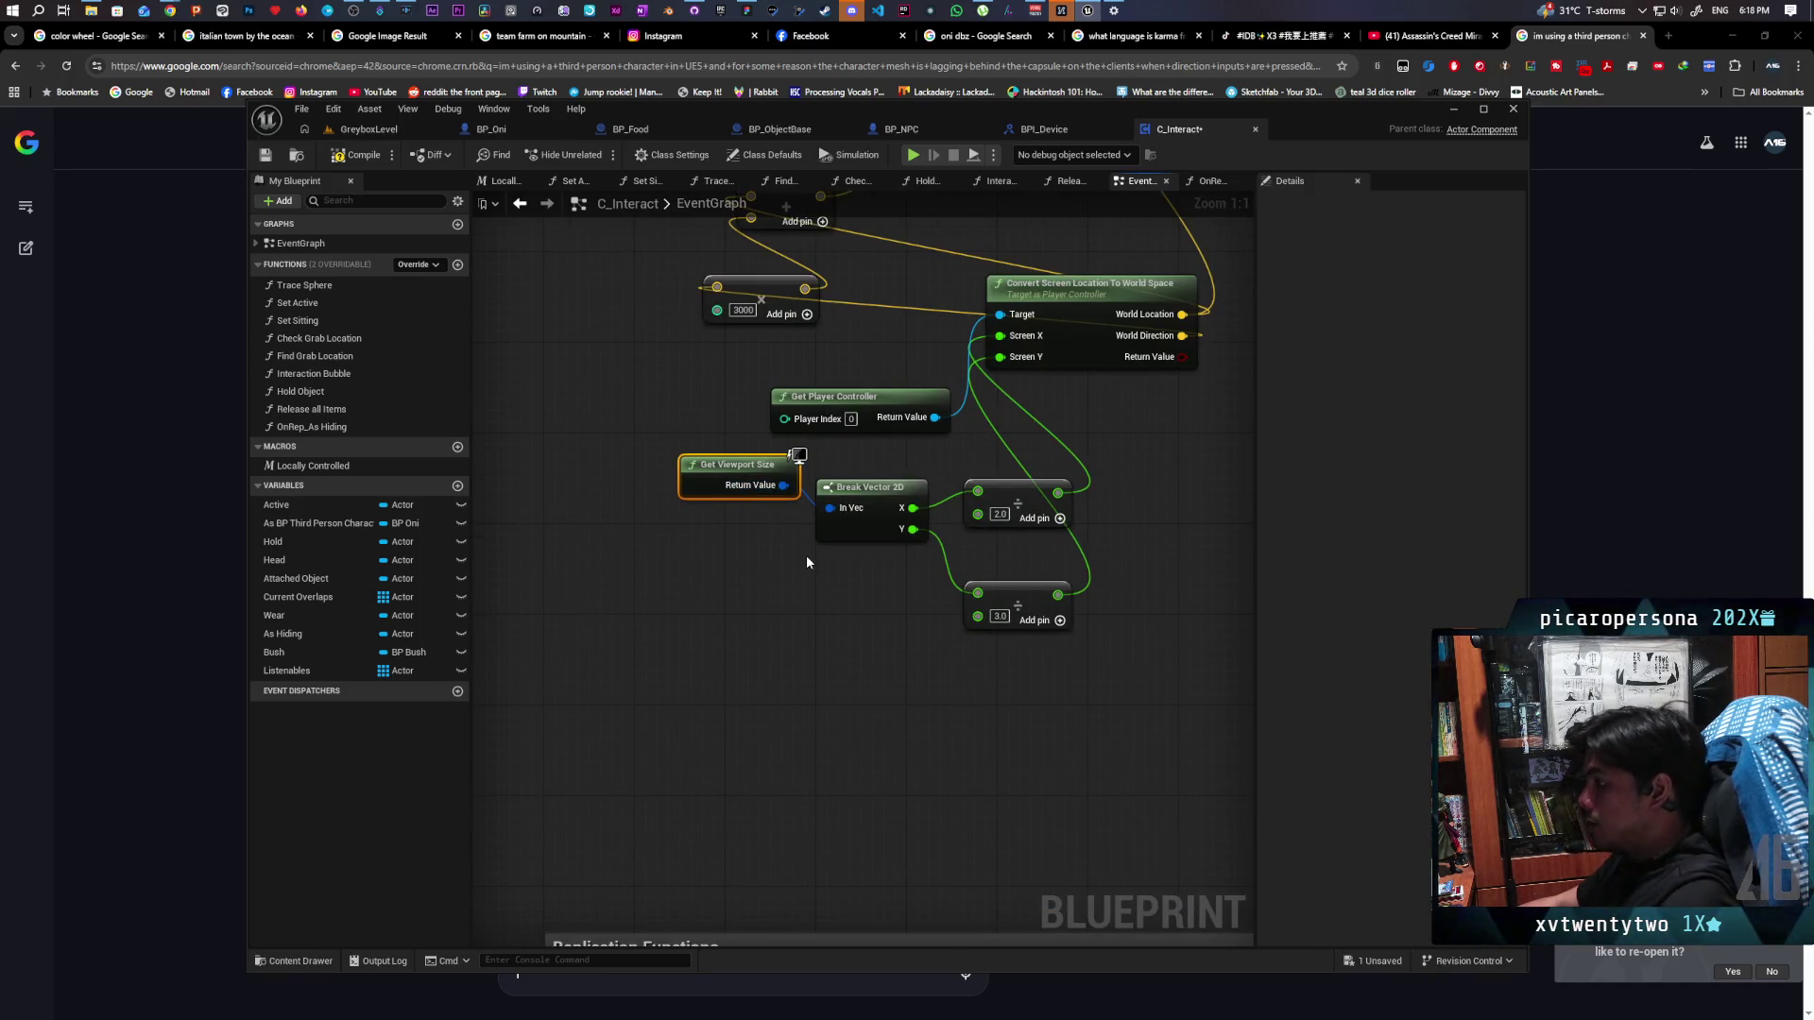
scroll(806, 562, "down", 2)
mouse_move(807, 562)
left_mouse_down()
mouse_move(871, 826)
mouse_move(923, 579)
mouse_move(807, 482)
left_mouse_up()
scroll(808, 483, "down", 2)
left_click_drag(725, 441, 514, 397)
scroll(514, 397, "up", 4)
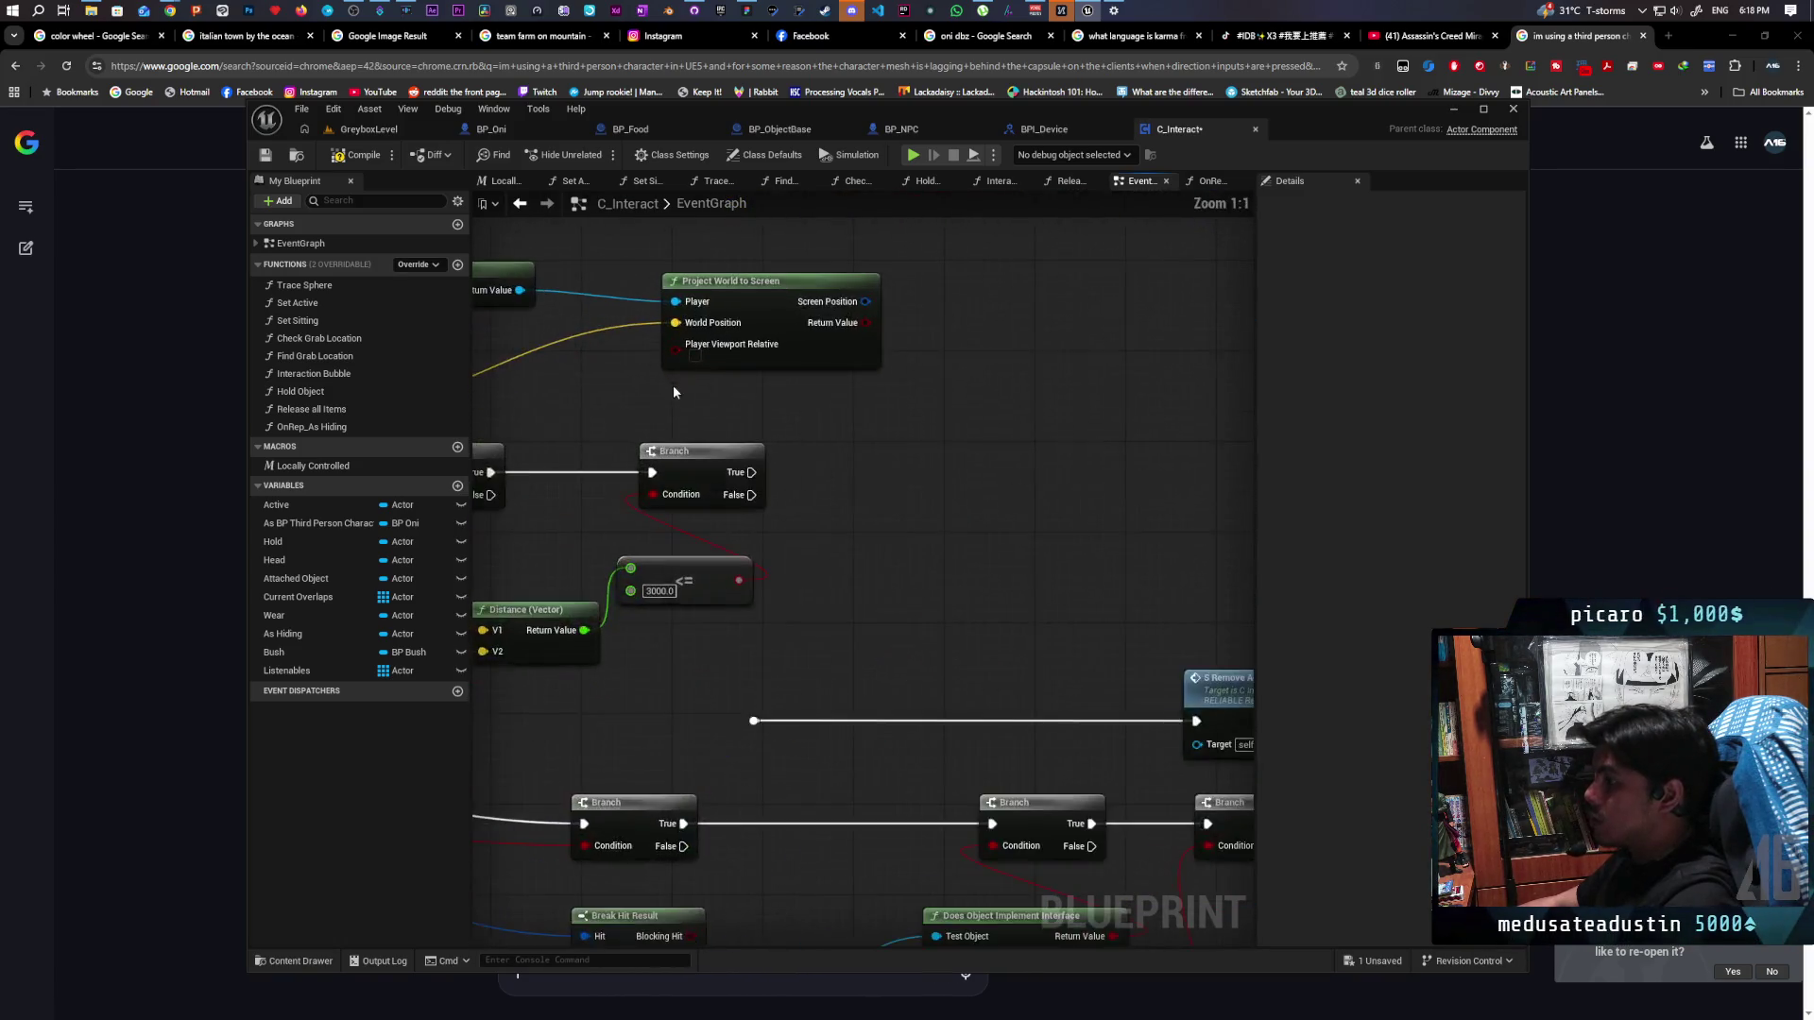
left_click_drag(672, 384, 852, 510)
key("ctrl+v")
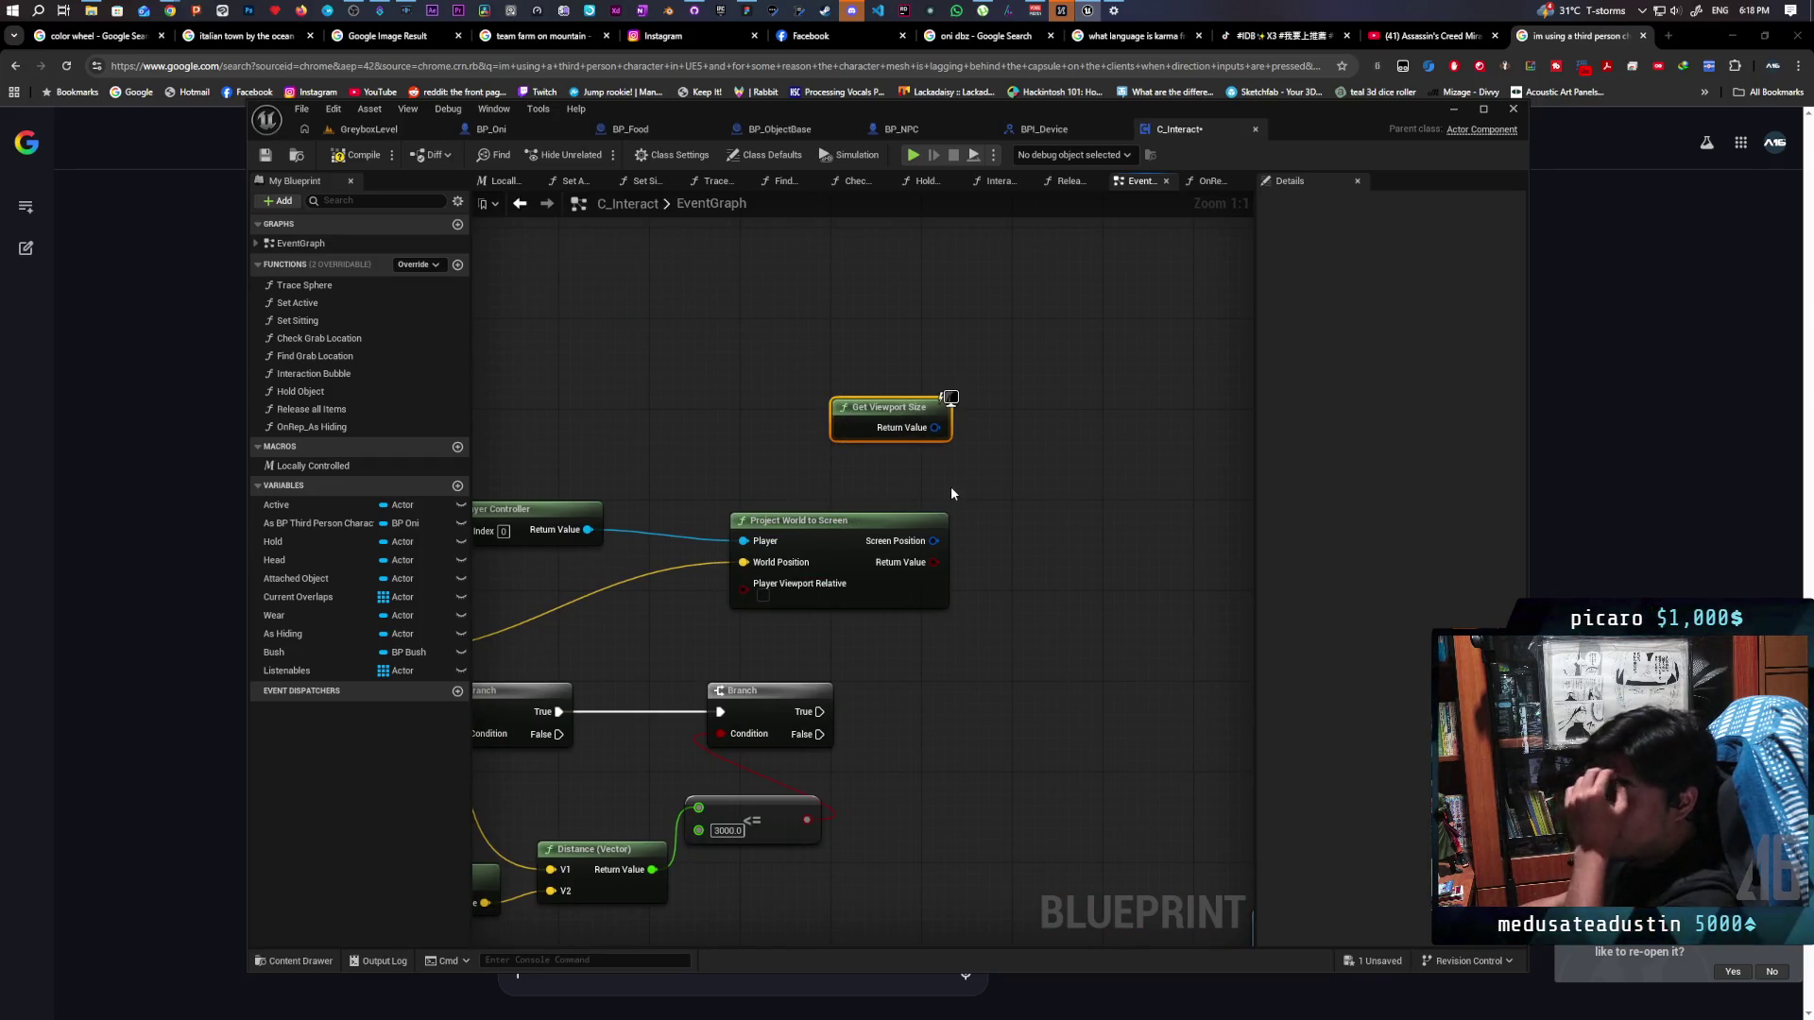
Split the viewport size into X and Y with a Break Vector 2D tucked below it
left_click_drag(934, 427, 996, 438)
type("brea")
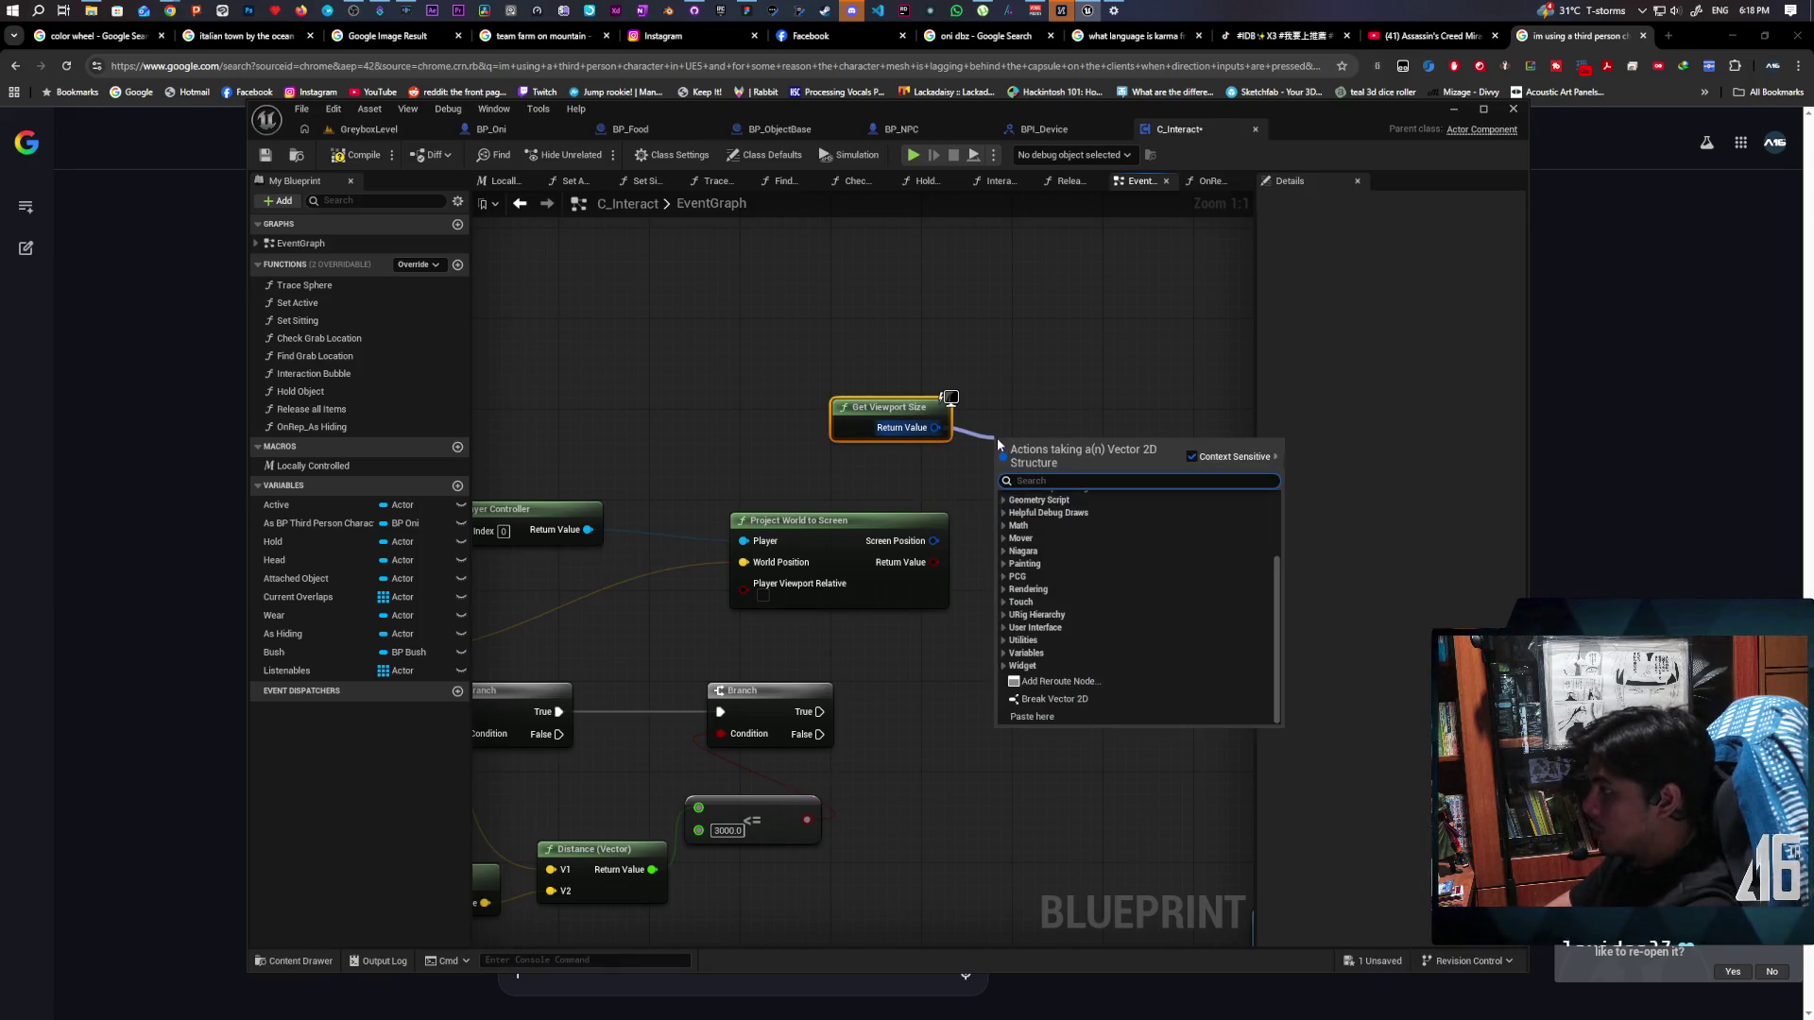
key("Return")
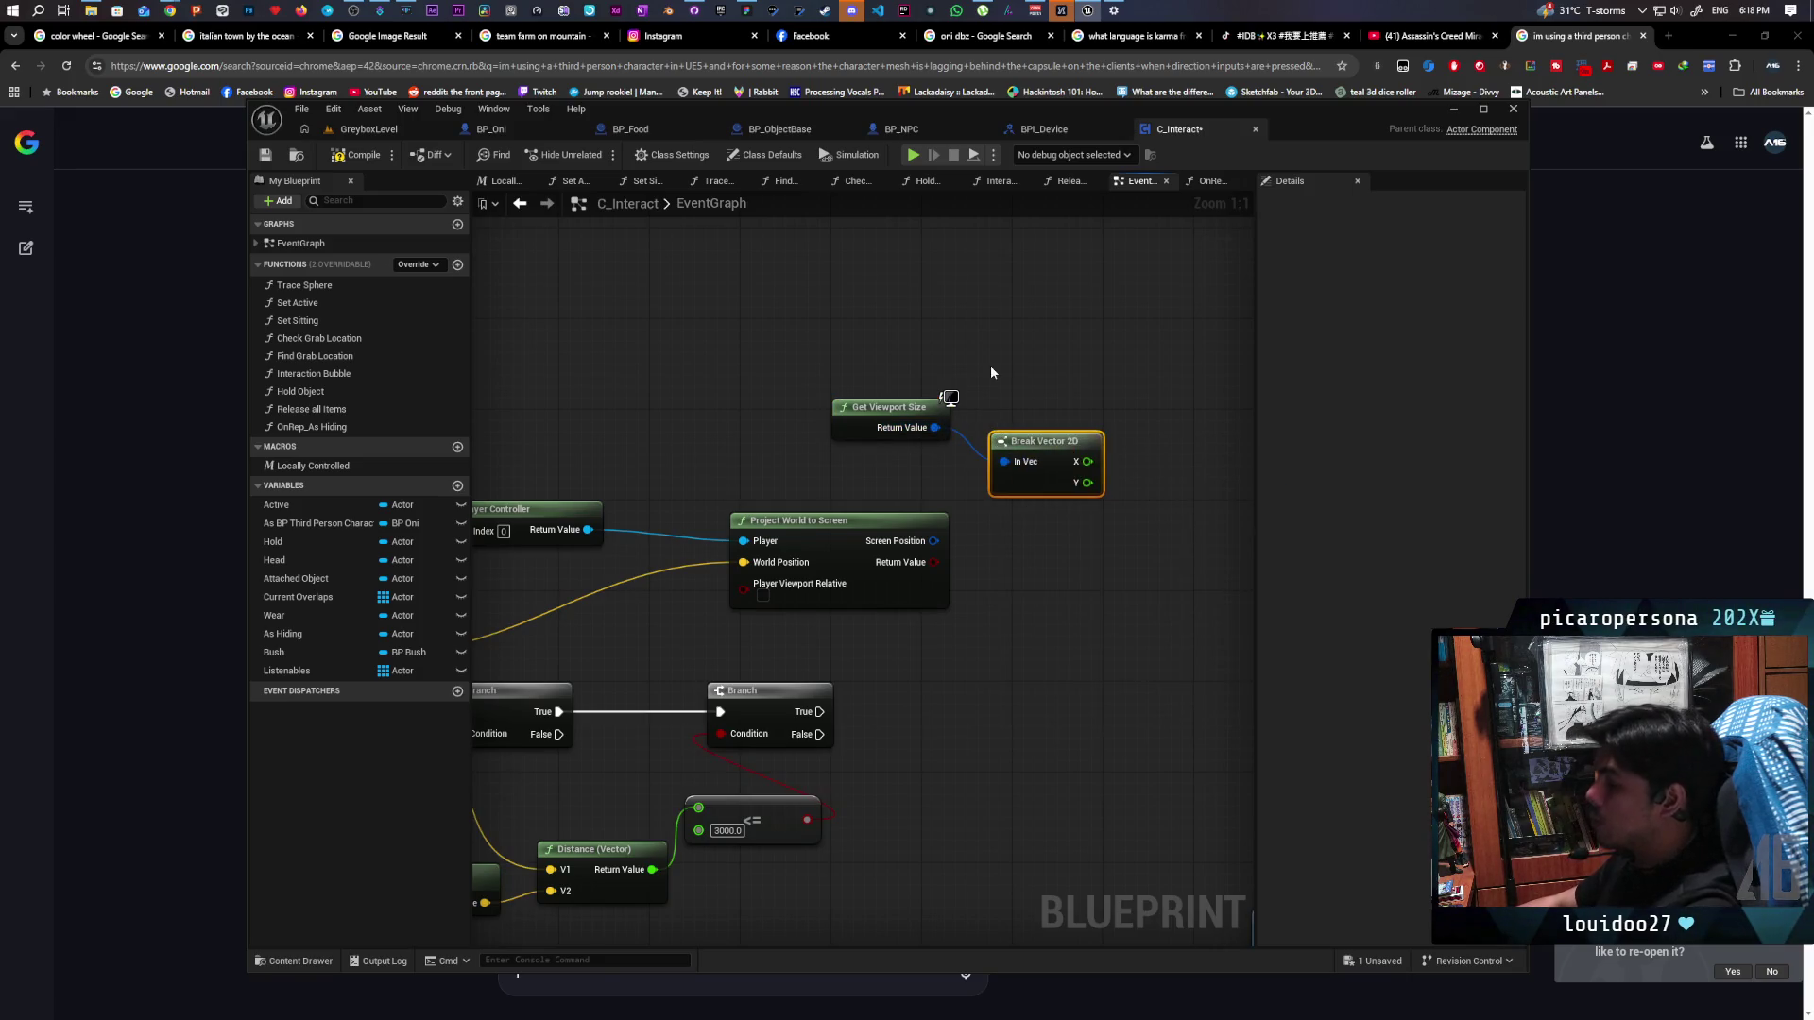
left_click_drag(888, 428, 864, 321)
mouse_move(1054, 442)
left_mouse_down()
mouse_move(892, 354)
mouse_move(879, 369)
left_mouse_up()
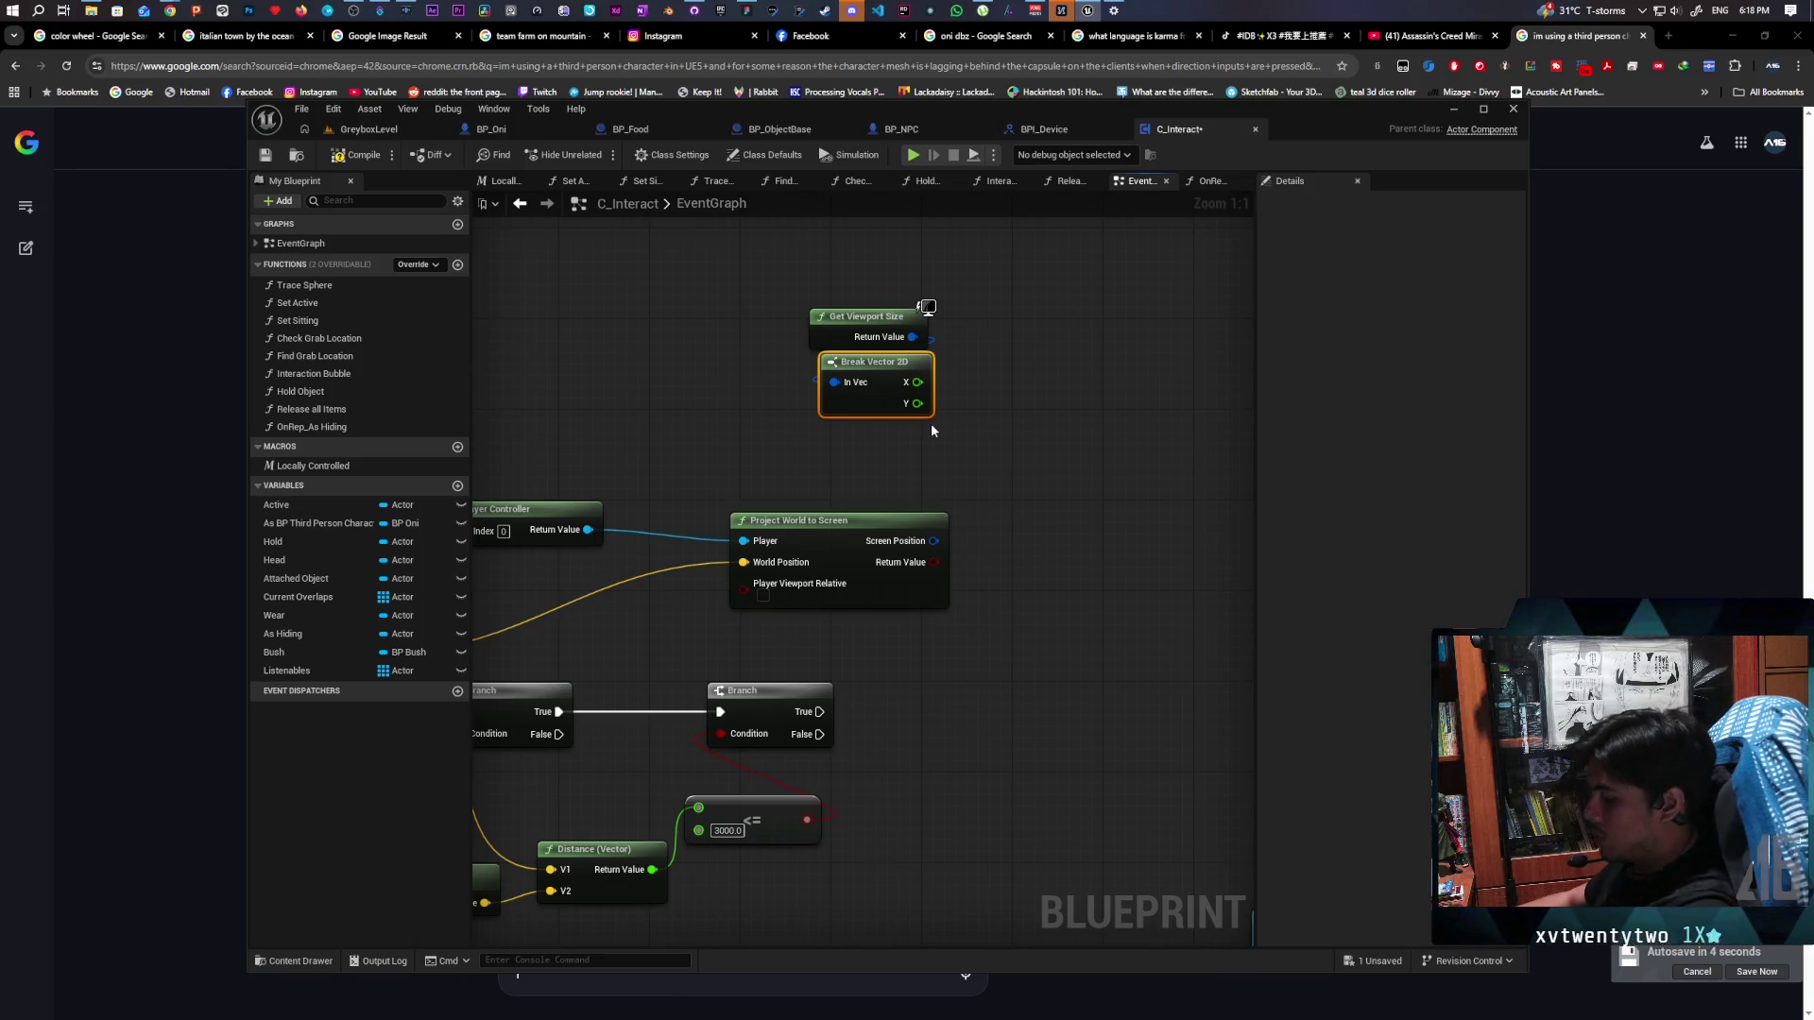
Print the Screen Position with a Print String off the second Branch's True
key("ctrl+v")
left_click_drag(819, 712, 1037, 708)
mouse_move(913, 336)
left_mouse_down()
mouse_move(972, 428)
mouse_move(1052, 411)
left_mouse_up()
left_click(949, 454)
left_click_drag(932, 542, 992, 735)
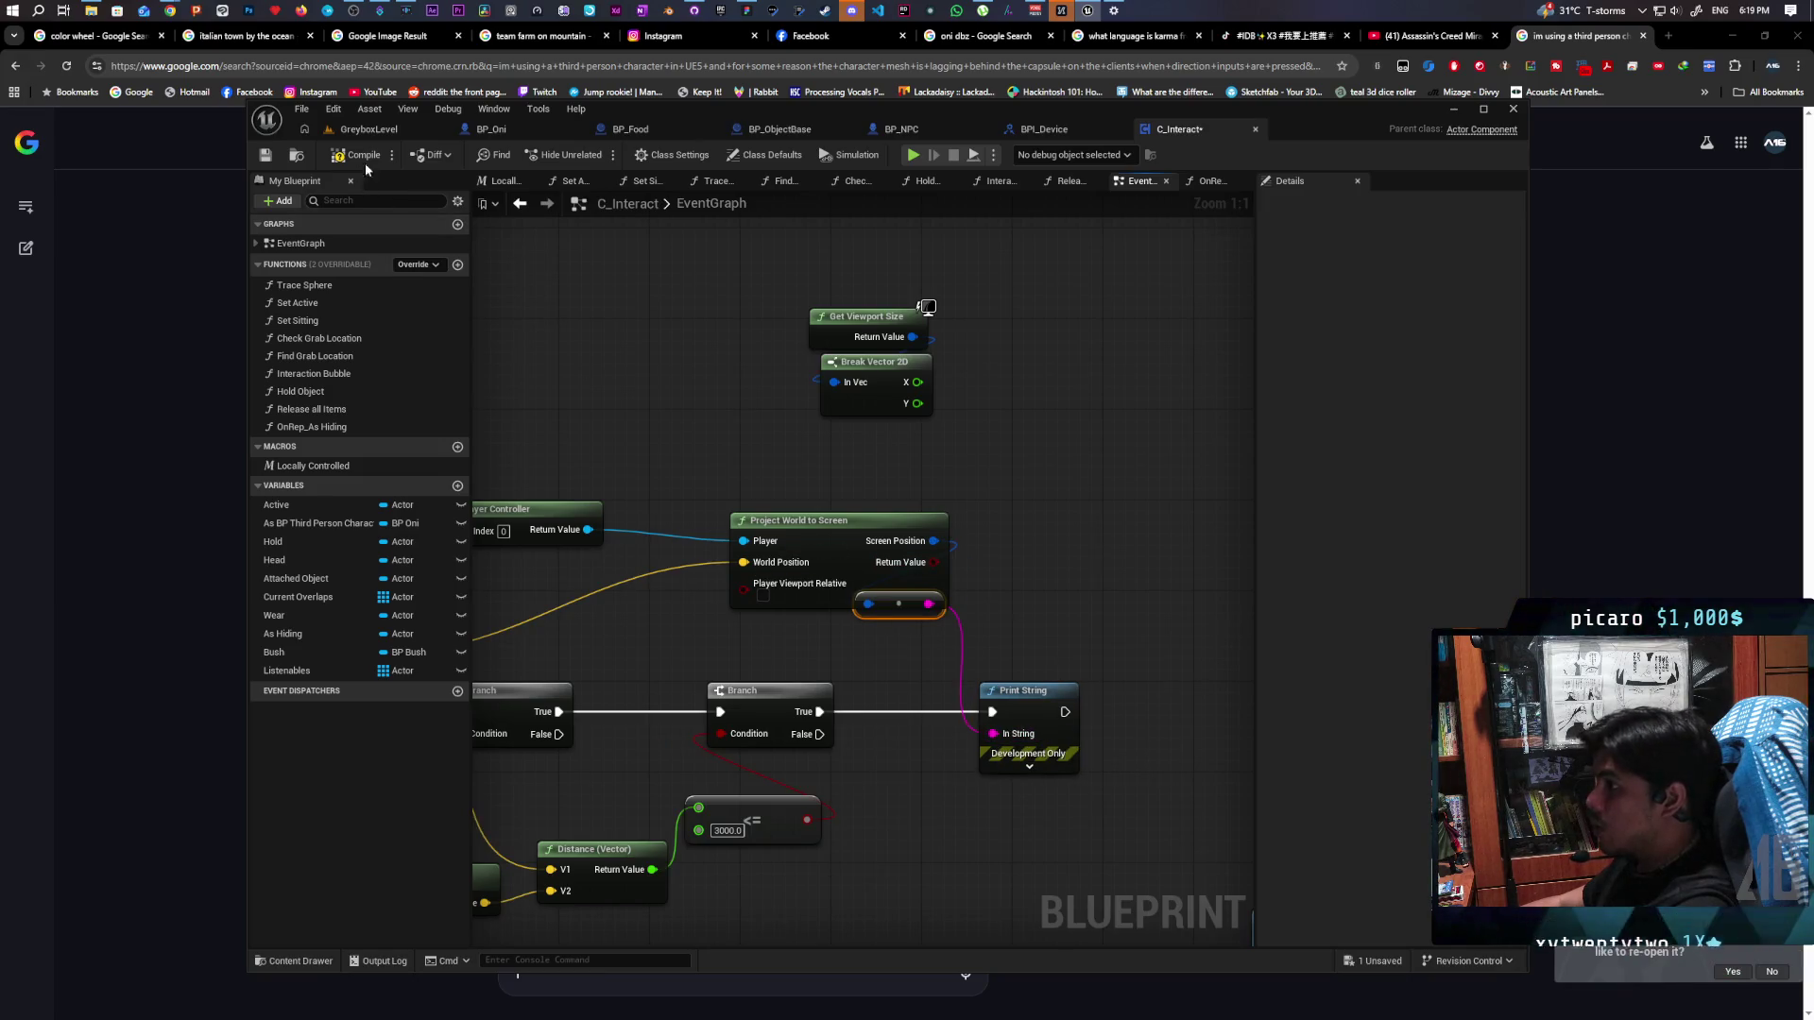
Play GreyboxLevel, walk and jump the purple character around, then stop and return to C_Interact
left_click(363, 130)
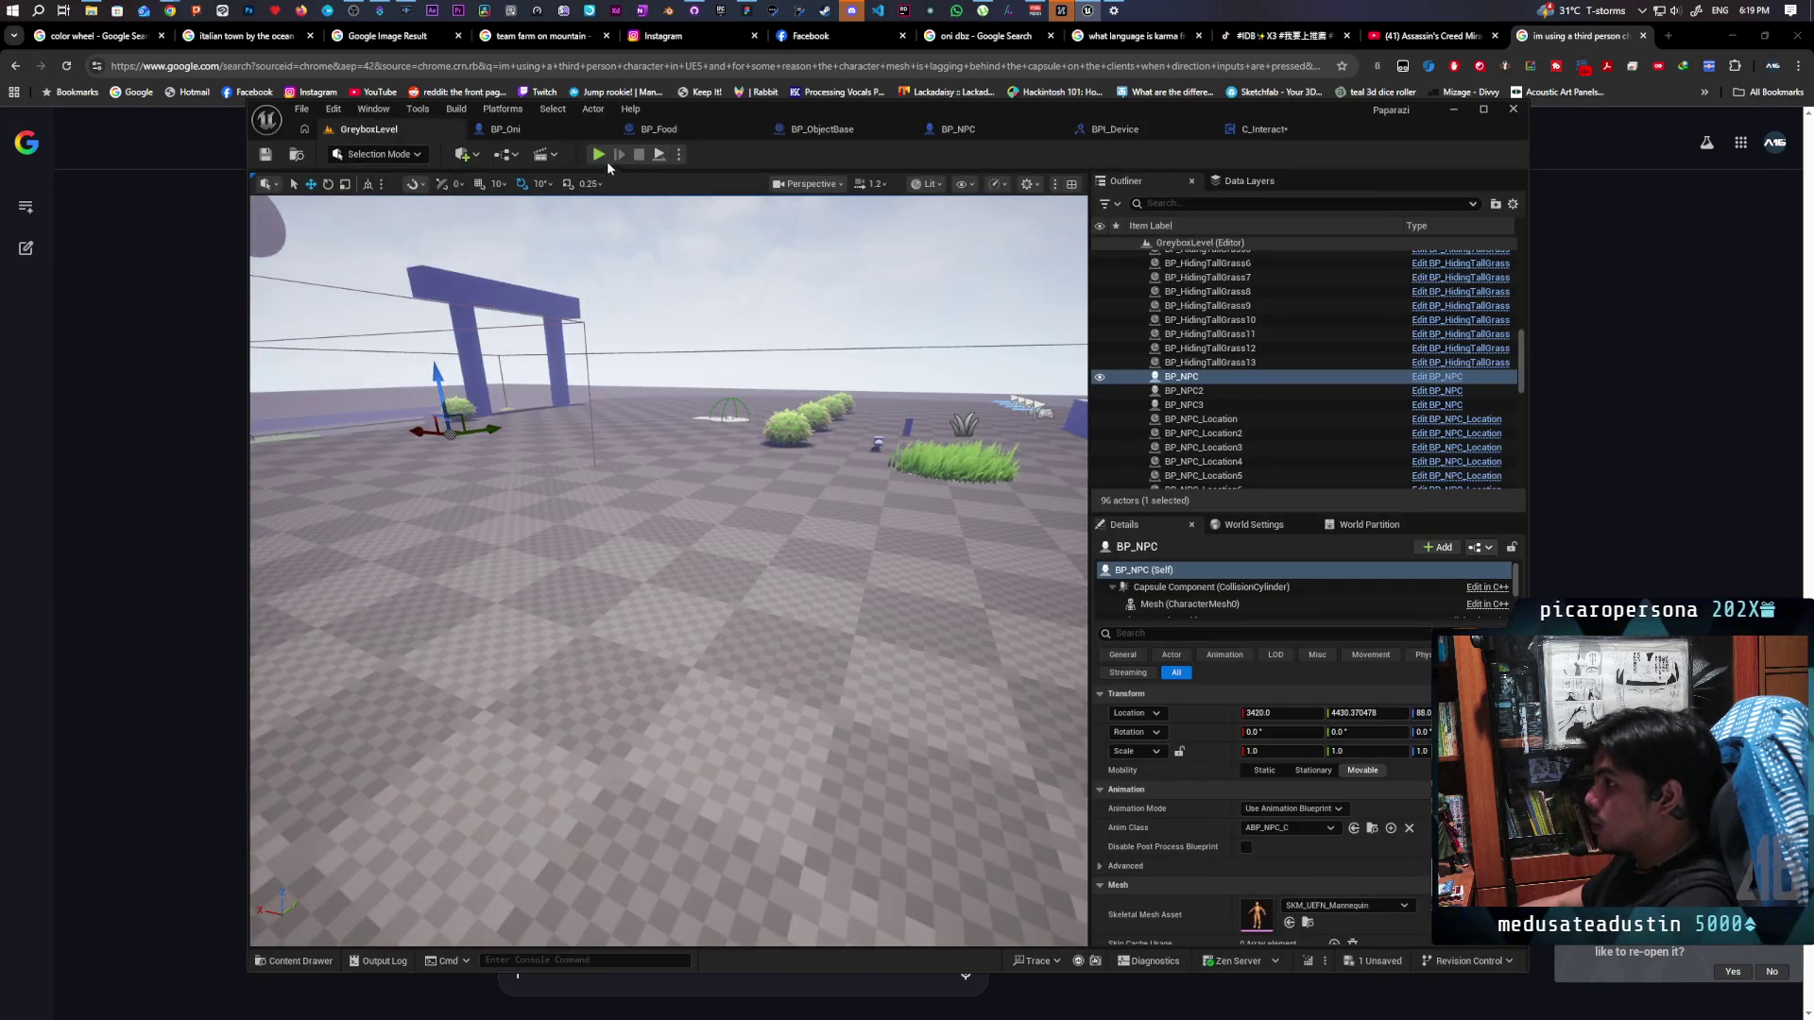
left_click(603, 160)
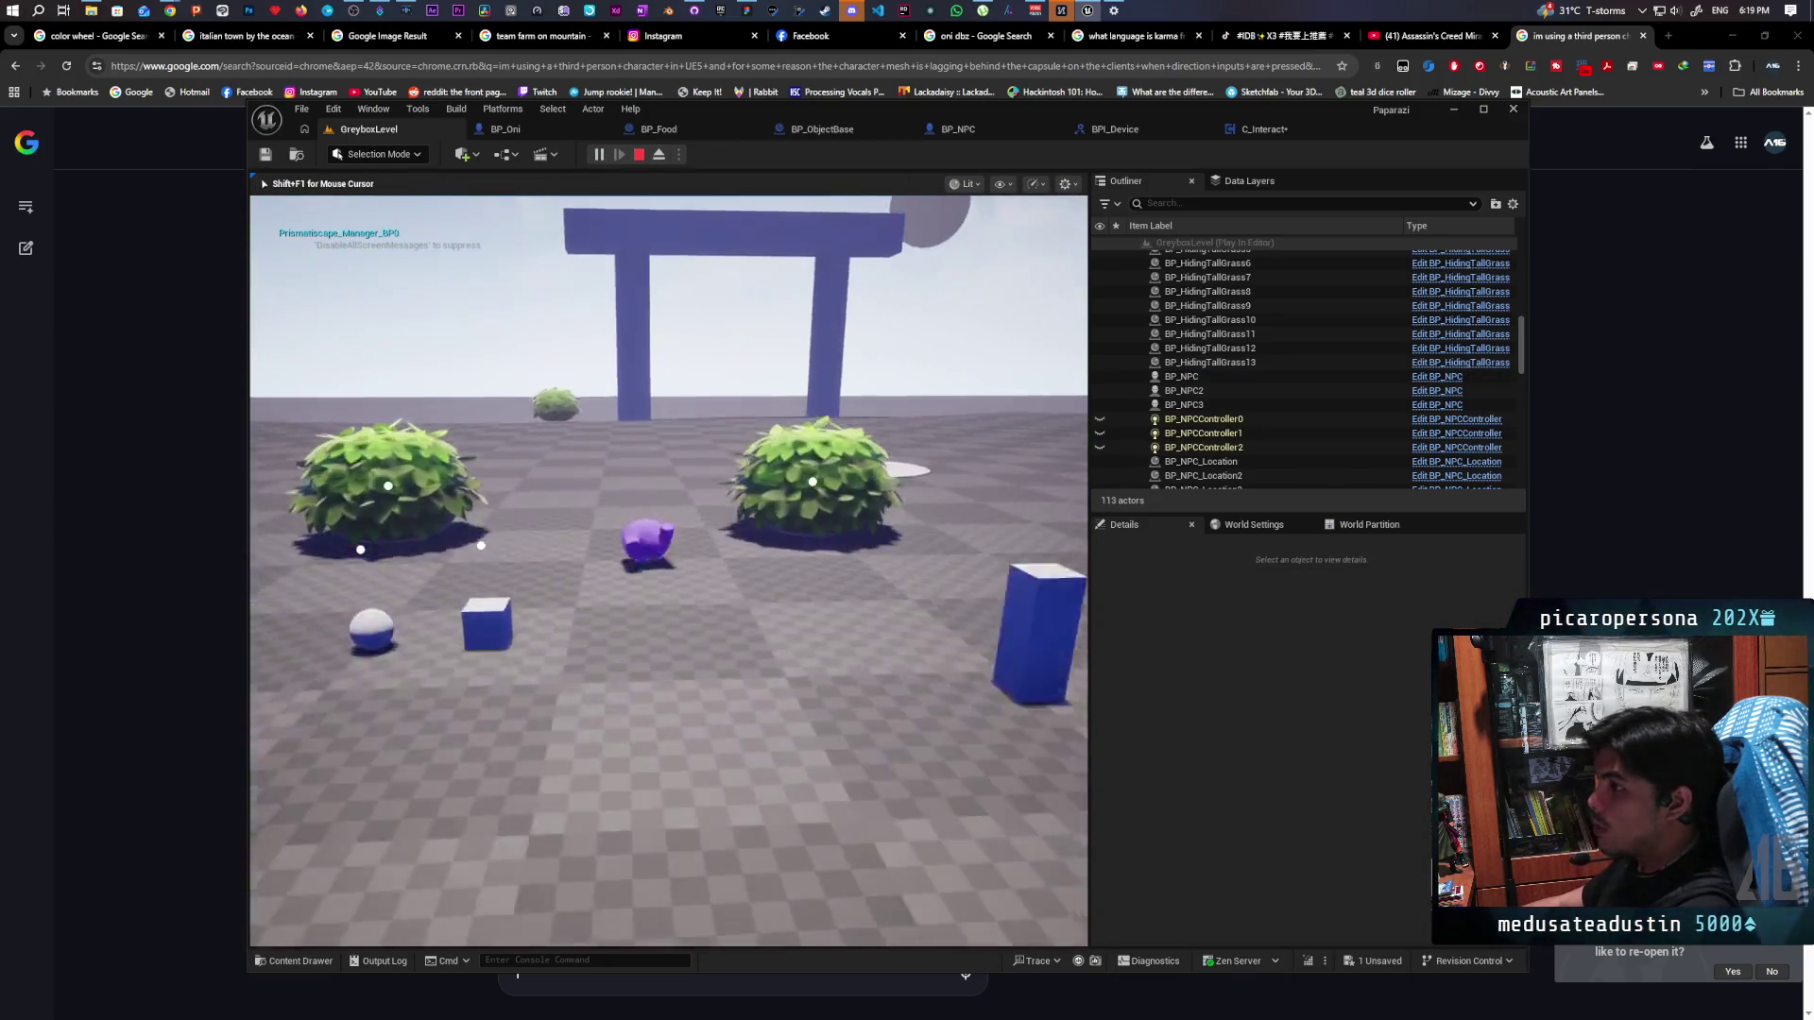
key("w")
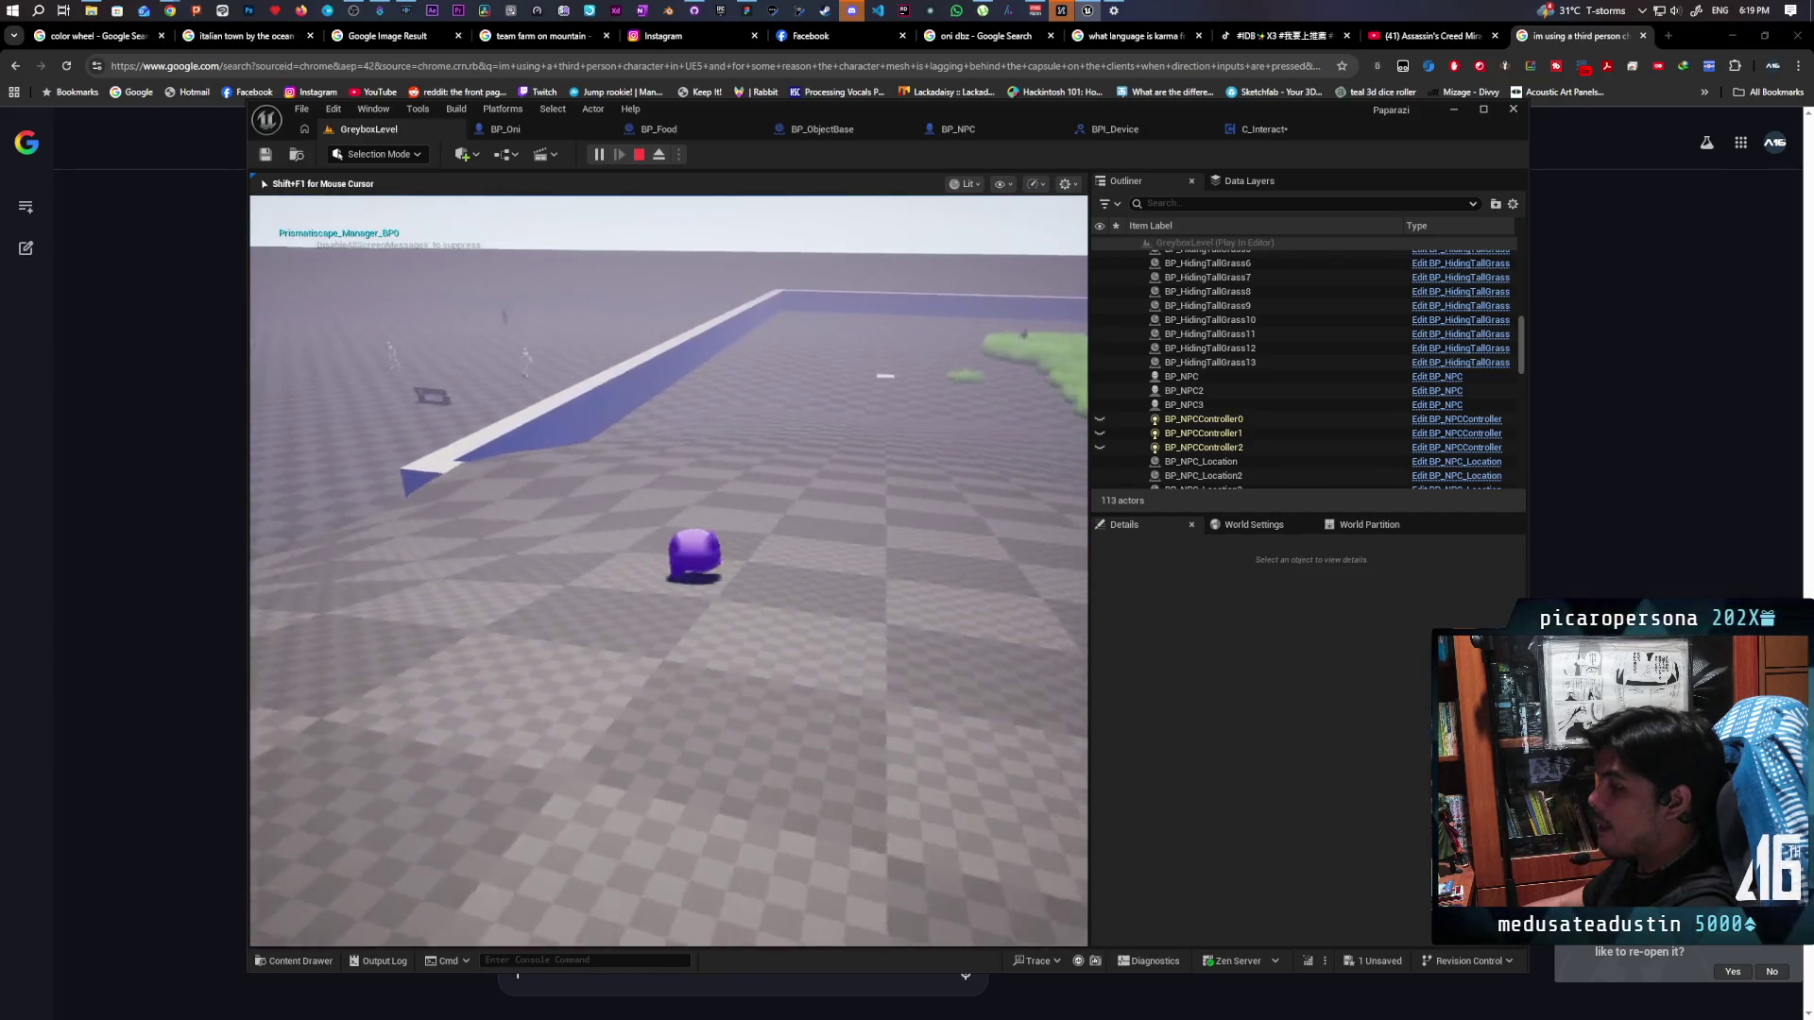
key("space")
key("w")
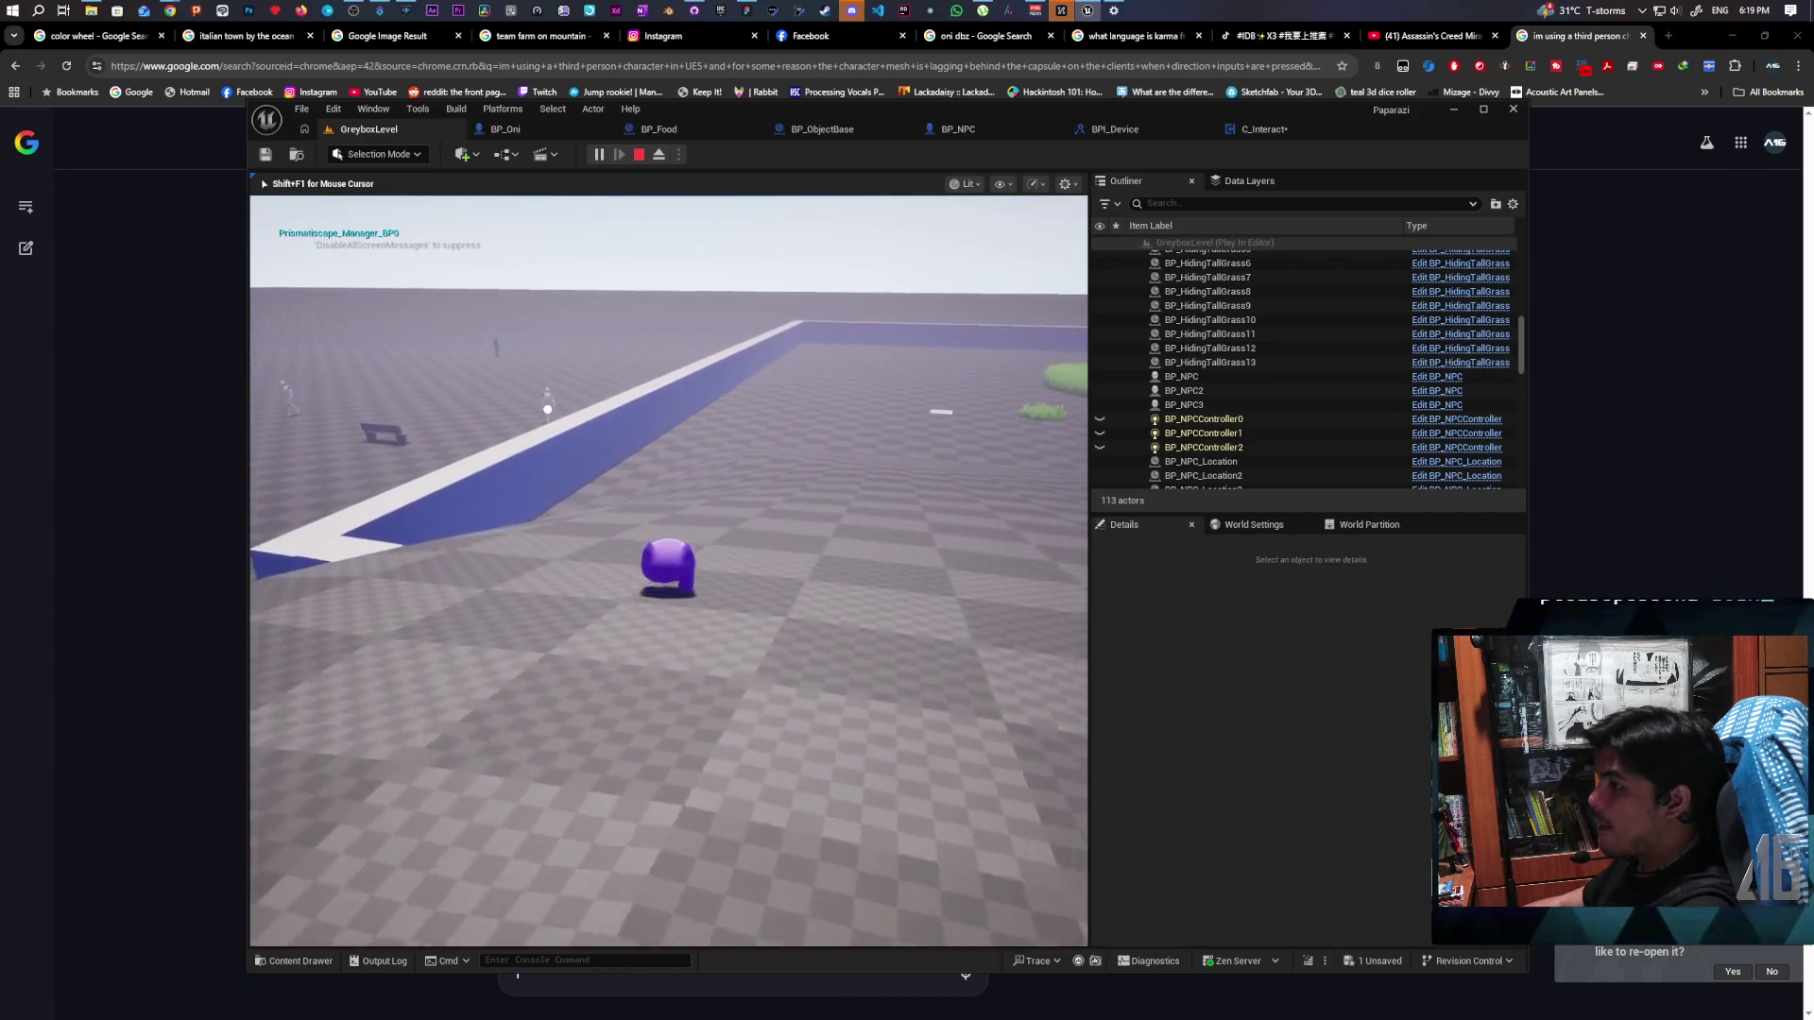
key("w")
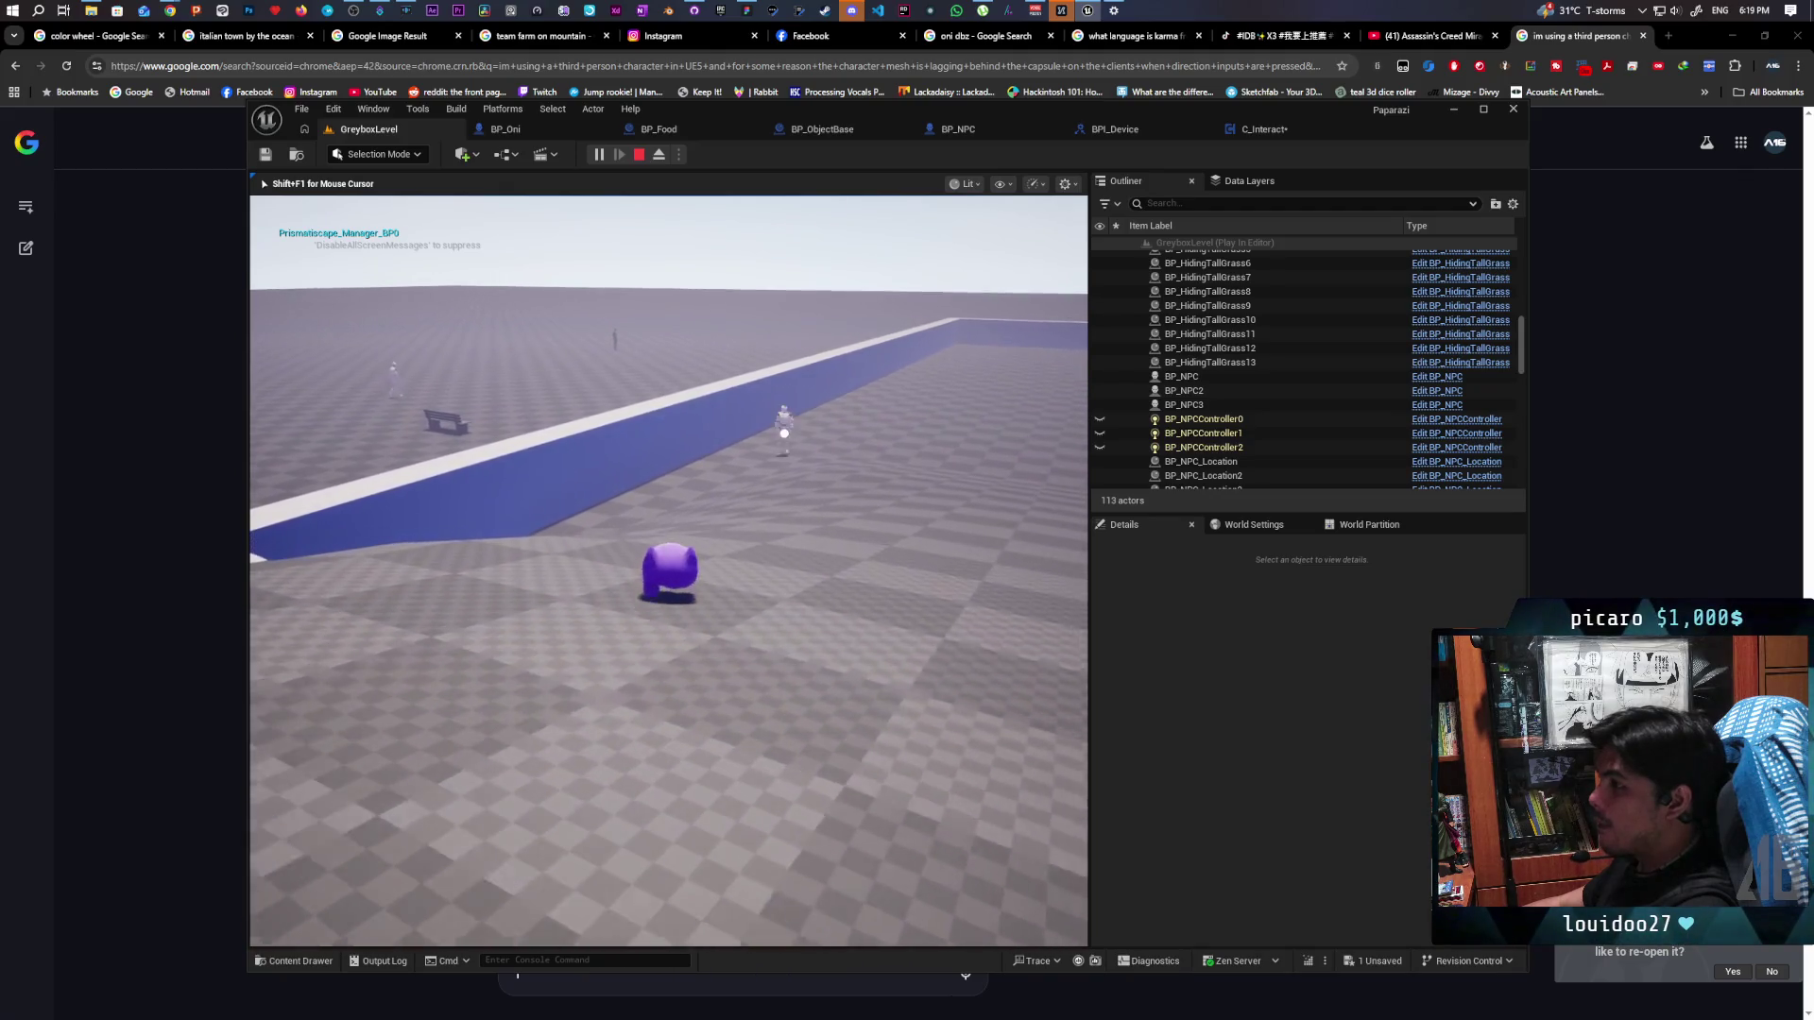
key("w")
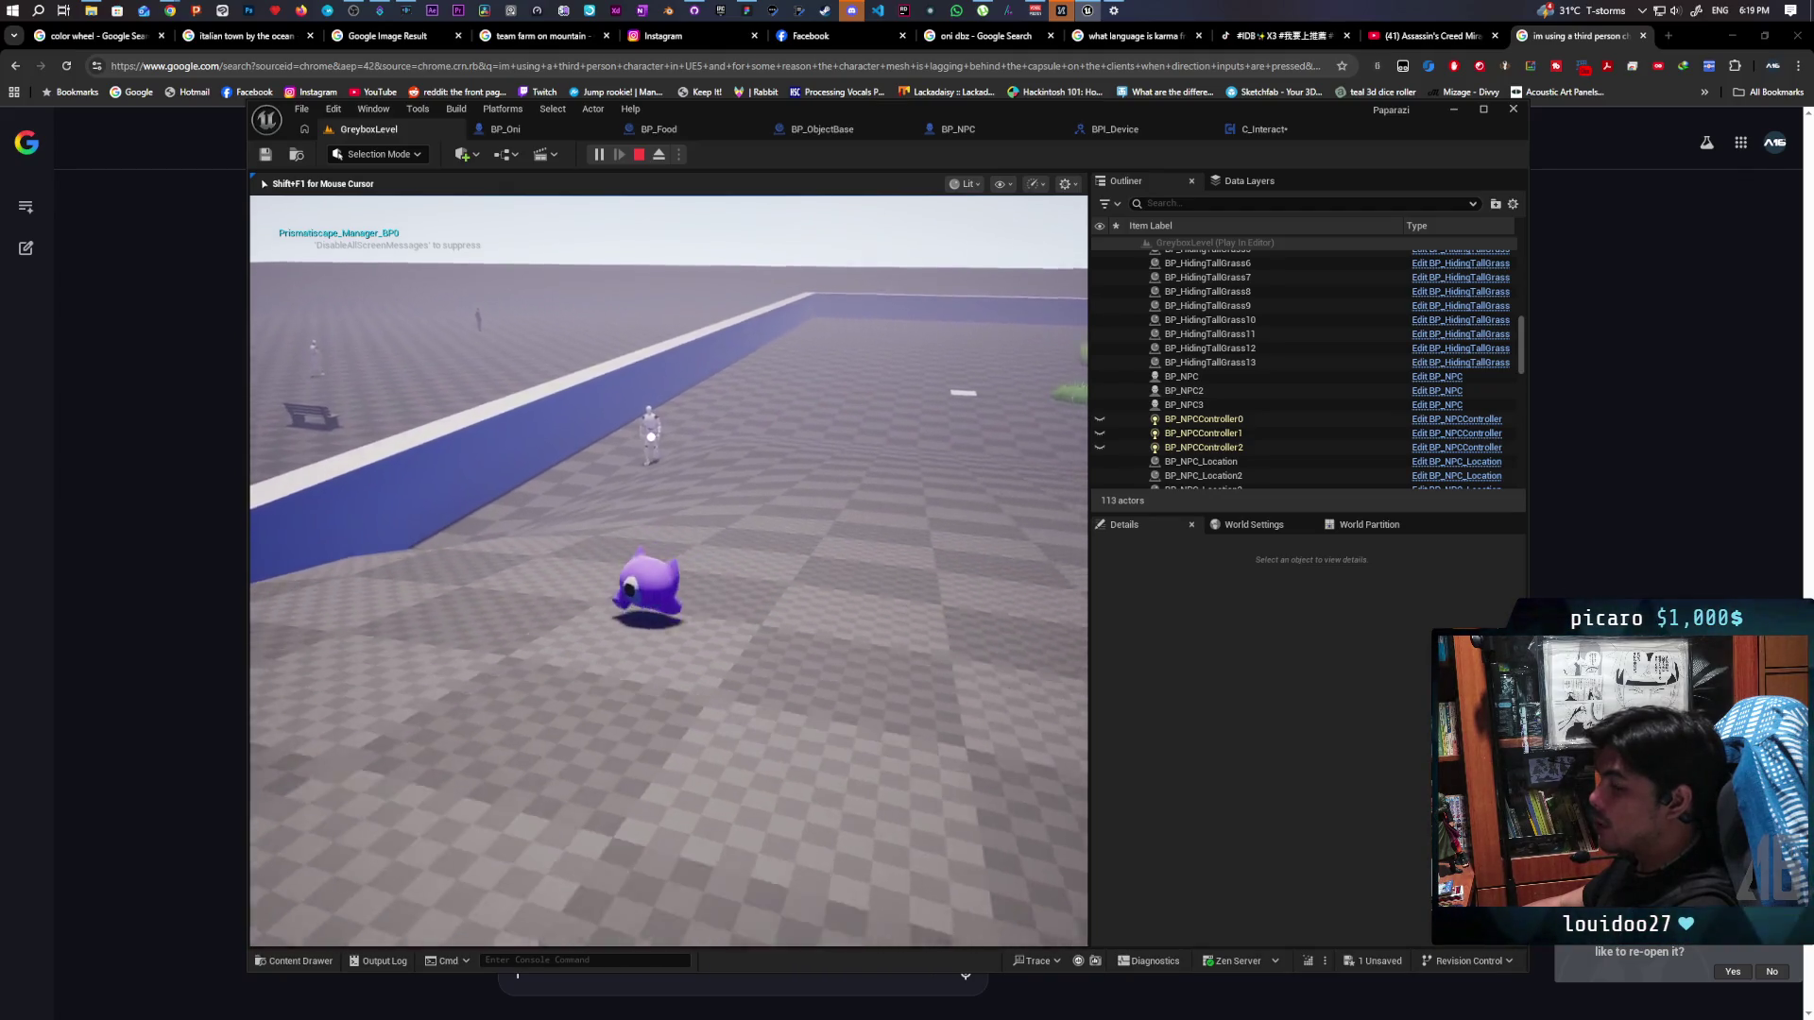
key("w")
key("Escape")
left_click(1264, 130)
Pull a connection from the Interaction Bubble output in the C_Interact graph
scroll(1068, 405, "down", 5)
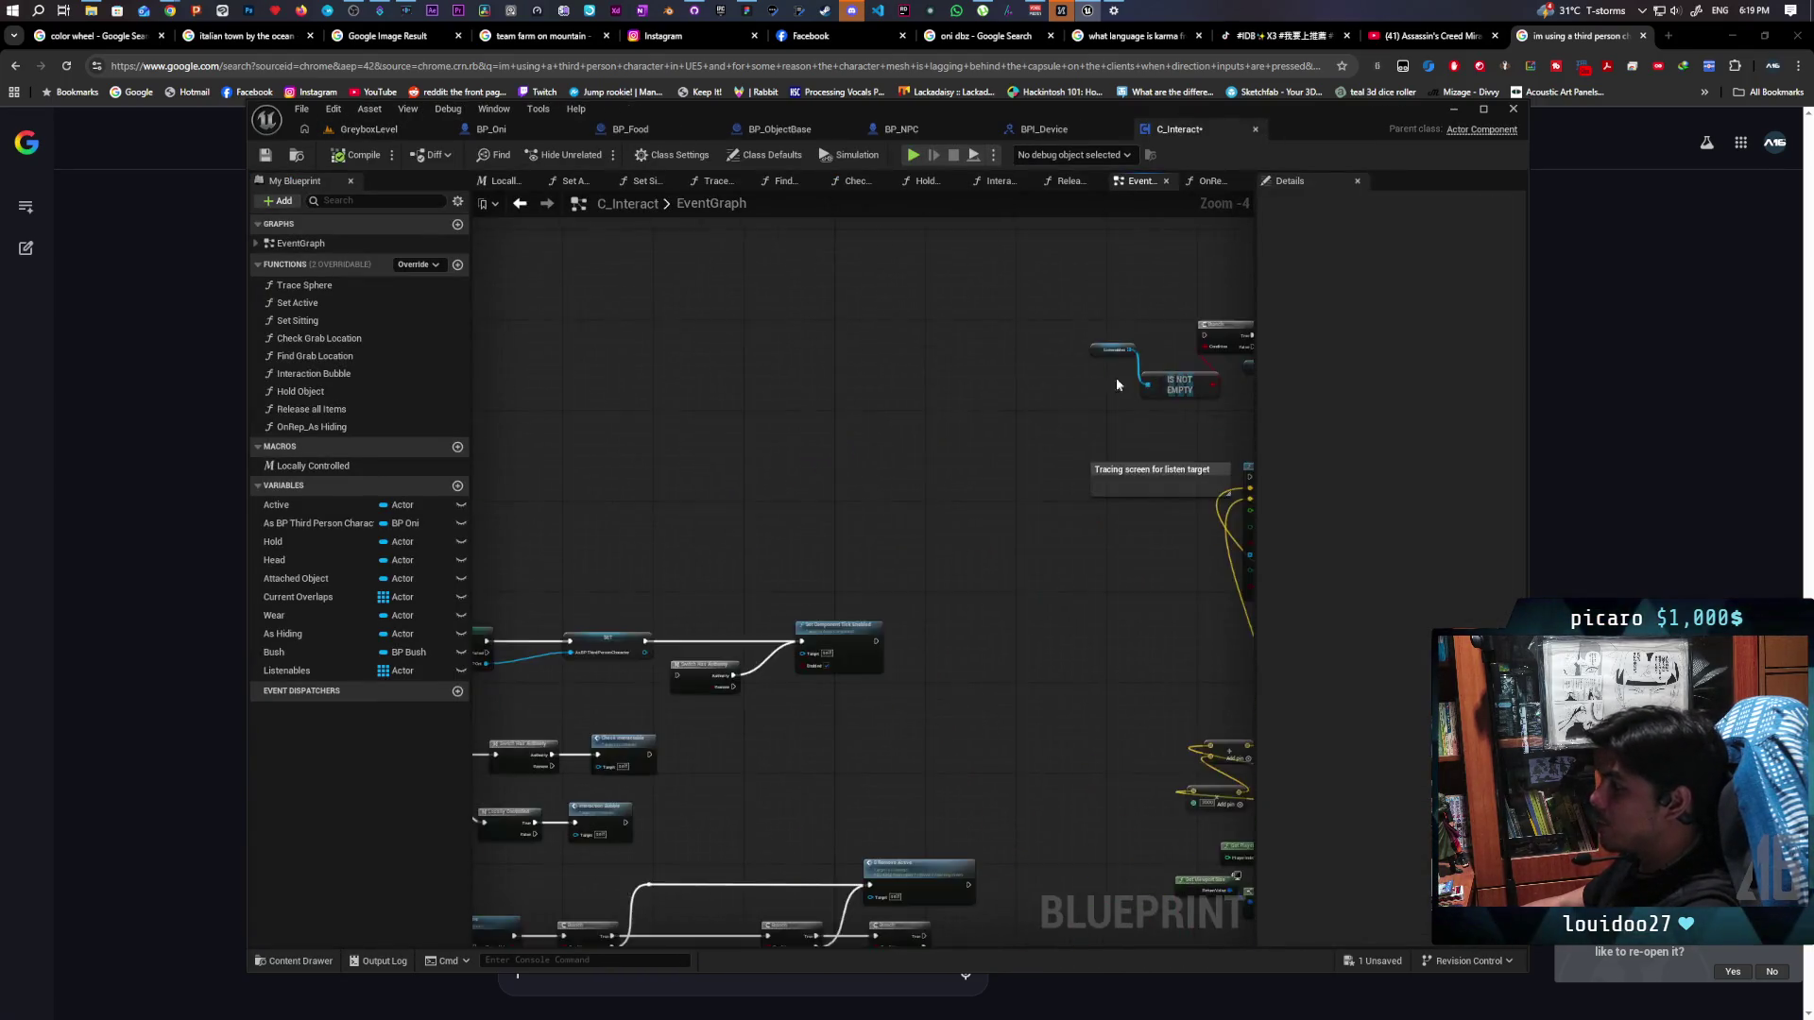
scroll(673, 701, "up", 3)
scroll(669, 699, "up", 2)
mouse_move(665, 698)
left_mouse_down()
mouse_move(897, 635)
mouse_move(1175, 478)
mouse_move(741, 222)
mouse_move(751, 297)
left_mouse_up()
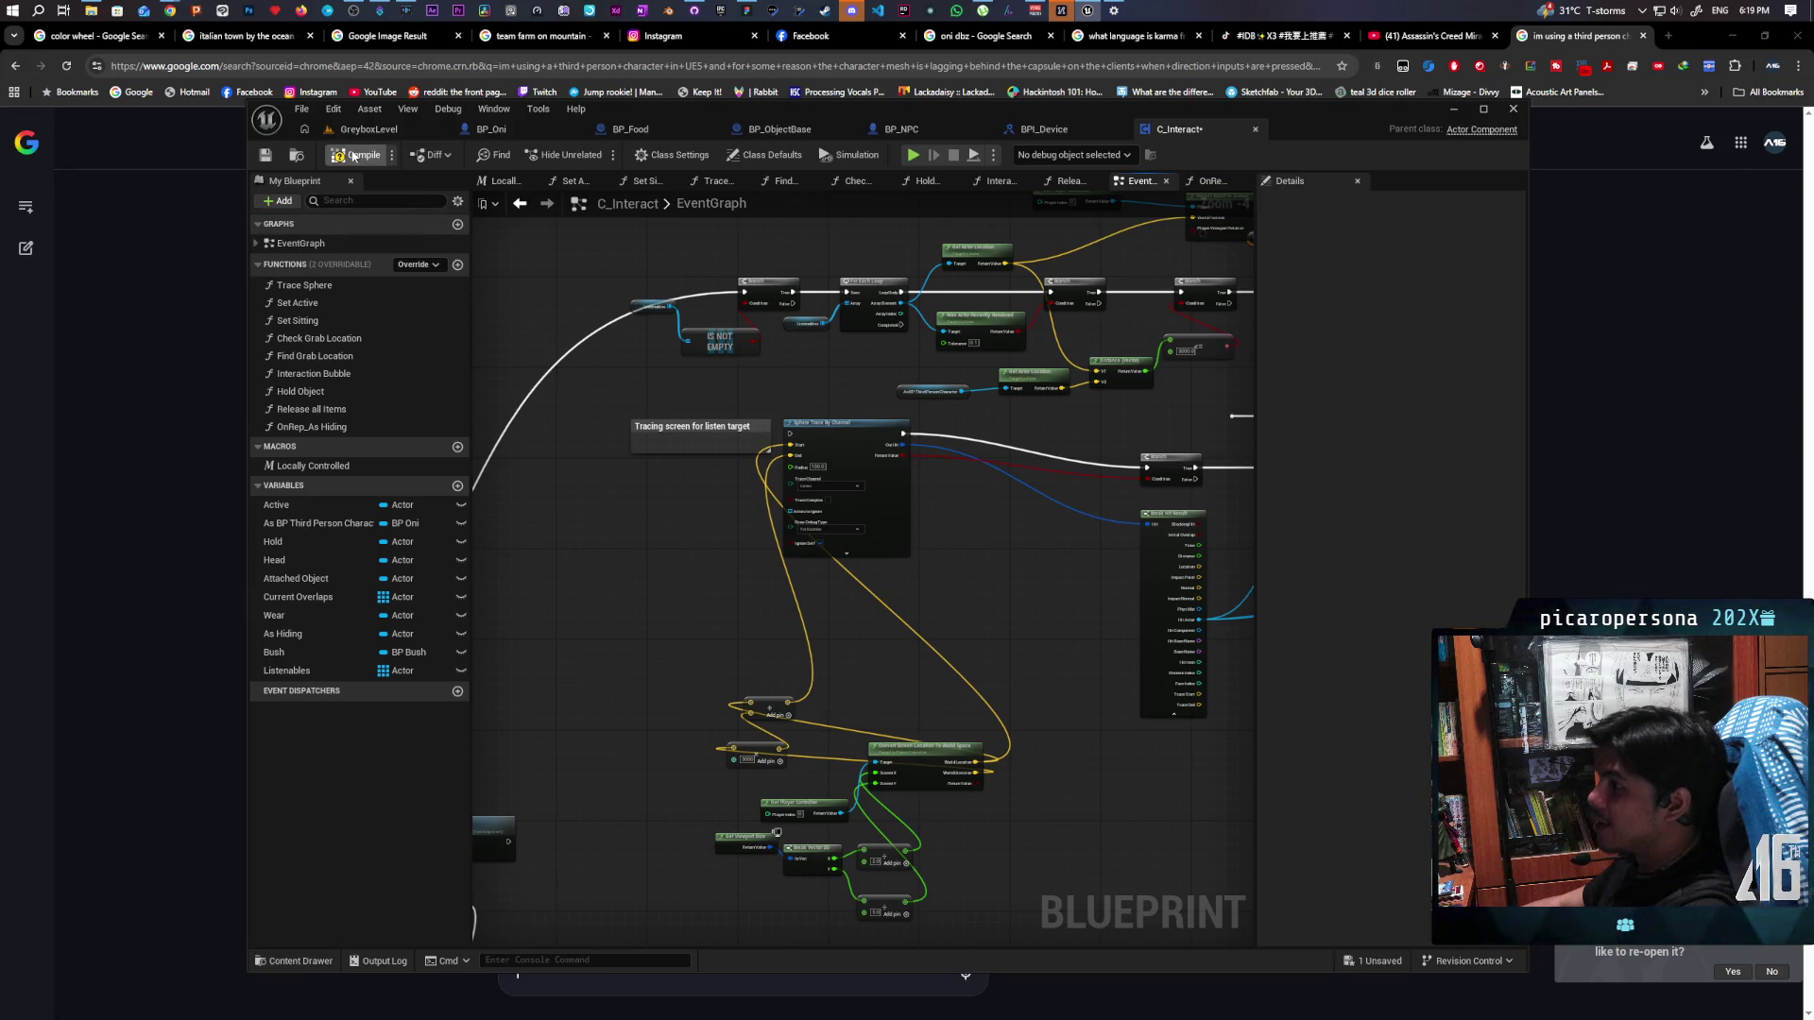
Play GreyboxLevel and walk the character toward the blue pillars until position values print
left_click(395, 137)
left_click(595, 154)
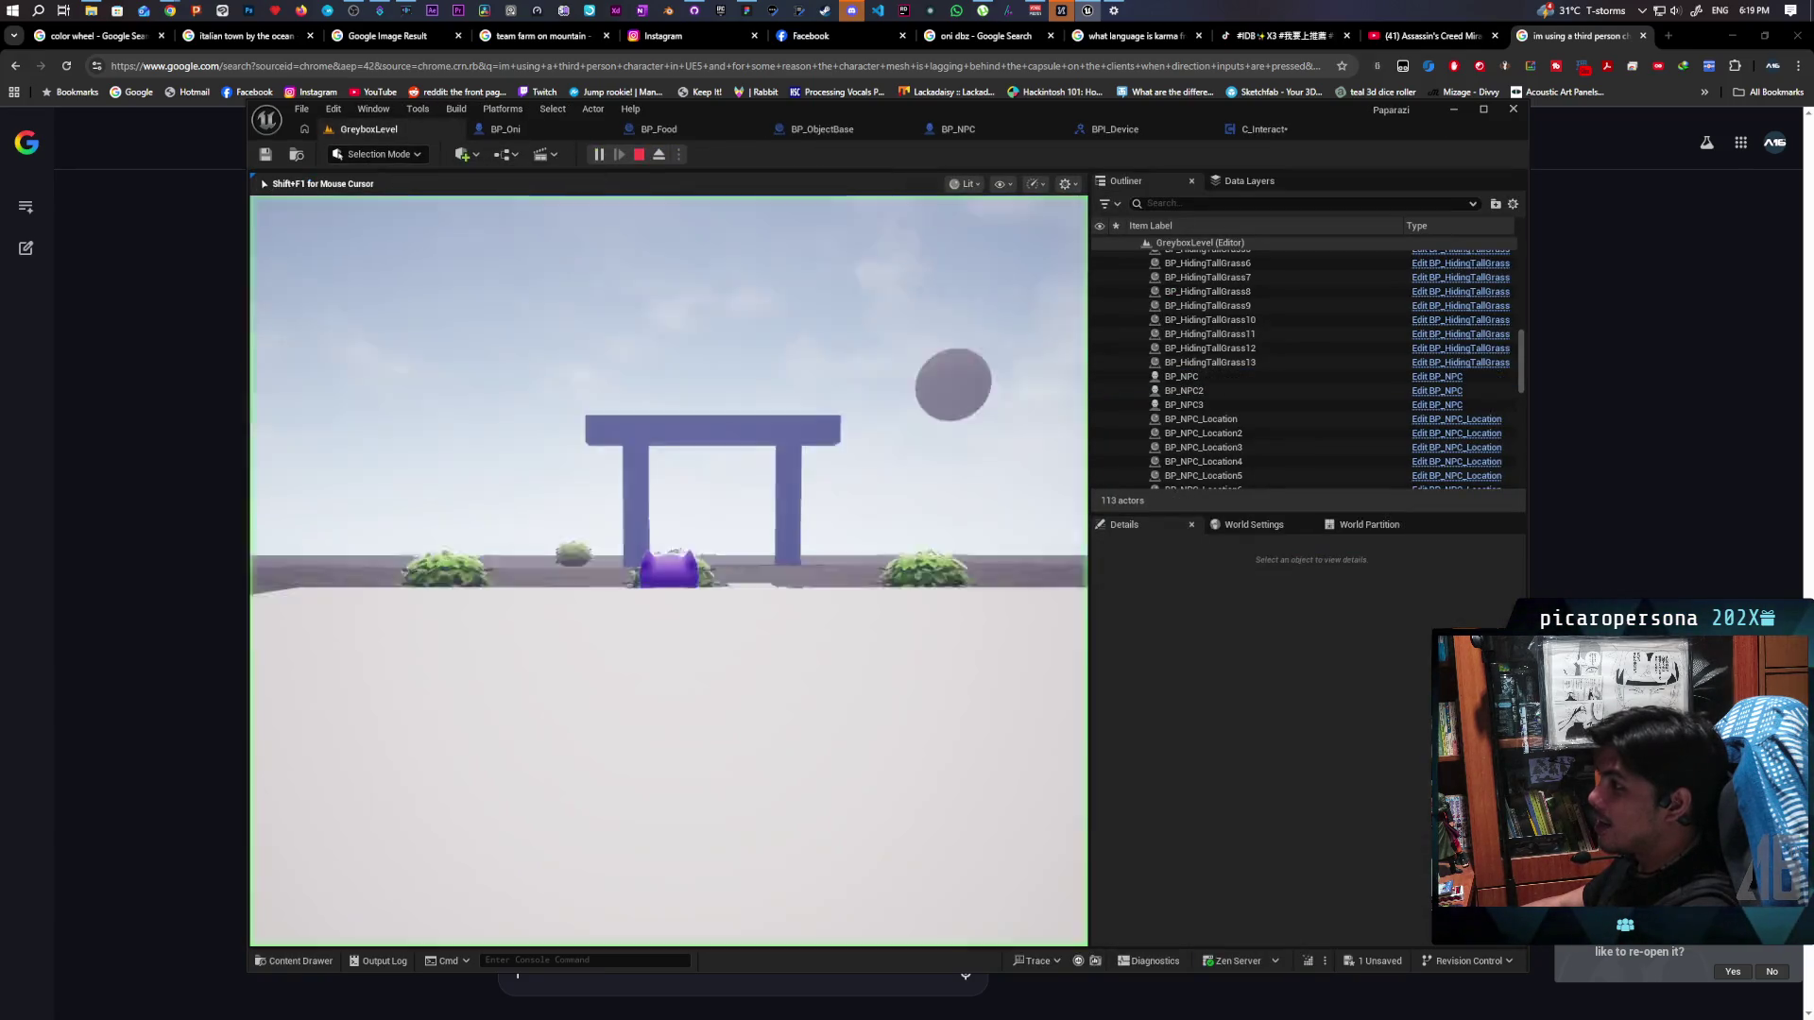
key("w")
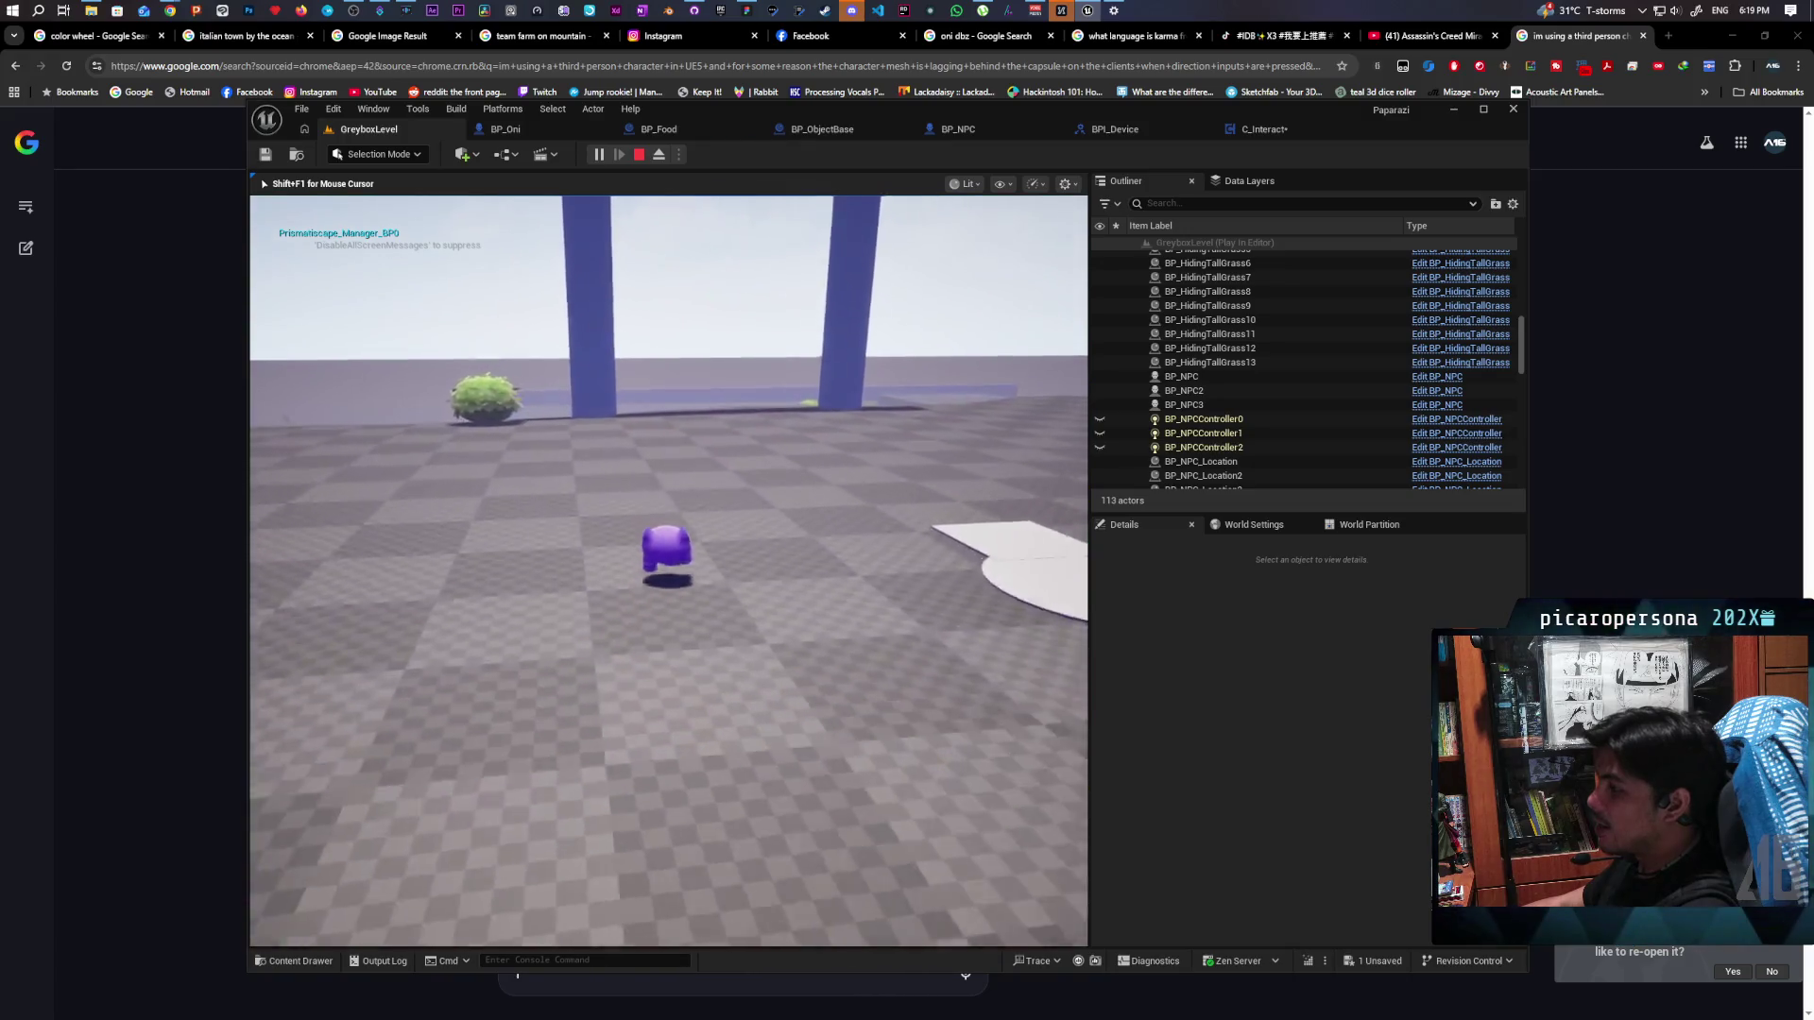
key("space")
key("w")
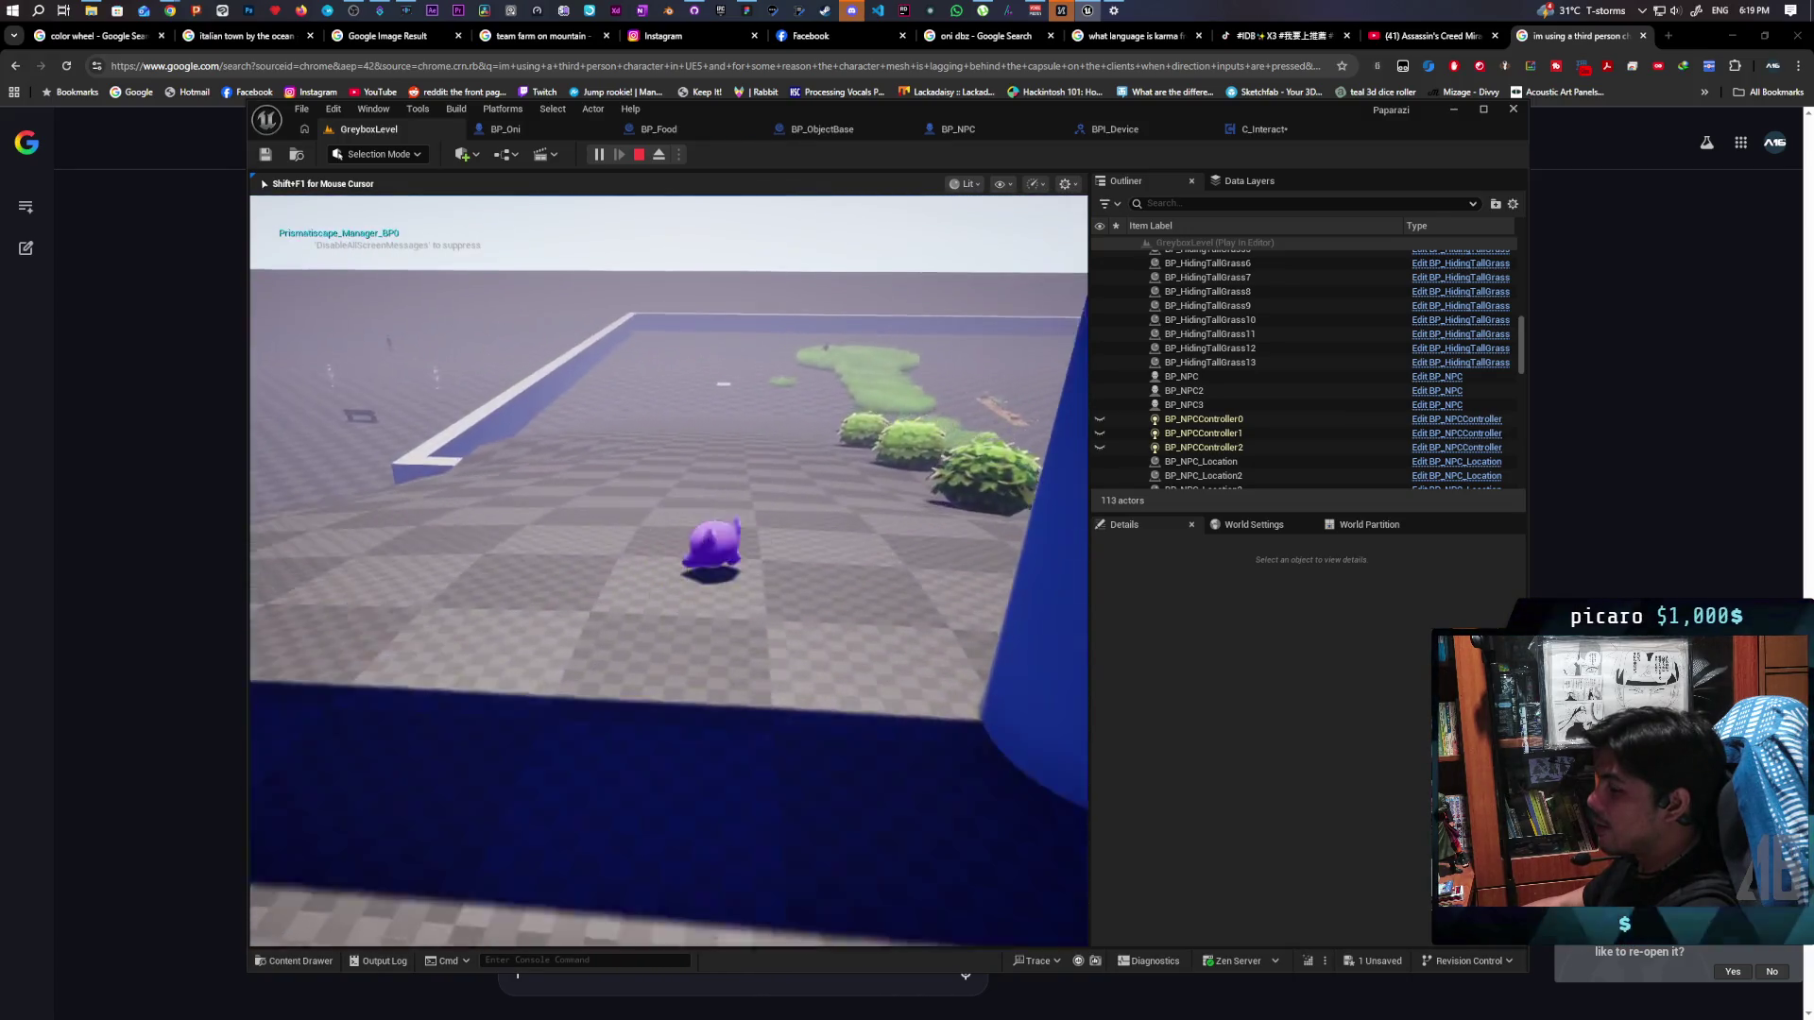
key("w")
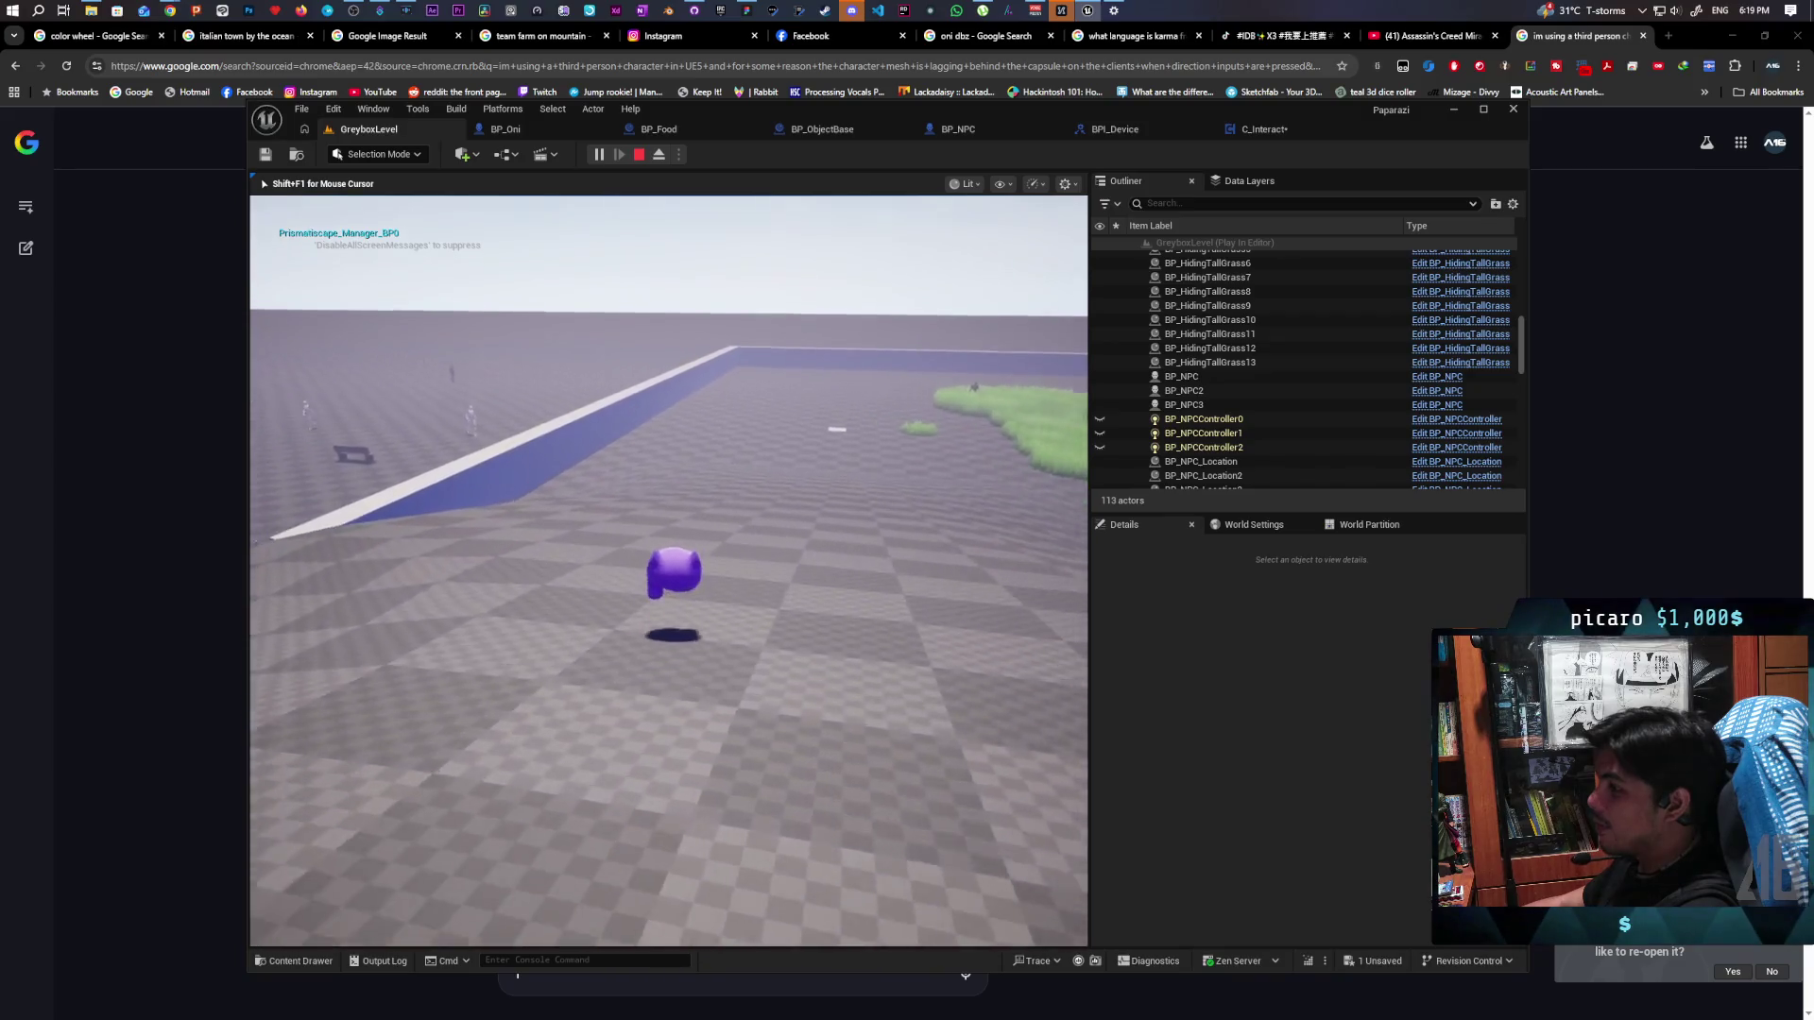
key("s")
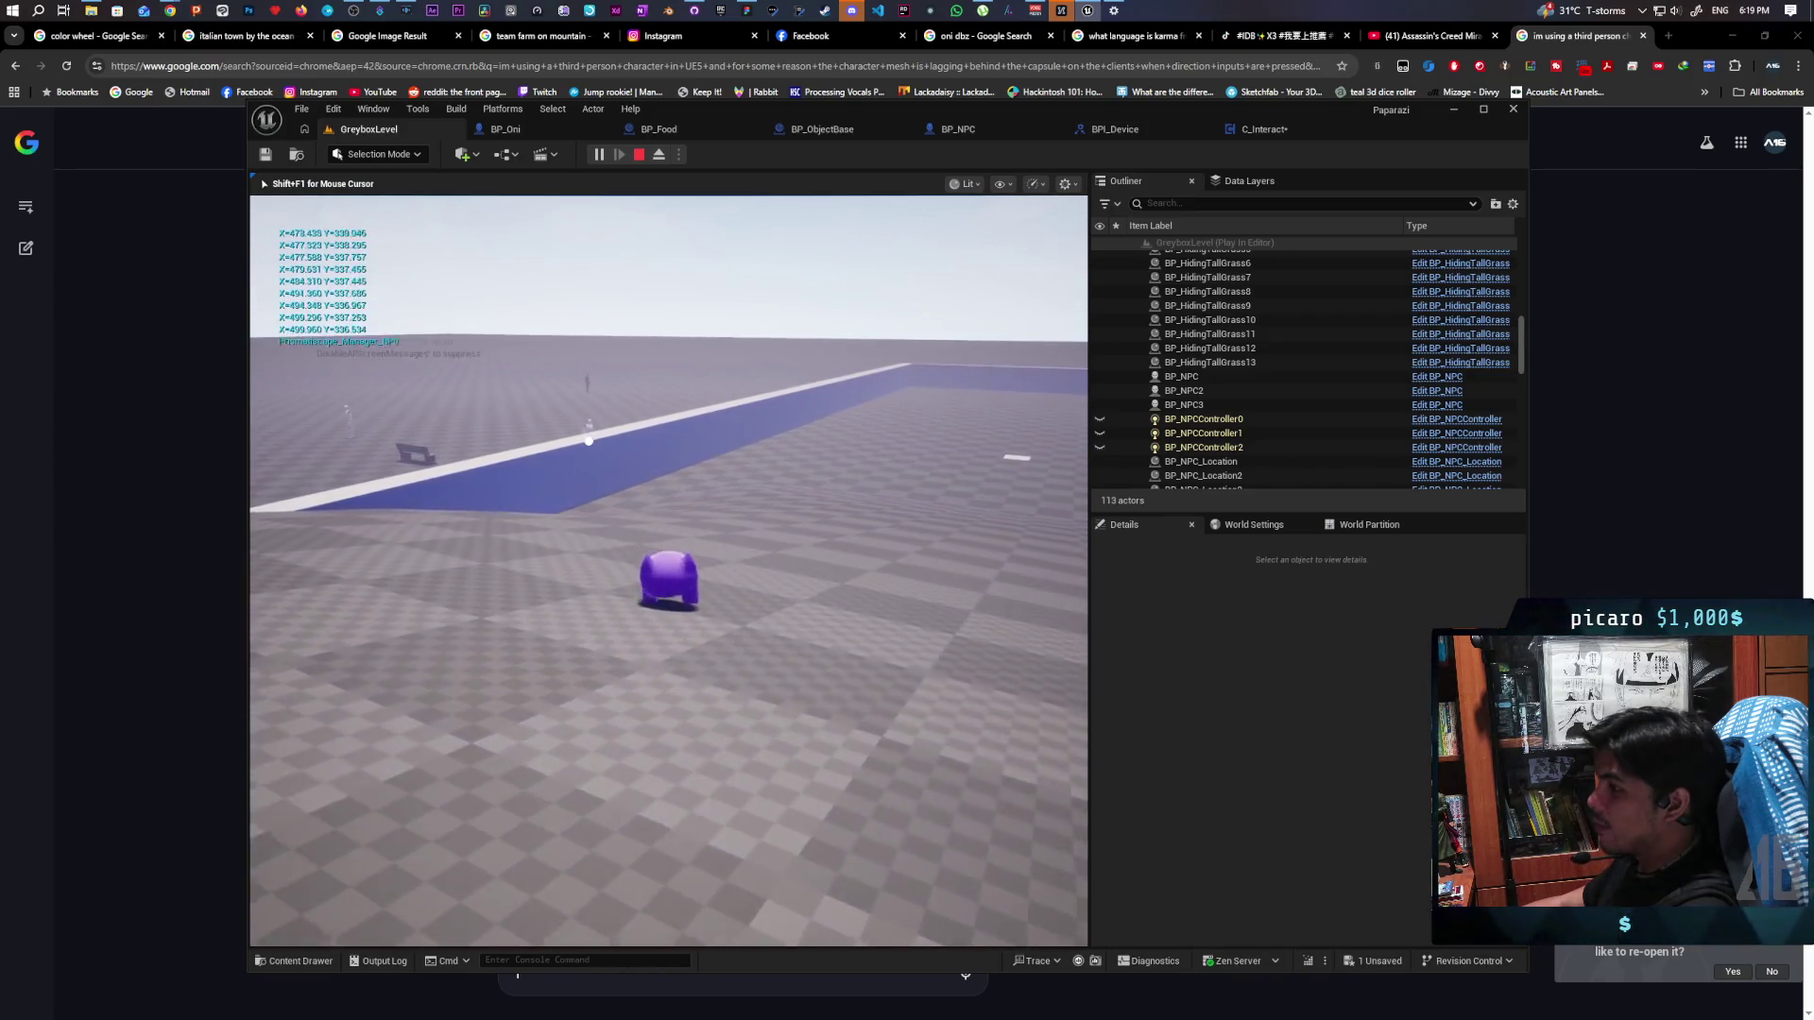
key("s")
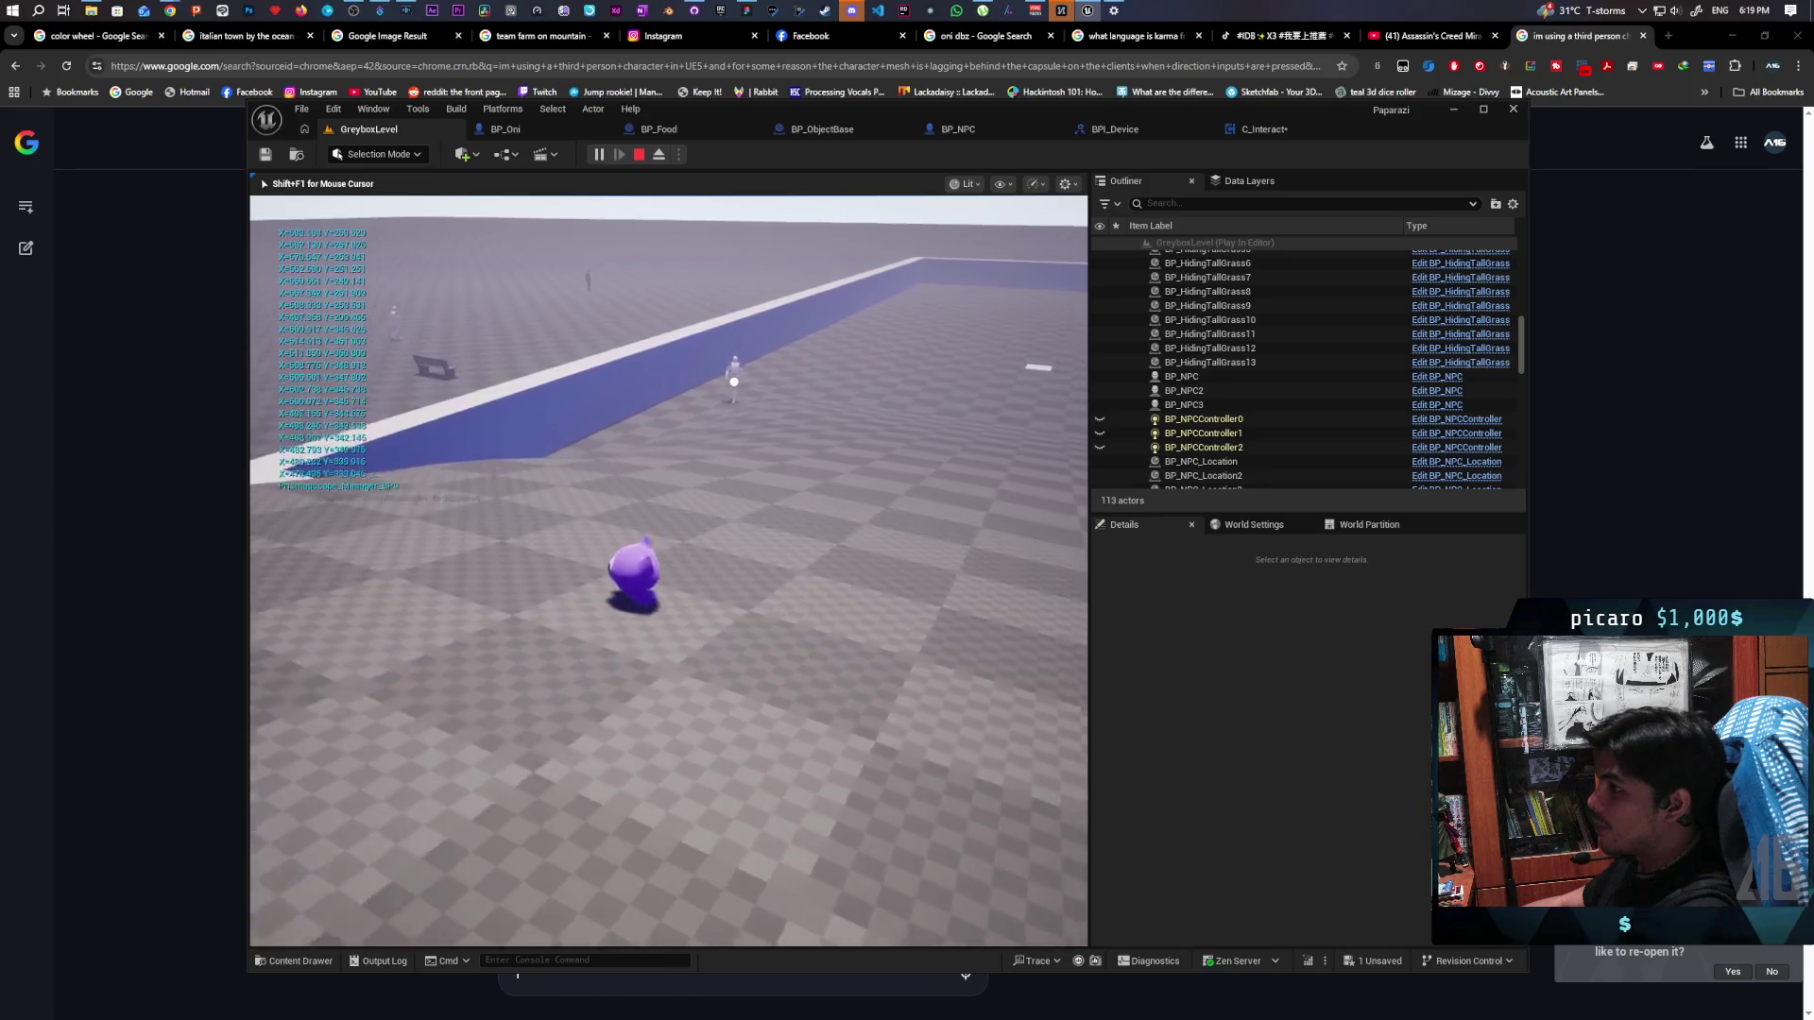
key("s")
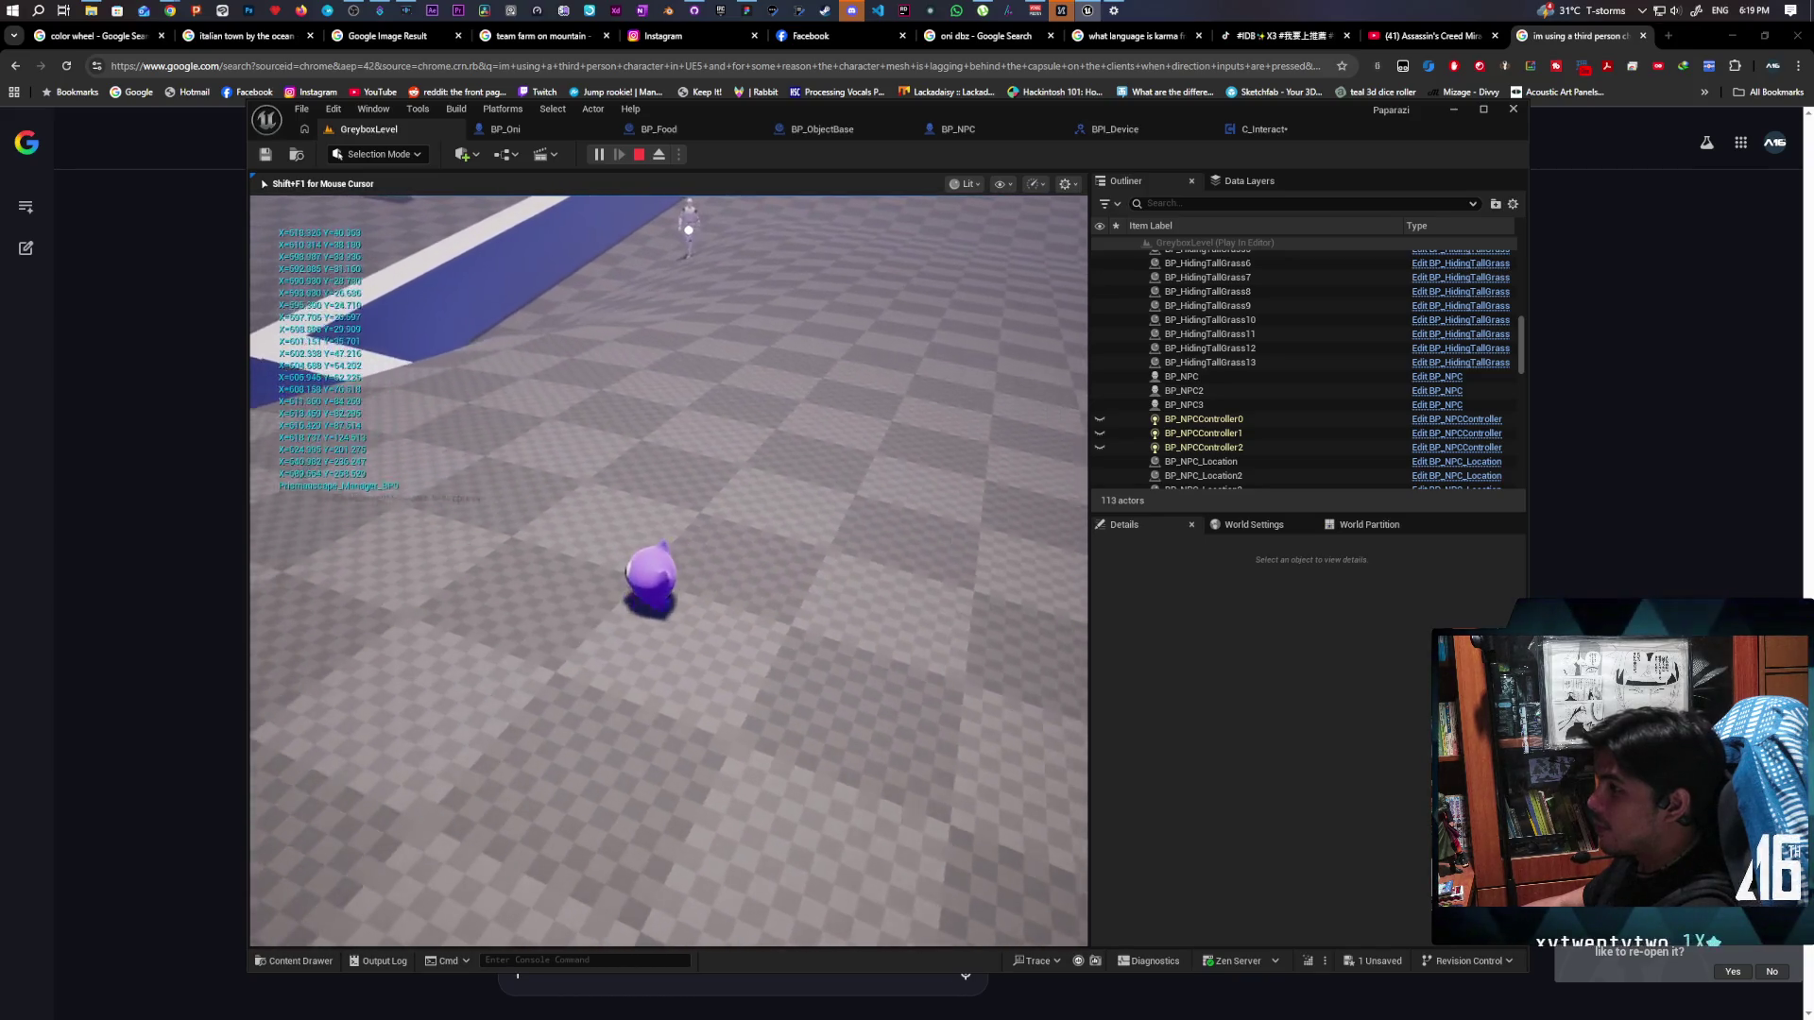
Walk the character around the wall and blue pillar, then stop play and return to C_Interact
key("w")
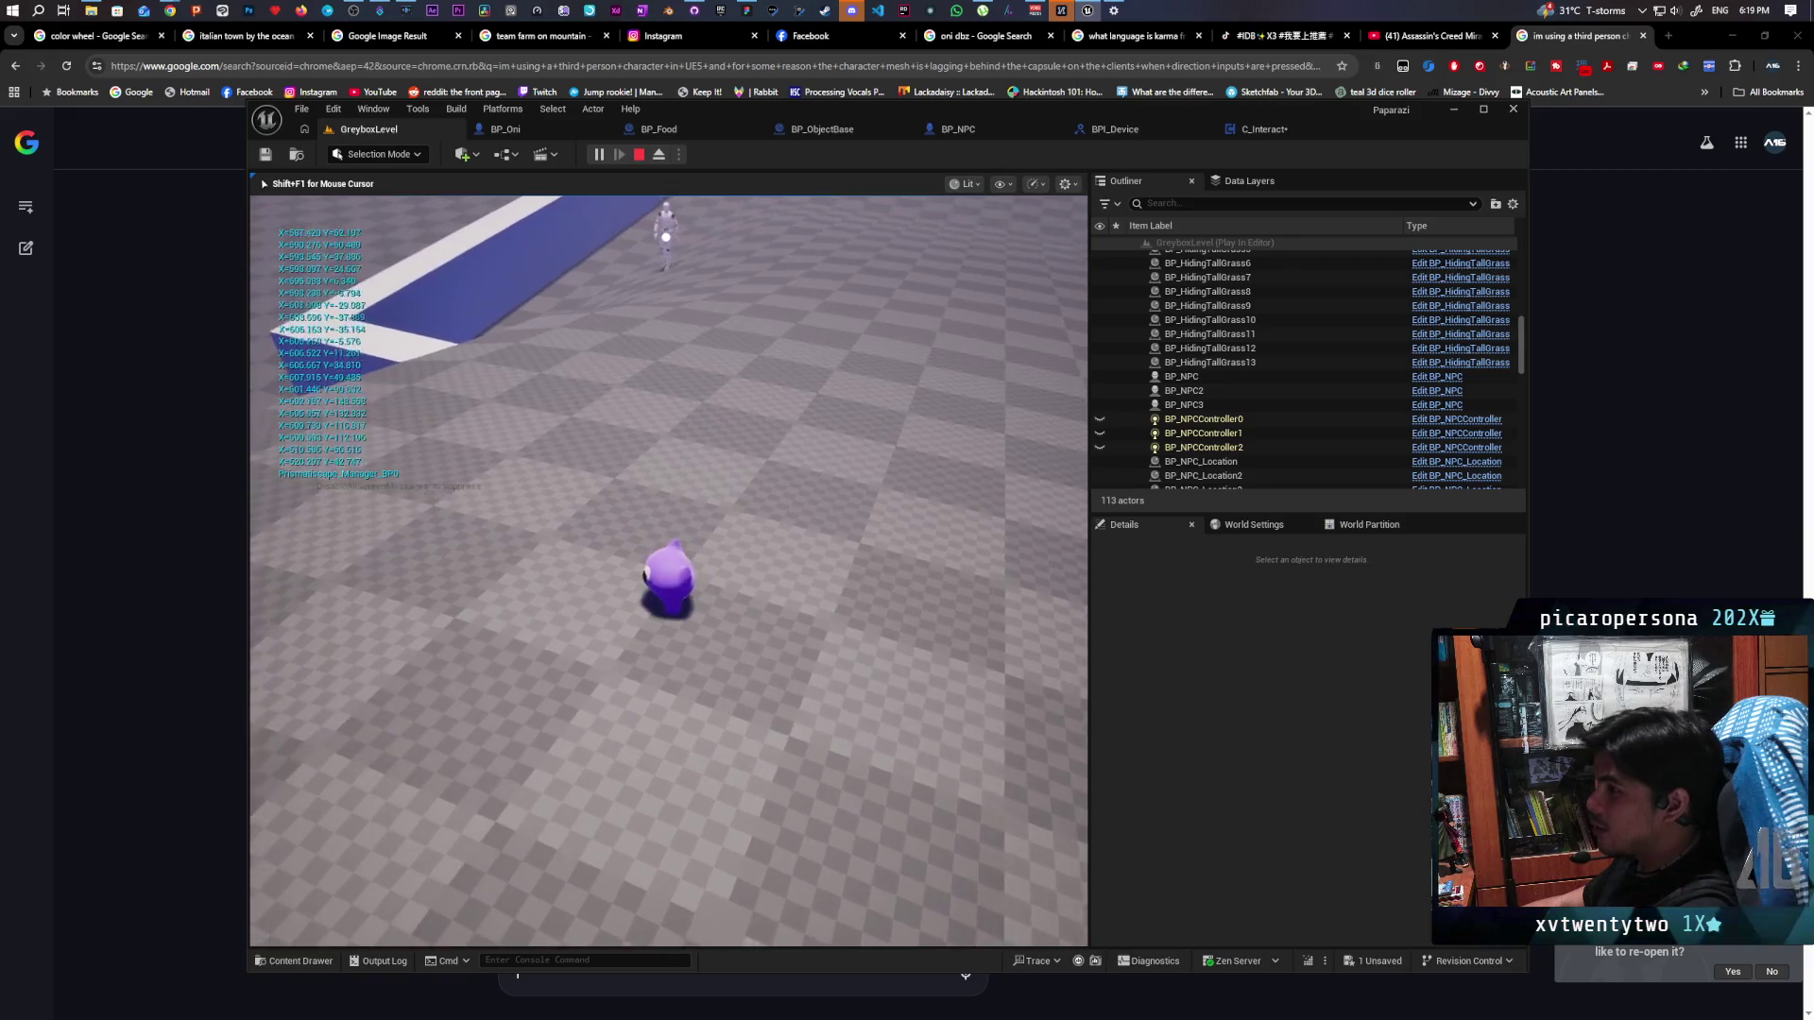
key("s")
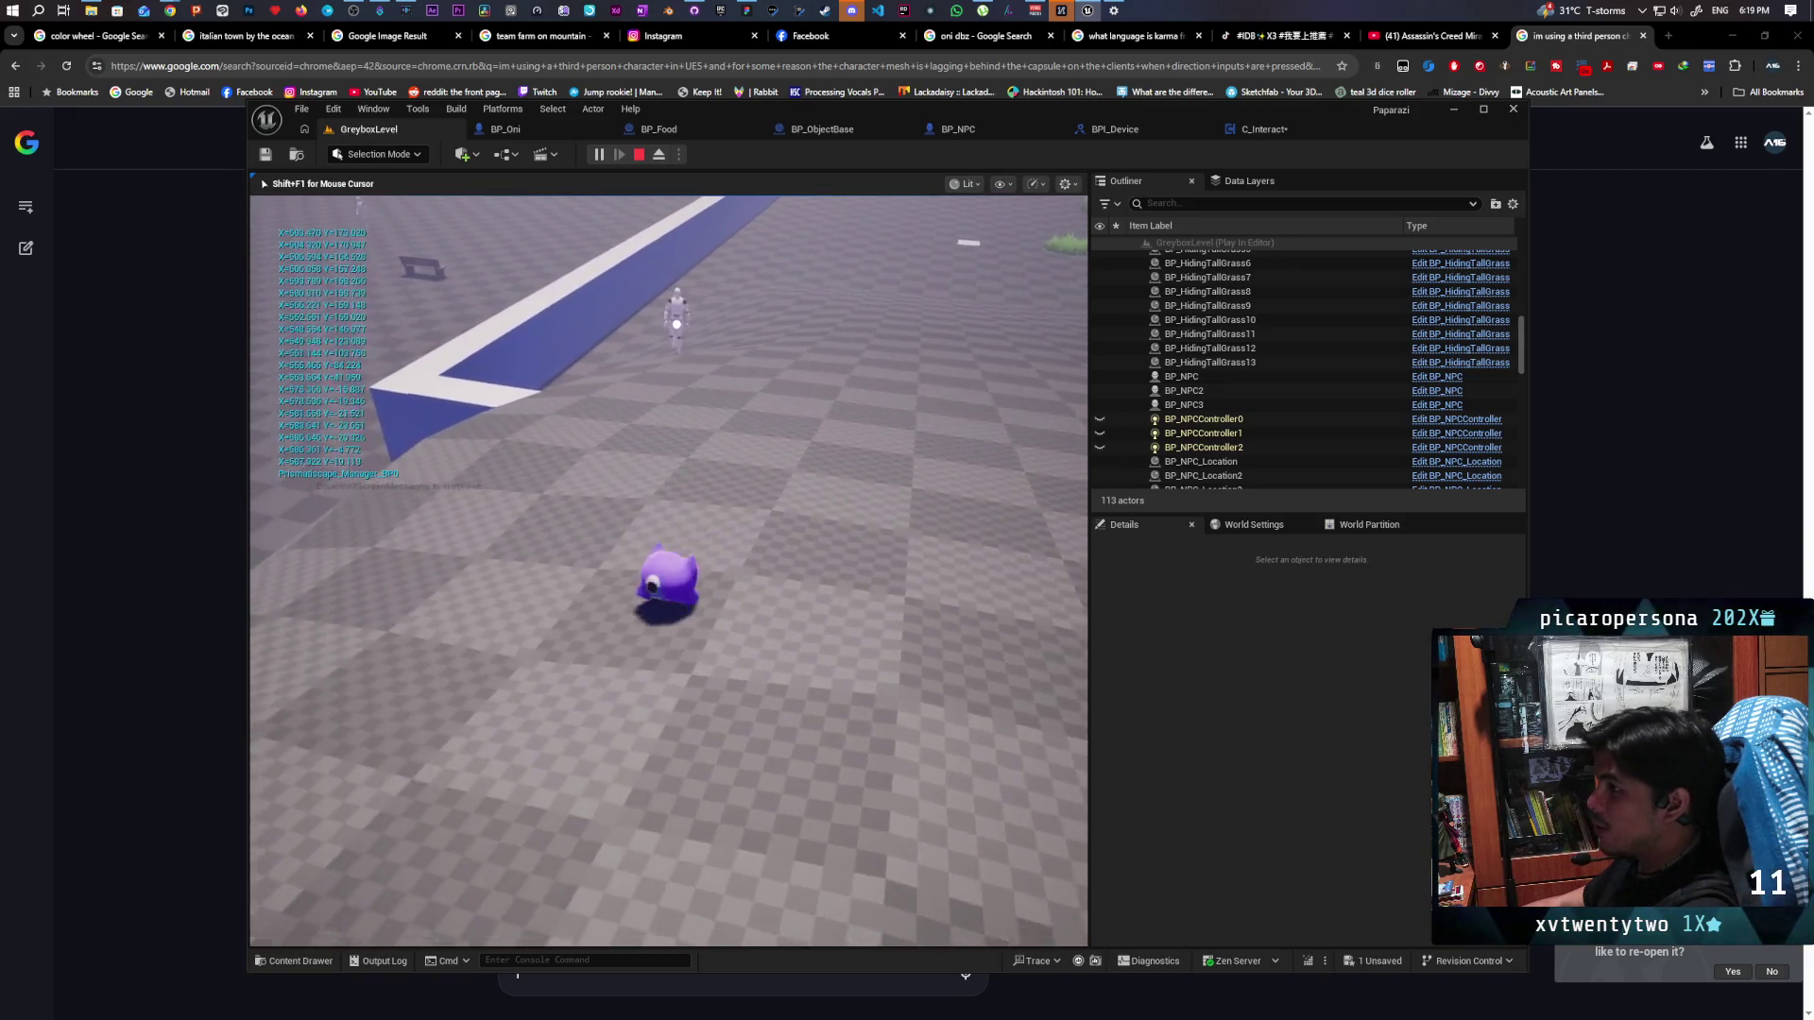
key("w")
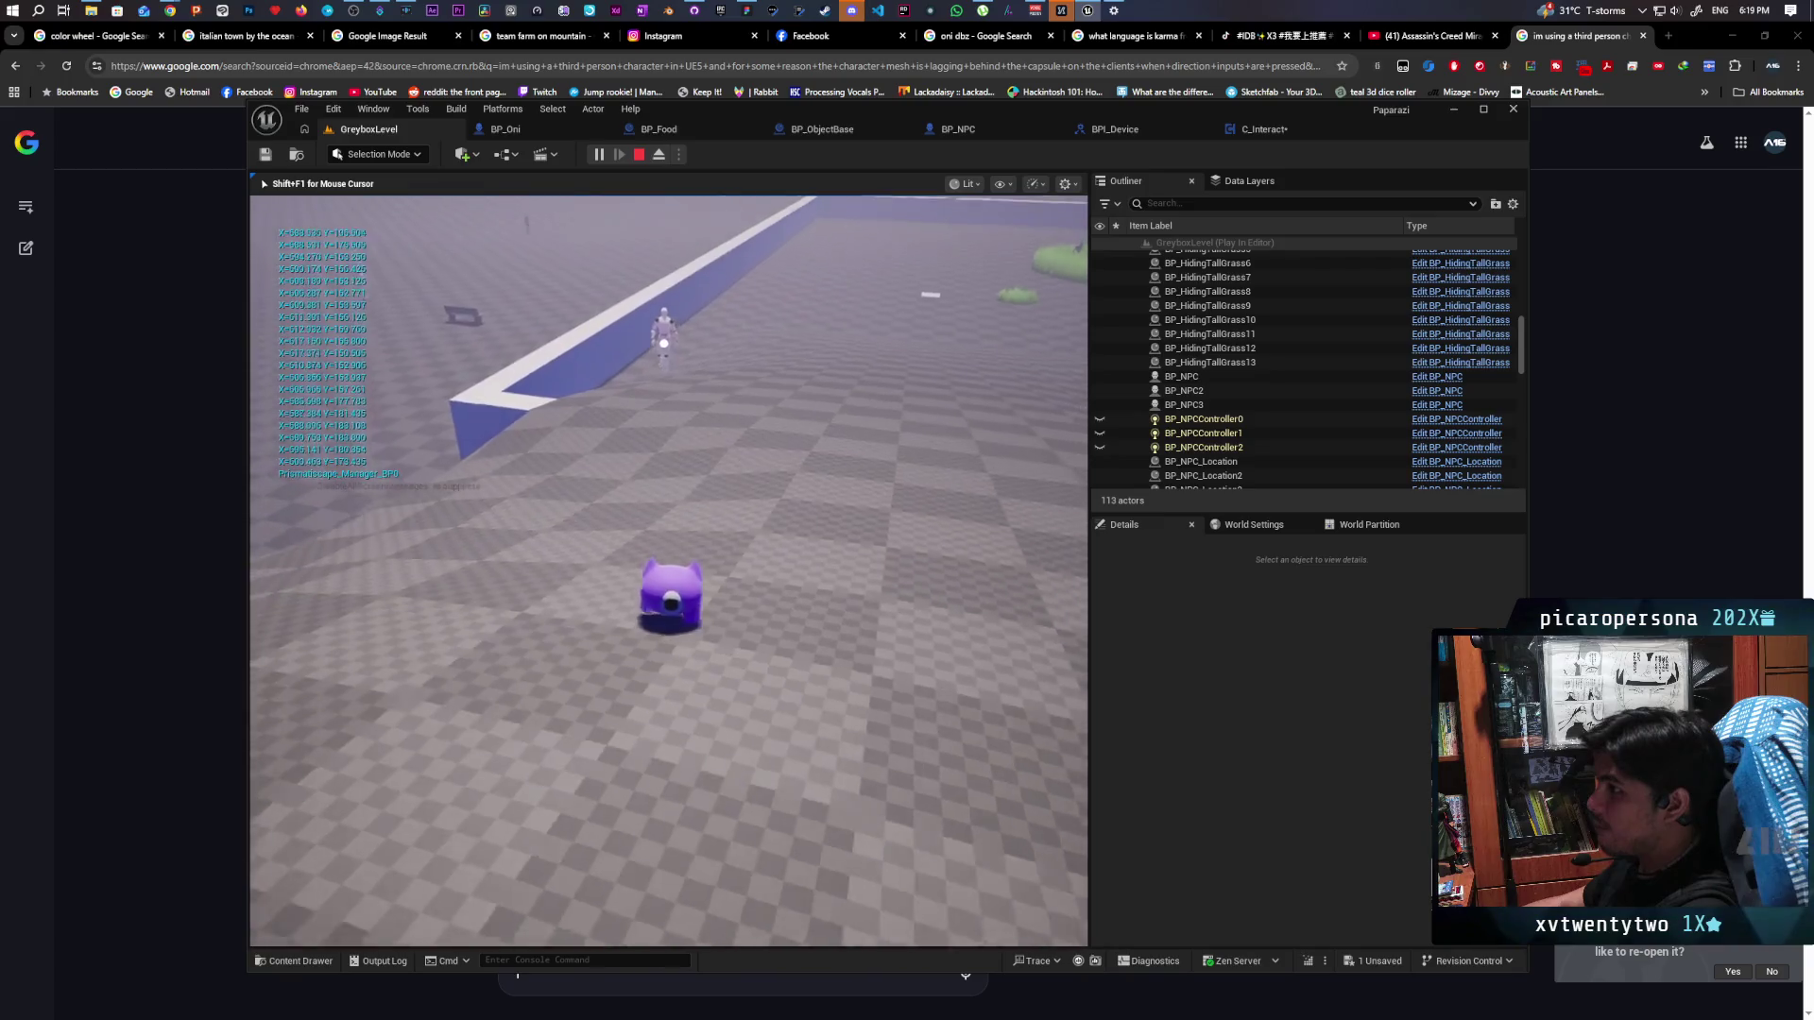
key("s")
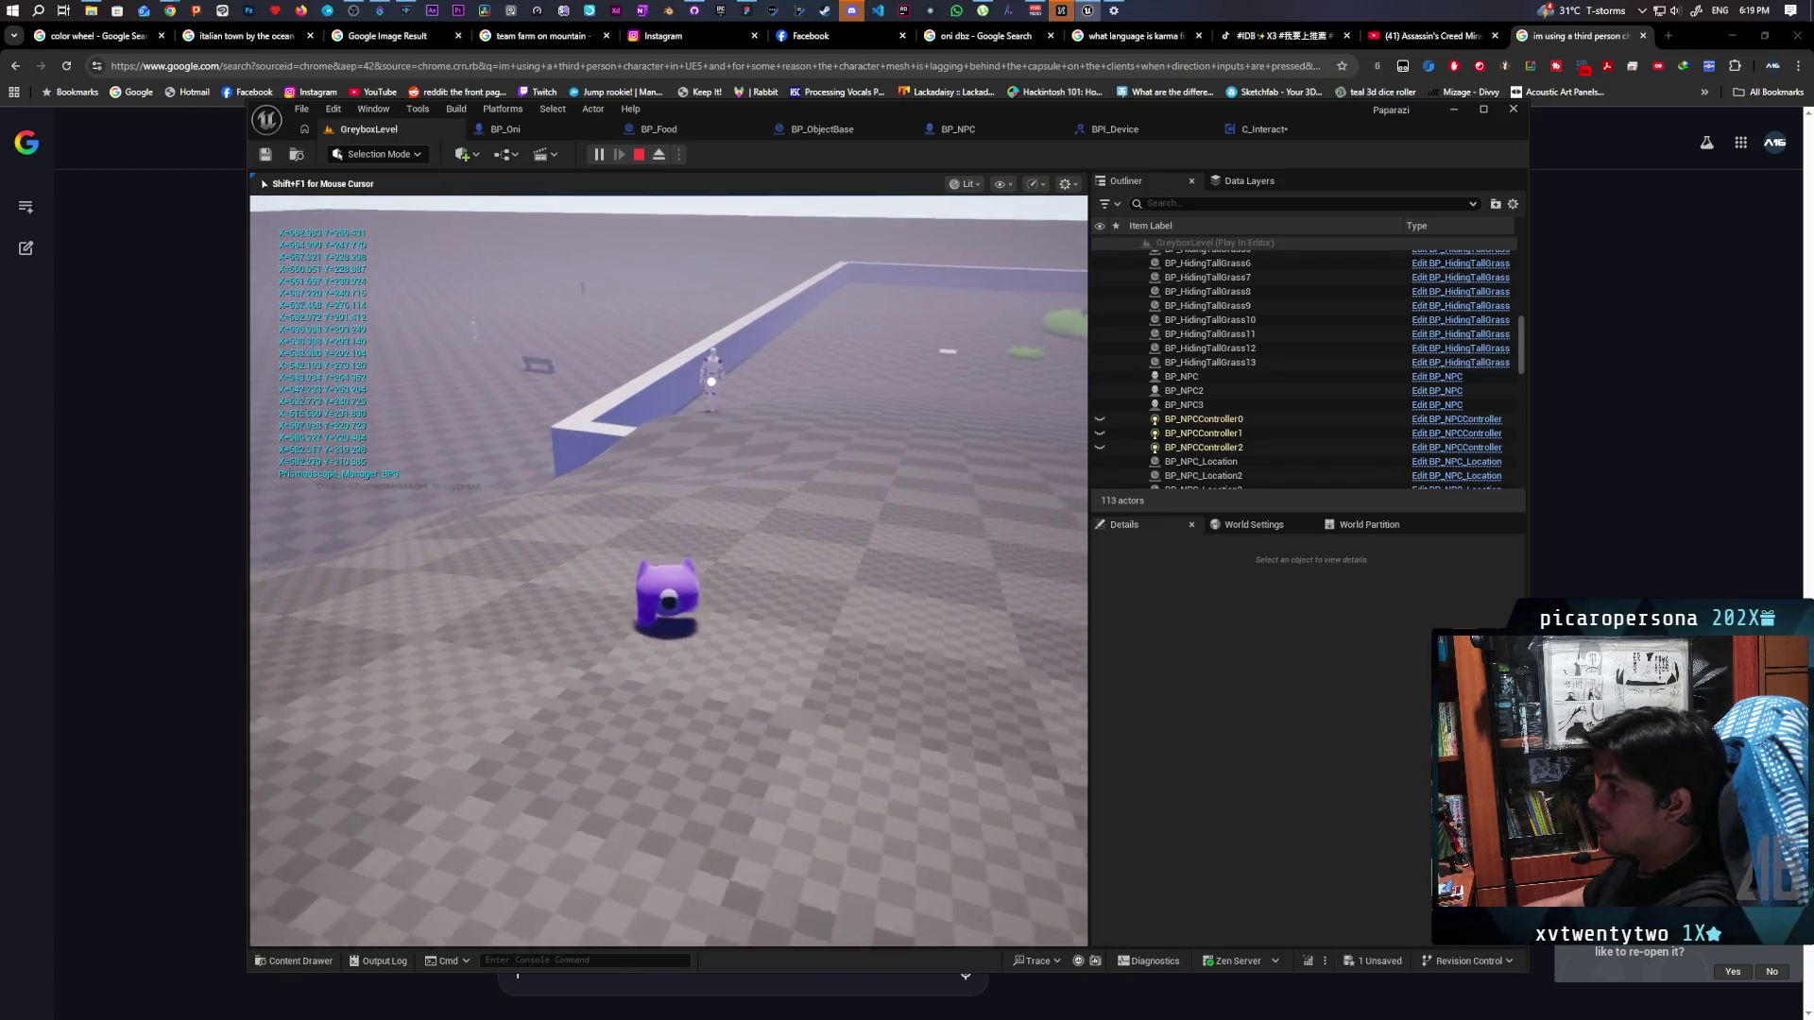
key("s")
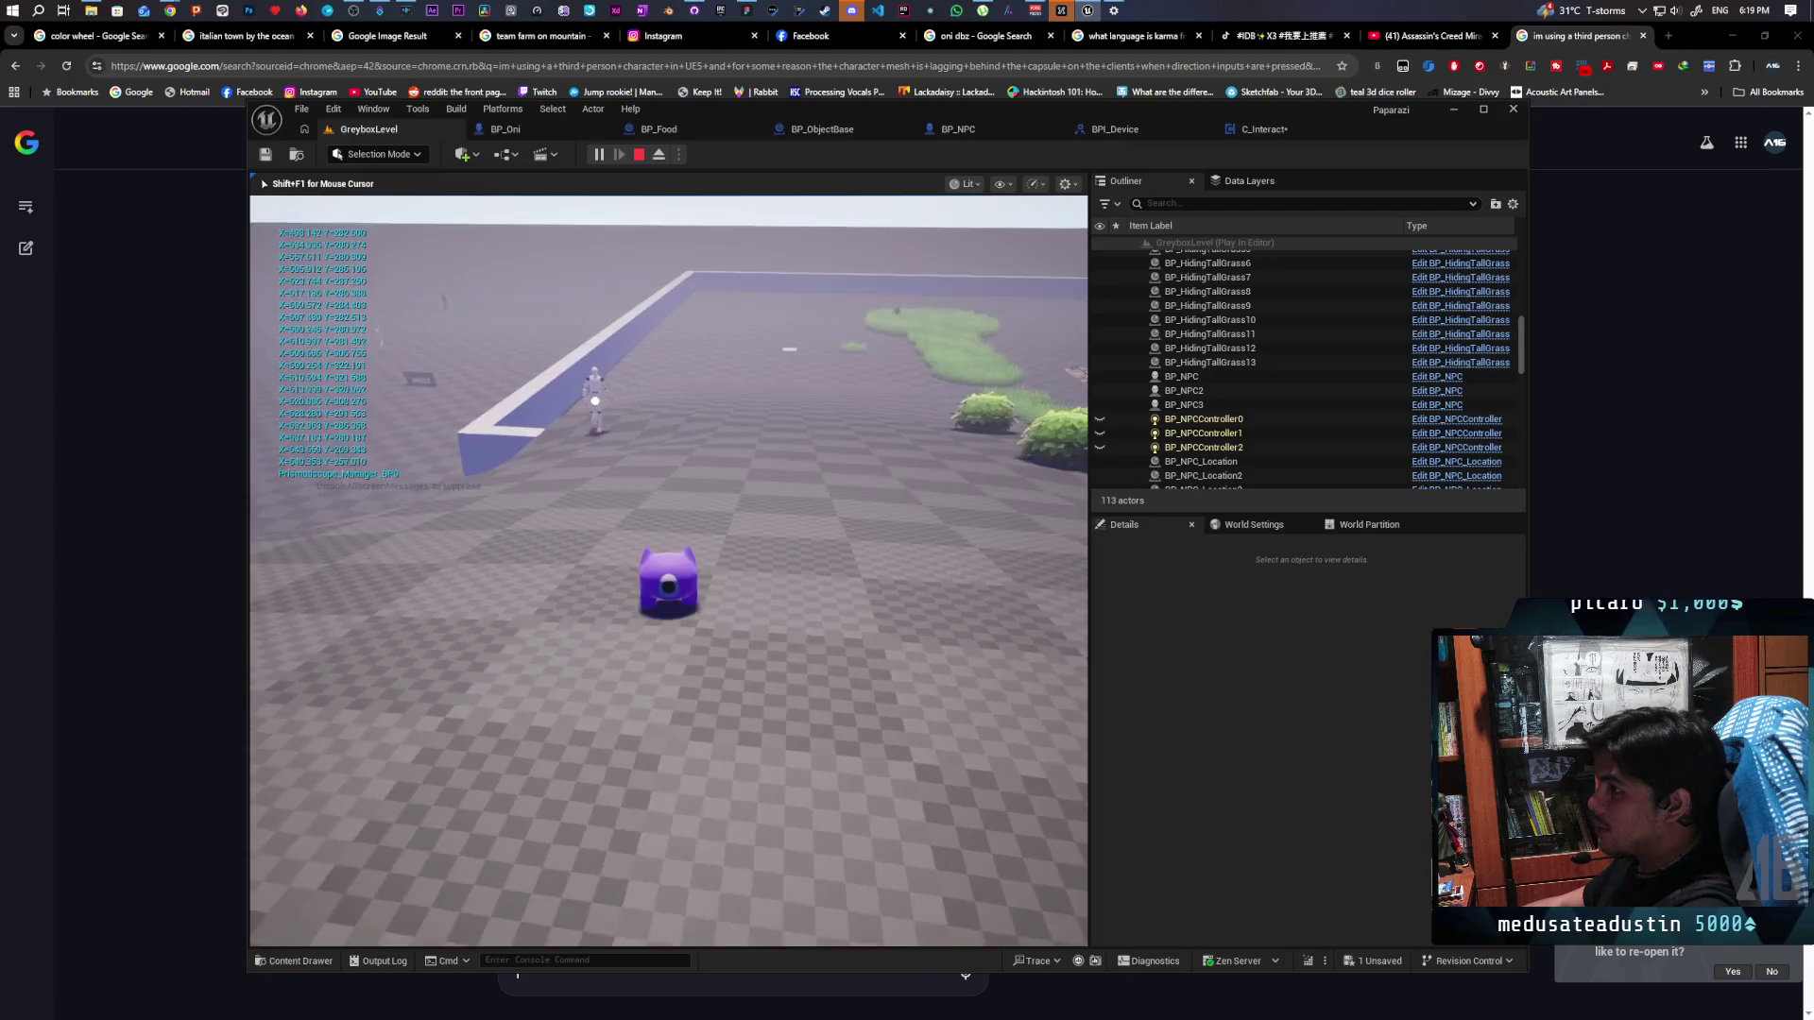
key("s")
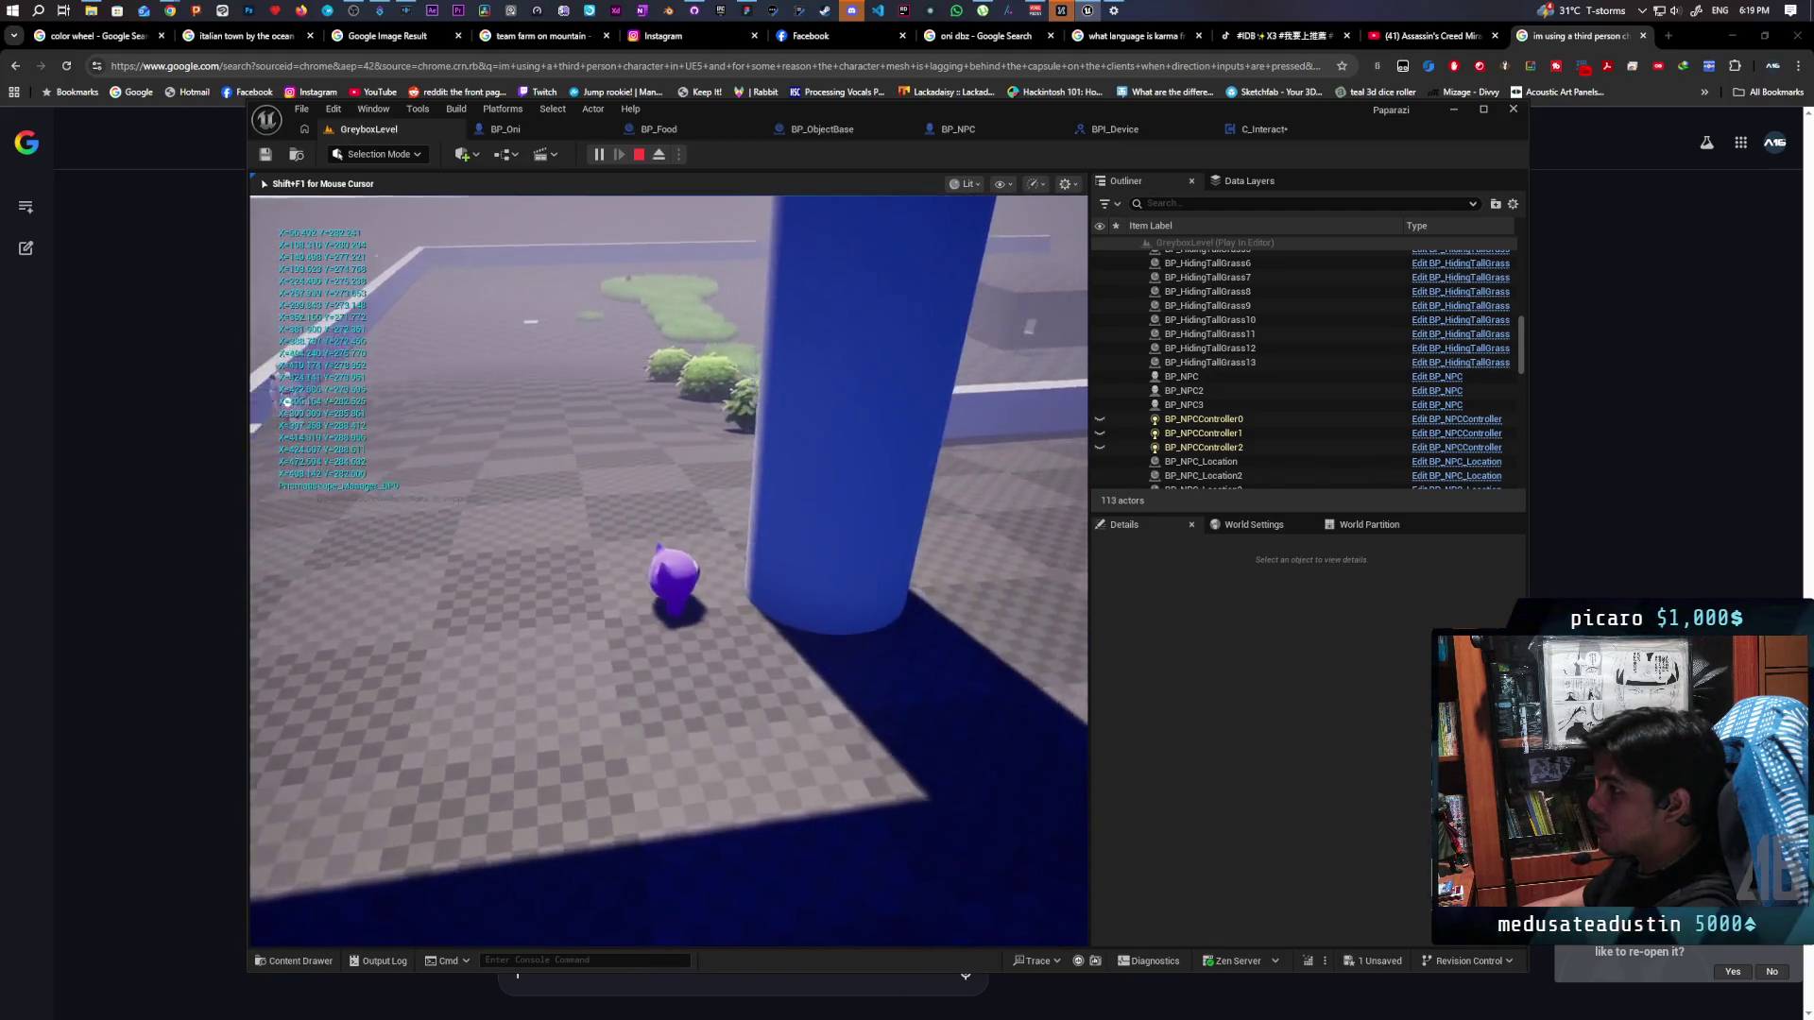
key("w")
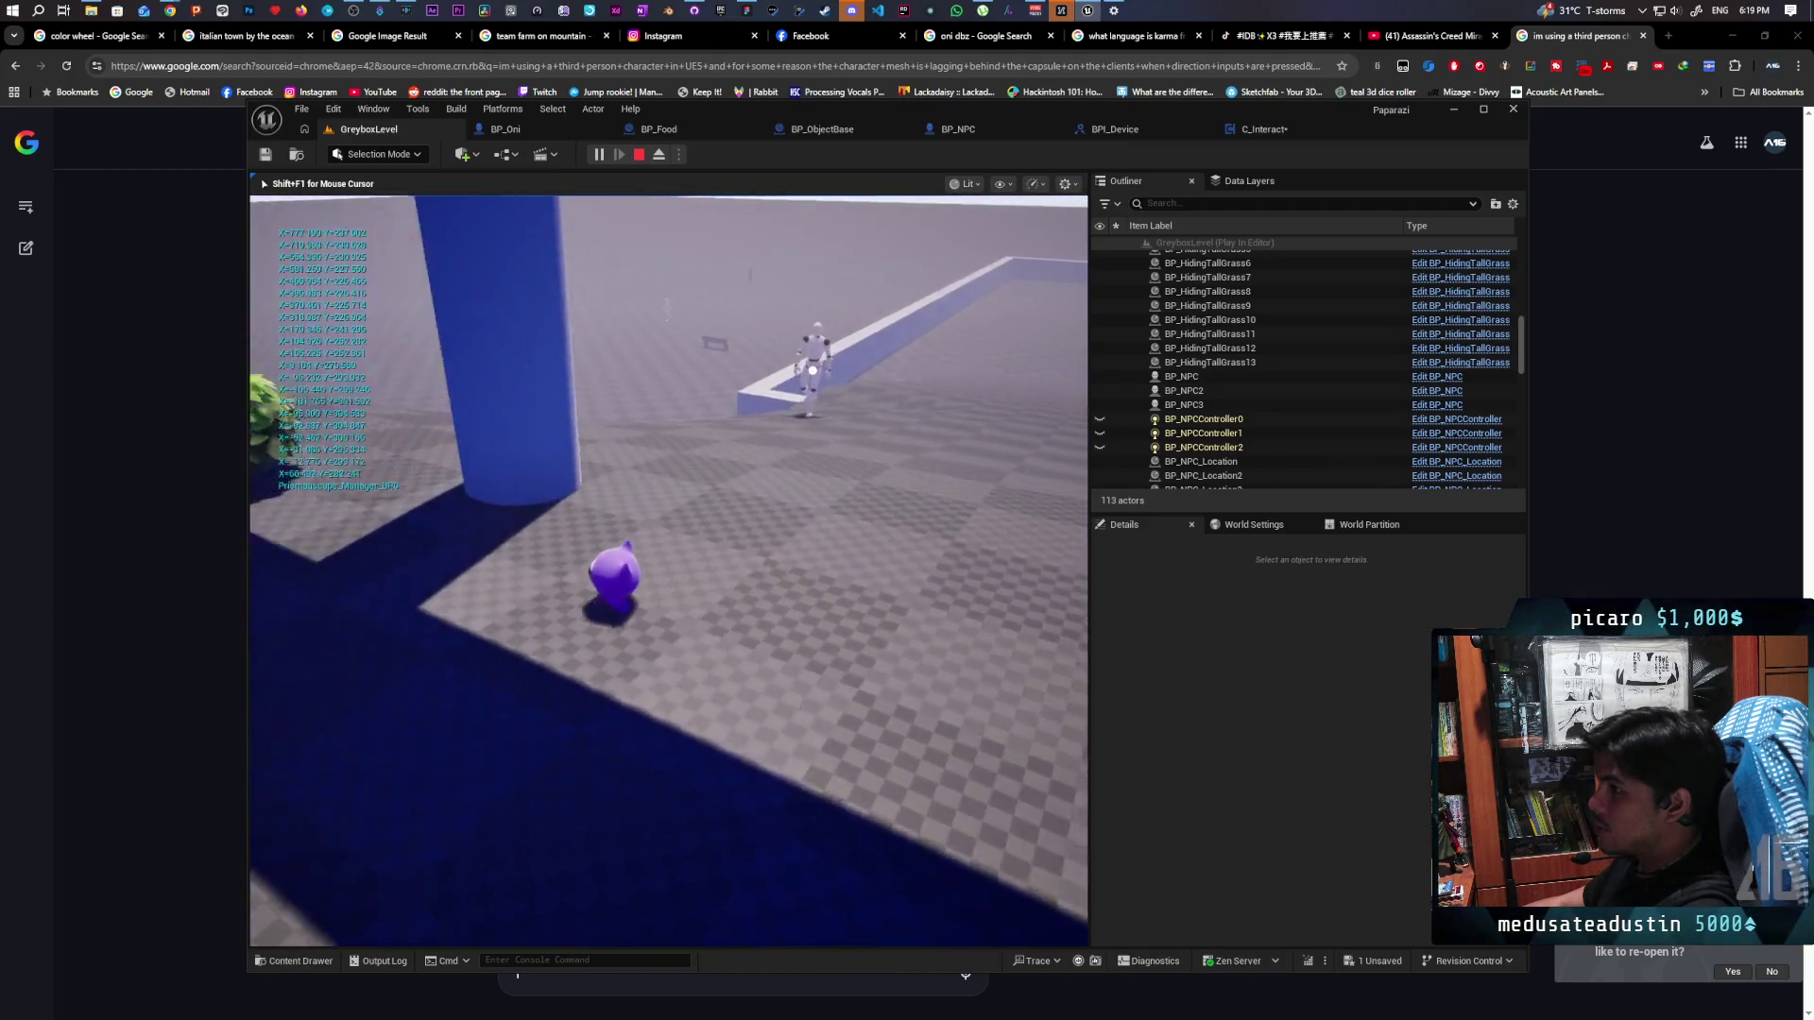
key("w")
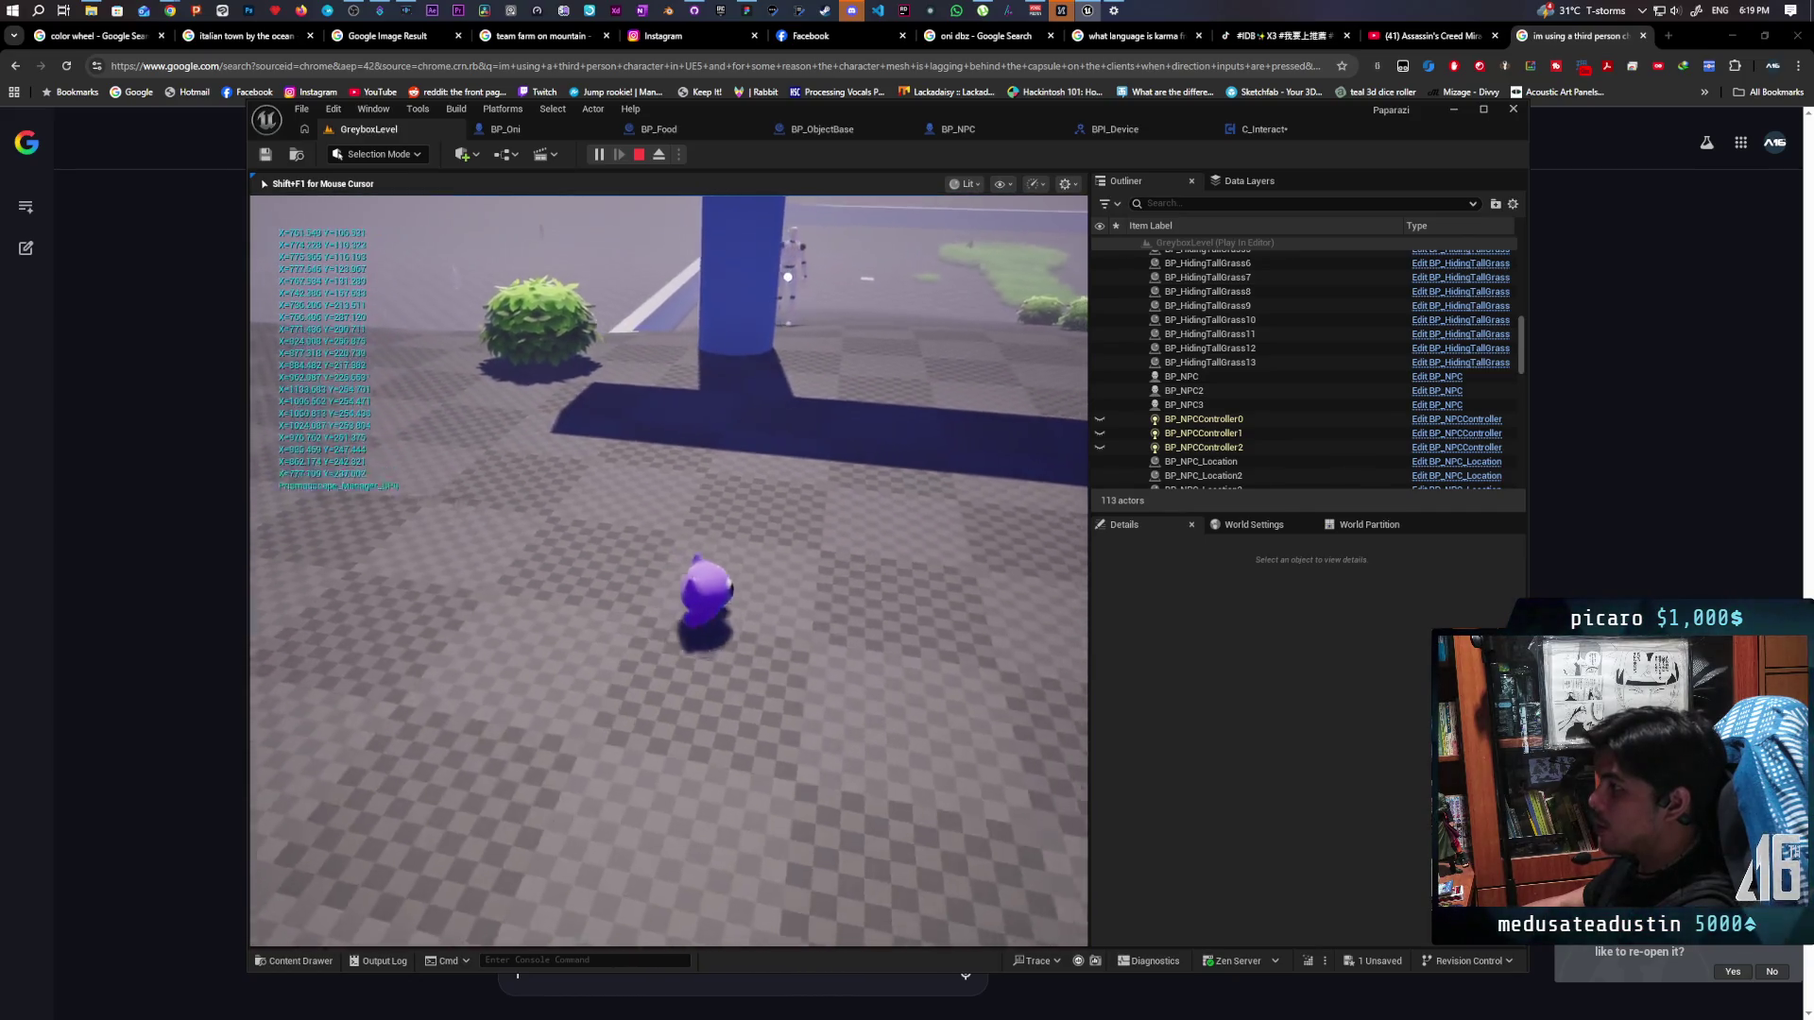
key("Escape")
left_click(1261, 129)
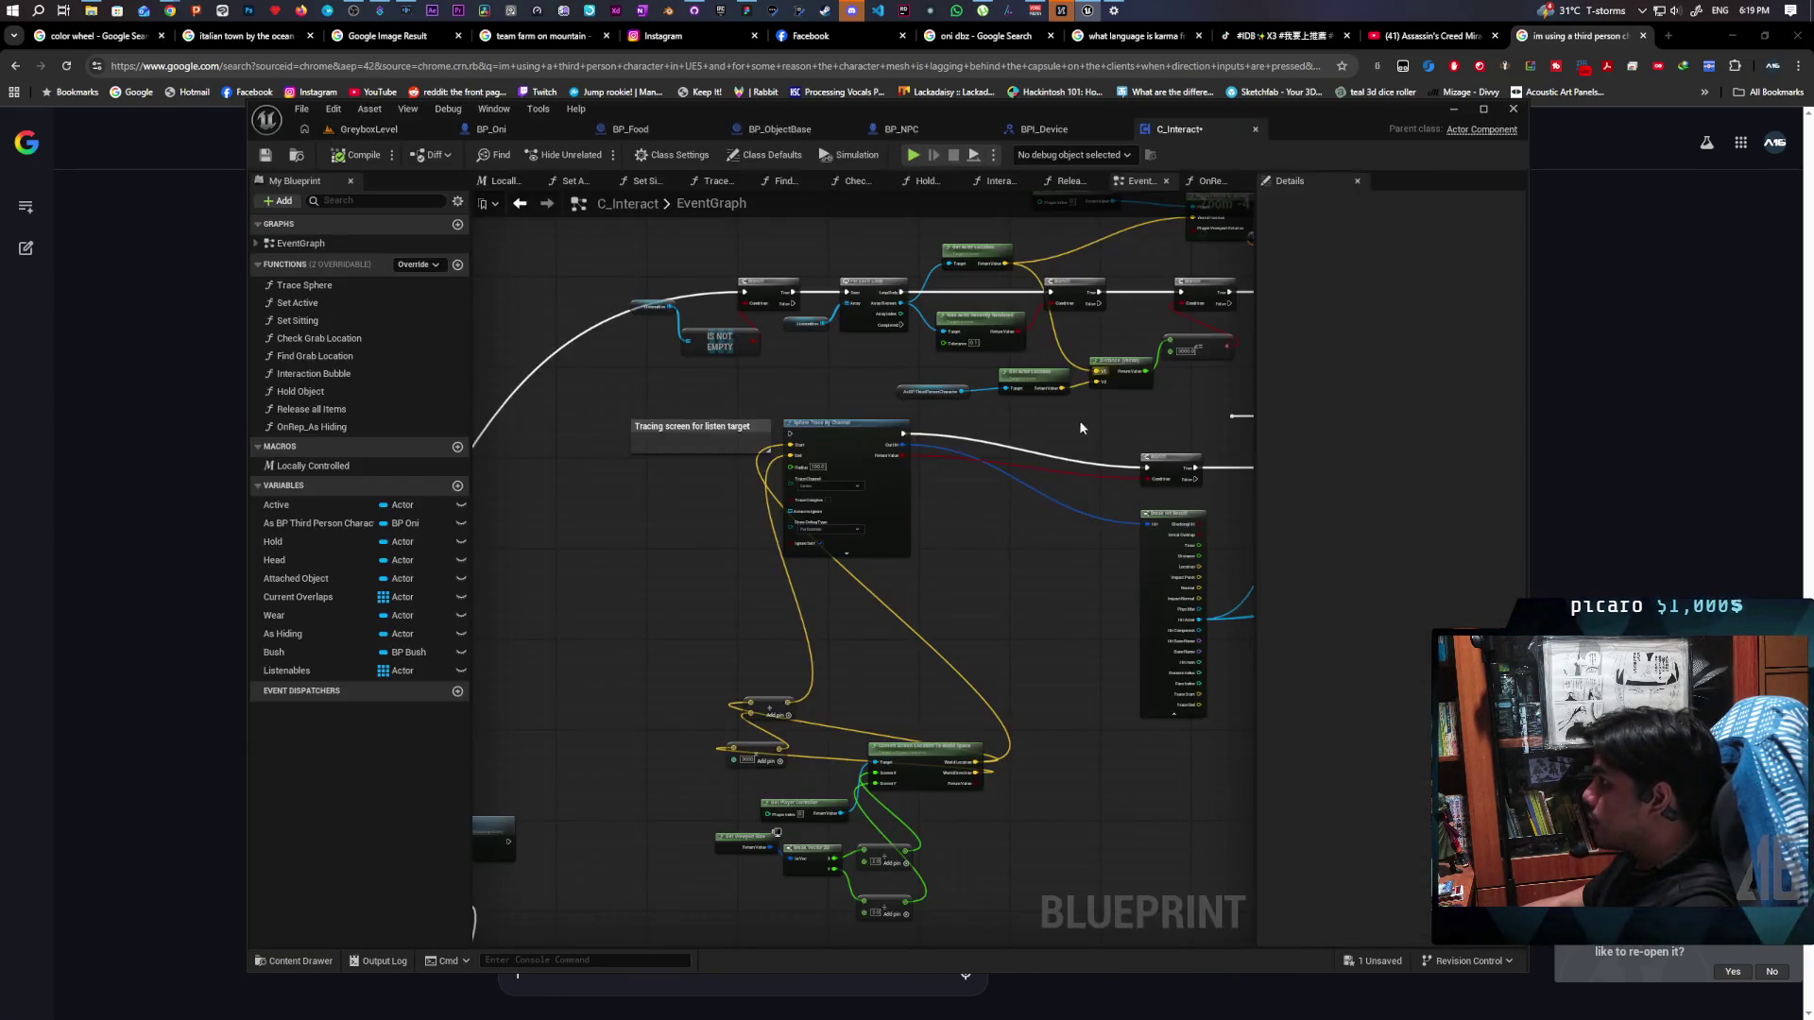
Rearrange Get Player Controller and Project World to Screen to make room on the right
scroll(850, 567, "down", 3)
scroll(986, 542, "up", 4)
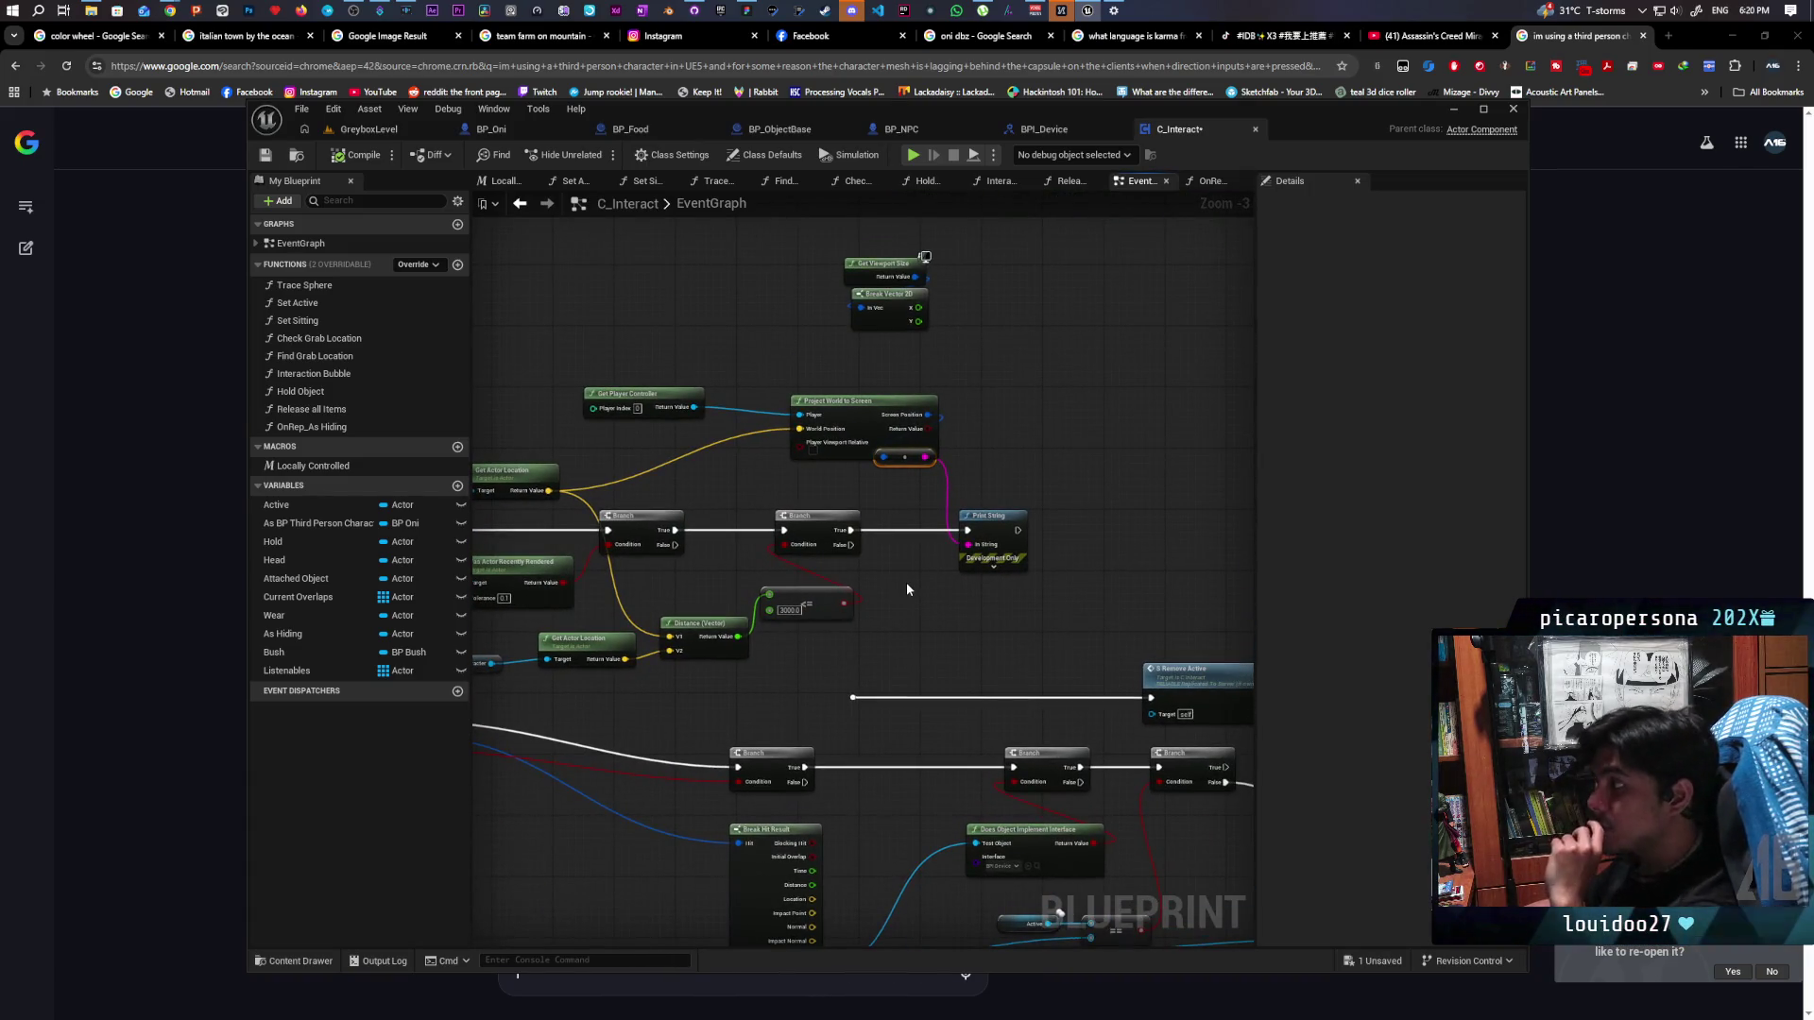
scroll(905, 582, "up", 3)
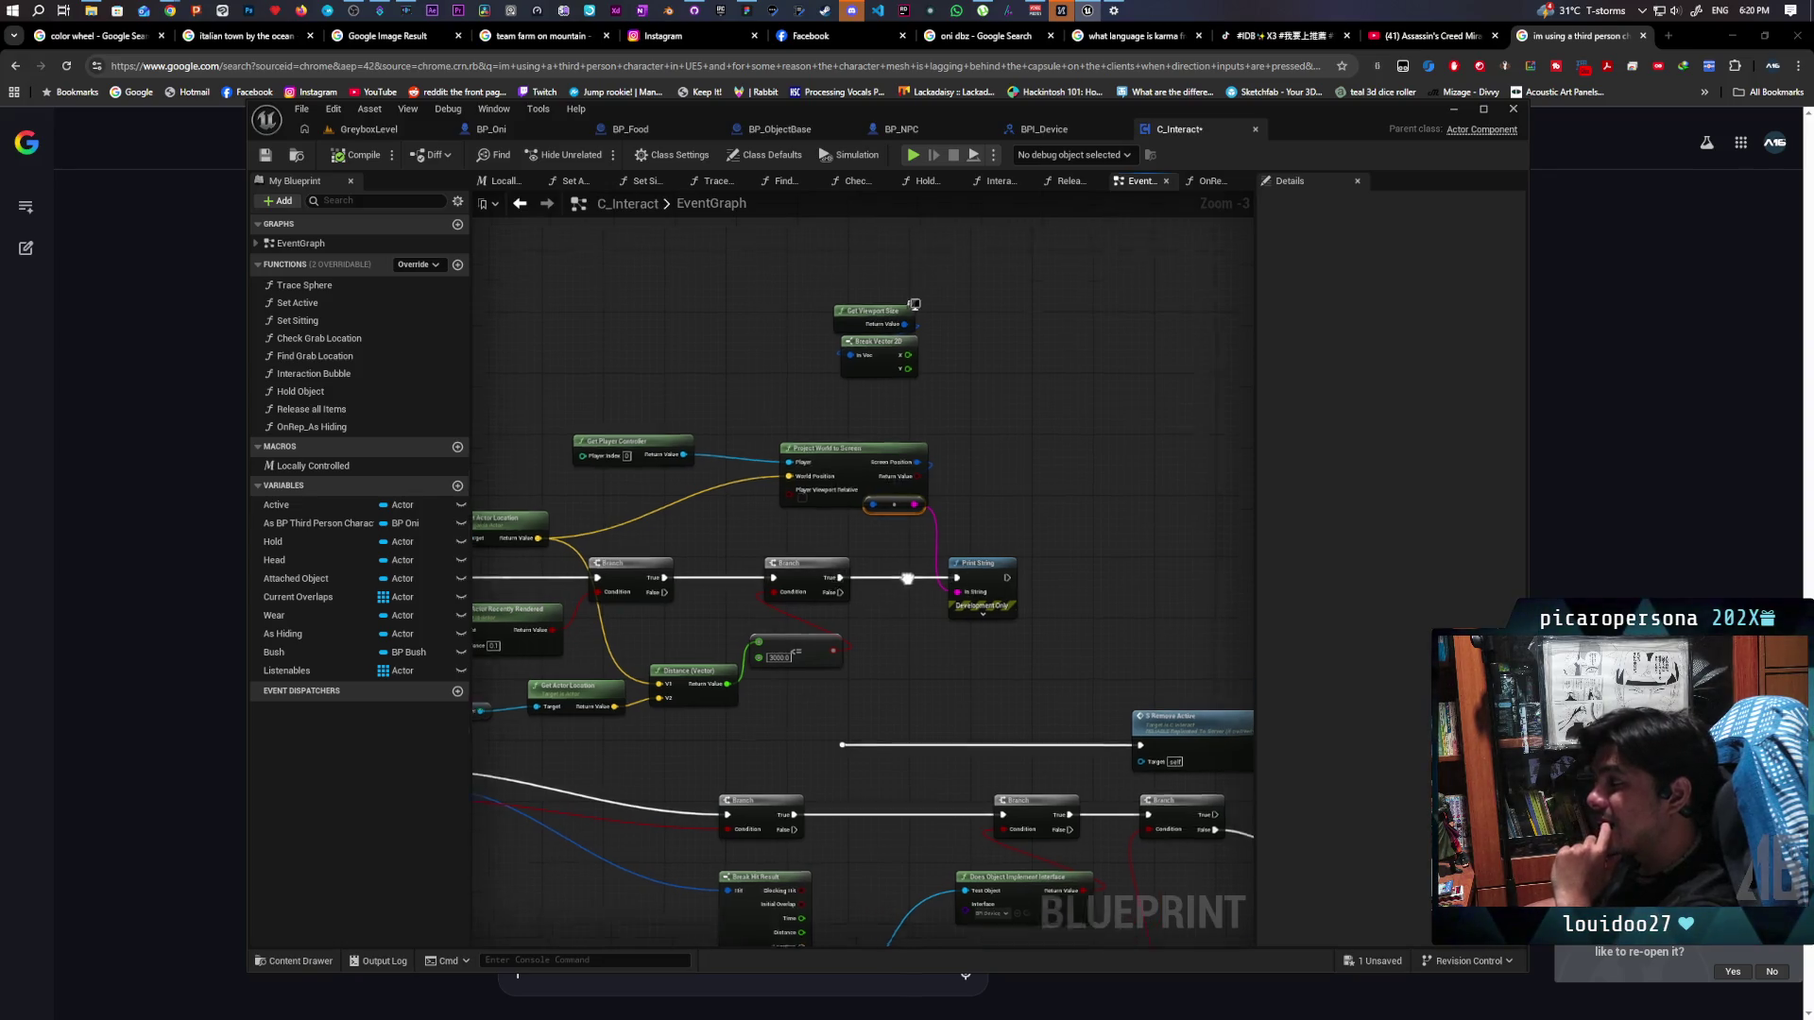
left_click_drag(647, 485, 625, 440)
left_click_drag(870, 507, 812, 495)
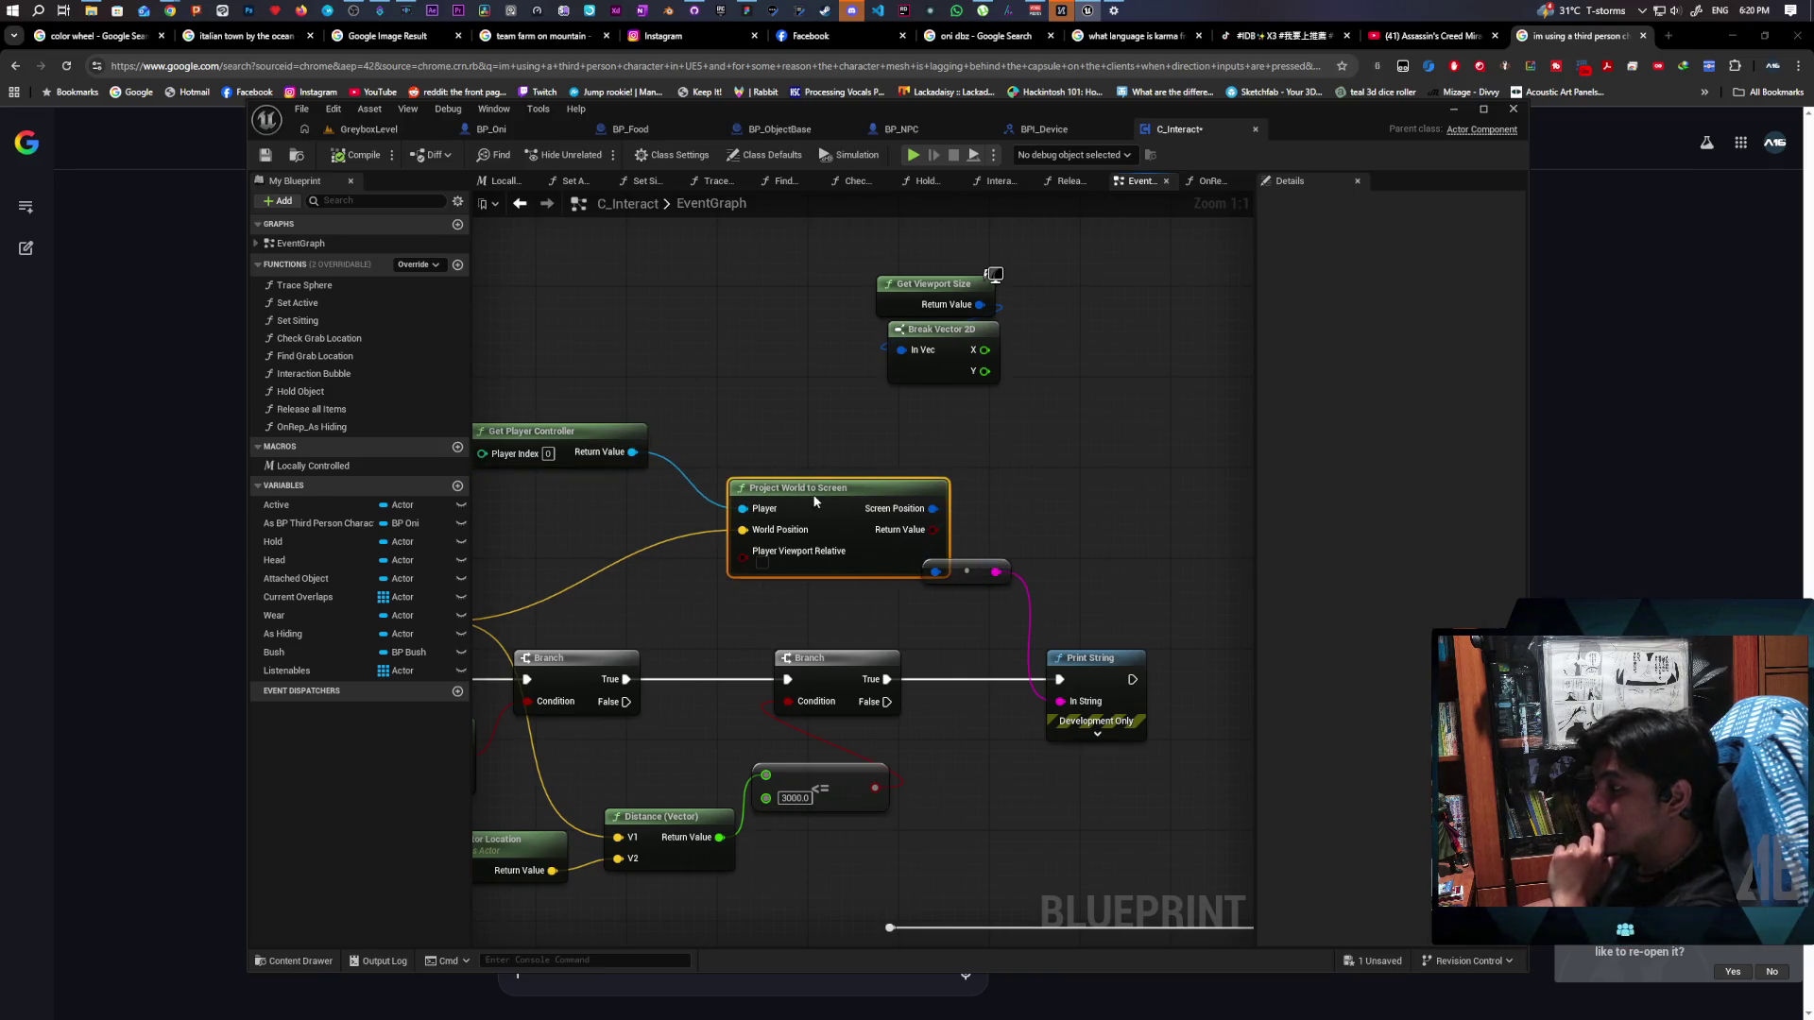
mouse_move(1082, 508)
left_mouse_down()
mouse_move(839, 510)
mouse_move(1097, 461)
left_mouse_up()
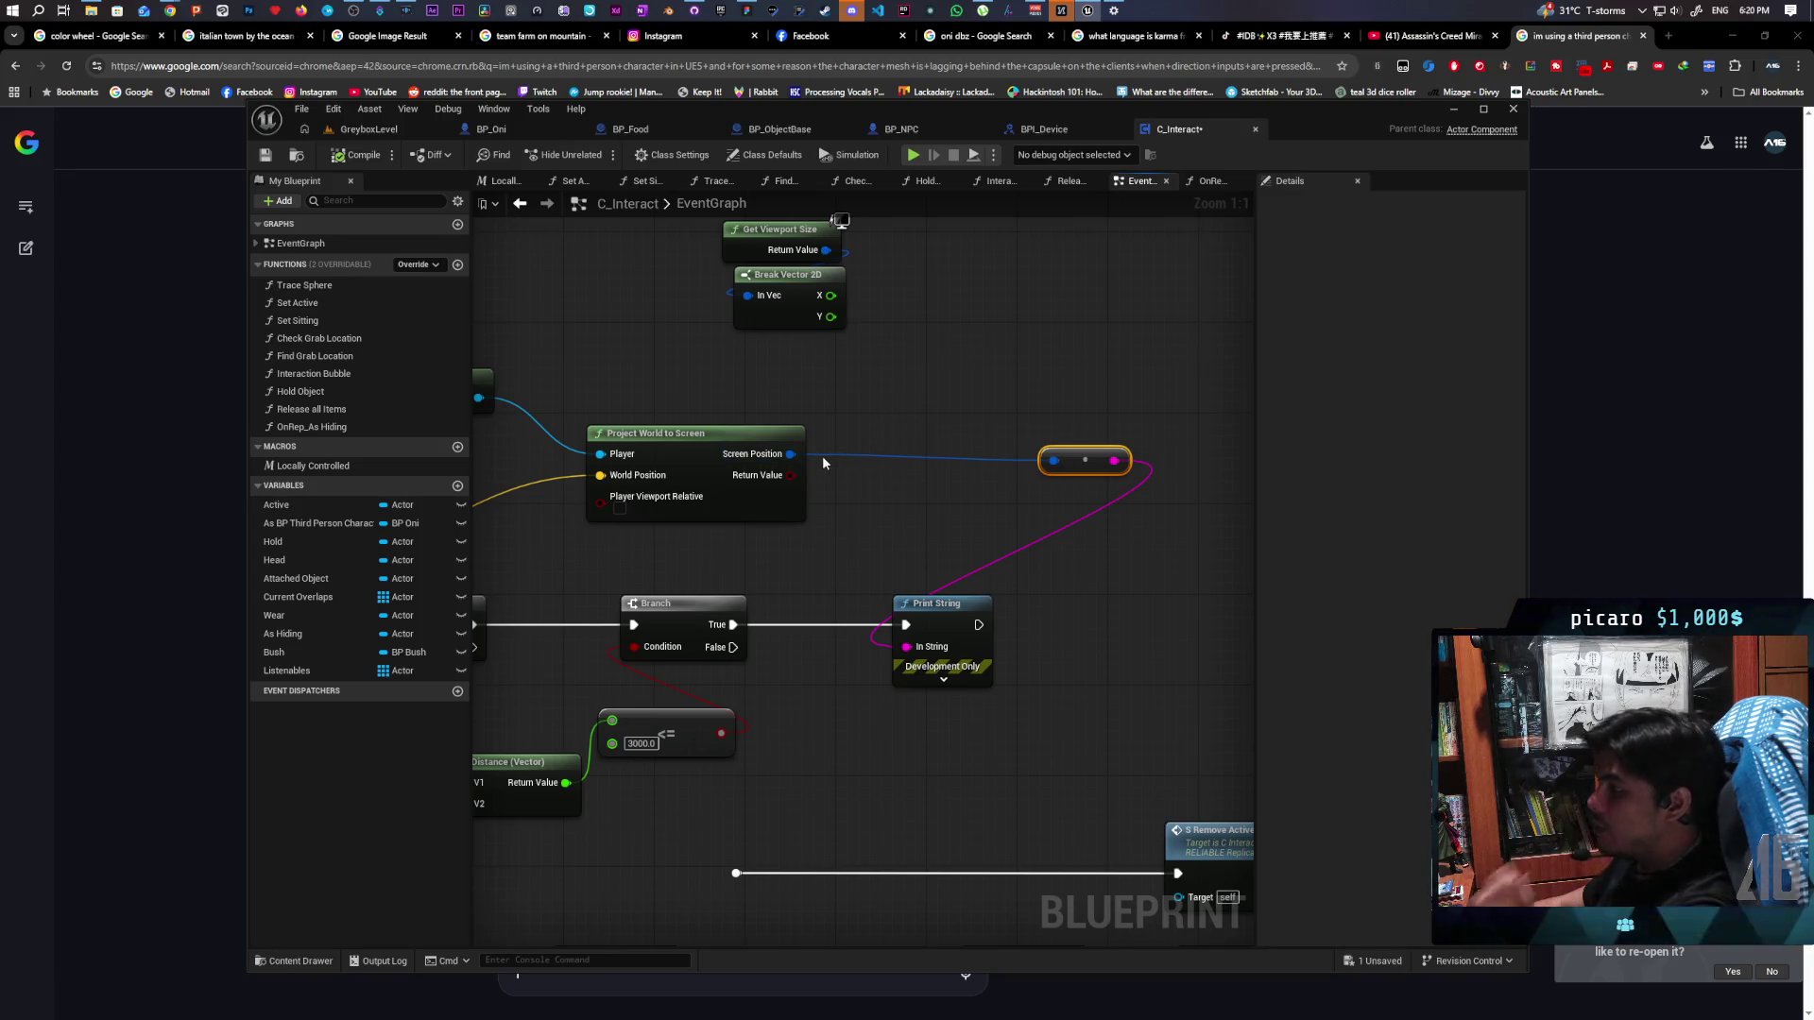
Add a Break Vector 2D node off Project World to Screen's Screen Position
left_click_drag(808, 456, 830, 442)
type("break vector")
key("Return")
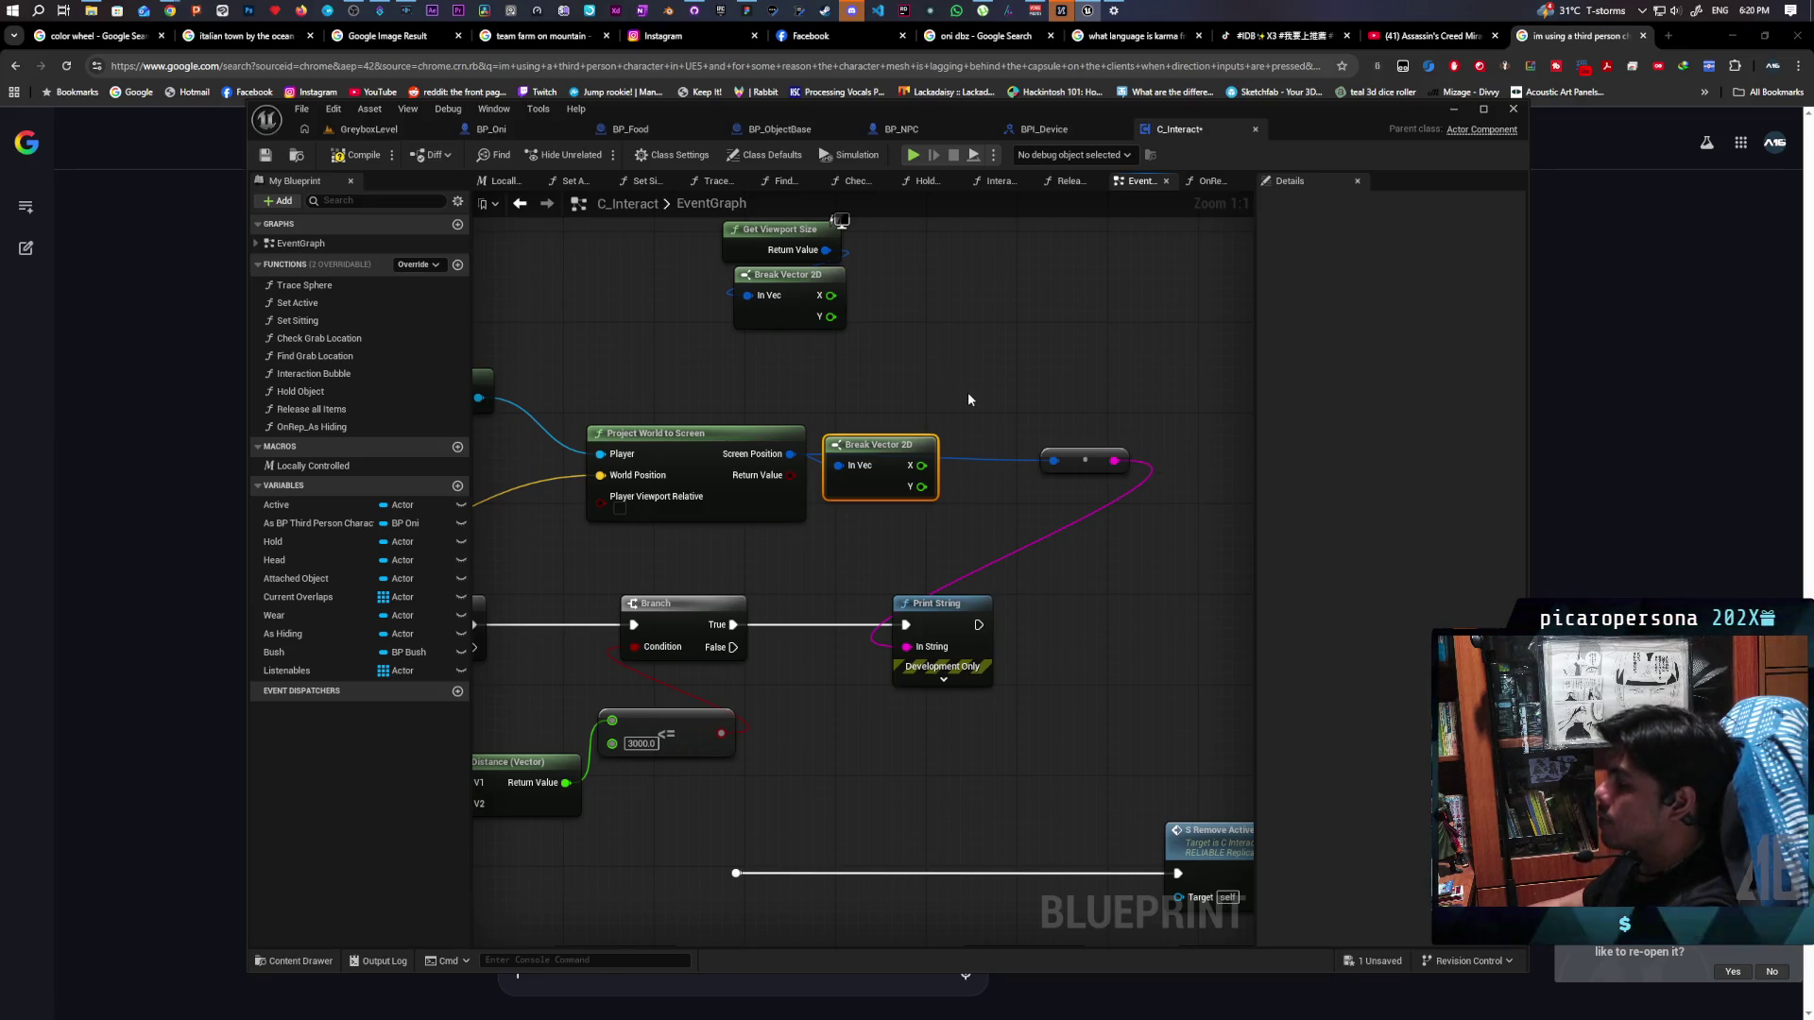
Divide Get Viewport Size's X by 3 with a Division node placed below Break Vector 2D
left_click_drag(968, 393, 956, 522)
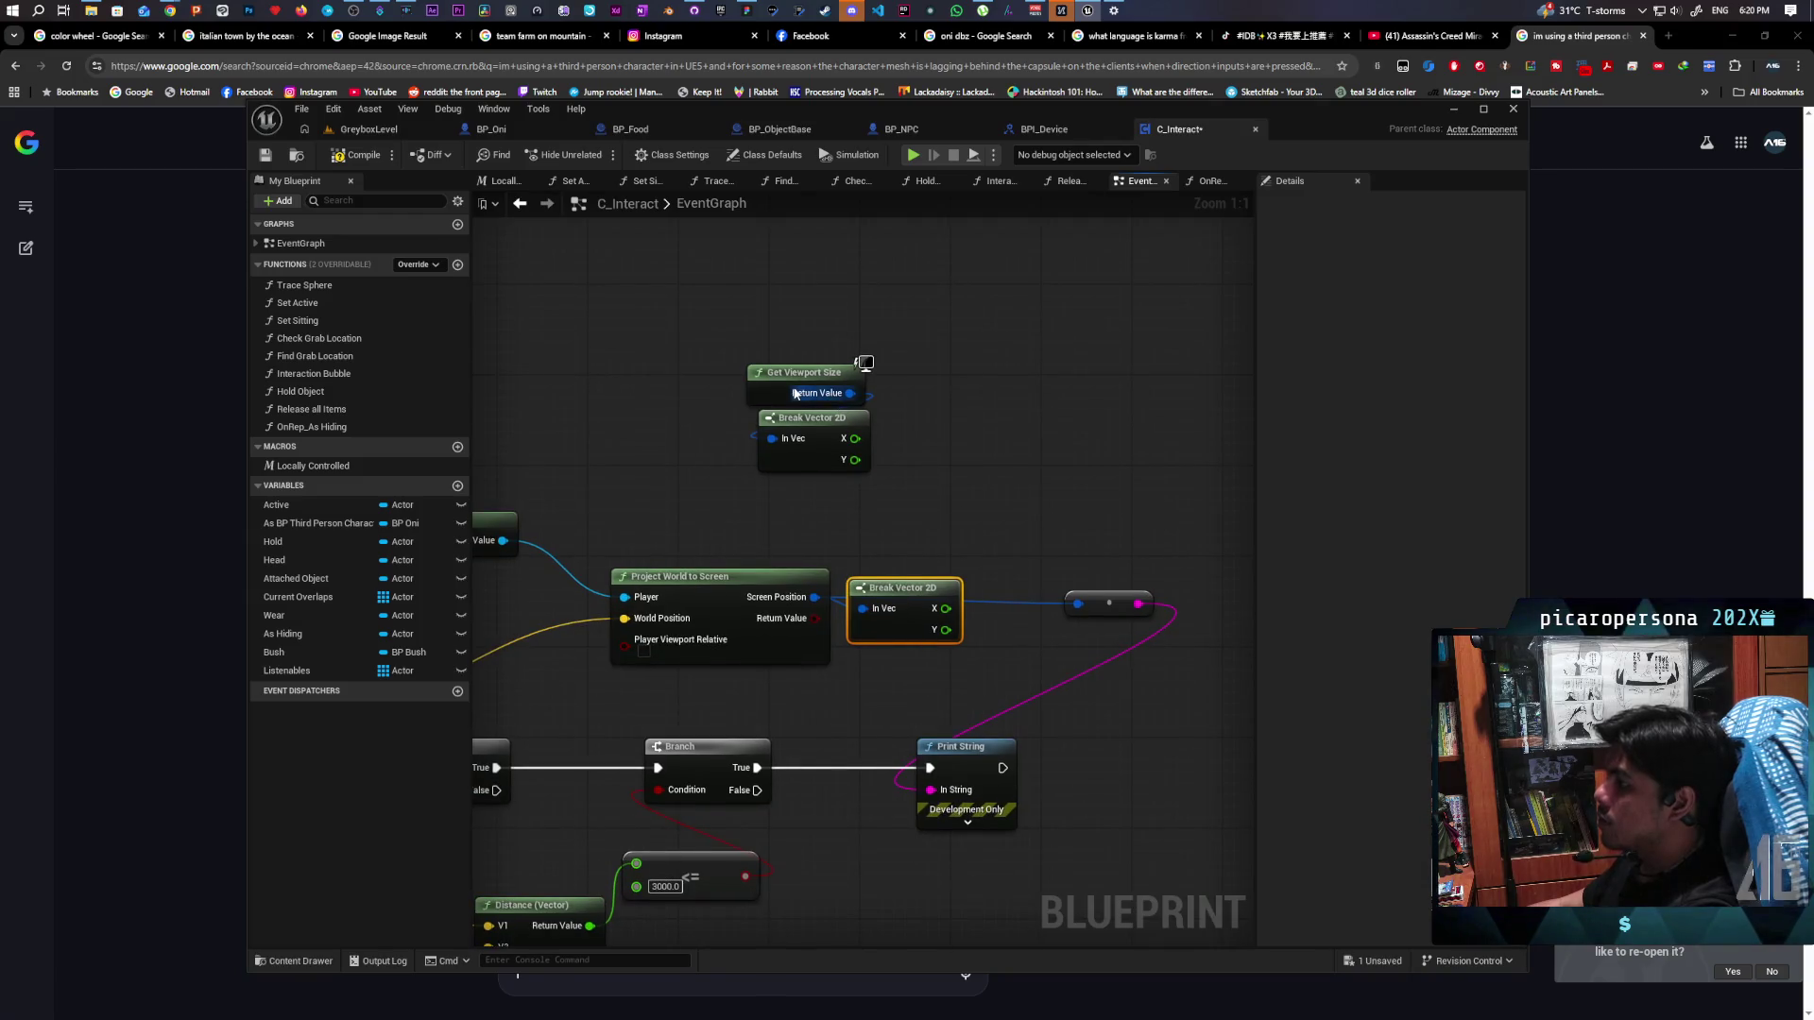
left_click_drag(775, 378, 773, 299)
mouse_move(824, 435)
left_mouse_down()
mouse_move(745, 389)
mouse_move(832, 404)
left_mouse_up()
type("/")
key("Return")
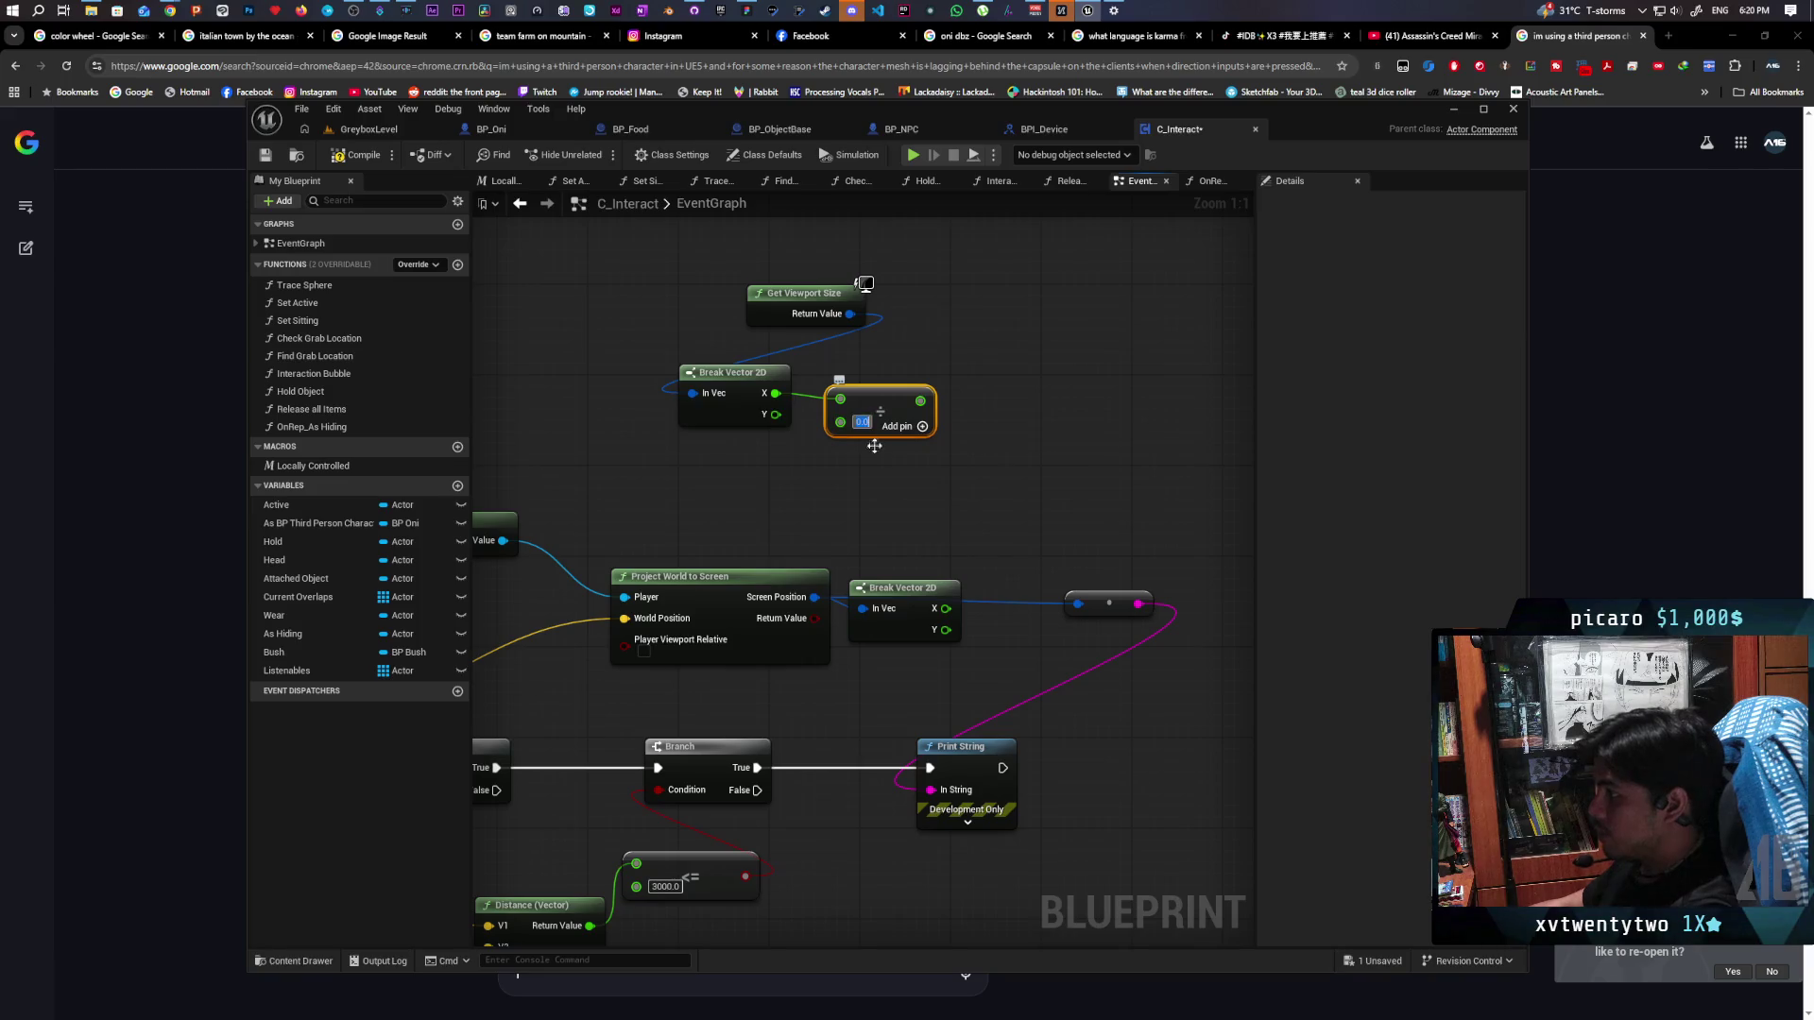
type("3")
mouse_move(880, 410)
left_mouse_down()
mouse_move(722, 456)
mouse_move(738, 459)
left_mouse_up()
mouse_move(936, 465)
left_mouse_down()
mouse_move(988, 421)
mouse_move(932, 445)
left_mouse_up()
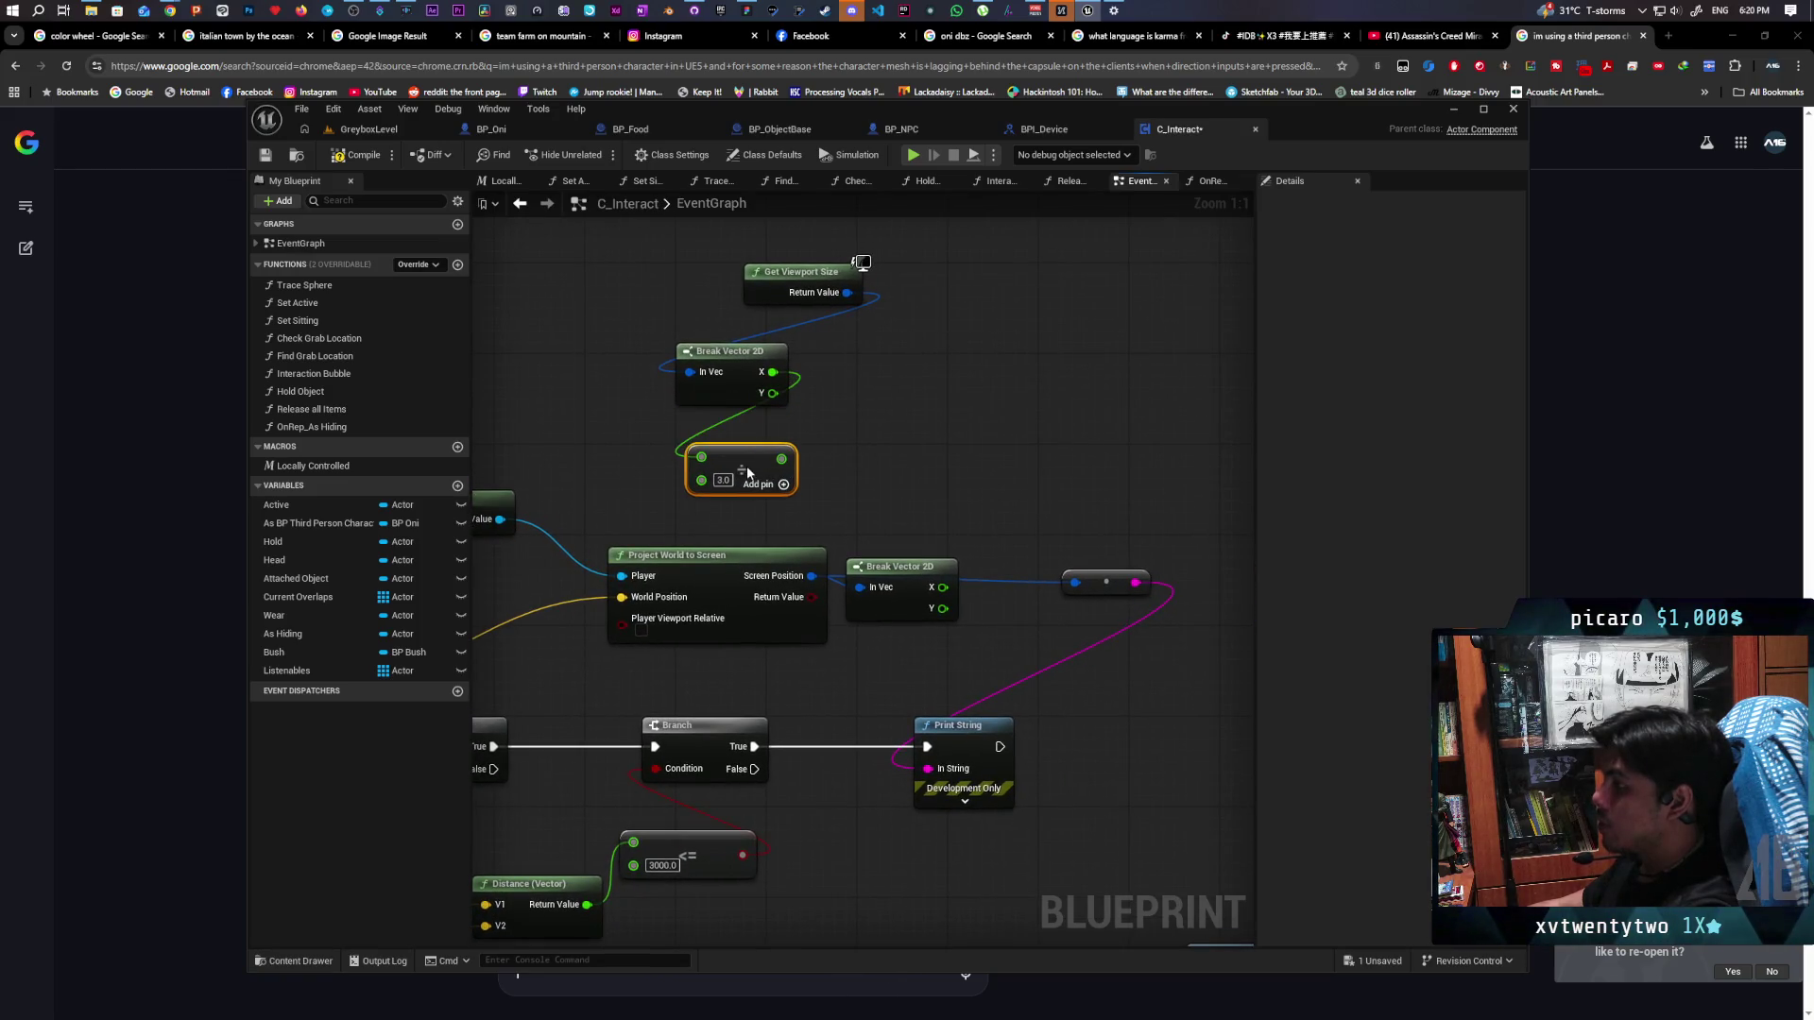
Subtract the divided value from viewport X with a new subtraction node
mouse_move(768, 371)
left_mouse_down()
mouse_move(939, 397)
mouse_move(932, 360)
left_mouse_up()
type("/")
key("Return")
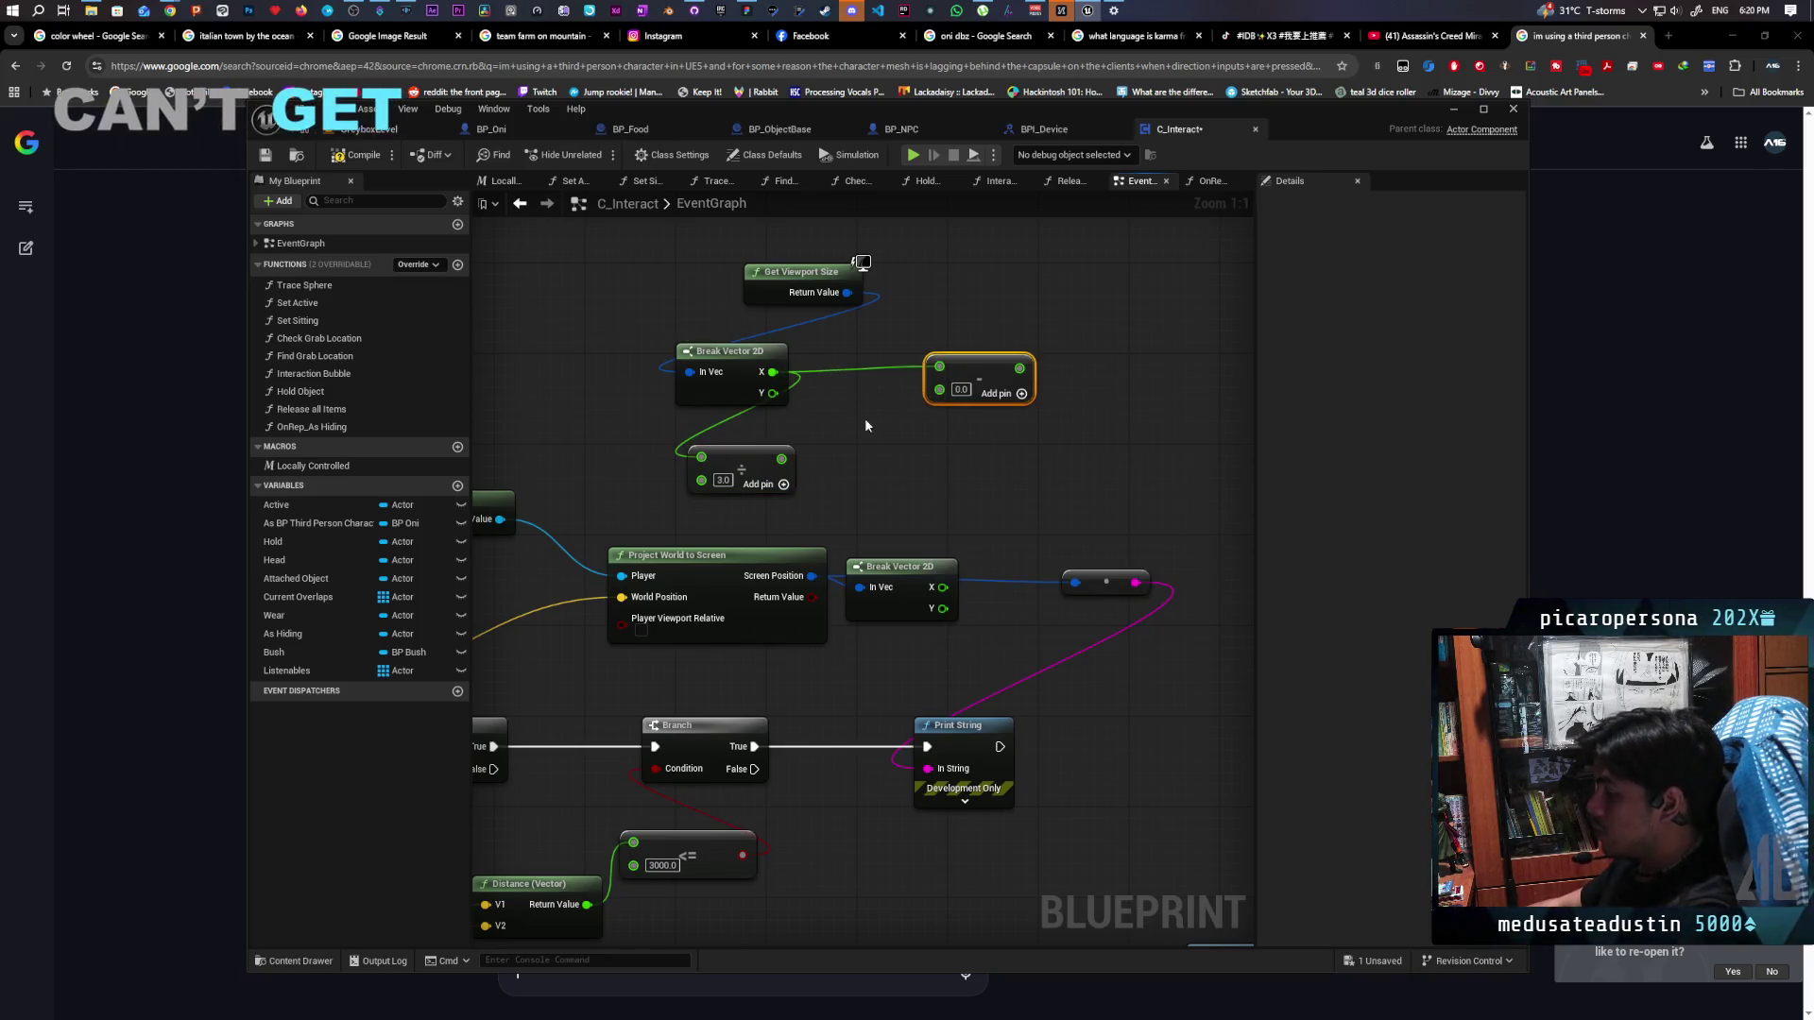
mouse_move(781, 458)
left_mouse_down()
mouse_move(963, 399)
mouse_move(951, 410)
left_mouse_up()
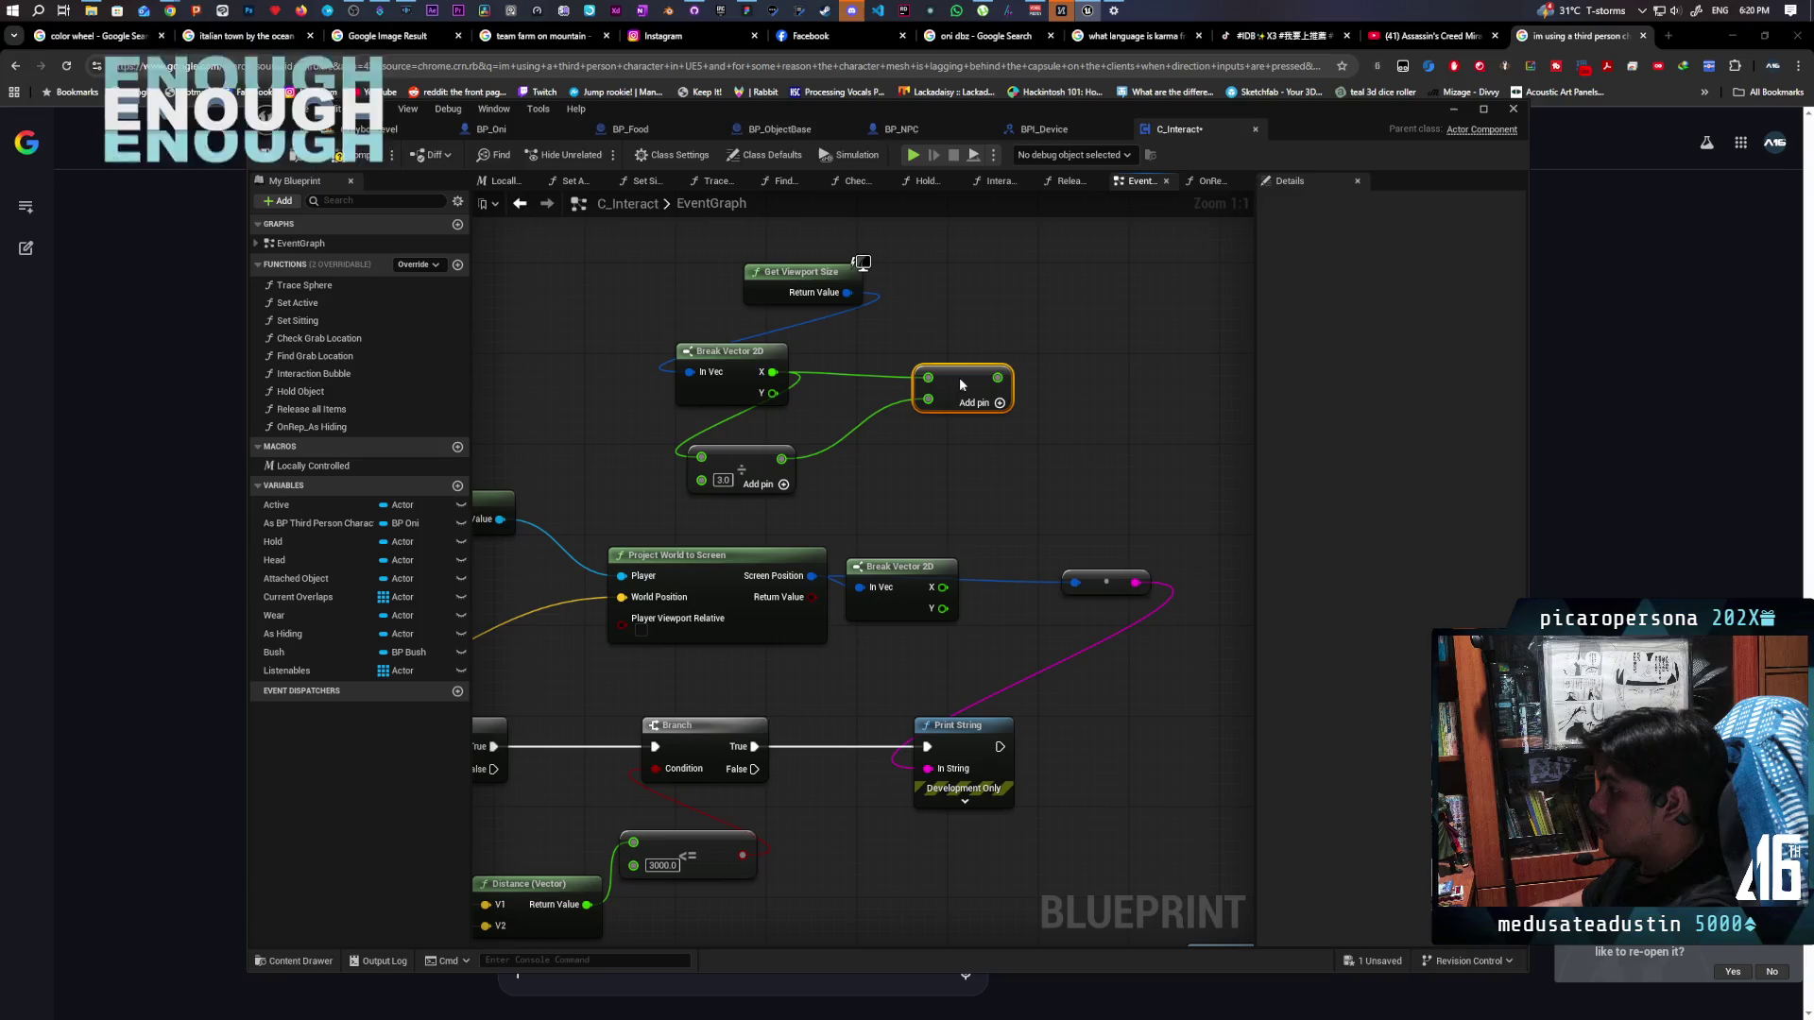
Add a > node testing whether screen X exceeds the viewport third
mouse_move(1113, 437)
left_mouse_down()
mouse_move(935, 373)
mouse_move(907, 379)
left_mouse_up()
mouse_move(837, 441)
left_mouse_down()
mouse_move(950, 367)
mouse_move(877, 340)
mouse_move(854, 414)
left_mouse_up()
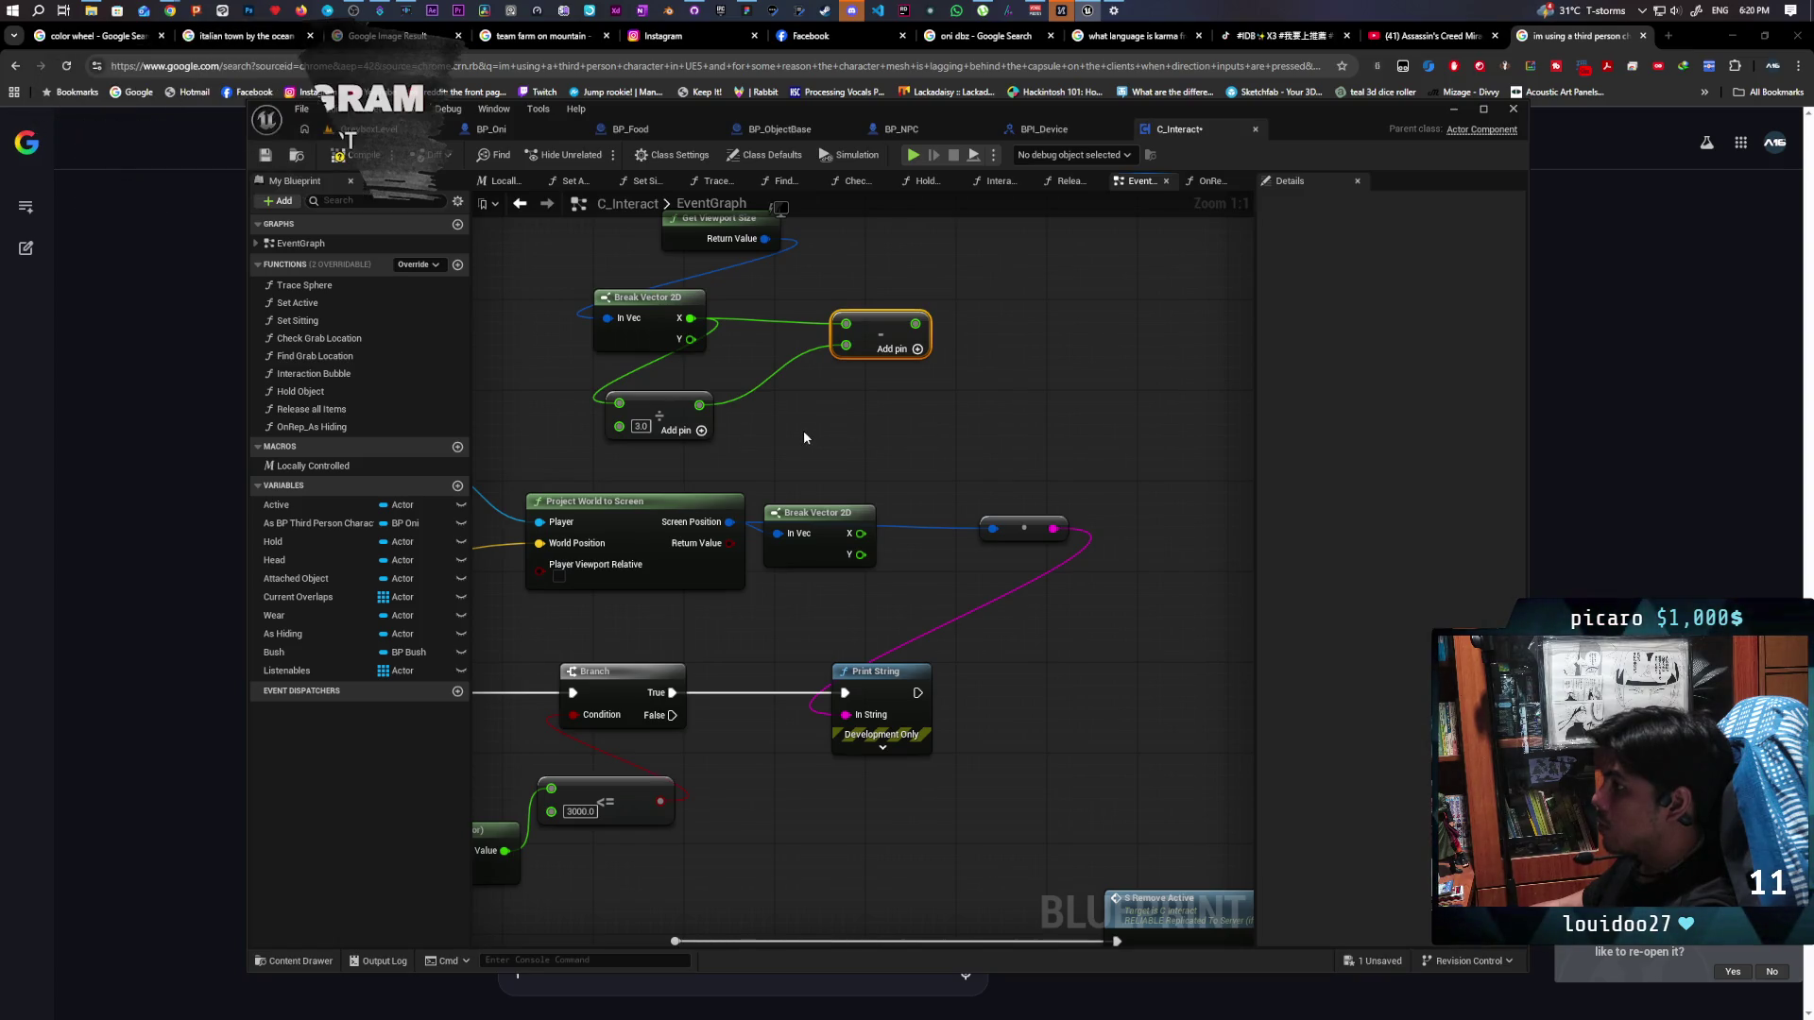
mouse_move(799, 426)
left_mouse_down()
mouse_move(832, 435)
mouse_move(795, 428)
left_mouse_up()
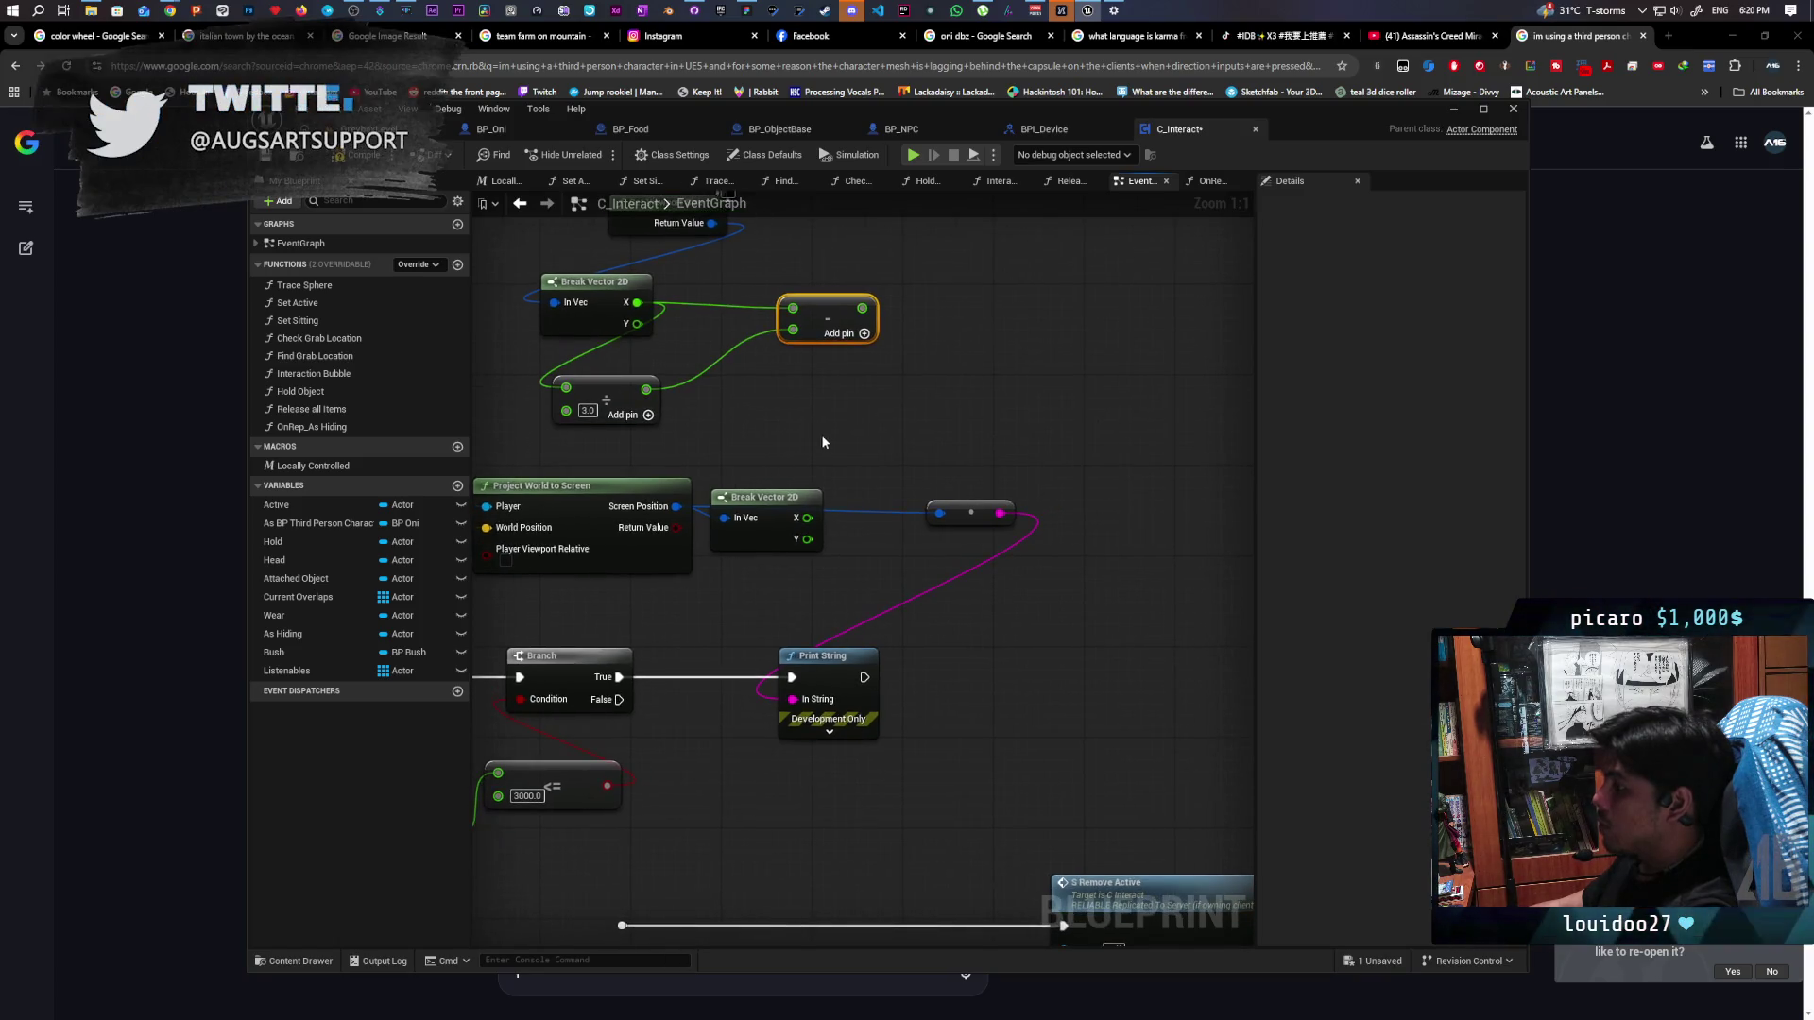
left_click_drag(772, 493, 770, 460)
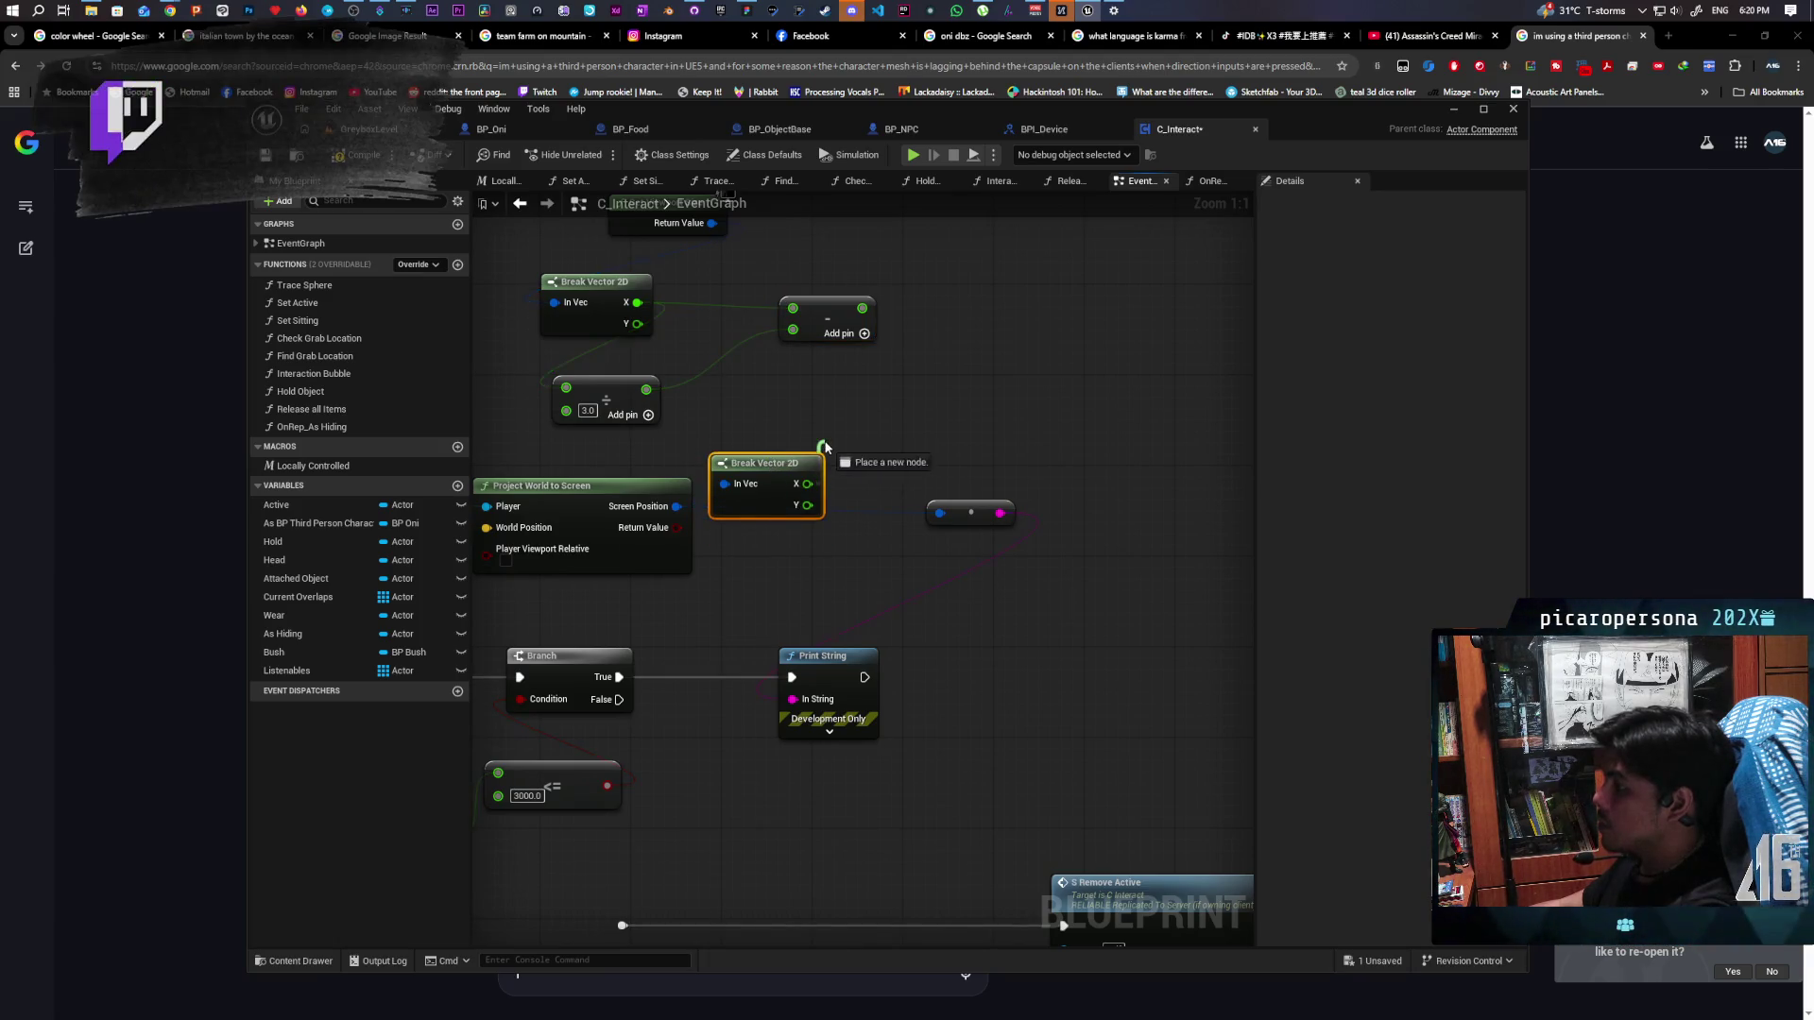
left_click(860, 422)
left_click_drag(807, 484, 846, 435)
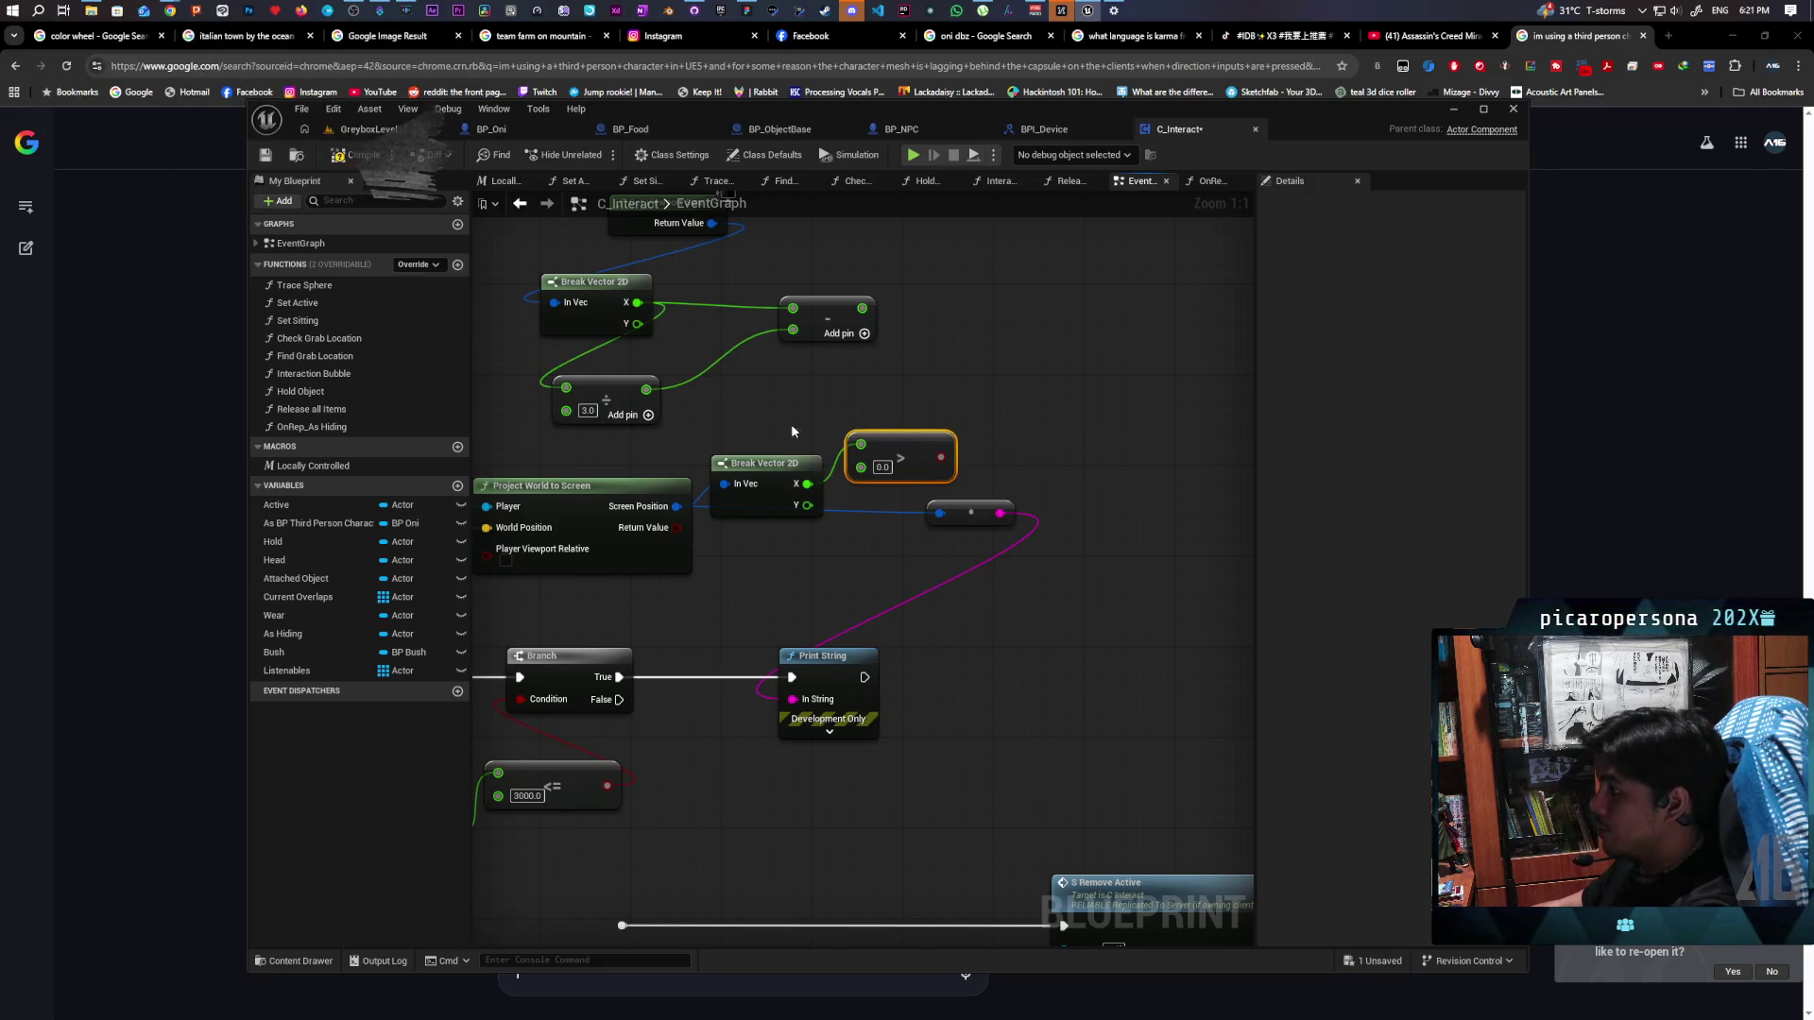
mouse_move(646, 389)
left_mouse_down()
mouse_move(861, 466)
mouse_move(870, 416)
mouse_move(889, 434)
mouse_move(945, 428)
left_mouse_up()
Add an AND Boolean node on the > comparison result
type("ad")
key("BackSpace")
type("nd bo")
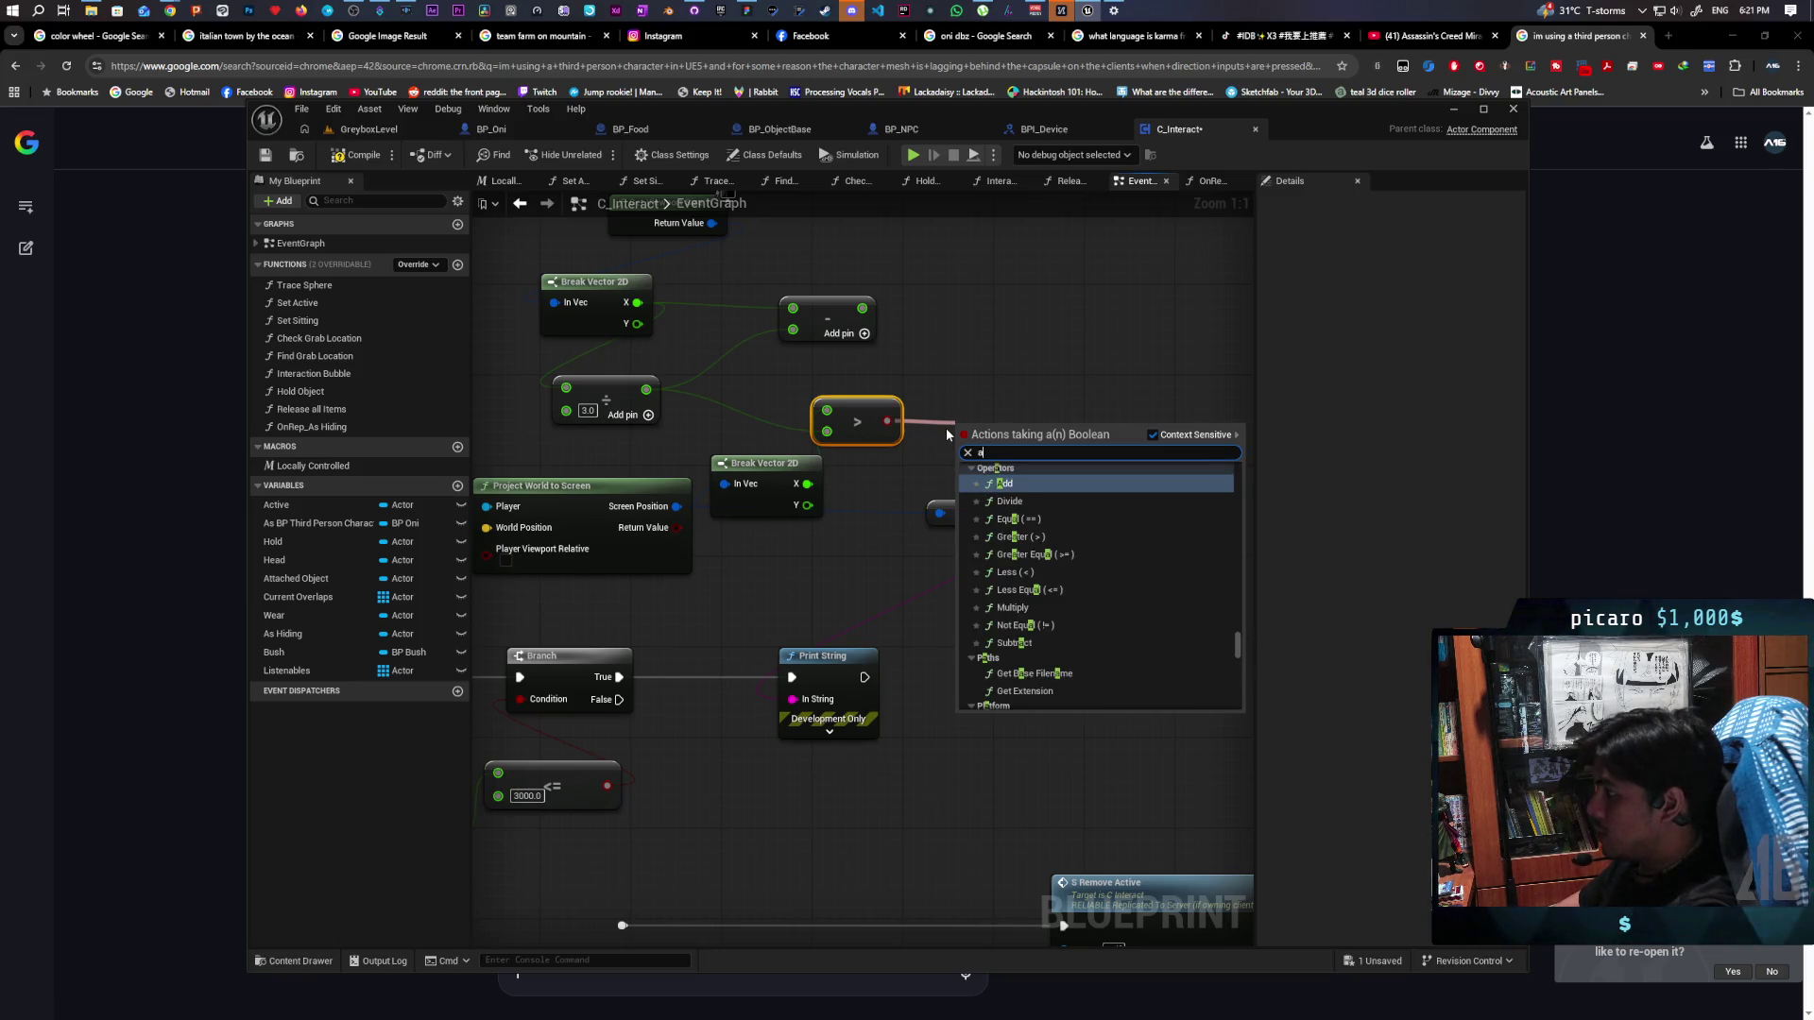
type("o")
key("Return")
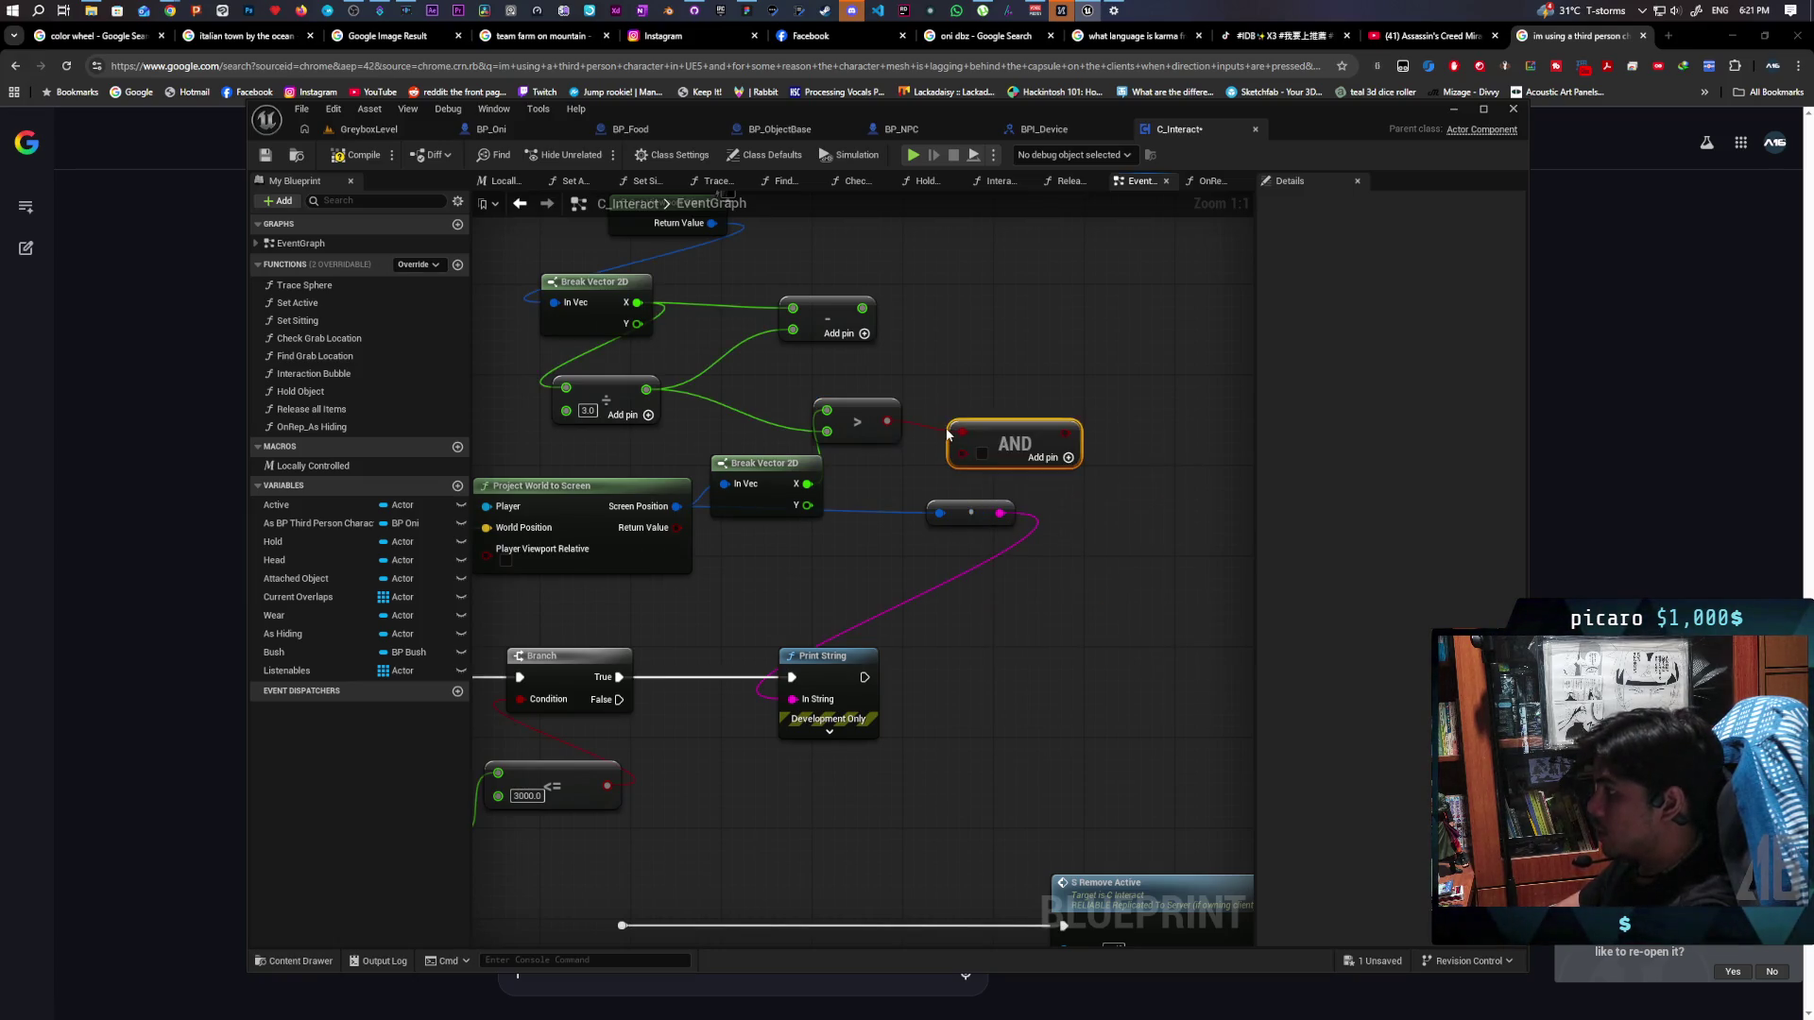
left_click_drag(1020, 430, 1093, 419)
Add a < check on screen X against the subtraction result
left_click_drag(812, 492, 849, 484)
type("<")
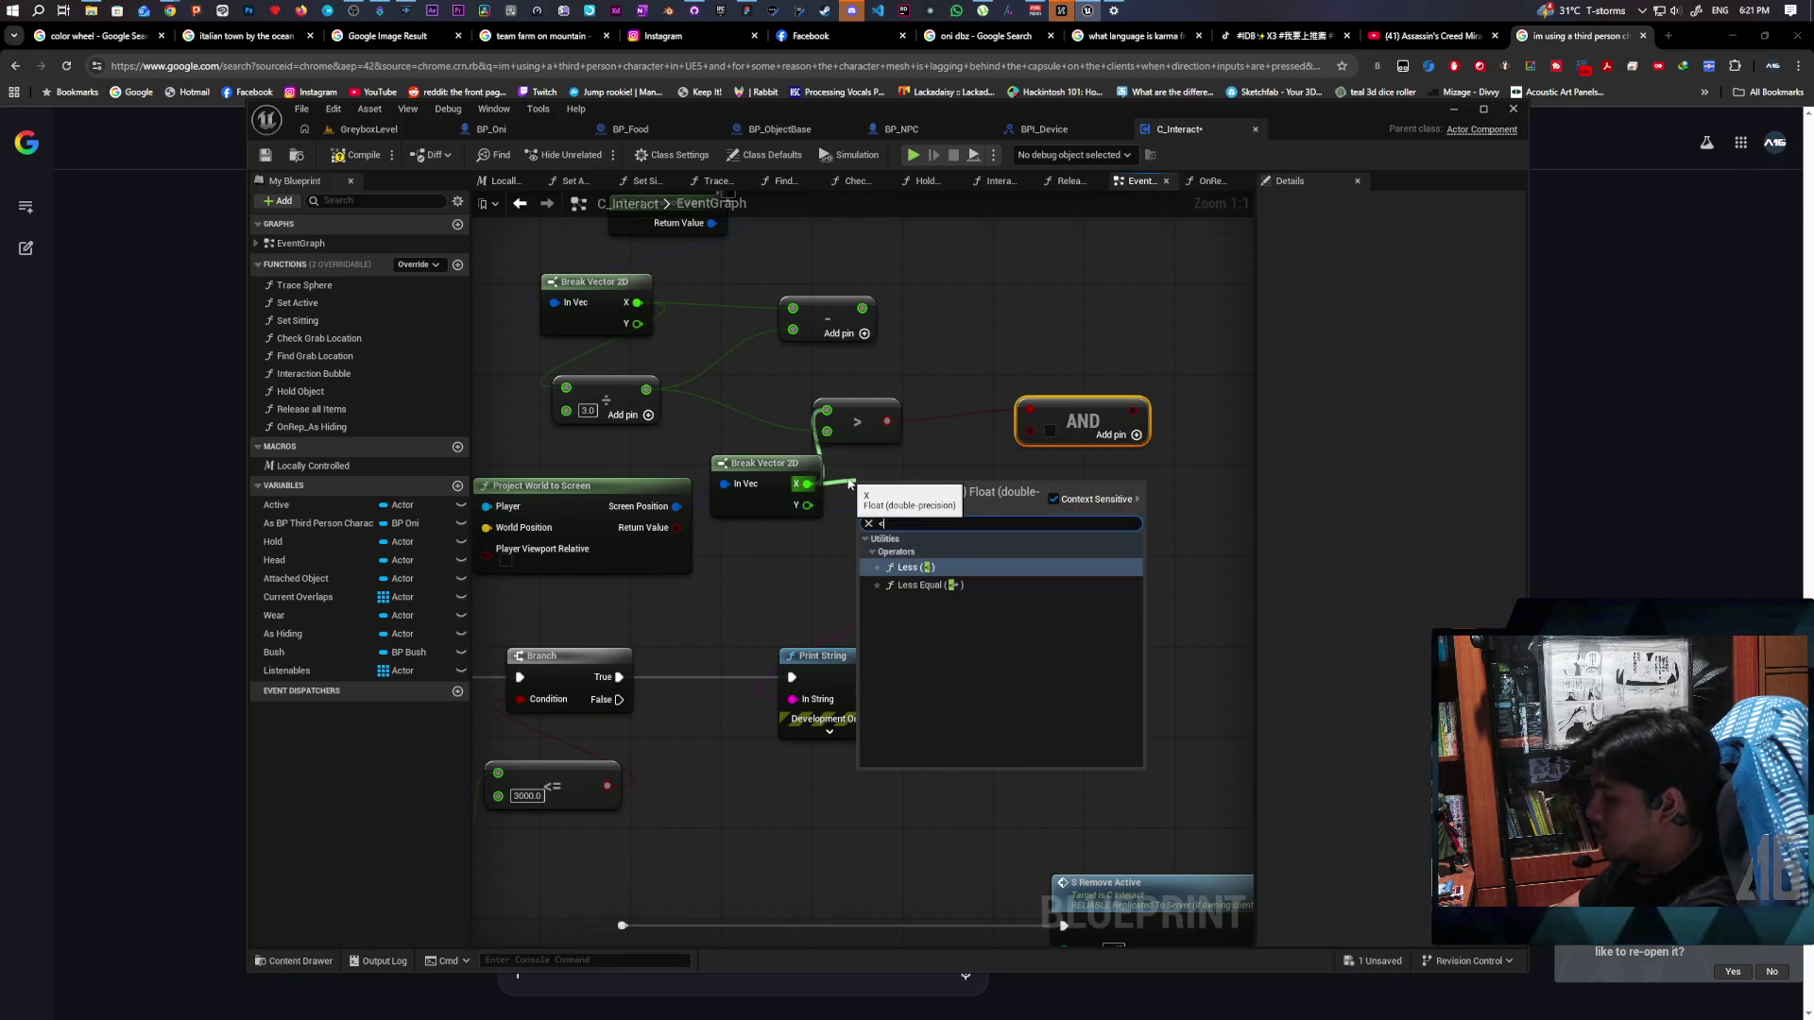
key("Return")
mouse_move(866, 309)
left_mouse_down()
mouse_move(860, 512)
mouse_move(1033, 432)
left_mouse_up()
Add a Branch fed by the first Branch's True output, replacing the deleted Print String
key("b")
left_click(1032, 601)
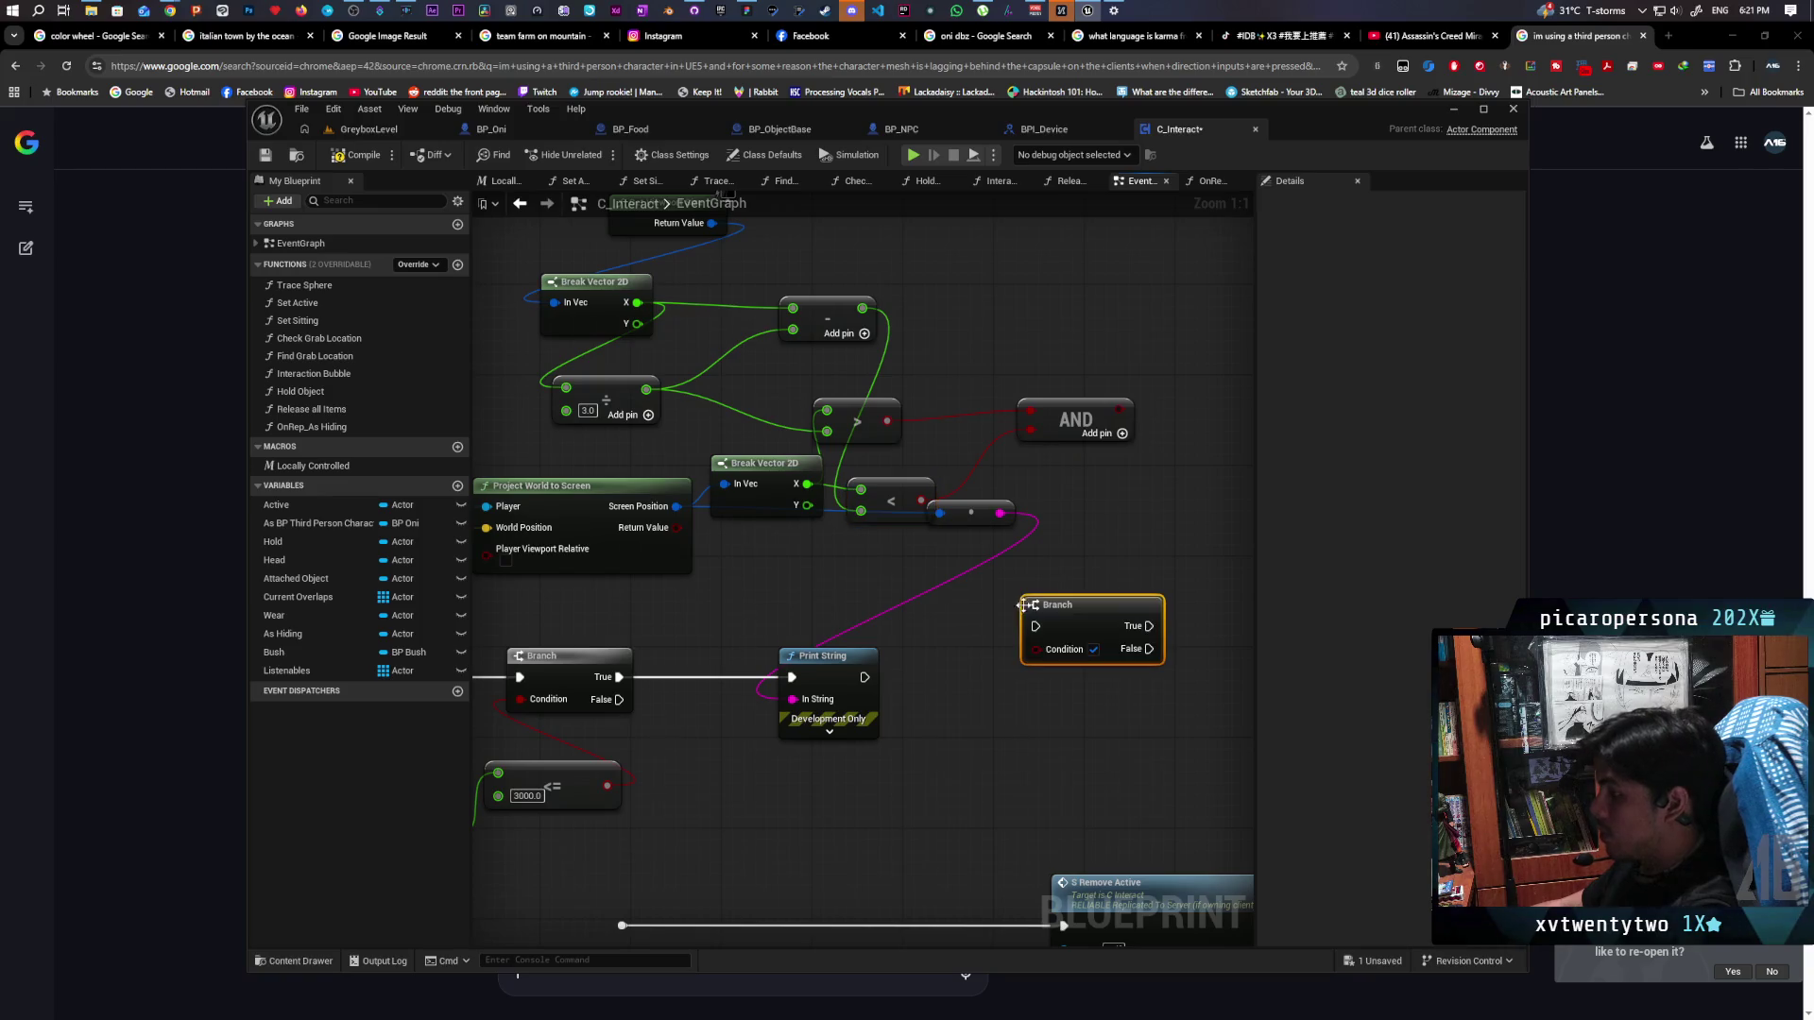
left_click_drag(688, 573, 1104, 525)
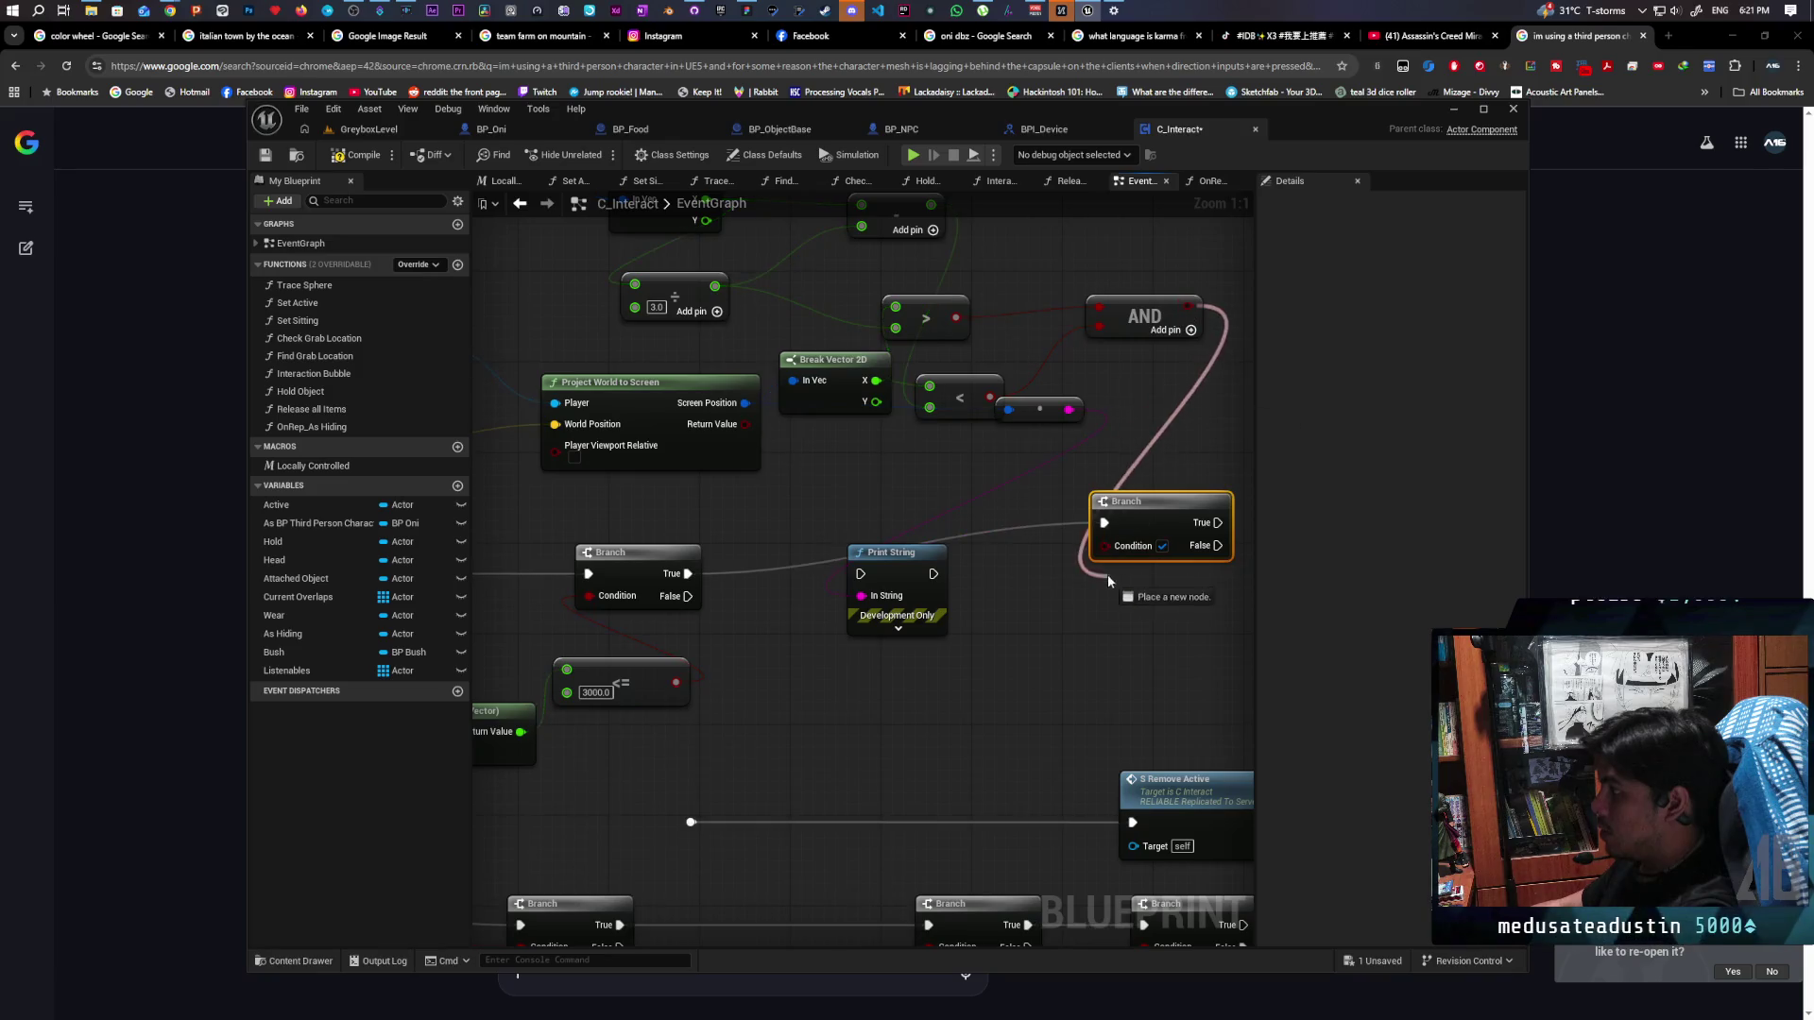
left_click_drag(997, 598, 886, 665)
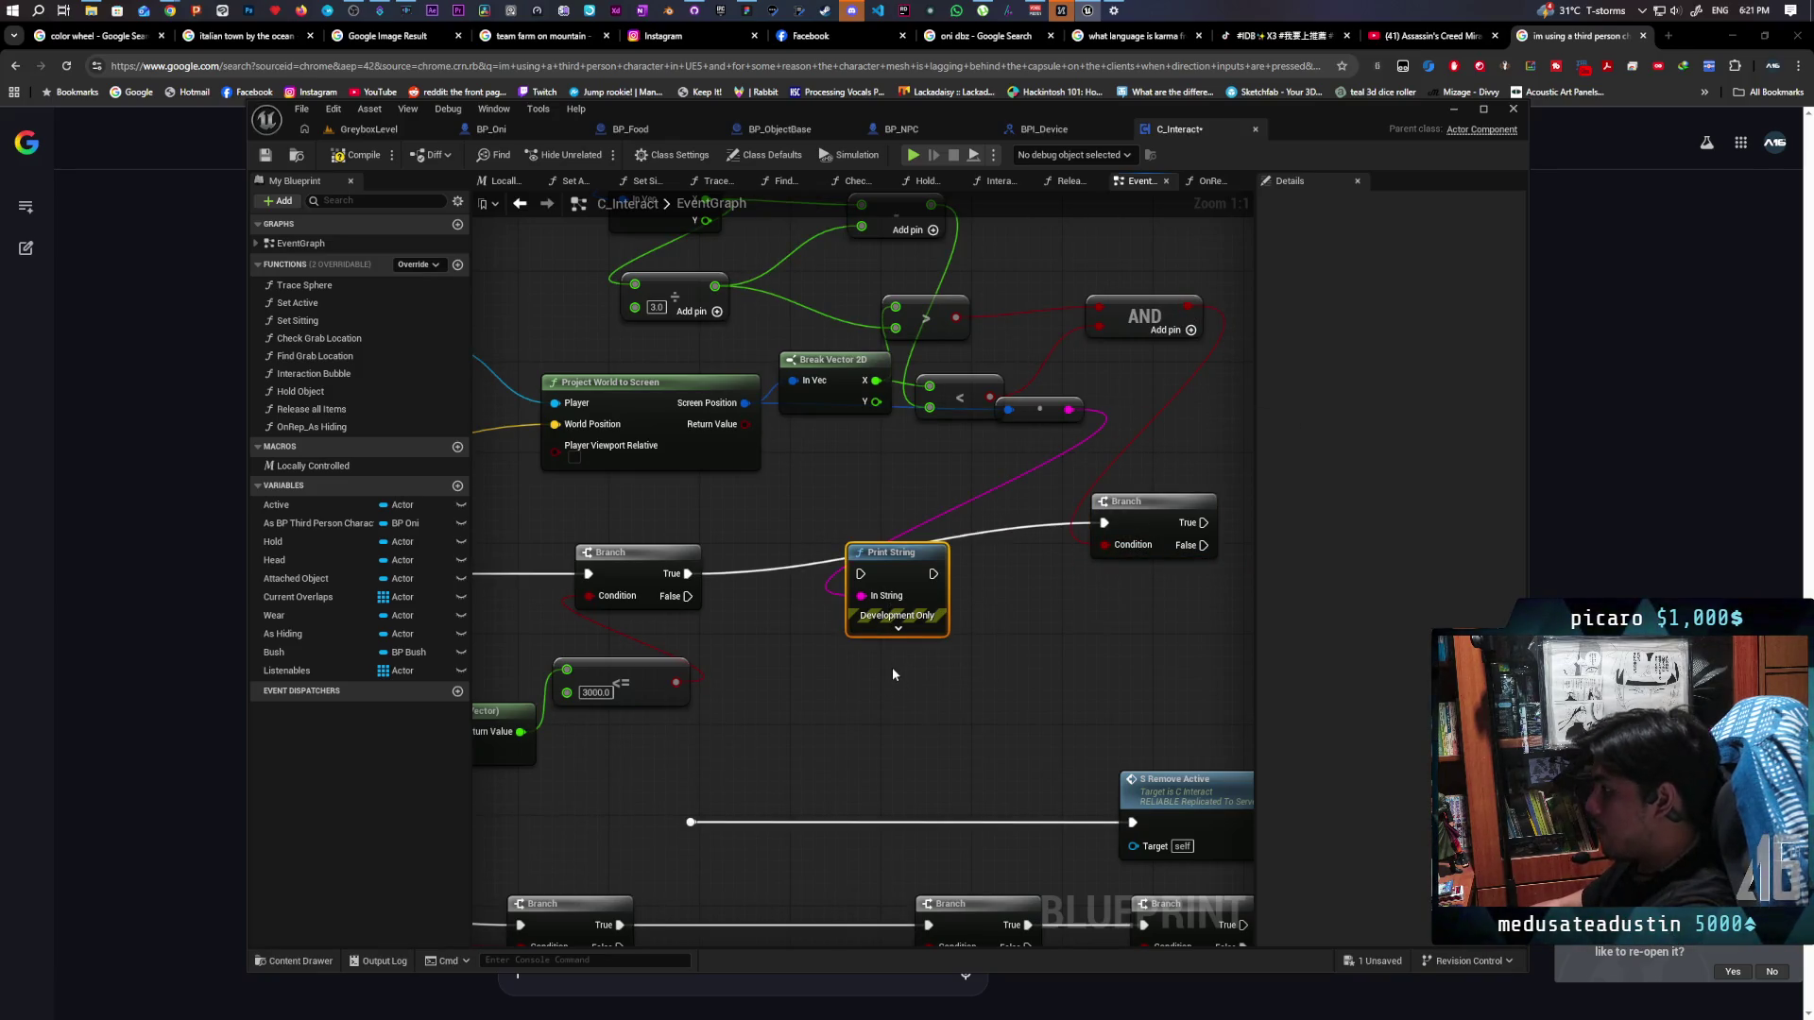
key("Delete")
mouse_move(1156, 500)
left_mouse_down()
mouse_move(887, 566)
mouse_move(888, 546)
left_mouse_up()
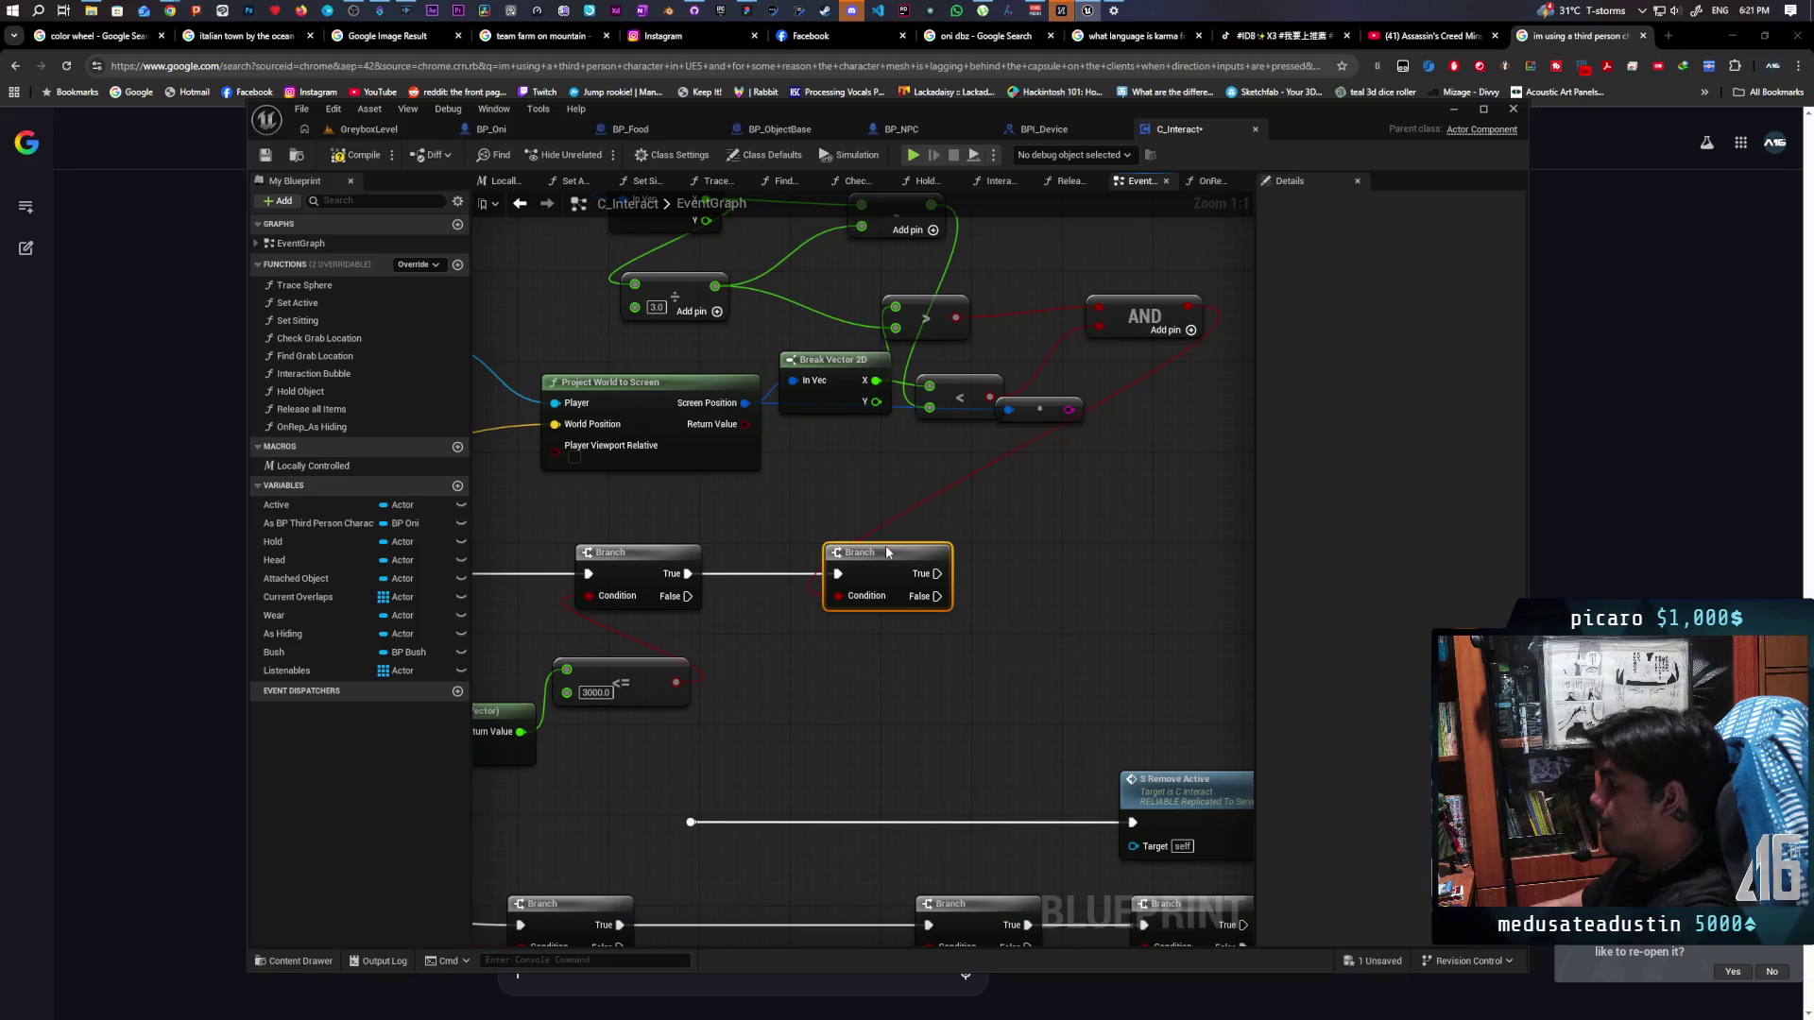
scroll(818, 515, "down", 2)
Move the New Active call after the new Branch, driven by its True output
scroll(818, 515, "down", 2)
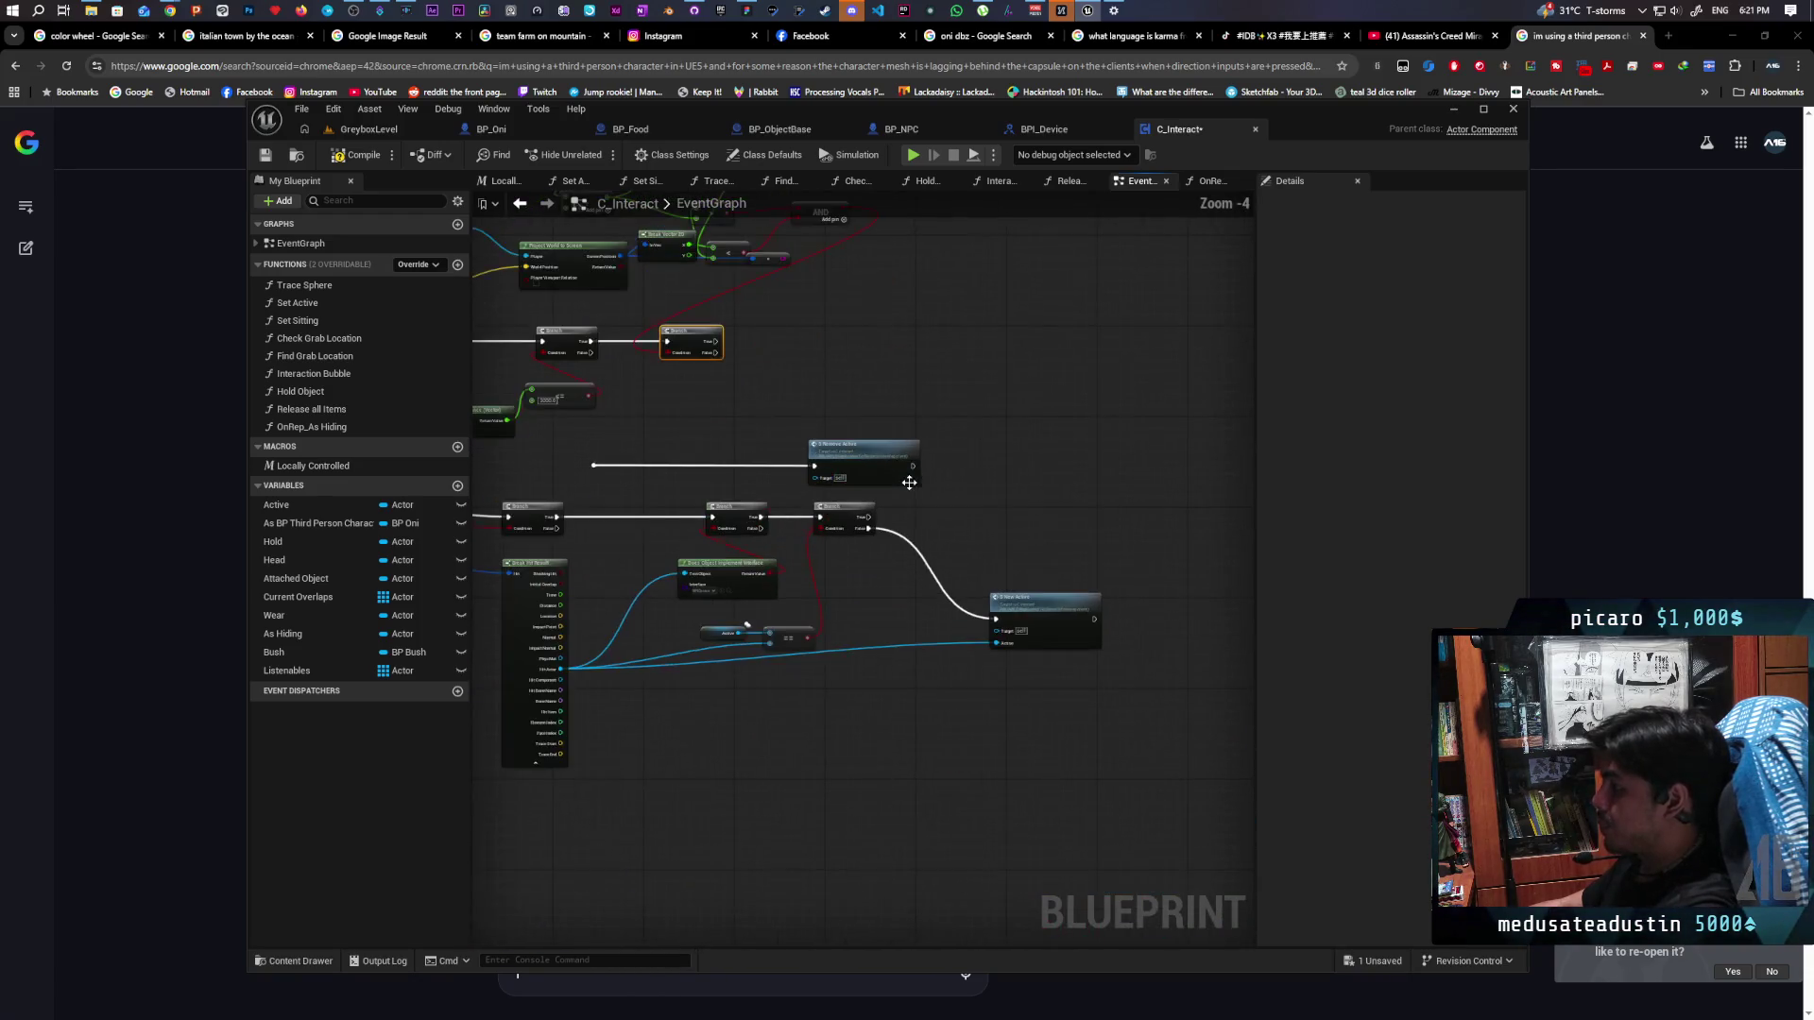
left_click_drag(1052, 519, 998, 518)
left_click(1106, 609)
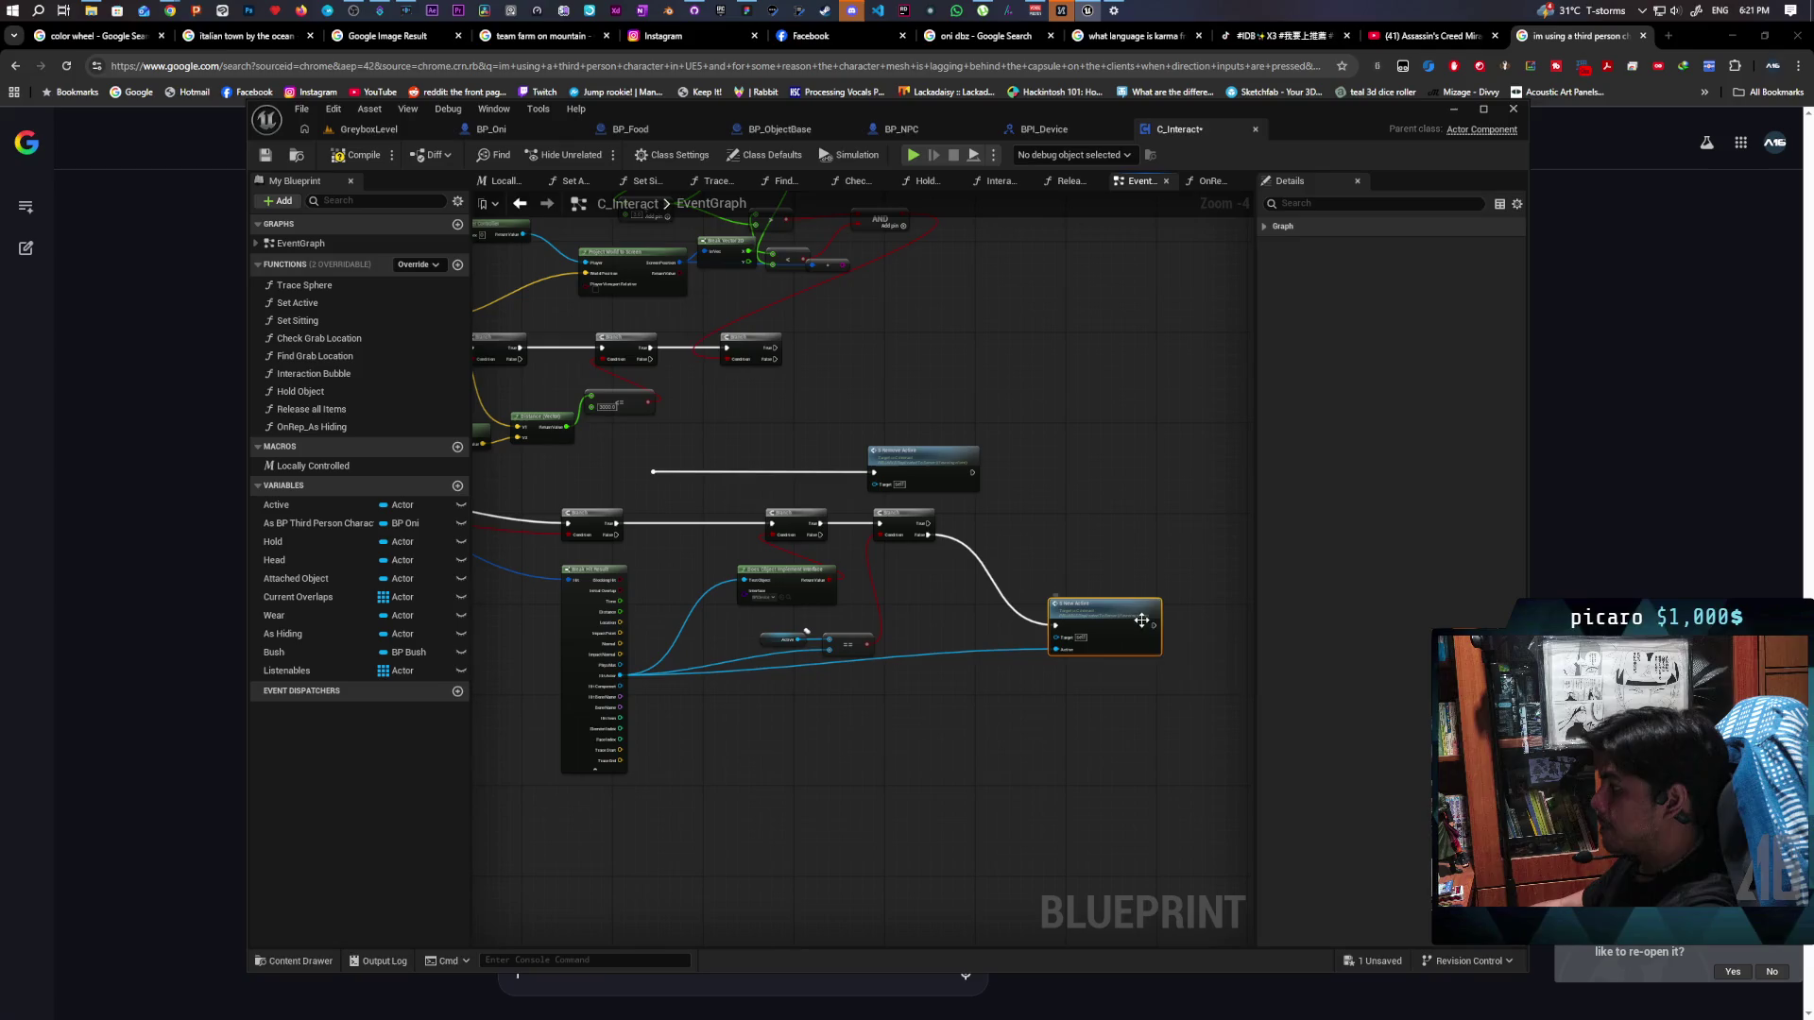
scroll(1138, 582, "up", 2)
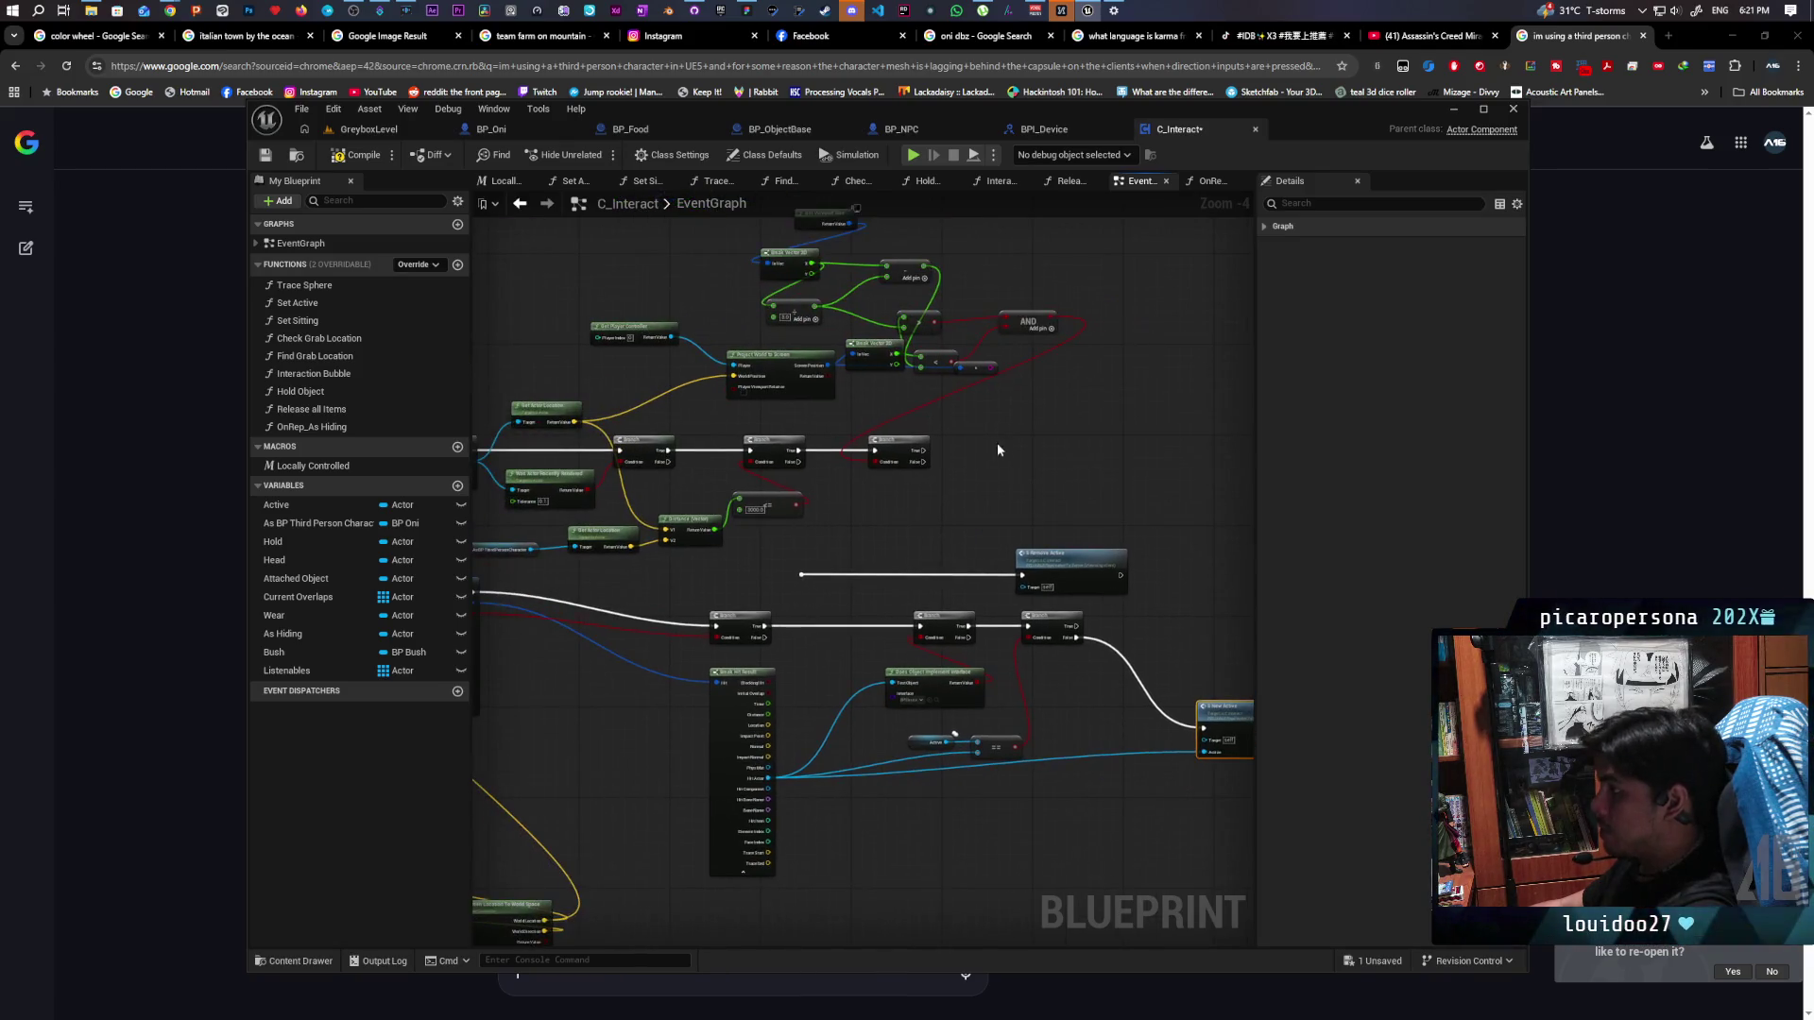
scroll(949, 490, "down", 2)
scroll(996, 513, "down", 1)
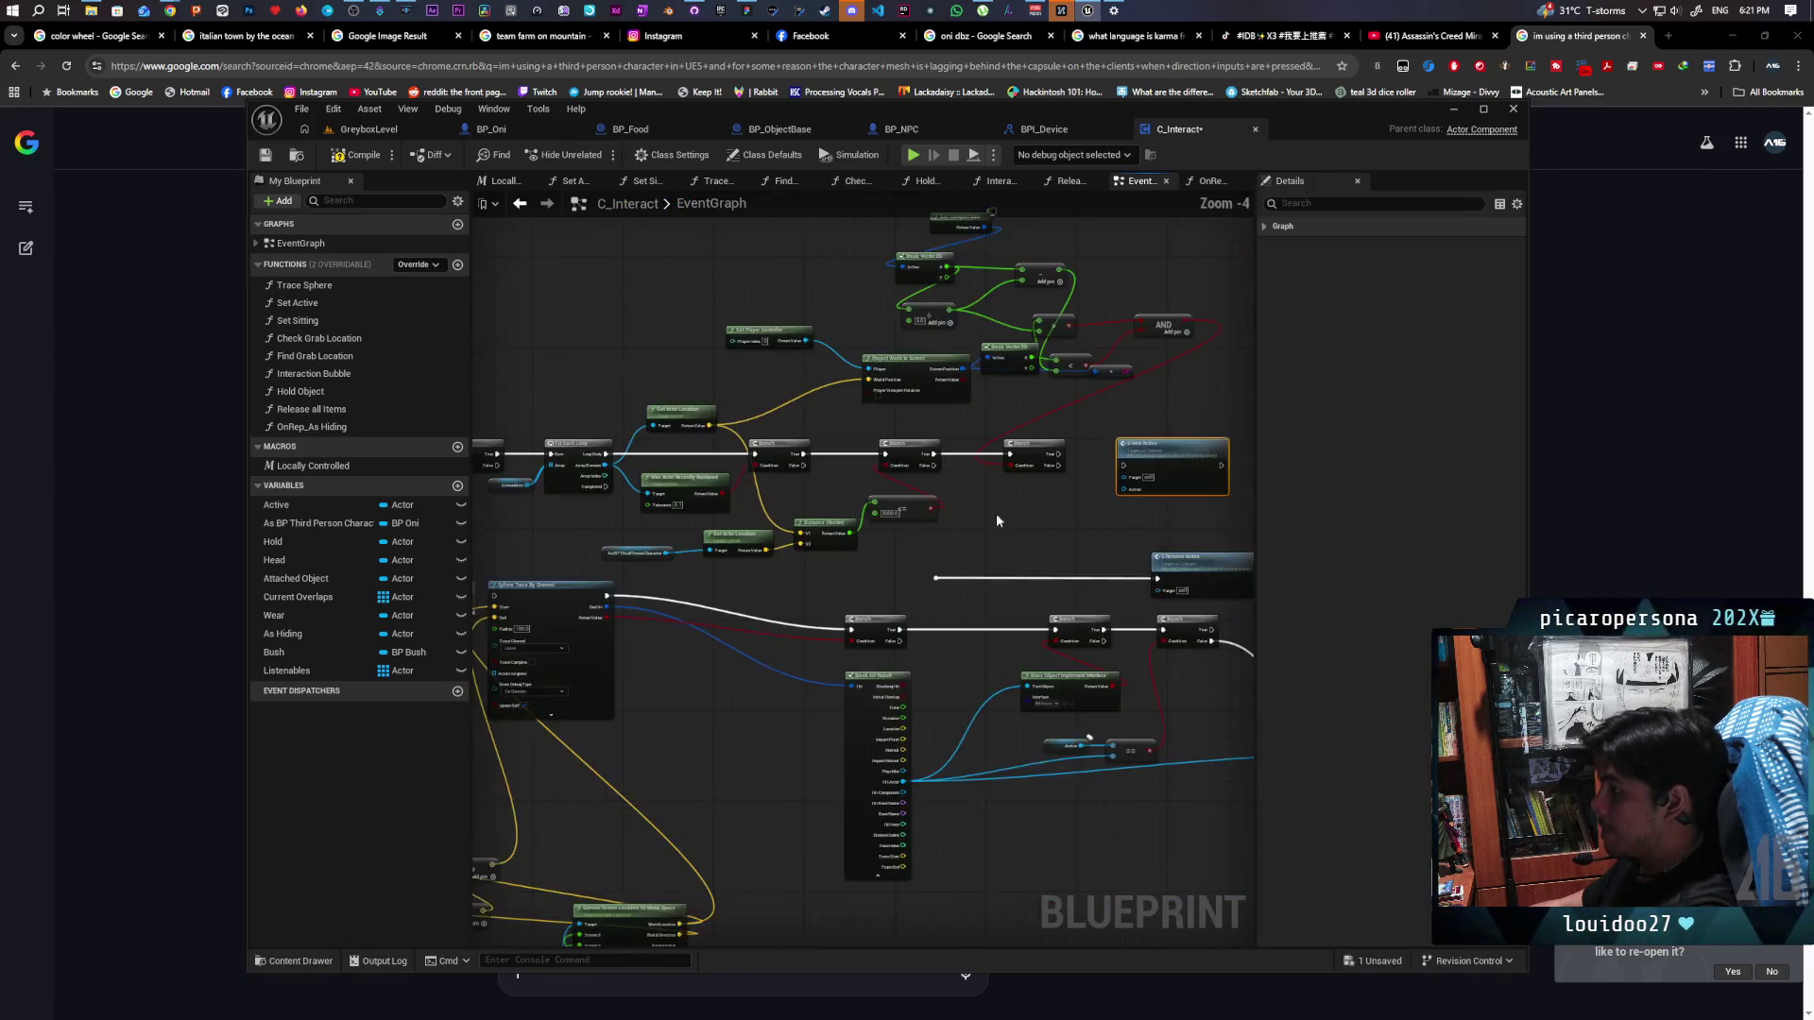
scroll(803, 501, "up", 1)
mouse_move(704, 452)
left_mouse_down()
mouse_move(810, 491)
mouse_move(1302, 535)
mouse_move(1109, 473)
mouse_move(1127, 502)
mouse_move(903, 478)
mouse_move(973, 508)
mouse_move(972, 482)
mouse_move(861, 457)
mouse_move(956, 484)
mouse_move(983, 452)
left_mouse_up()
Start playing GreyboxLevel to test the new Branch logic
scroll(1126, 503, "up", 3)
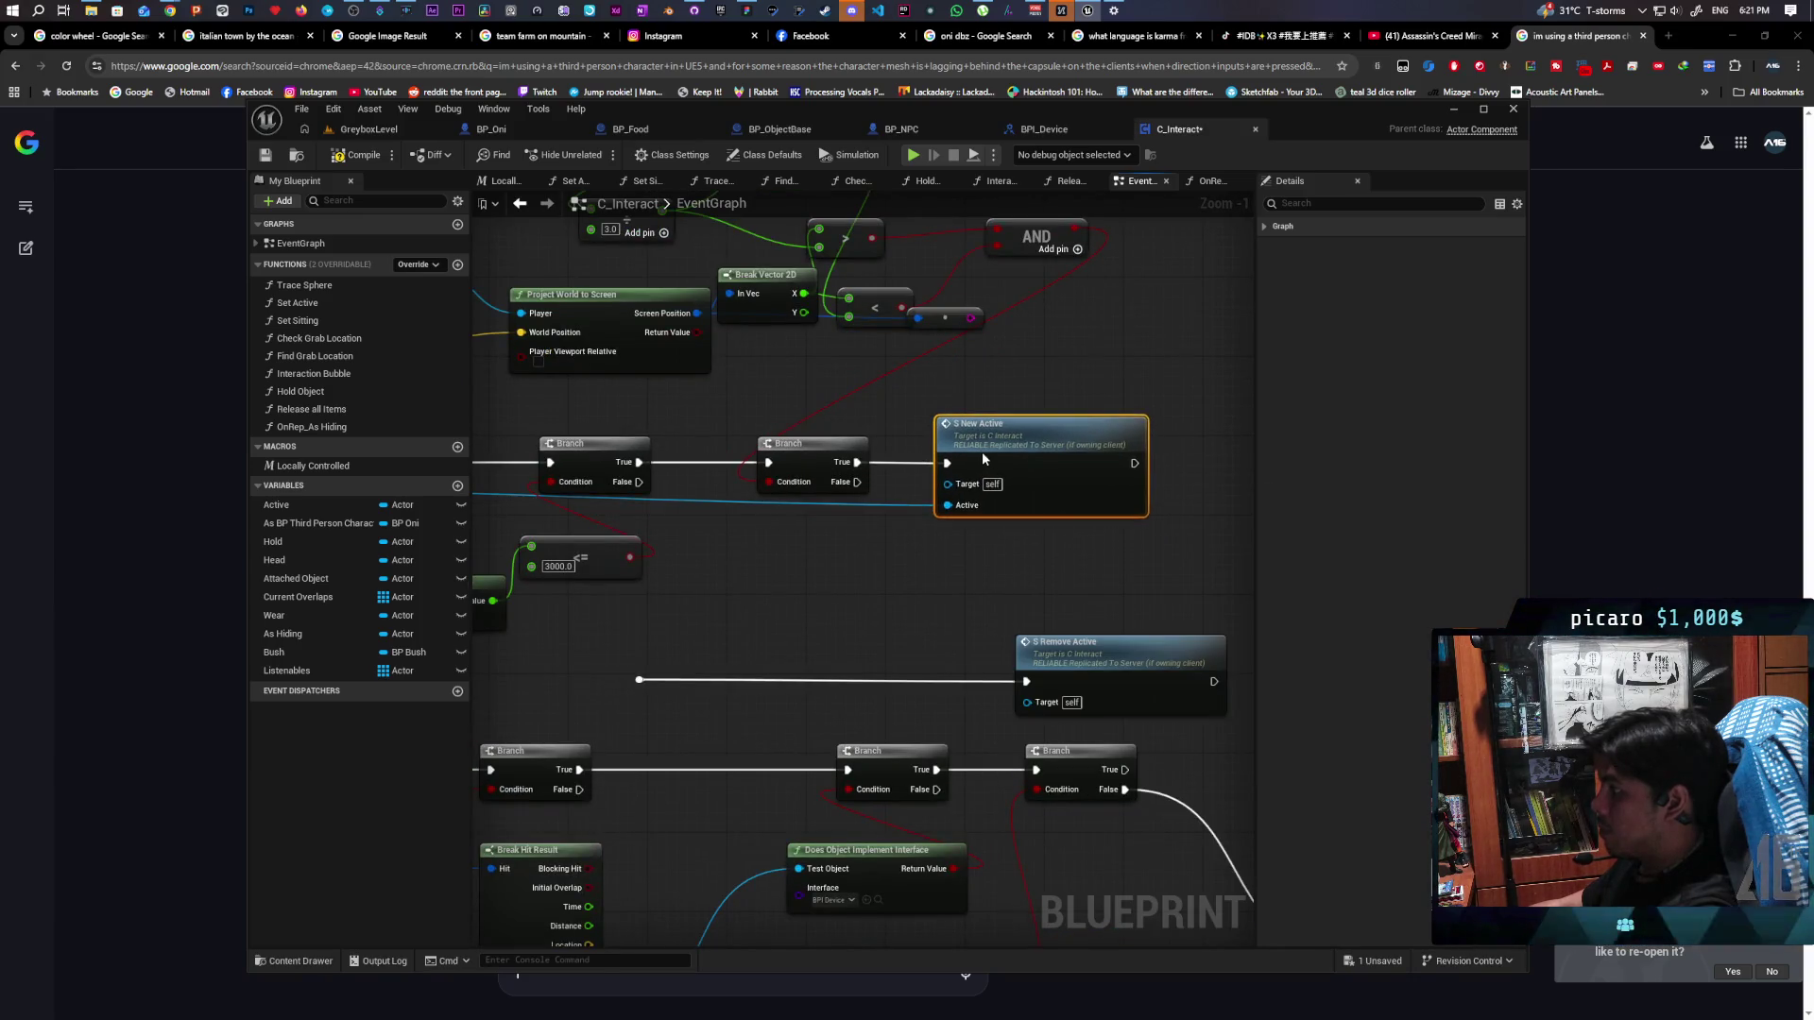
left_click(389, 138)
left_click(599, 157)
Walk and jump the character toward the NPC, bushes and blue ledge, watching for the Listen prompt
key("w")
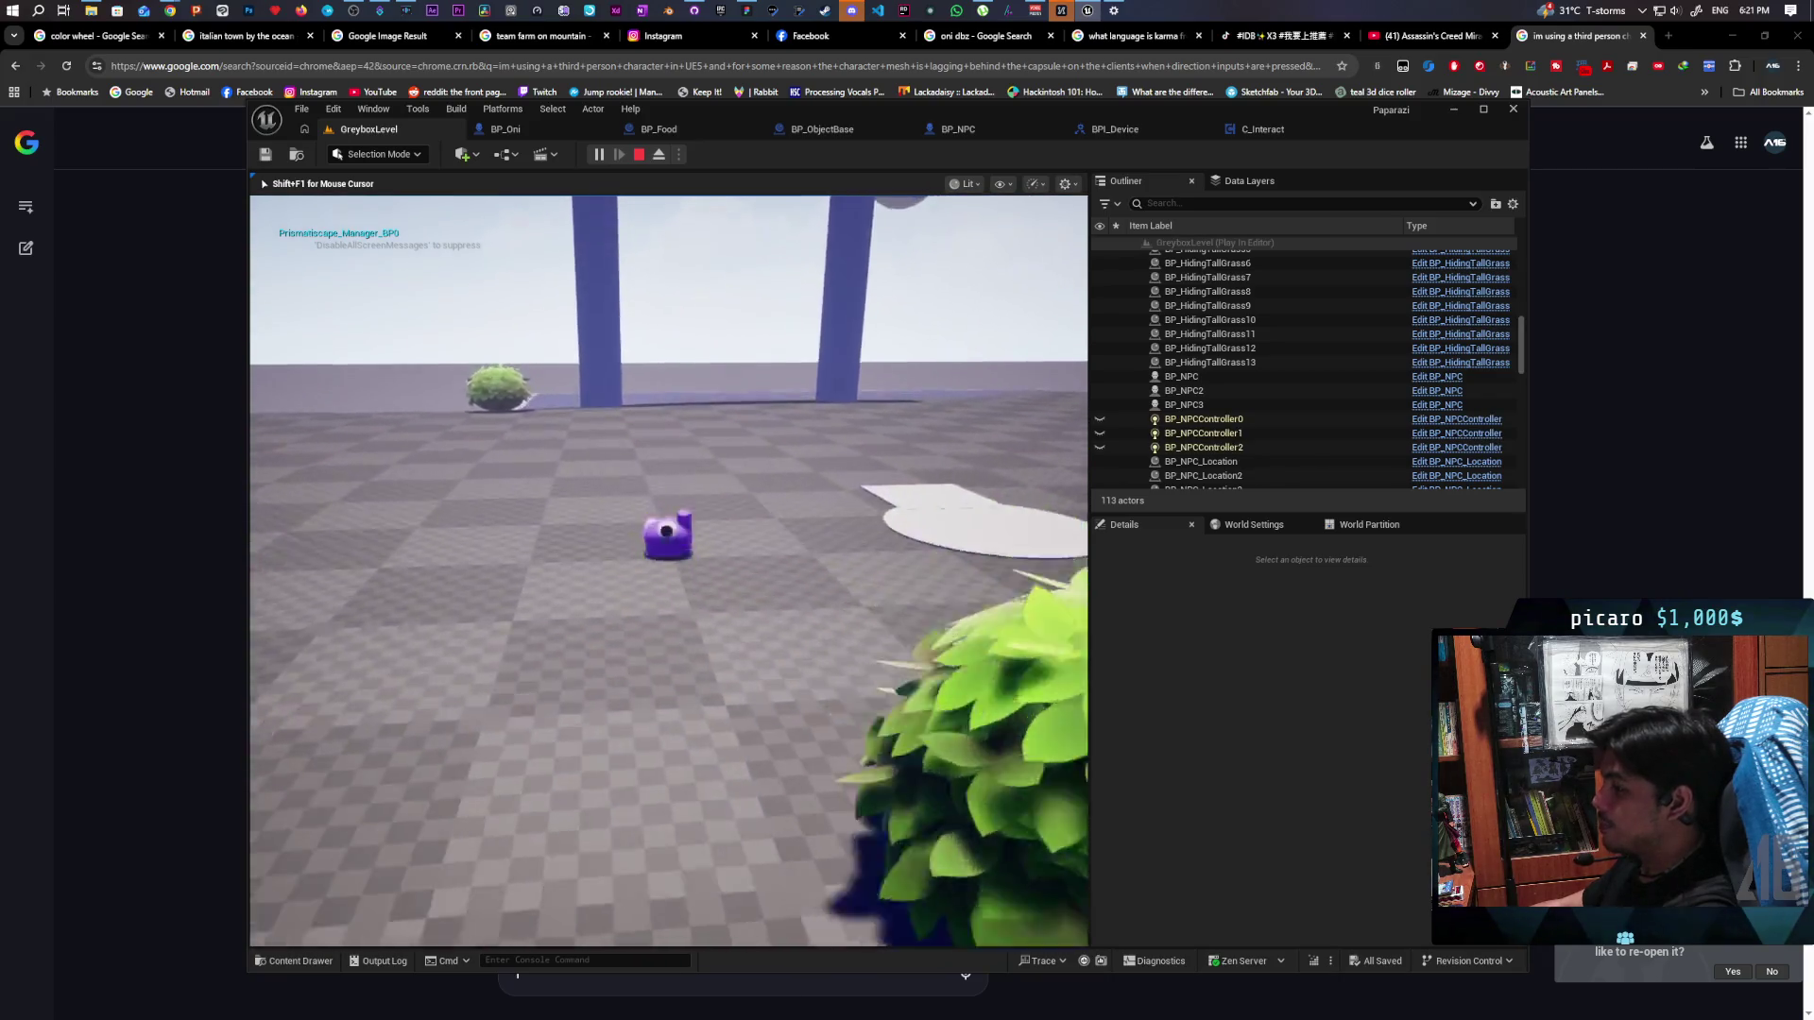
key("space")
key("w")
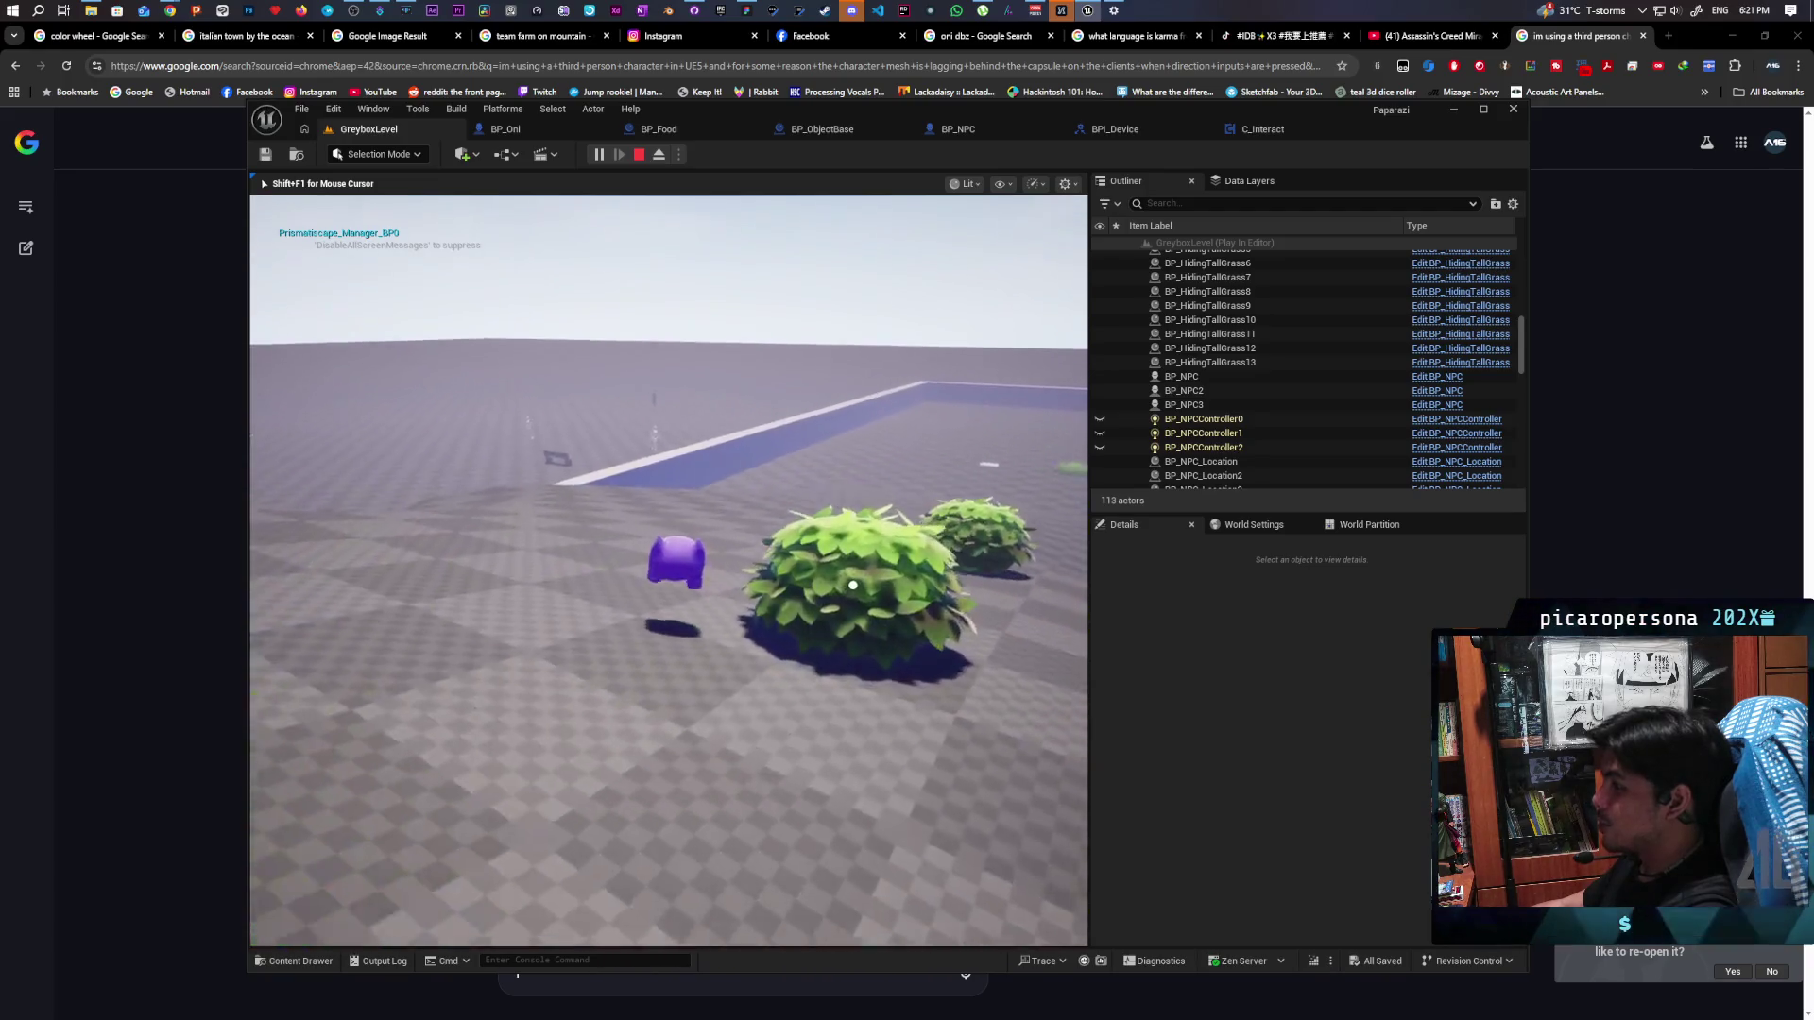
key("w")
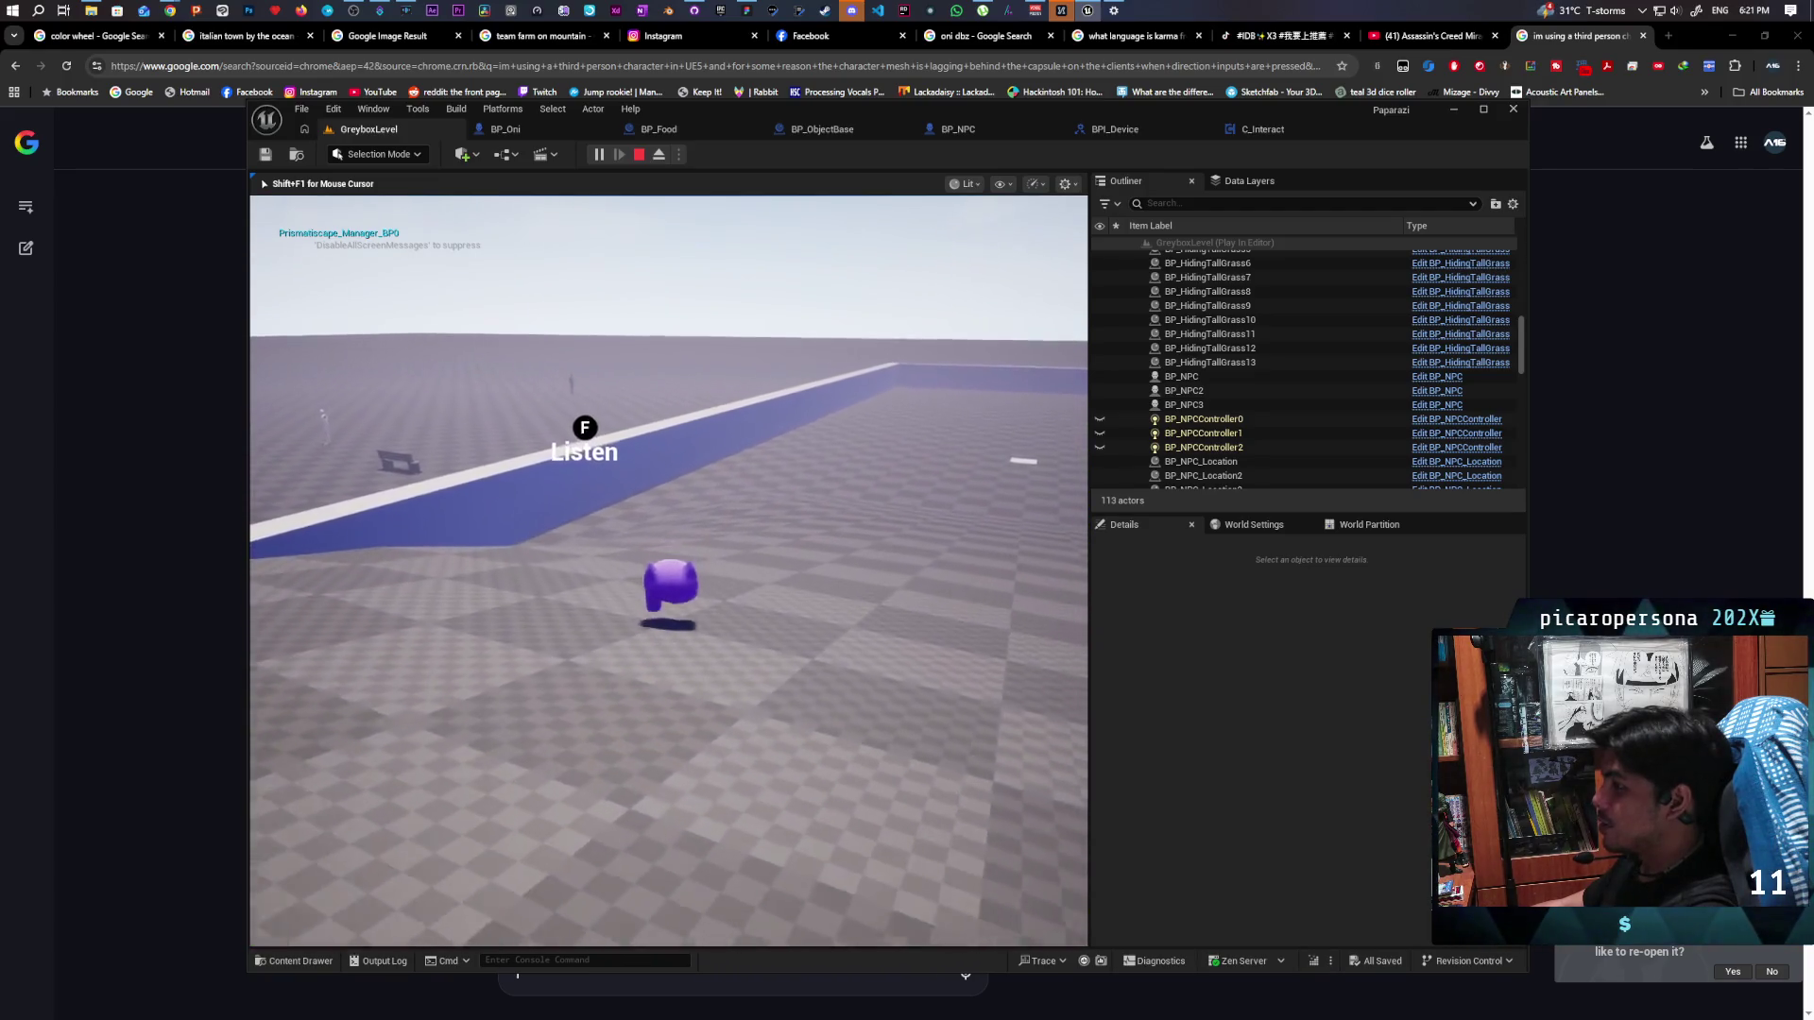
key("w")
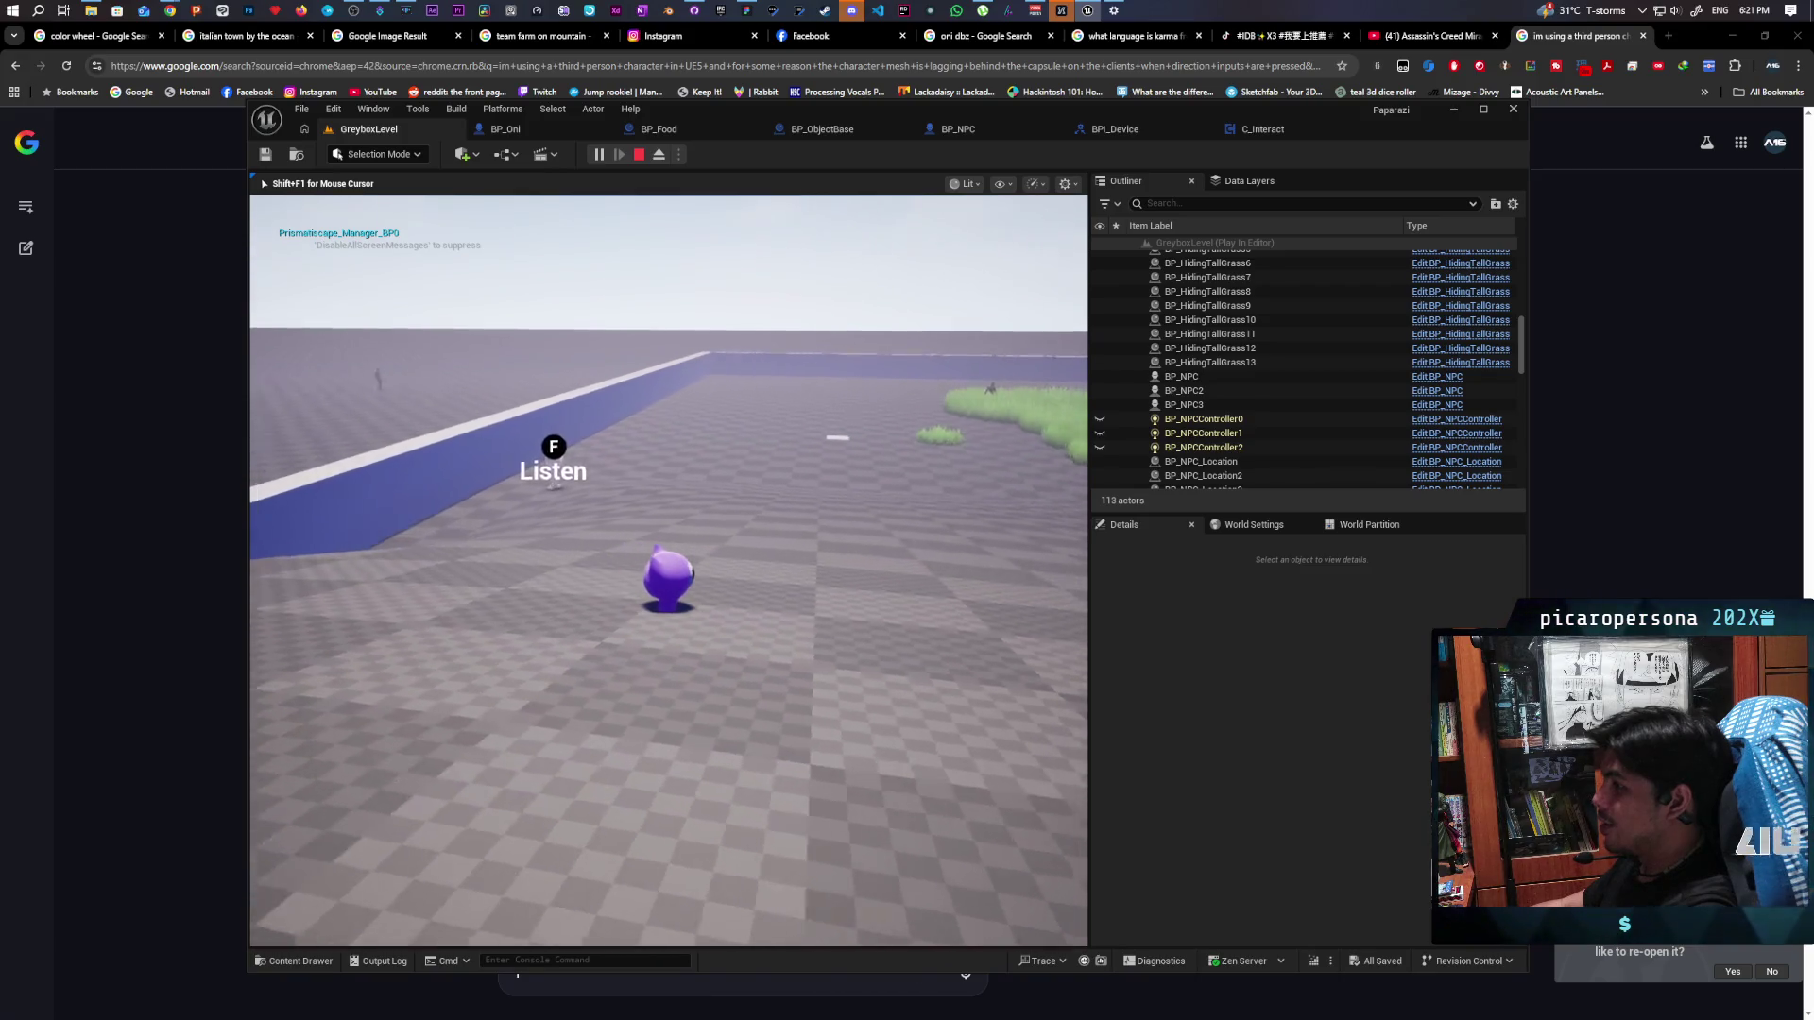
key("s")
key("w")
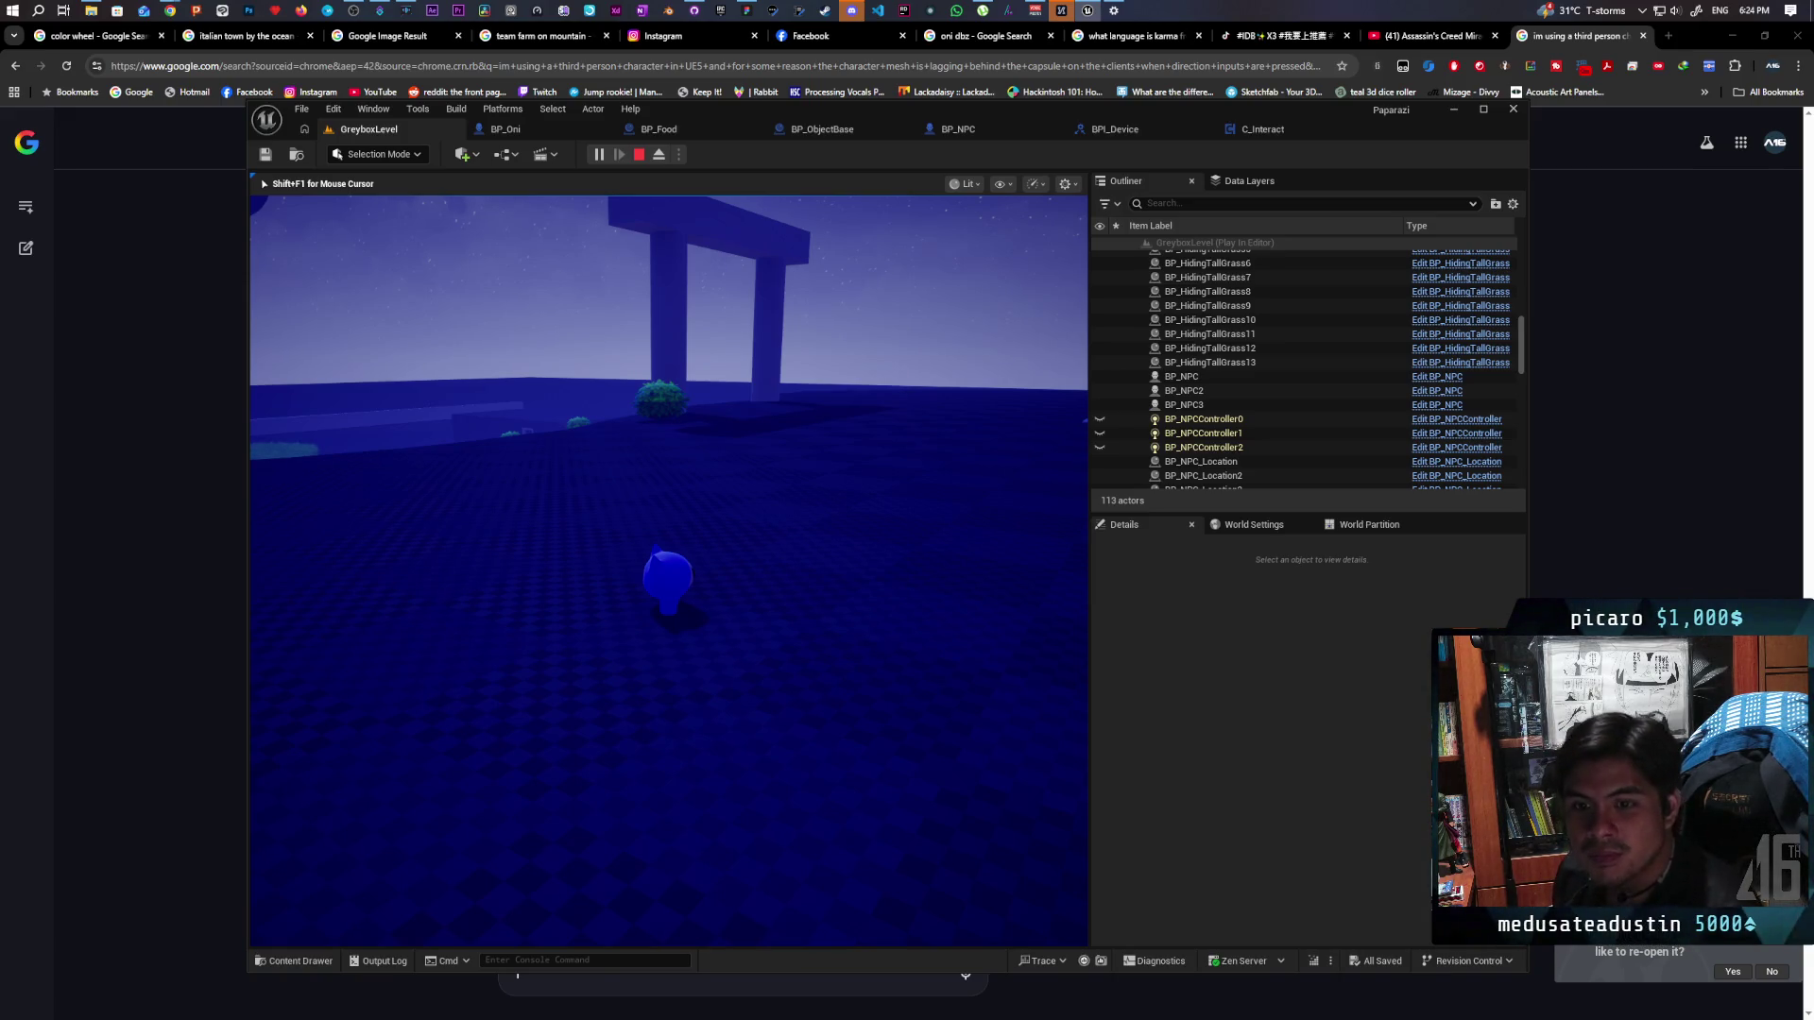
Keep walking past pillars, bushes and grass toward an NPC checking the Listen prompt, then stop play
mouse_move(668, 571)
key("w")
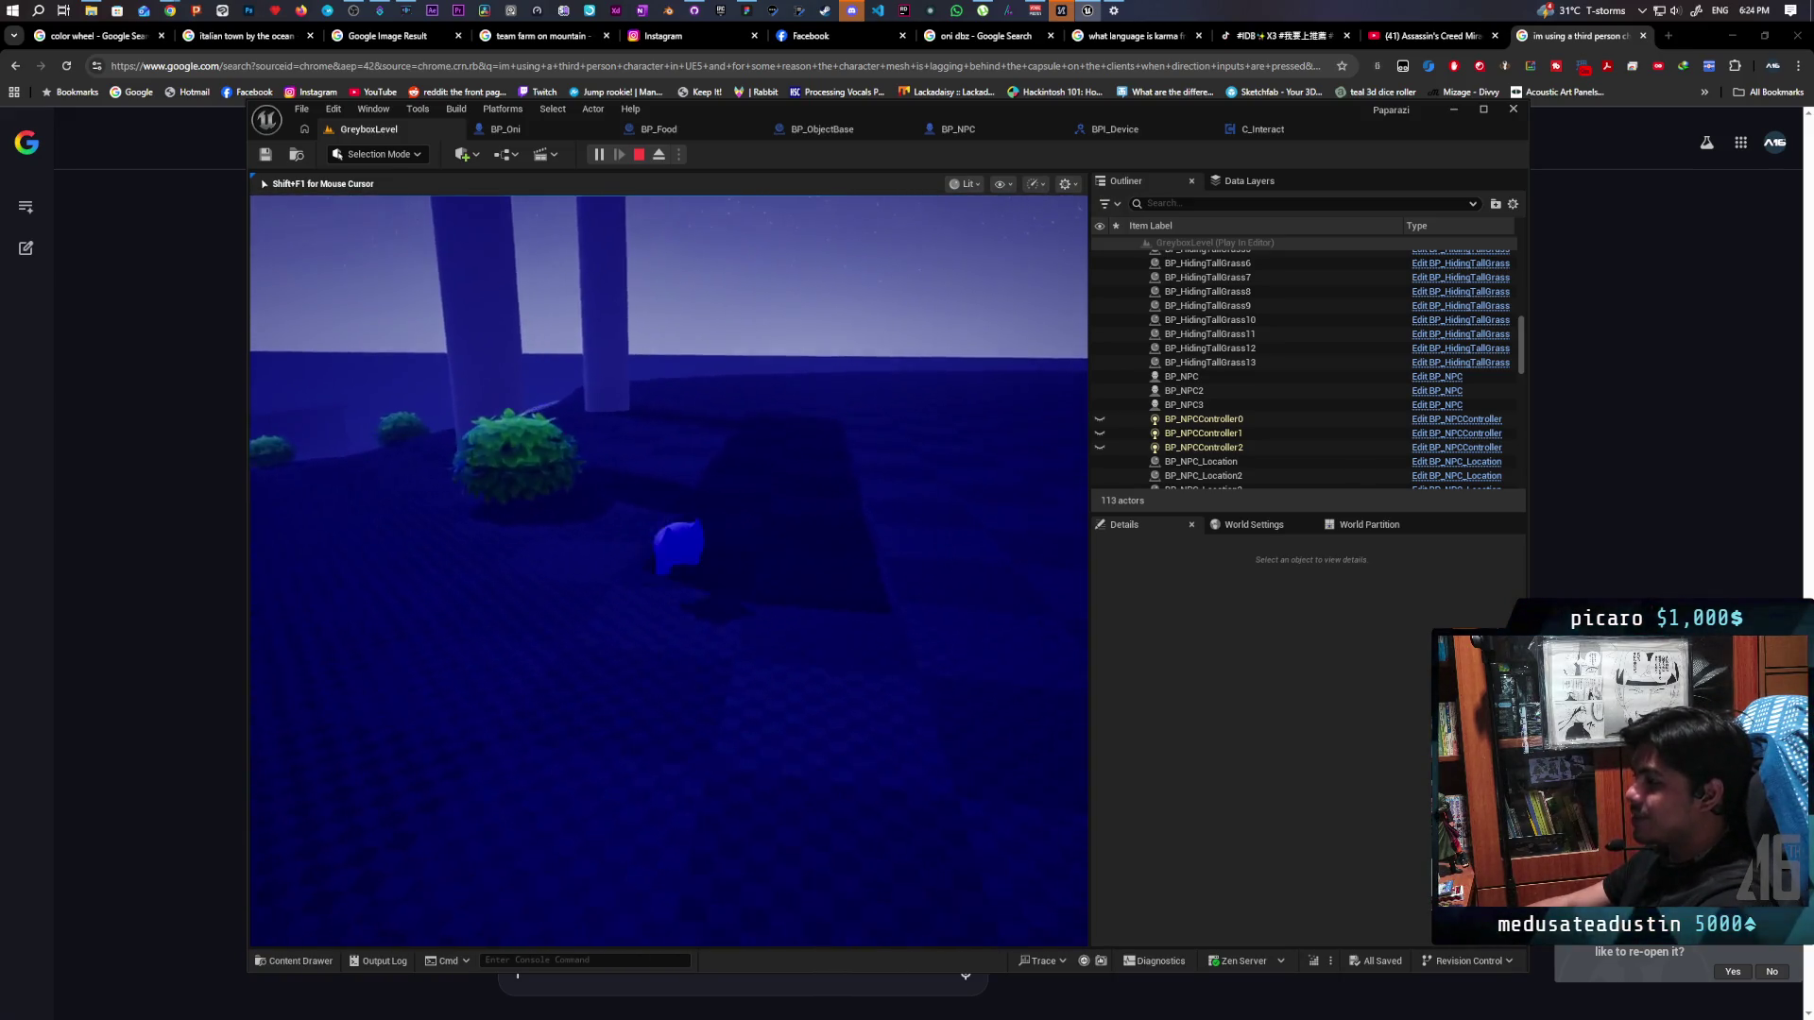
key("w")
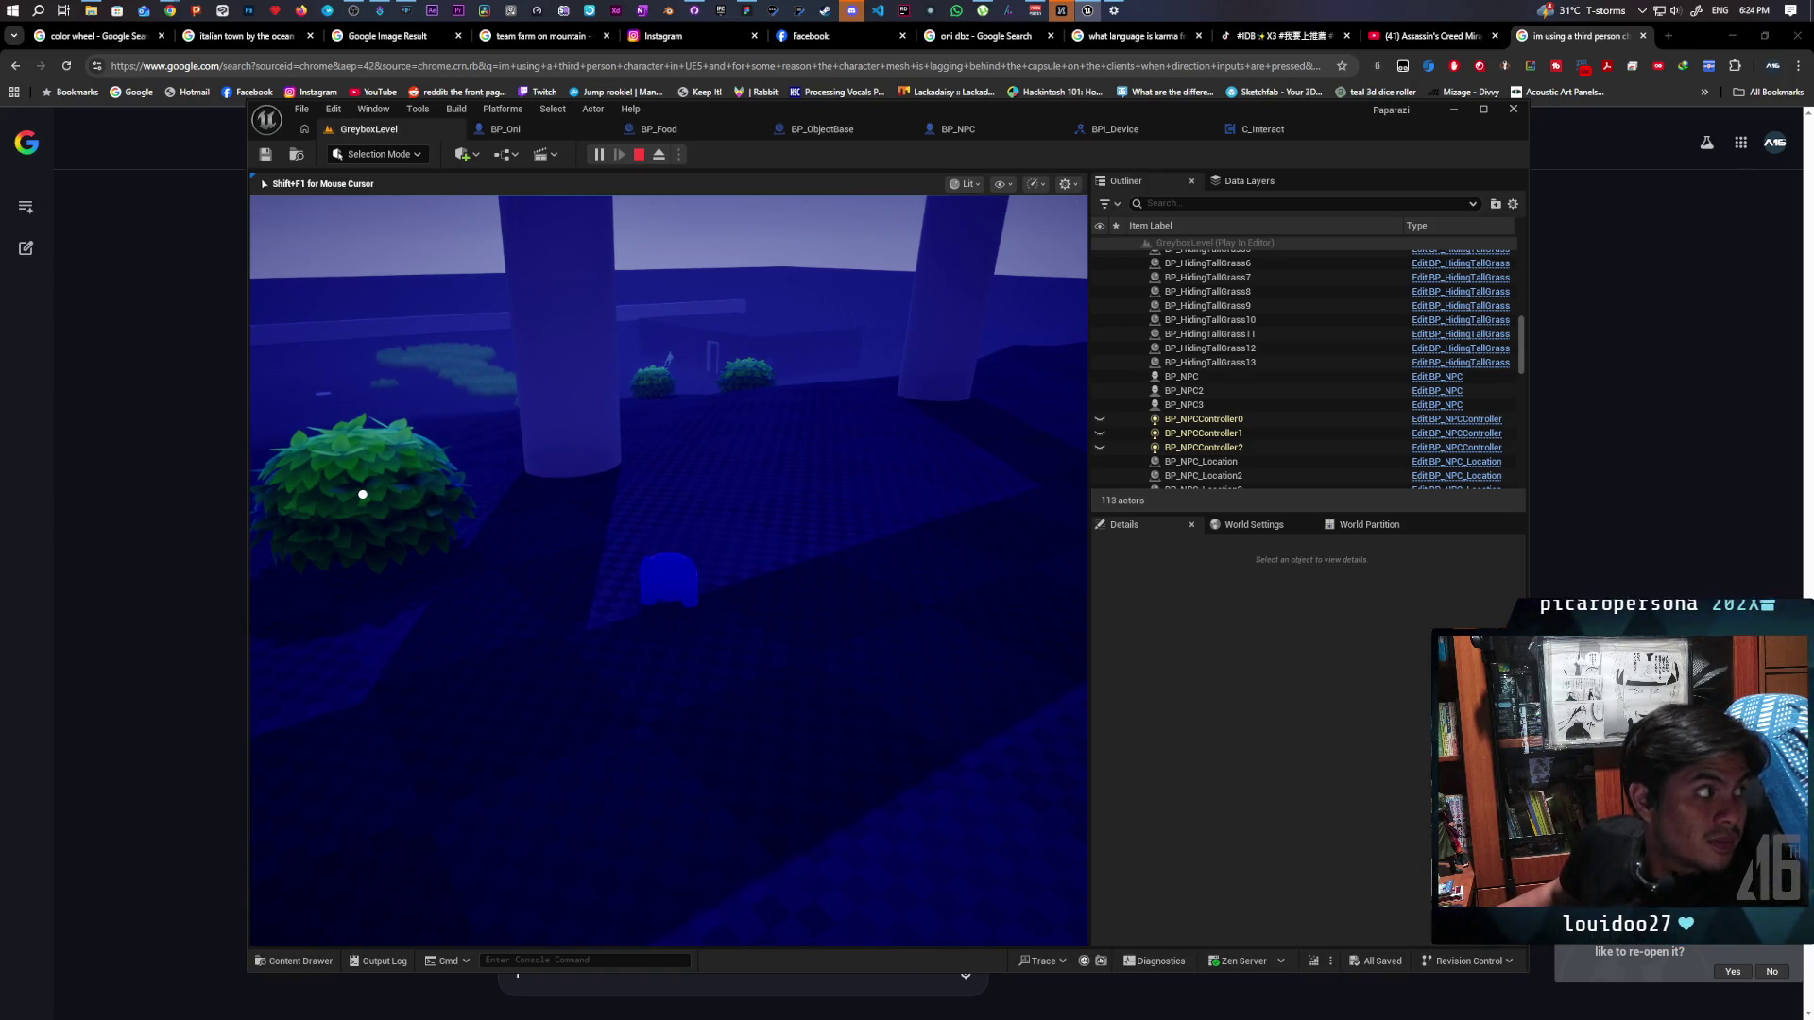
key("w")
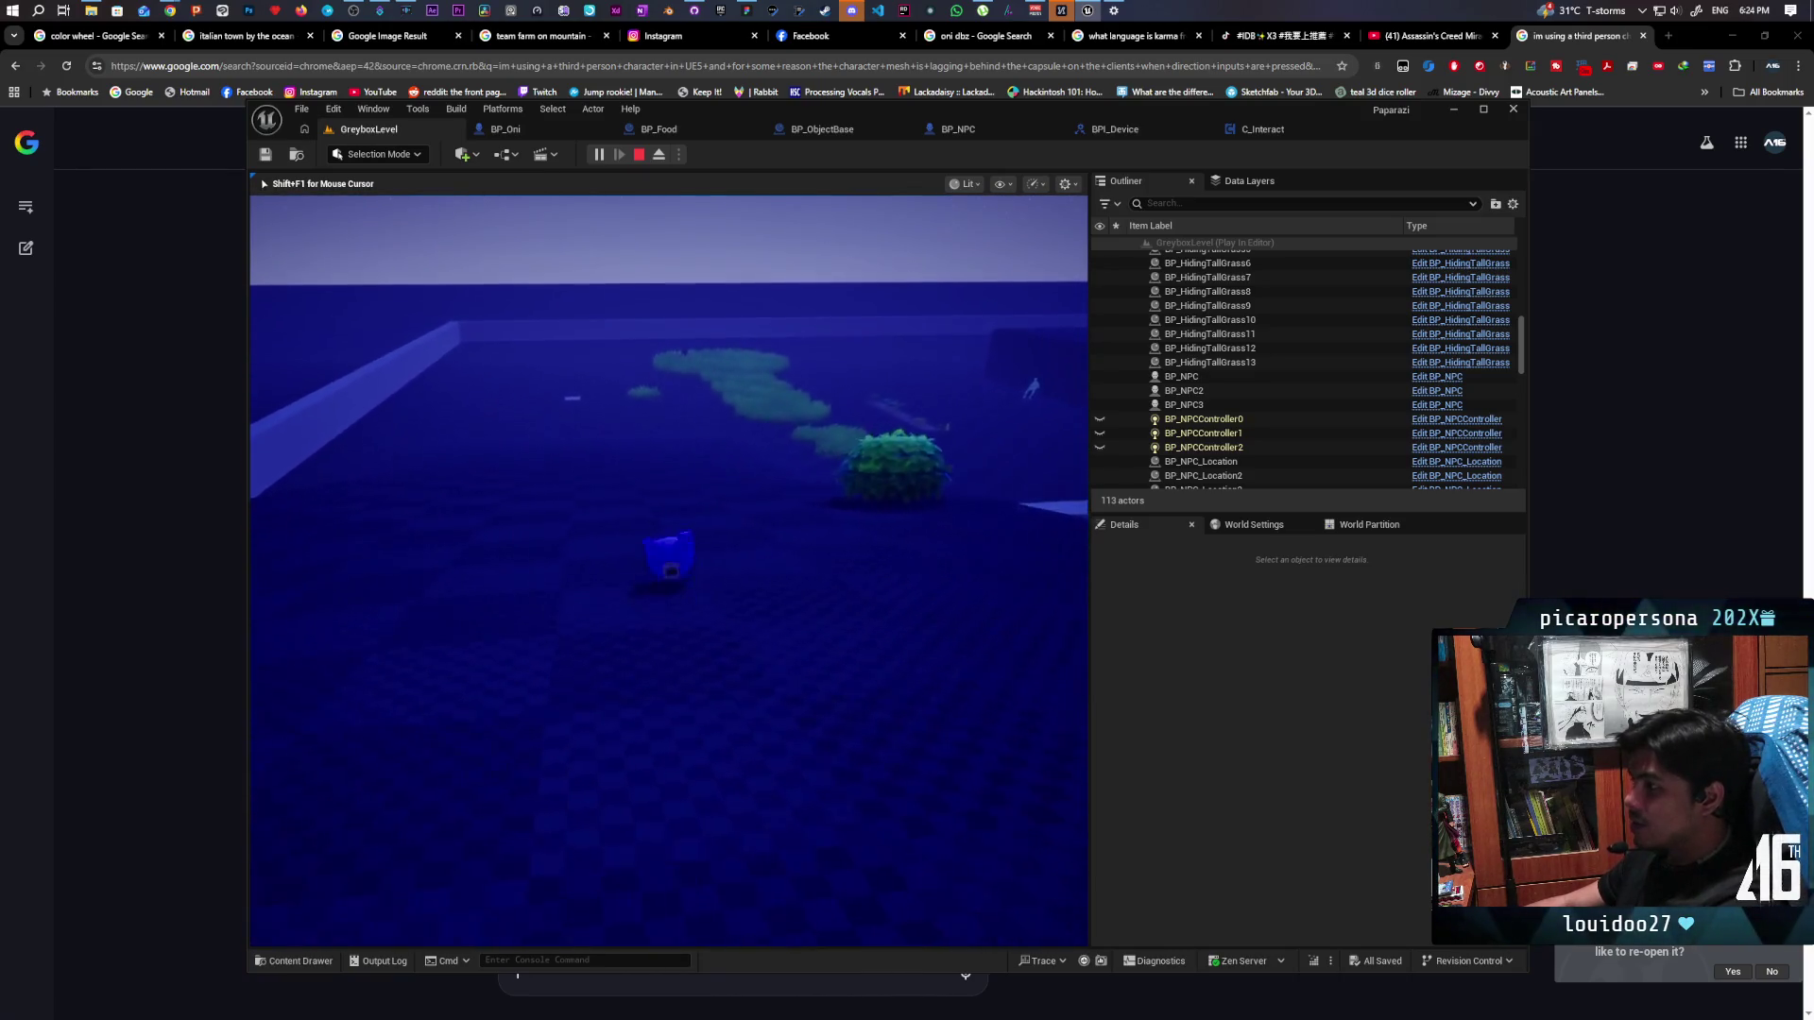
key("a")
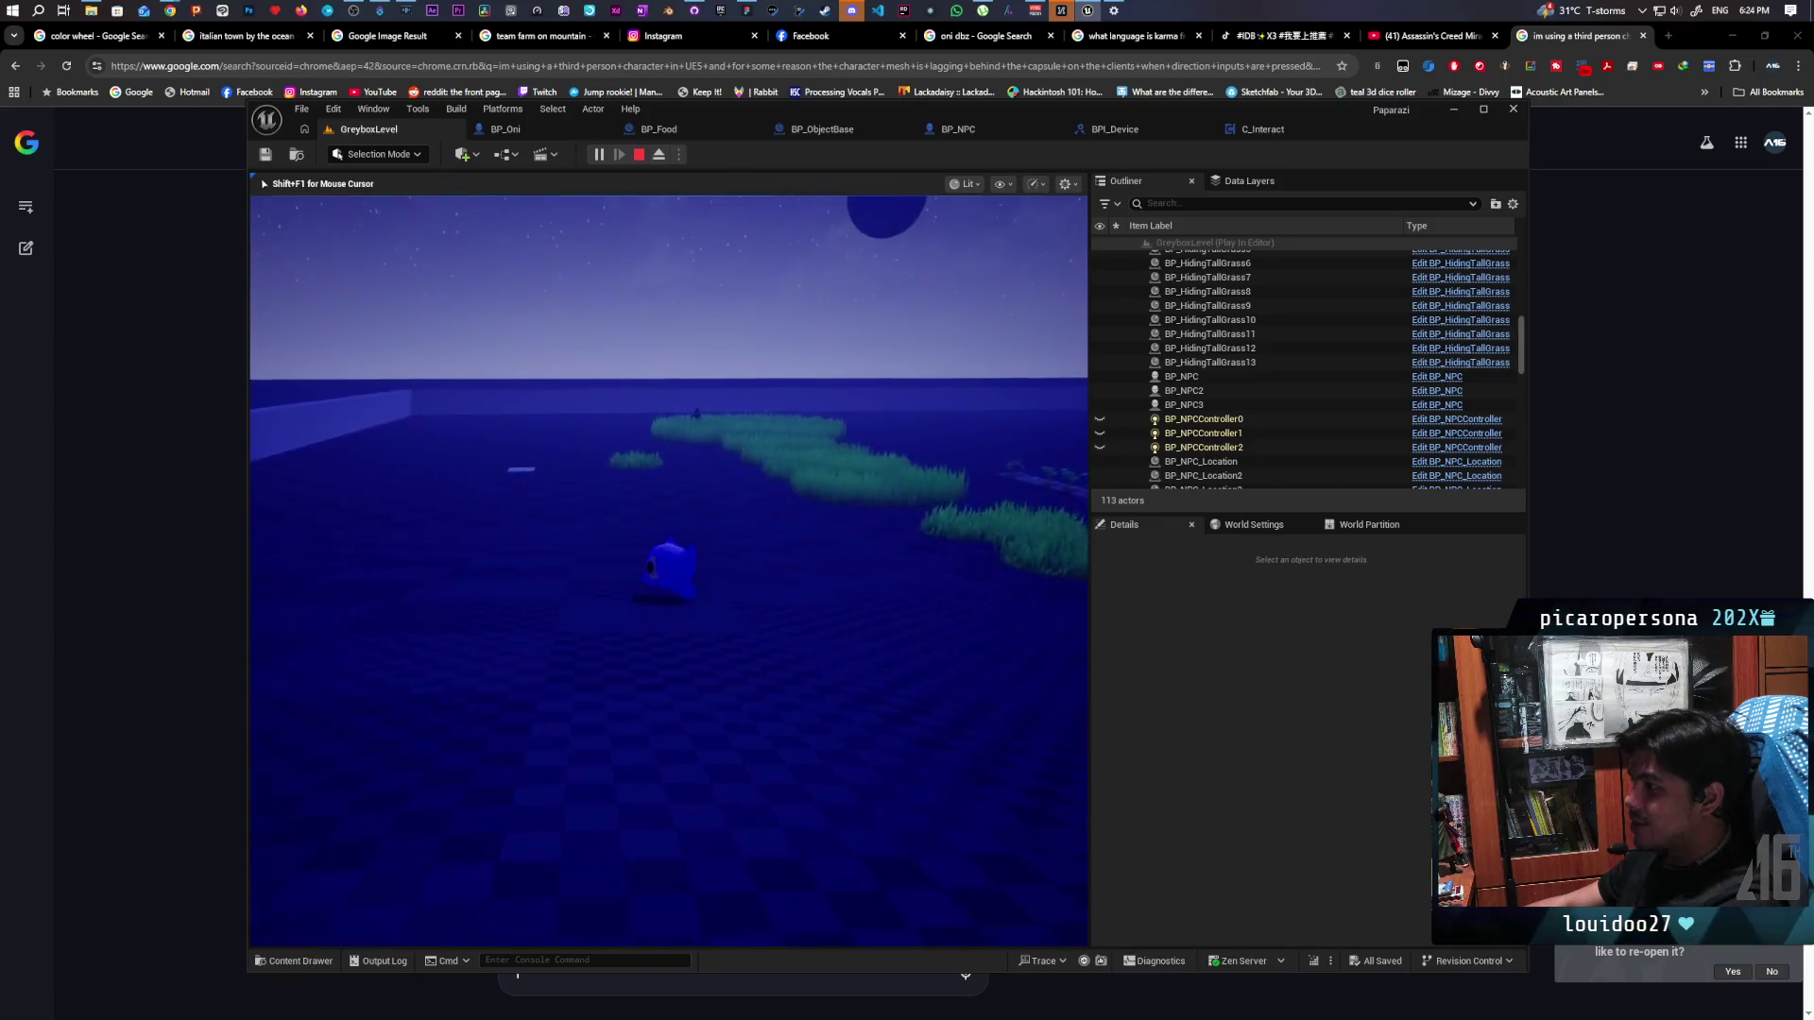
key("w")
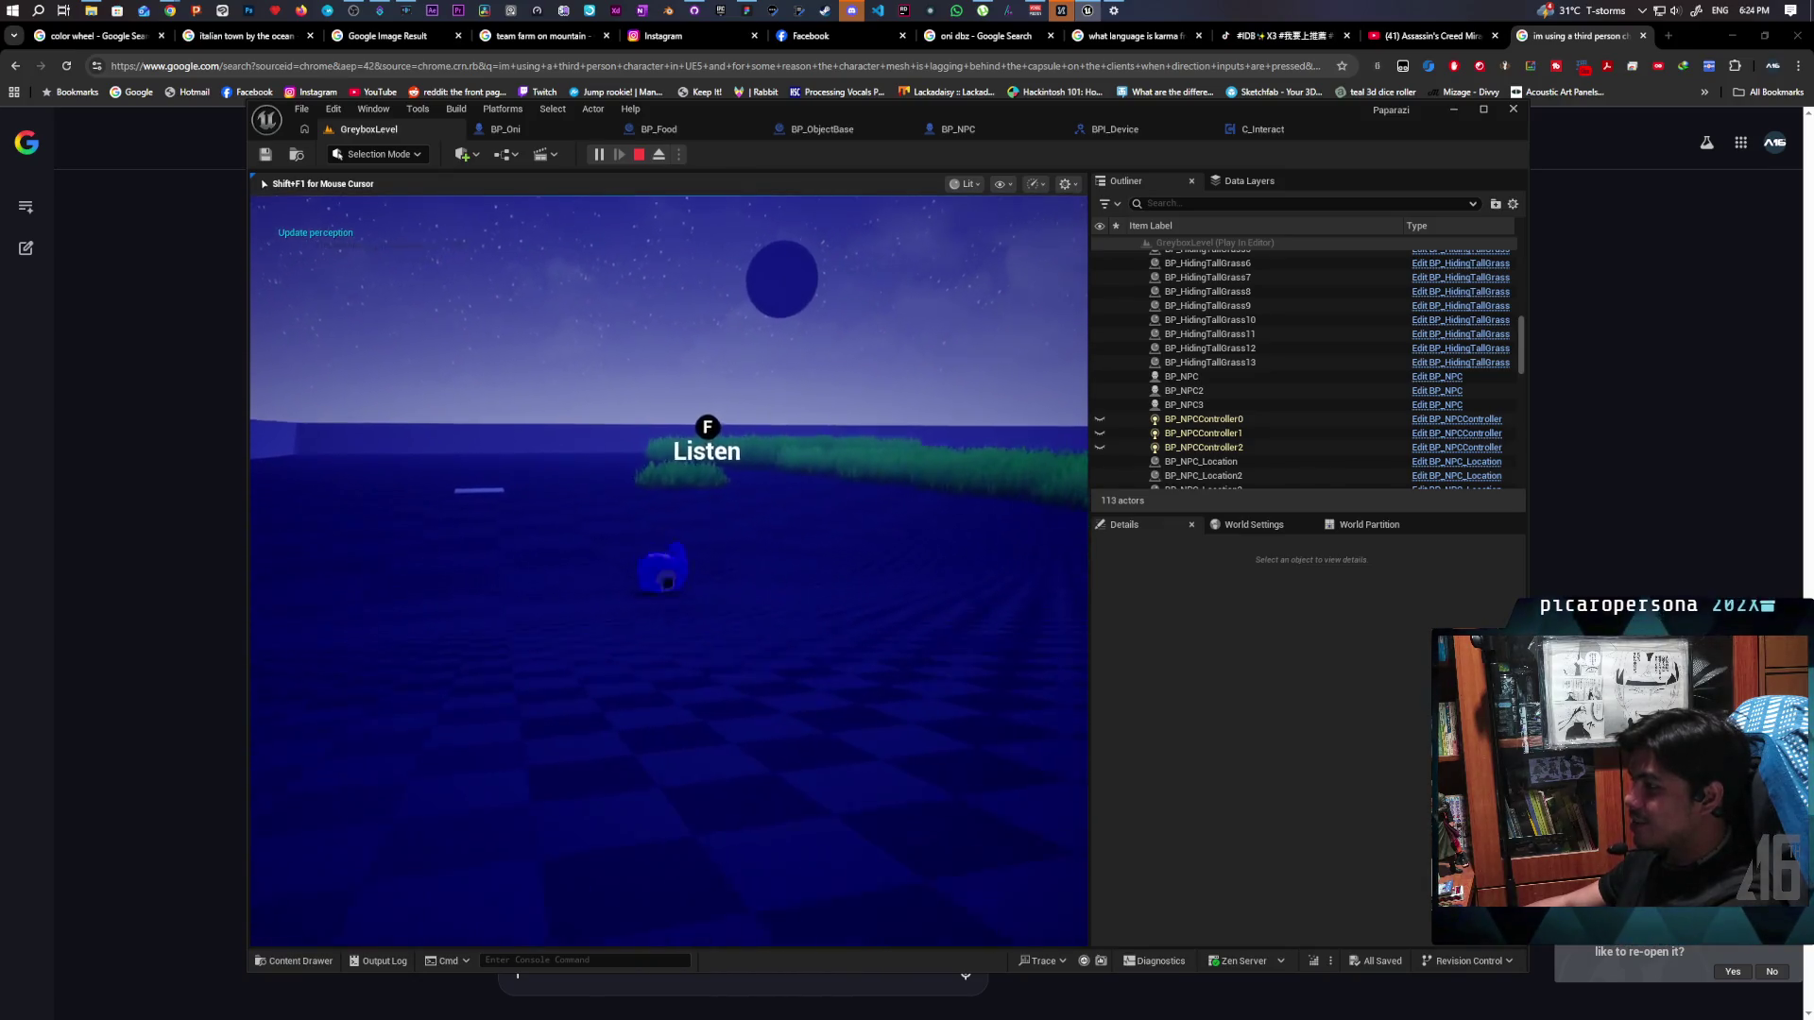
key("w")
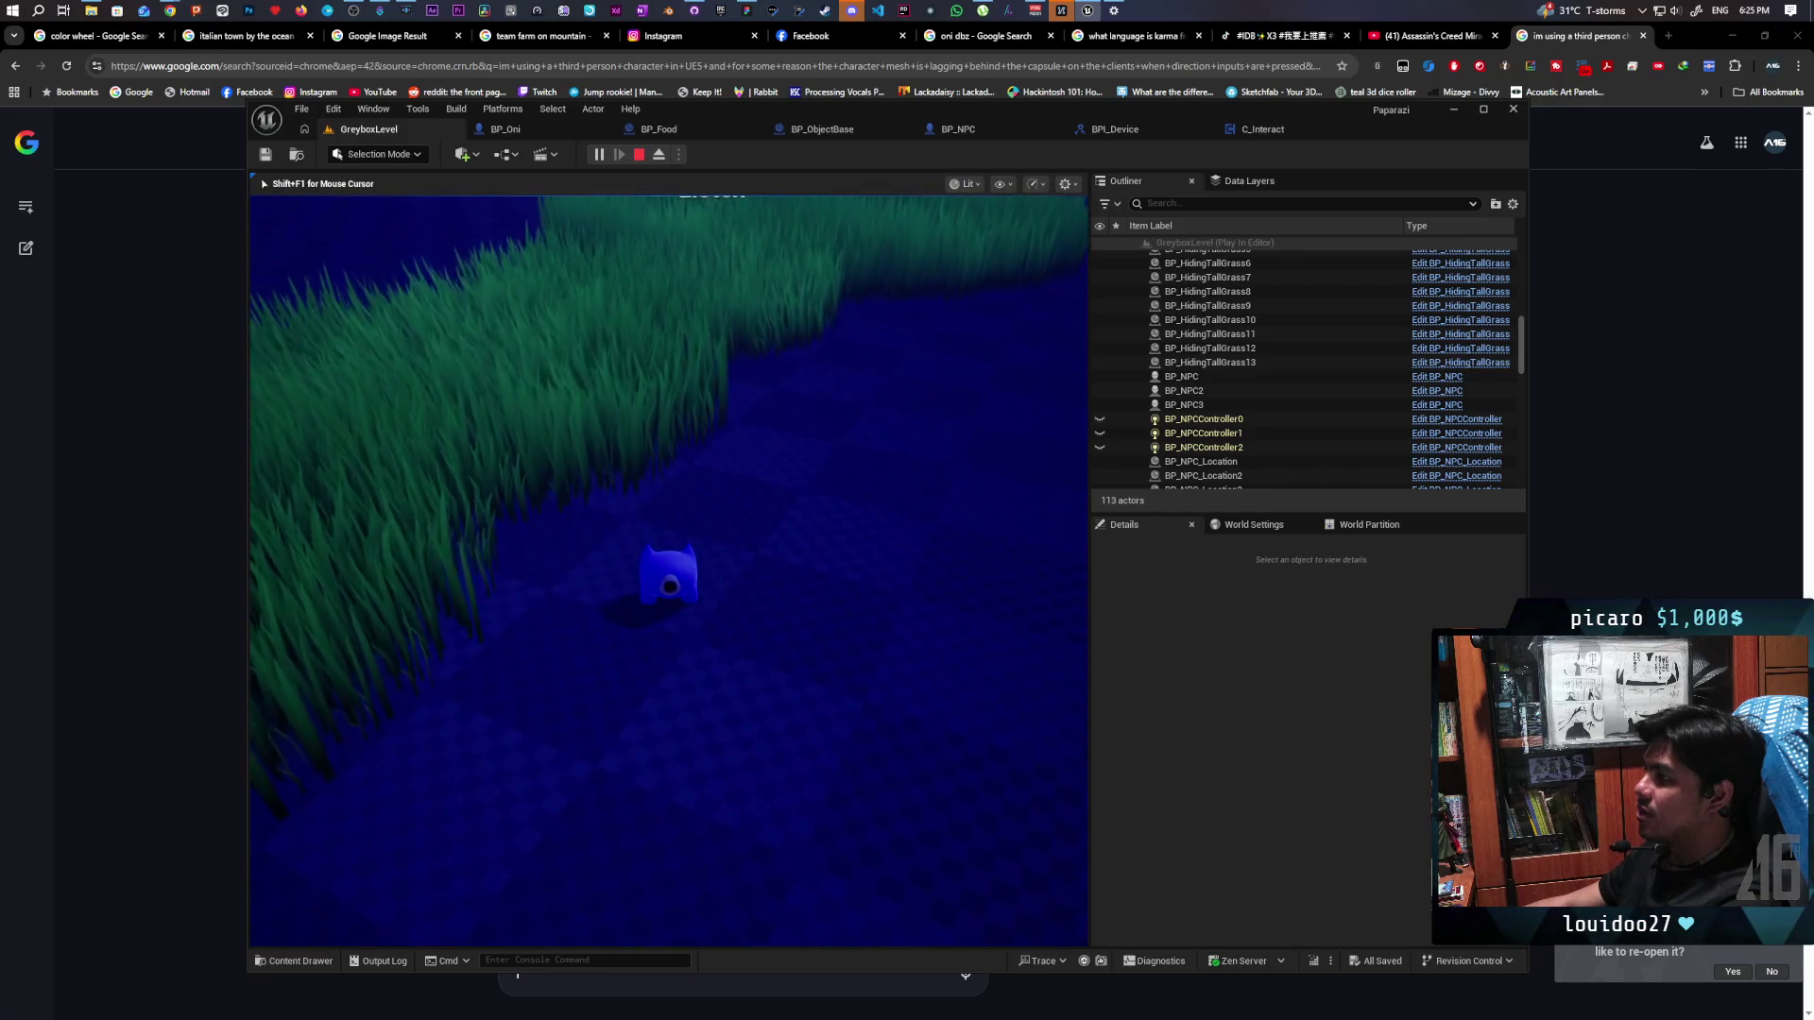
key("shift+F1")
key("Escape")
In C_Interact, add a third input pin to the AND node and make room below
left_click(1260, 129)
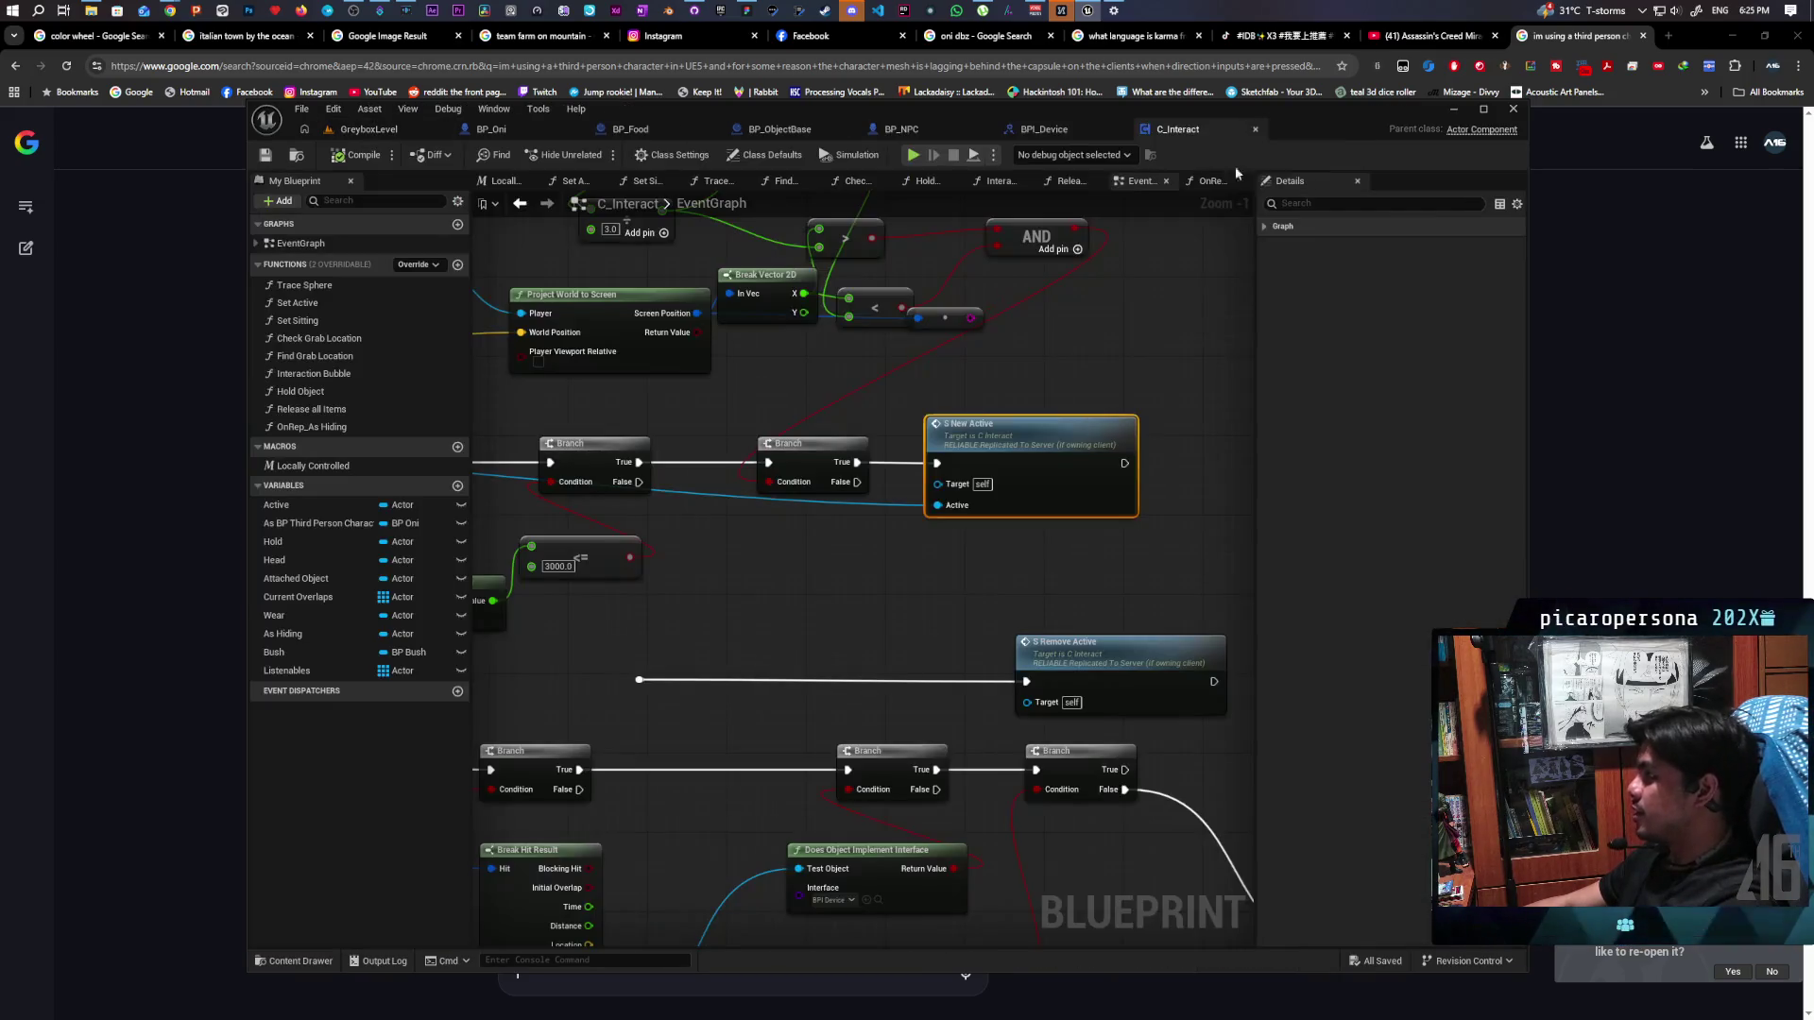
scroll(1043, 419, "down", 2)
scroll(979, 519, "up", 3)
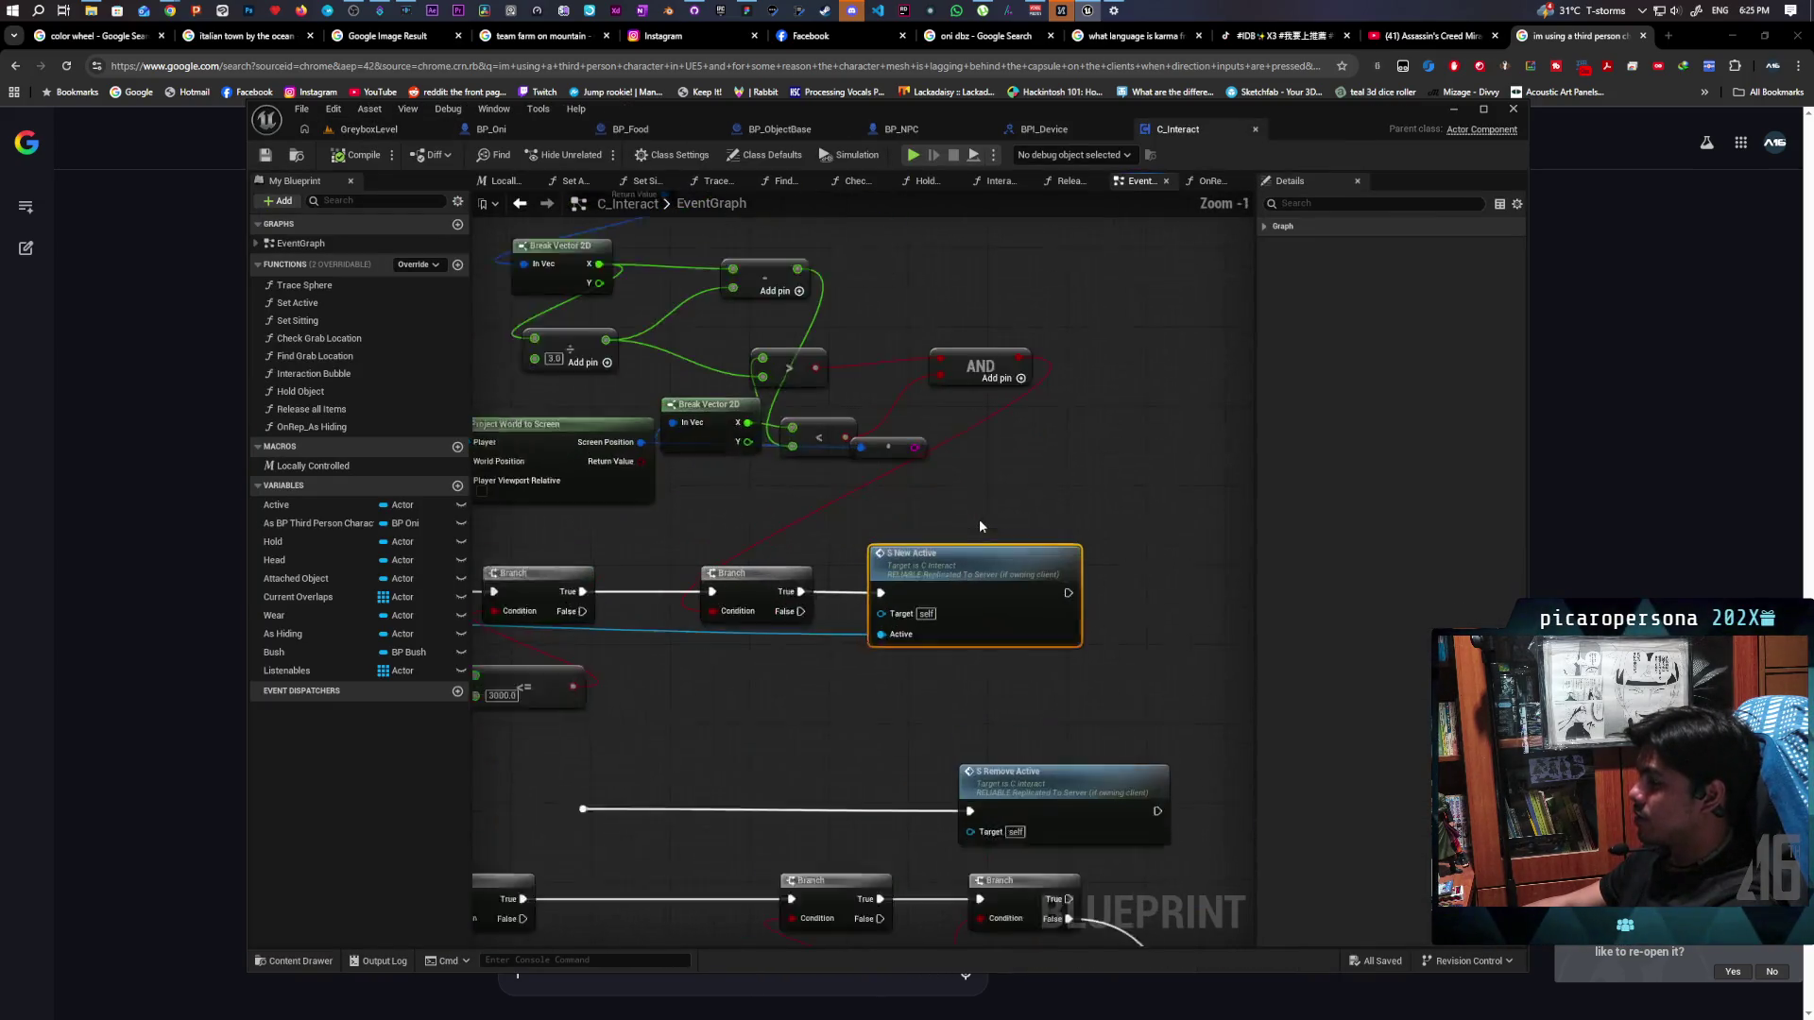
left_click(1016, 422)
left_click_drag(940, 580, 936, 622)
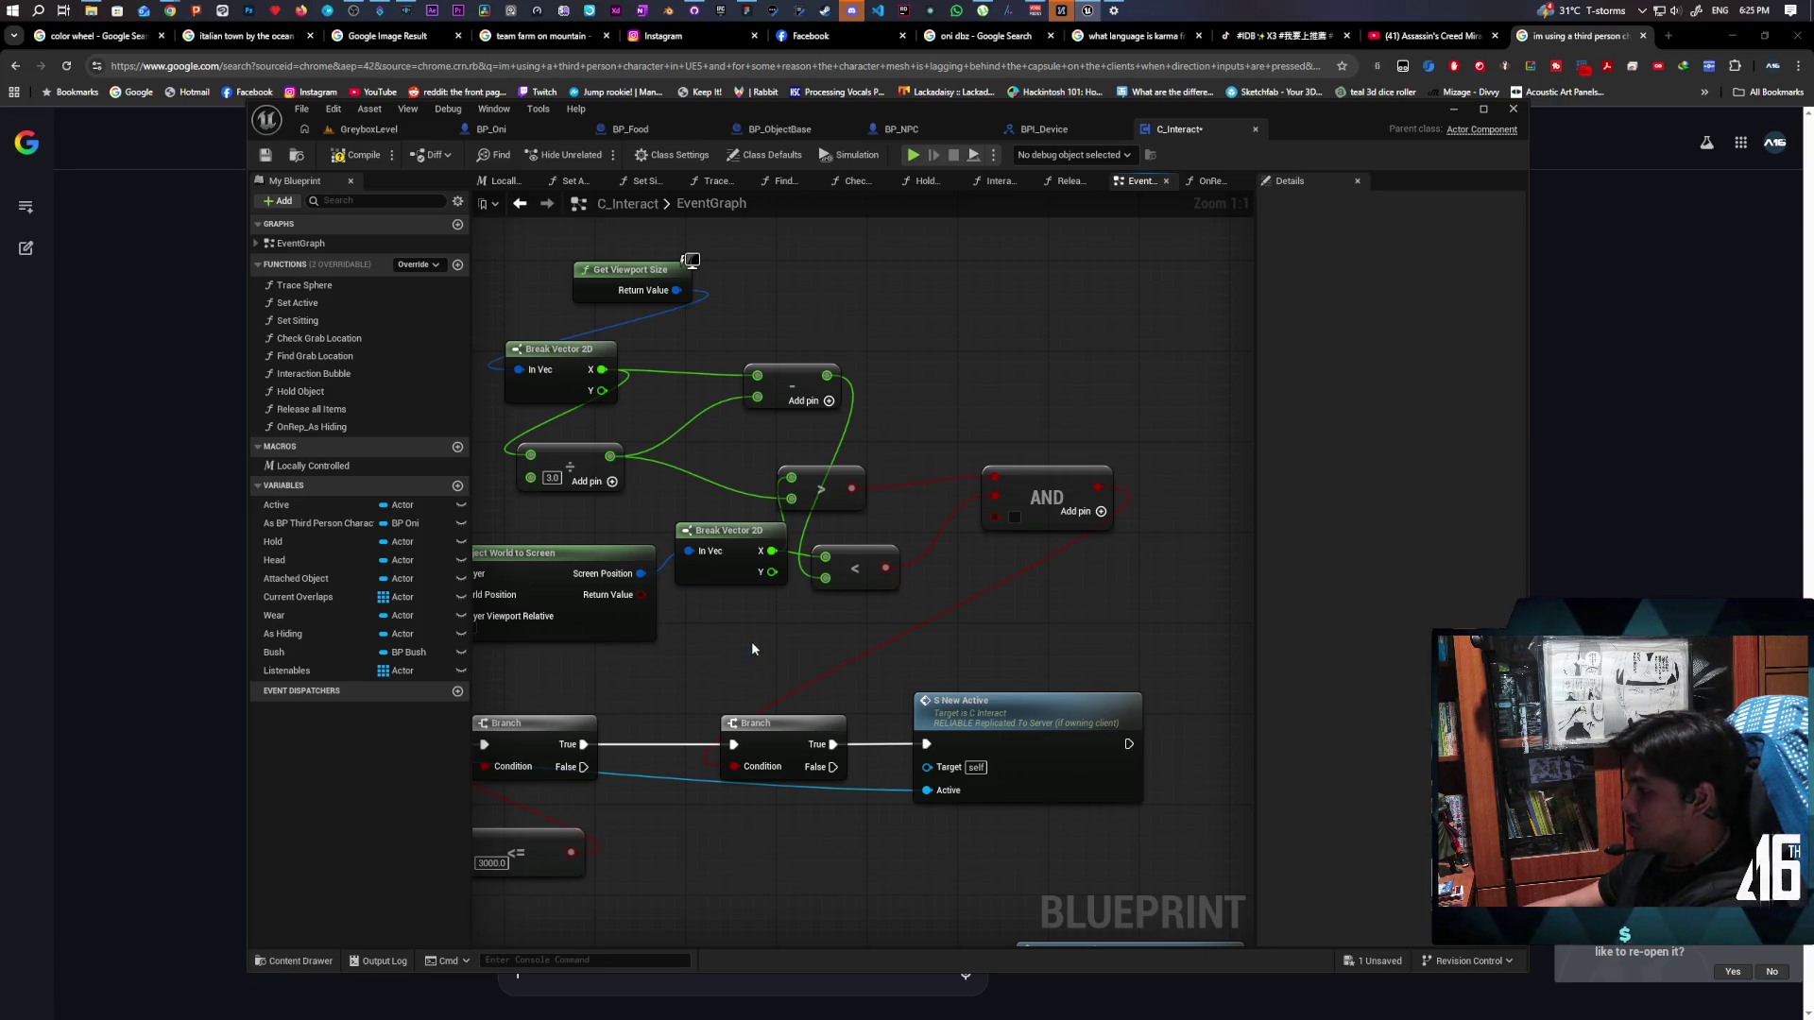
left_click_drag(751, 650, 859, 625)
Add a screen Y > 0.0 check wired into the AND's third input
left_click_drag(877, 553, 884, 605)
type(">")
key("Return")
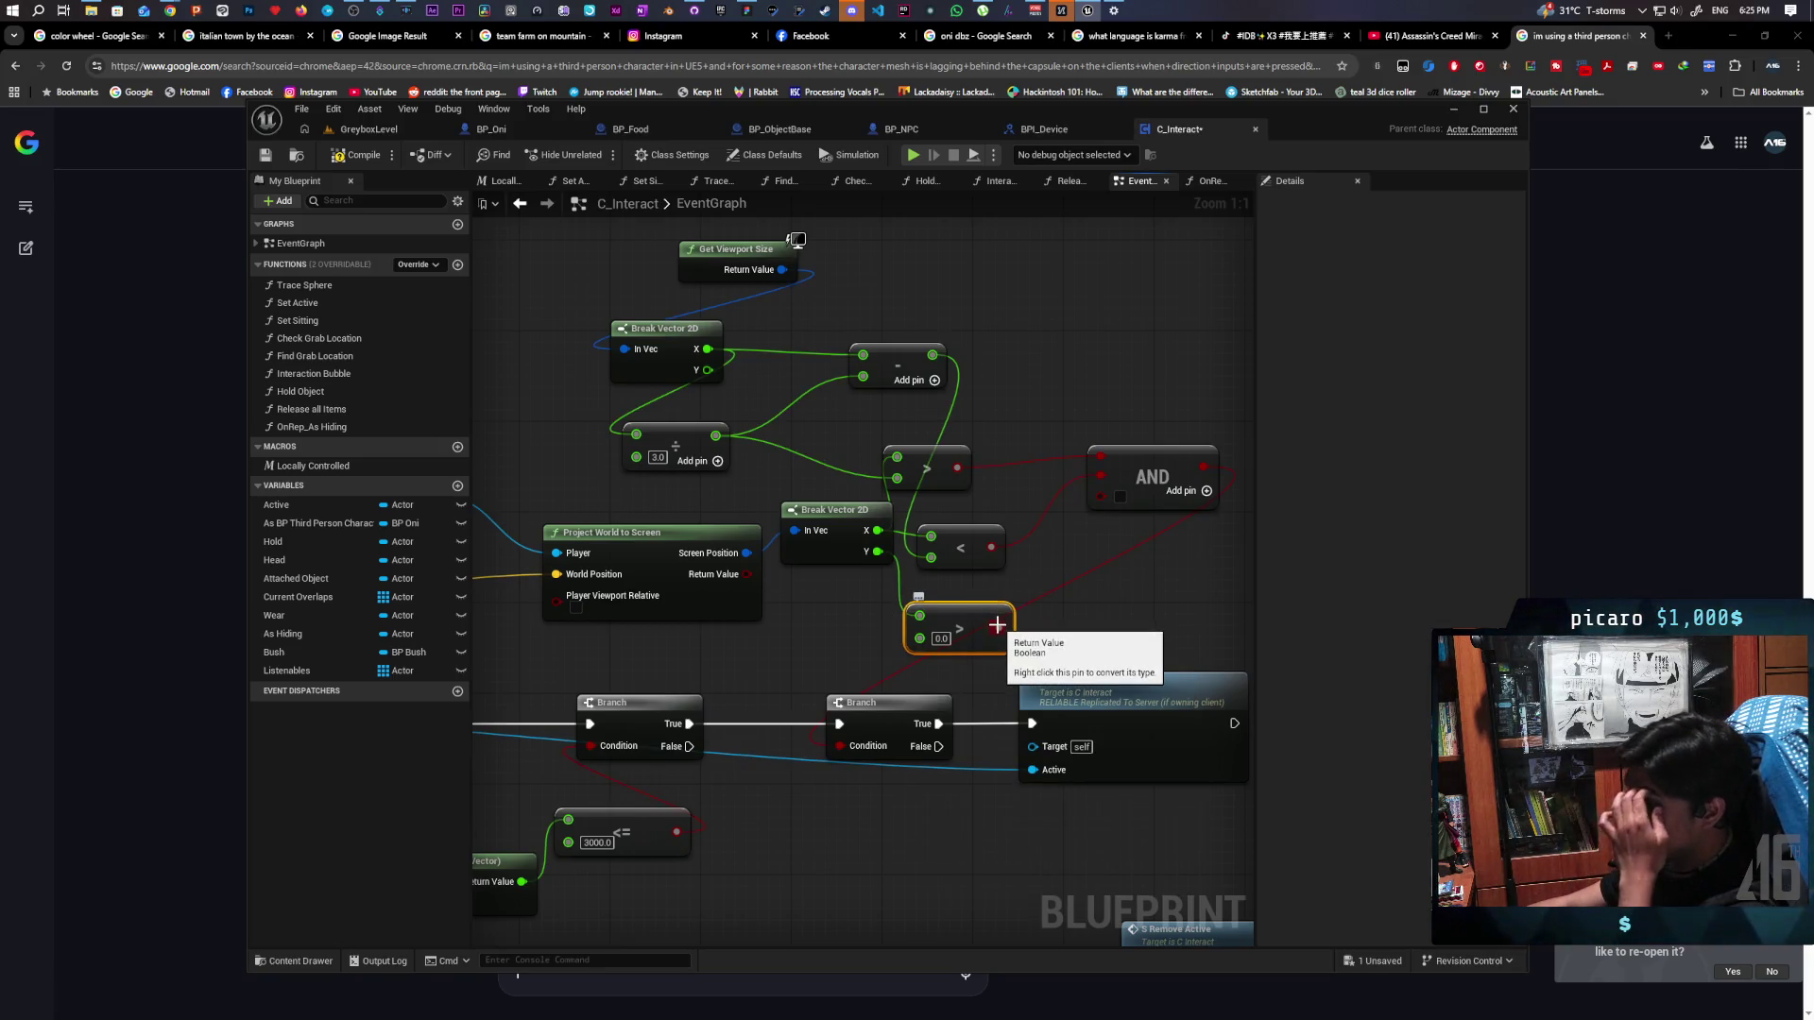
left_click_drag(941, 616, 964, 616)
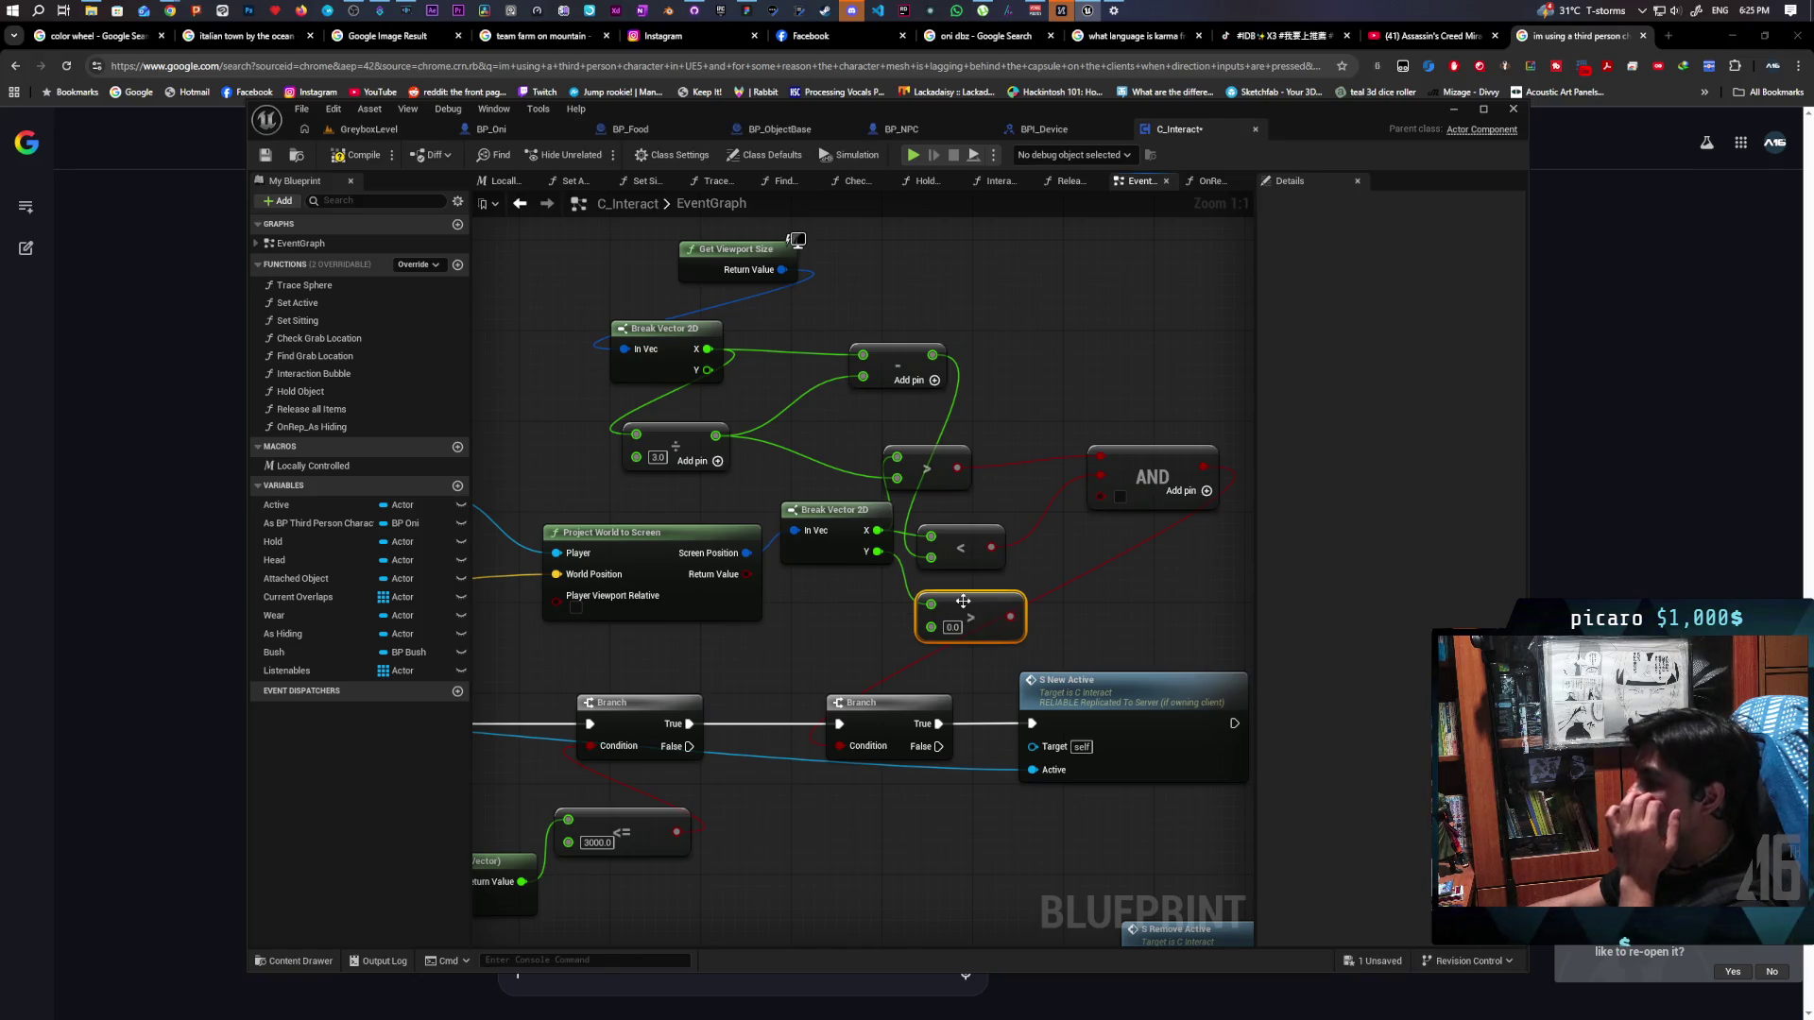
left_click_drag(1106, 503, 1107, 503)
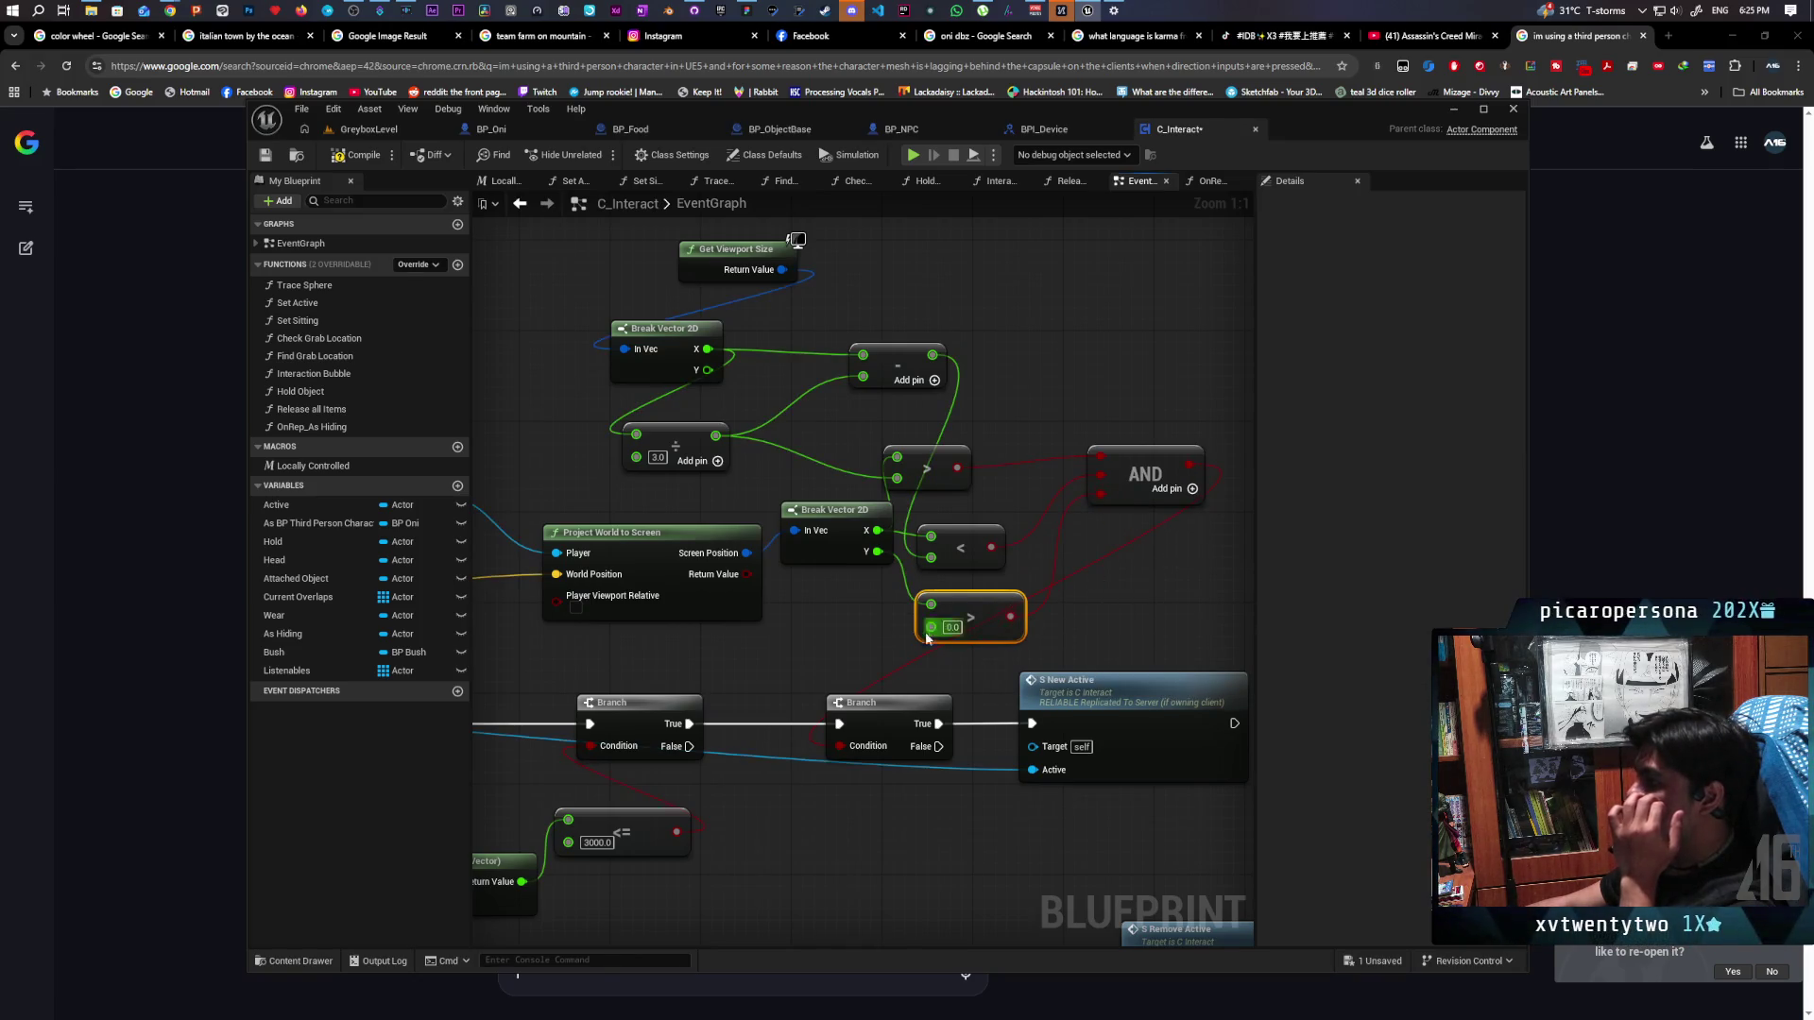
left_click_drag(1064, 635, 1018, 592)
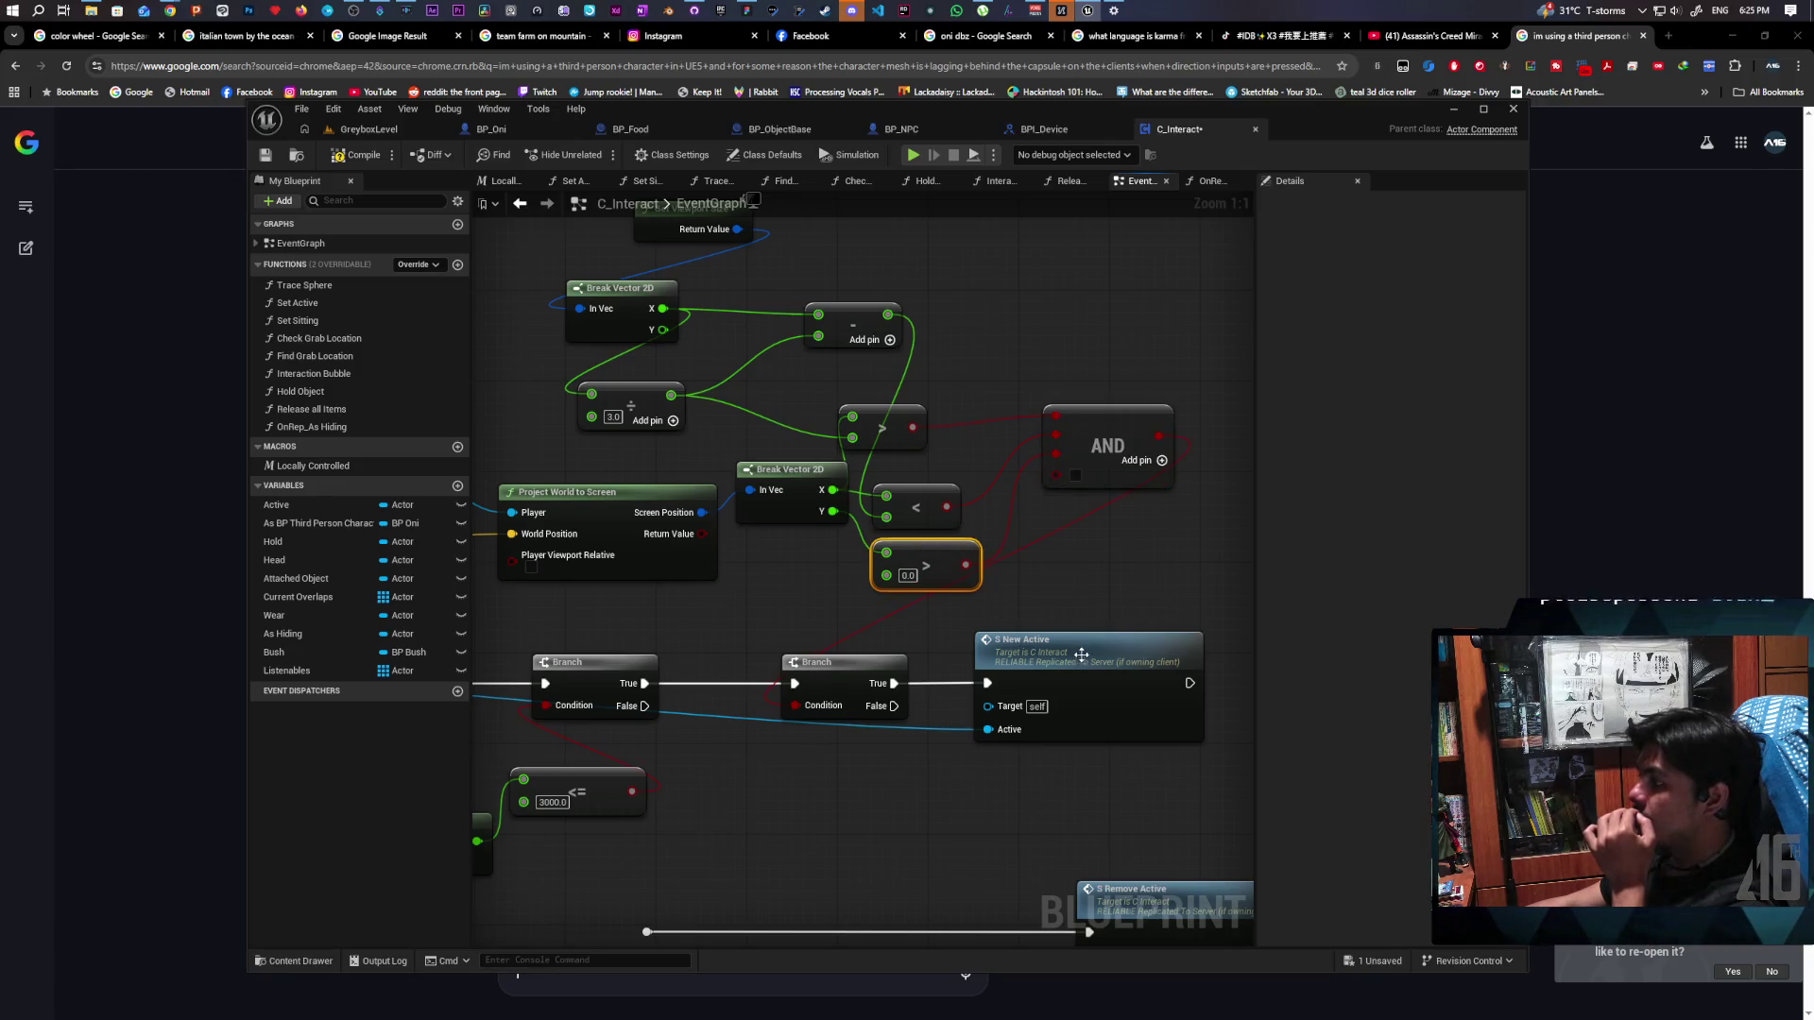
left_click_drag(1082, 653, 1093, 704)
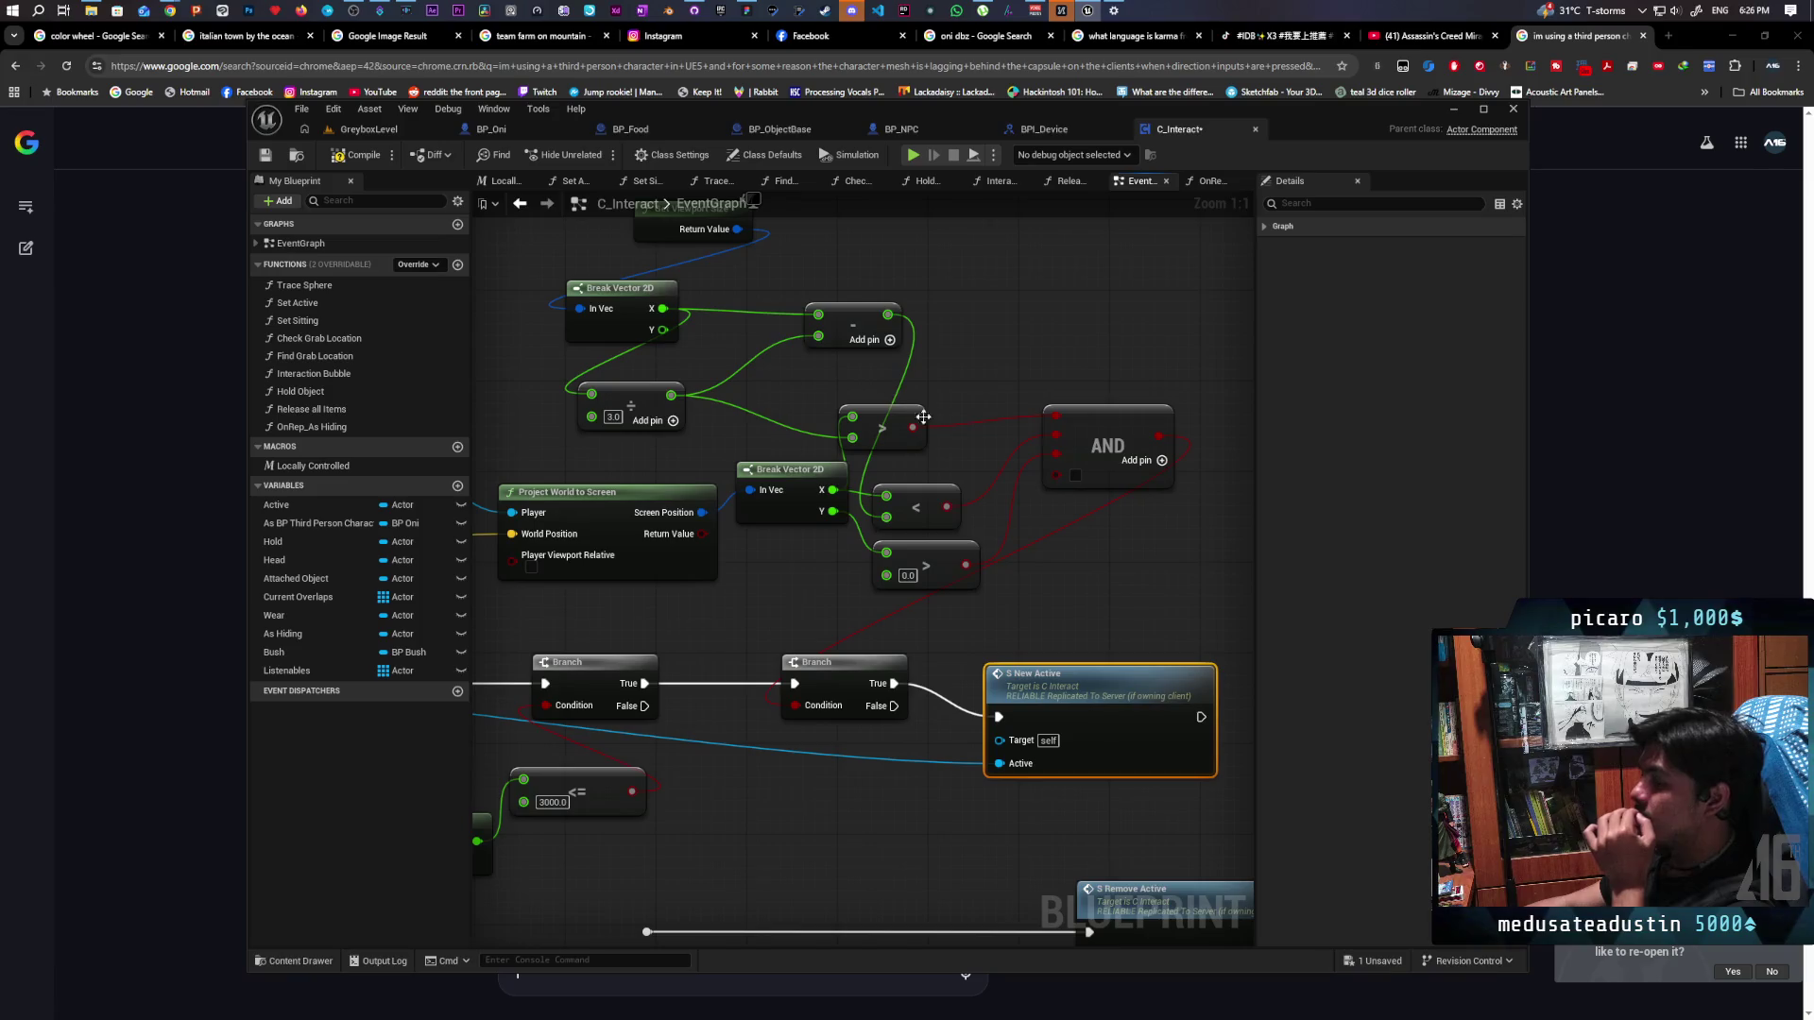
left_click_drag(832, 511, 818, 593)
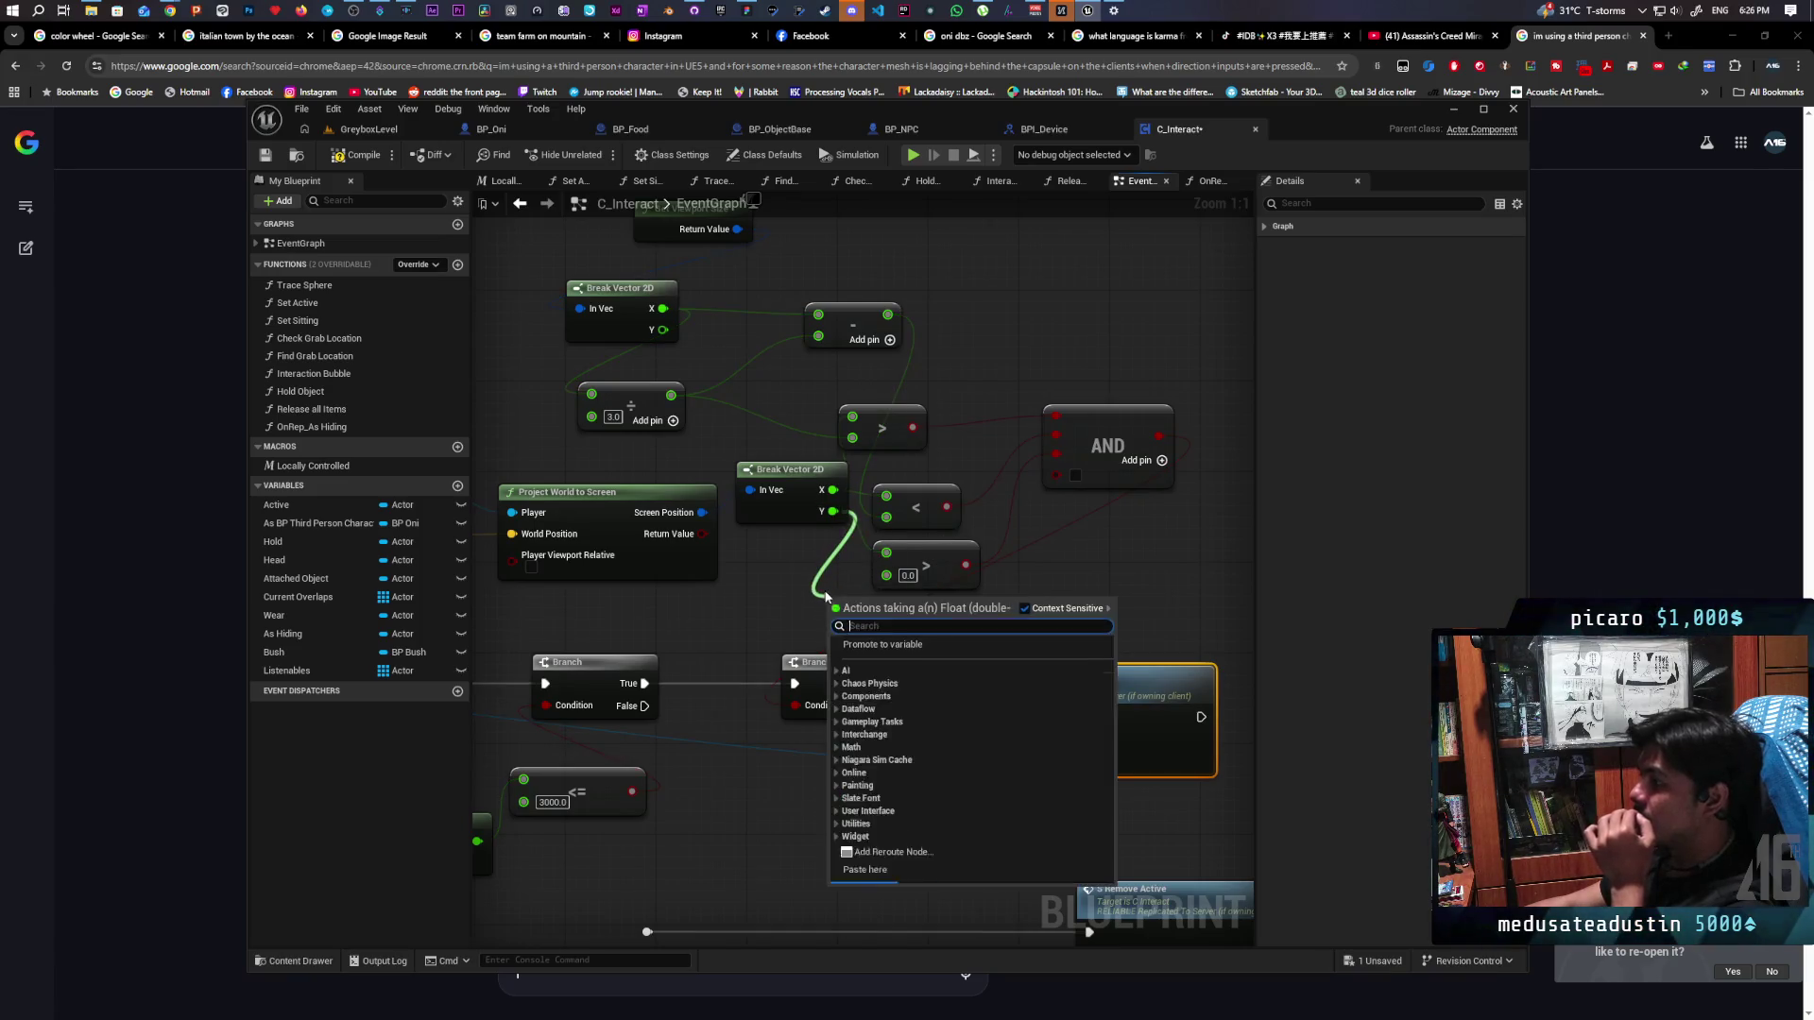
Add a < check on screen Y feeding the AND, and comment the AND as the off-screen check
type("<")
key("Return")
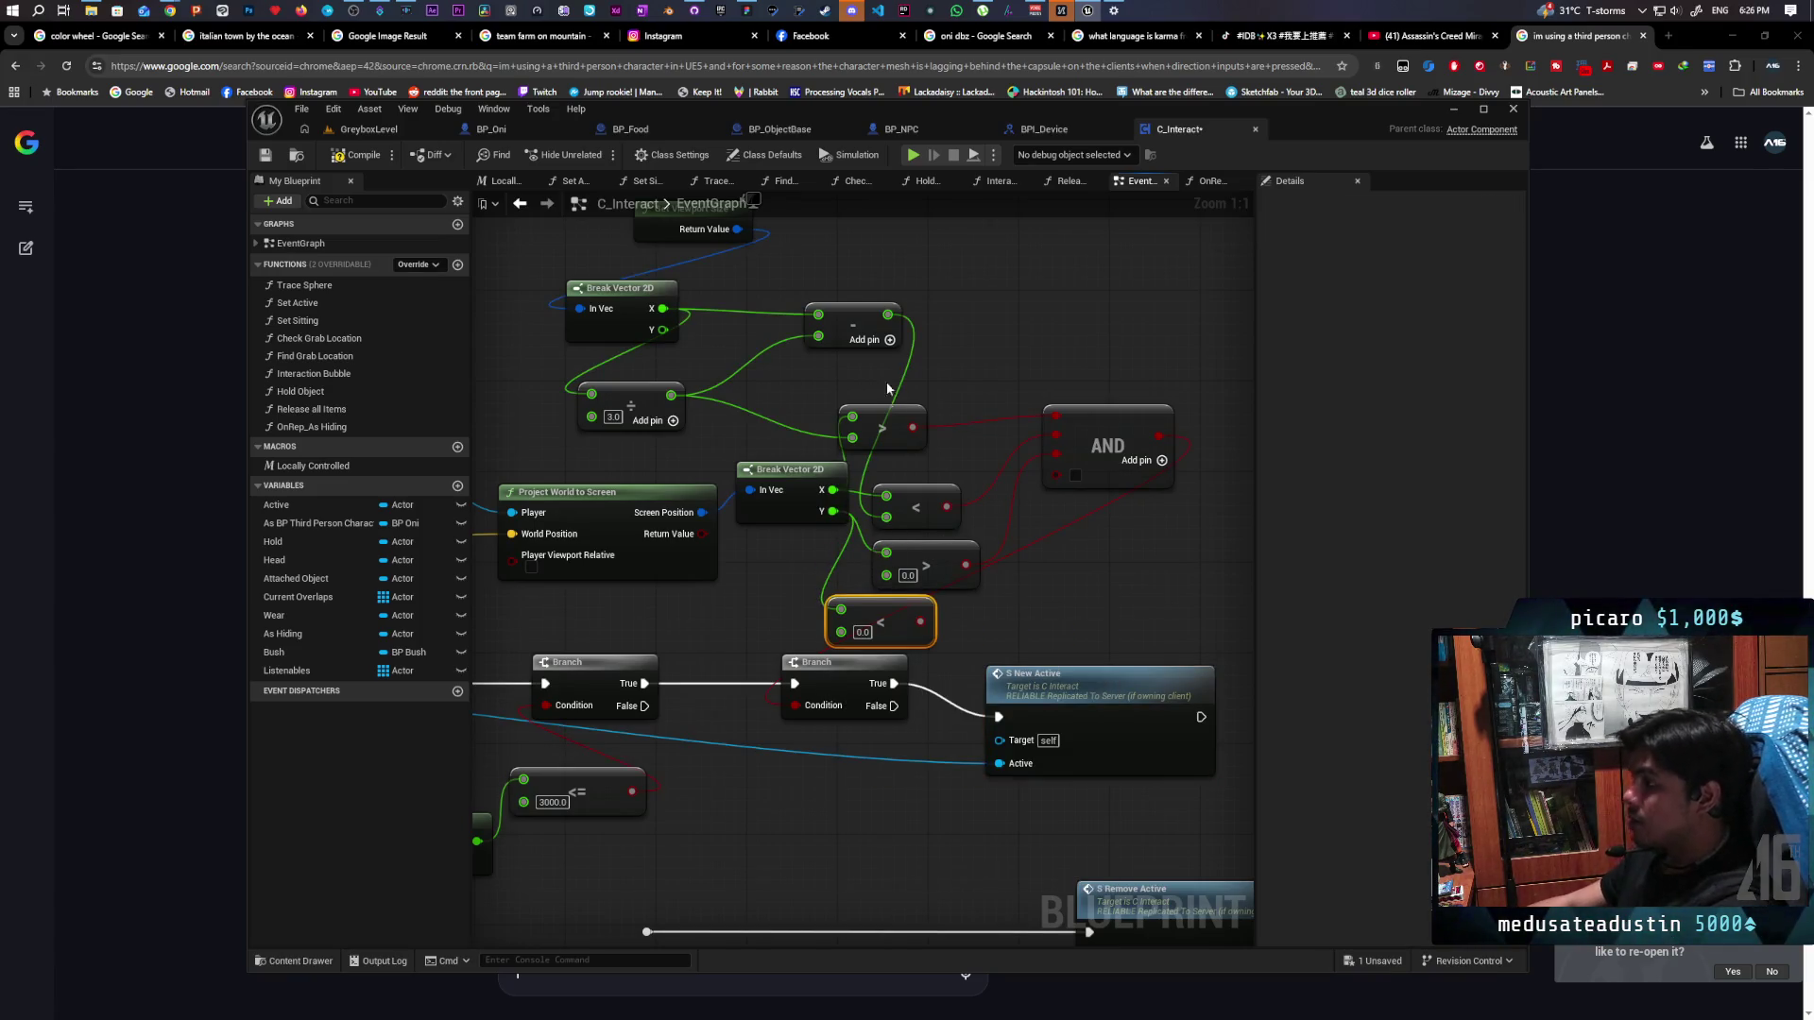
mouse_move(659, 328)
left_mouse_down()
mouse_move(775, 584)
mouse_move(842, 631)
mouse_move(962, 562)
left_mouse_up()
left_click_drag(1063, 482, 1060, 477)
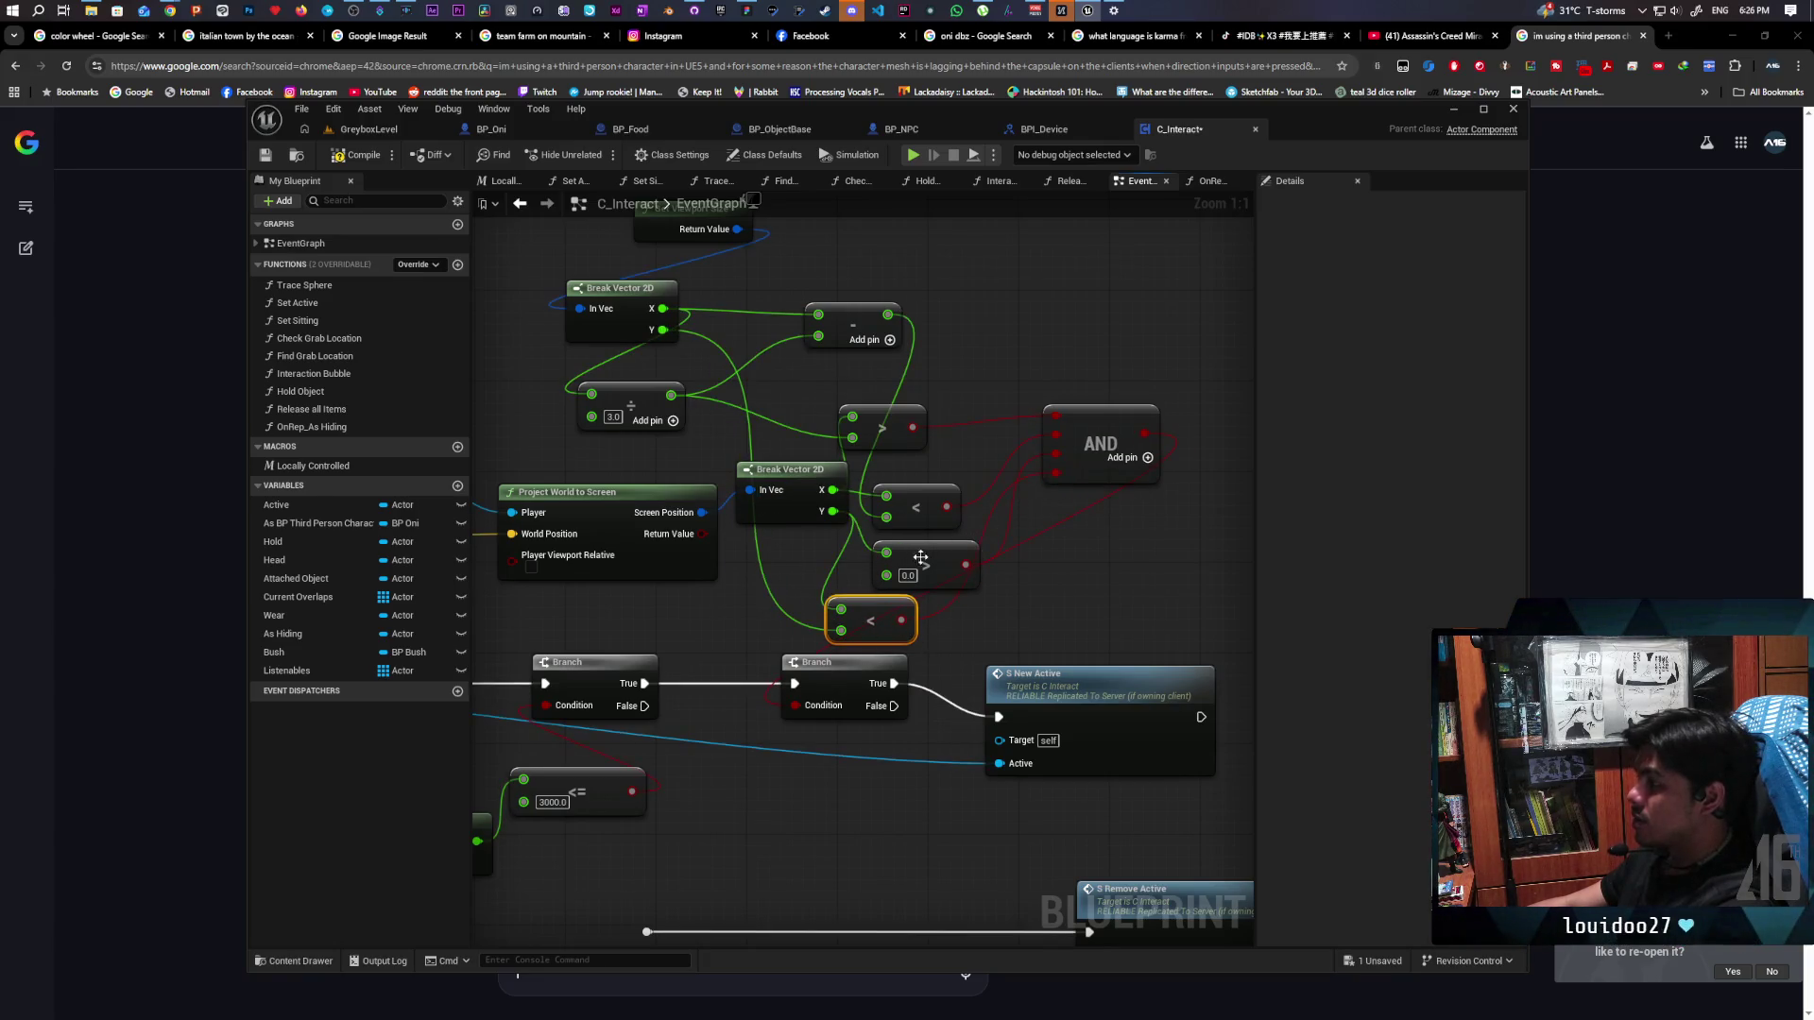
left_click_drag(887, 610, 899, 610)
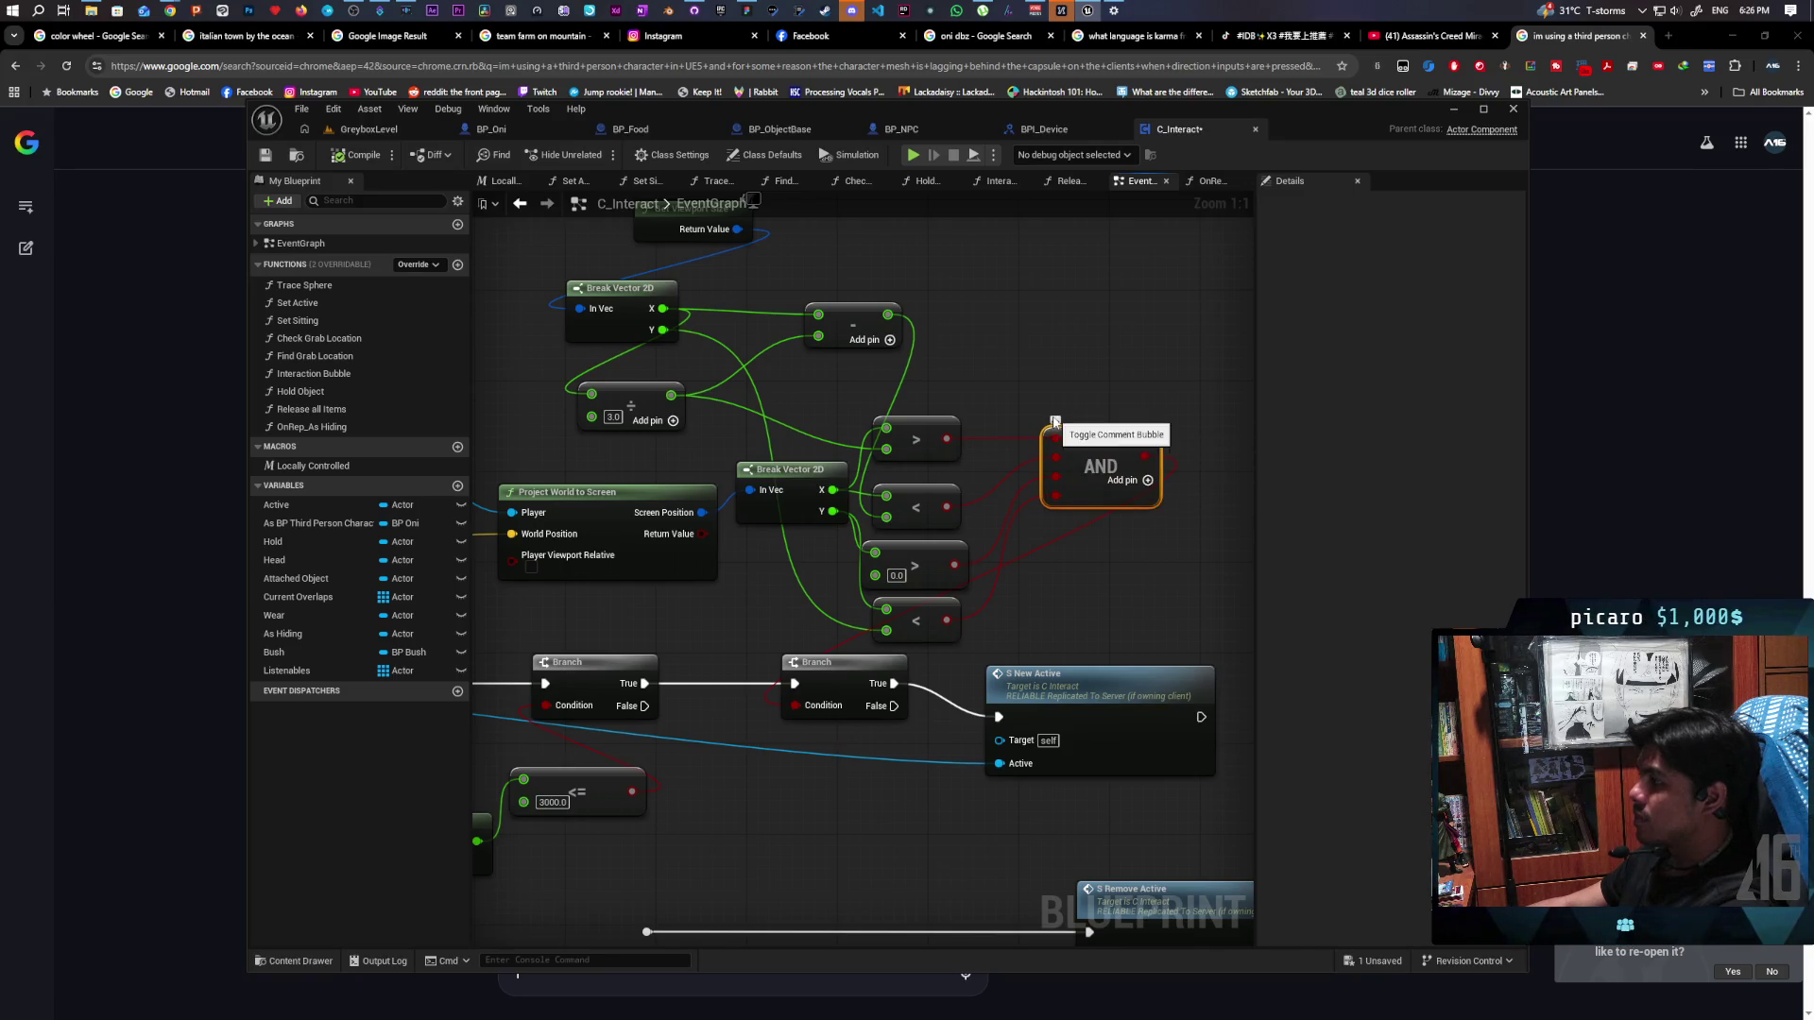
type("making sure that its not off s")
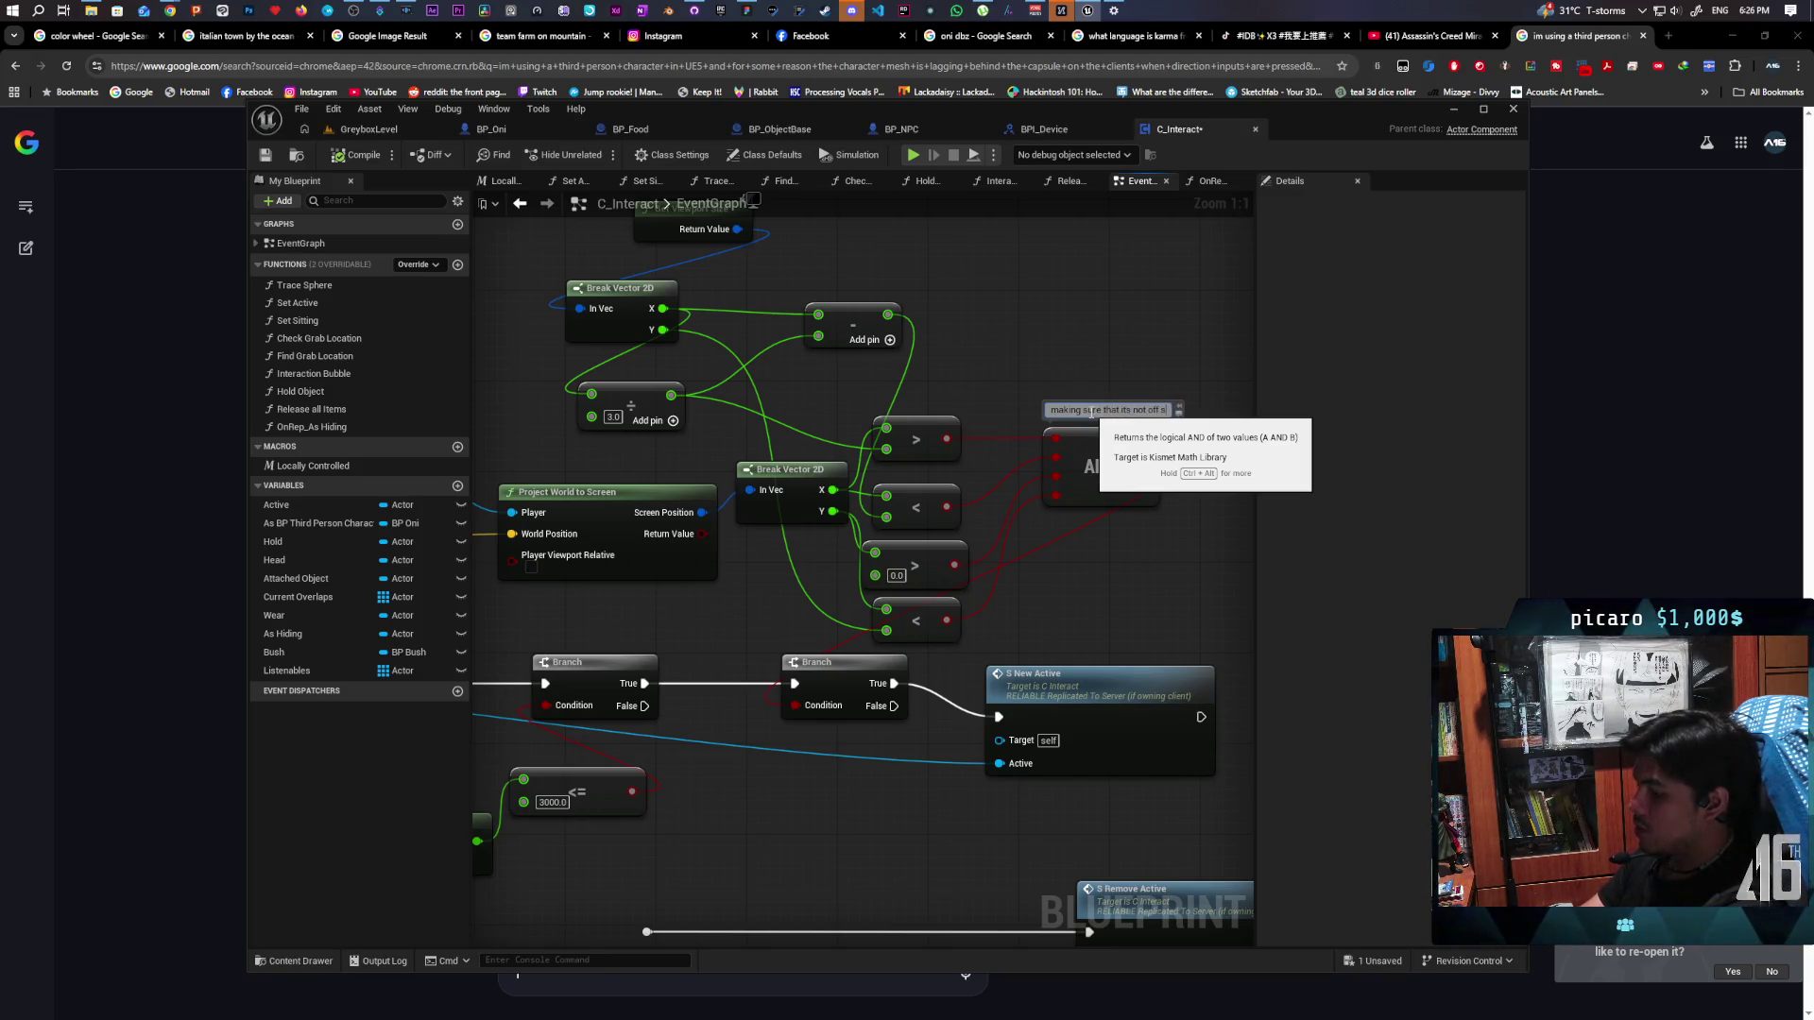
left_click(1094, 322)
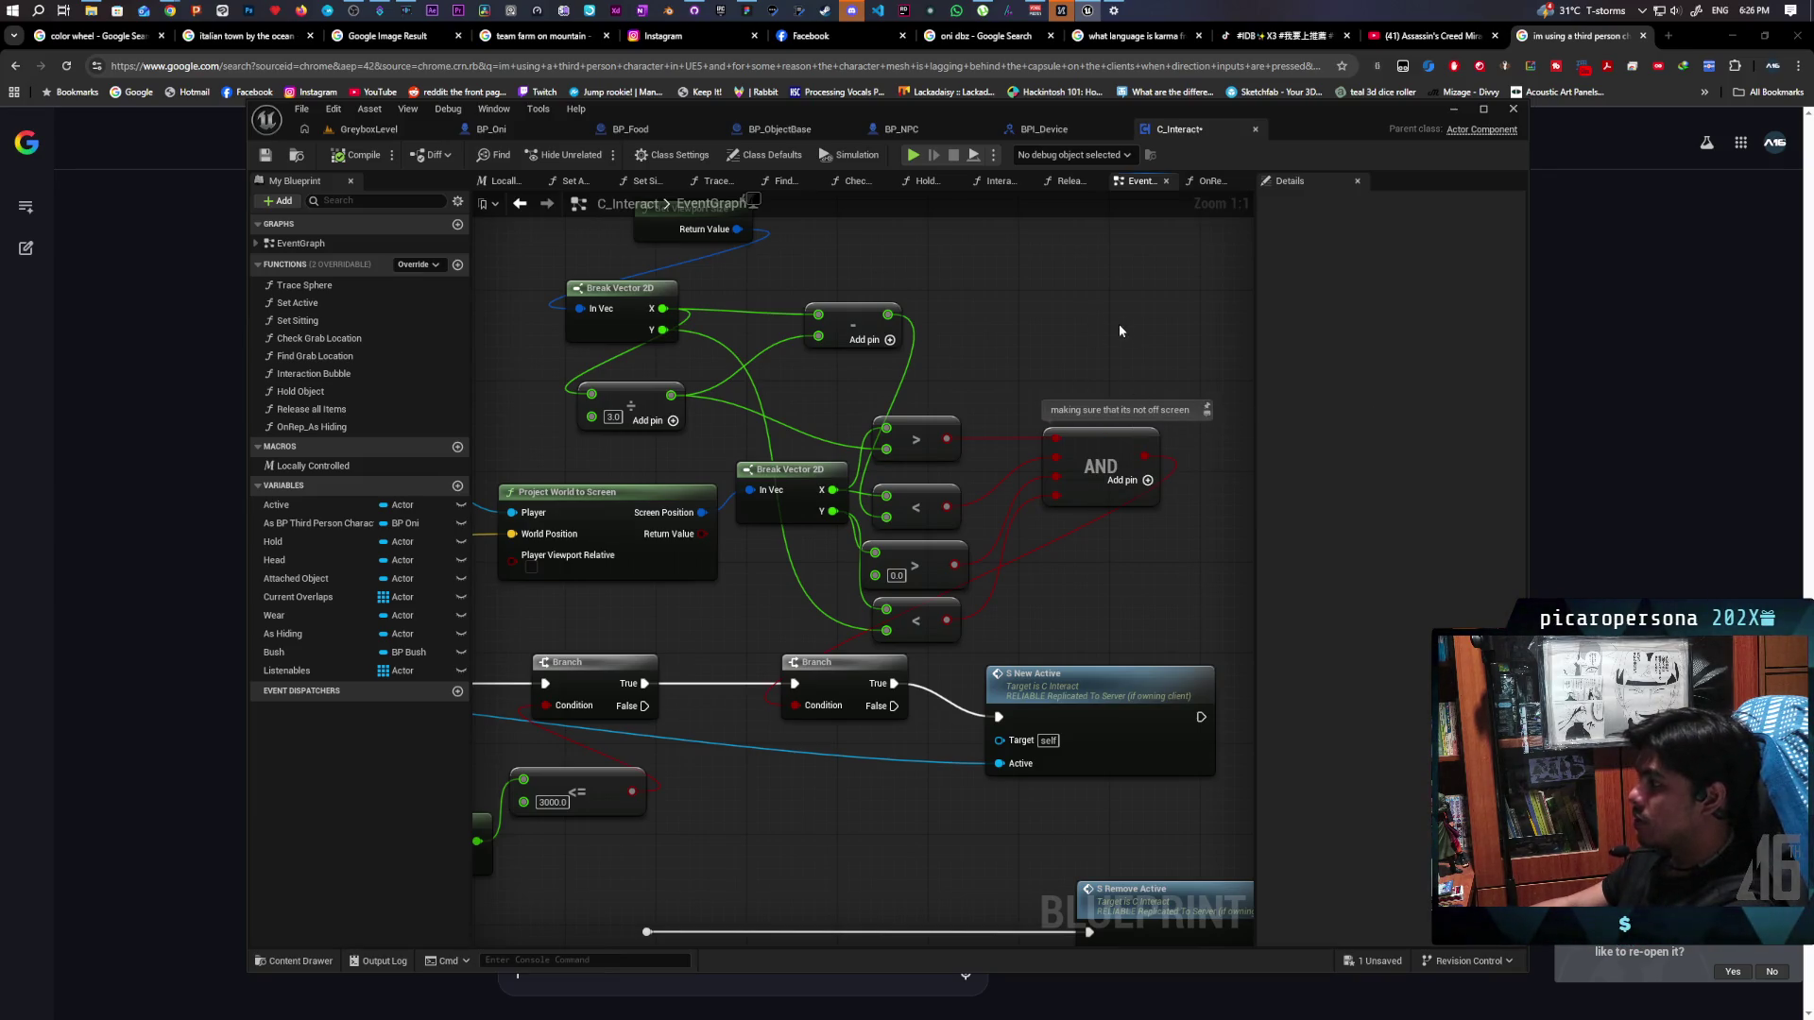
Play GreyboxLevel to test the updated on-screen checks
scroll(1118, 324, "down", 4)
right_click(702, 359)
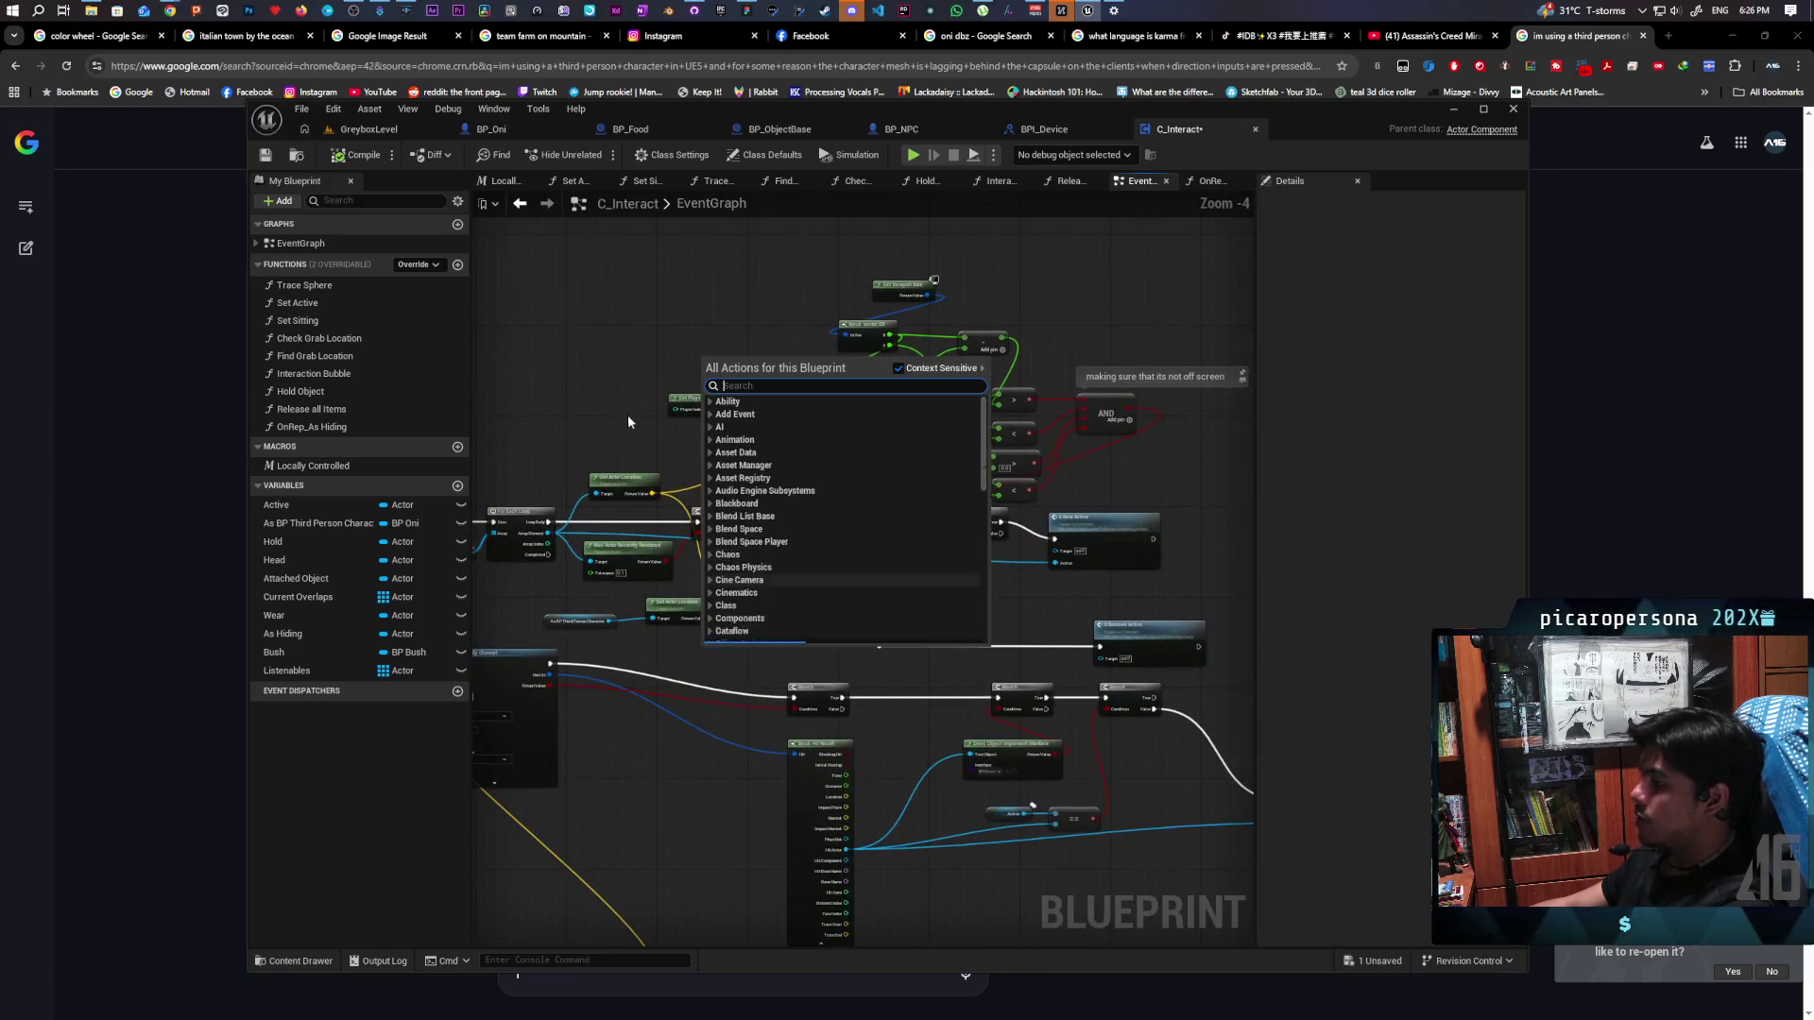
scroll(724, 386, "down", 1)
scroll(690, 514, "up", 3)
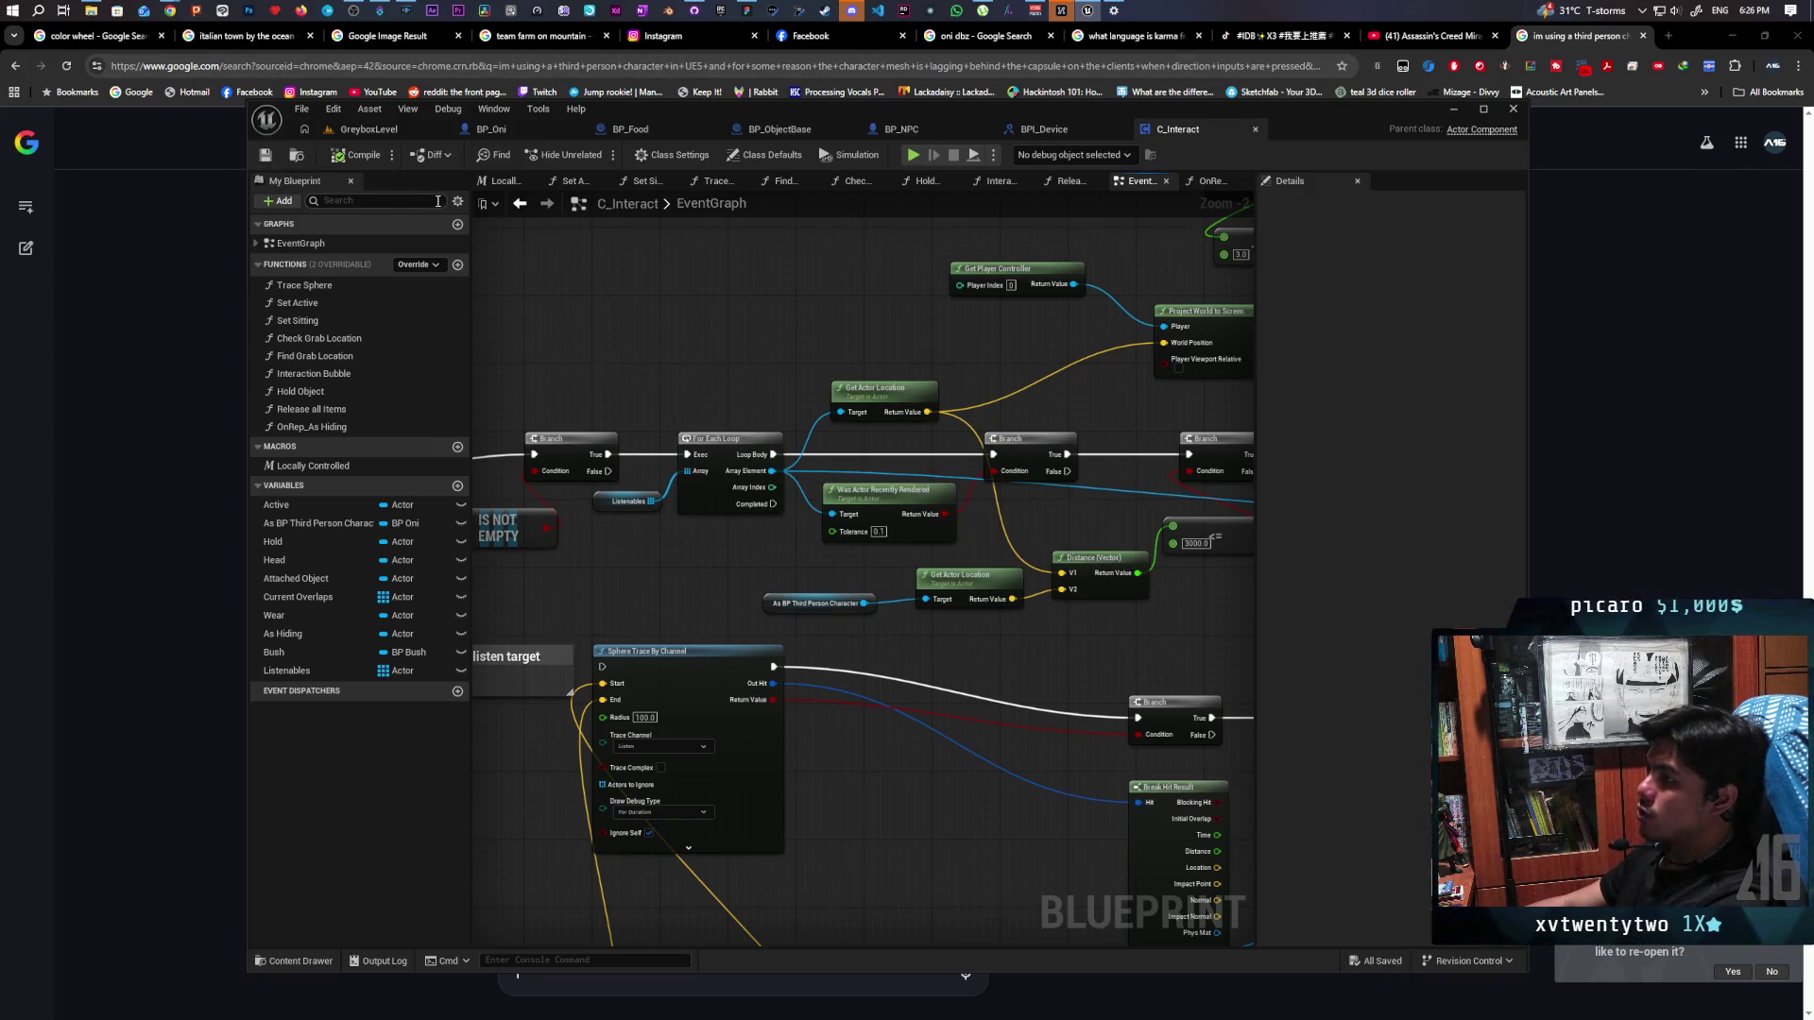
left_click(389, 134)
left_click(598, 157)
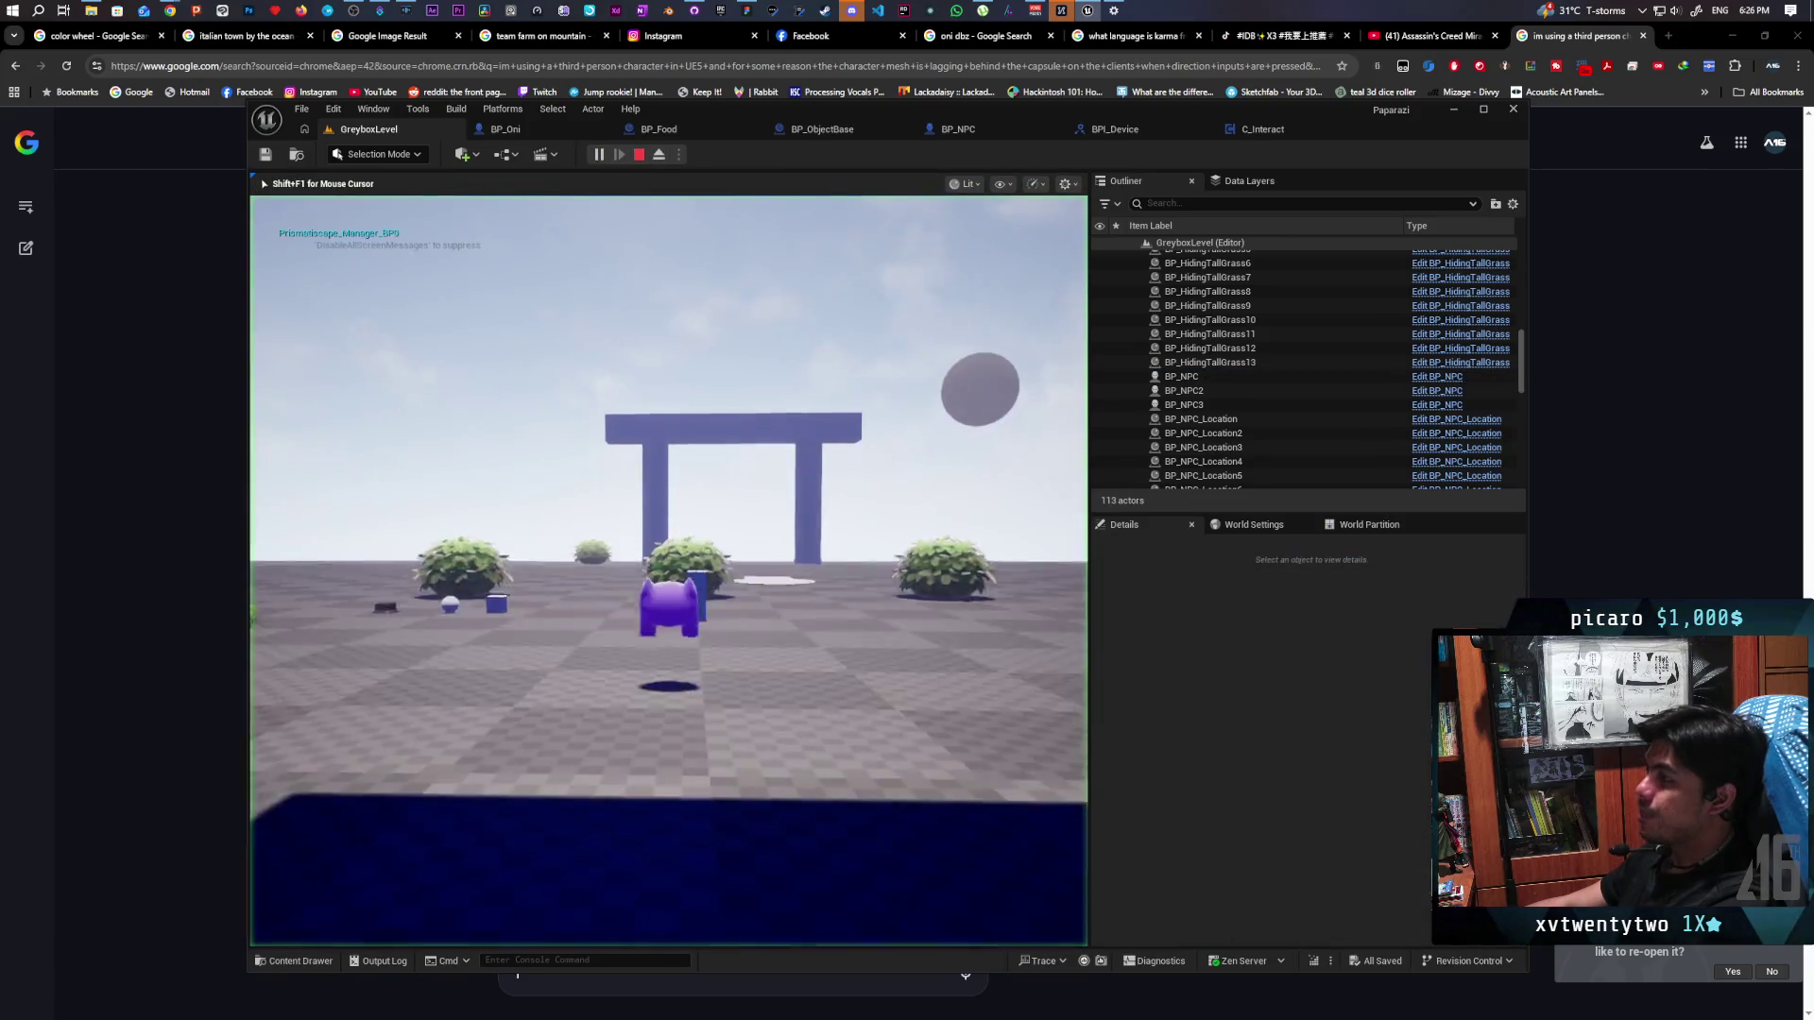
Walk and jump the character past the pillars into the tall grass until the F Listen prompt shows
key("w")
key("w")
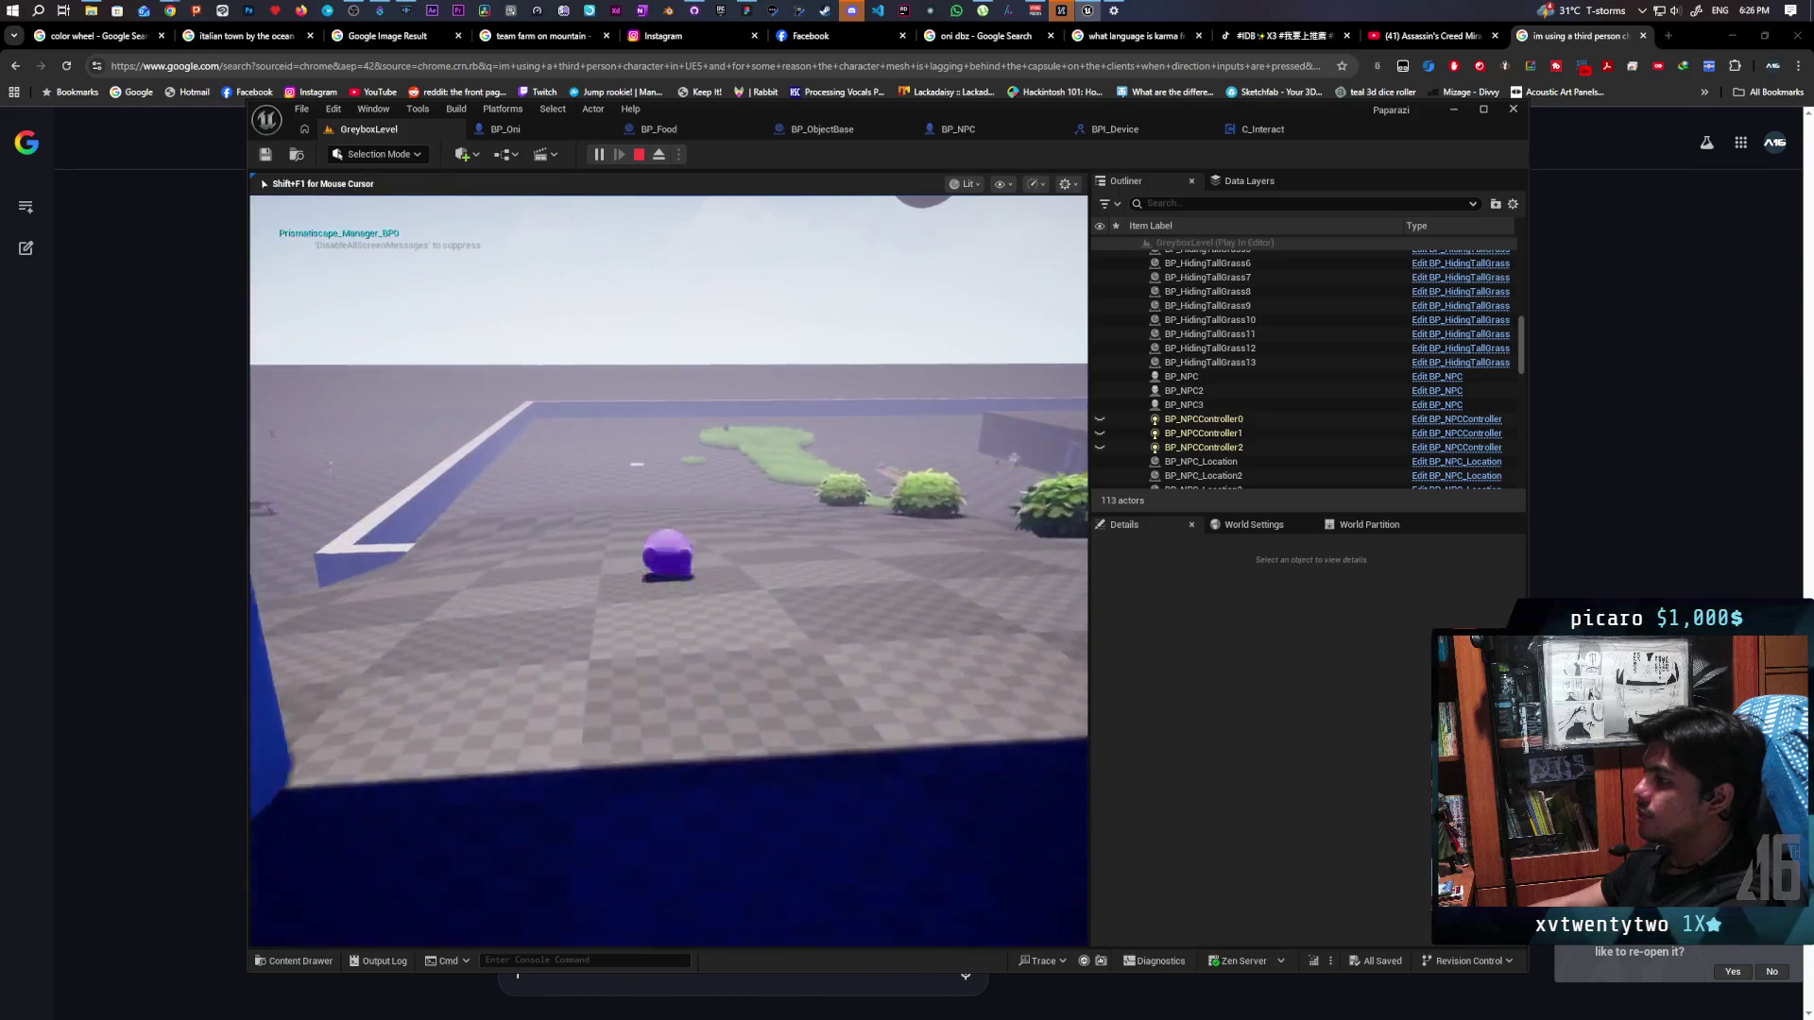
key("w")
key("w")
key("space")
key("w")
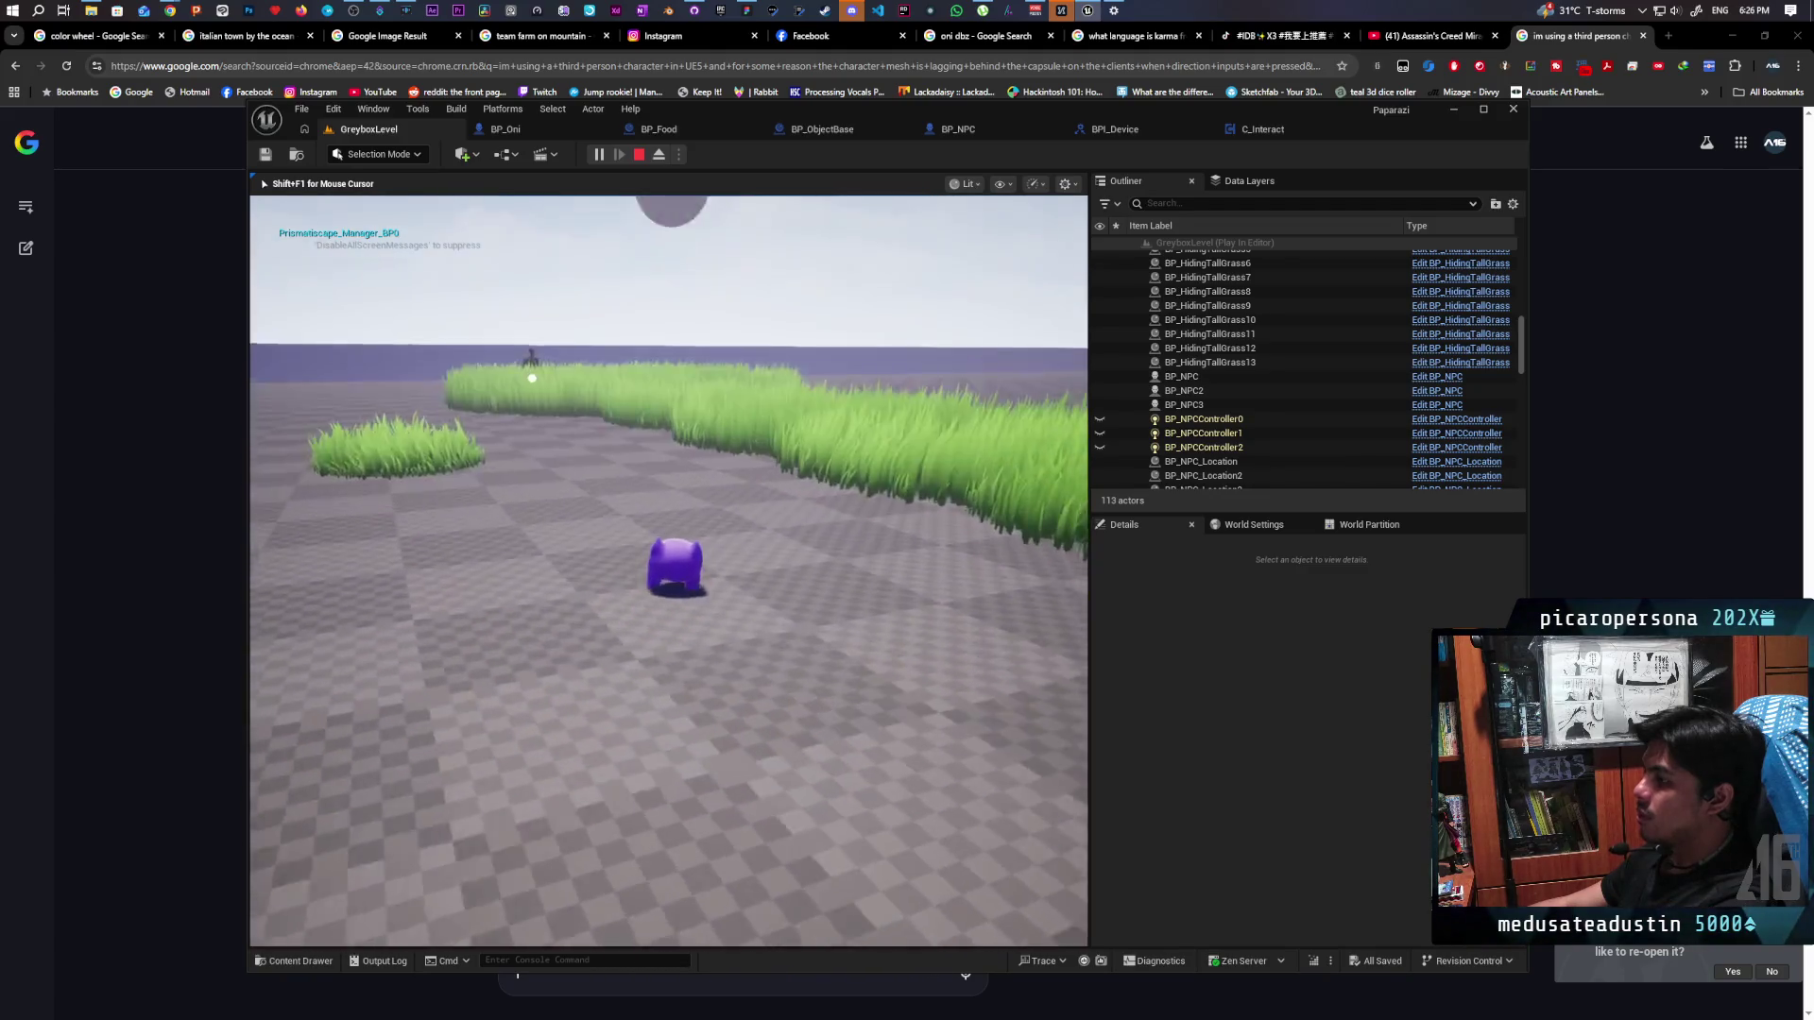
key("w")
key("w")
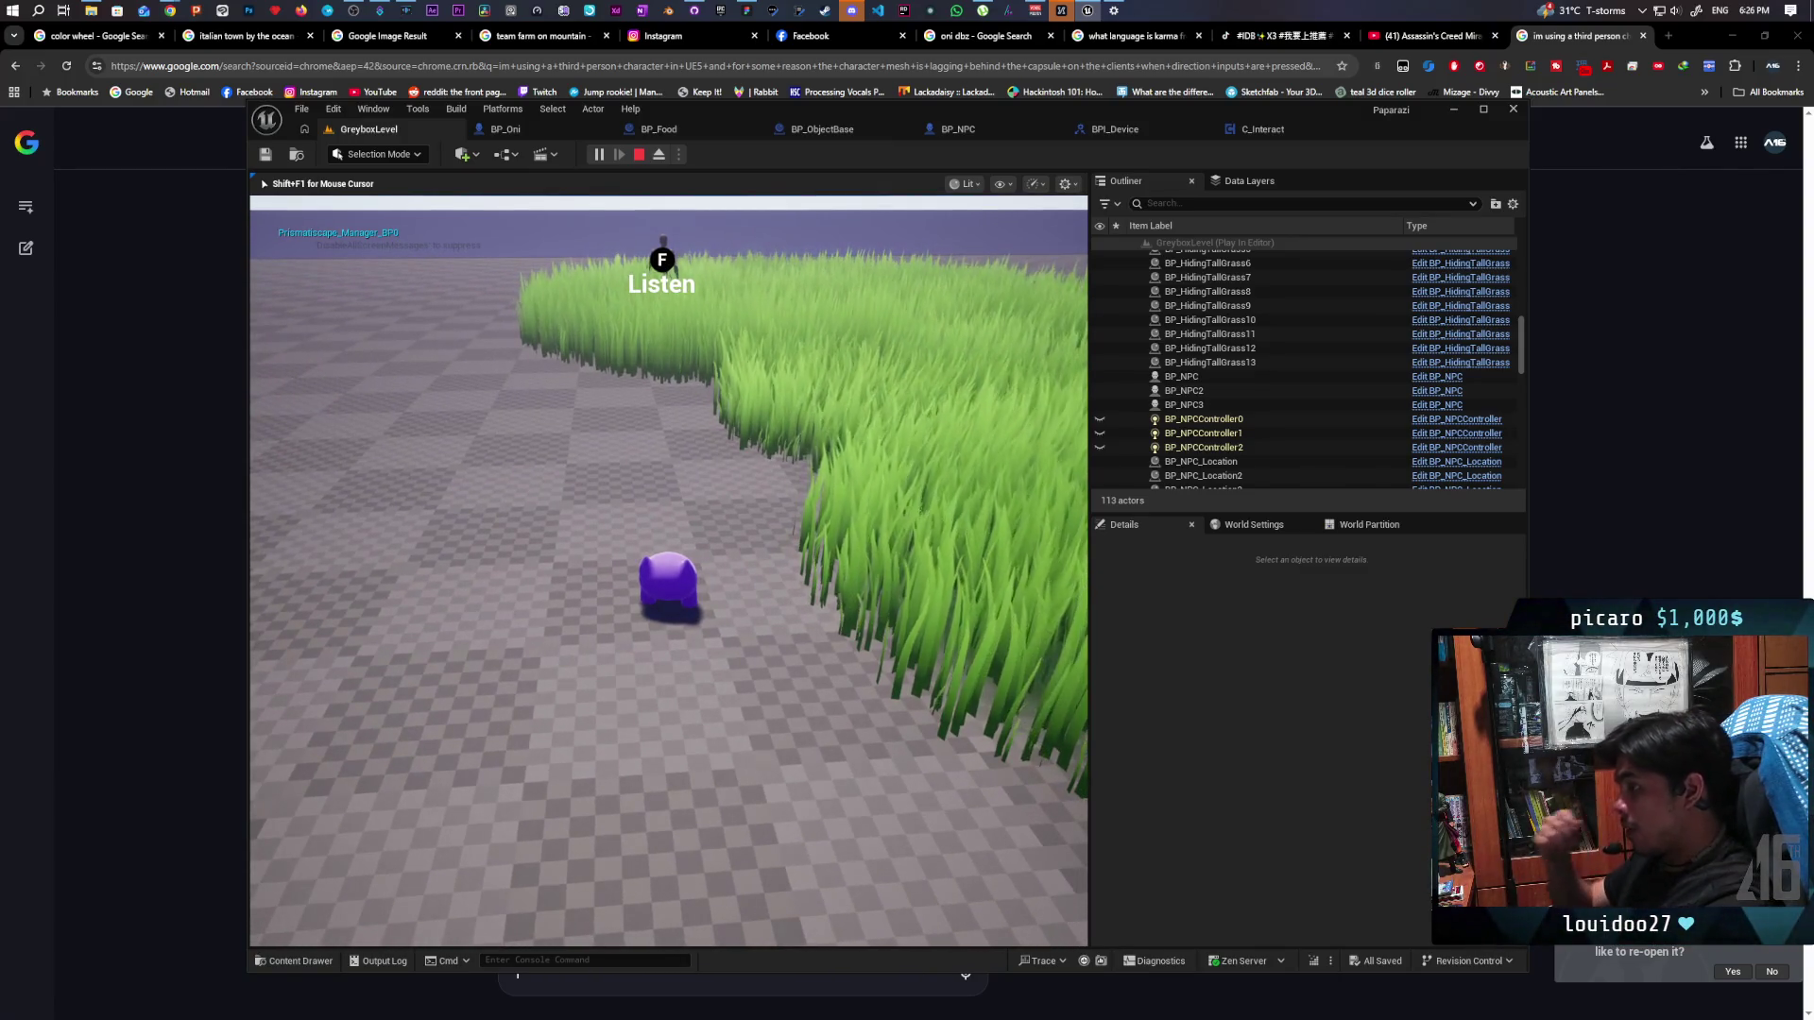
key("F8")
left_click(1249, 128)
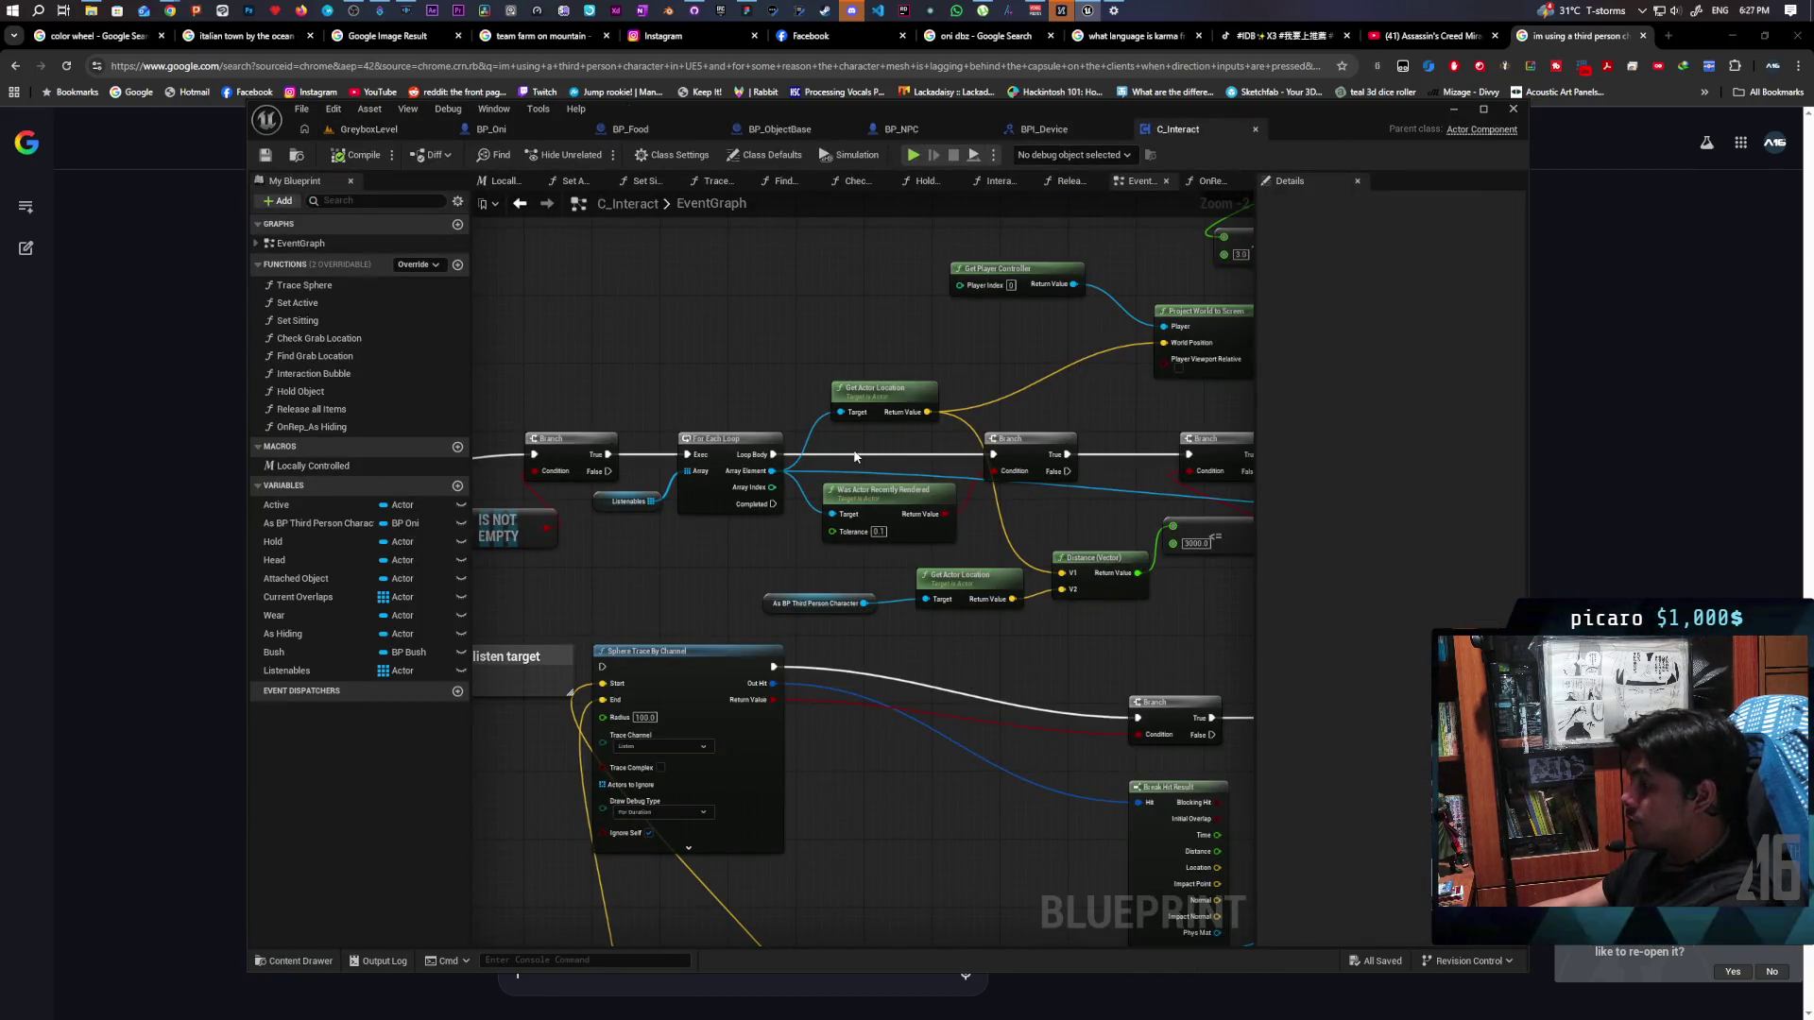
Divide the Break Vector 2D Y by 5 and wire the result into the lower greater-than check
scroll(1077, 626, "up", 3)
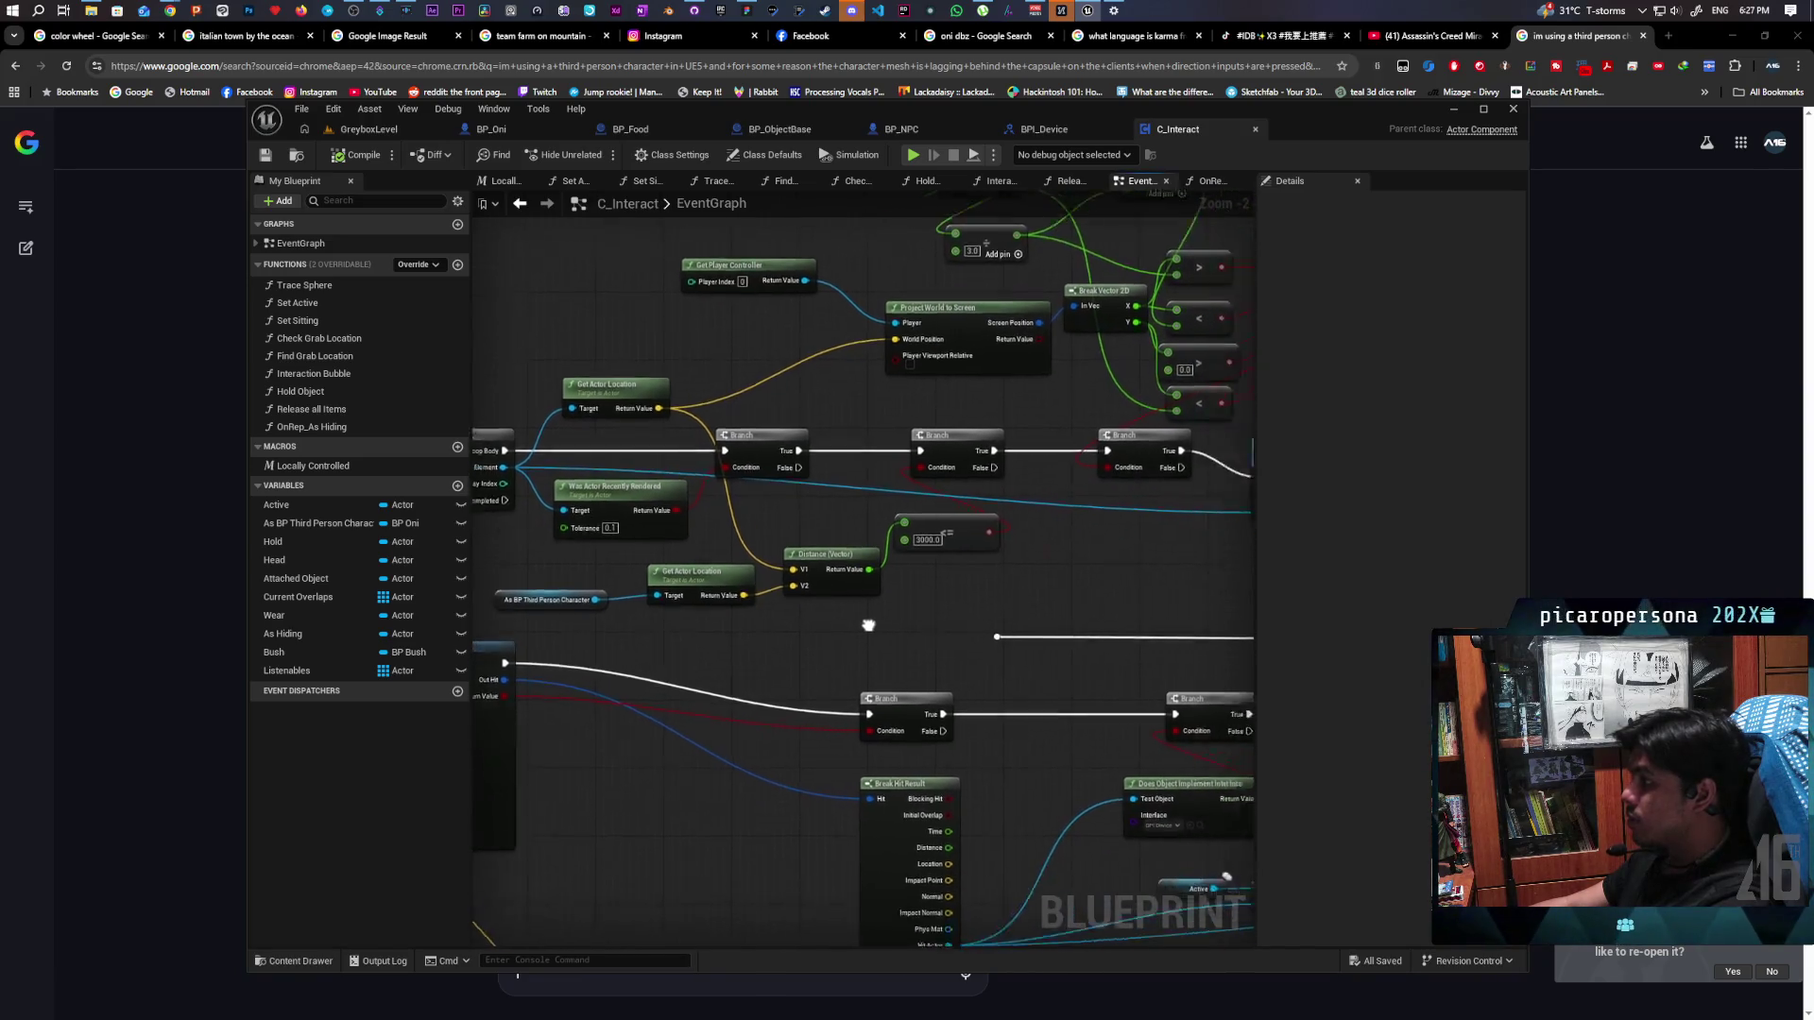
scroll(867, 627, "up", 2)
left_click_drag(862, 559, 893, 581)
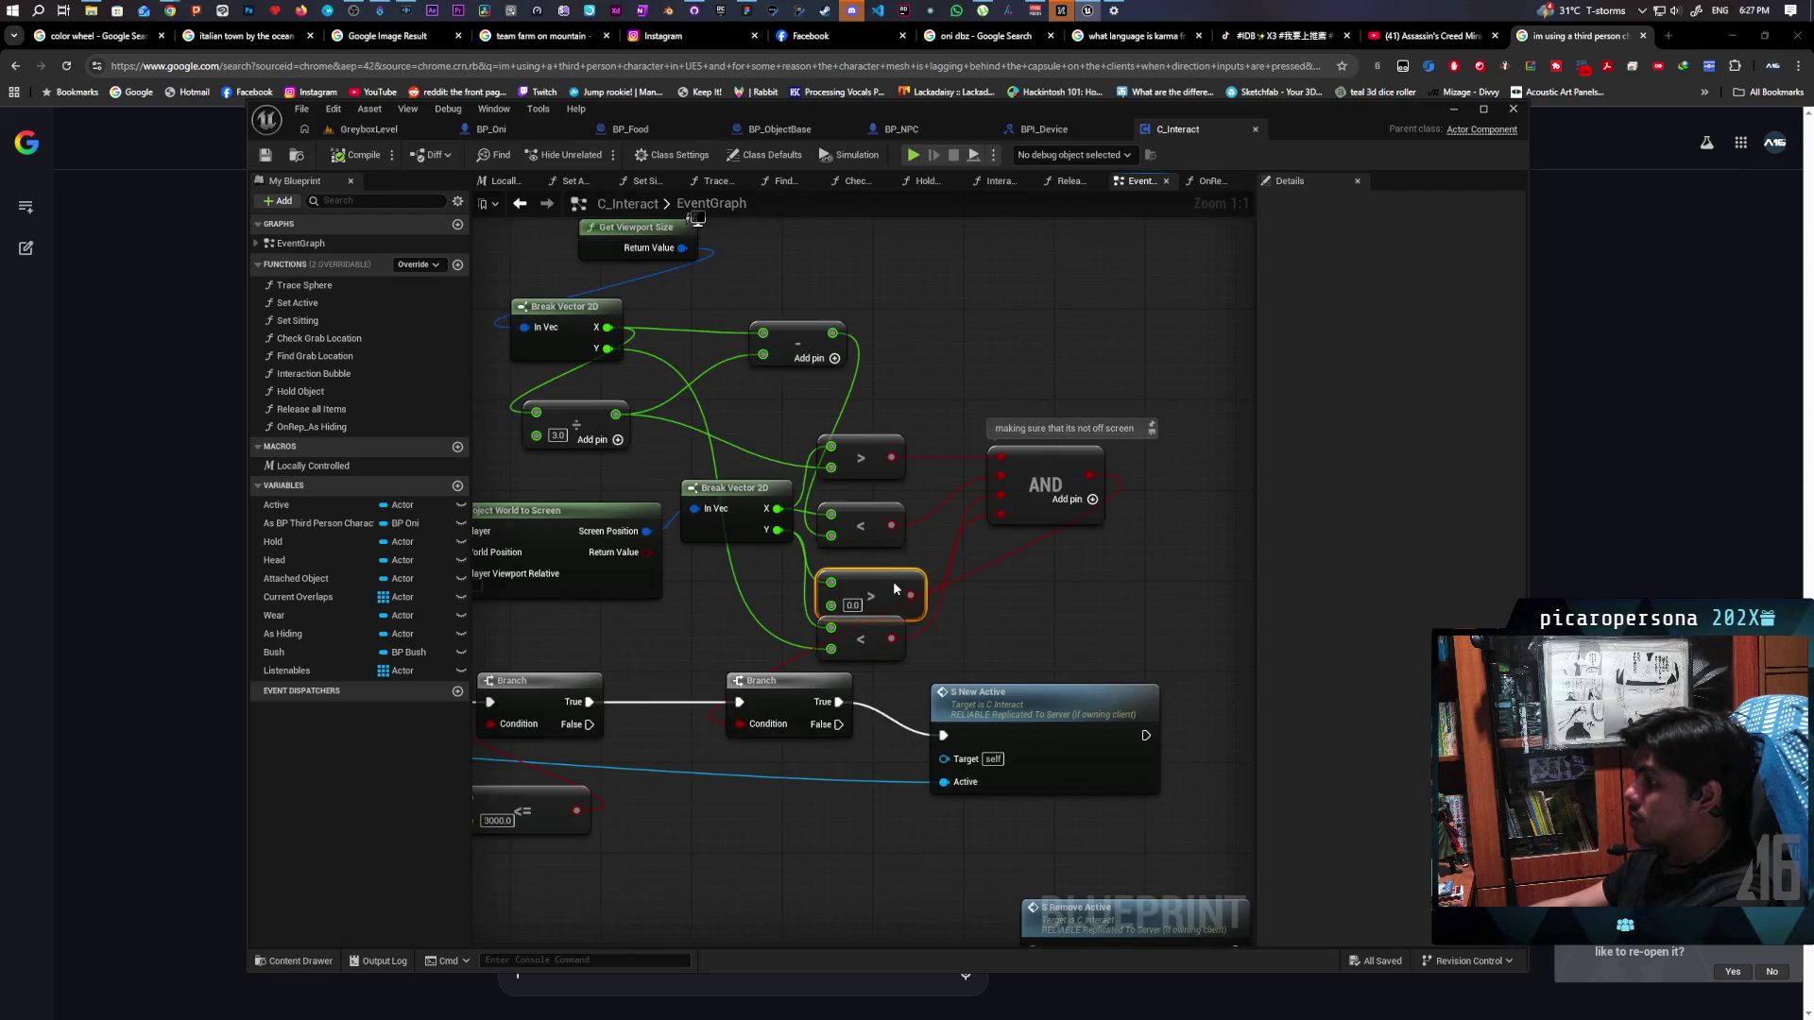
left_click_drag(608, 349, 700, 584)
type("/")
key("Return")
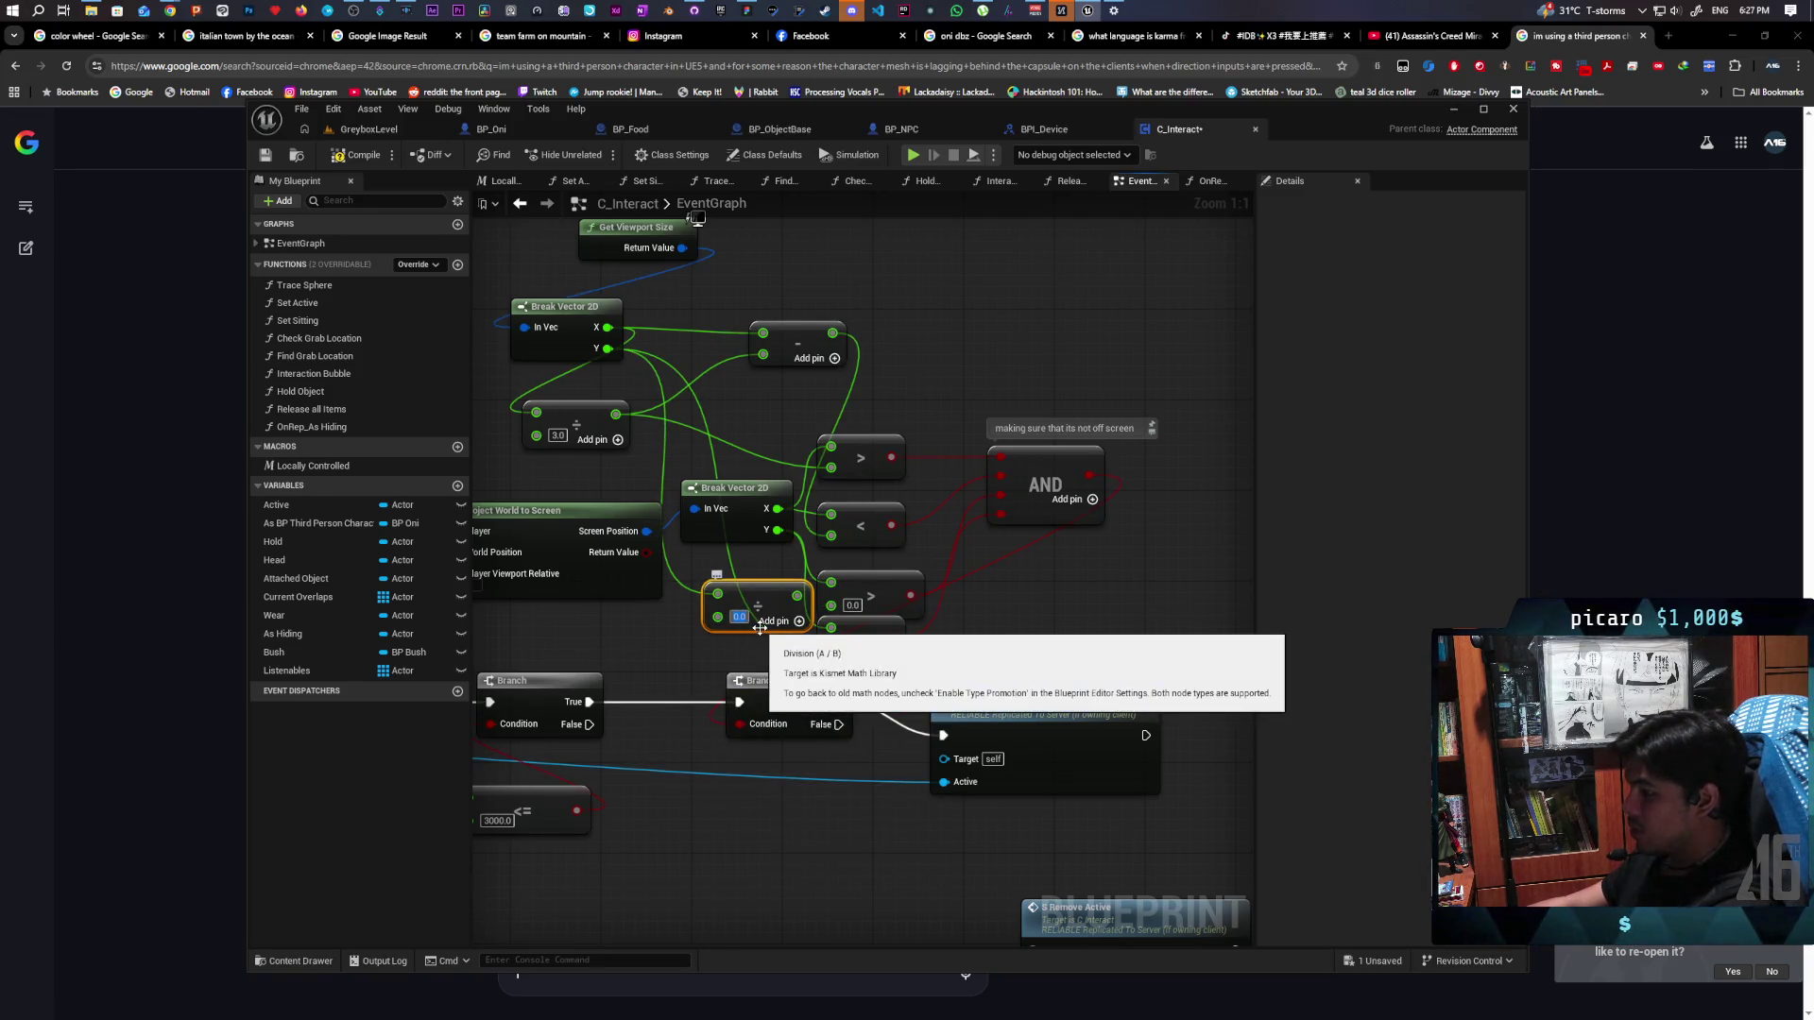
type("5")
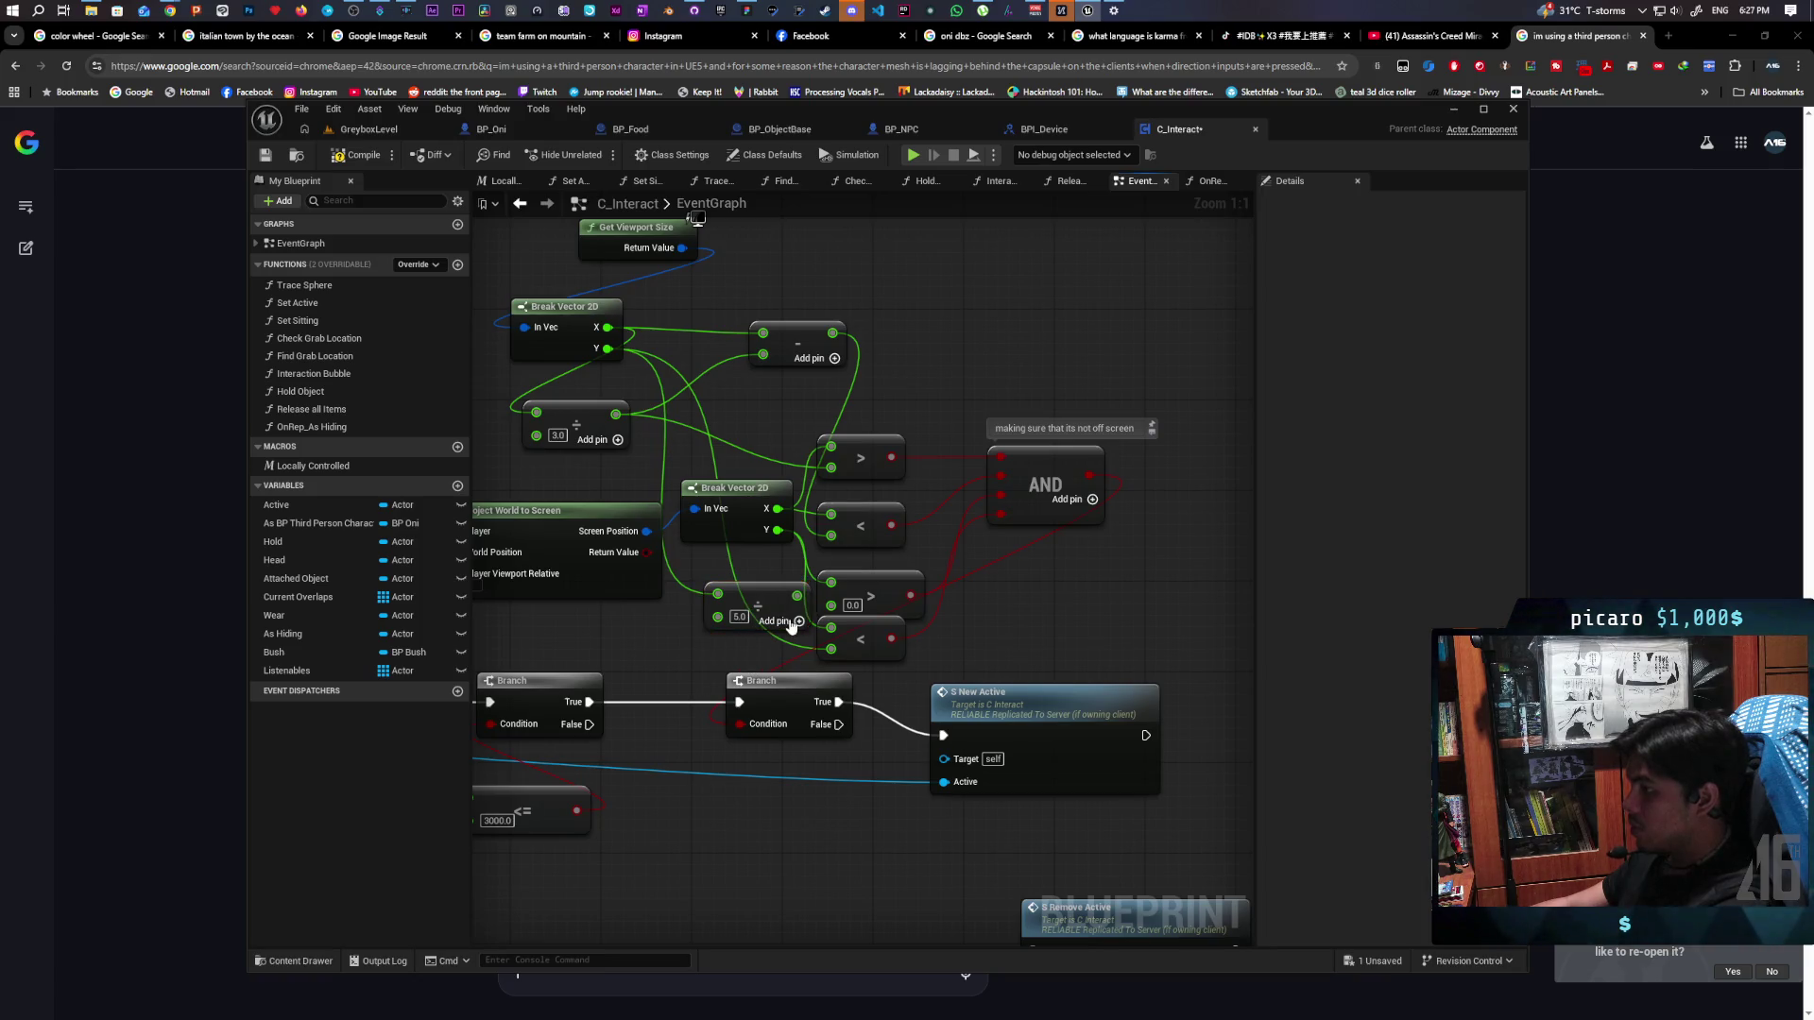
left_click_drag(798, 595, 831, 606)
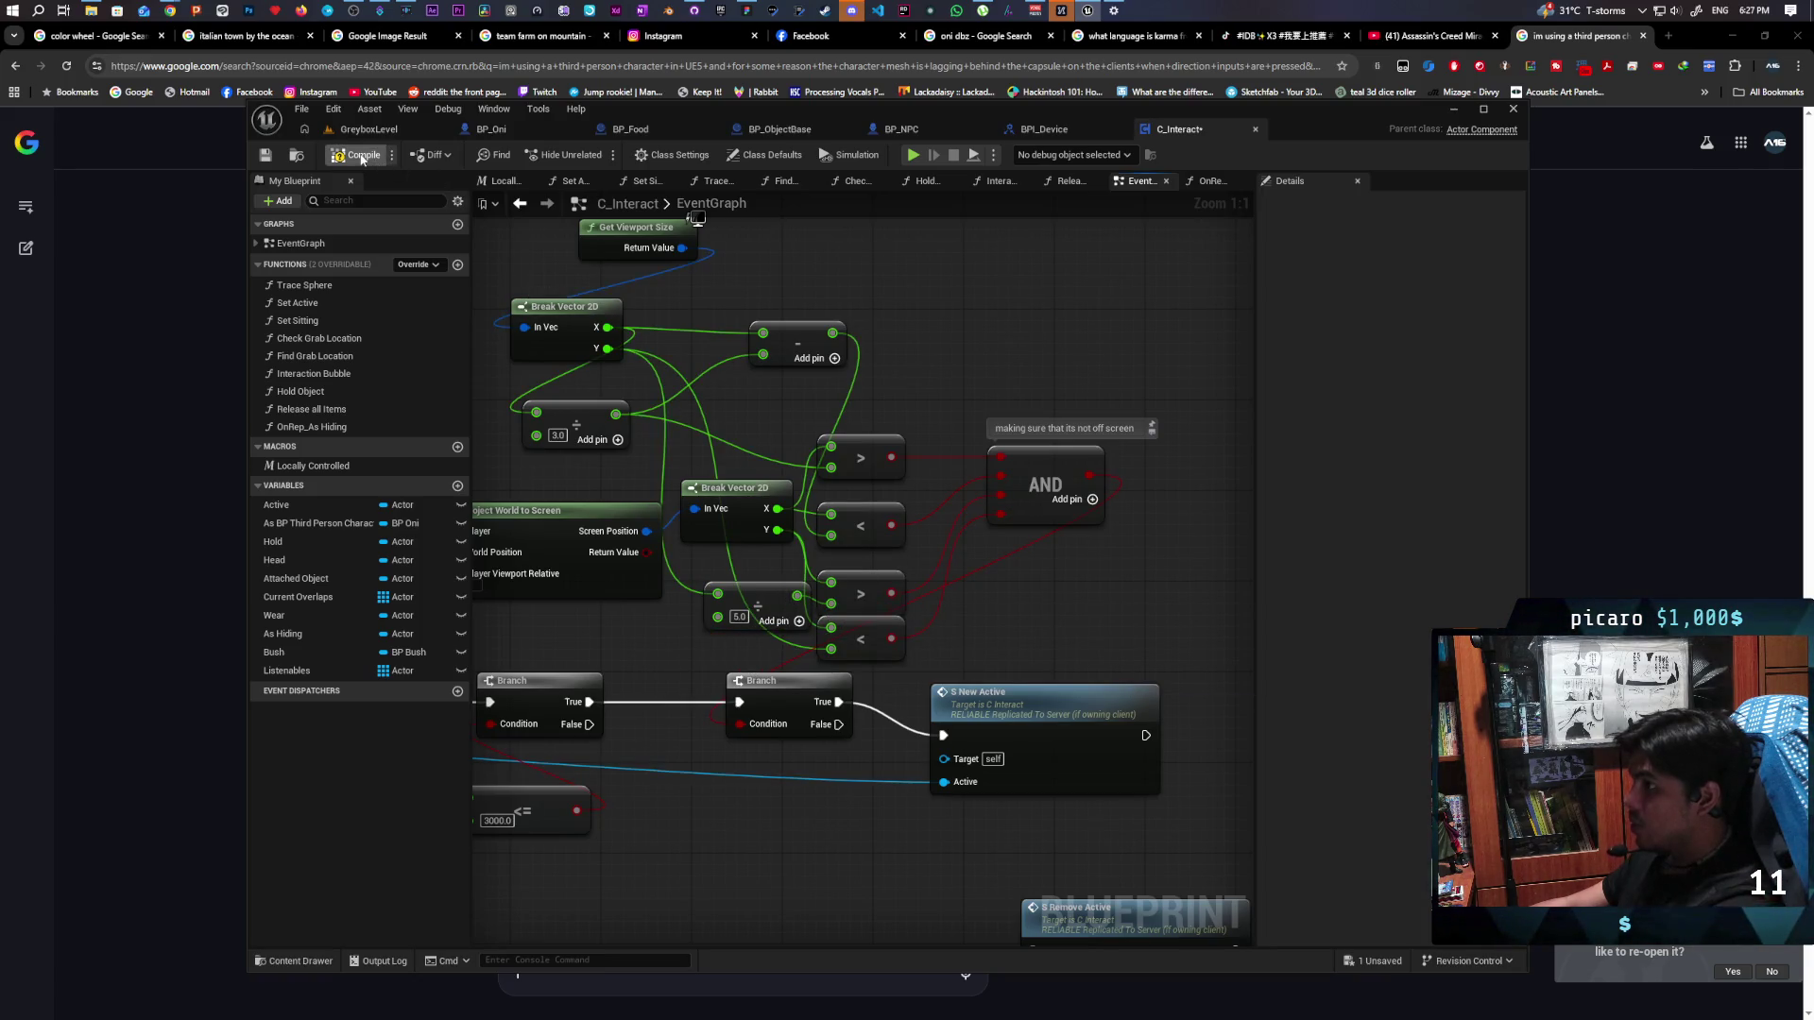
left_click(381, 134)
Playtest the level, walking up to the grass patch to check the prompt, then stop
left_click(599, 154)
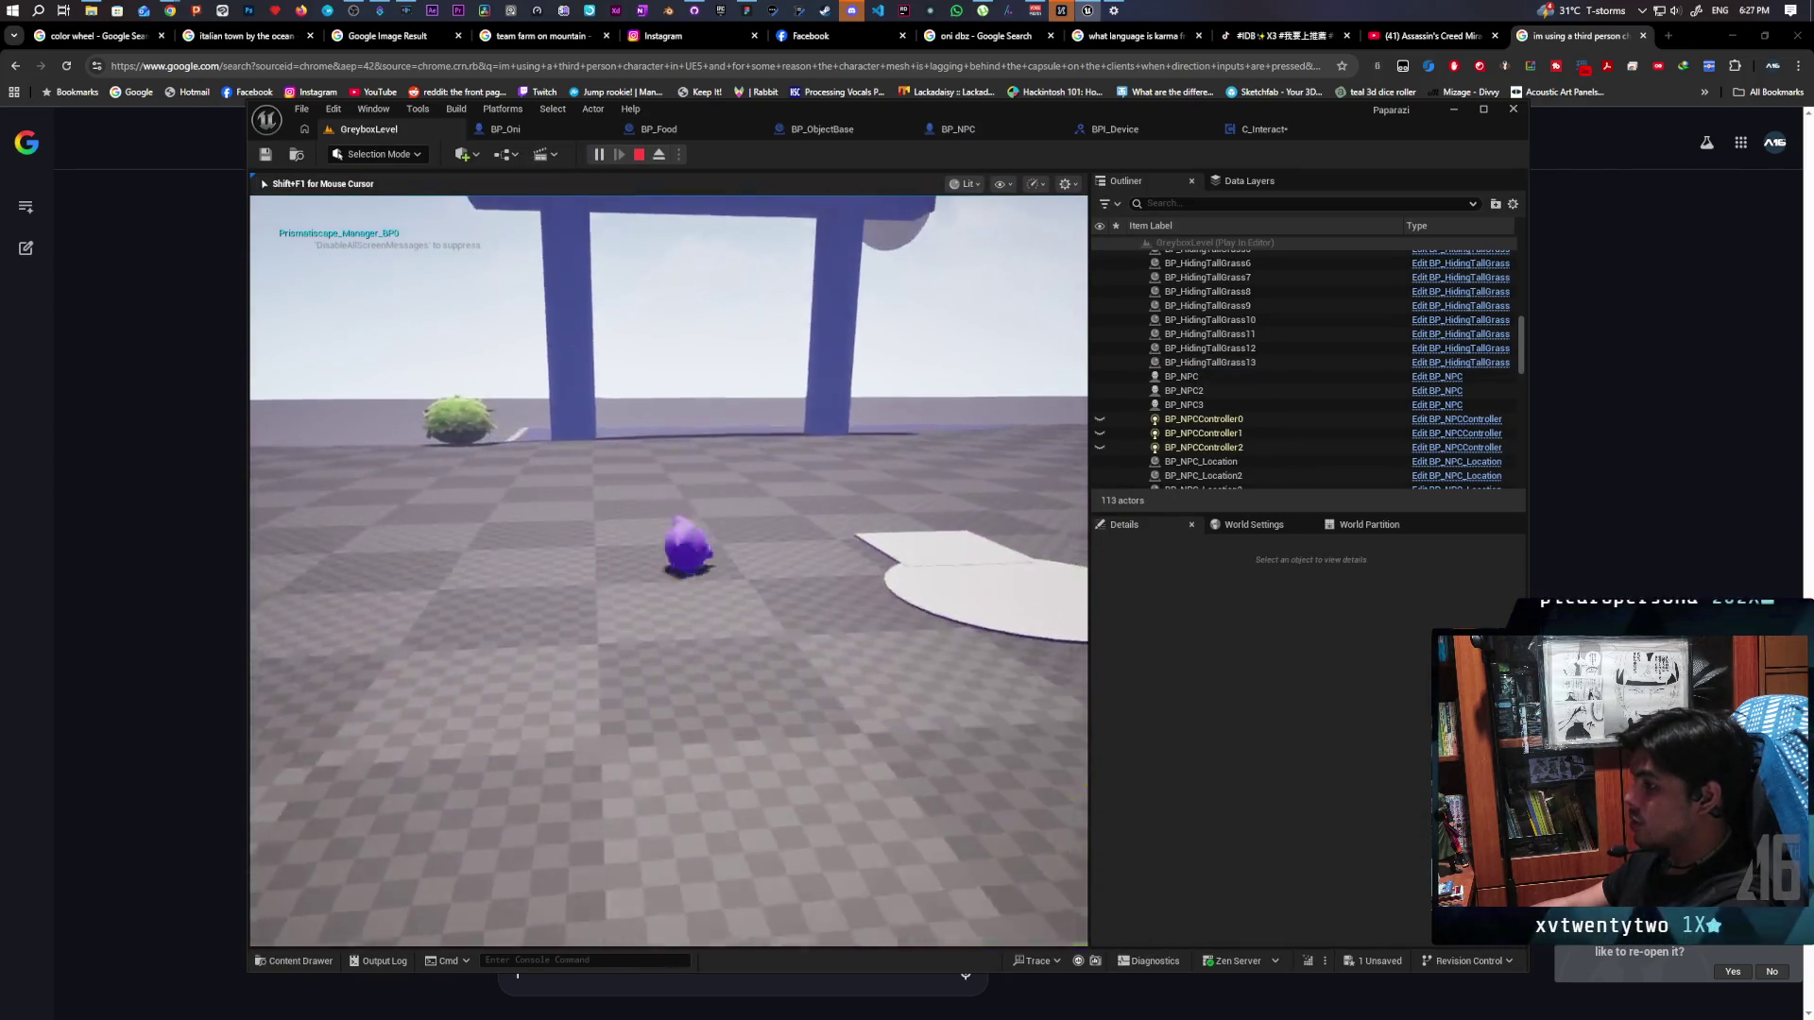
key("w")
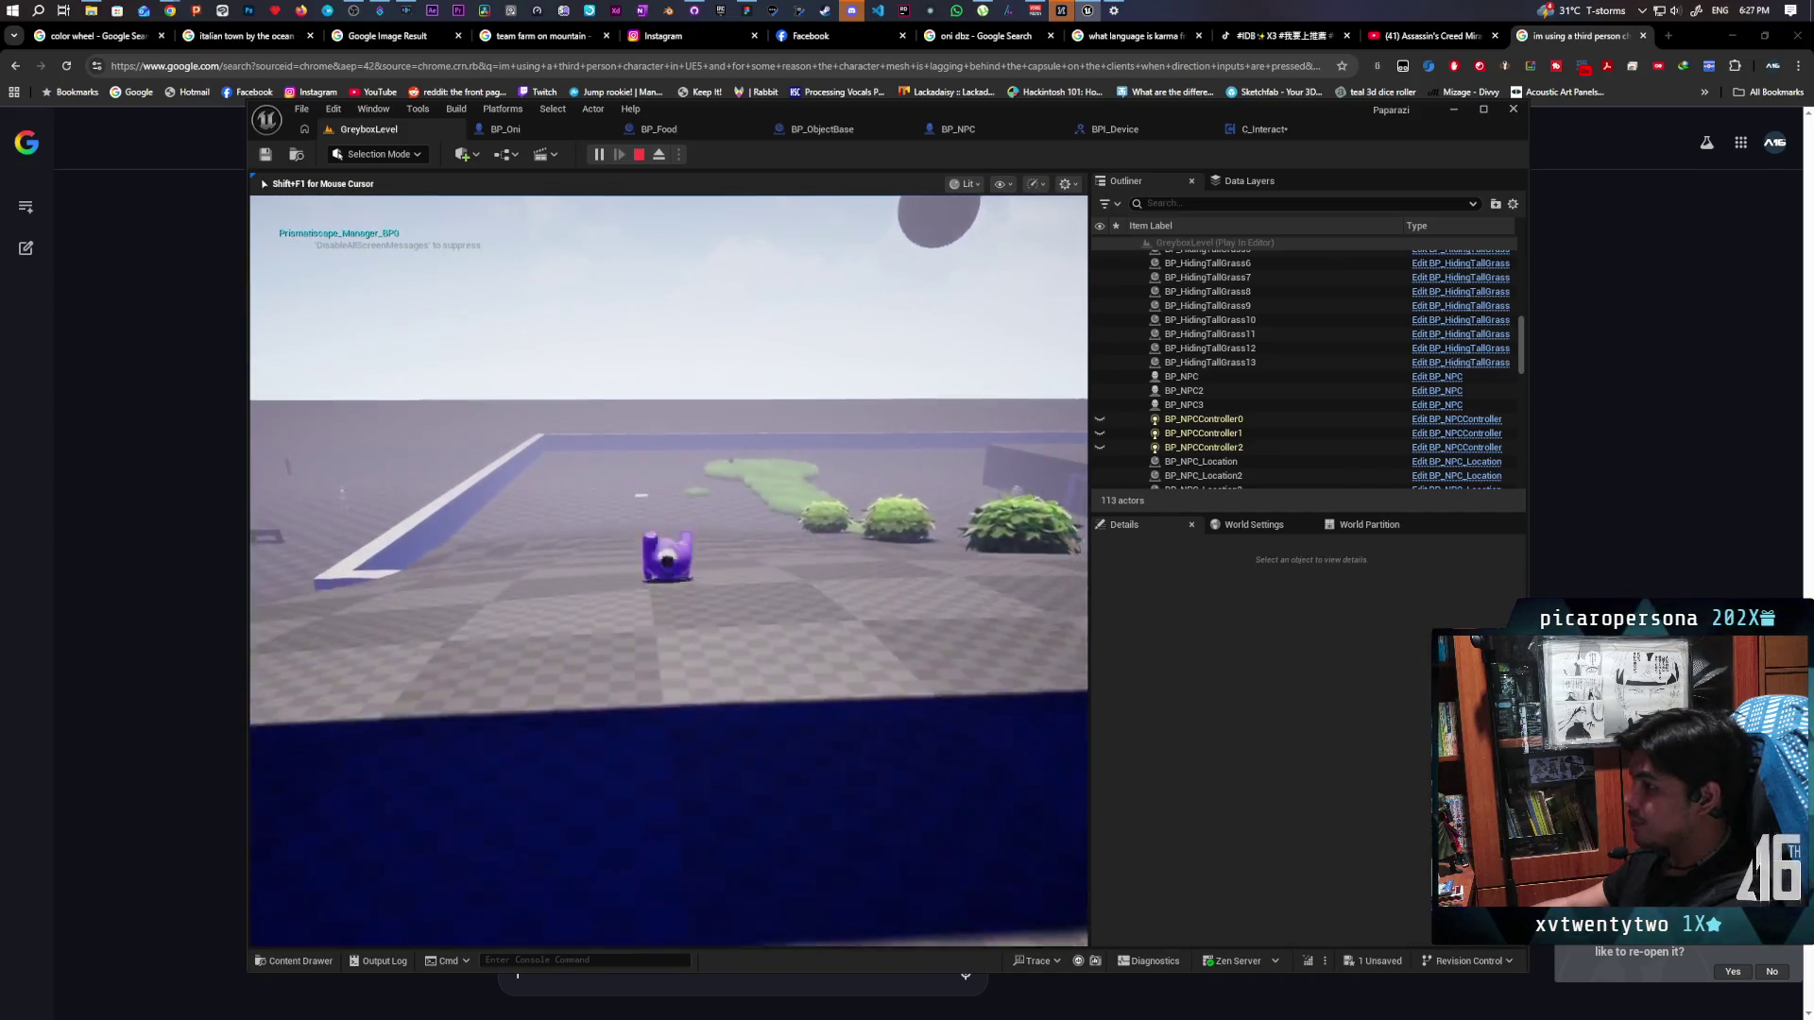
key("w")
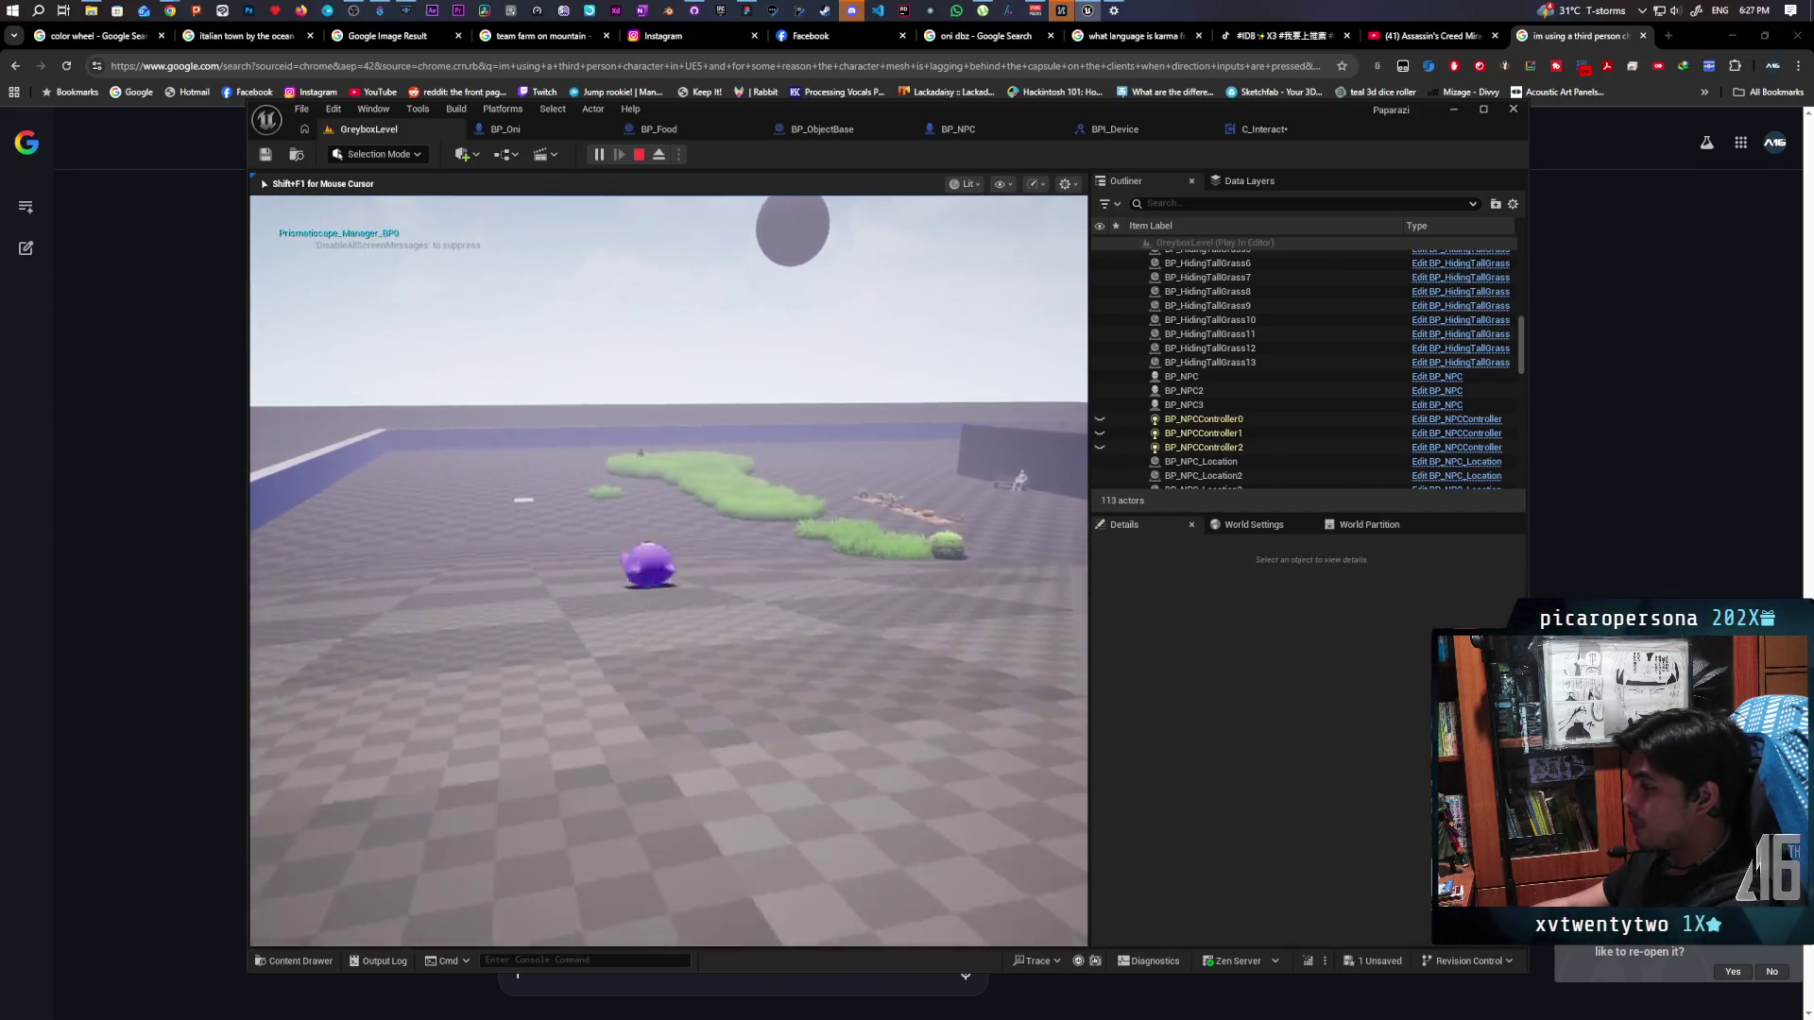
key("w")
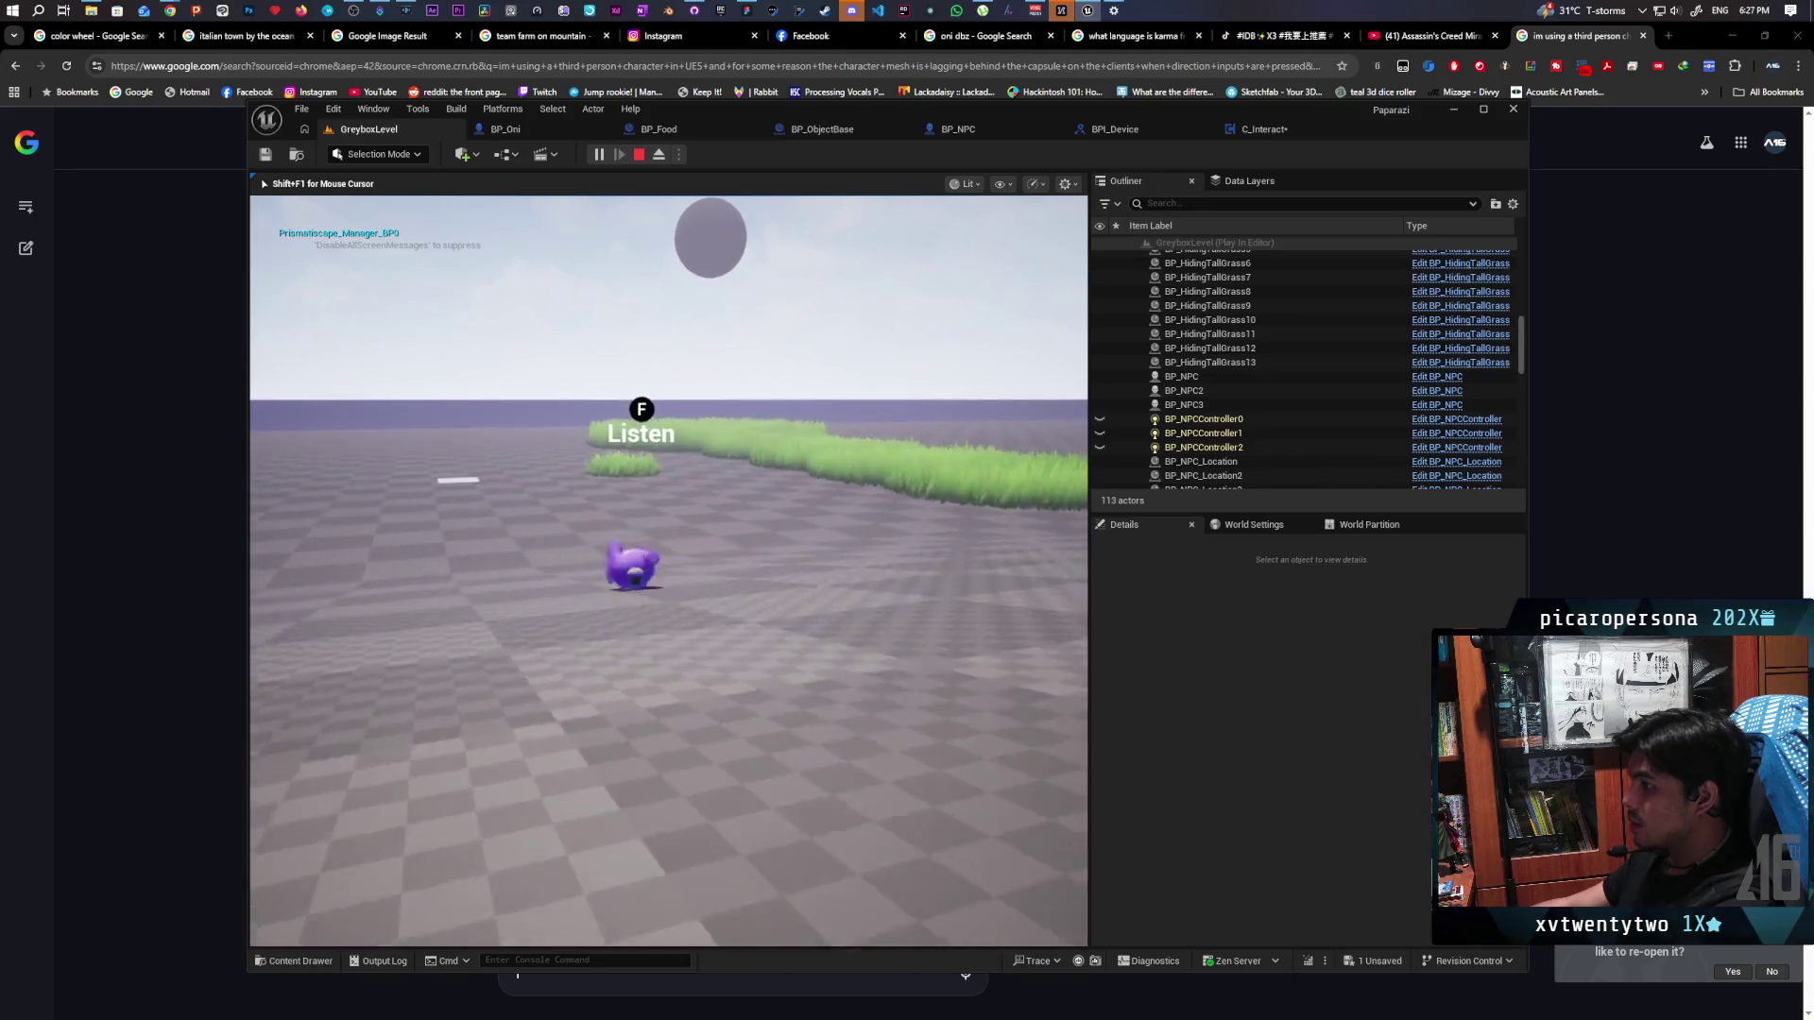
key("w")
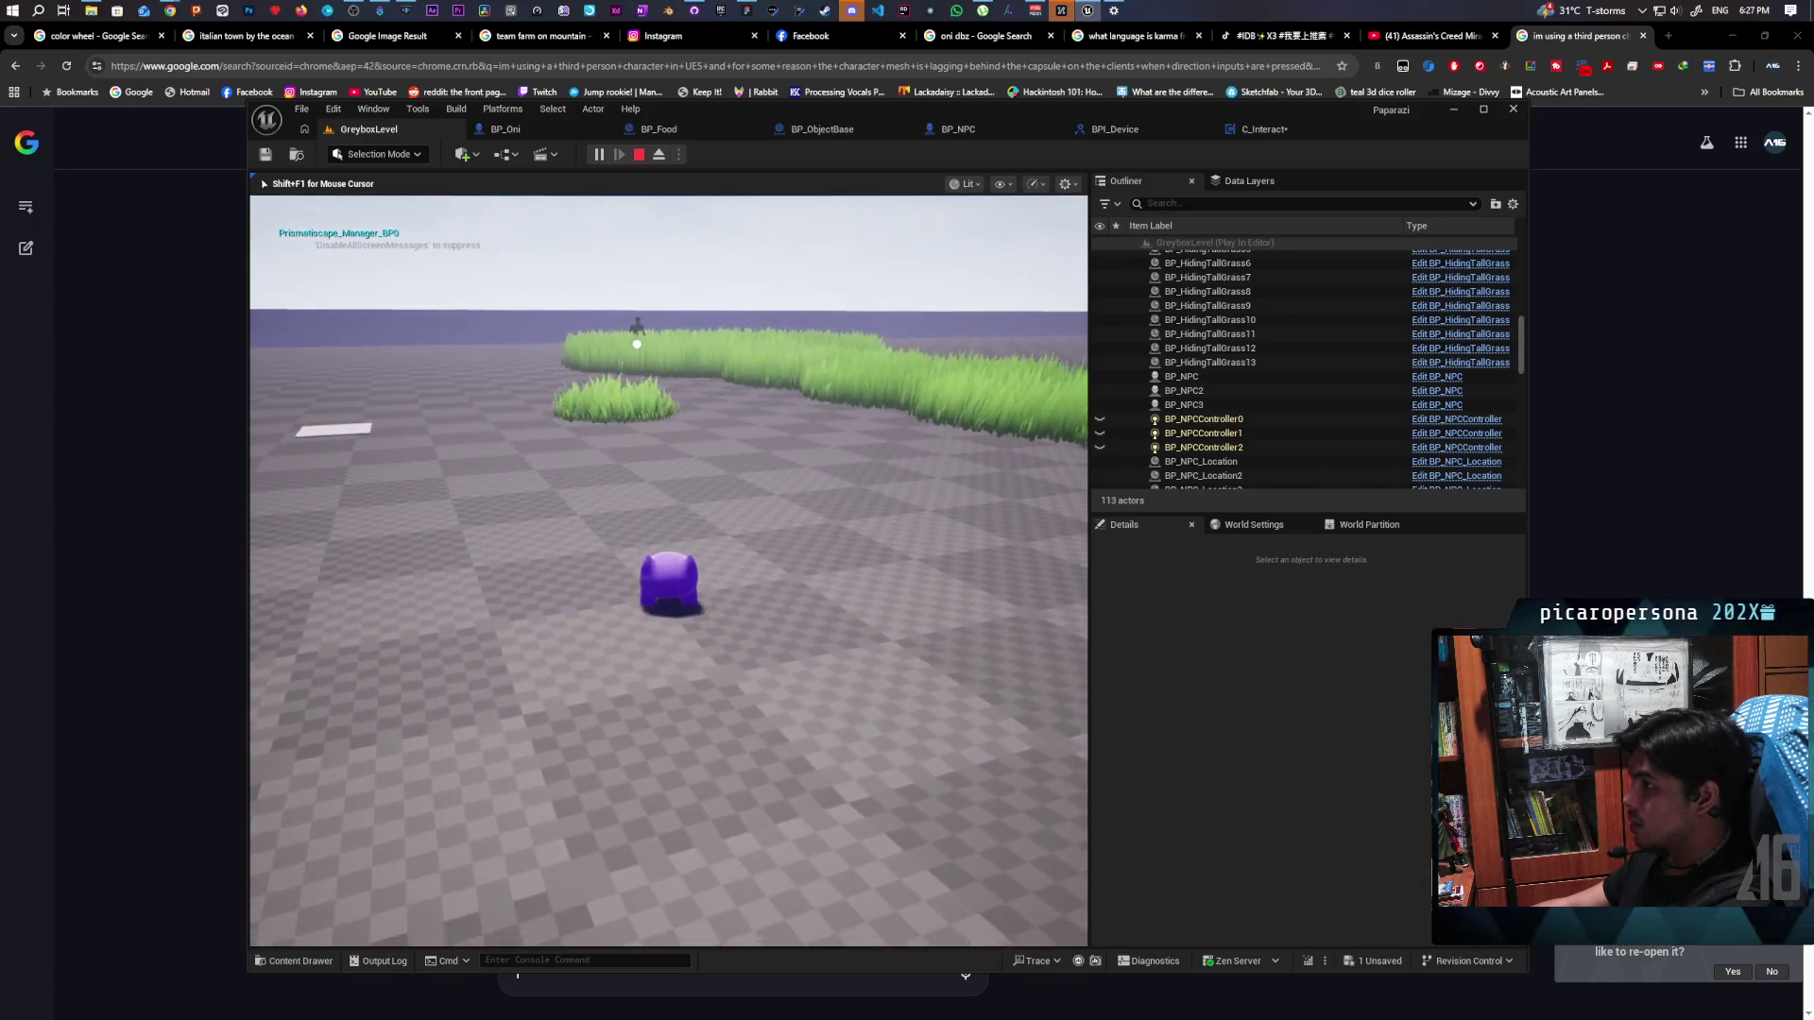
key("w")
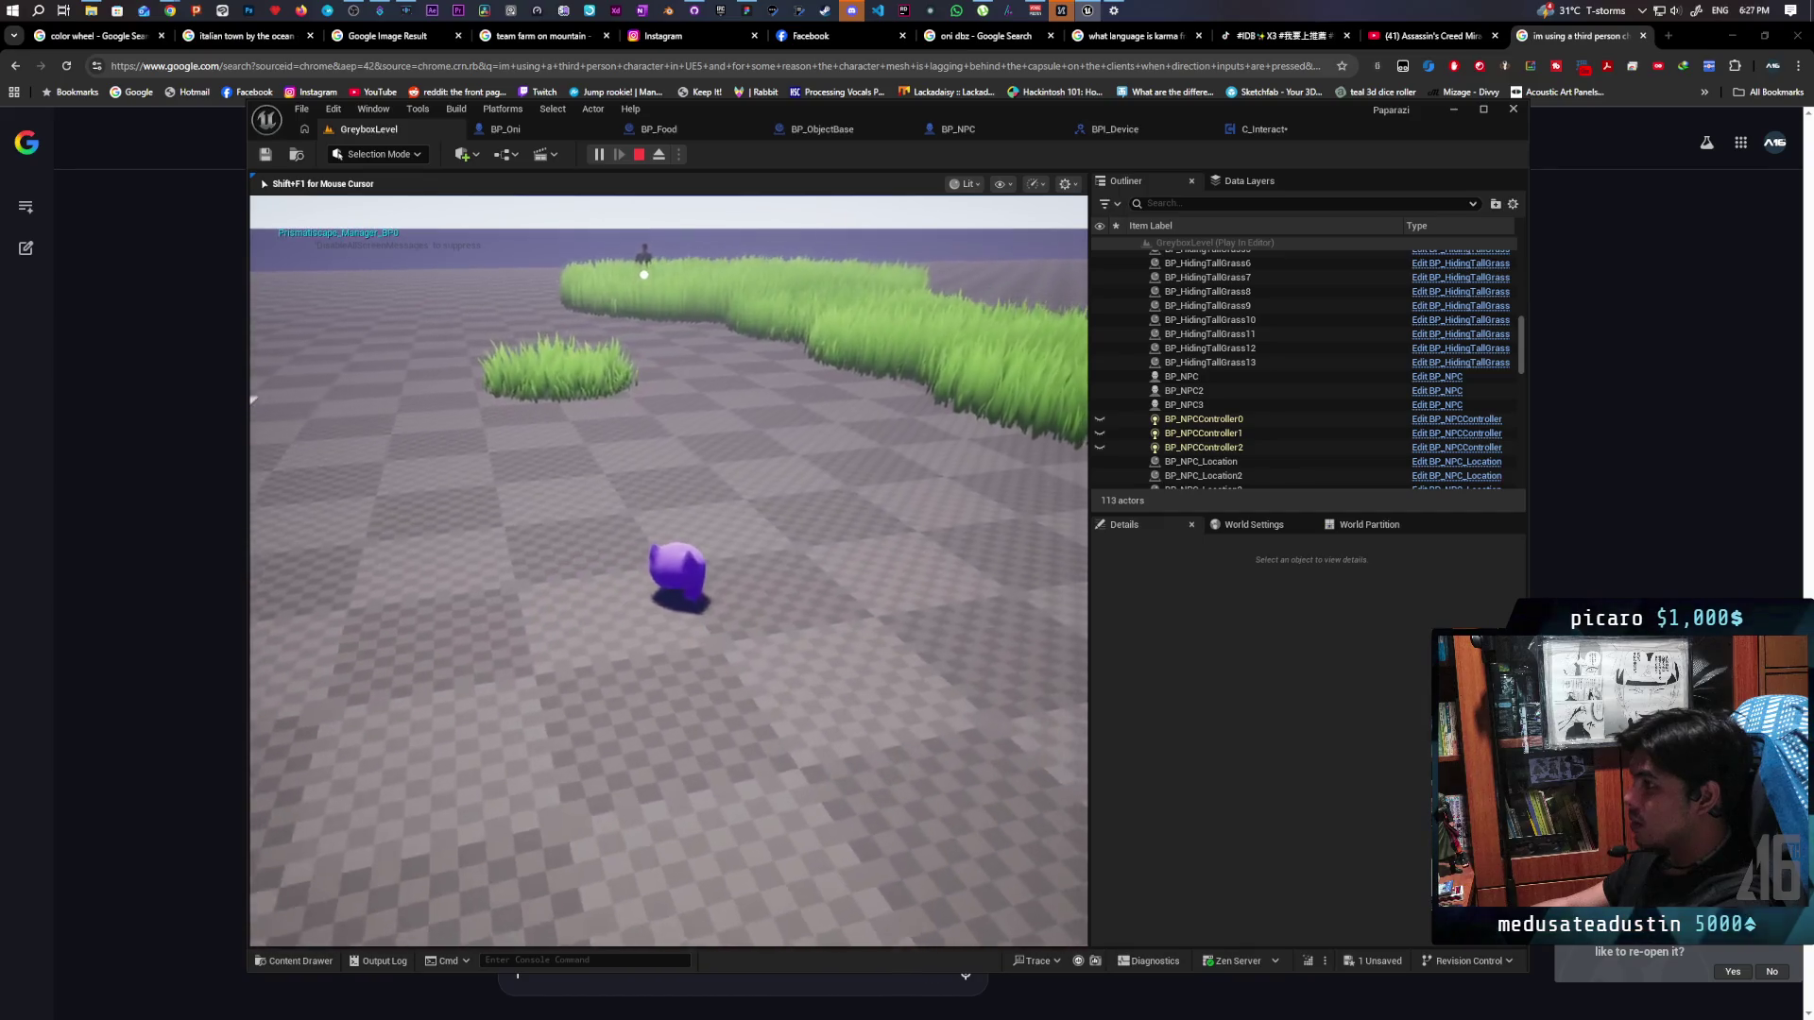
key("Escape")
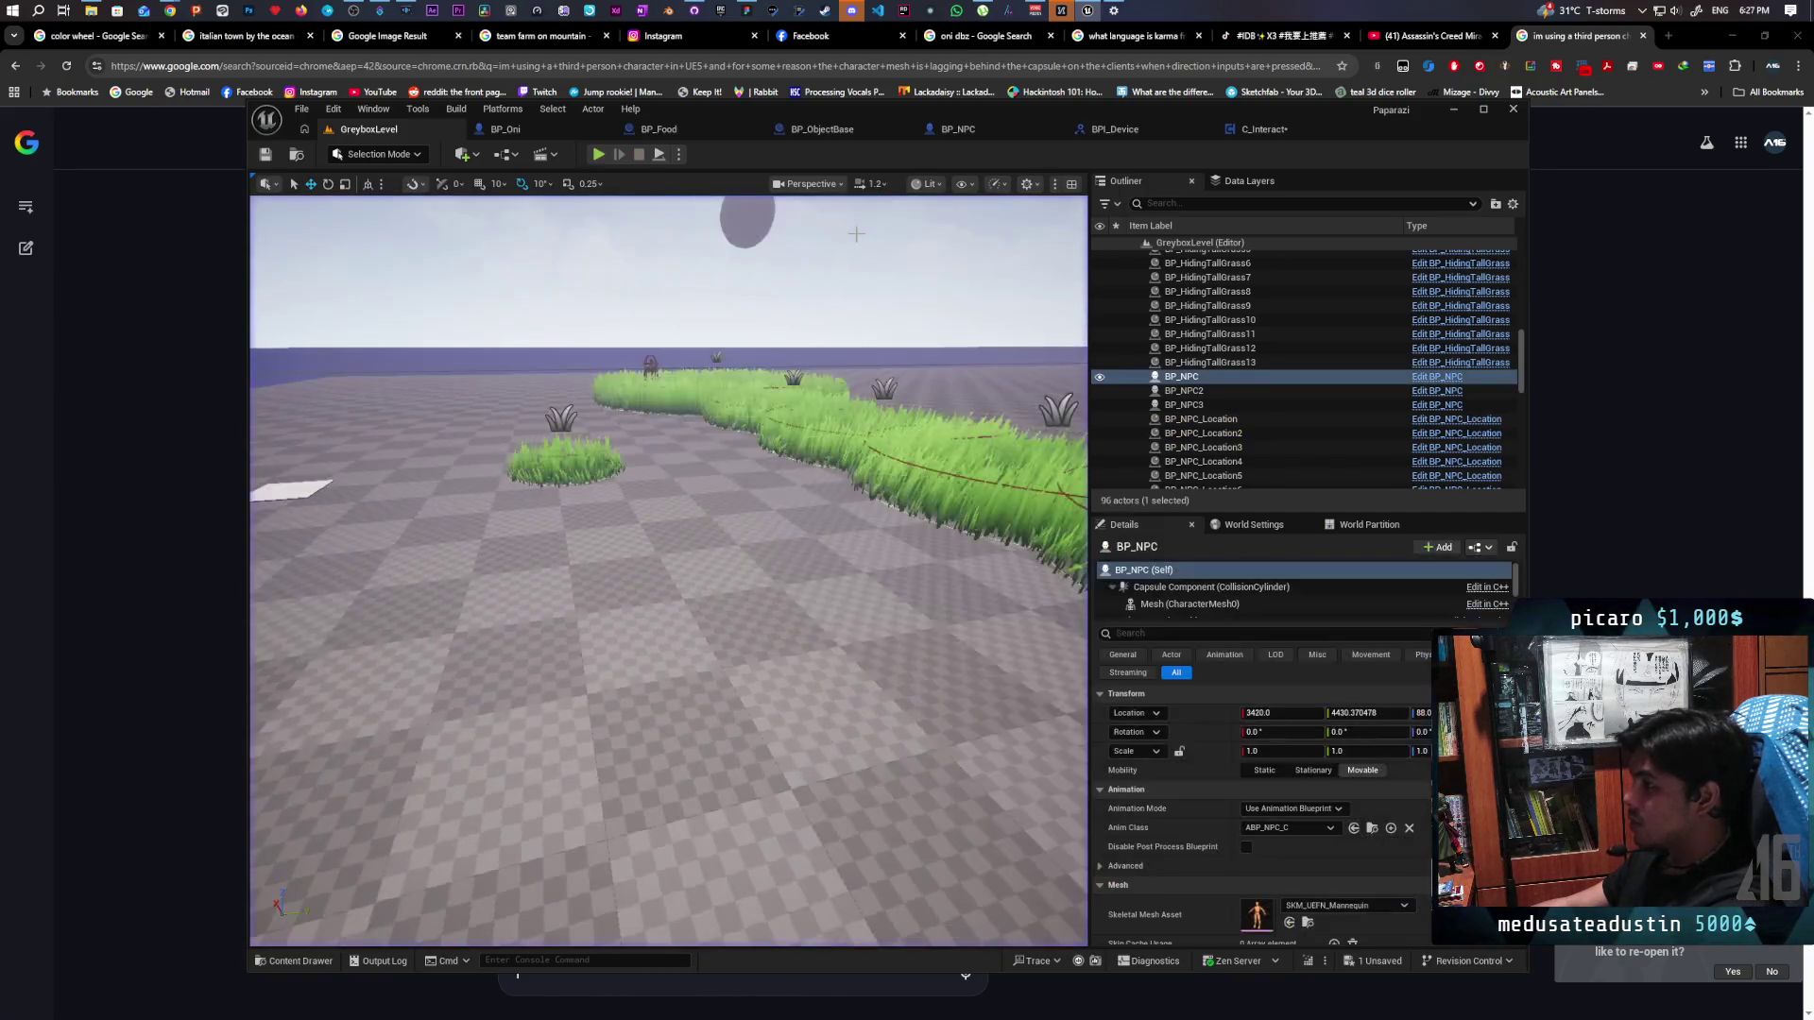
left_click(1269, 129)
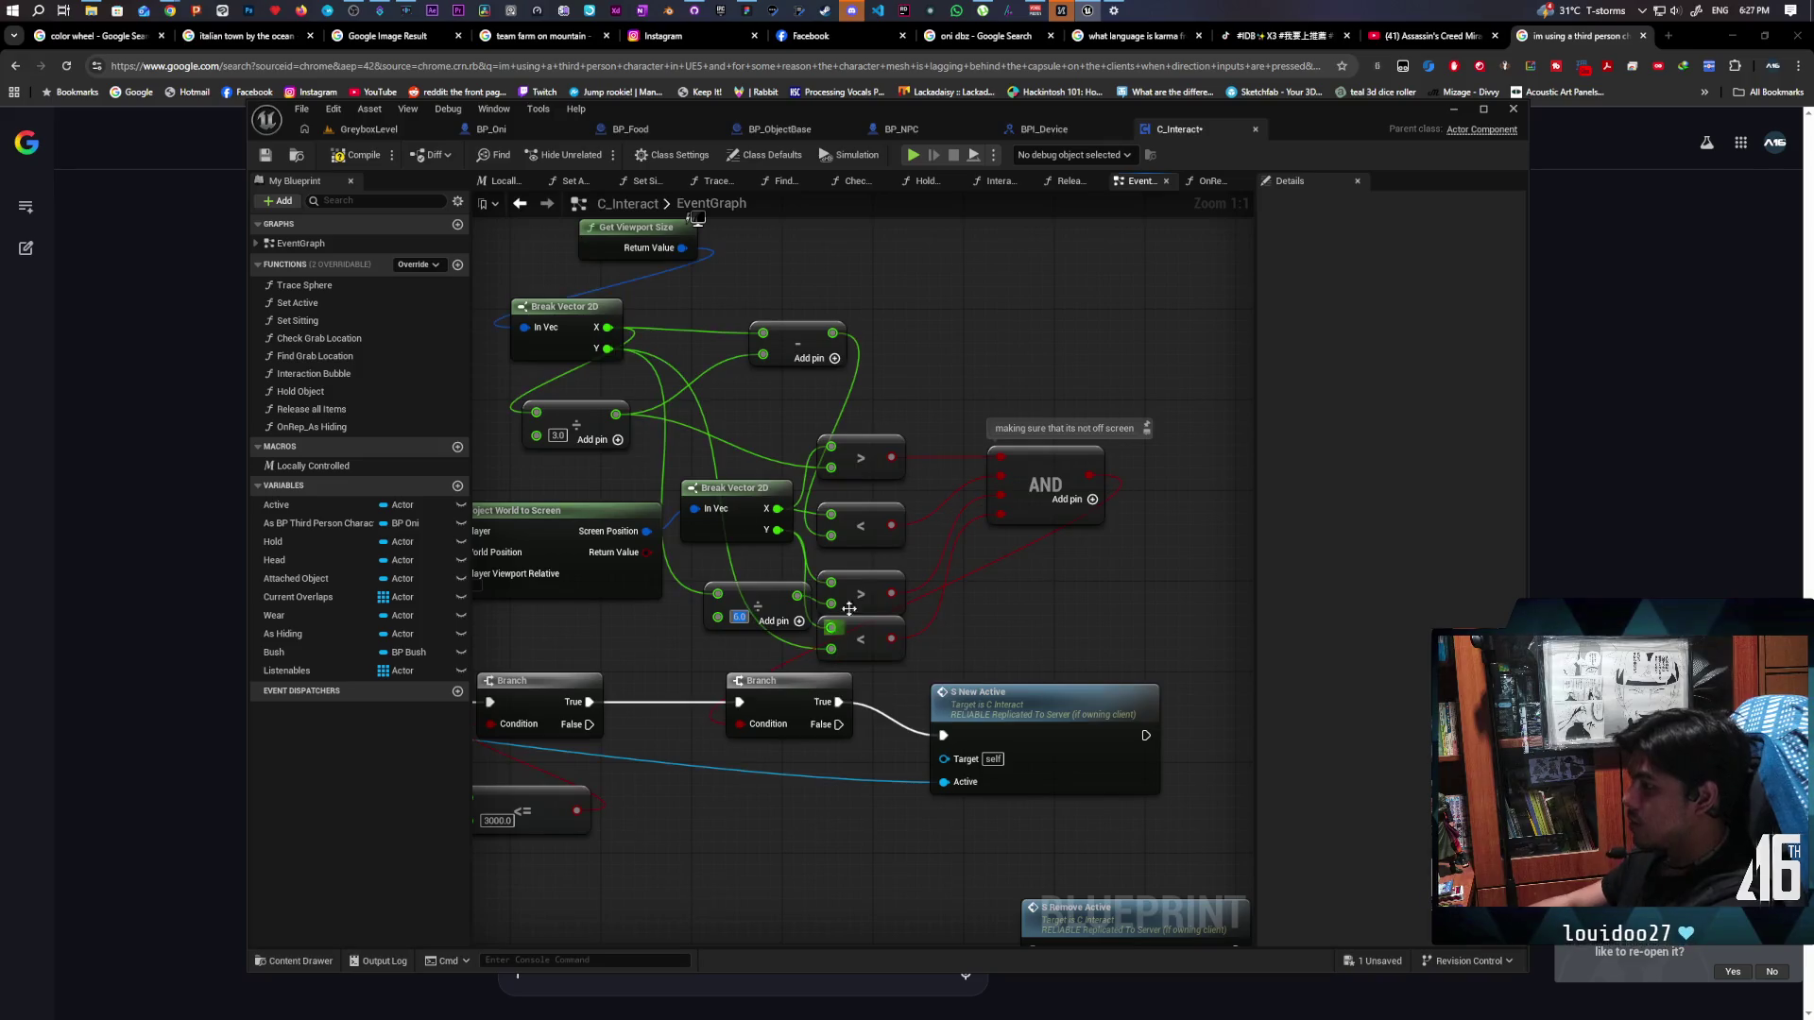
Play again, walking past the blue gate and wall through the tall grass toward the NPC
left_click(377, 135)
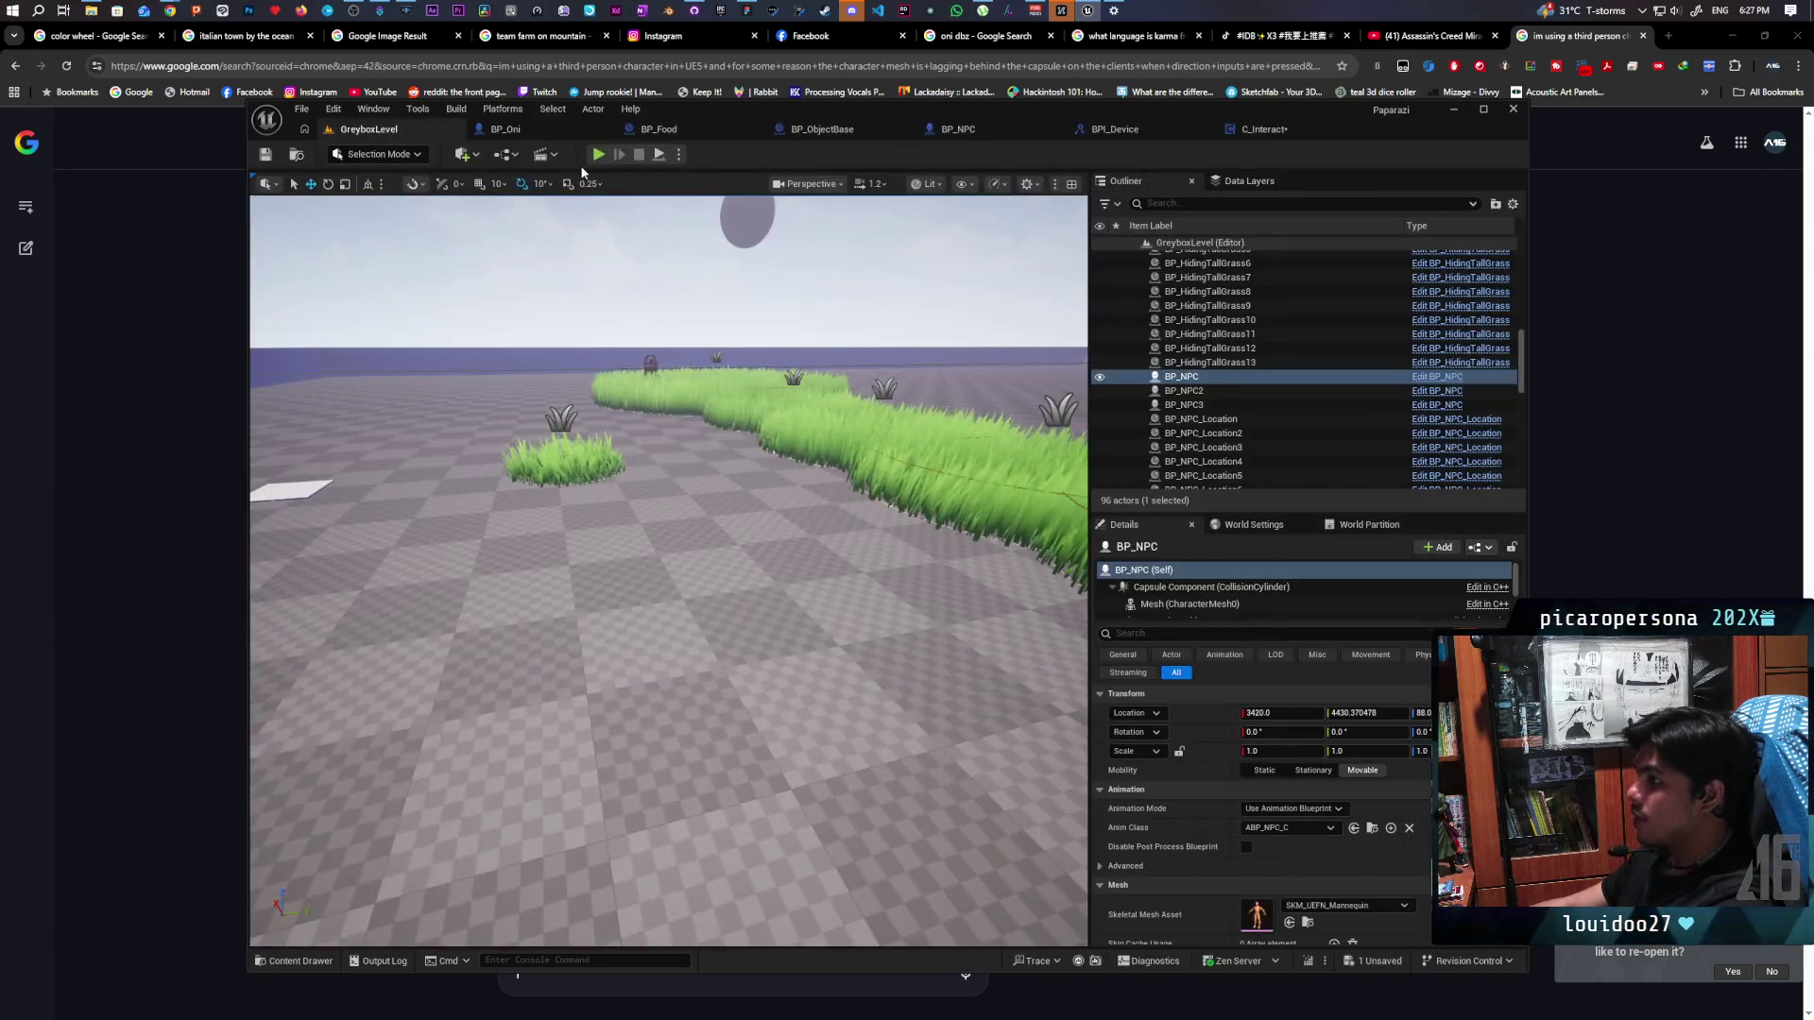
left_click(598, 155)
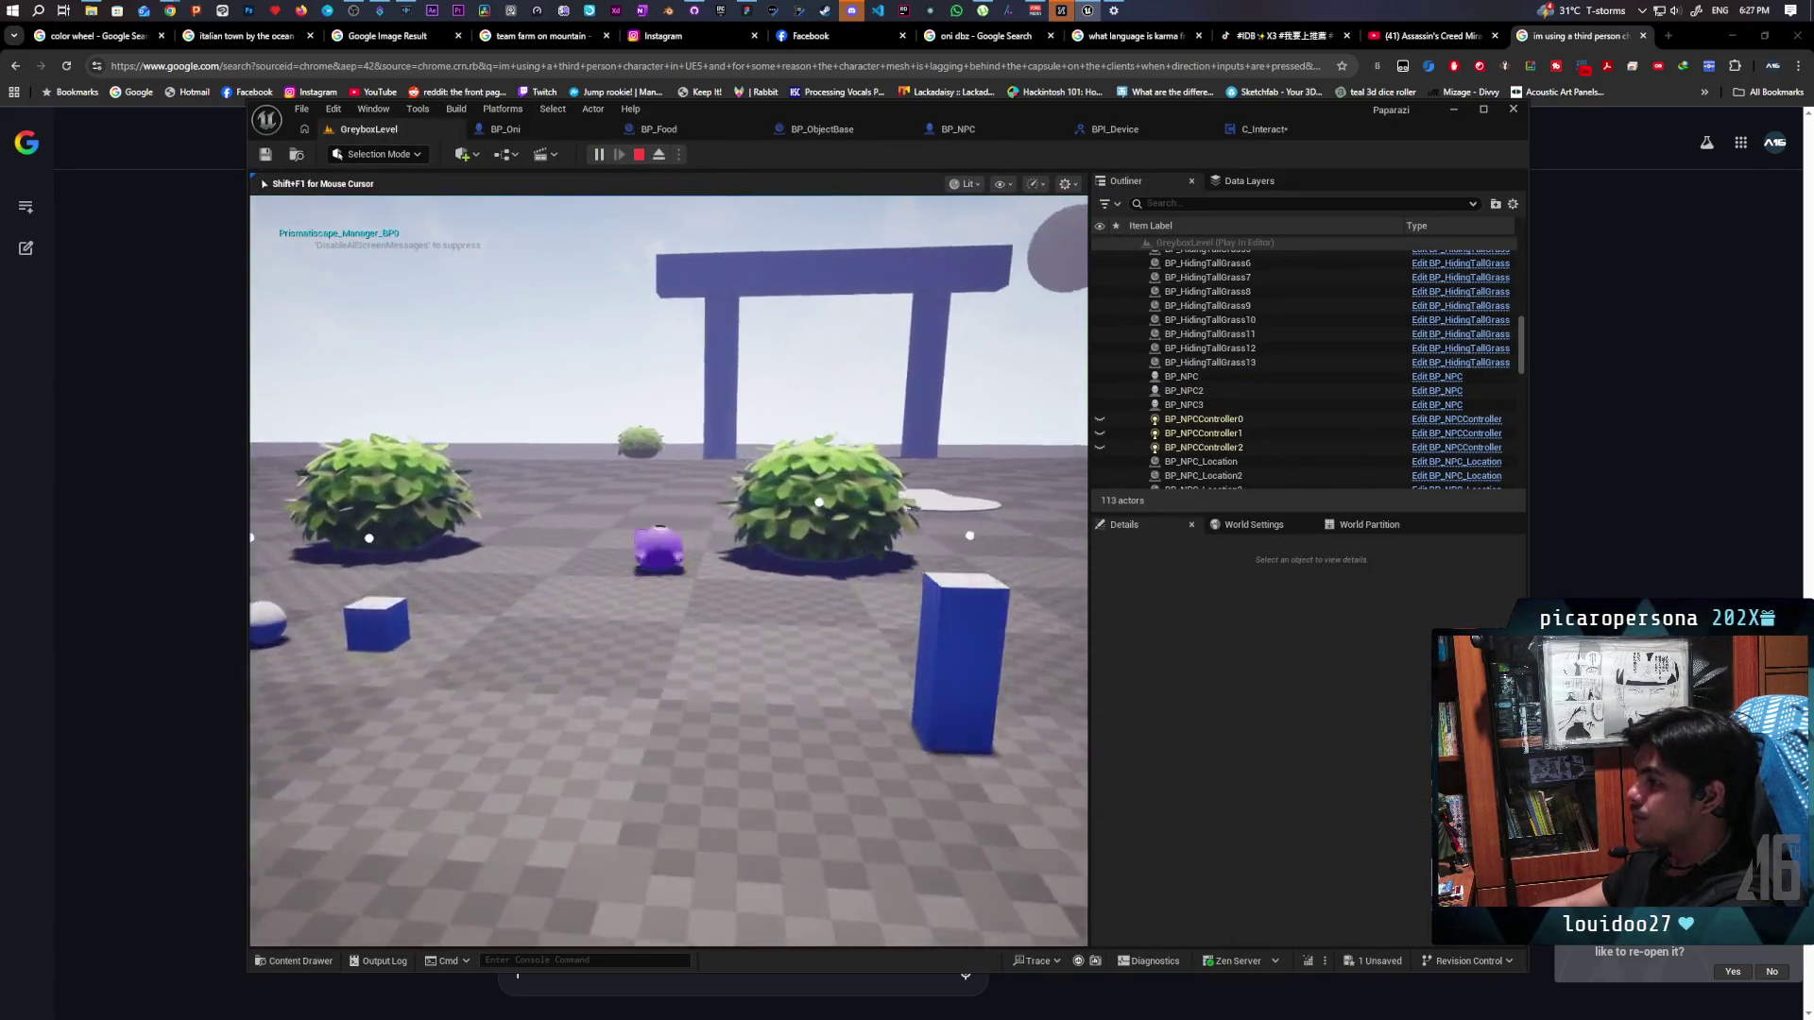
key("w")
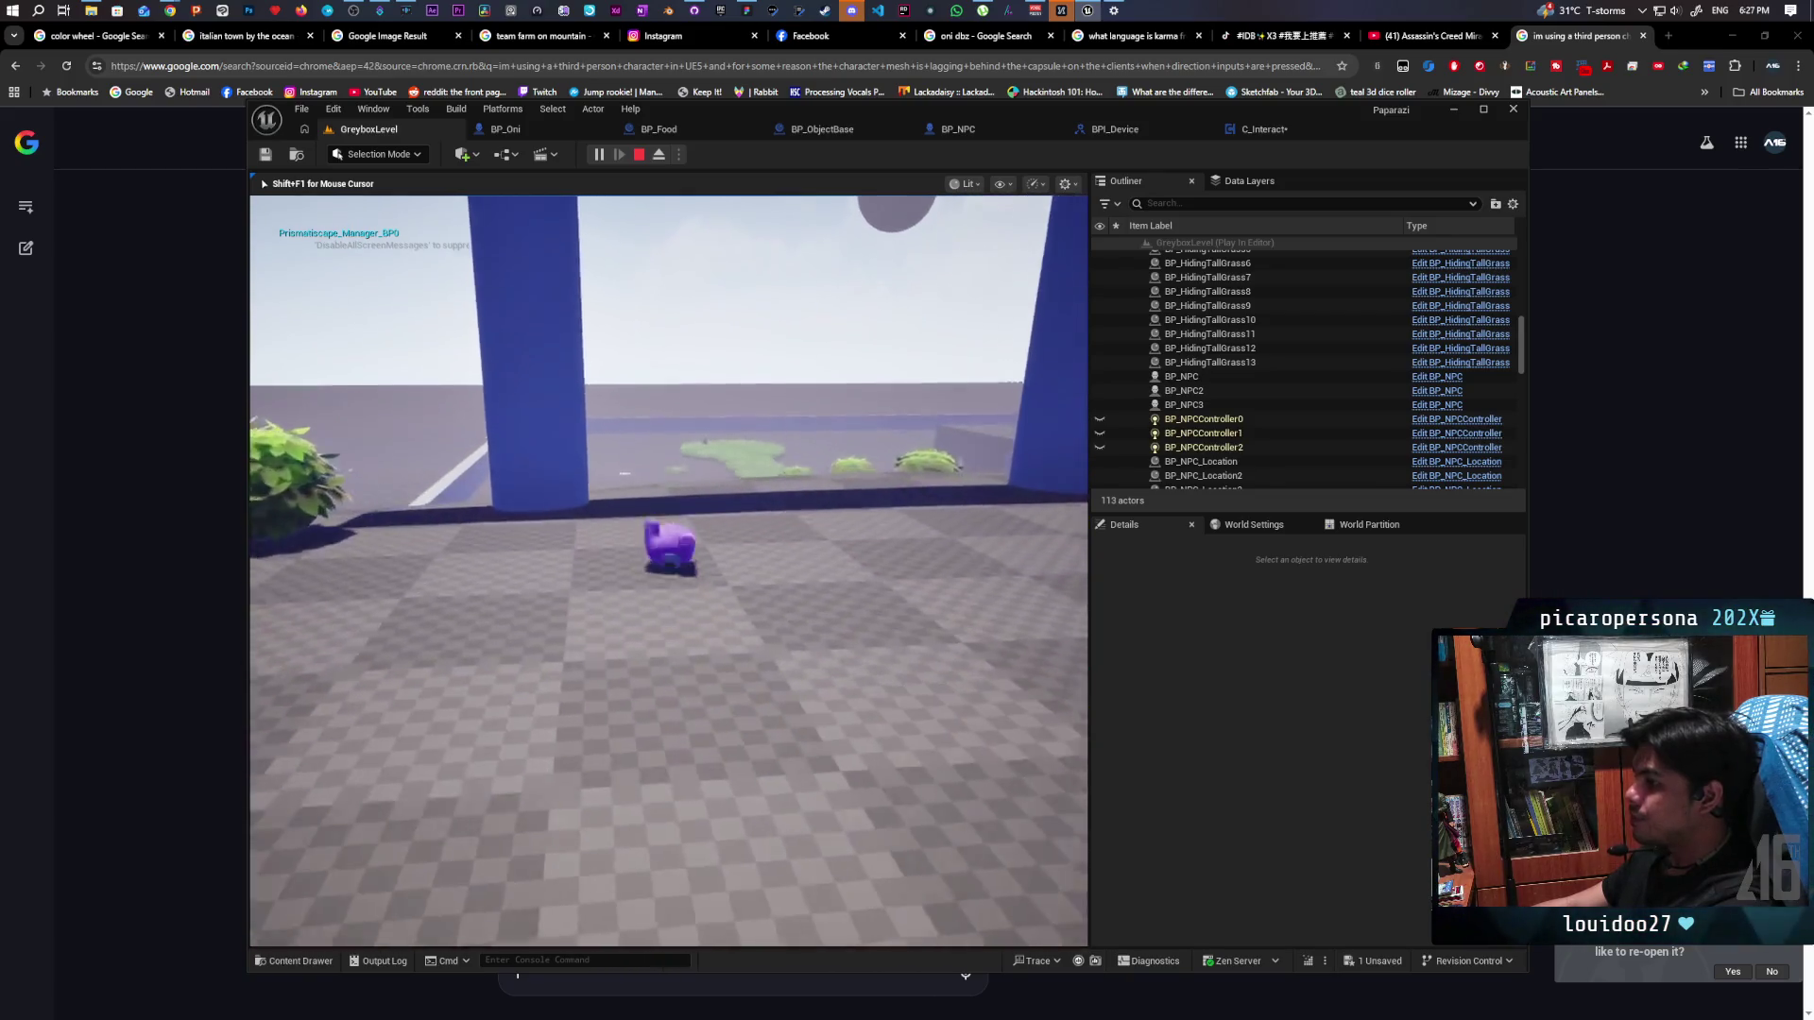
key("w")
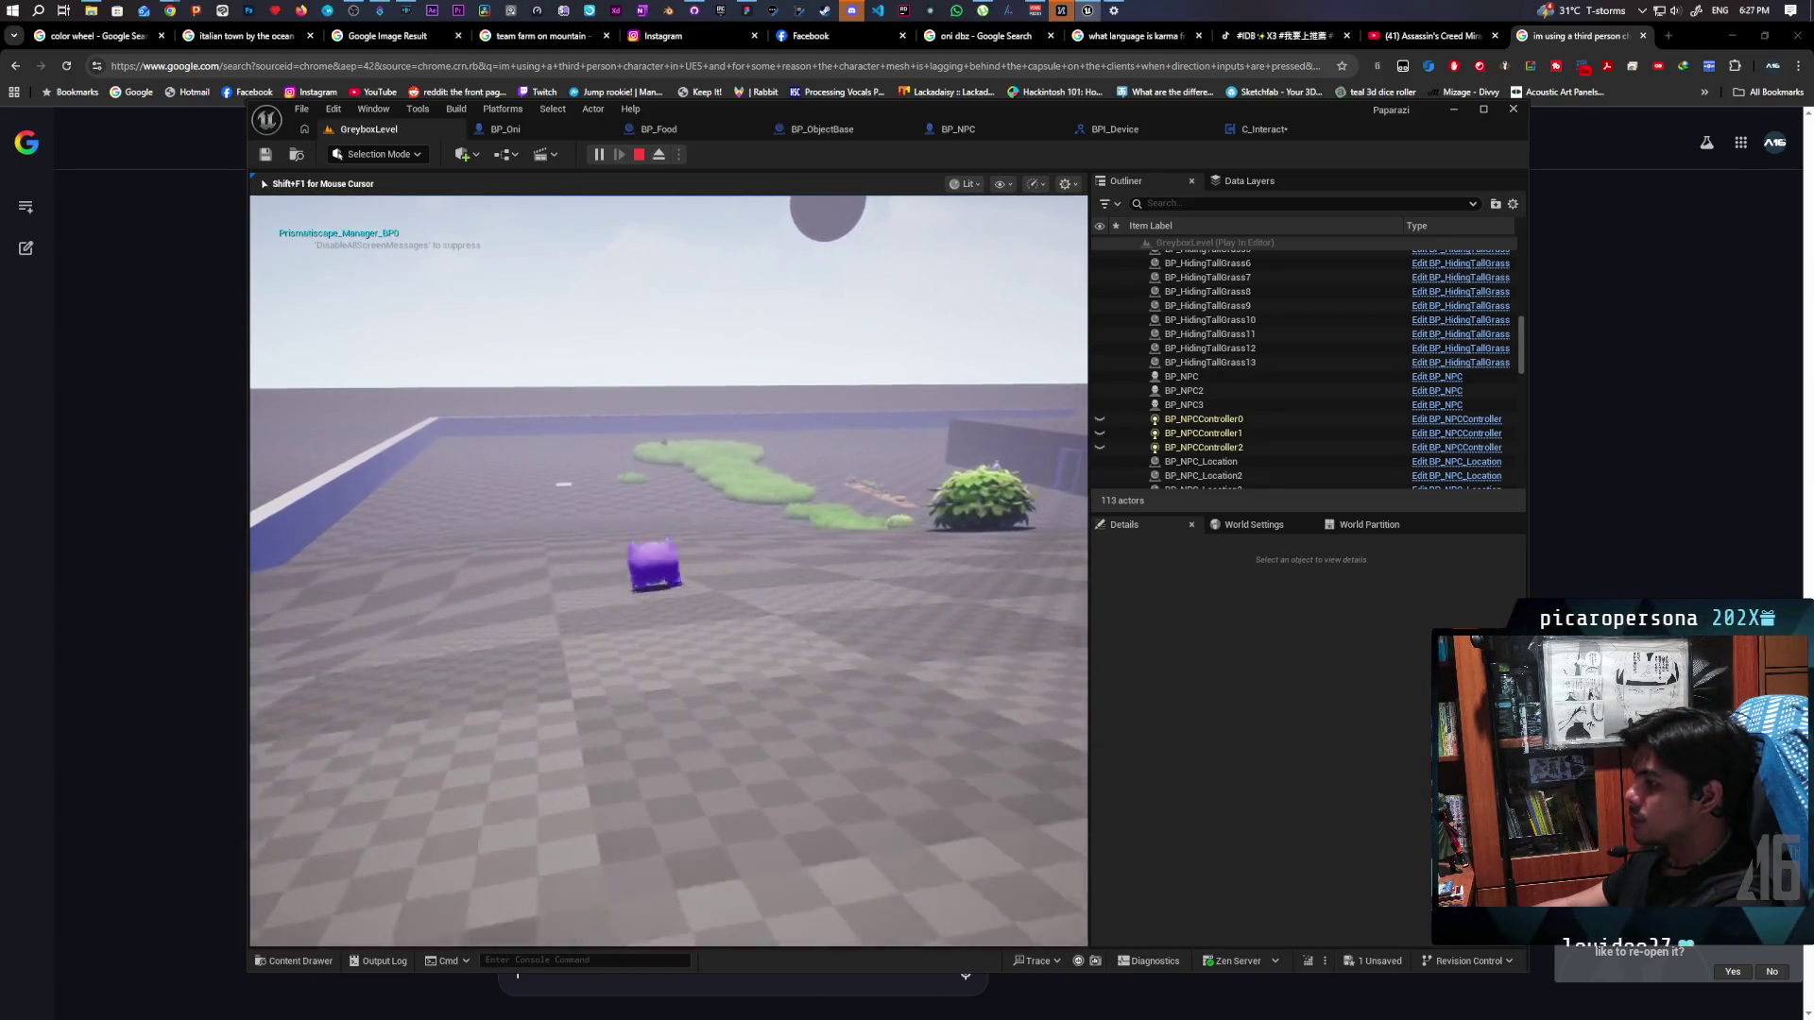
key("w")
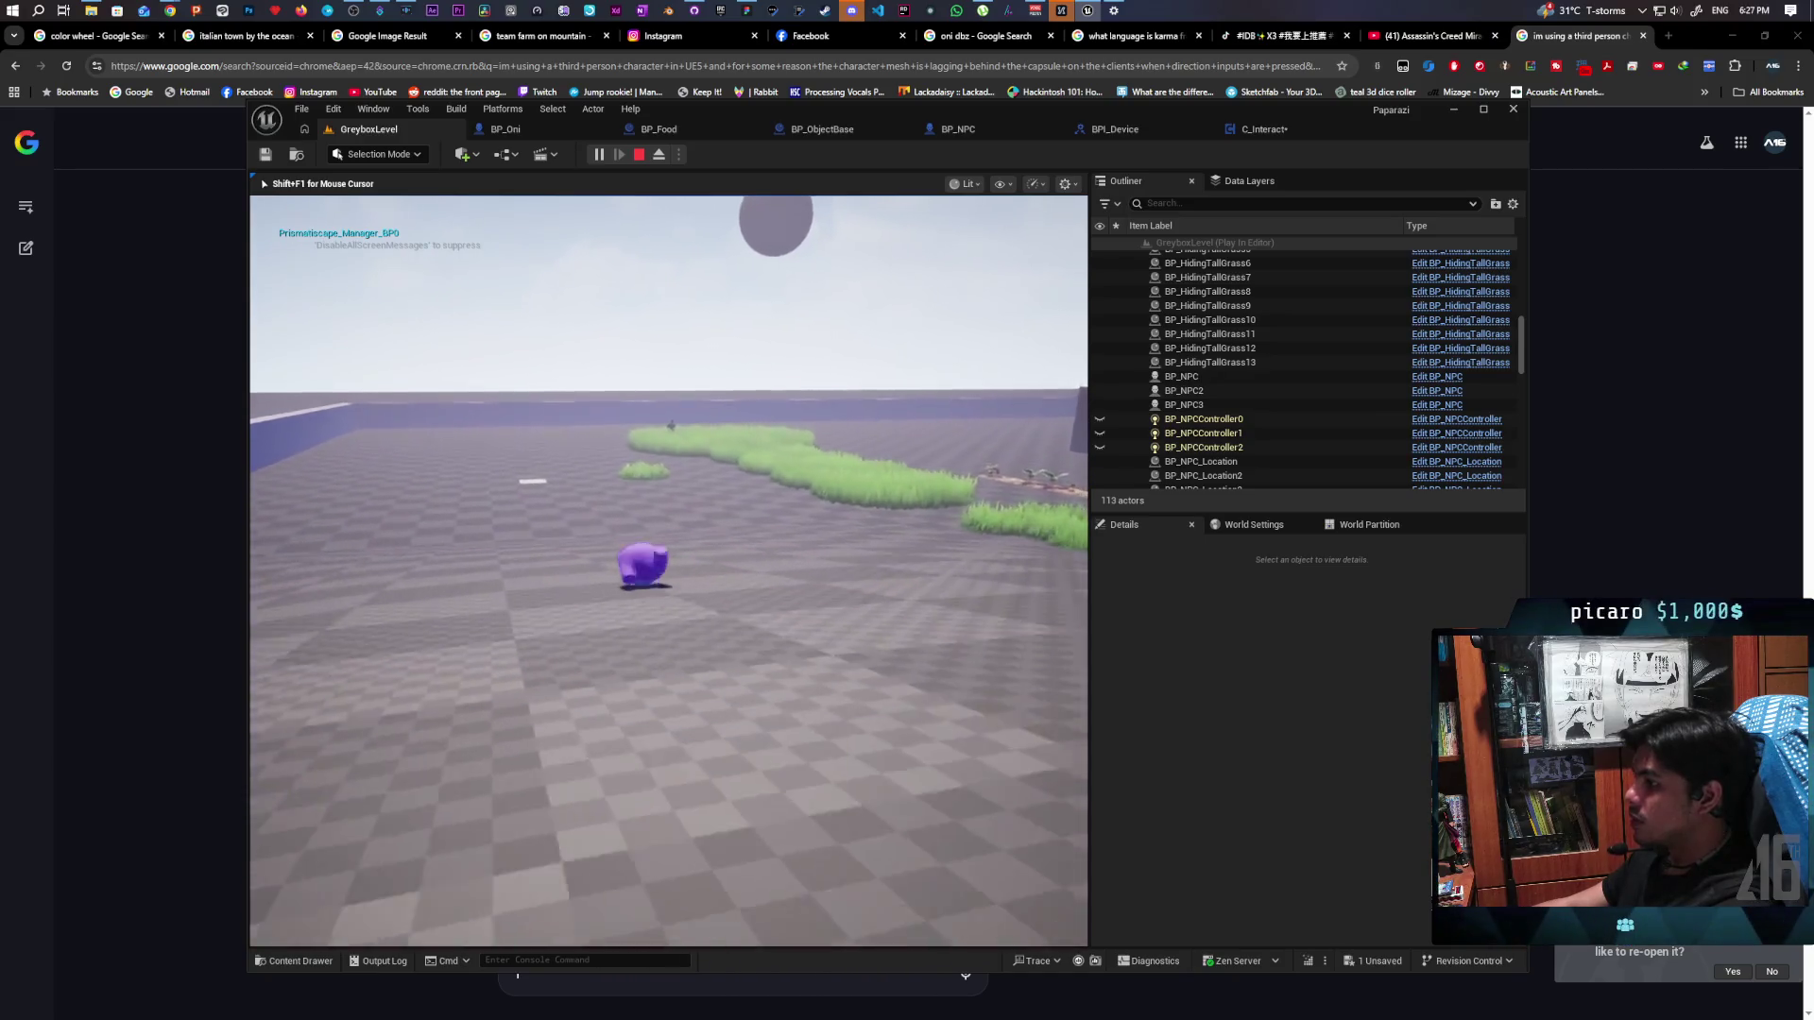
key("w")
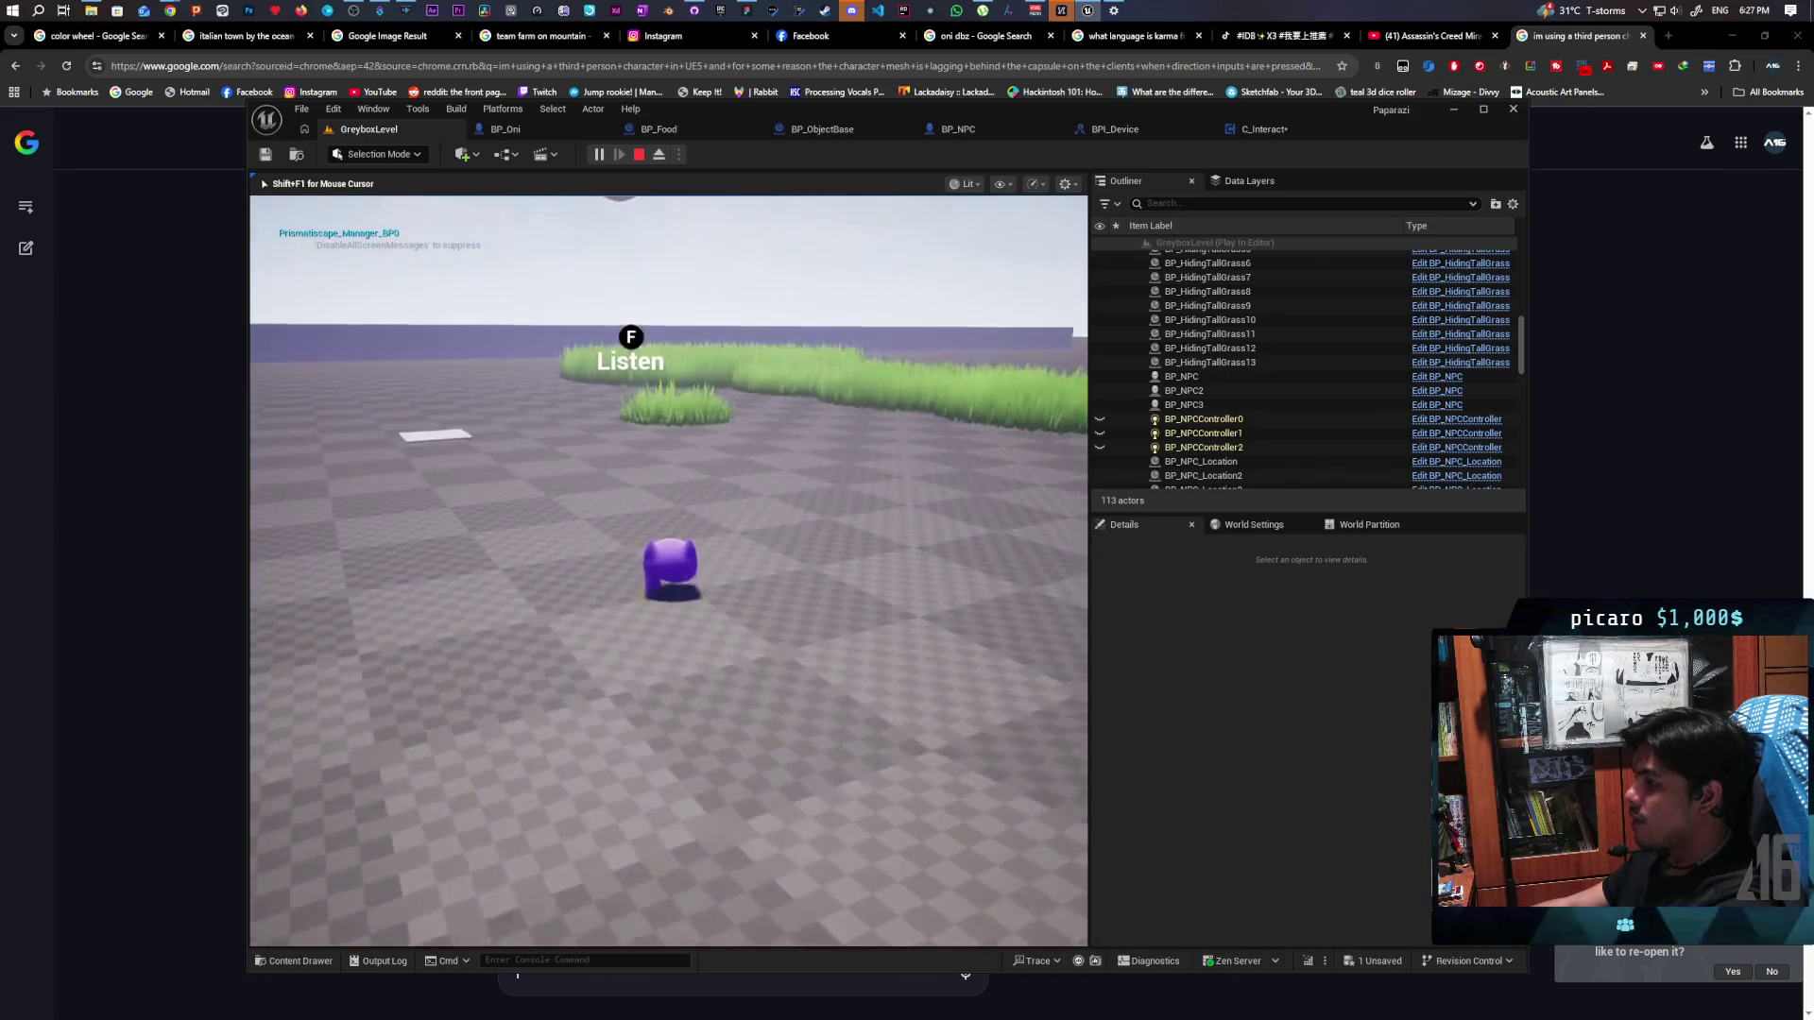
key("w")
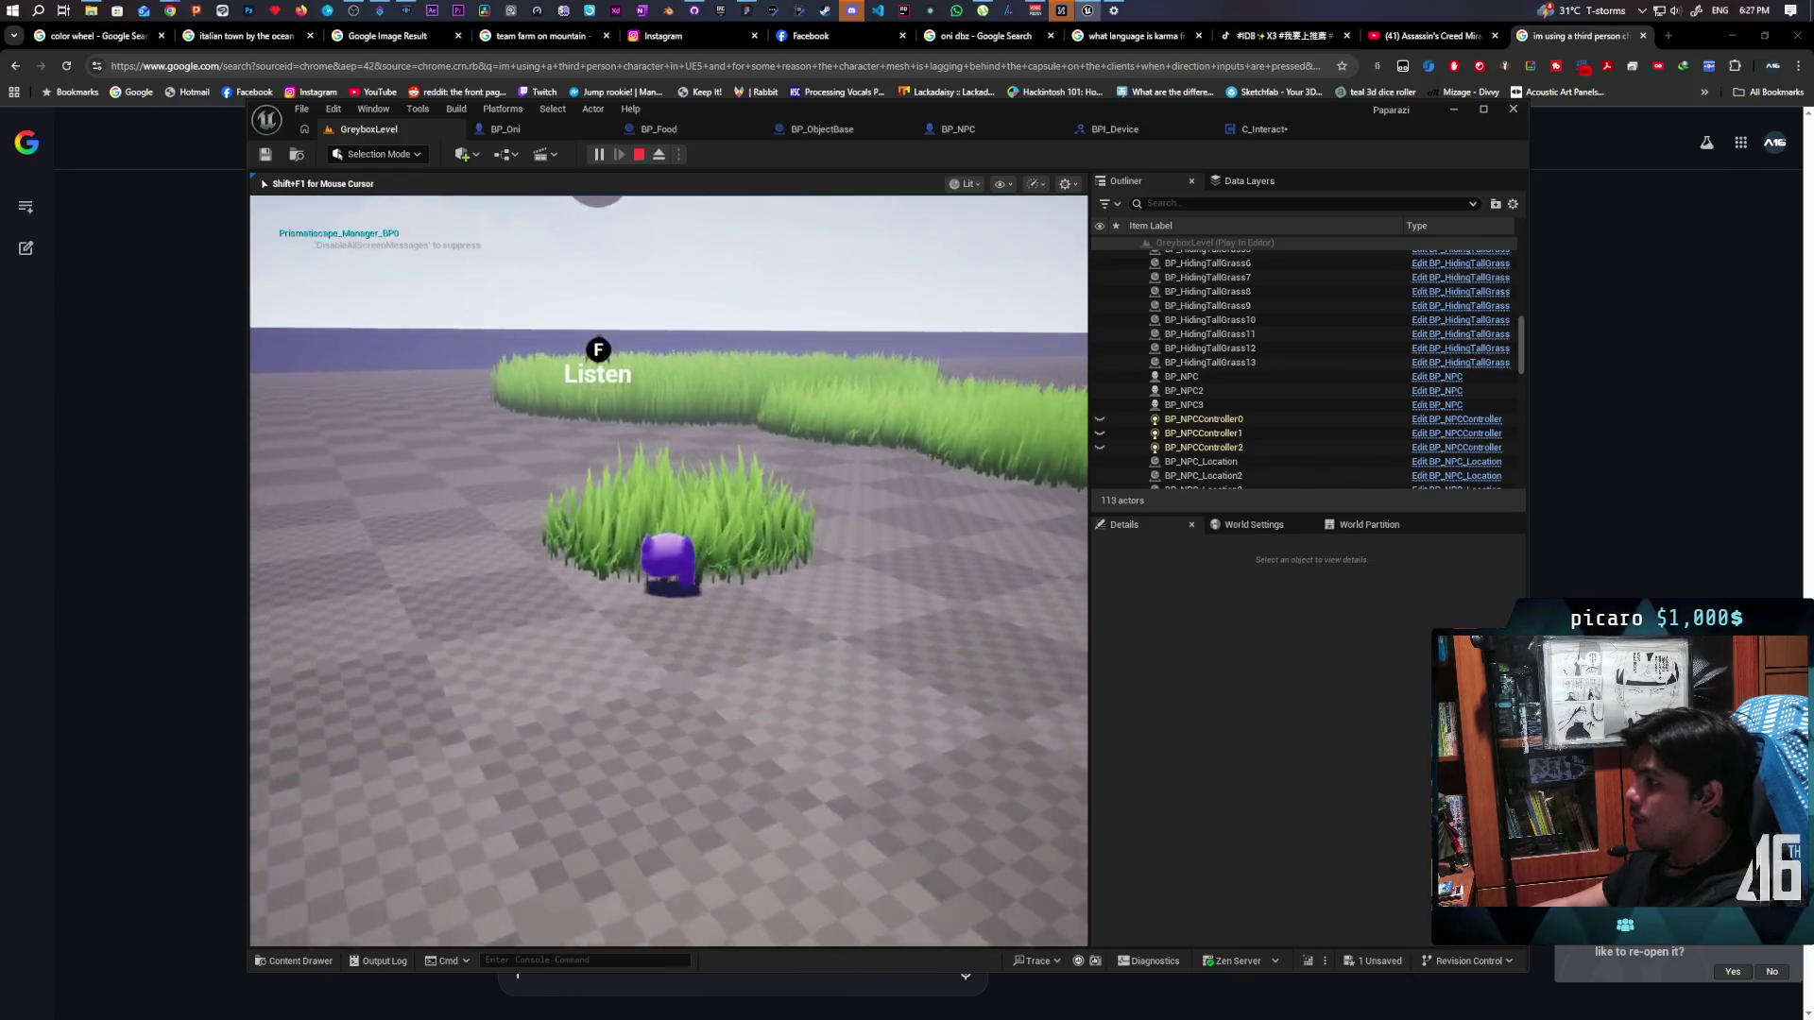
key("w")
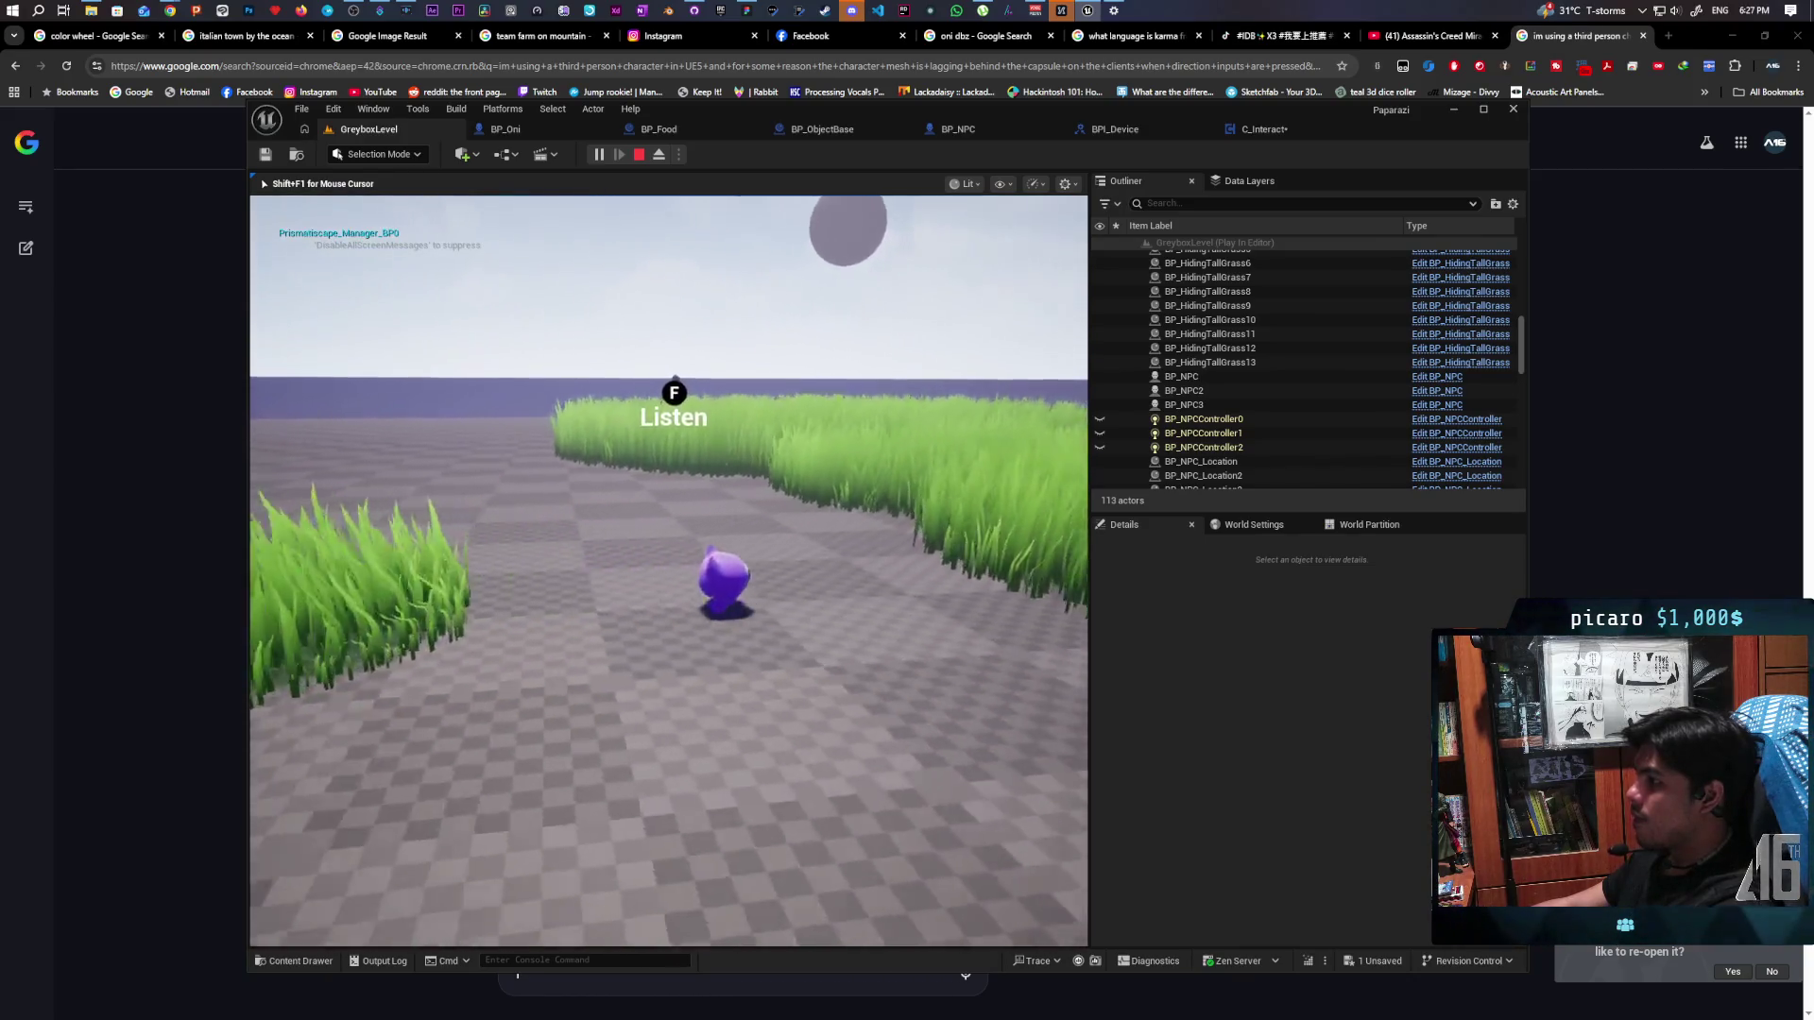
key("w")
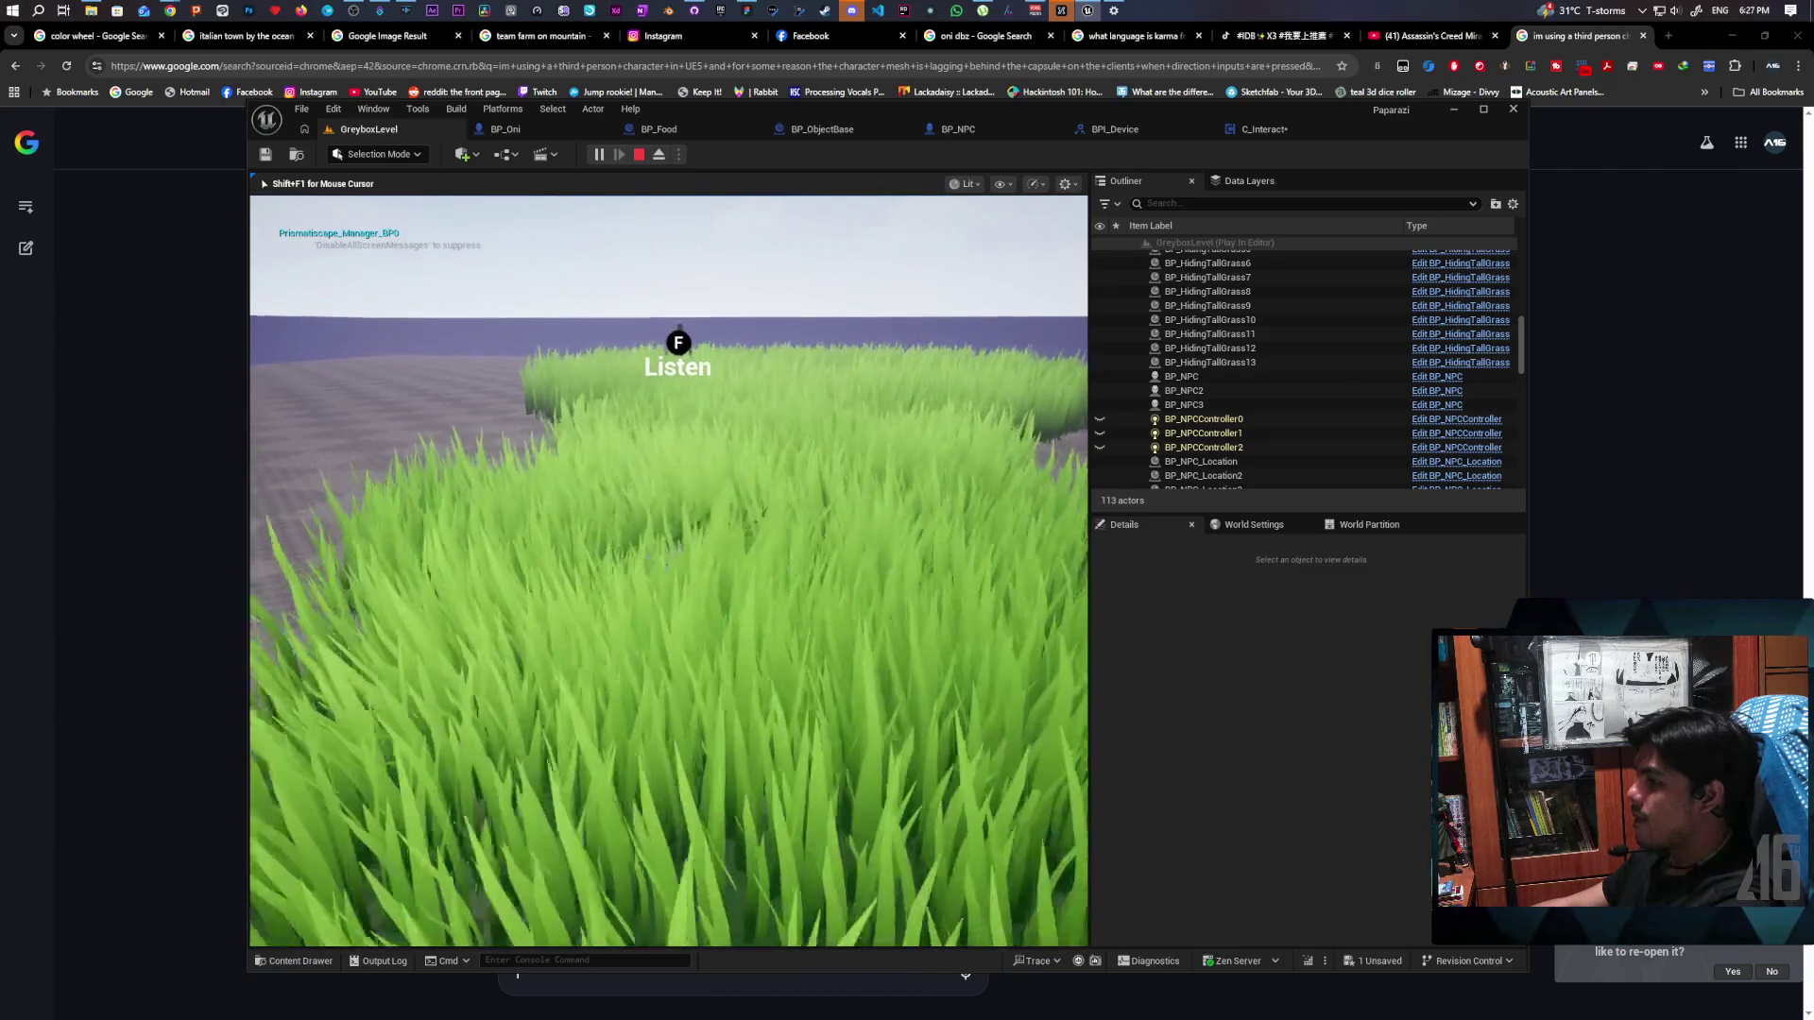
key("w")
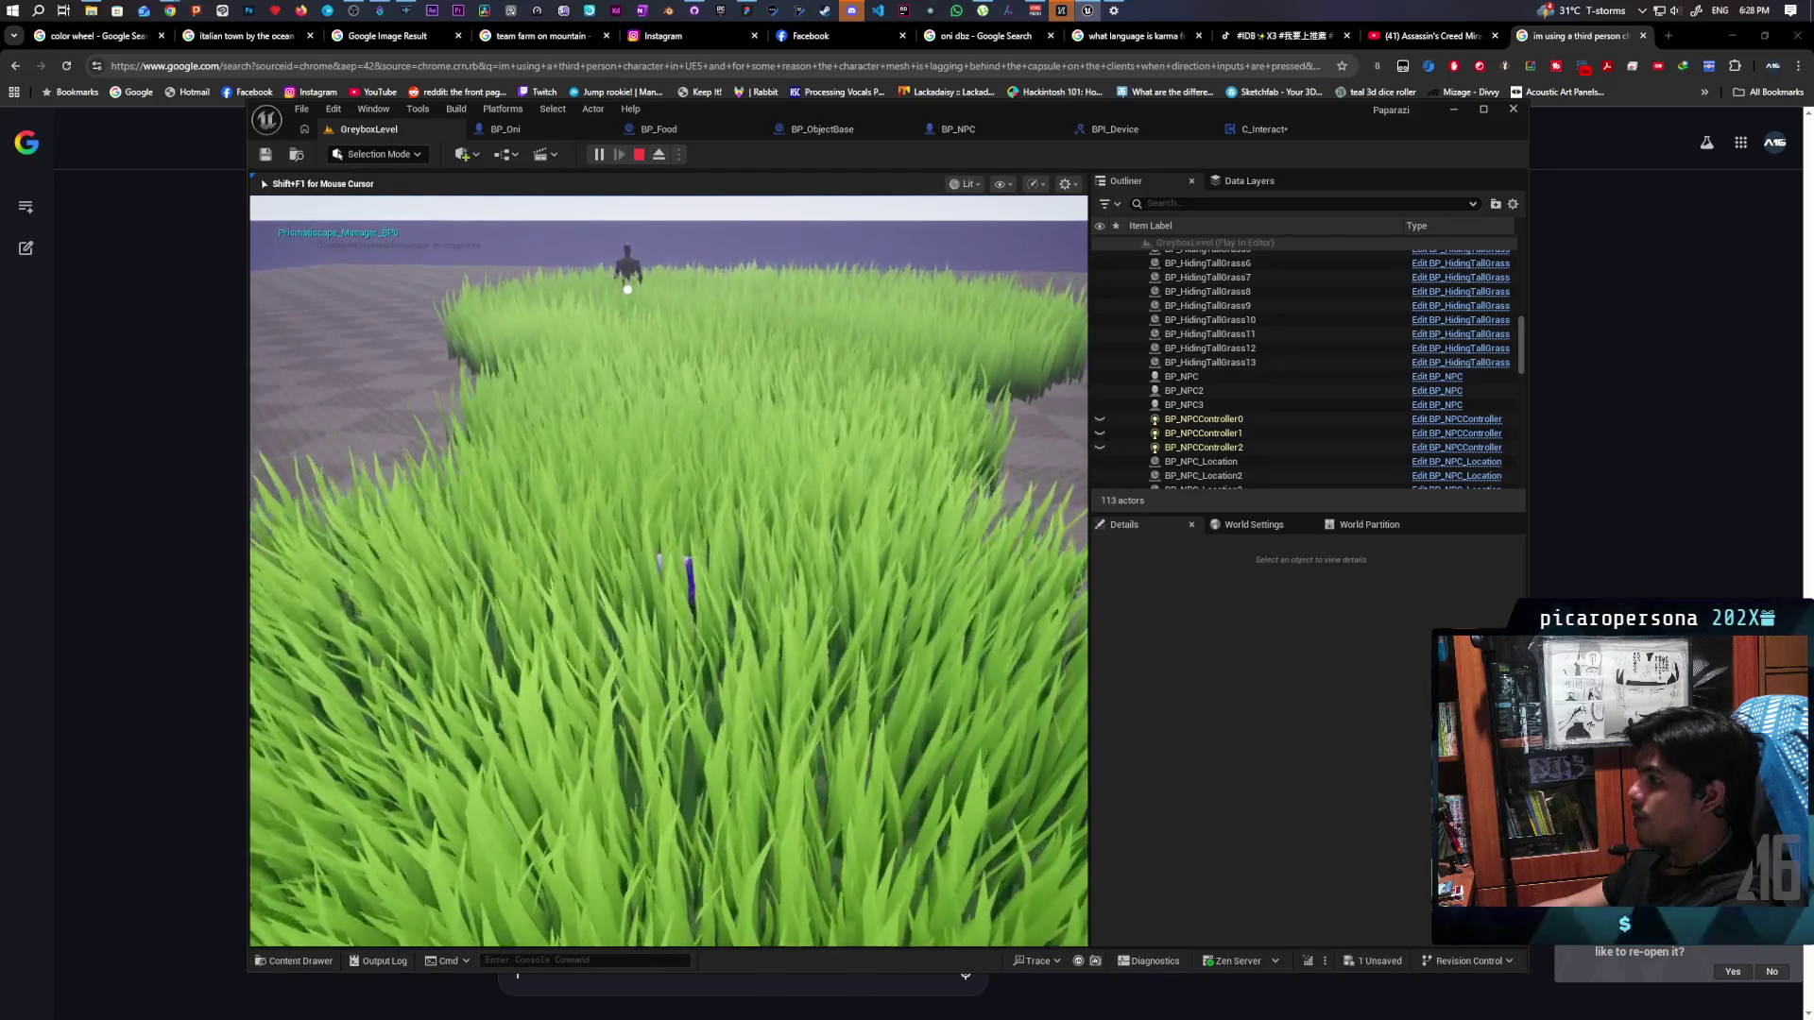
key("shift+F1")
left_click(1271, 128)
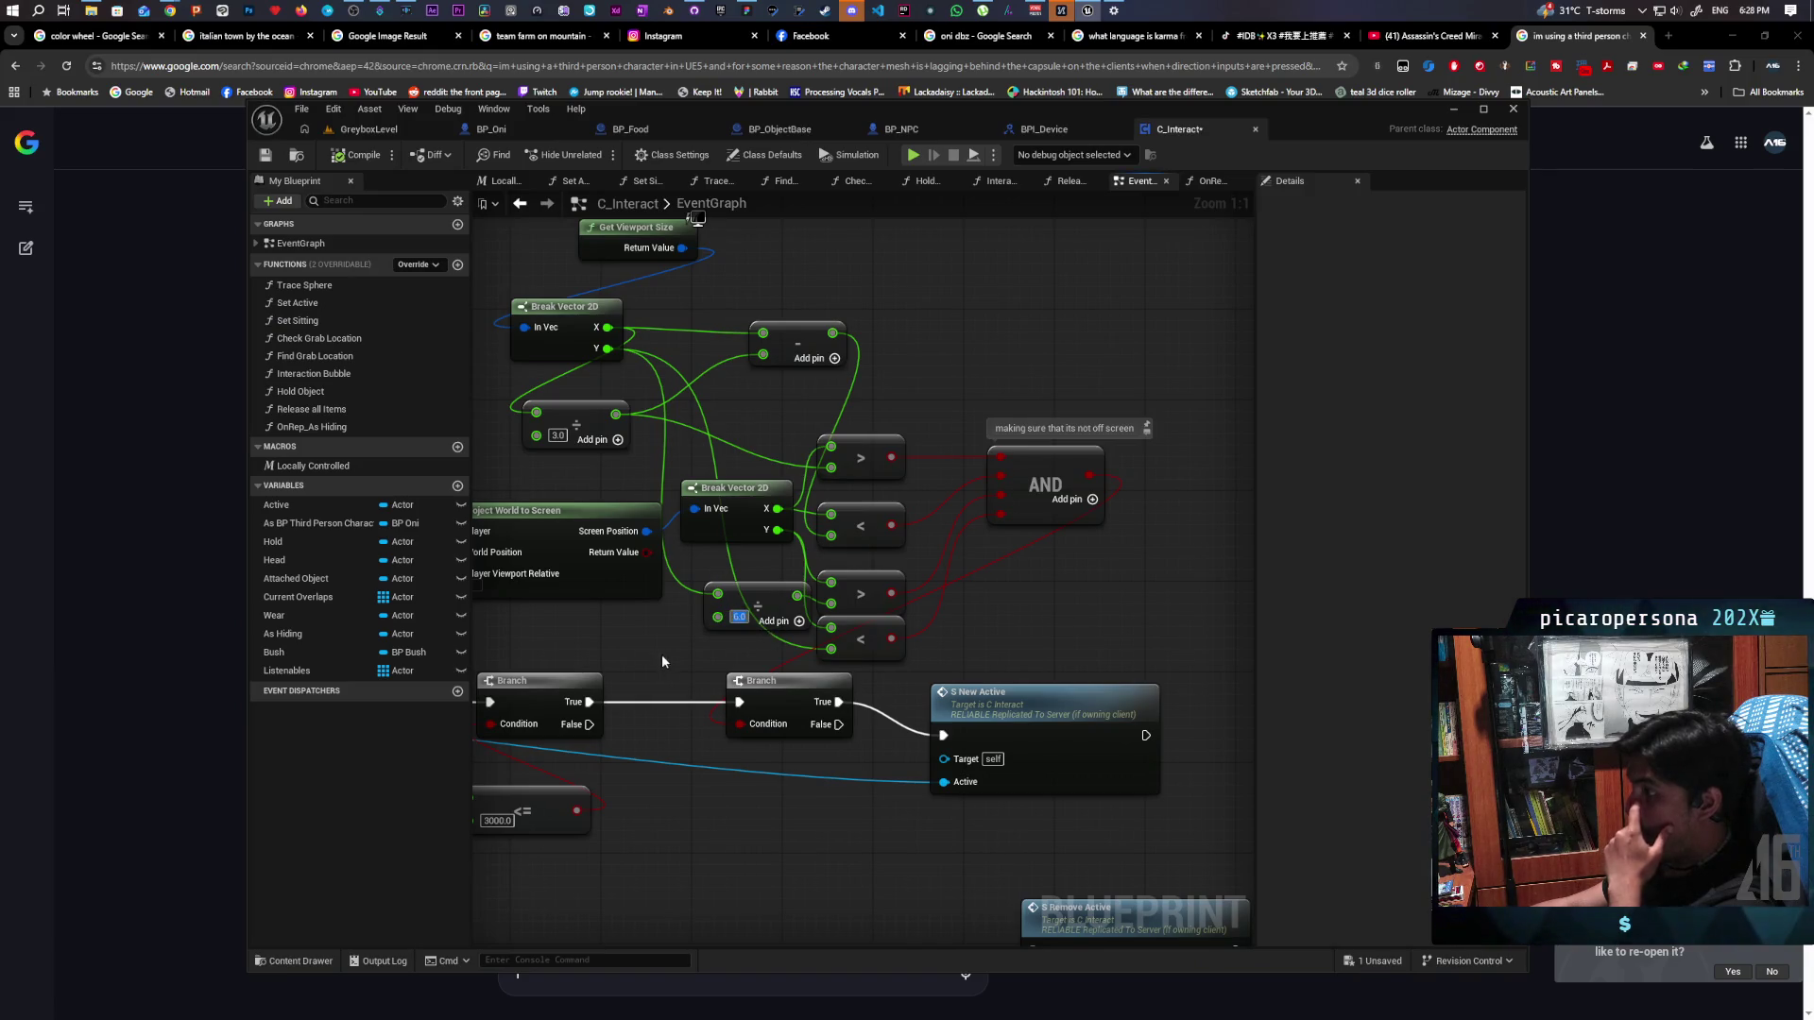
Change the divide node's value from 6.0 to 9.0
type("9")
key("Return")
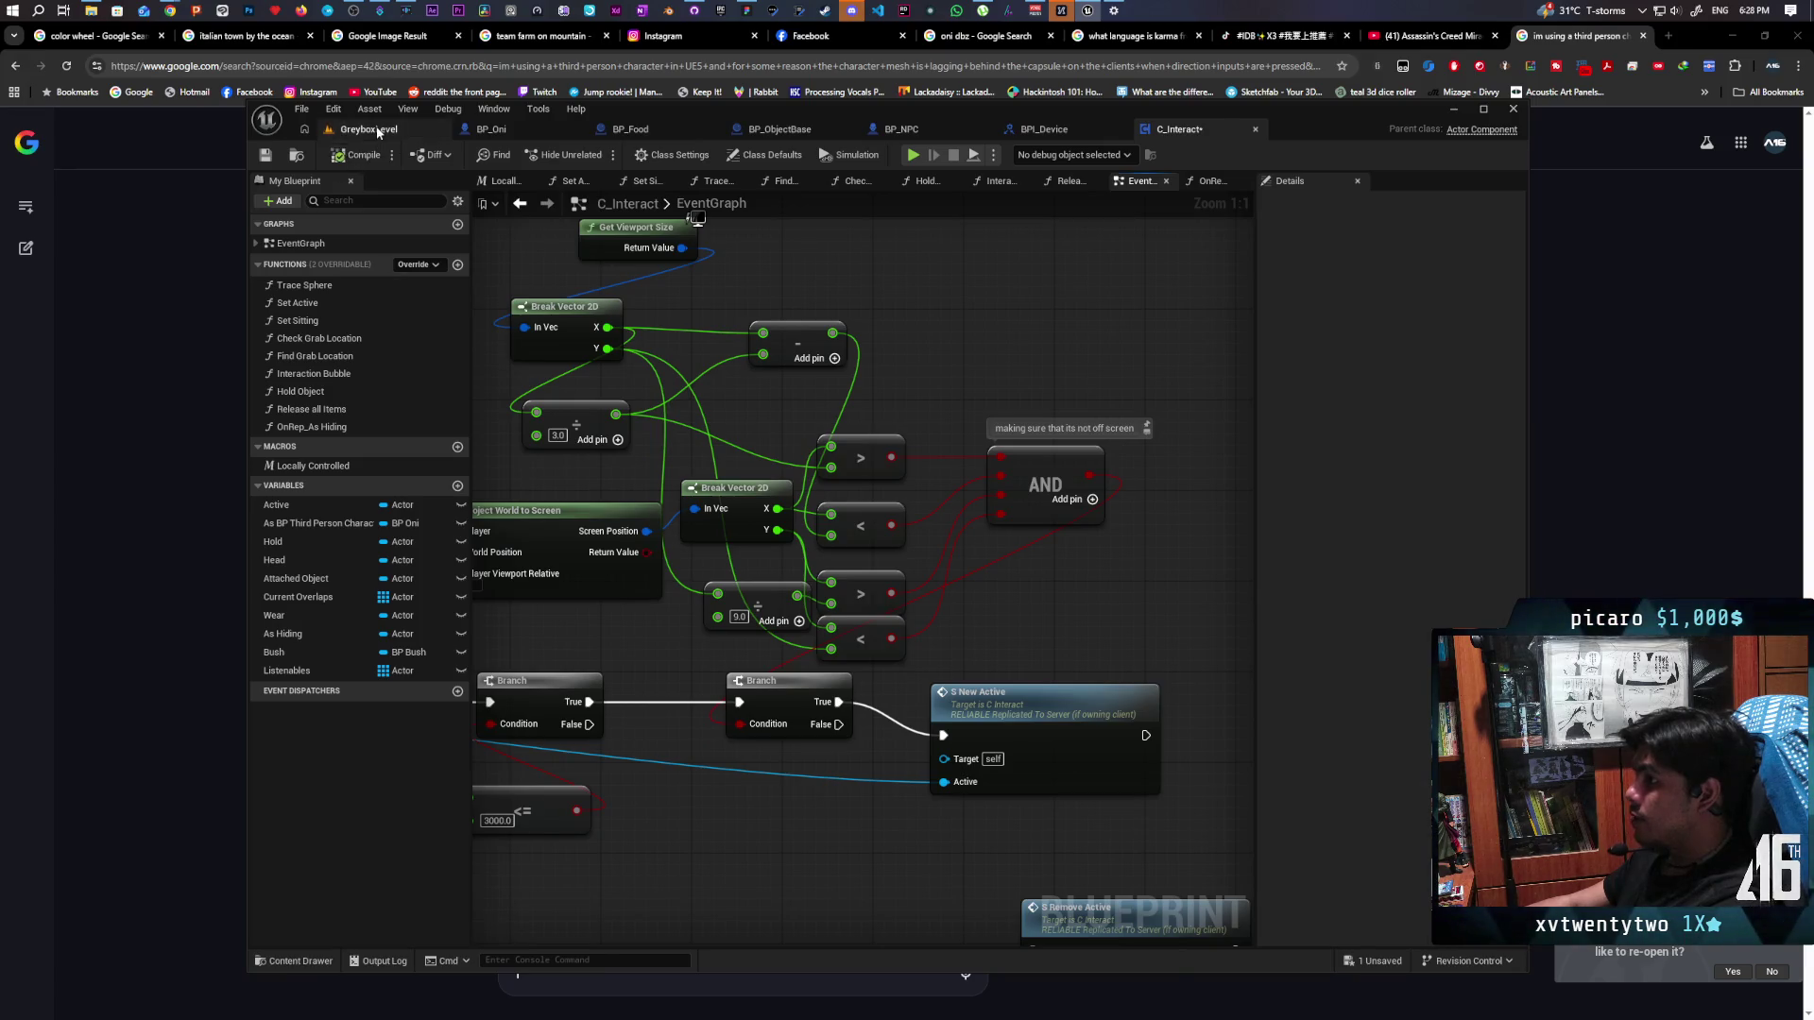
left_click(378, 129)
Walk through the tall grass toward the NPC, panning to test when the Listen prompt appears
key("w")
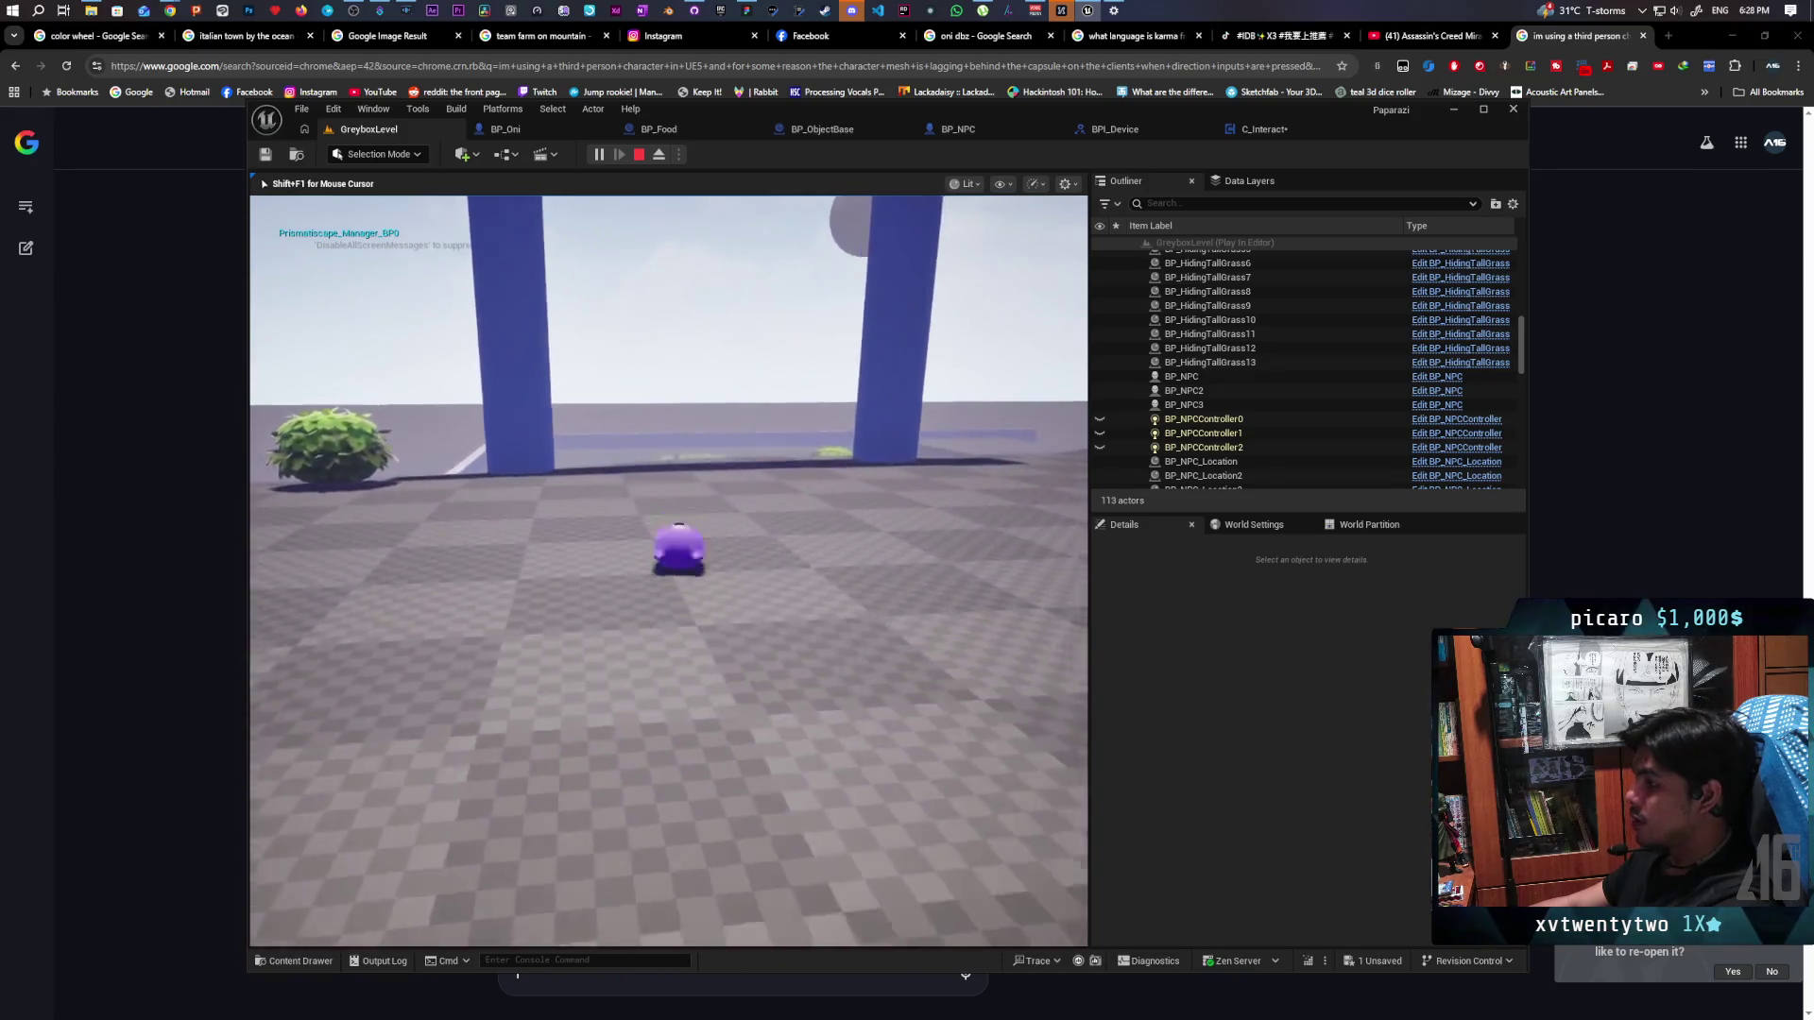
key("w")
key("w")
key("w")
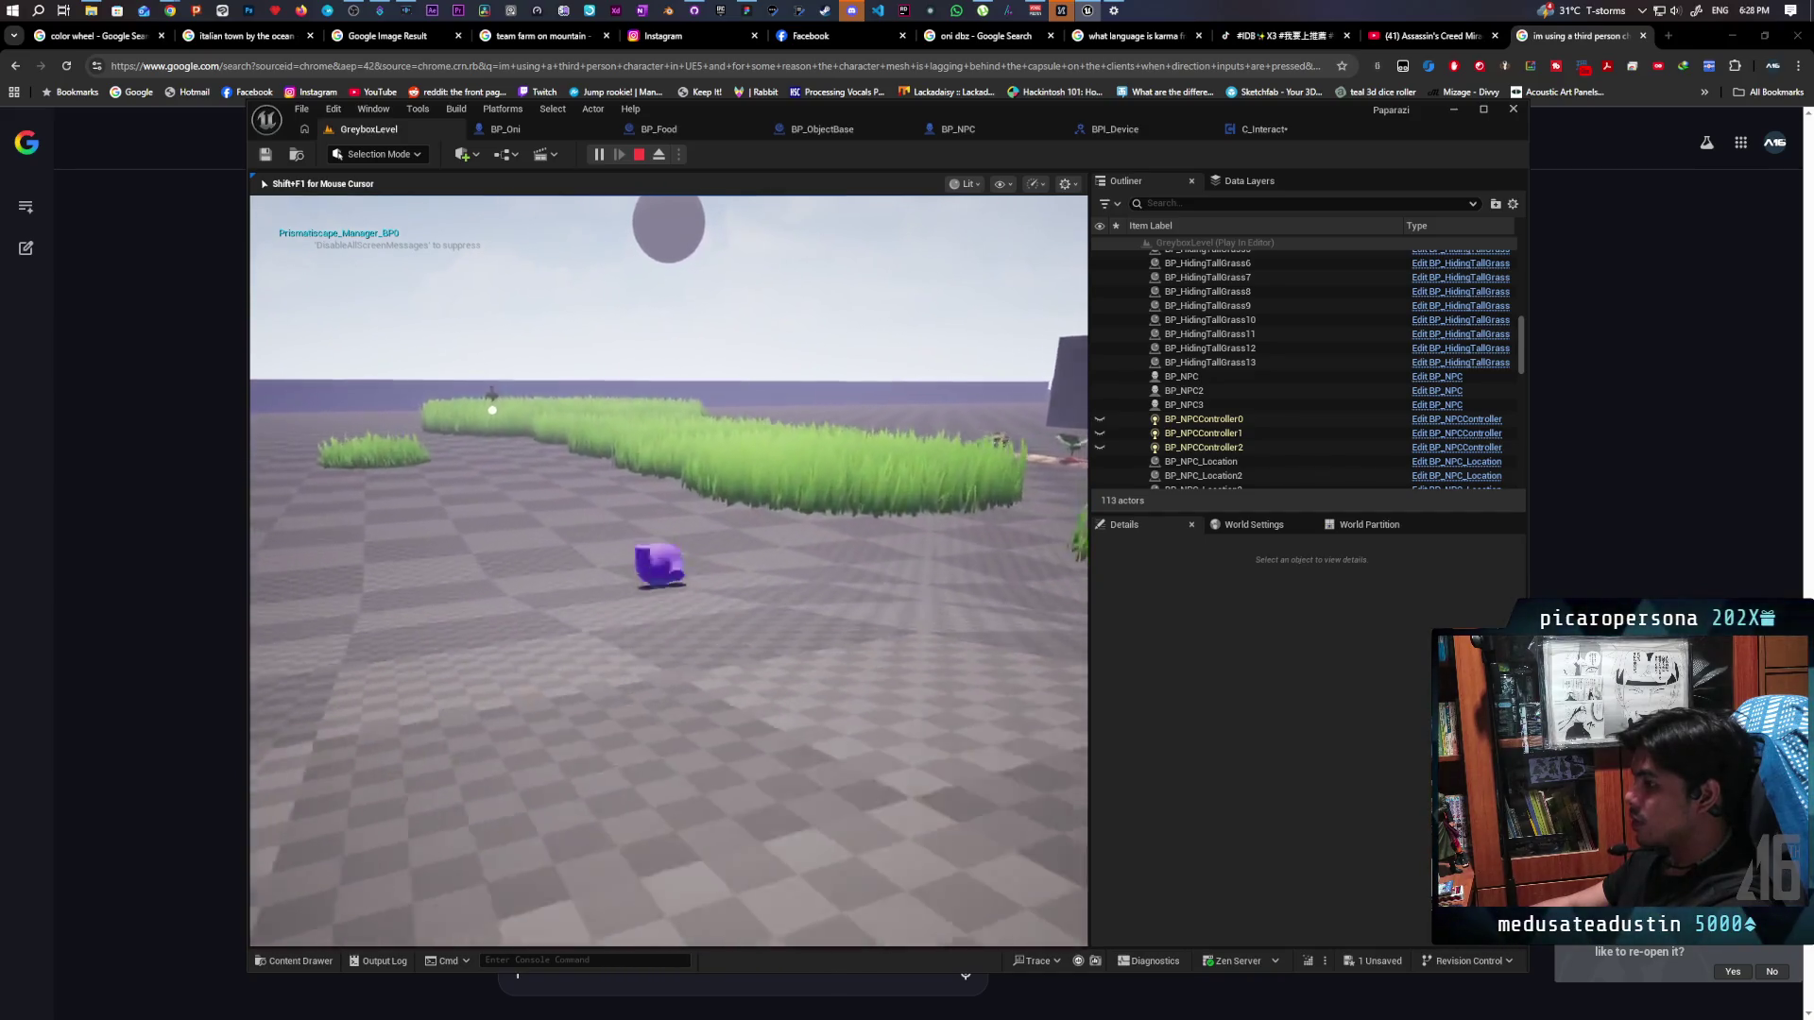
key("w")
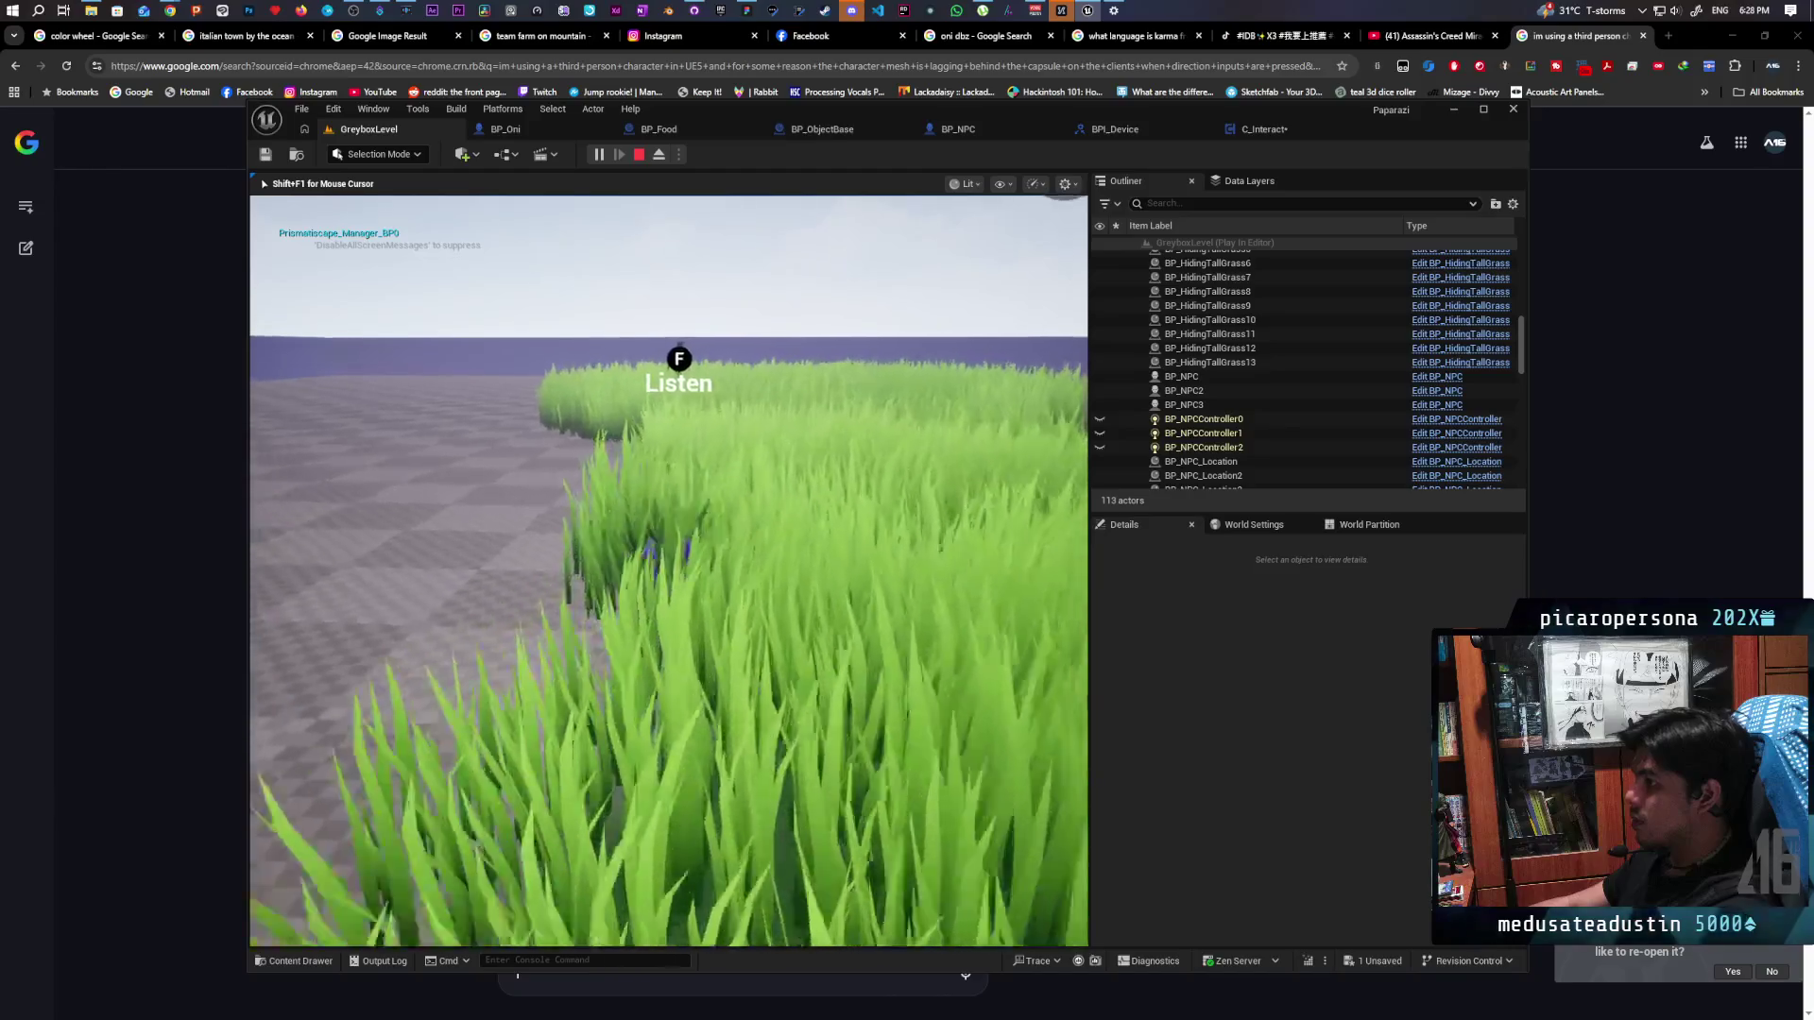
key("w")
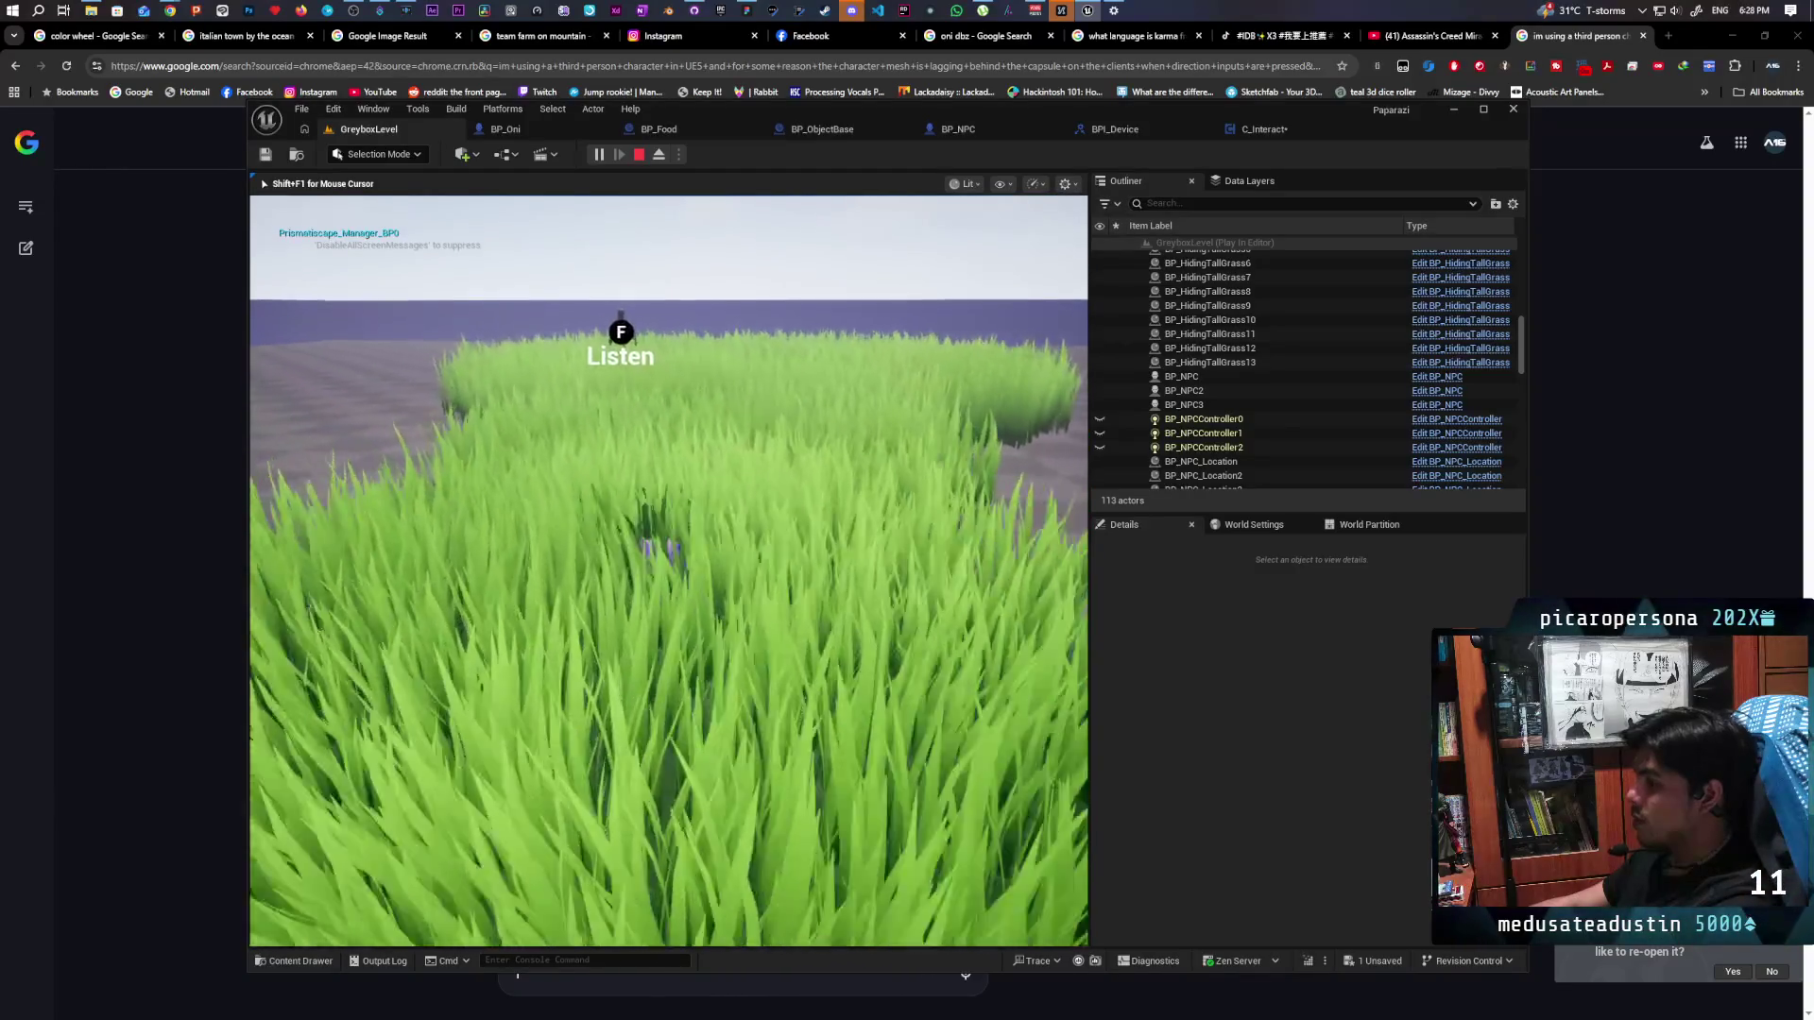
key("w")
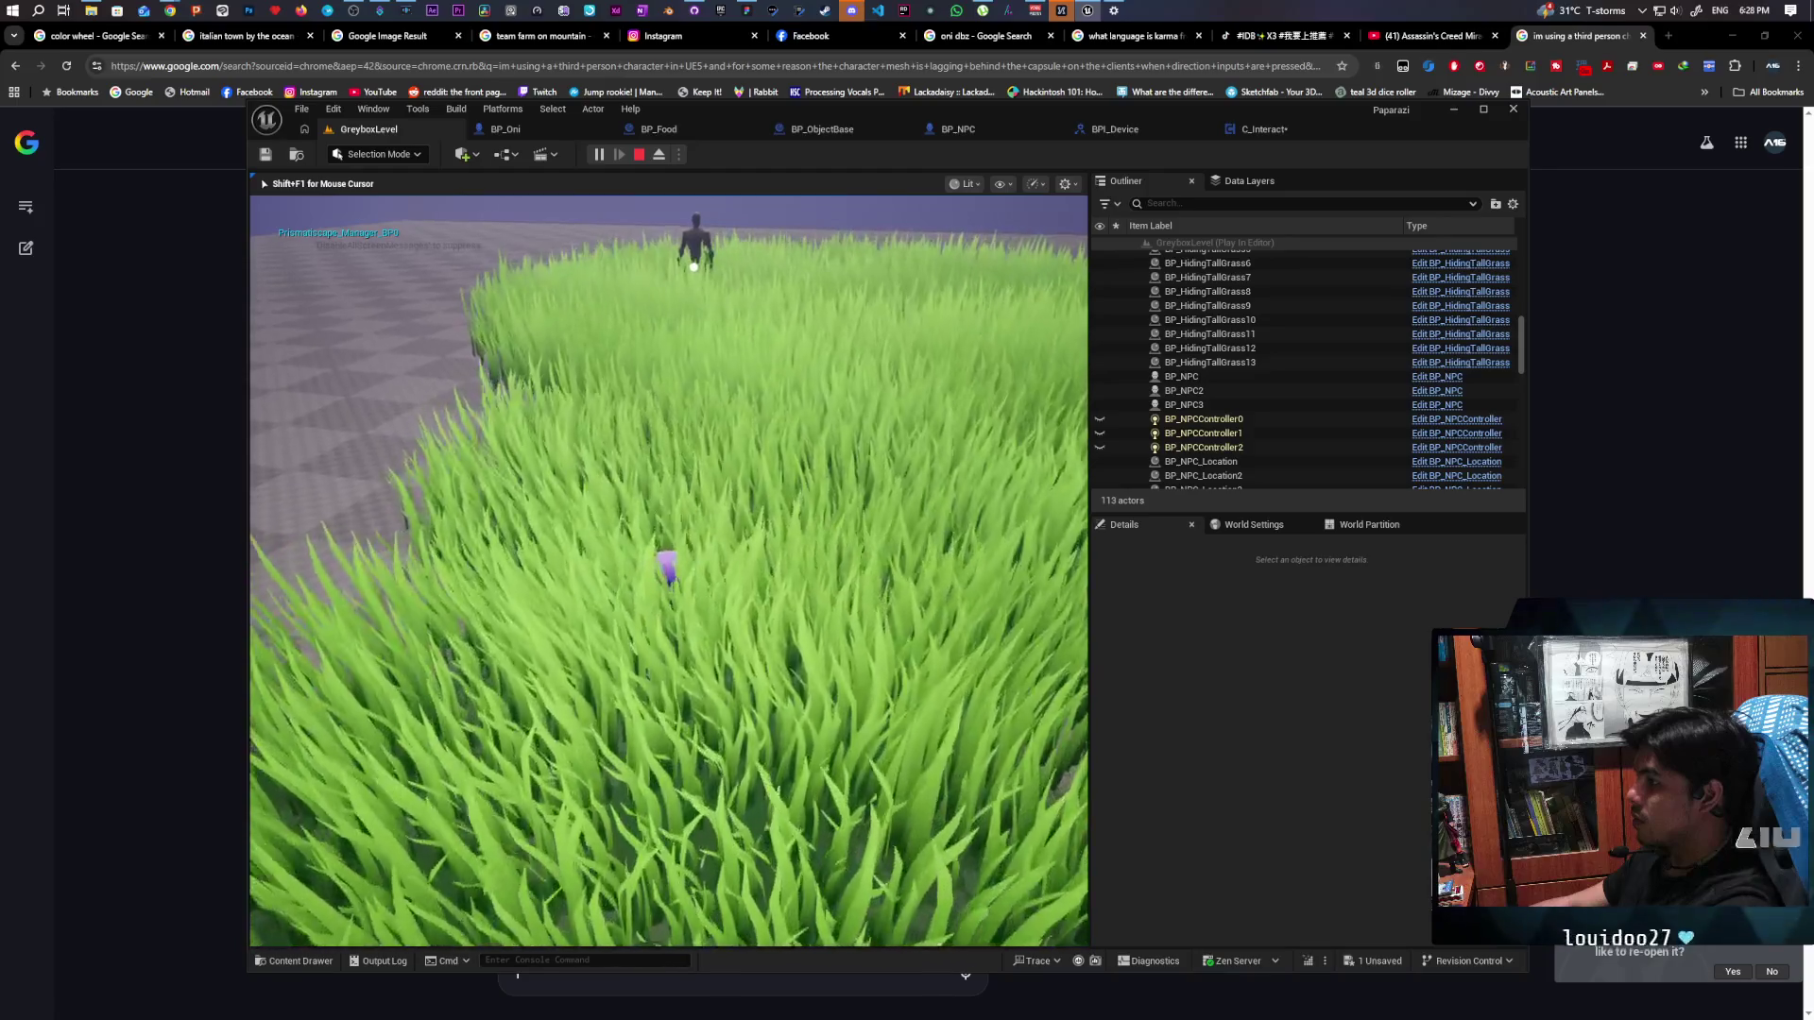
key("w")
key("w")
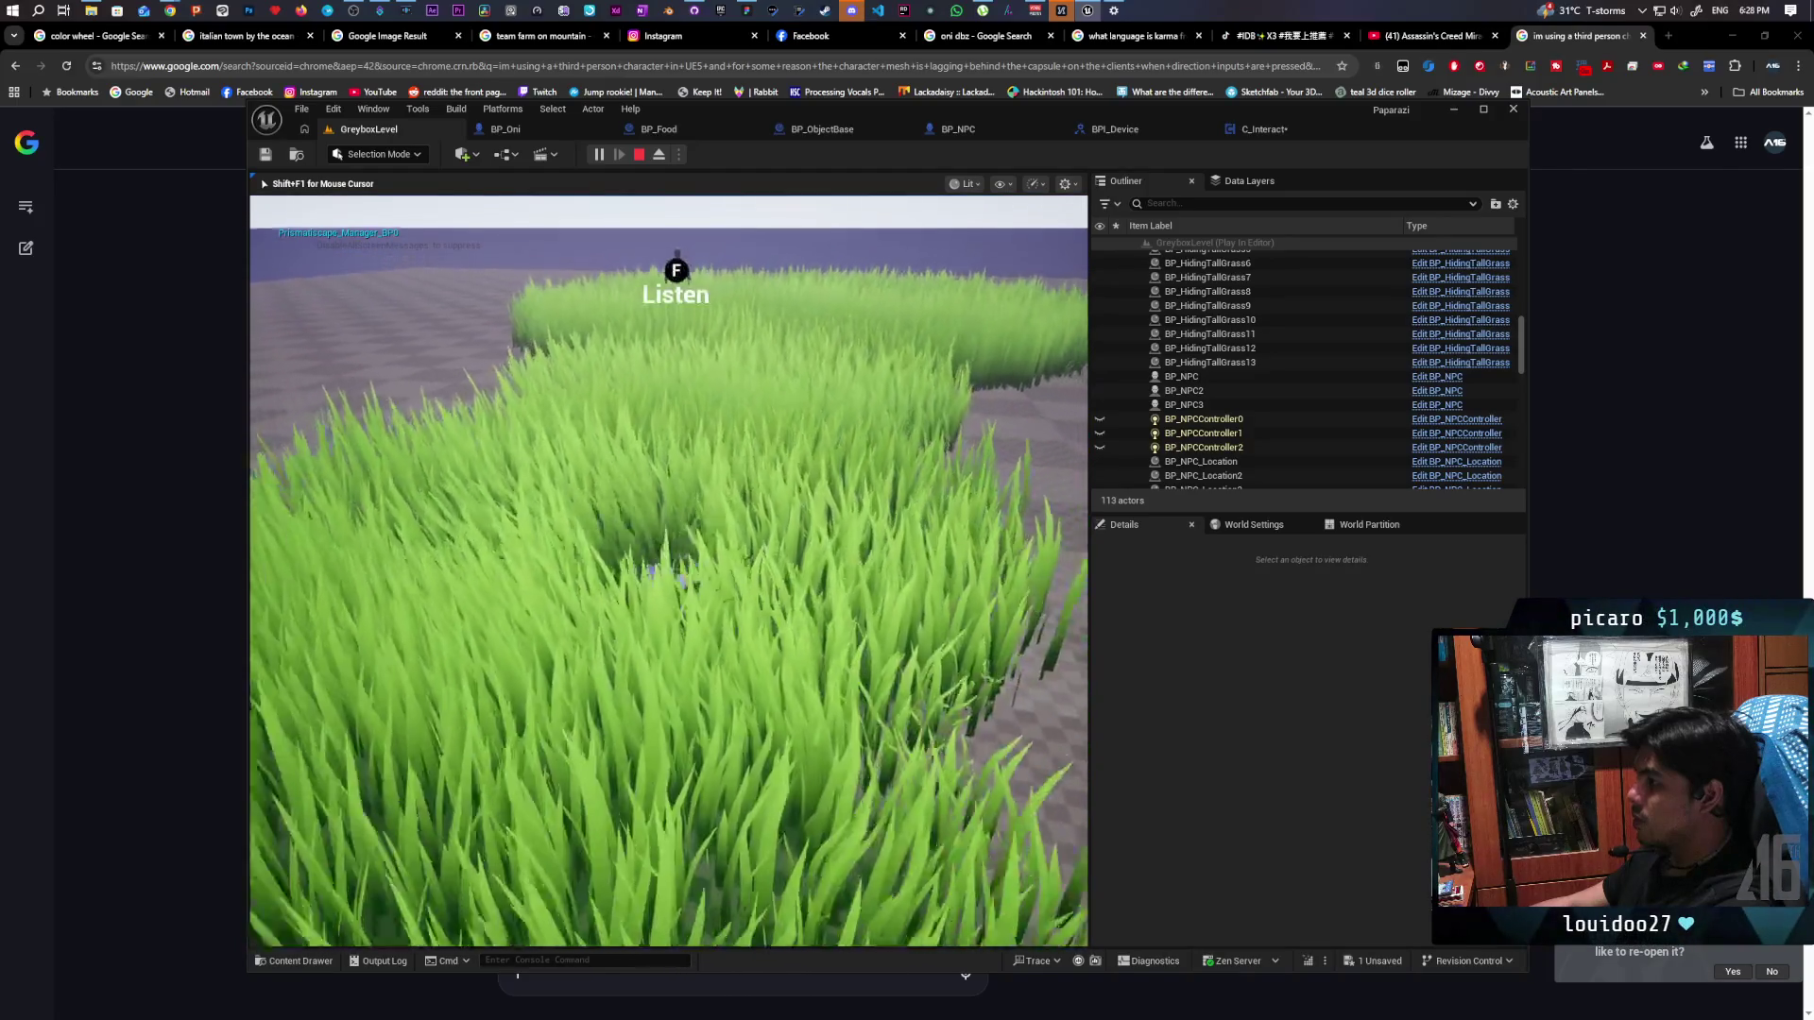
key("w")
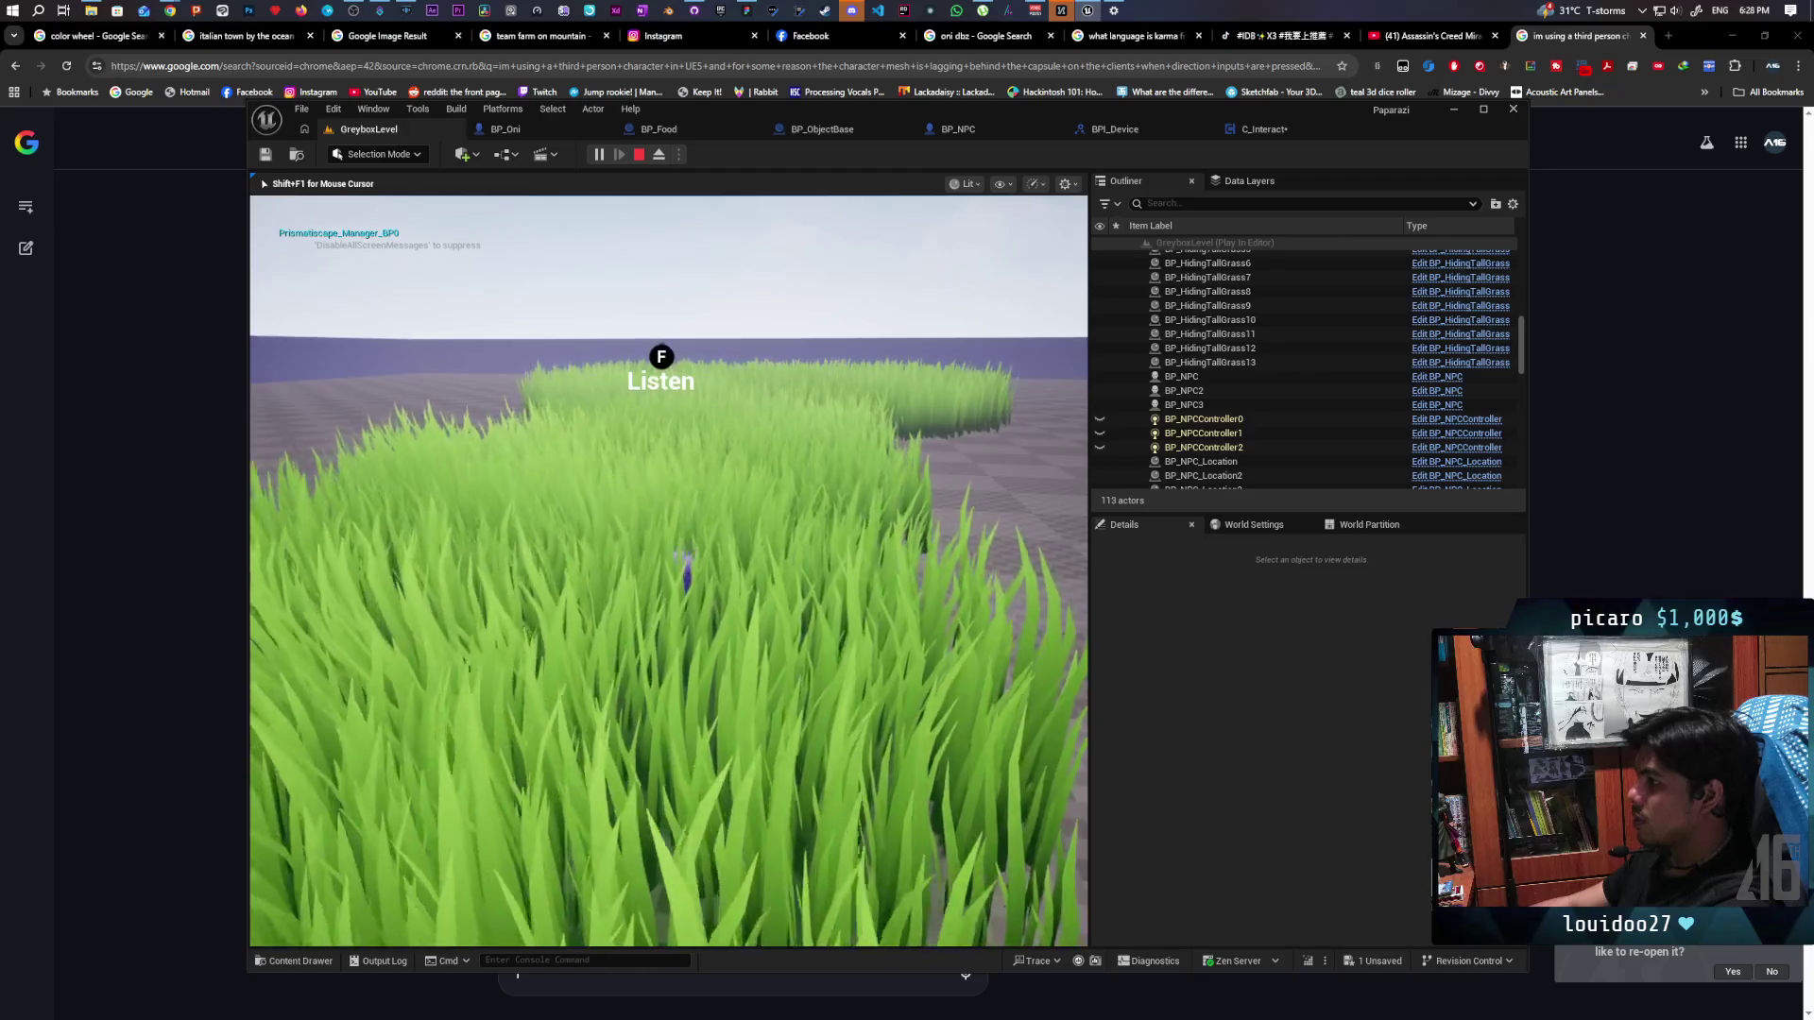
key("w")
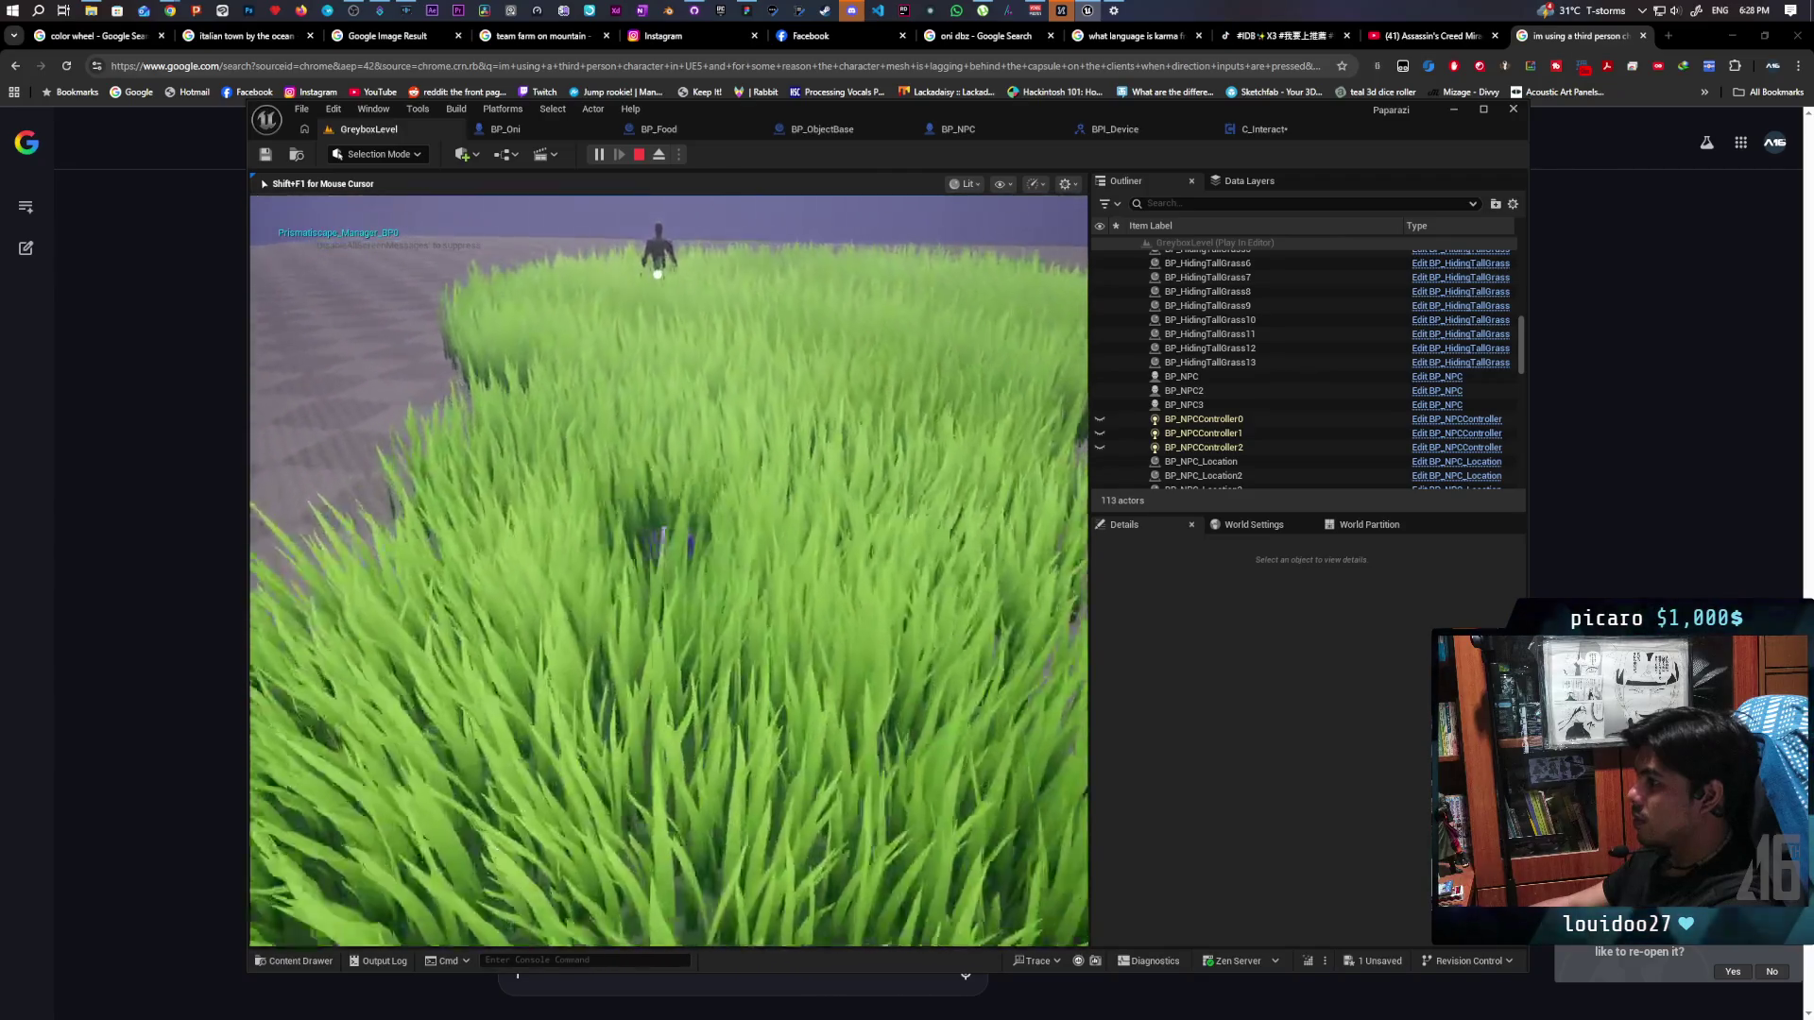
key("w")
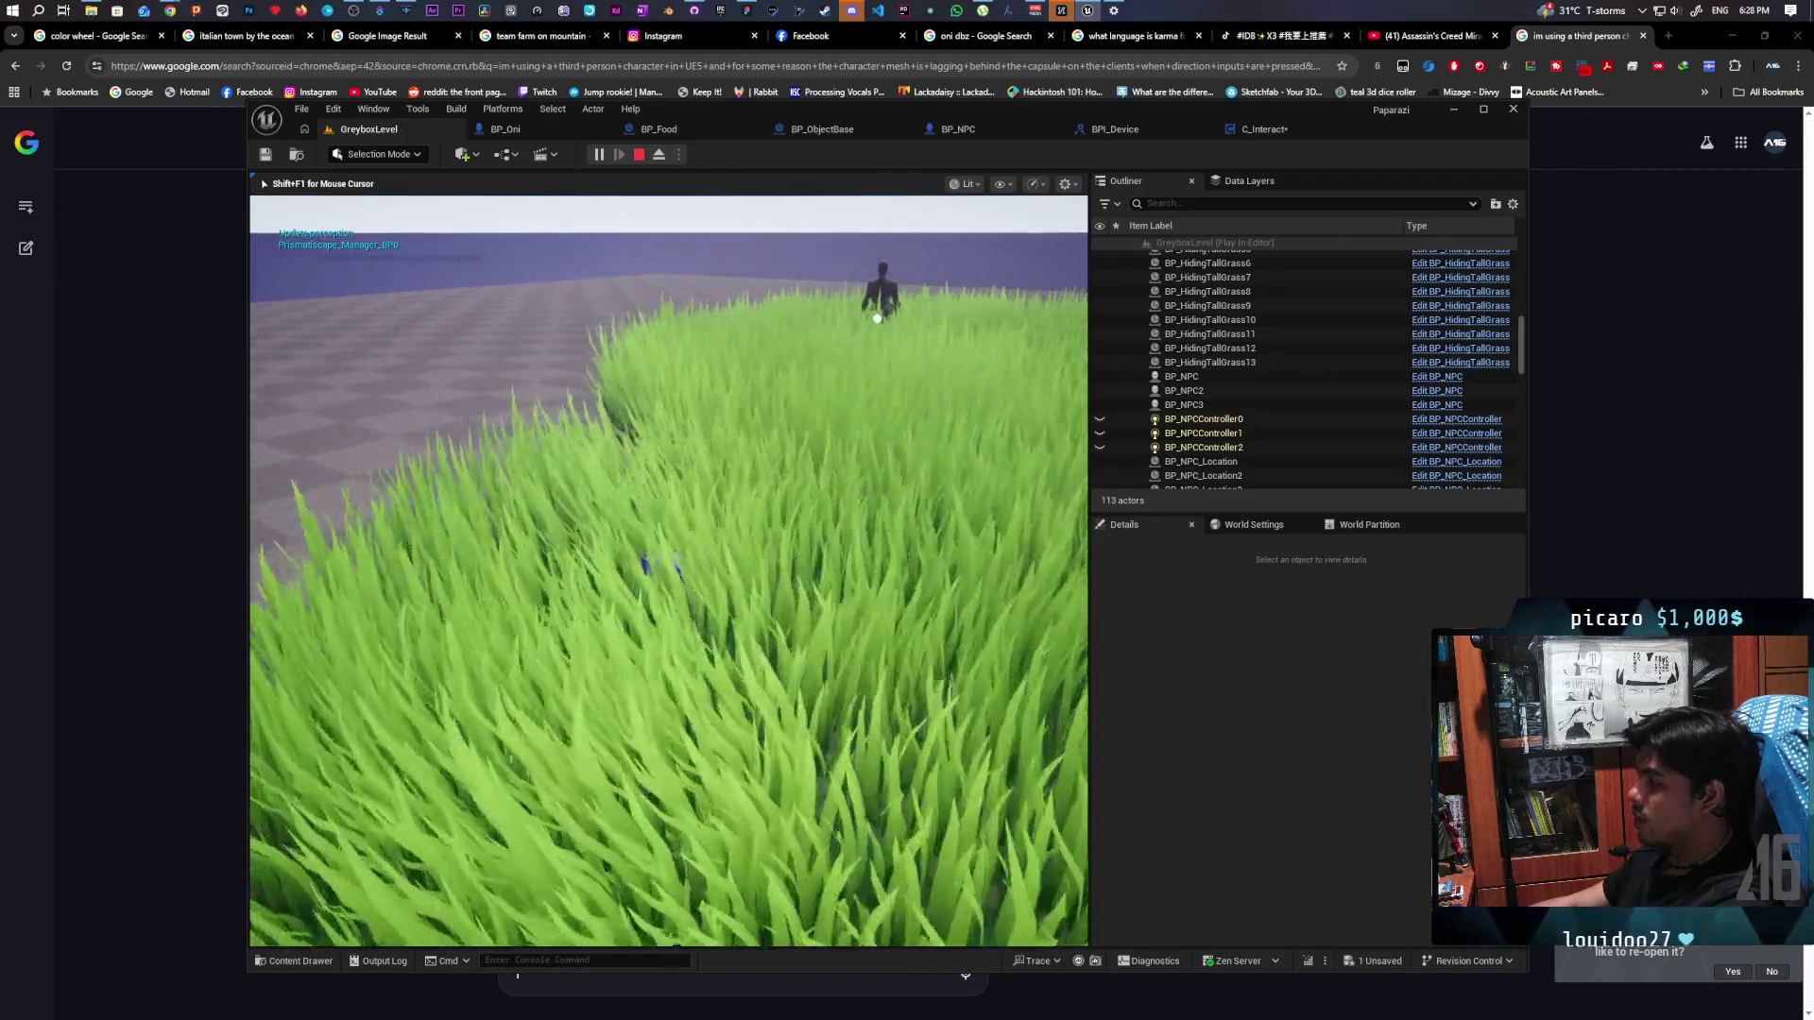
key("w")
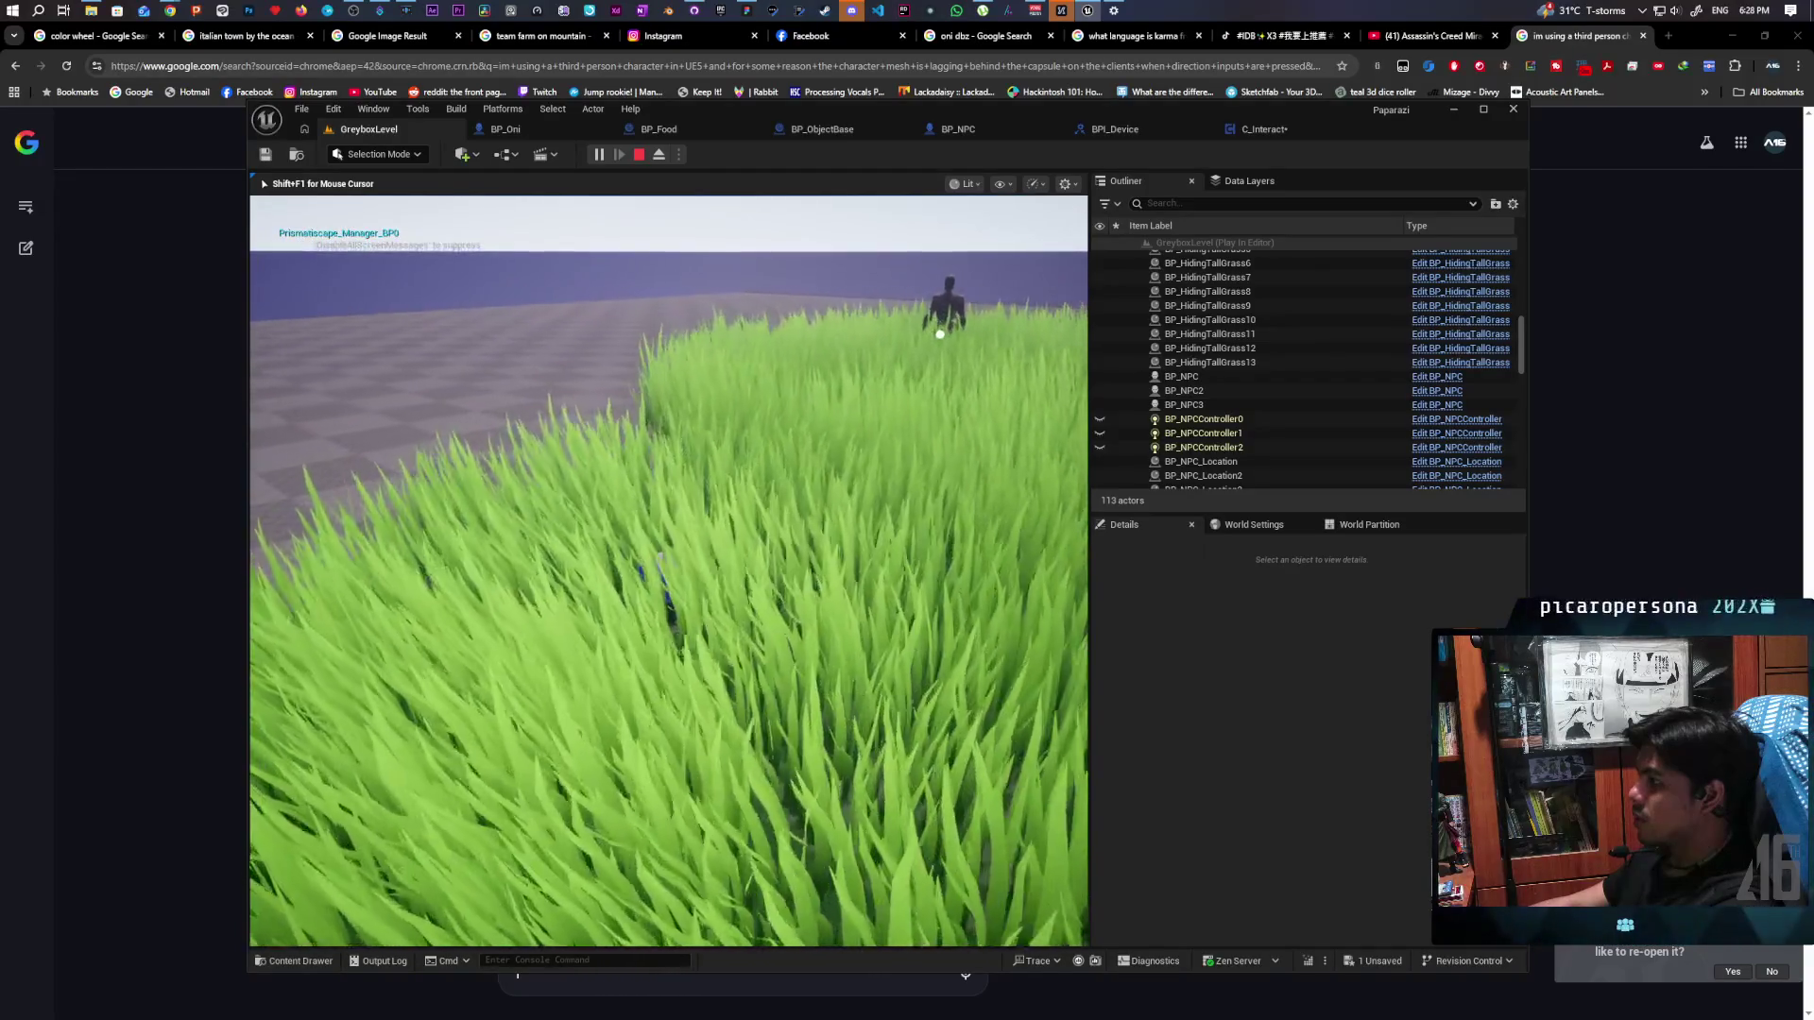
key("w")
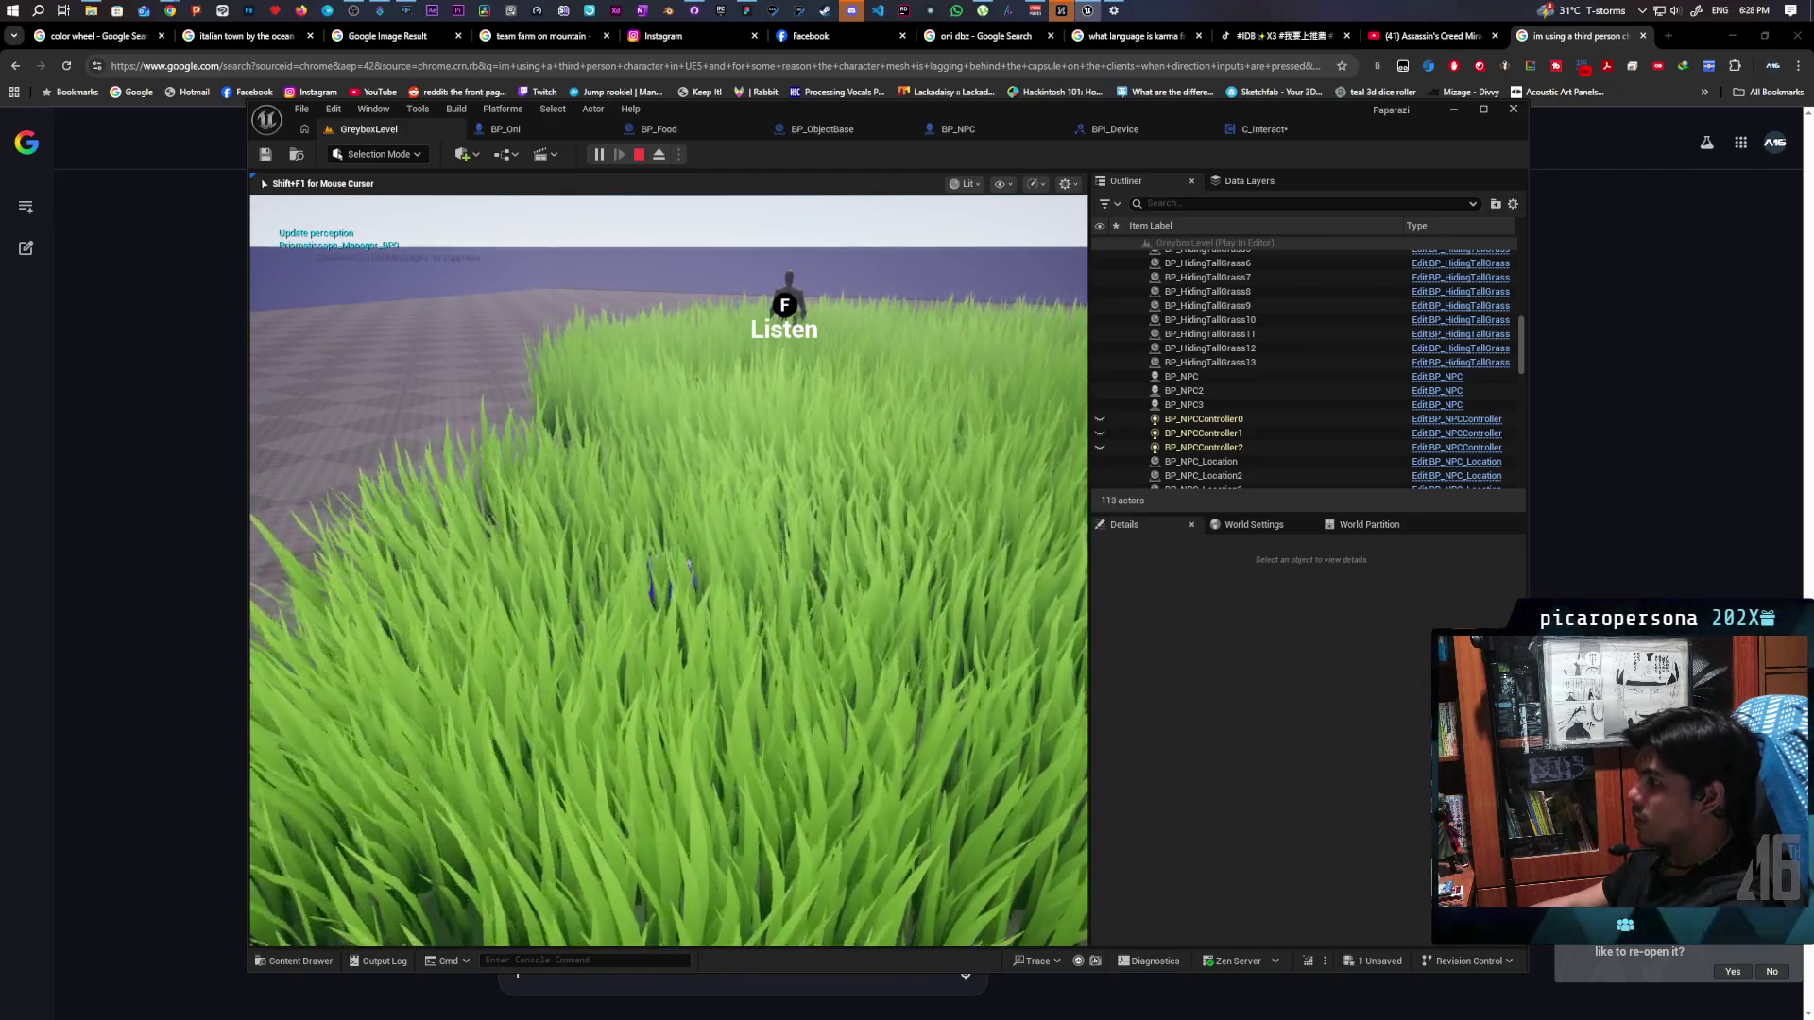
key("Escape")
Set the other divide node's B input to 4.0 and start playing GreyboxLevel again
left_click(1266, 129)
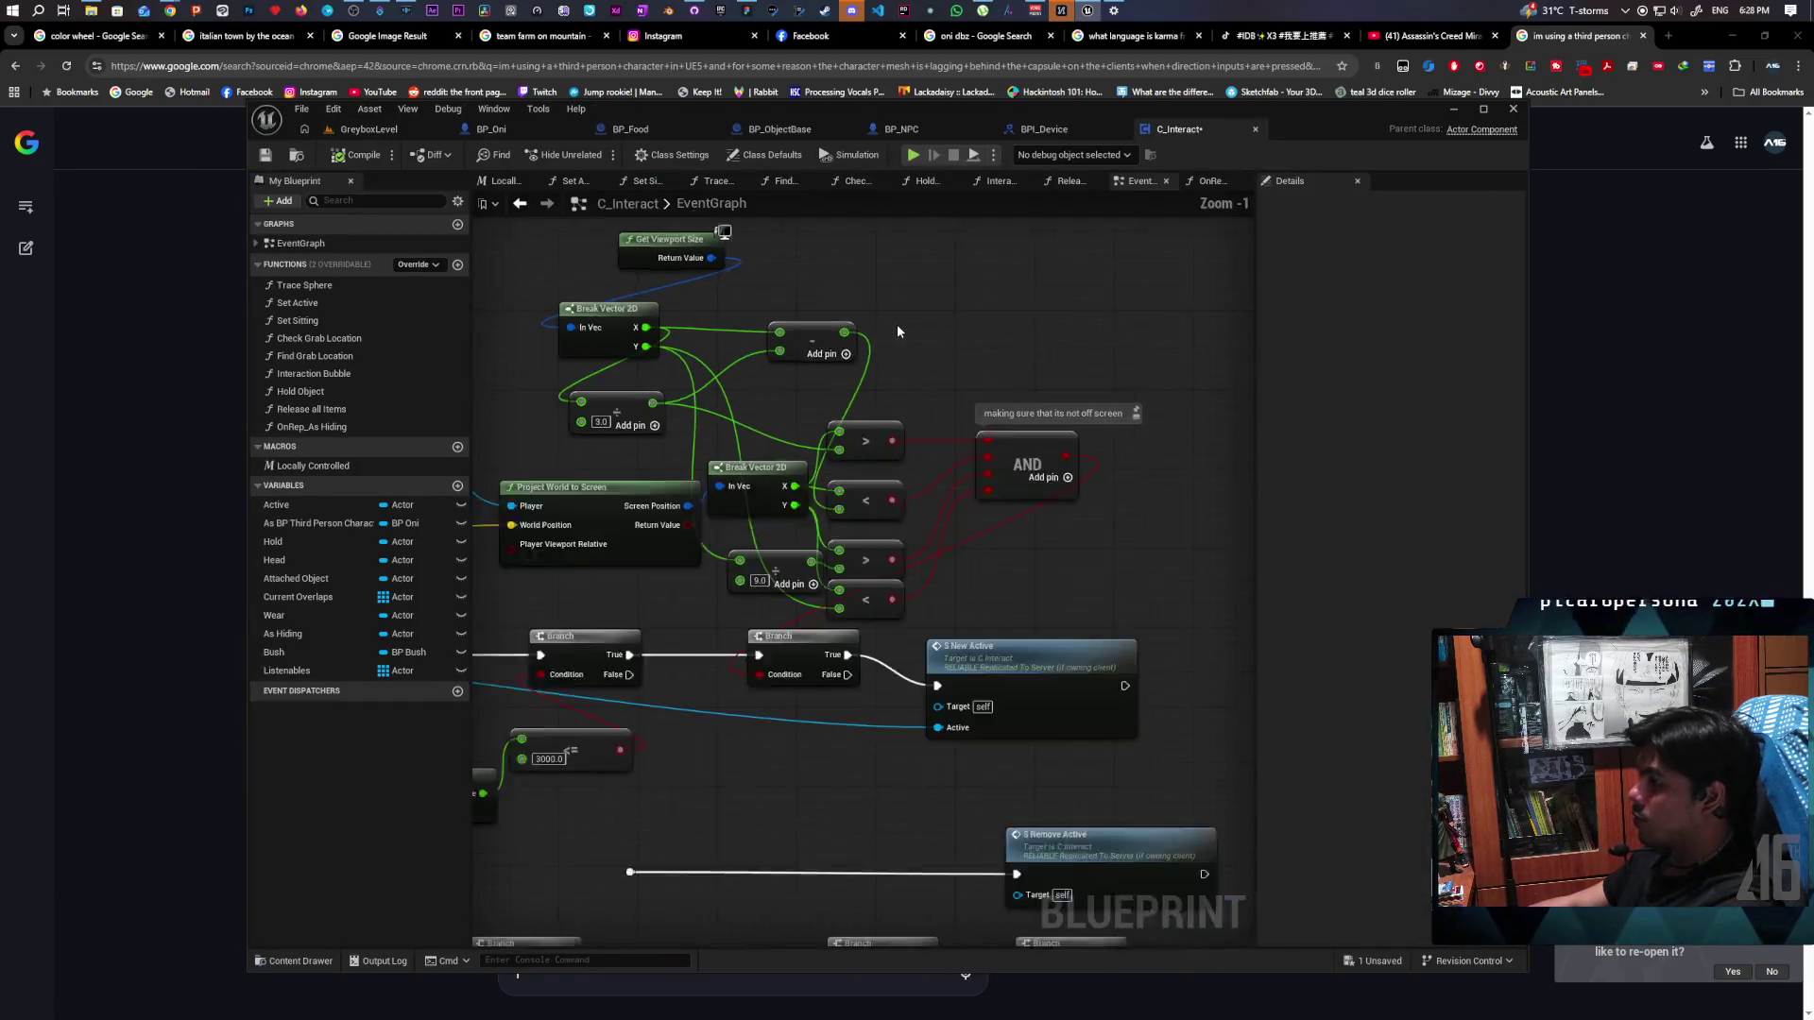
left_click_drag(1076, 363, 1072, 337)
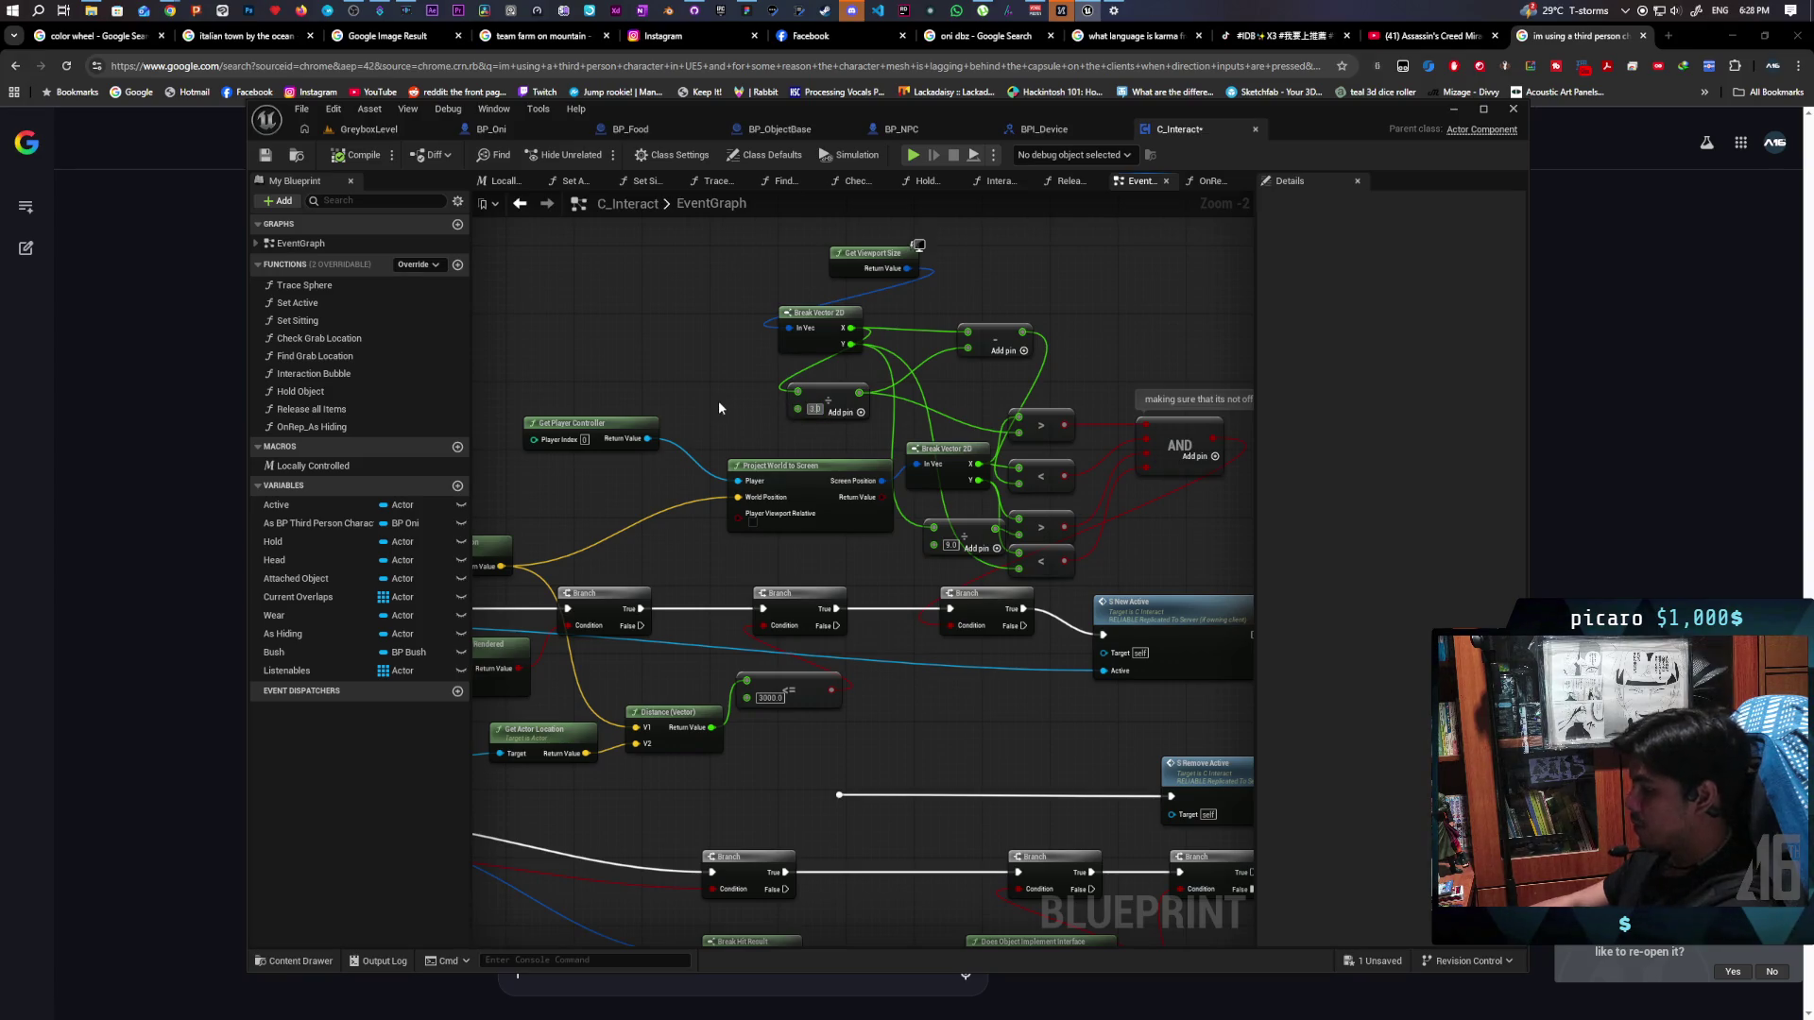
key("Return")
type("4")
key("Return")
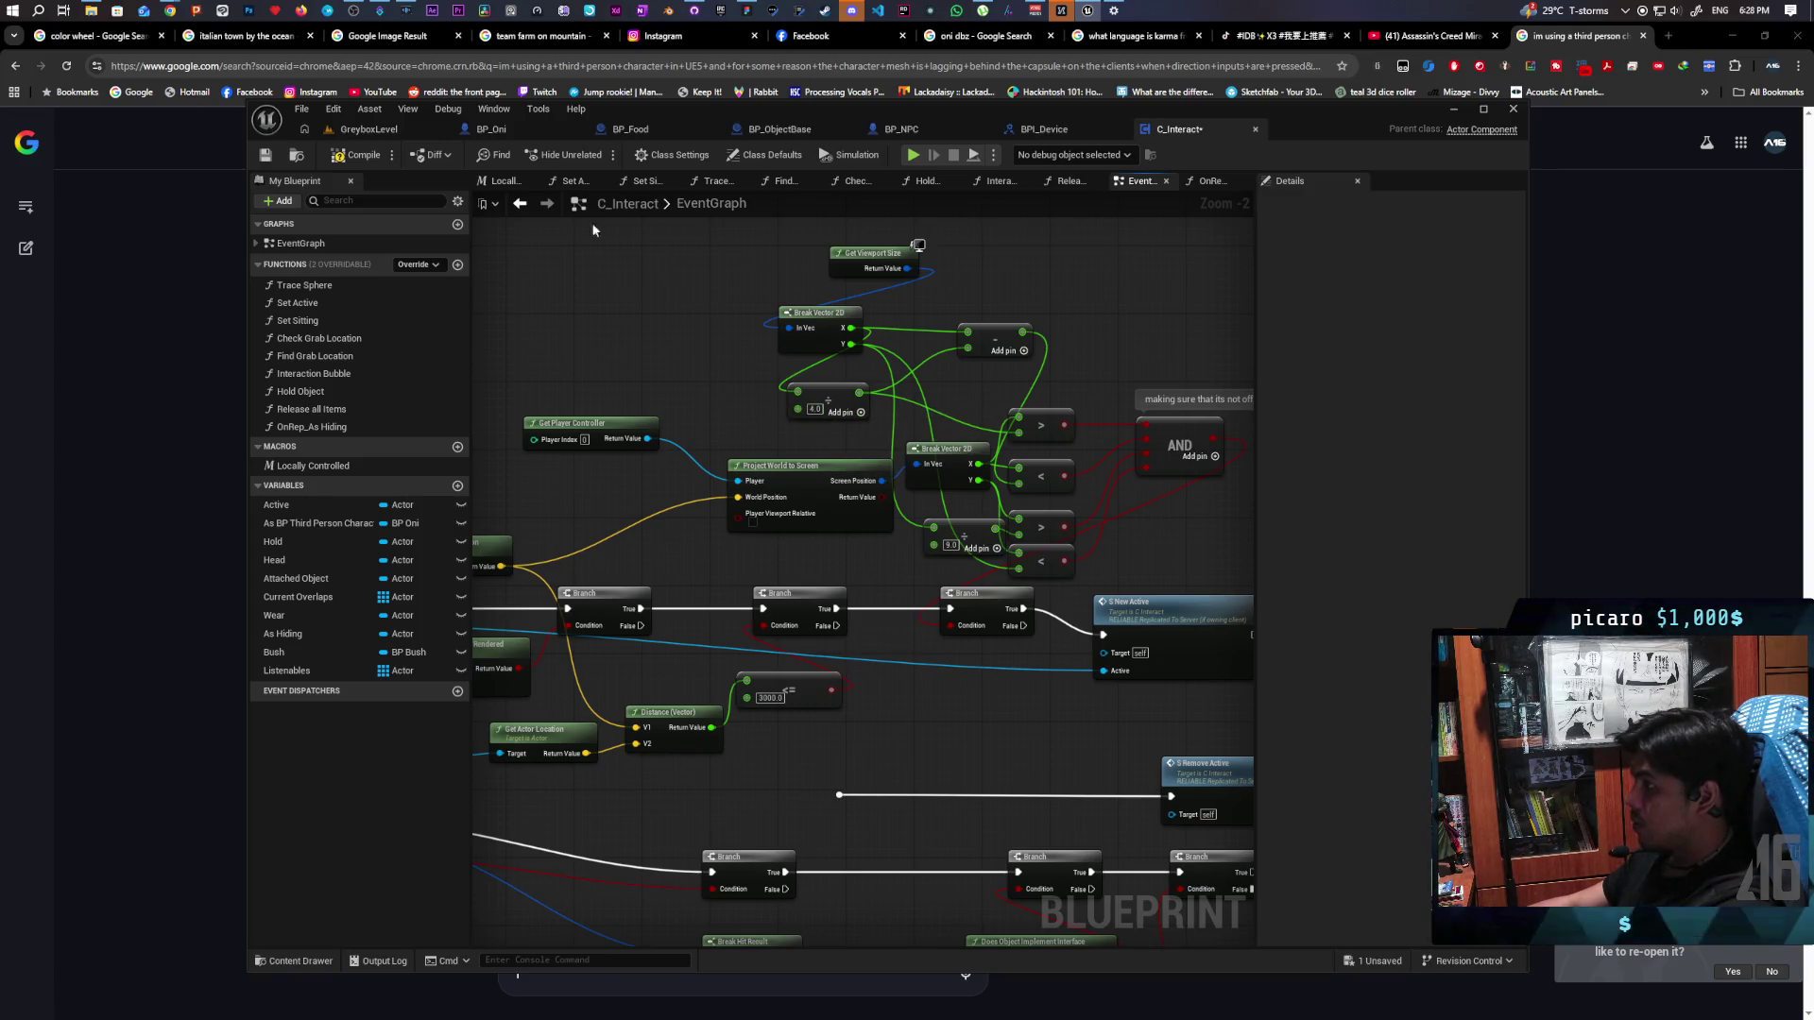
left_click(397, 129)
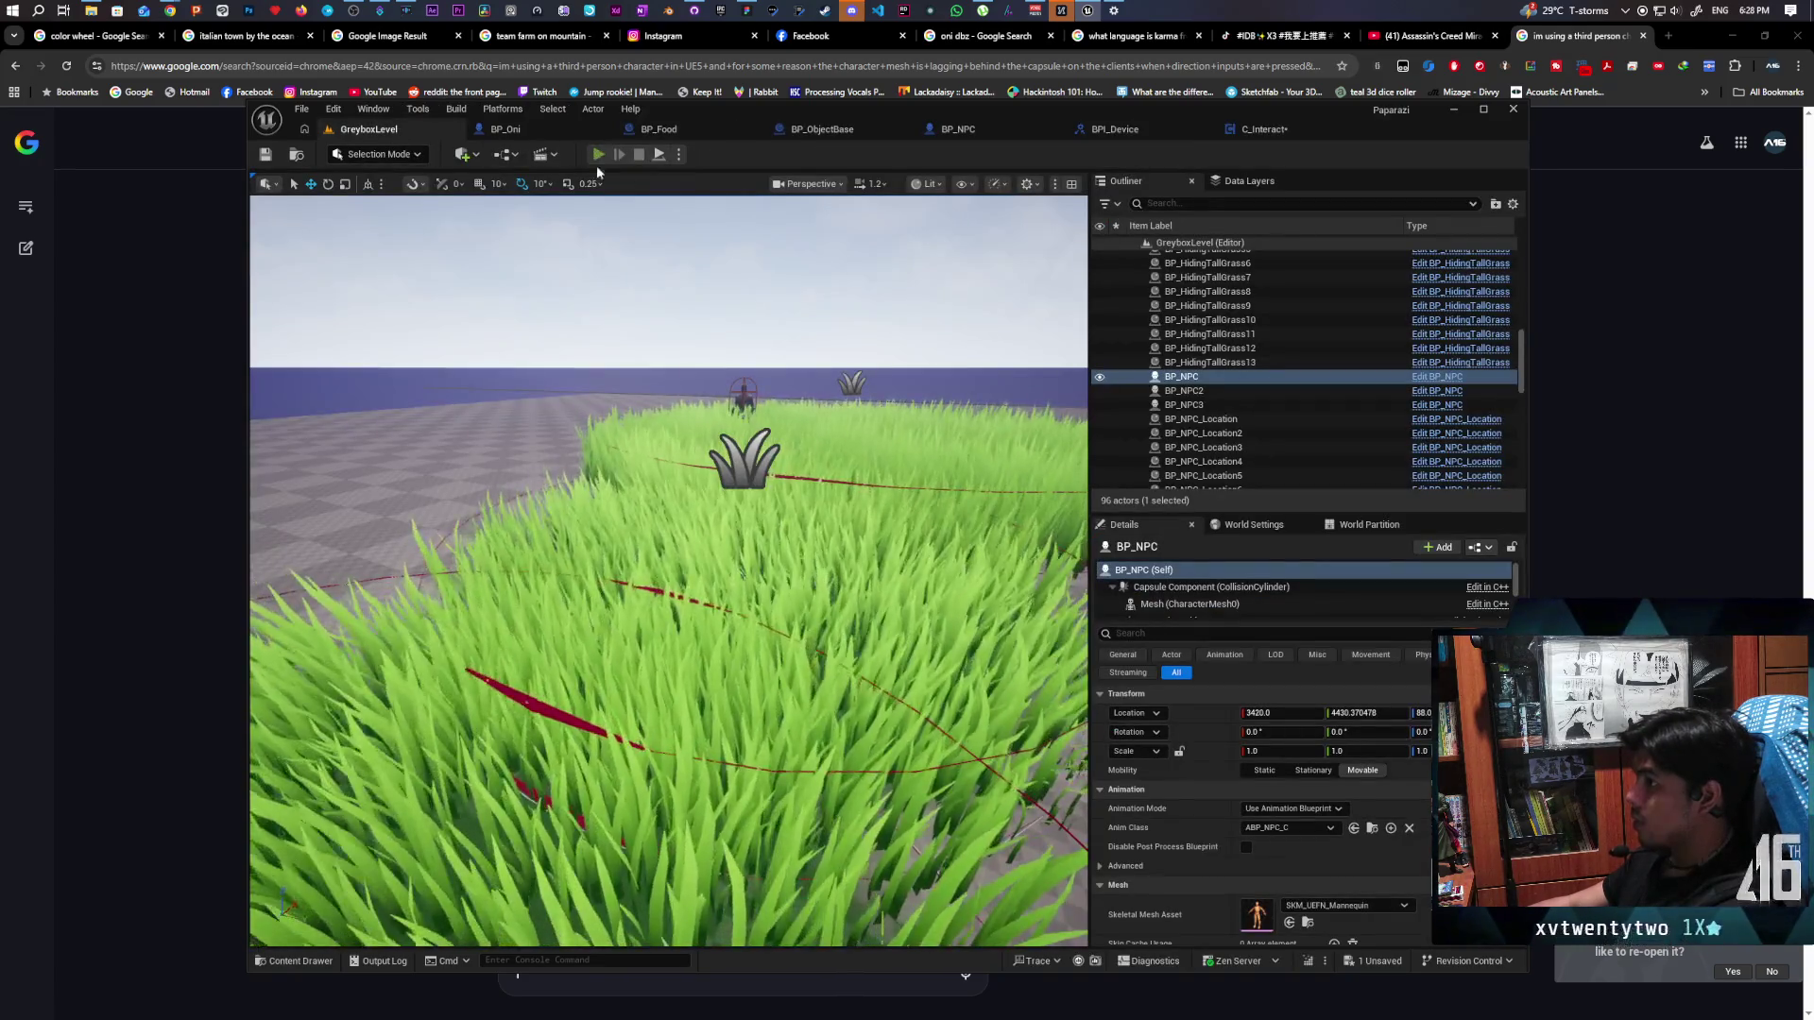
left_click(599, 154)
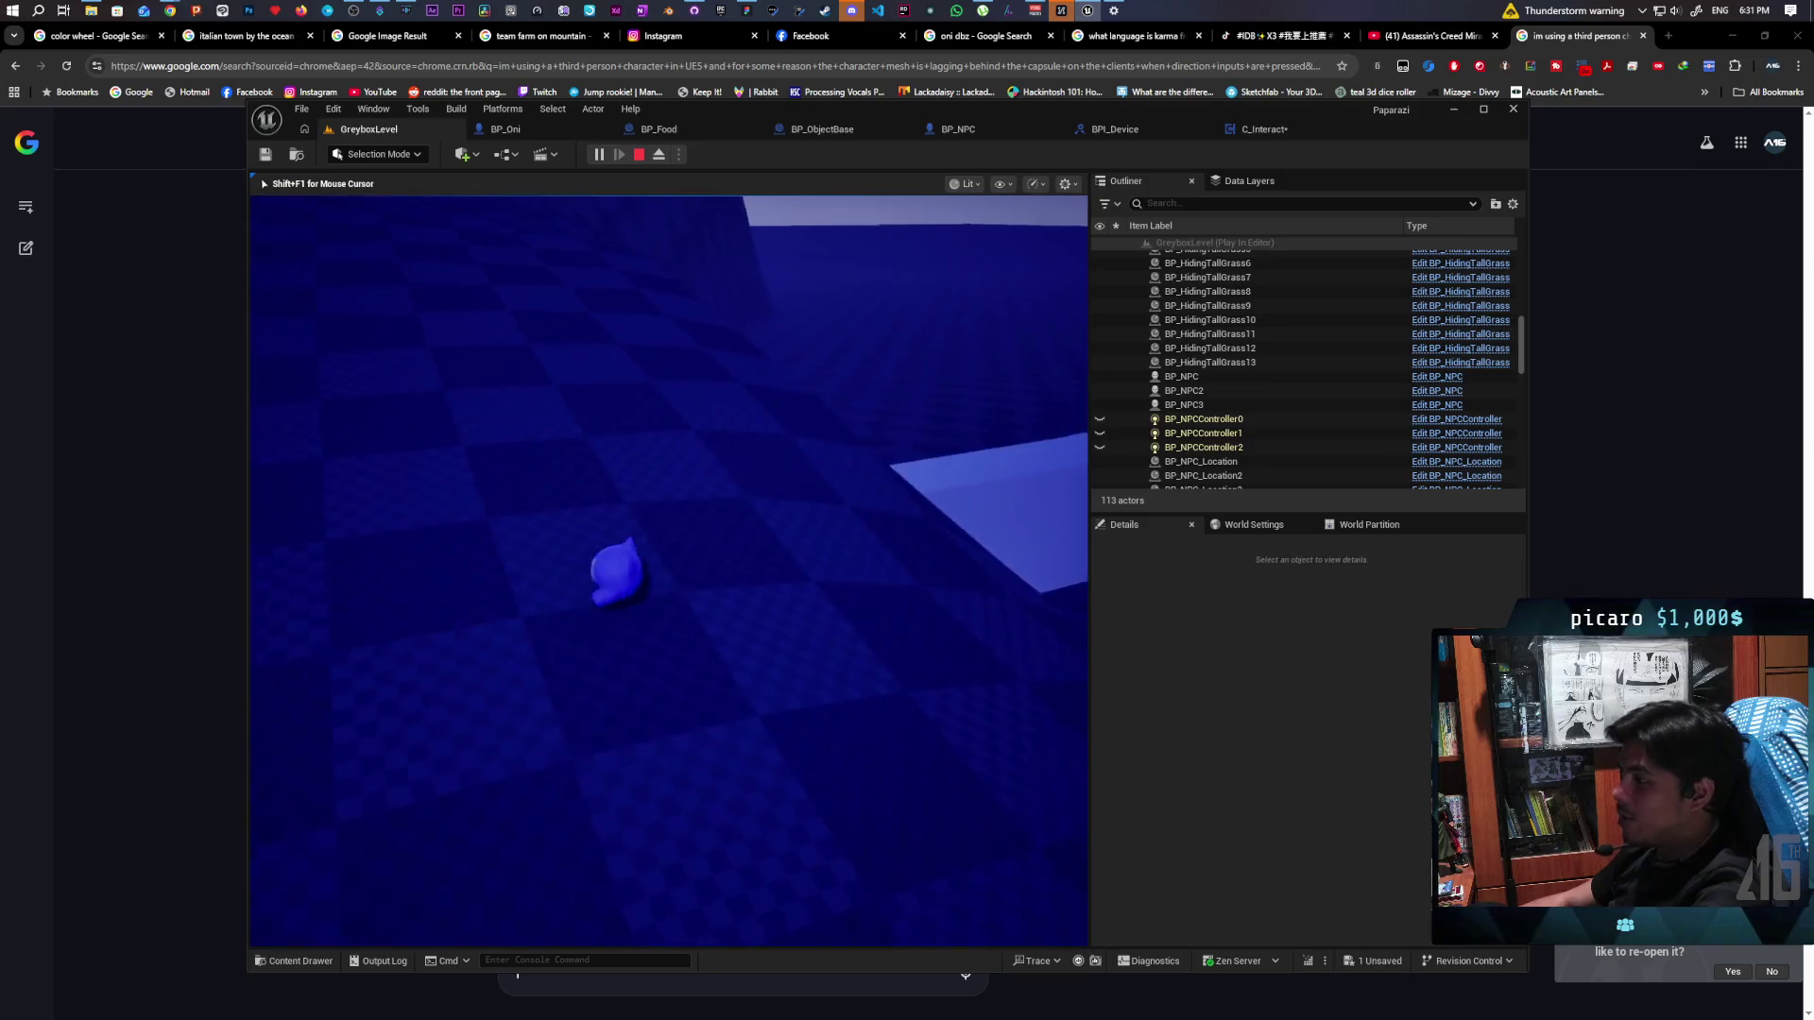
Walk the character through the torii gate toward the NPC, strafing and backing away from the block
key("w")
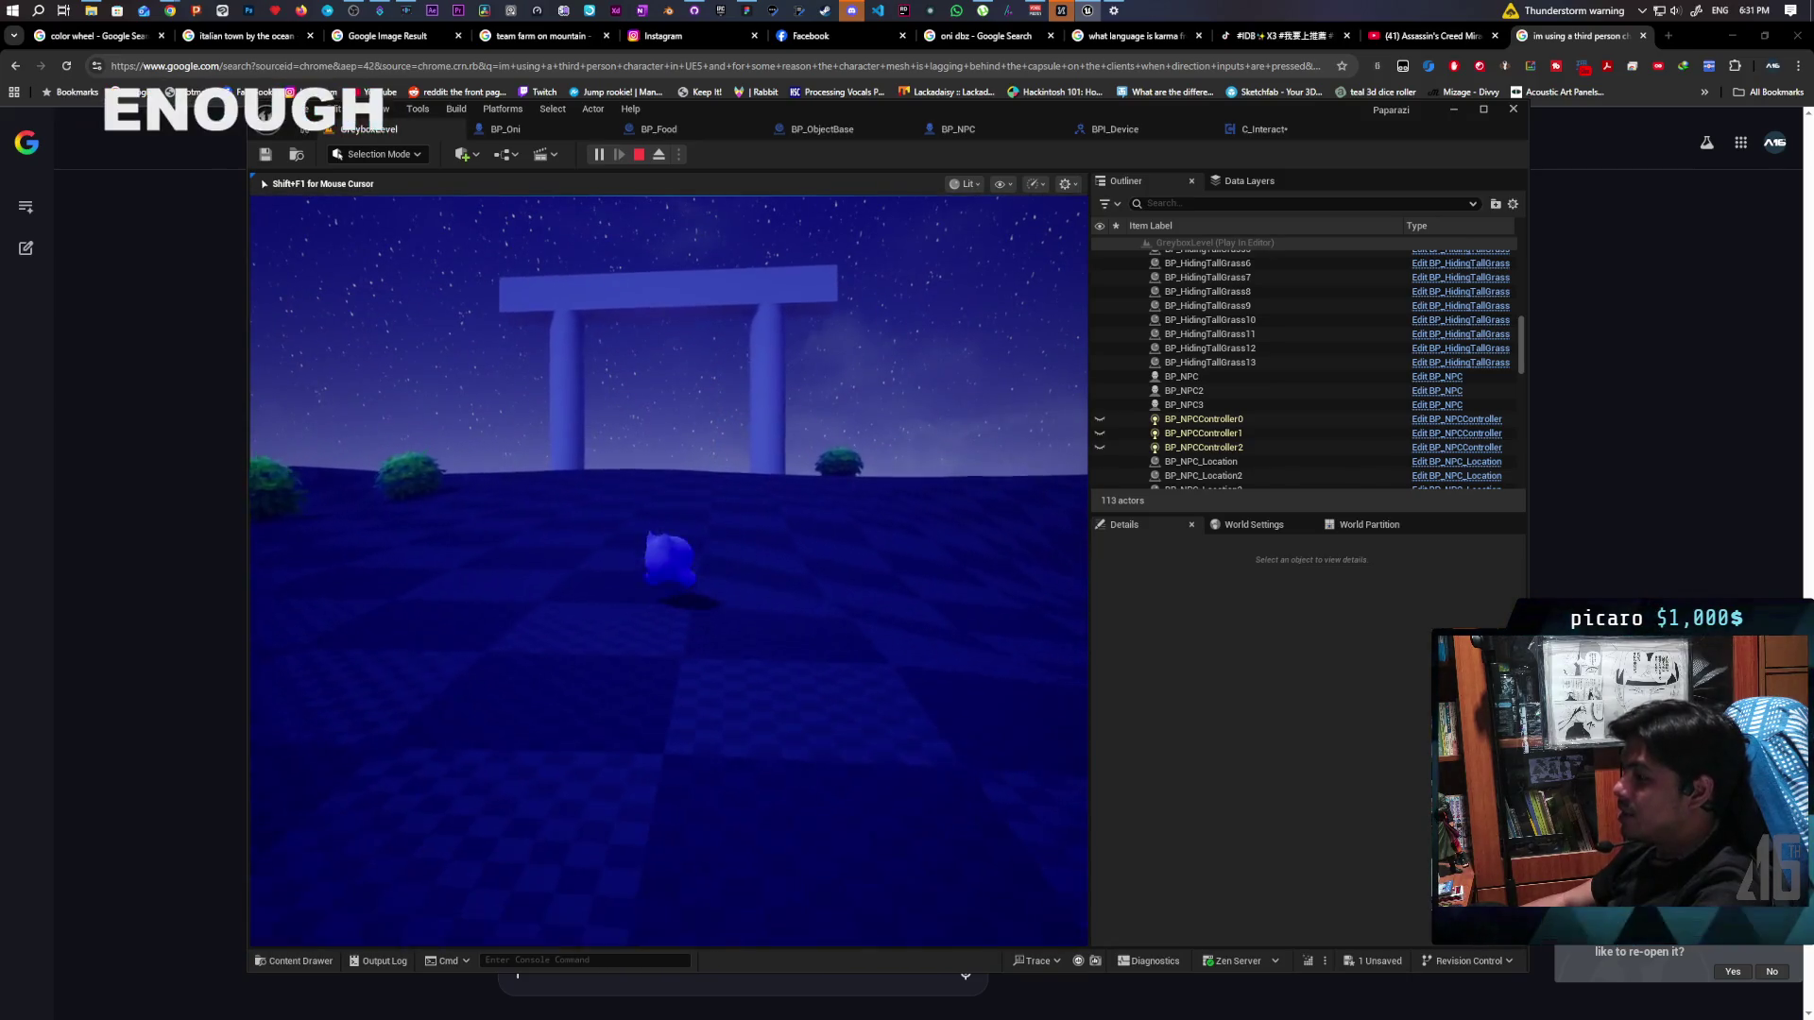
key("w")
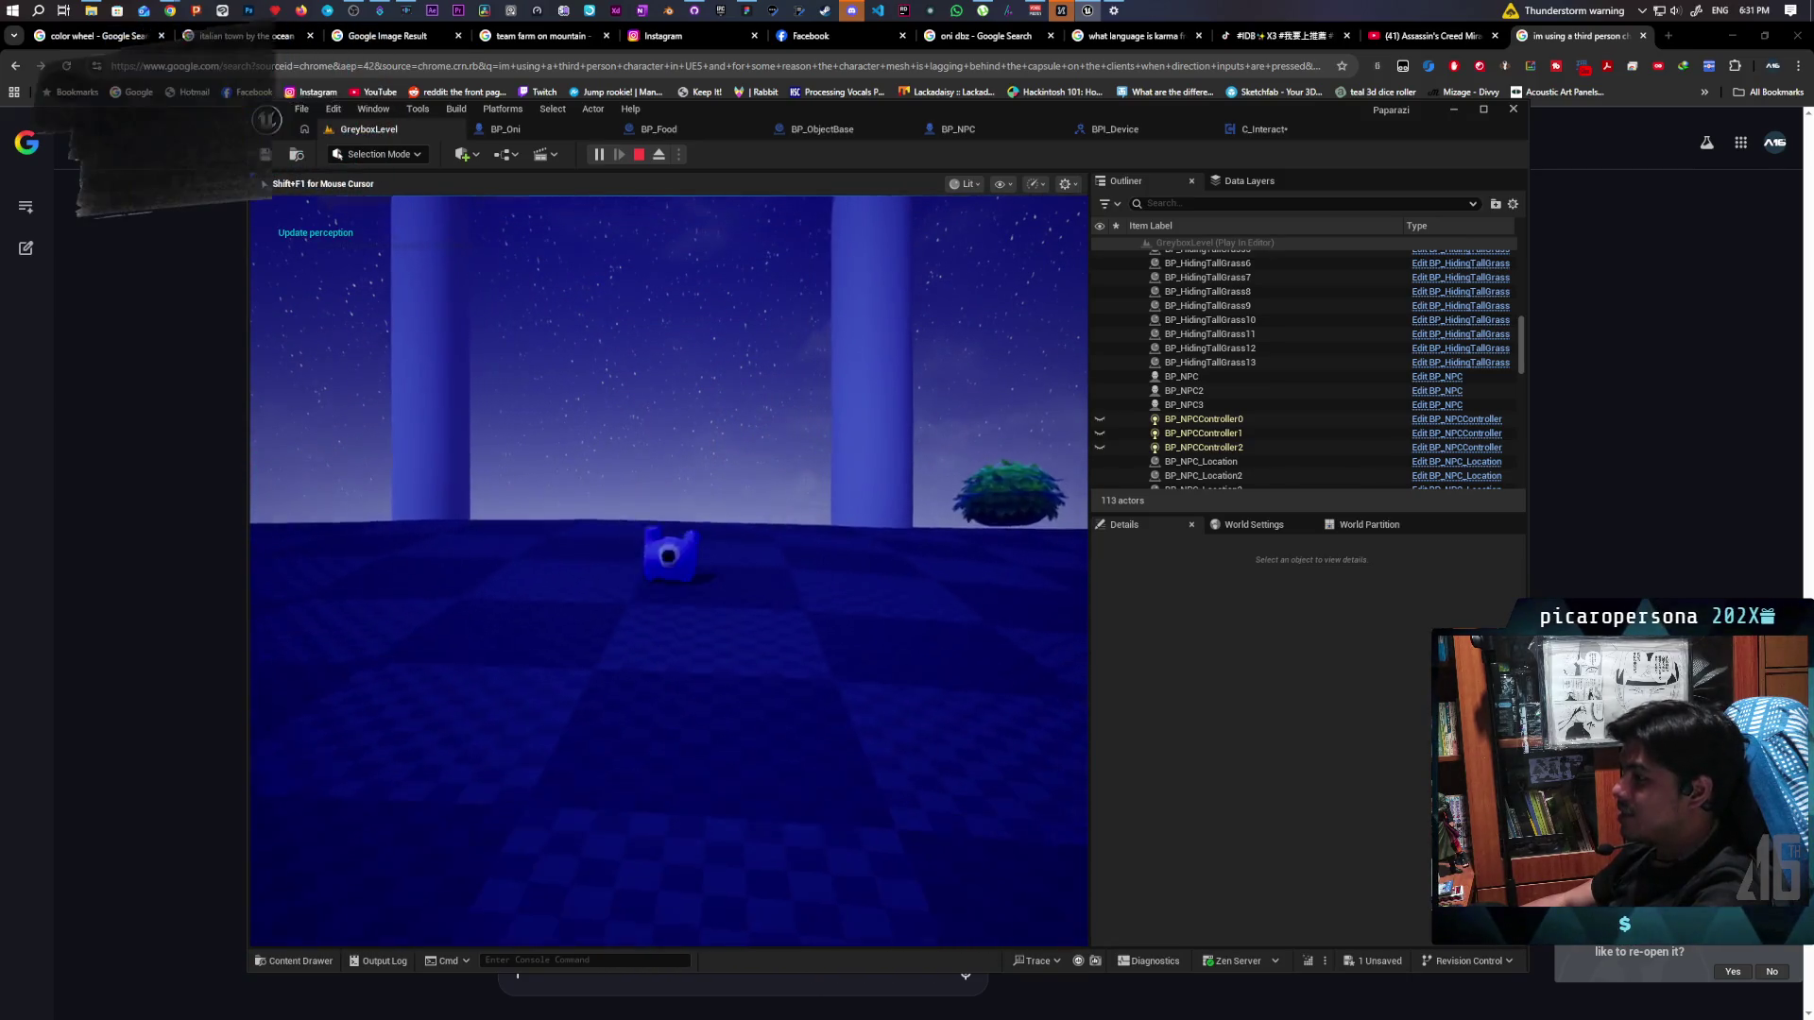
key("w")
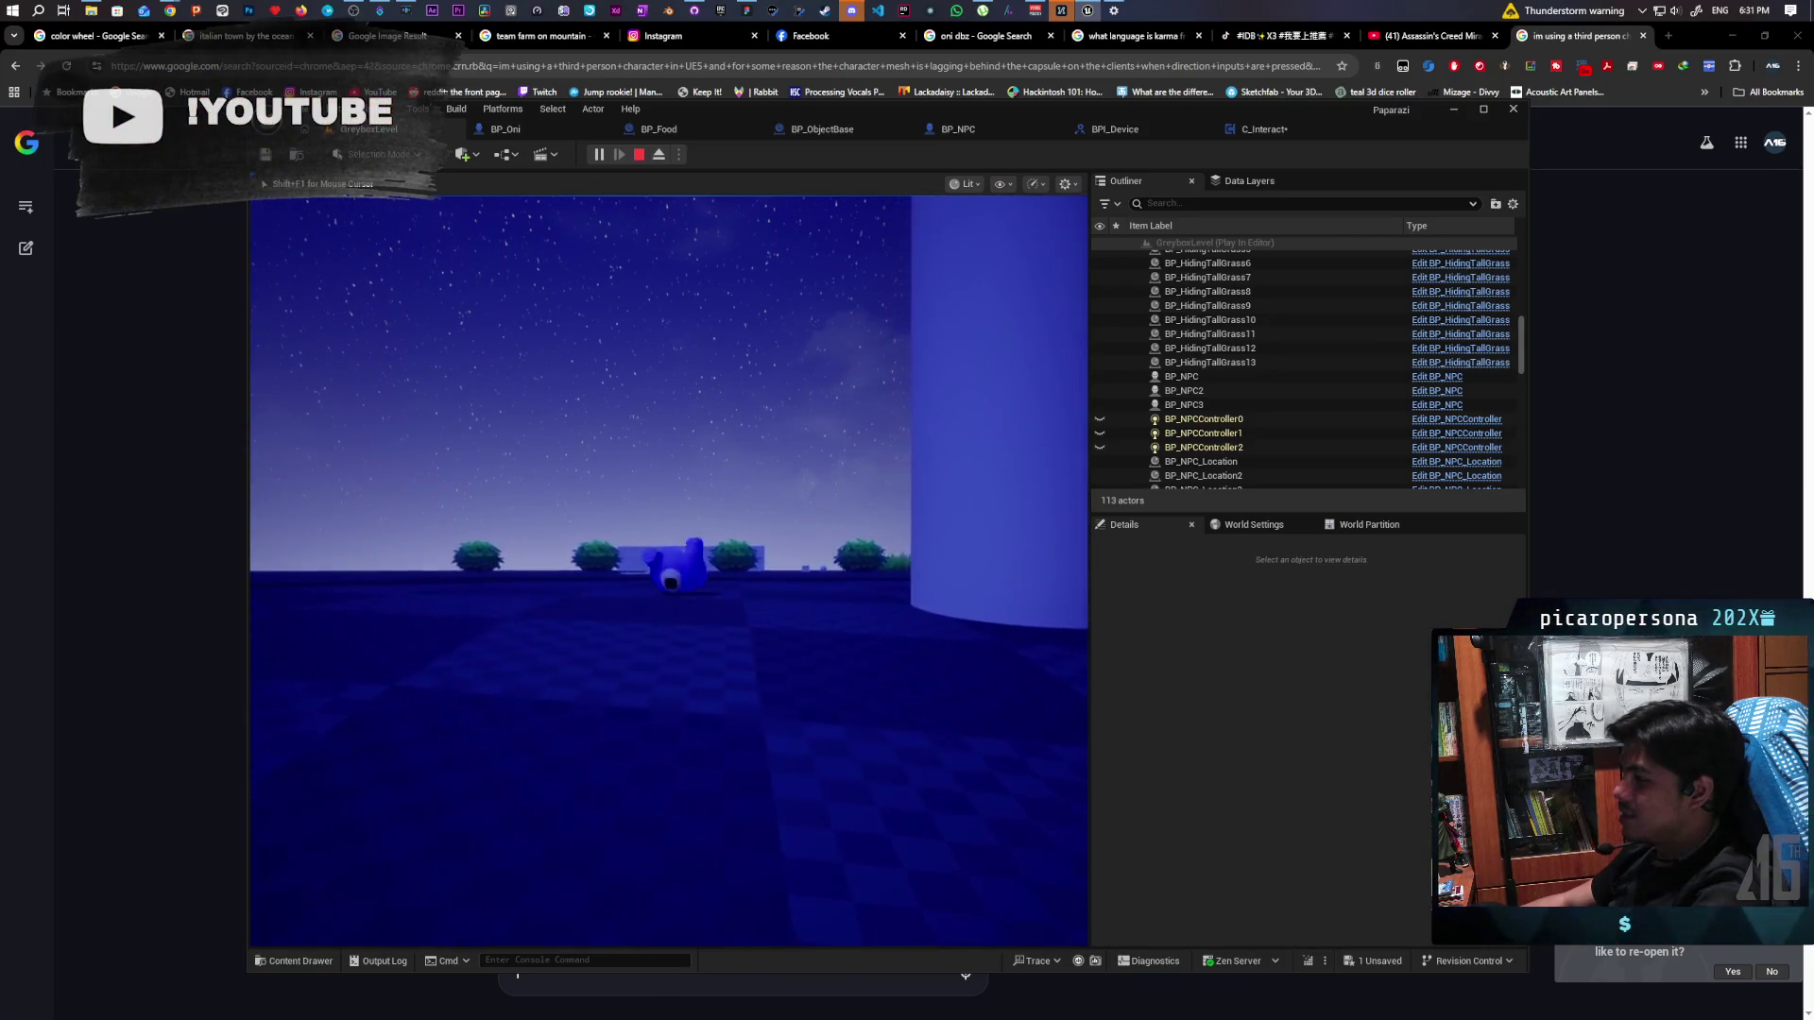
key("w")
key("w")
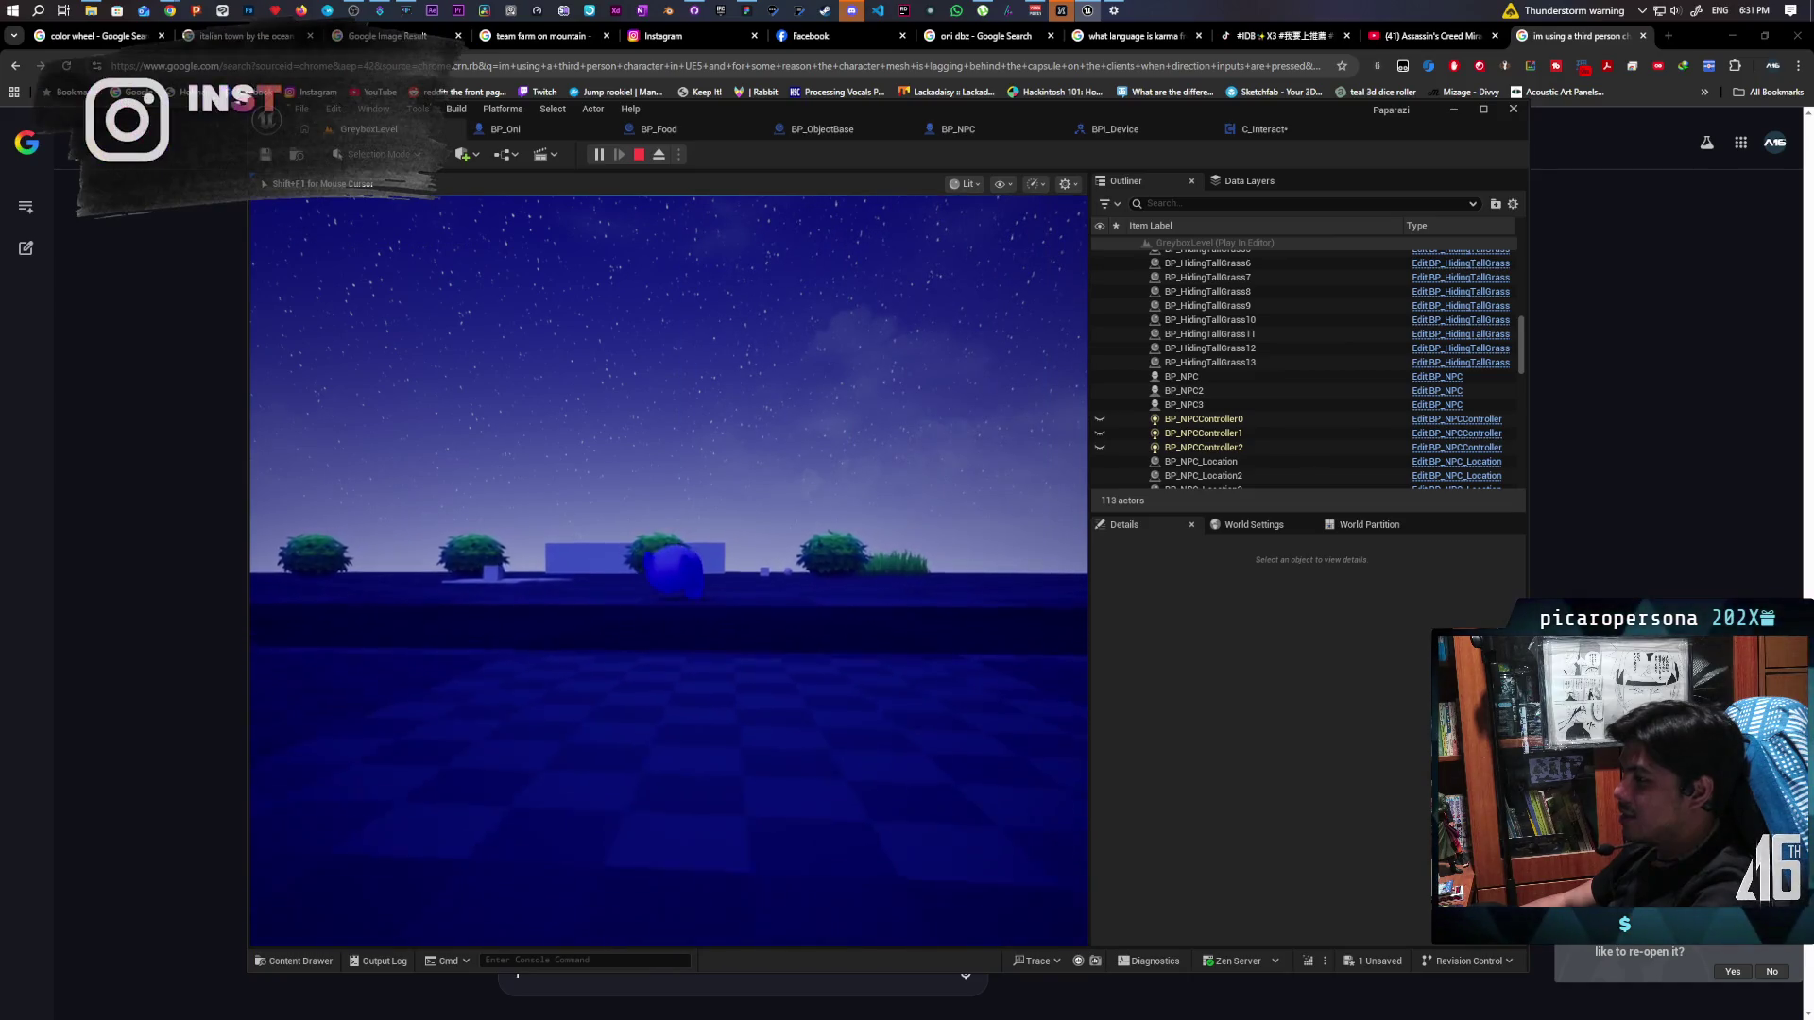
key("w")
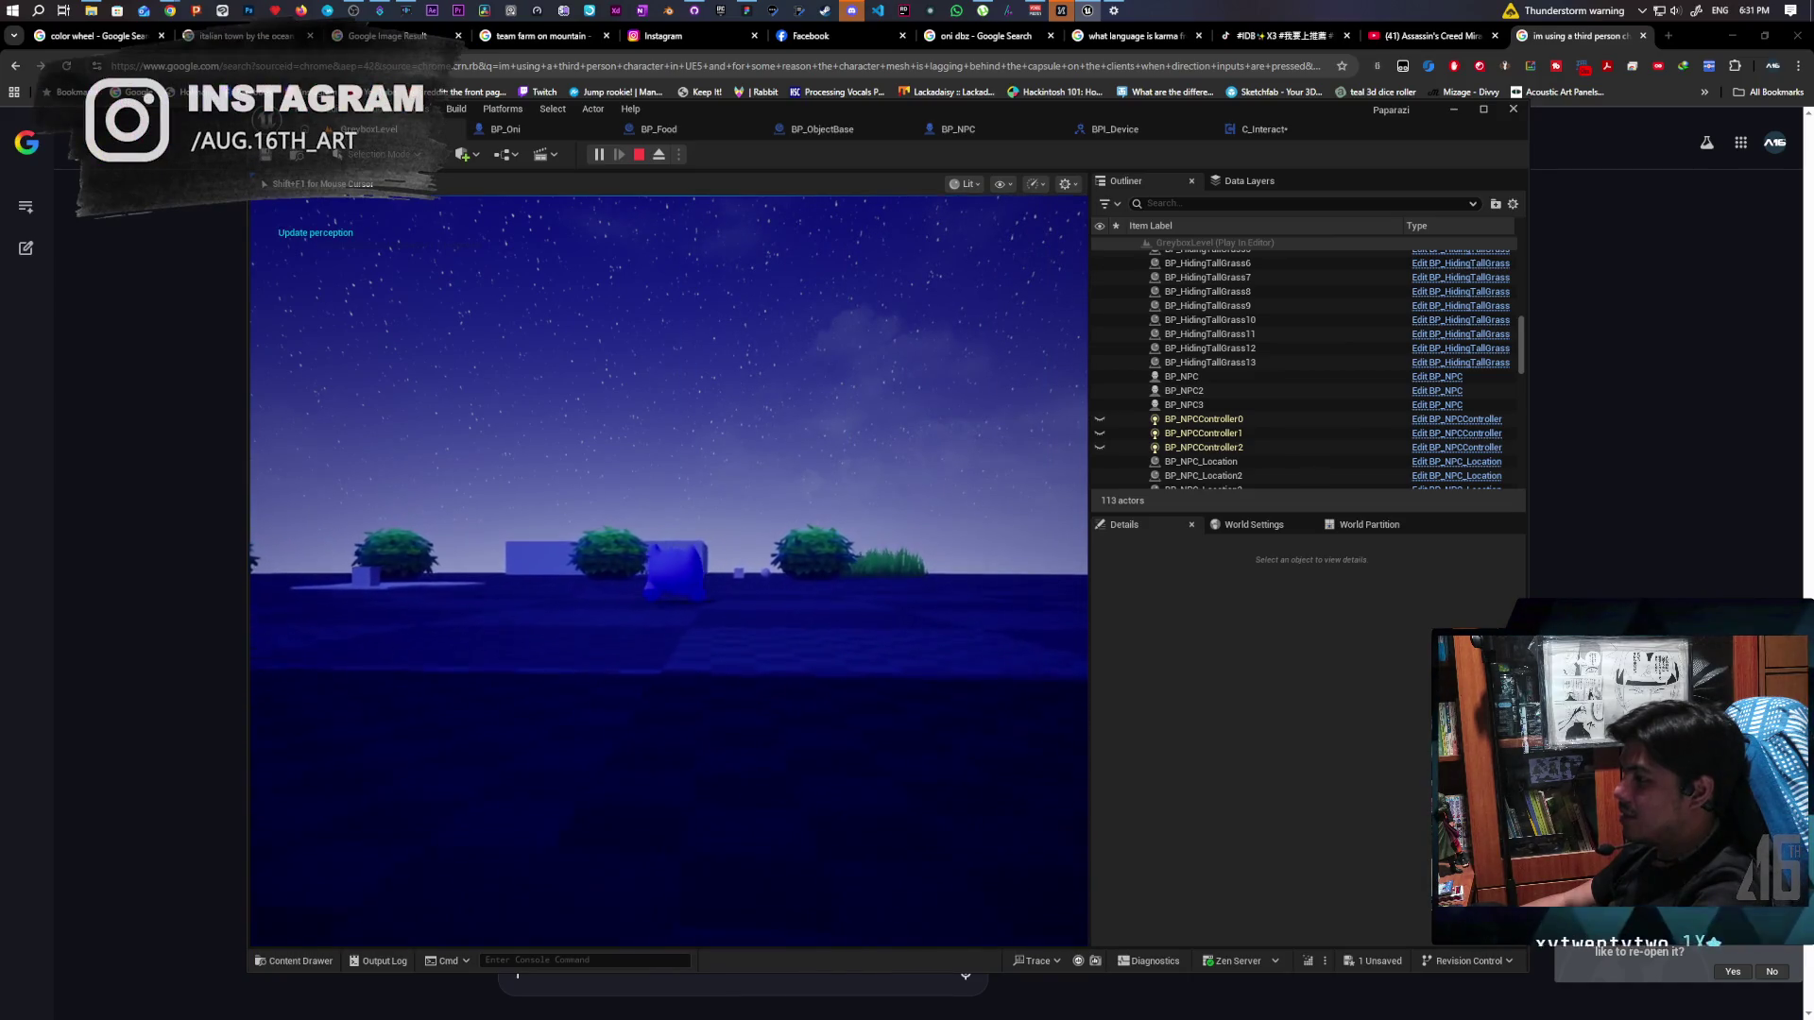
key("w")
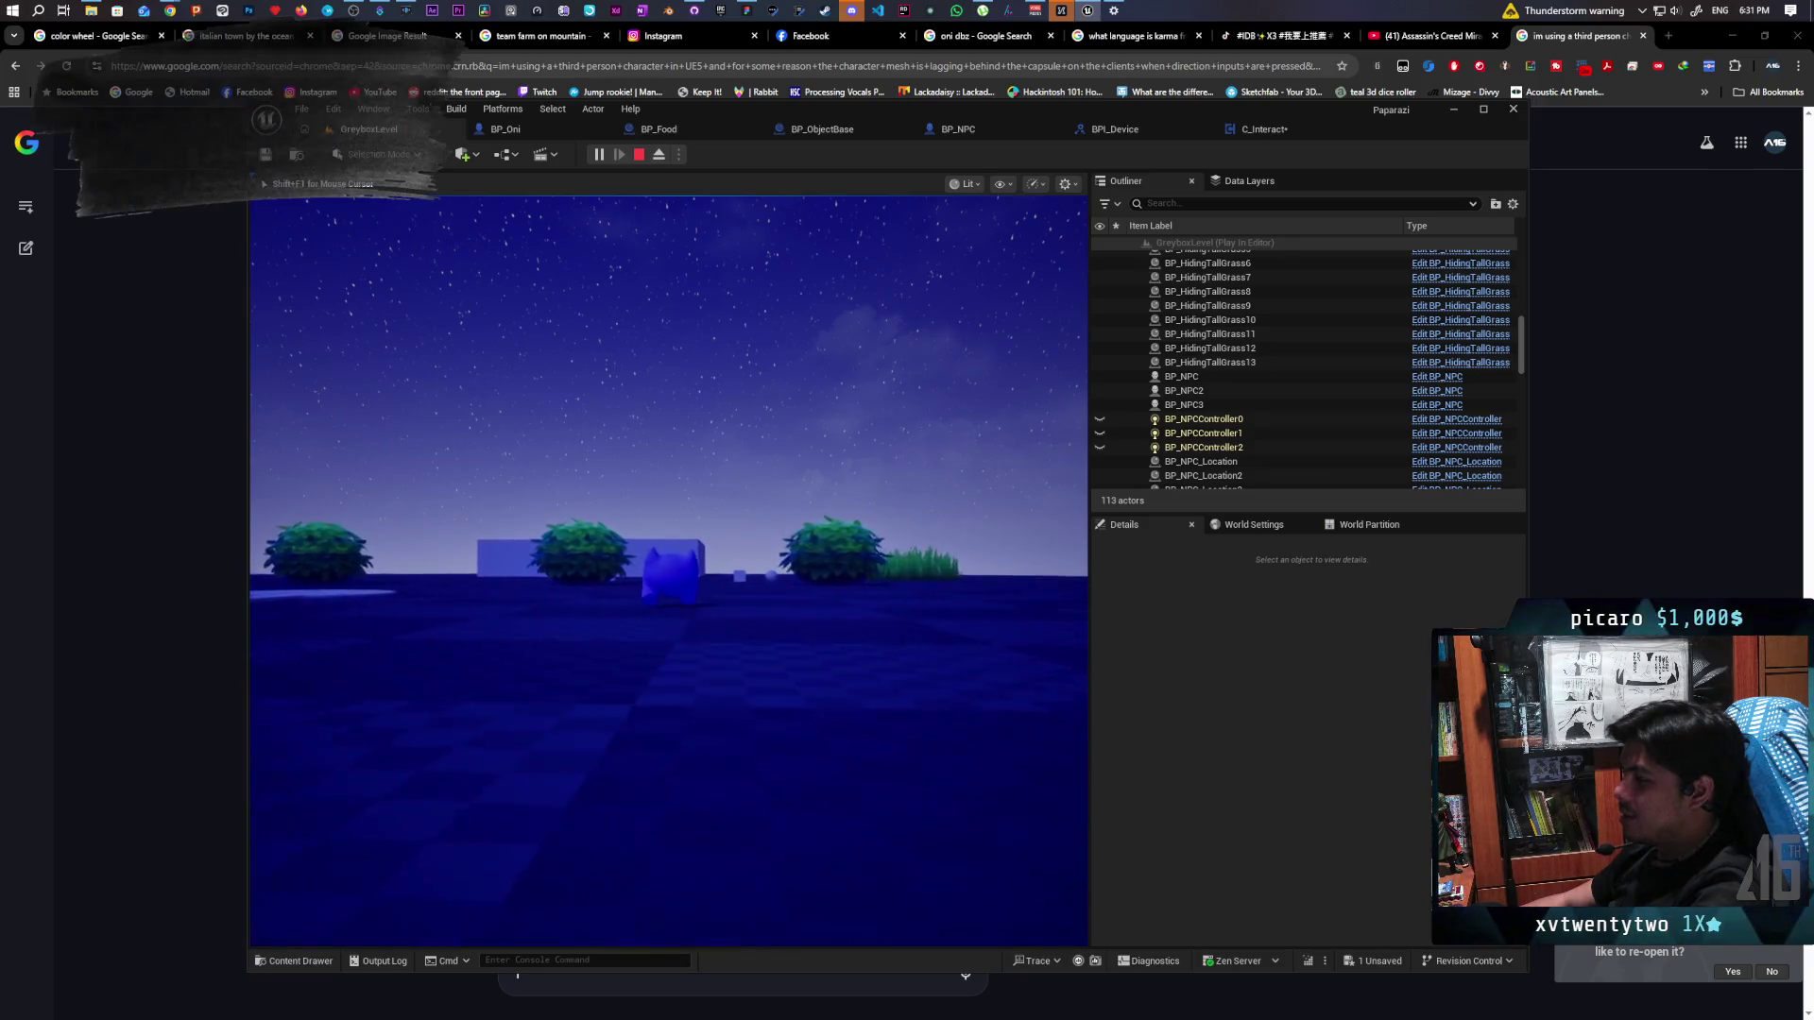
key("w")
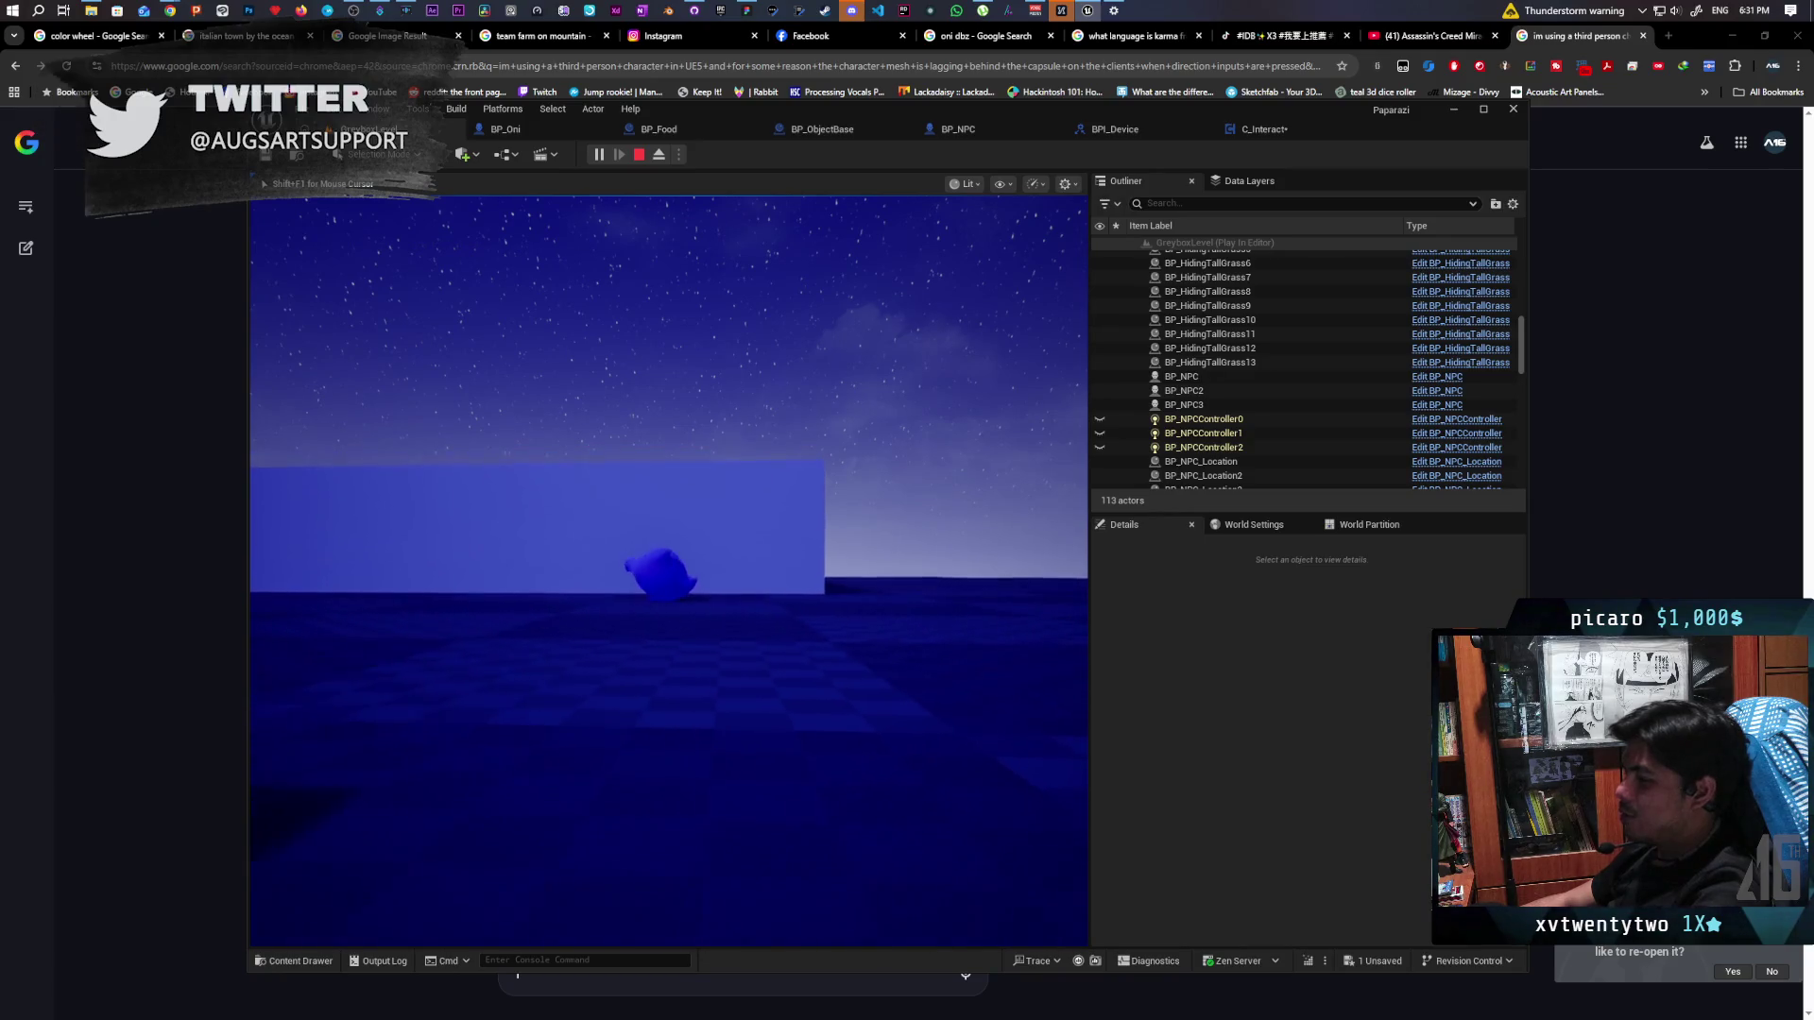
key("a")
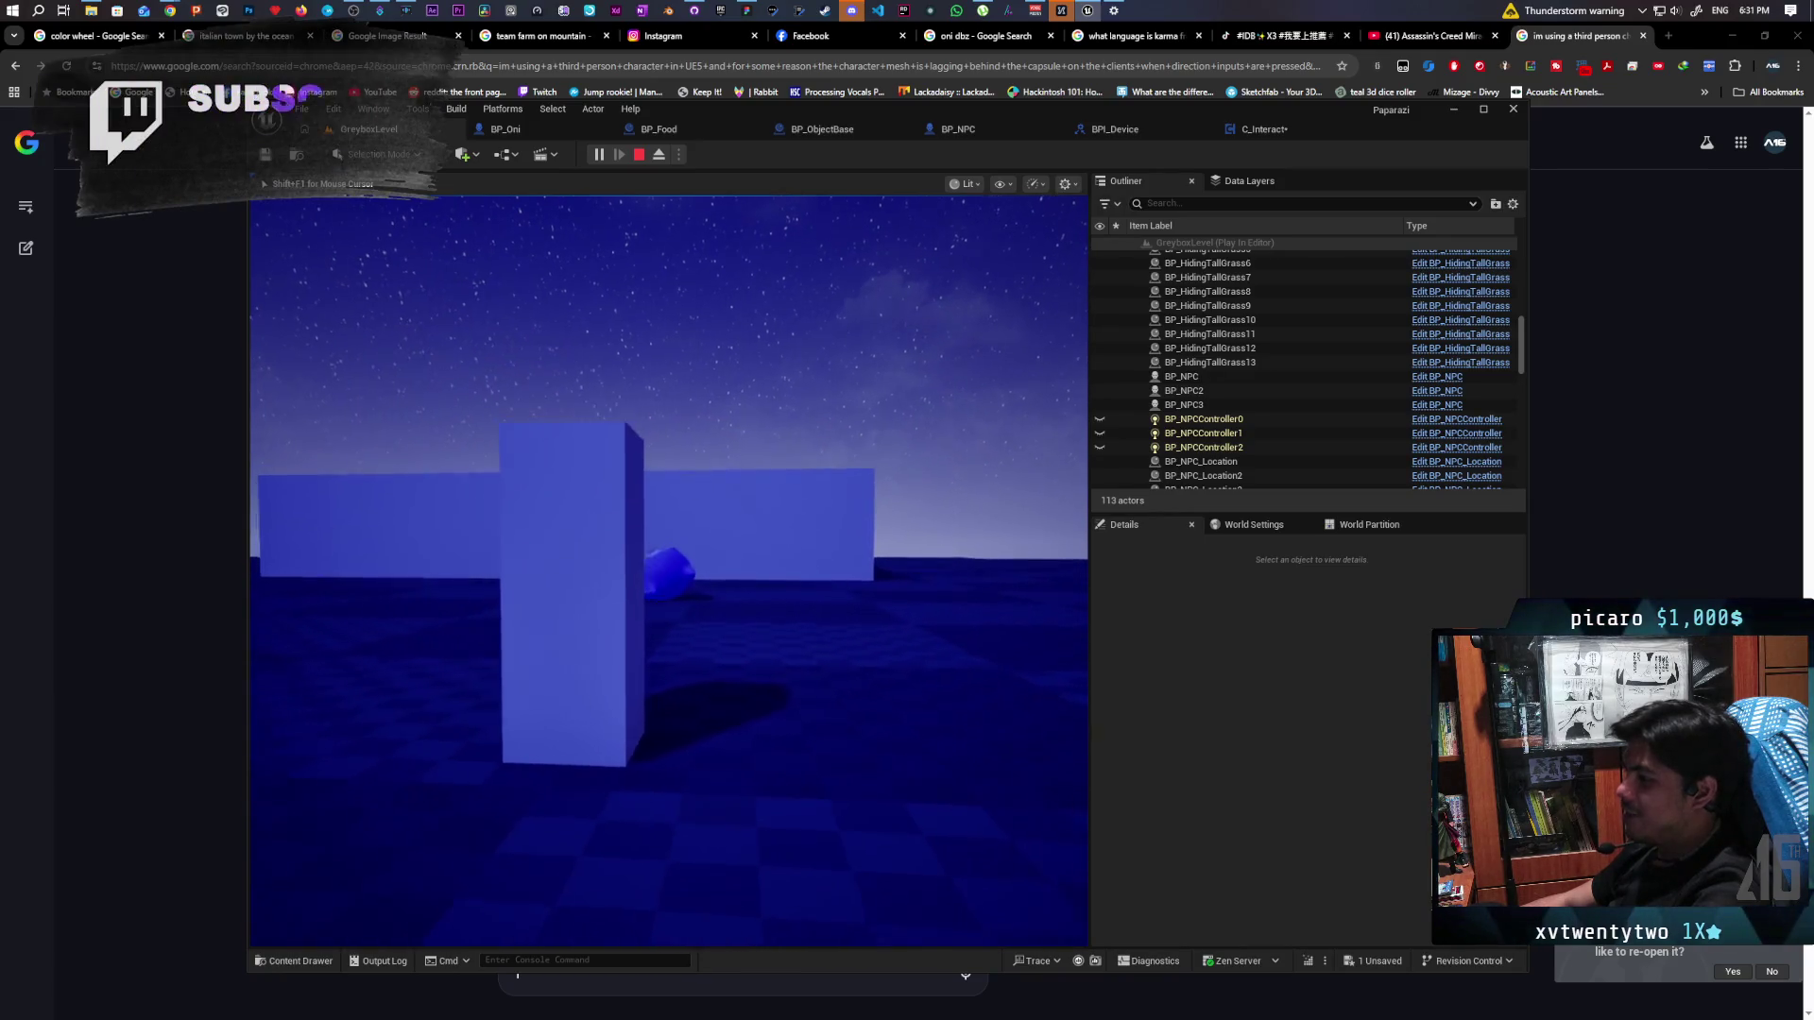
key("a")
key("s")
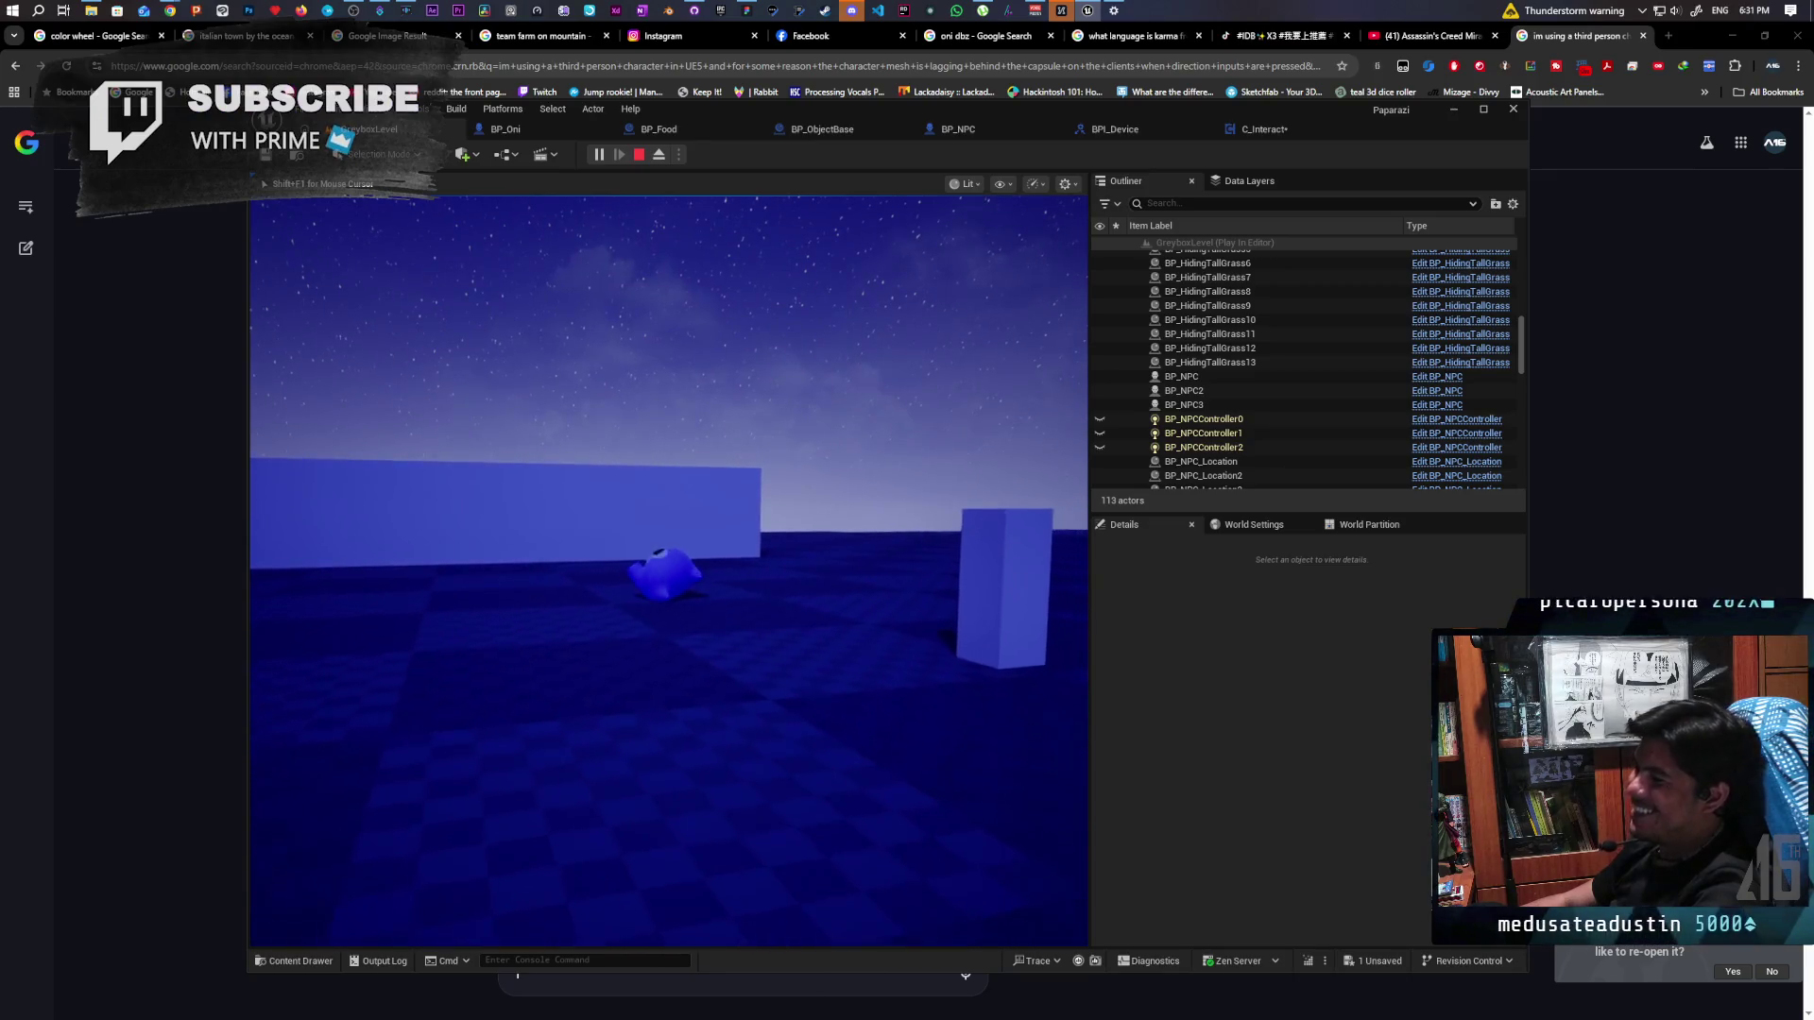
key("s")
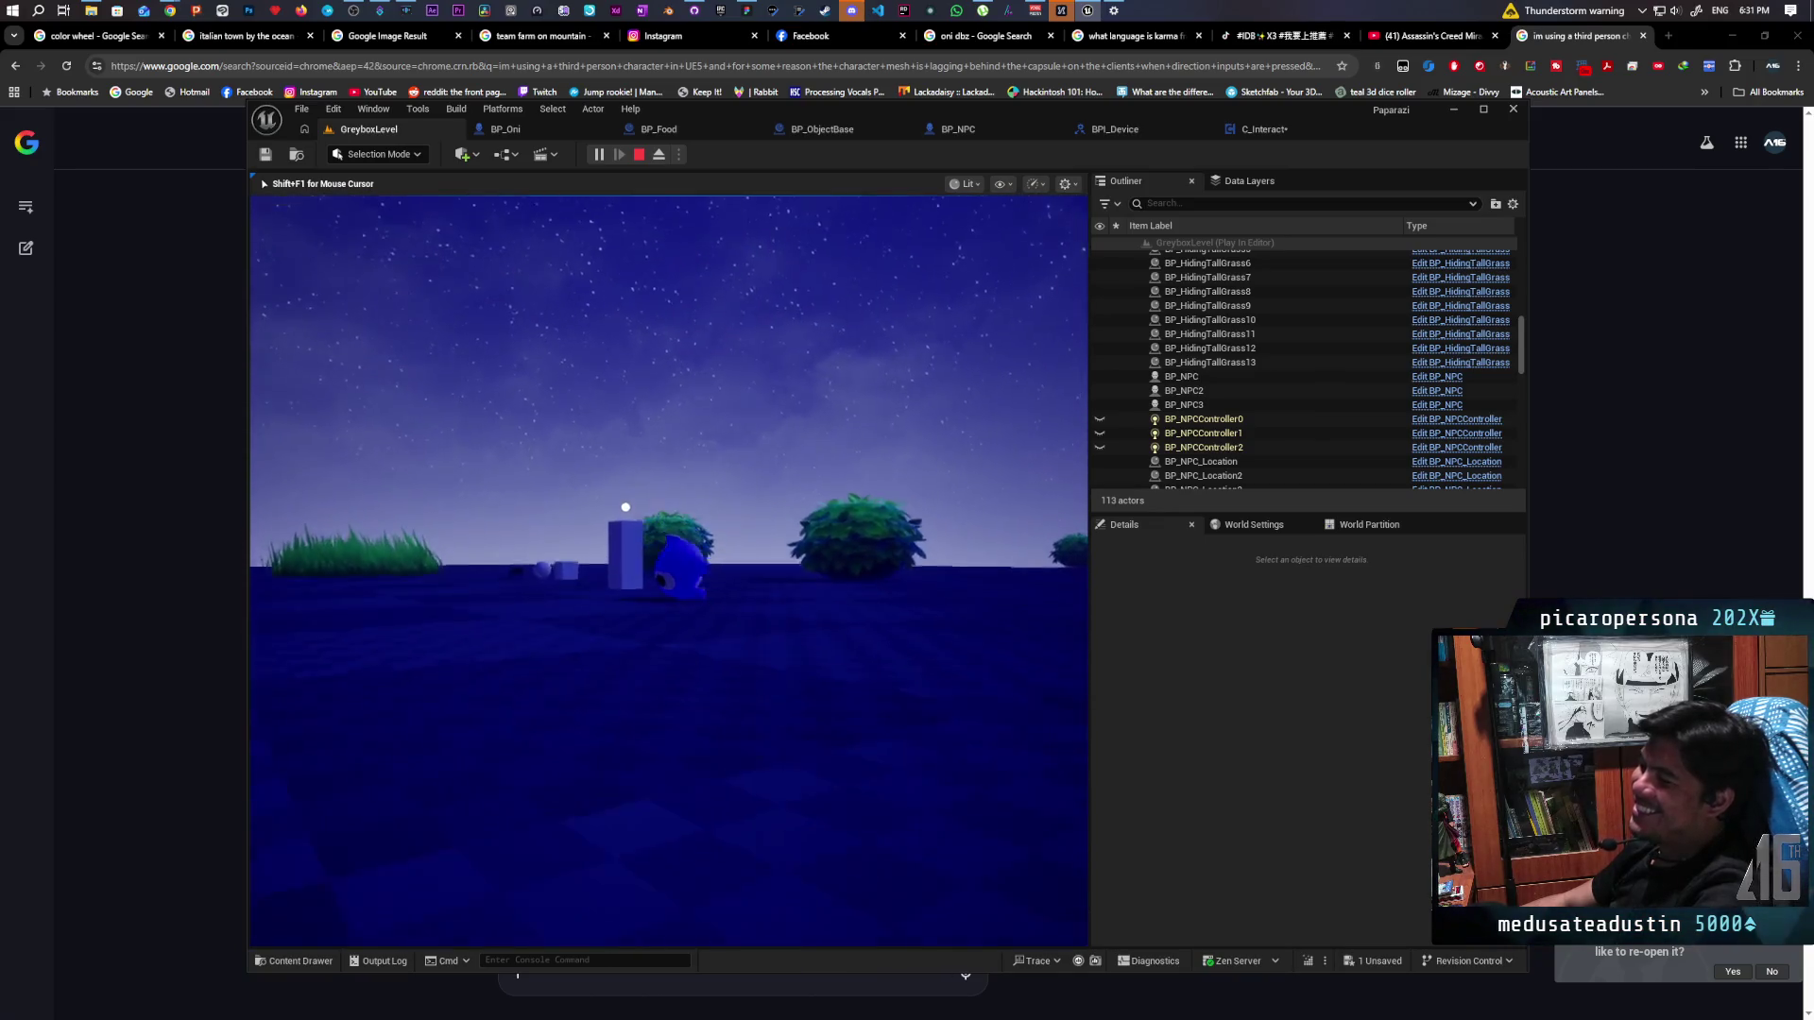
Walk into the tall grass until the Listen prompt appears near the NPC, then stop playing
key("w")
key("w")
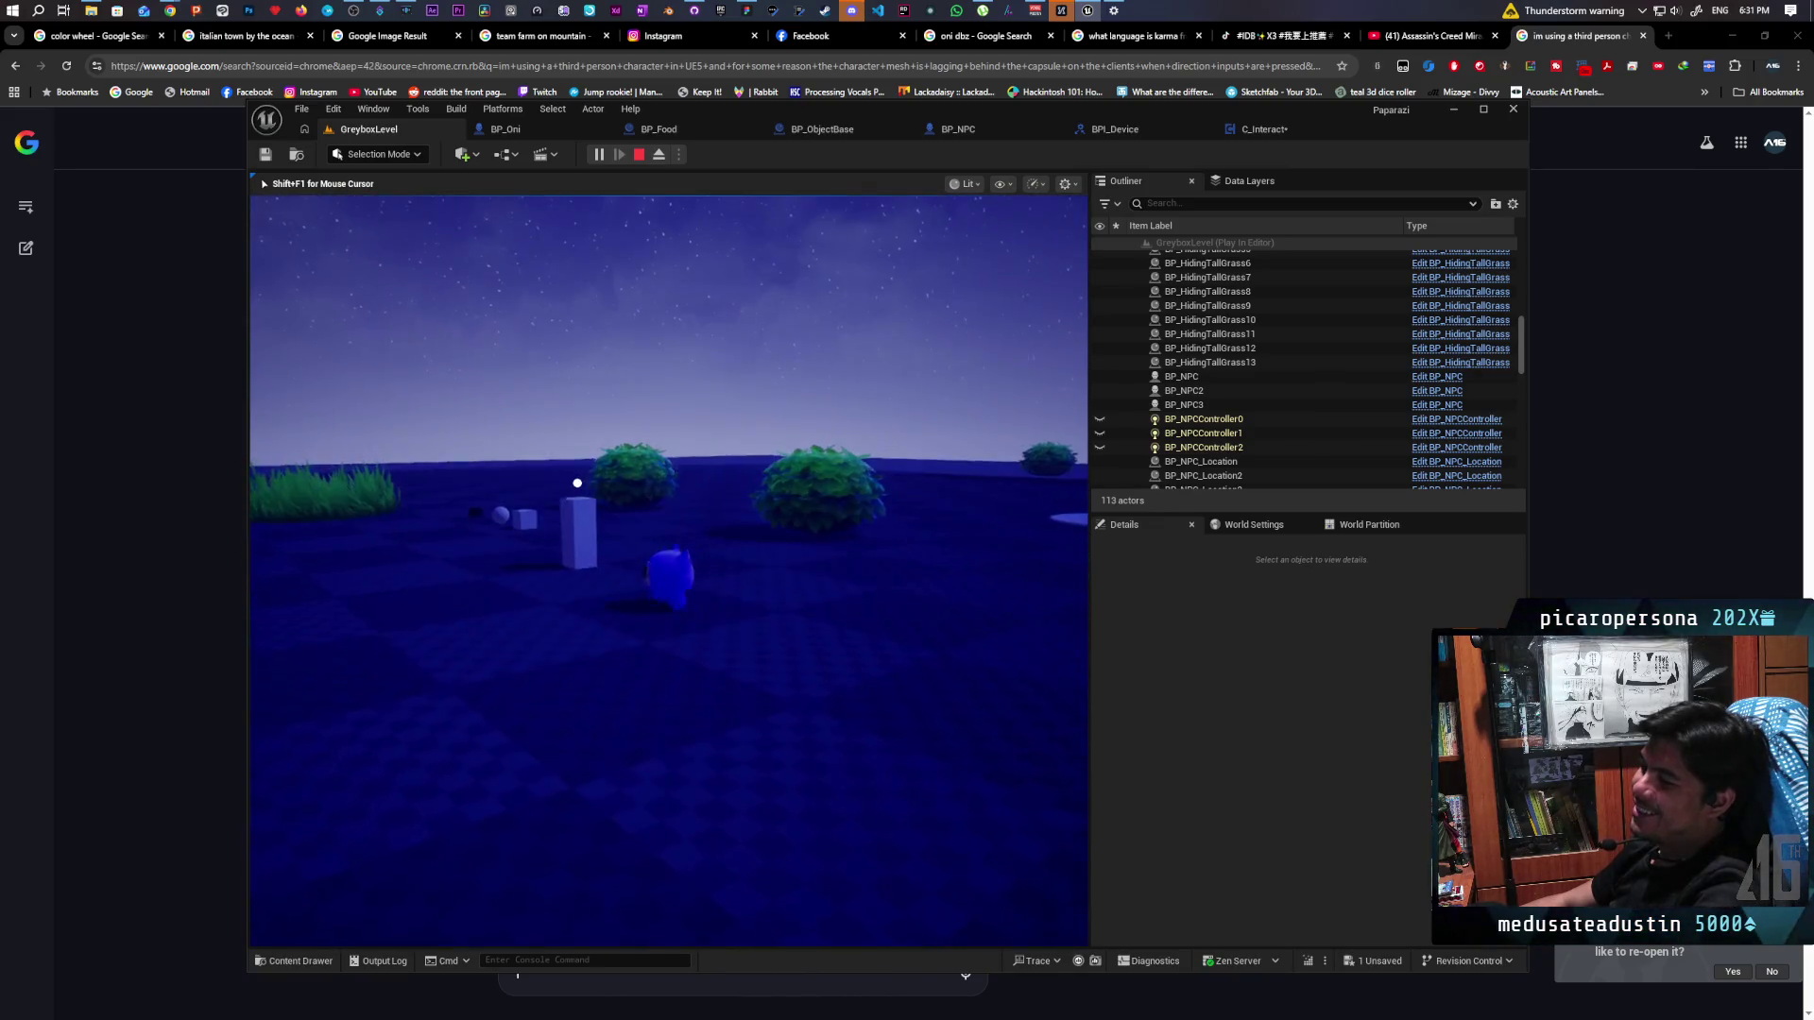
key("w")
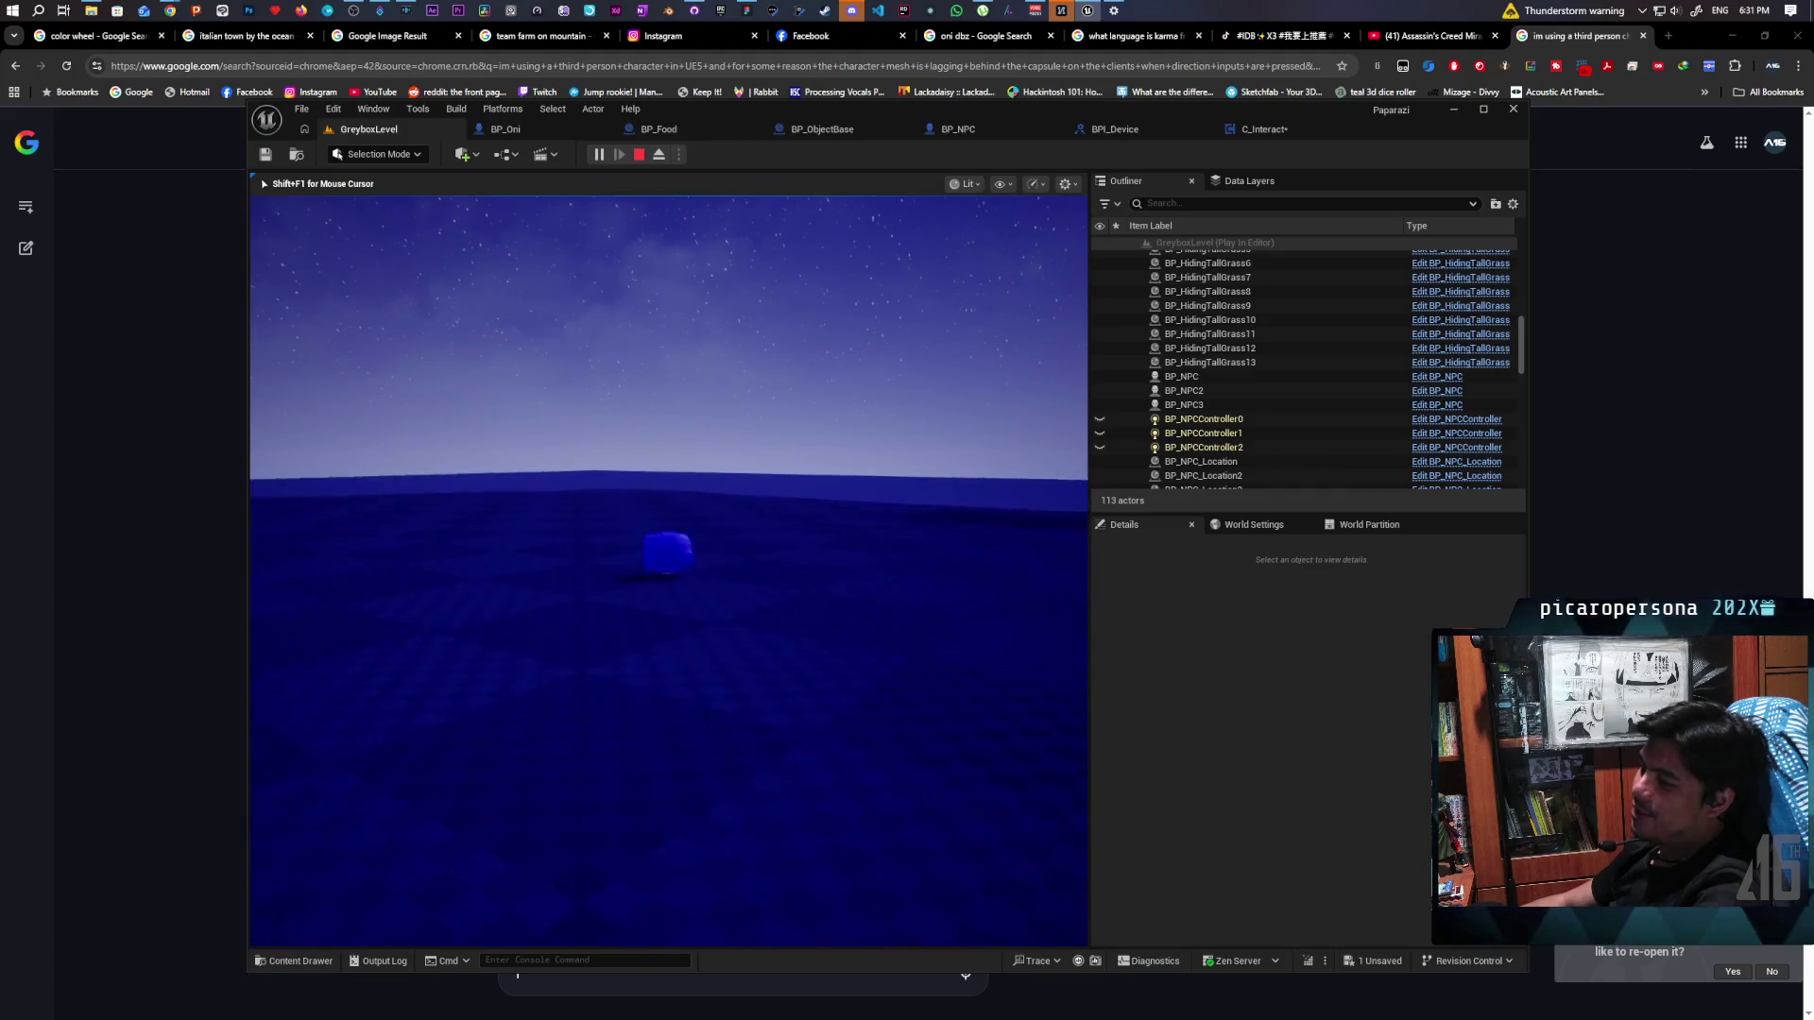
key("w")
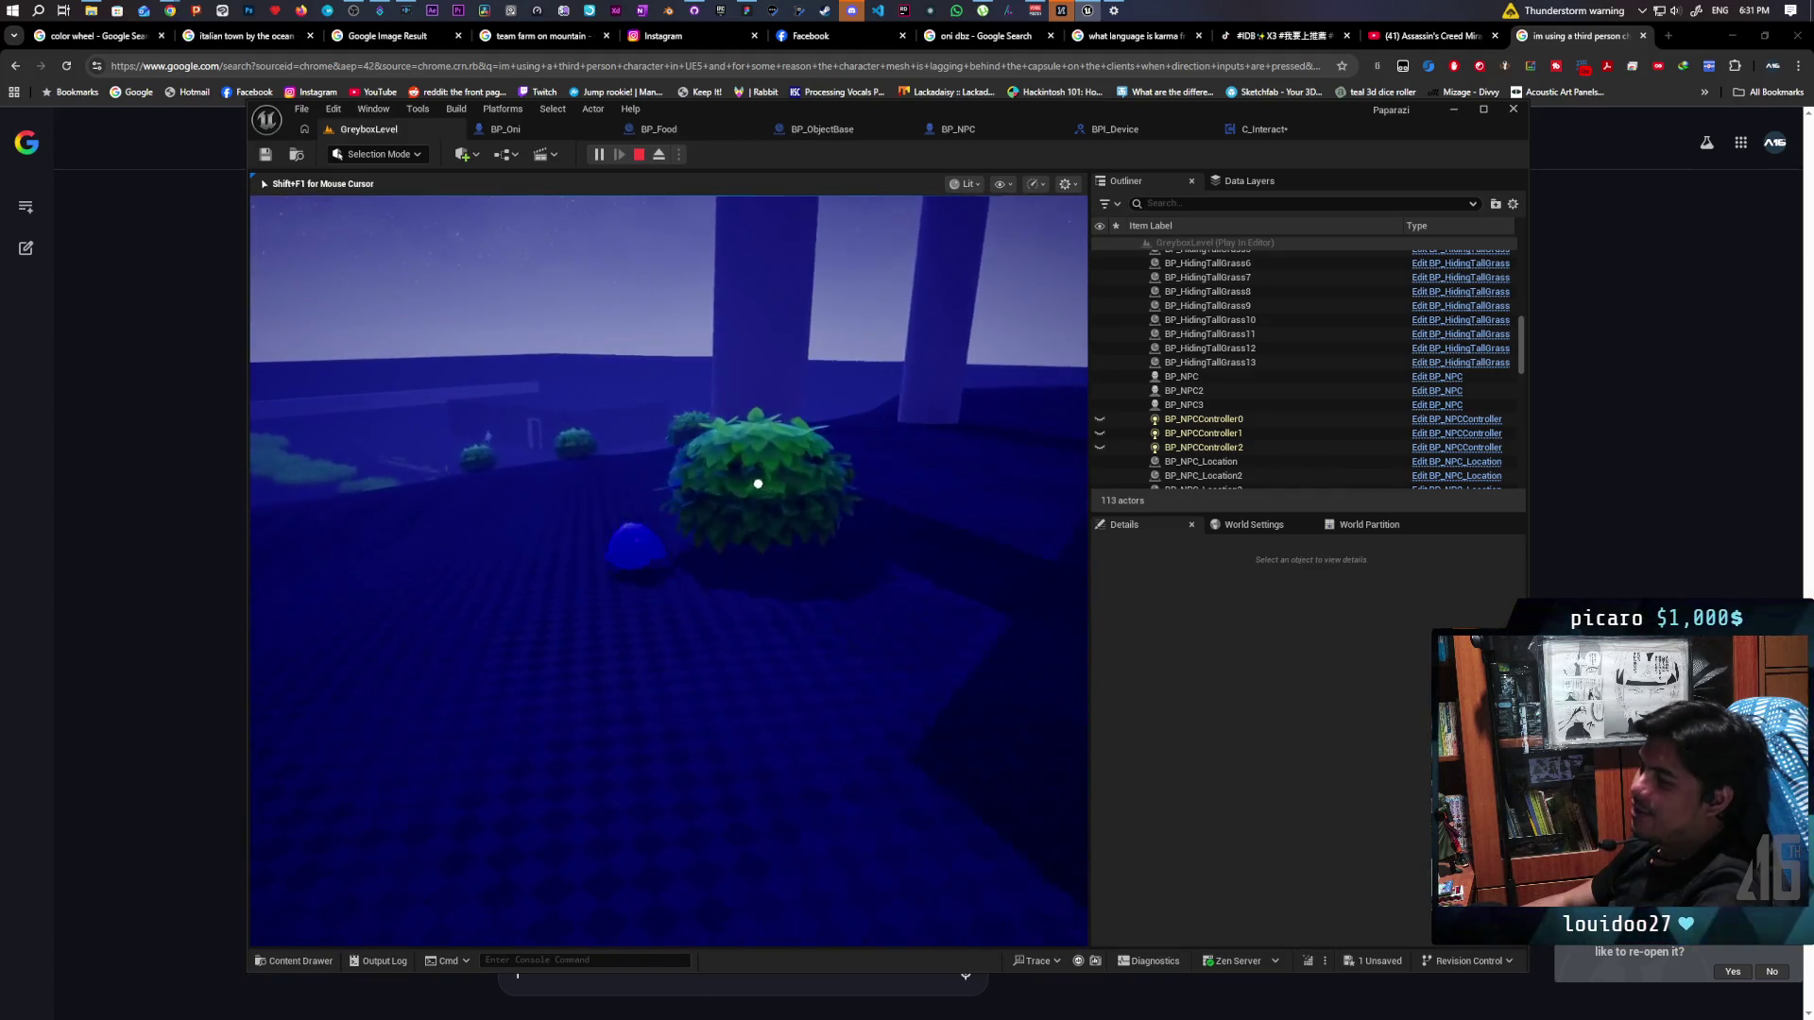
key("w")
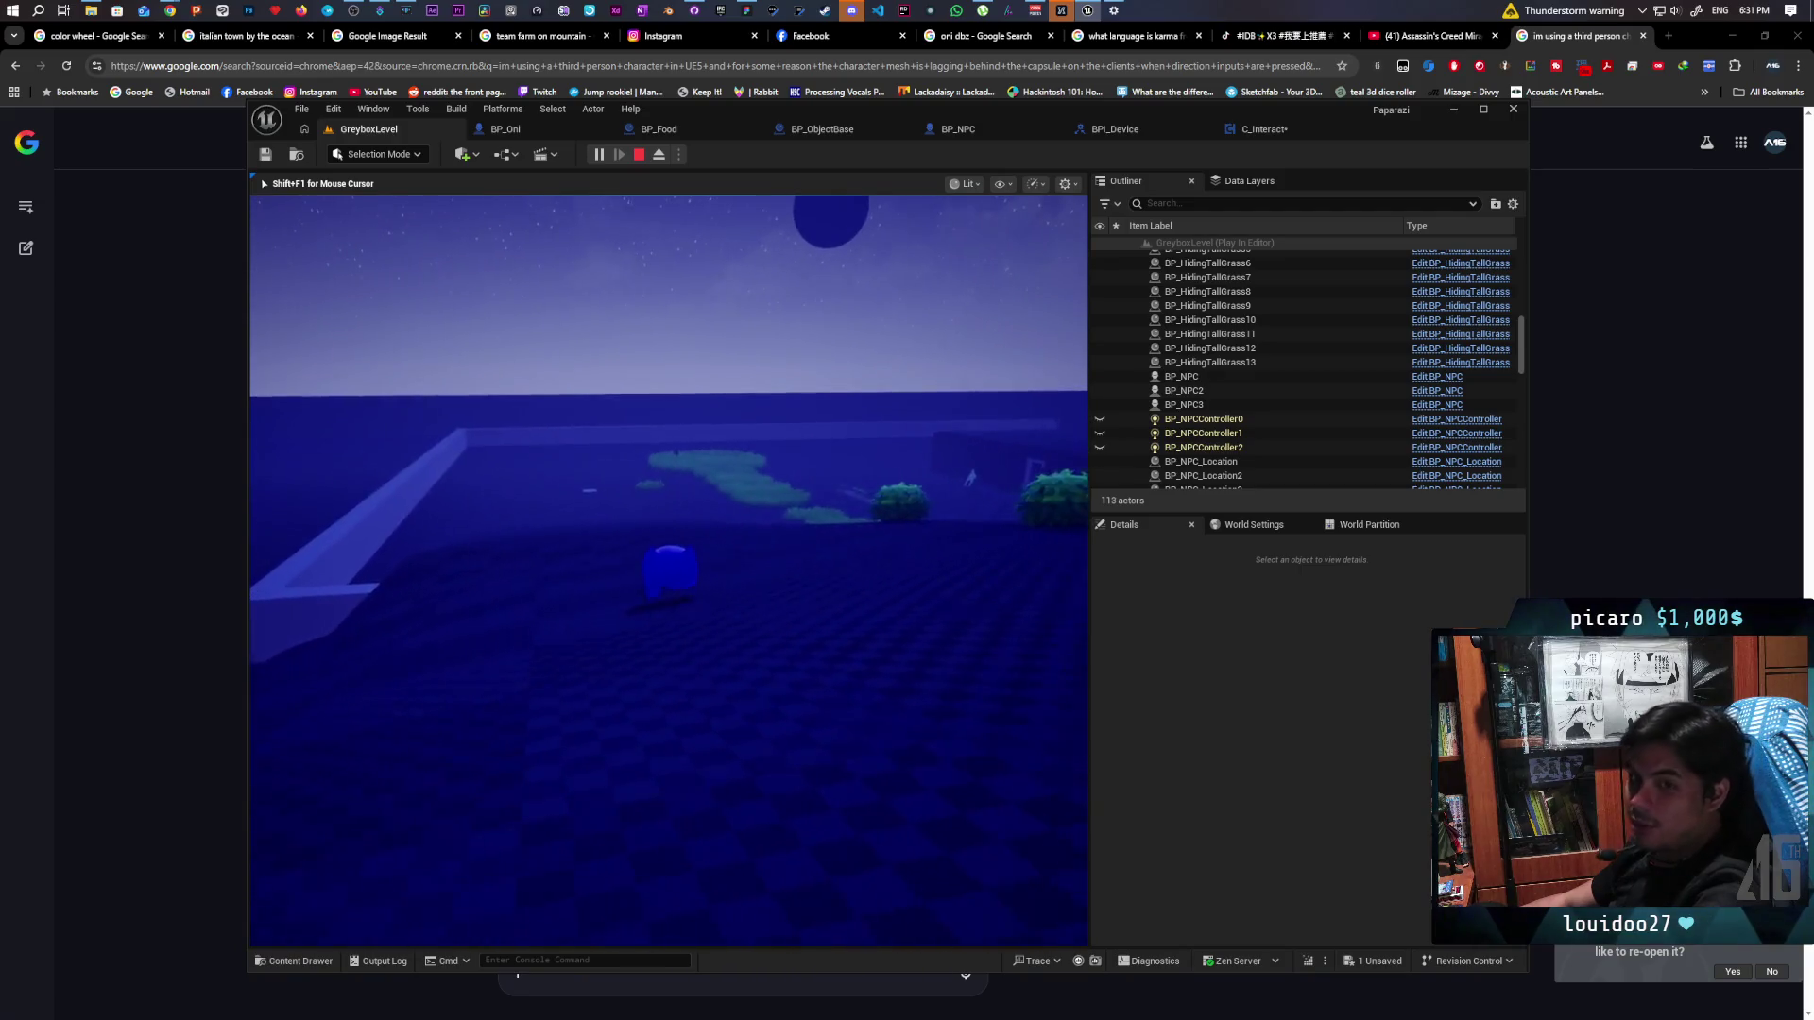
key("w")
key("w")
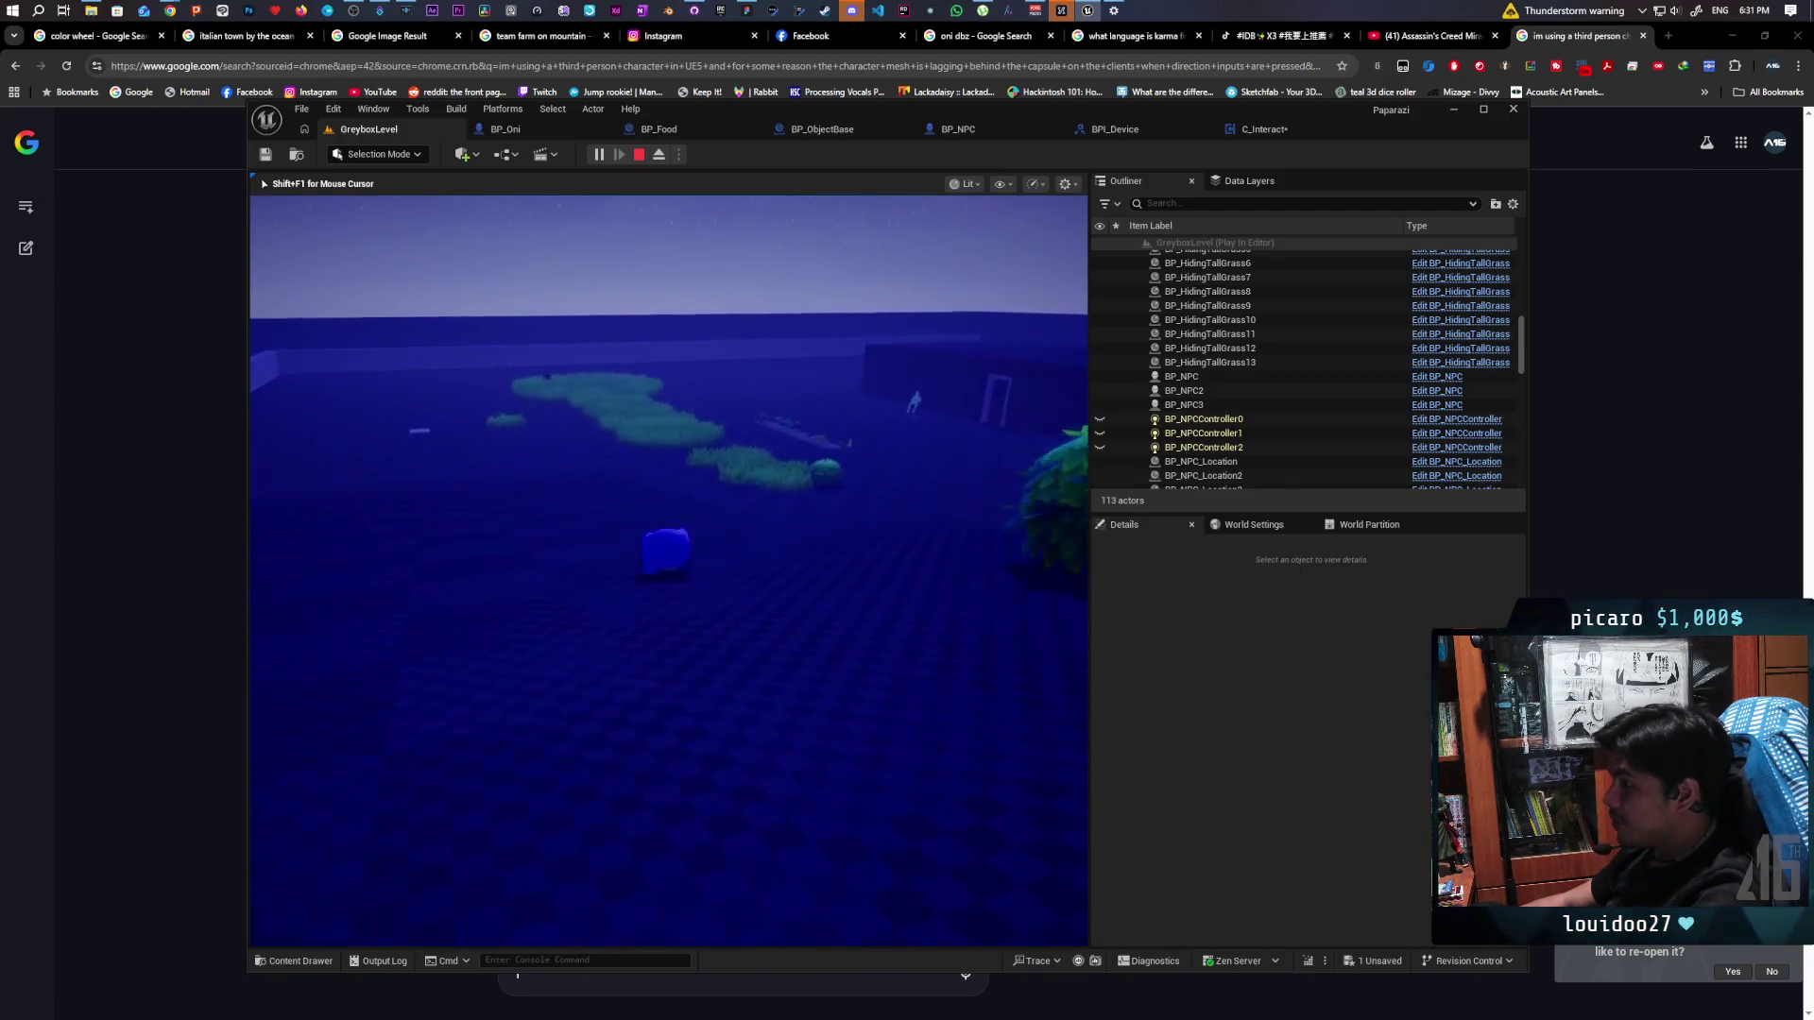
key("w")
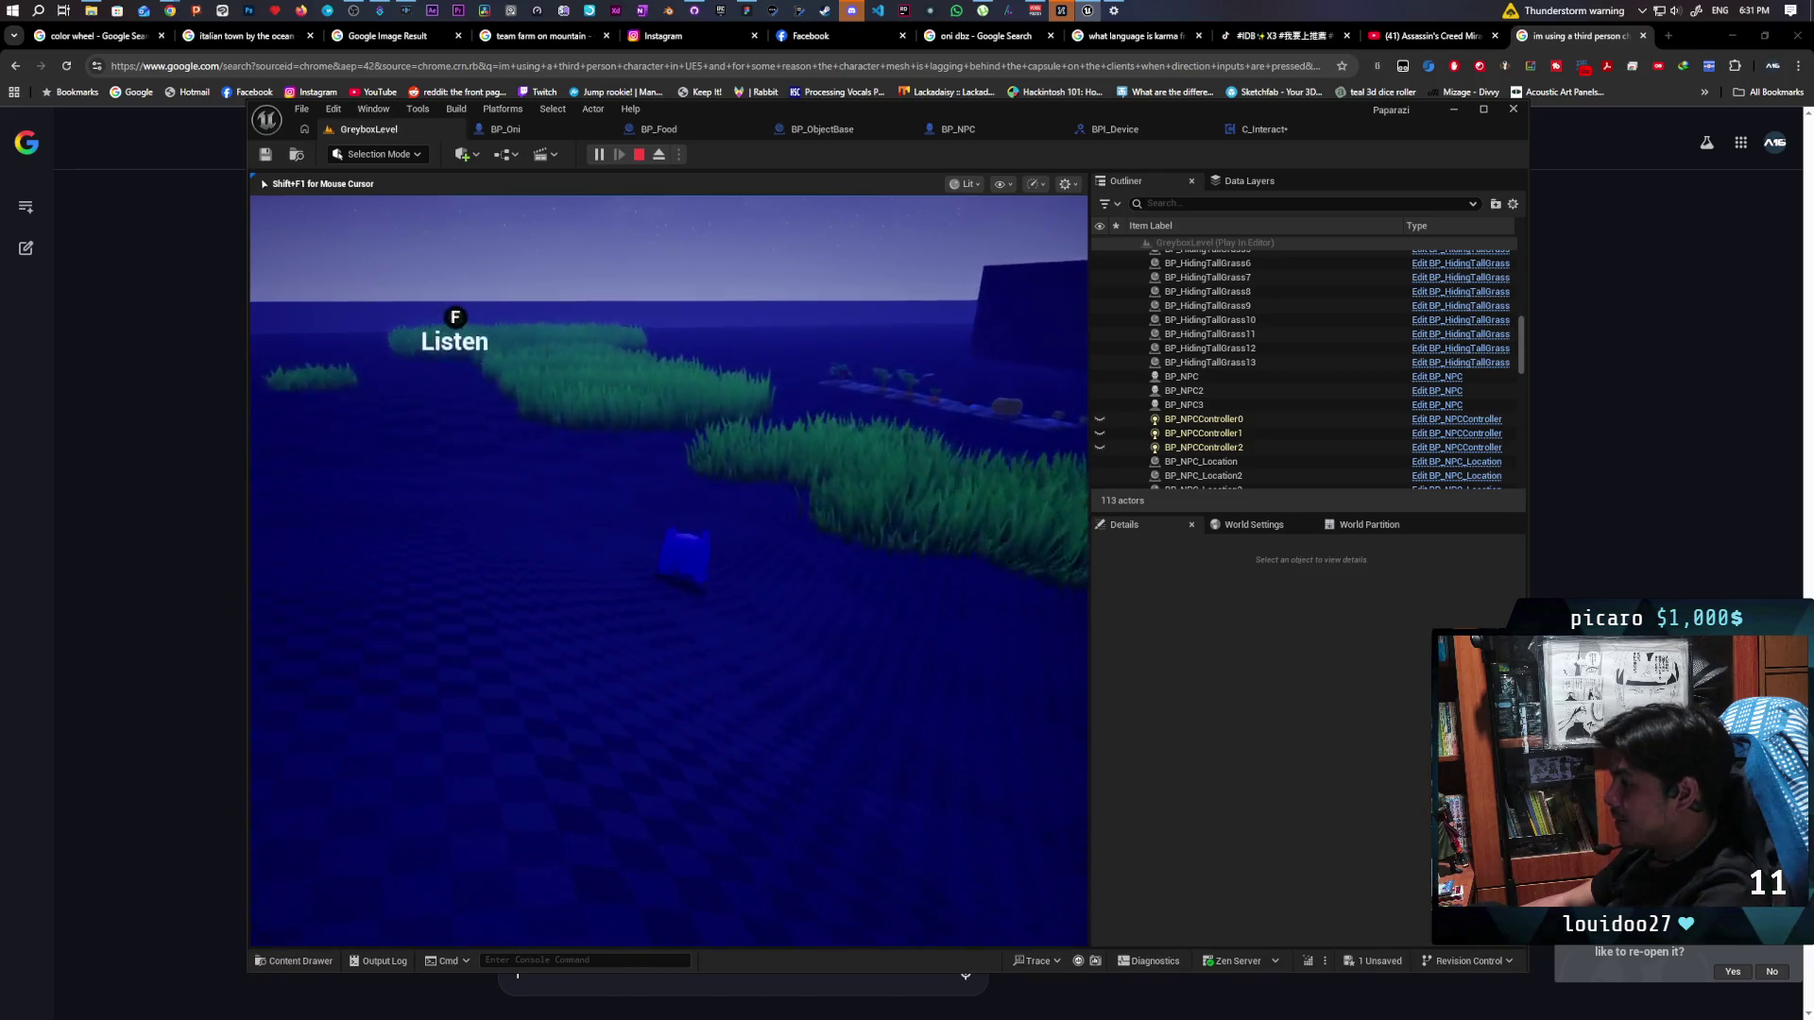
key("w")
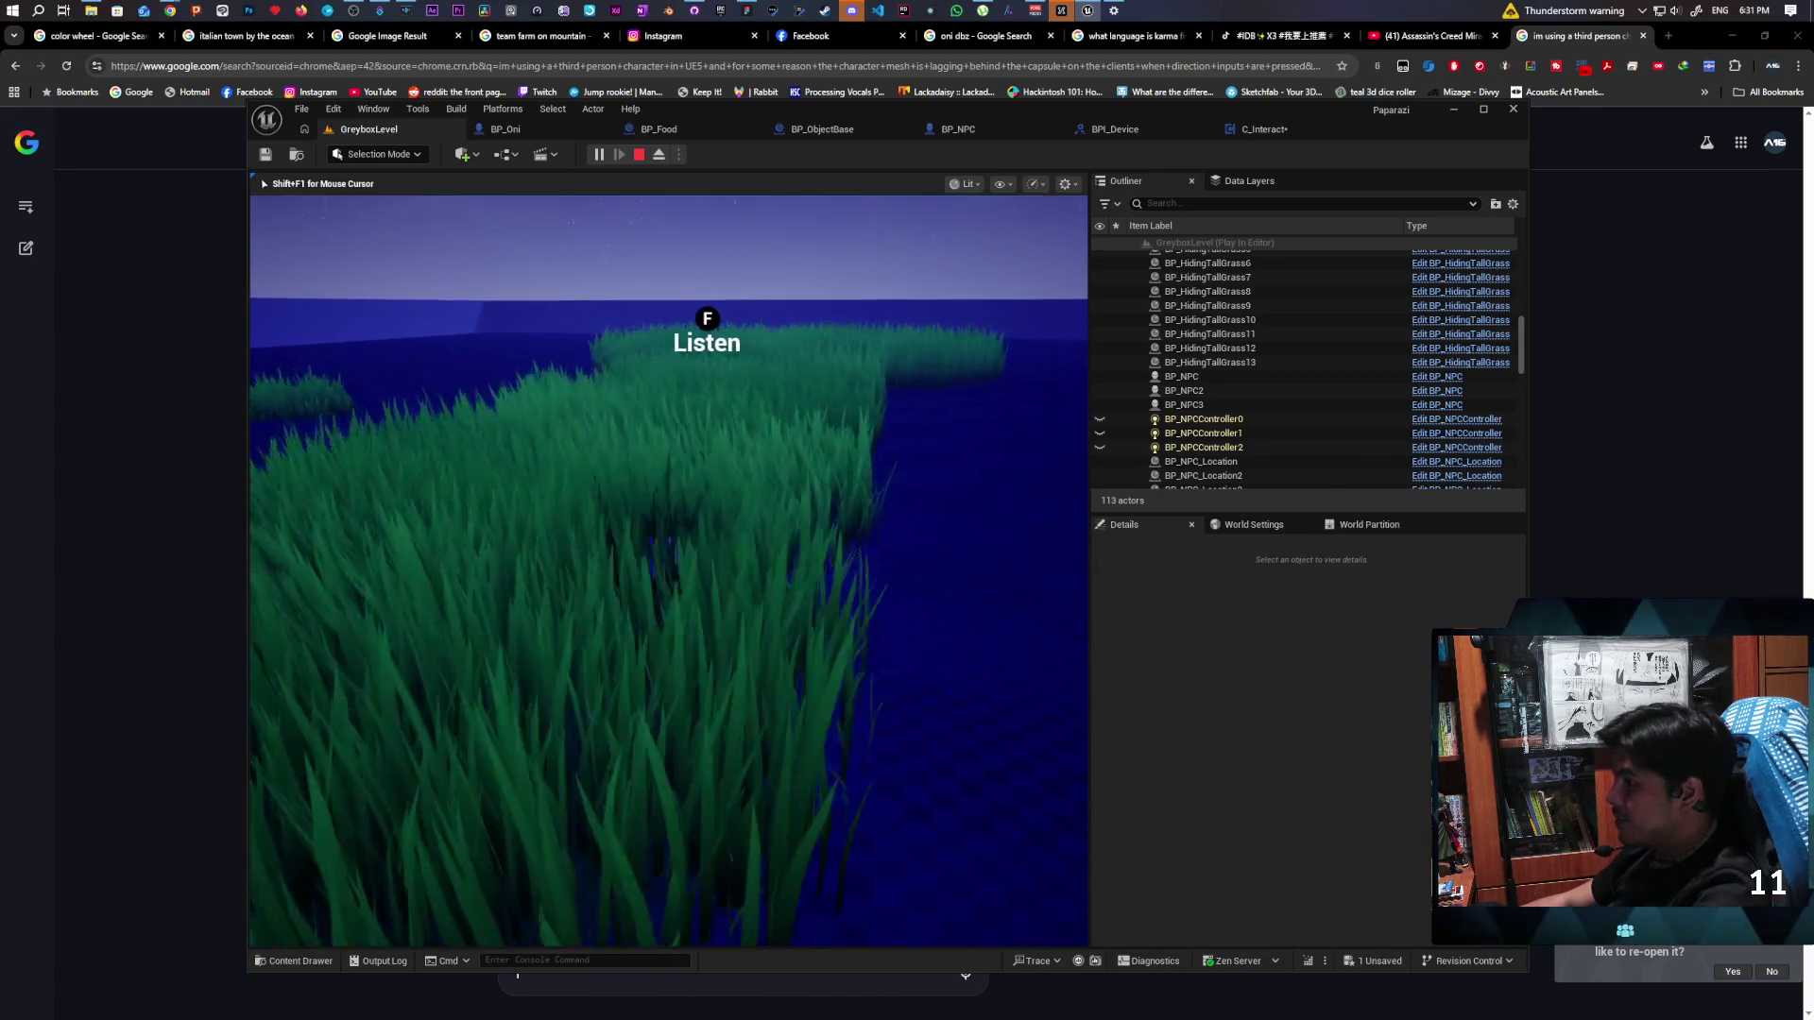
key("w")
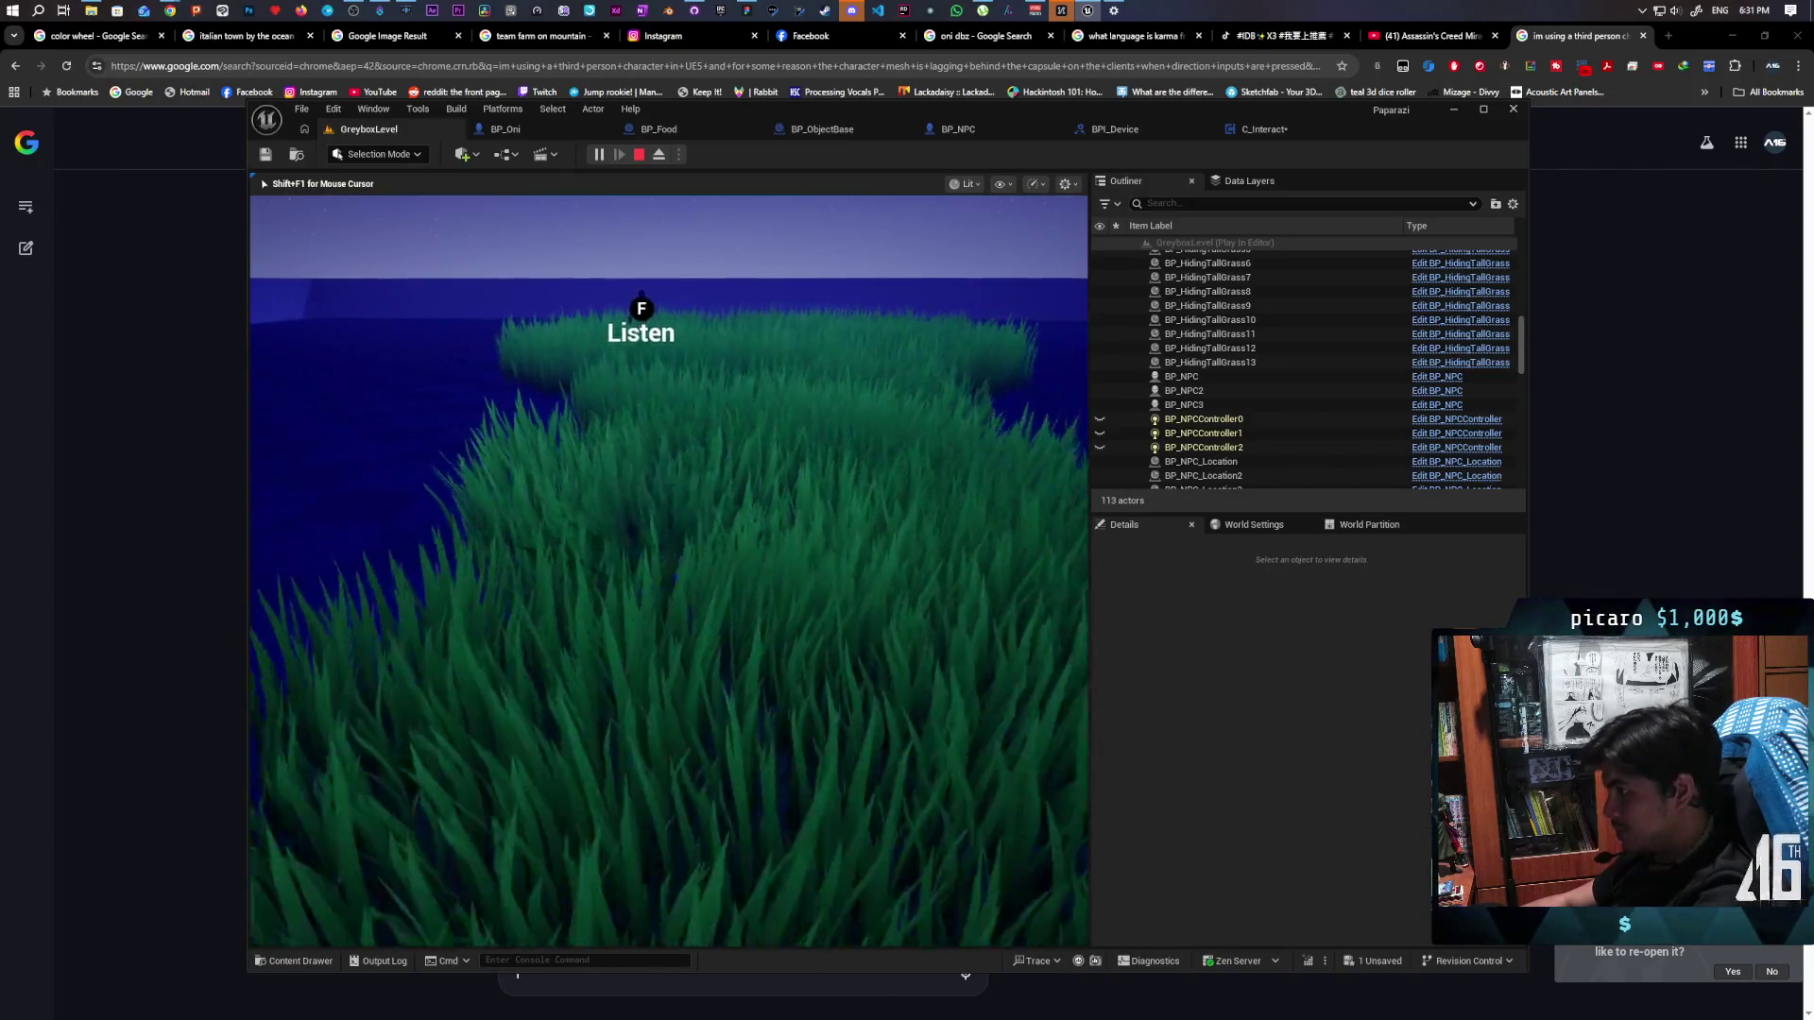
key("w")
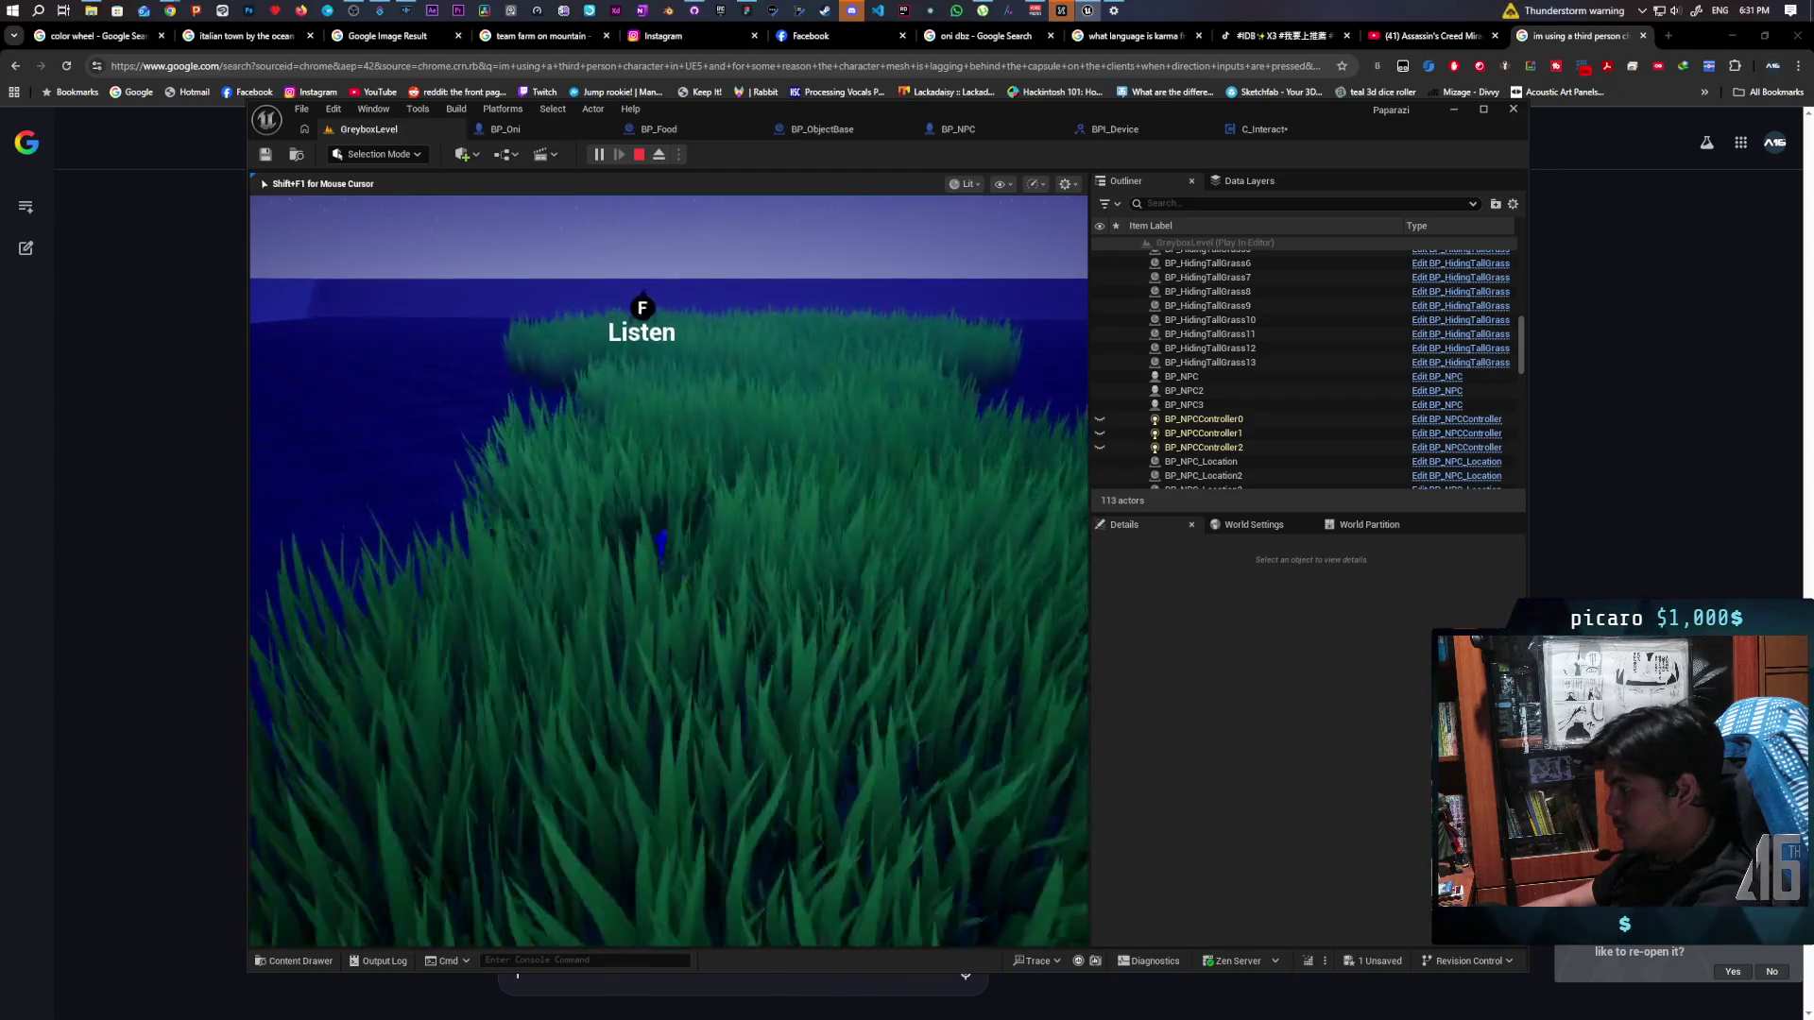
key("w")
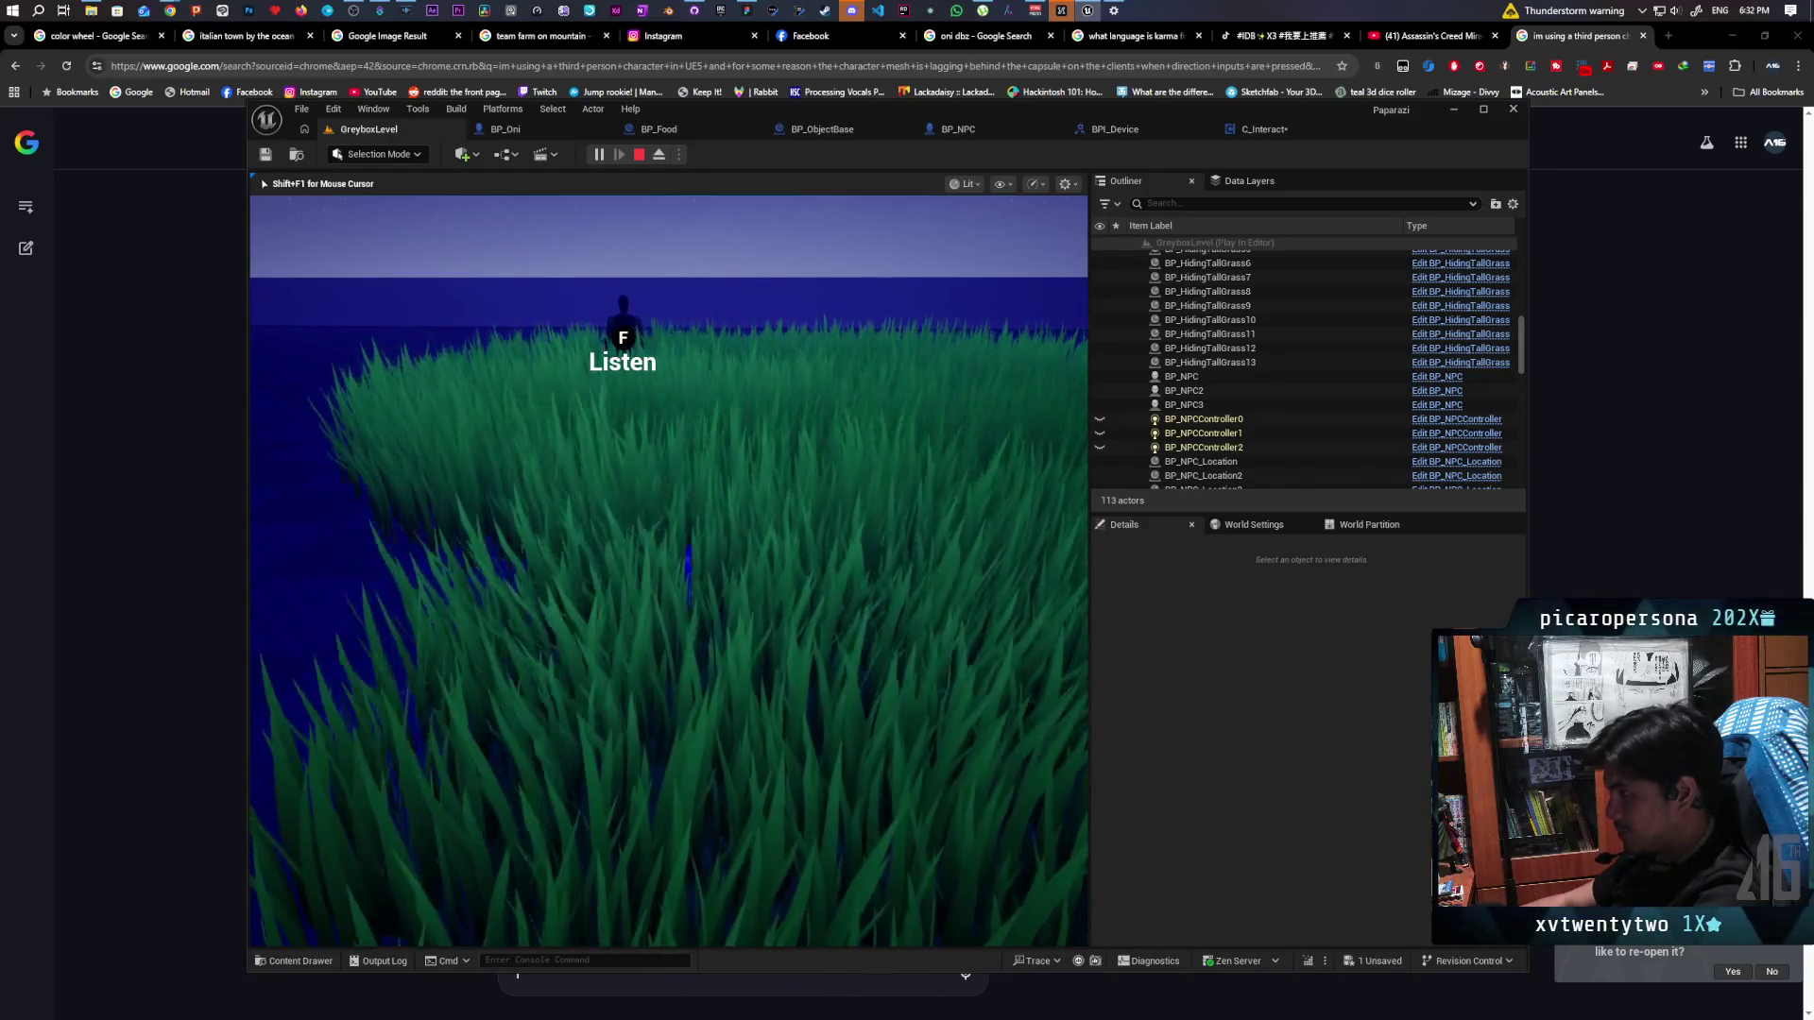
key("Escape")
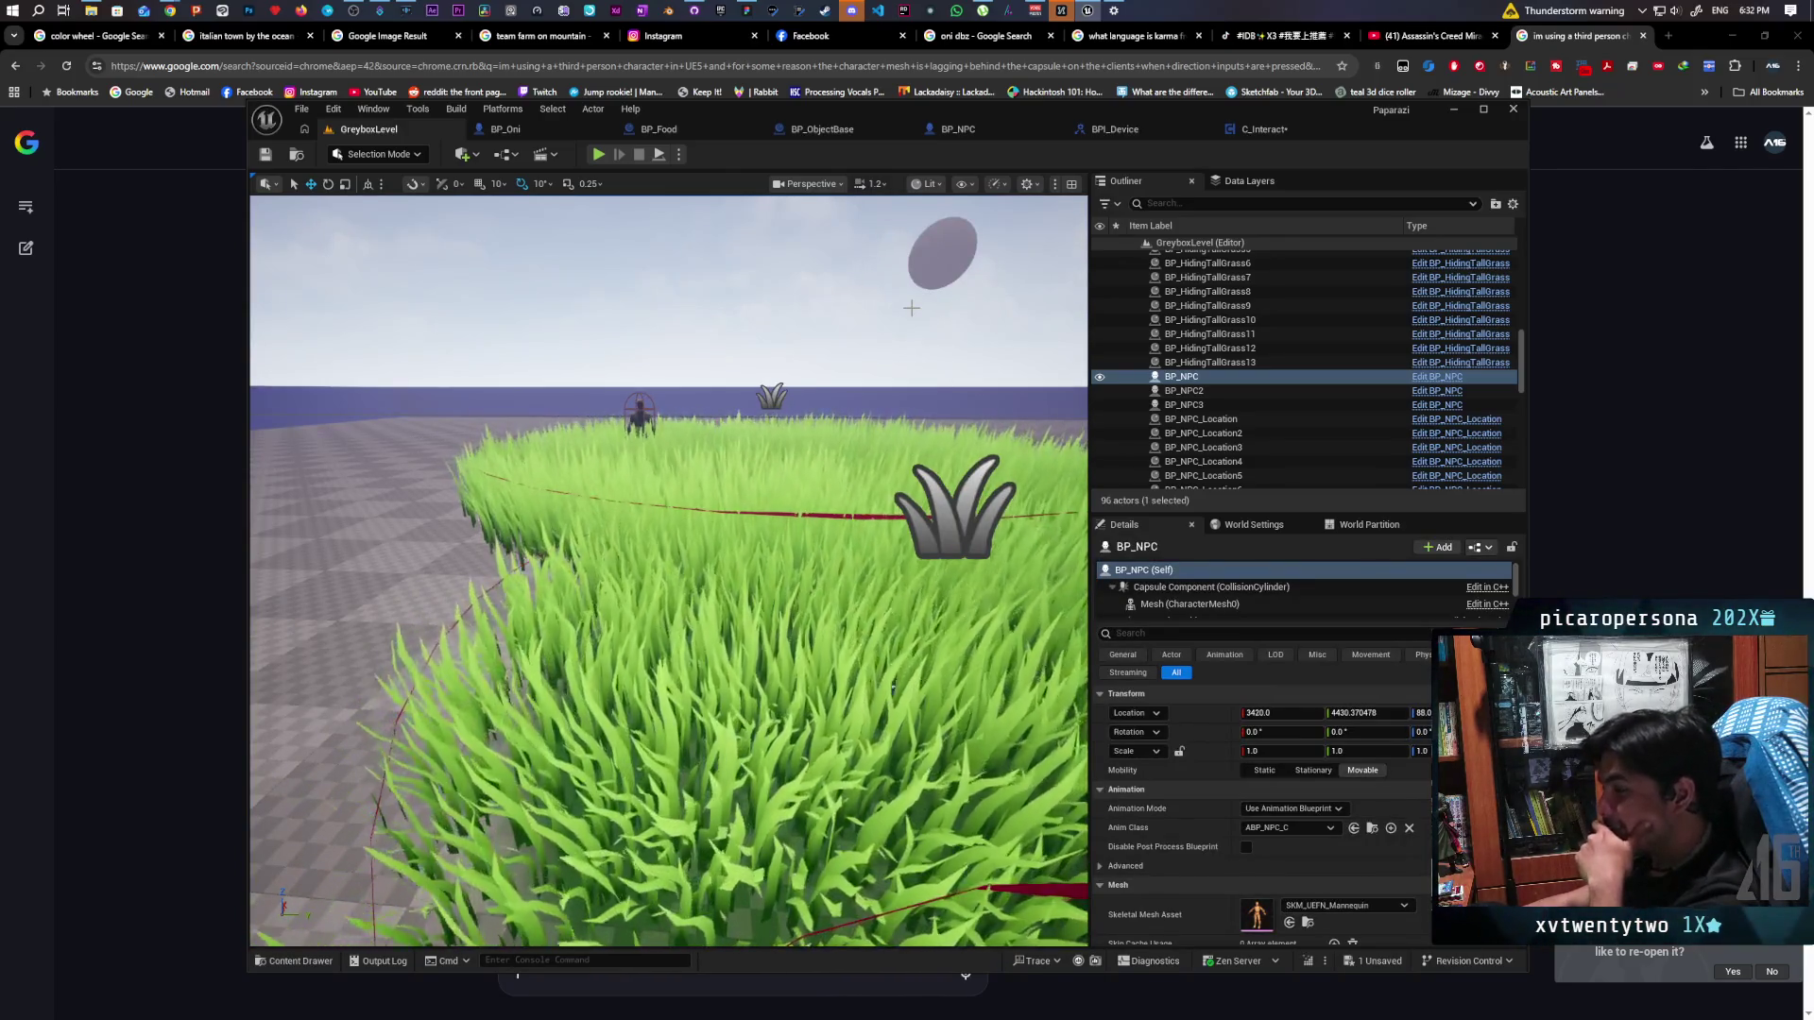
Open the C_Interact event graph and frame the Listenables loop network
left_click(1264, 129)
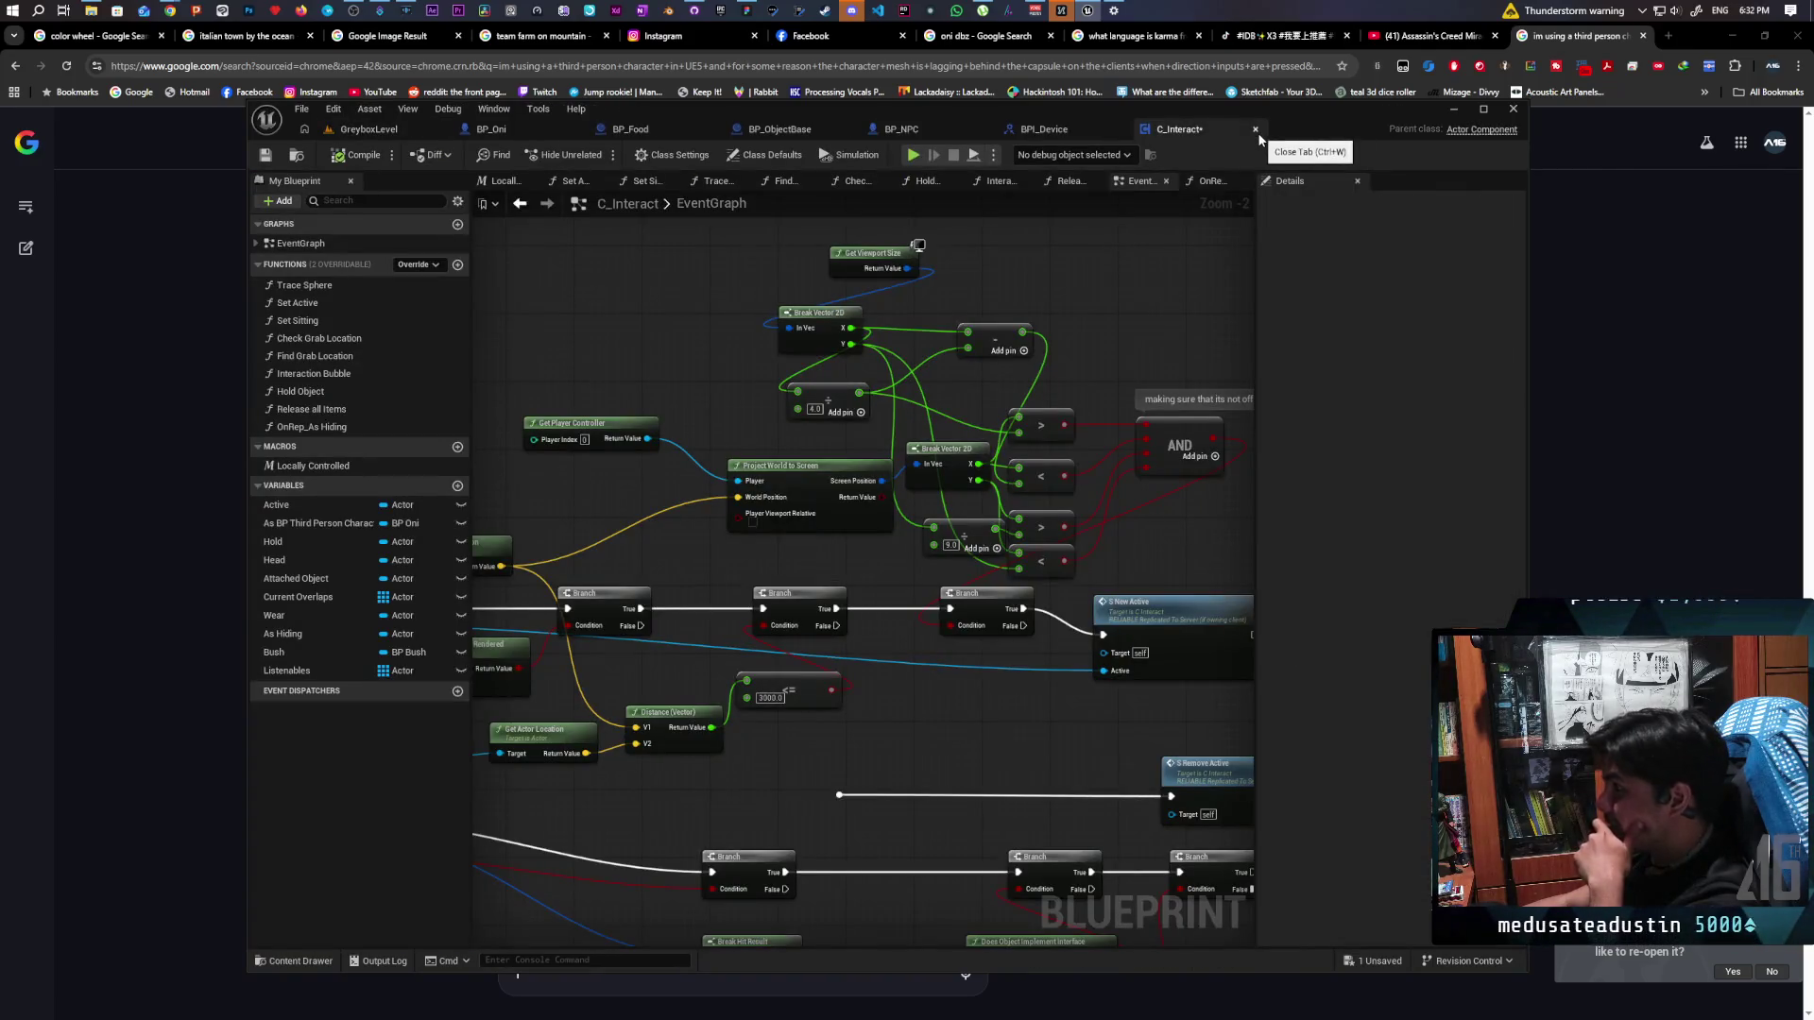
scroll(1093, 357, "up", 2)
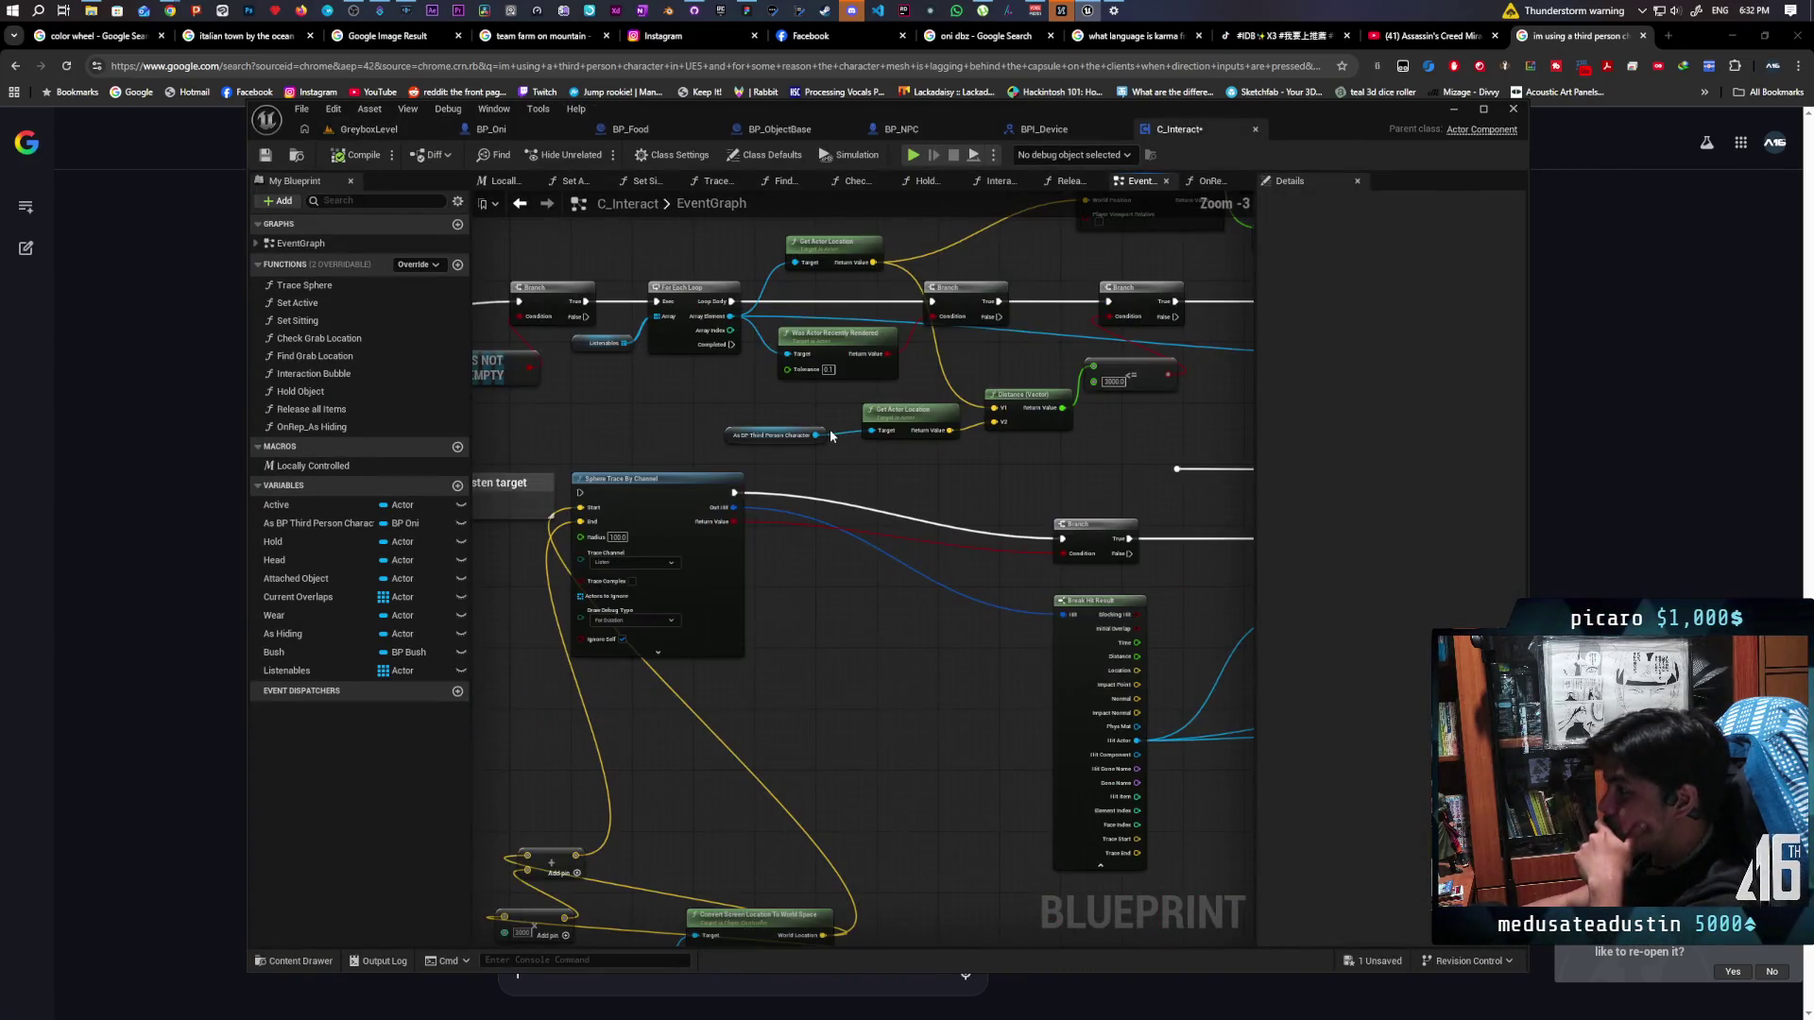
mouse_move(913, 532)
left_mouse_down()
mouse_move(935, 543)
mouse_move(940, 612)
mouse_move(932, 563)
mouse_move(1073, 538)
mouse_move(895, 604)
mouse_move(779, 598)
mouse_move(960, 556)
mouse_move(973, 595)
mouse_move(1024, 588)
left_mouse_up()
scroll(656, 575, "down", 2)
mouse_move(850, 526)
left_mouse_down()
mouse_move(920, 499)
mouse_move(760, 511)
mouse_move(571, 597)
left_mouse_up()
Marquee-select the Listenables branch and For Each Loop nodes and bring up their actions
scroll(757, 504, "up", 1)
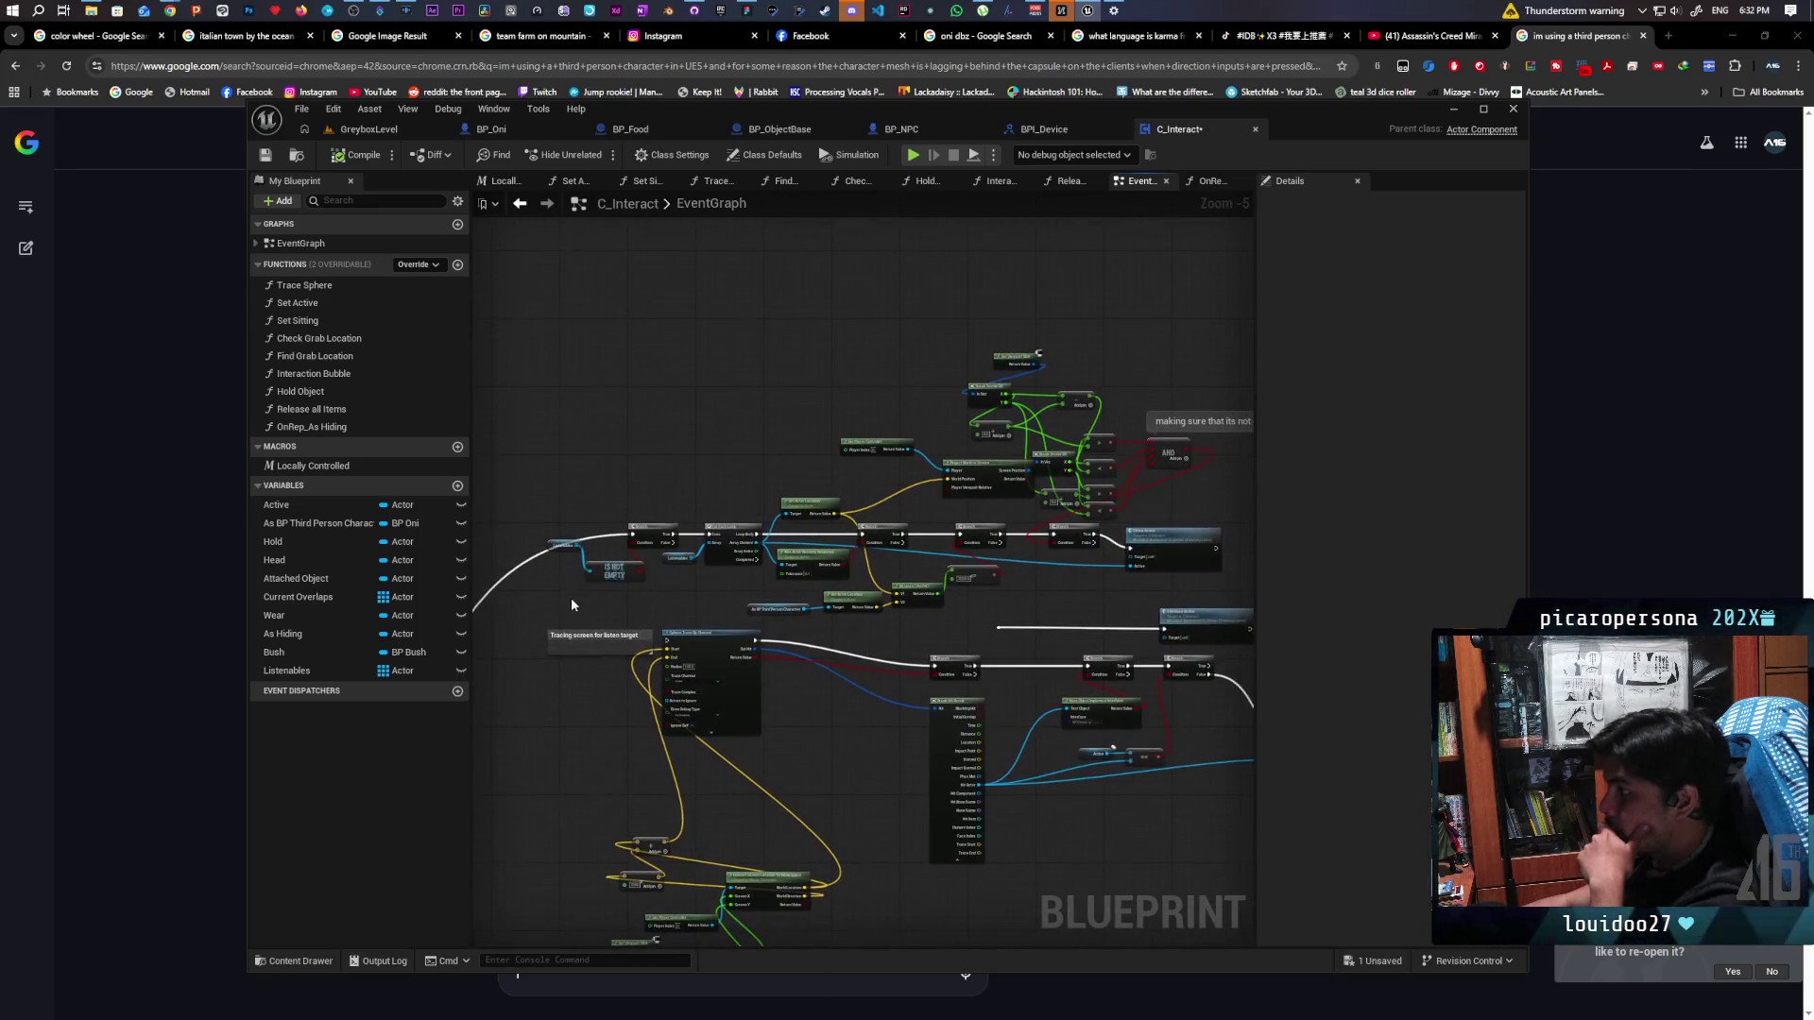
scroll(569, 576, "up", 4)
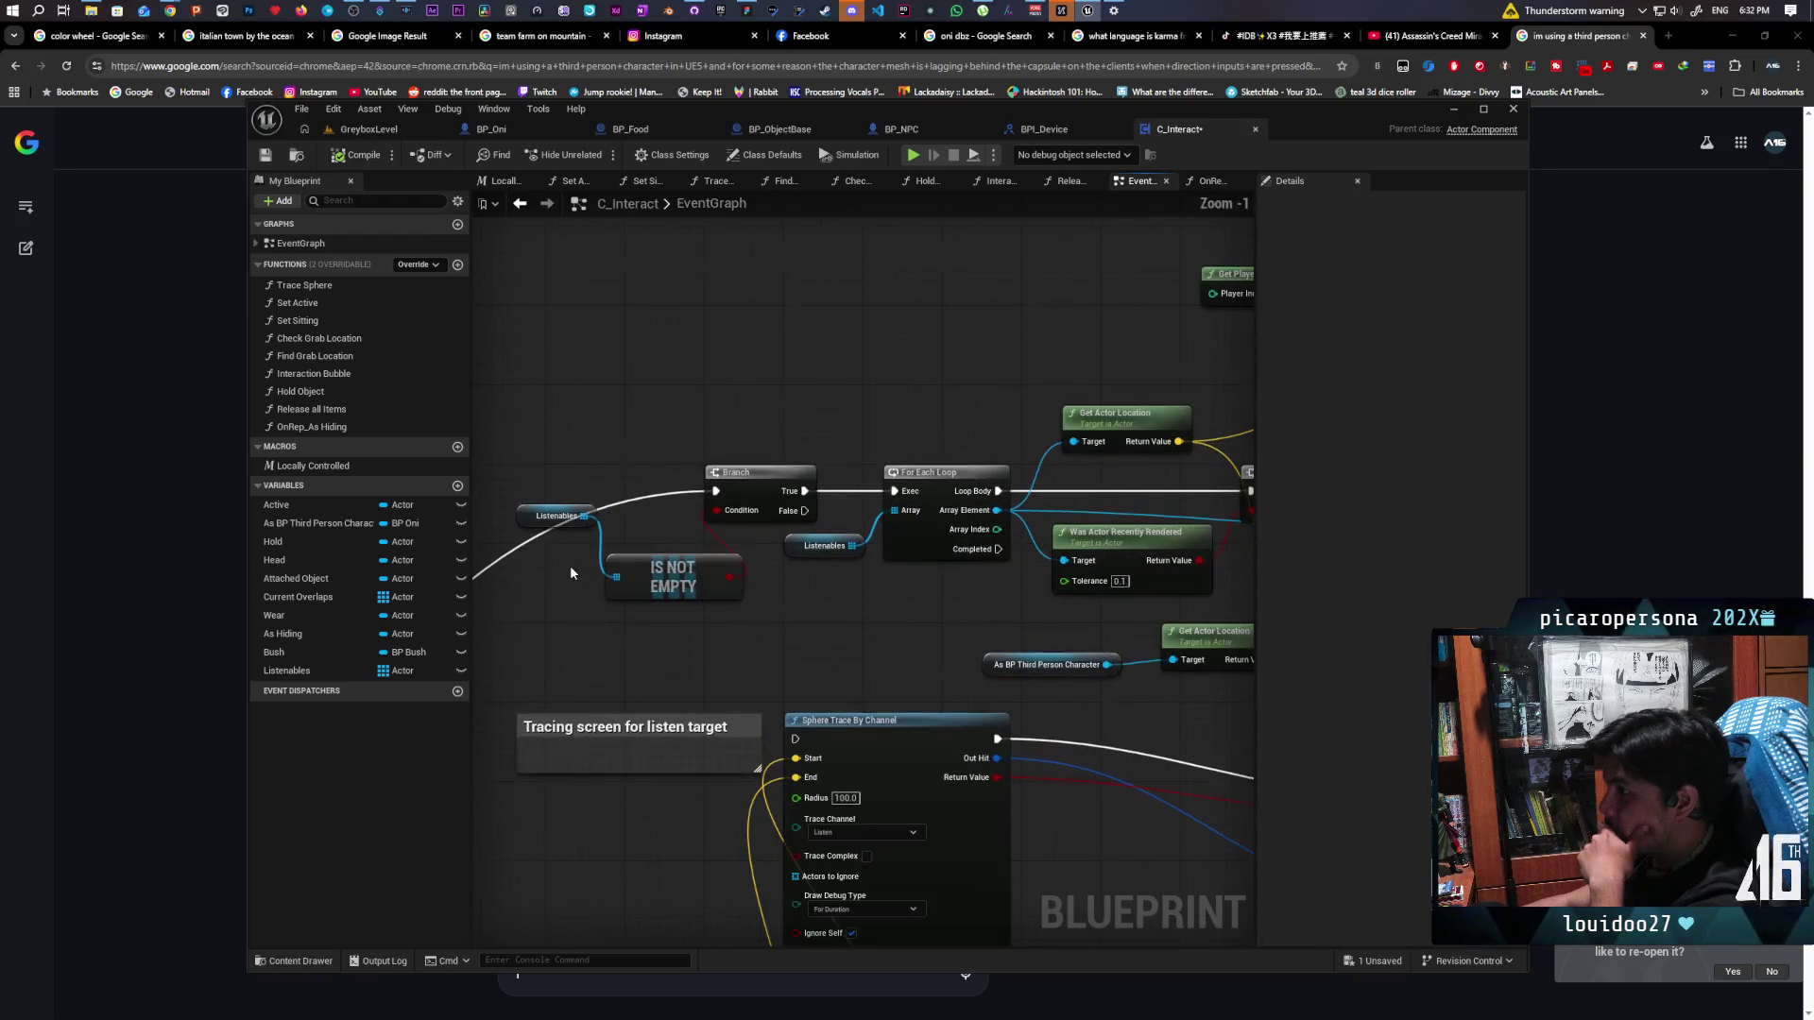
scroll(570, 573, "down", 3)
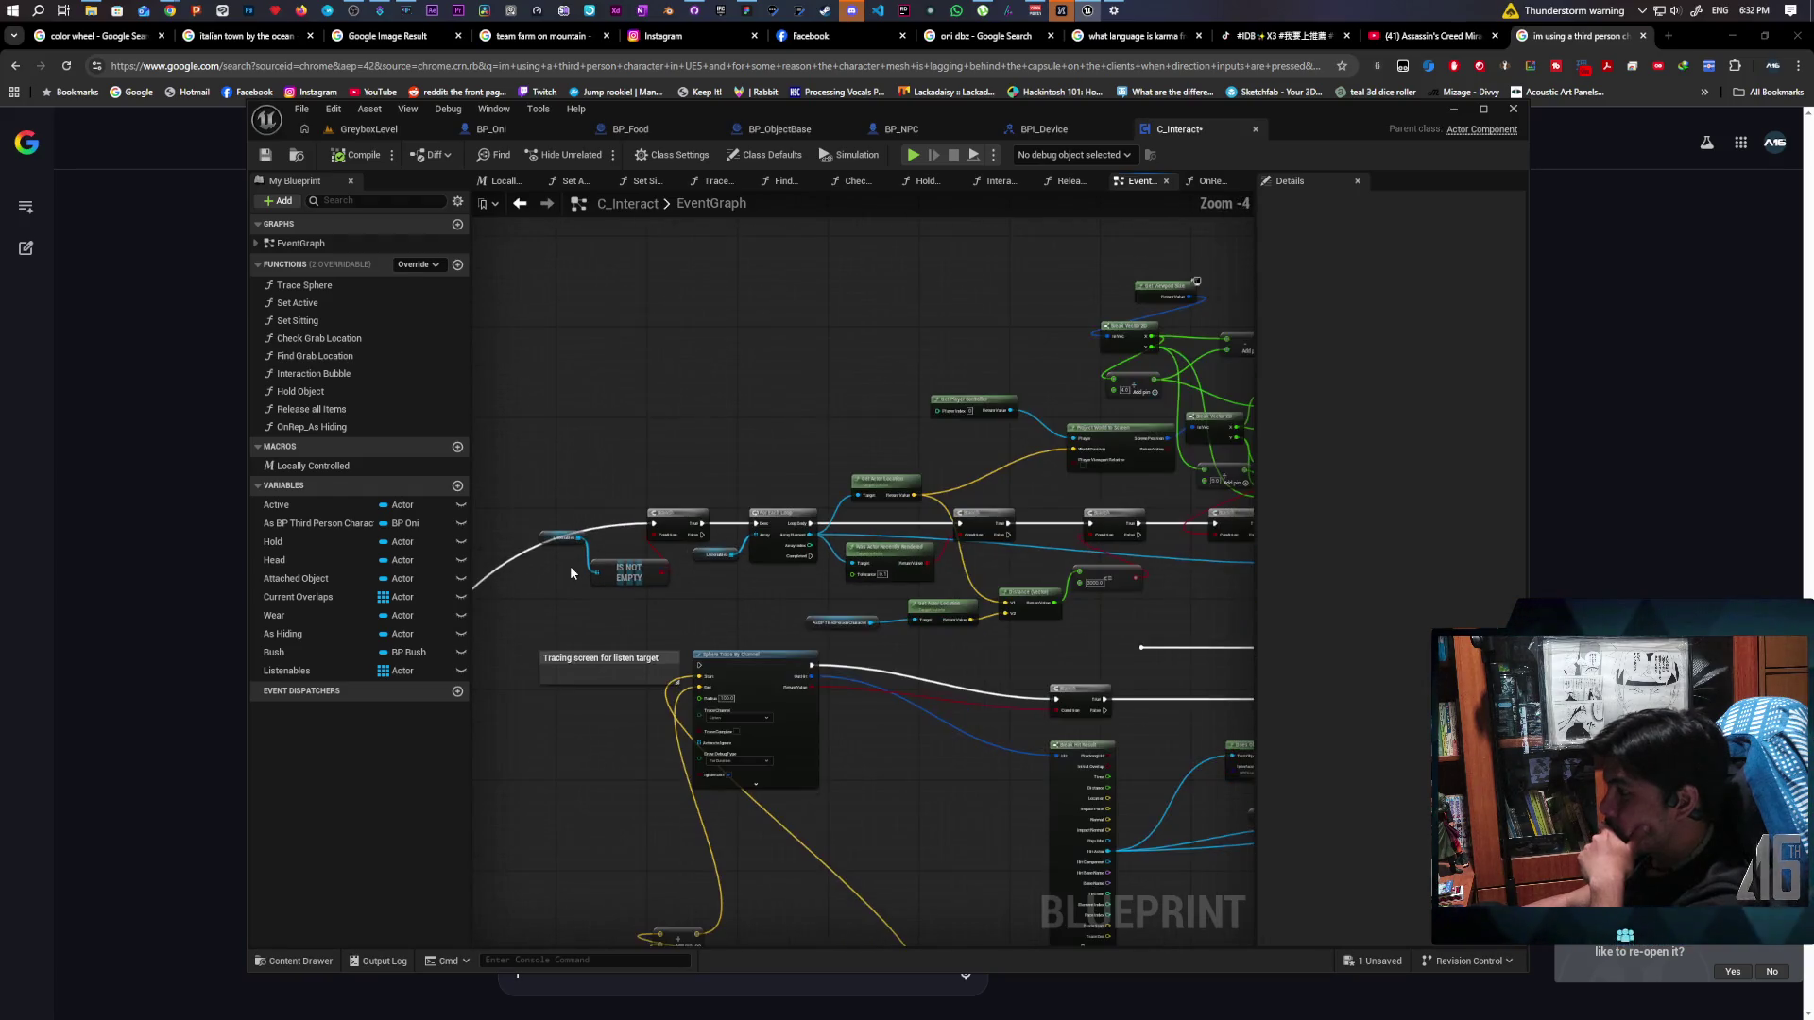
scroll(608, 566, "down", 2)
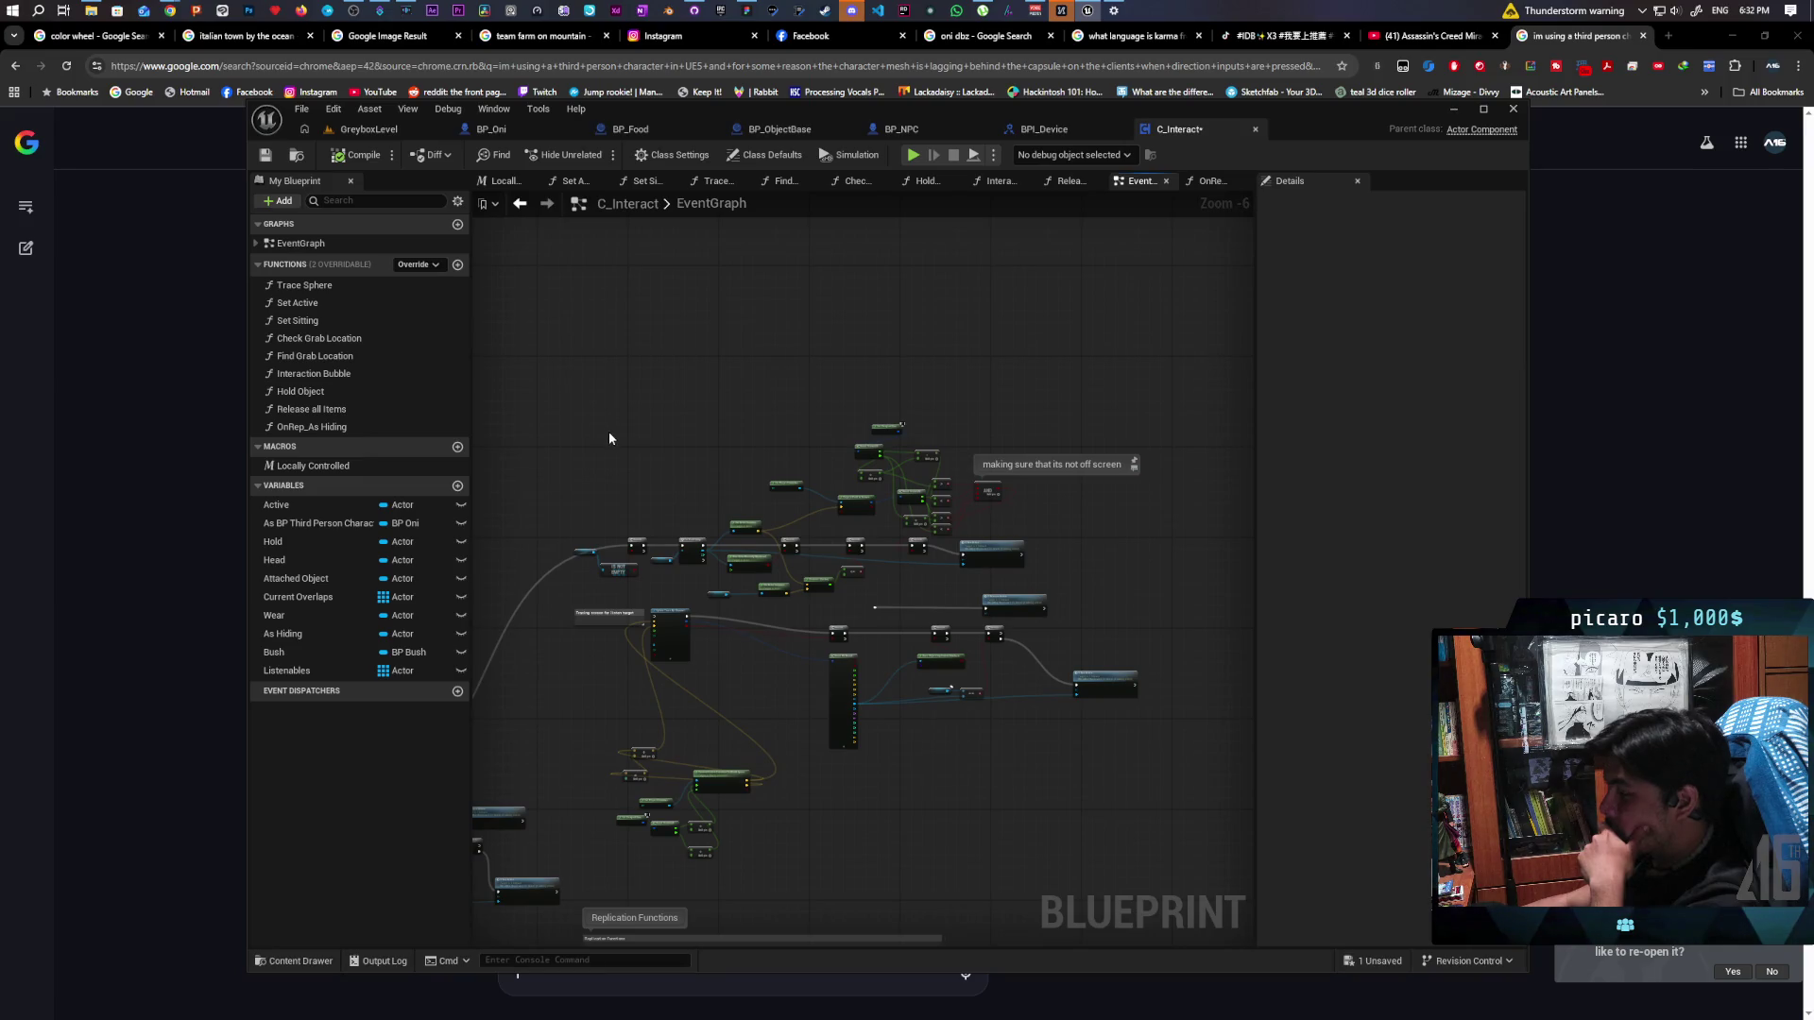
mouse_move(507, 355)
left_mouse_down()
mouse_move(1025, 595)
mouse_move(1069, 593)
left_mouse_up()
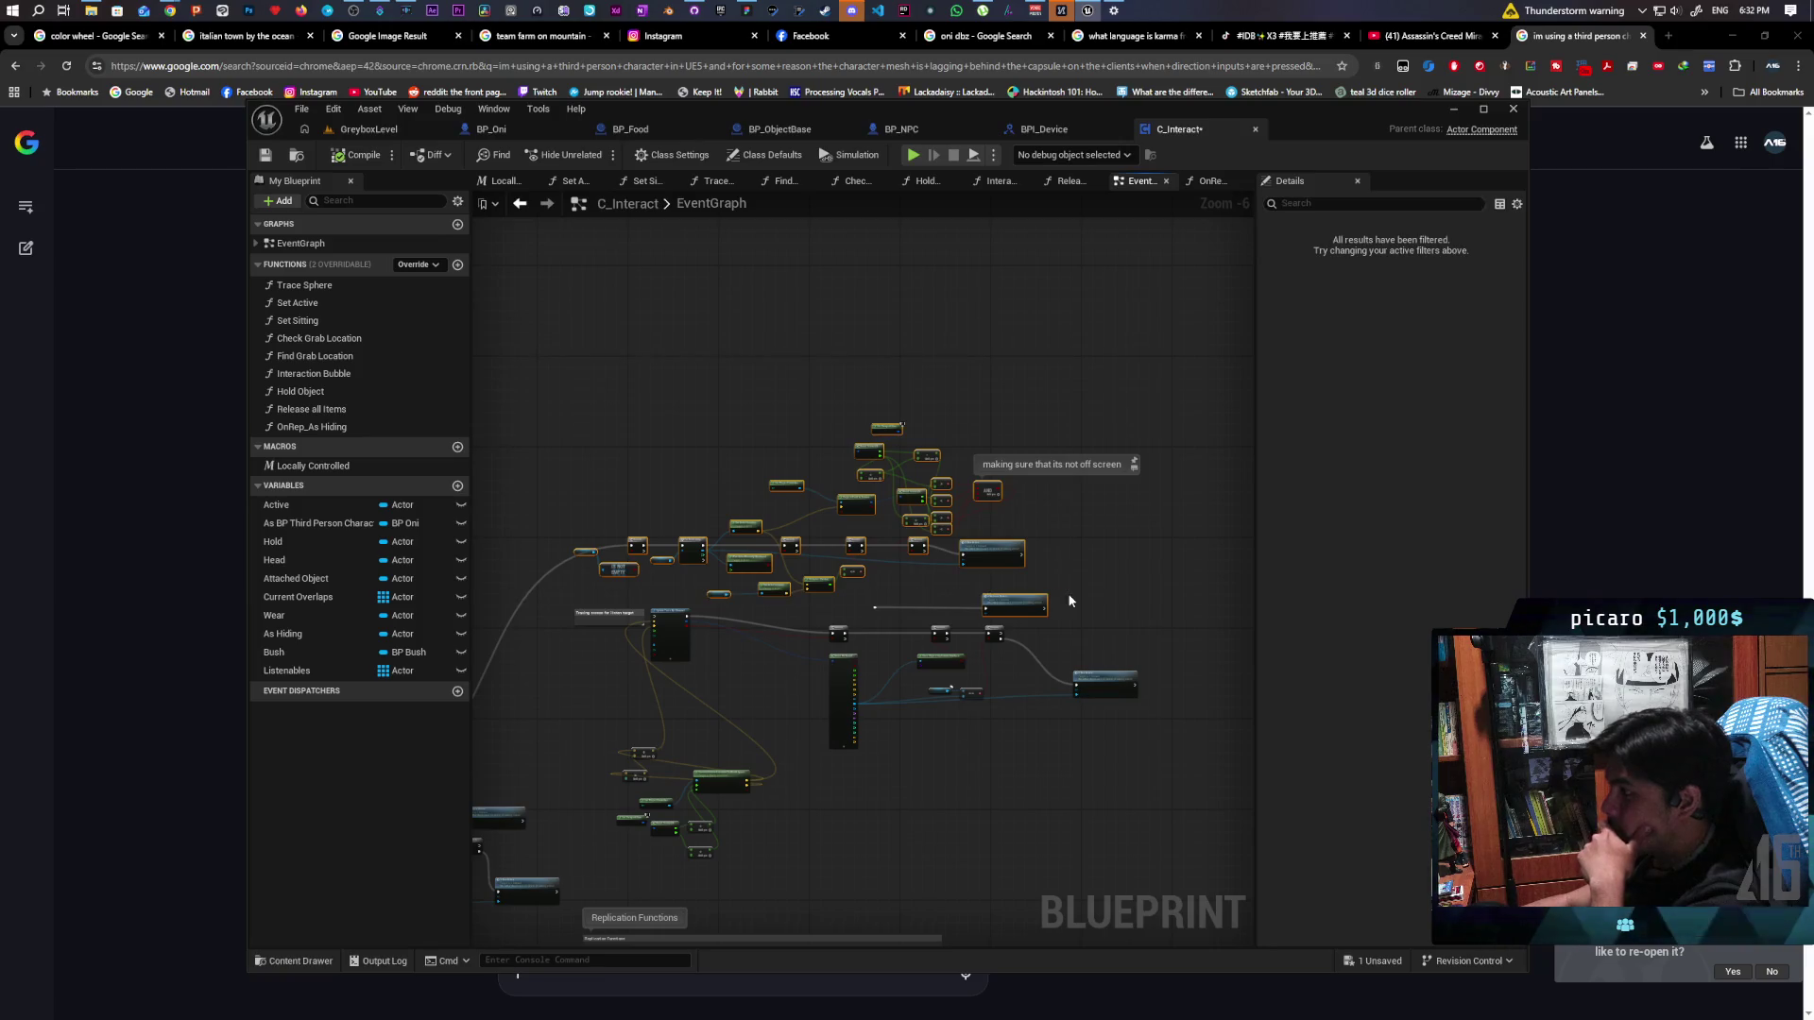
scroll(1060, 616, "up", 3)
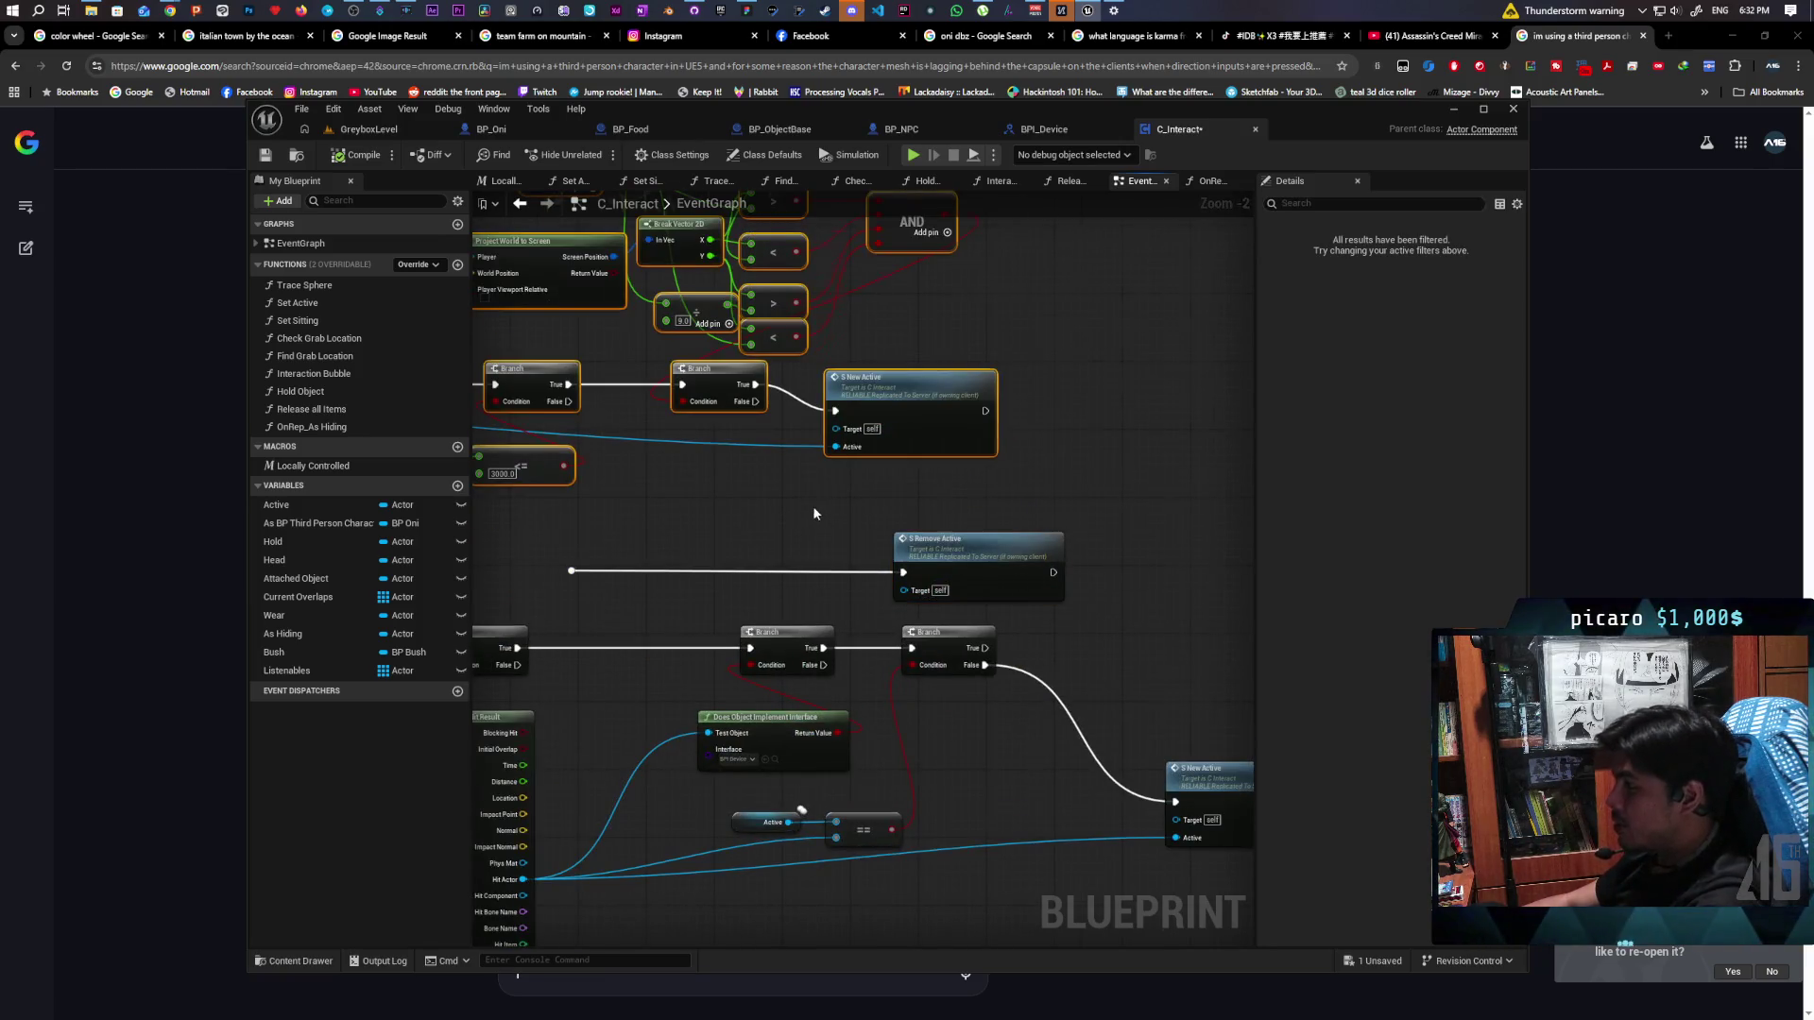
scroll(822, 514, "down", 2)
left_click_drag(822, 514, 1152, 558)
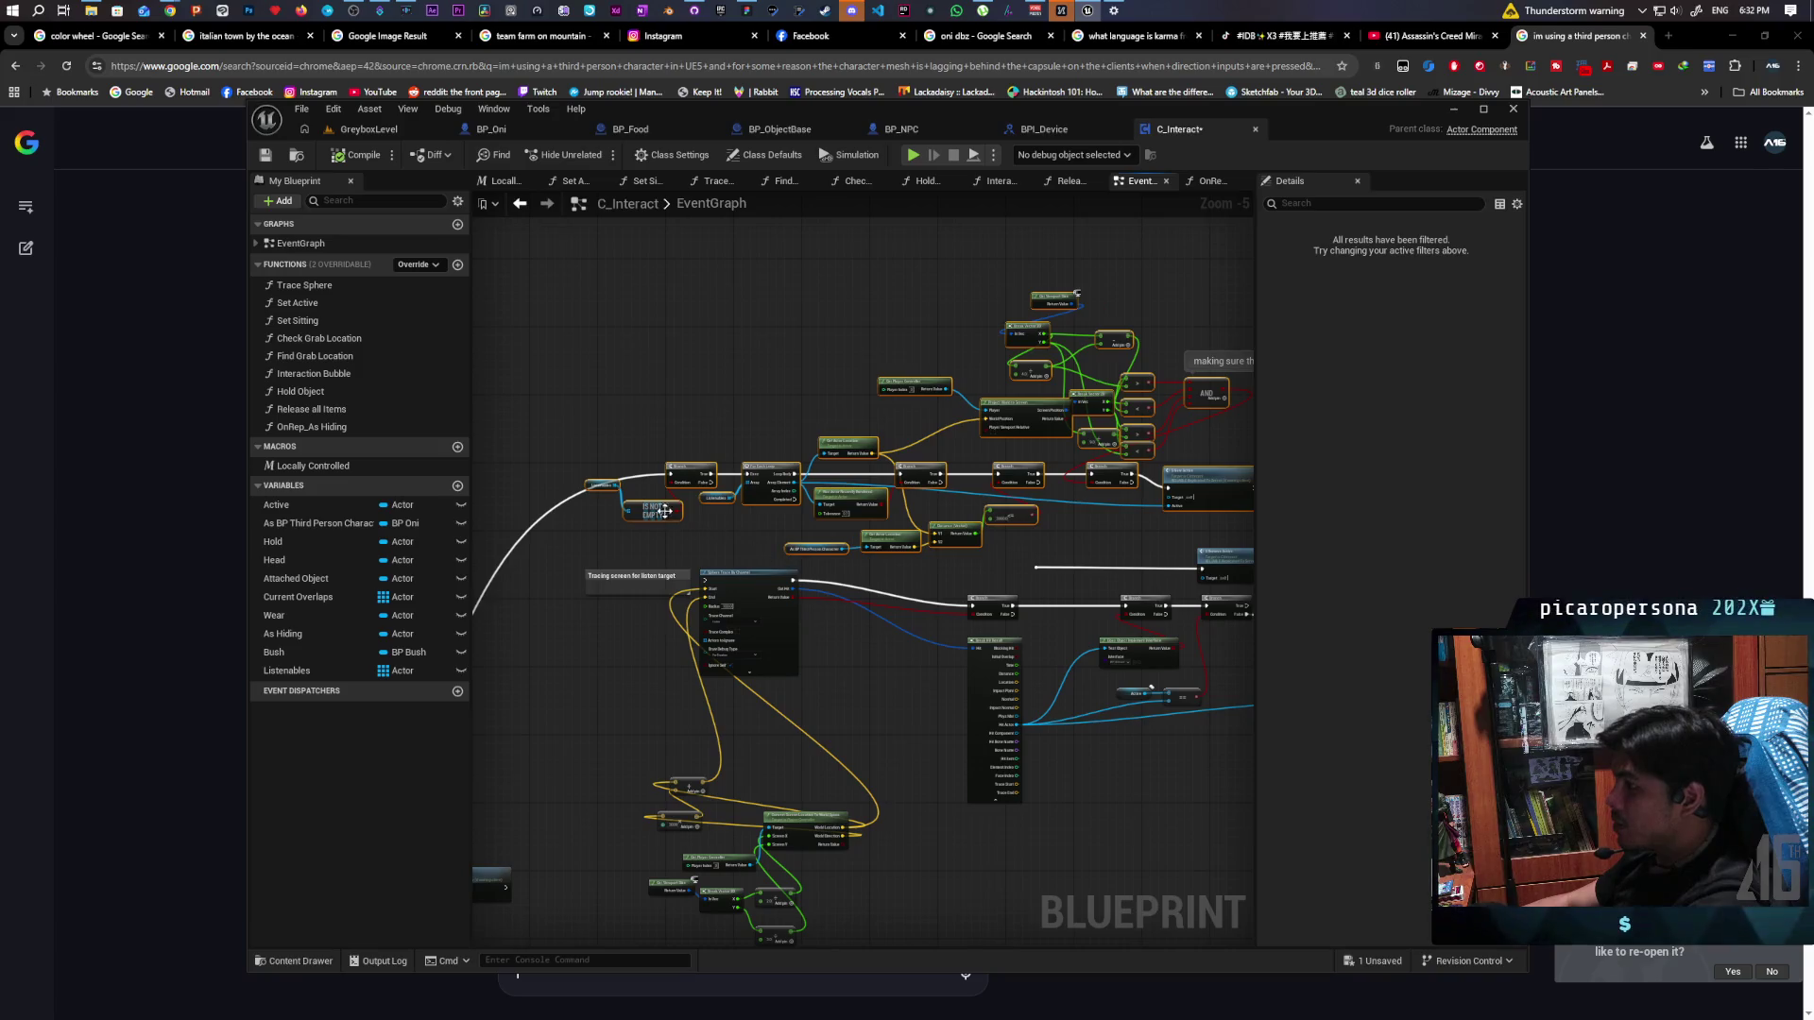
right_click(684, 473)
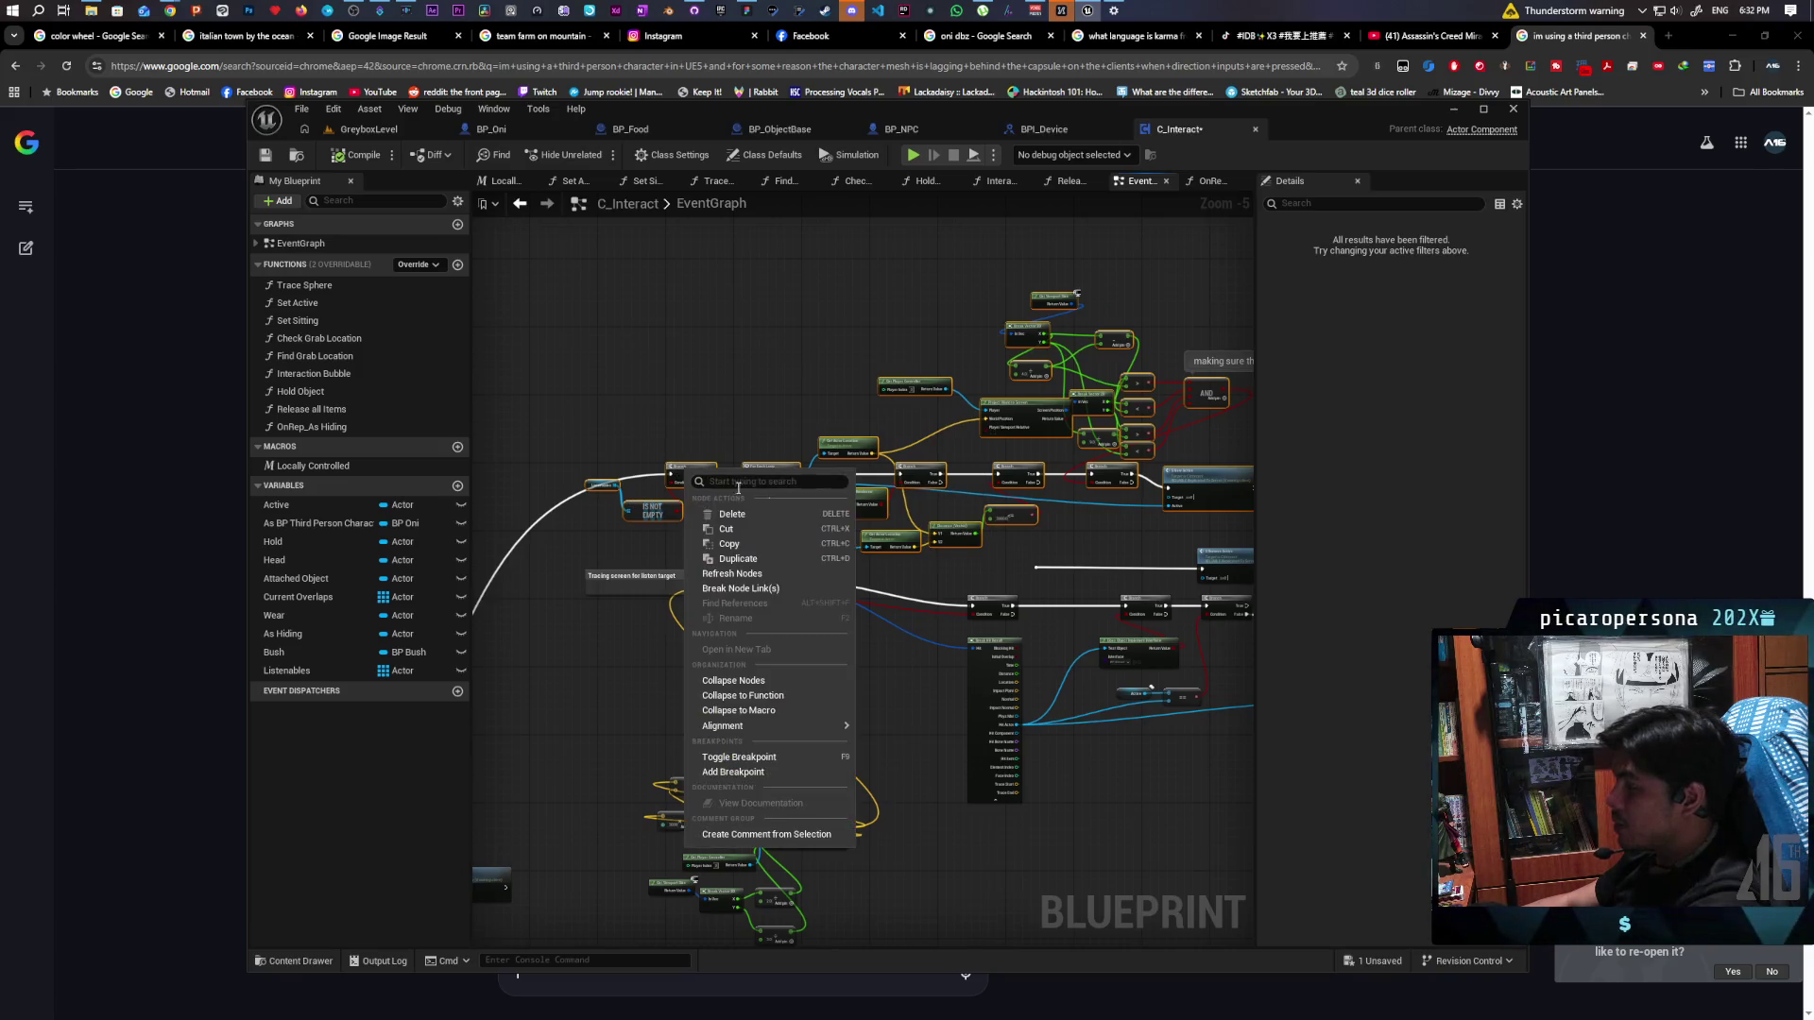
Collapse the selected nodes into a new function named Process Listenables
left_click(791, 697)
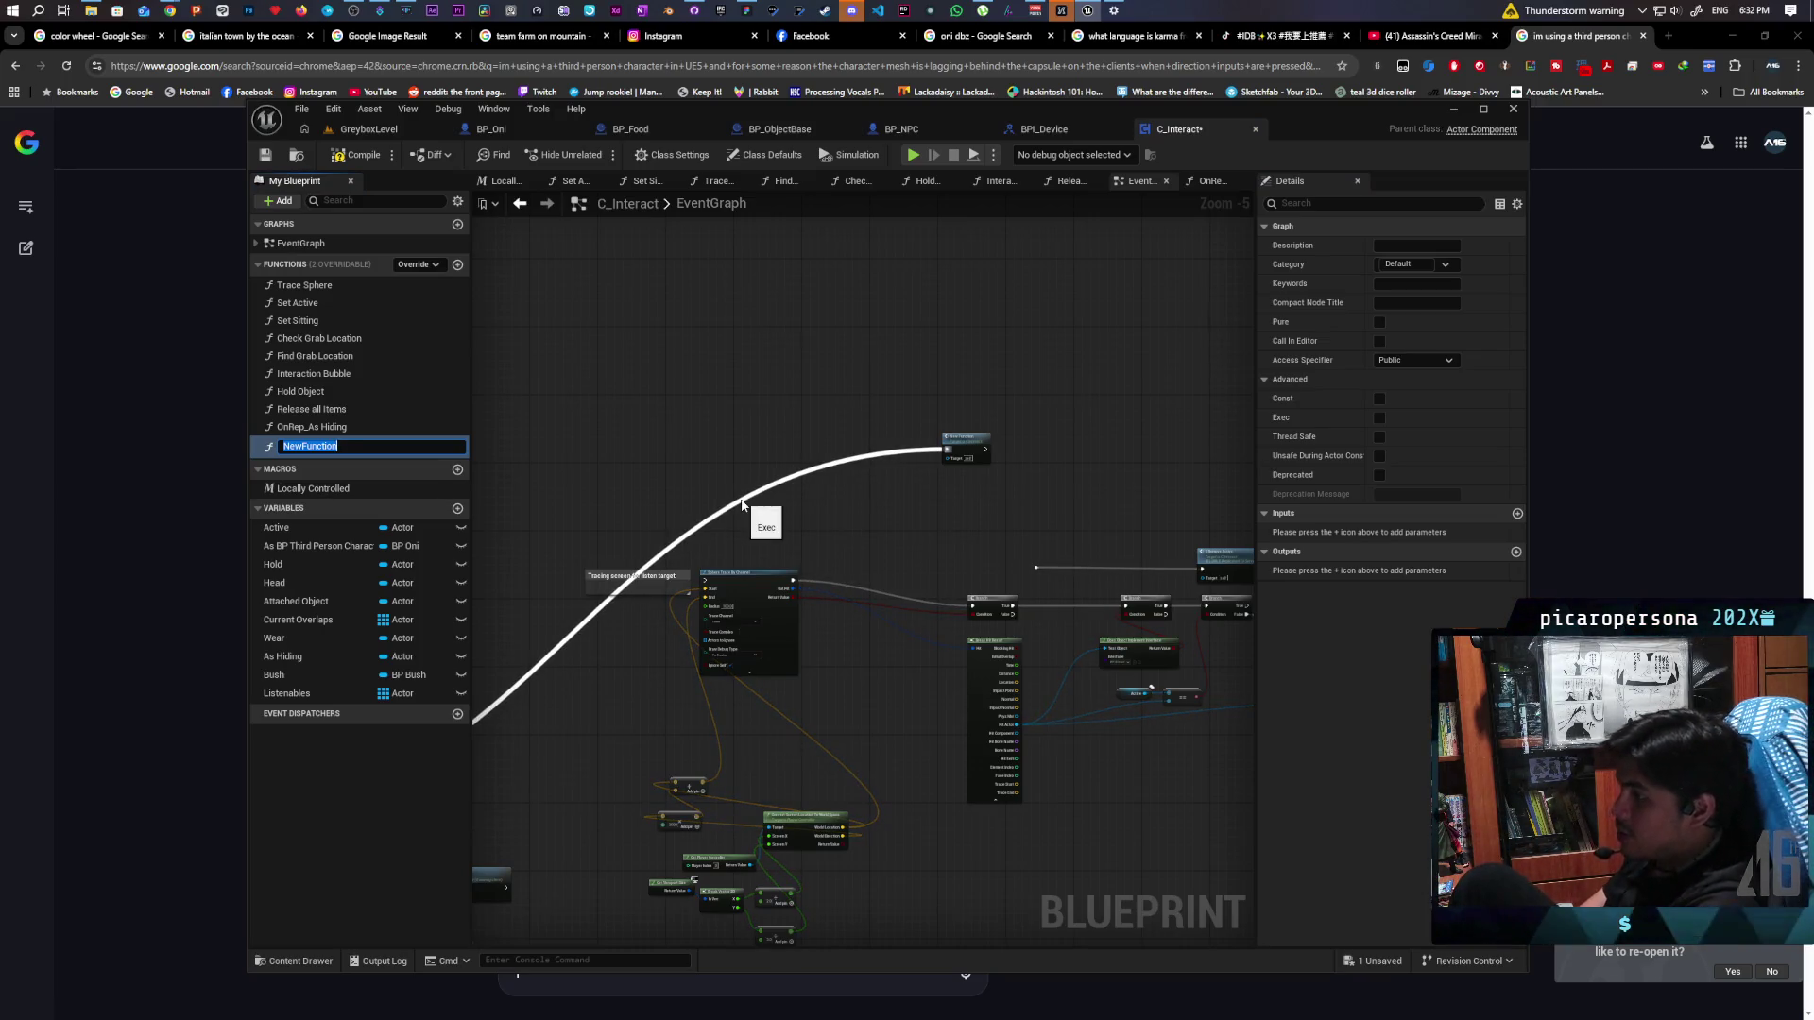
type("Process Listenables")
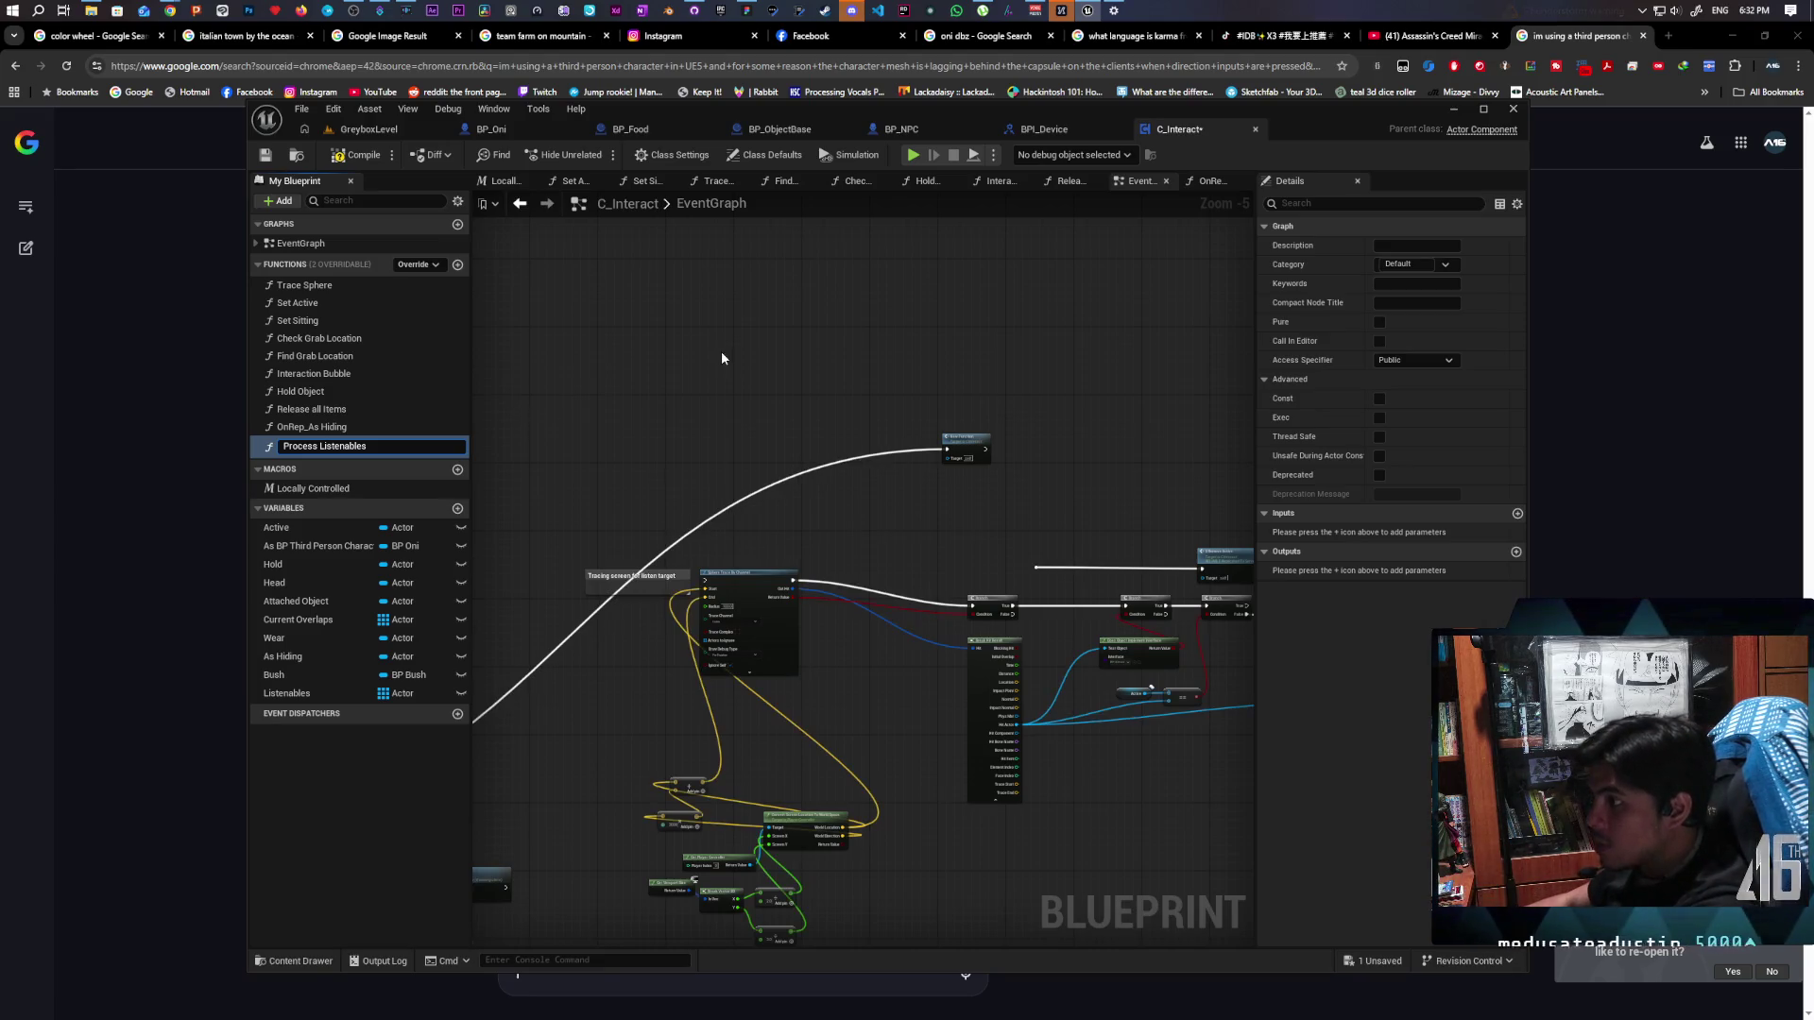
key("Return")
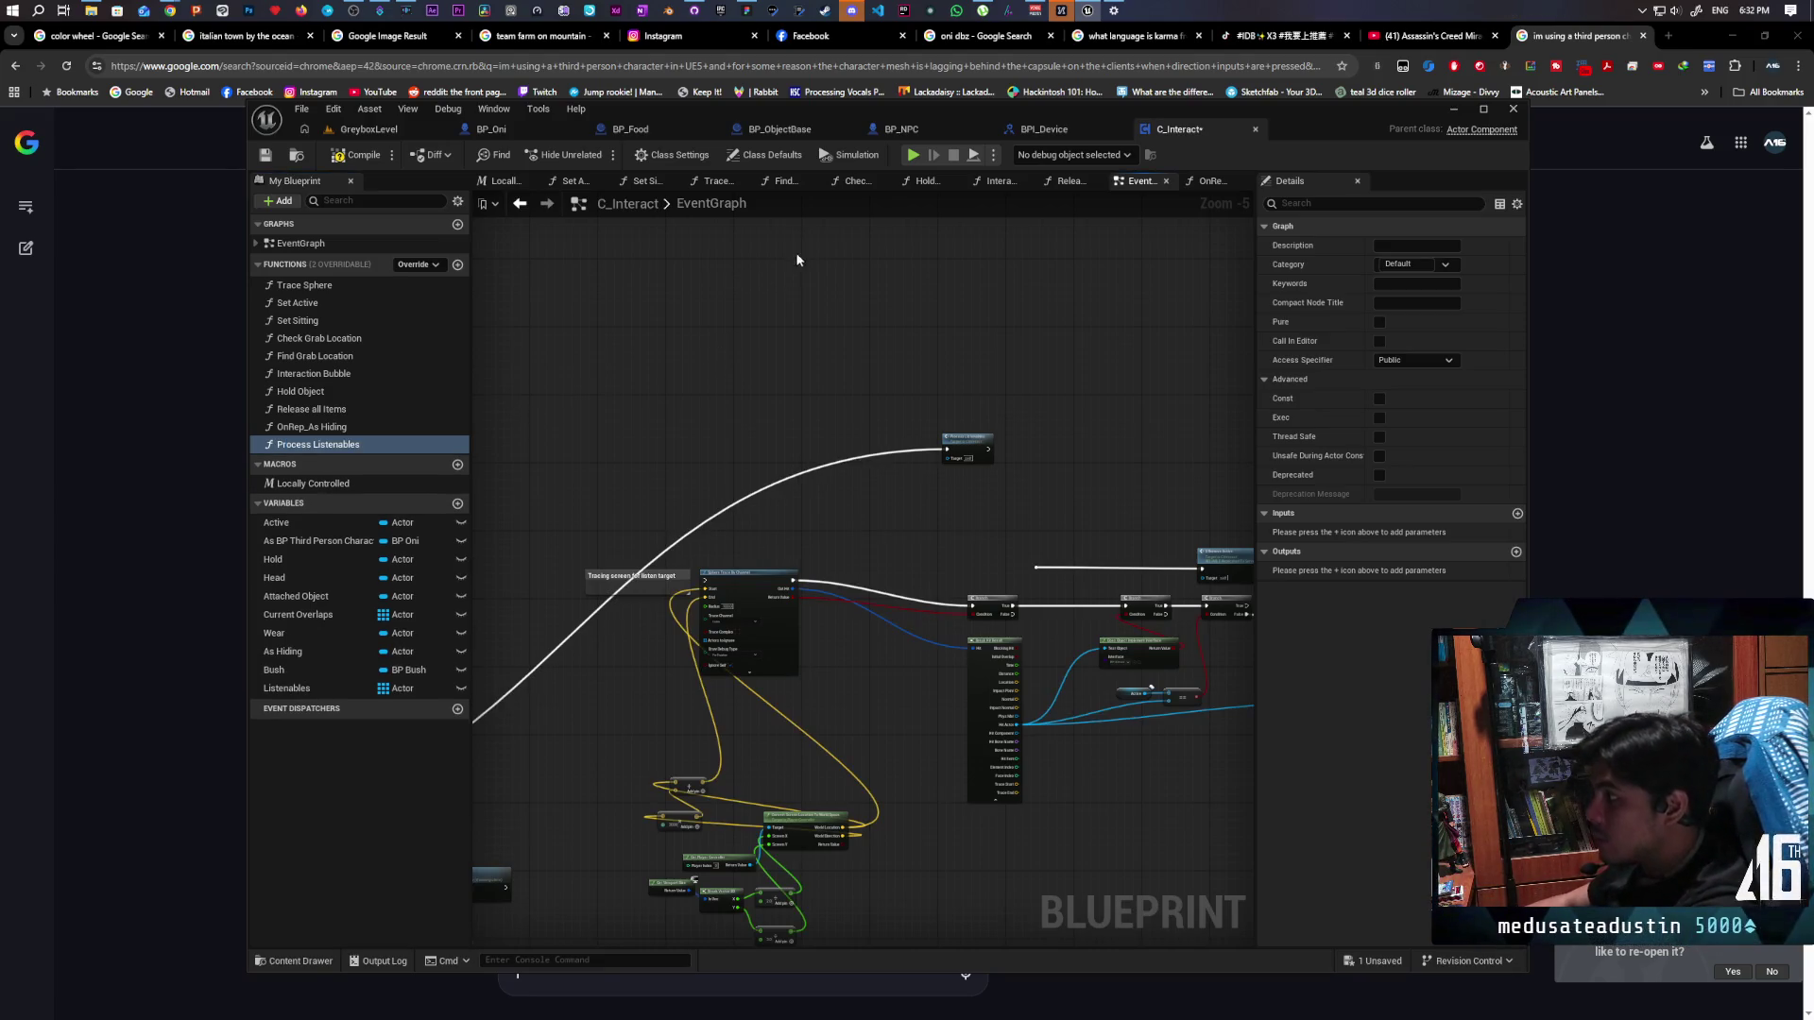
Rearrange the event graph around the Process Listenables node and compile C_Interact
scroll(1017, 338, "down", 2)
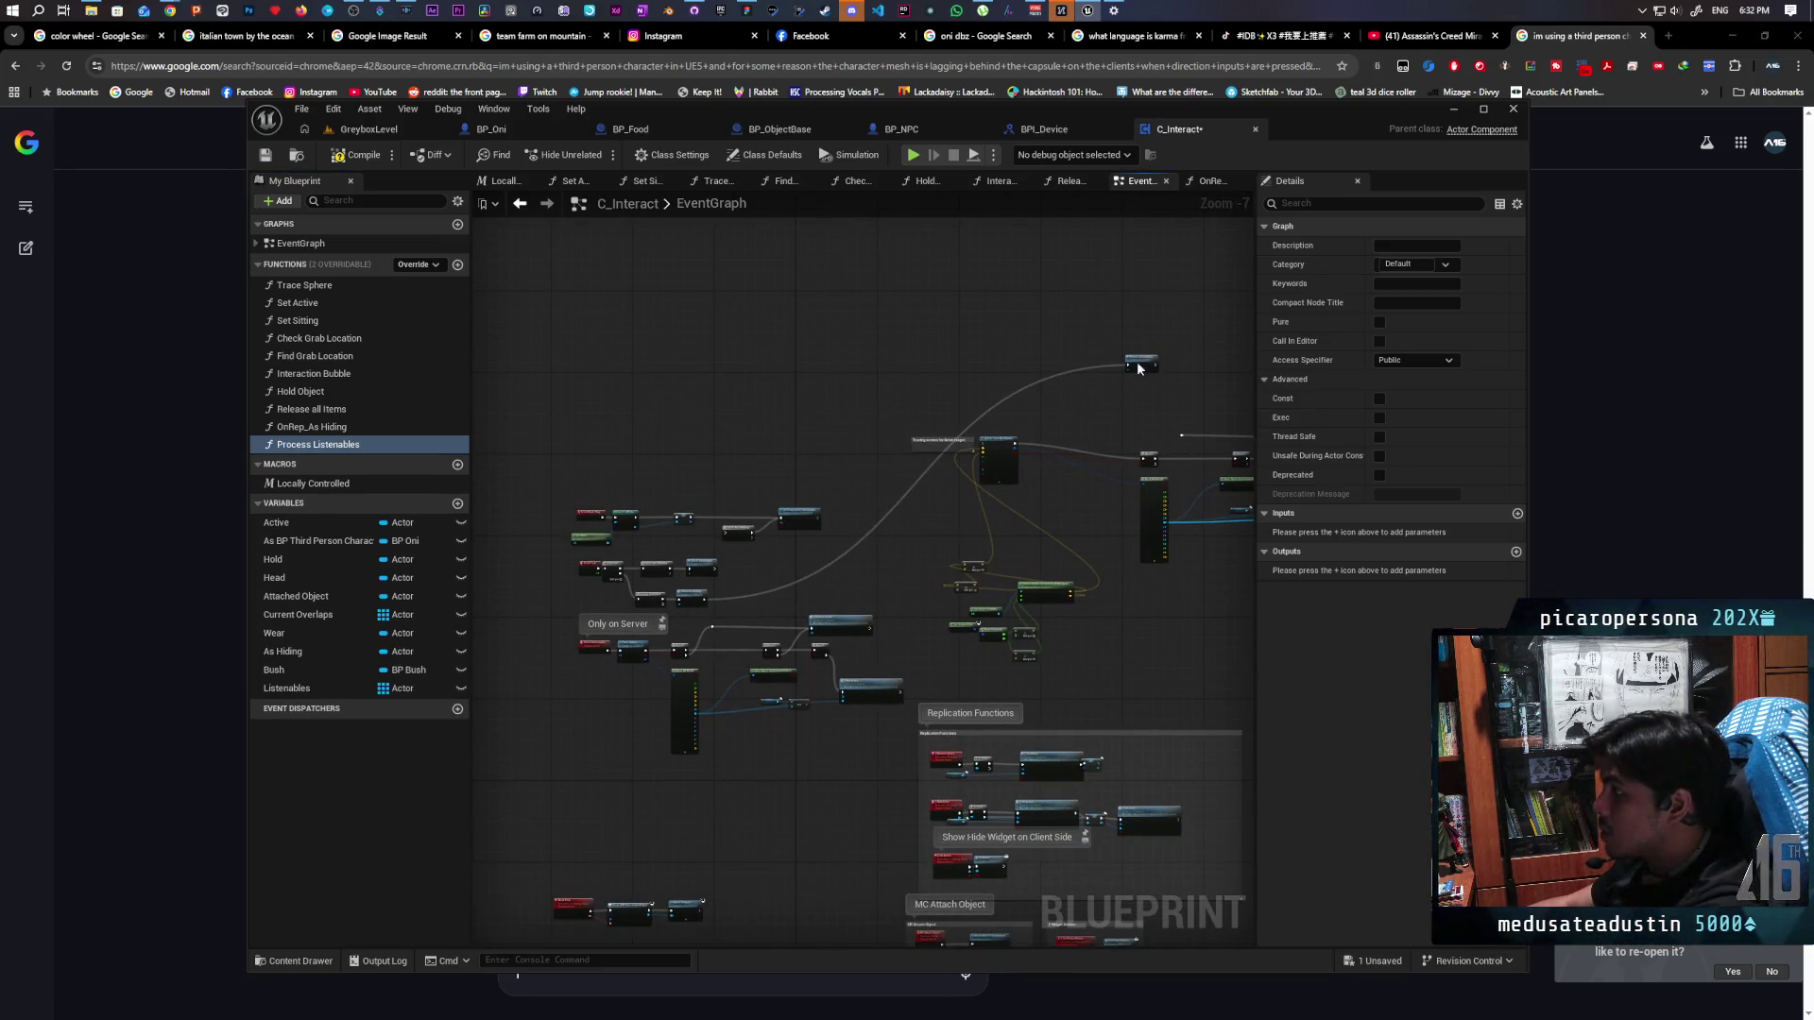
left_click_drag(1143, 368, 767, 578)
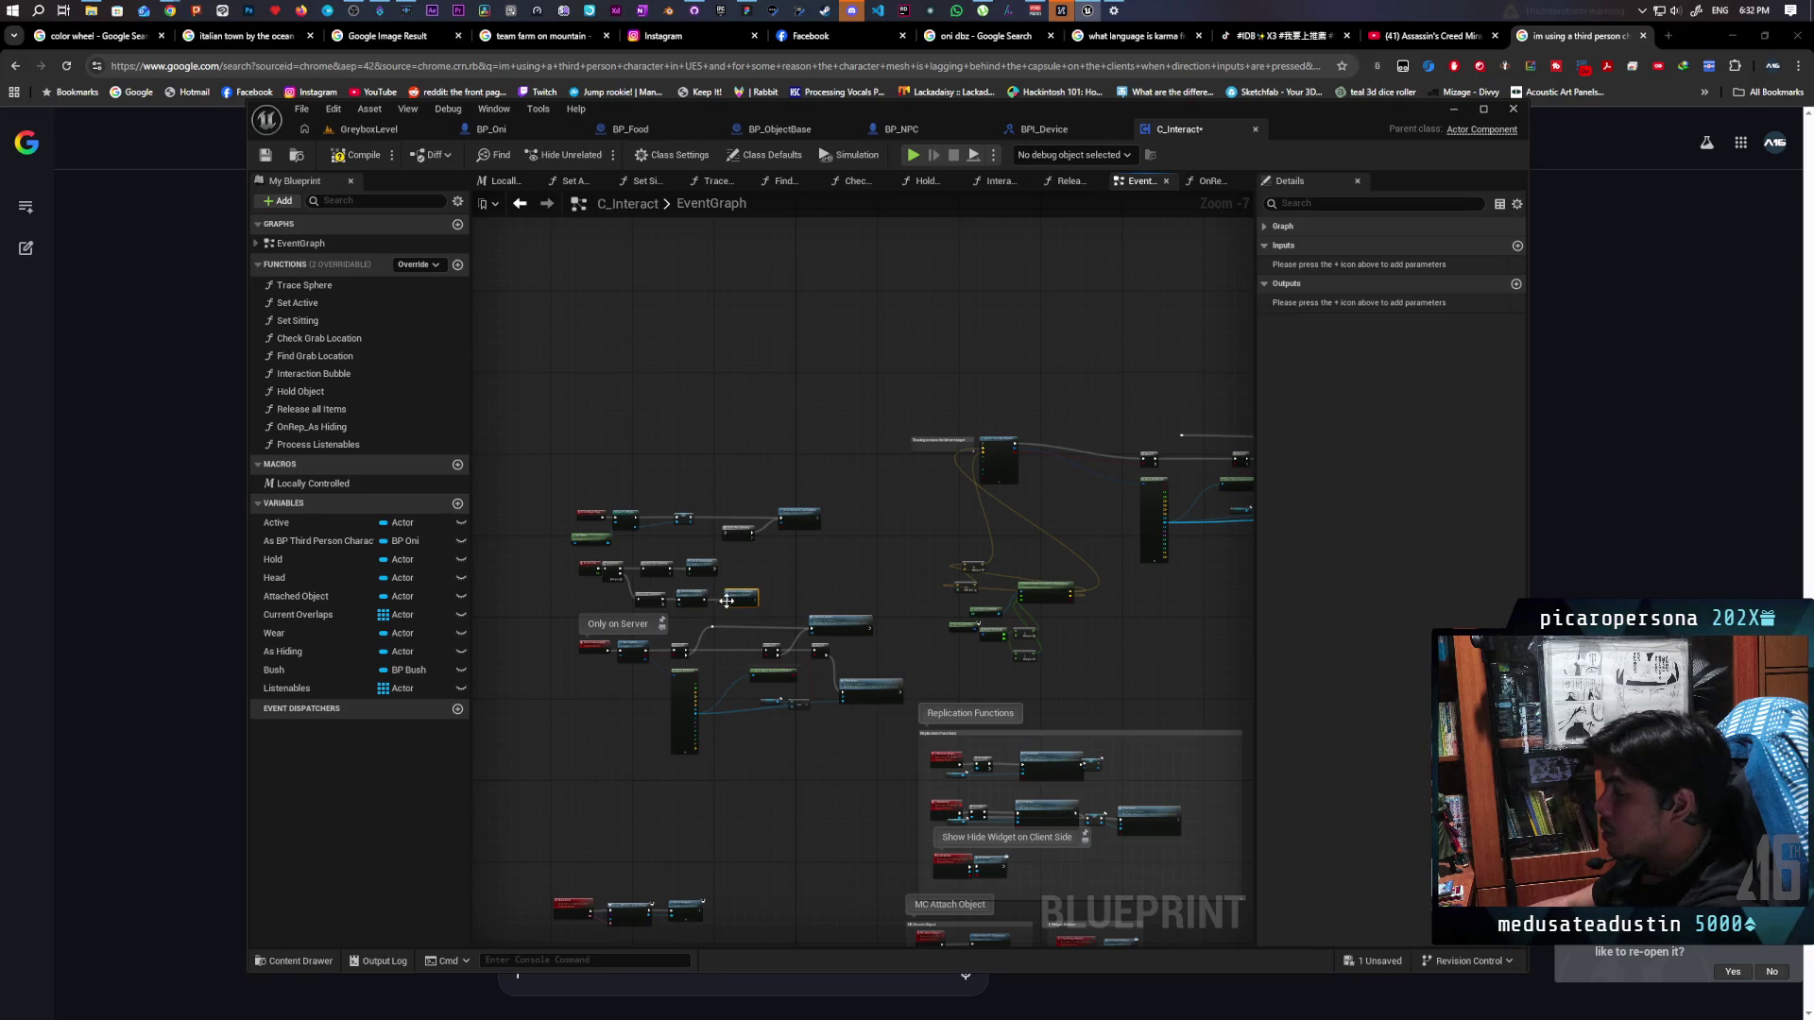
scroll(726, 601, "up", 6)
left_click_drag(852, 507, 905, 524)
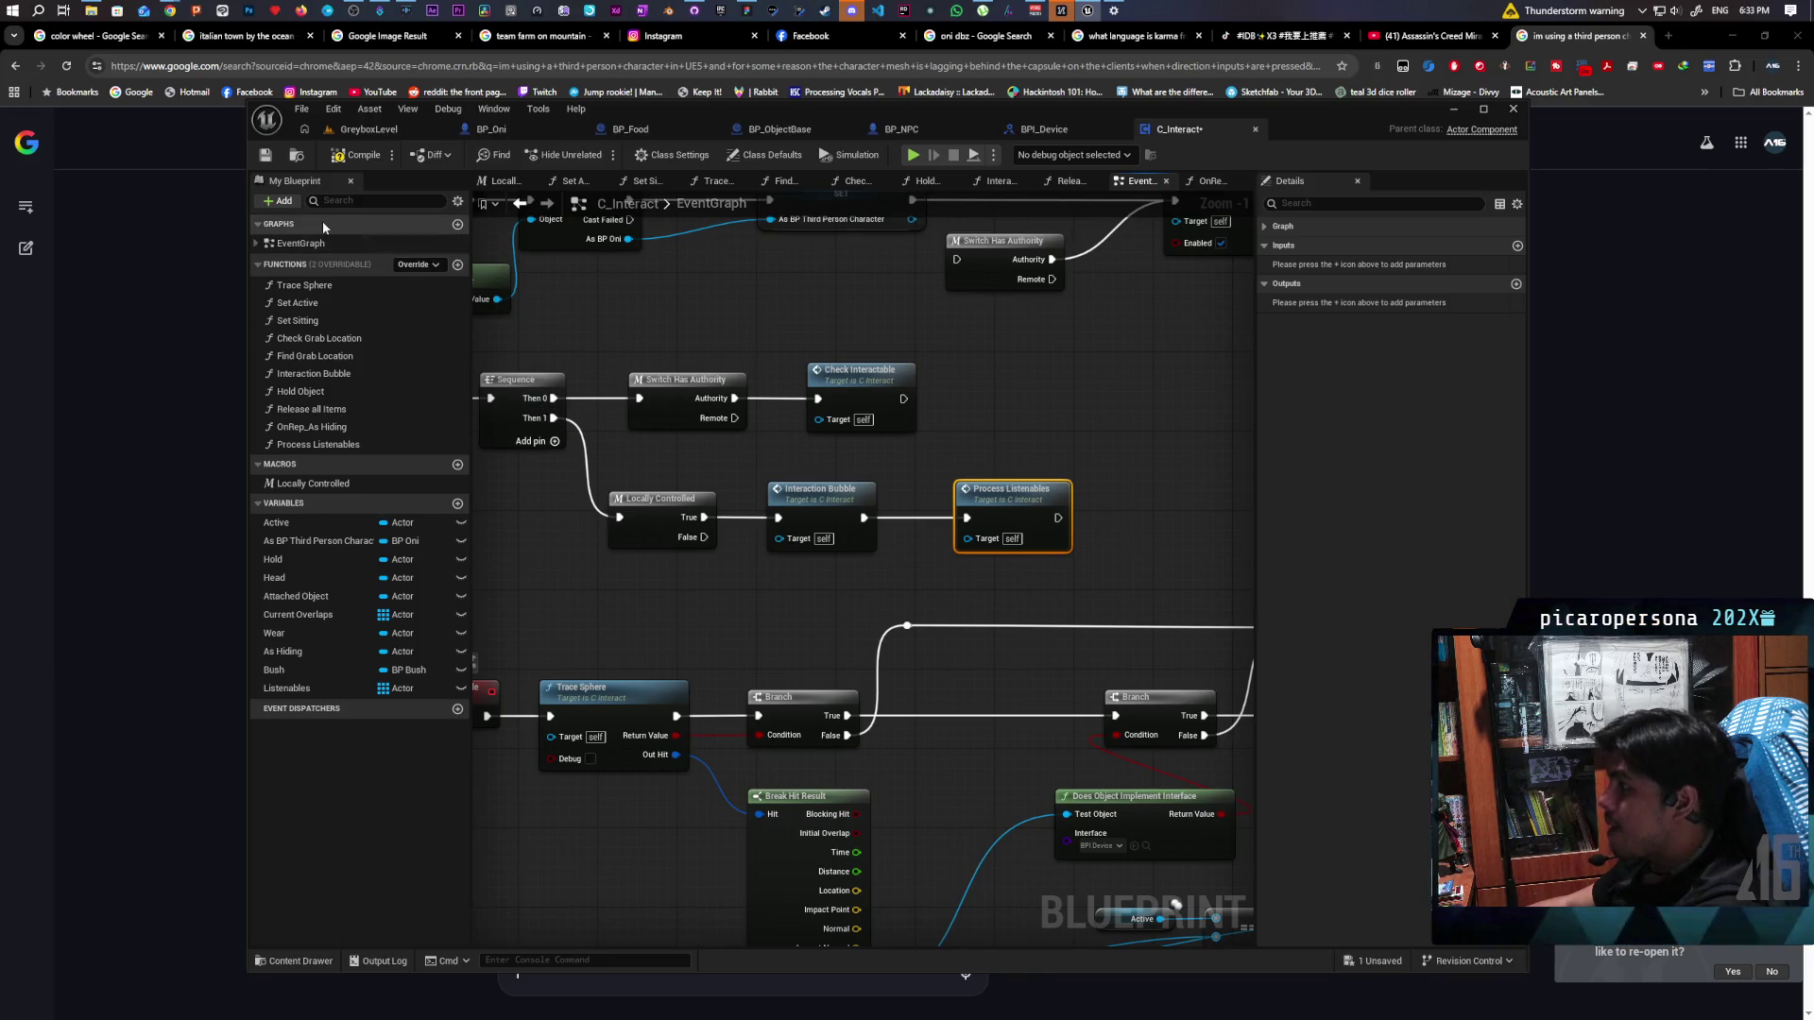
left_click(336, 156)
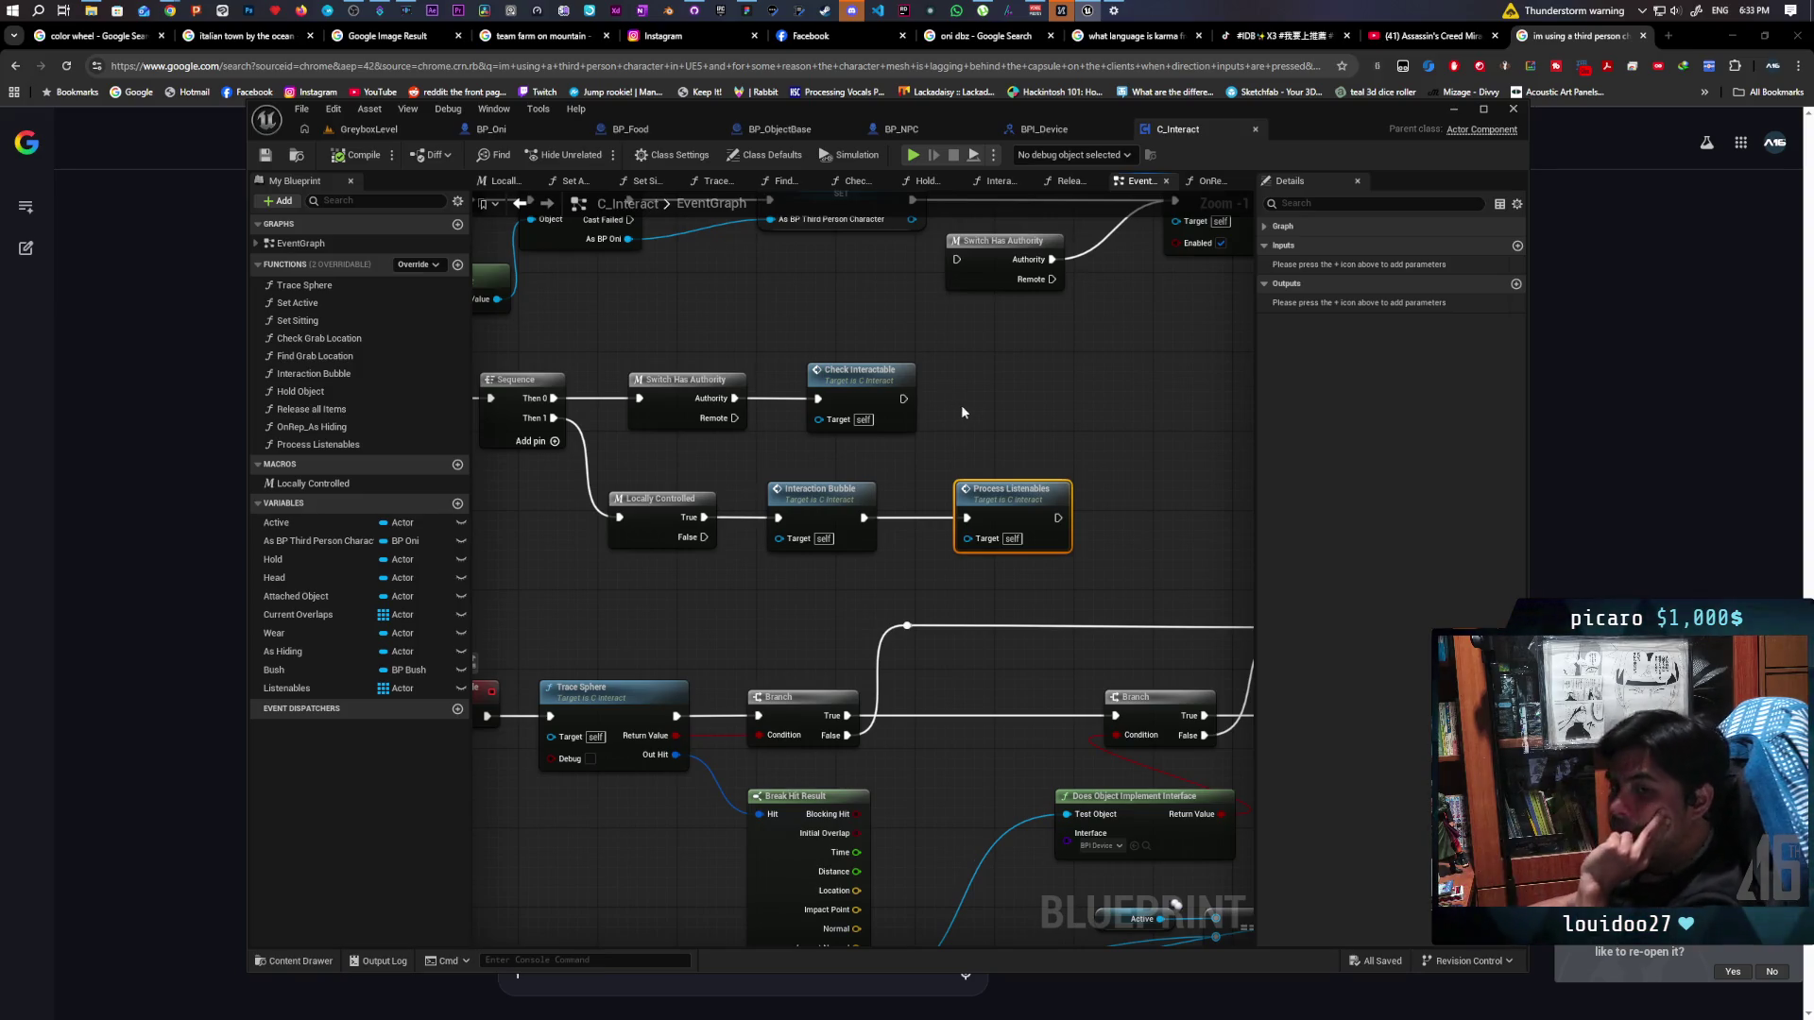
left_click_drag(960, 405, 856, 382)
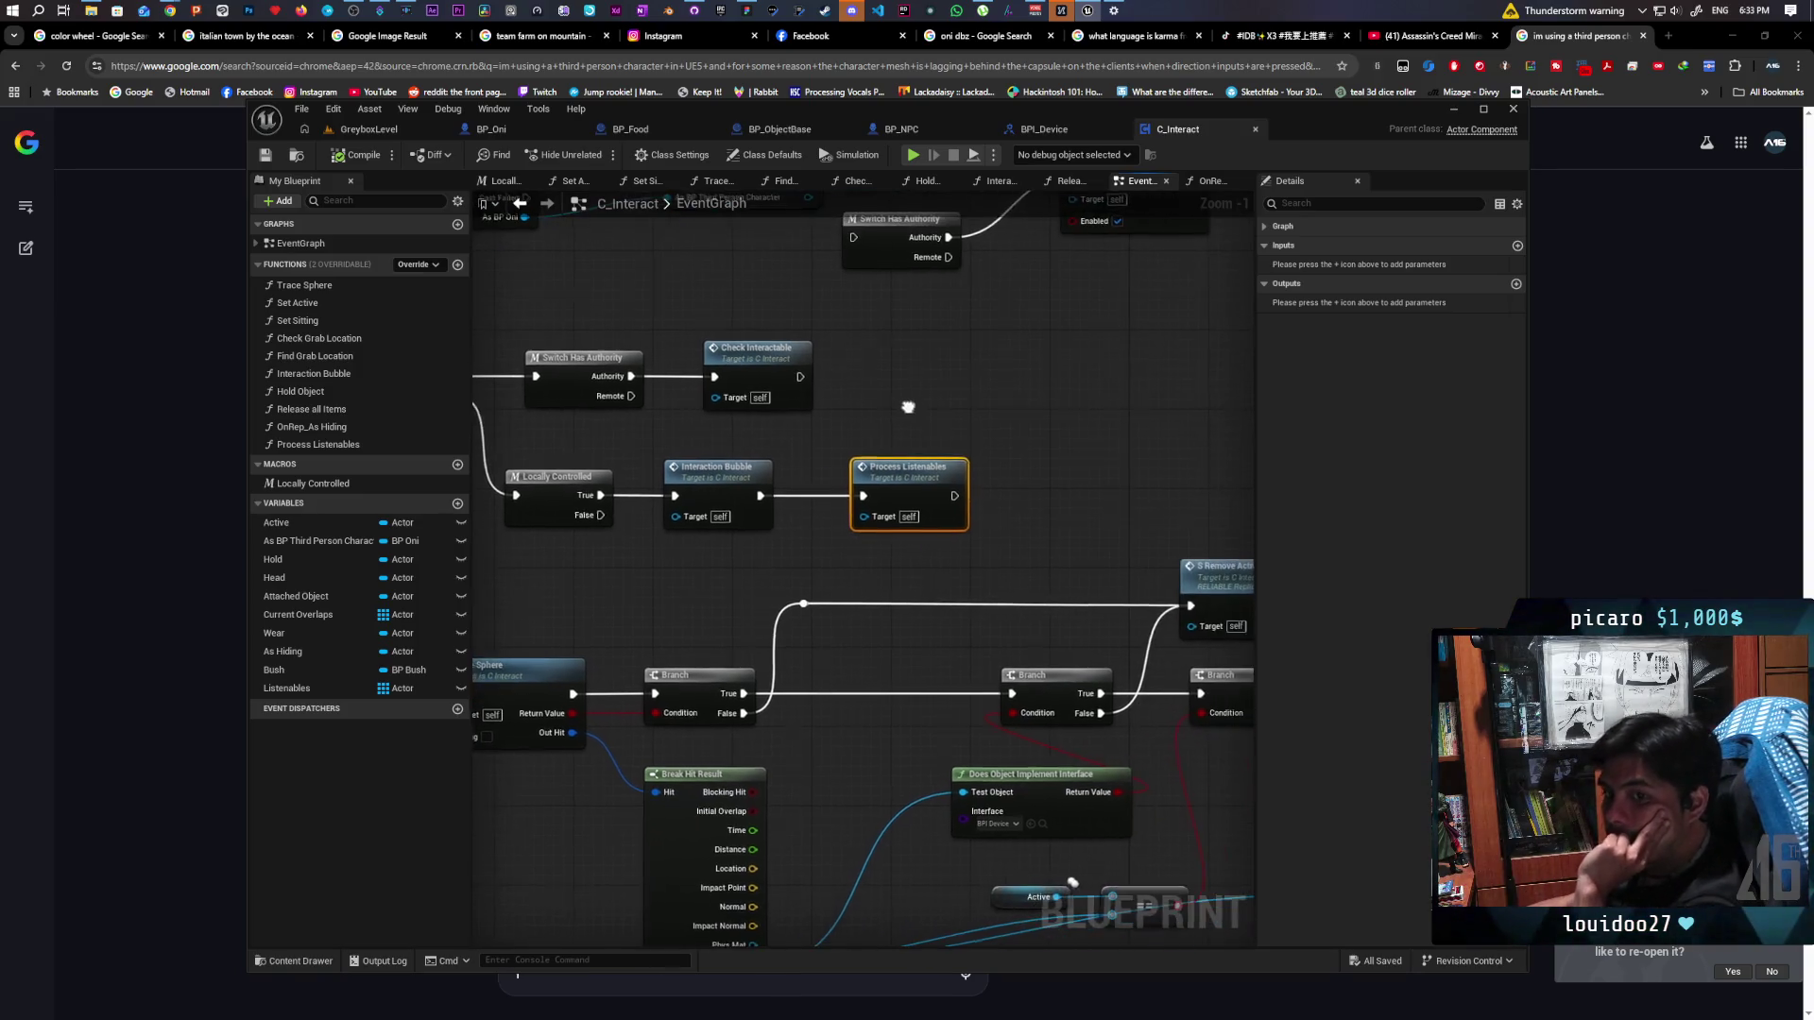
double_click(907, 482)
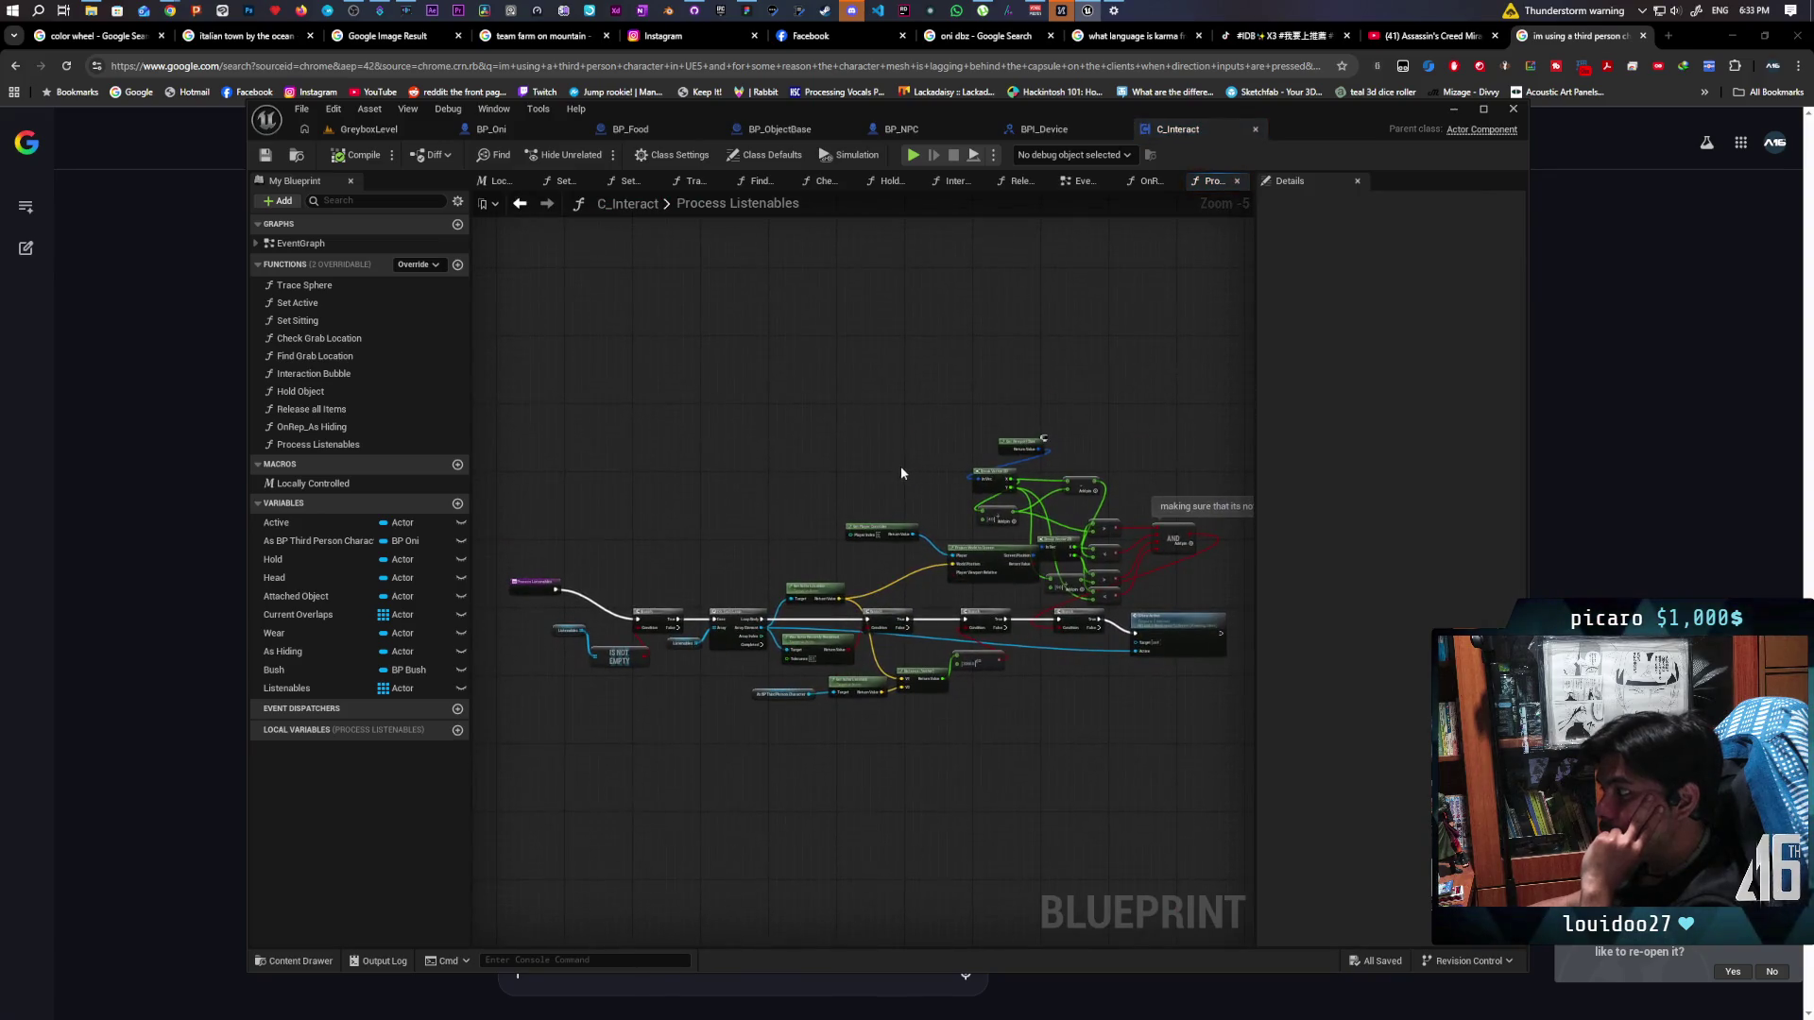
Shift the Process Listenables entry node and move Set New Active out of the chain
left_click_drag(687, 480, 662, 511)
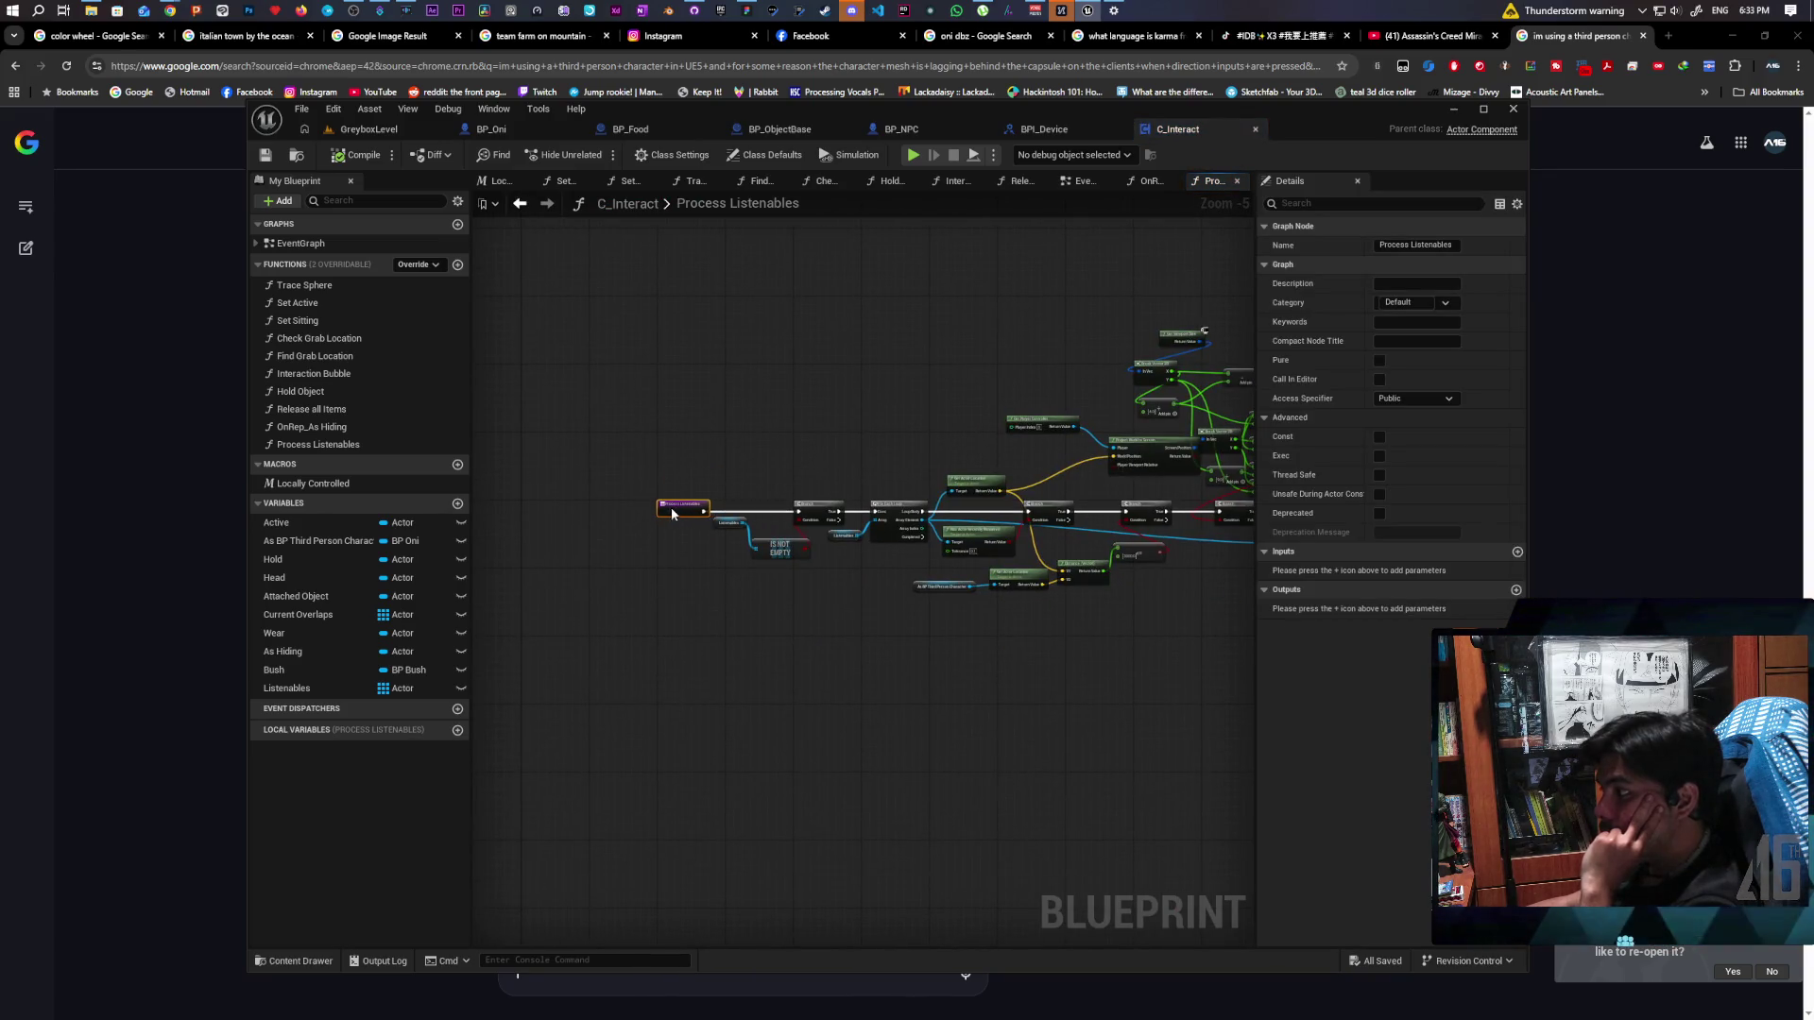
scroll(864, 563, "up", 3)
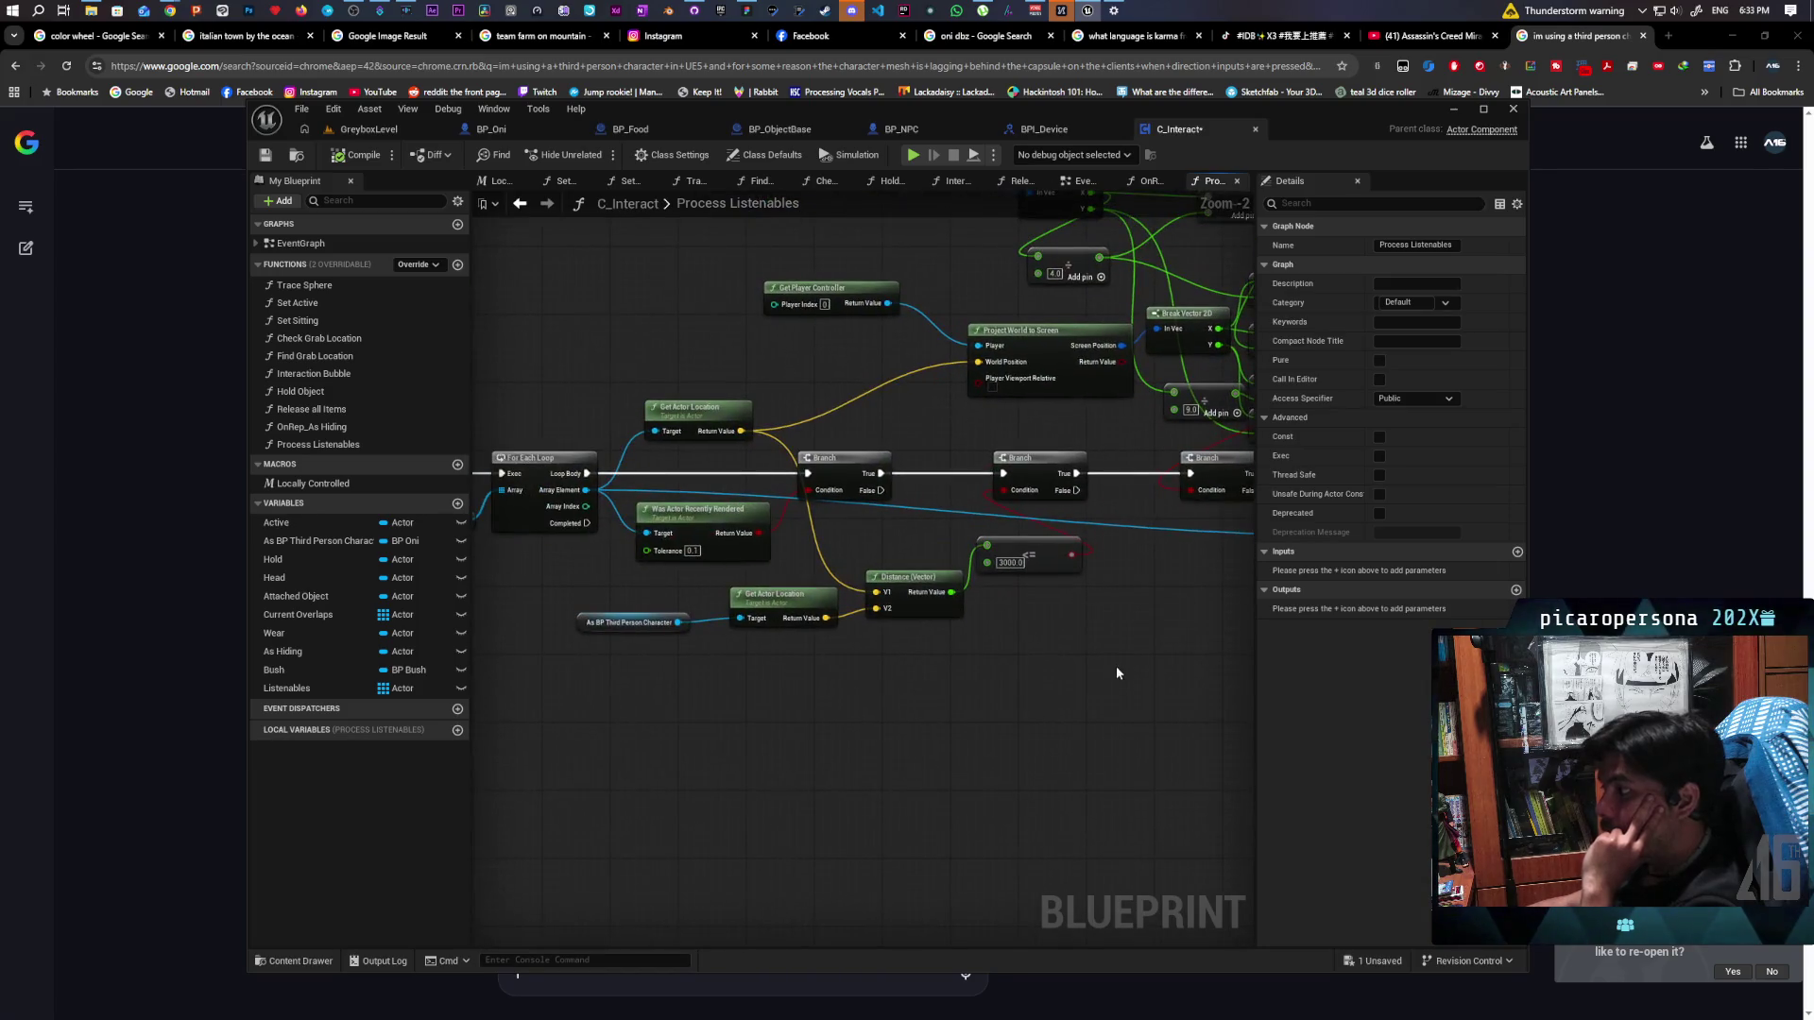
left_click_drag(1298, 495, 1056, 510)
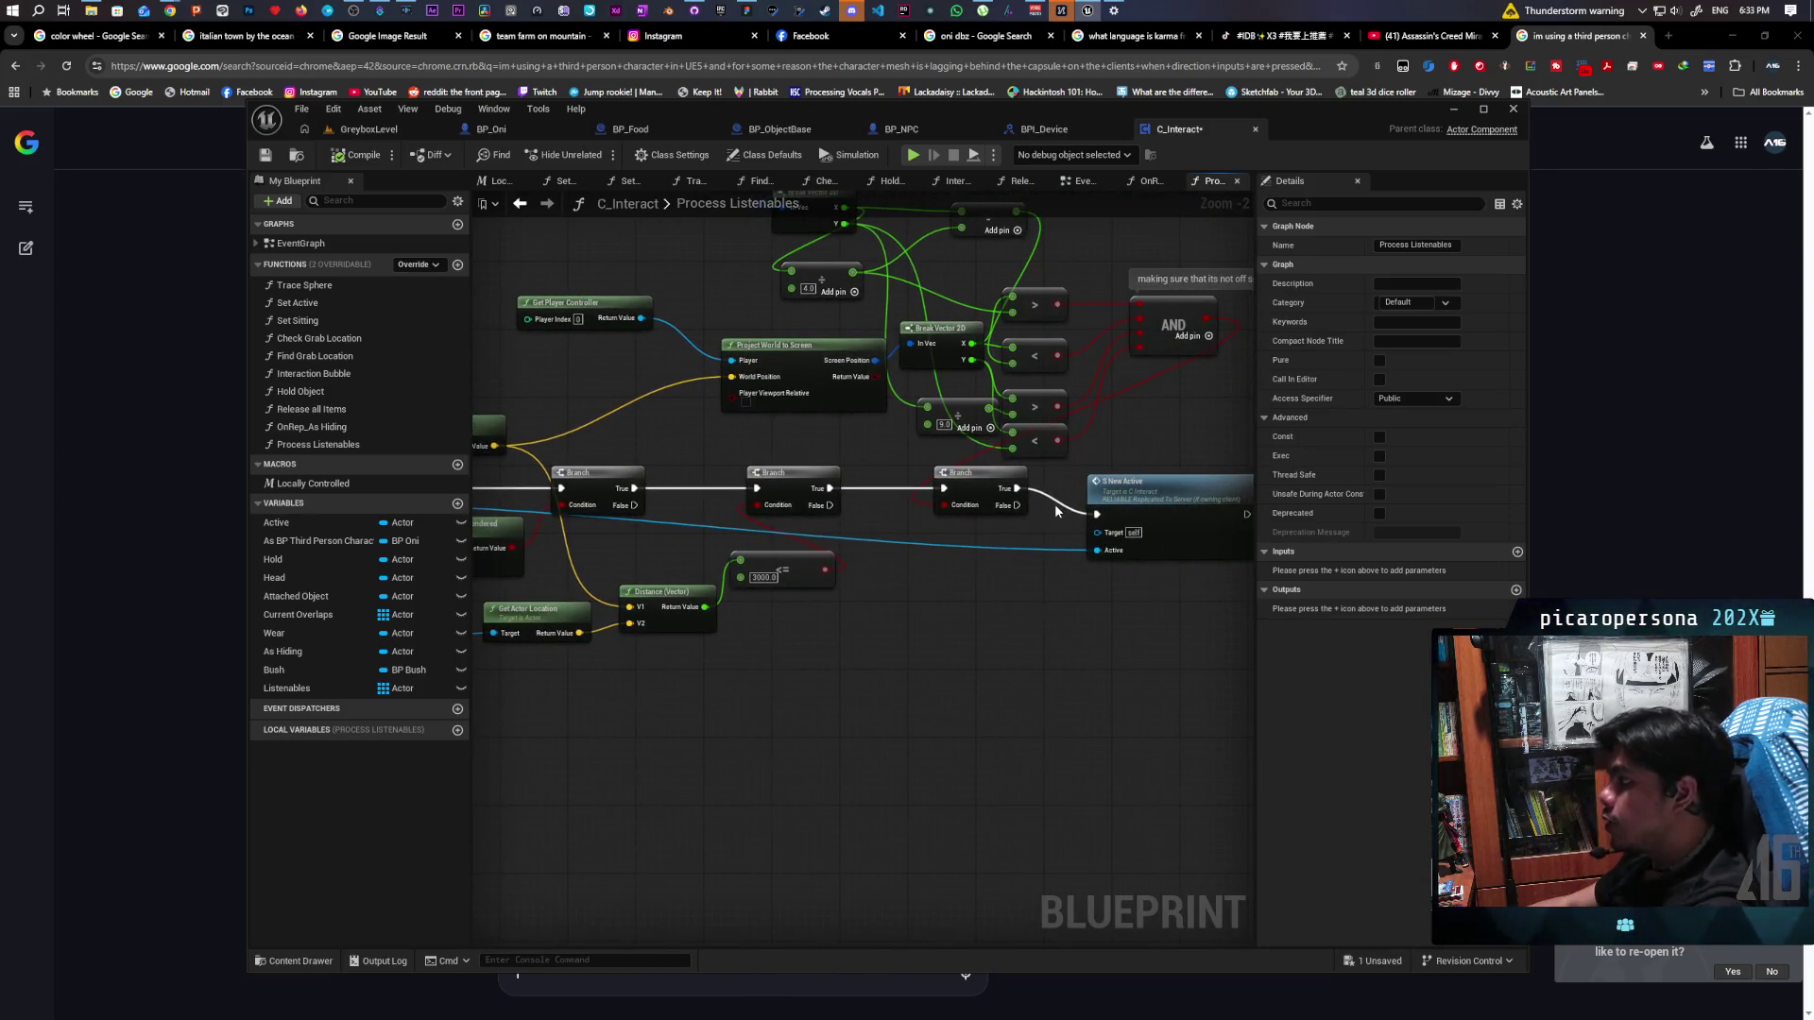
mouse_move(1157, 500)
left_mouse_down()
mouse_move(718, 736)
mouse_move(1026, 651)
mouse_move(831, 711)
mouse_move(901, 730)
mouse_move(883, 689)
mouse_move(754, 676)
left_mouse_up()
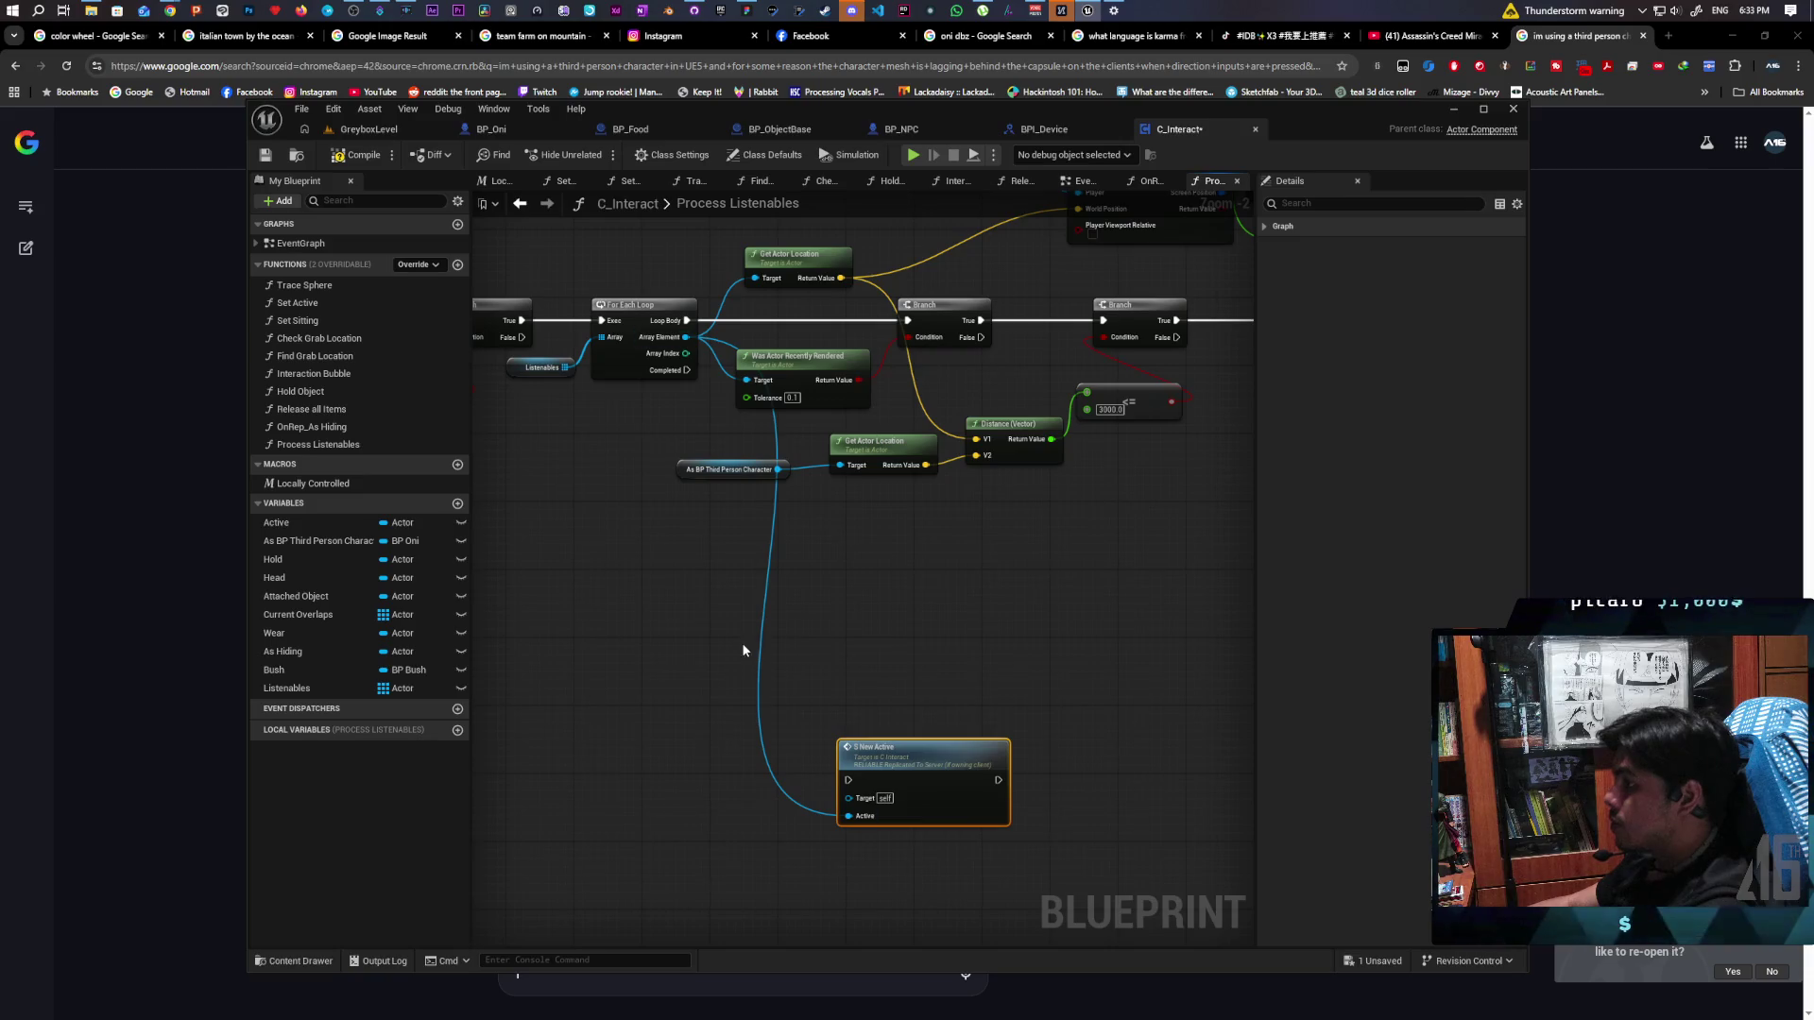
Frame the For Each Loop and pull an action list from its Array Element pin
scroll(809, 650, "down", 2)
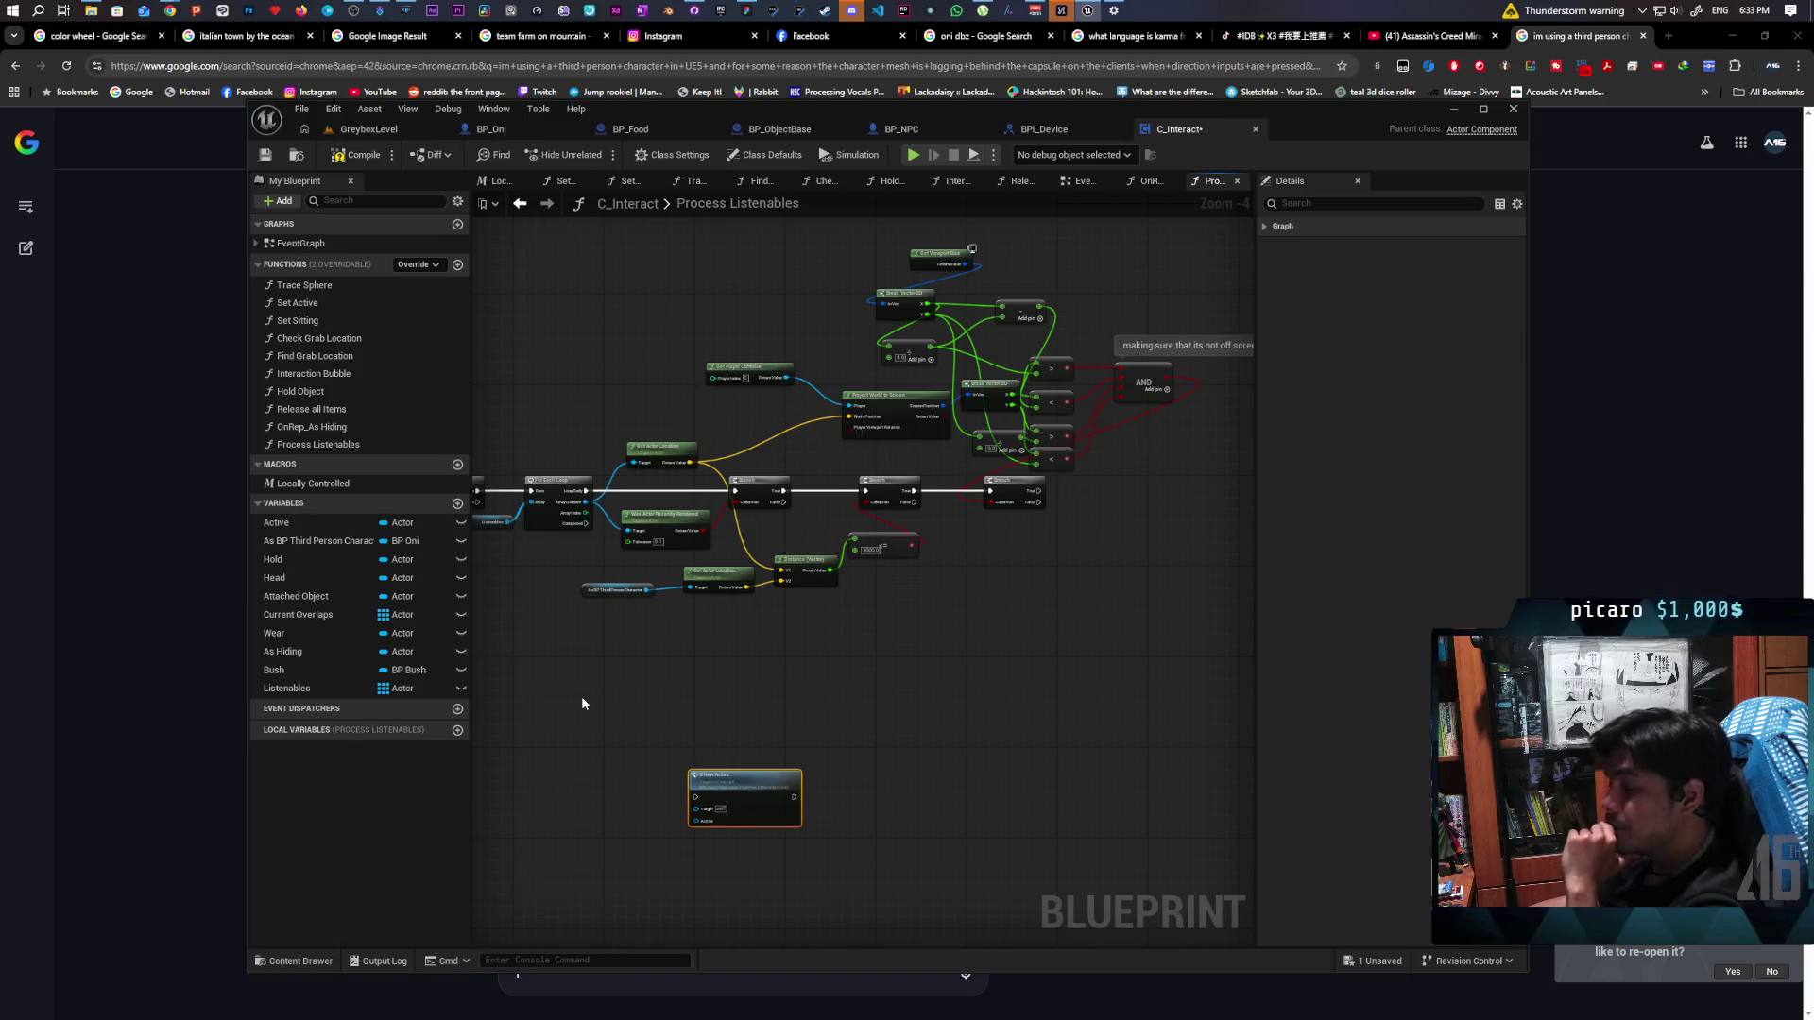
scroll(581, 695, "up", 1)
mouse_move(581, 695)
left_mouse_down()
mouse_move(797, 701)
mouse_move(706, 622)
mouse_move(688, 655)
left_mouse_up()
scroll(689, 655, "down", 1)
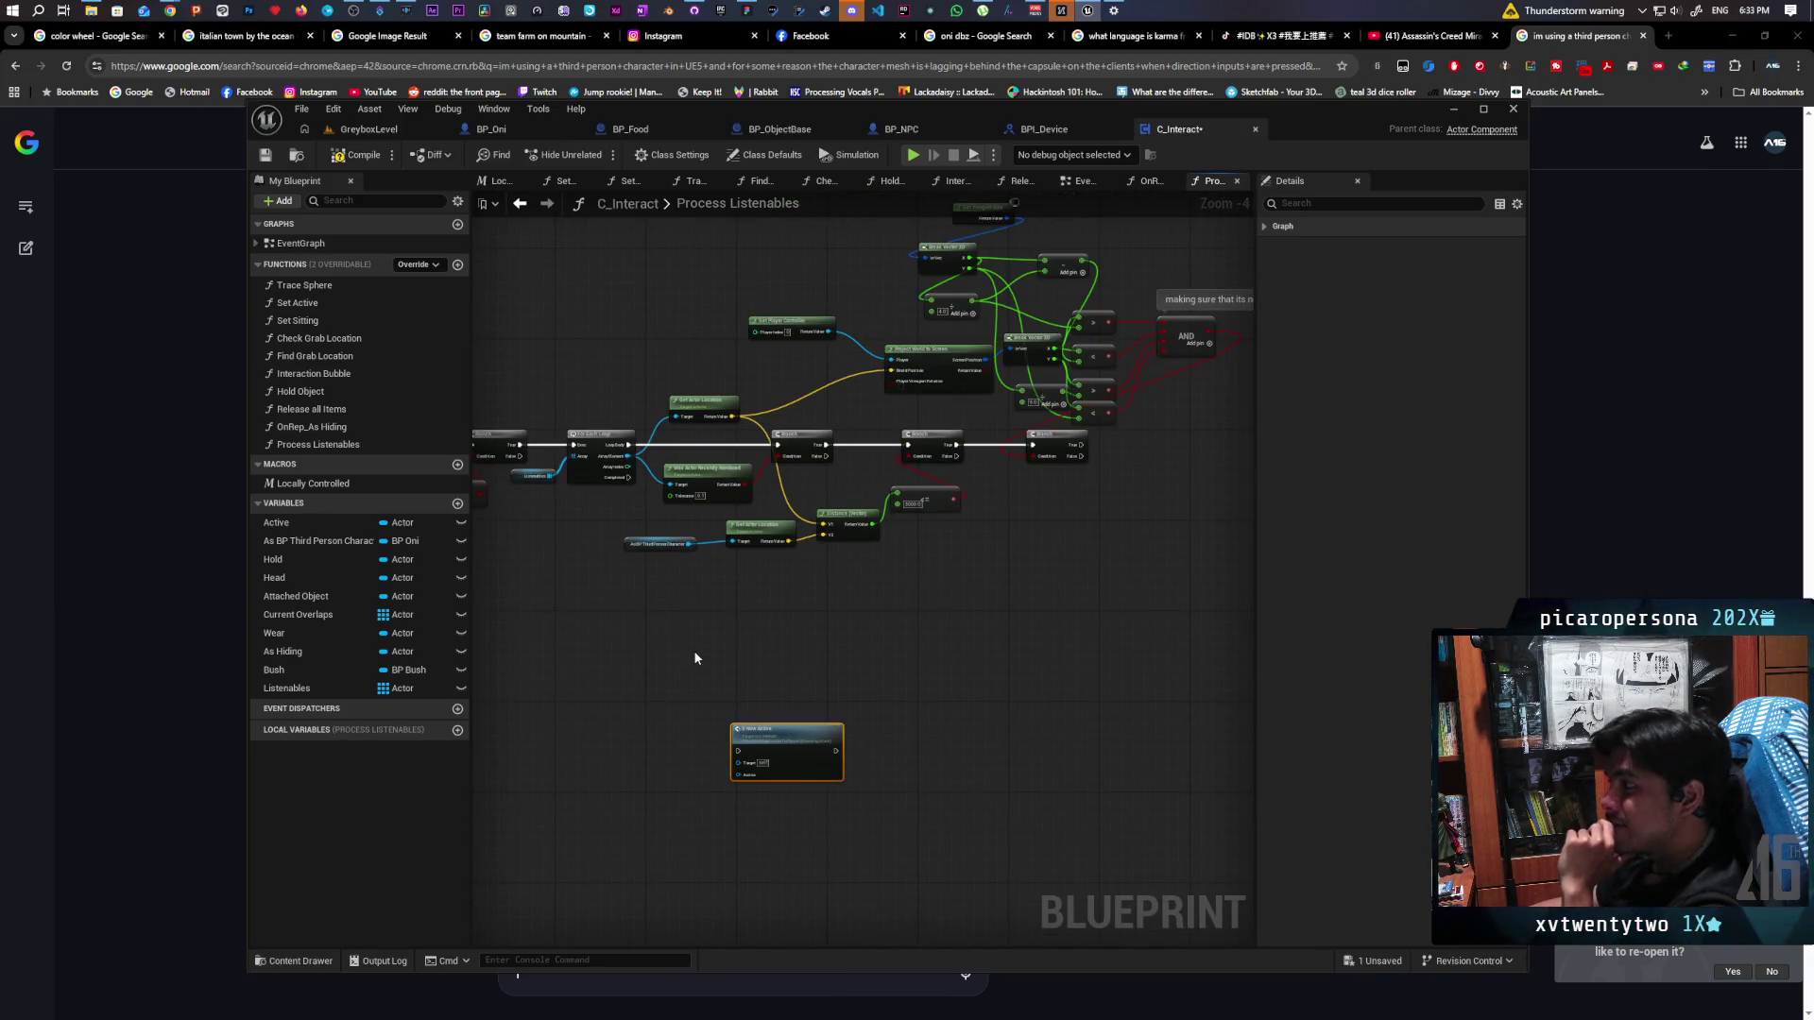
scroll(699, 648, "up", 1)
left_click_drag(710, 644, 701, 682)
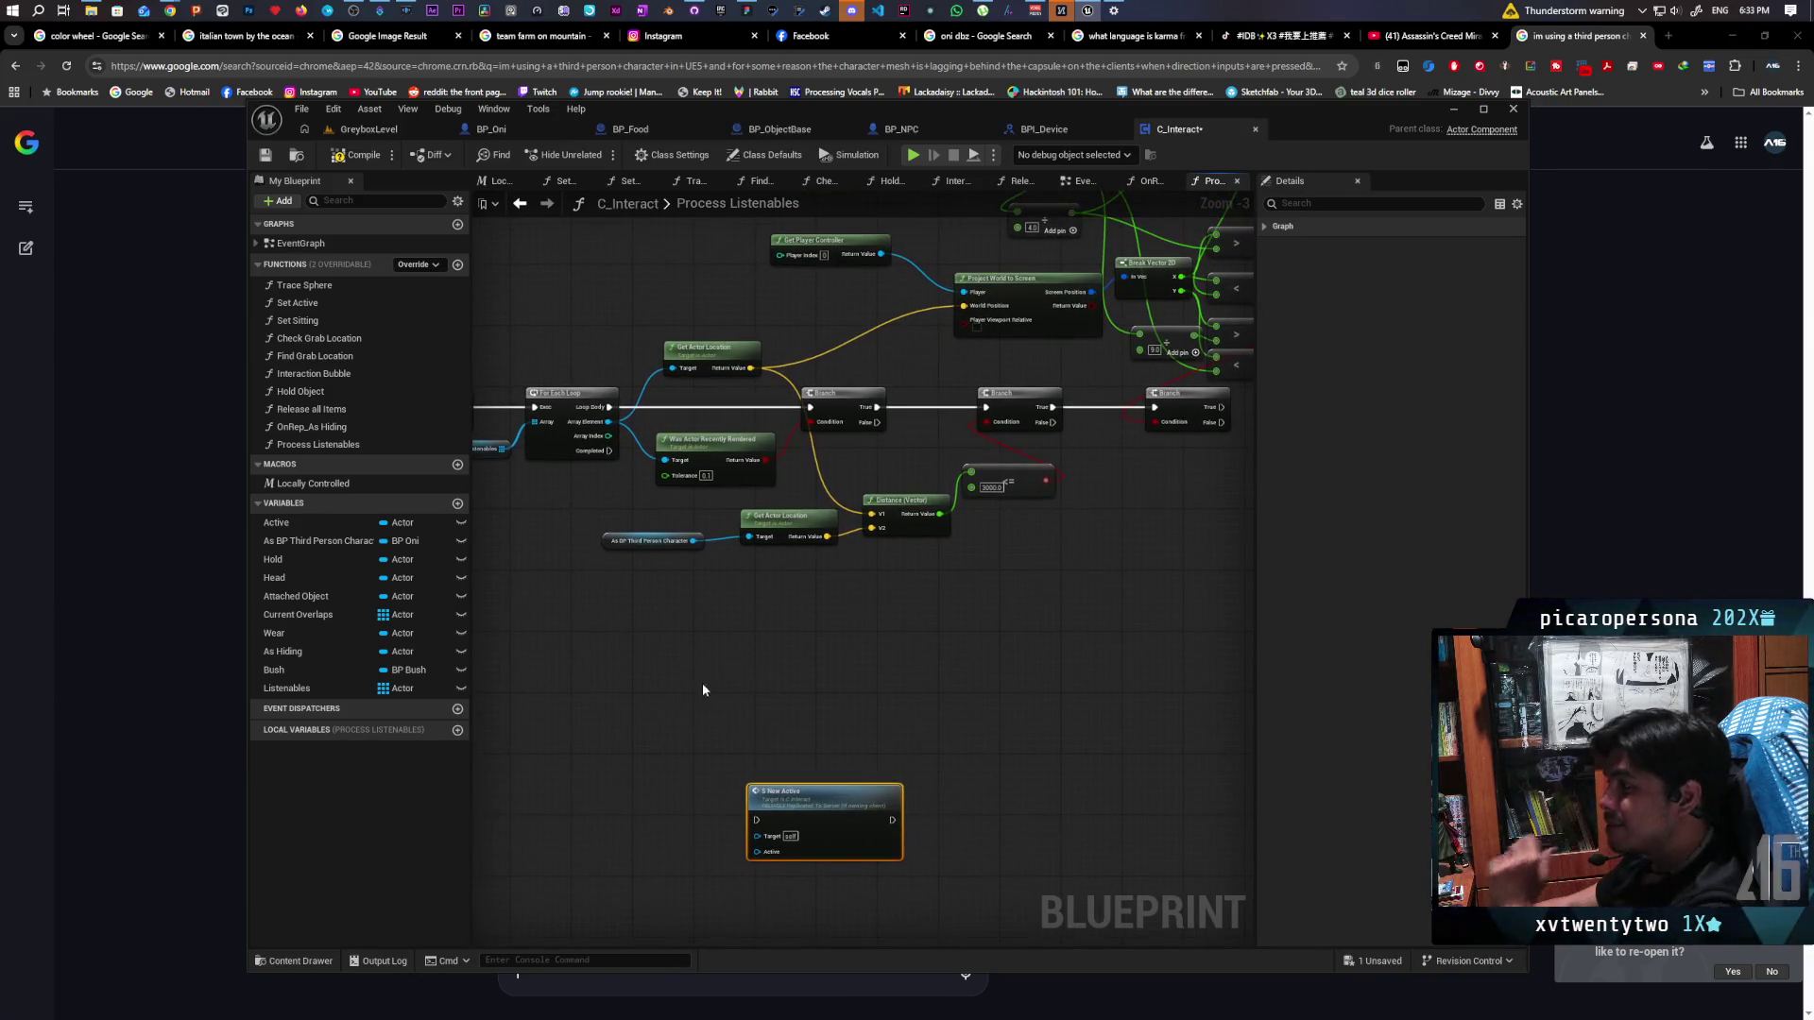
mouse_move(888, 622)
left_mouse_down()
mouse_move(757, 673)
mouse_move(883, 643)
left_mouse_up()
left_click_drag(570, 440, 654, 641)
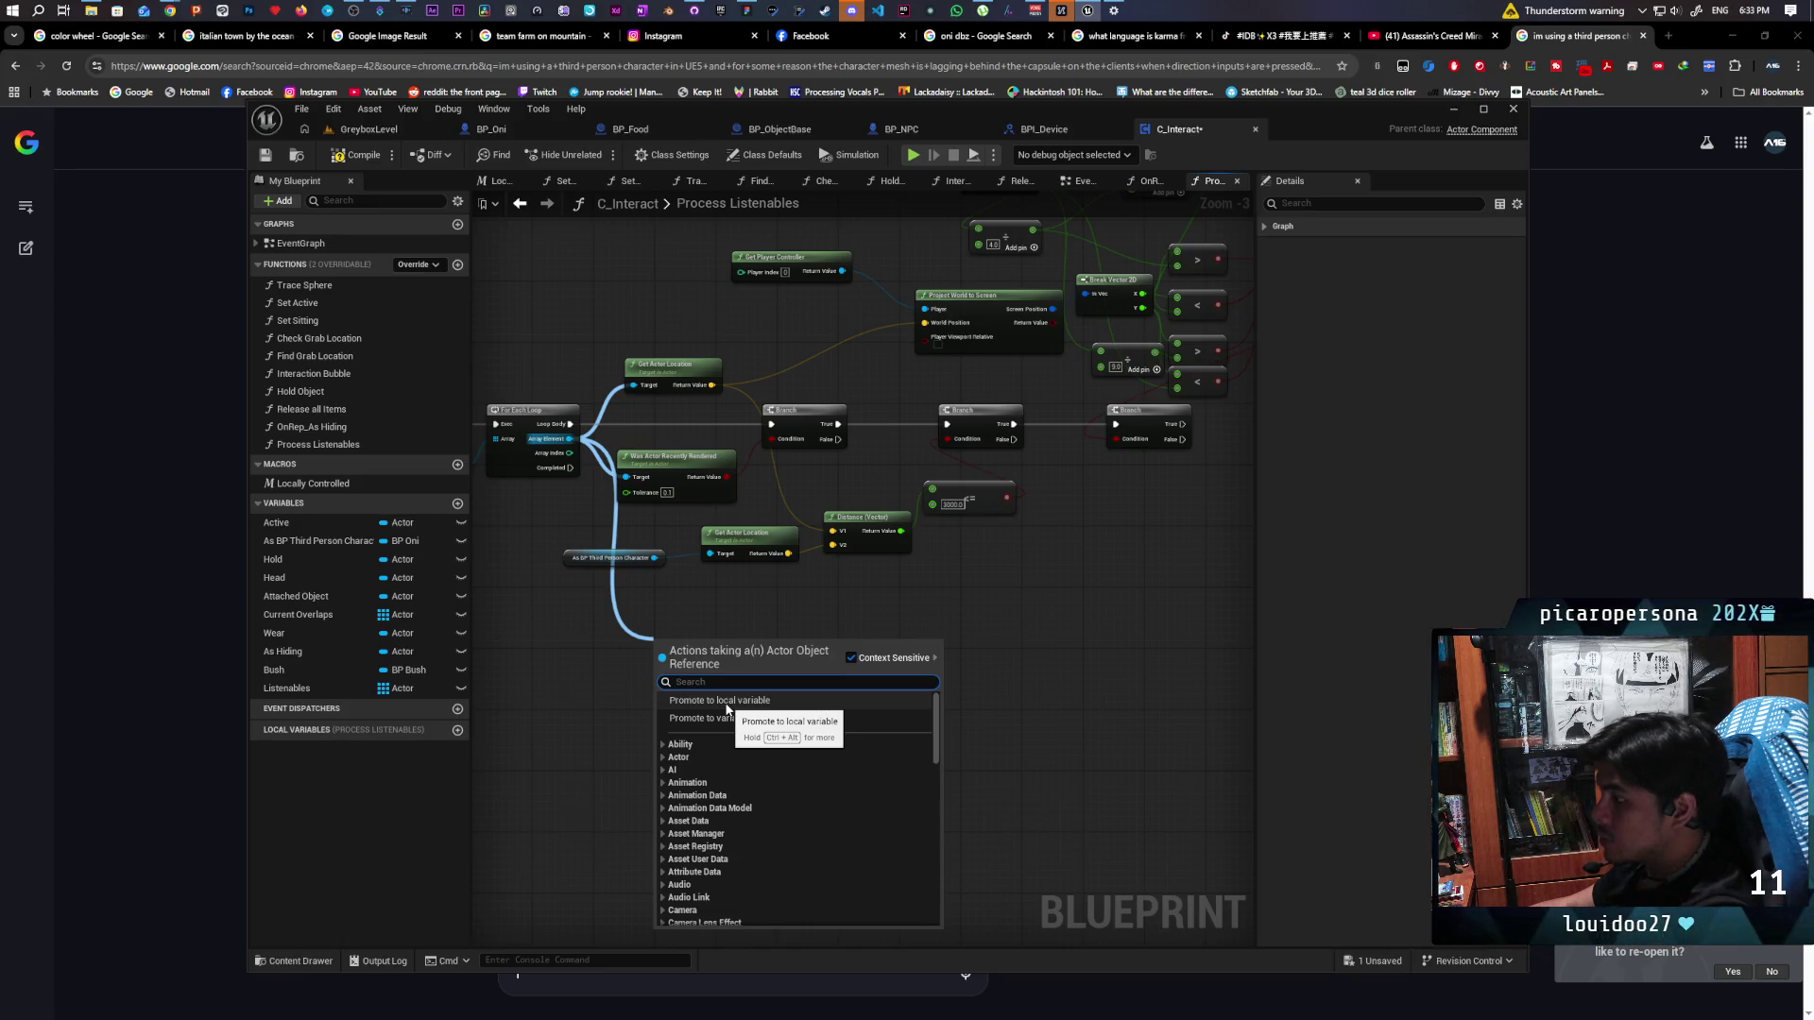
Promote Array Element to a local array variable named pass, deleting the SET node
left_click(726, 702)
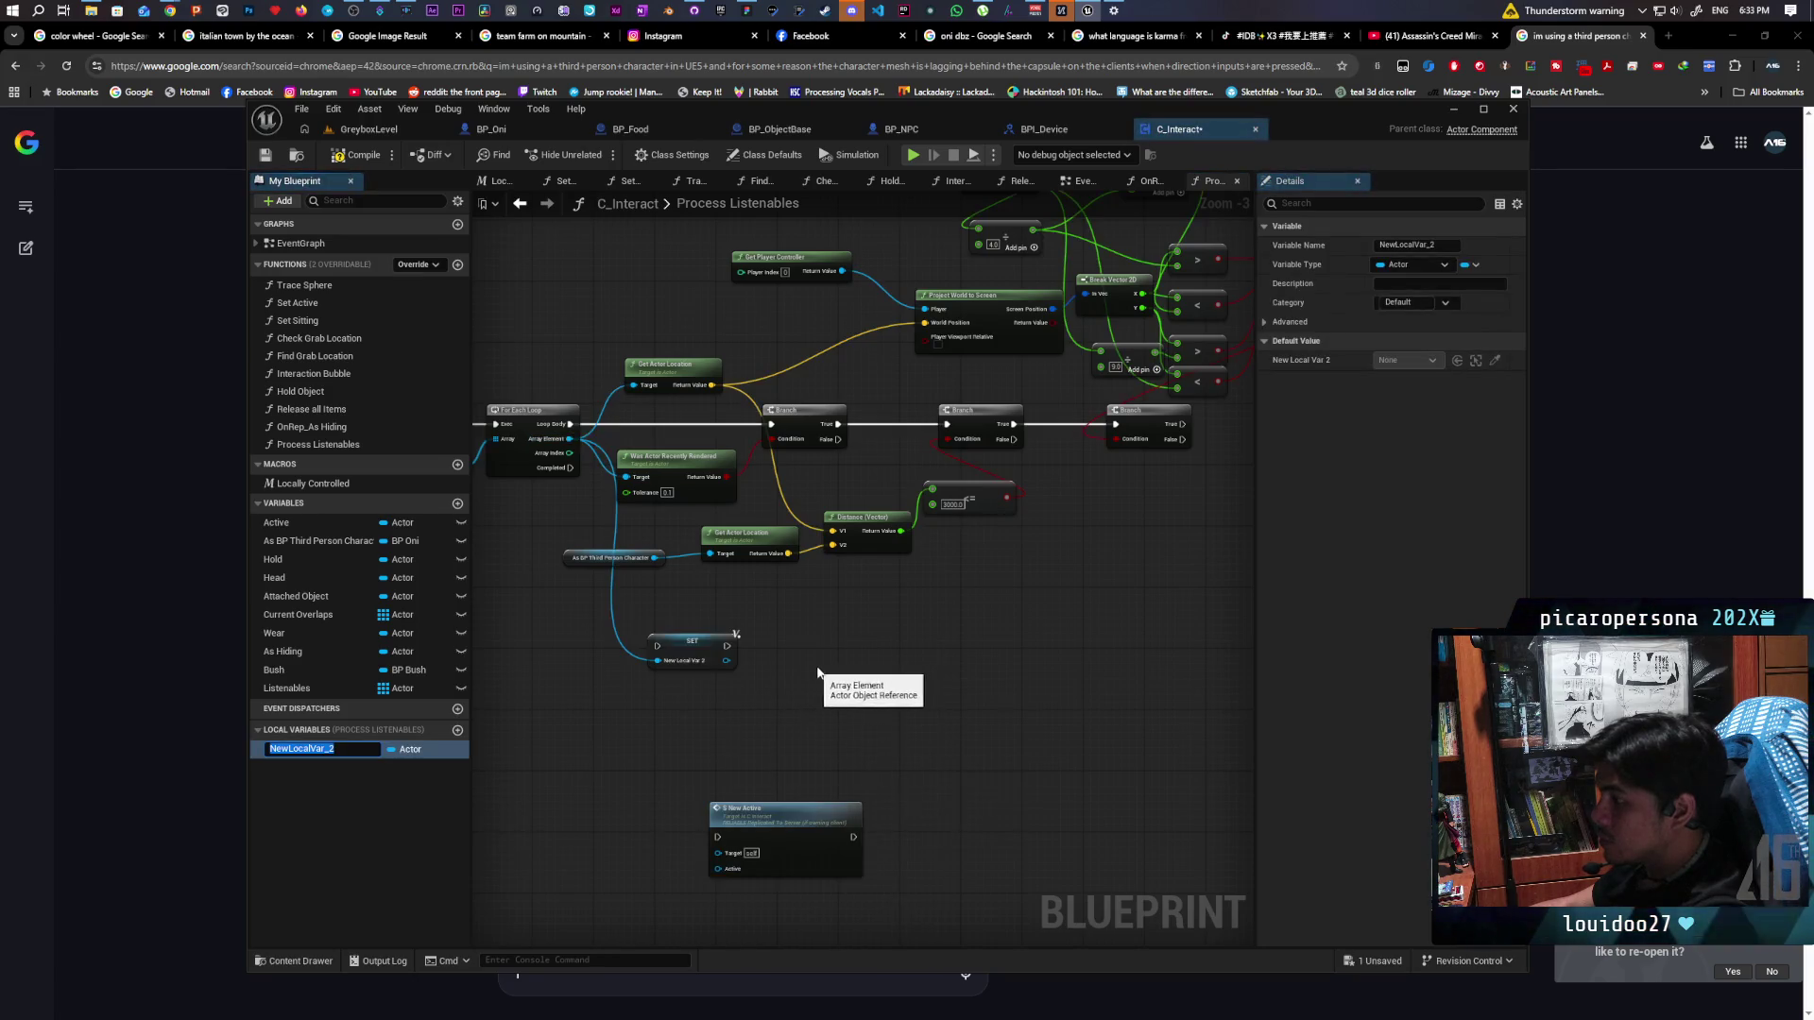
type("pass")
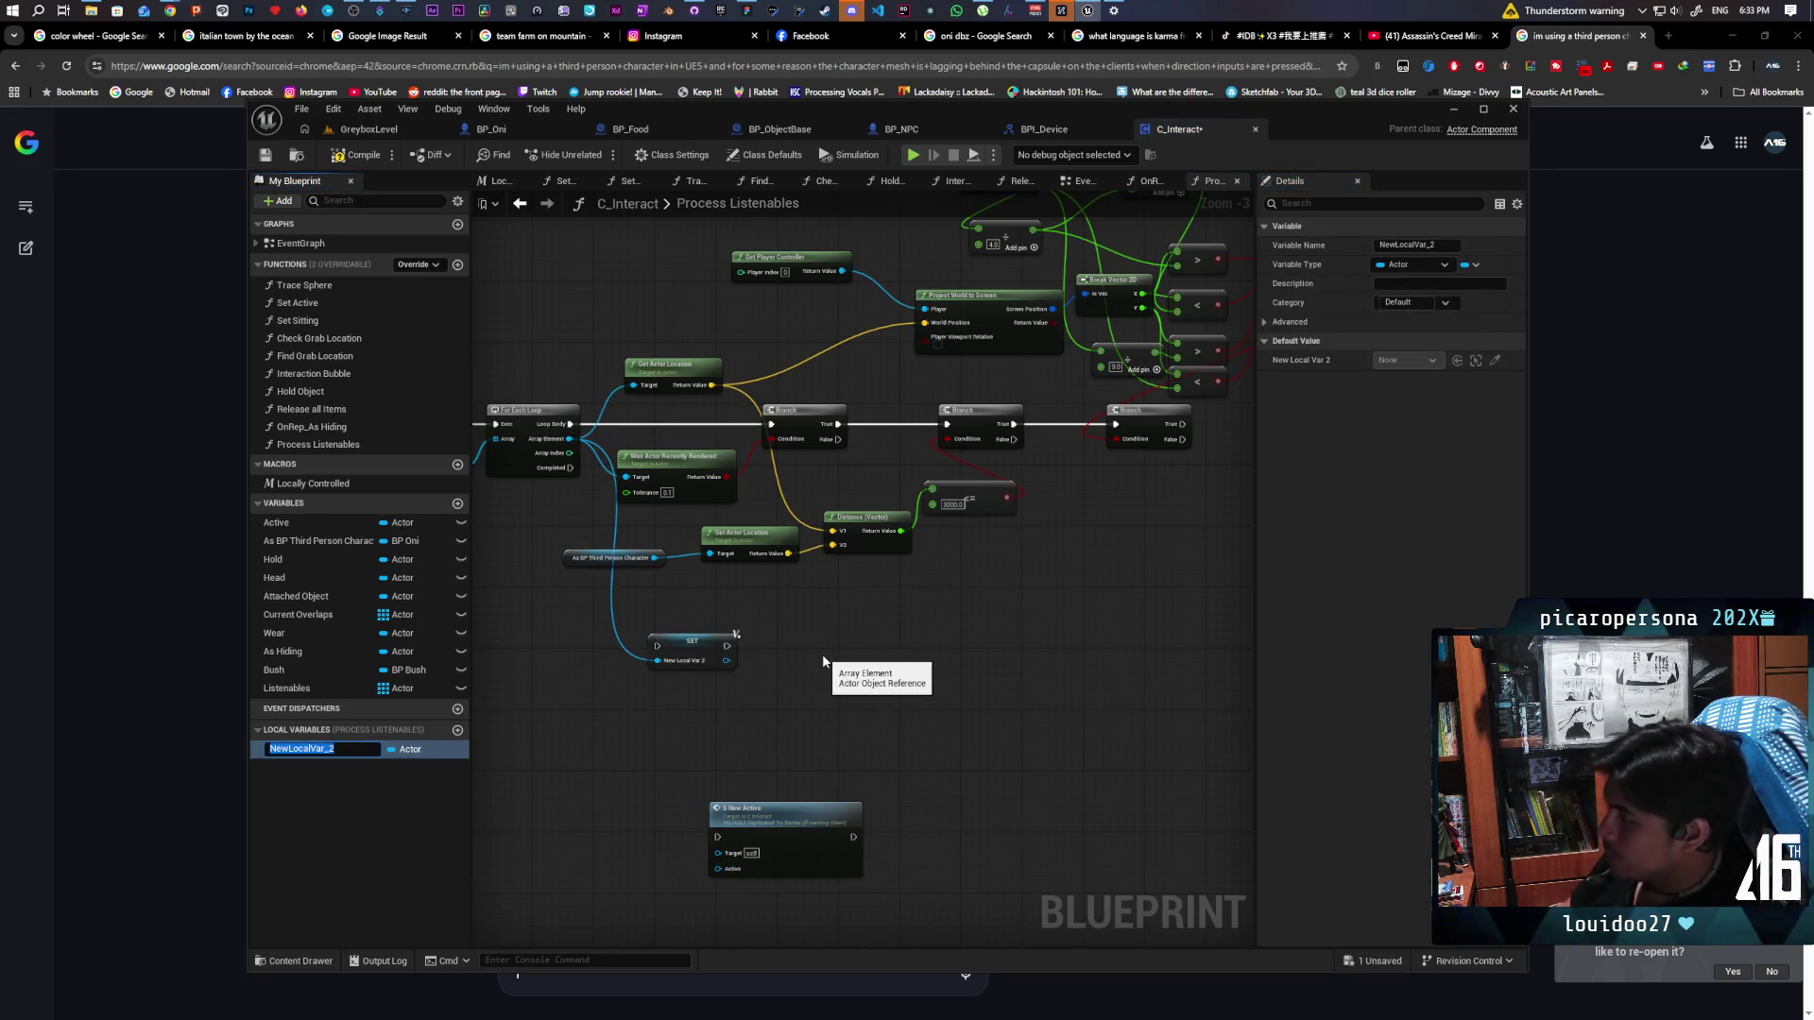
key("Return")
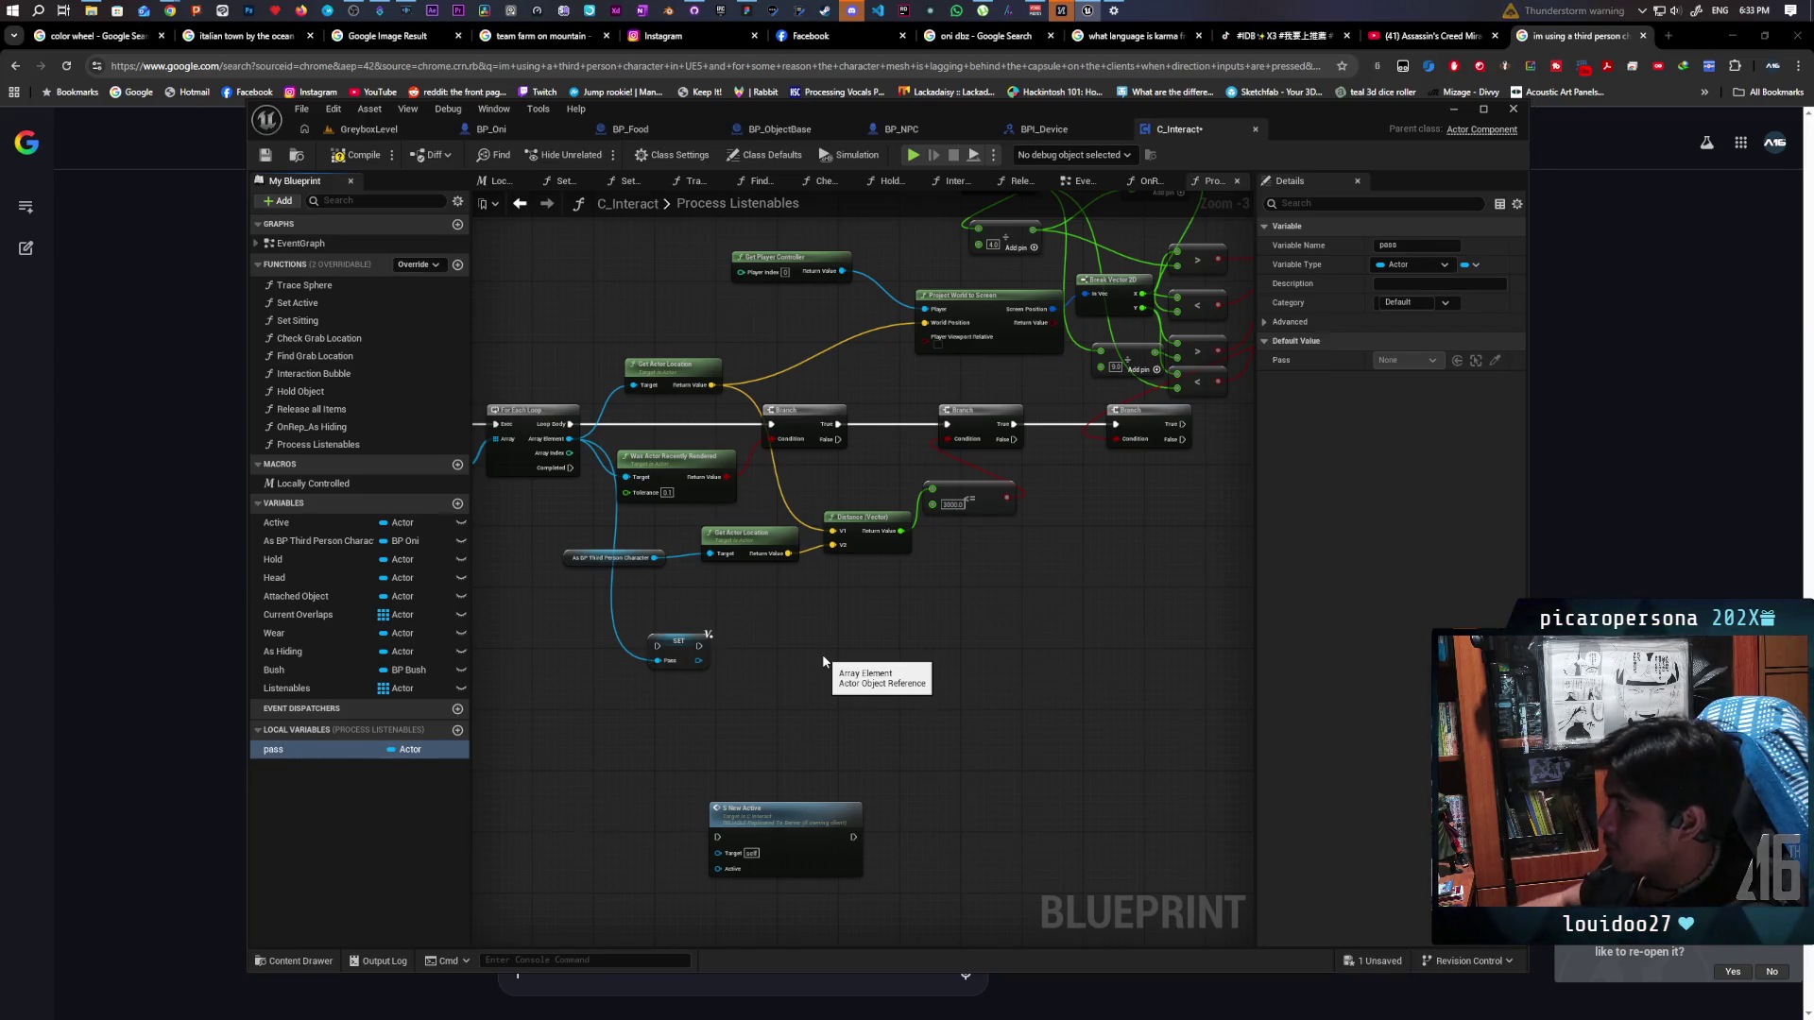
left_click(678, 659)
key("Delete")
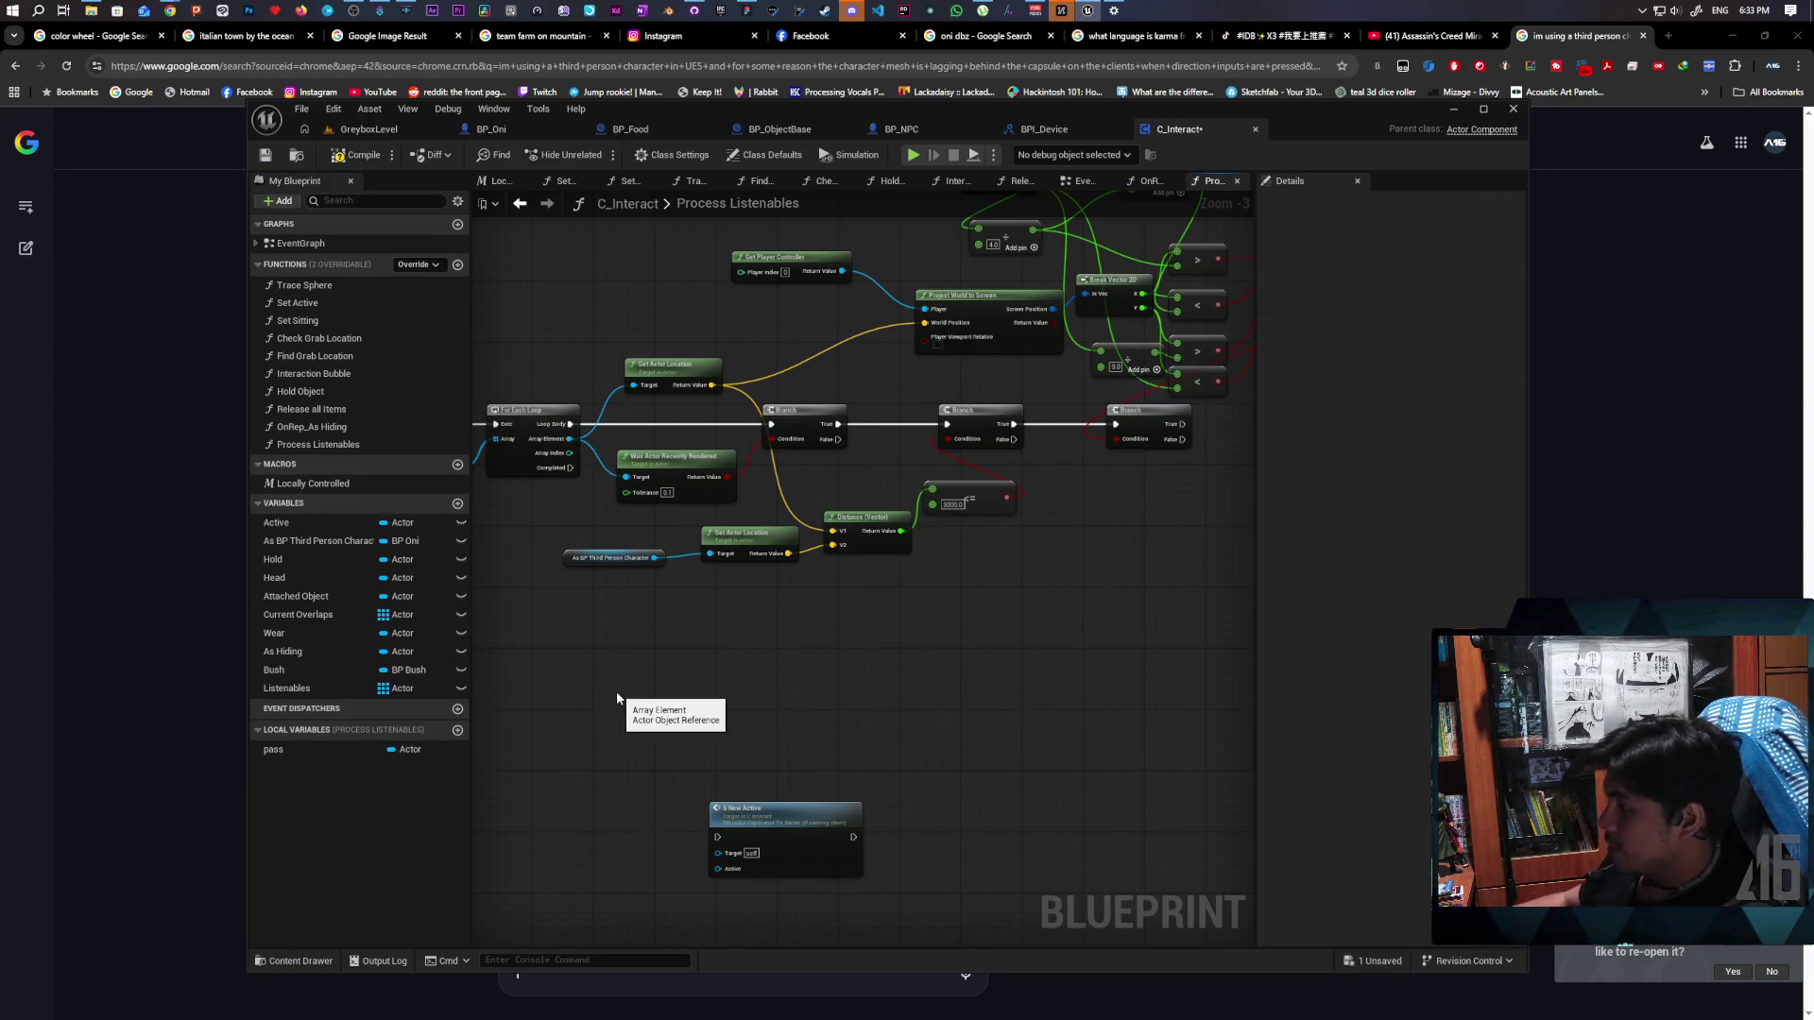
left_click(411, 750)
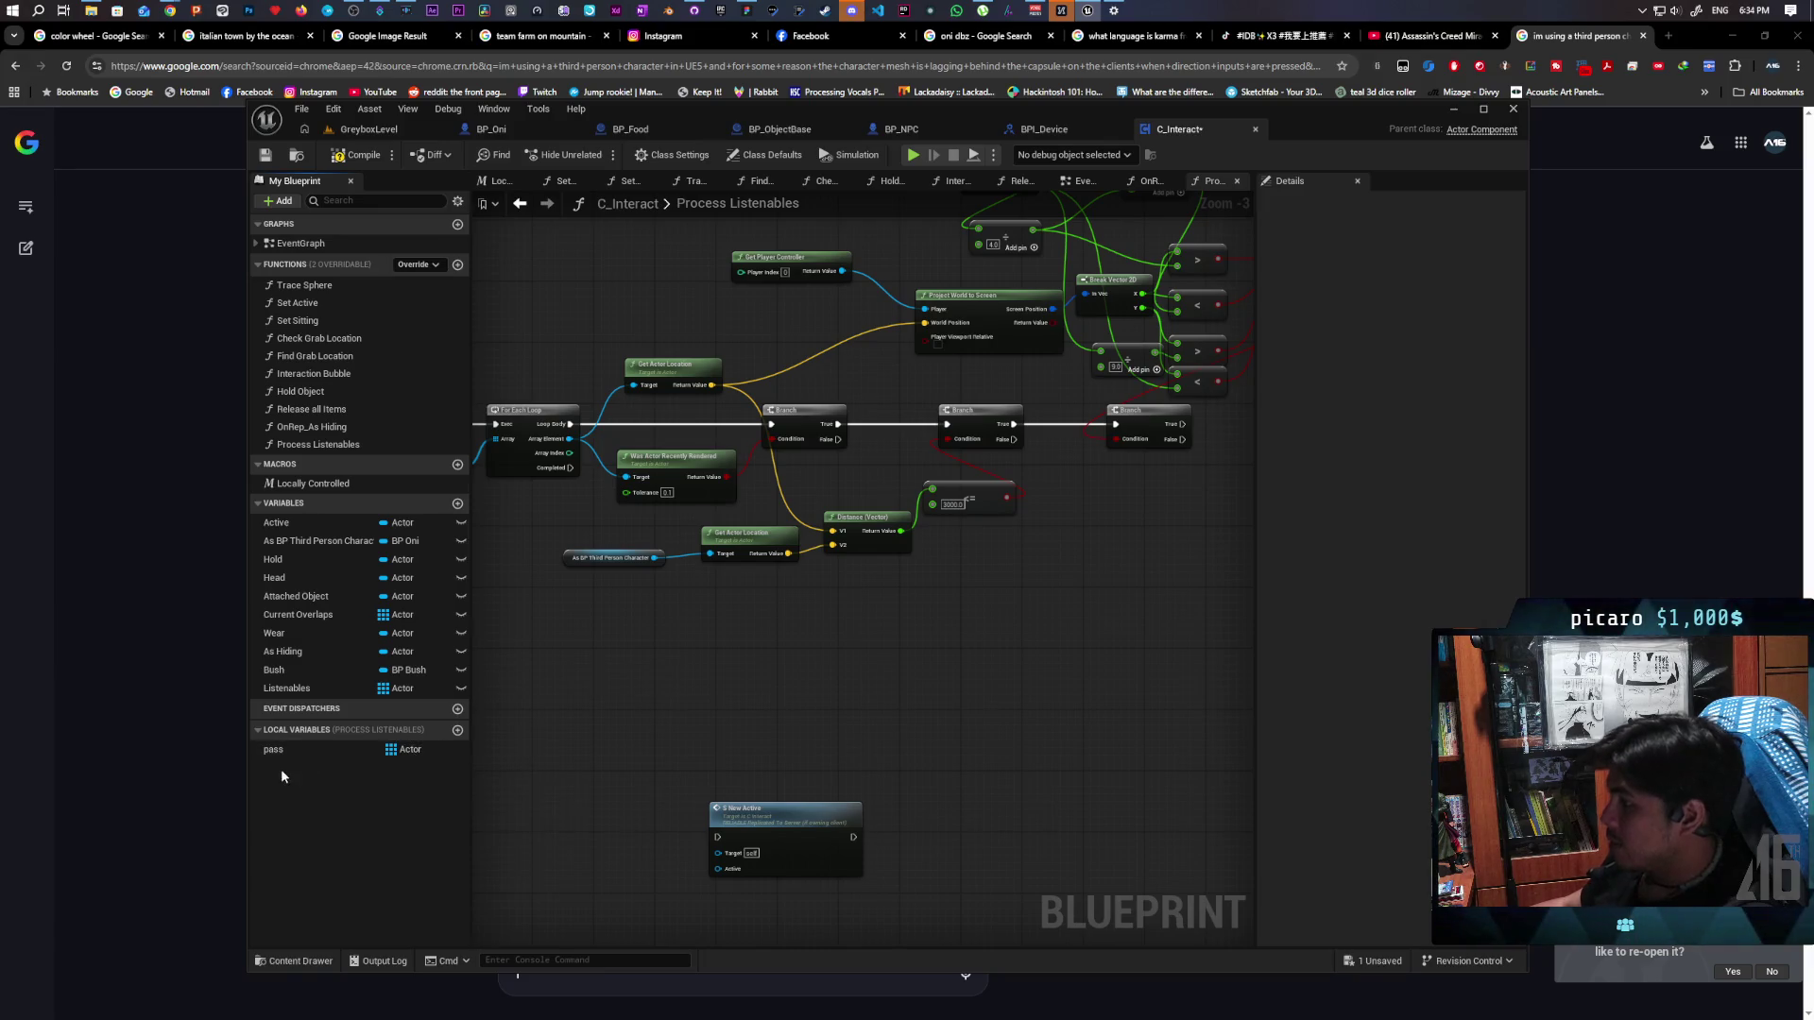
Place a pass getter with an ADD node fed by the loop's Array Element
mouse_move(283, 752)
left_mouse_down()
mouse_move(937, 603)
mouse_move(858, 605)
mouse_move(950, 660)
left_mouse_up()
left_click(892, 621)
type("add")
key("Return")
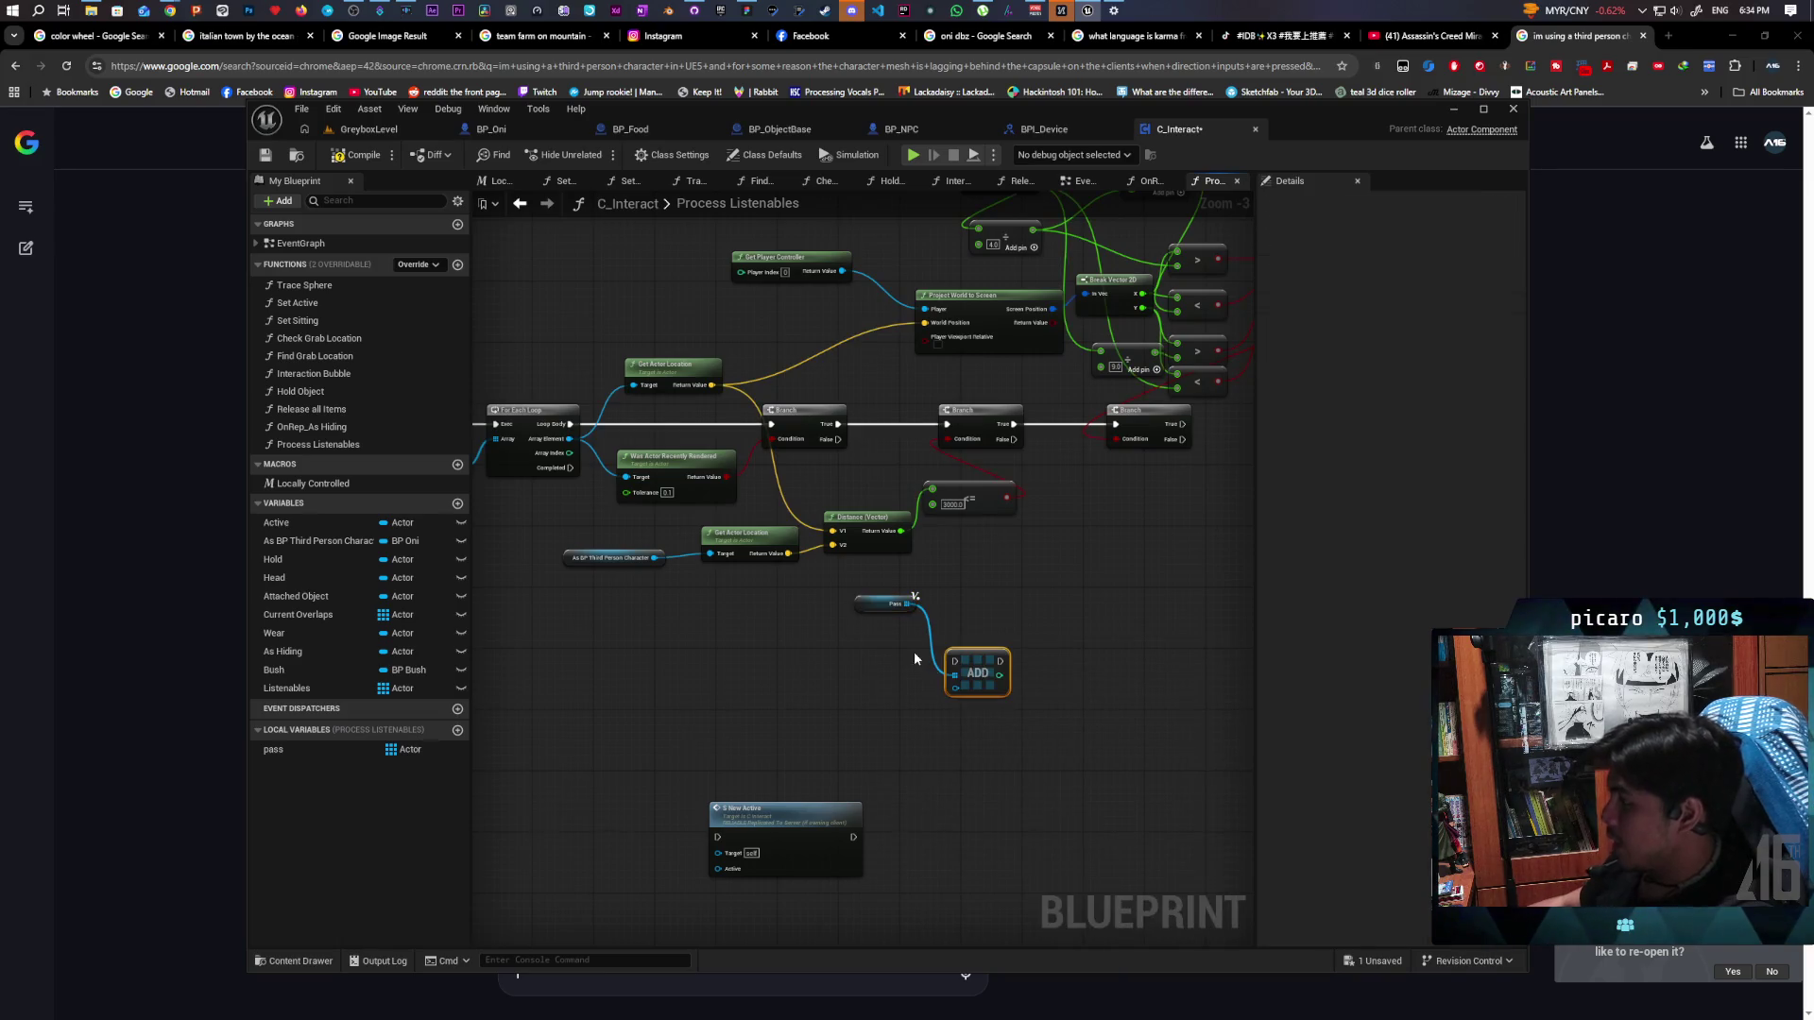
left_click_drag(569, 440, 955, 686)
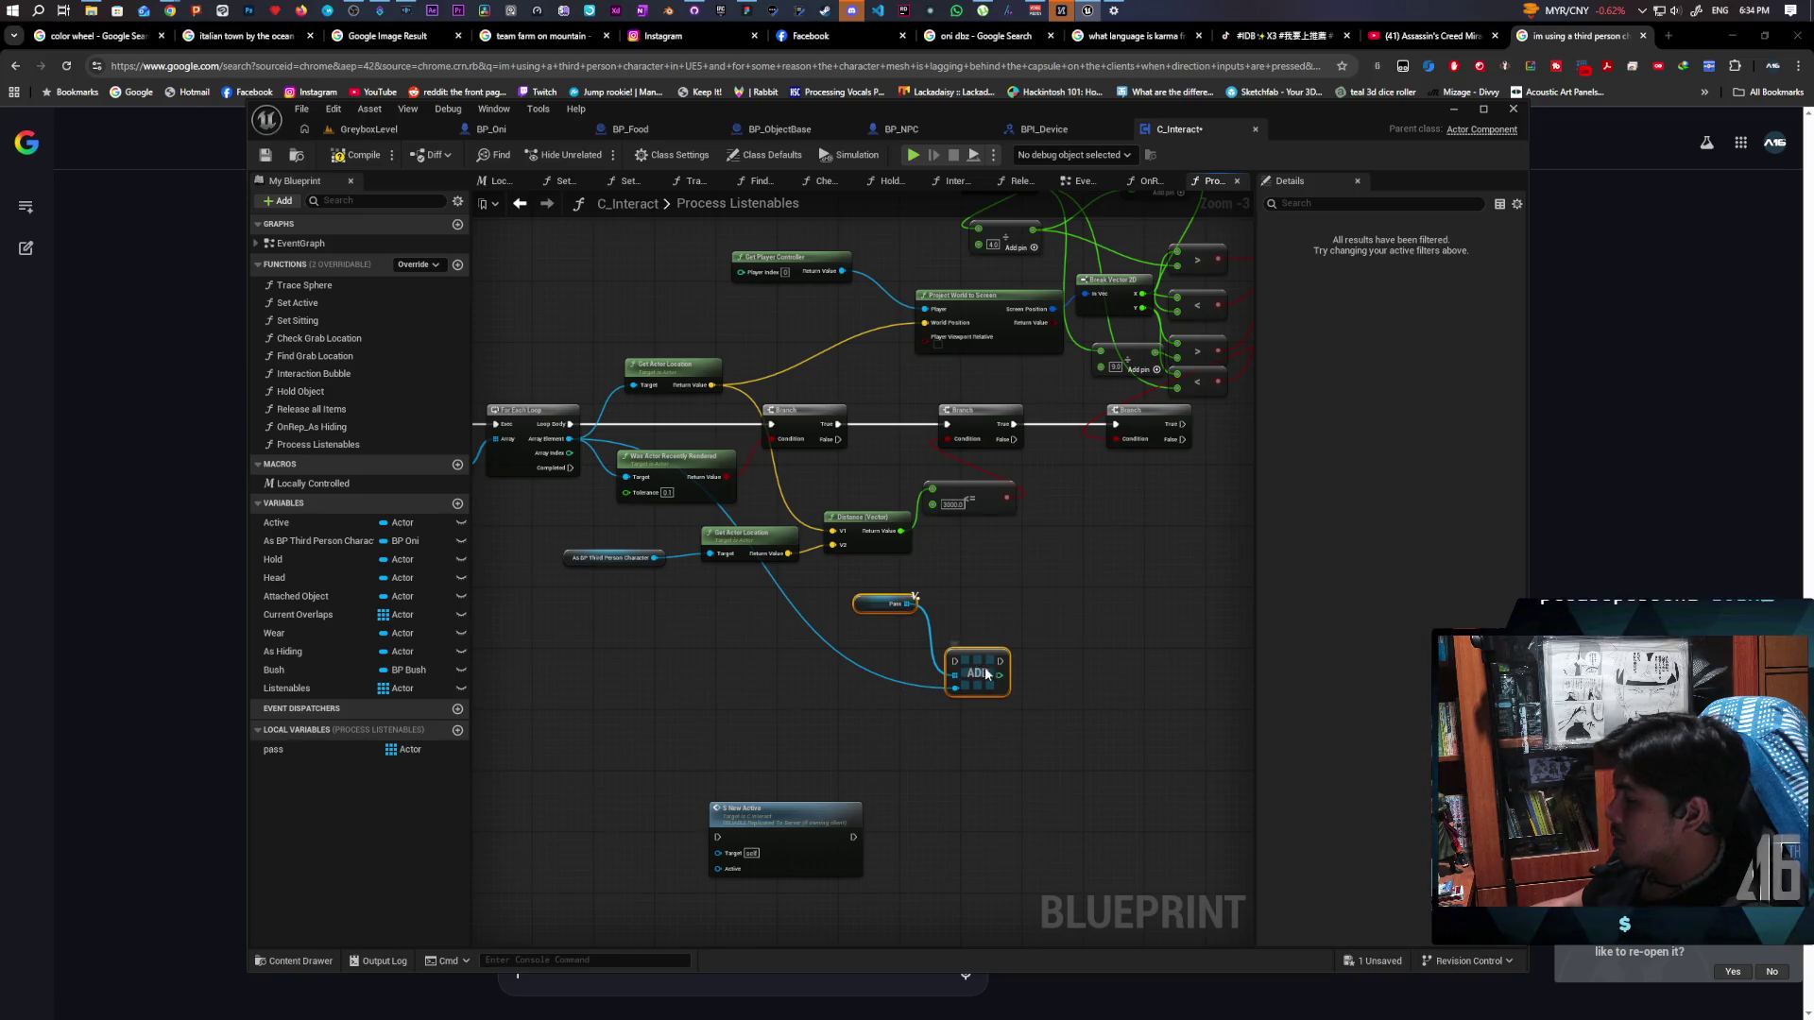
Wire the last Branch's True output into ADD and tidy the pass and Set New Active nodes
scroll(892, 756, "up", 2)
left_click_drag(892, 757, 903, 598)
left_click(763, 669)
mouse_move(775, 584)
left_mouse_down()
mouse_move(831, 605)
mouse_move(939, 592)
left_mouse_up()
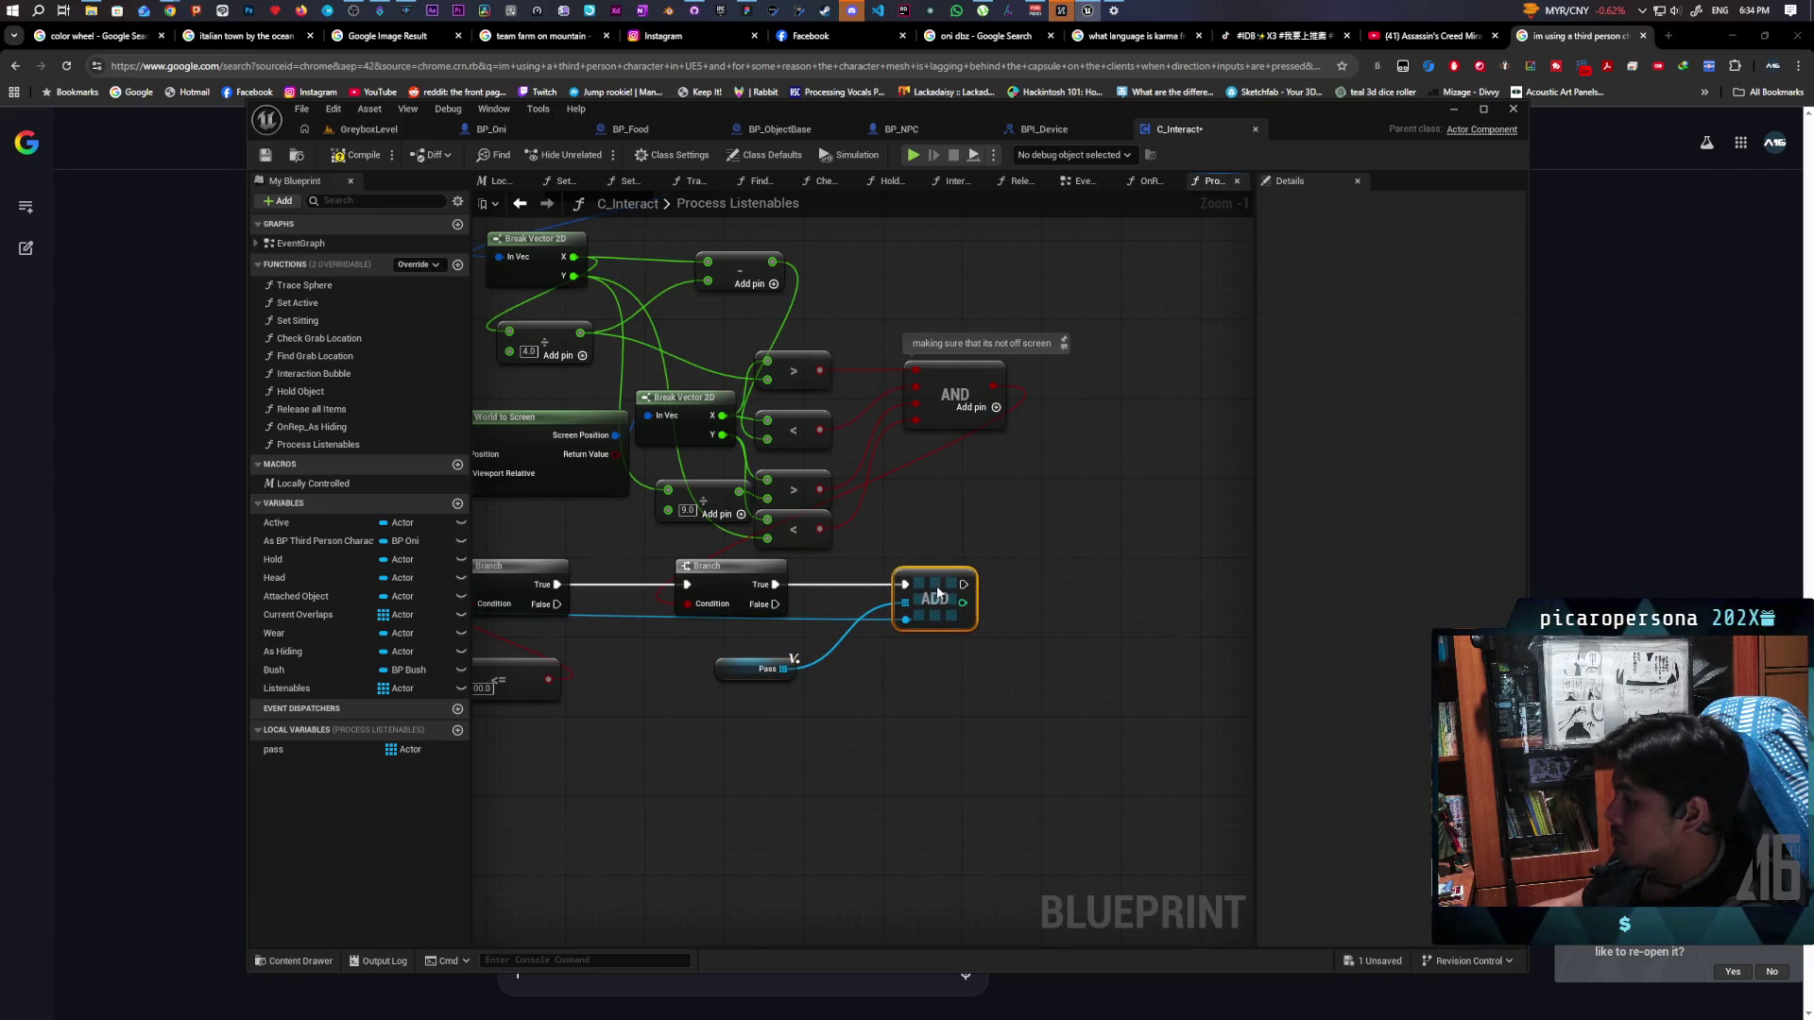
left_click_drag(758, 676, 810, 666)
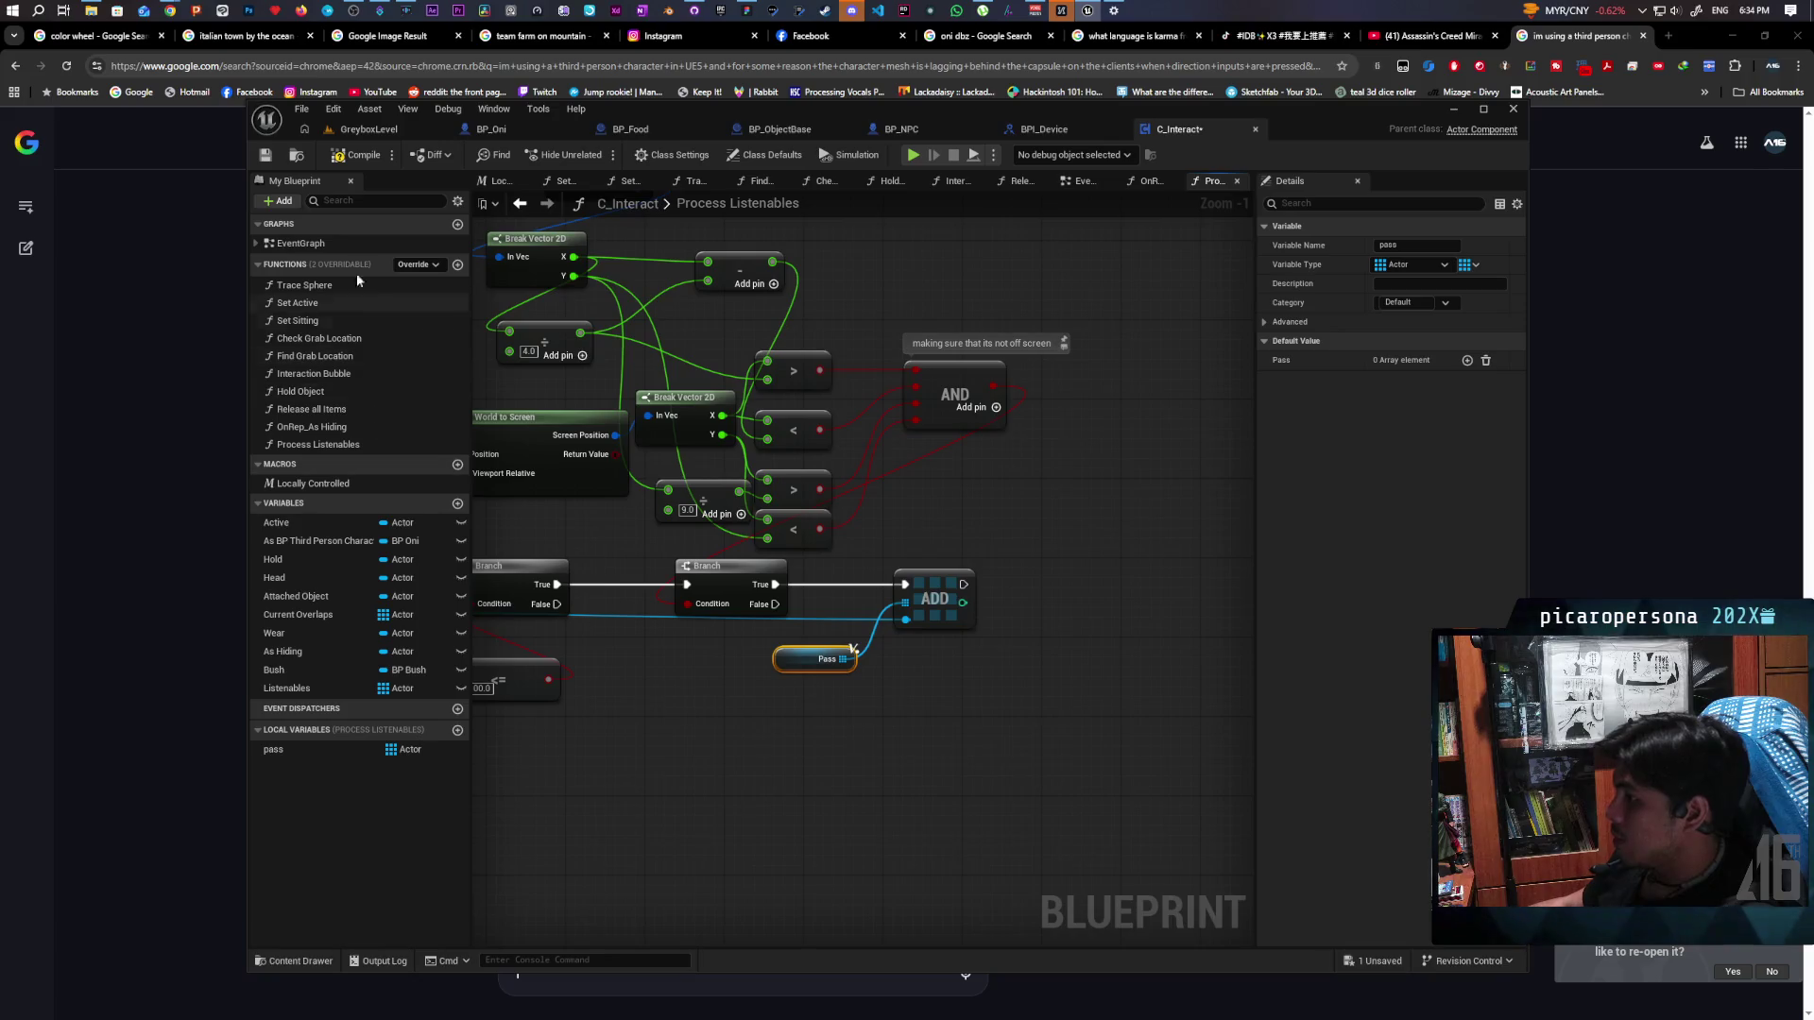
scroll(909, 575, "down", 3)
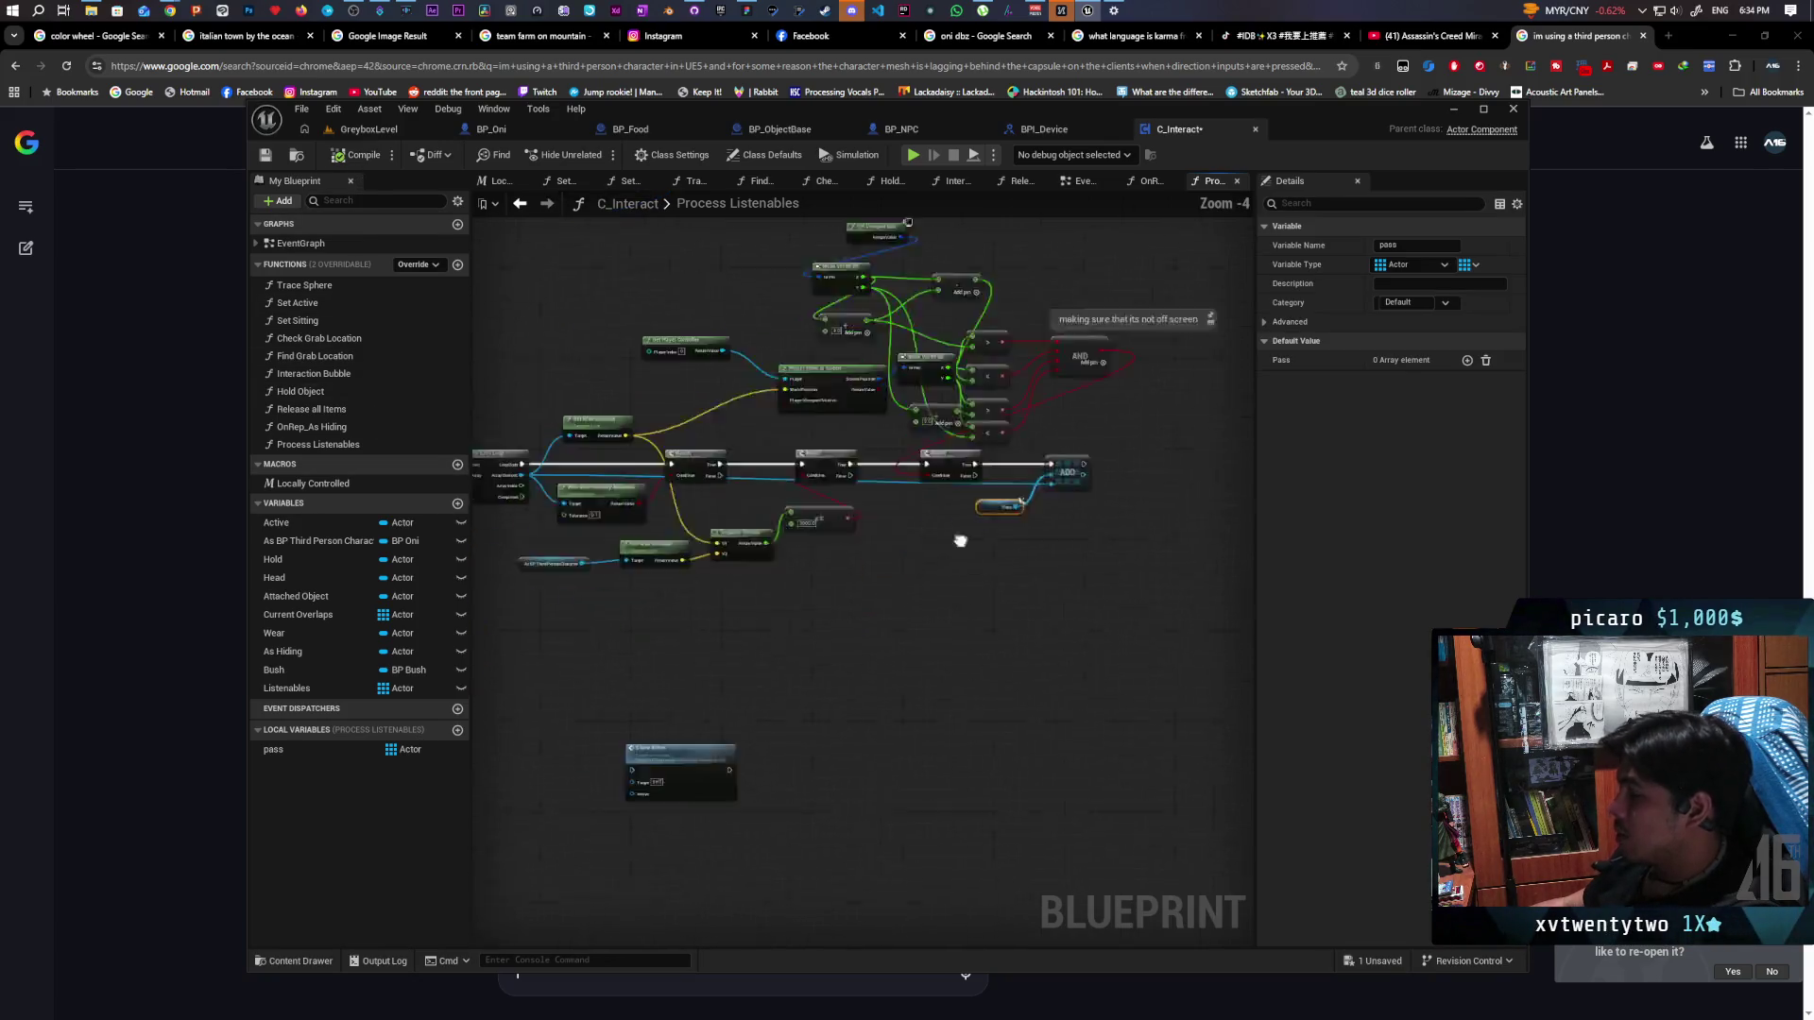
left_click_drag(909, 575, 971, 554)
mouse_move(820, 672)
left_mouse_down()
mouse_move(826, 641)
mouse_move(764, 601)
mouse_move(822, 744)
left_mouse_up()
left_click(508, 625)
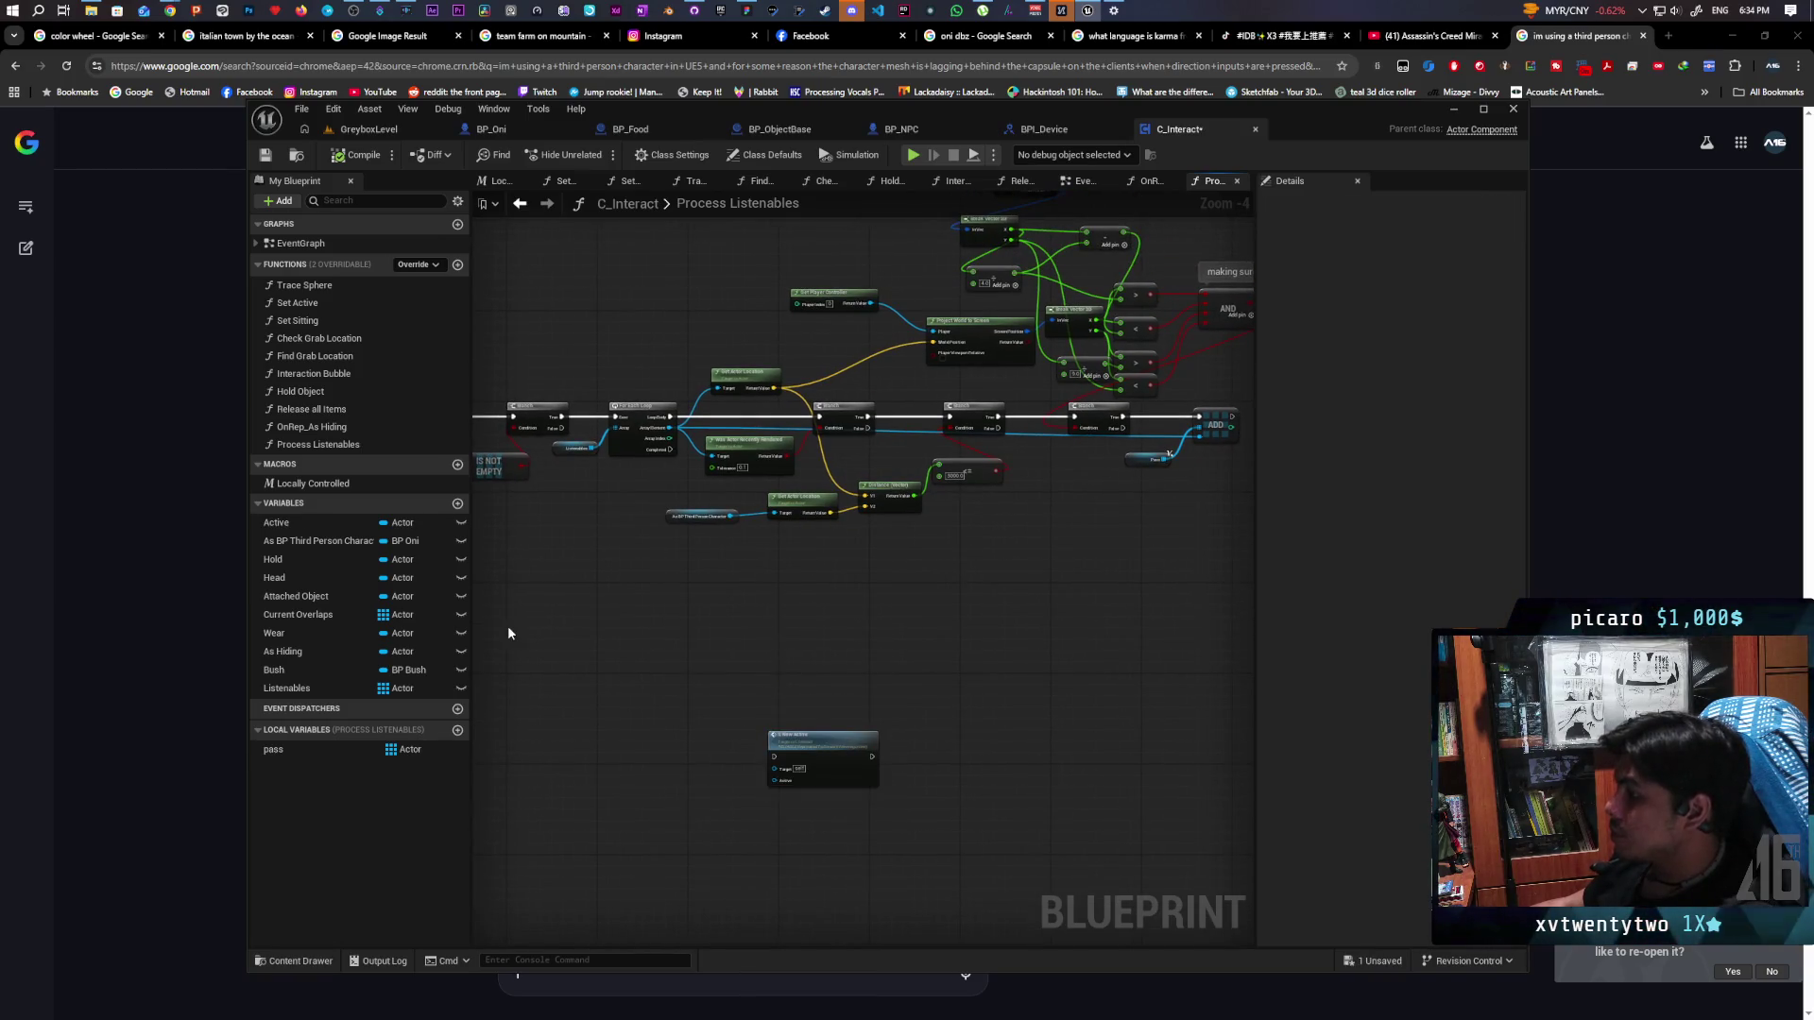
Add another getter for the pass array to the graph
left_click_drag(274, 753, 547, 671)
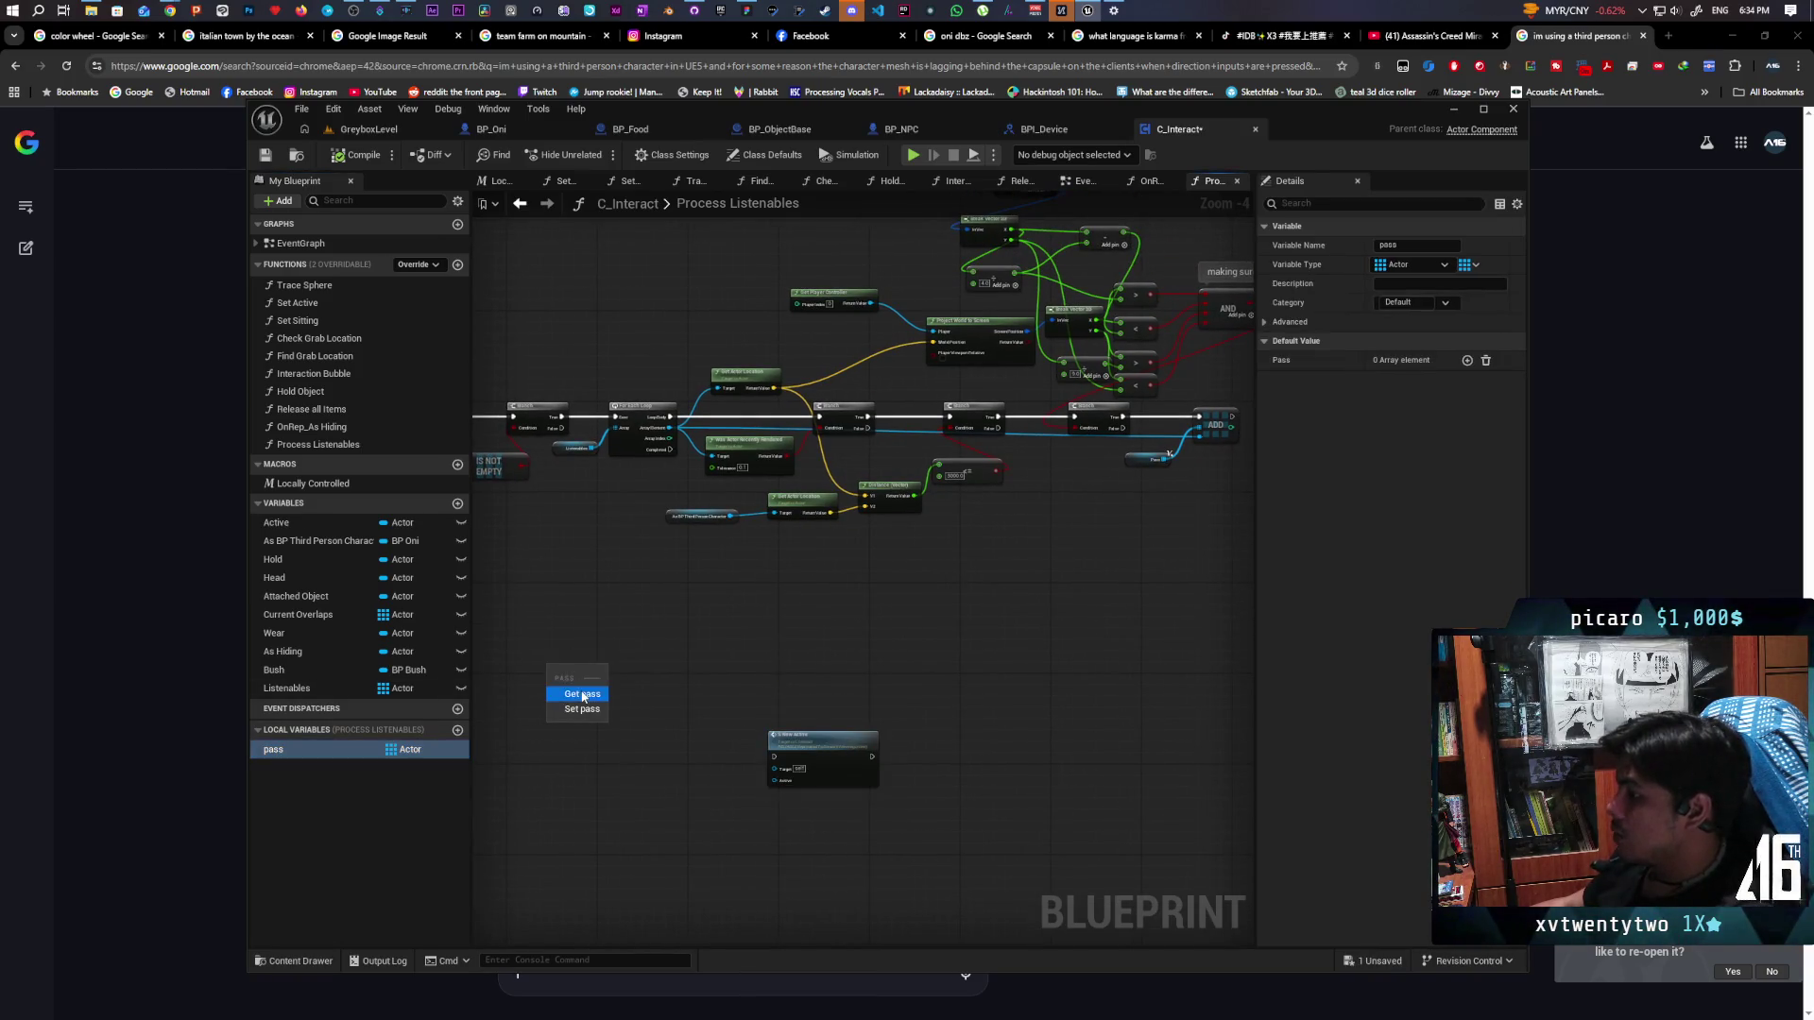
left_click(583, 695)
scroll(523, 684, "up", 3)
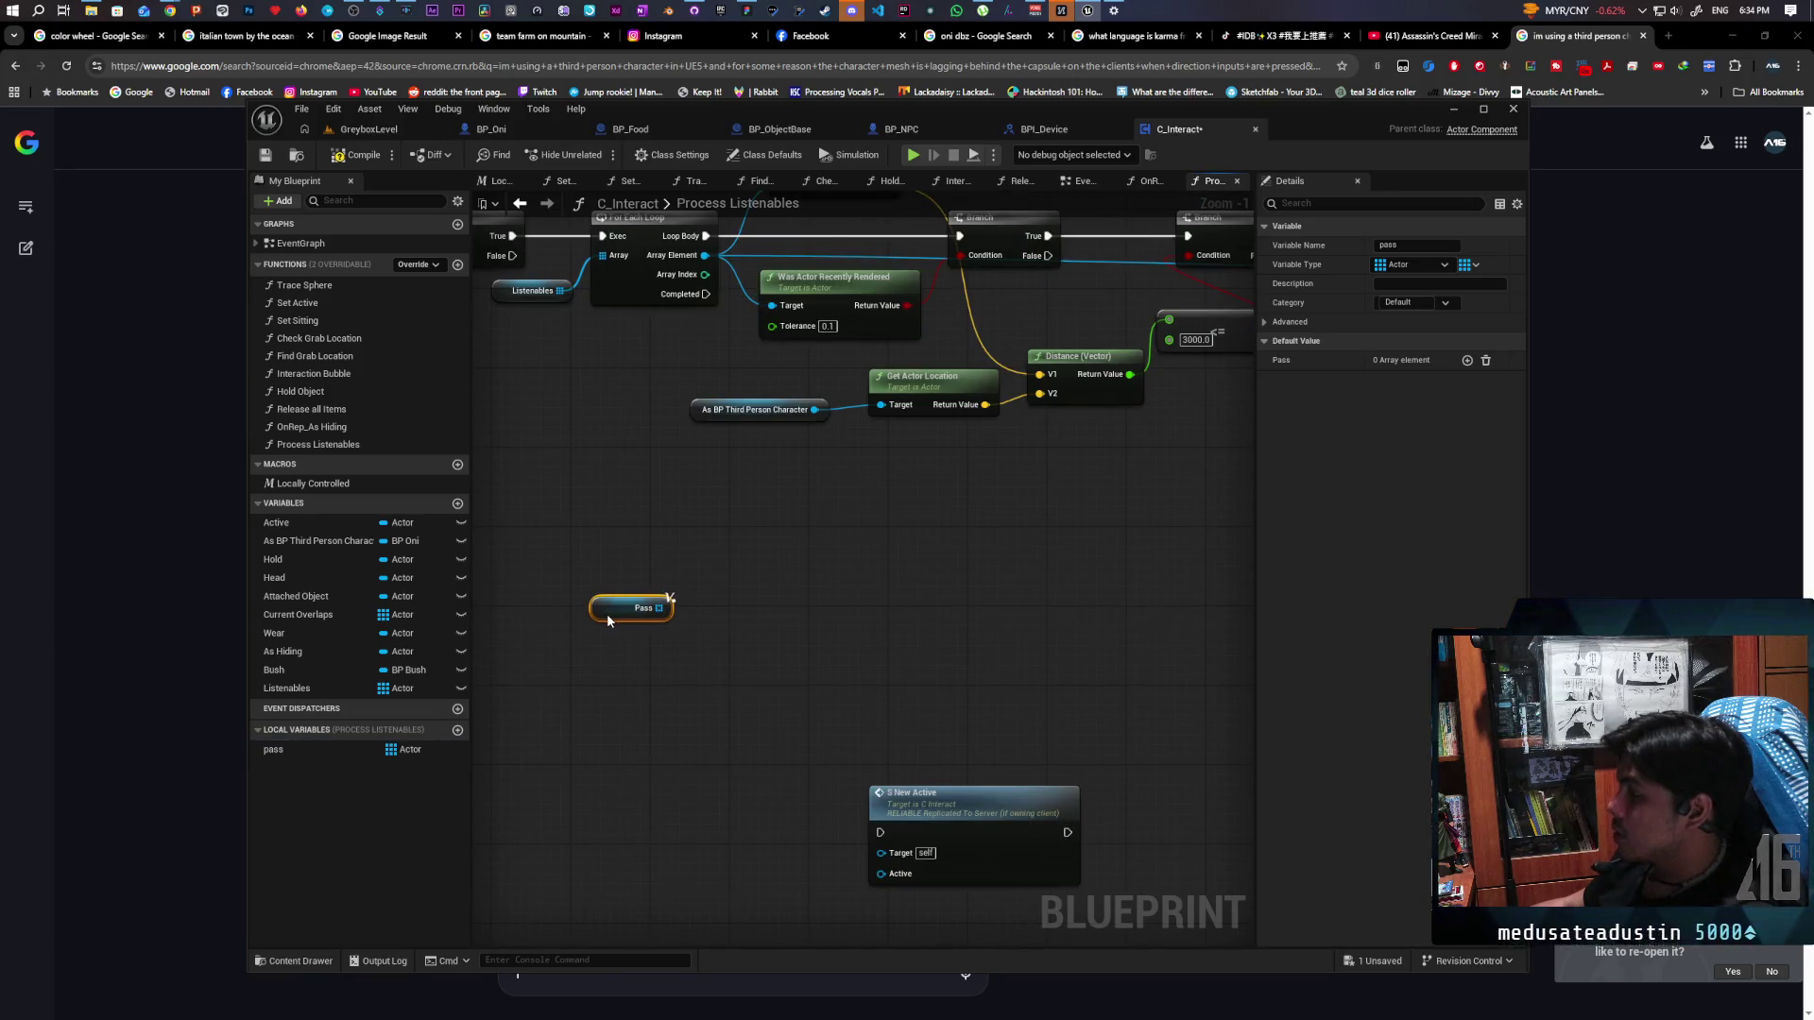
left_click_drag(608, 630, 612, 639)
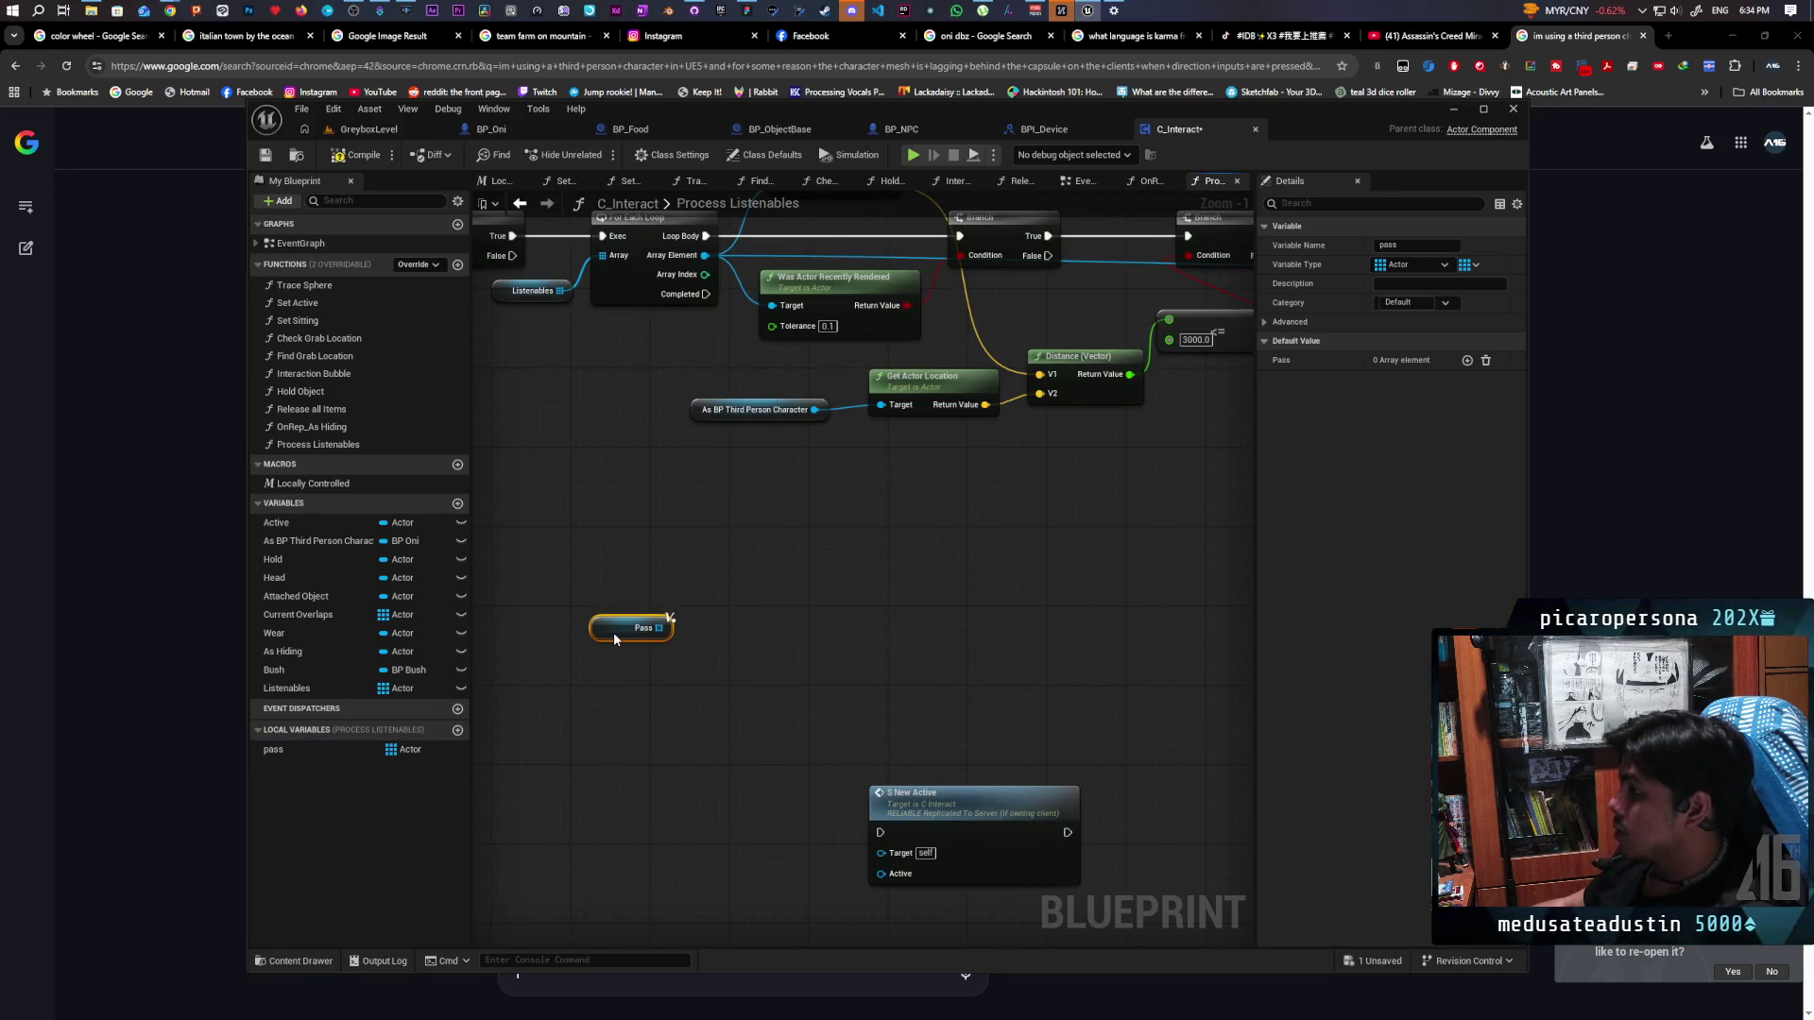
scroll(836, 567, "down", 2)
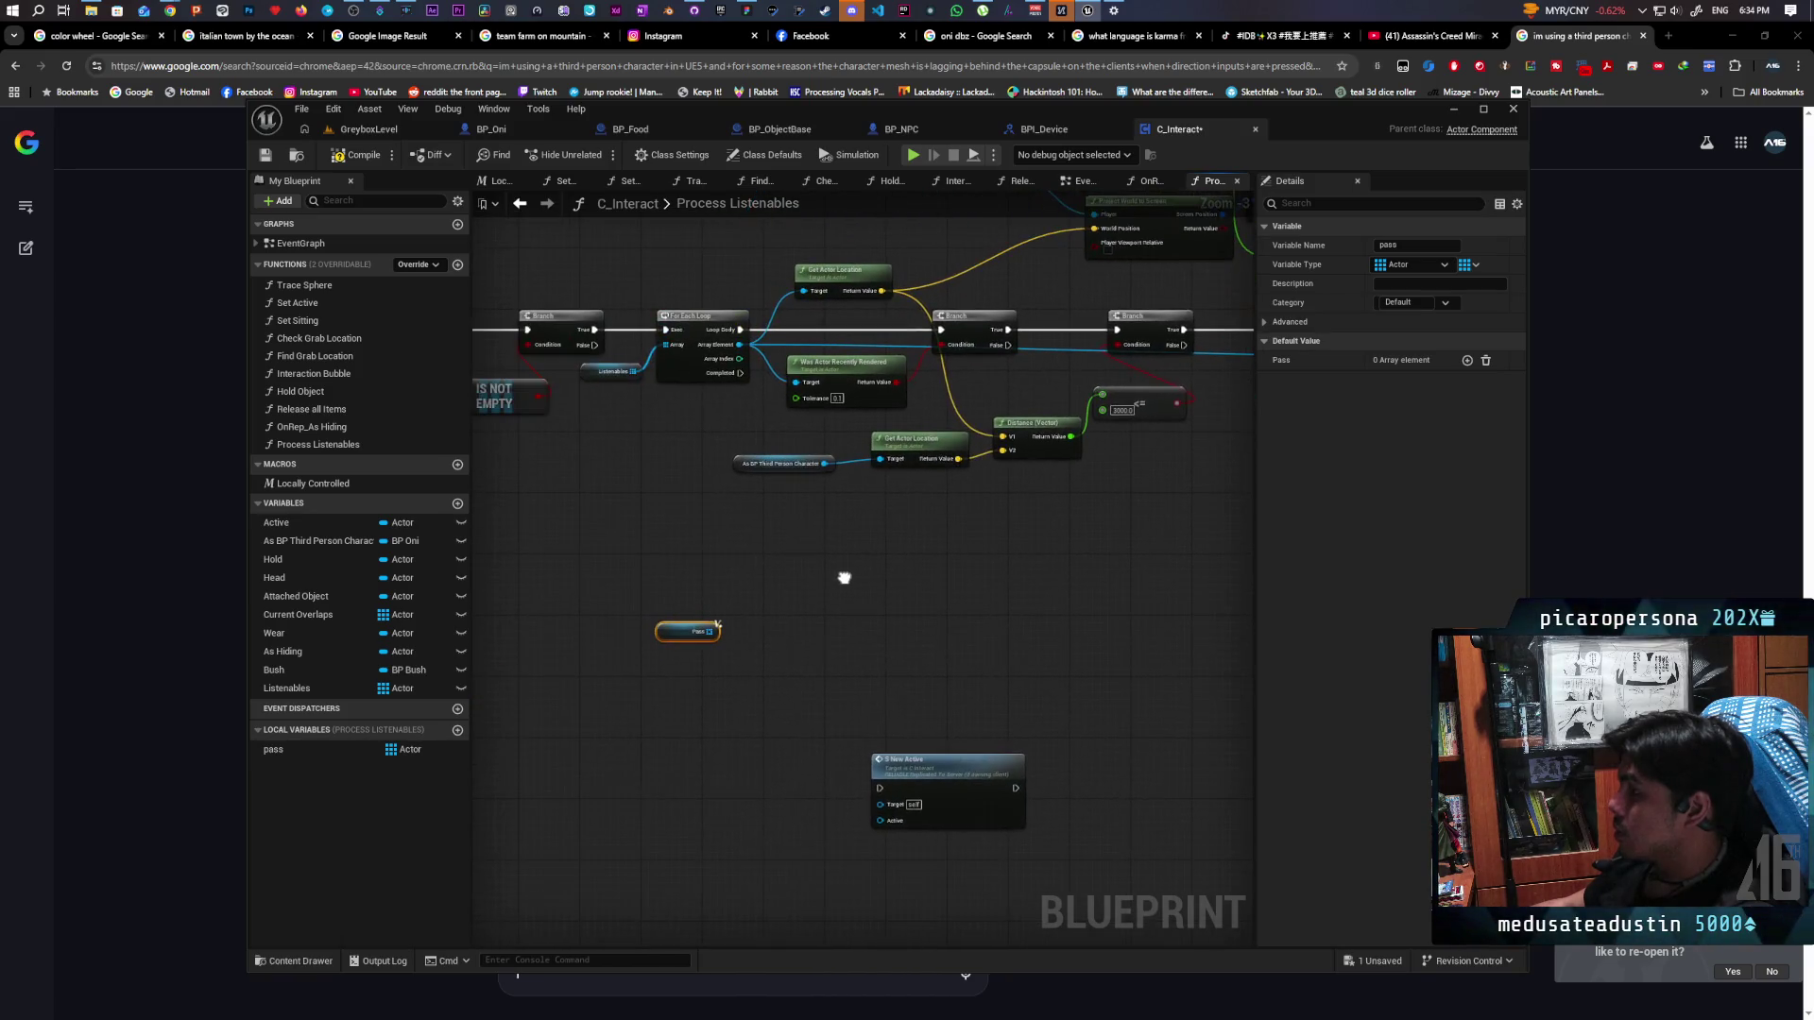
mouse_move(845, 577)
left_mouse_down()
mouse_move(923, 547)
mouse_move(967, 573)
mouse_move(895, 585)
left_mouse_up()
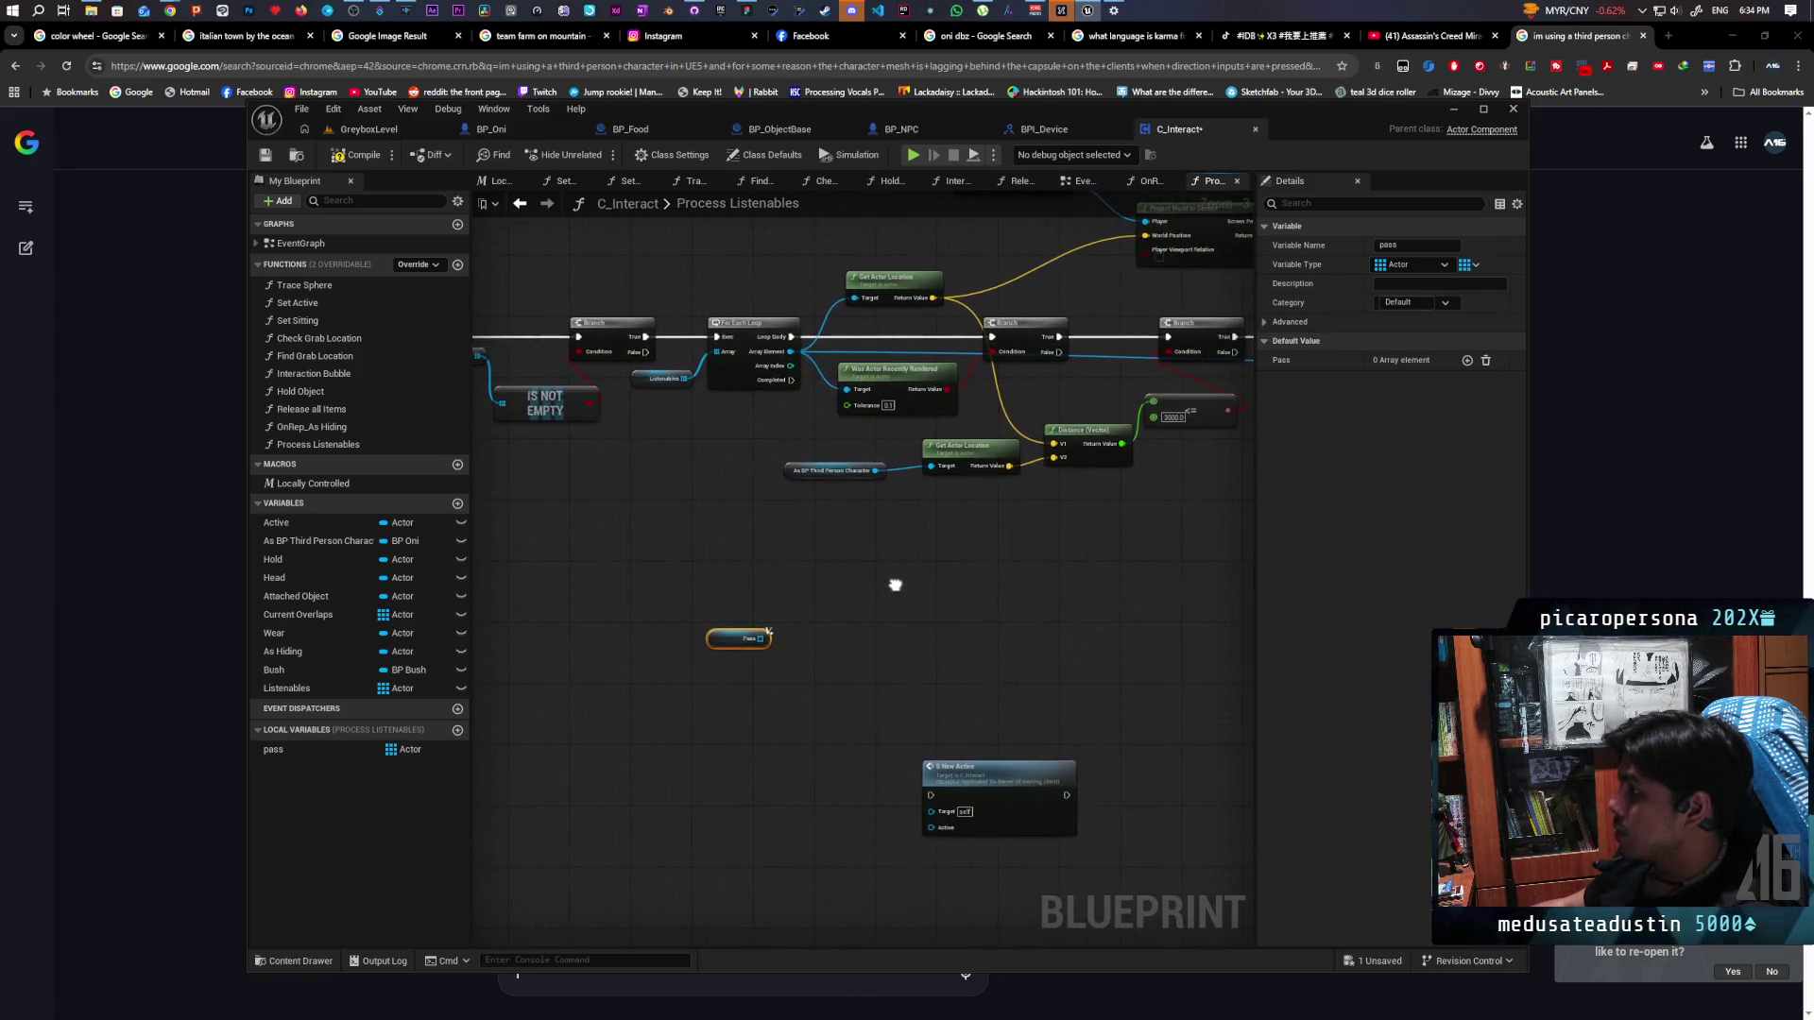
left_click_drag(760, 639, 793, 614)
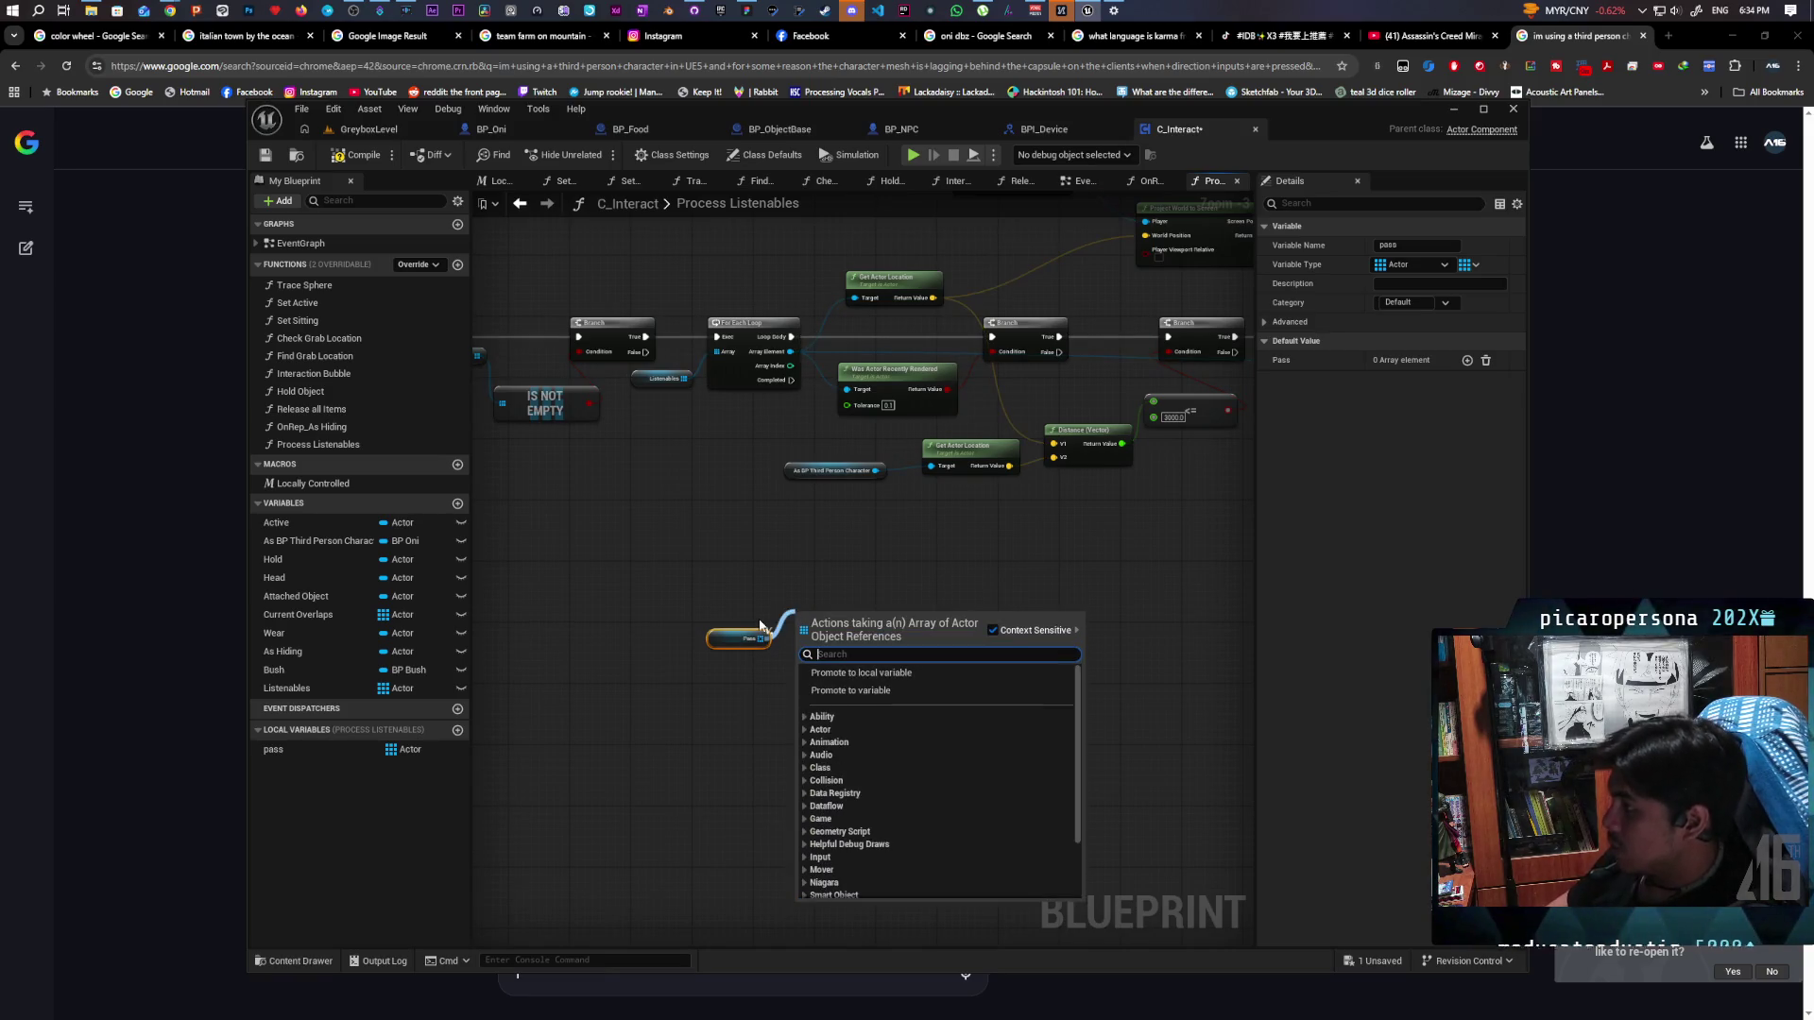
left_click(599, 551)
Duplicate the Branch and IS NOT EMPTY check on pass, and run it after the Listenables loop's Completed
left_click_drag(603, 438, 602, 438)
key("ctrl+c")
key("ctrl+v")
scroll(790, 594, "up", 1)
left_click_drag(733, 651, 707, 643)
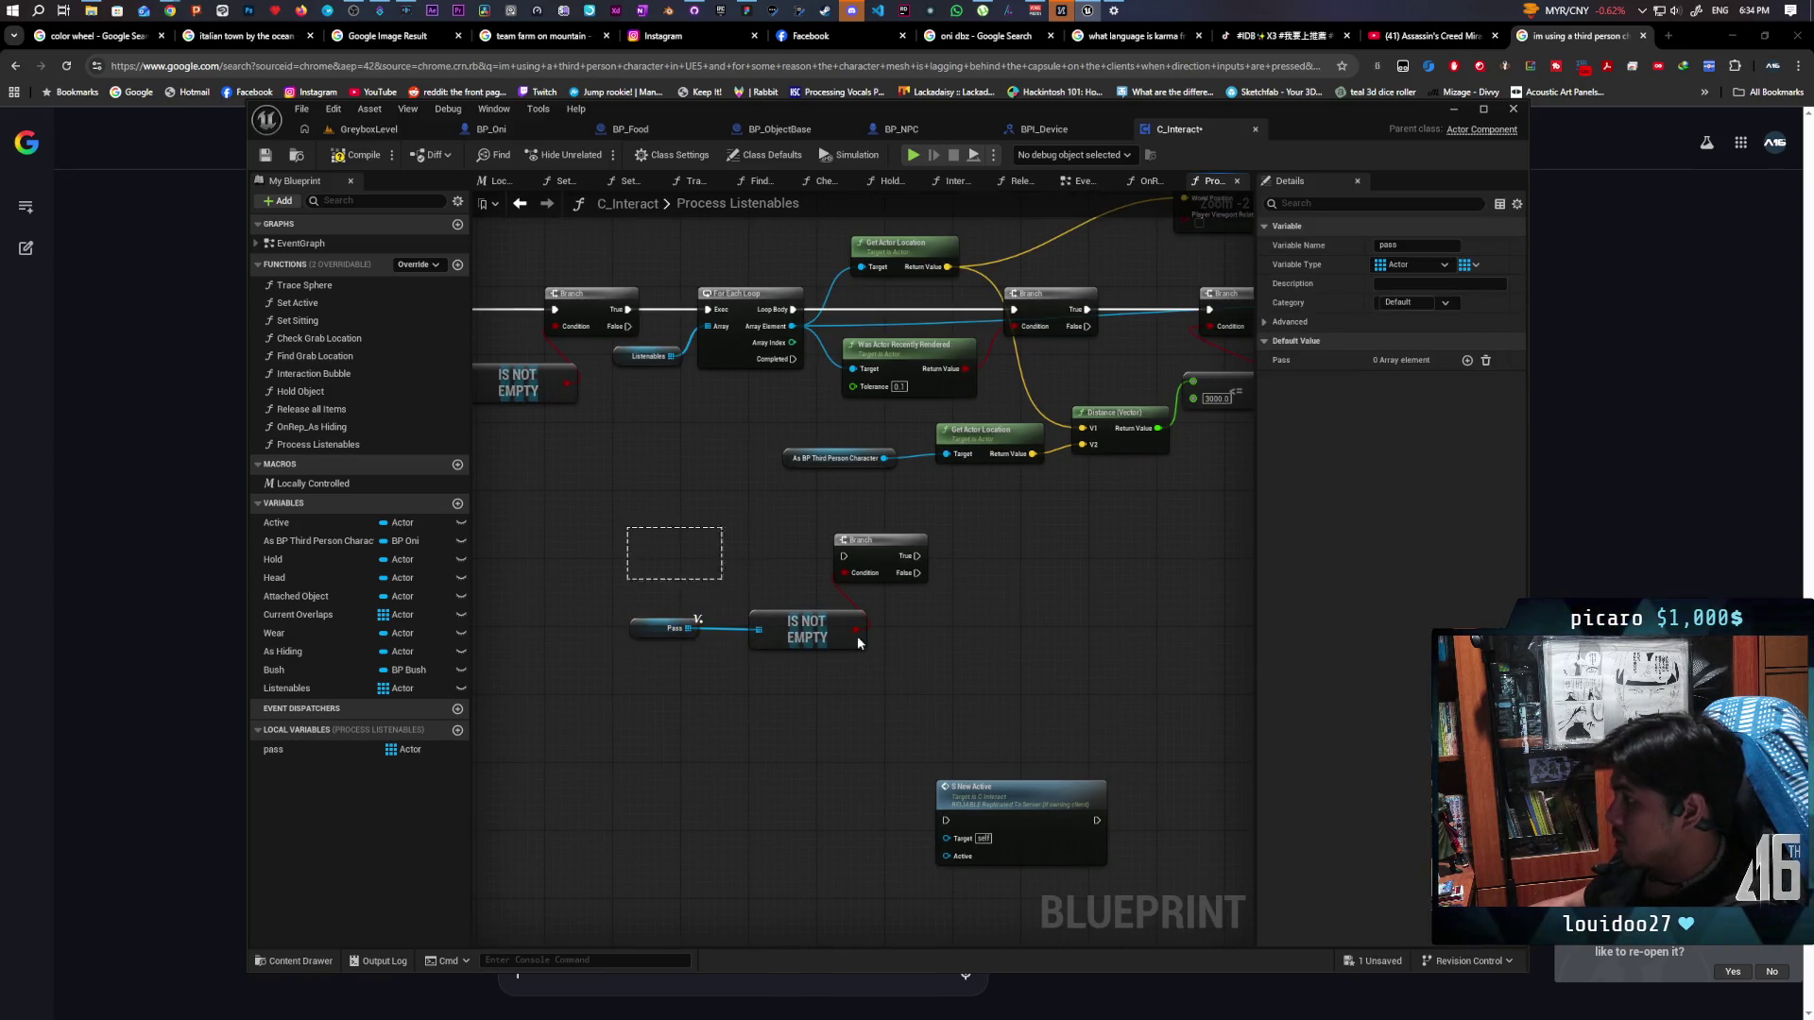
left_click_drag(822, 626, 771, 643)
mouse_move(791, 360)
left_mouse_down()
mouse_move(810, 539)
mouse_move(792, 573)
left_mouse_up()
left_click_drag(841, 723, 734, 739)
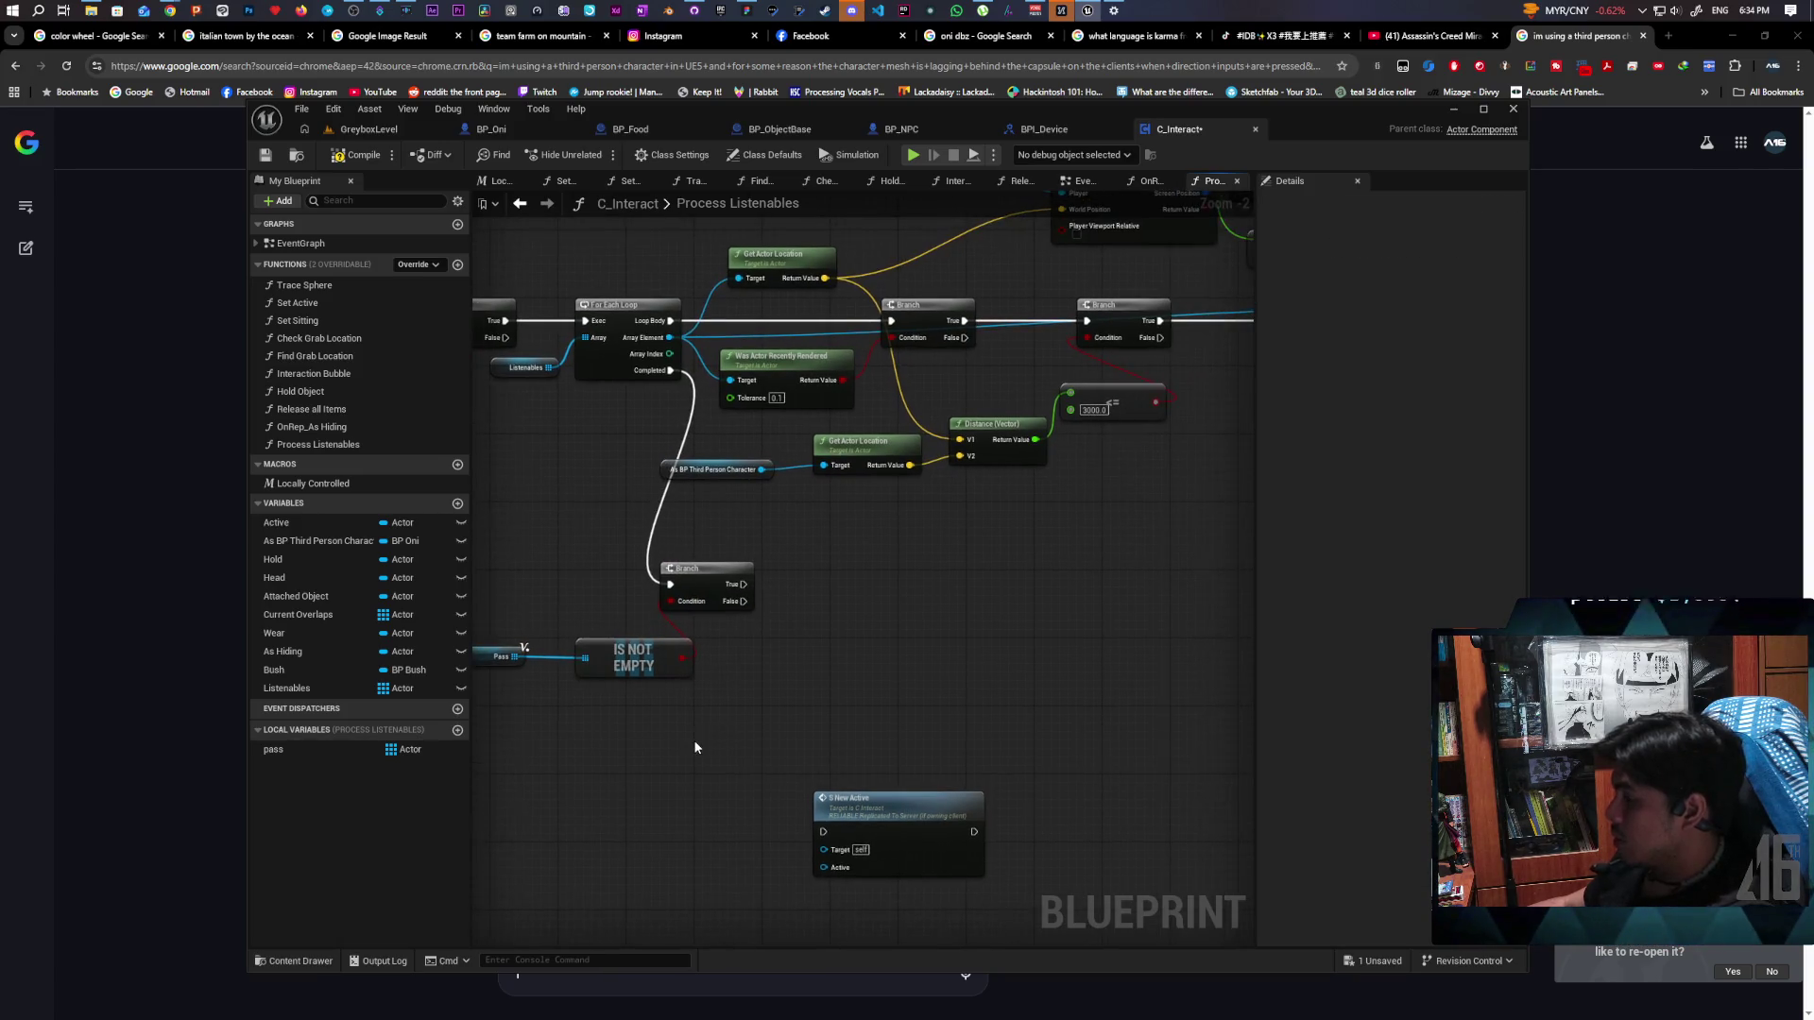
Add a For Each Loop over pass on the Branch's True output and compile
mouse_move(281, 750)
left_mouse_down()
mouse_move(869, 665)
mouse_move(879, 648)
left_mouse_up()
scroll(917, 645, "up", 2)
left_click_drag(964, 593, 934, 531)
left_click_drag(728, 551, 878, 551)
left_click_drag(799, 633, 753, 632)
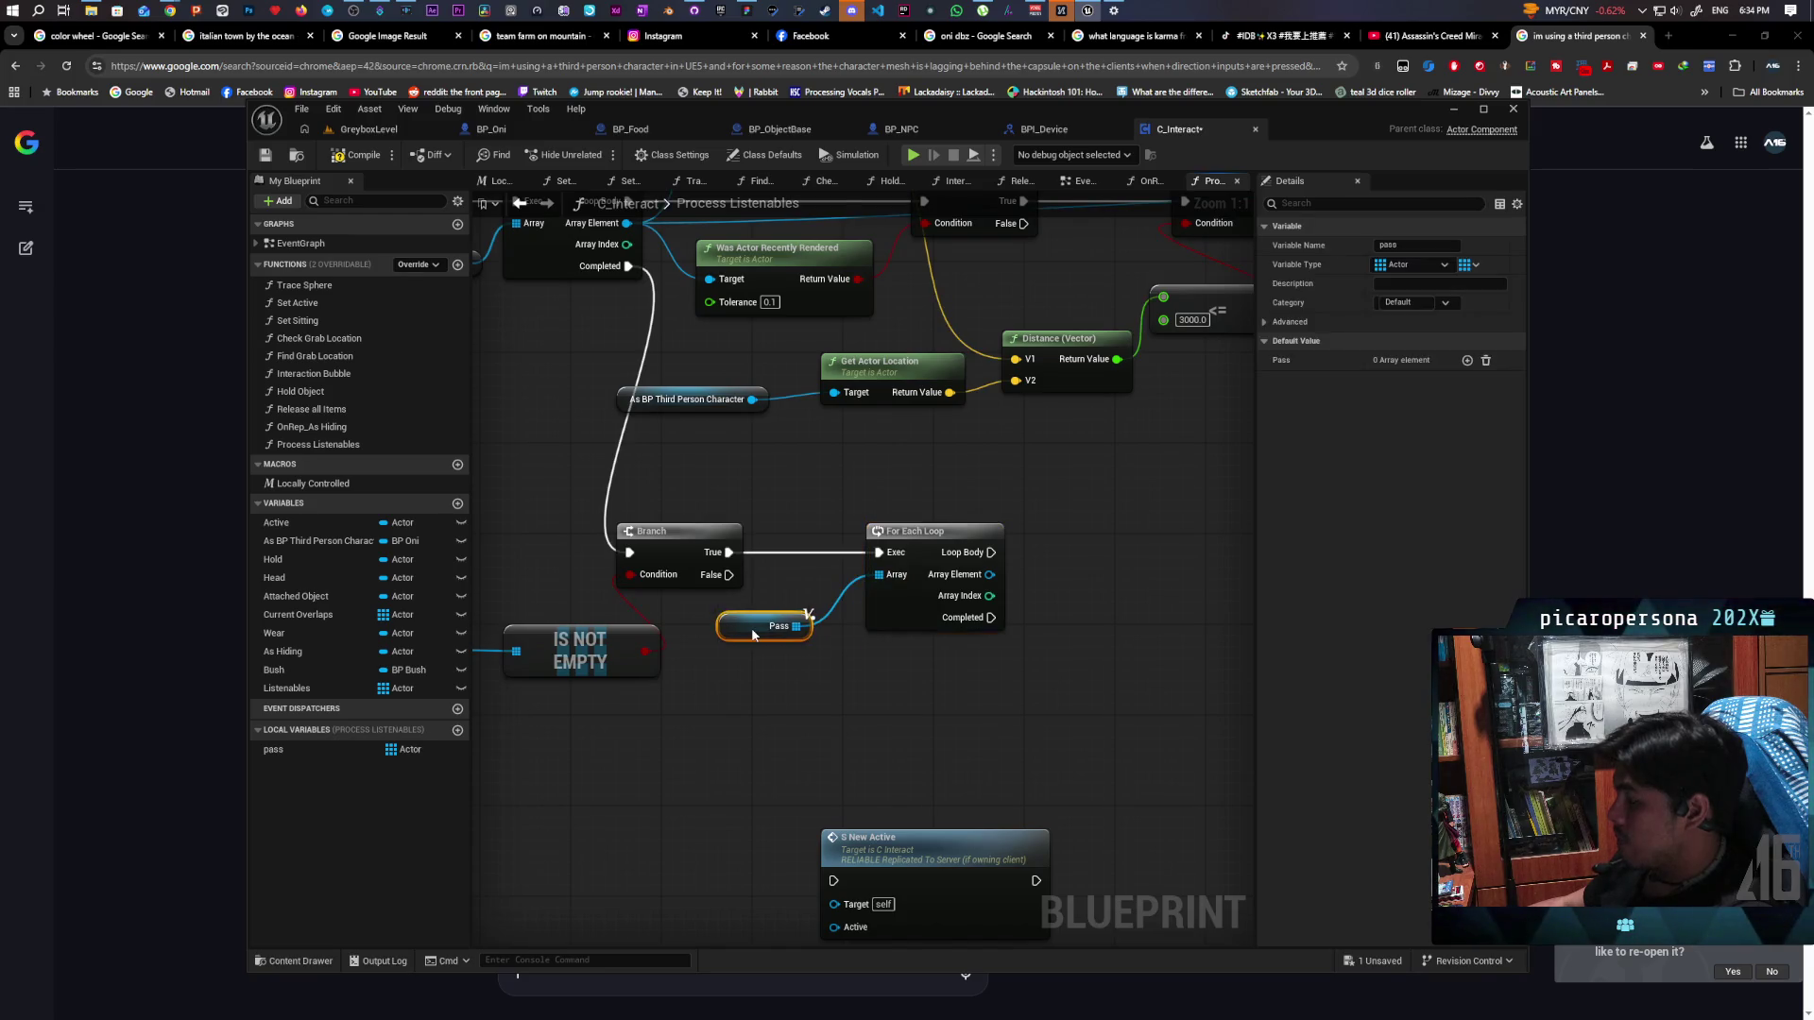
left_click(365, 157)
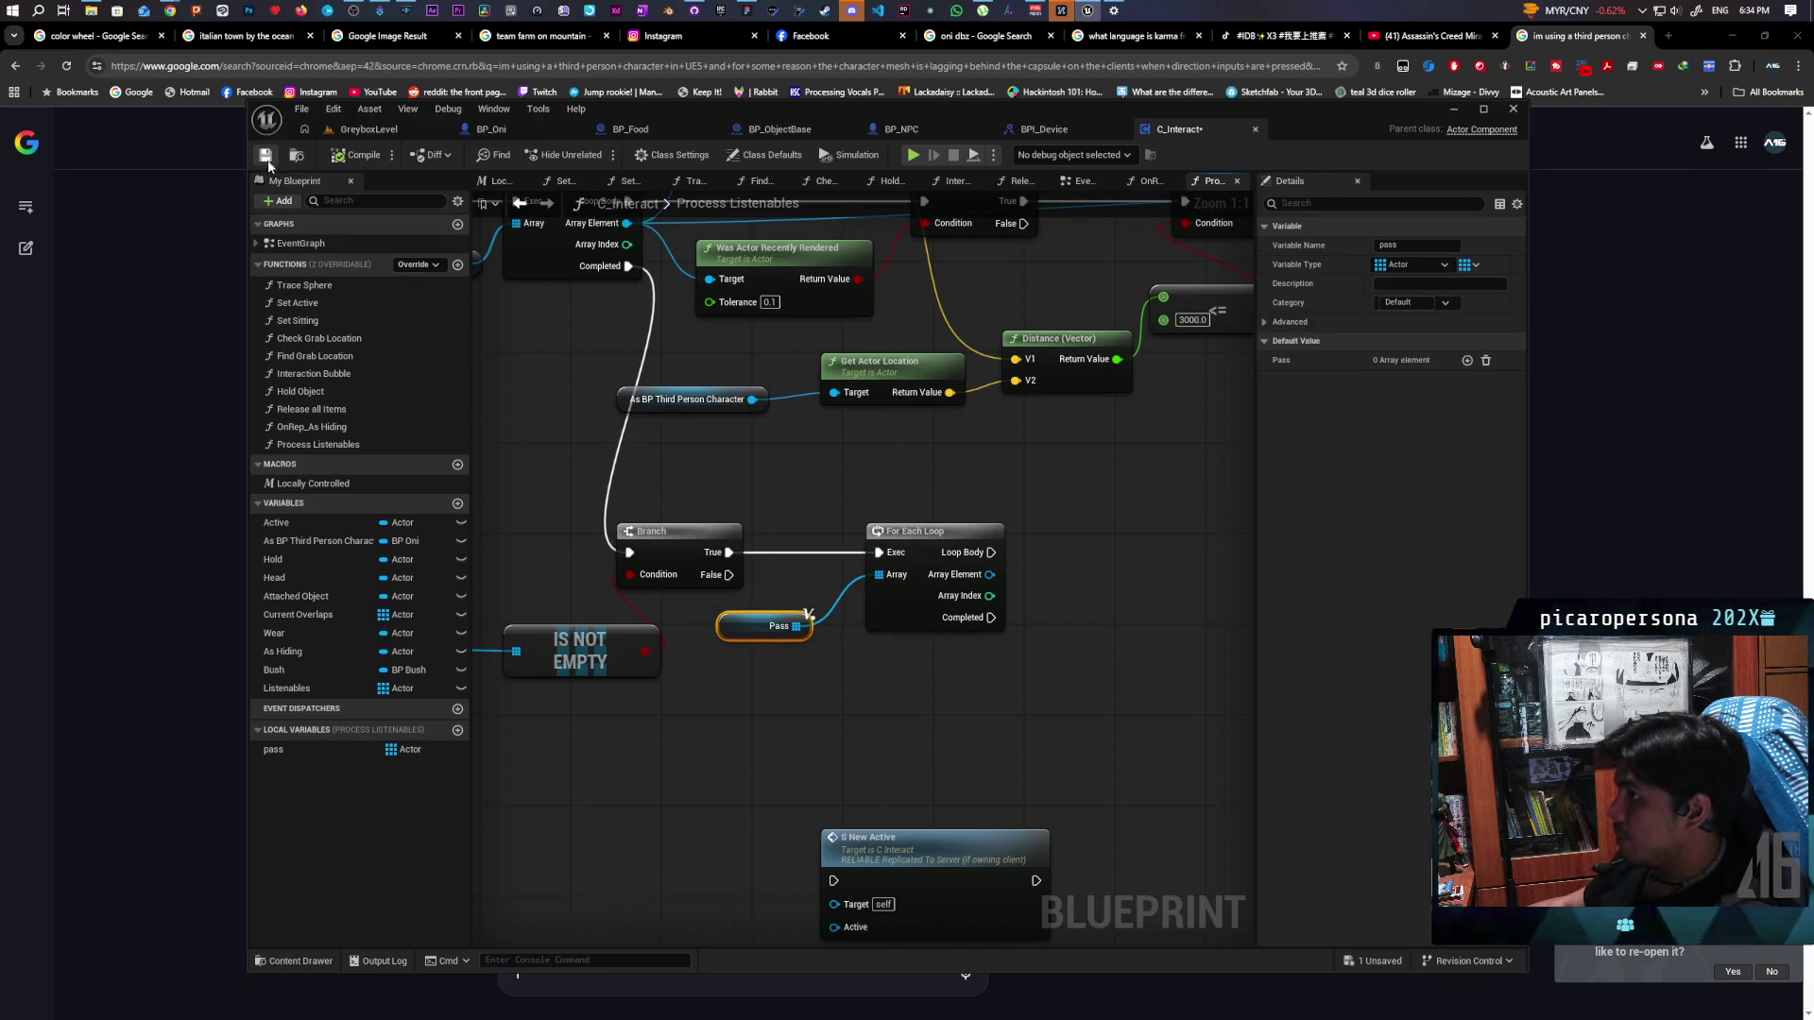
scroll(827, 654, "down", 3)
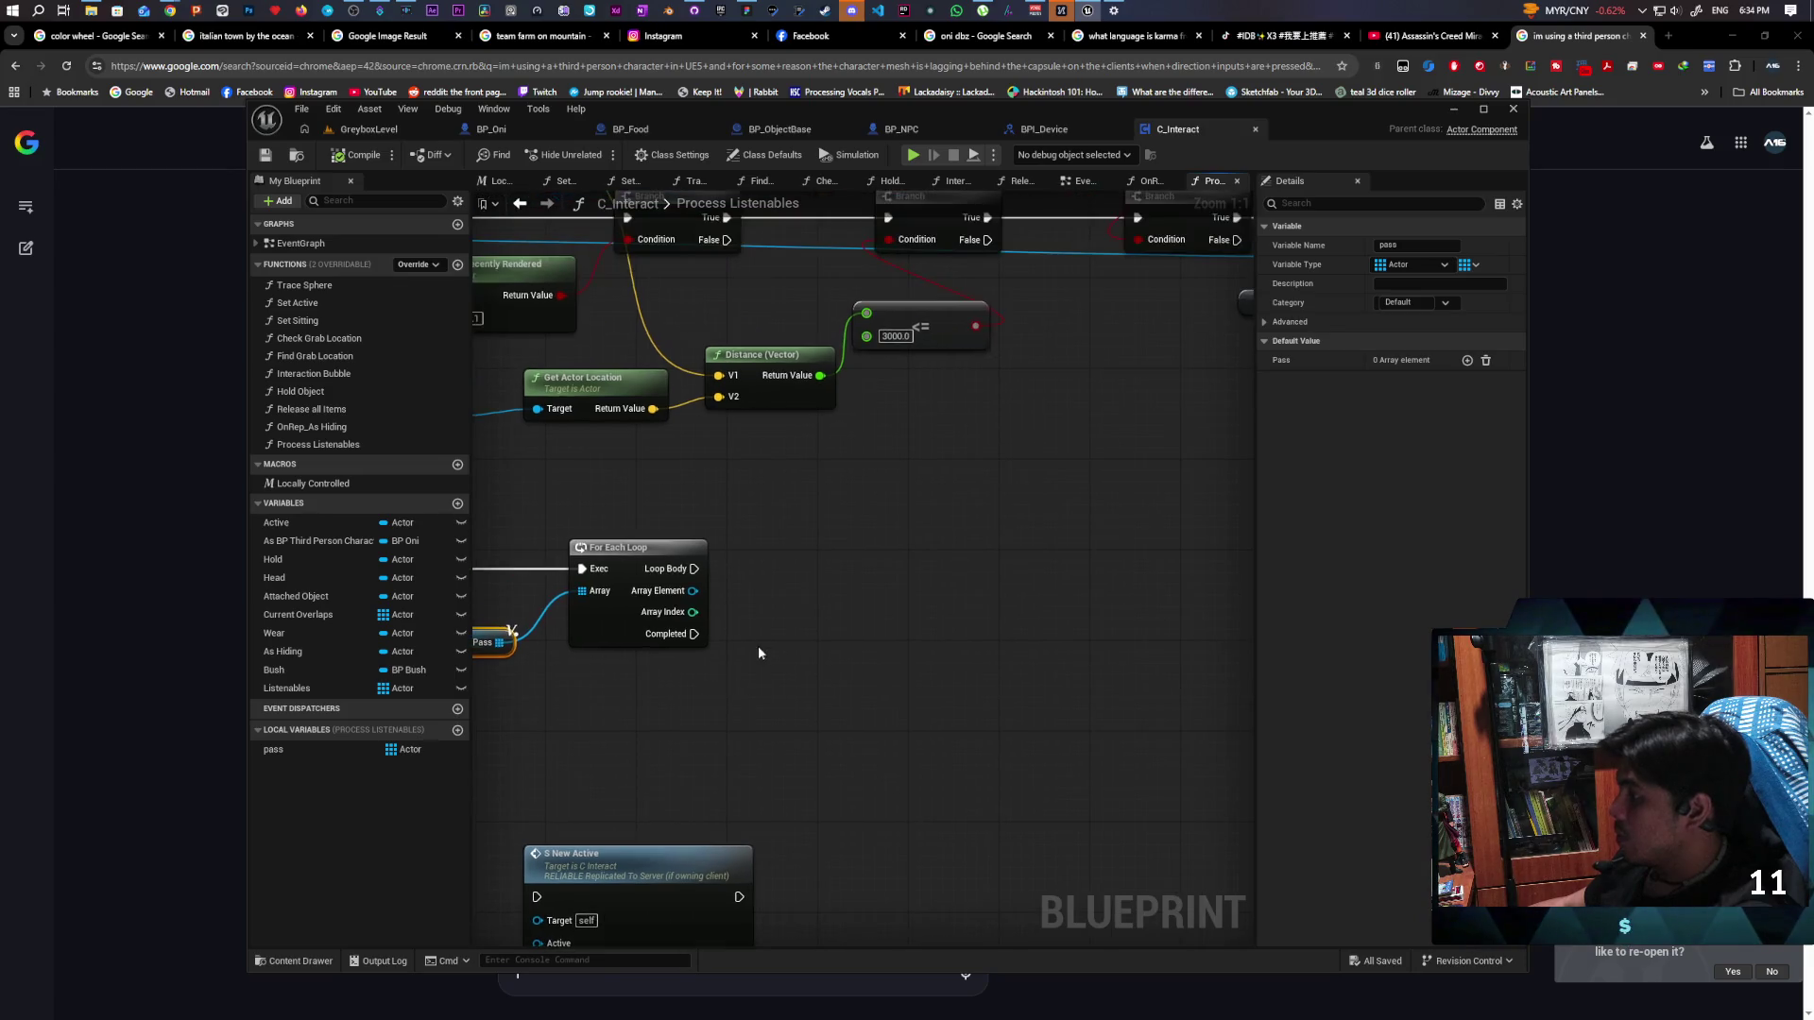
Duplicate Get Actor Location, Get Player Controller and Project World to Screen, feeding each pass element into Get Actor Location
left_click_drag(828, 742, 971, 684)
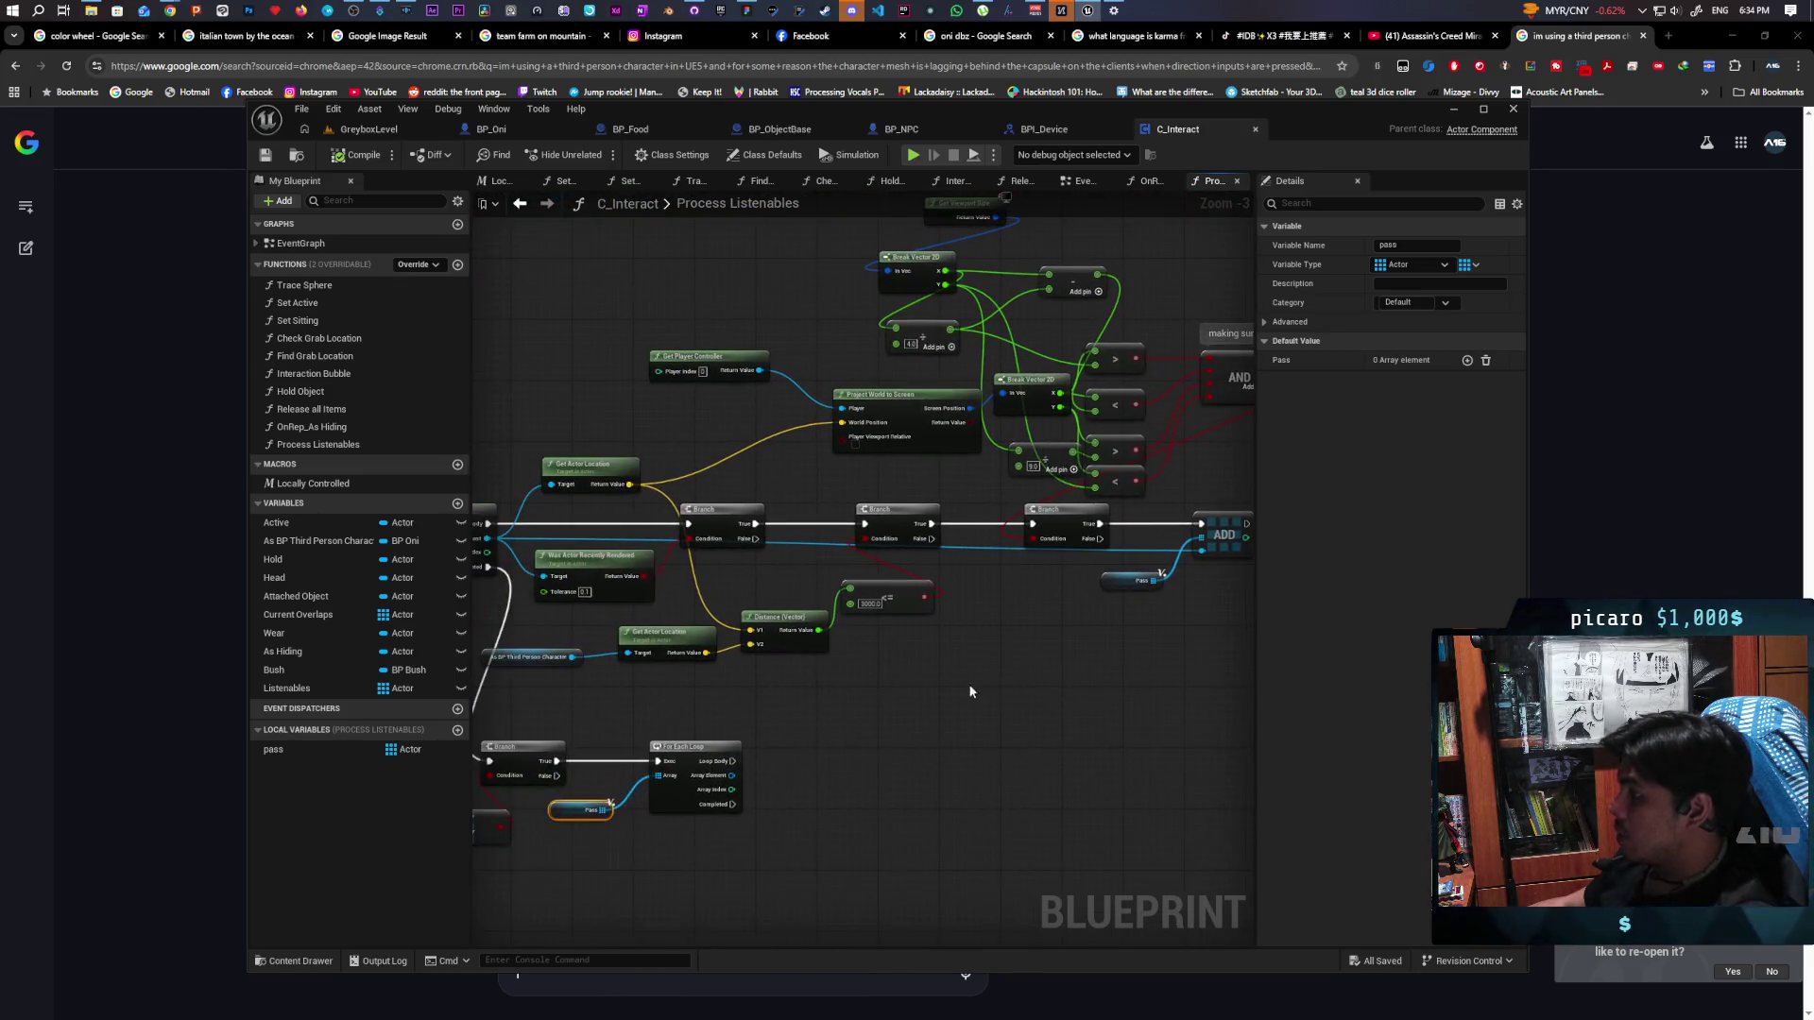
left_click(631, 465)
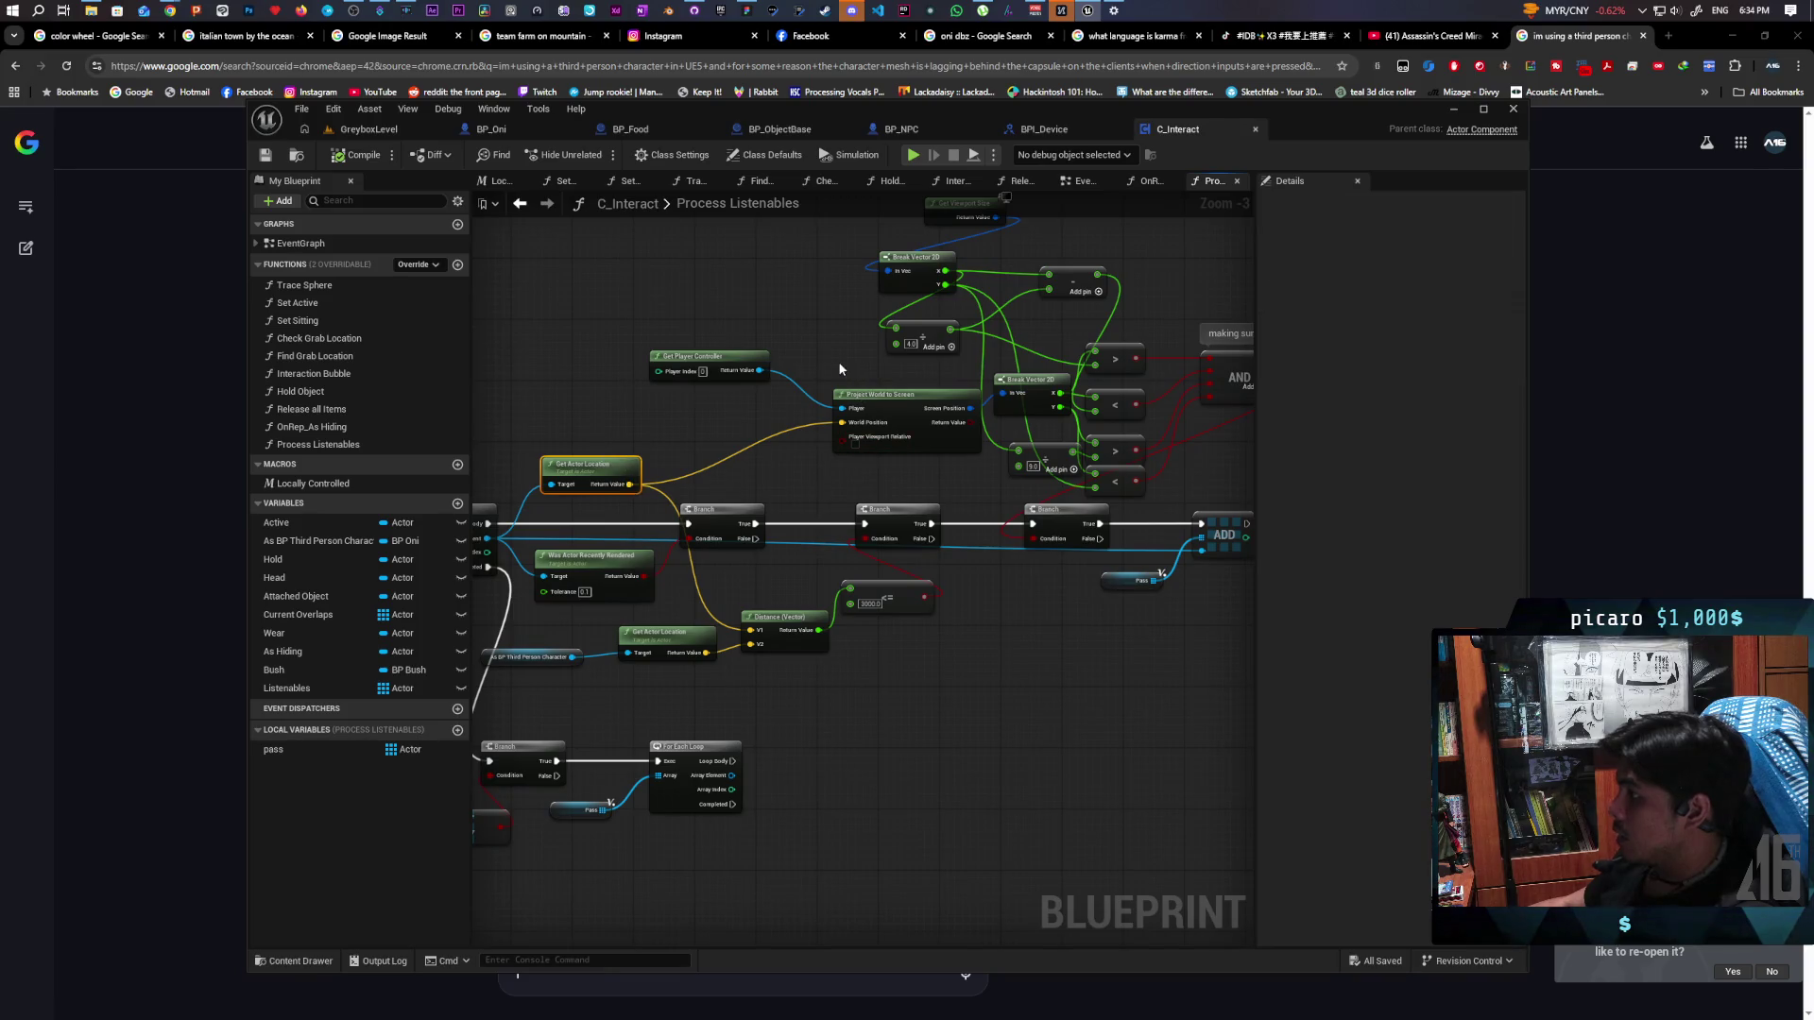
left_click_drag(723, 335, 838, 412)
key("ctrl+c")
key("ctrl+v")
scroll(803, 740, "up", 2)
mouse_move(717, 787)
left_mouse_down()
mouse_move(1030, 773)
mouse_move(888, 796)
mouse_move(751, 874)
mouse_move(714, 875)
mouse_move(850, 825)
mouse_move(804, 869)
left_mouse_up()
Arrange the copied projection nodes beside the pass loop, then compile and save
left_click_drag(809, 649, 811, 580)
left_click(876, 673)
left_click_drag(876, 672, 776, 689)
left_click_drag(1200, 594, 883, 692)
mouse_move(942, 539)
left_mouse_down()
mouse_move(864, 658)
mouse_move(863, 638)
left_mouse_up()
left_click(356, 162)
key("ctrl+s")
mouse_move(740, 499)
left_mouse_down()
mouse_move(858, 526)
mouse_move(907, 461)
left_mouse_up()
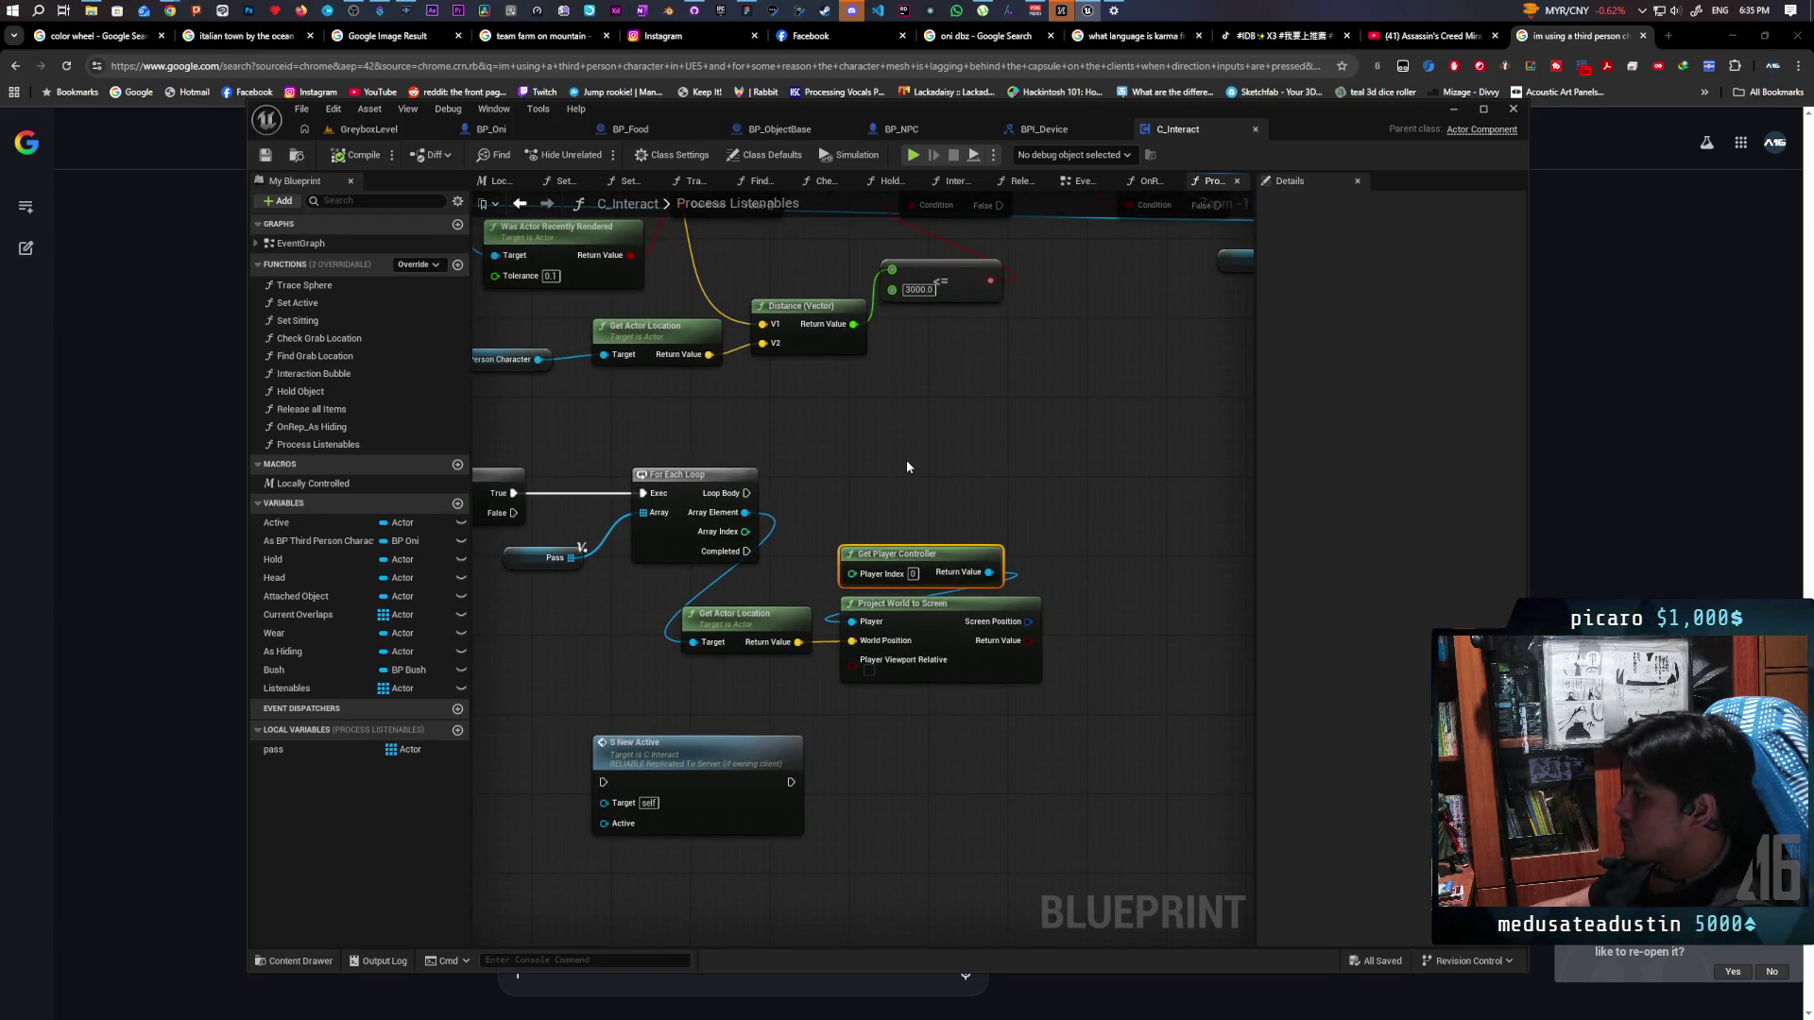
scroll(904, 454, "down", 2)
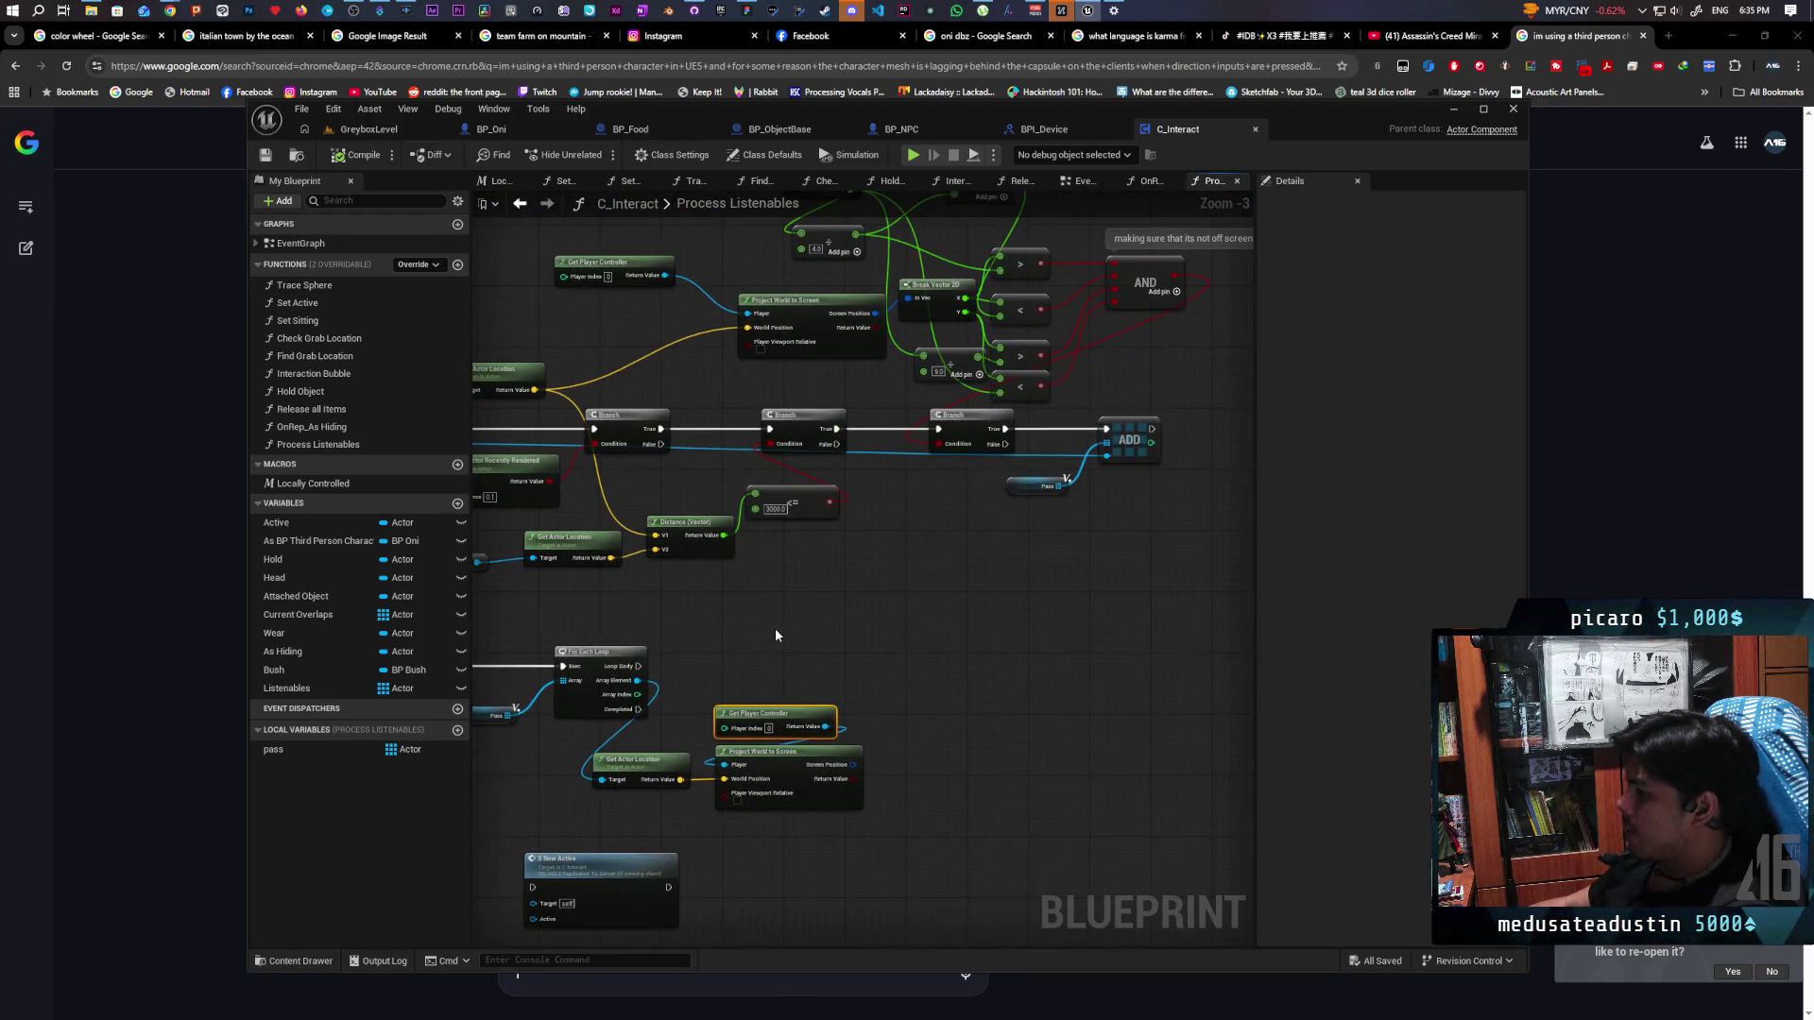
left_click_drag(898, 501, 921, 675)
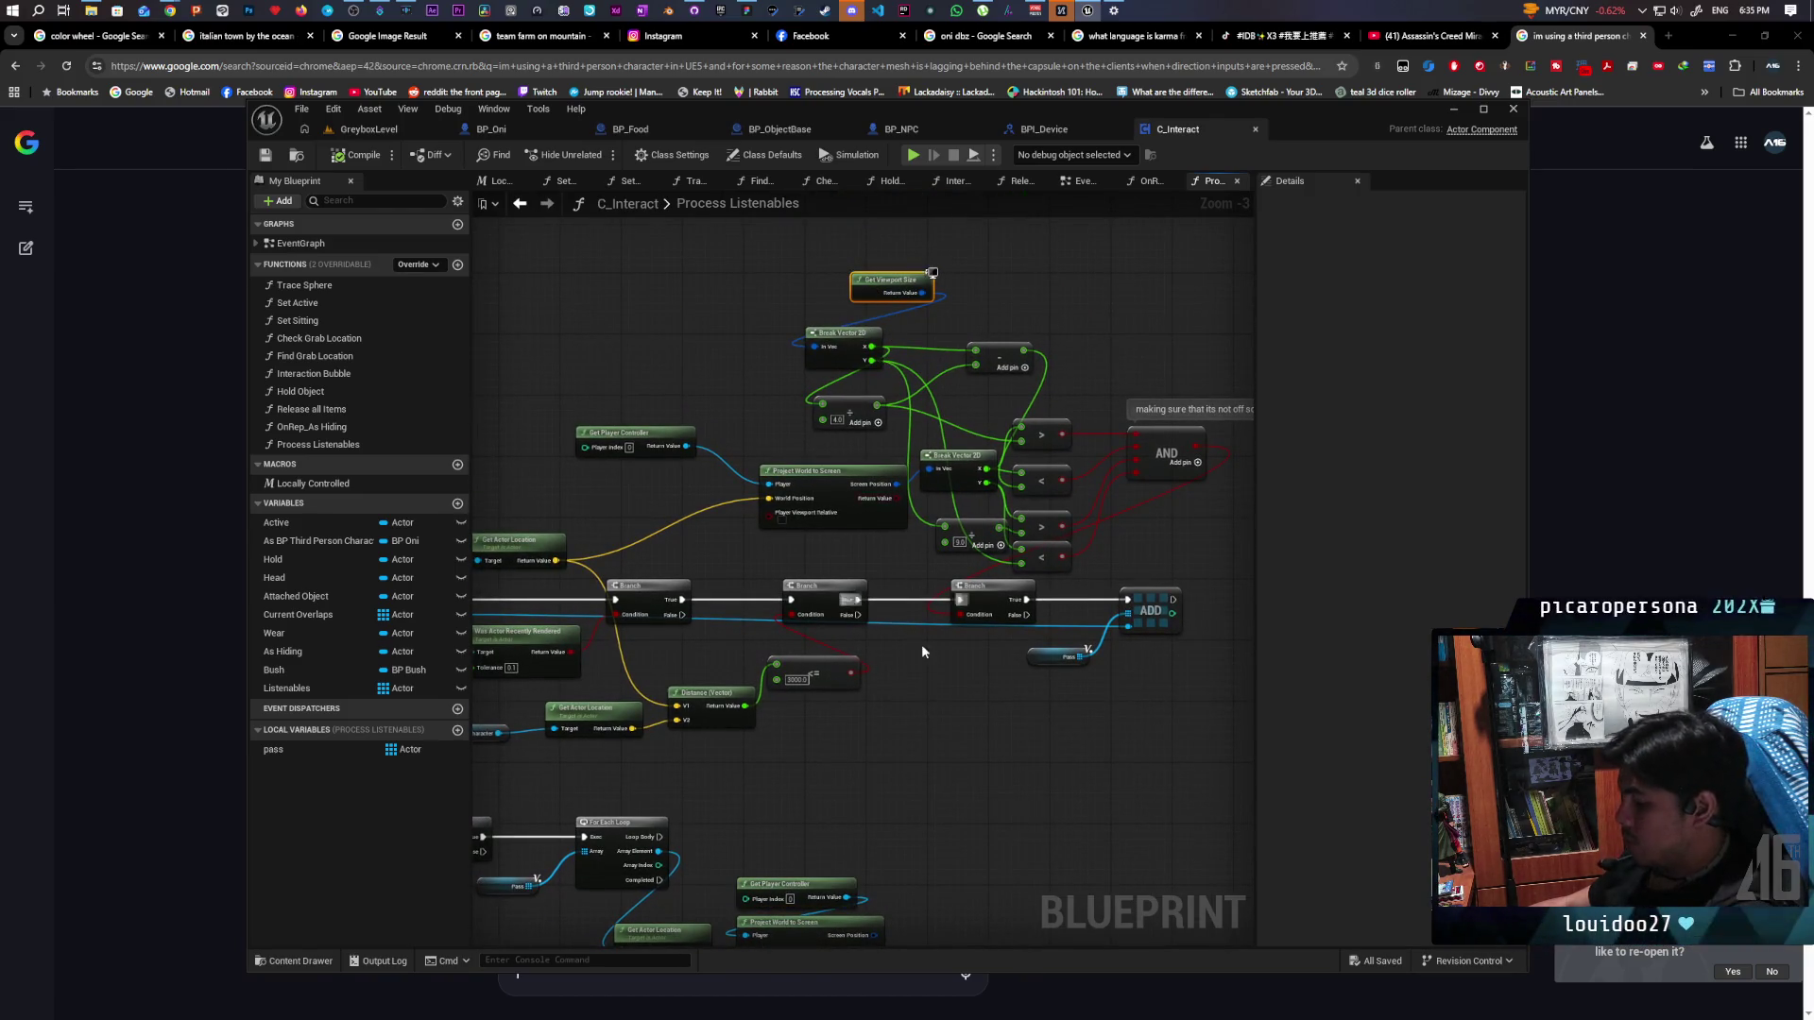
Duplicate Get Viewport Size near the new loop and break it with Break Vector 2D
left_click_drag(922, 635, 908, 307)
right_click(760, 482)
key("Escape")
scroll(814, 417, "up", 3)
mouse_move(883, 390)
left_mouse_down()
mouse_move(782, 328)
mouse_move(831, 354)
mouse_move(861, 292)
mouse_move(953, 315)
left_mouse_up()
type("break vector")
key("Return")
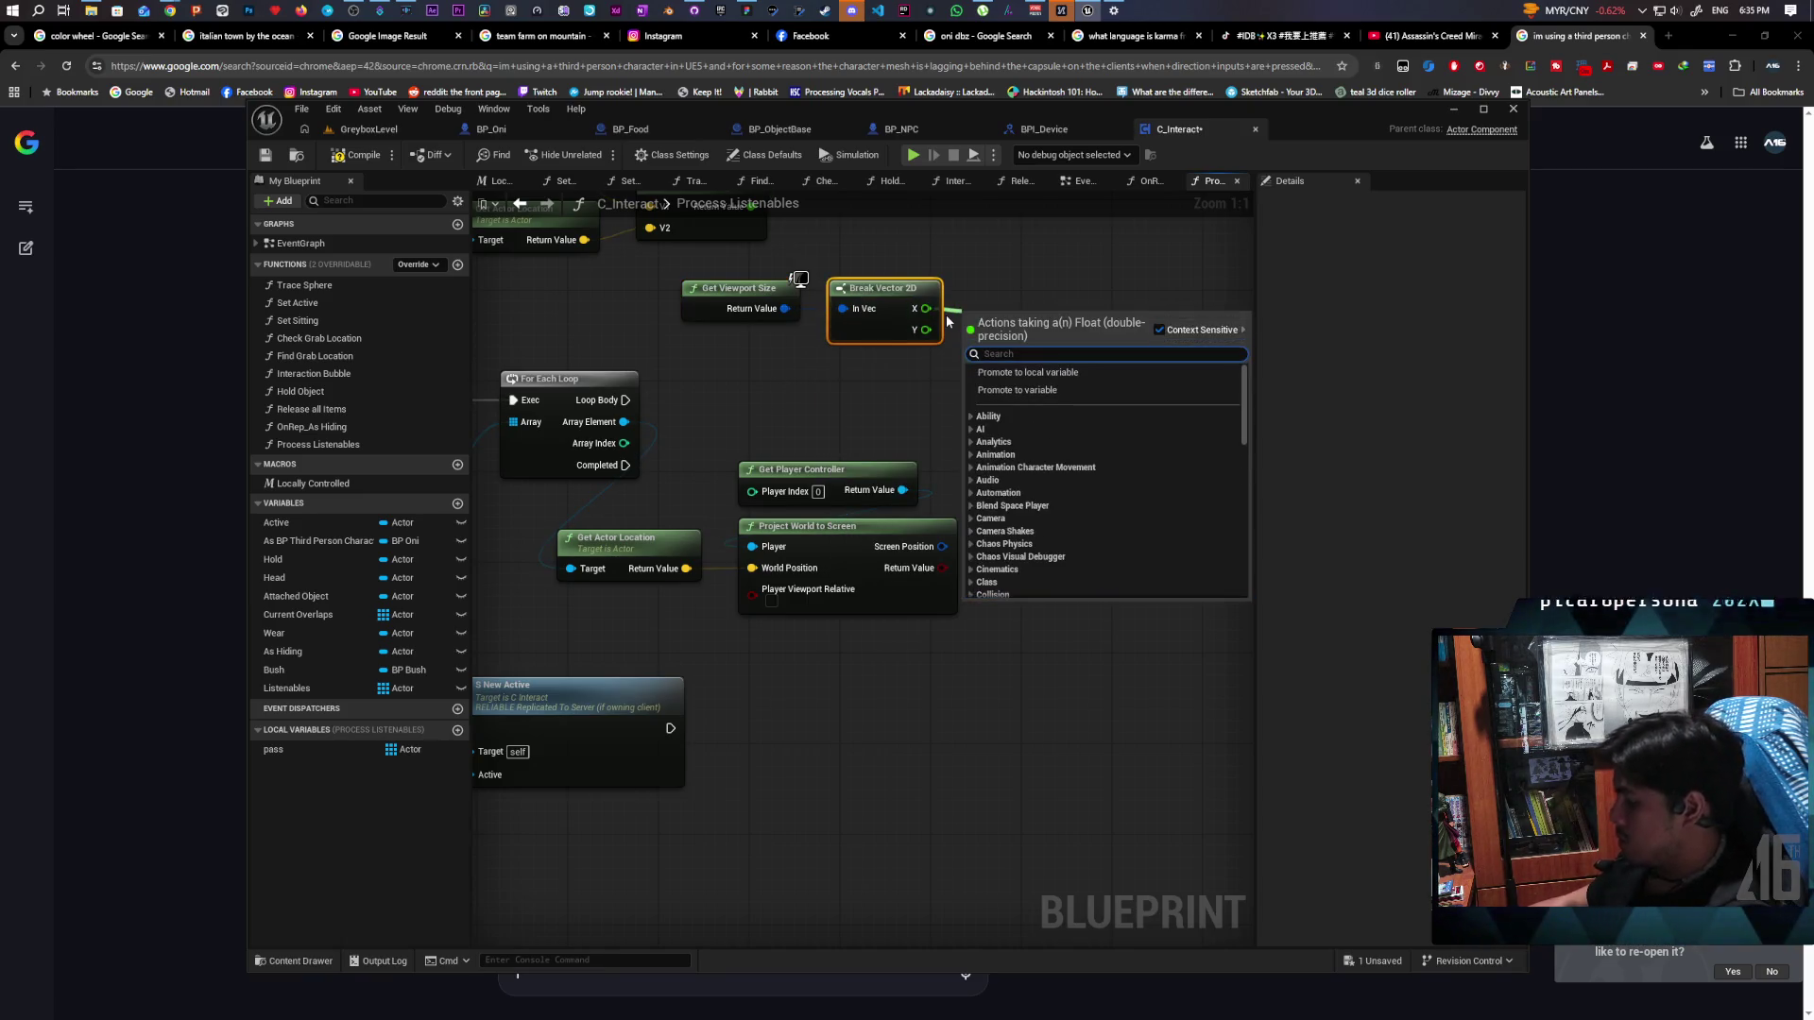
Divide the viewport X and Y values each by 2.0
type("/")
key("Return")
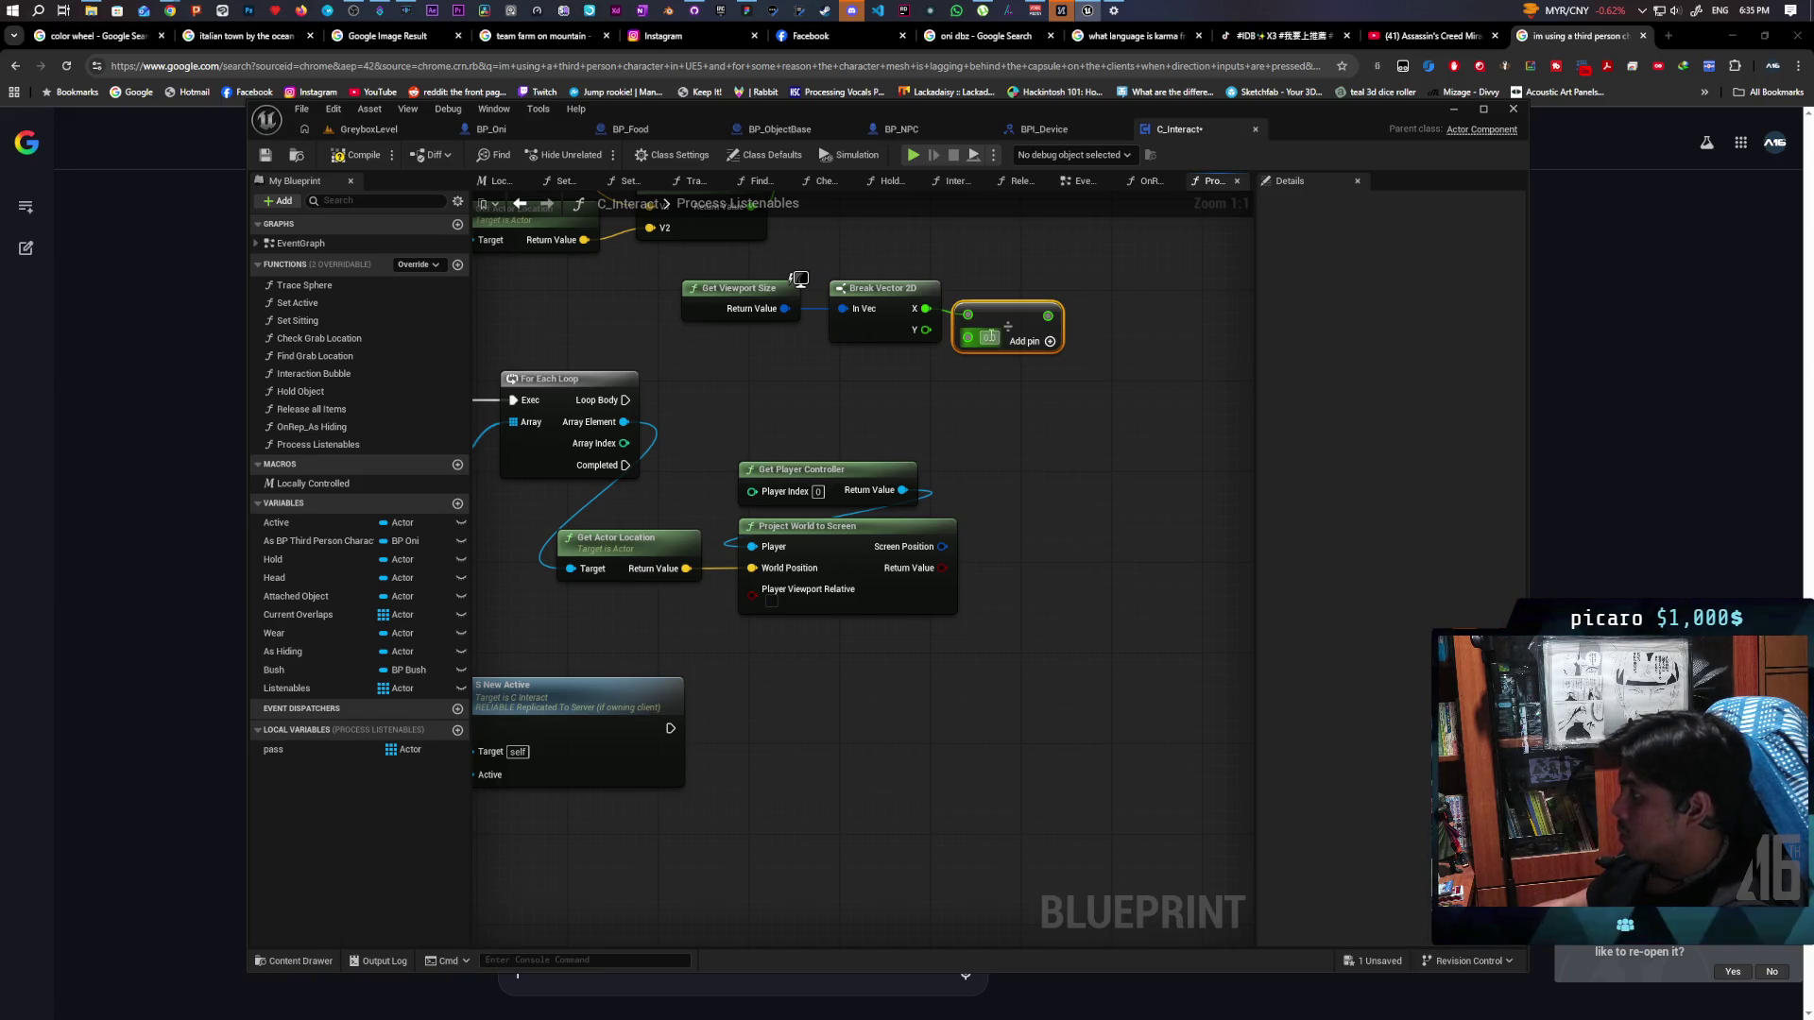
left_click_drag(1004, 309, 1015, 243)
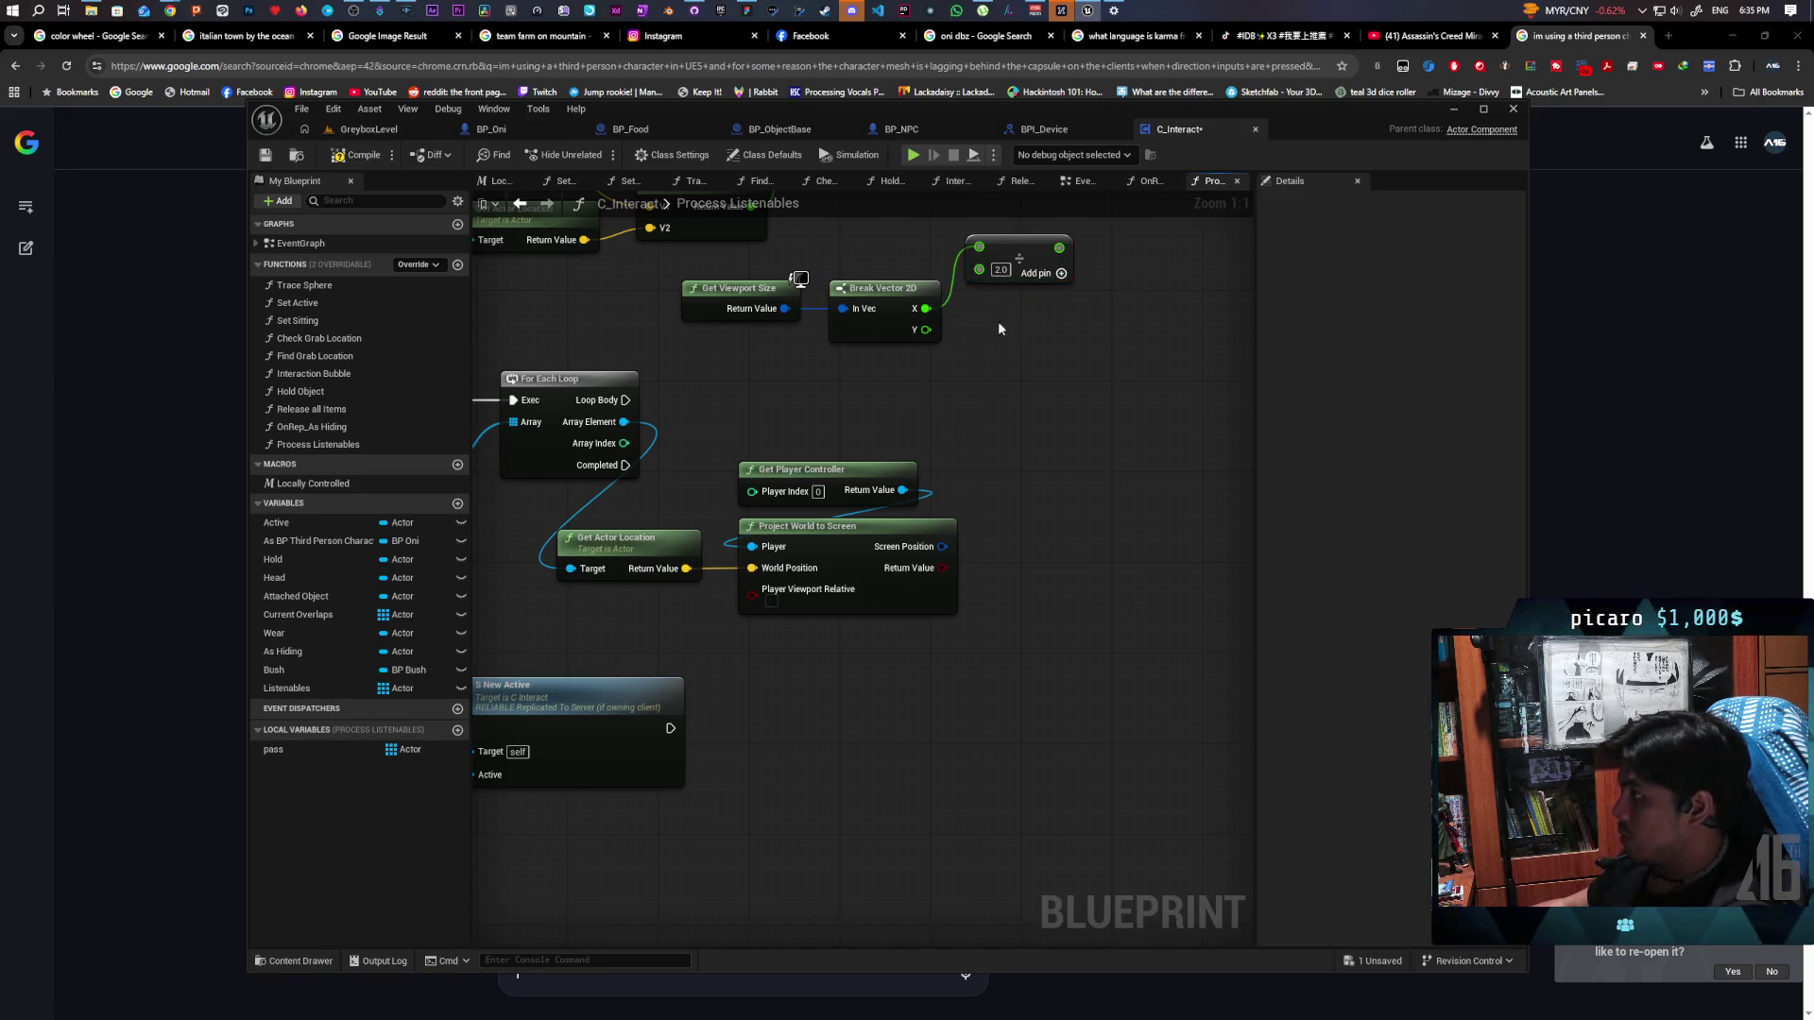
left_click_drag(926, 330, 973, 370)
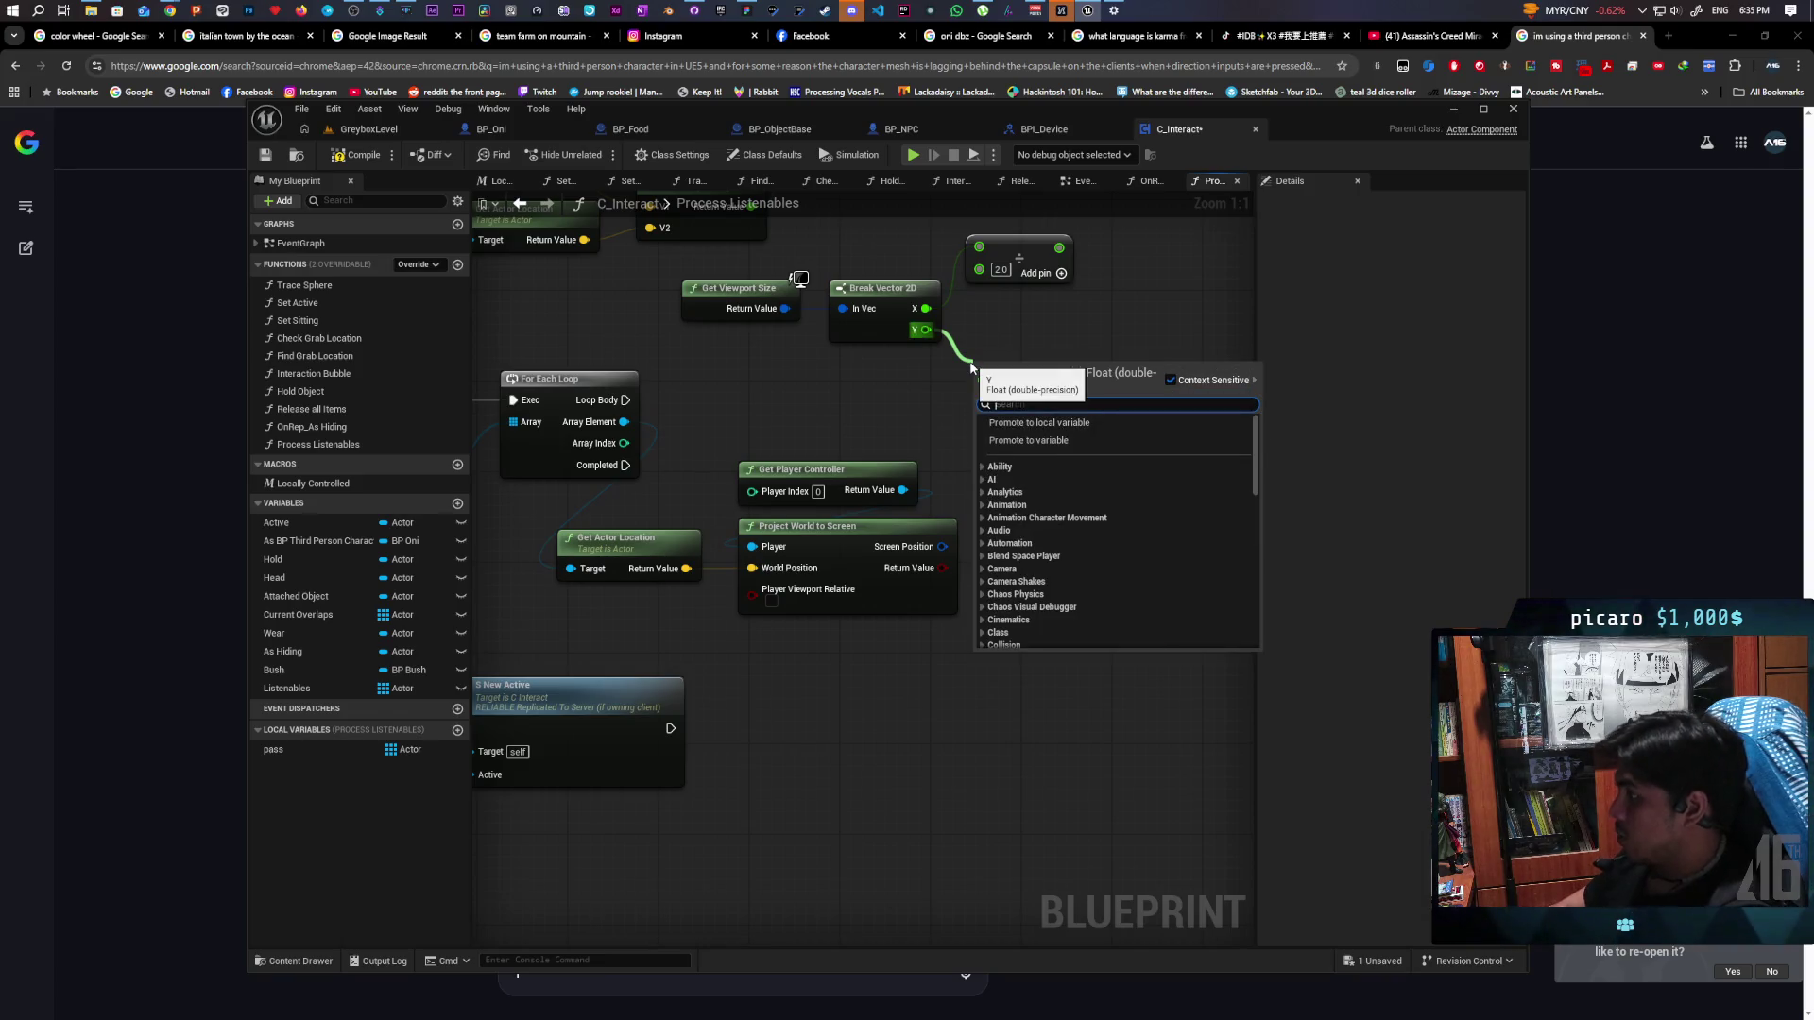
type("/")
key("Return")
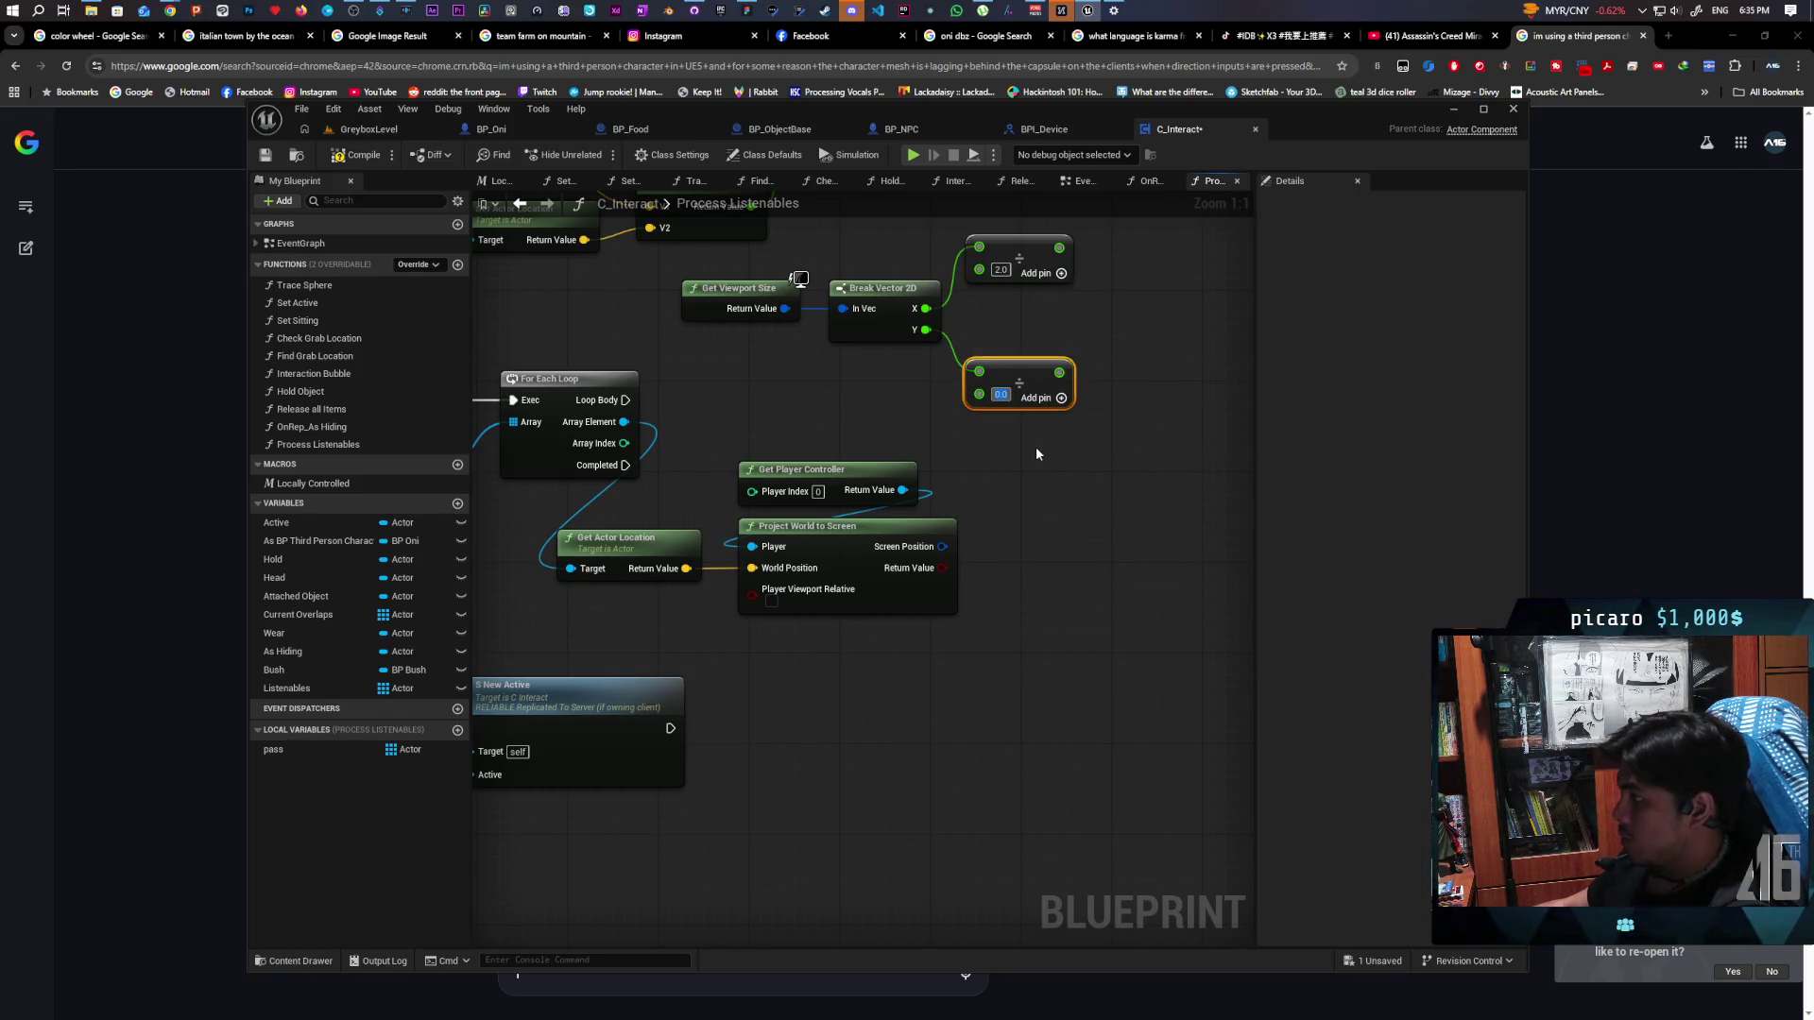
type("2")
key("Return")
mouse_move(1018, 373)
left_mouse_down()
mouse_move(1019, 314)
mouse_move(1019, 342)
left_mouse_up()
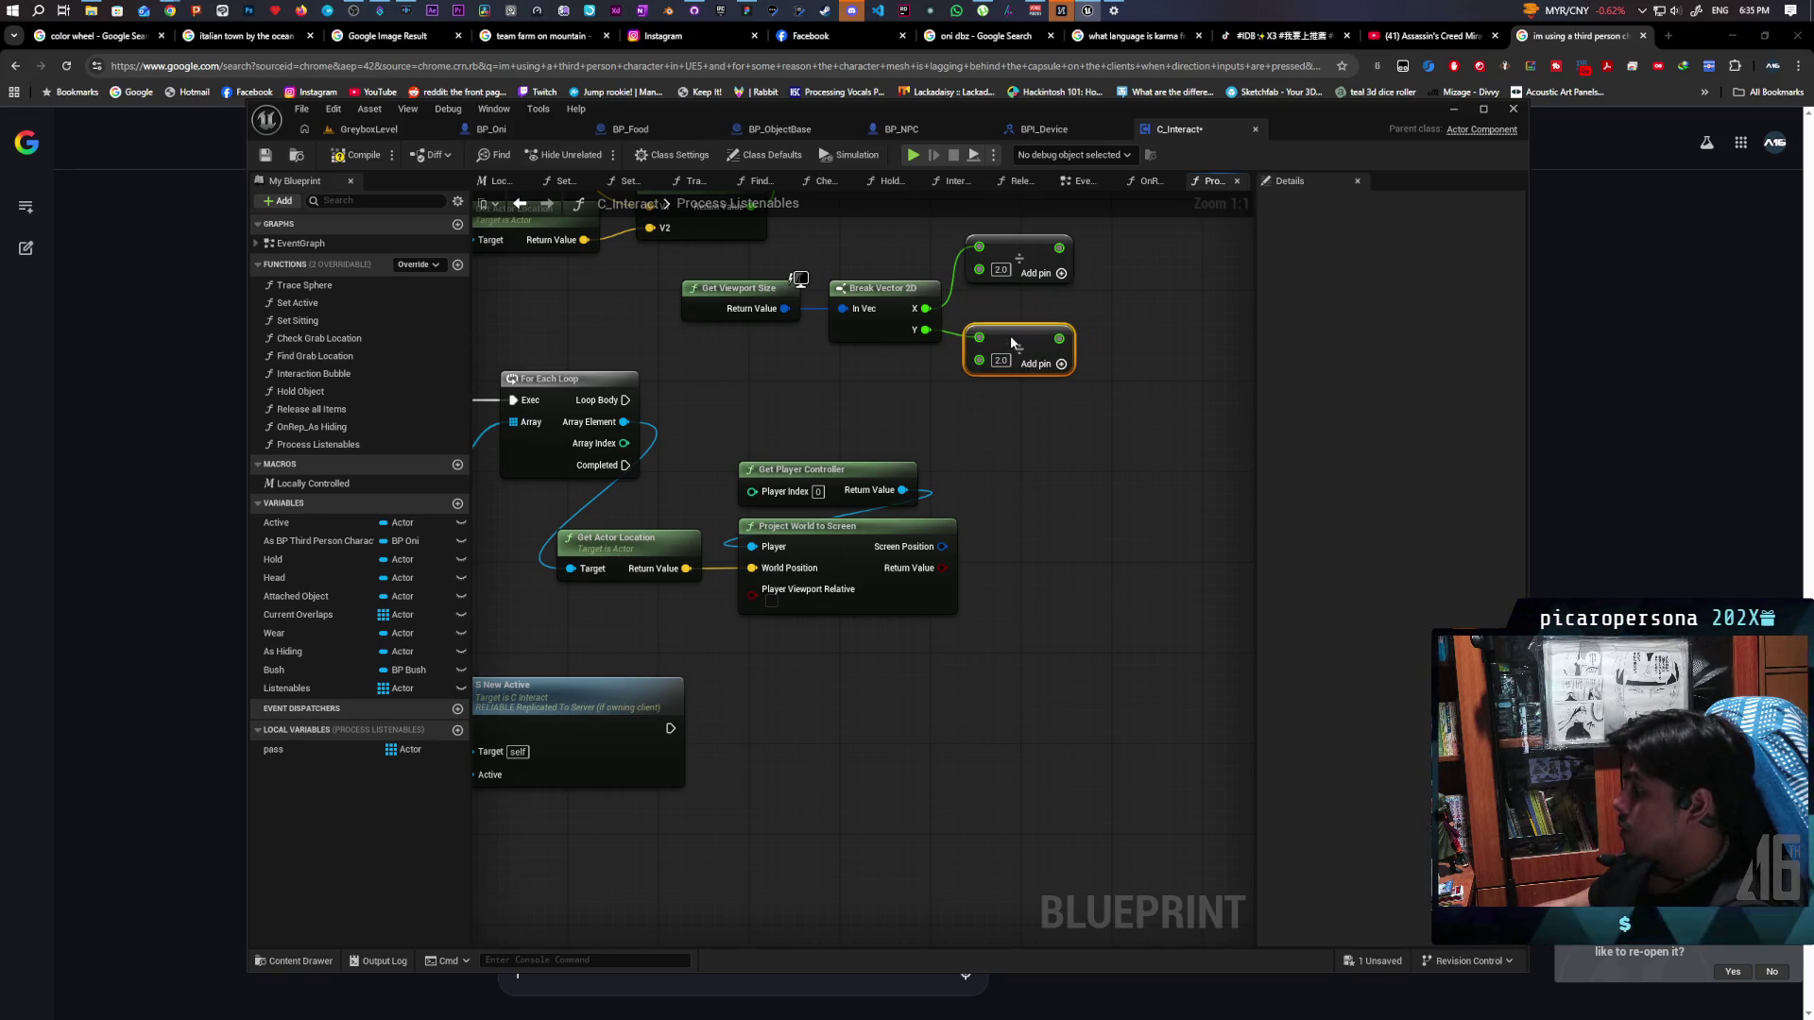
Add a Distance 2D node, remove its default V1 link and split V1 into X and Y
left_click_drag(795, 314, 832, 395)
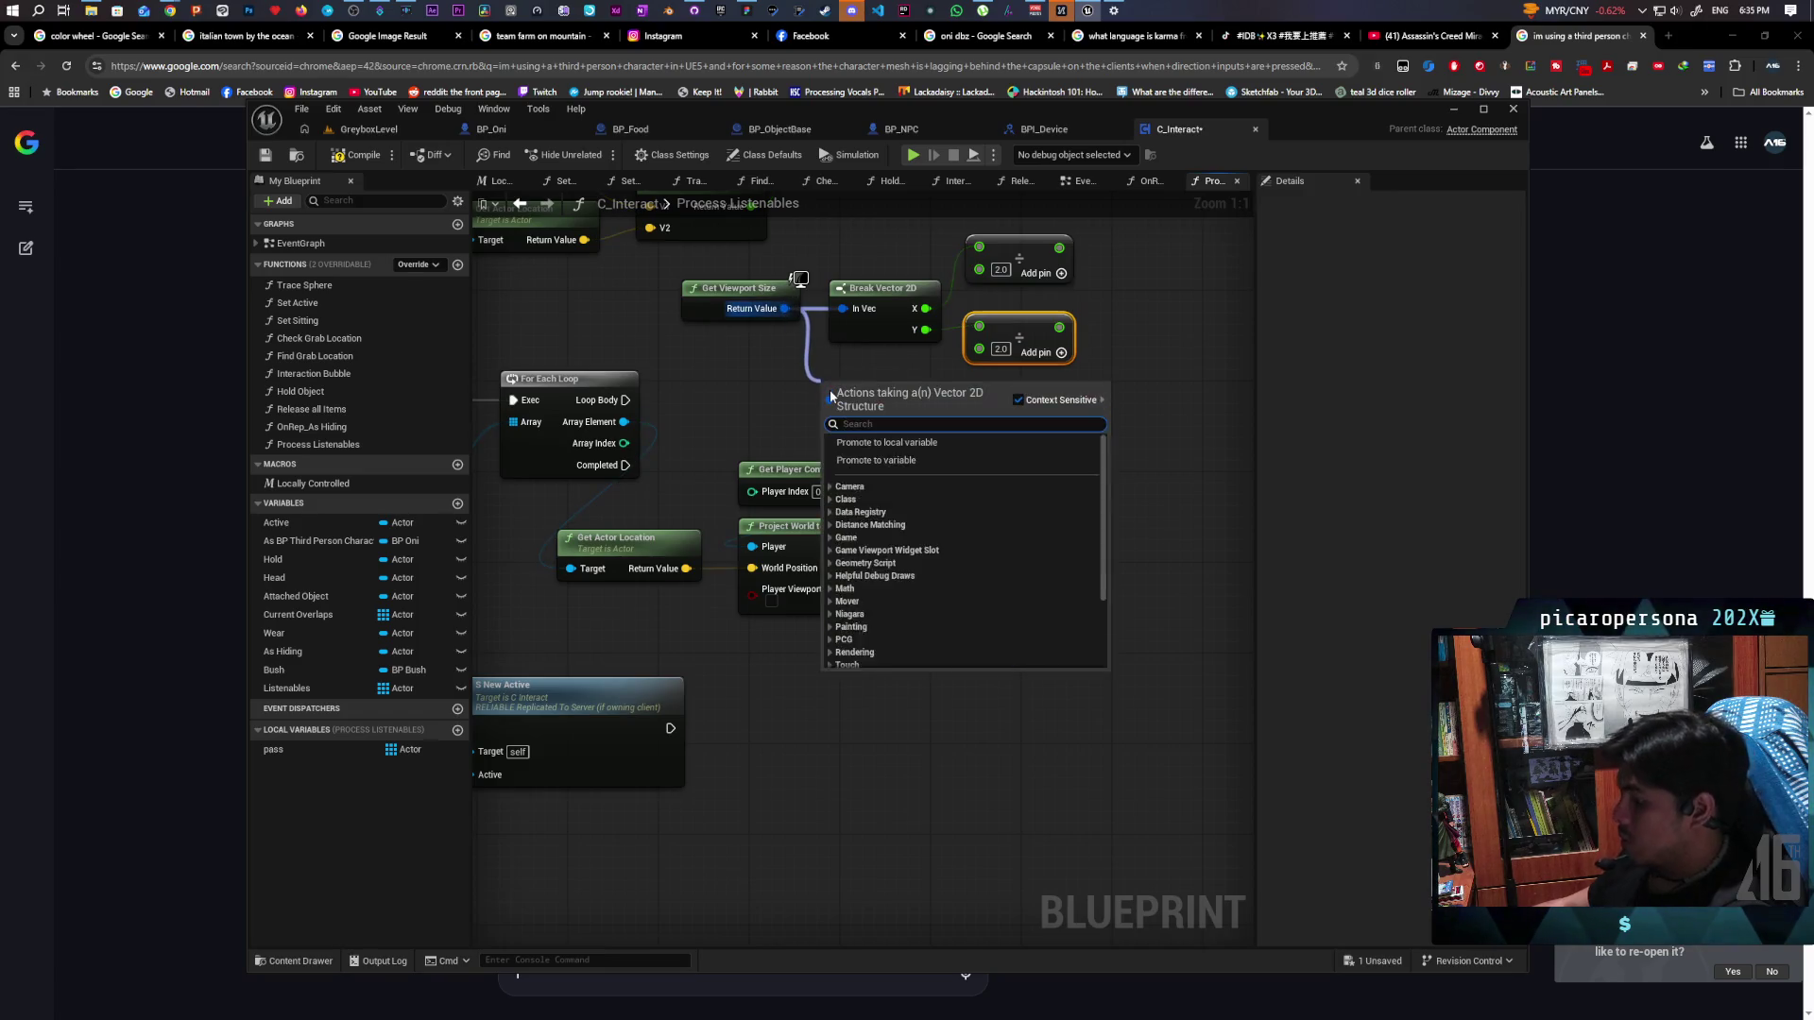
type("dis")
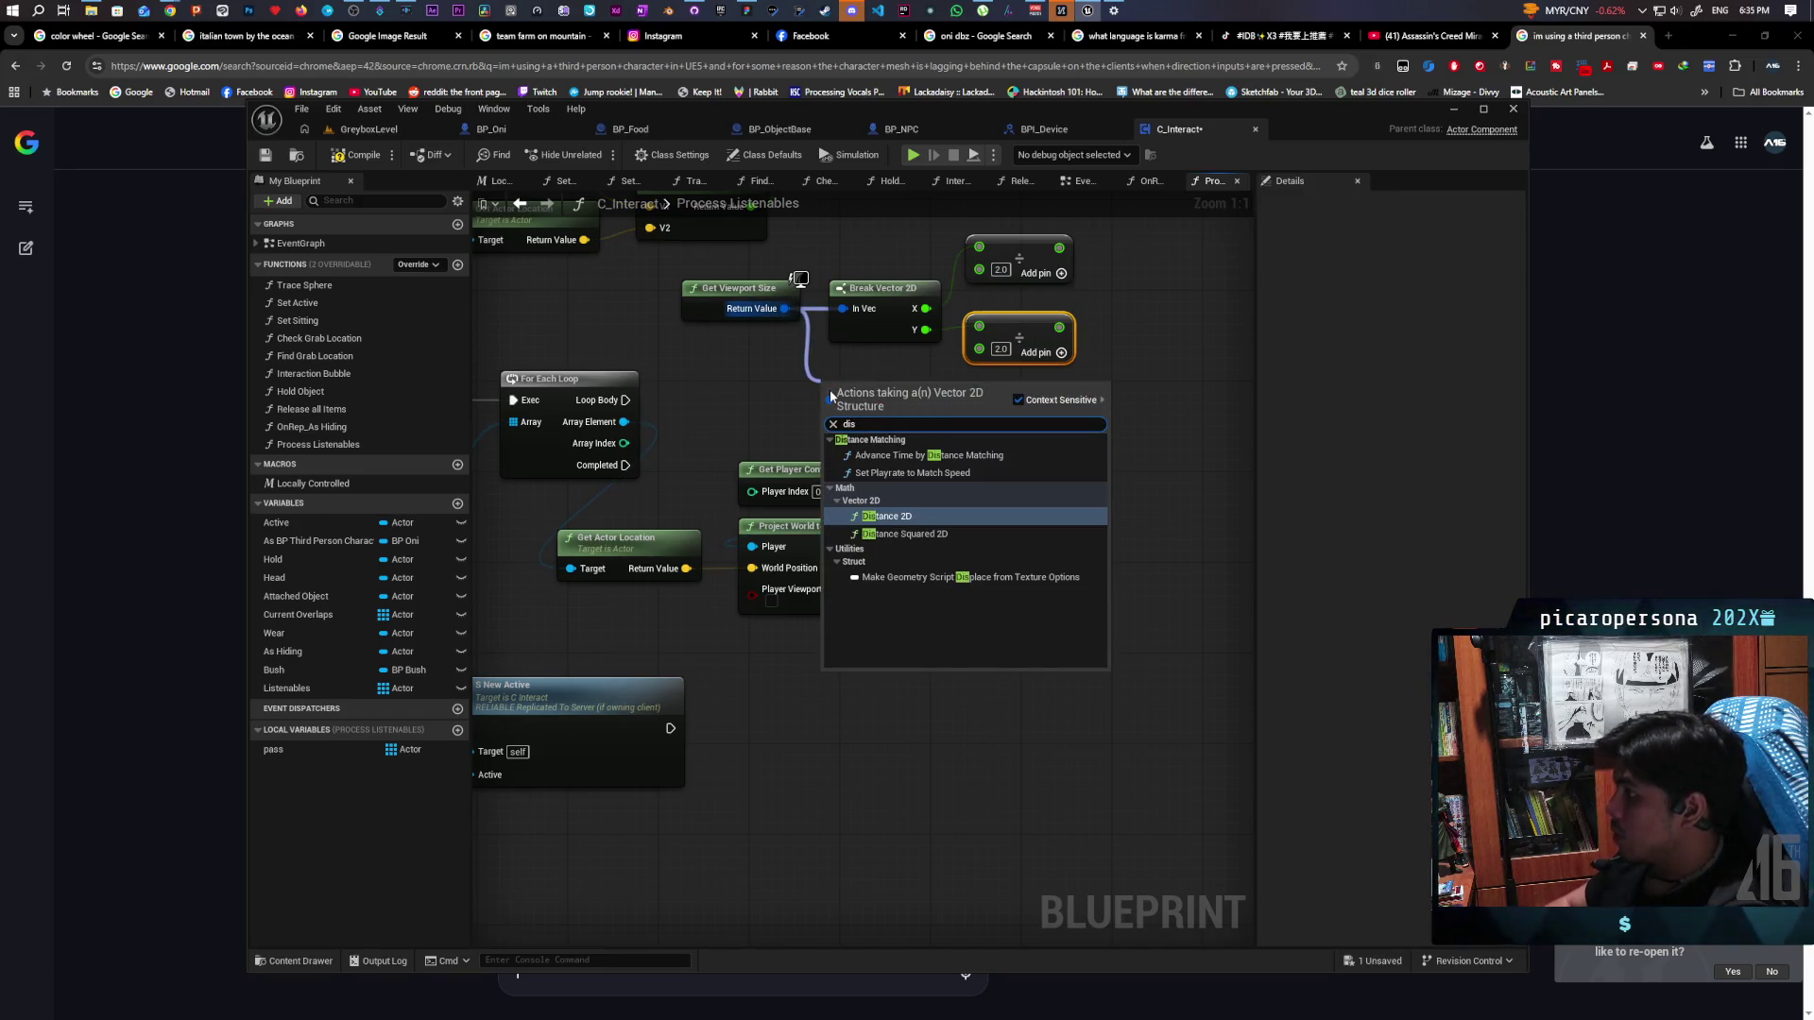
key("Return")
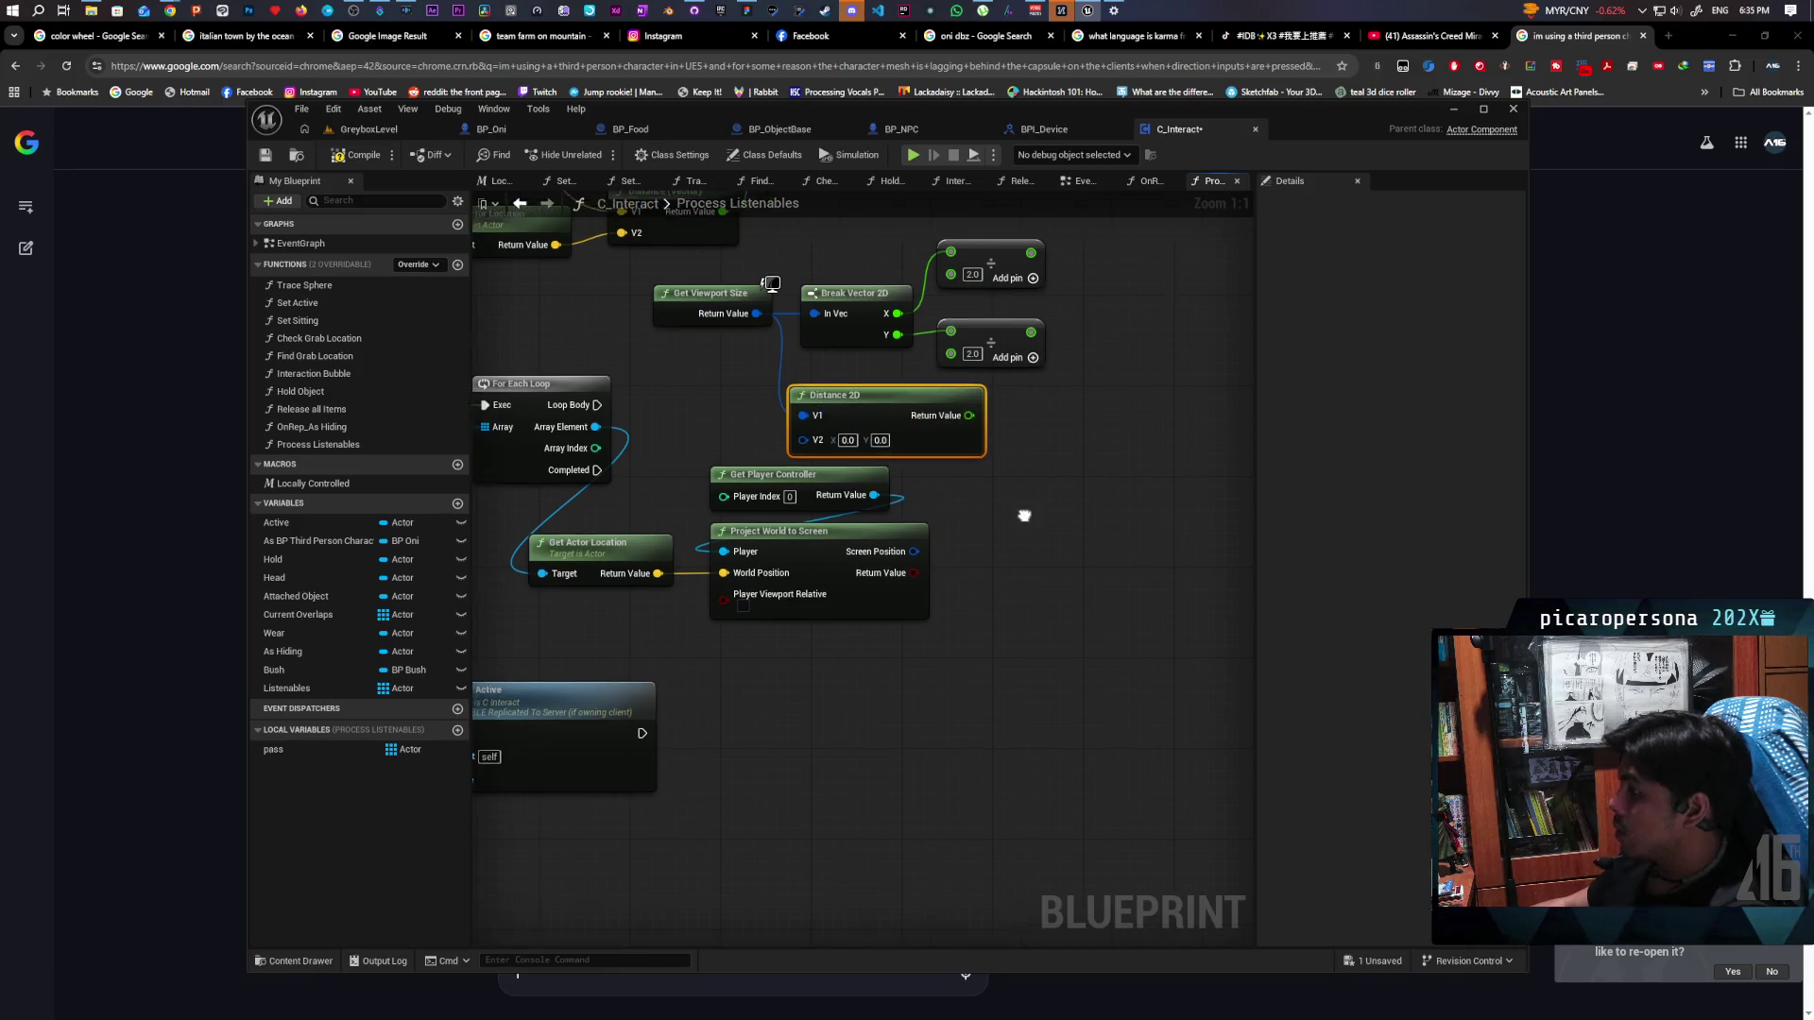
left_click_drag(876, 427, 1081, 452)
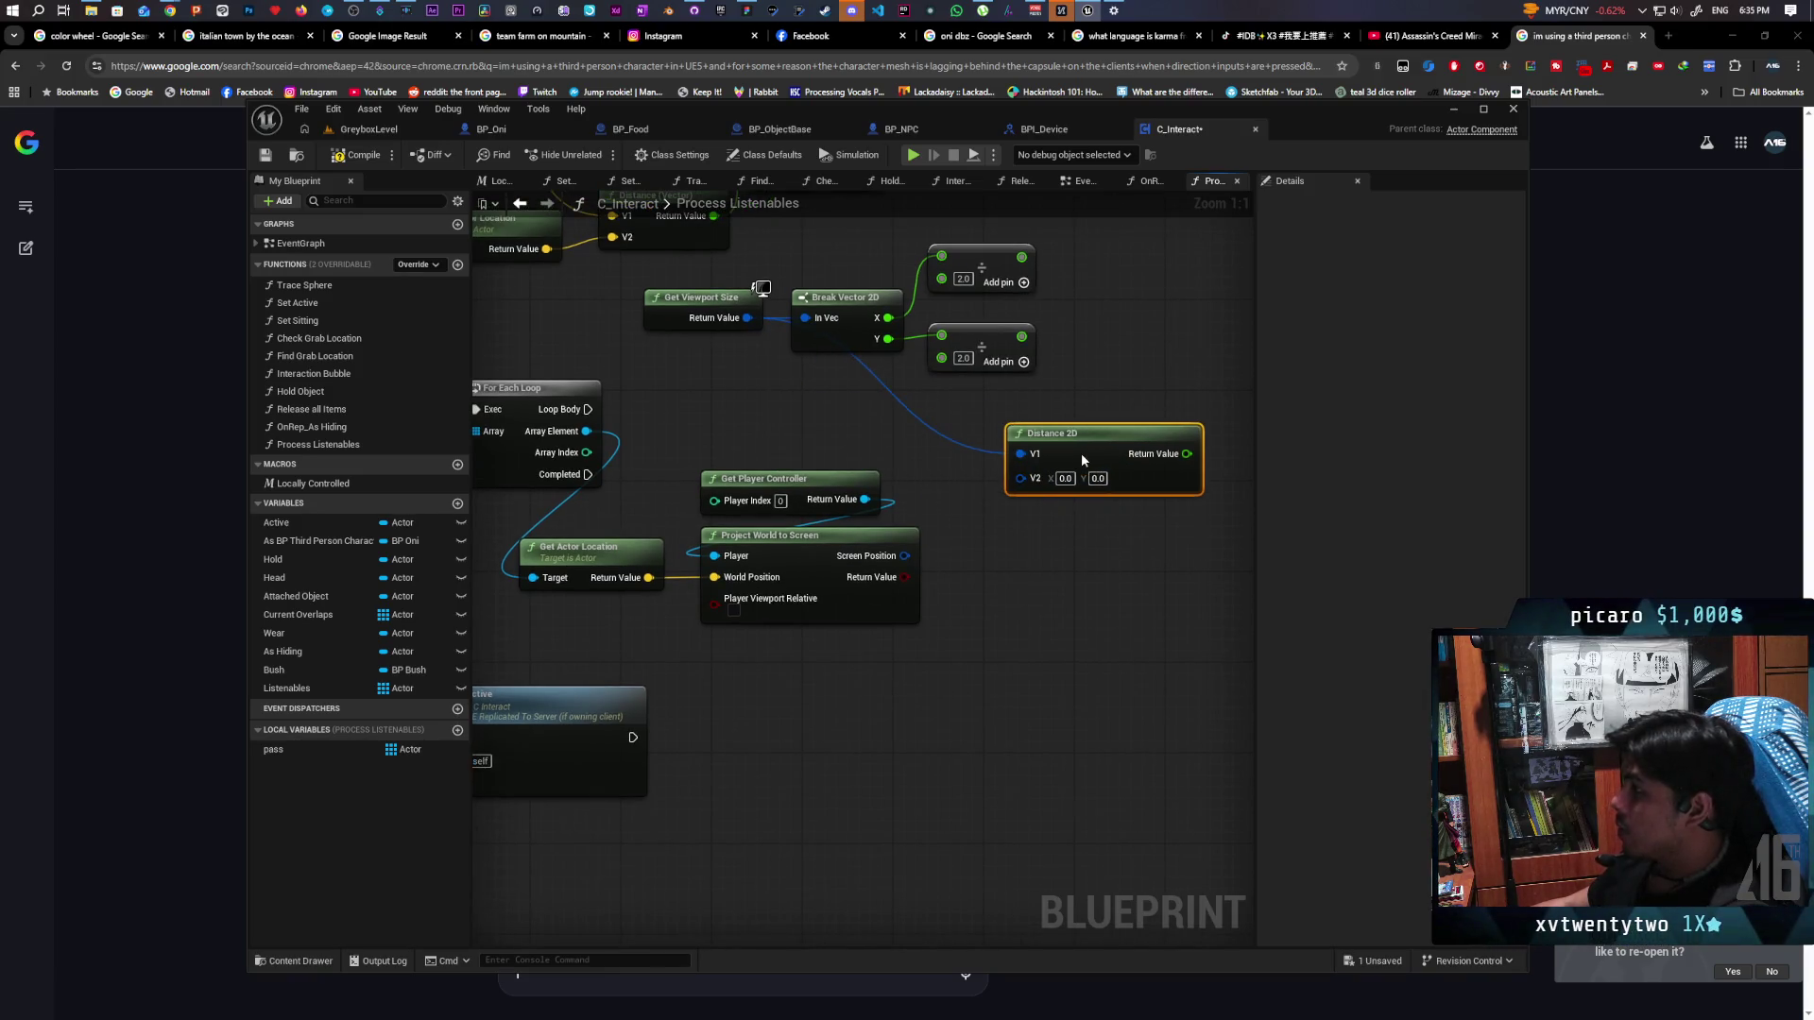
left_click_drag(956, 467, 877, 501)
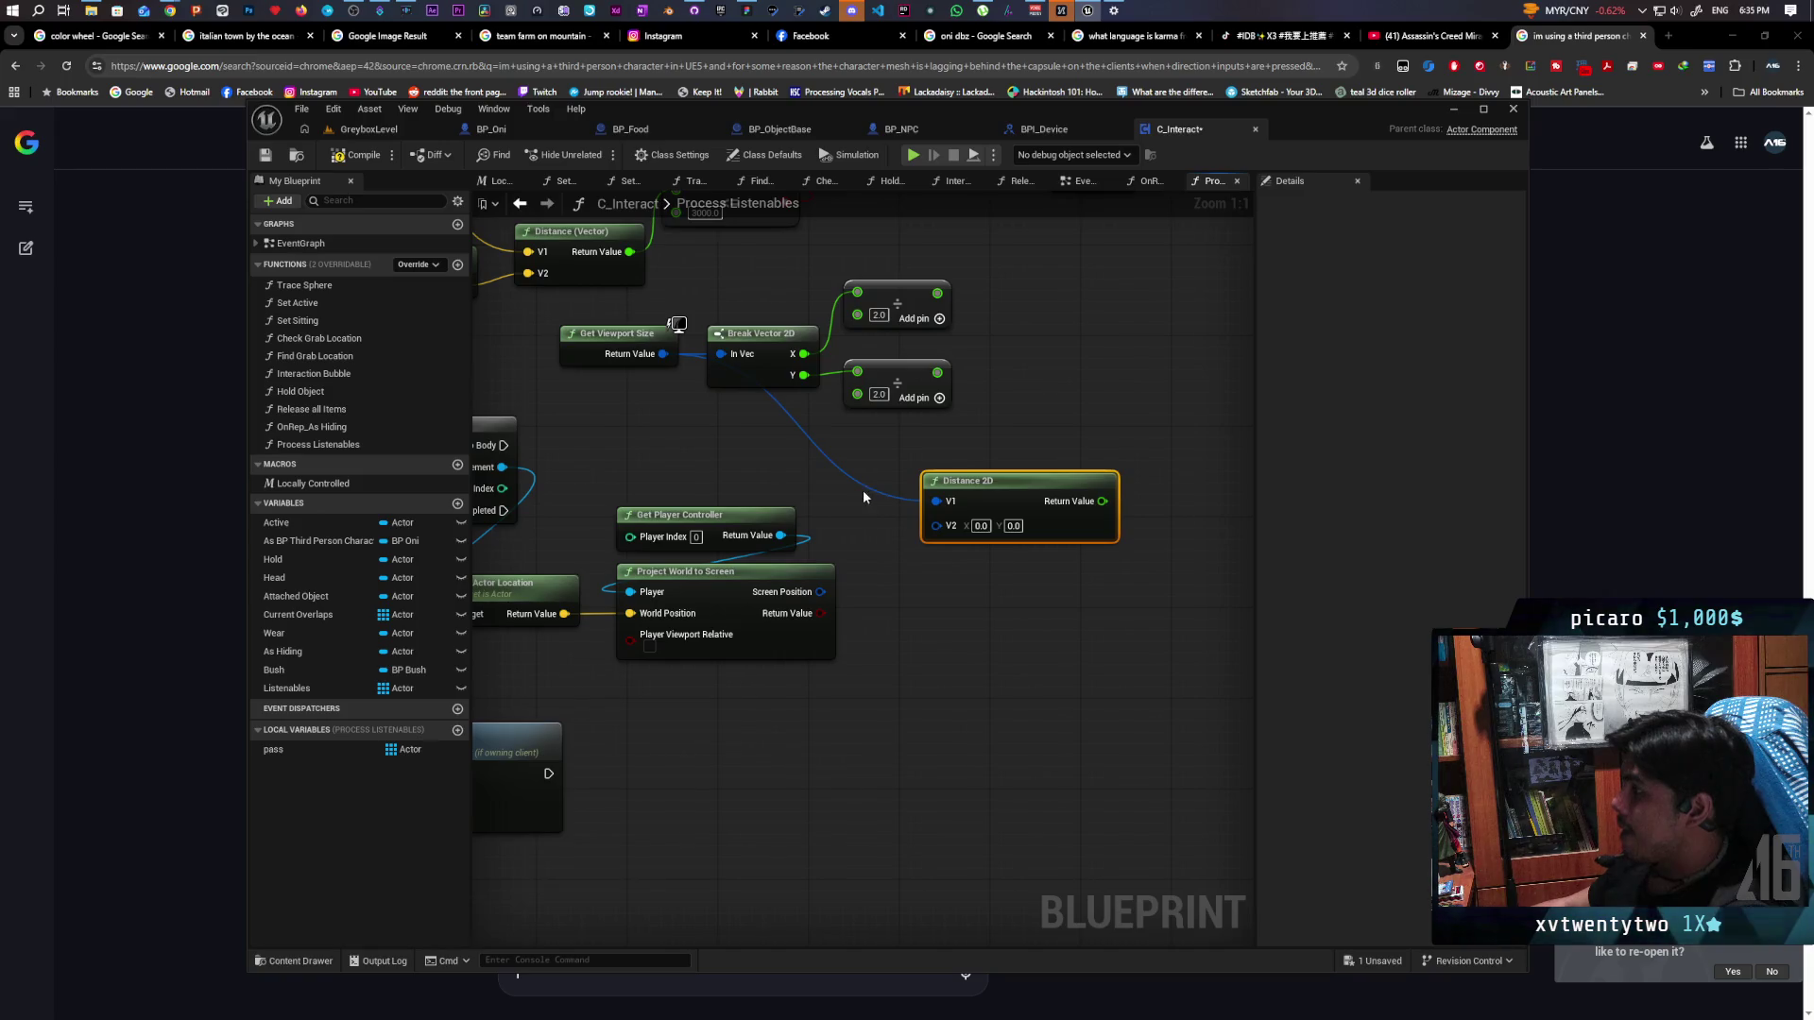
left_click(885, 494, "alt")
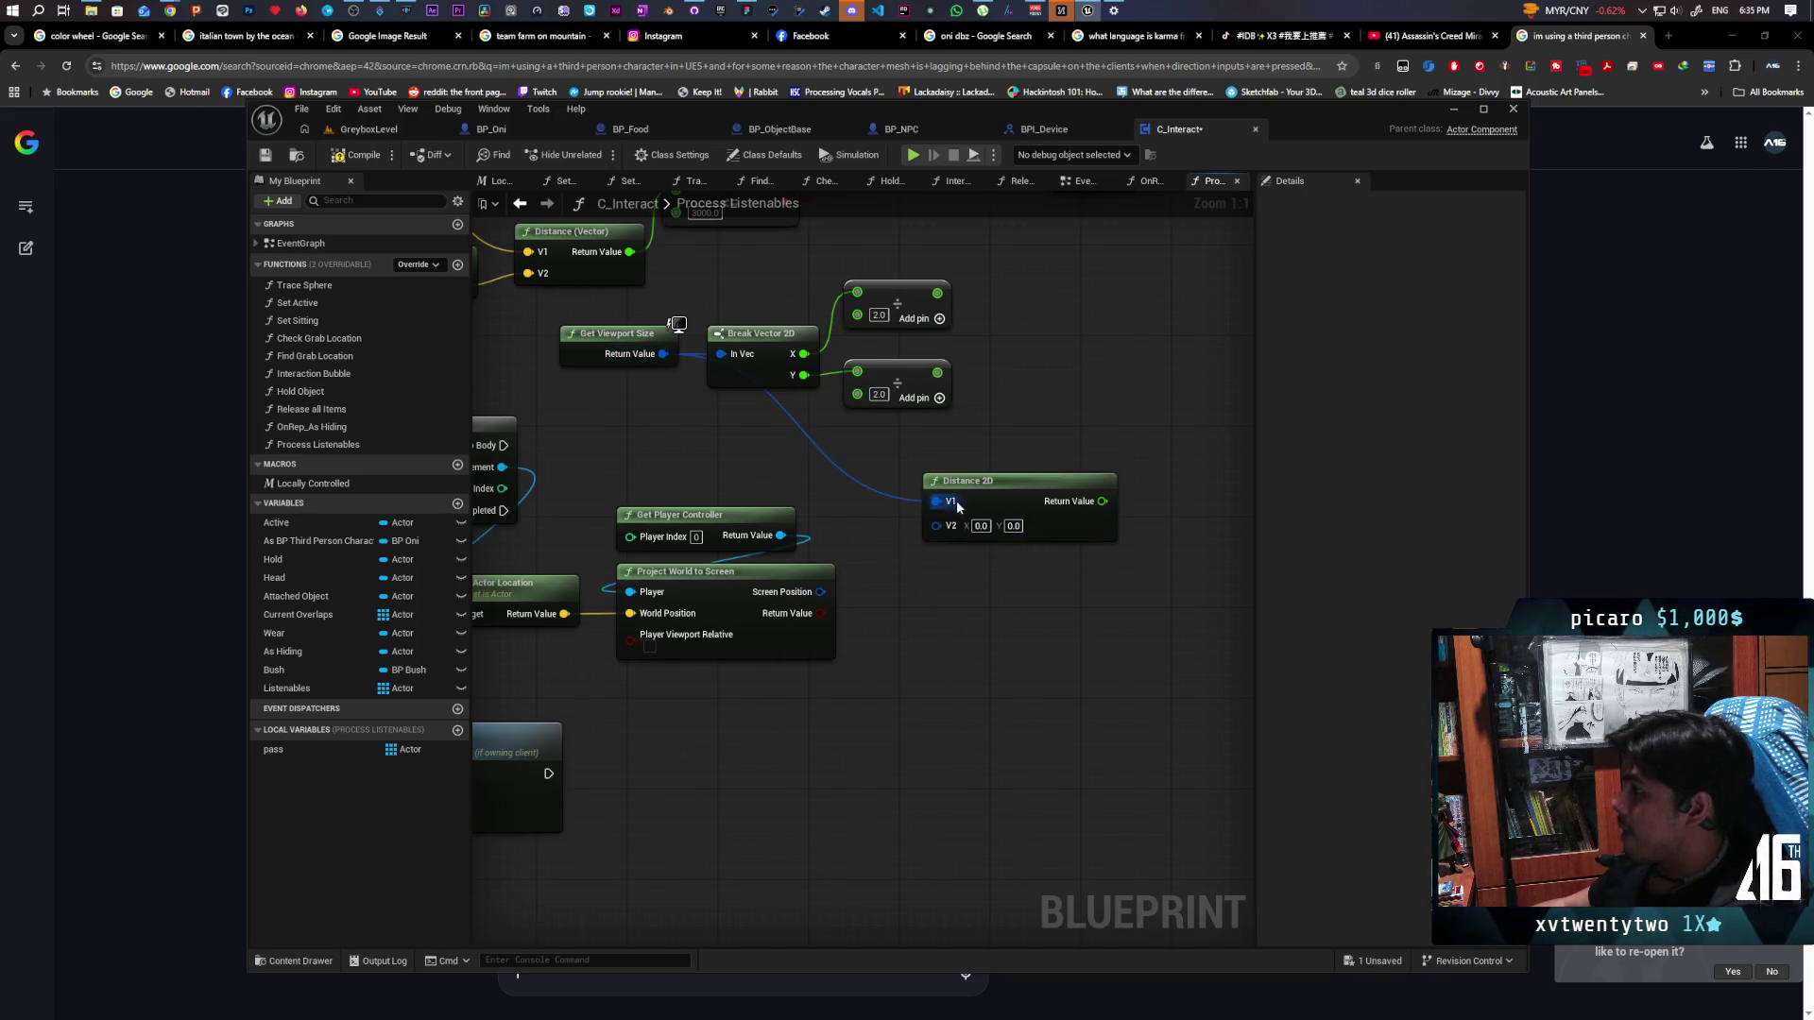
left_click_drag(989, 487, 1112, 407)
right_click(1062, 425)
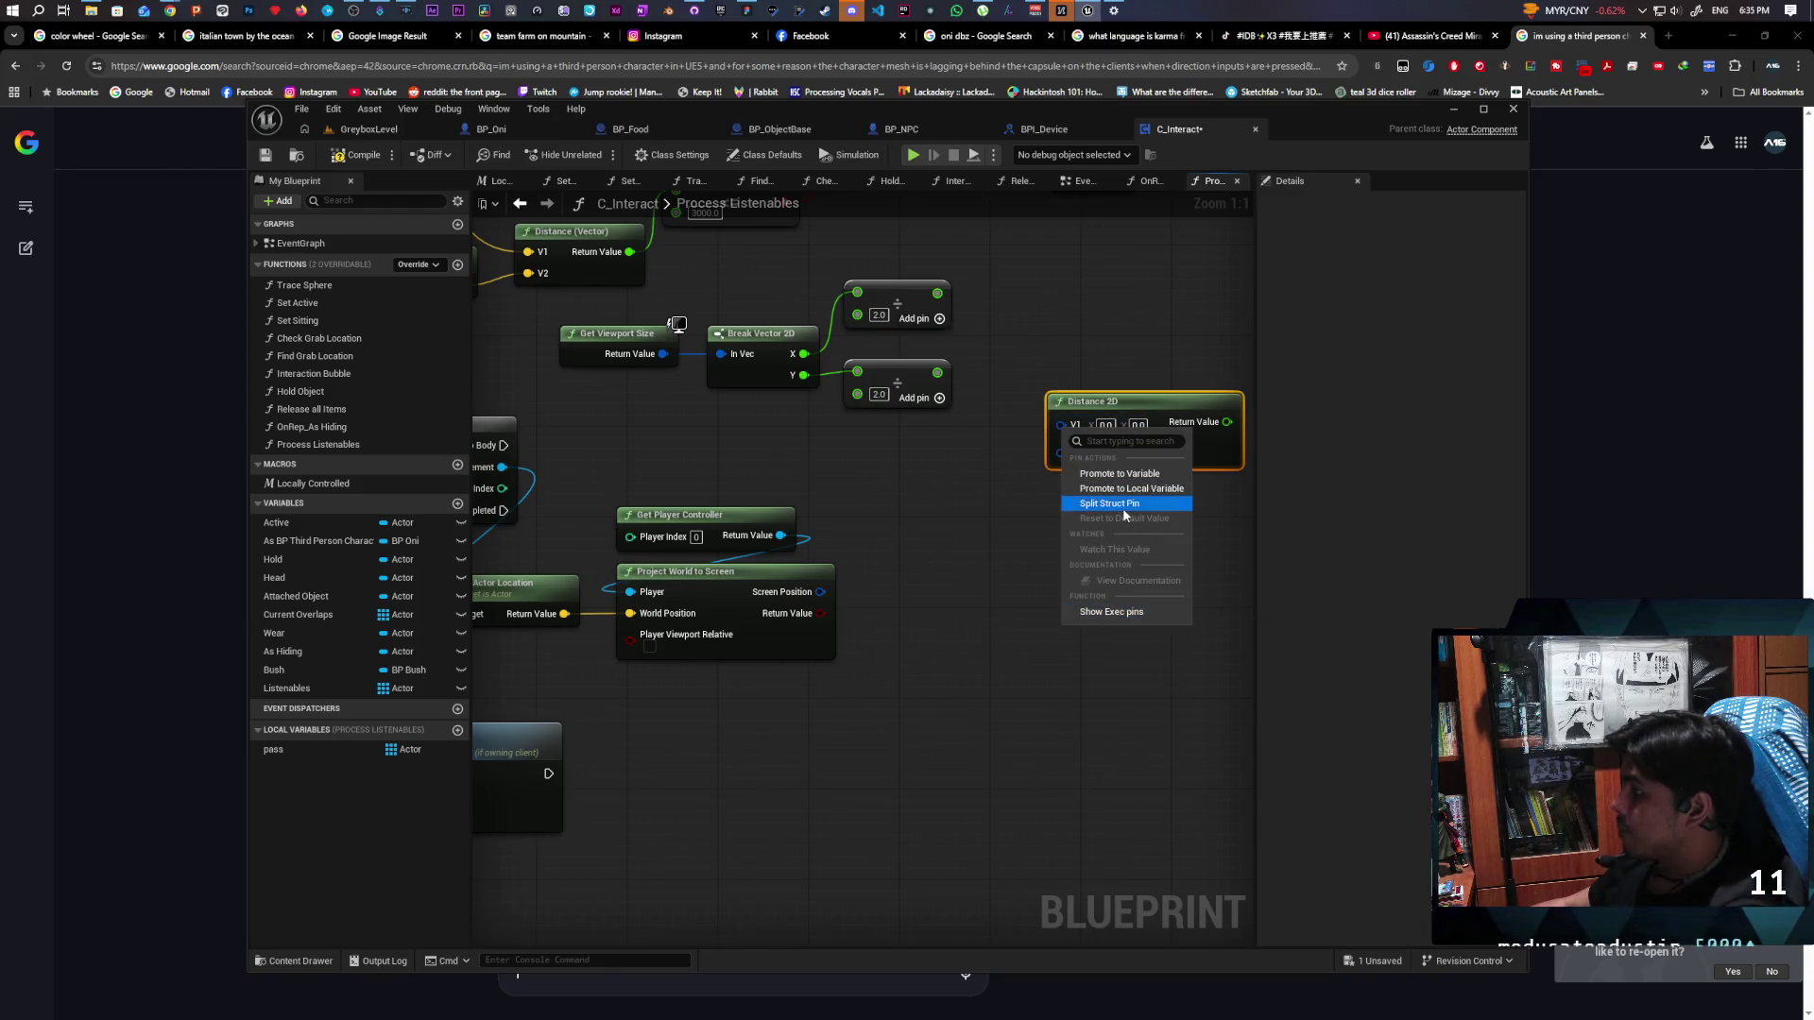
left_click(1120, 503)
Wire the halved width and height into V1 and the screen position into Distance 2D, then save
left_click_drag(938, 293, 1061, 422)
left_click_drag(937, 372, 1061, 443)
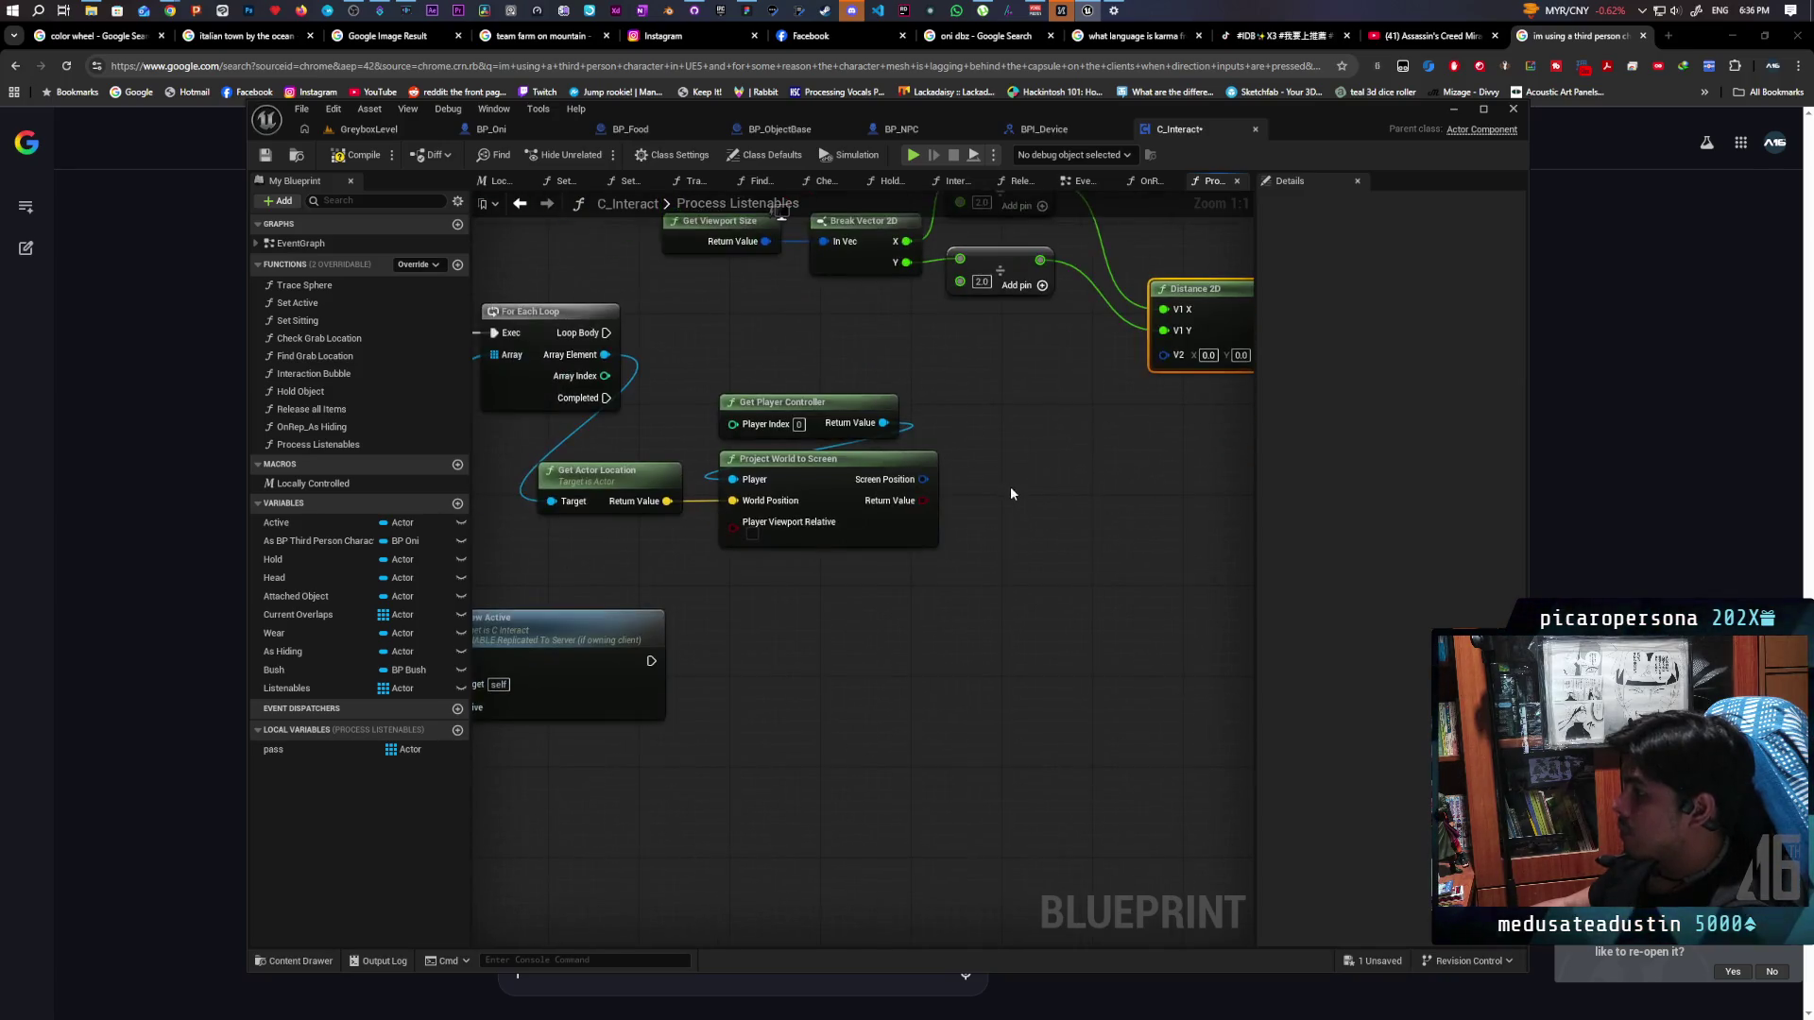
left_click_drag(878, 542, 1121, 420)
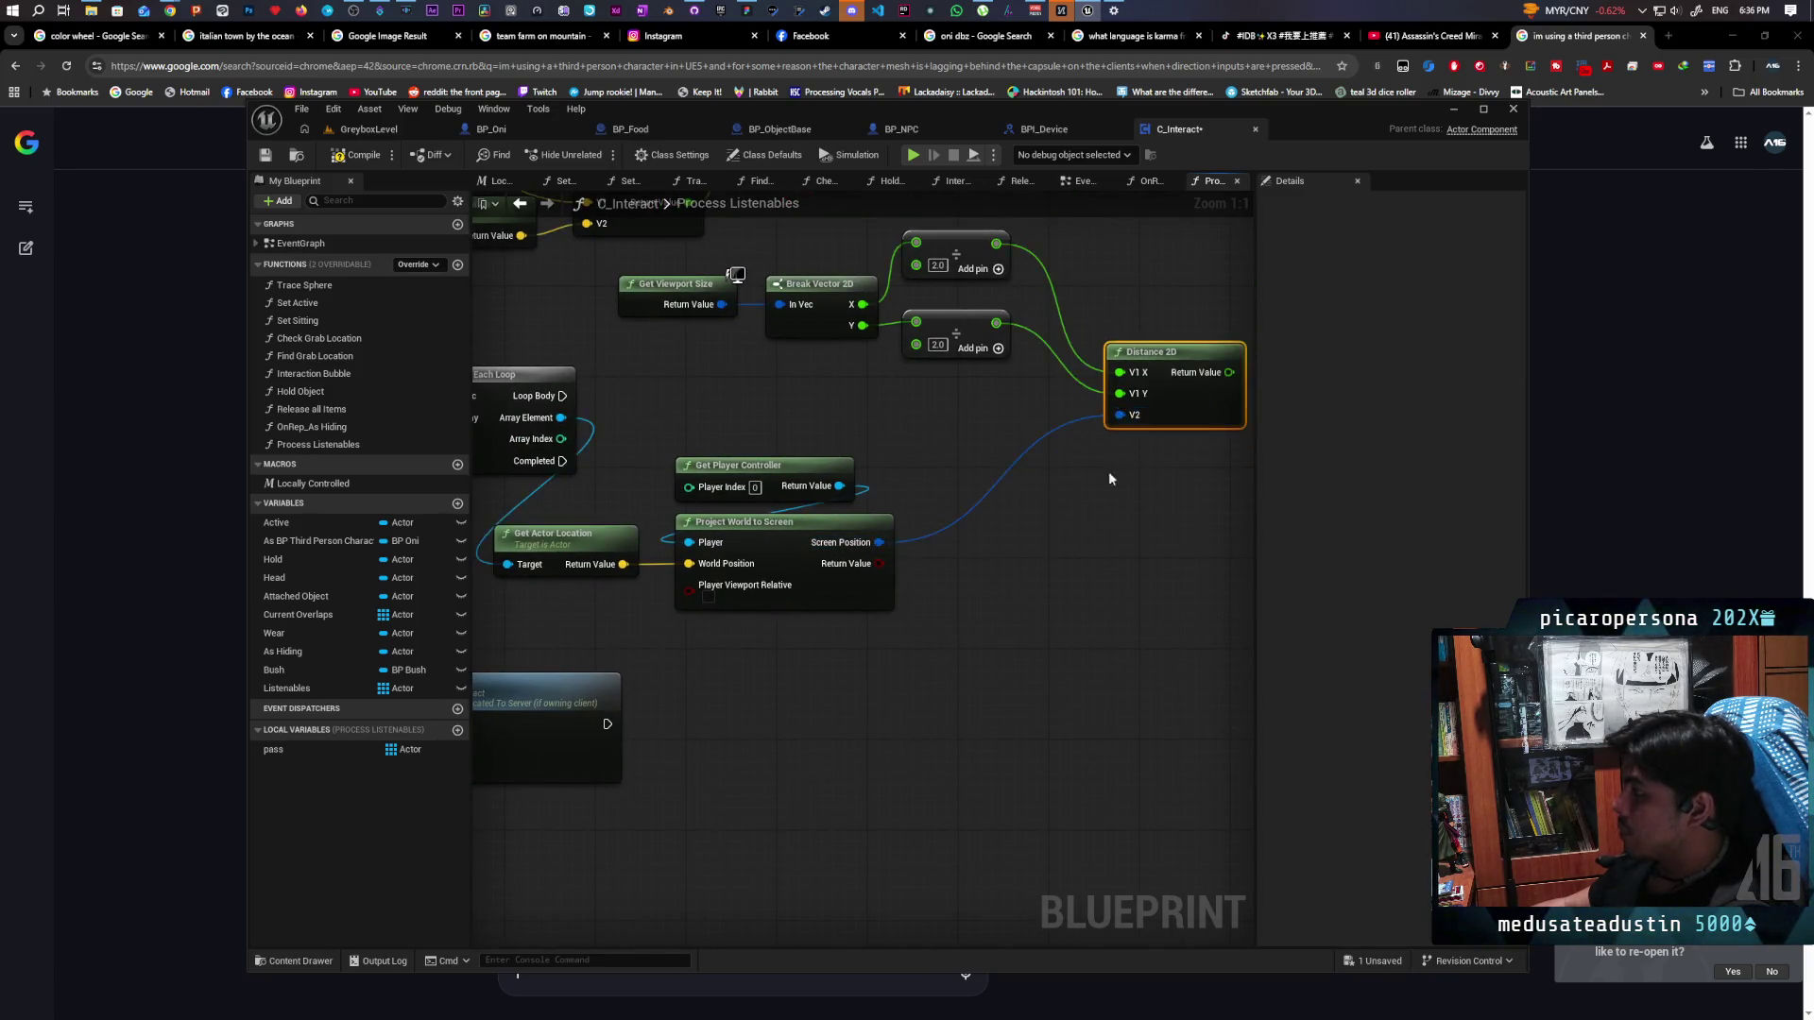
scroll(892, 559, "down", 3)
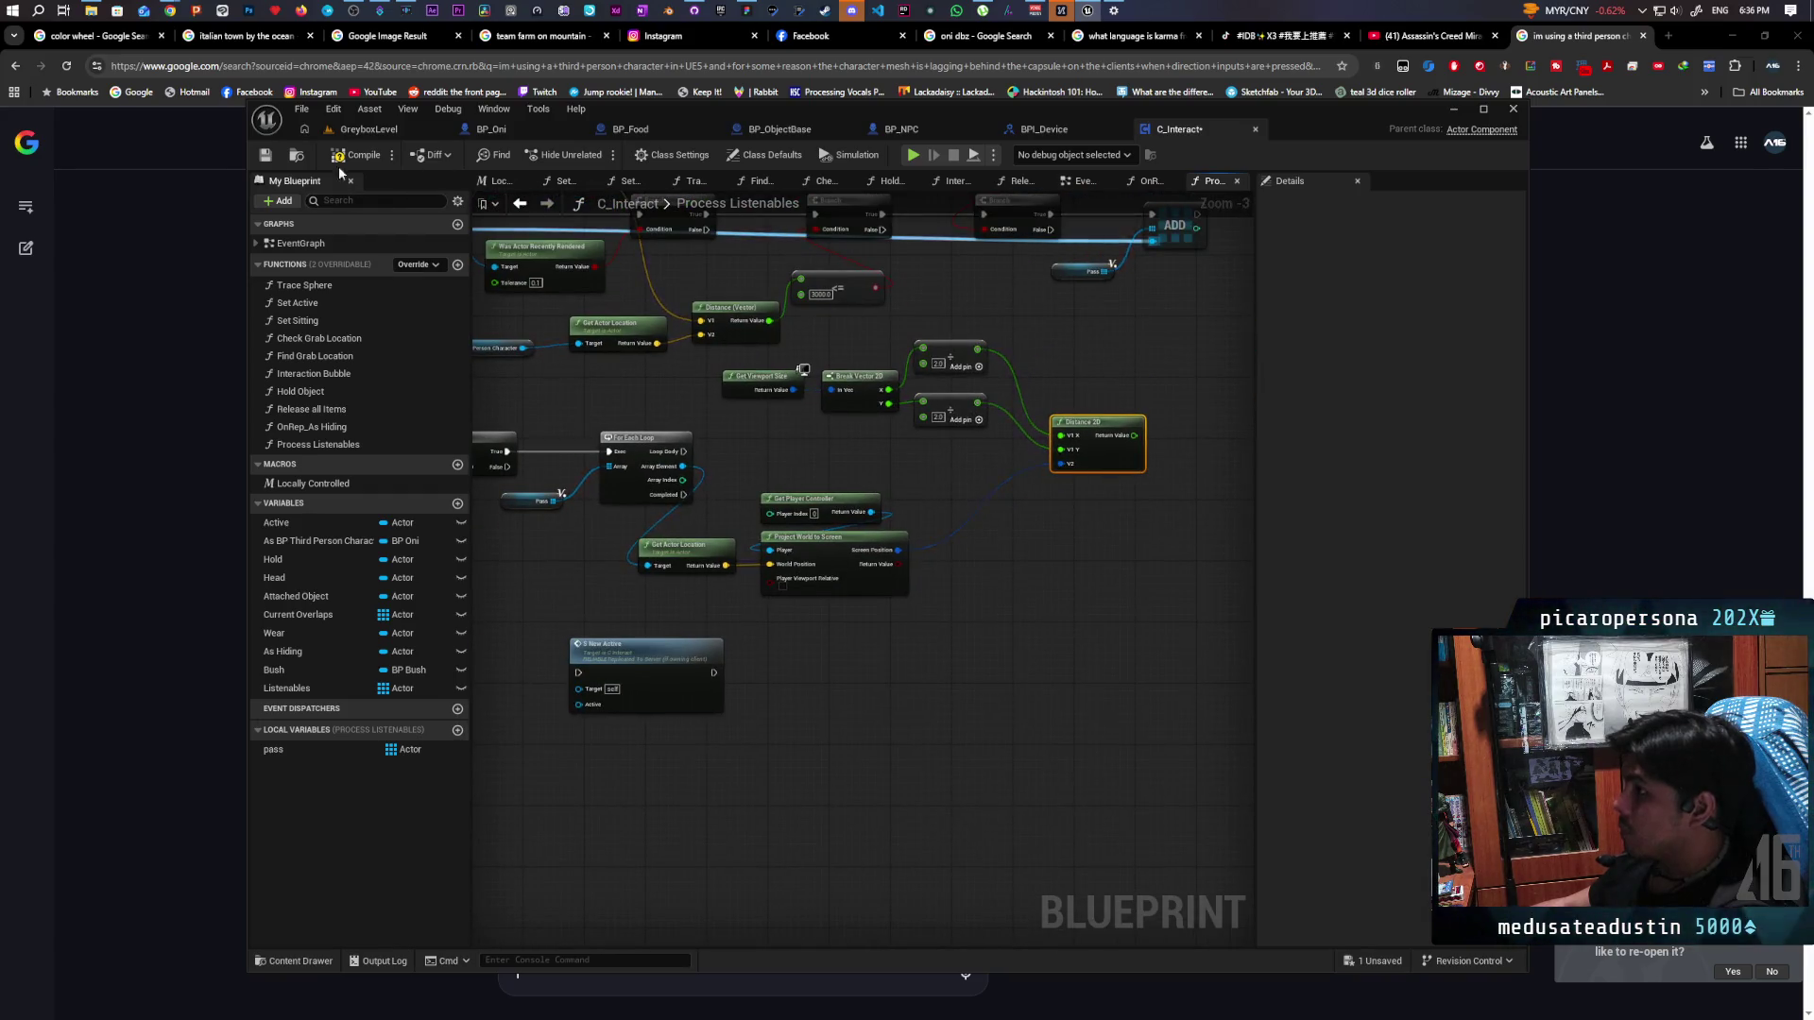
left_click(266, 155)
left_click_drag(972, 501, 961, 522)
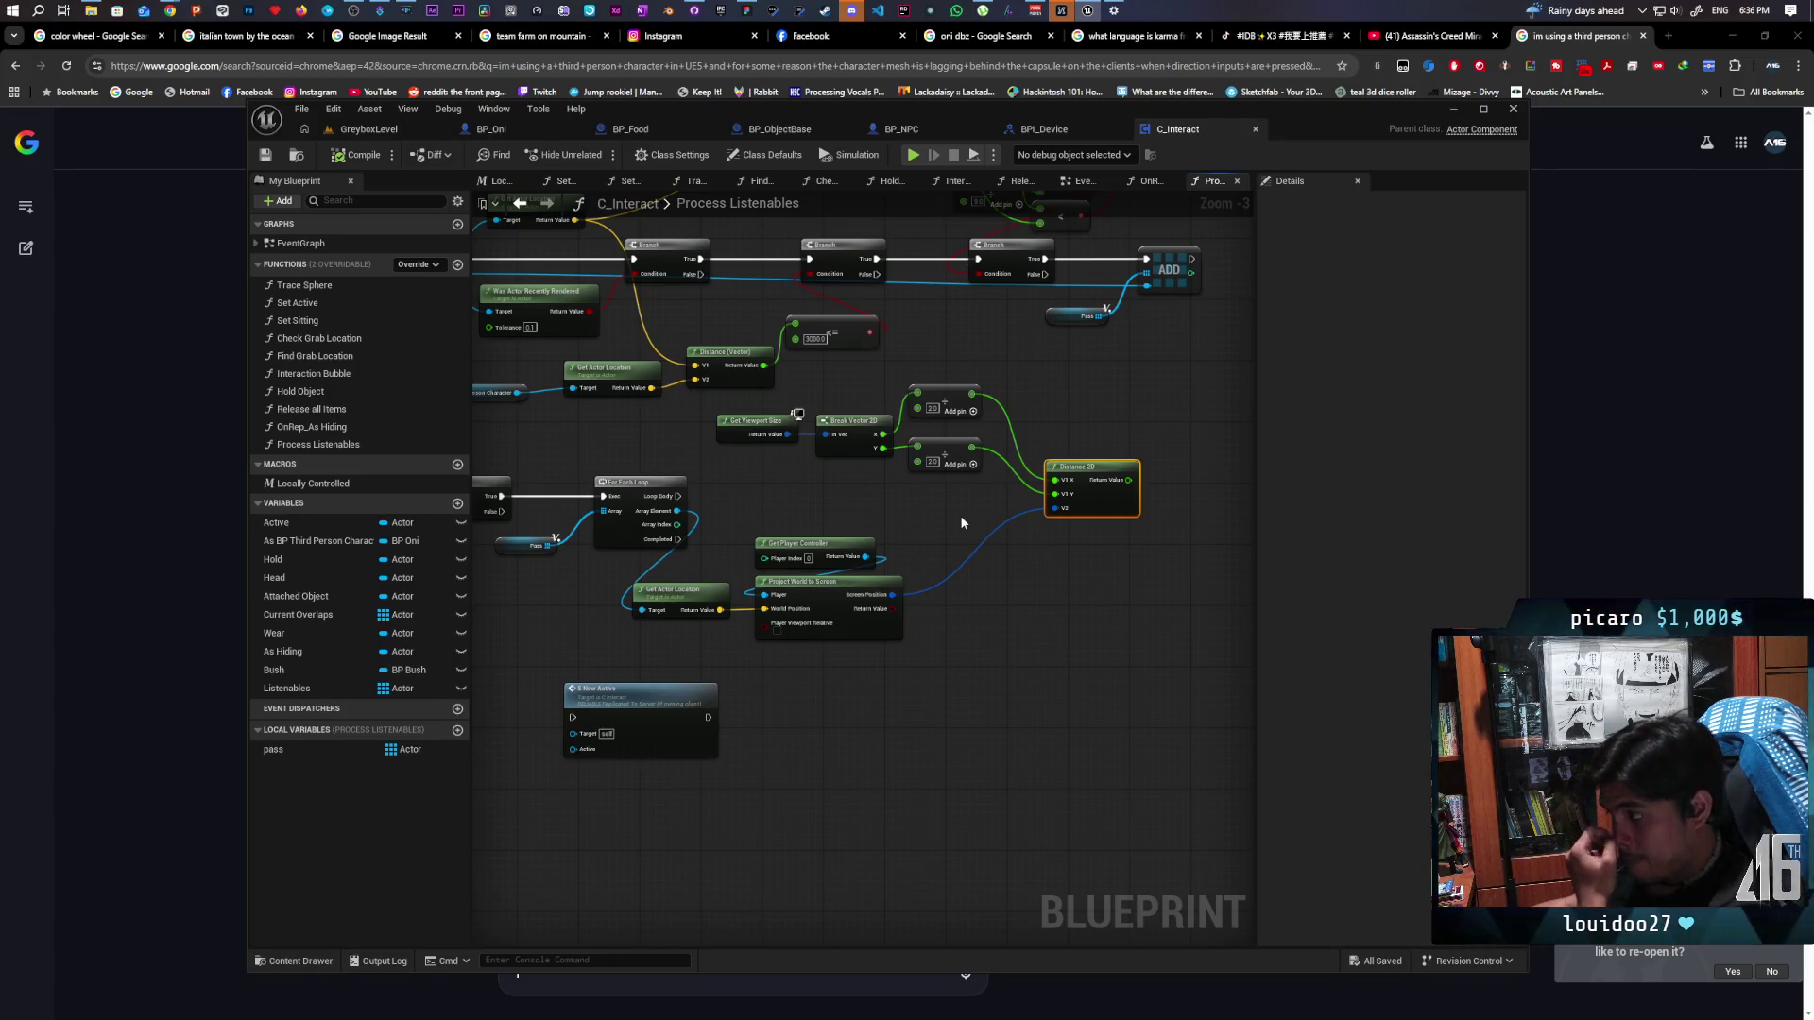
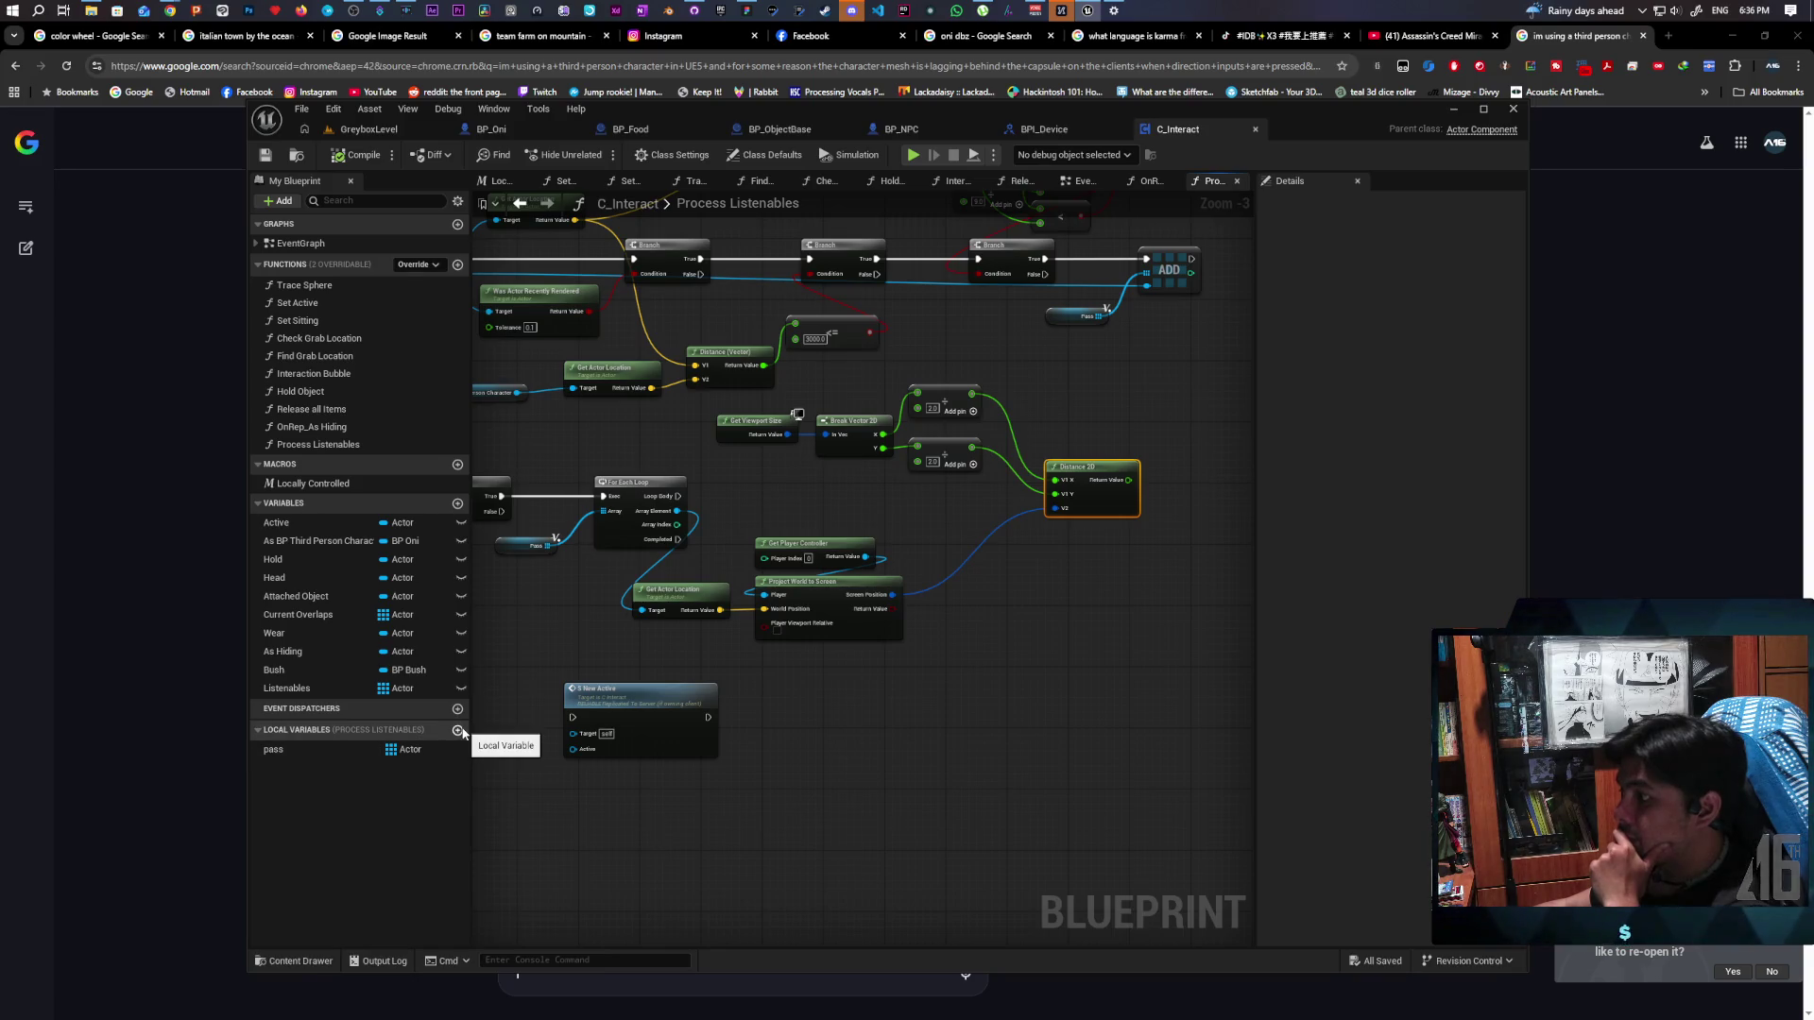
Promote Distance 2D's Return Value to a local float 'Distance' defaulting to 10000000.0, then save
left_click_drag(1130, 491, 1181, 425)
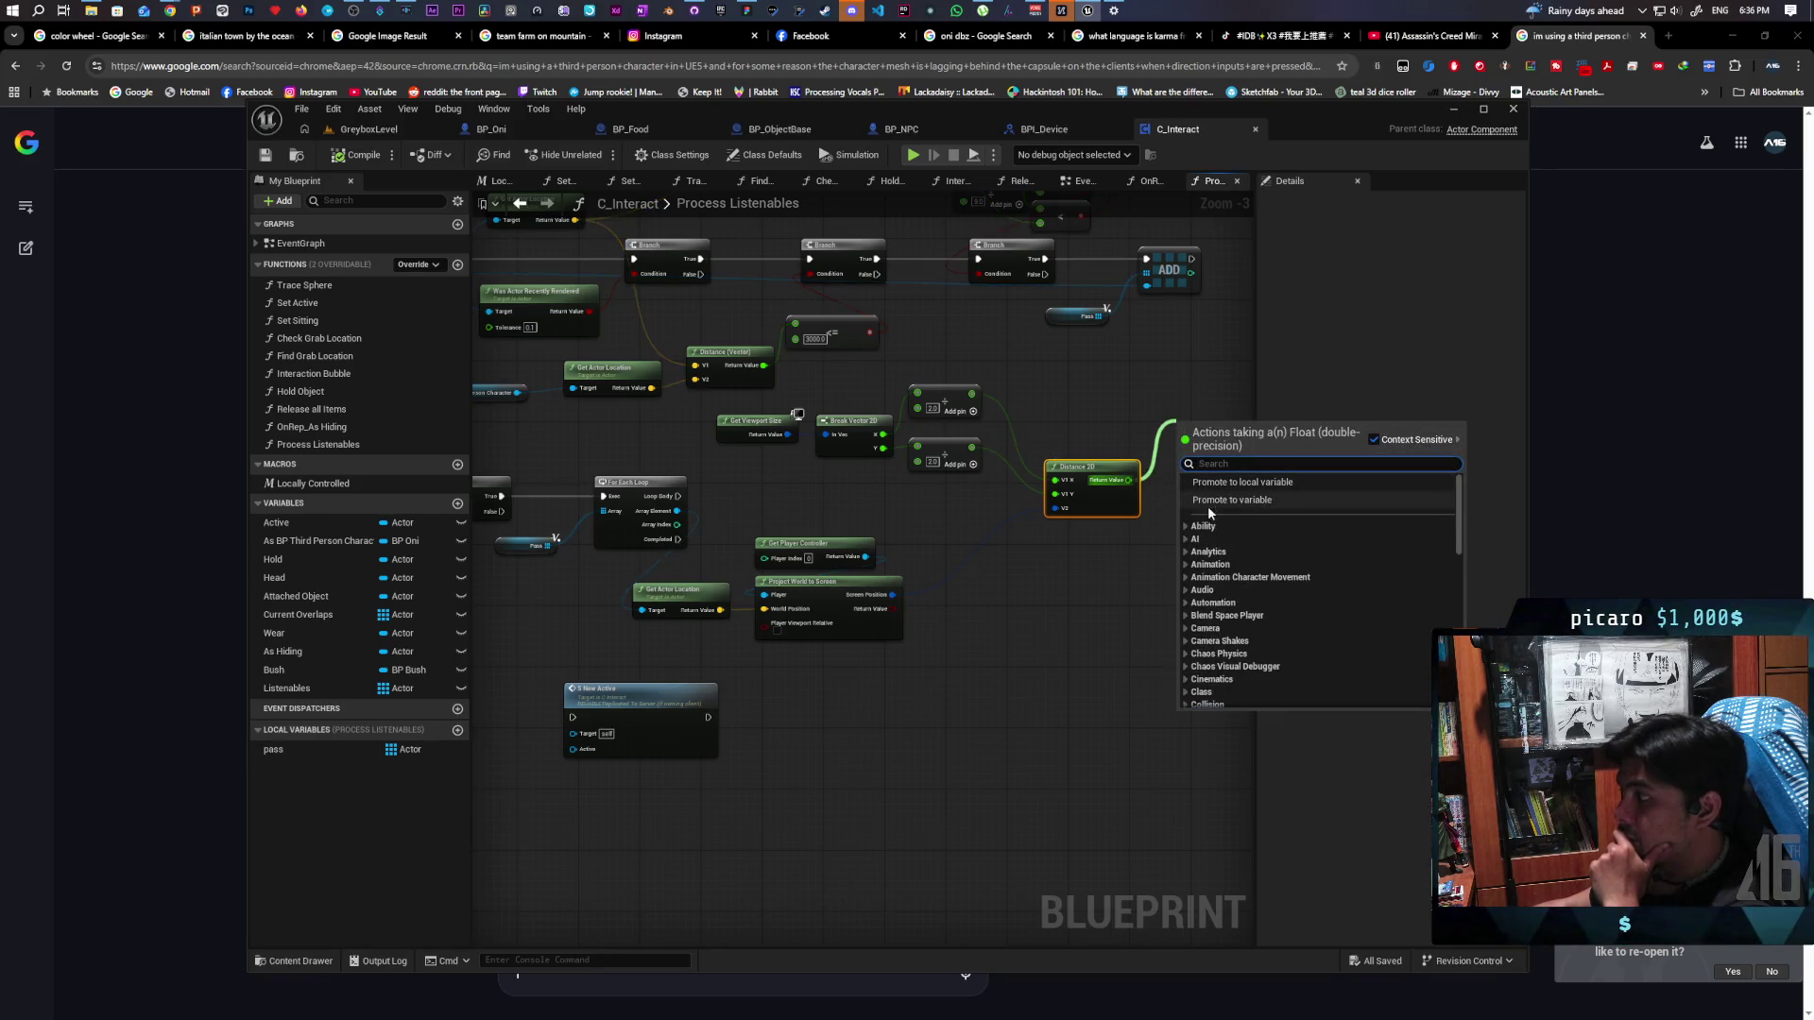
left_click(1207, 506)
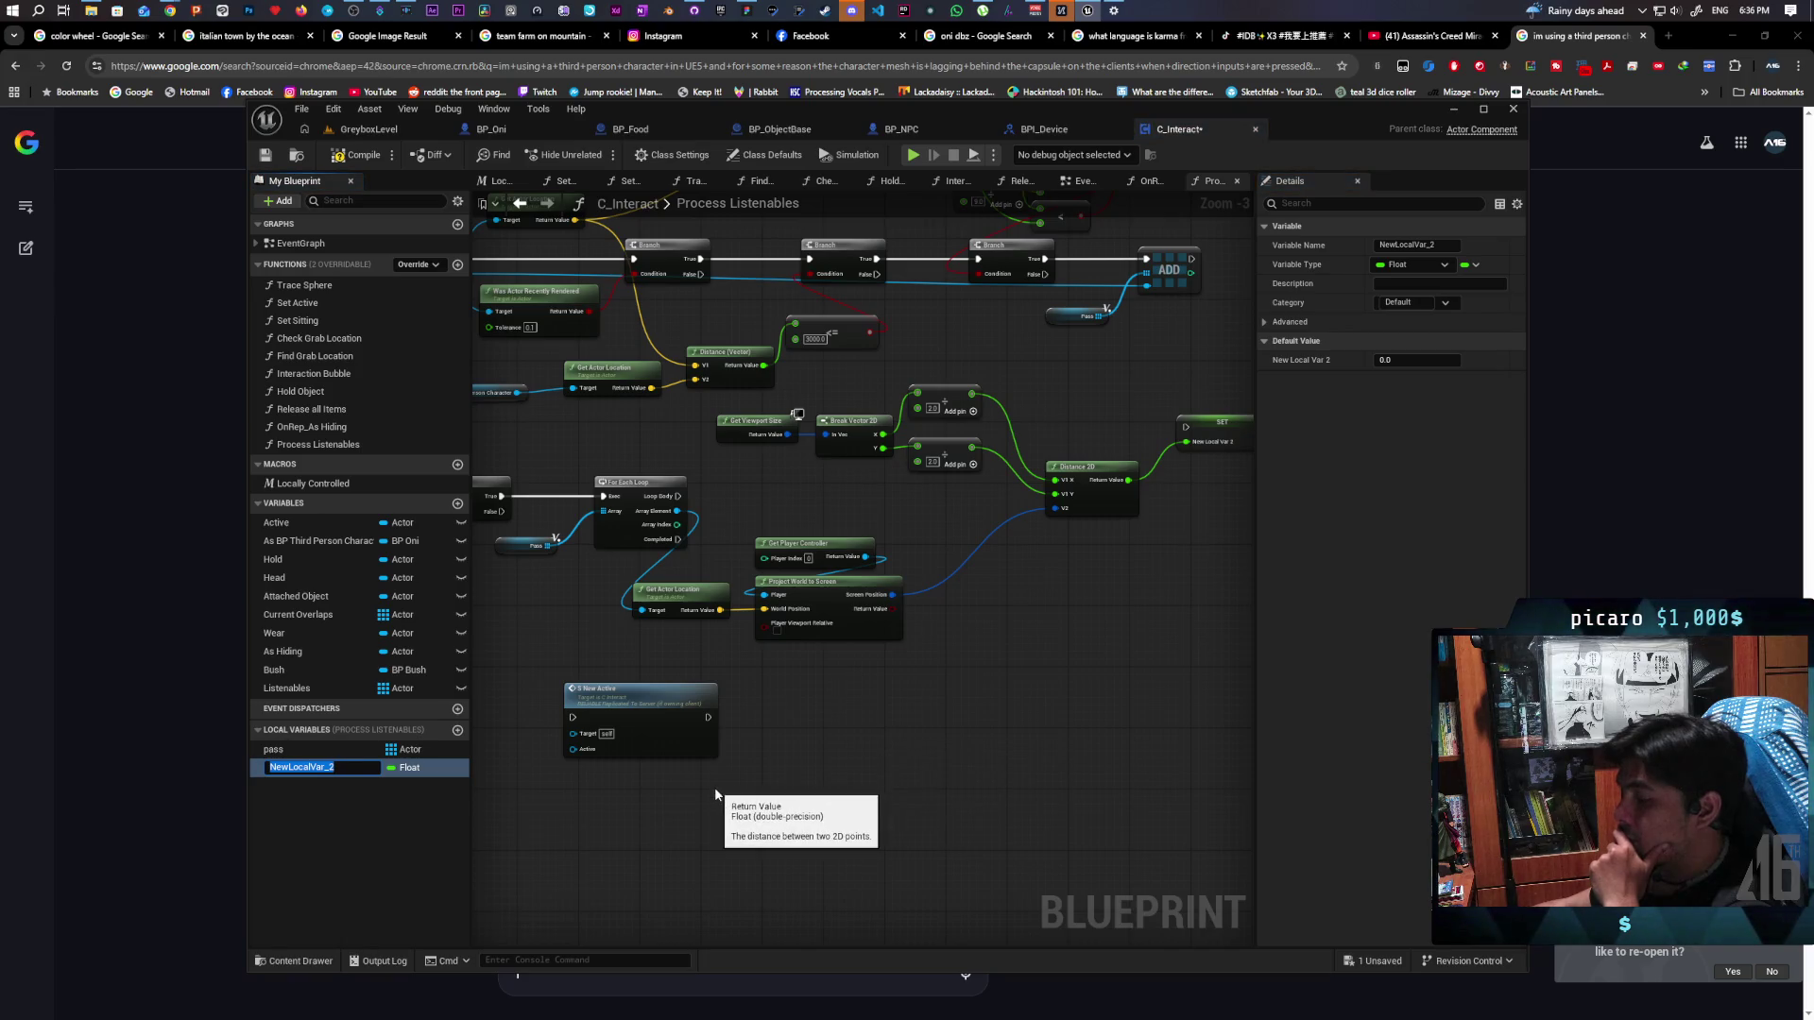
type("Distanc")
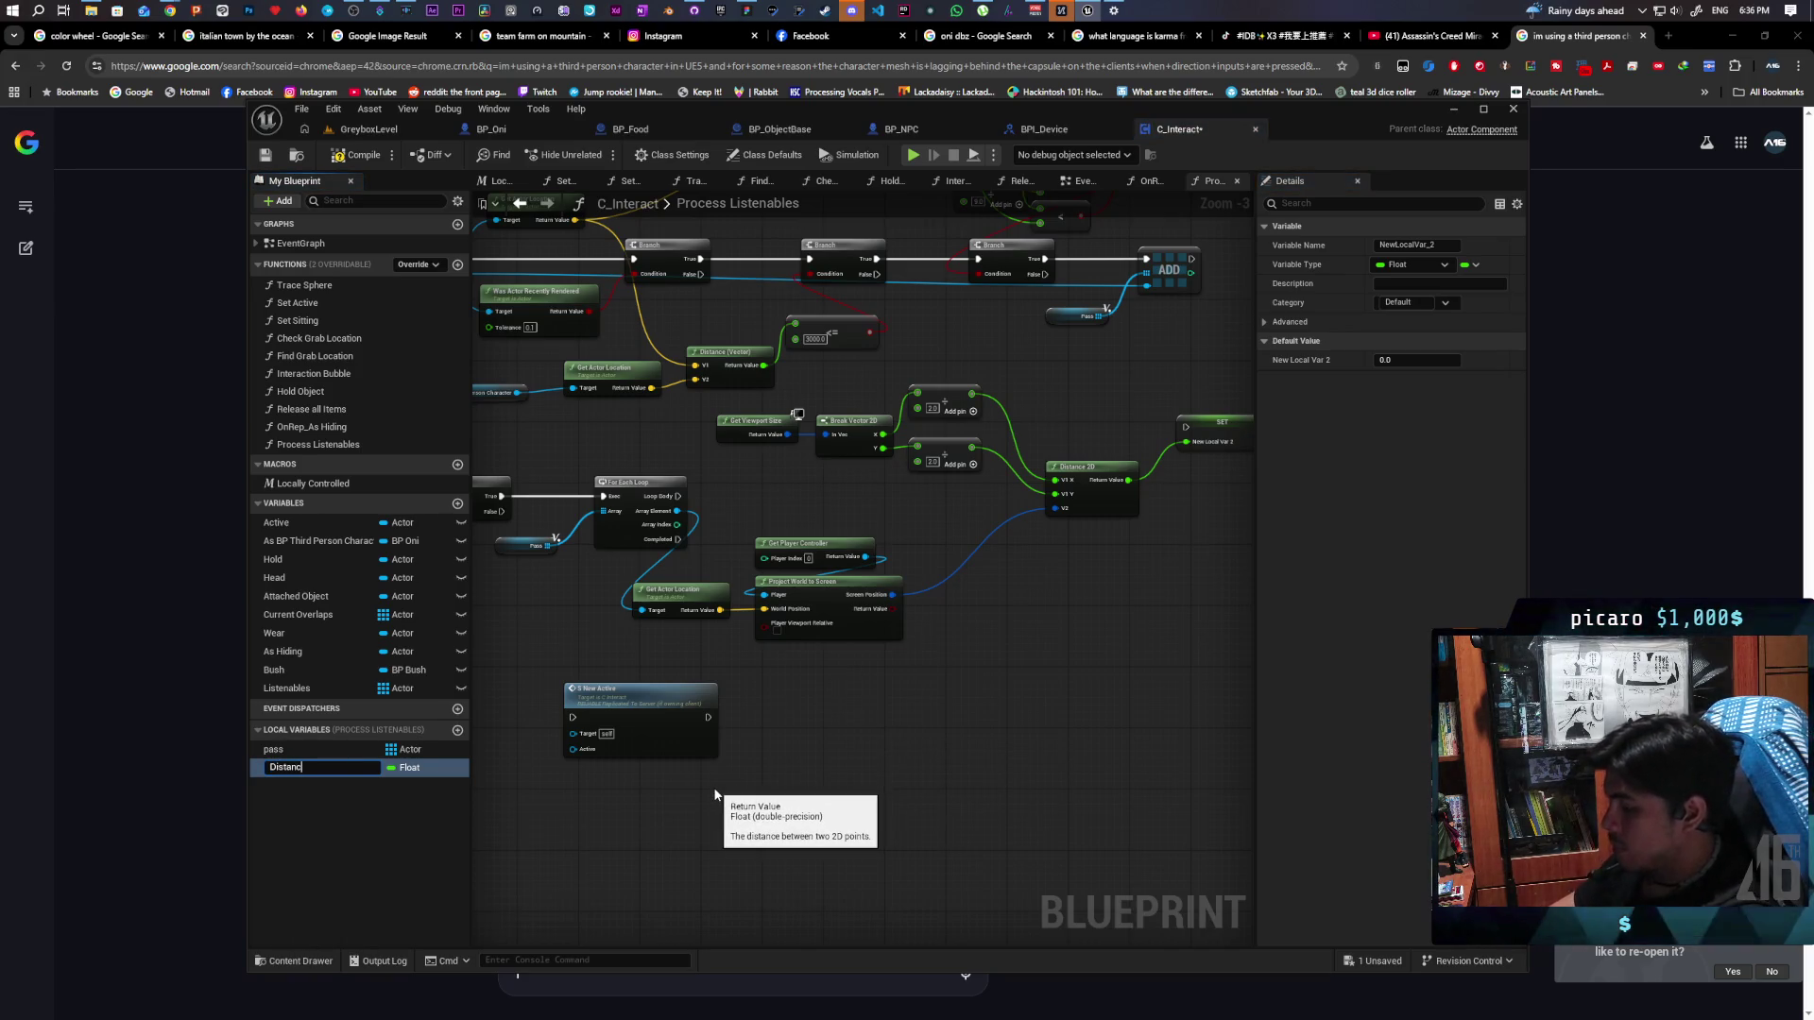
type("e")
key("Return")
type("10000000")
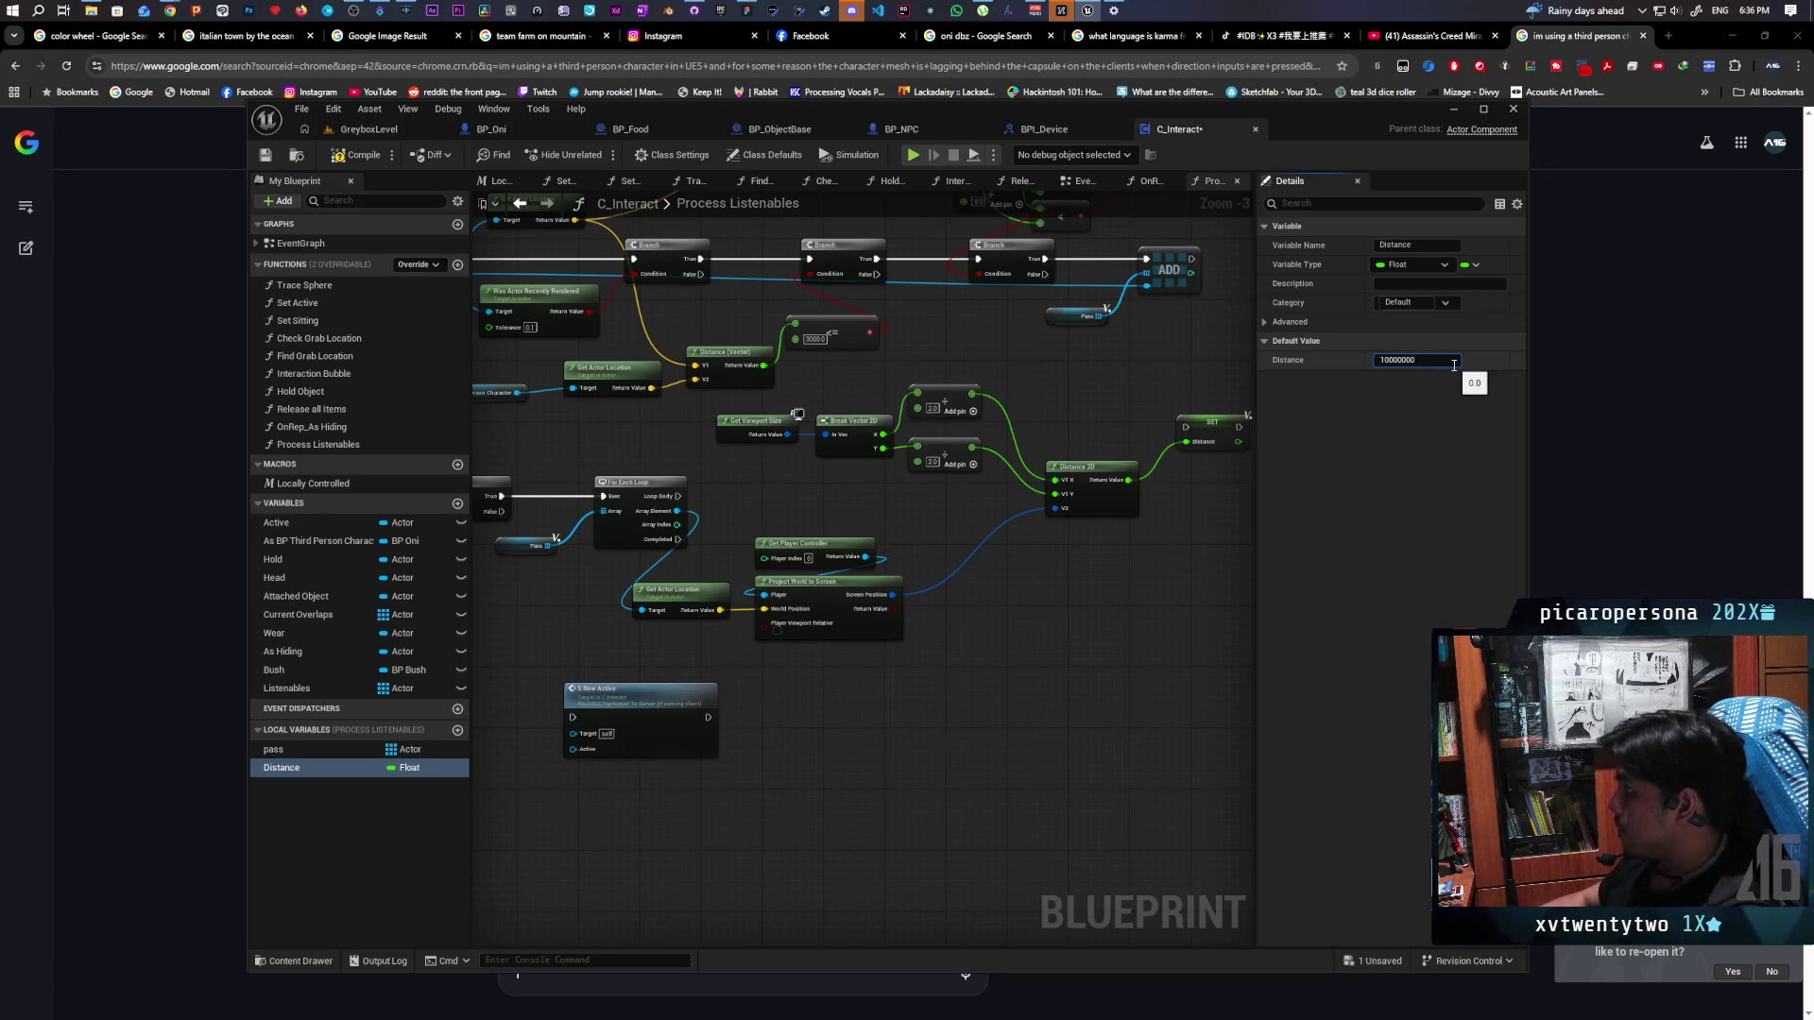
key("Return")
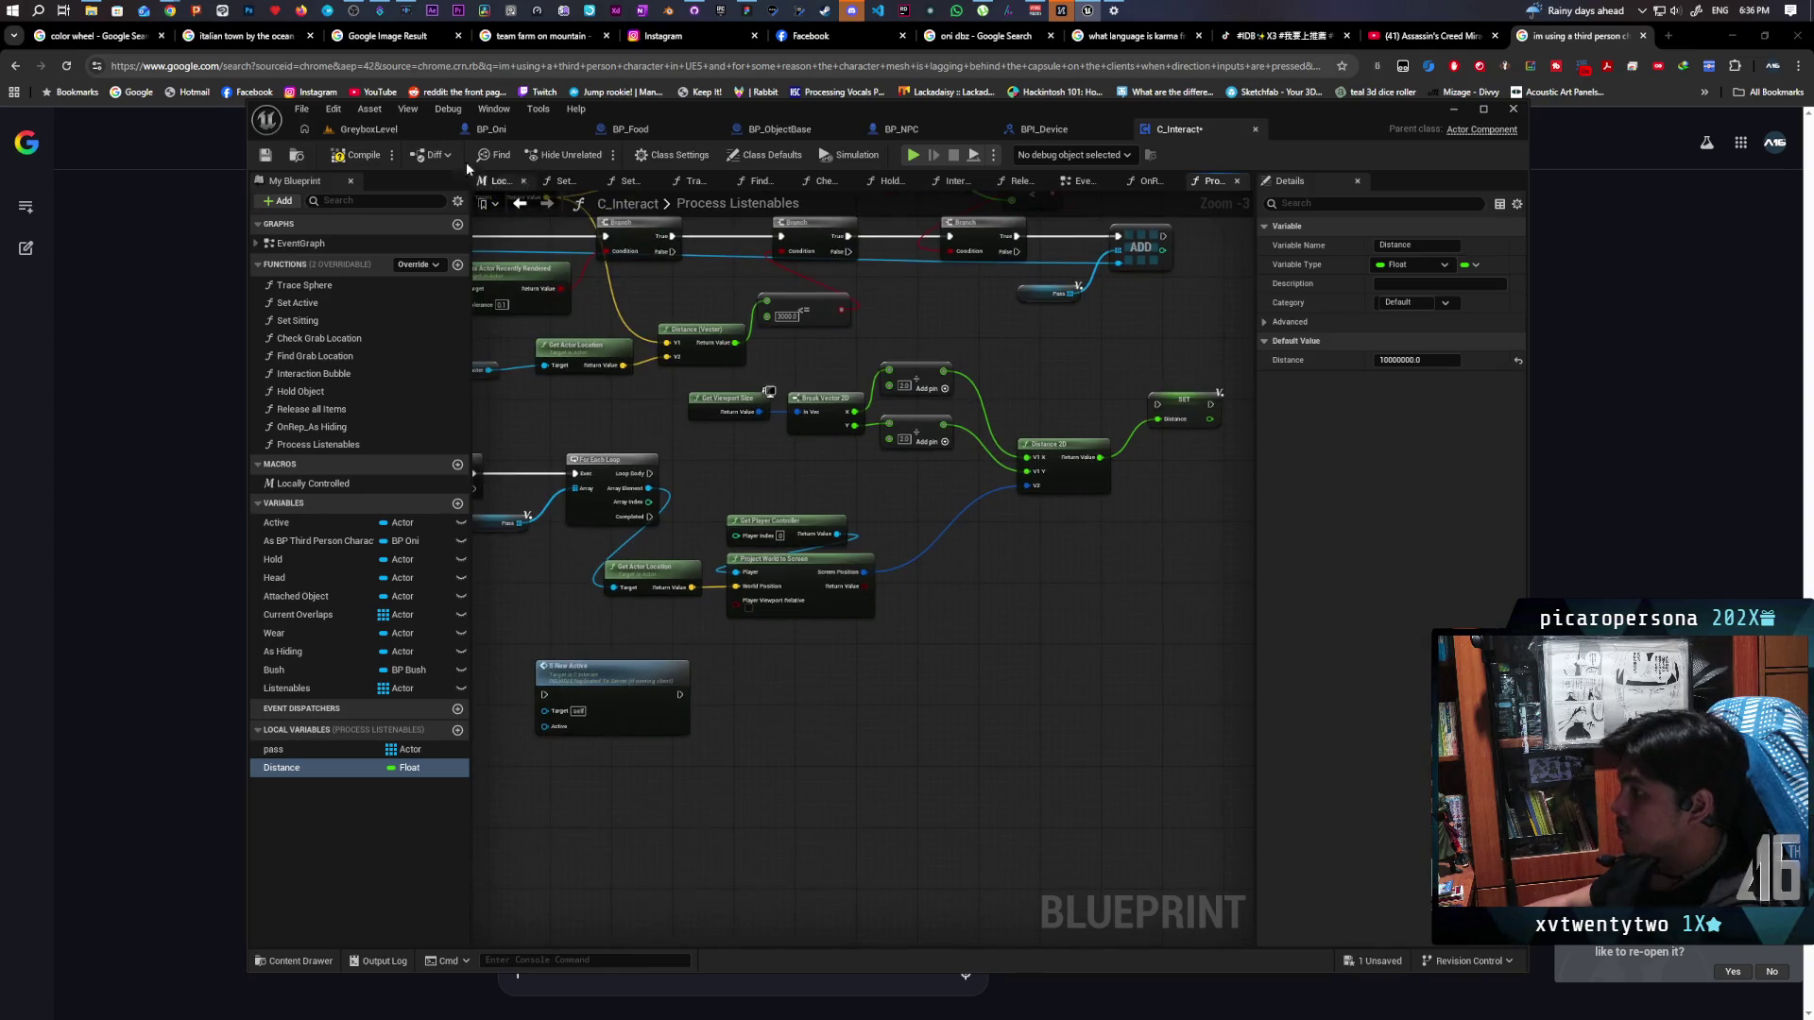
key("ctrl+s")
scroll(943, 620, "down", 2)
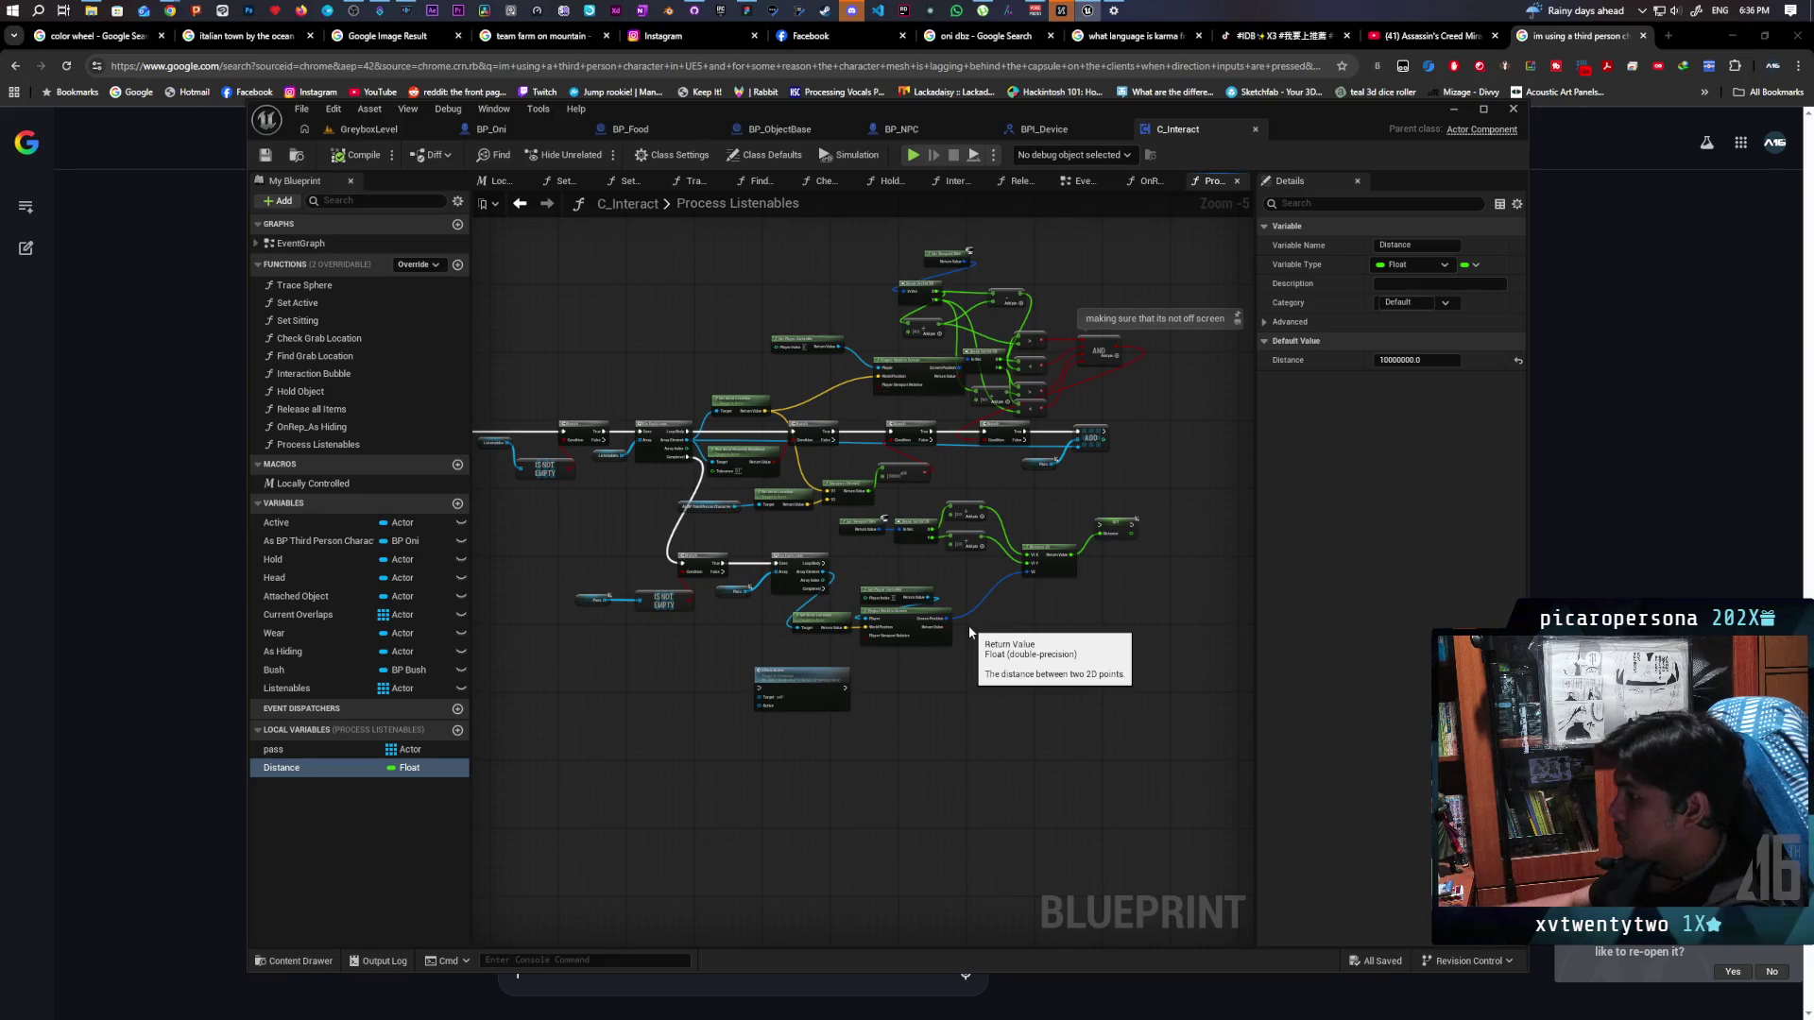
scroll(970, 631, "up", 3)
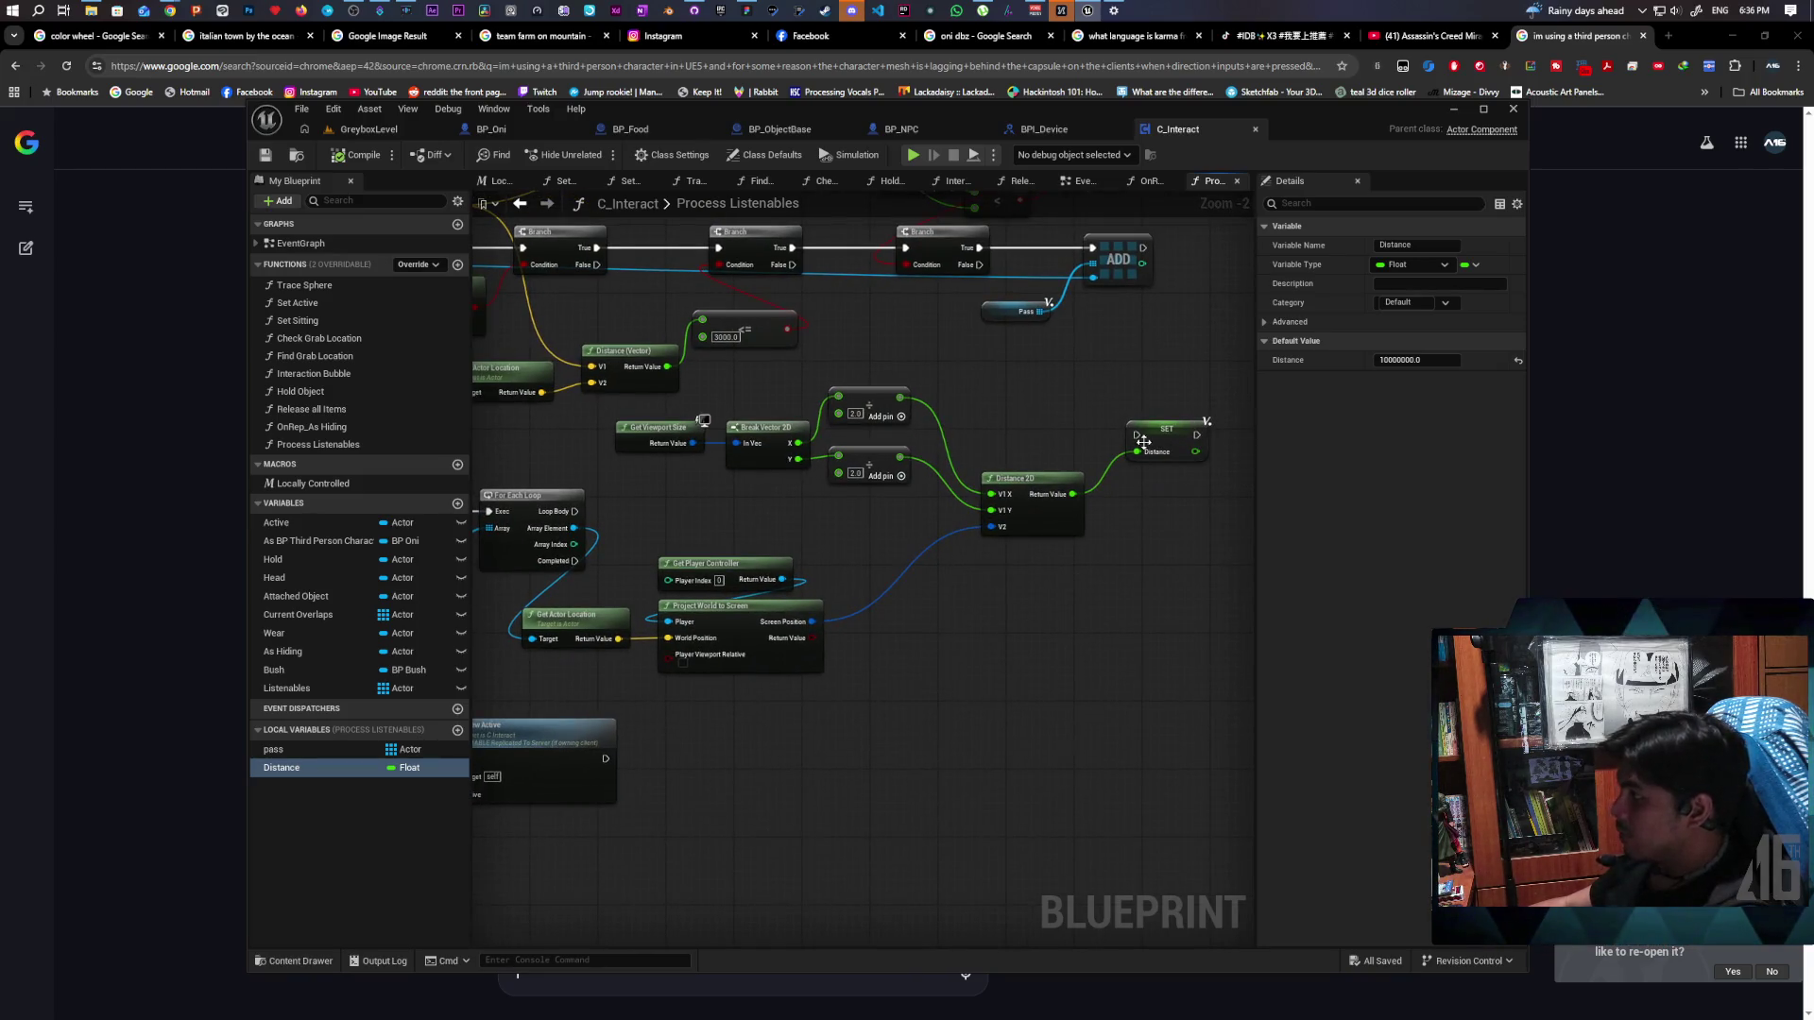
Delete the SET Distance node and add a less-than comparison on the Distance 2D result
left_click_drag(1143, 441, 1146, 536)
key("Delete")
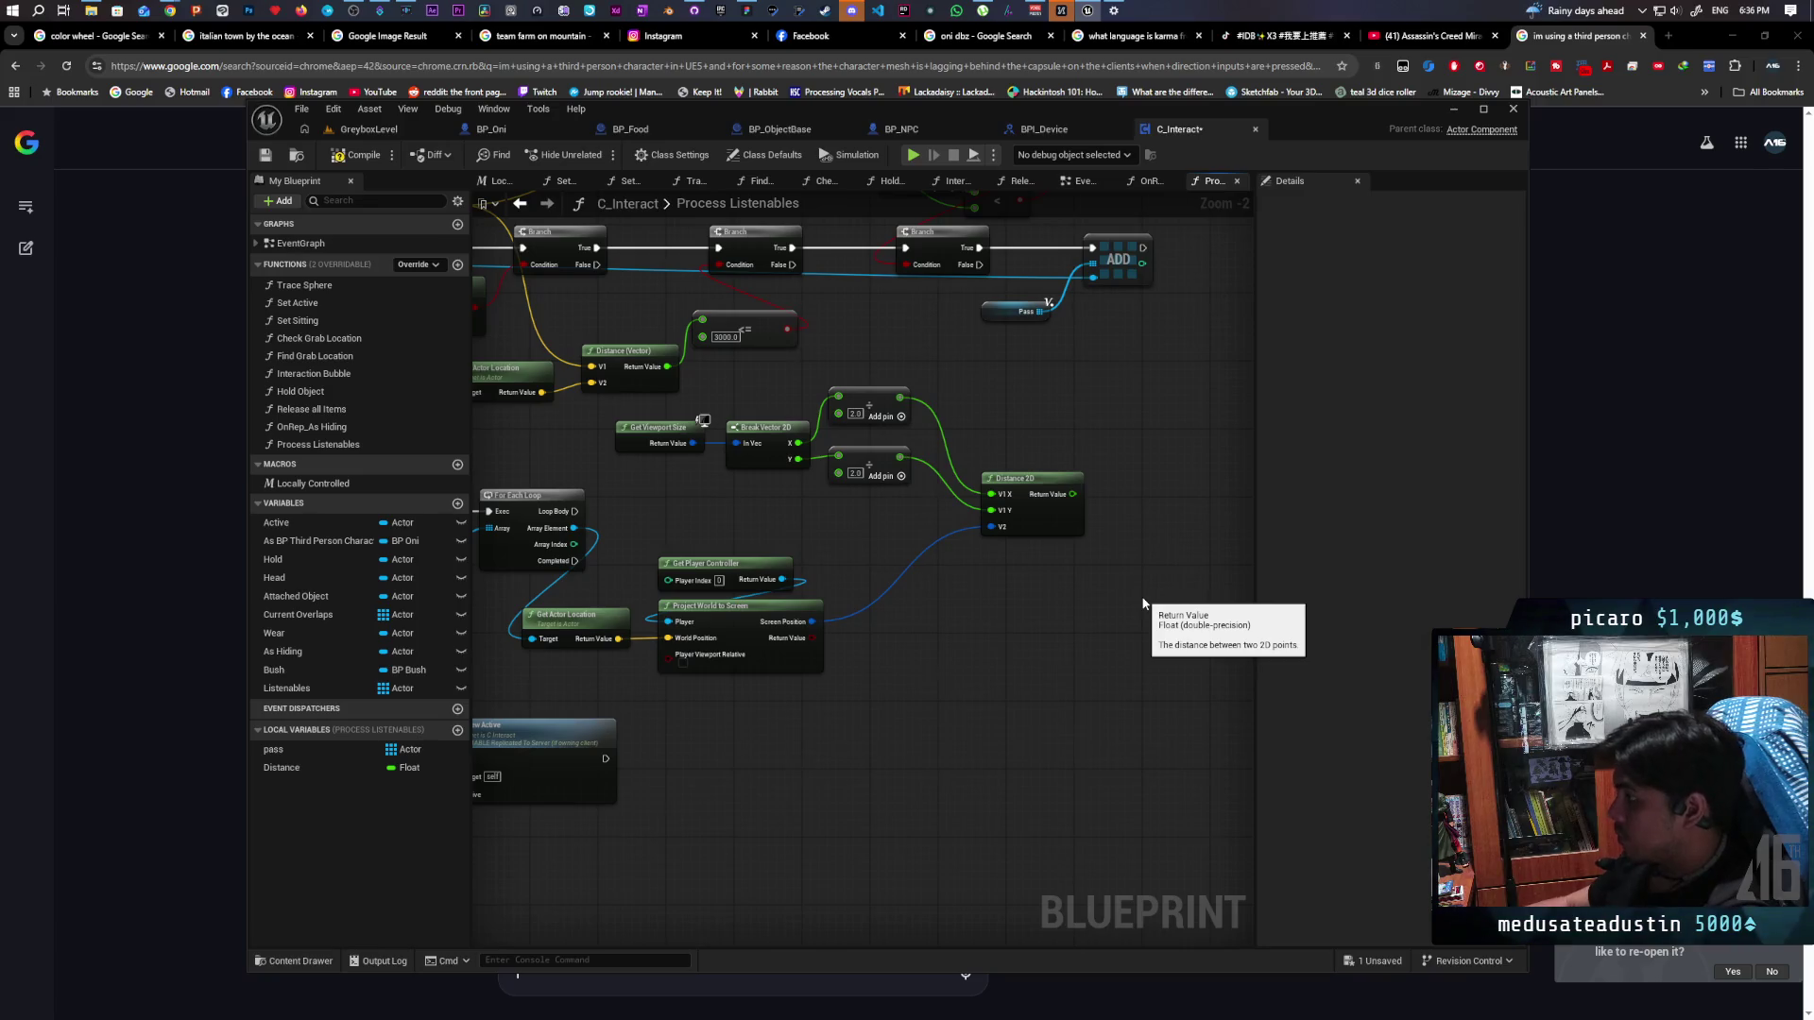
mouse_move(1074, 485)
left_mouse_down()
mouse_move(1123, 557)
mouse_move(1020, 552)
mouse_move(945, 587)
mouse_move(1030, 601)
left_mouse_up()
type("<")
key("Return")
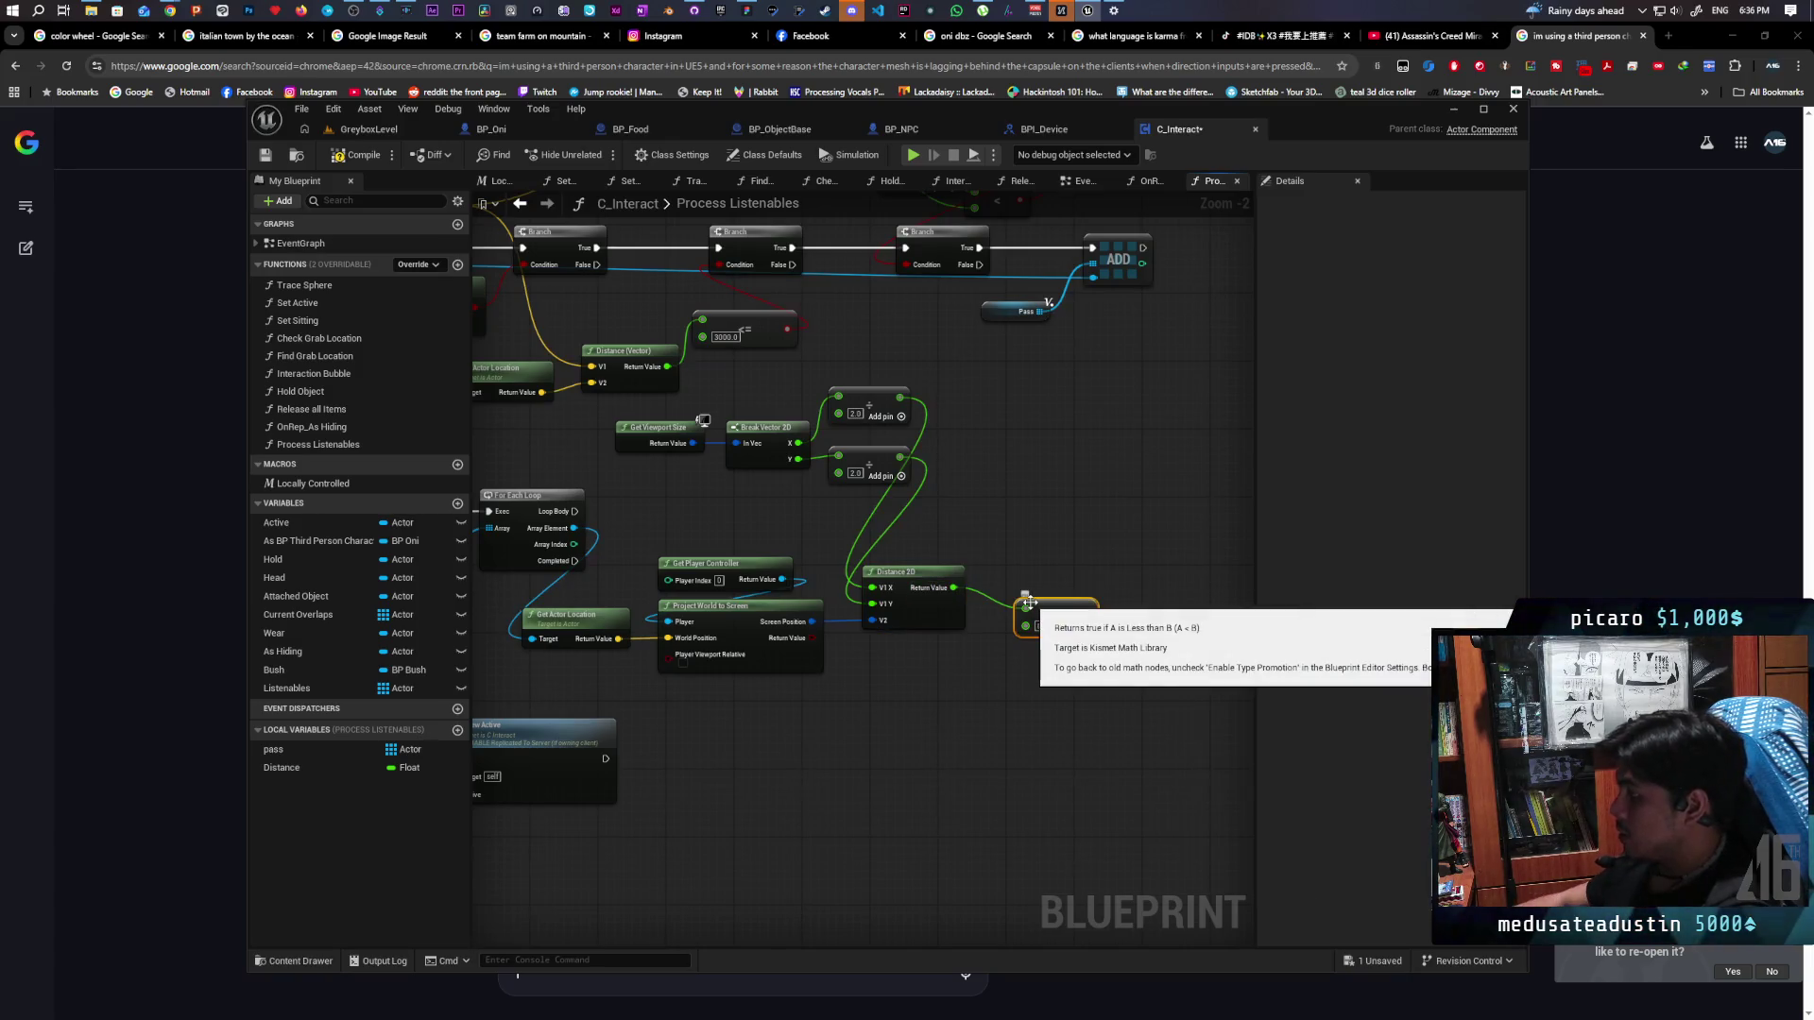
Compare against the Distance variable and make the result drive a new Branch condition
mouse_move(296, 775)
left_mouse_down()
mouse_move(1040, 637)
mouse_move(1025, 625)
mouse_move(927, 669)
left_mouse_up()
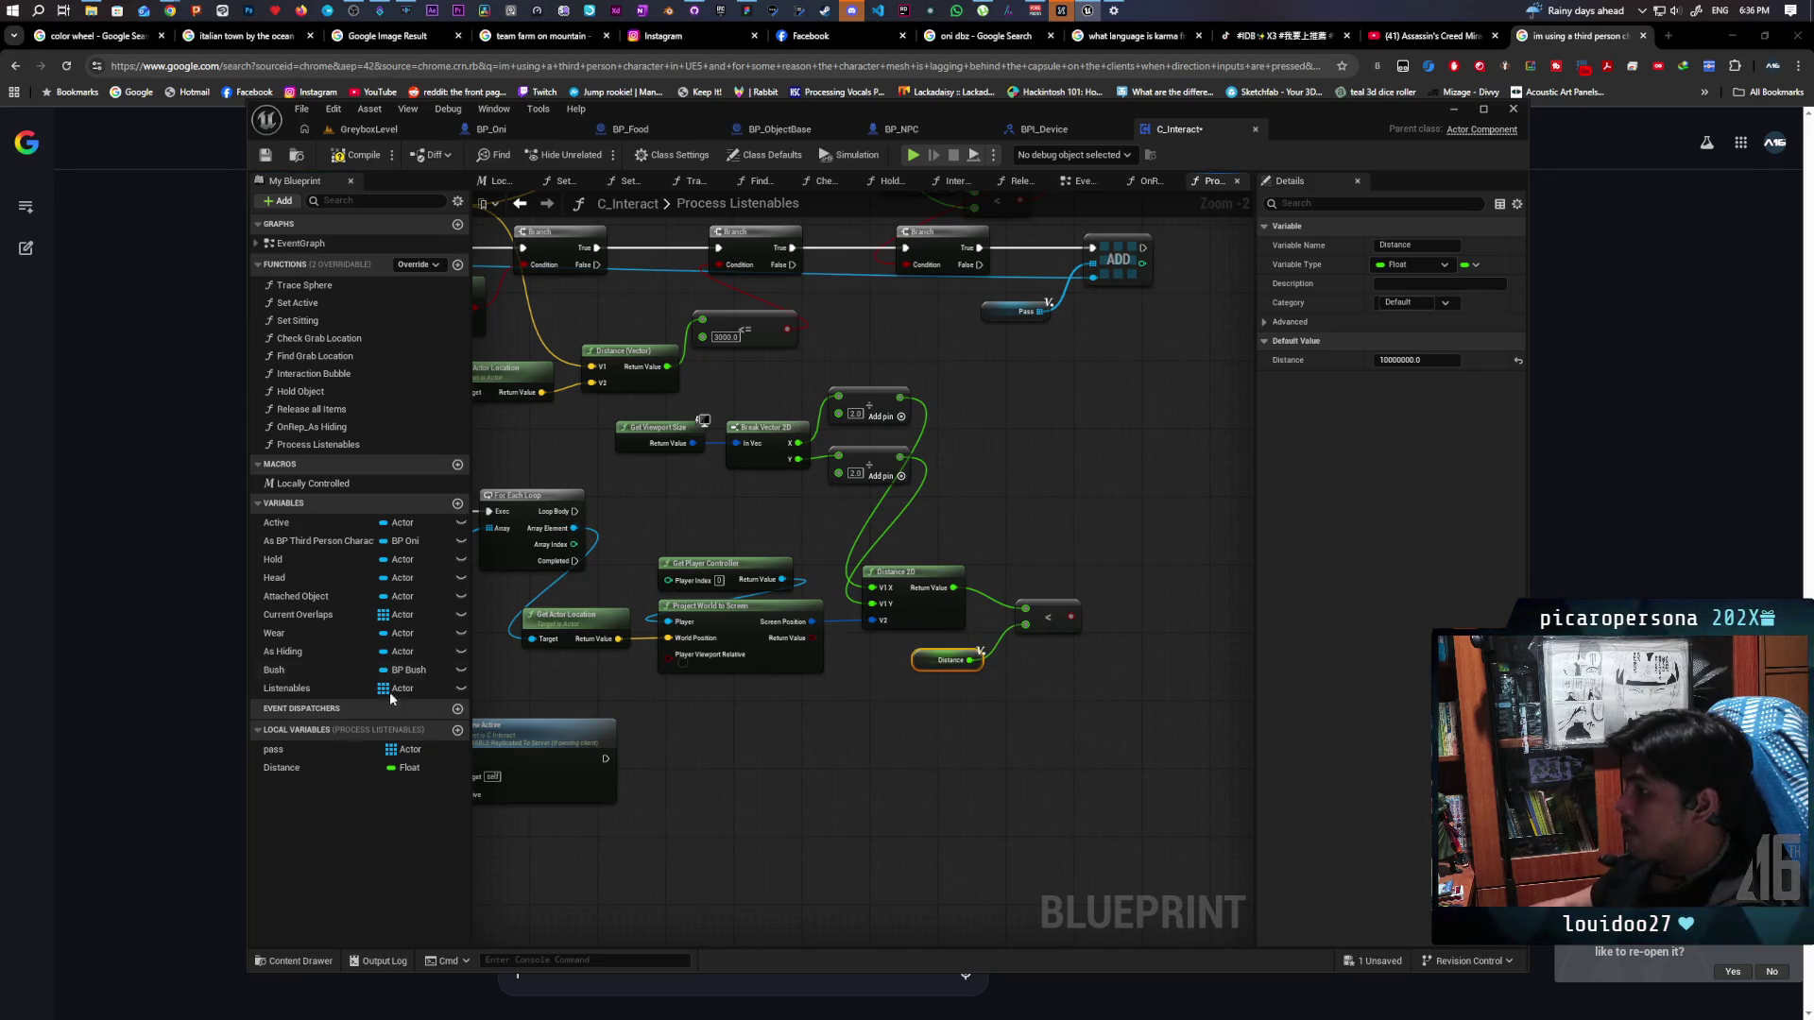
left_click(286, 768)
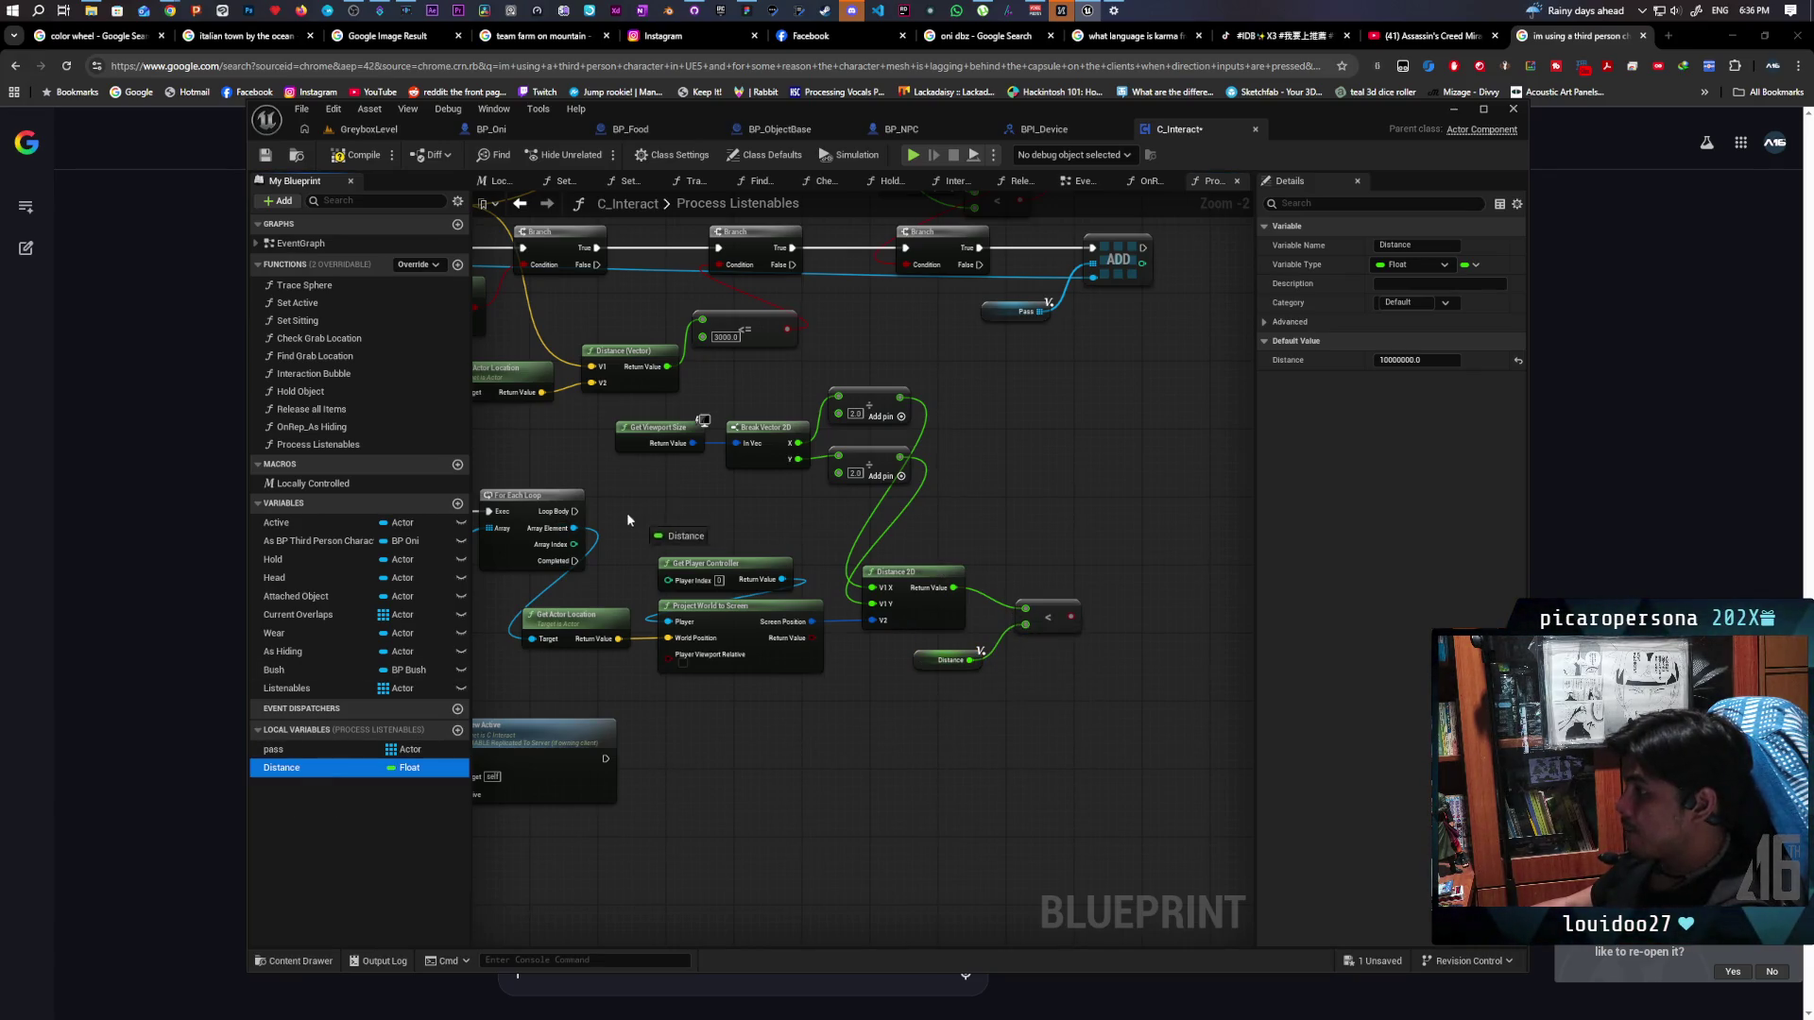
left_click_drag(575, 516, 981, 538)
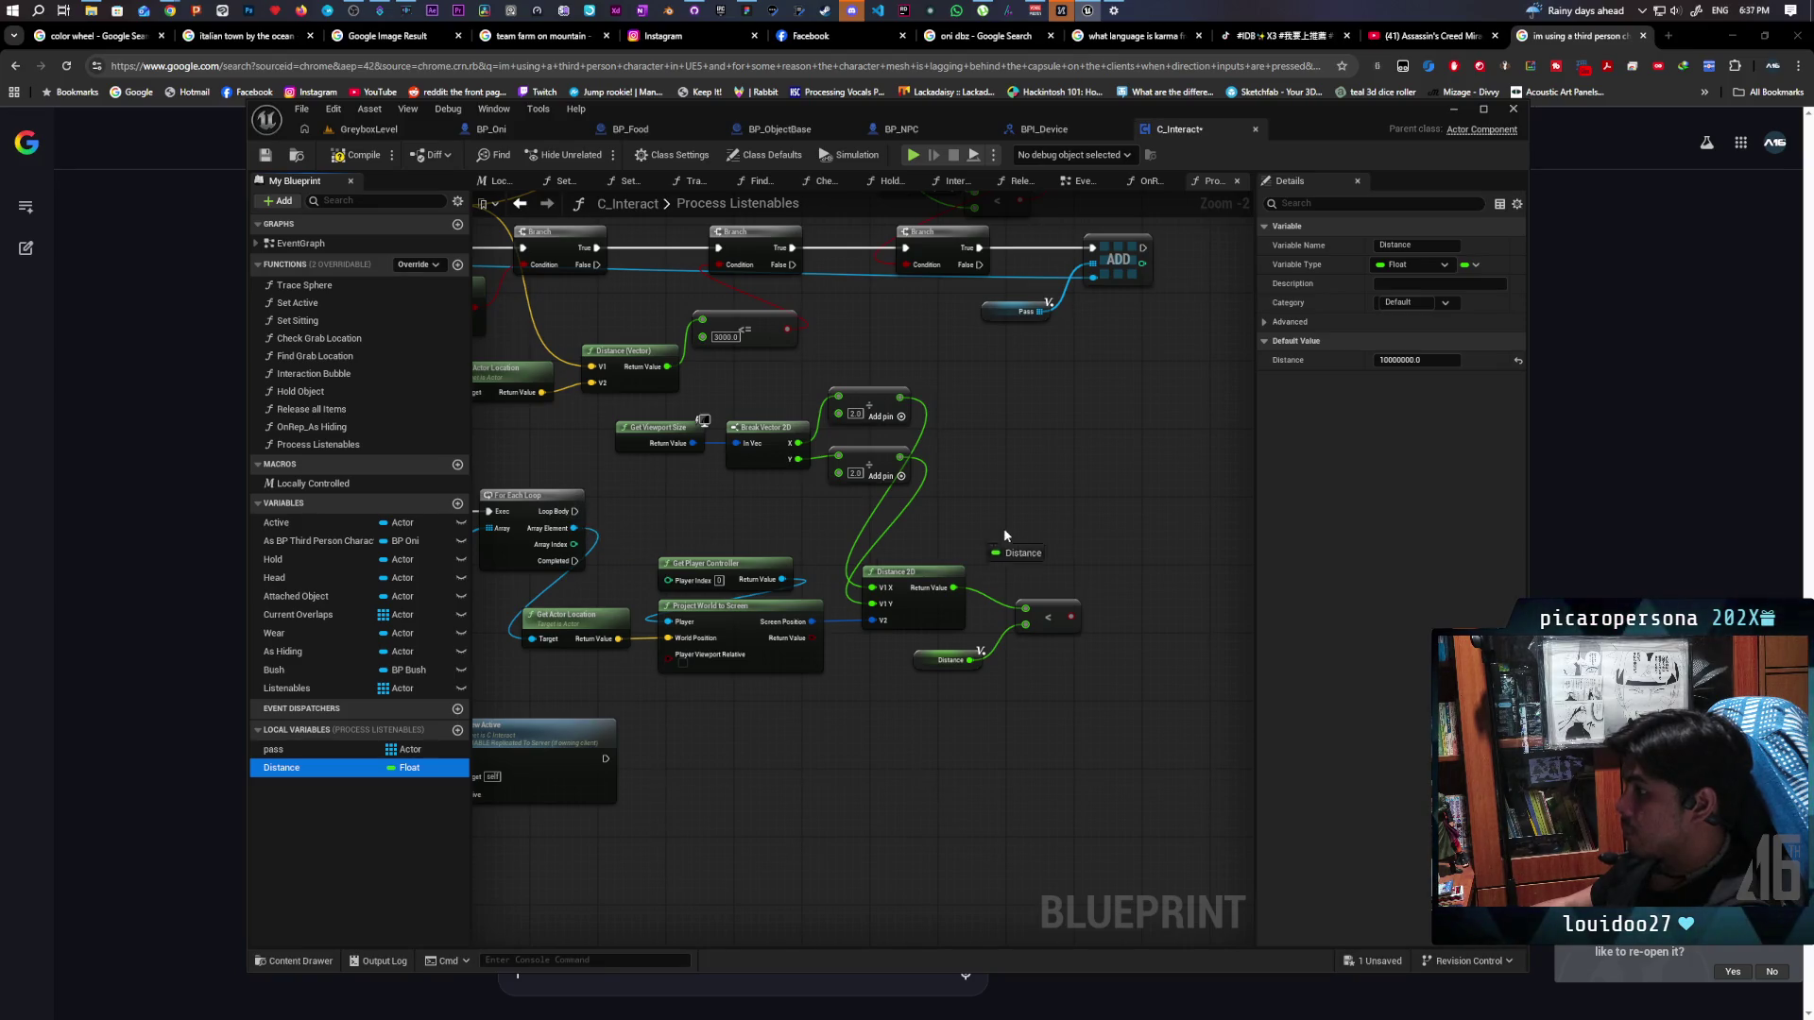
key("b")
left_click(1045, 513)
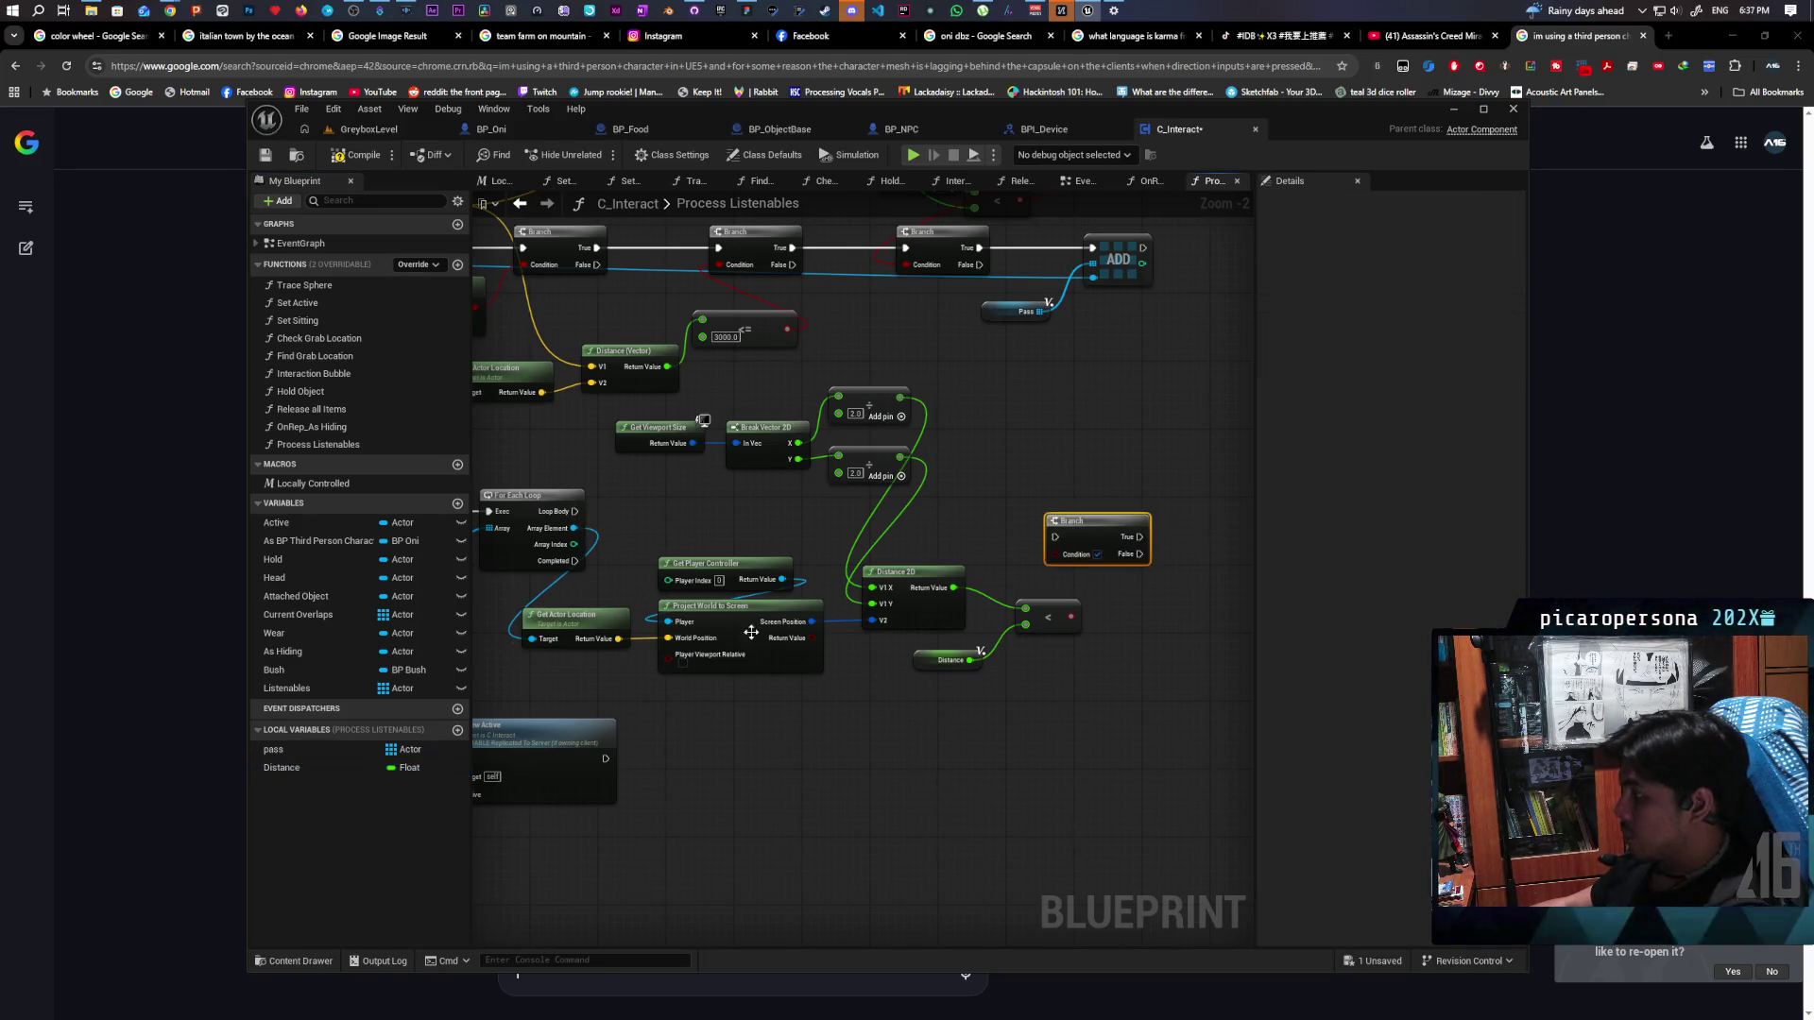
left_click_drag(1068, 621, 1056, 555)
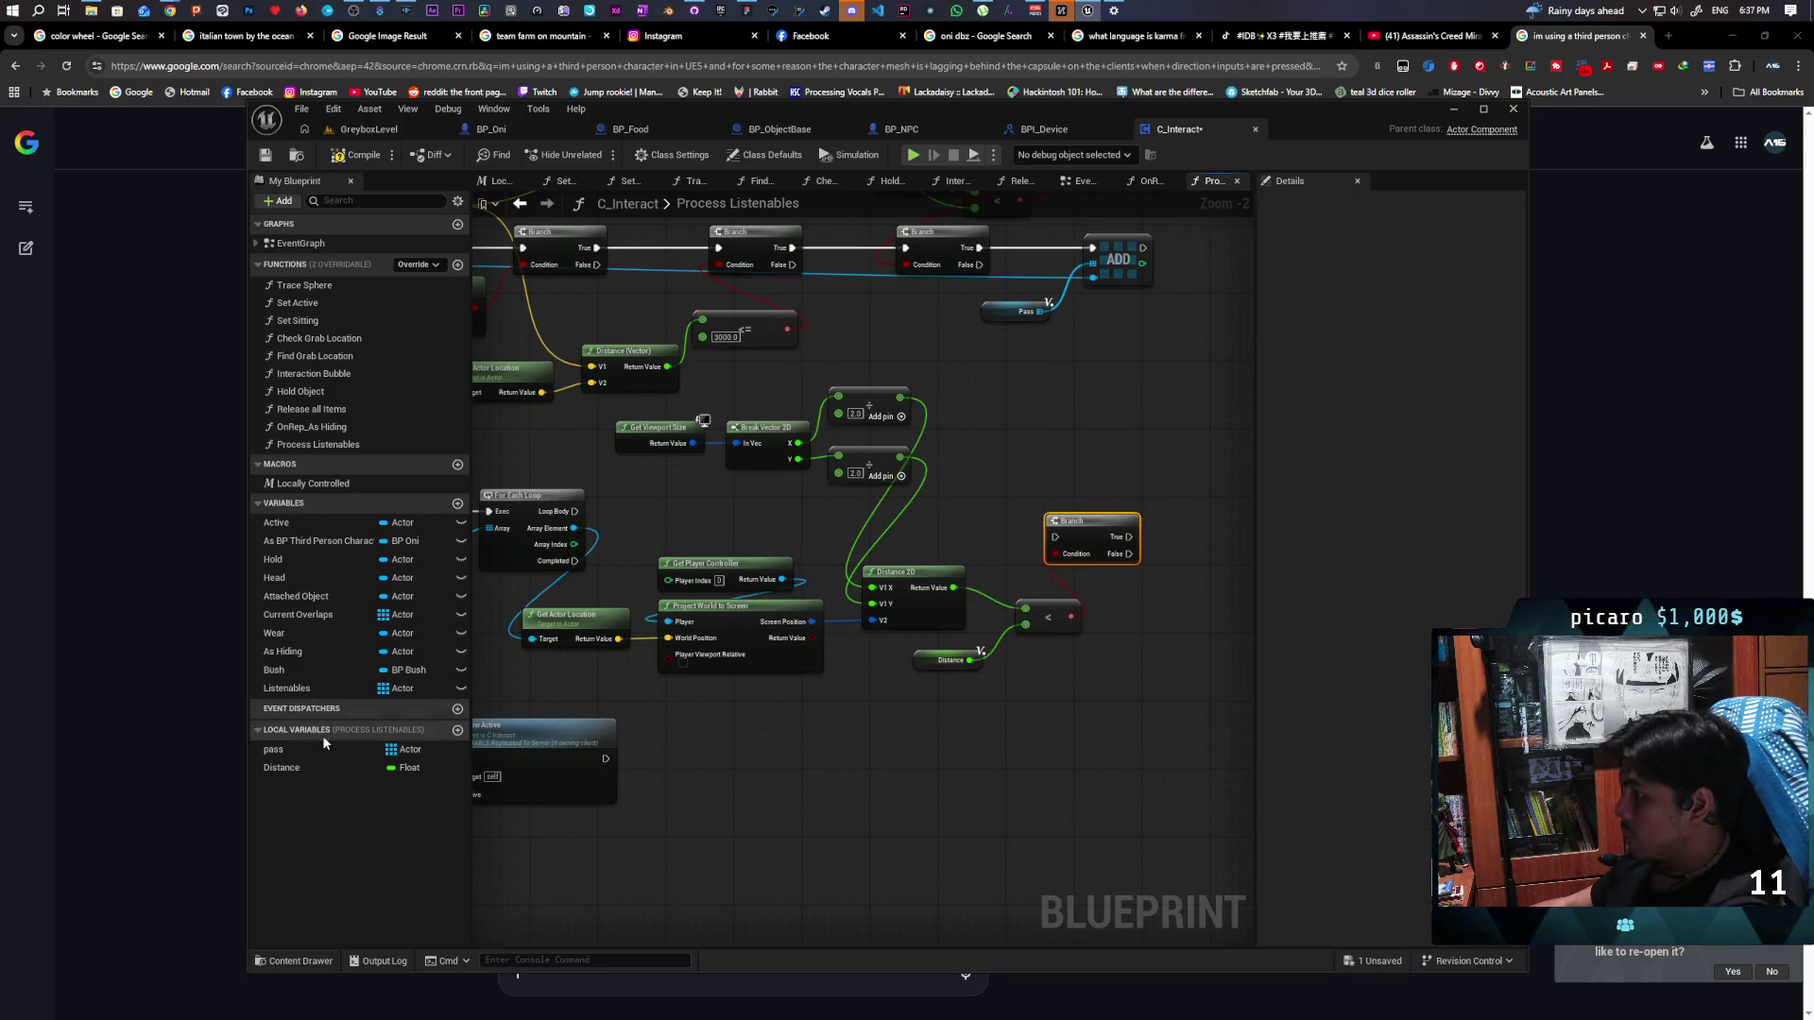
On the Branch's True path, set Distance to the Distance 2D result, running it every loop iteration
left_click_drag(276, 773, 1196, 539)
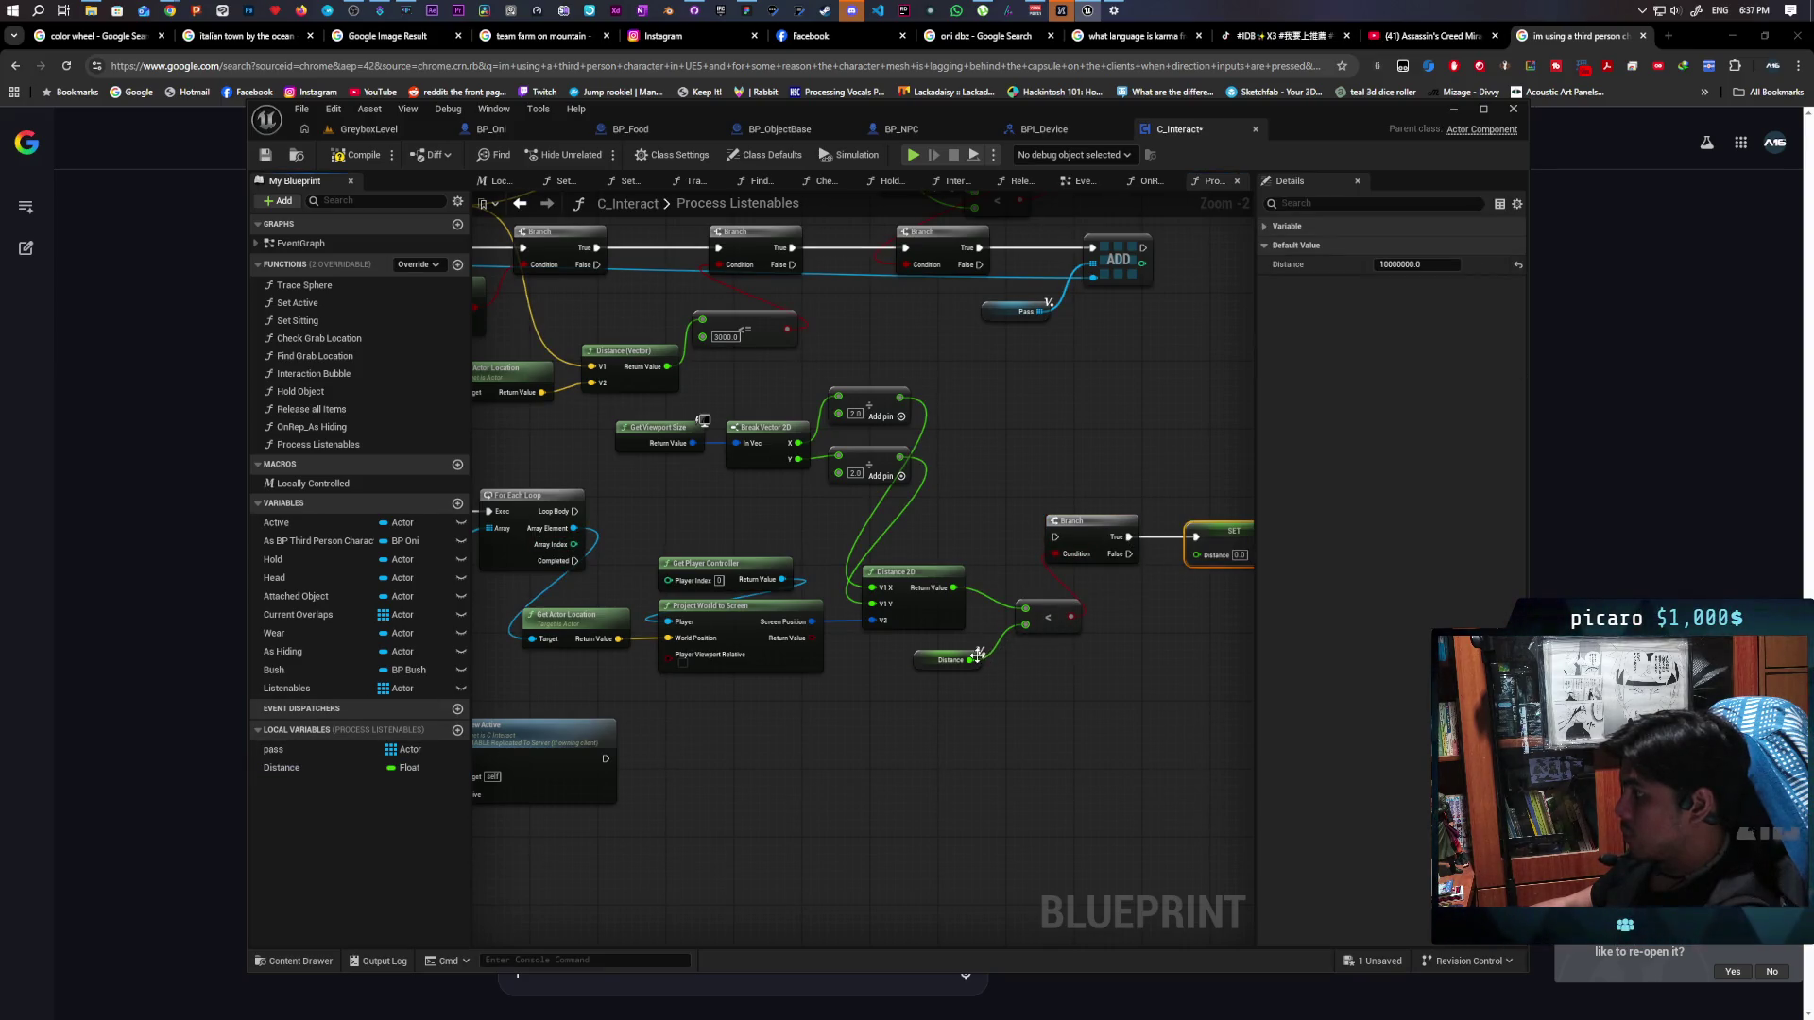
left_click_drag(953, 588, 1197, 554)
mouse_move(575, 511)
left_mouse_down()
mouse_move(1063, 519)
mouse_move(1056, 536)
mouse_move(1037, 503)
left_mouse_up()
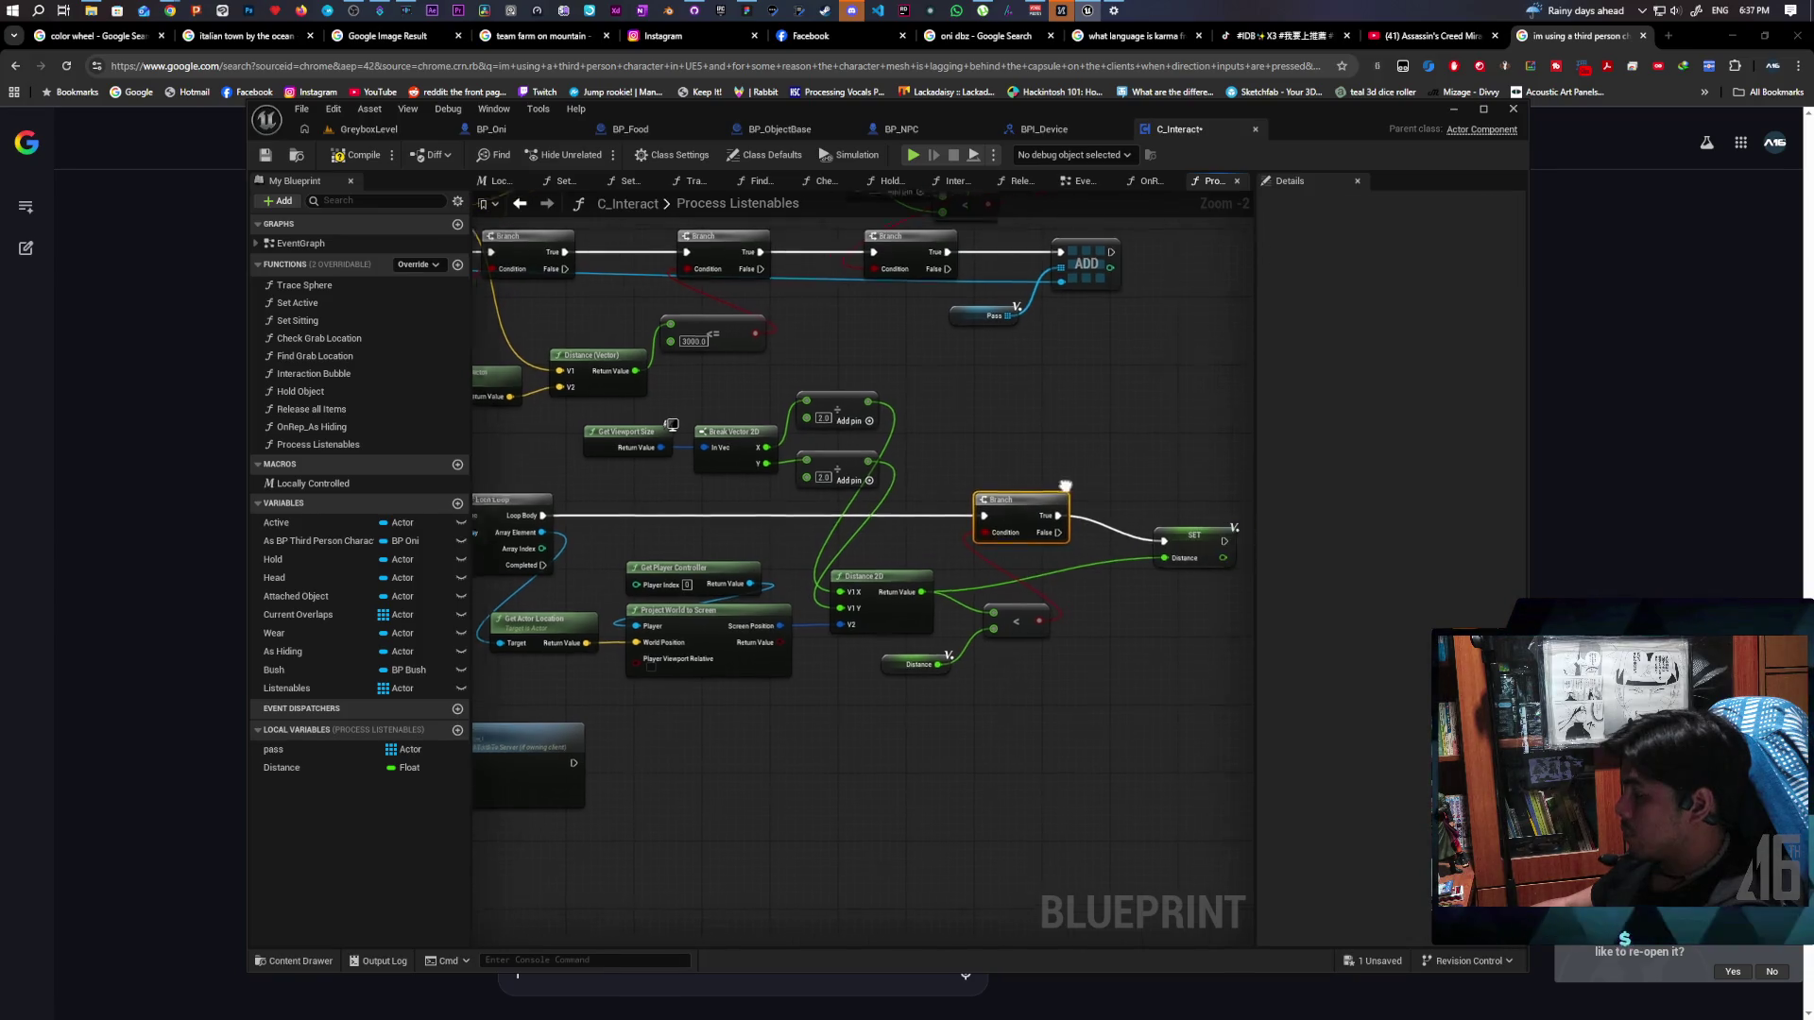
mouse_move(1193, 547)
left_mouse_down()
mouse_move(1160, 519)
mouse_move(1142, 591)
mouse_move(863, 672)
mouse_move(810, 717)
mouse_move(841, 699)
left_mouse_up()
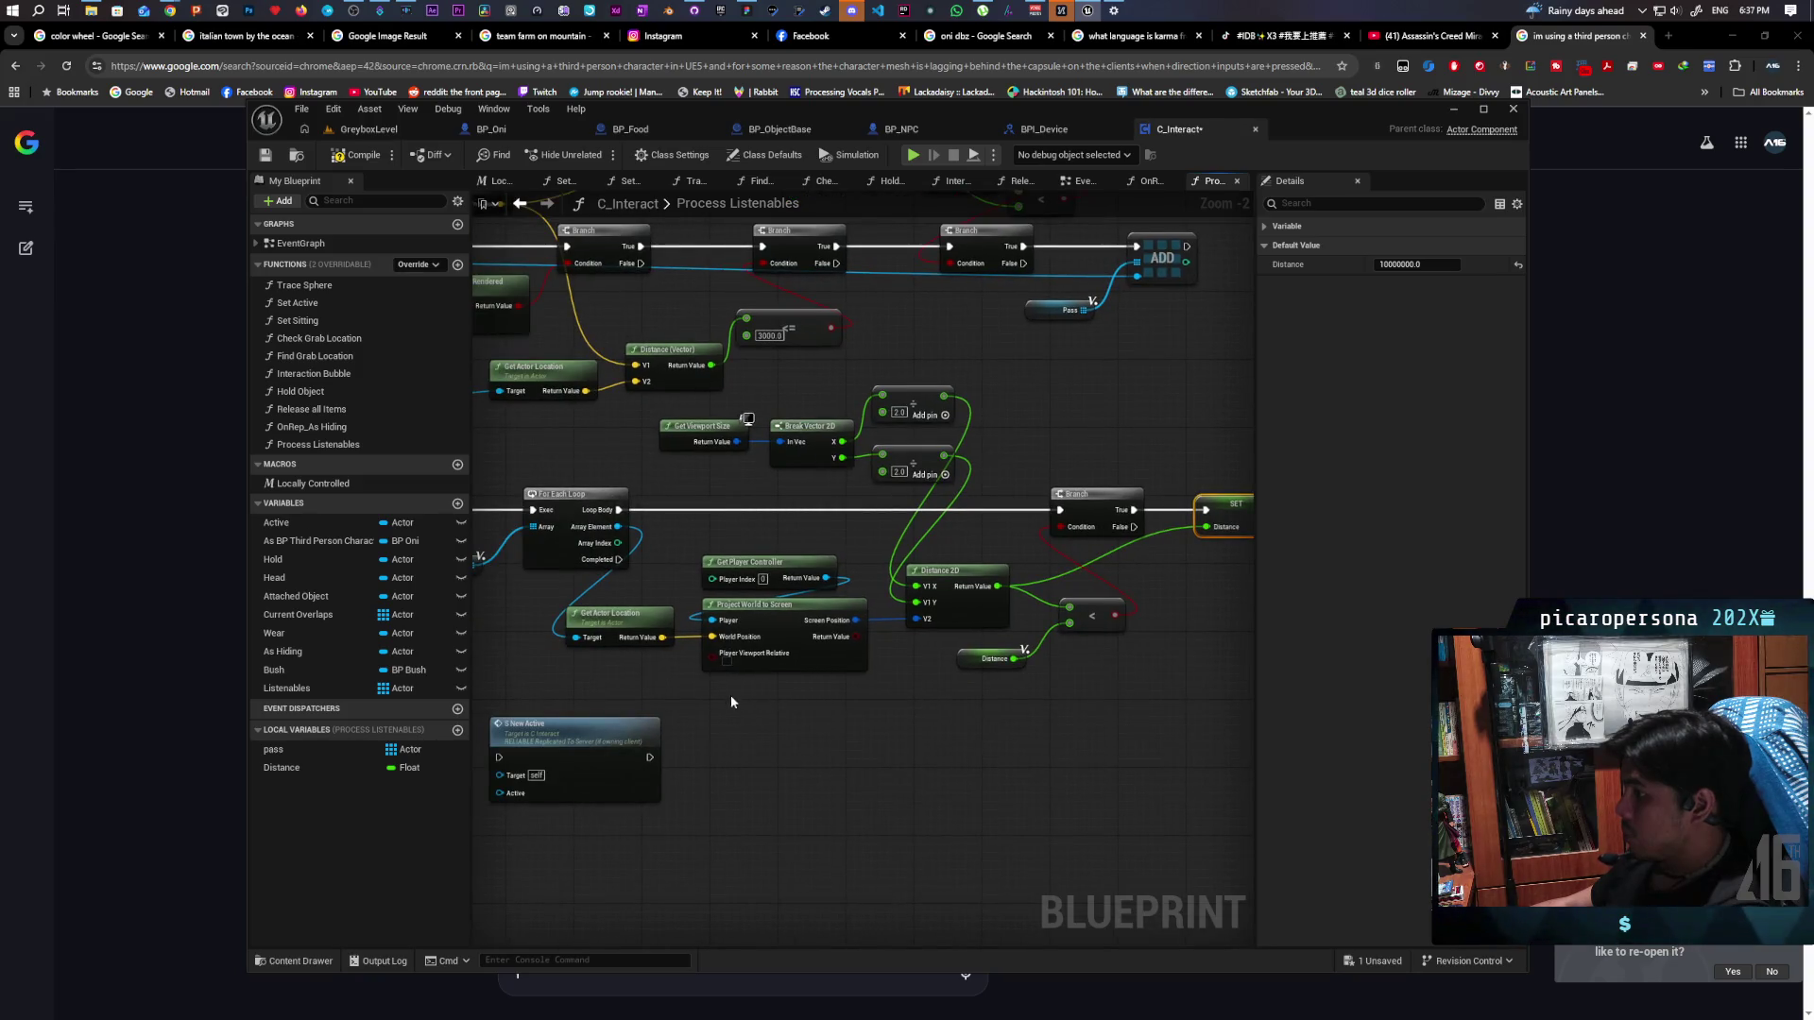
scroll(890, 670, "down", 1)
Promote the loop's Array Element to local variable NewLocalVar_2, set after SET Distance
left_click_drag(641, 546, 748, 548)
left_click(849, 605)
key("Return")
mouse_move(803, 558)
left_mouse_down()
mouse_move(1250, 557)
mouse_move(1080, 523)
left_mouse_up()
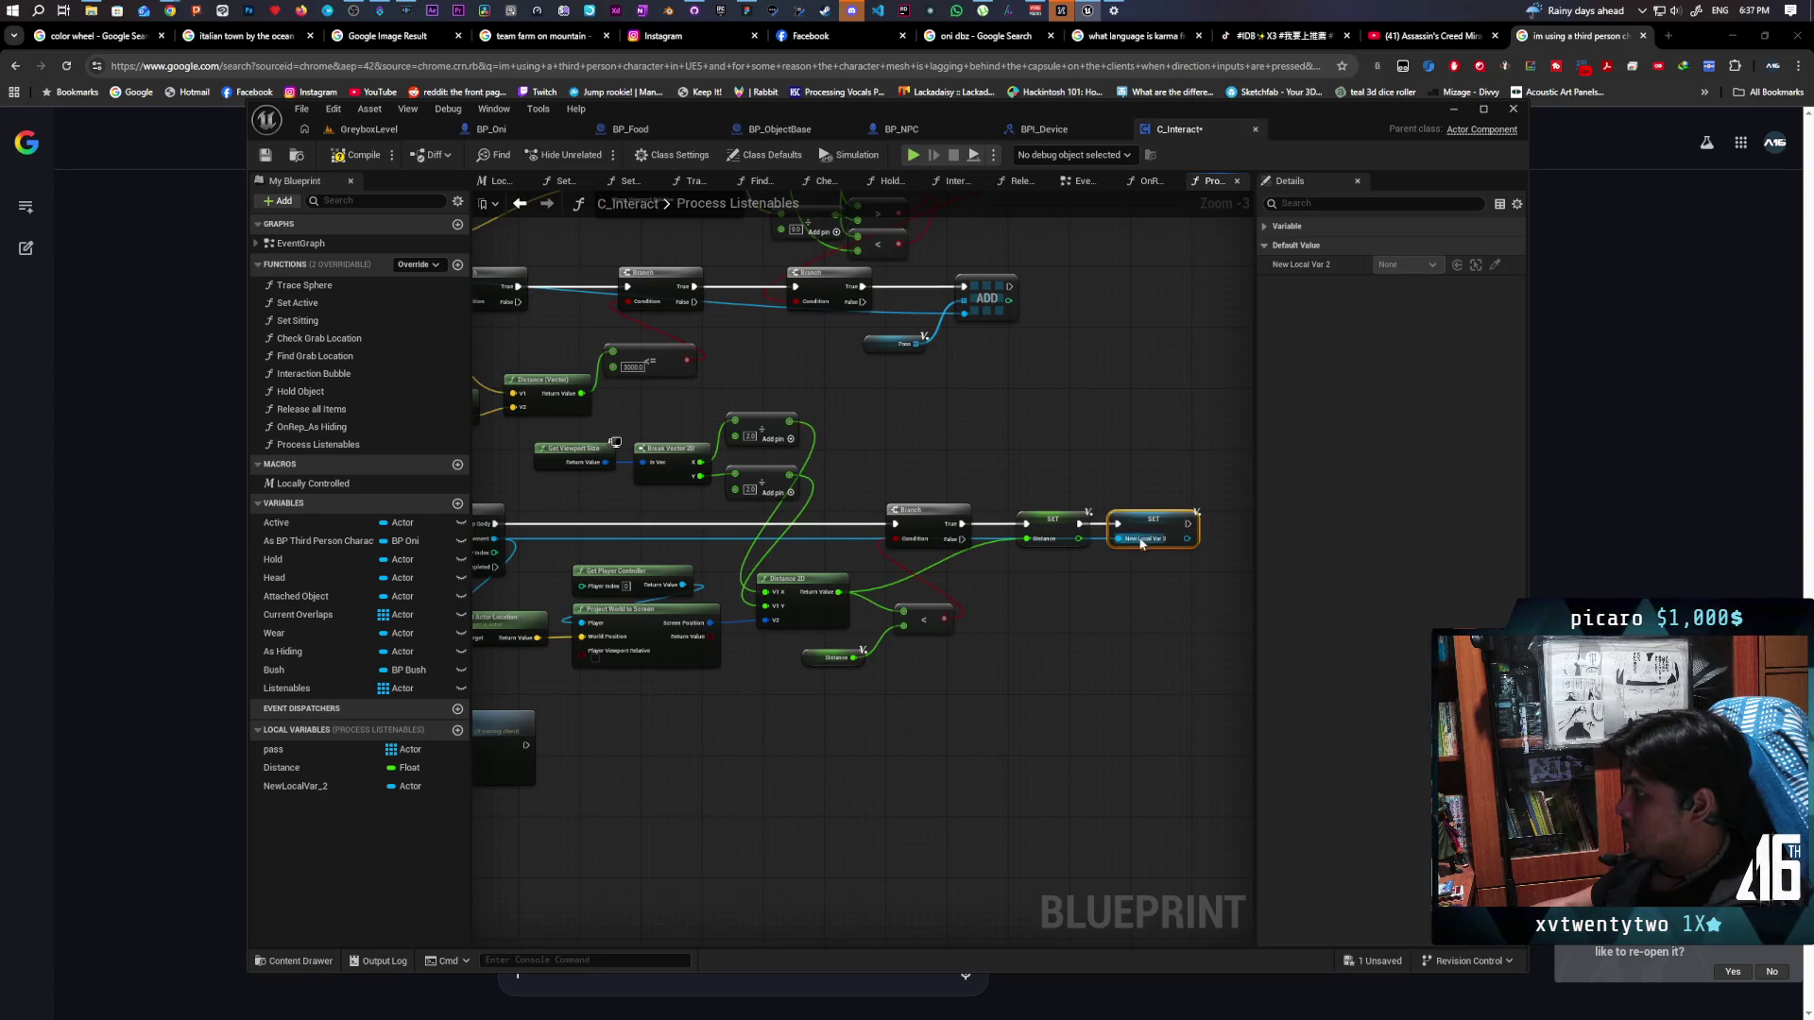
left_click(1090, 610)
left_click_drag(1090, 610, 1236, 573)
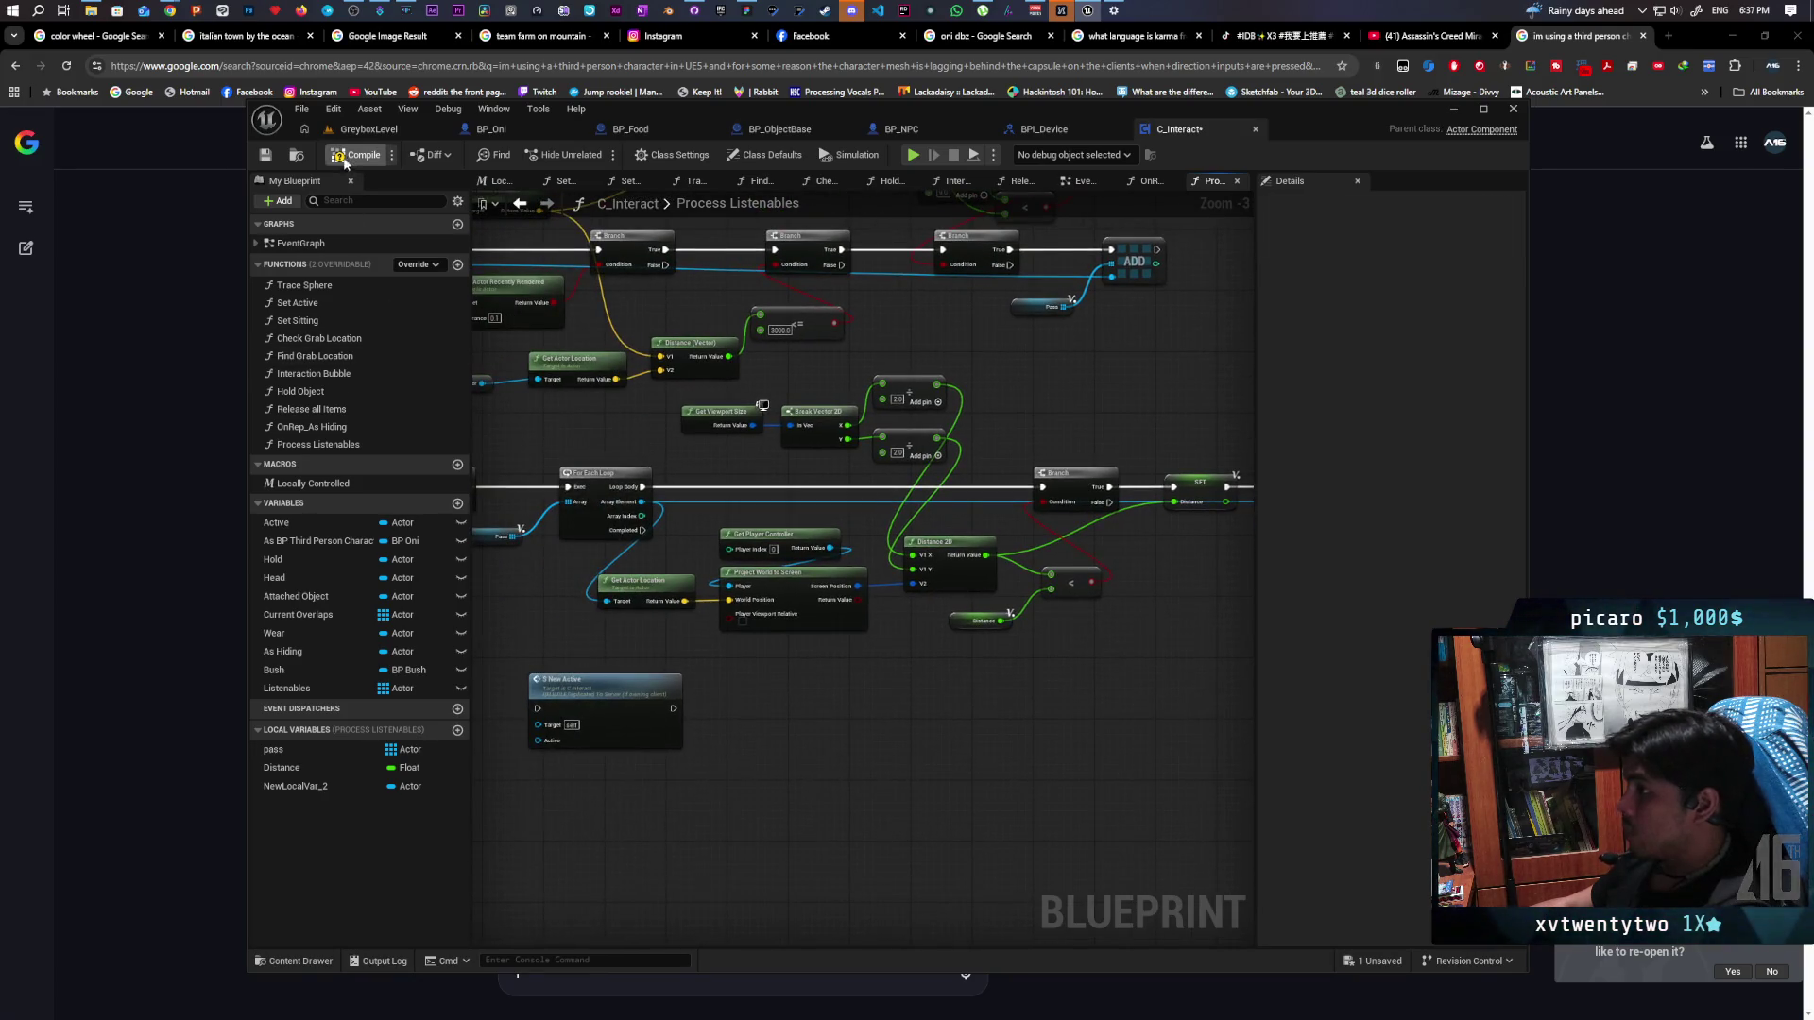
Call Set Active with NewLocalVar_2 on loop Completed, then play-test GreyboxLevel
scroll(810, 627, "down", 2)
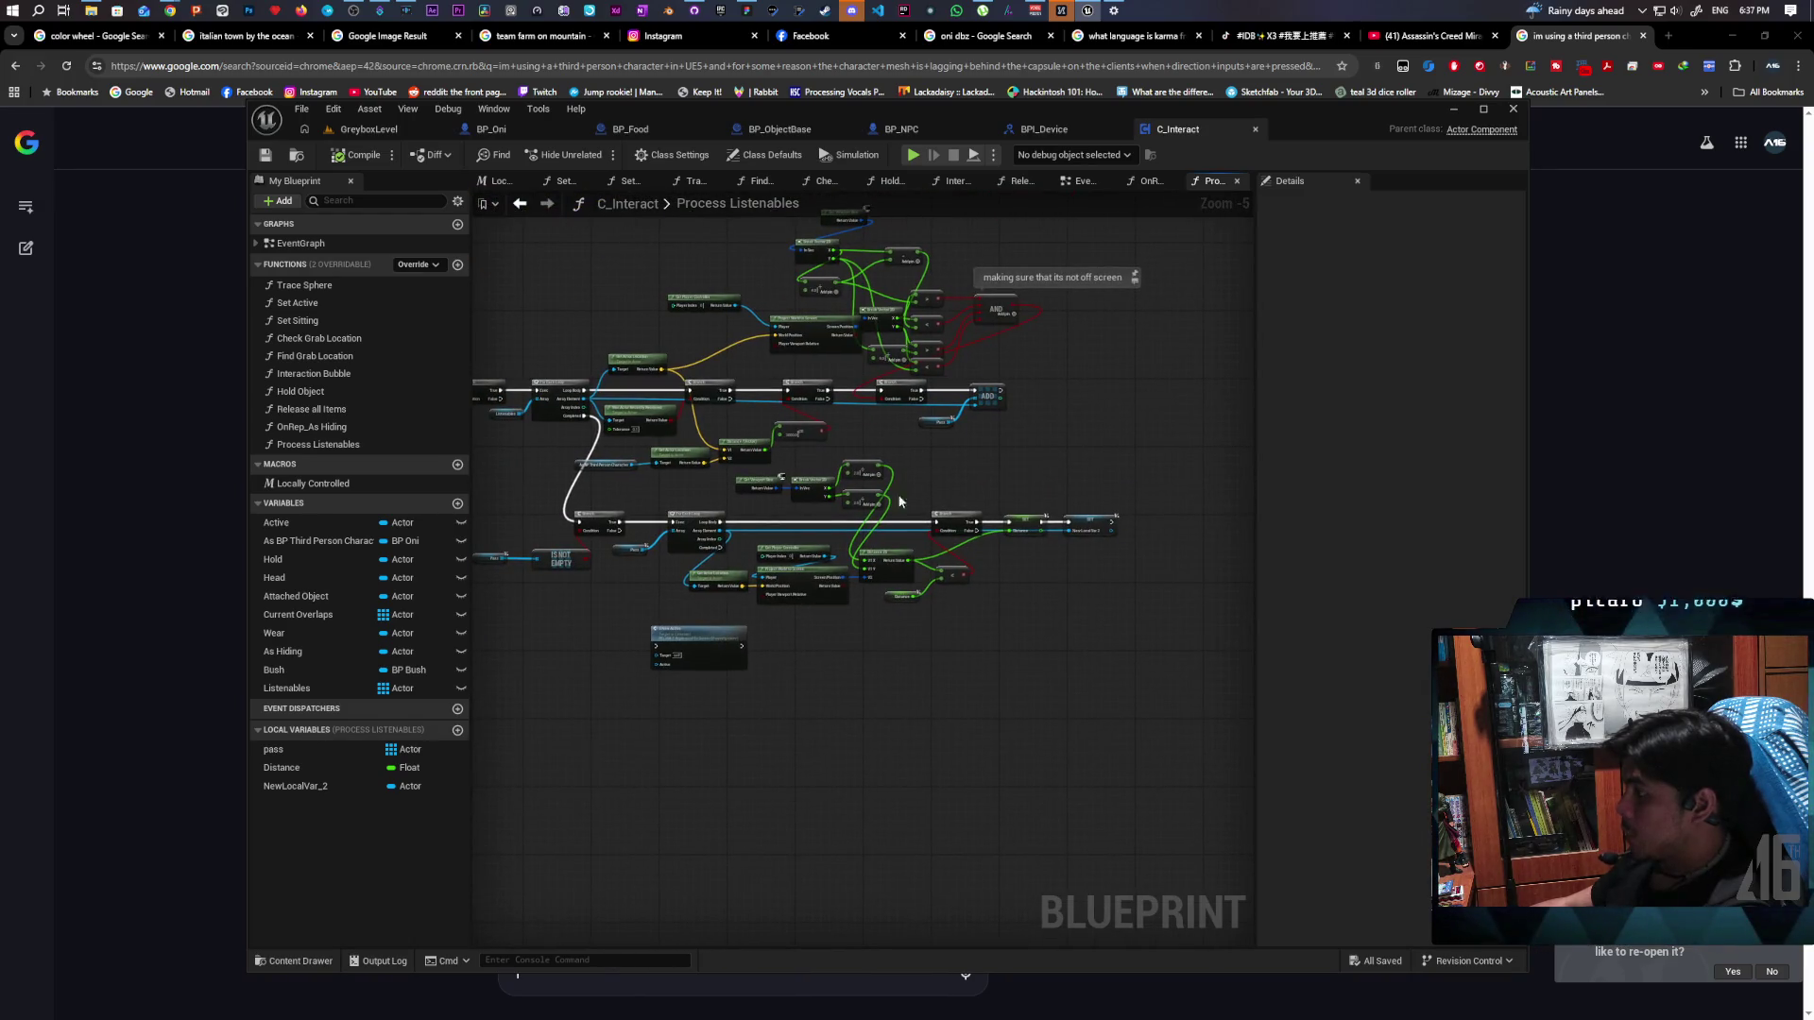
scroll(809, 600, "up", 2)
left_click(718, 673)
left_click_drag(718, 673, 836, 690)
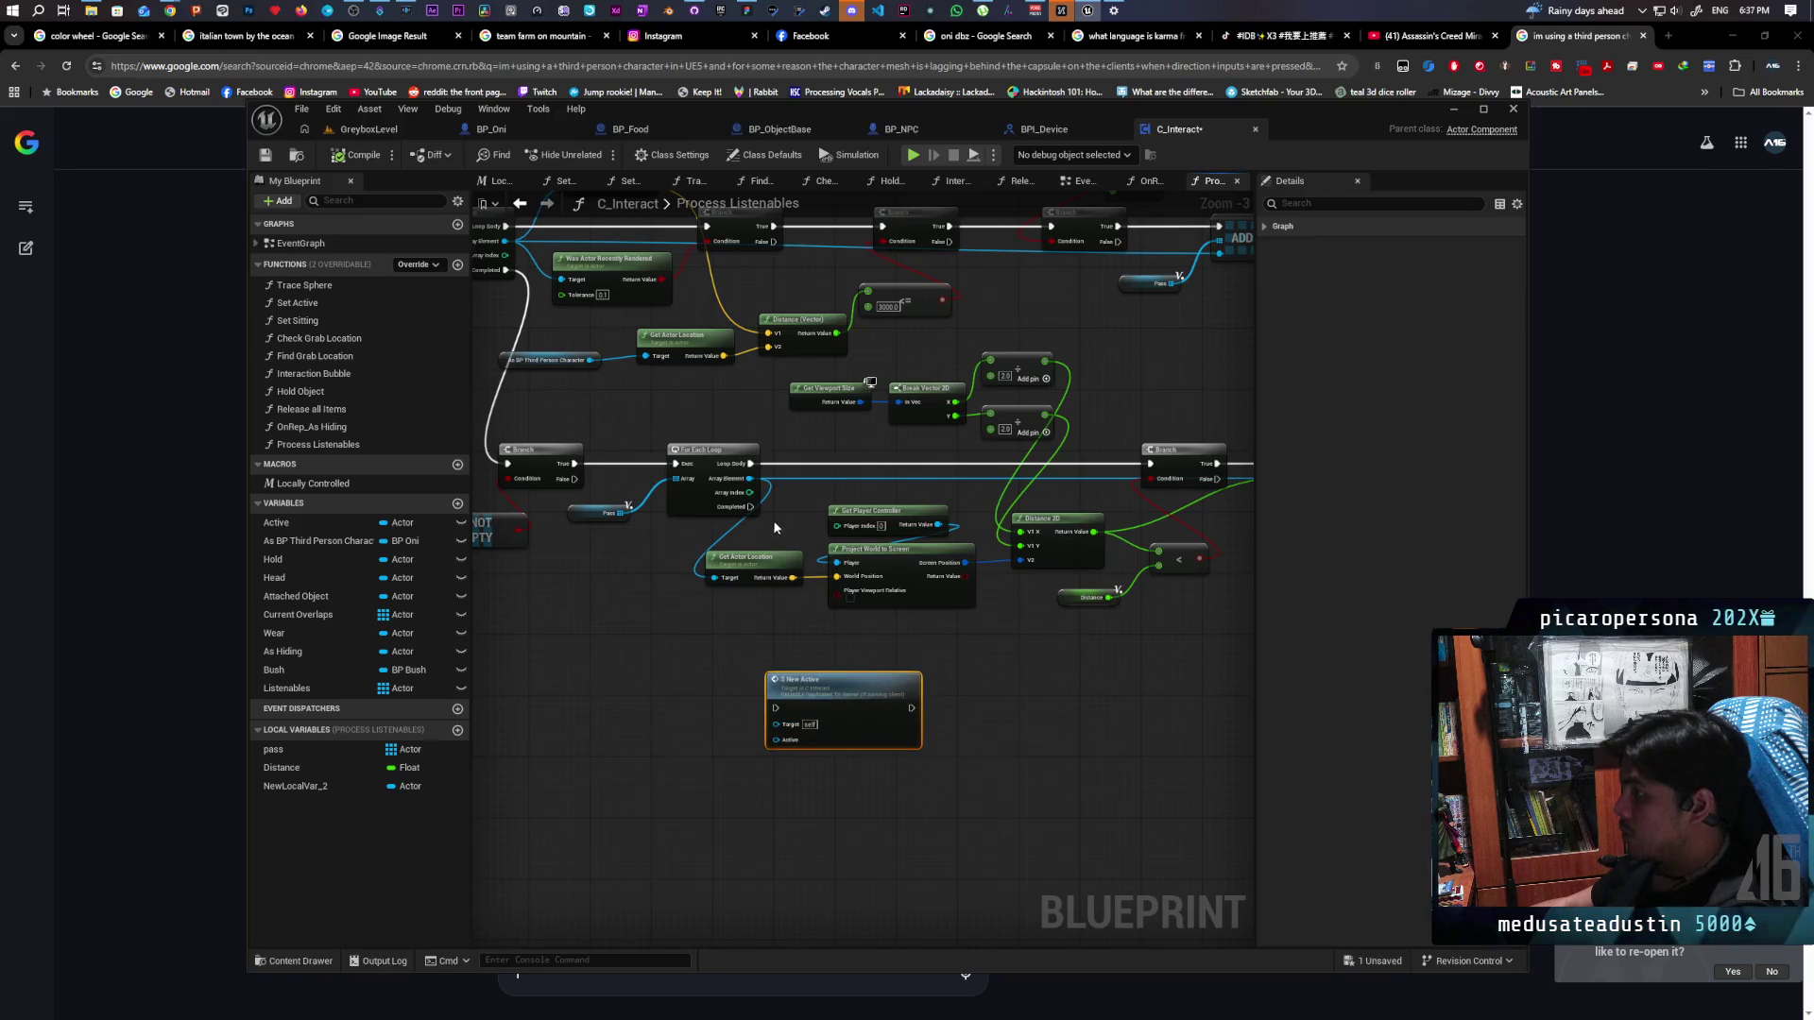
left_click_drag(753, 507, 778, 707)
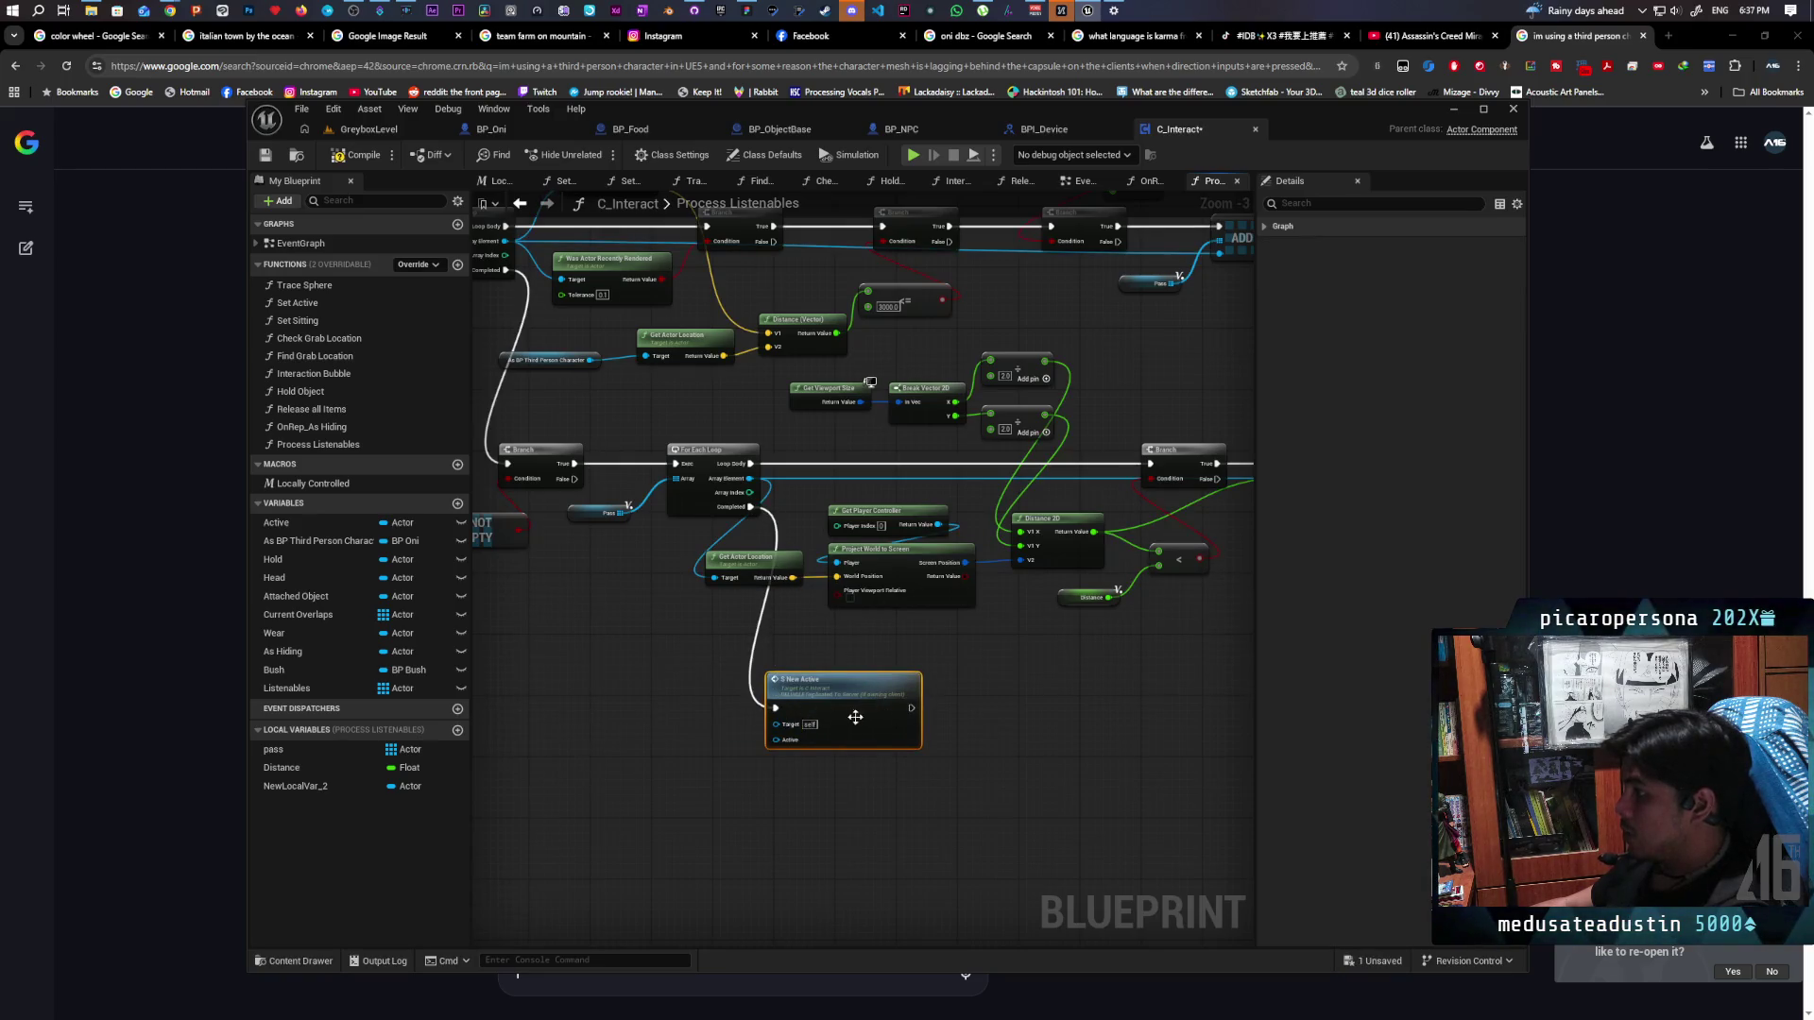
mouse_move(279, 786)
left_mouse_down()
mouse_move(775, 767)
mouse_move(699, 720)
mouse_move(637, 749)
mouse_move(858, 794)
left_mouse_up()
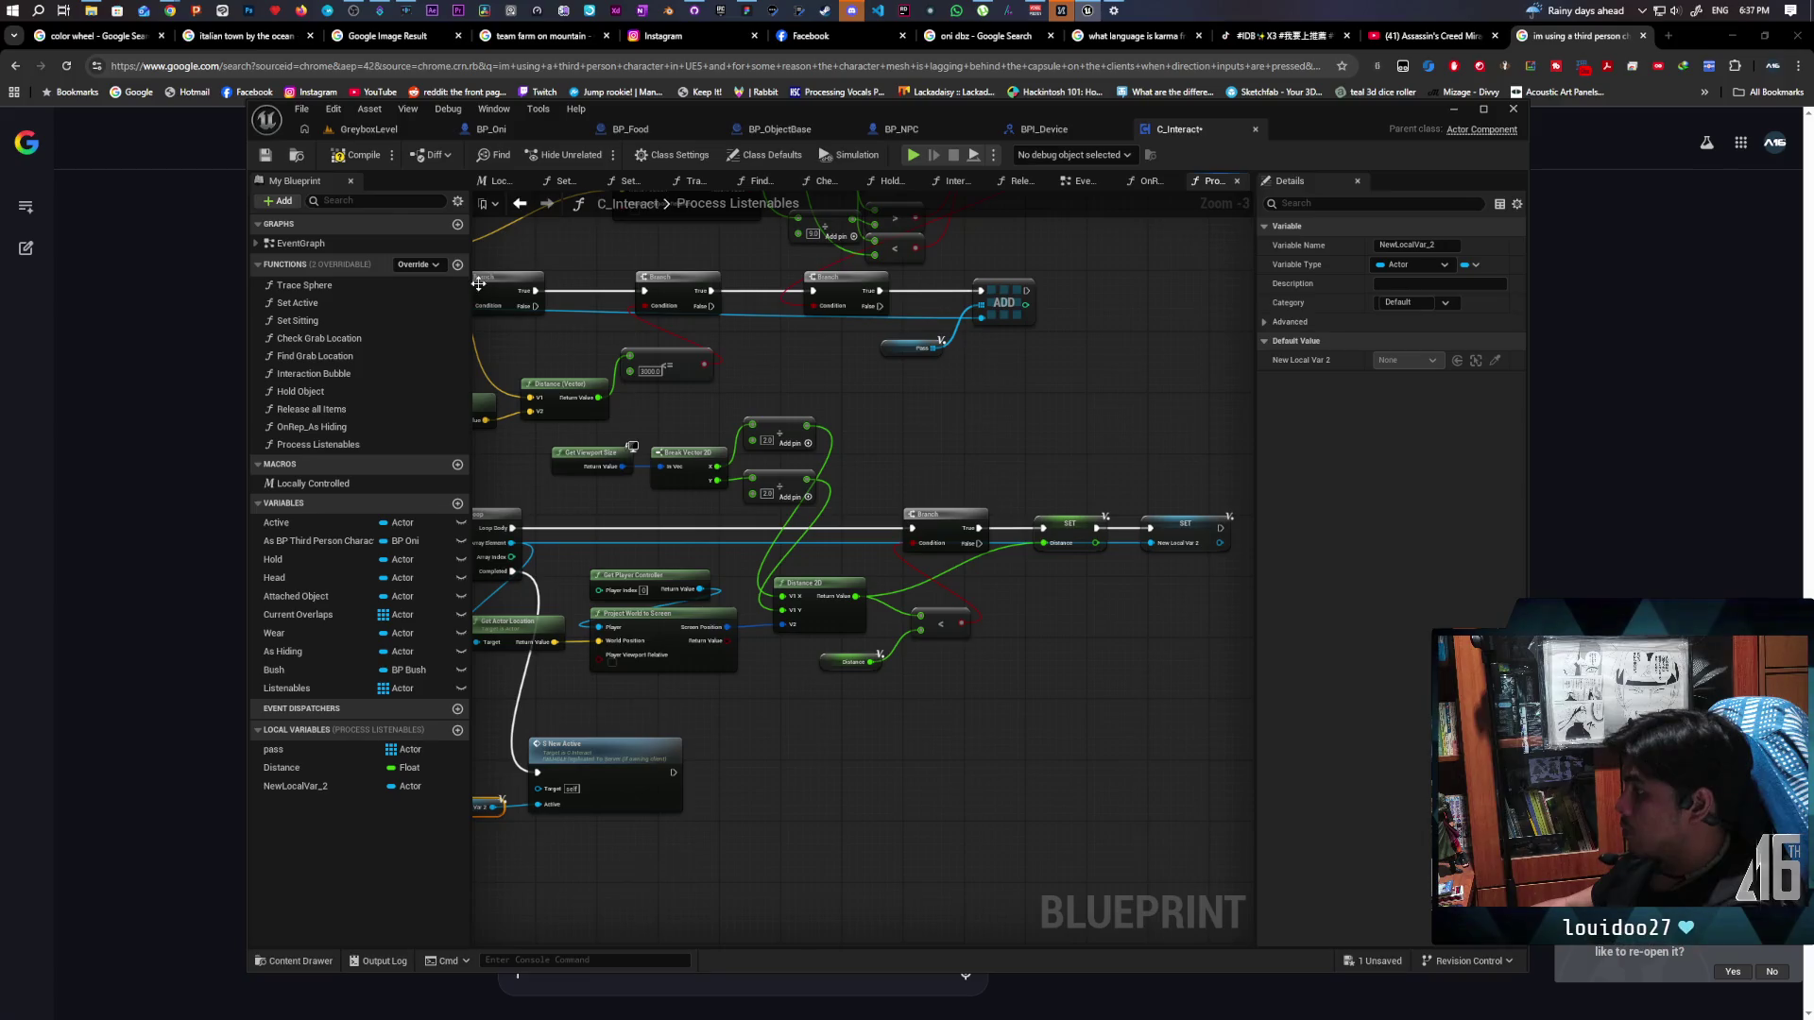
left_click(369, 129)
left_click(598, 154)
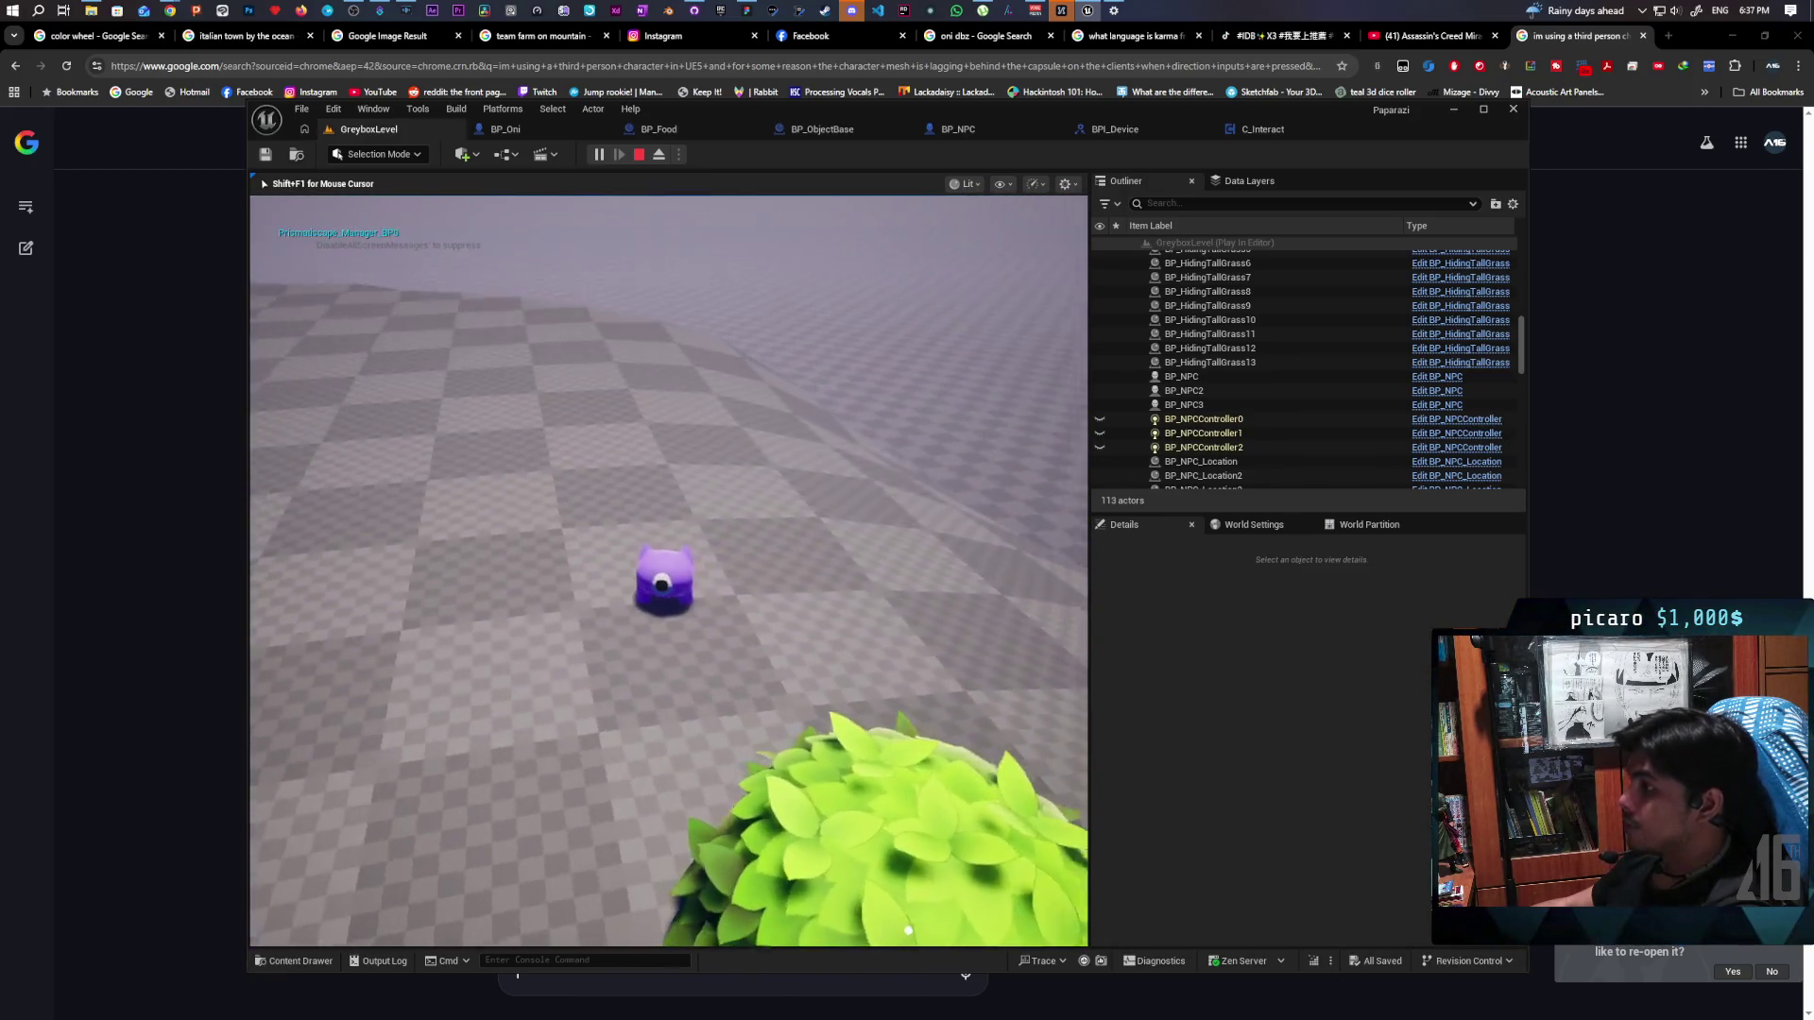
Stop the test, place a BP_NPC in the level and make two offset copies of it
key("Escape")
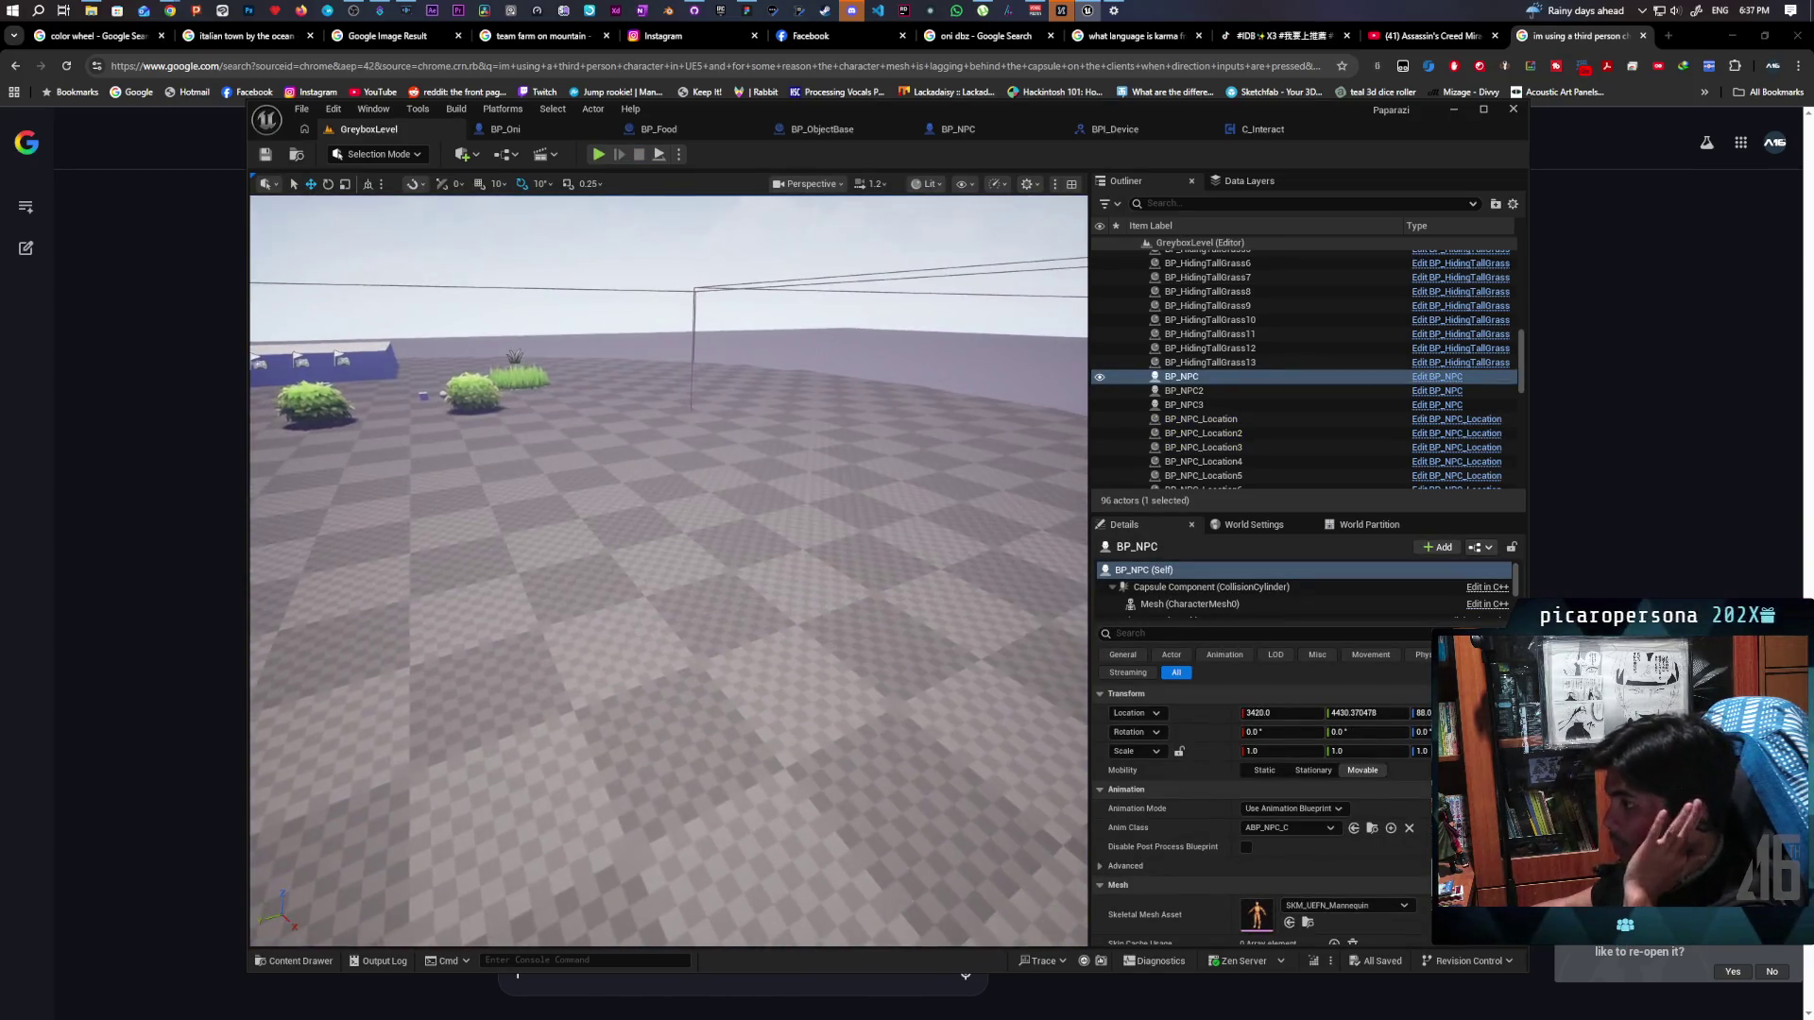
key("ctrl+space")
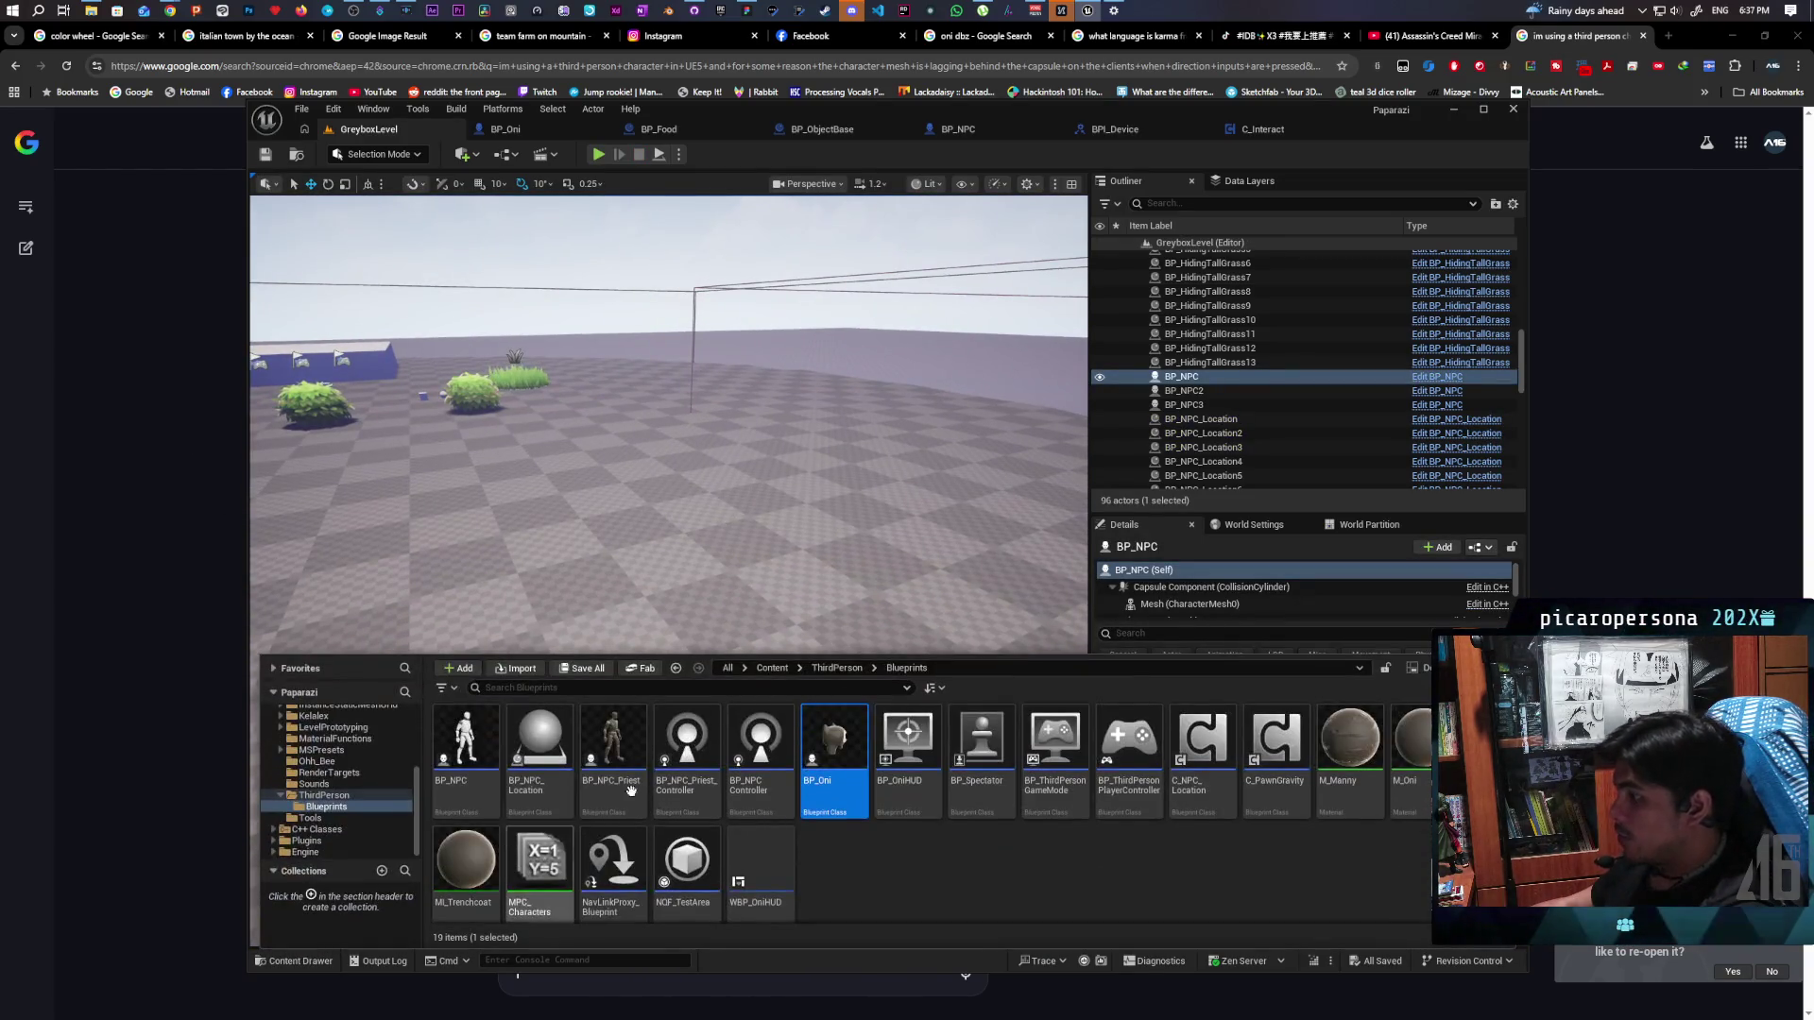
left_click_drag(466, 747, 655, 487)
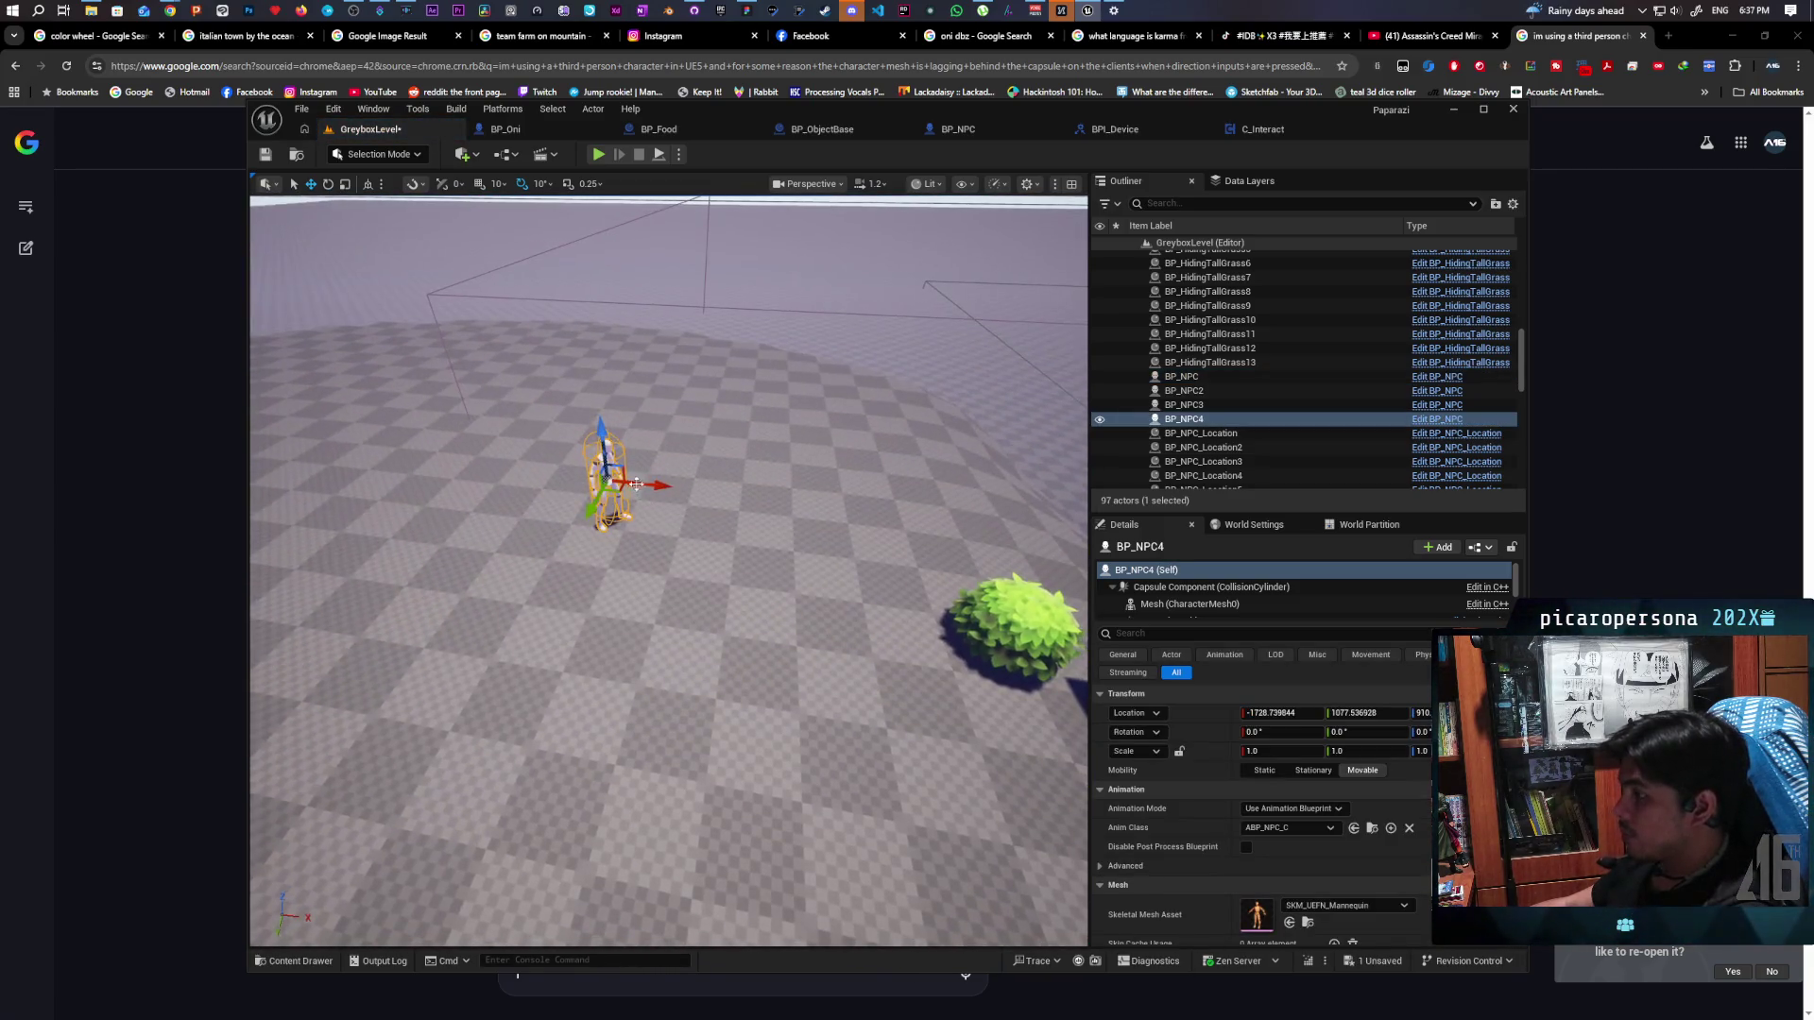
key("ctrl+d")
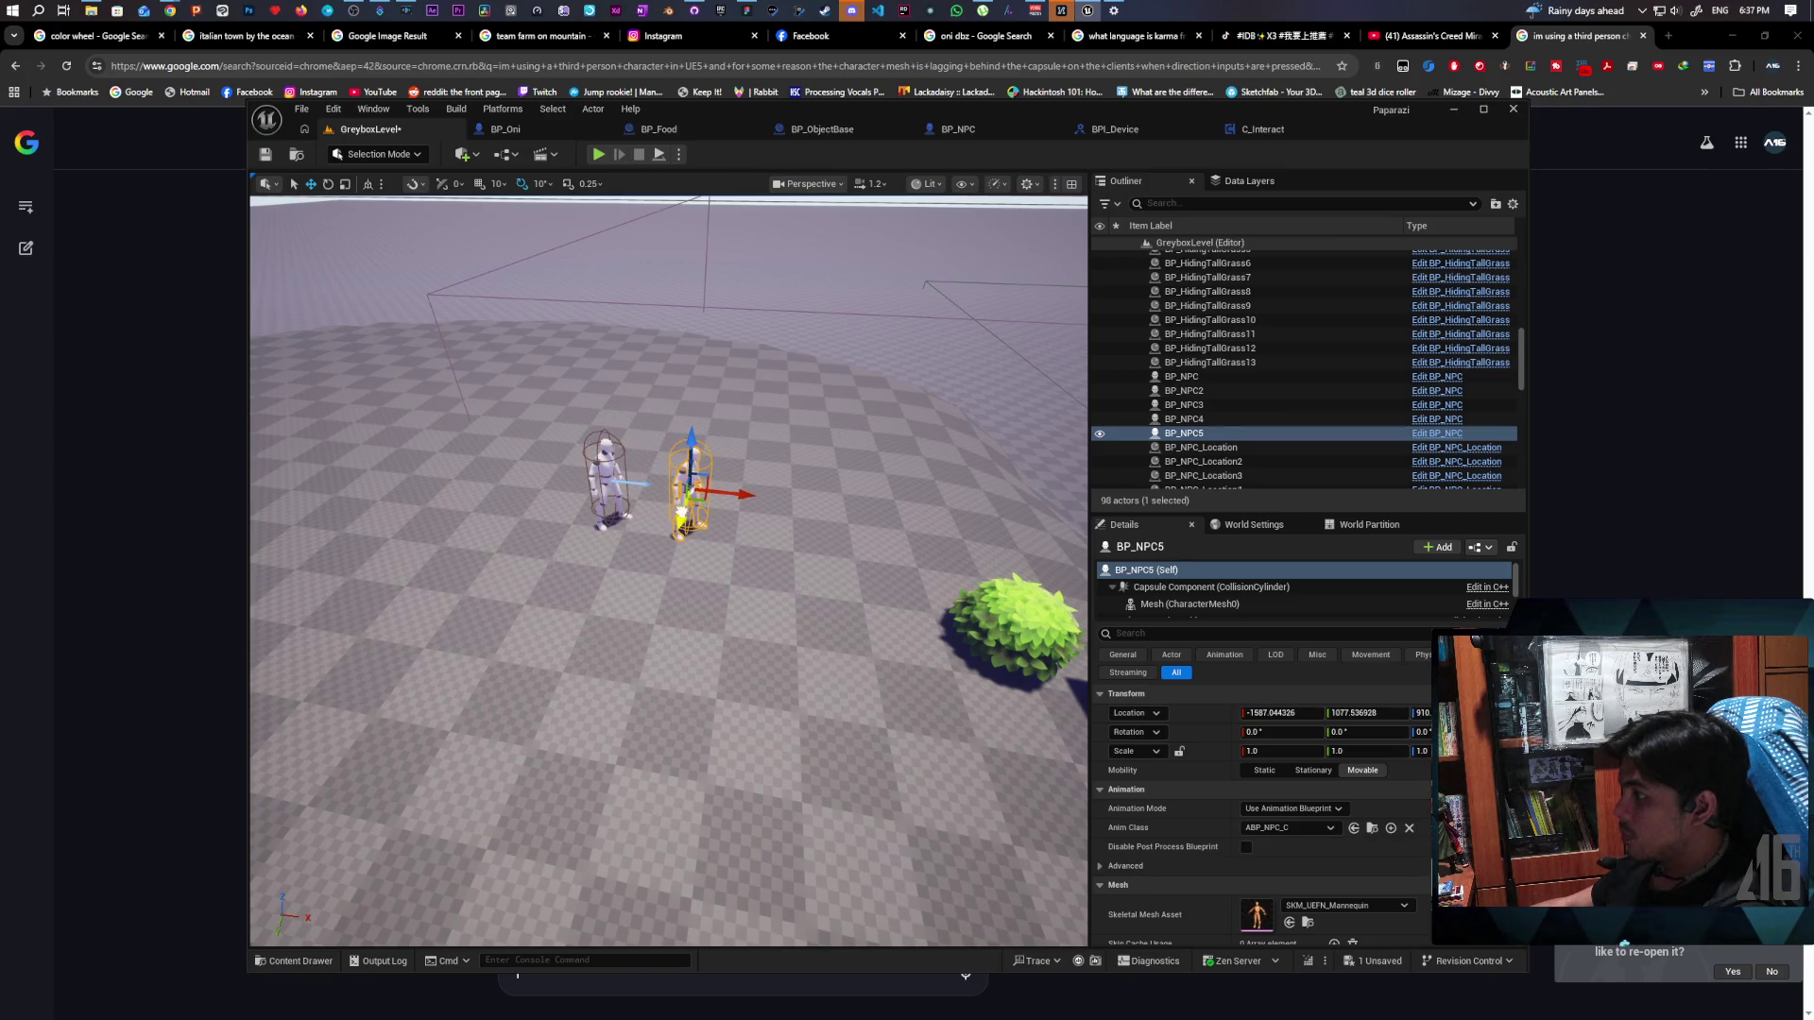
key("ctrl+d")
left_click_drag(686, 507, 669, 567)
Play-test walking past the NPCs to check their Listen prompts, then return to Process Listenables
left_click(599, 155)
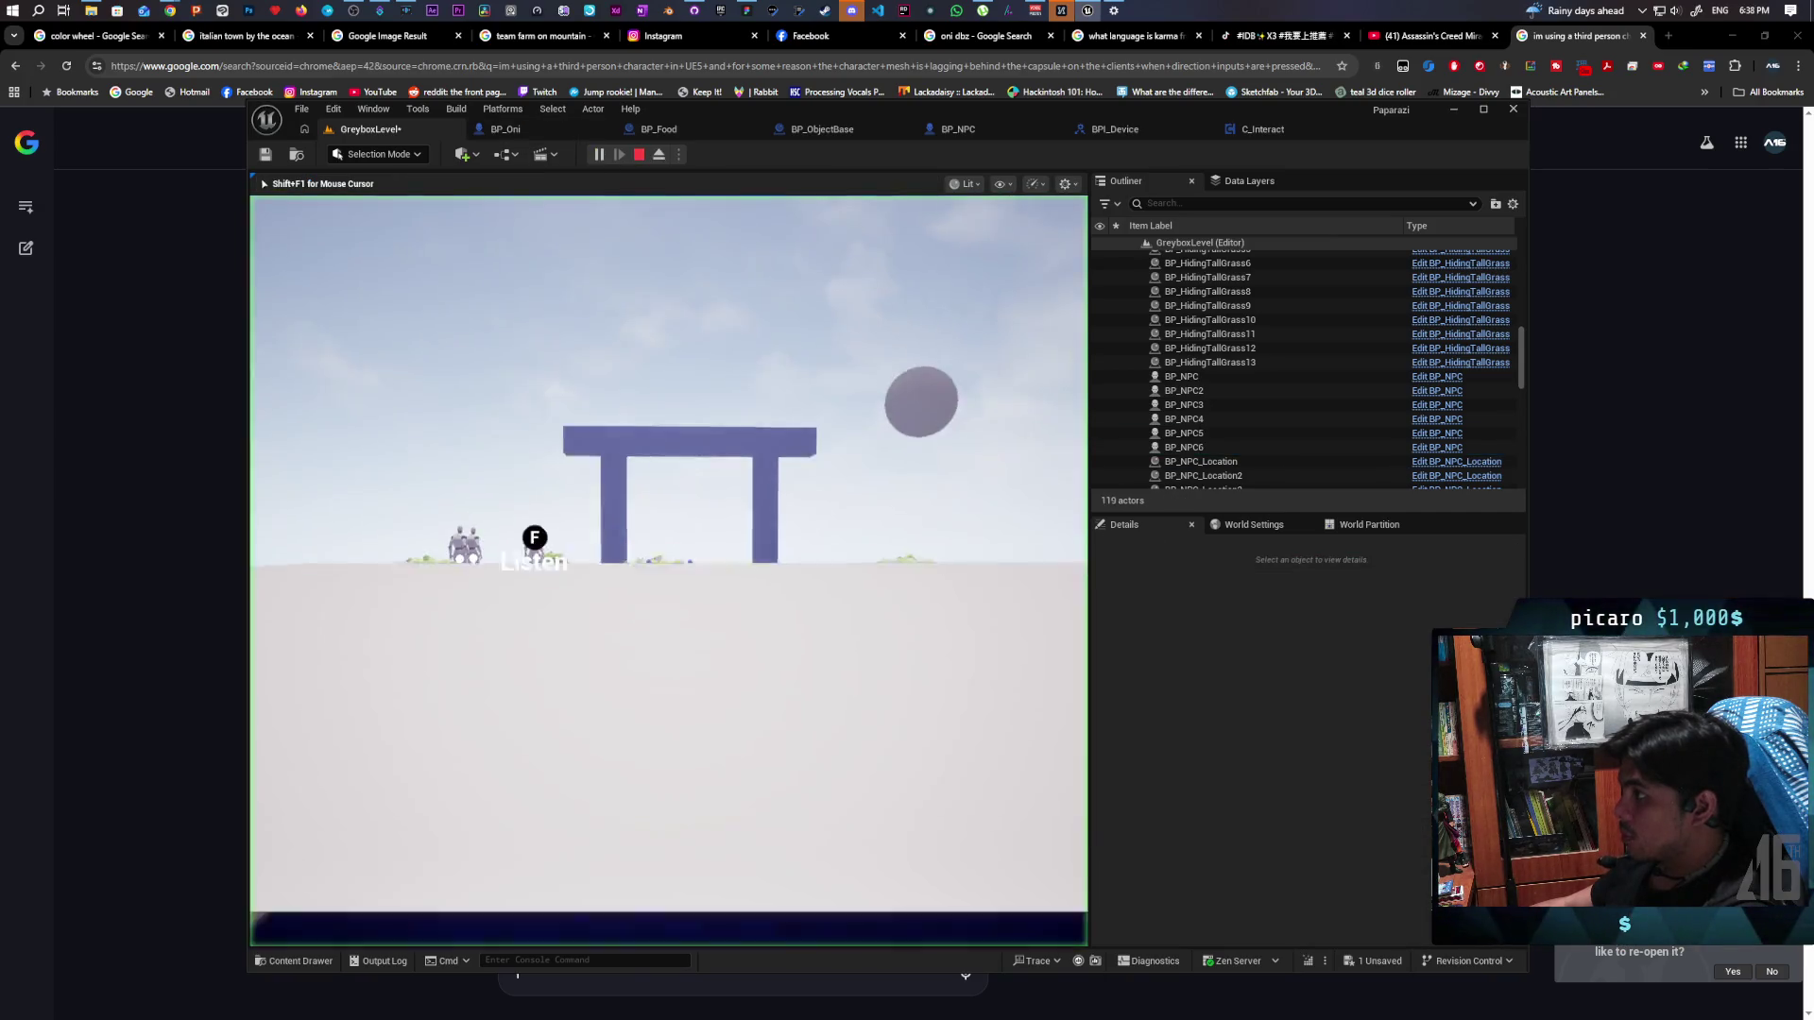
key("w")
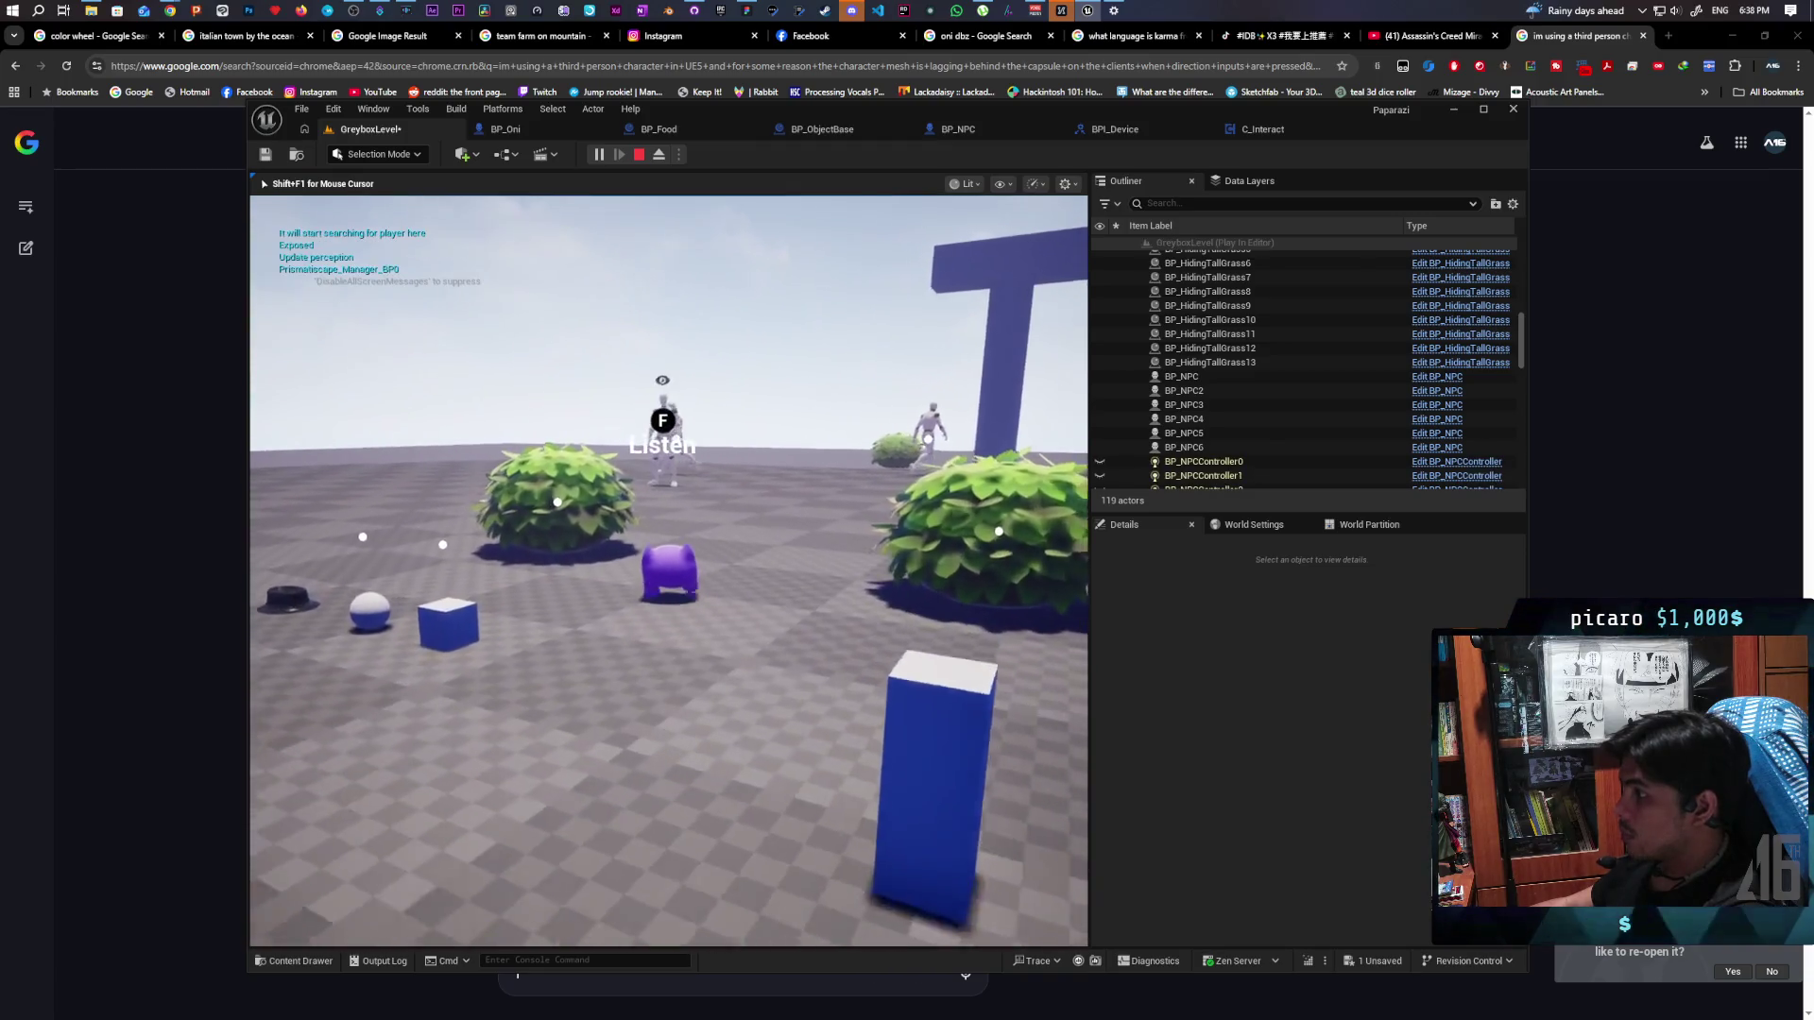
key("a")
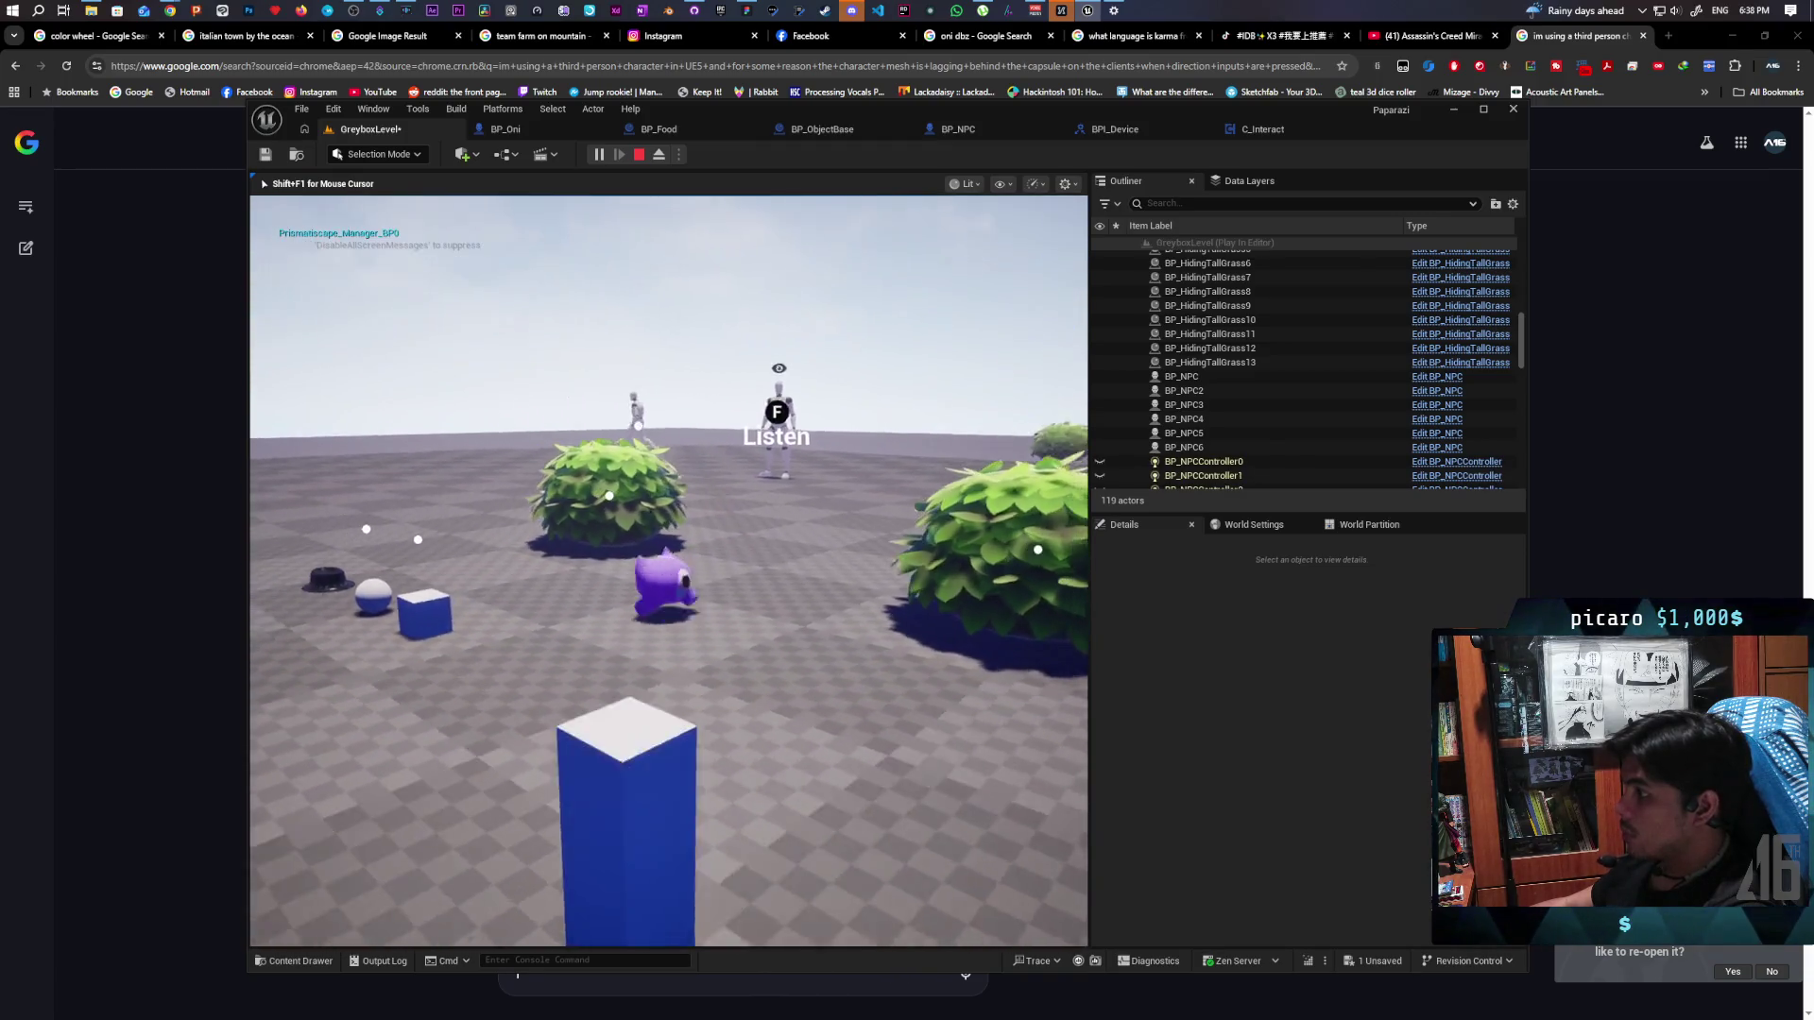
key("w")
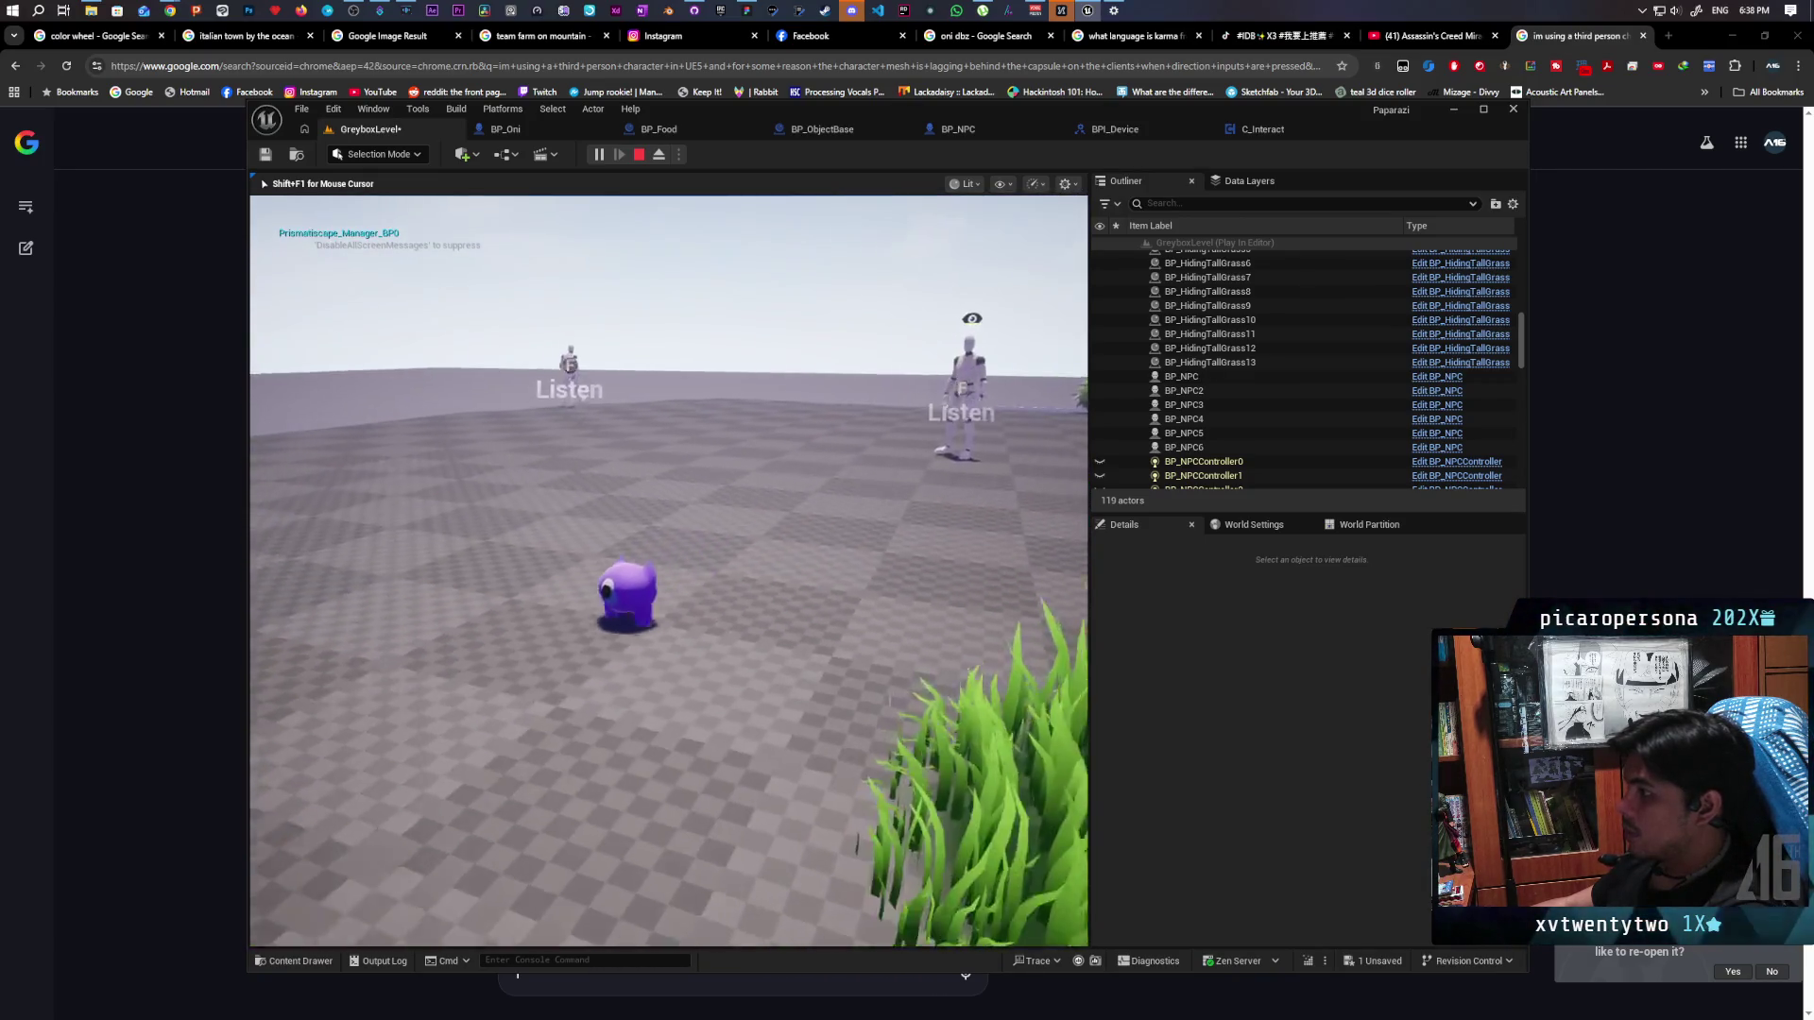
key("Escape")
left_click(1262, 130)
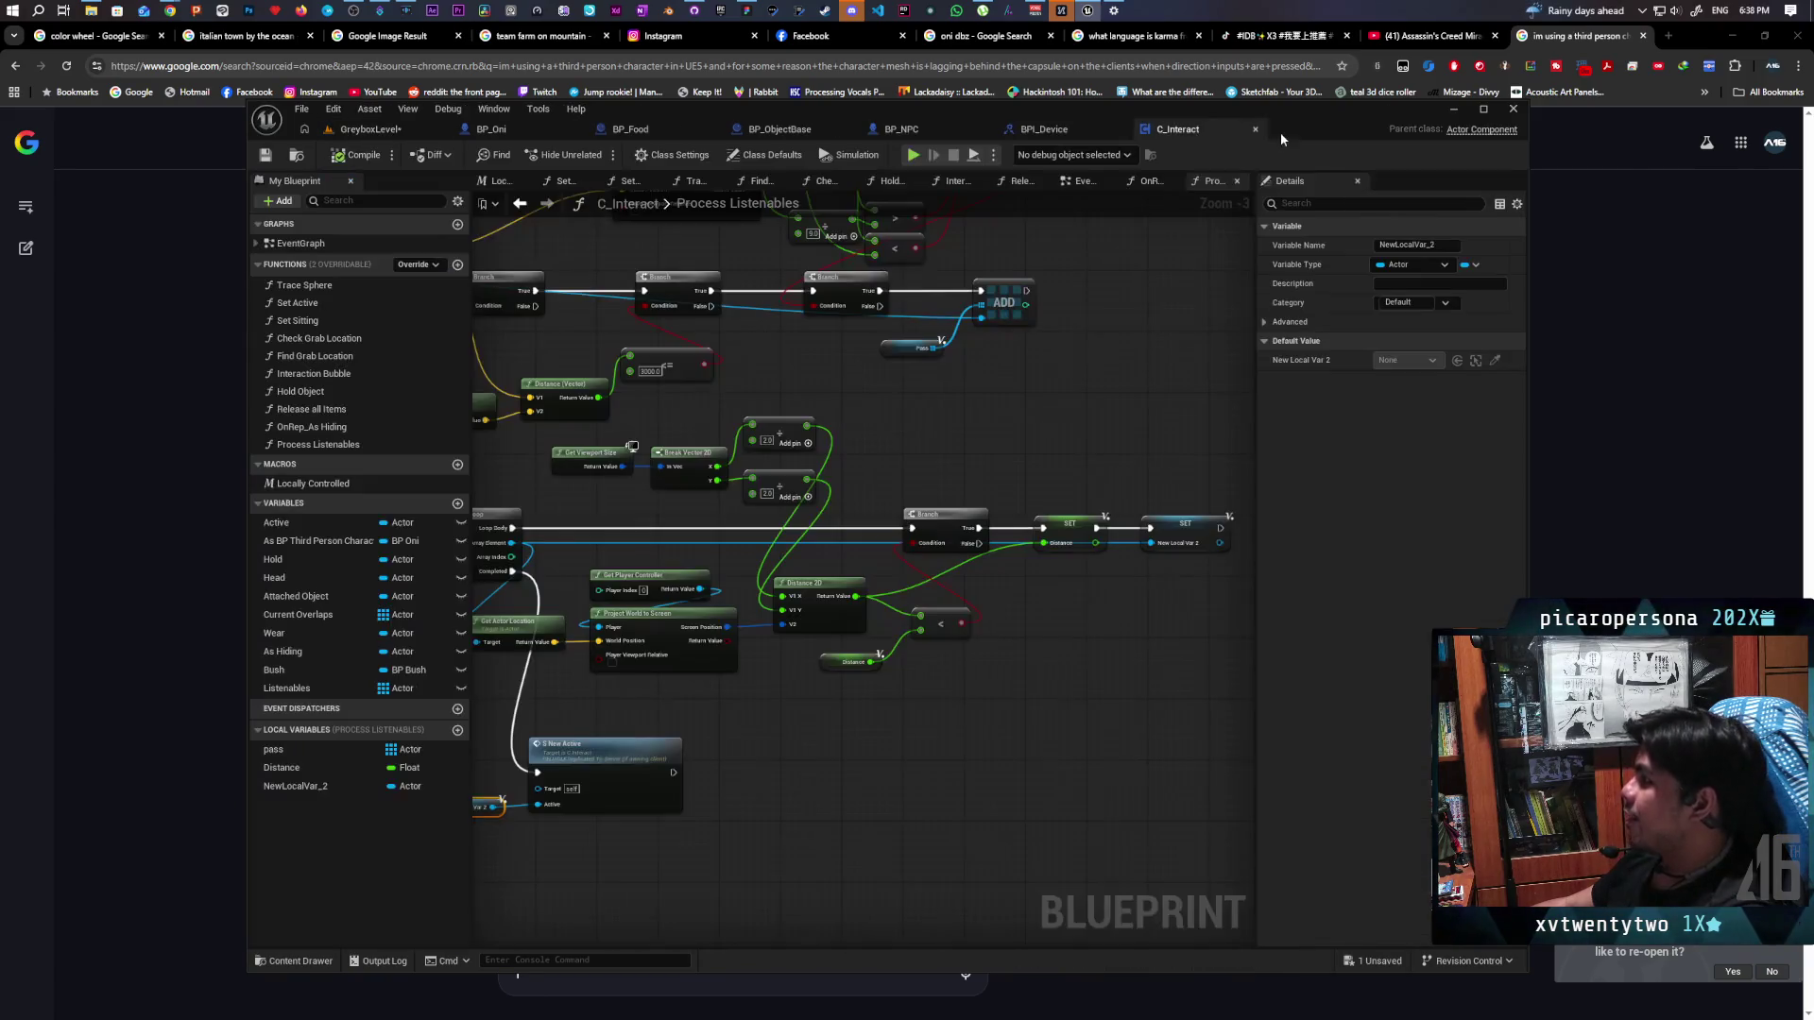
Delete BP_NPC6, BP_NPC4 and BP_NPC5 from GreyboxLevel, save, and switch to GitHub Desktop
left_click(369, 130)
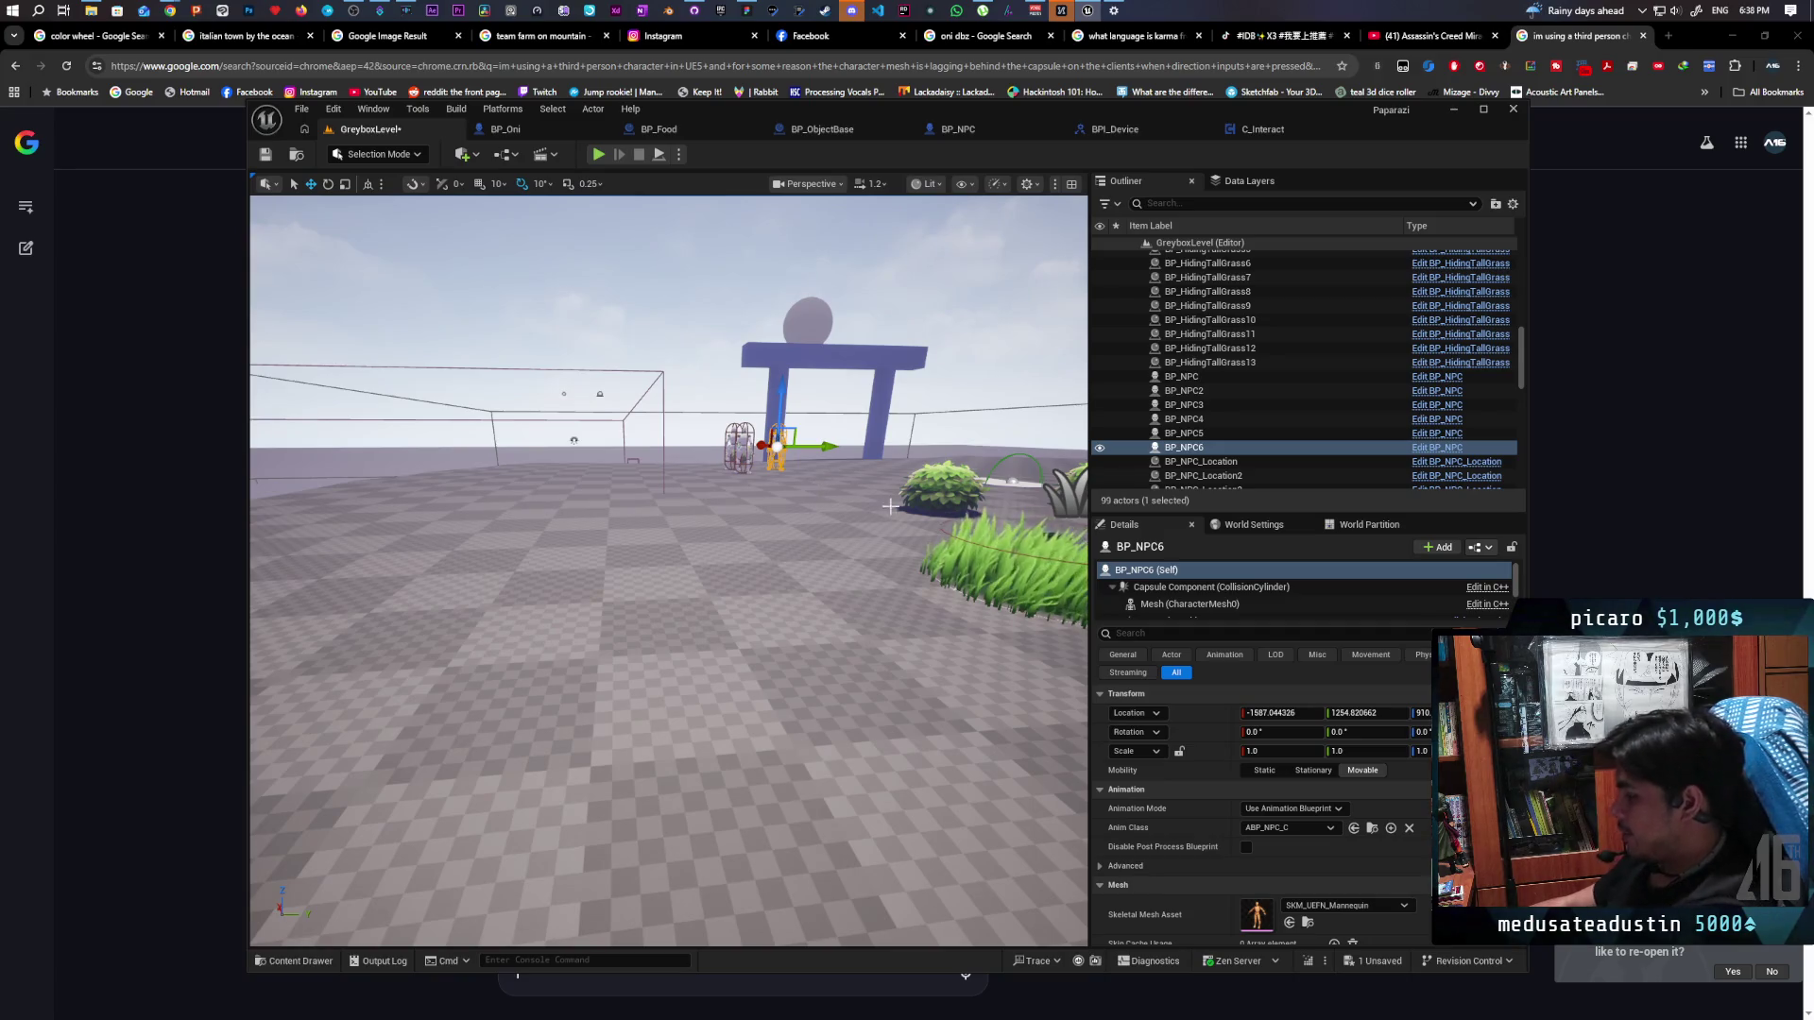
key("Delete")
left_click(740, 447)
key("Delete")
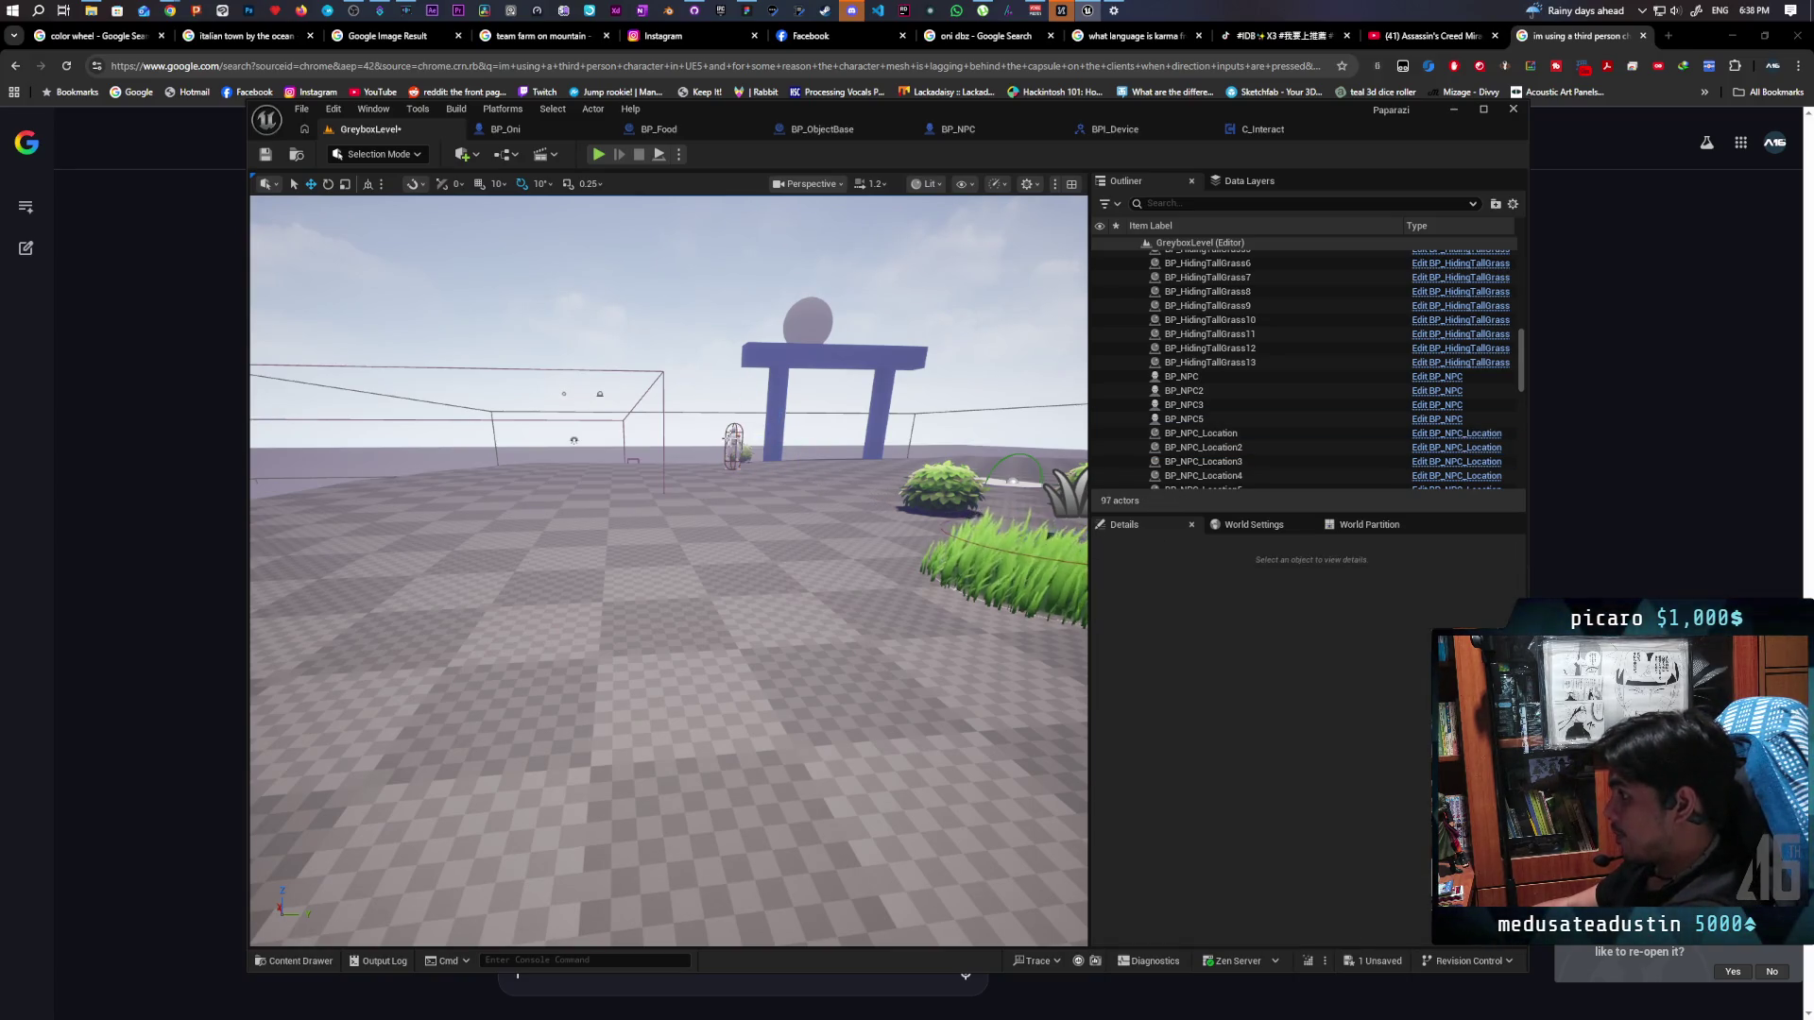
left_click(734, 447)
key("Delete")
left_click(271, 151)
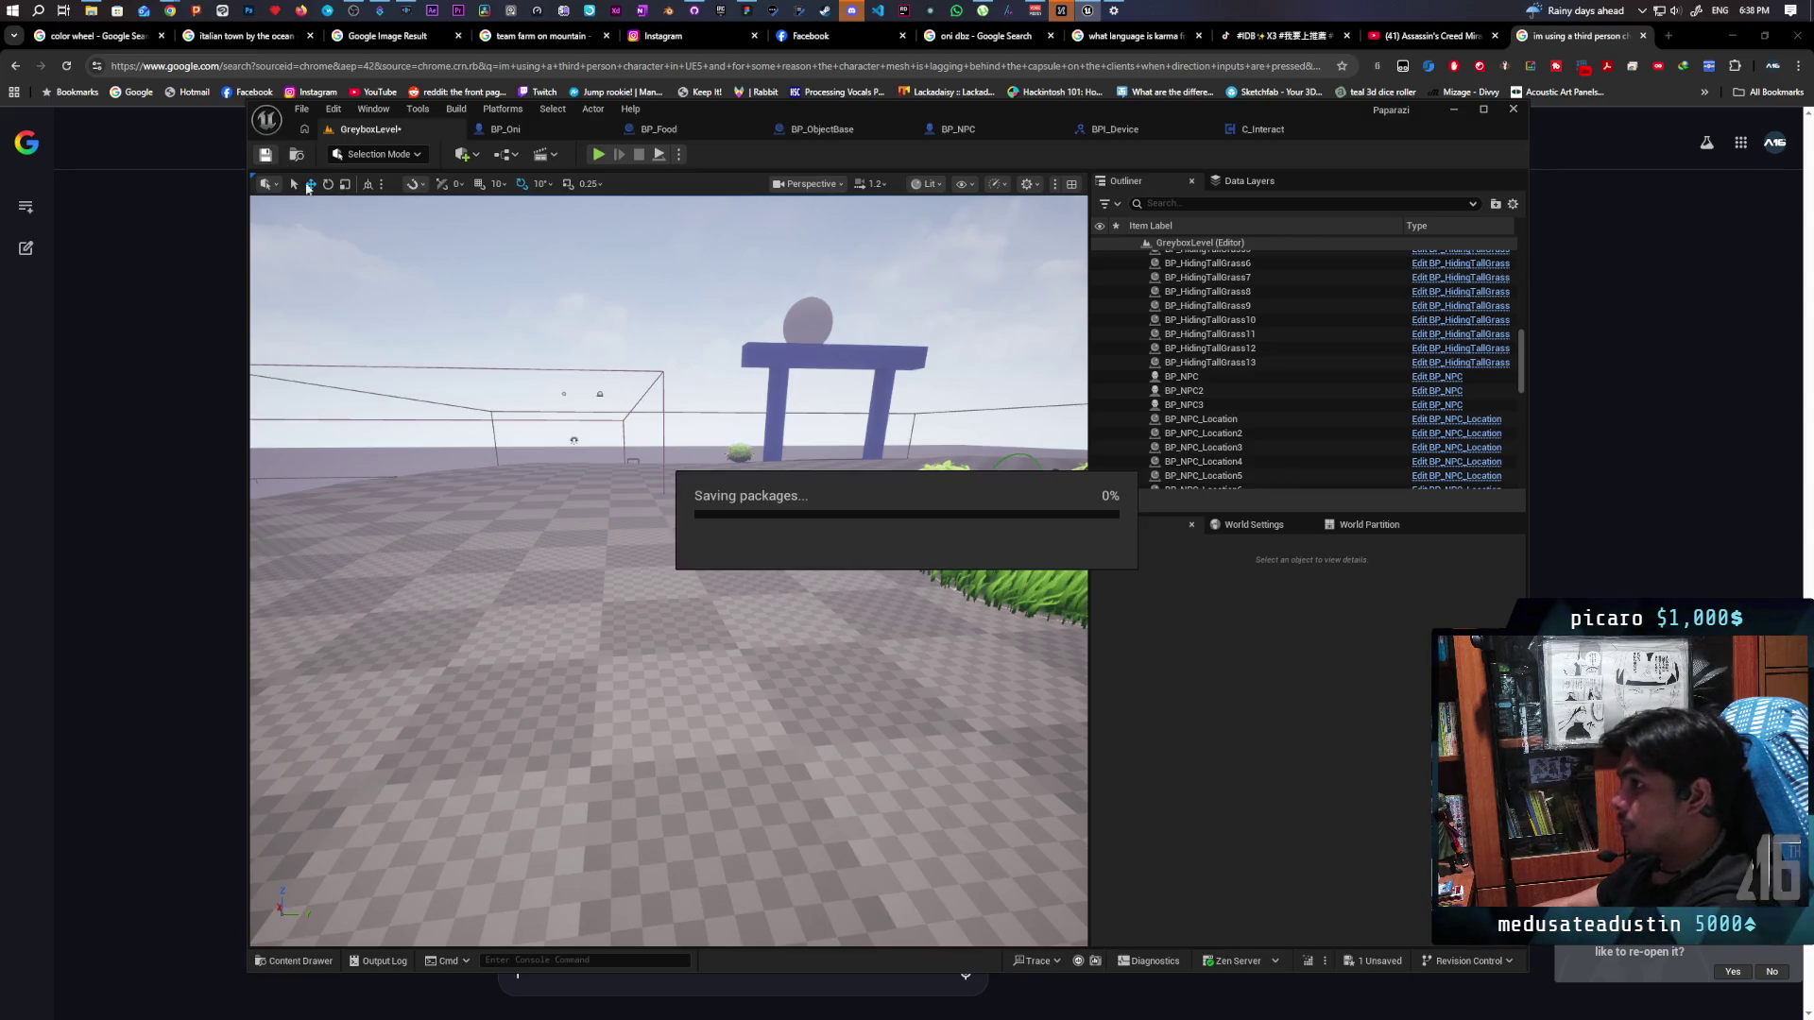
left_click(696, 9)
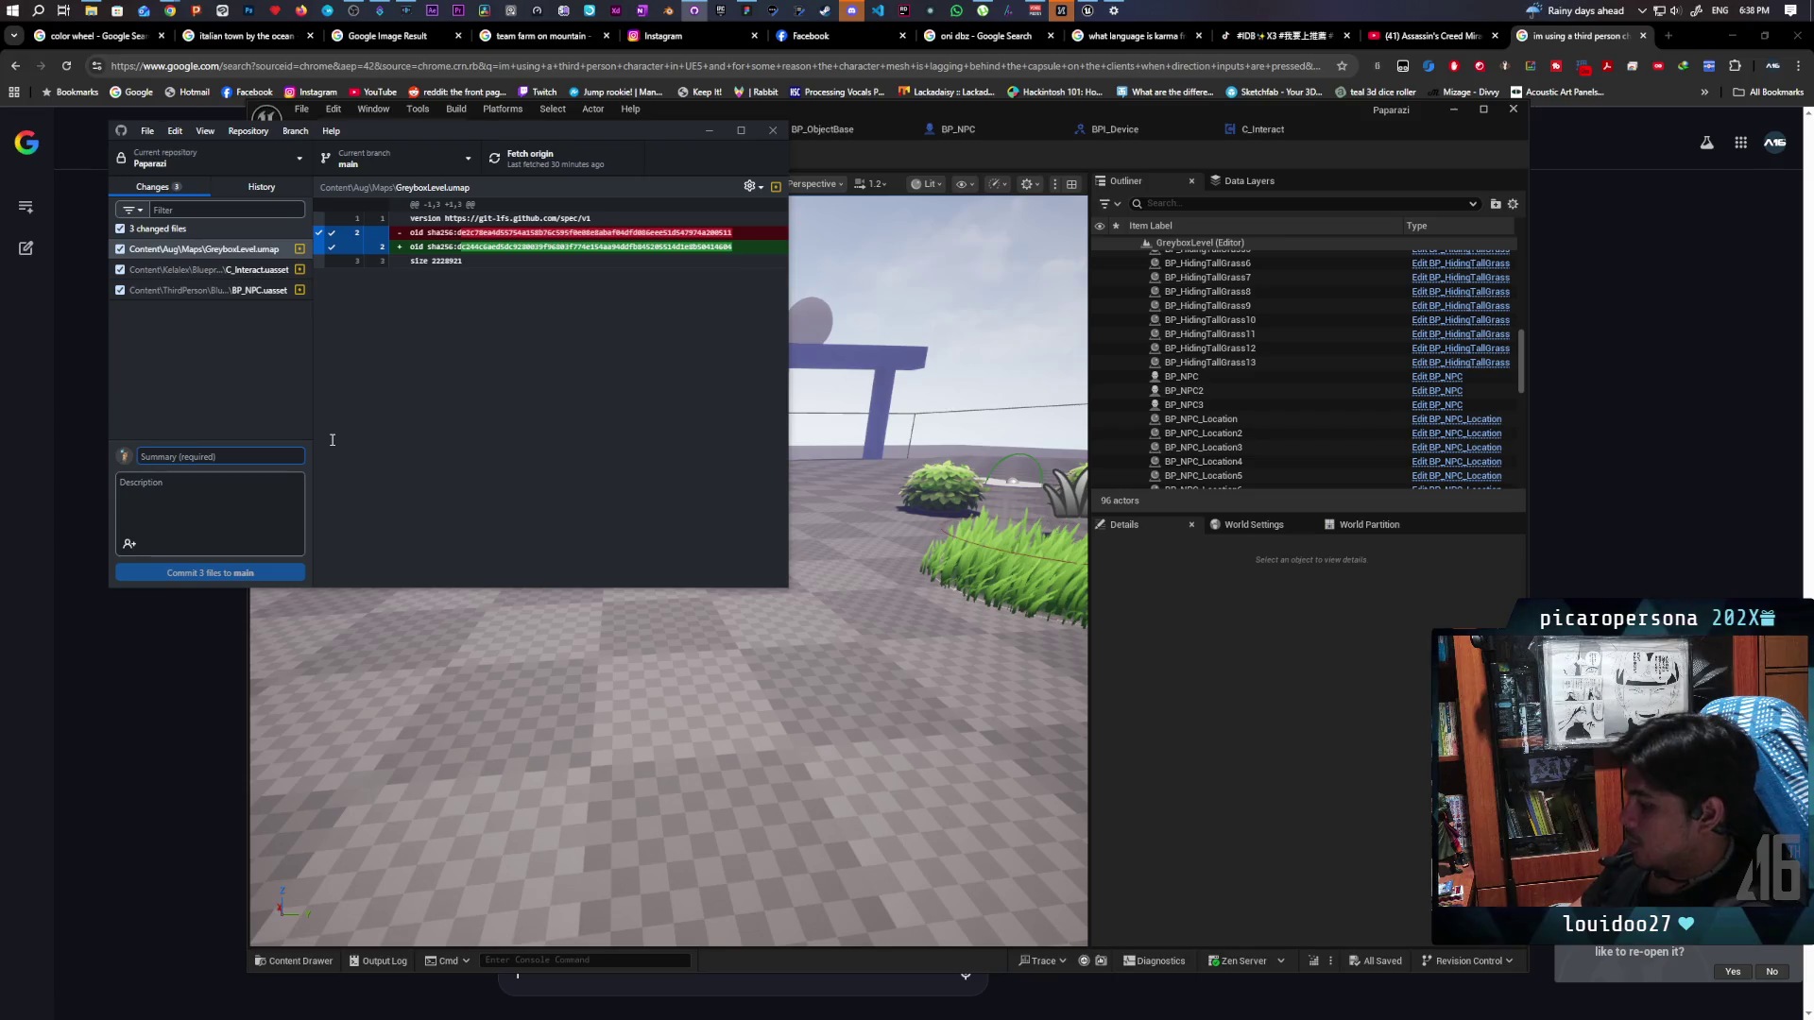
Enter summary 'added listen trace logic for screen space', commit 3 files to main, and push origin
type("a")
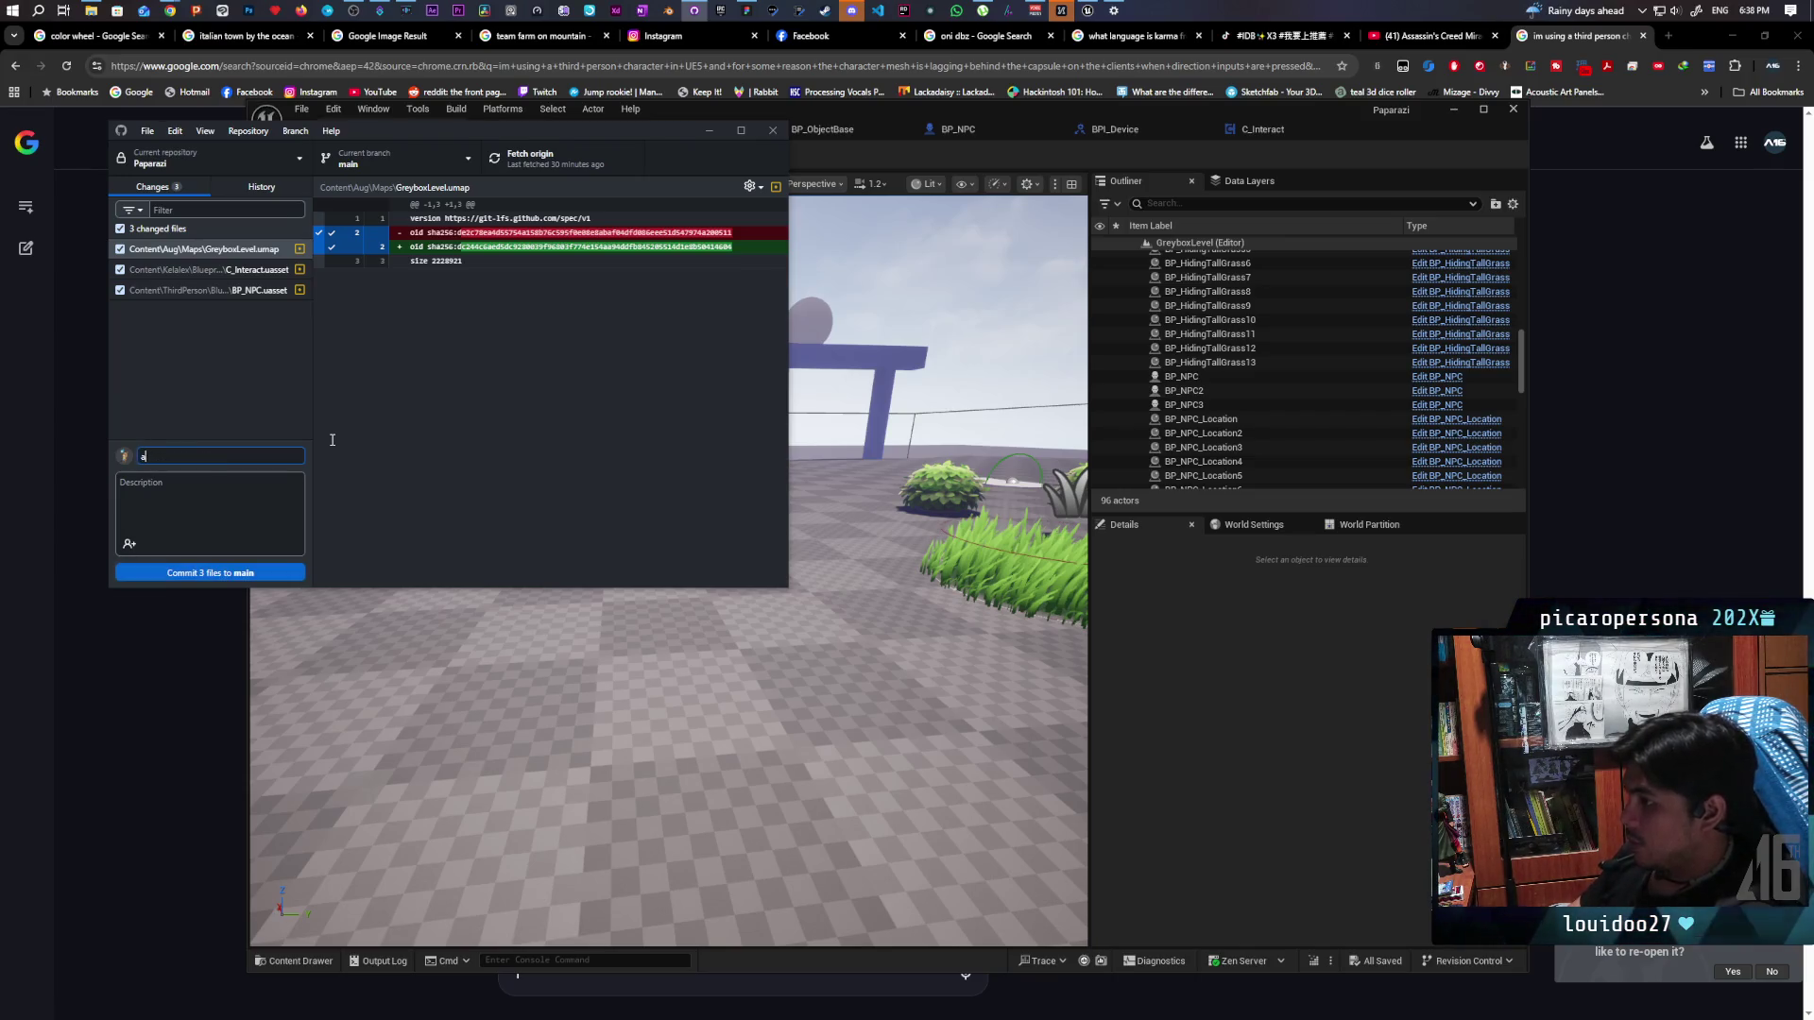
type("strace logic for screen space")
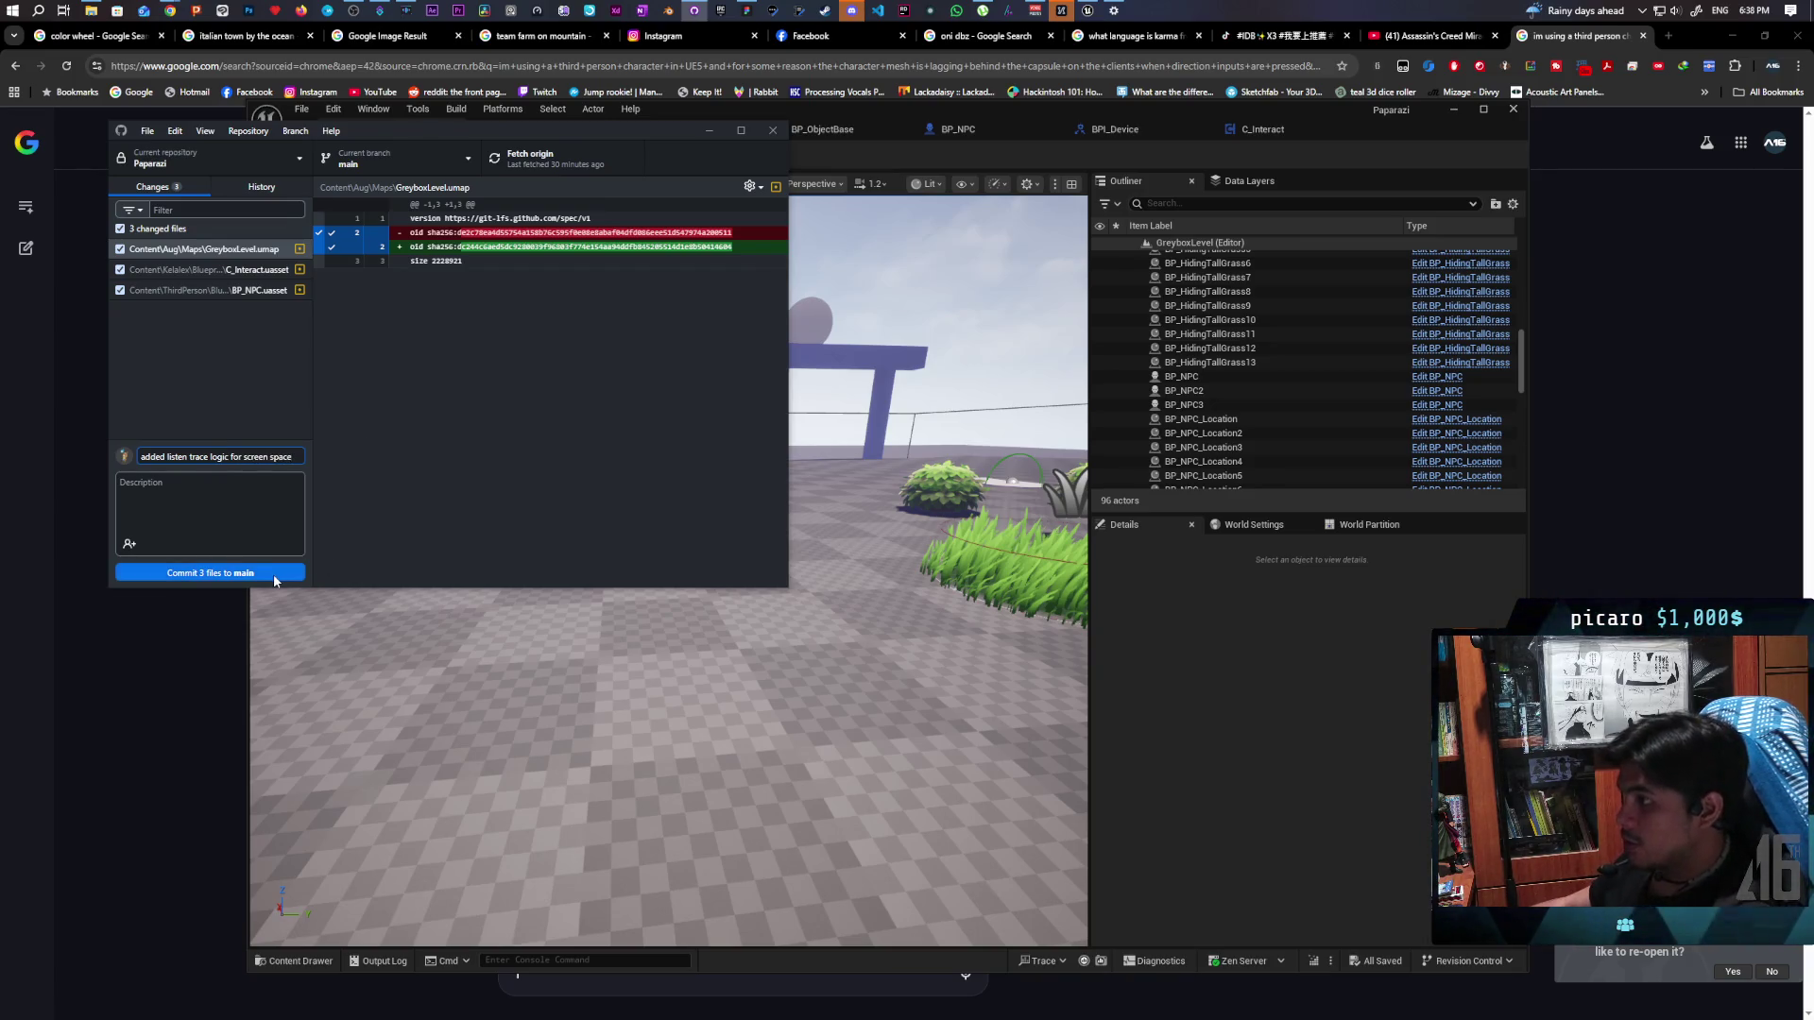
left_click(274, 573)
left_click(542, 157)
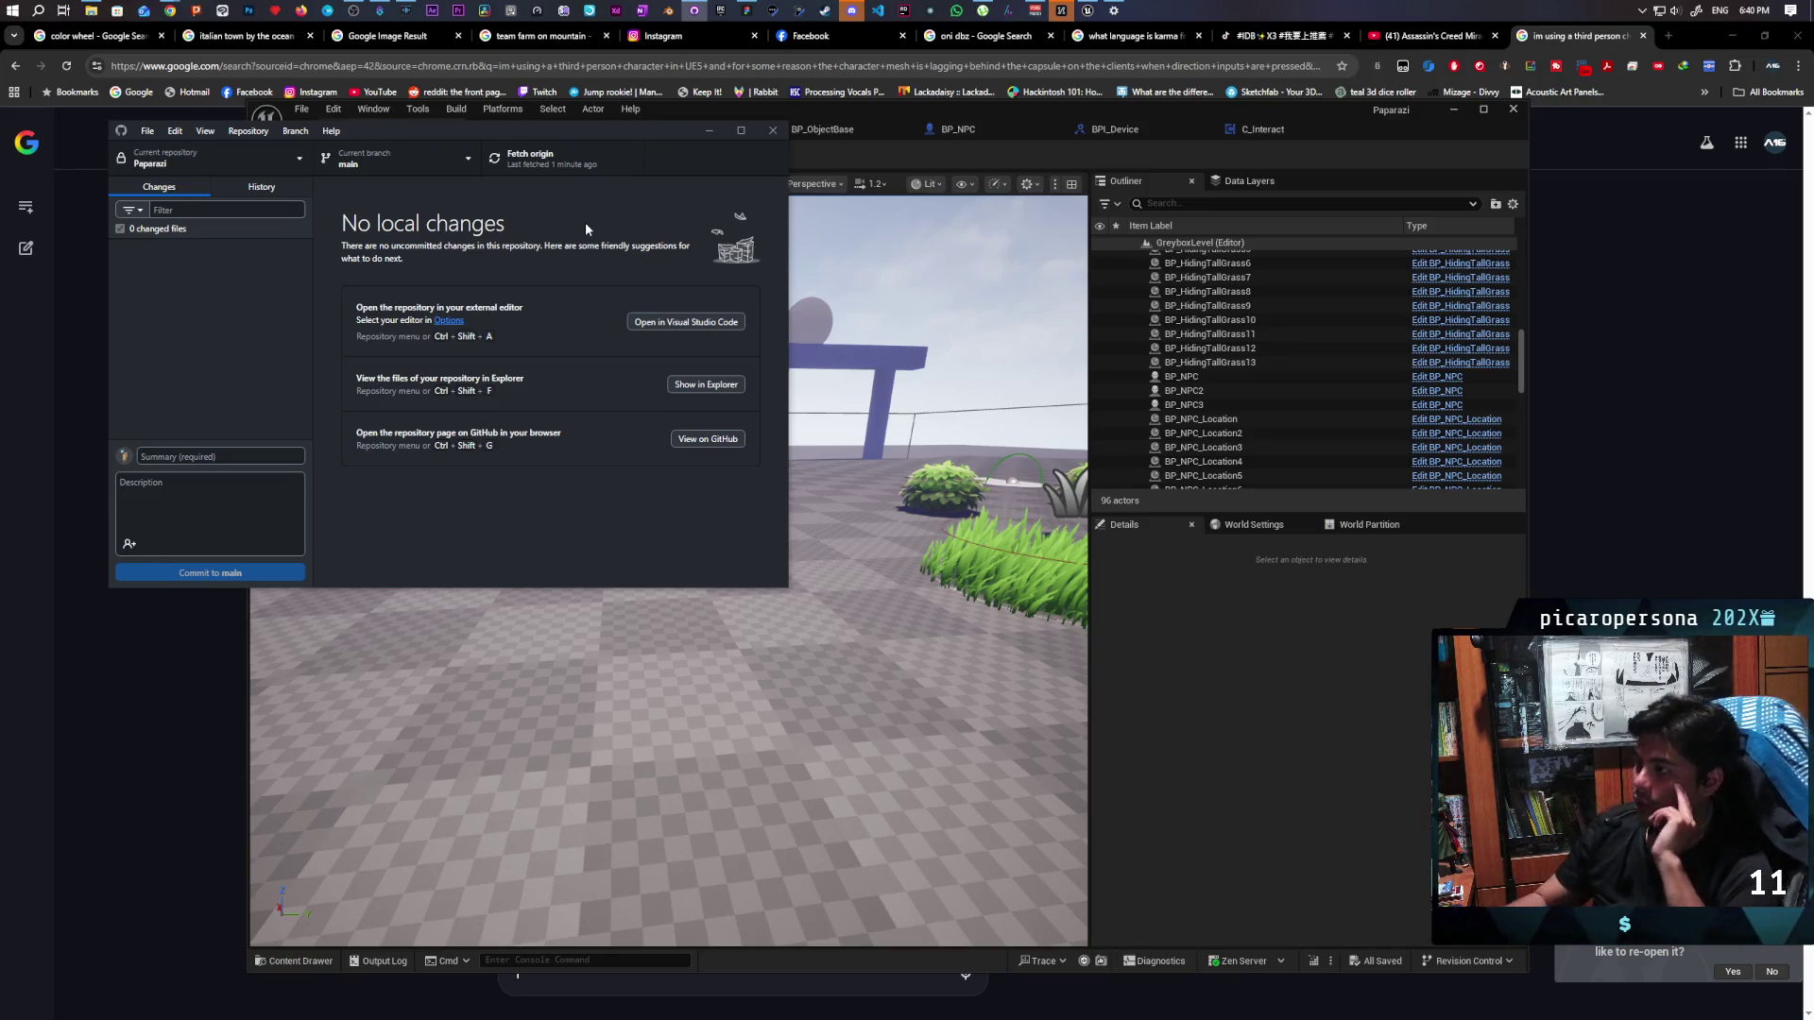
Set Unreal's play options to Net Mode Play As Listen Server with 2 players
left_click(1255, 154)
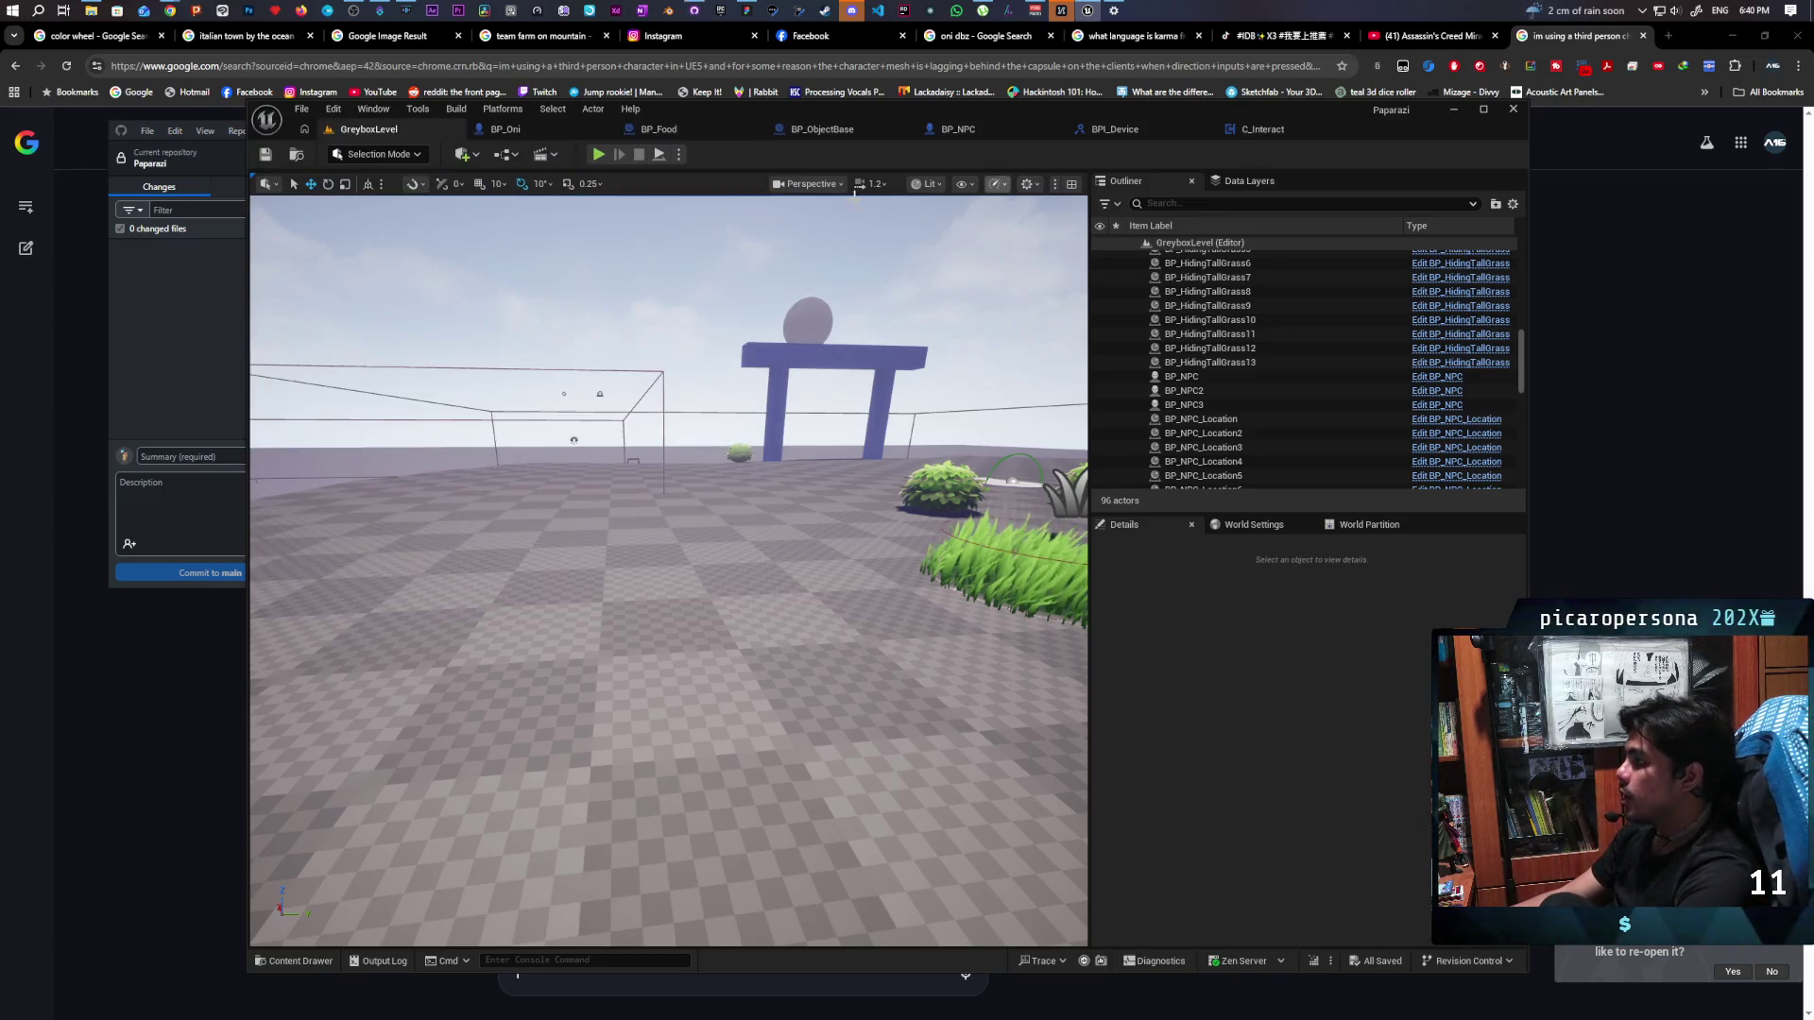
left_click(679, 154)
mouse_move(839, 444)
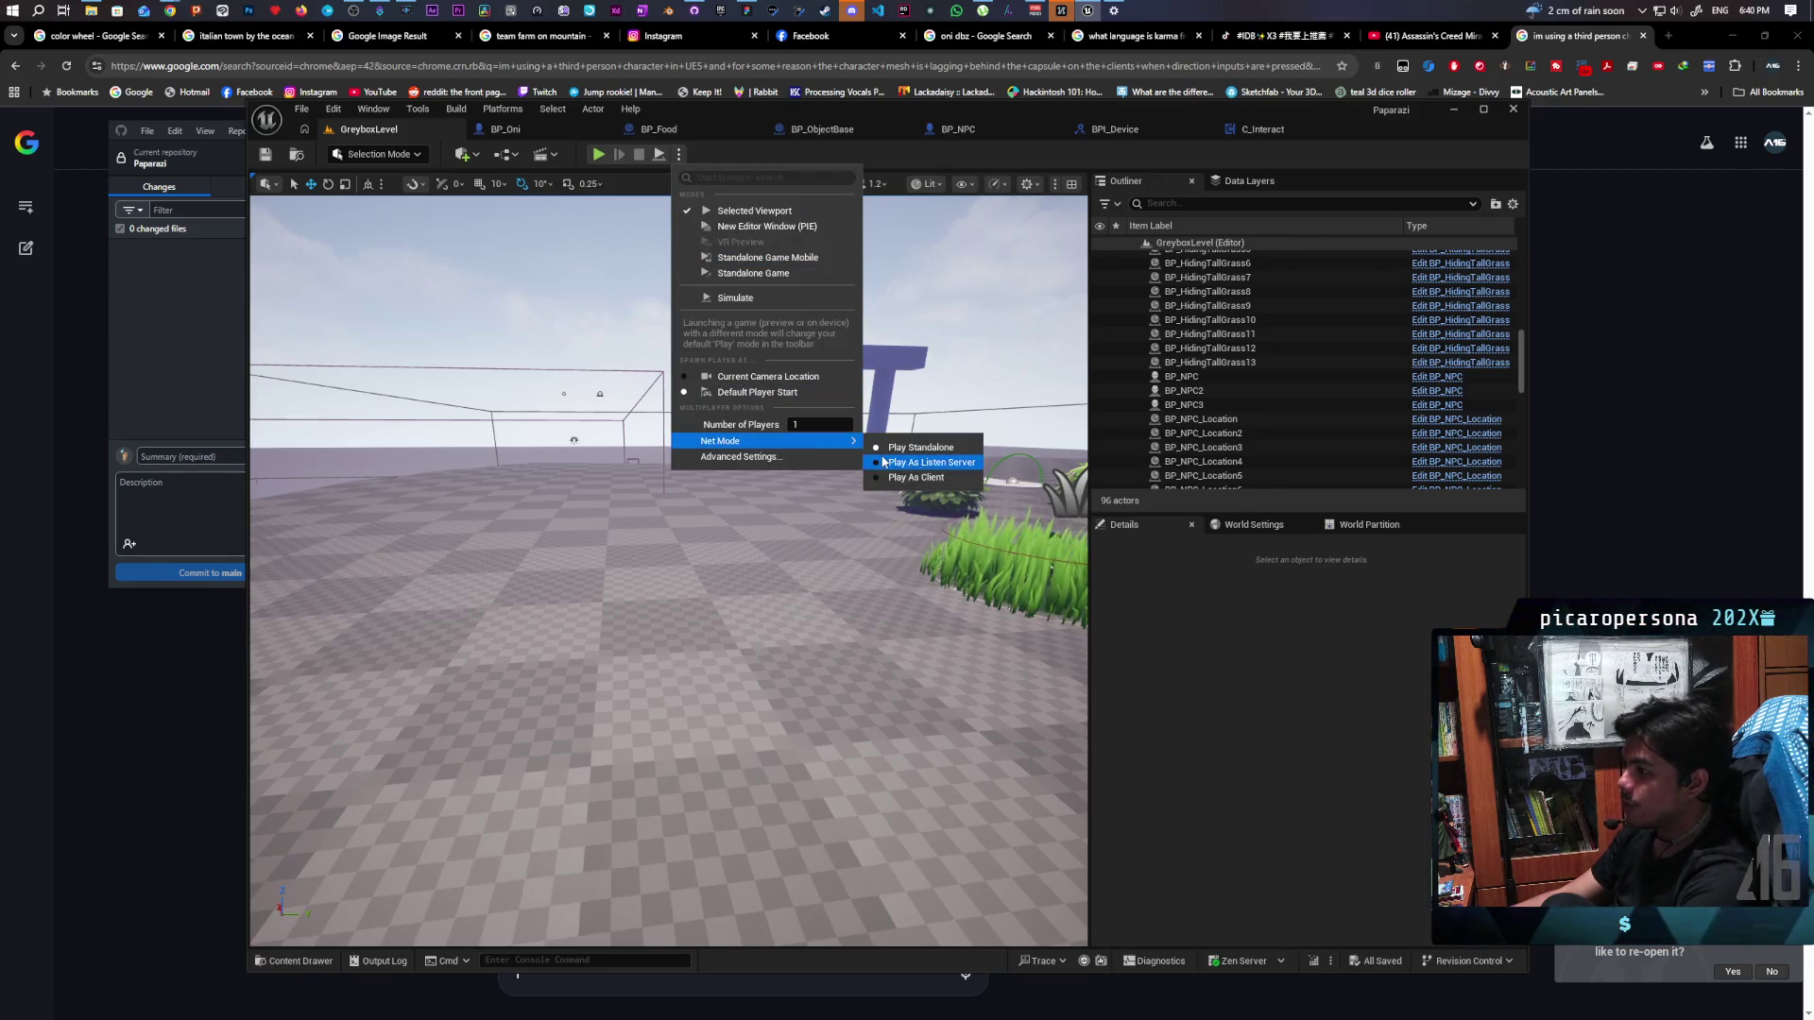
left_click(883, 462)
left_click(679, 155)
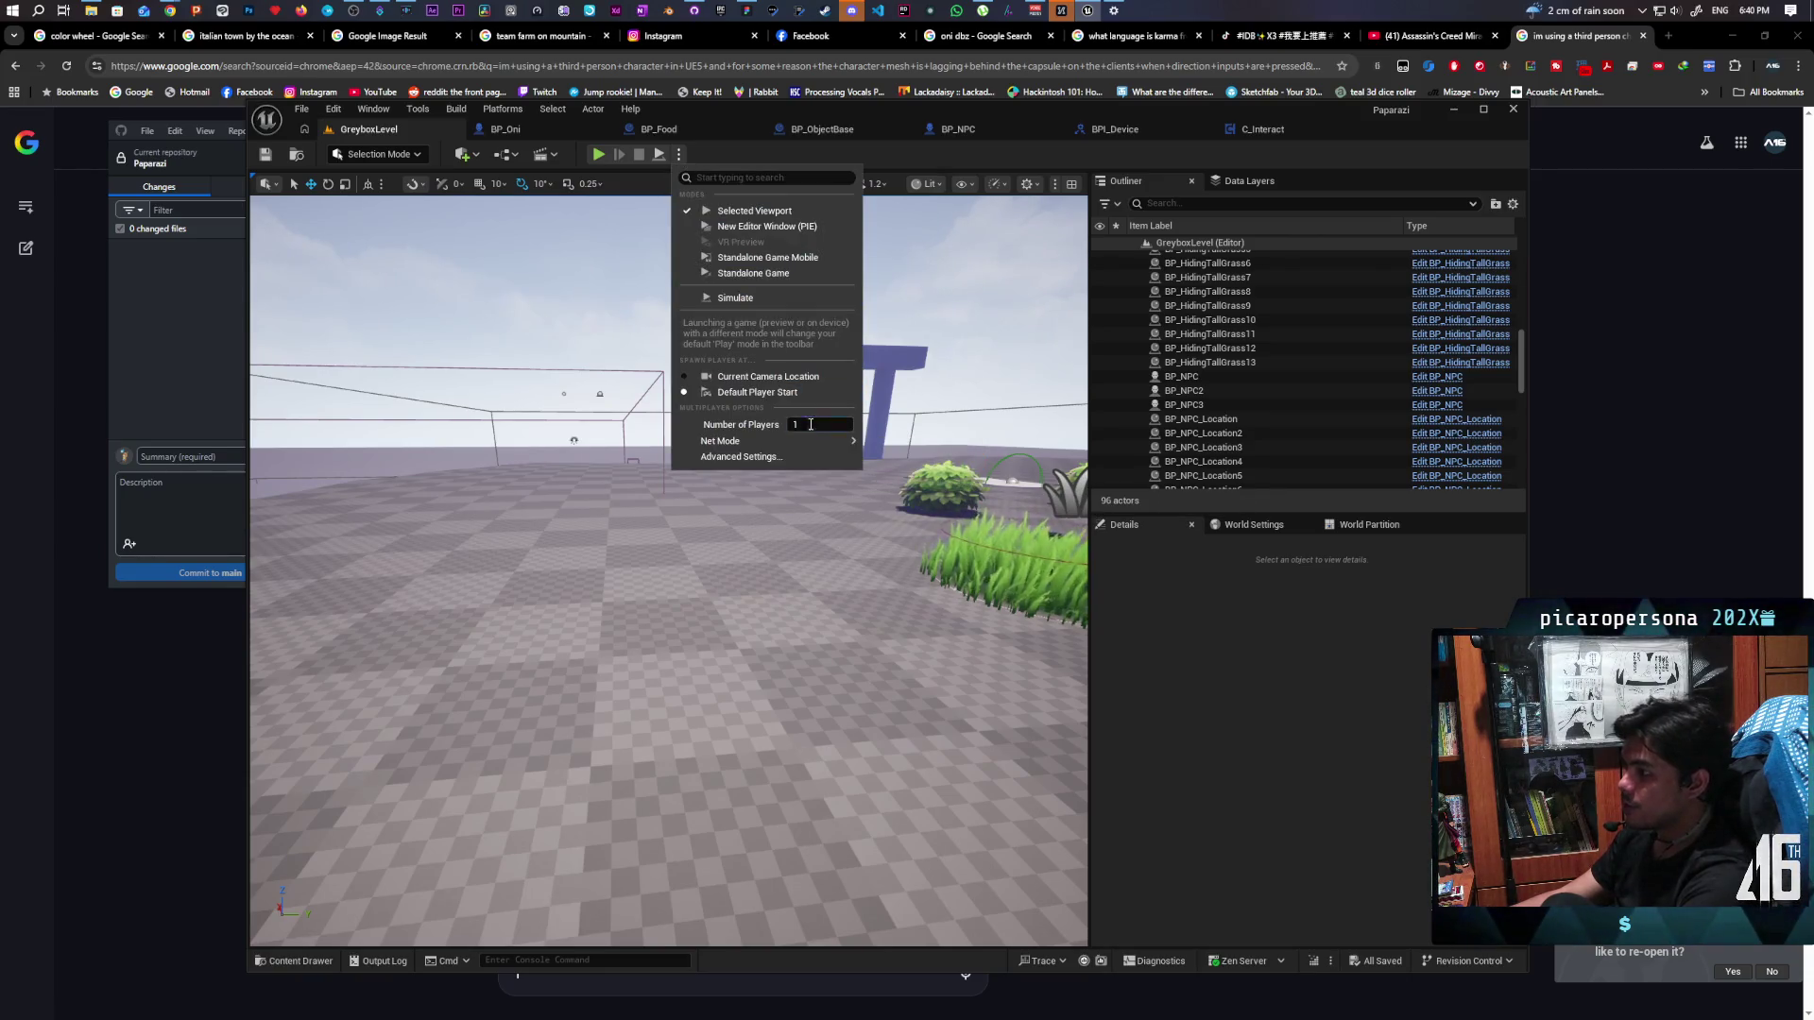
type("2")
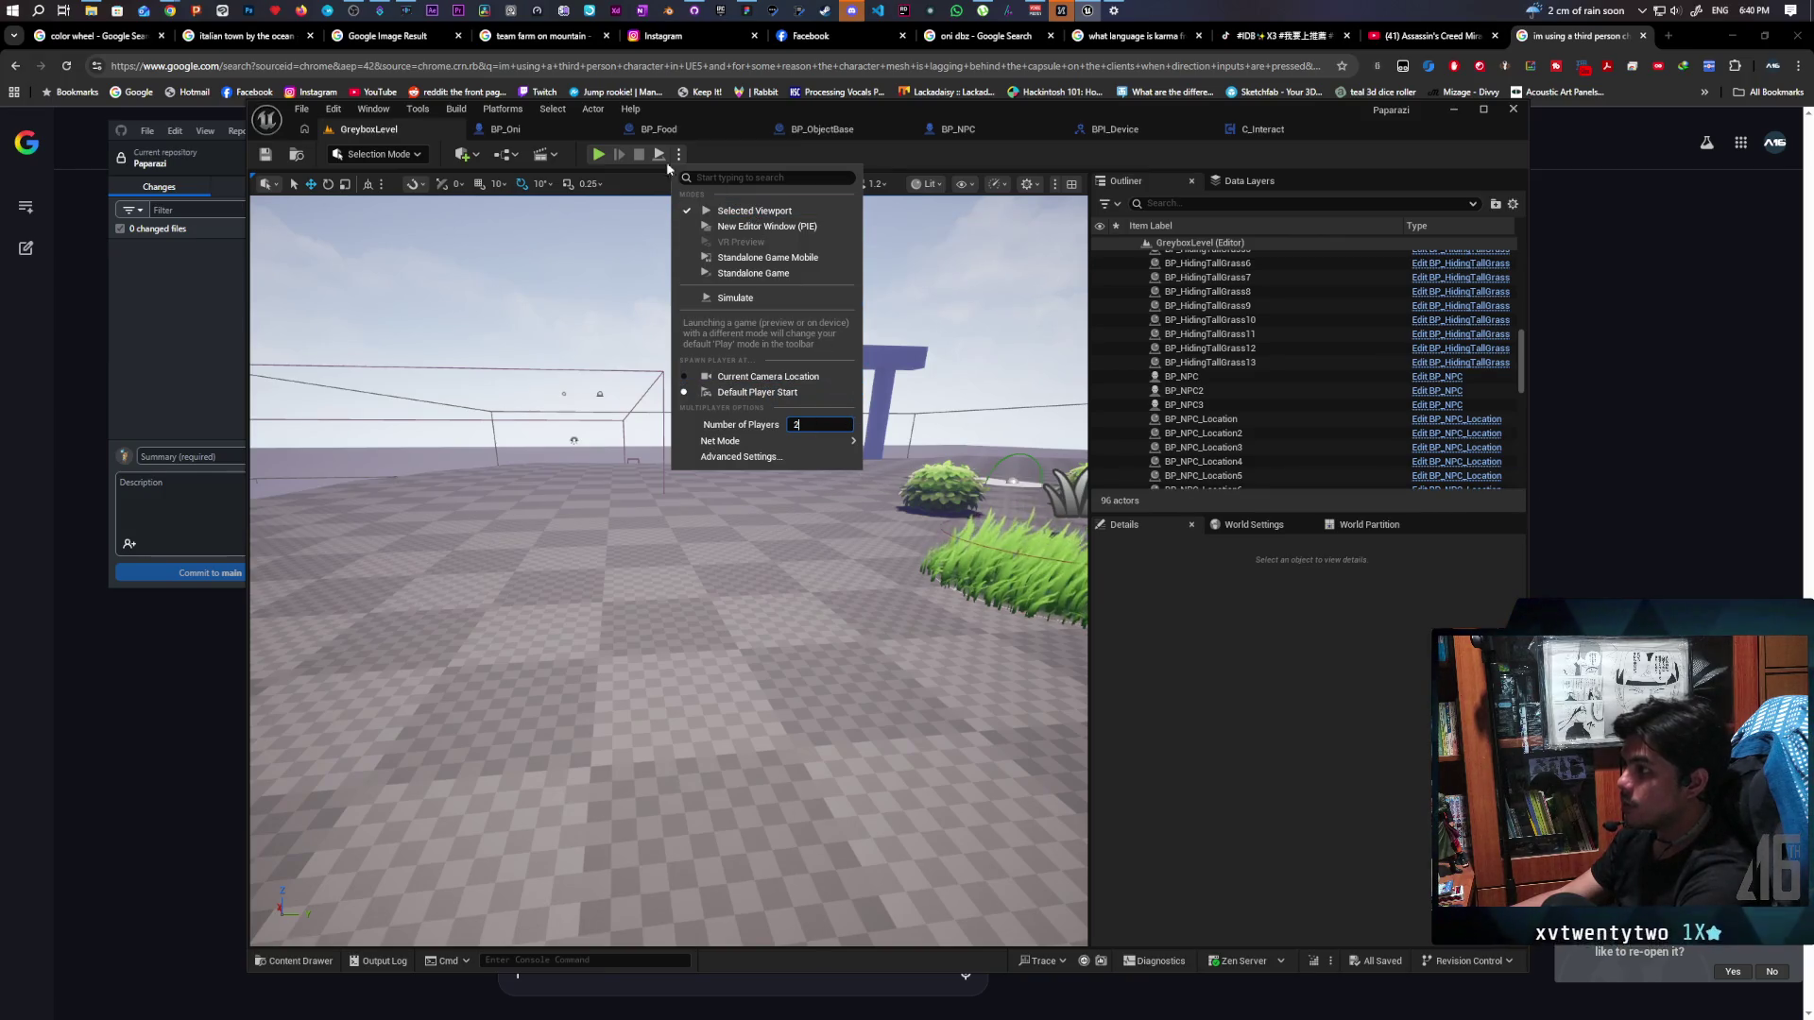
key("Return")
left_click_drag(1228, 110, 1488, 93)
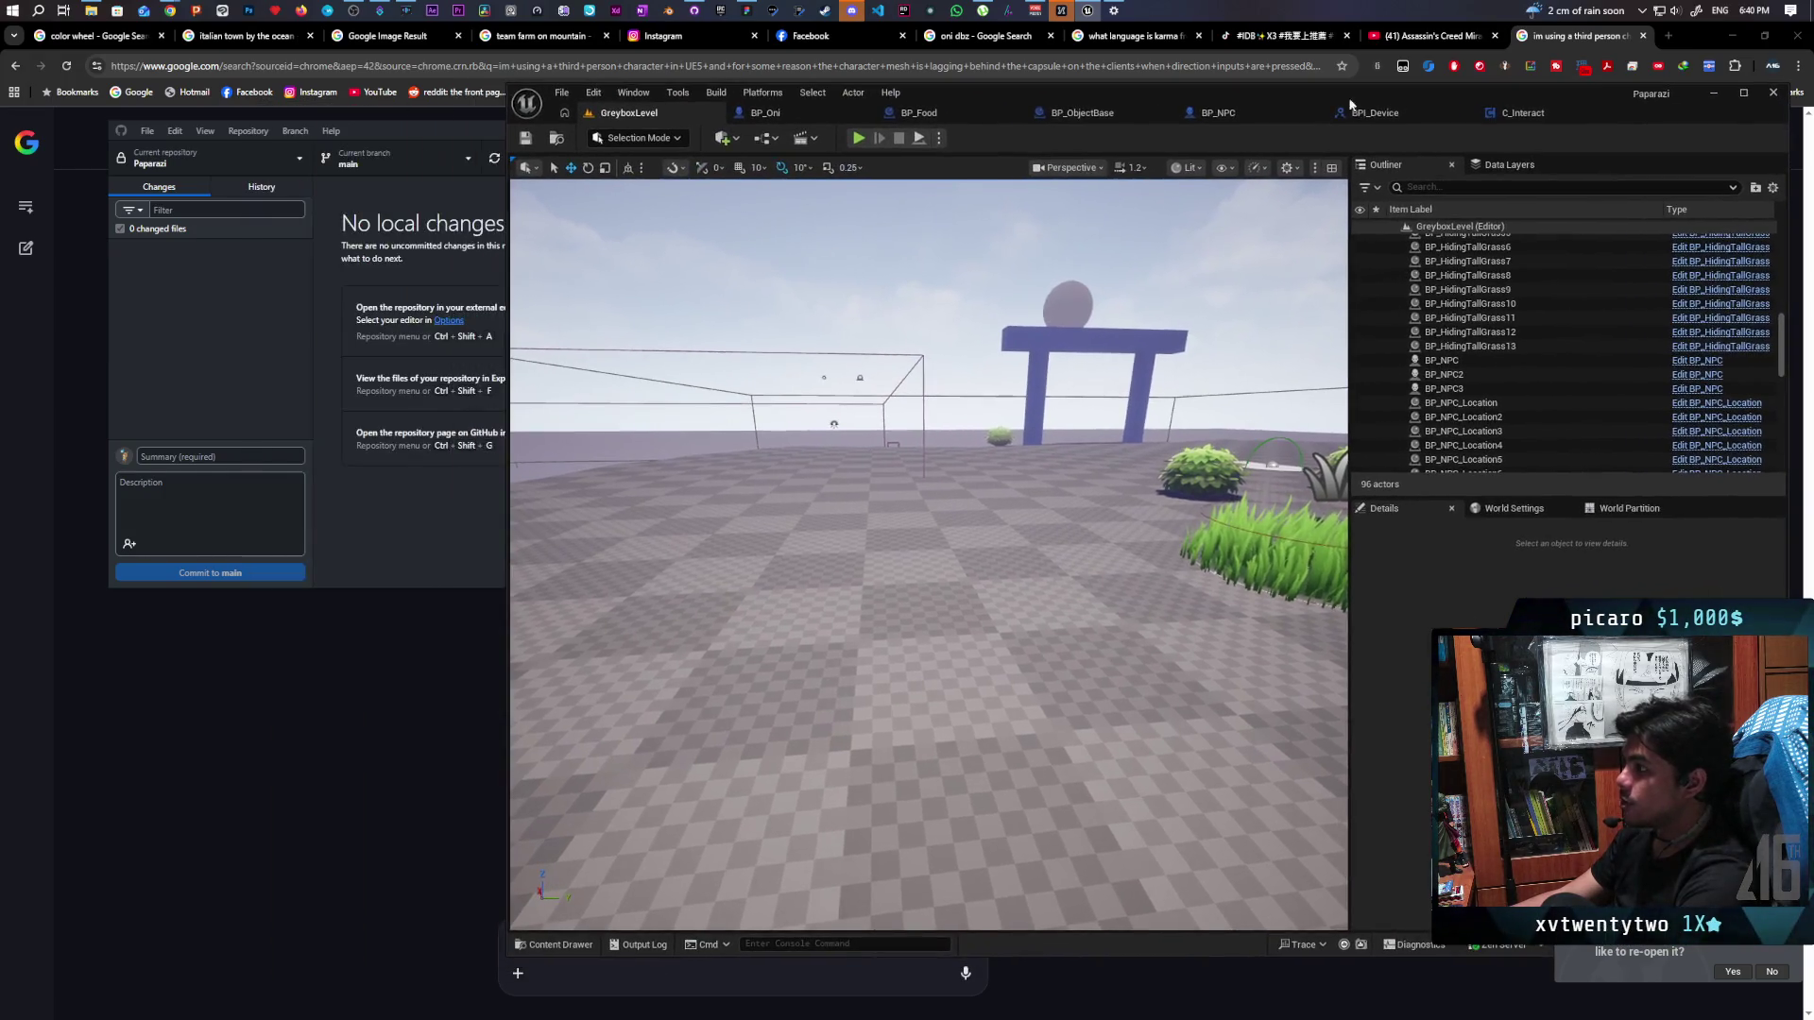
Run the two-player test, walk to the blue pillar to see the Listen prompt, then stop
key("alt+p")
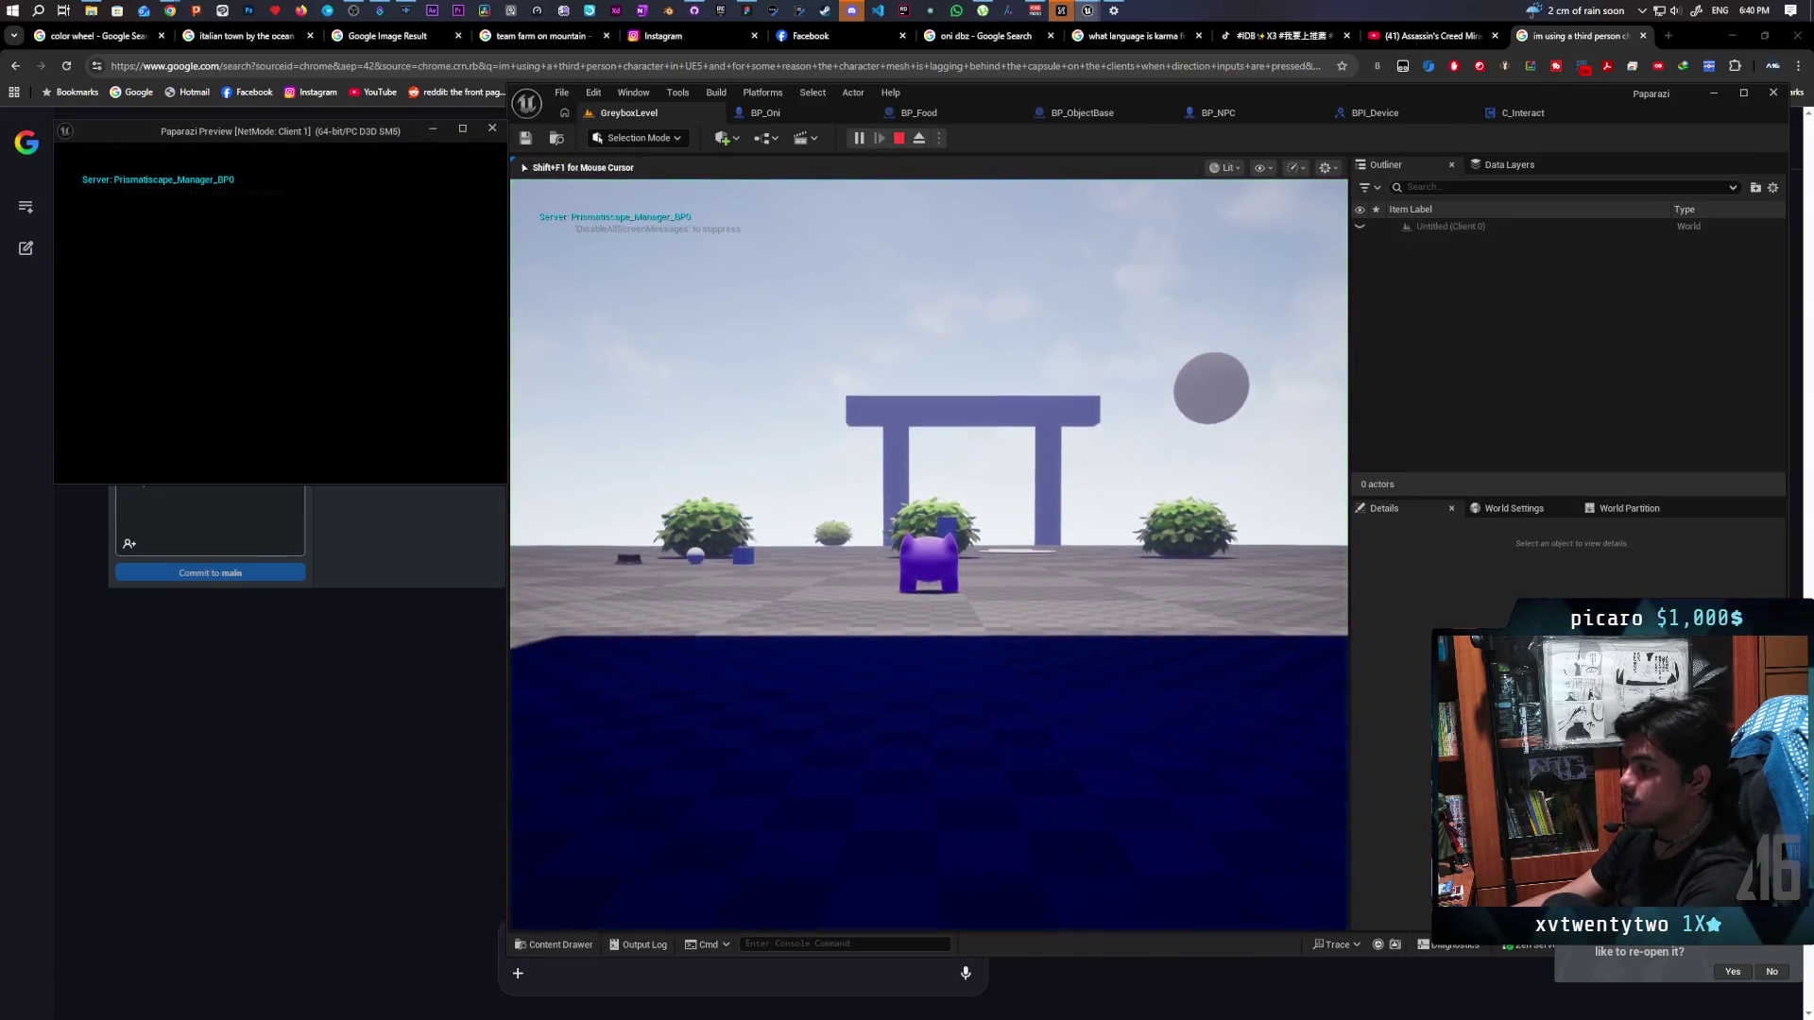
left_click(376, 341)
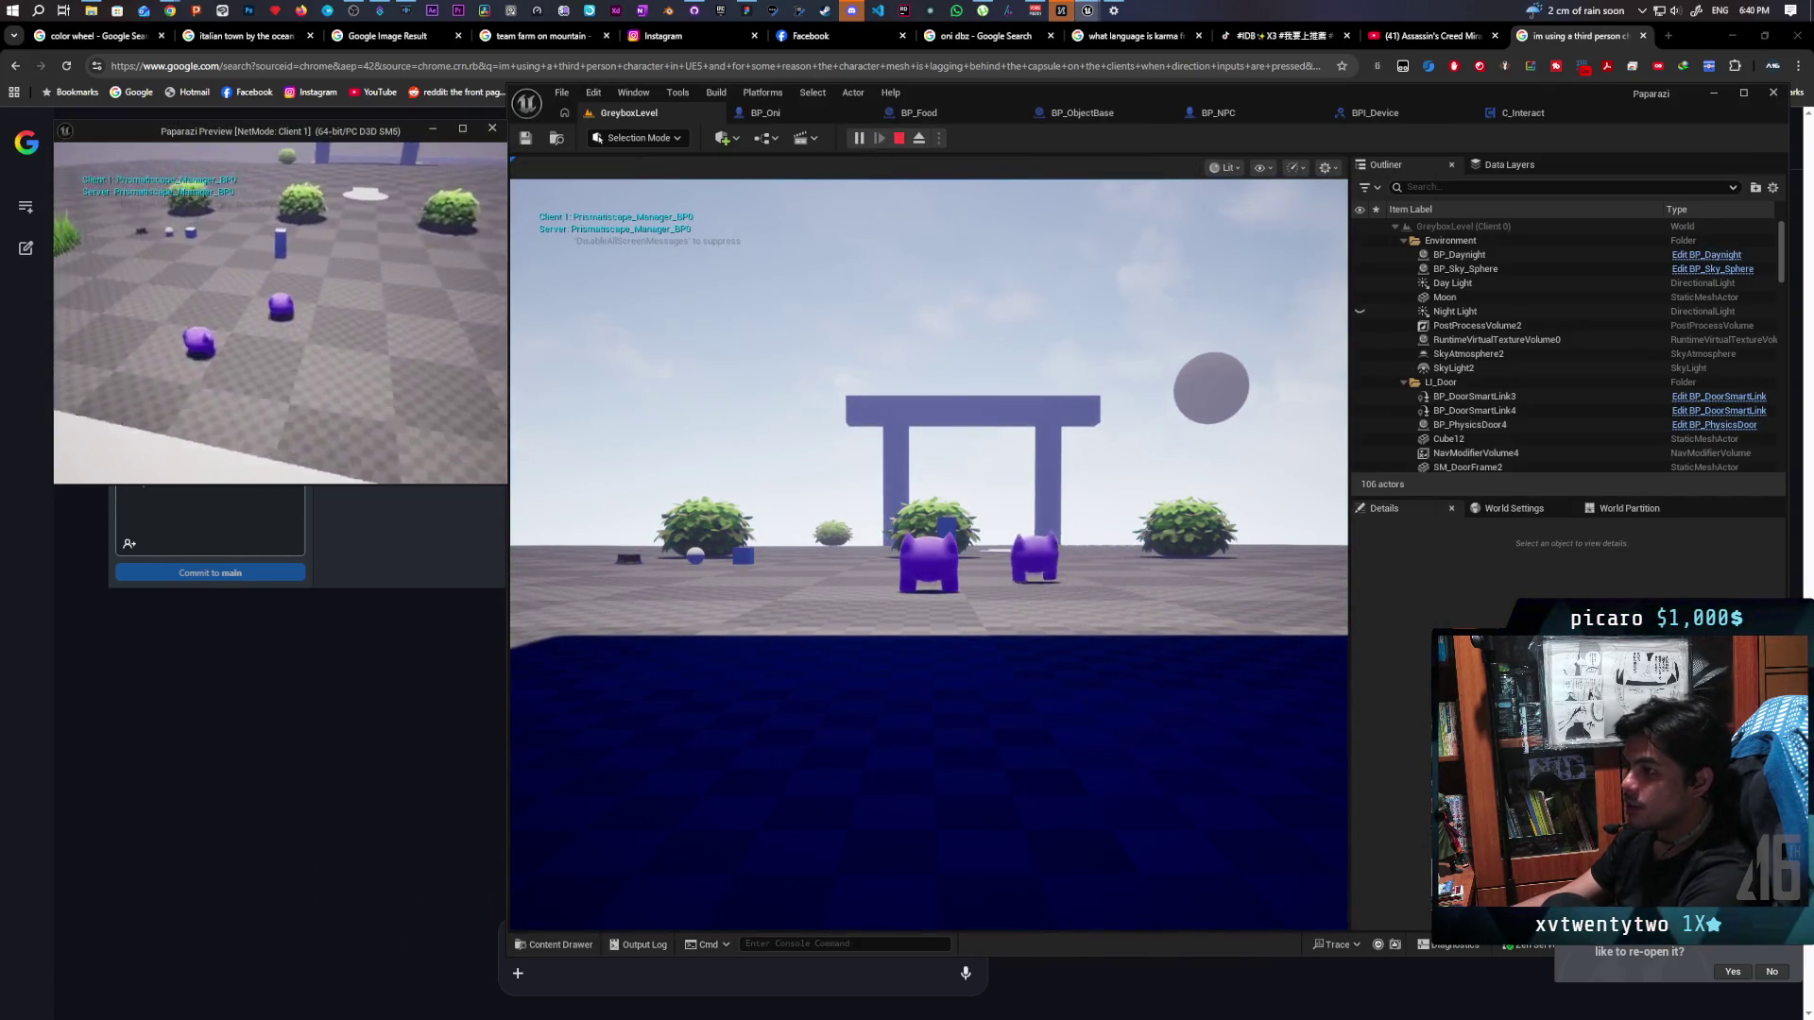
key("w")
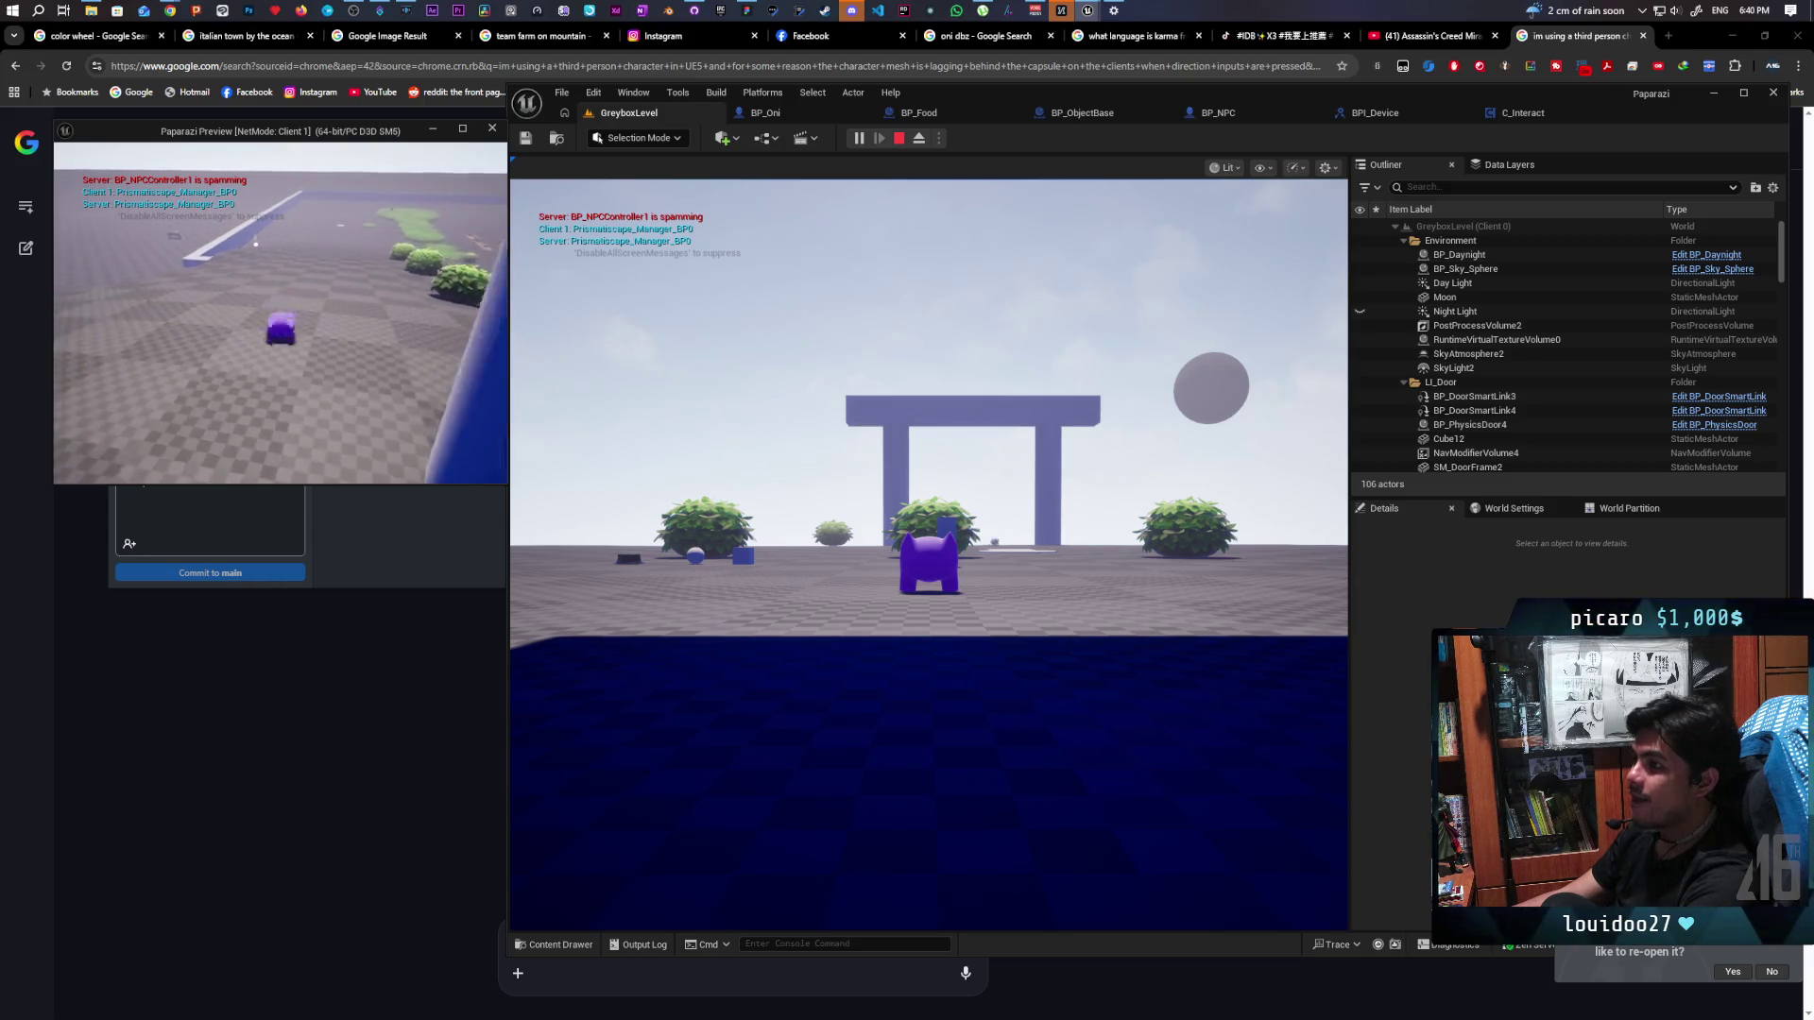
left_click(653, 498)
key("w")
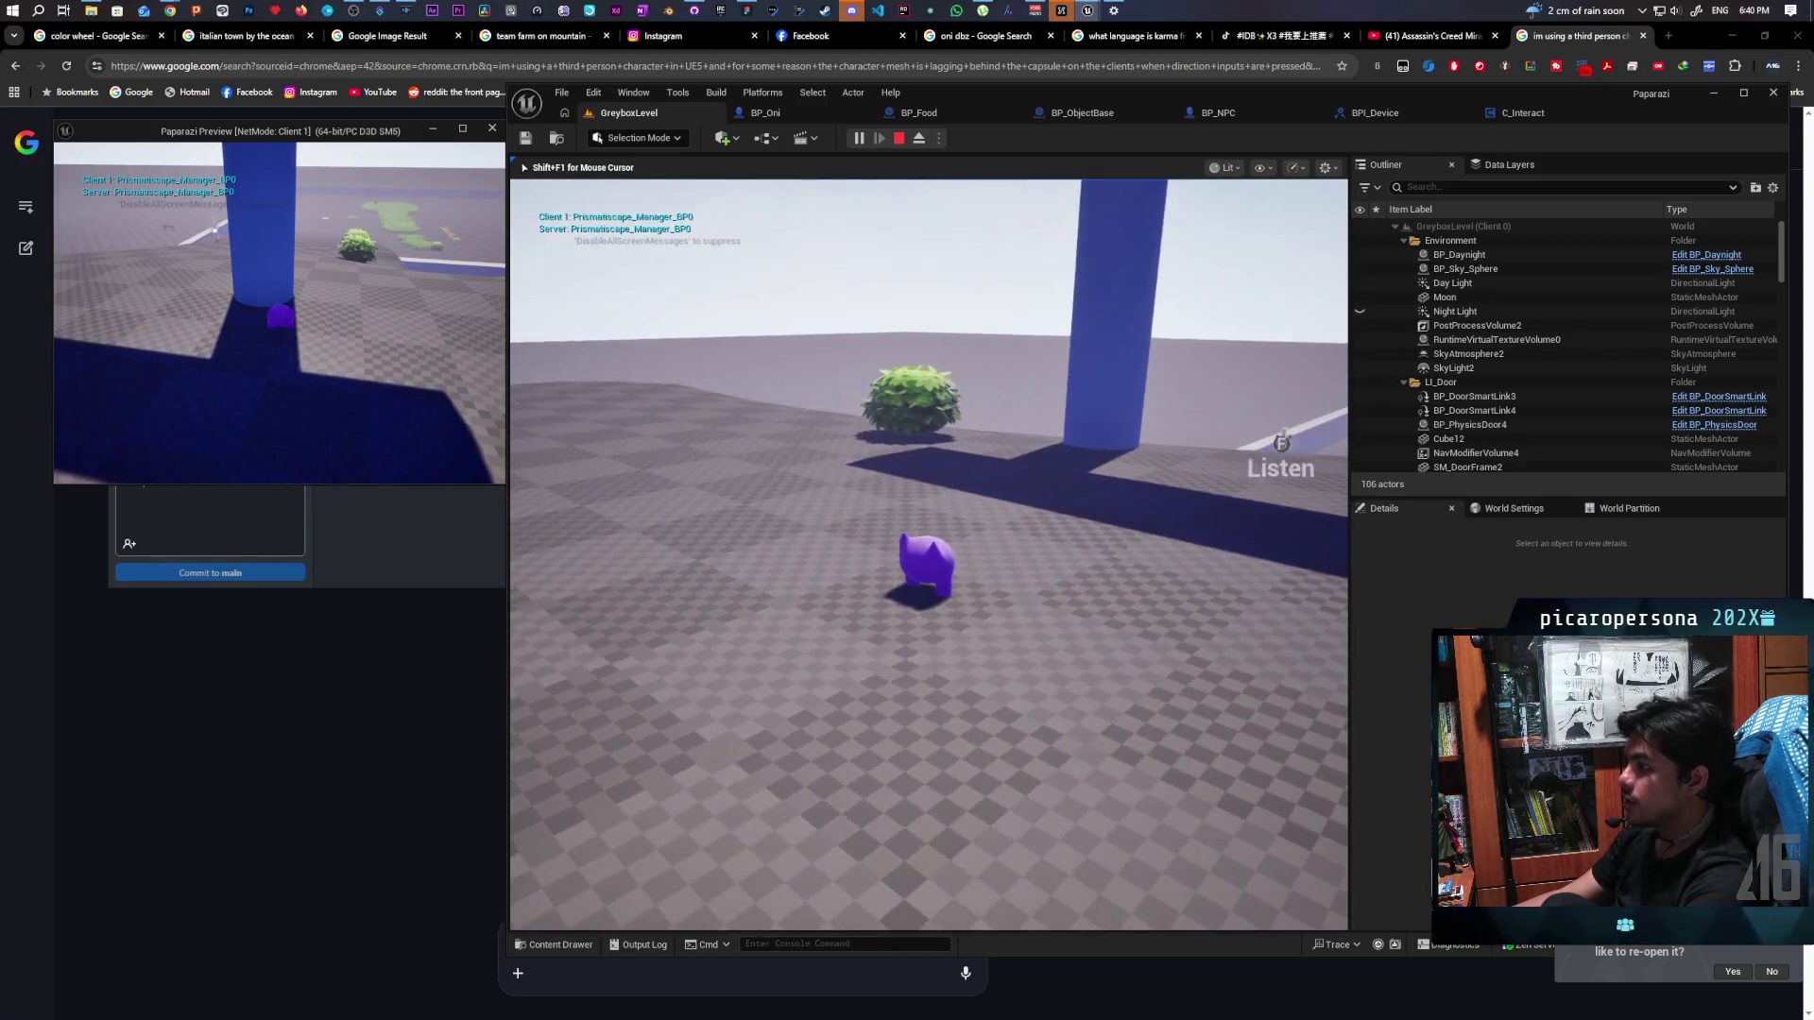
key("w")
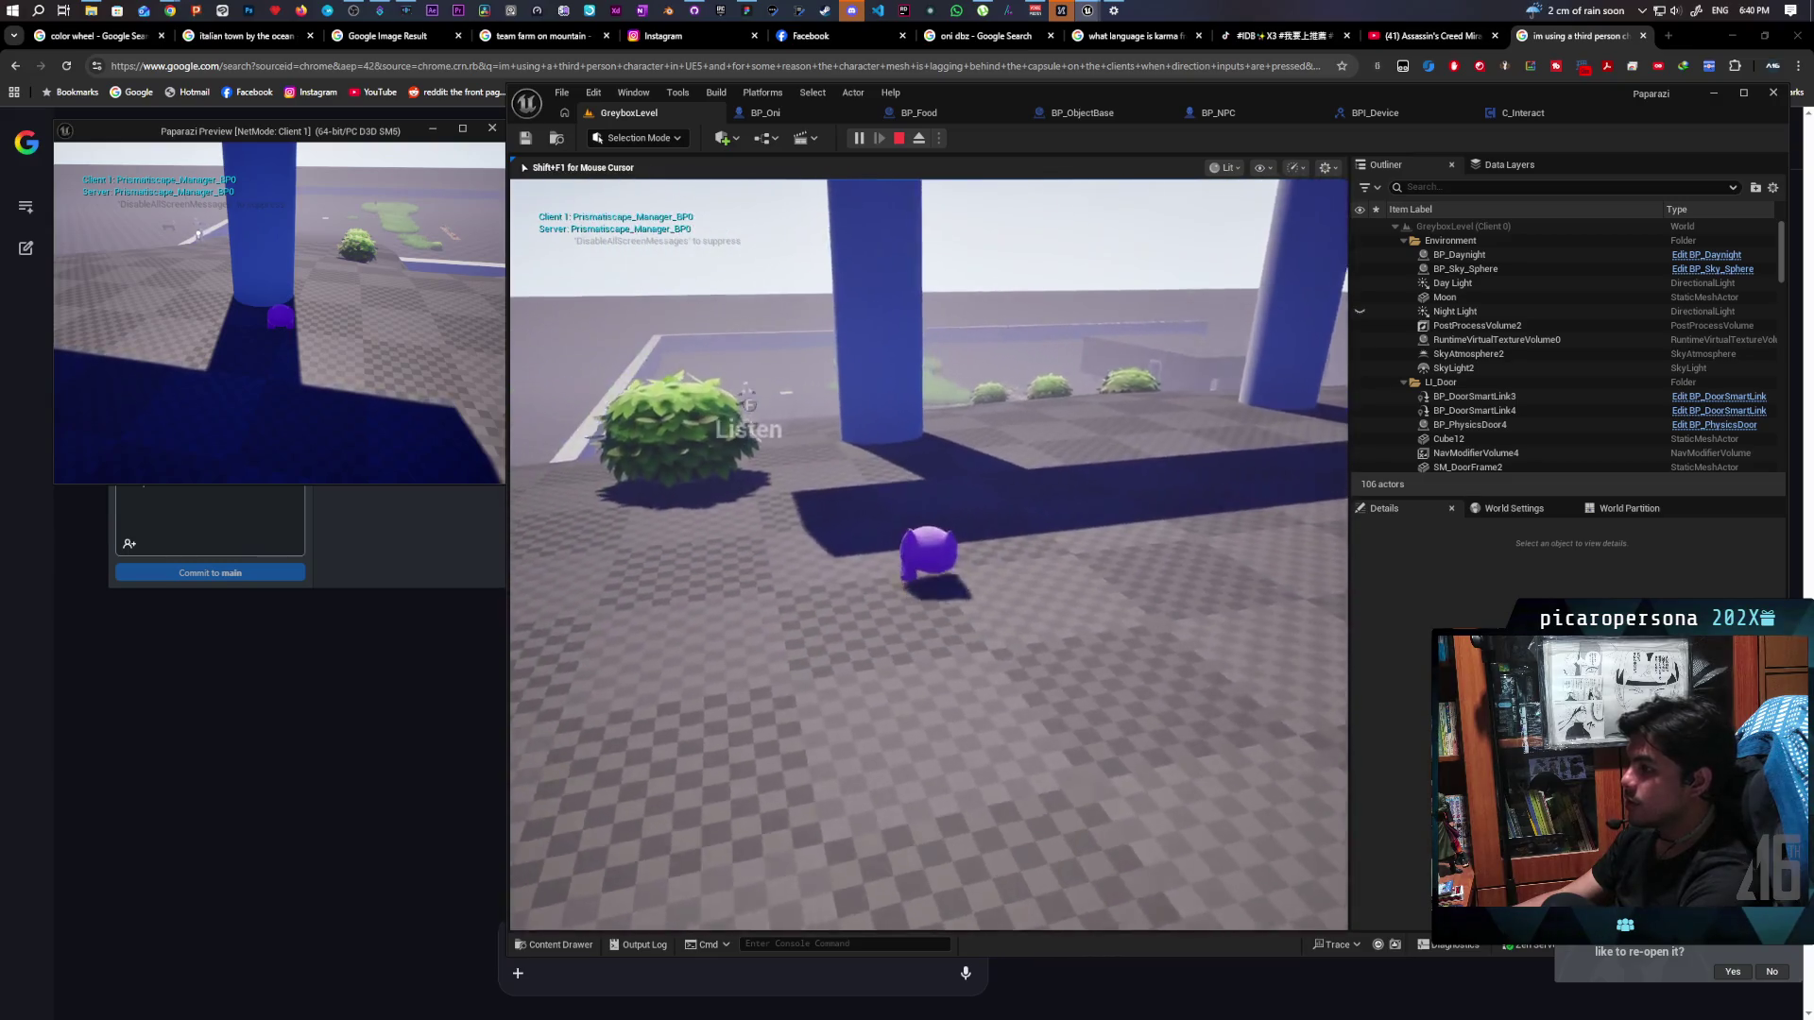
key("w")
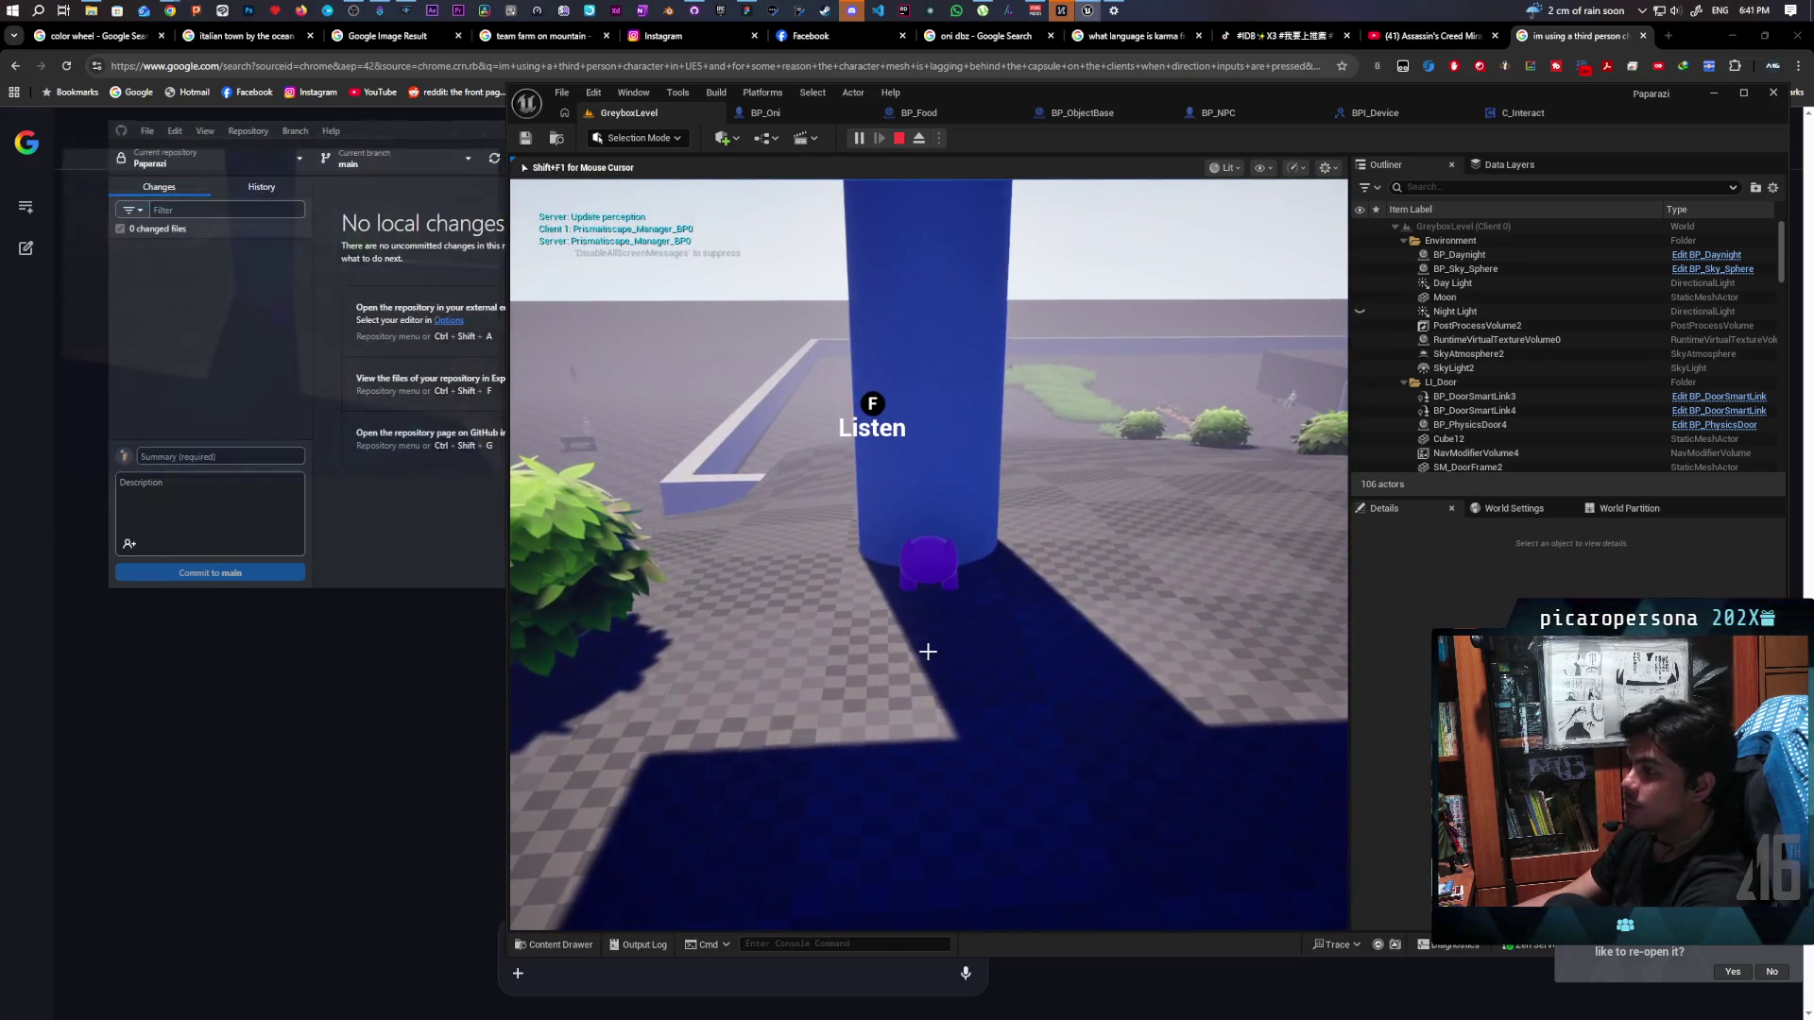
key("Escape")
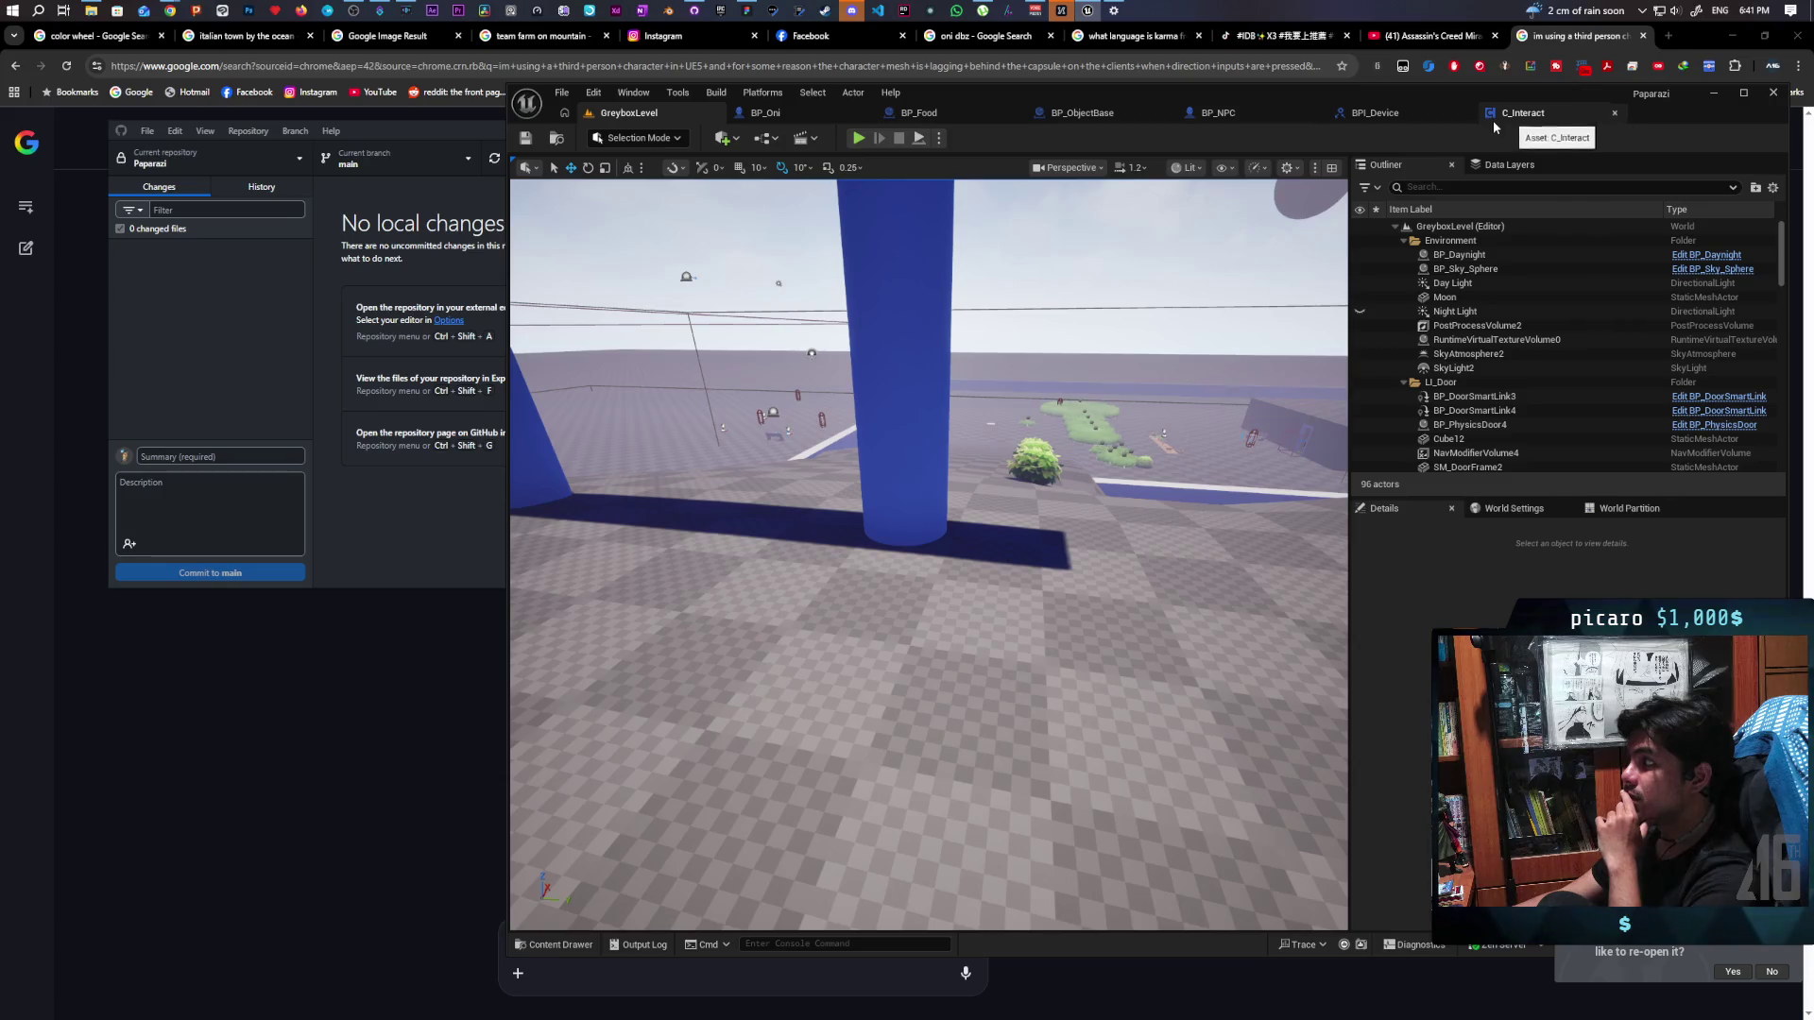
In C_Interact's Event Tick, connect Switch Has Authority's Remote pin to Locally Controlled, then replay GreyboxLevel
left_click(1563, 112)
scroll(1186, 399, "down", 4)
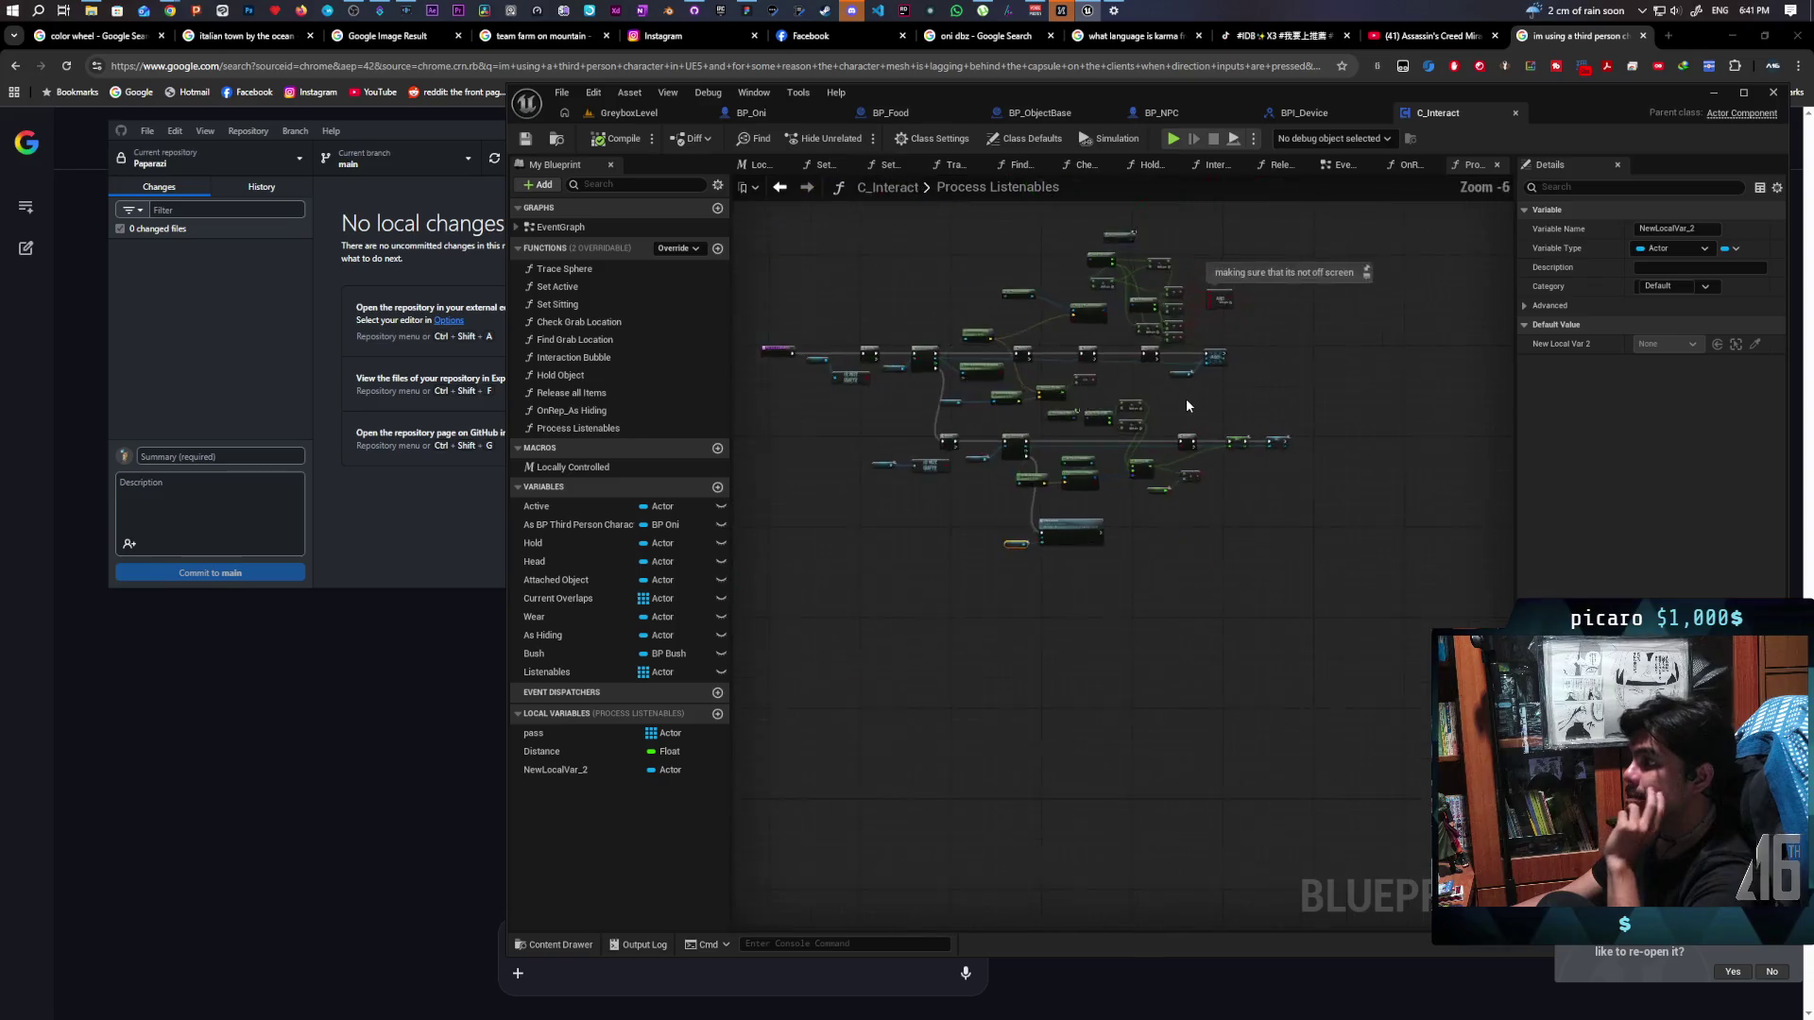
scroll(1179, 425, "up", 4)
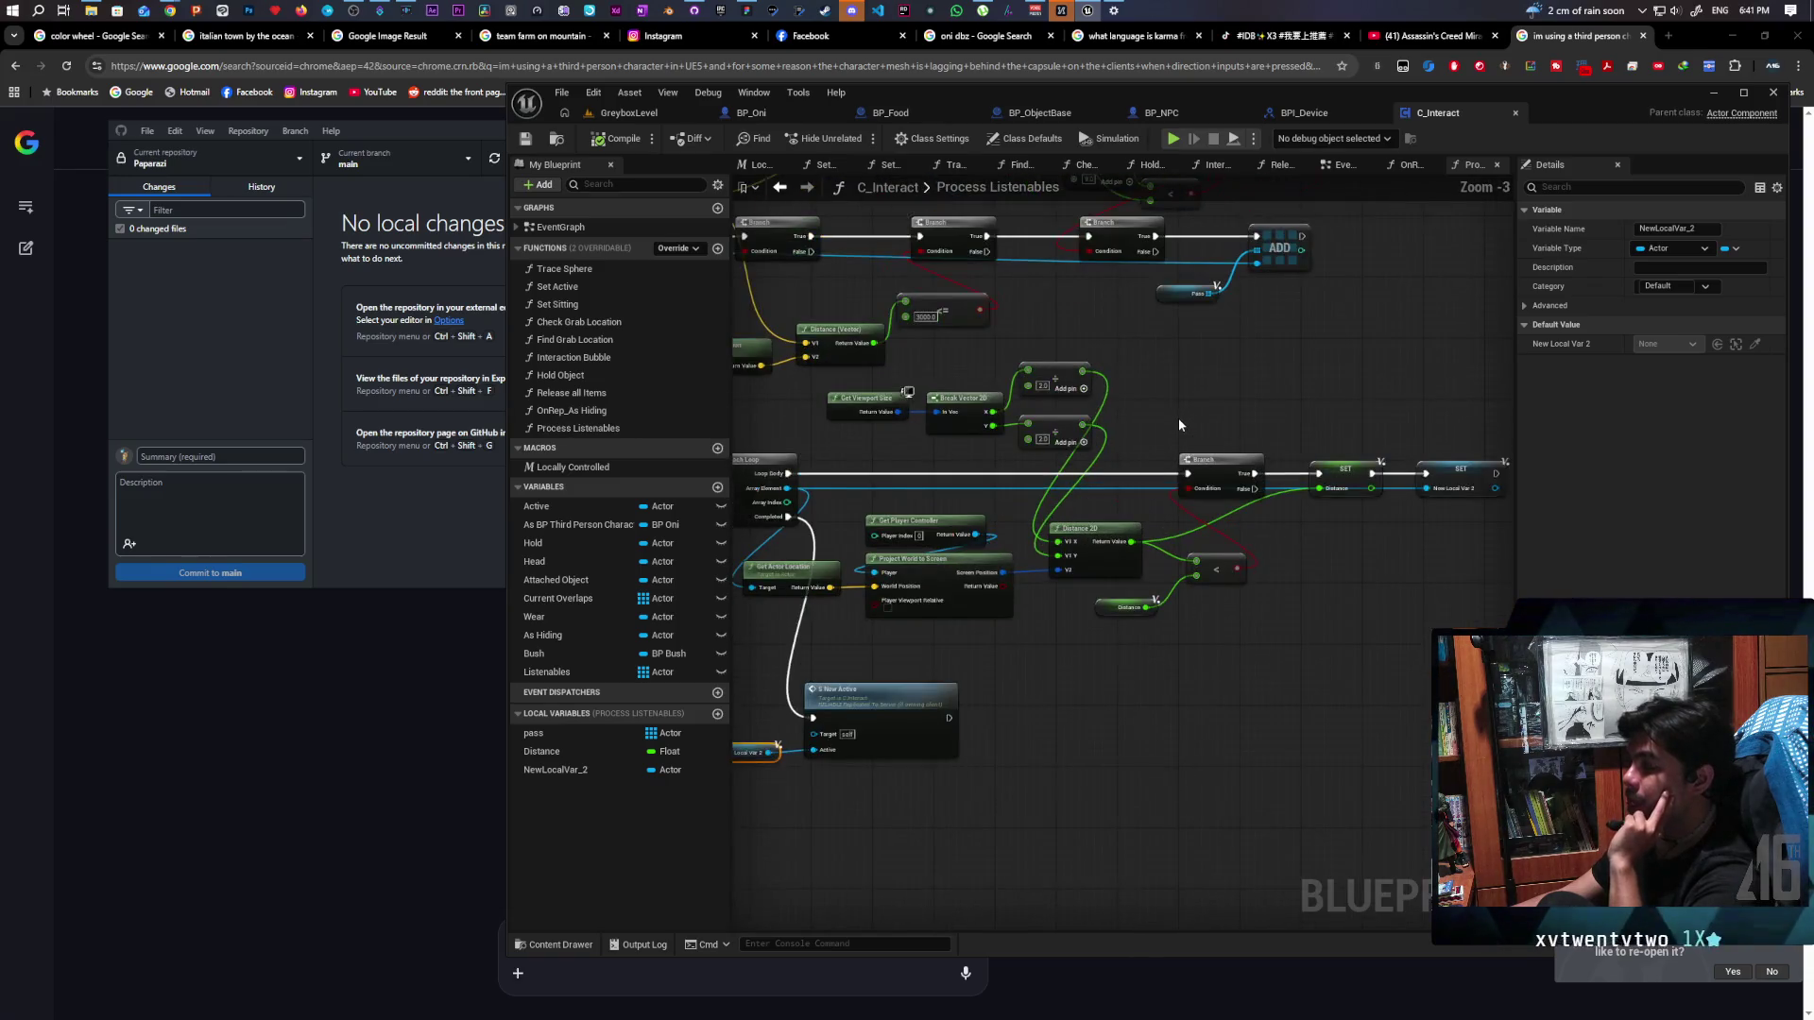
scroll(1179, 426, "down", 3)
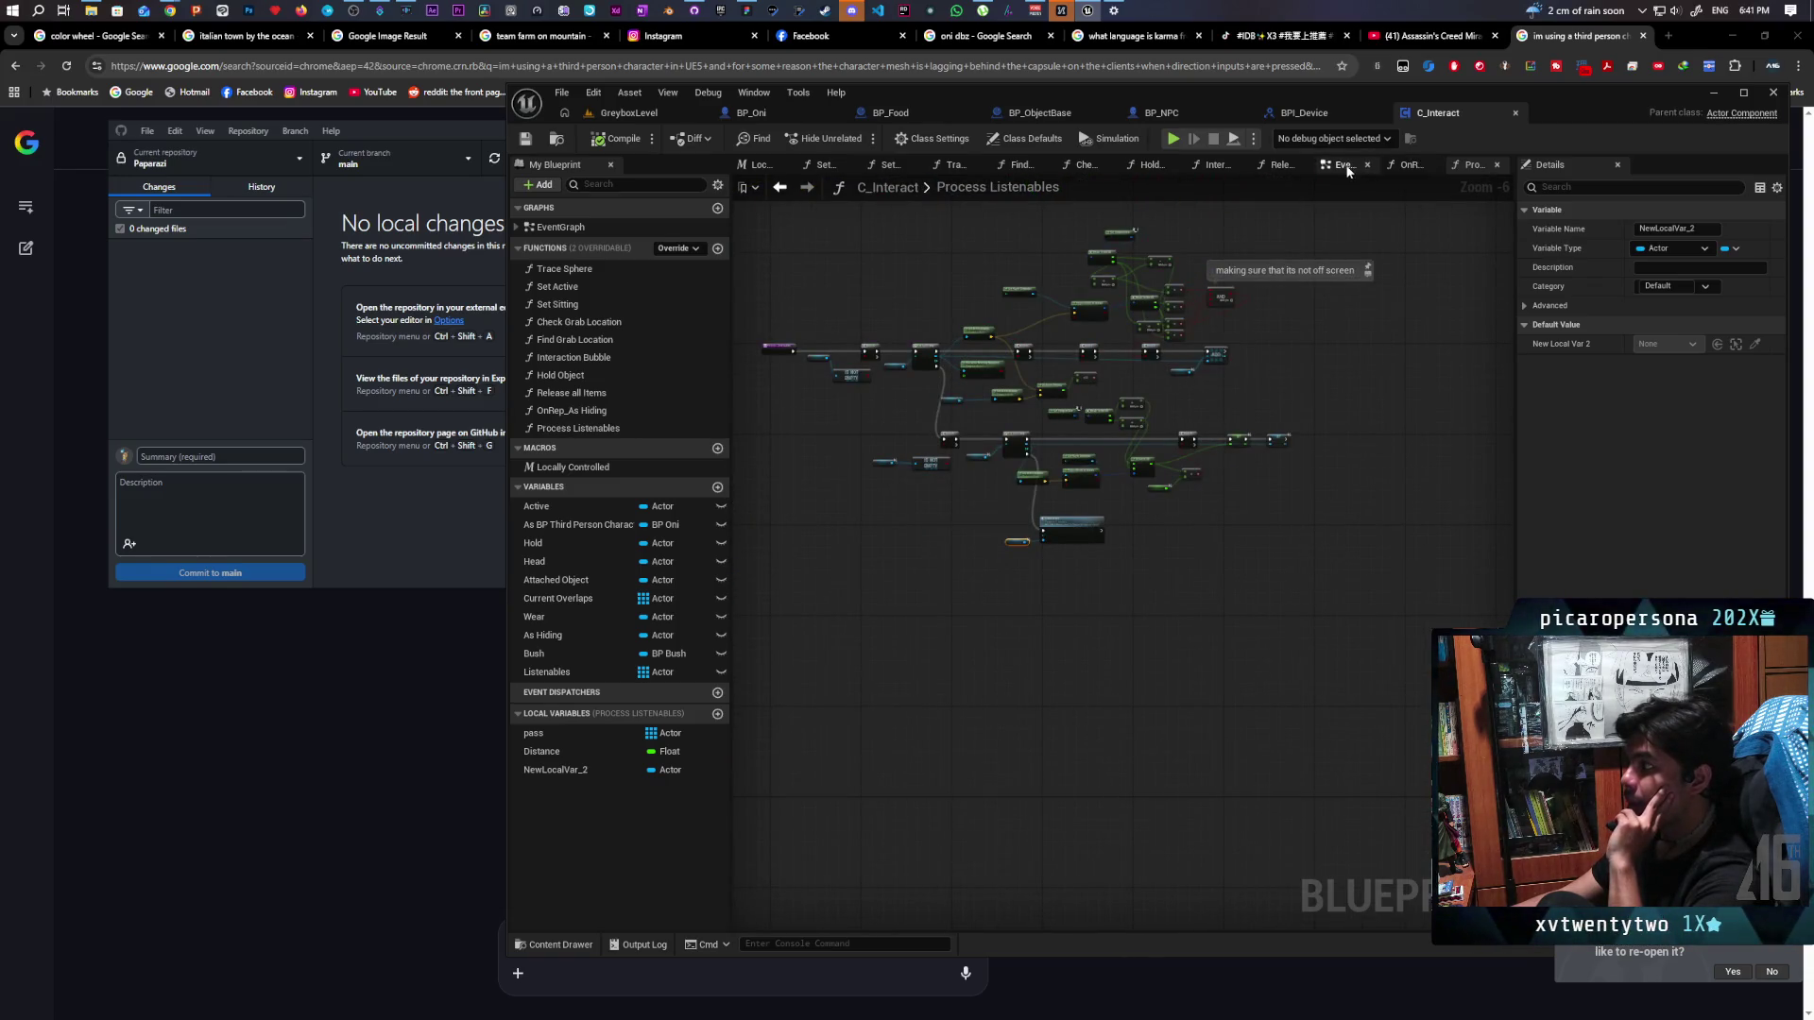
left_click(1341, 164)
mouse_move(952, 586)
left_mouse_down()
mouse_move(1280, 570)
mouse_move(1101, 562)
left_mouse_up()
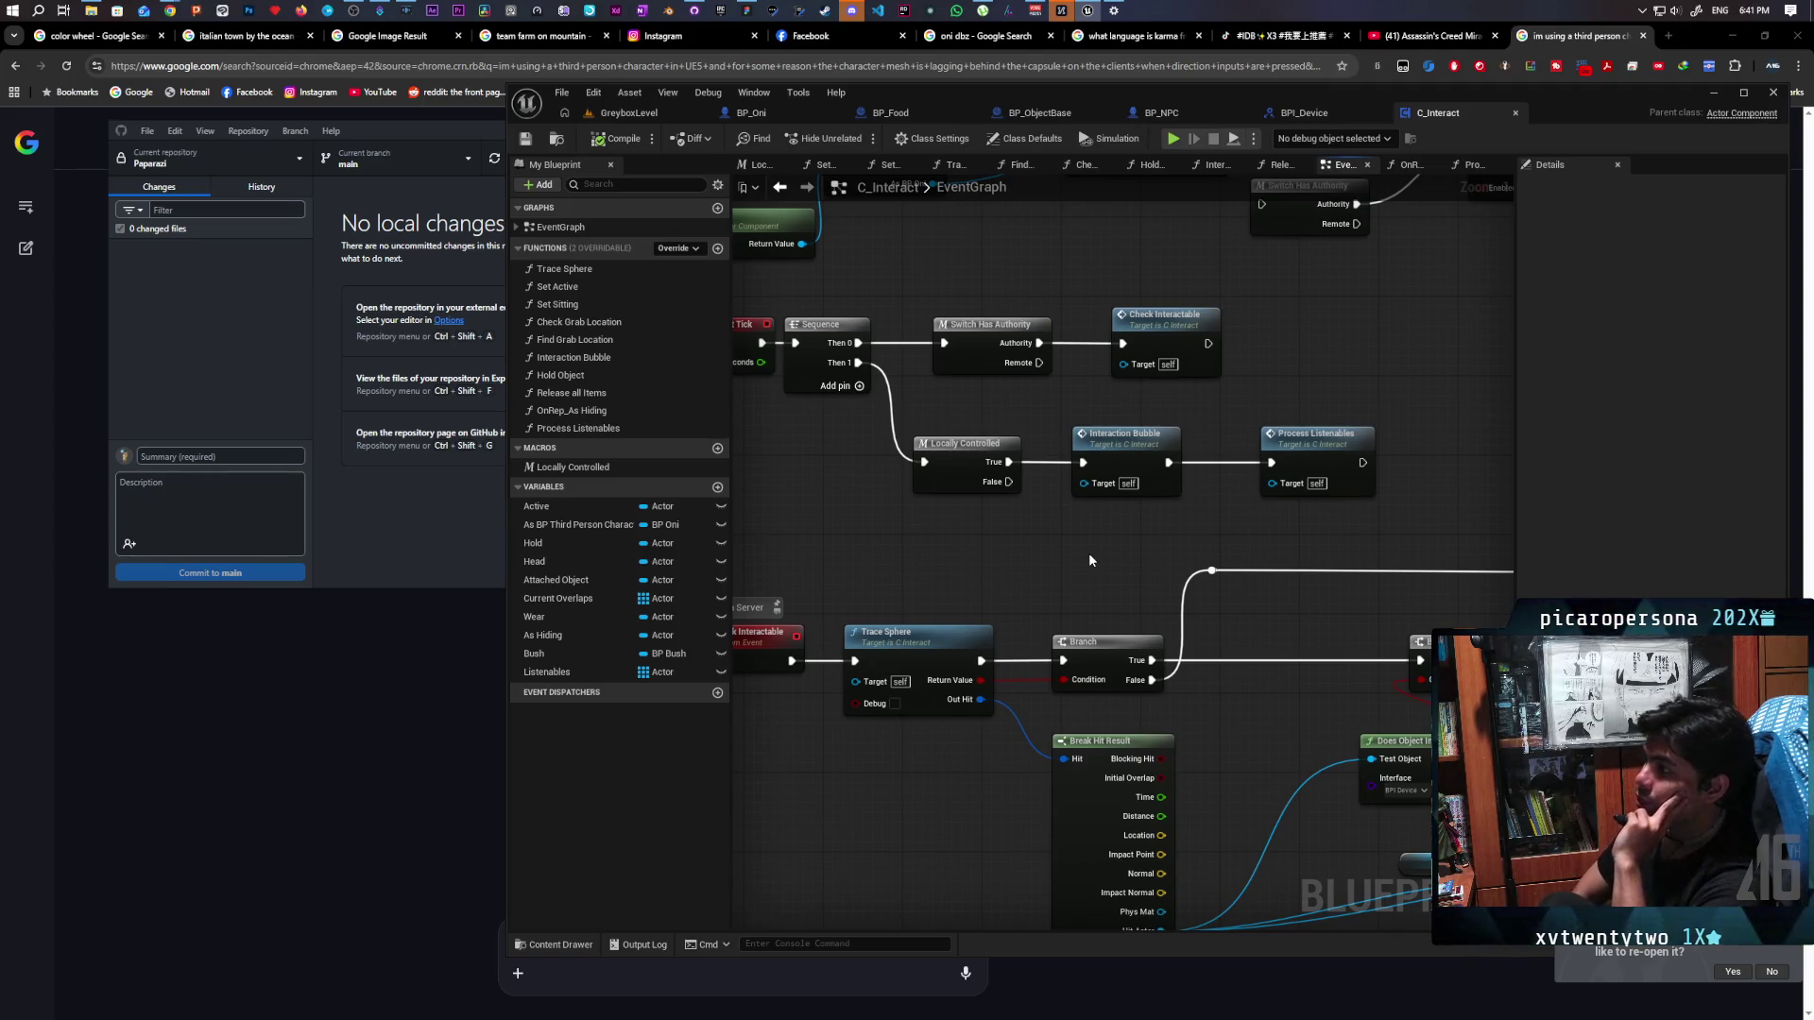
mouse_move(1089, 560)
left_mouse_down()
mouse_move(1315, 569)
mouse_move(1242, 575)
left_mouse_up()
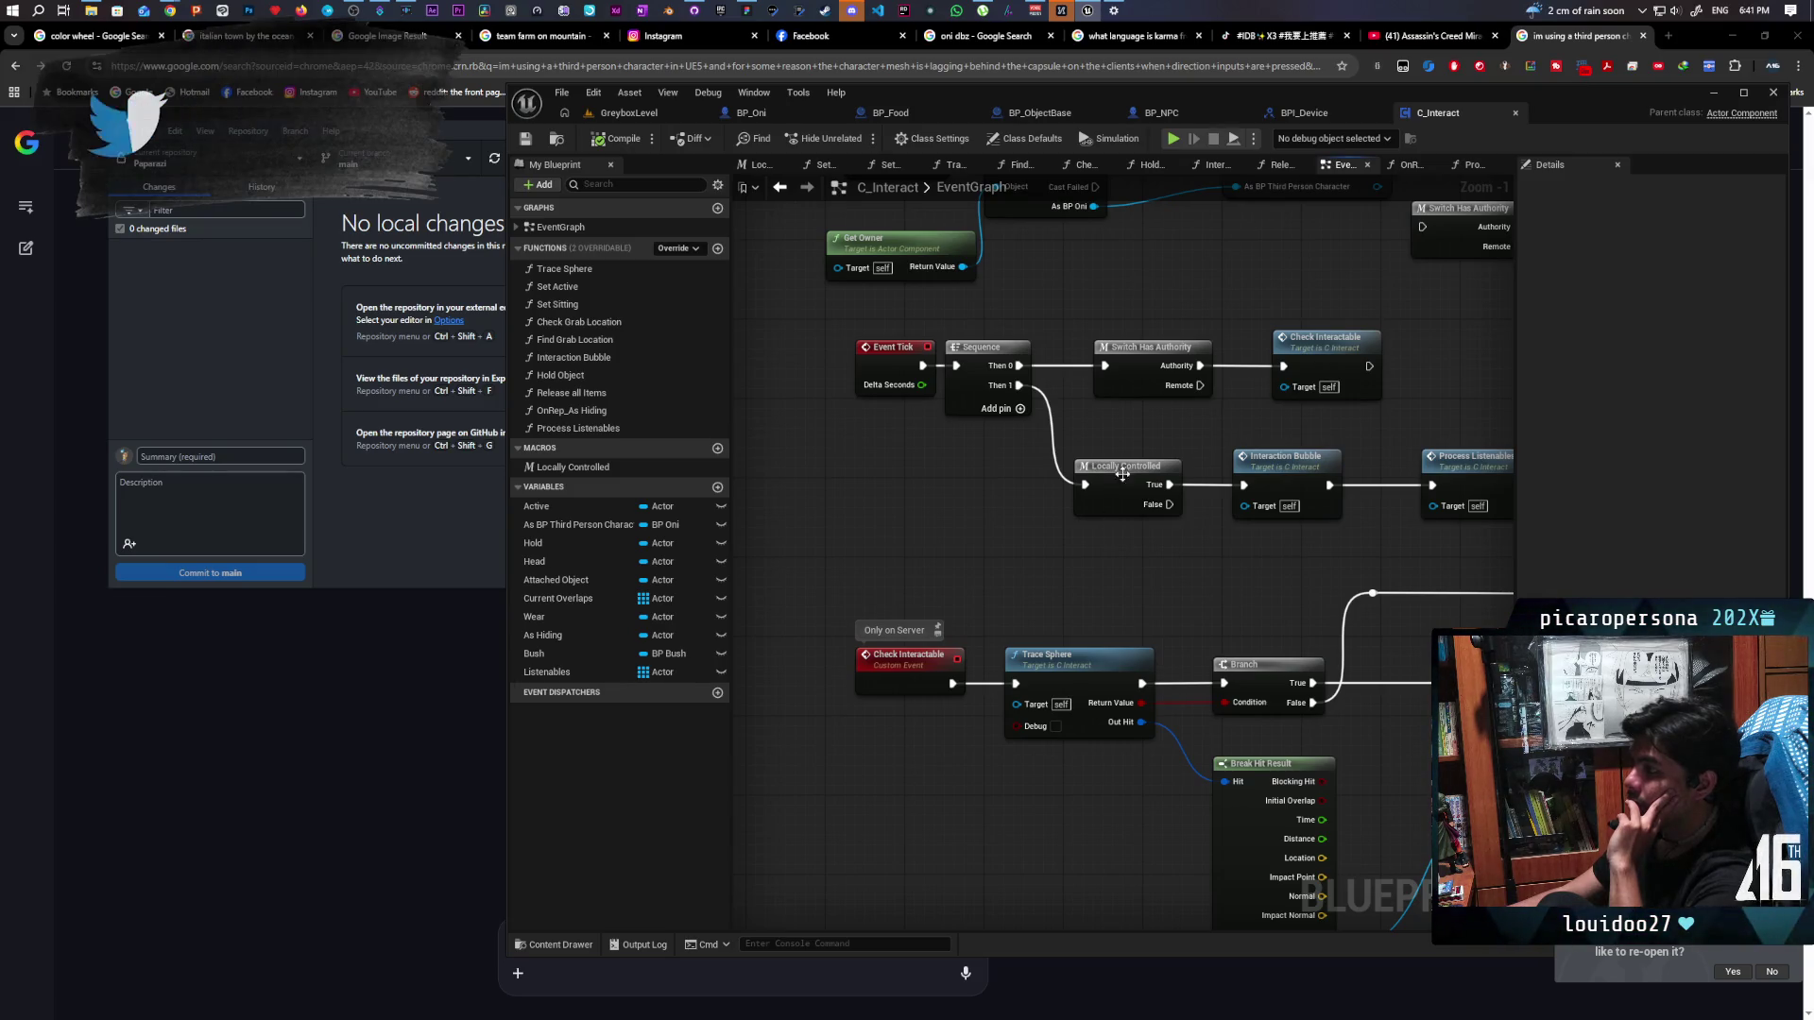
left_click_drag(1198, 392, 1085, 484)
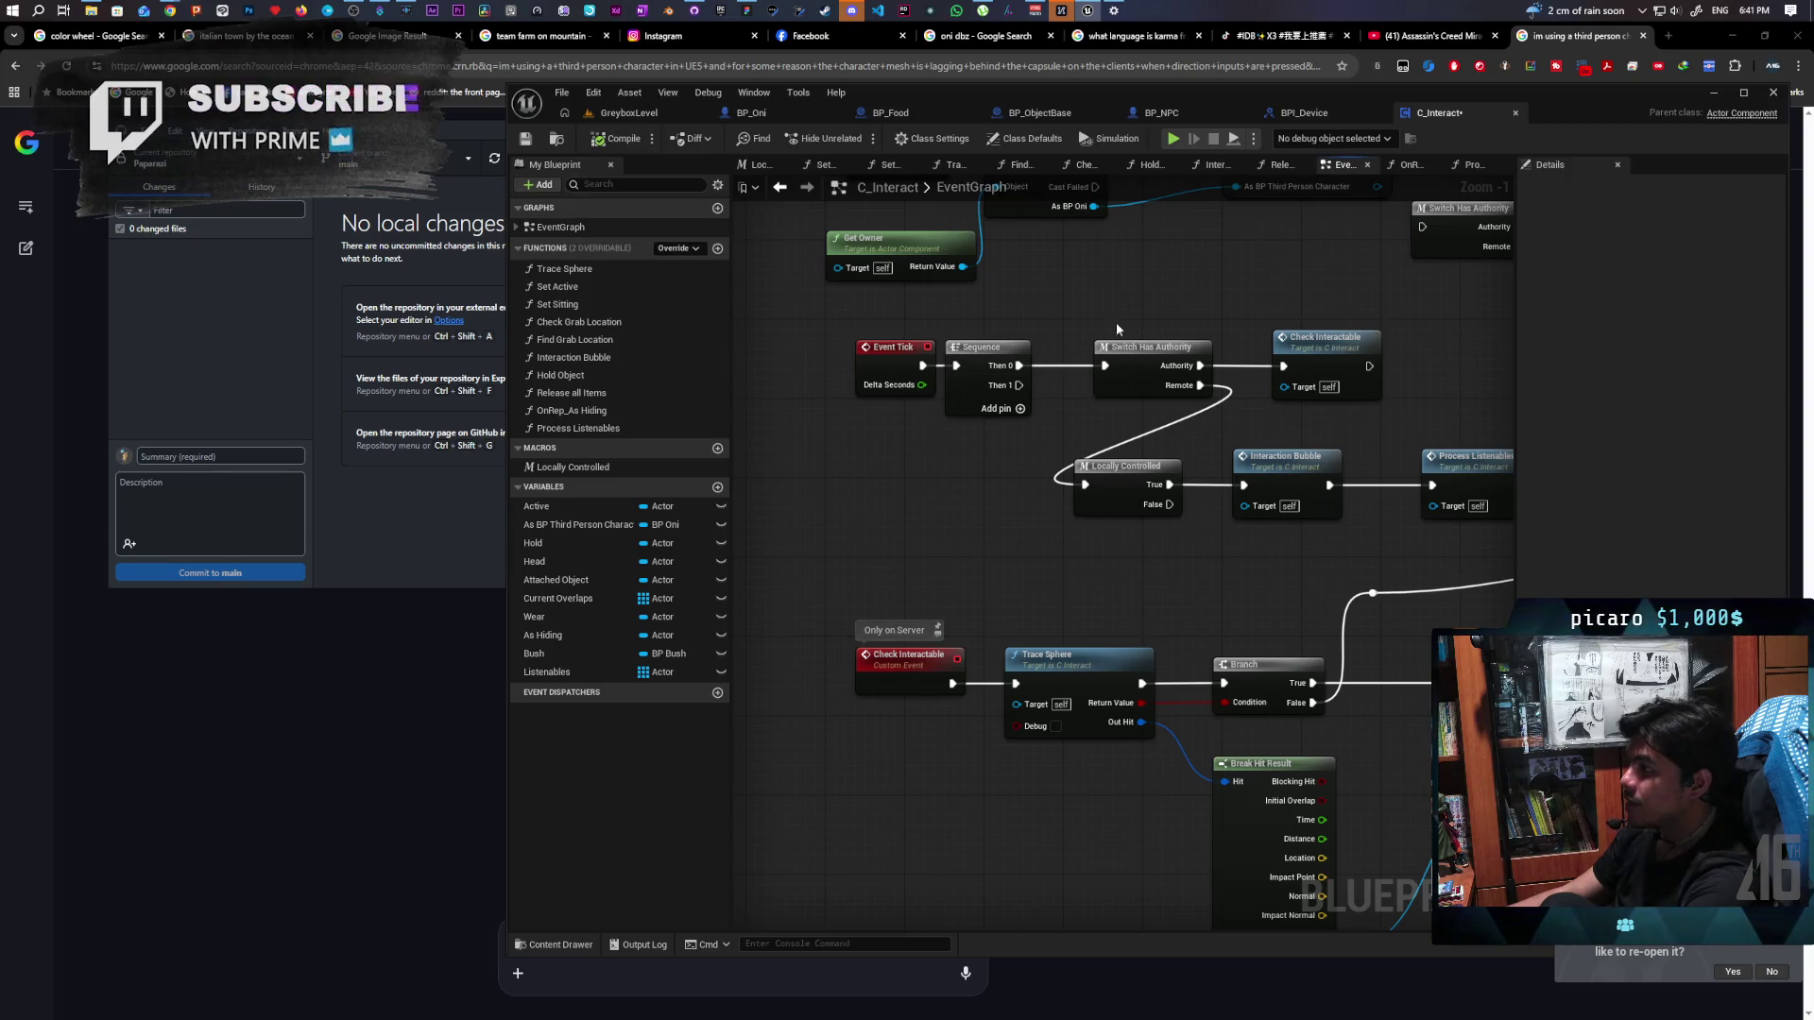
mouse_move(1258, 307)
left_mouse_down()
mouse_move(1093, 303)
mouse_move(1098, 321)
left_mouse_up()
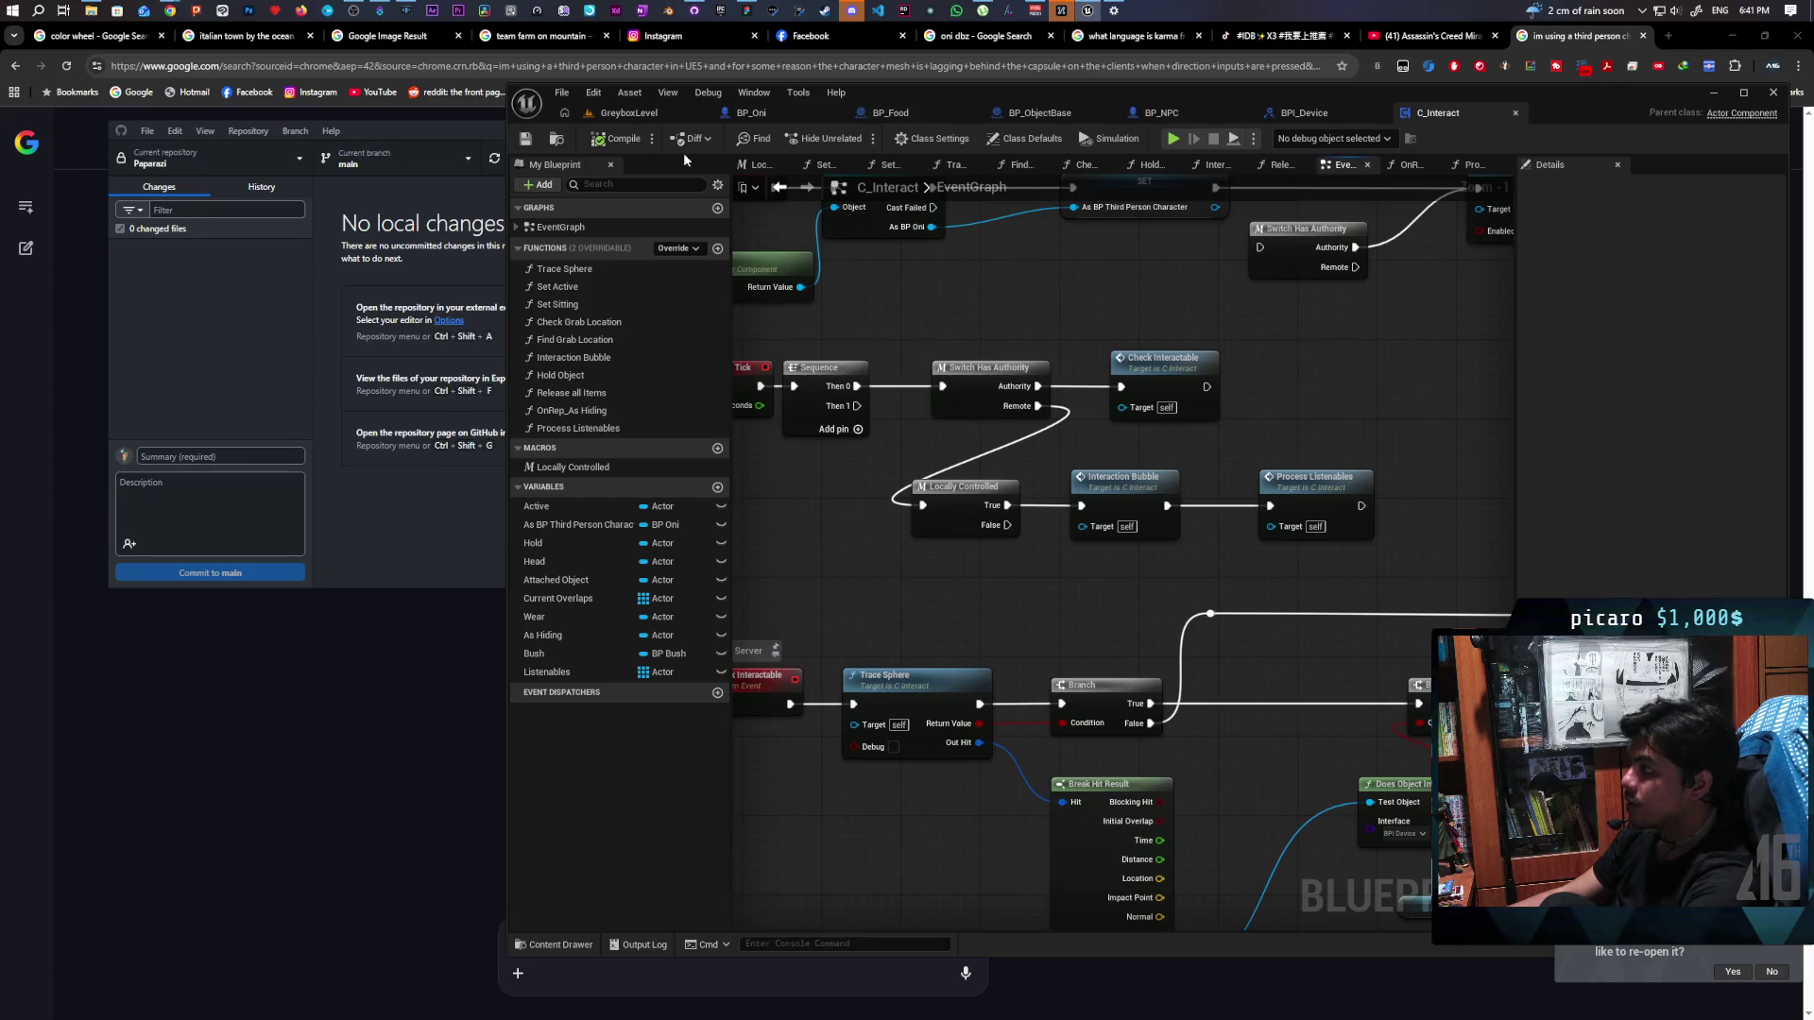
left_click(629, 112)
left_click(858, 139)
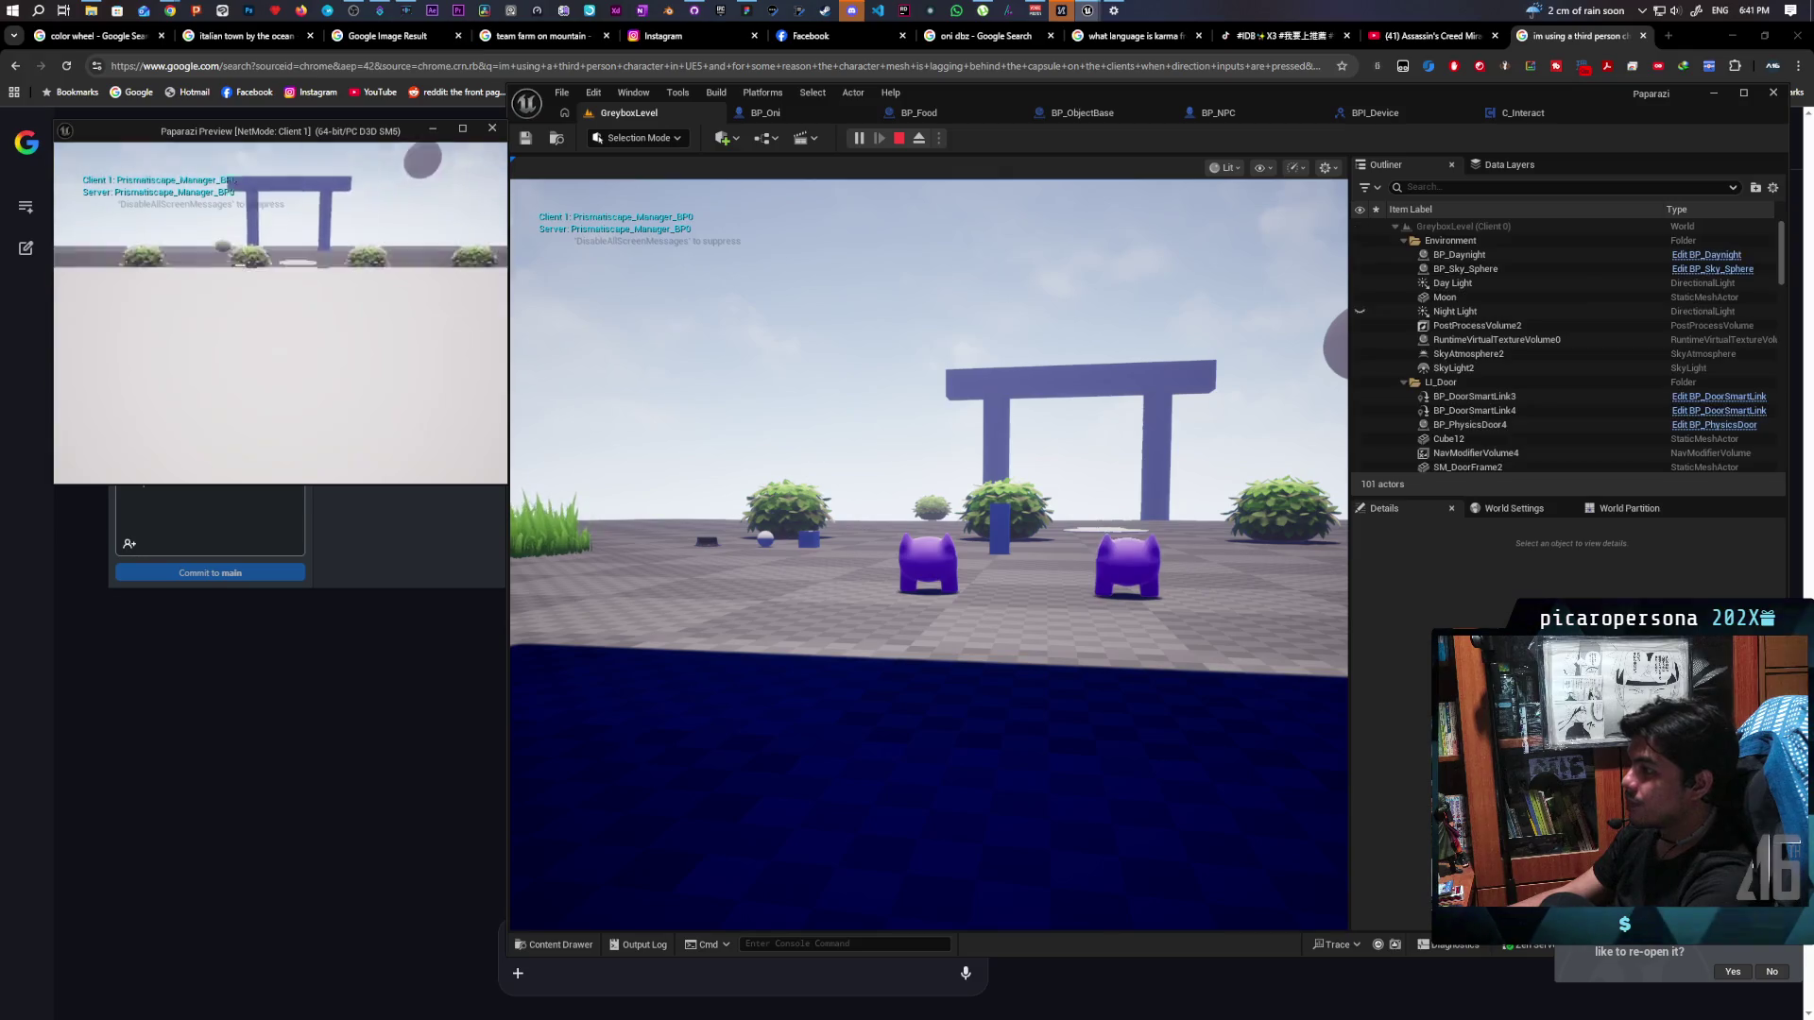
Walk the host, then the client toward the food and hat to check their prompts, then stop
left_click(610, 470)
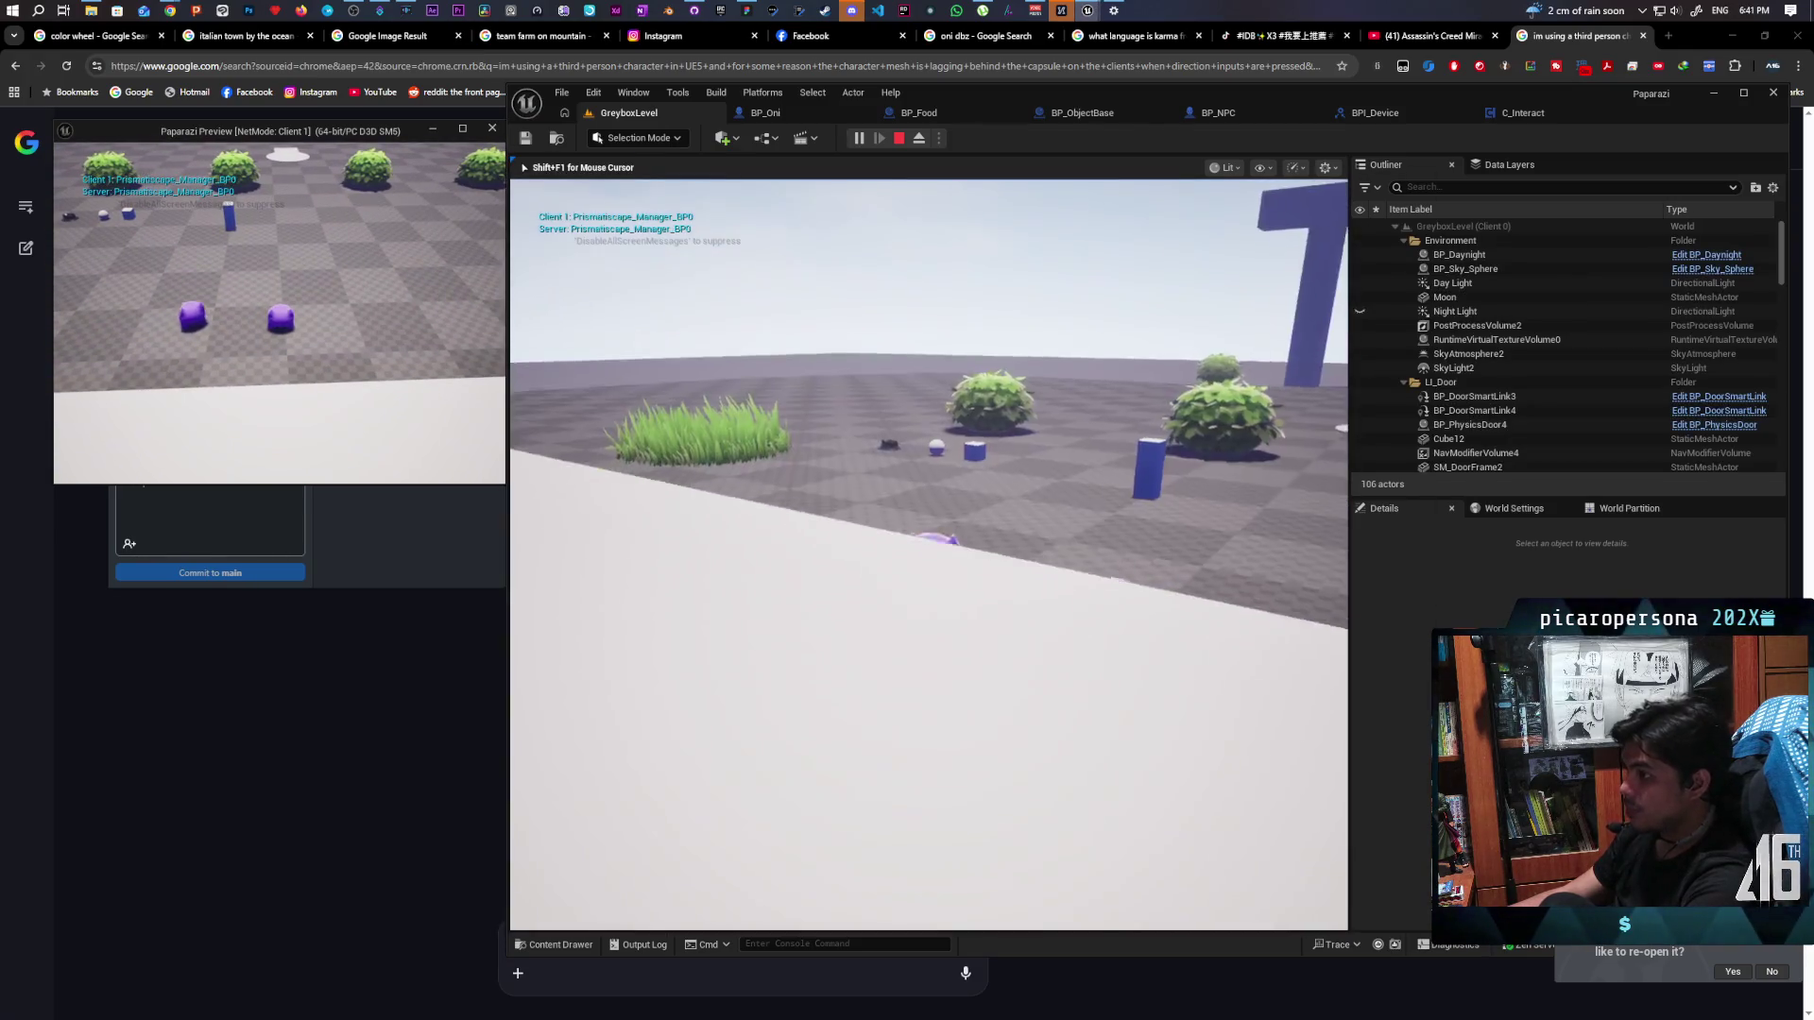
key("w")
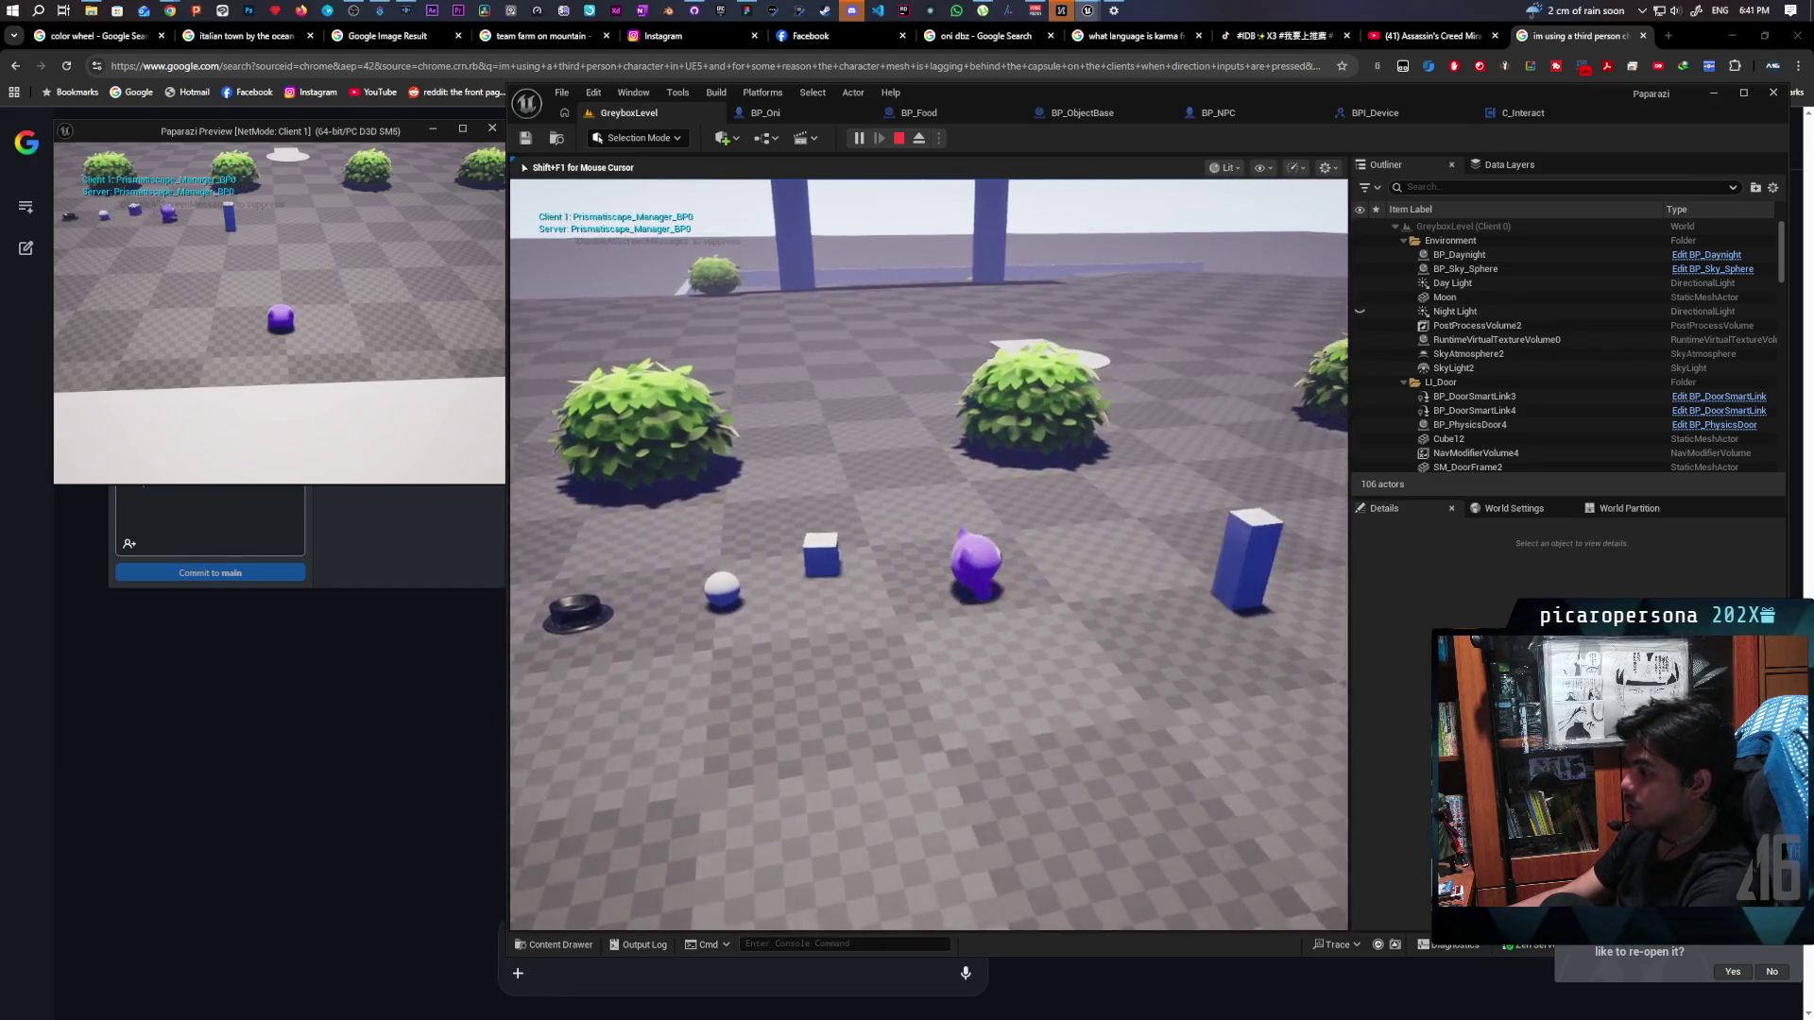
key("s")
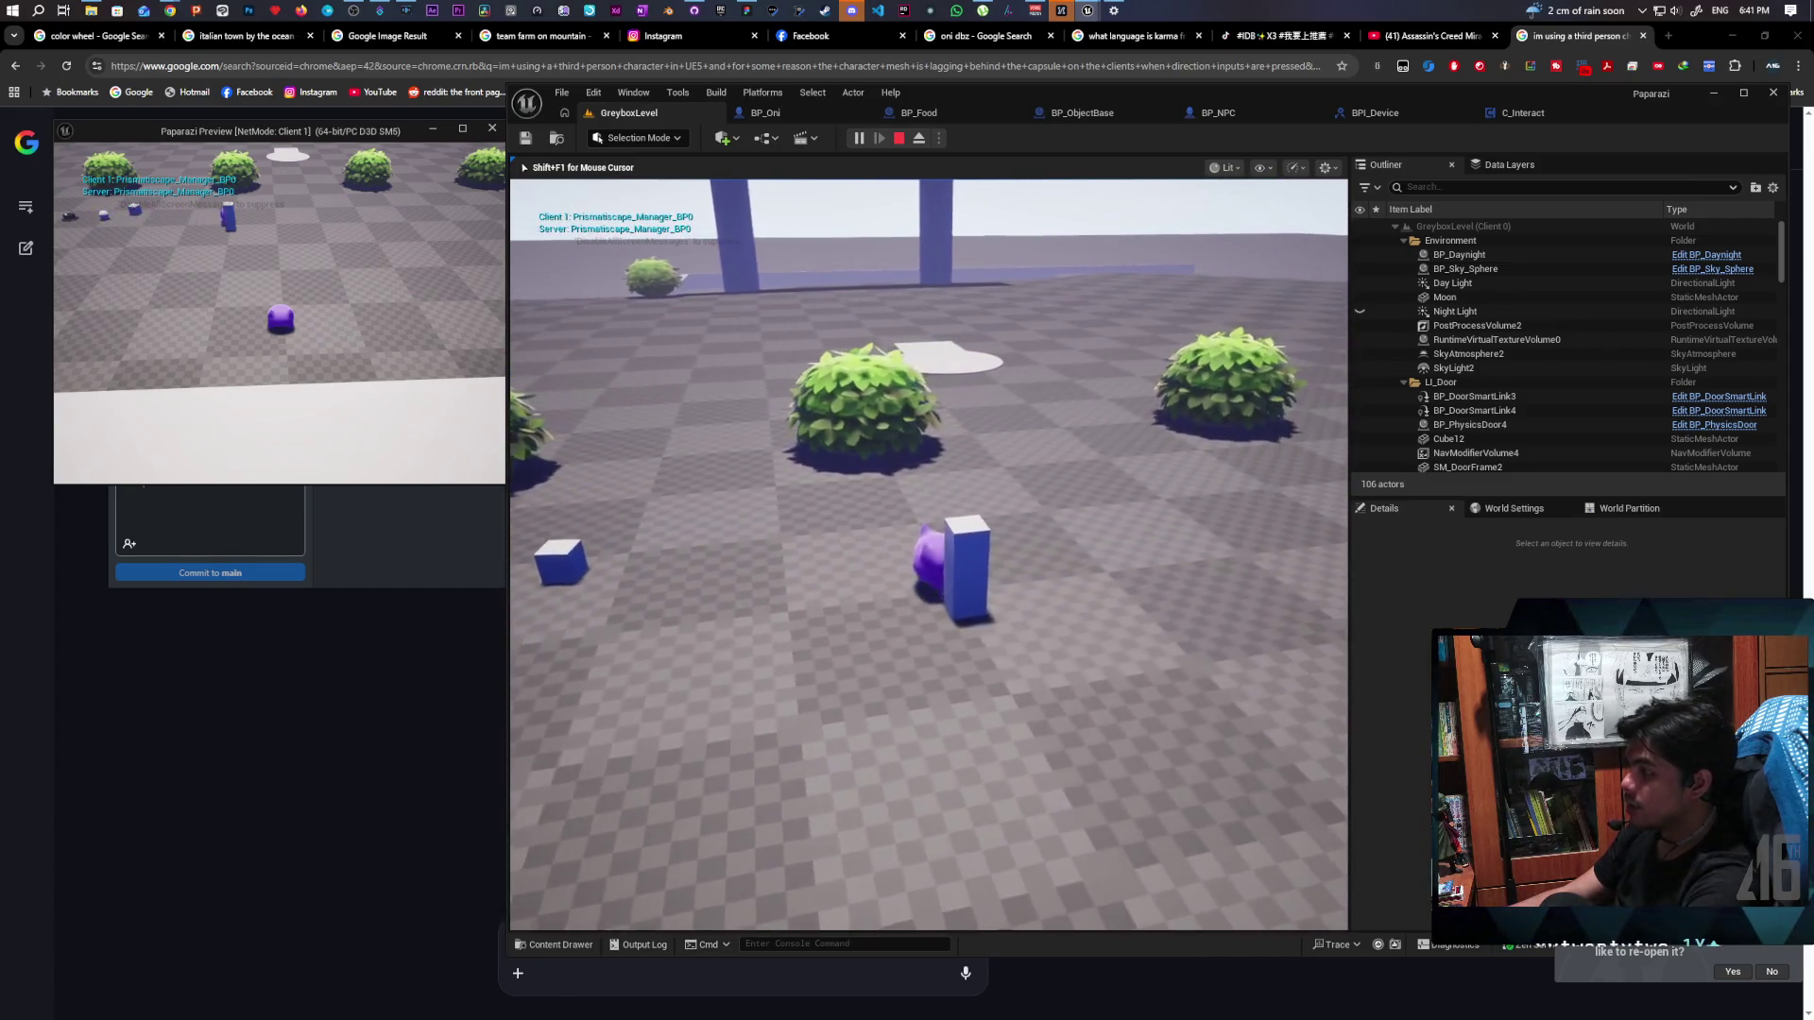
key("w")
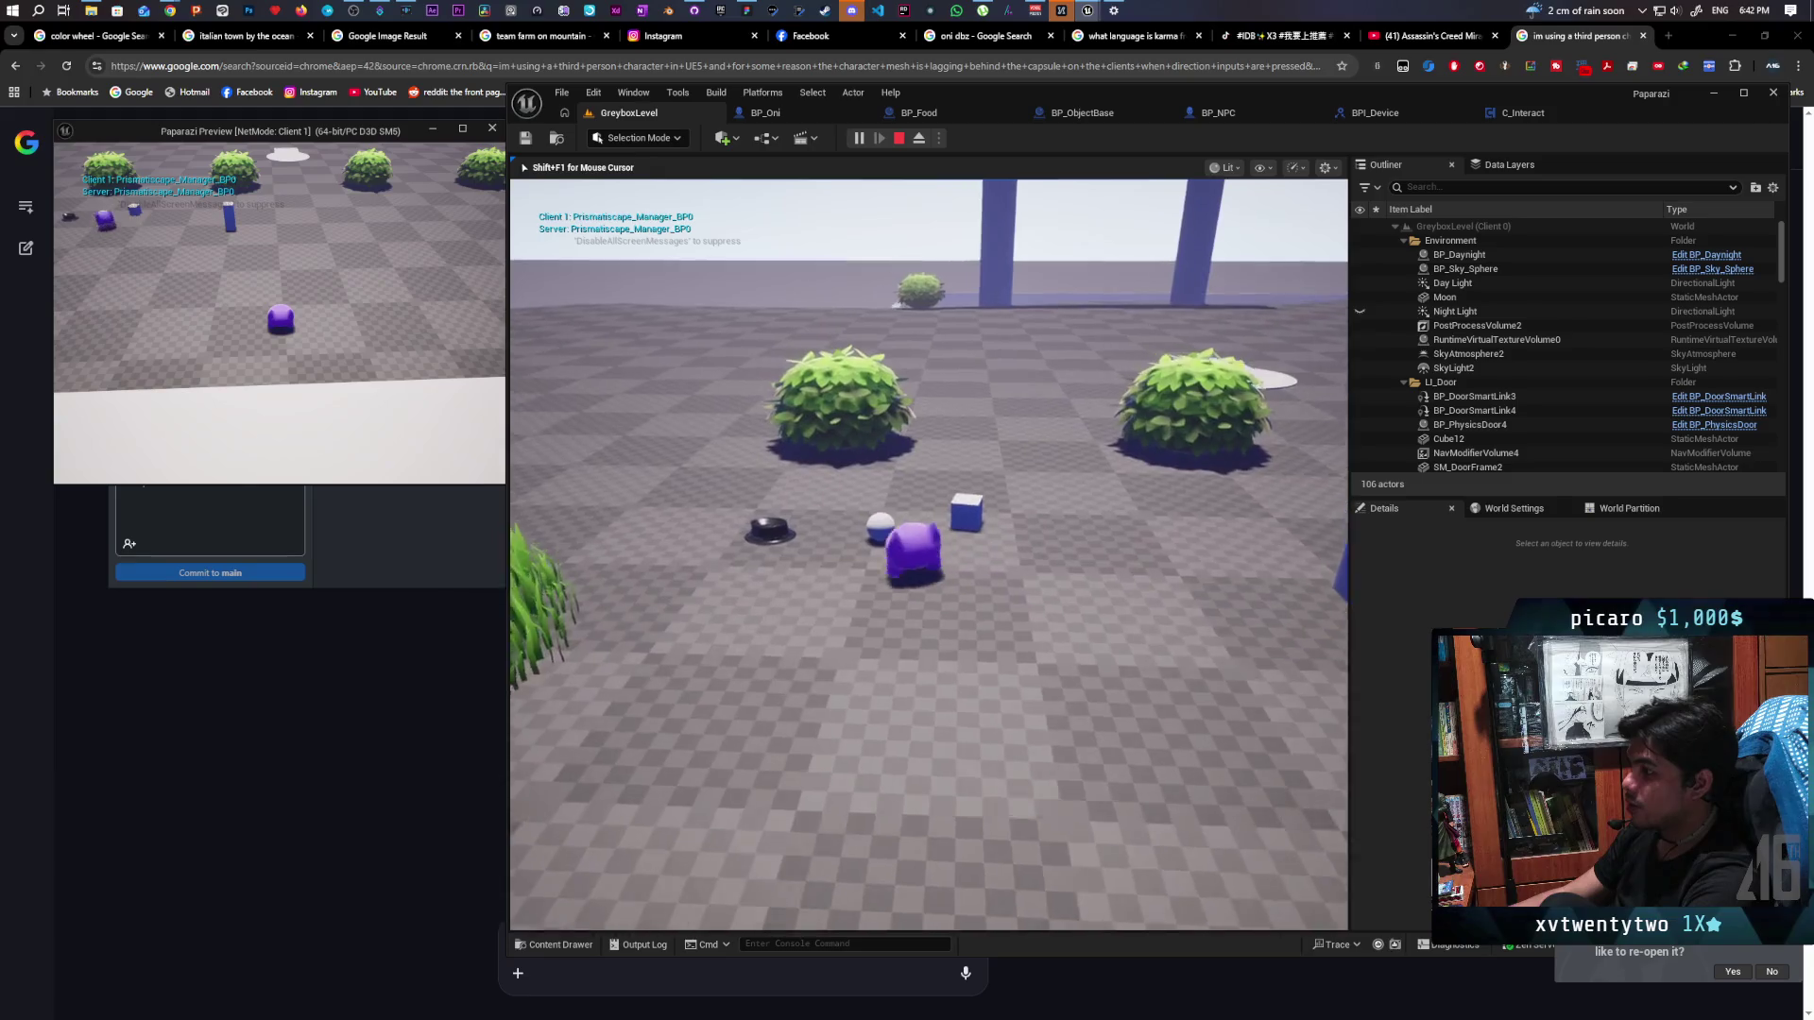
key("s")
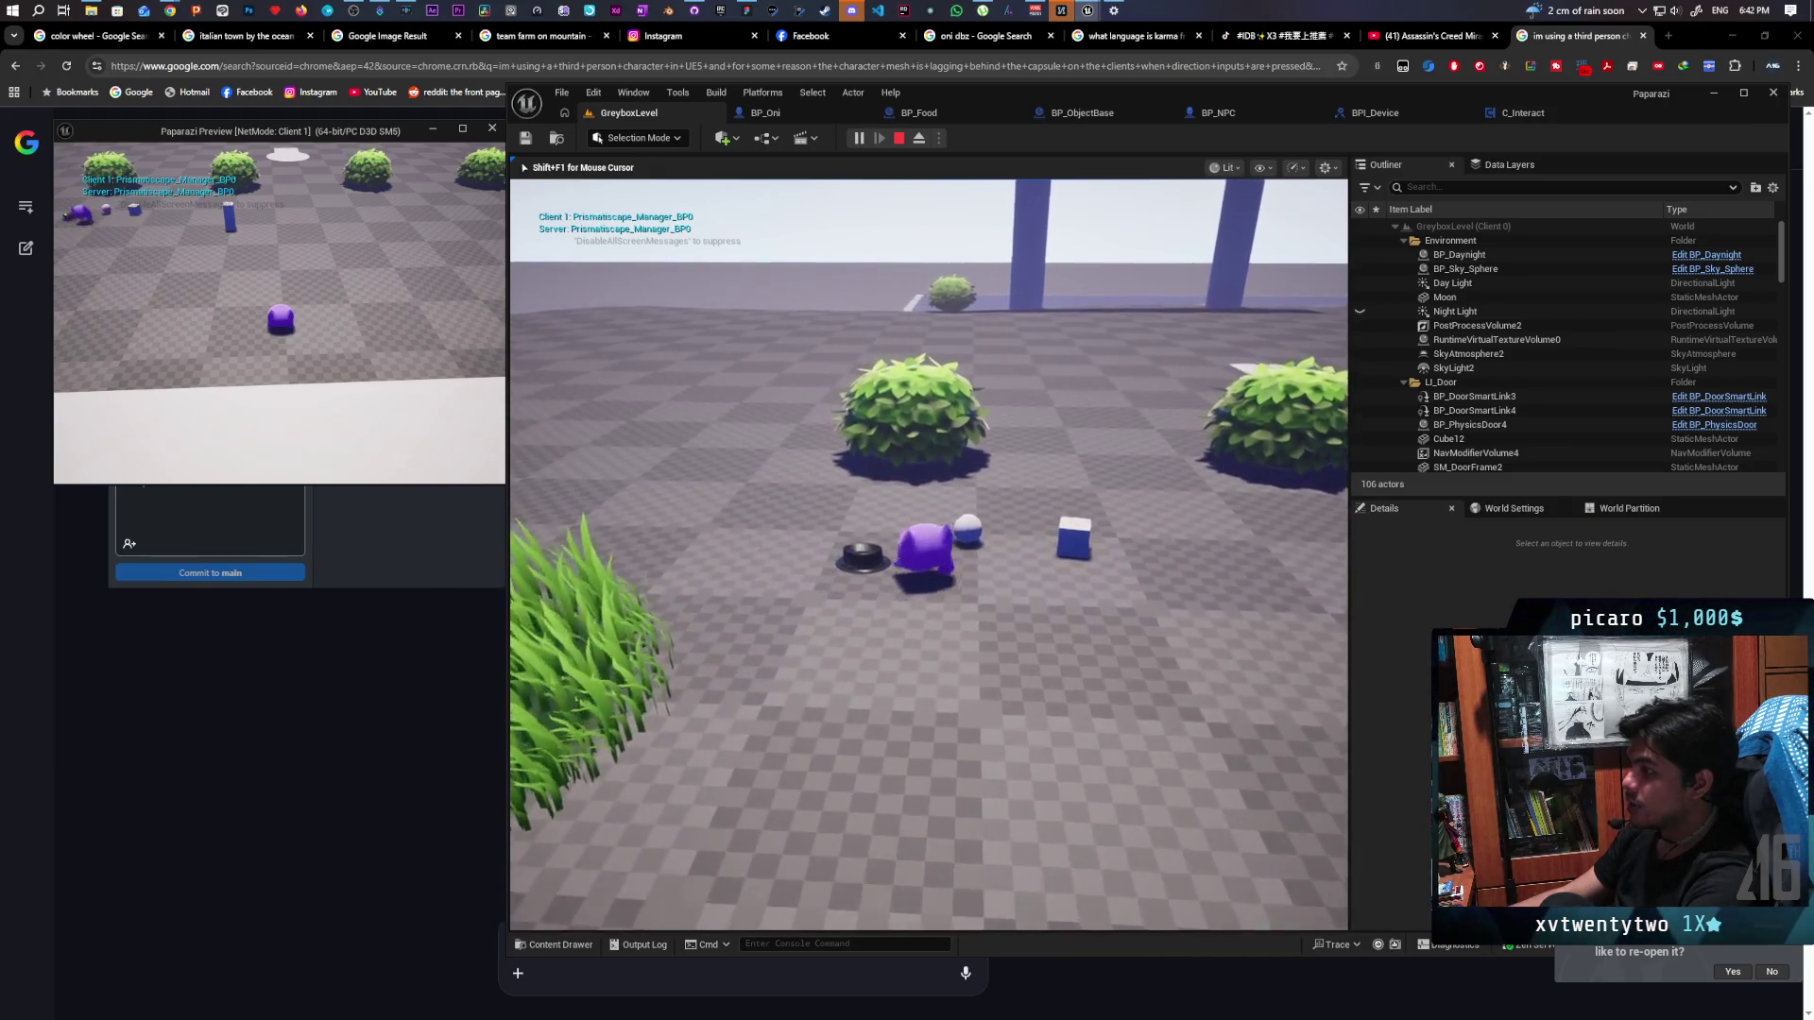
key("alt+Tab")
key("w")
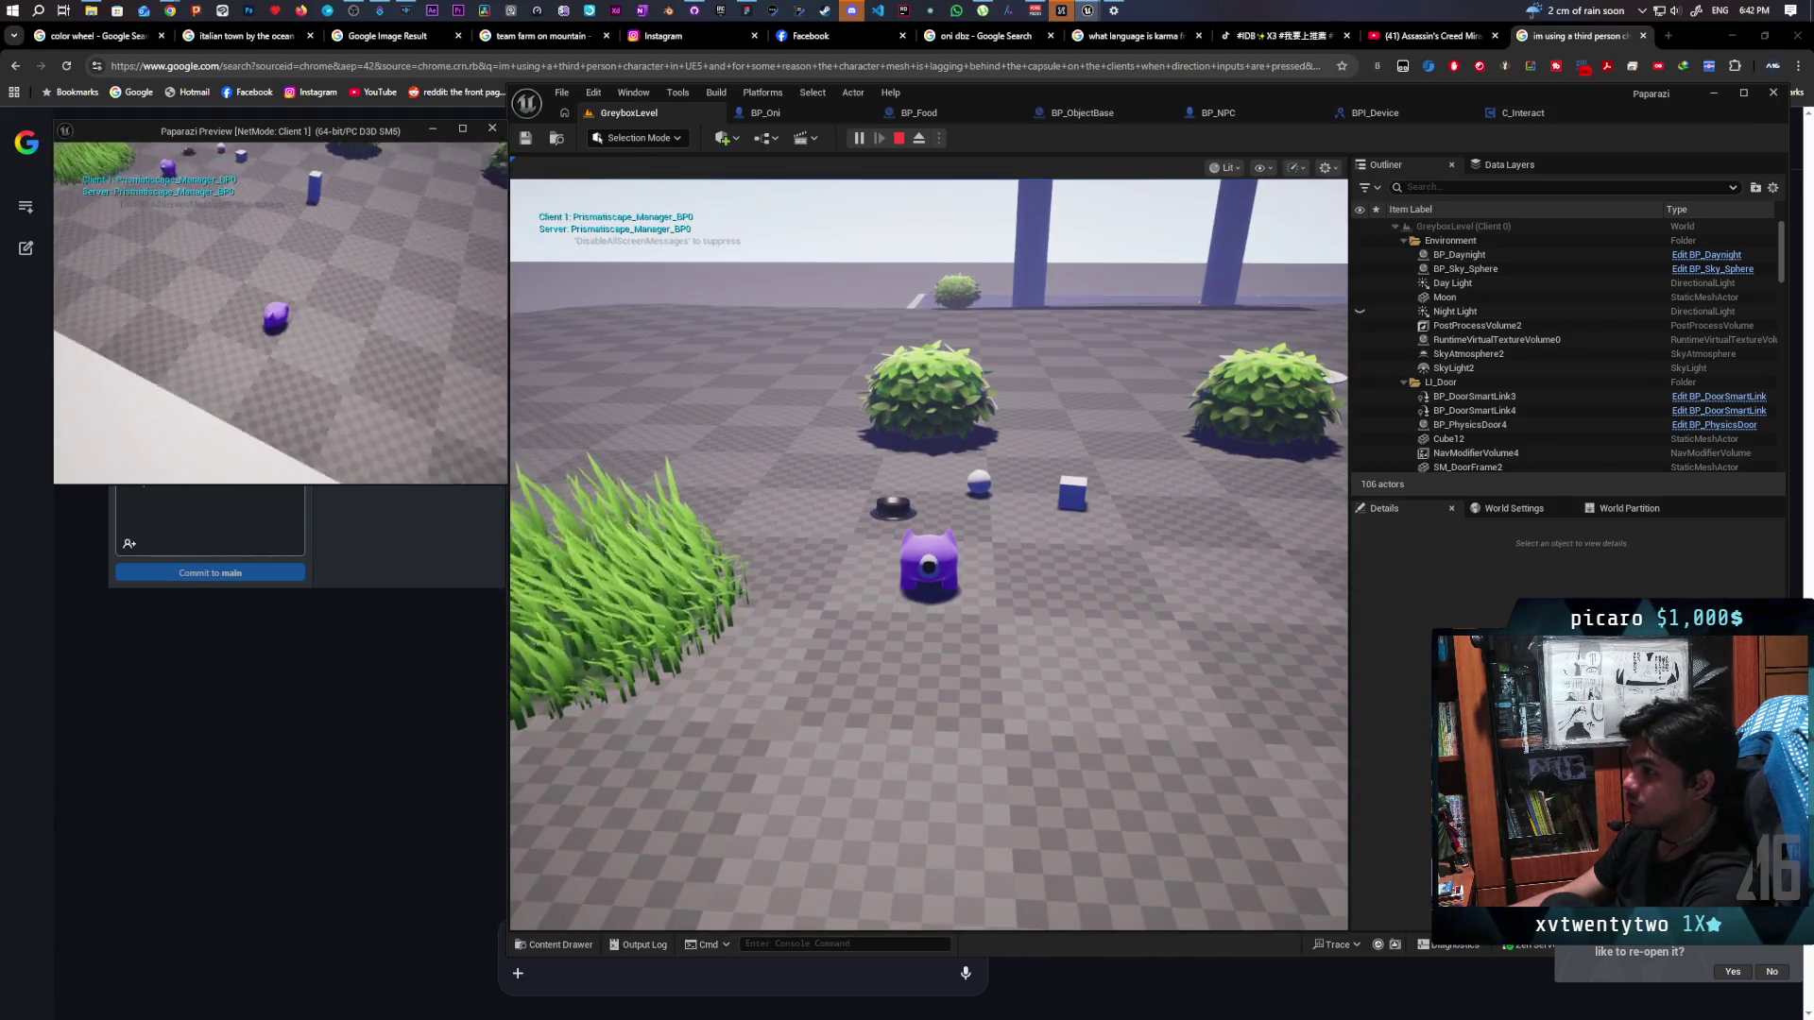
key("w")
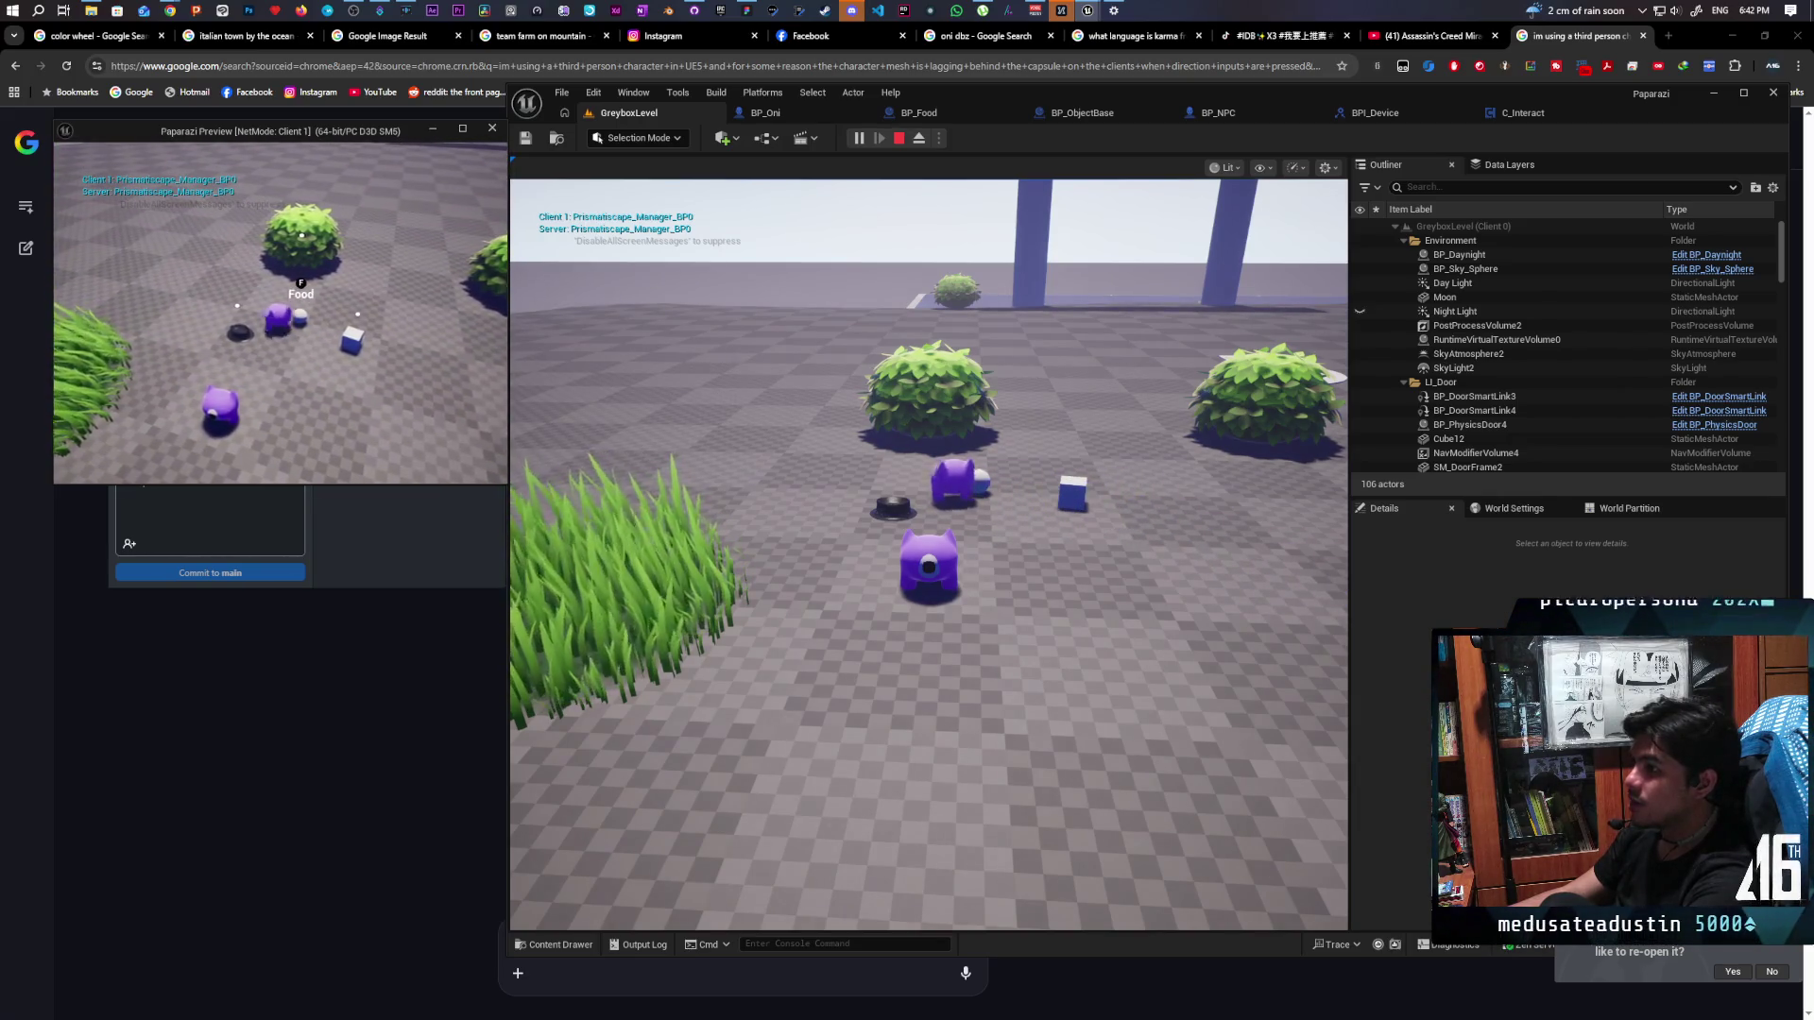
key("w")
key("Escape")
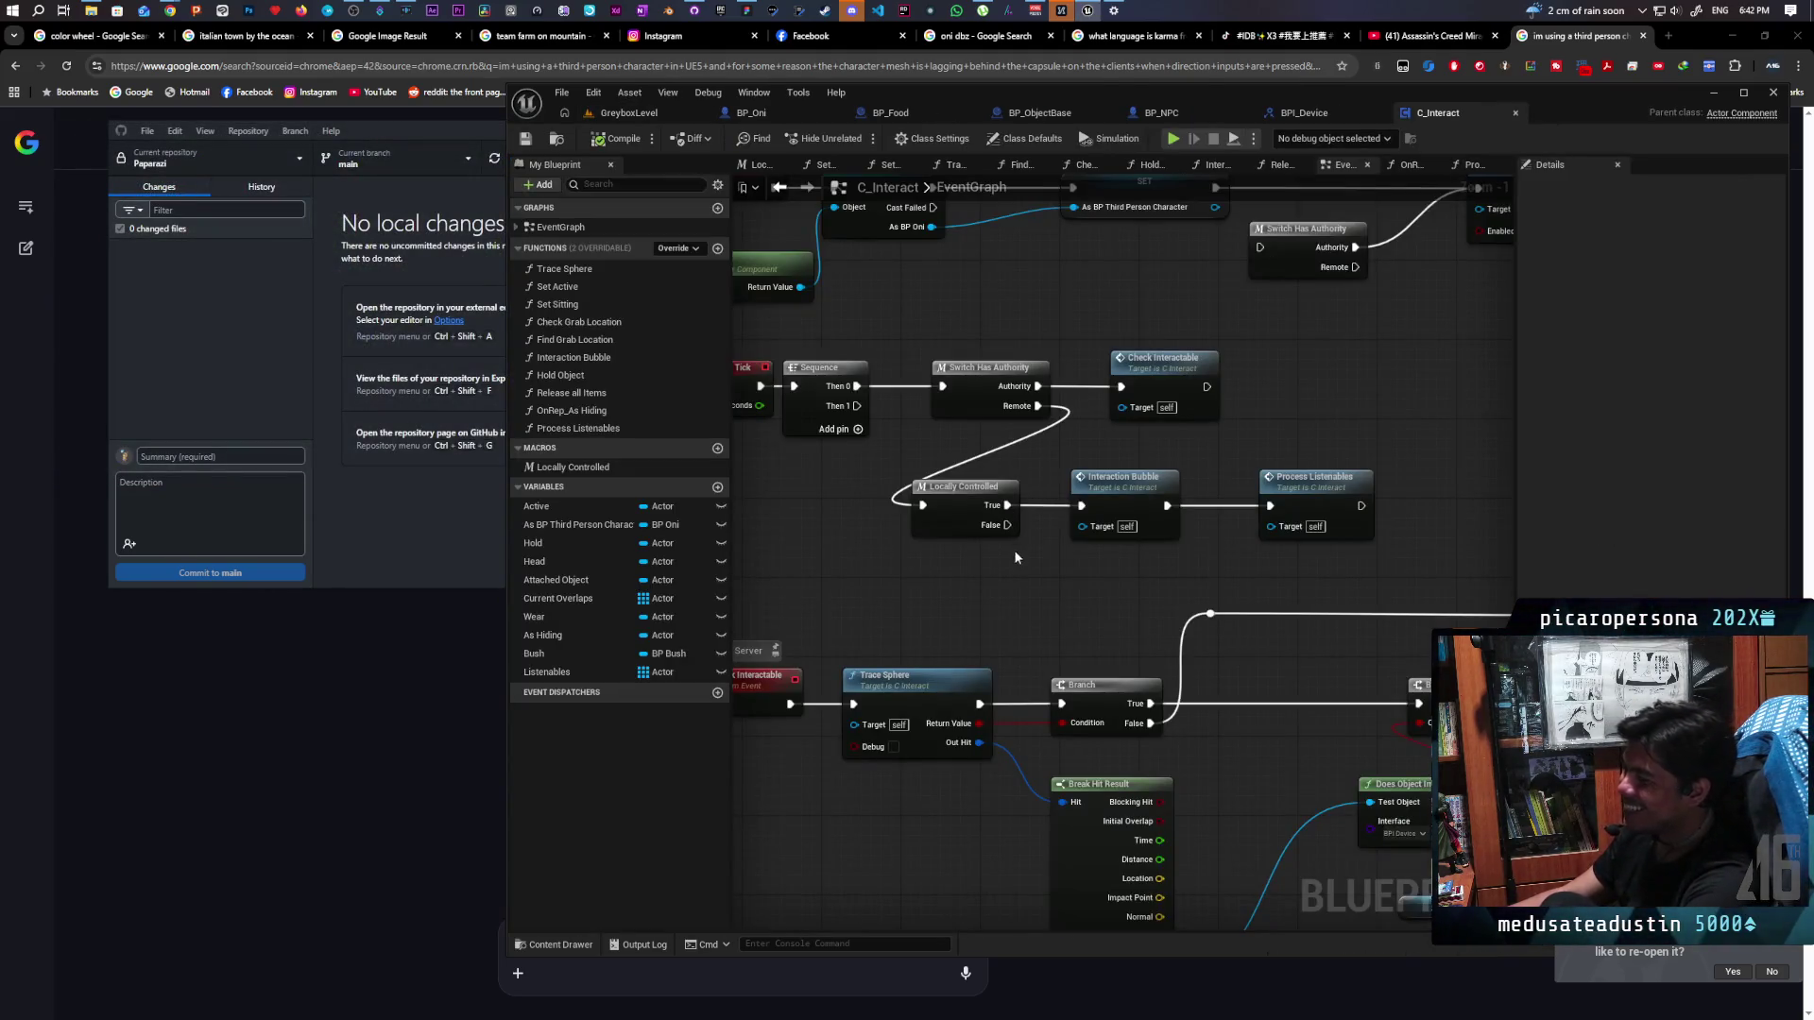
Wire Sequence's Then 1 into the Locally Controlled exec input, replacing the Switch Has Authority Remote link
left_click_drag(992, 464, 931, 568)
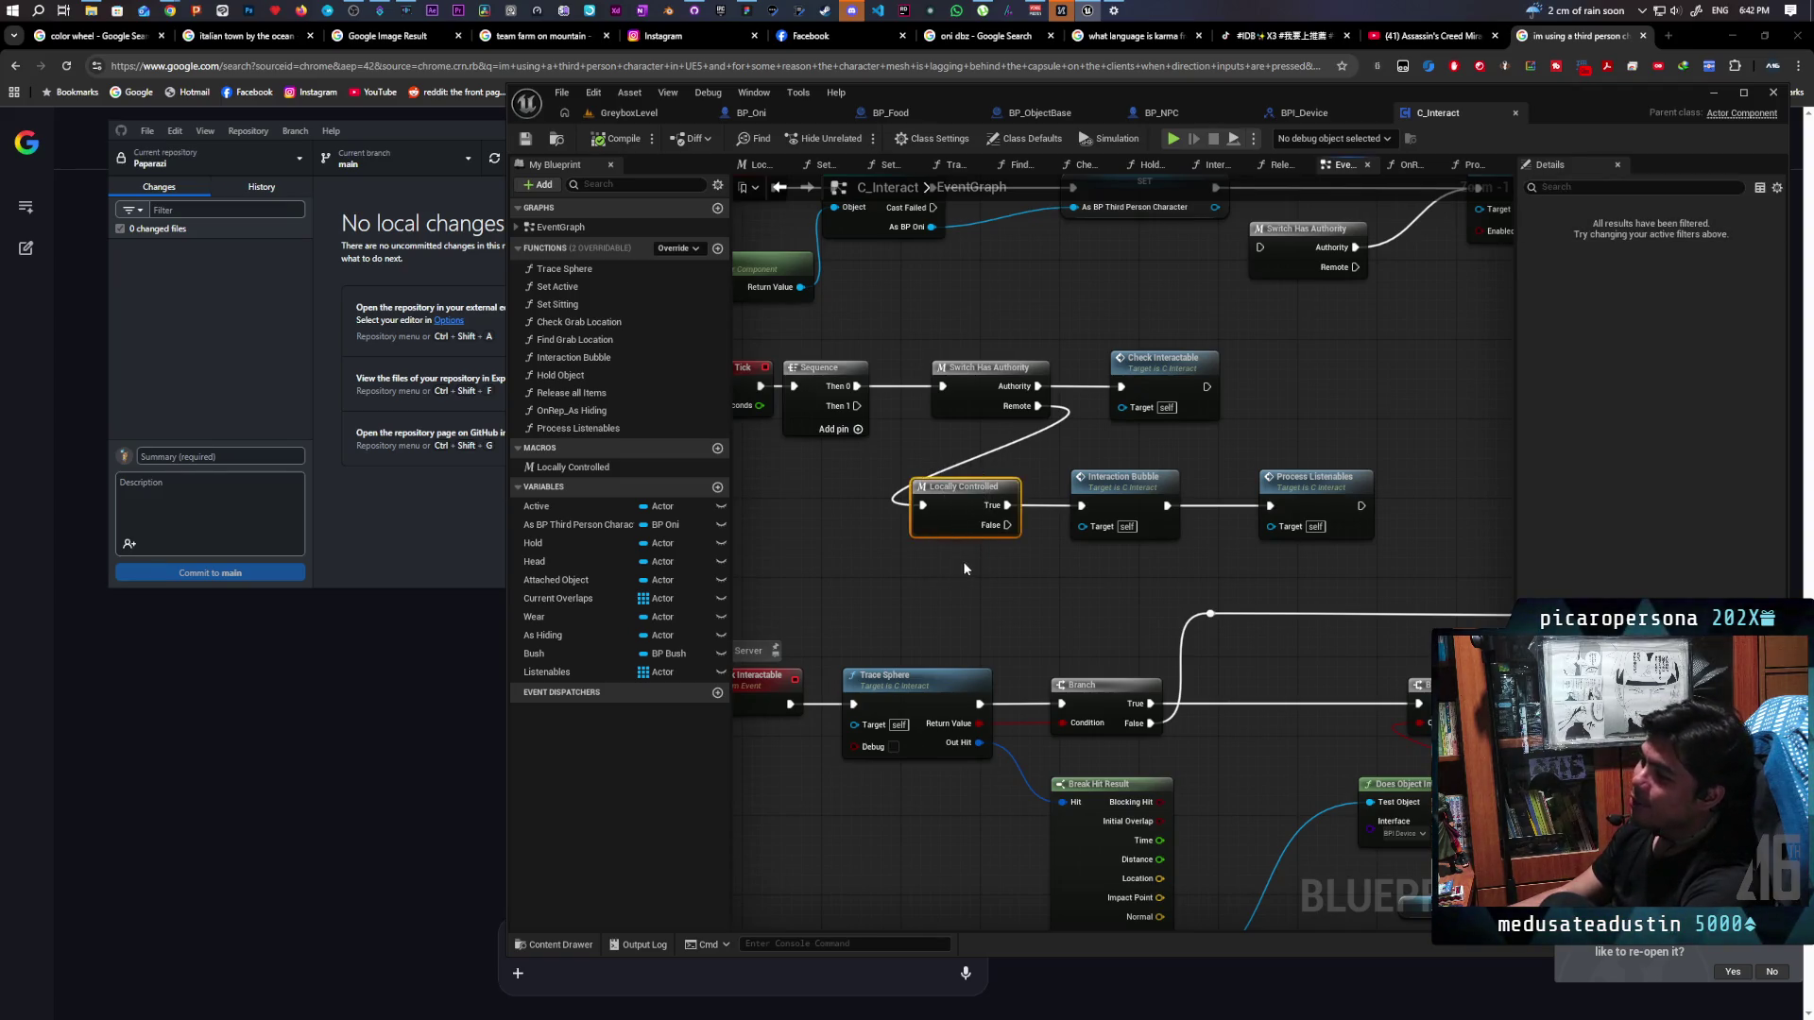
left_click_drag(960, 573, 1011, 515)
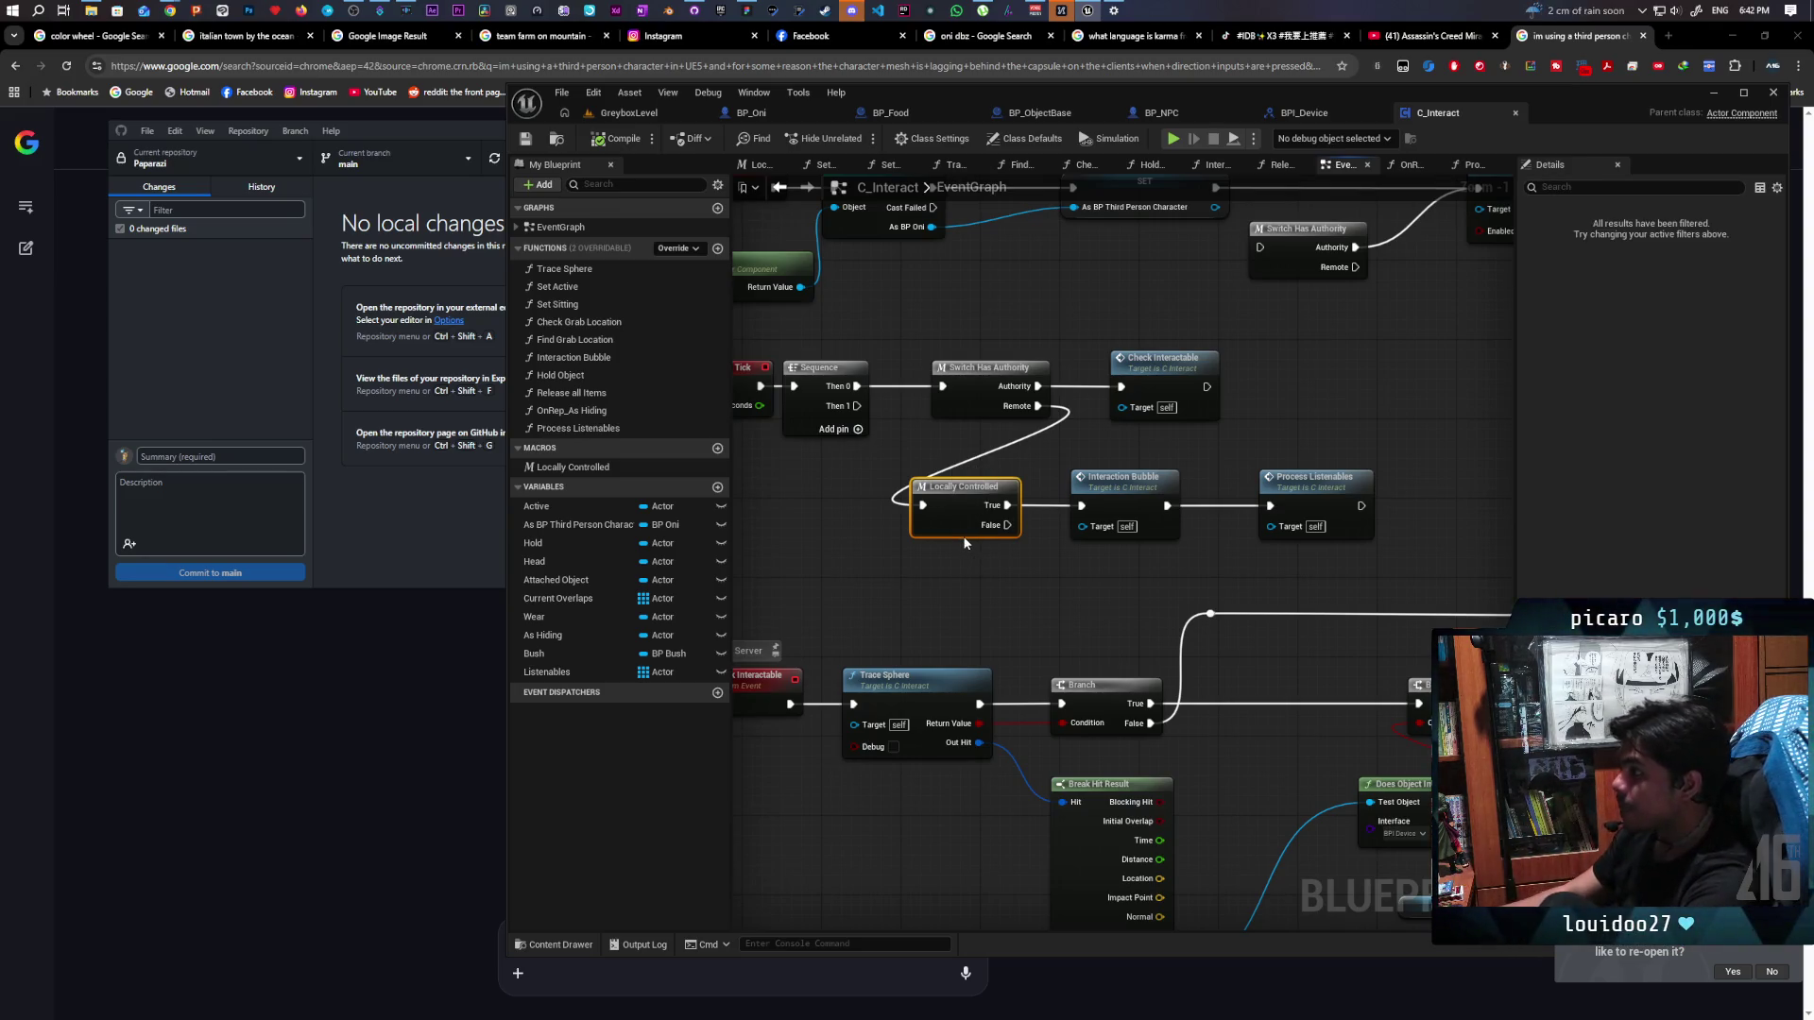
mouse_move(855, 408)
left_mouse_down()
mouse_move(902, 507)
mouse_move(1167, 455)
mouse_move(1092, 489)
left_mouse_up()
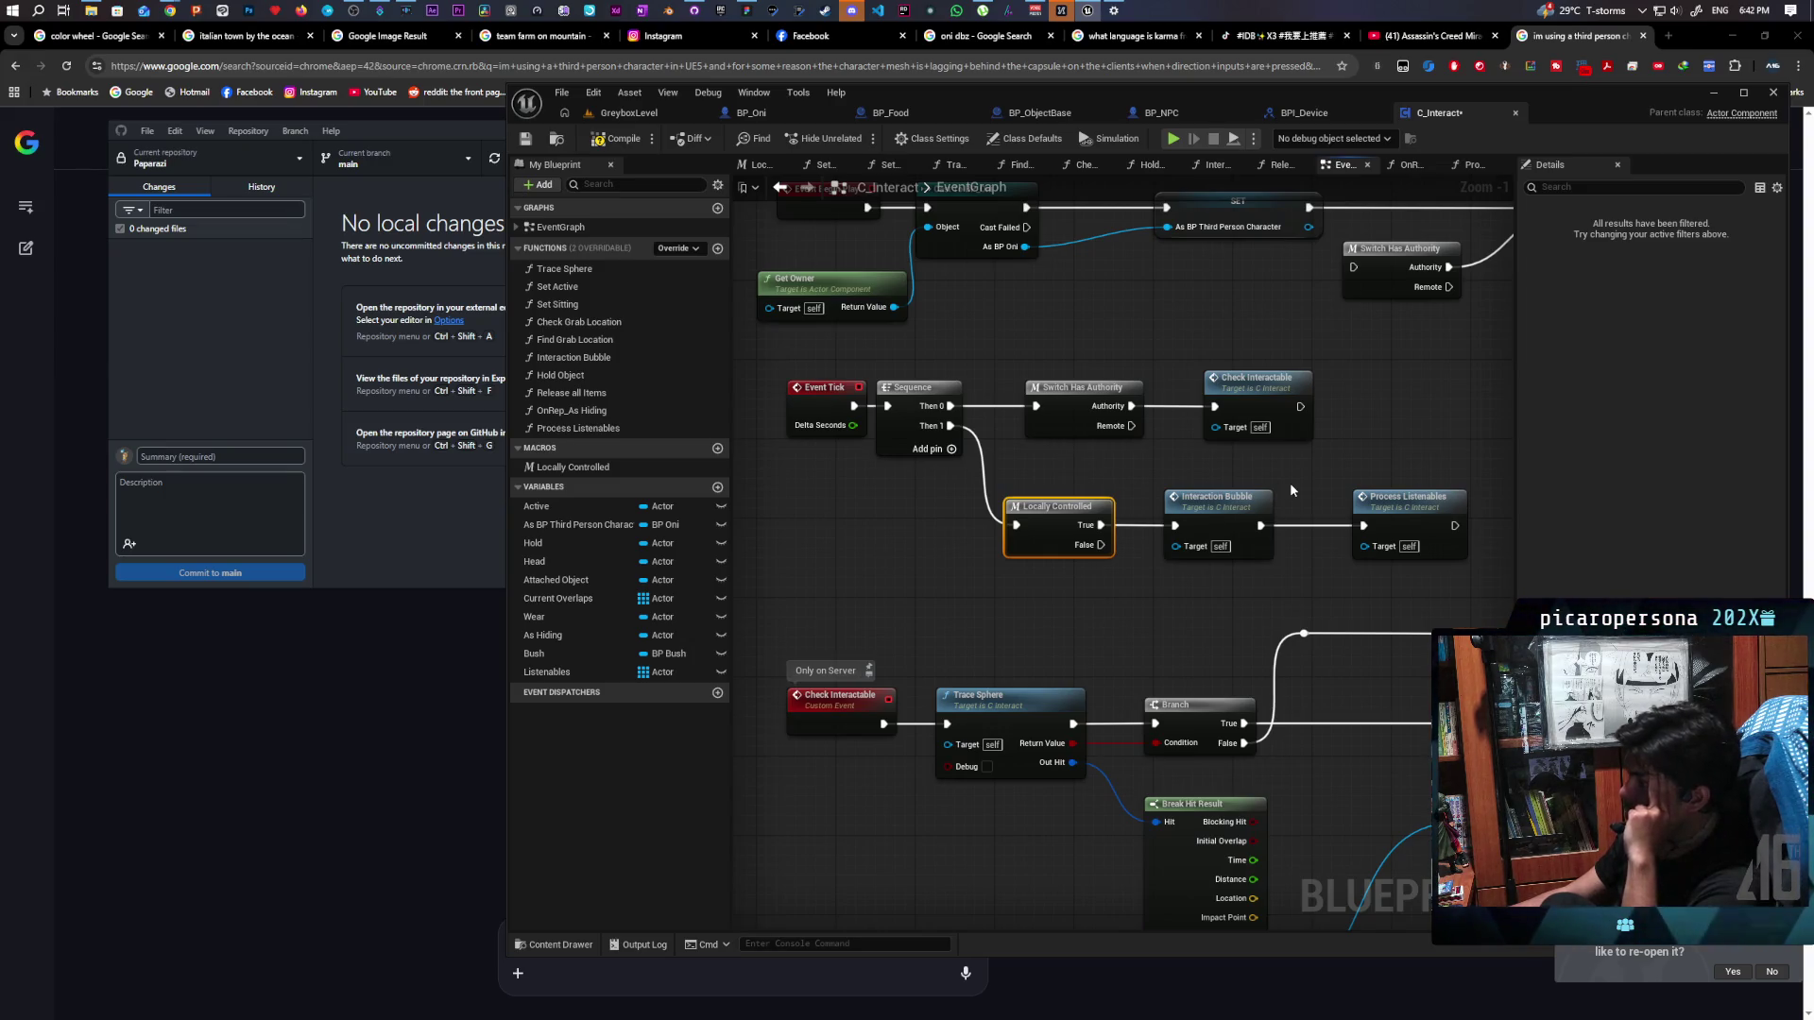
left_click_drag(1237, 476, 1140, 482)
mouse_move(1020, 608)
left_mouse_down()
mouse_move(1118, 599)
mouse_move(1029, 610)
left_mouse_up()
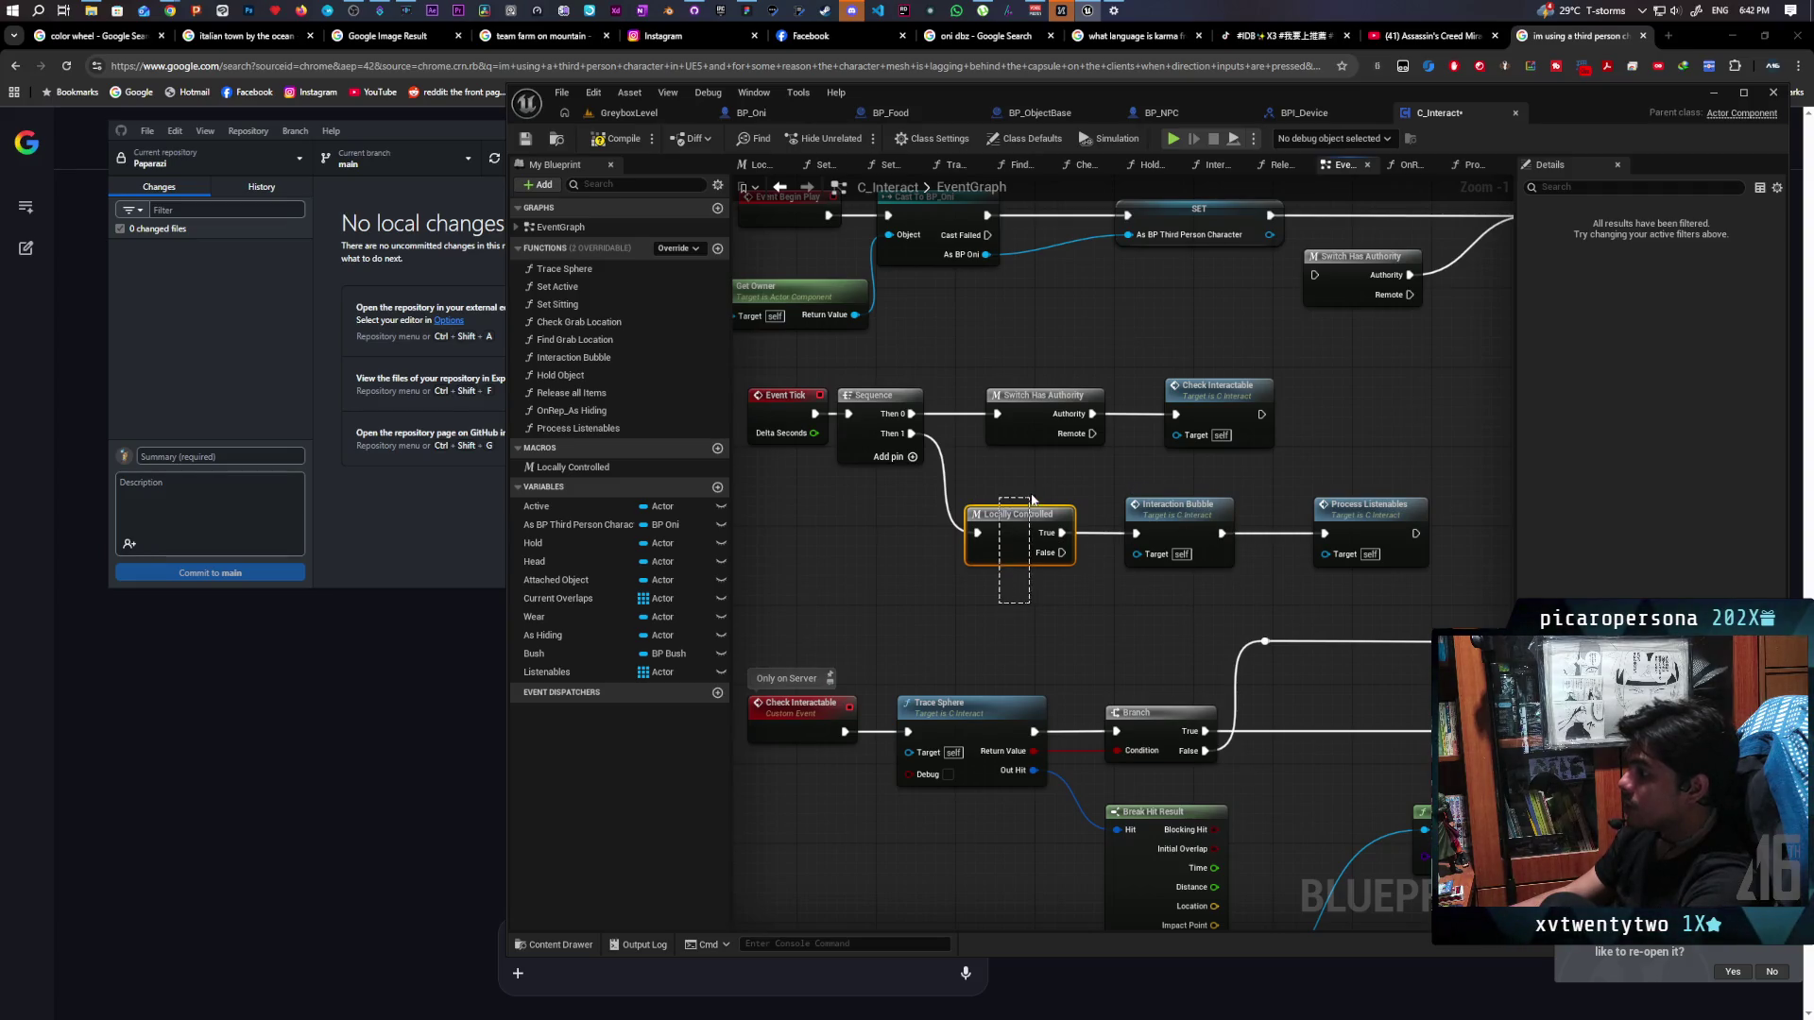
left_click_drag(1007, 602, 1060, 504)
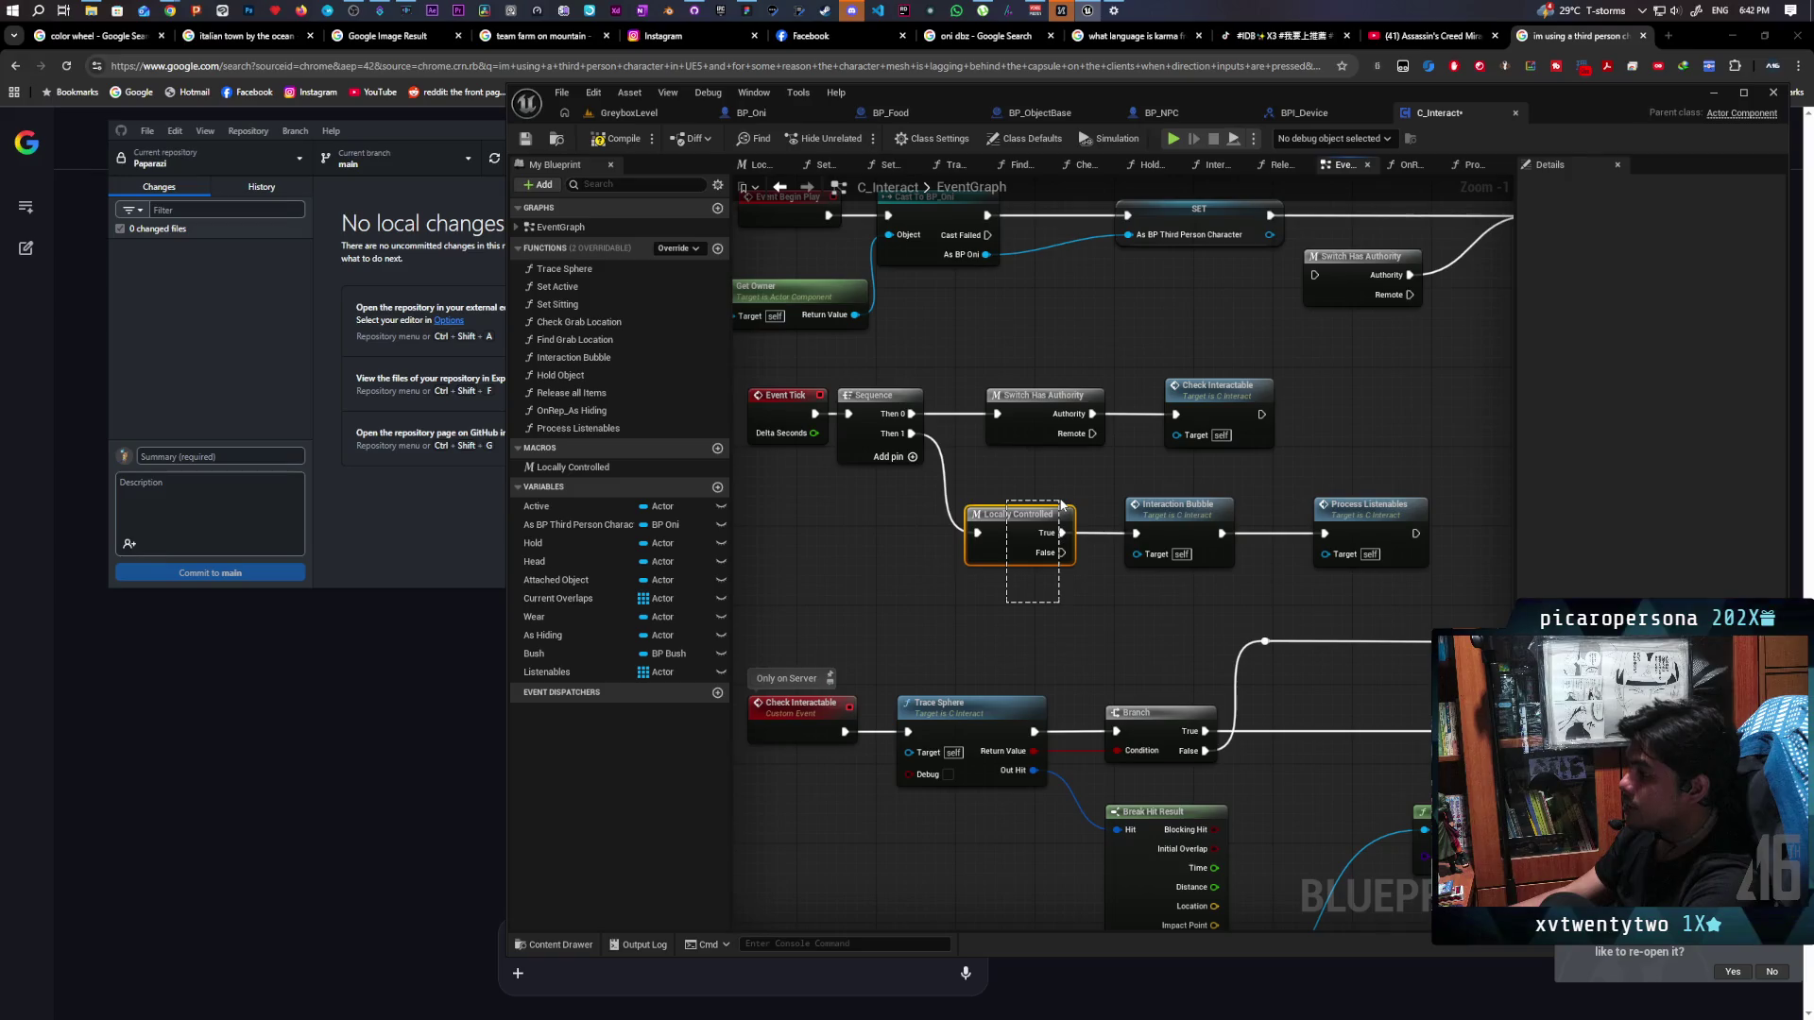
left_click_drag(1065, 496, 1055, 487)
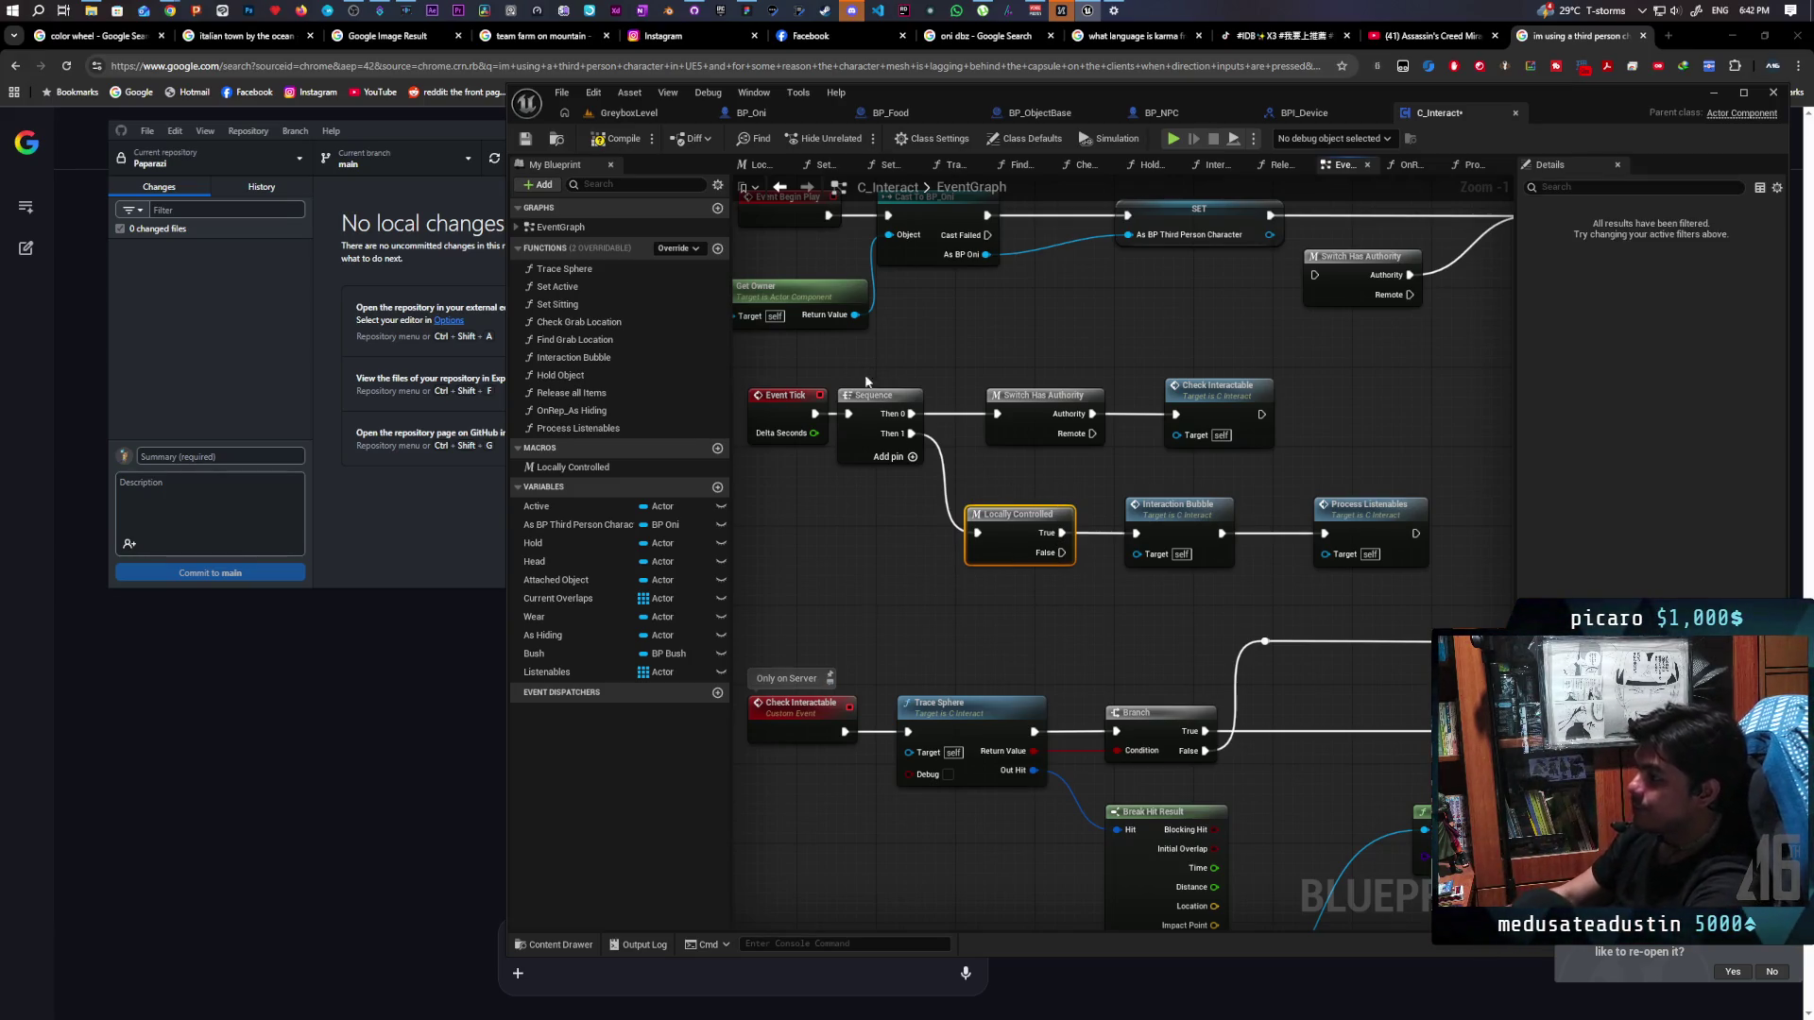
left_click_drag(1010, 485, 1208, 615)
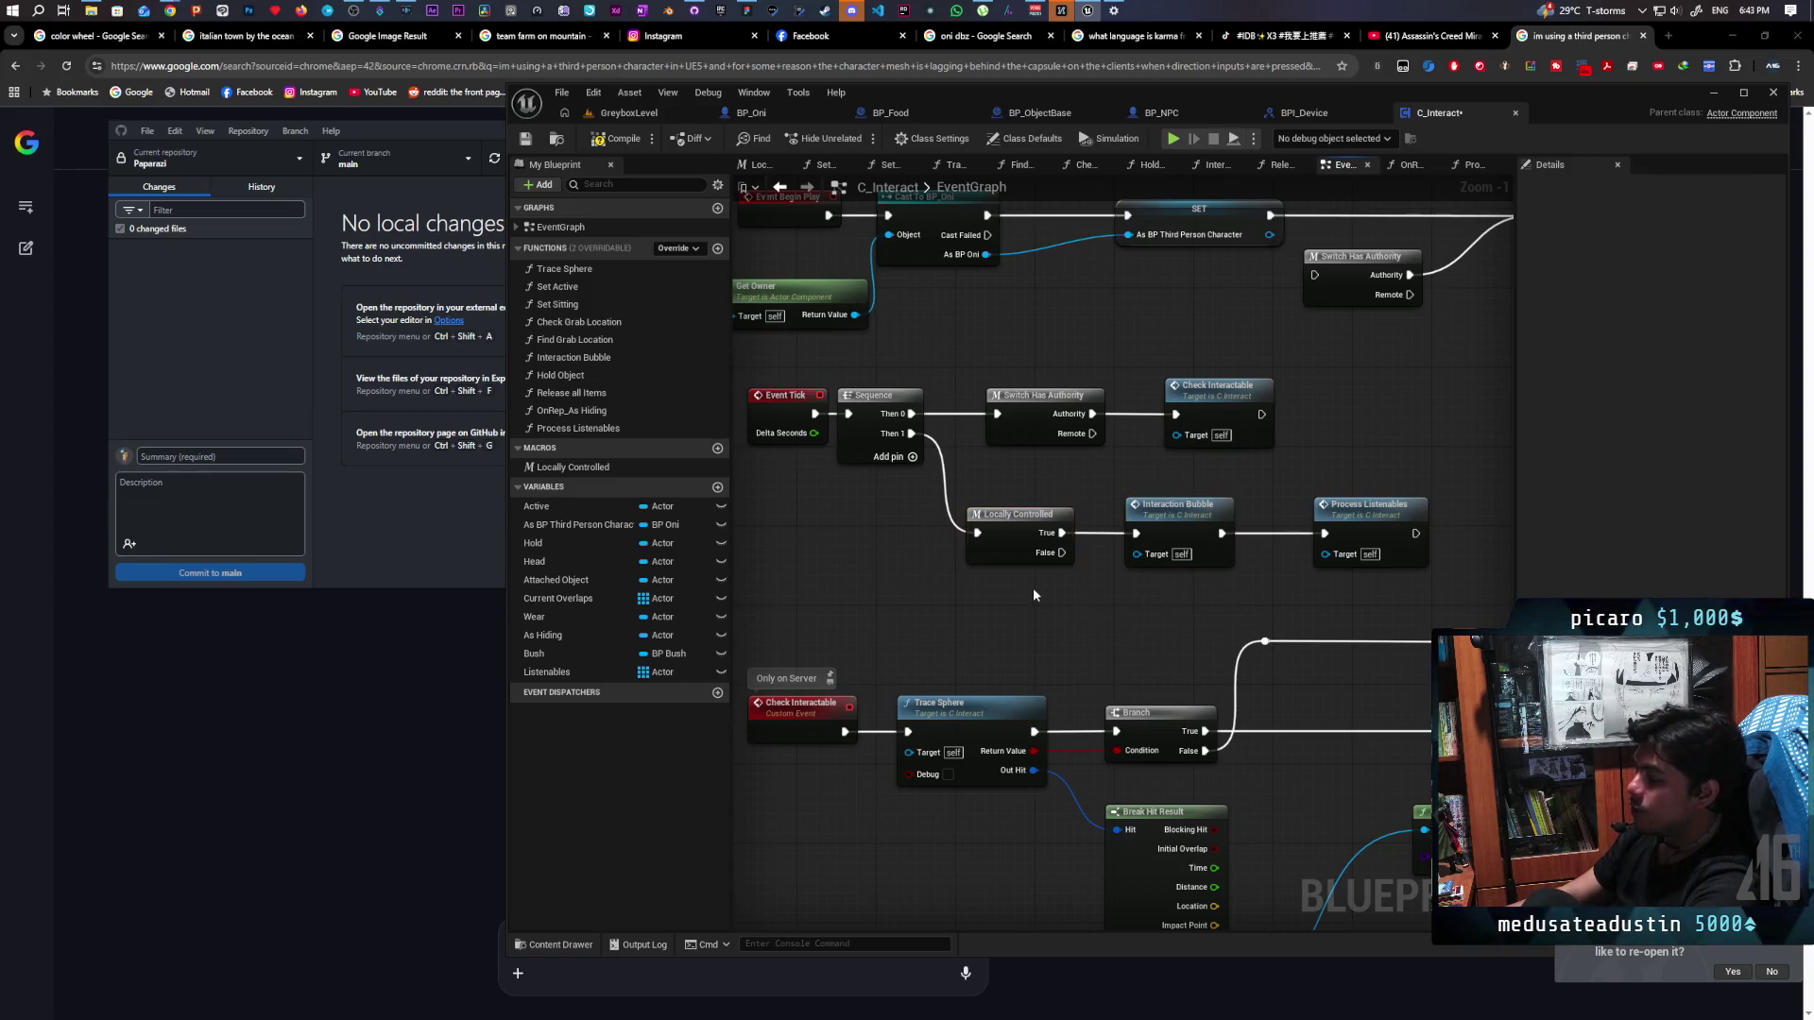
left_click(1136, 594)
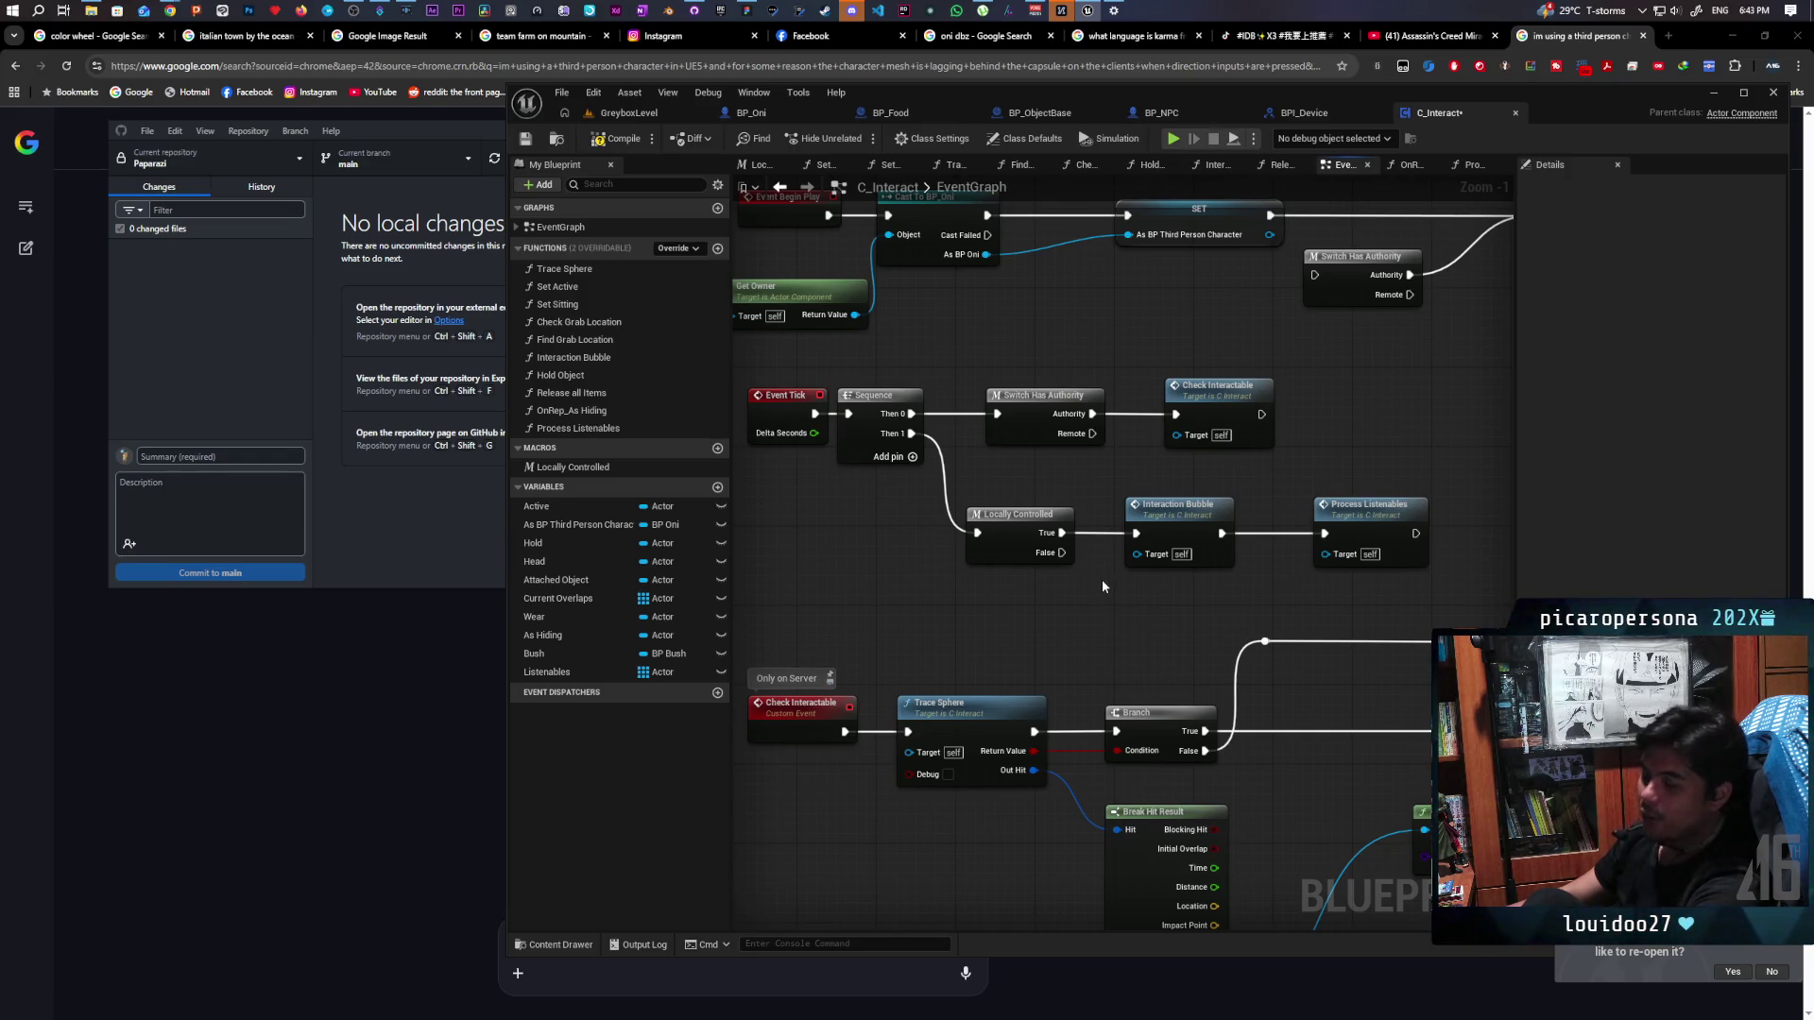
scroll(1091, 576, "down", 1)
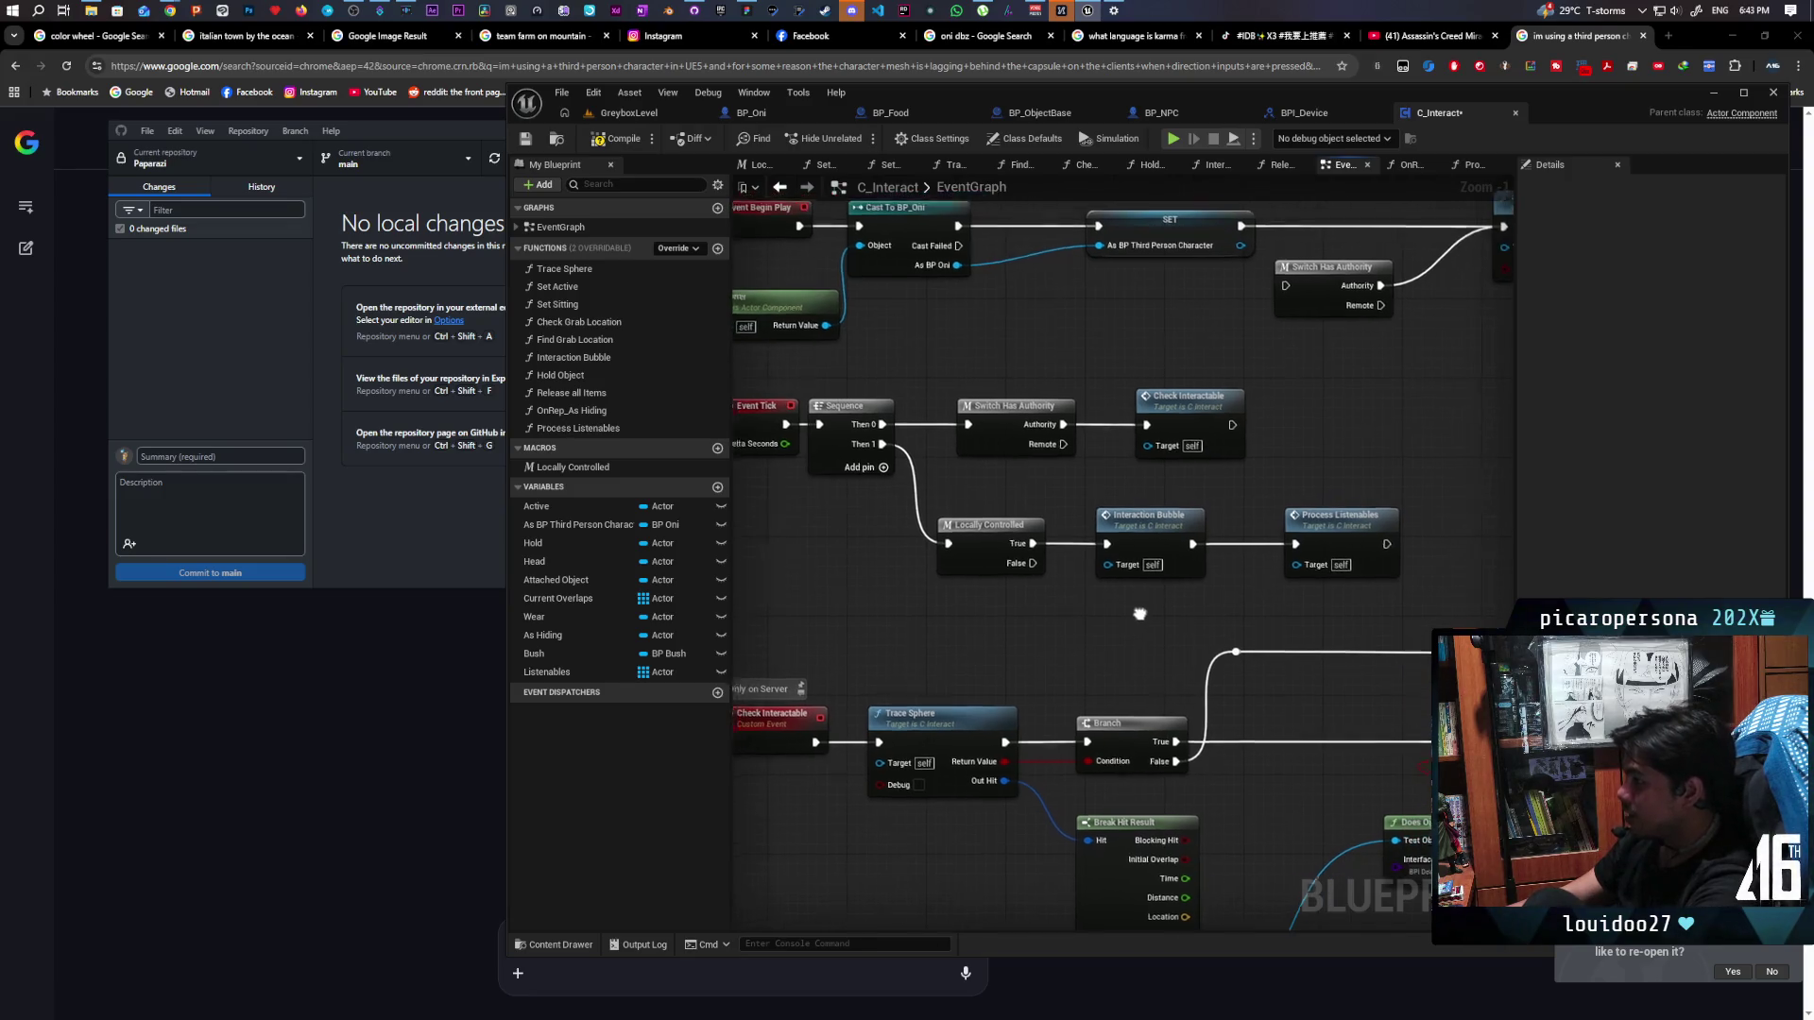
Inspect the Interaction Bubble function graph, then return to the EventGraph
double_click(1153, 525)
scroll(1153, 527, "down", 2)
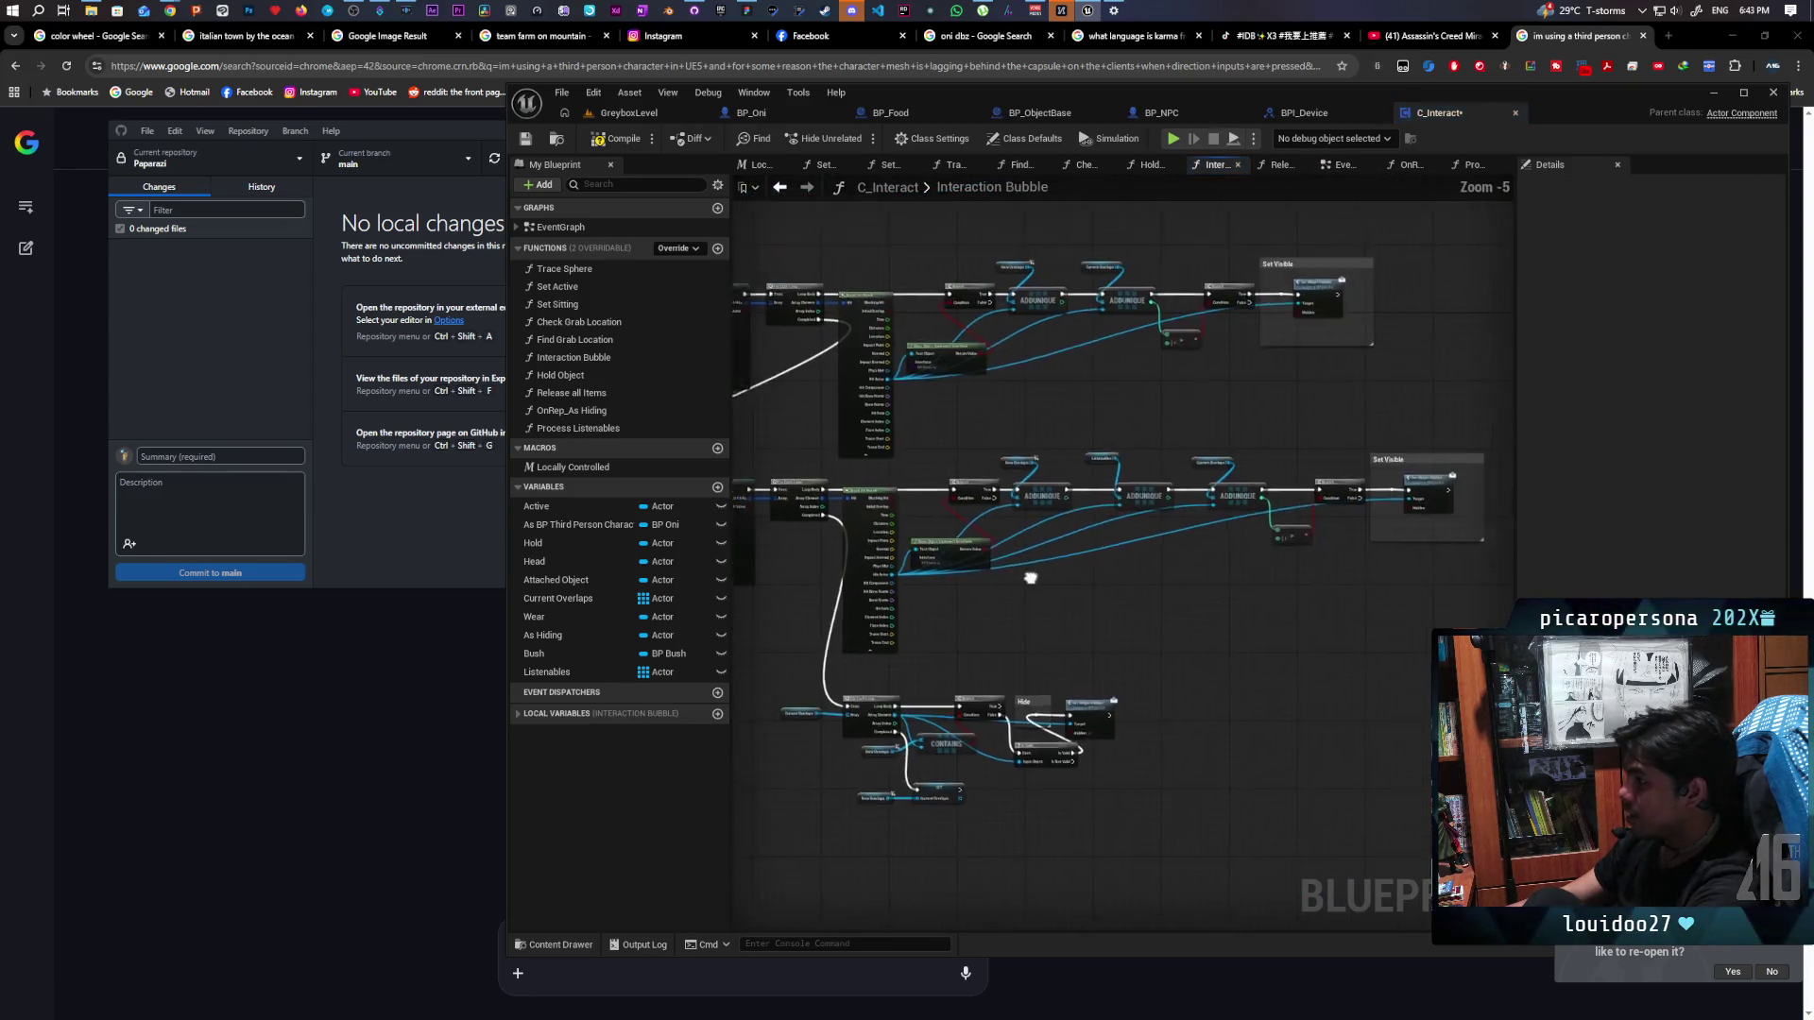
scroll(1146, 599, "up", 2)
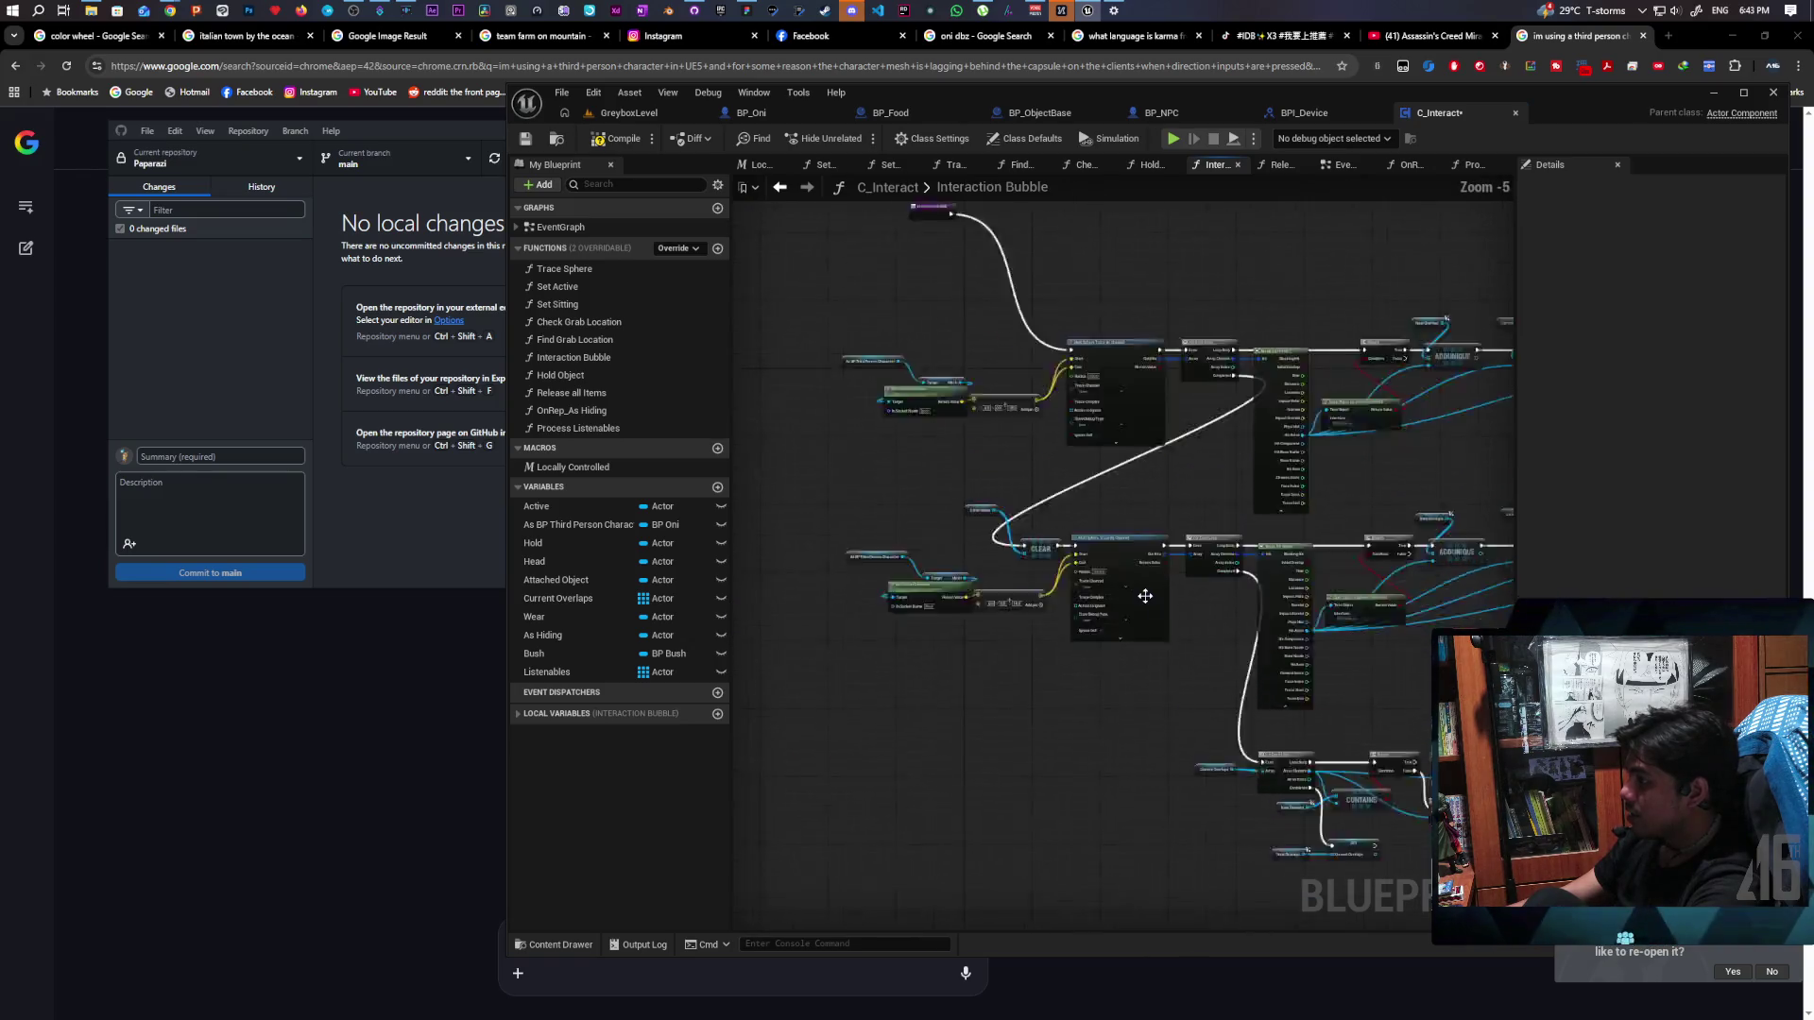
scroll(1146, 596, "down", 2)
scroll(1145, 596, "up", 1)
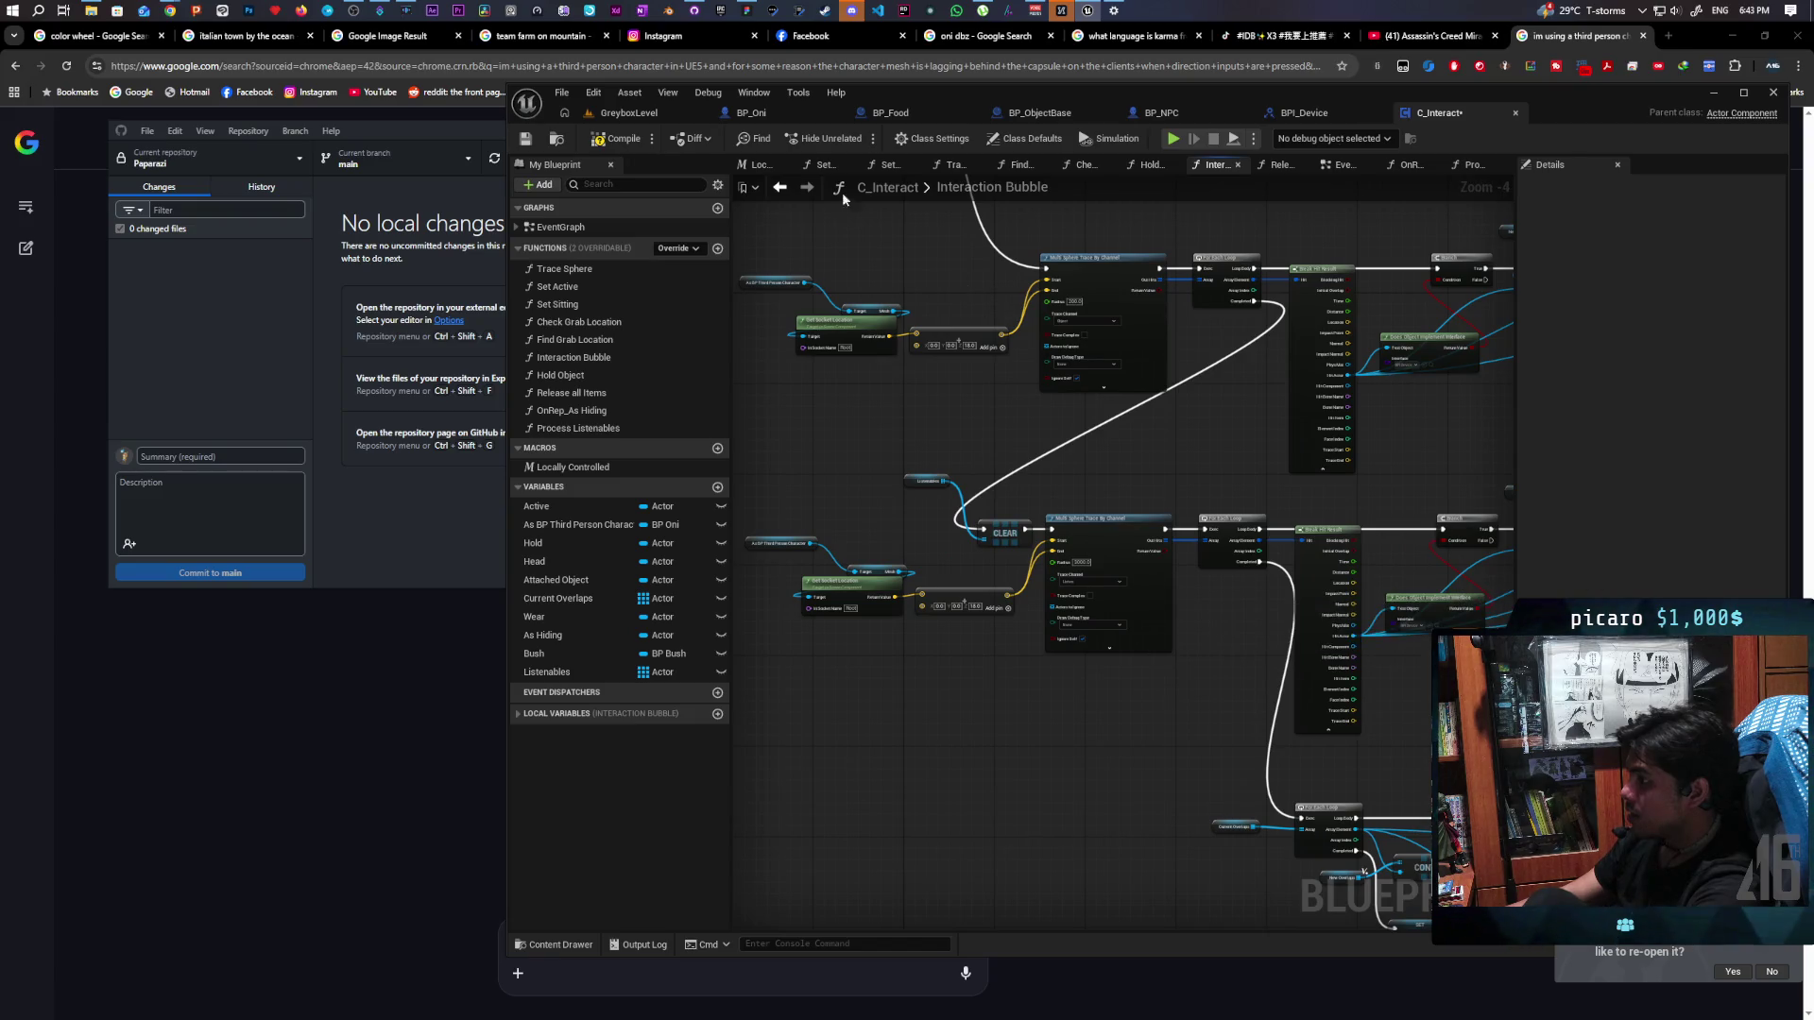
left_click(782, 188)
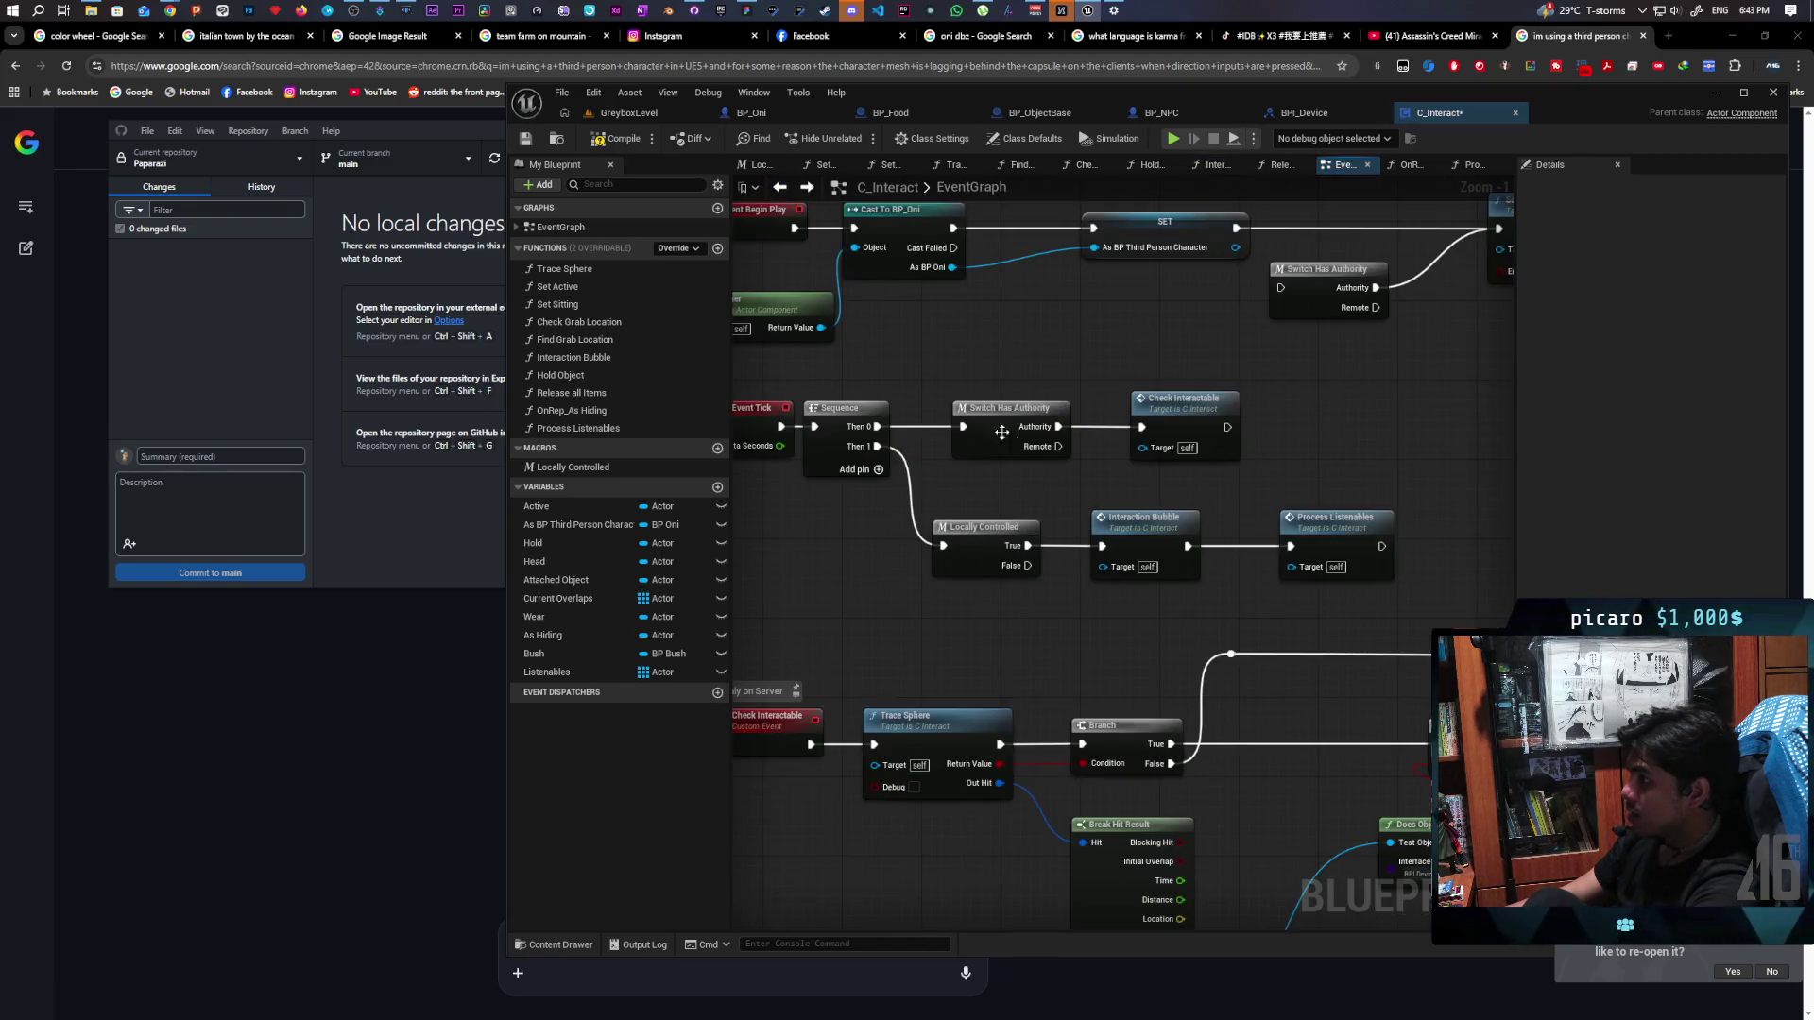
Jump to the Check Interactable event and examine its Trace Sphere node
double_click(1189, 427)
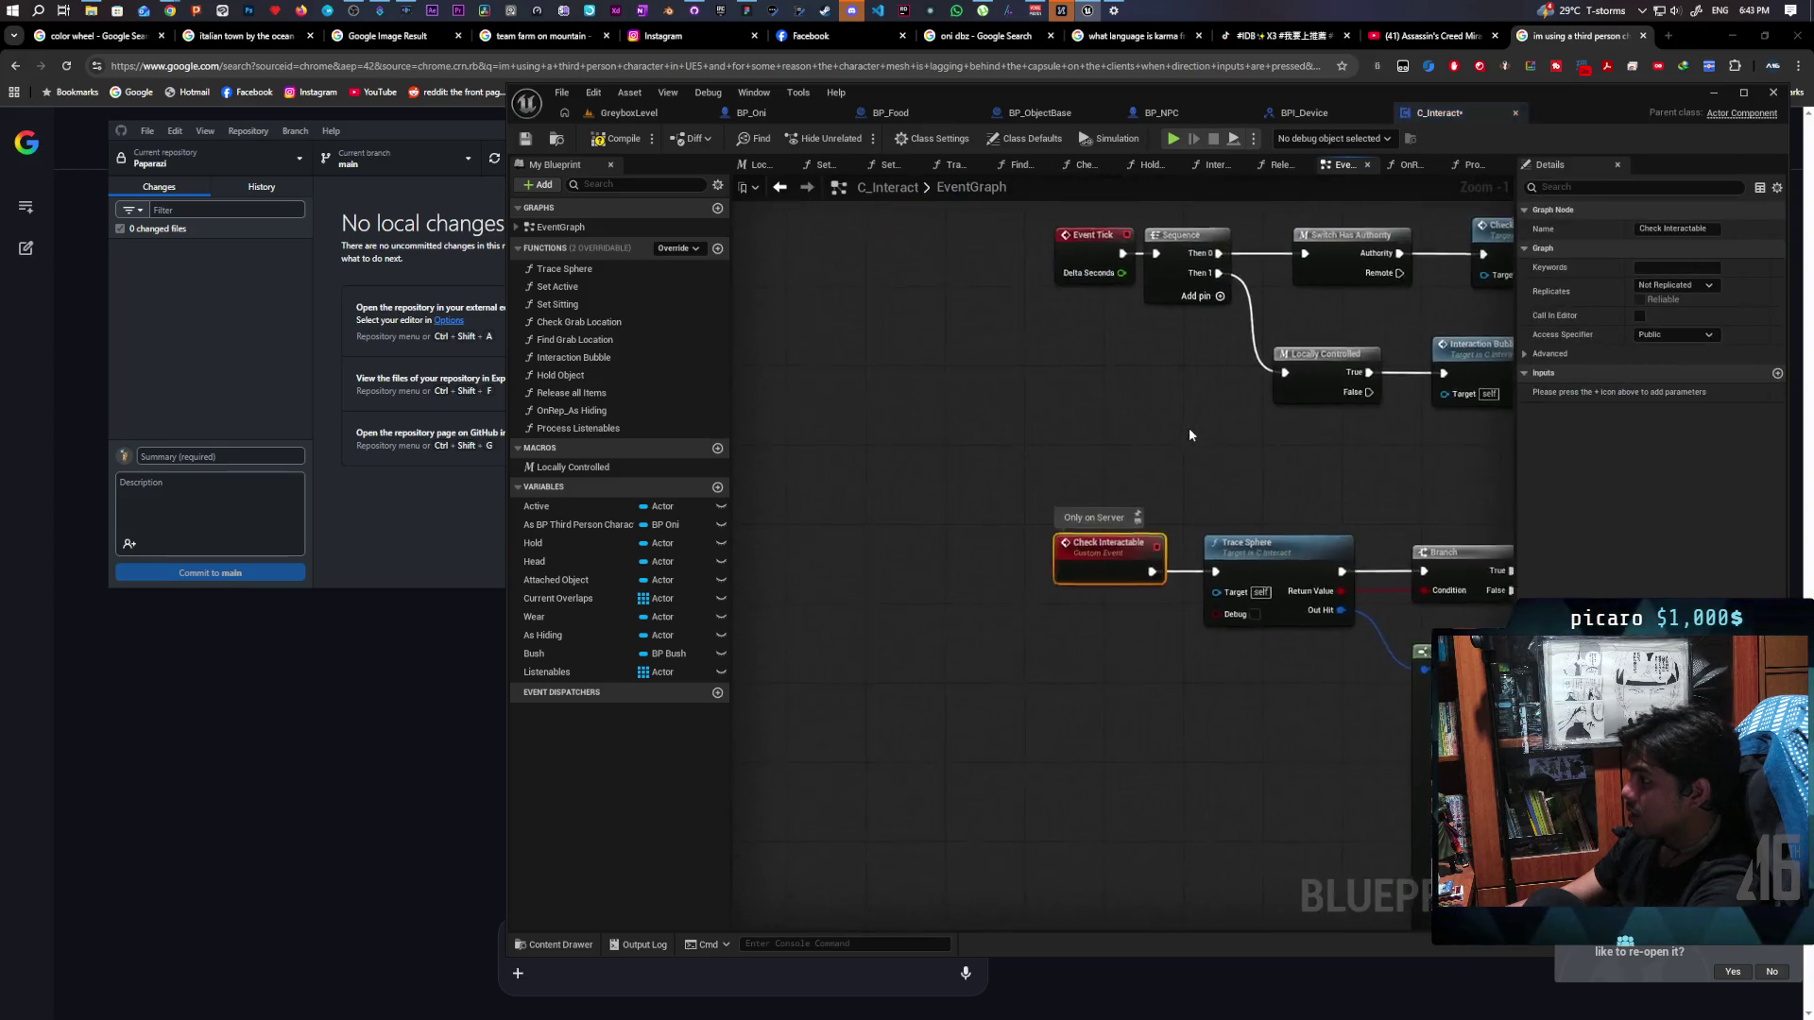
scroll(1005, 493, "up", 2)
mouse_move(977, 527)
left_mouse_down()
mouse_move(959, 501)
mouse_move(992, 445)
mouse_move(948, 429)
mouse_move(976, 511)
left_mouse_up()
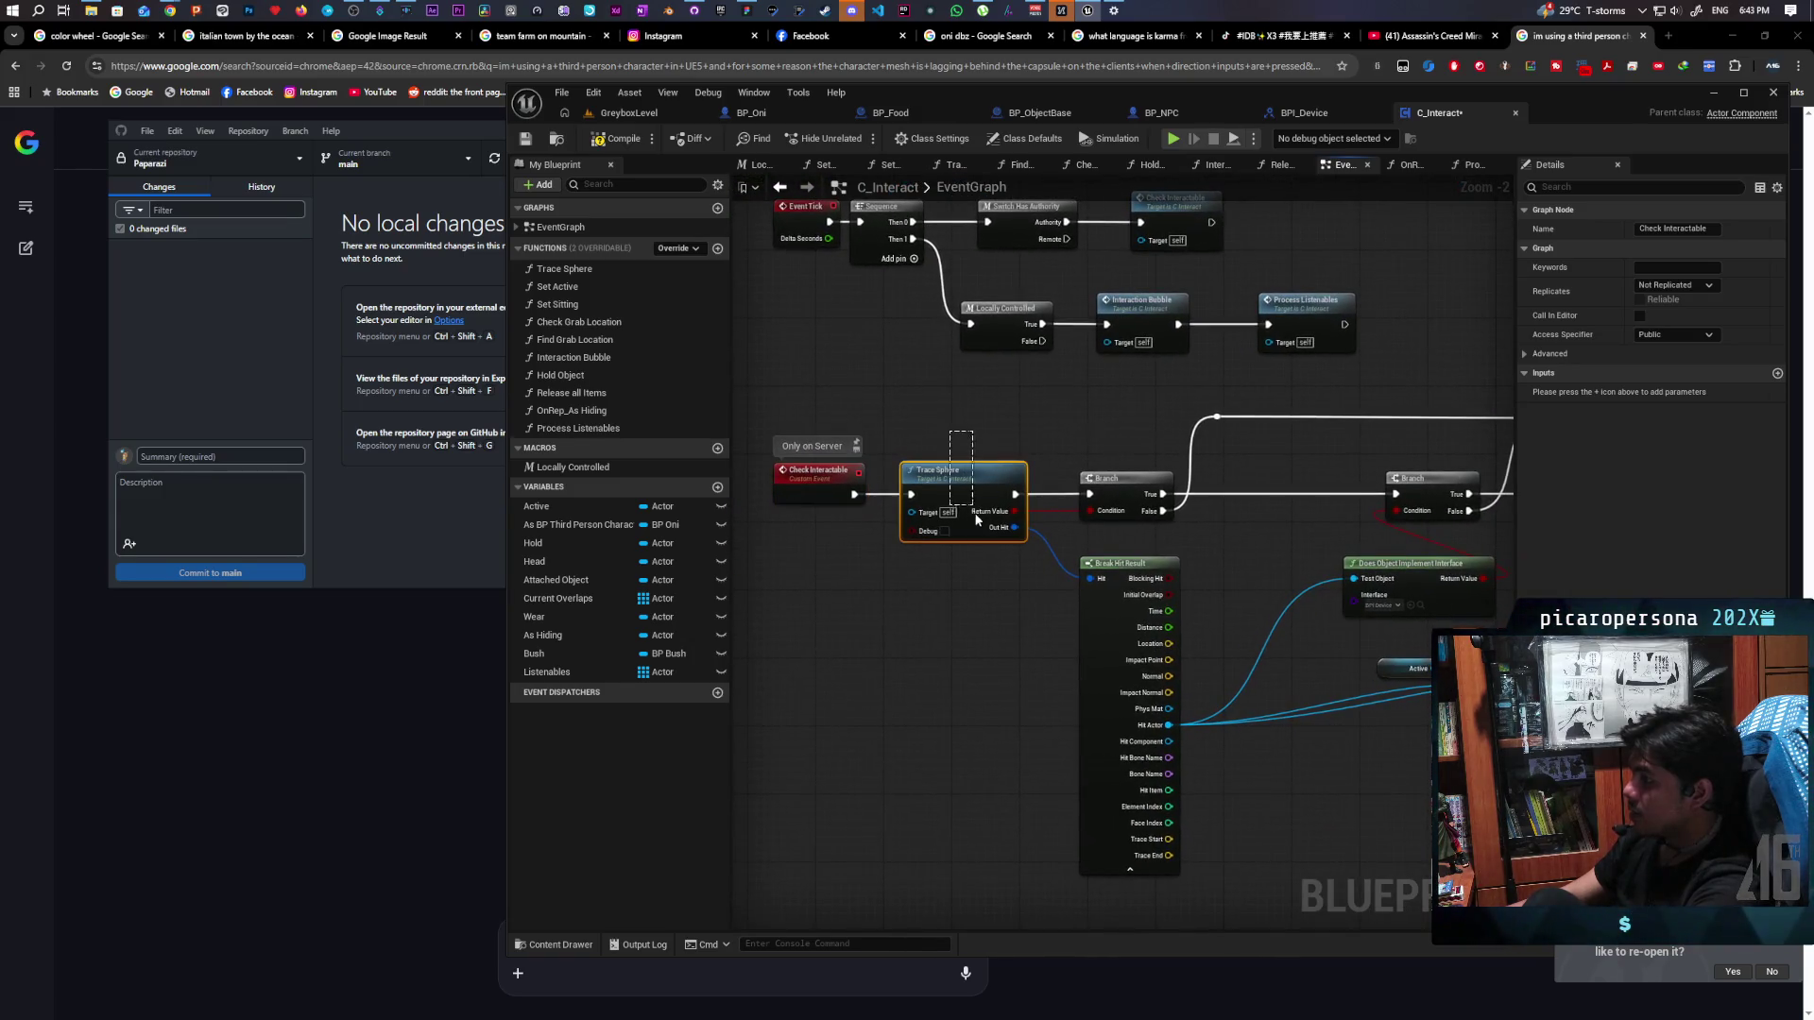
left_click_drag(999, 588, 1009, 610)
scroll(1009, 610, "down", 4)
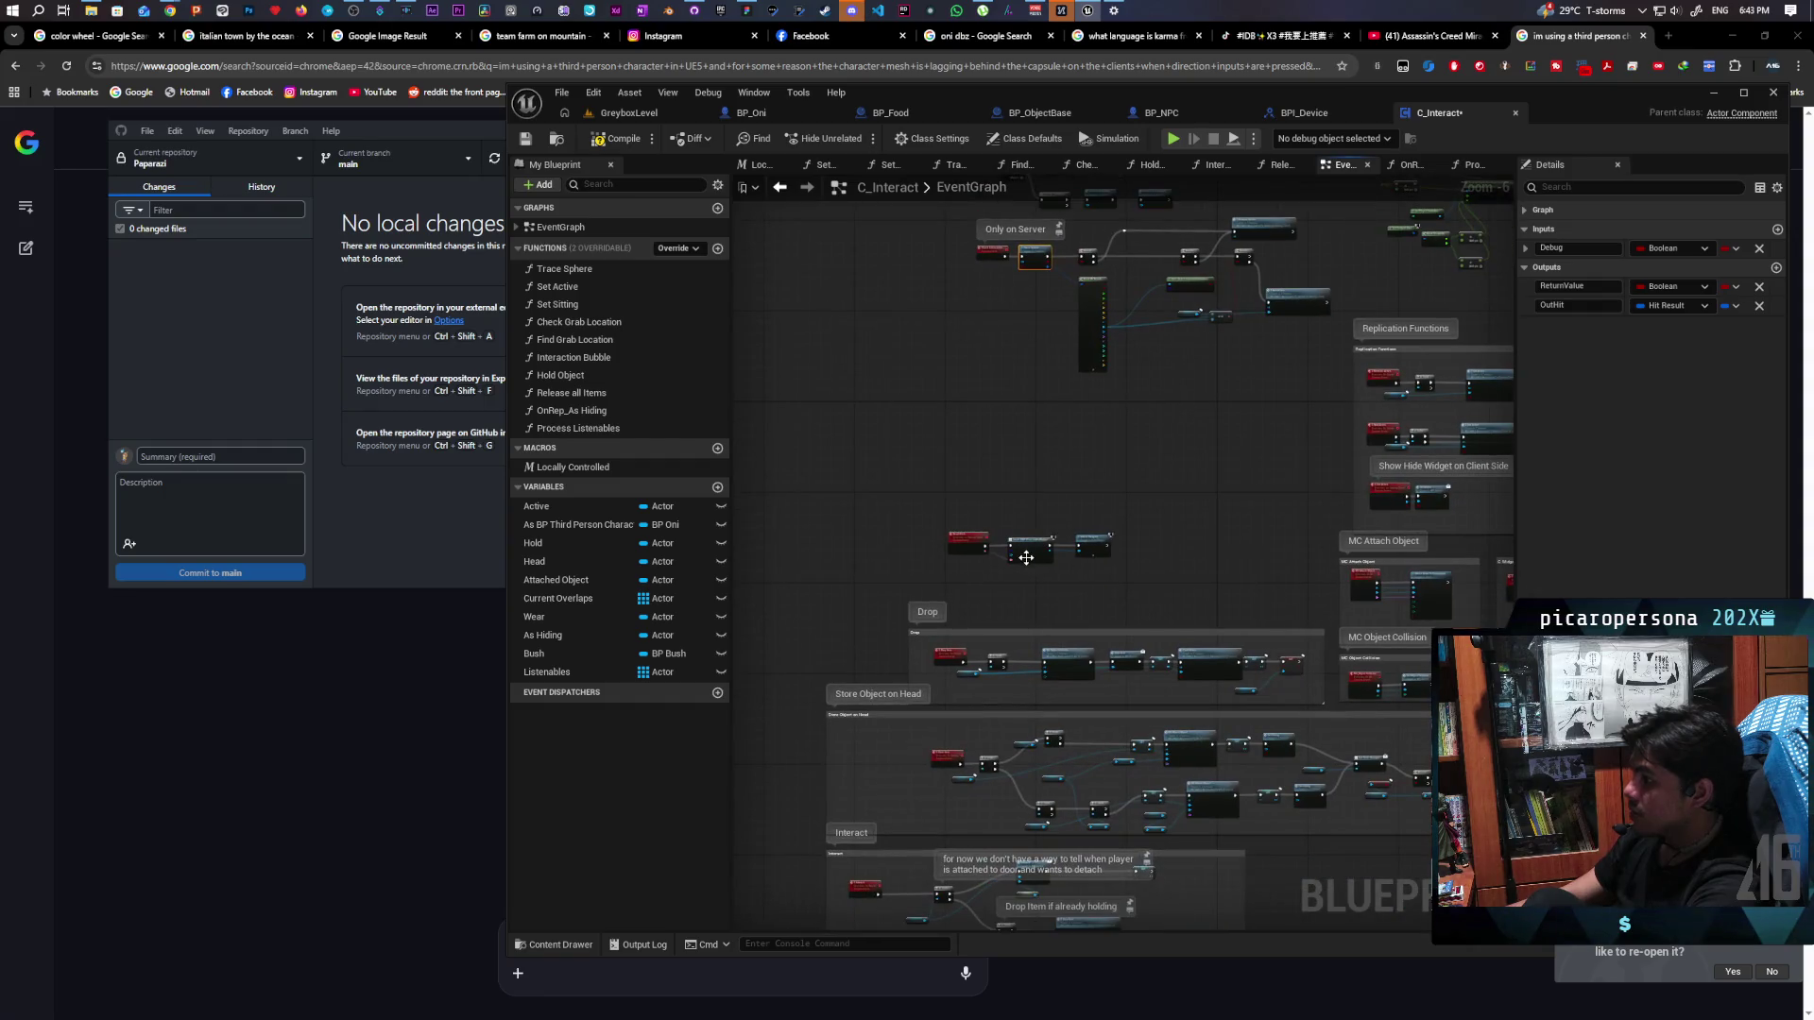
scroll(983, 548, "up", 4)
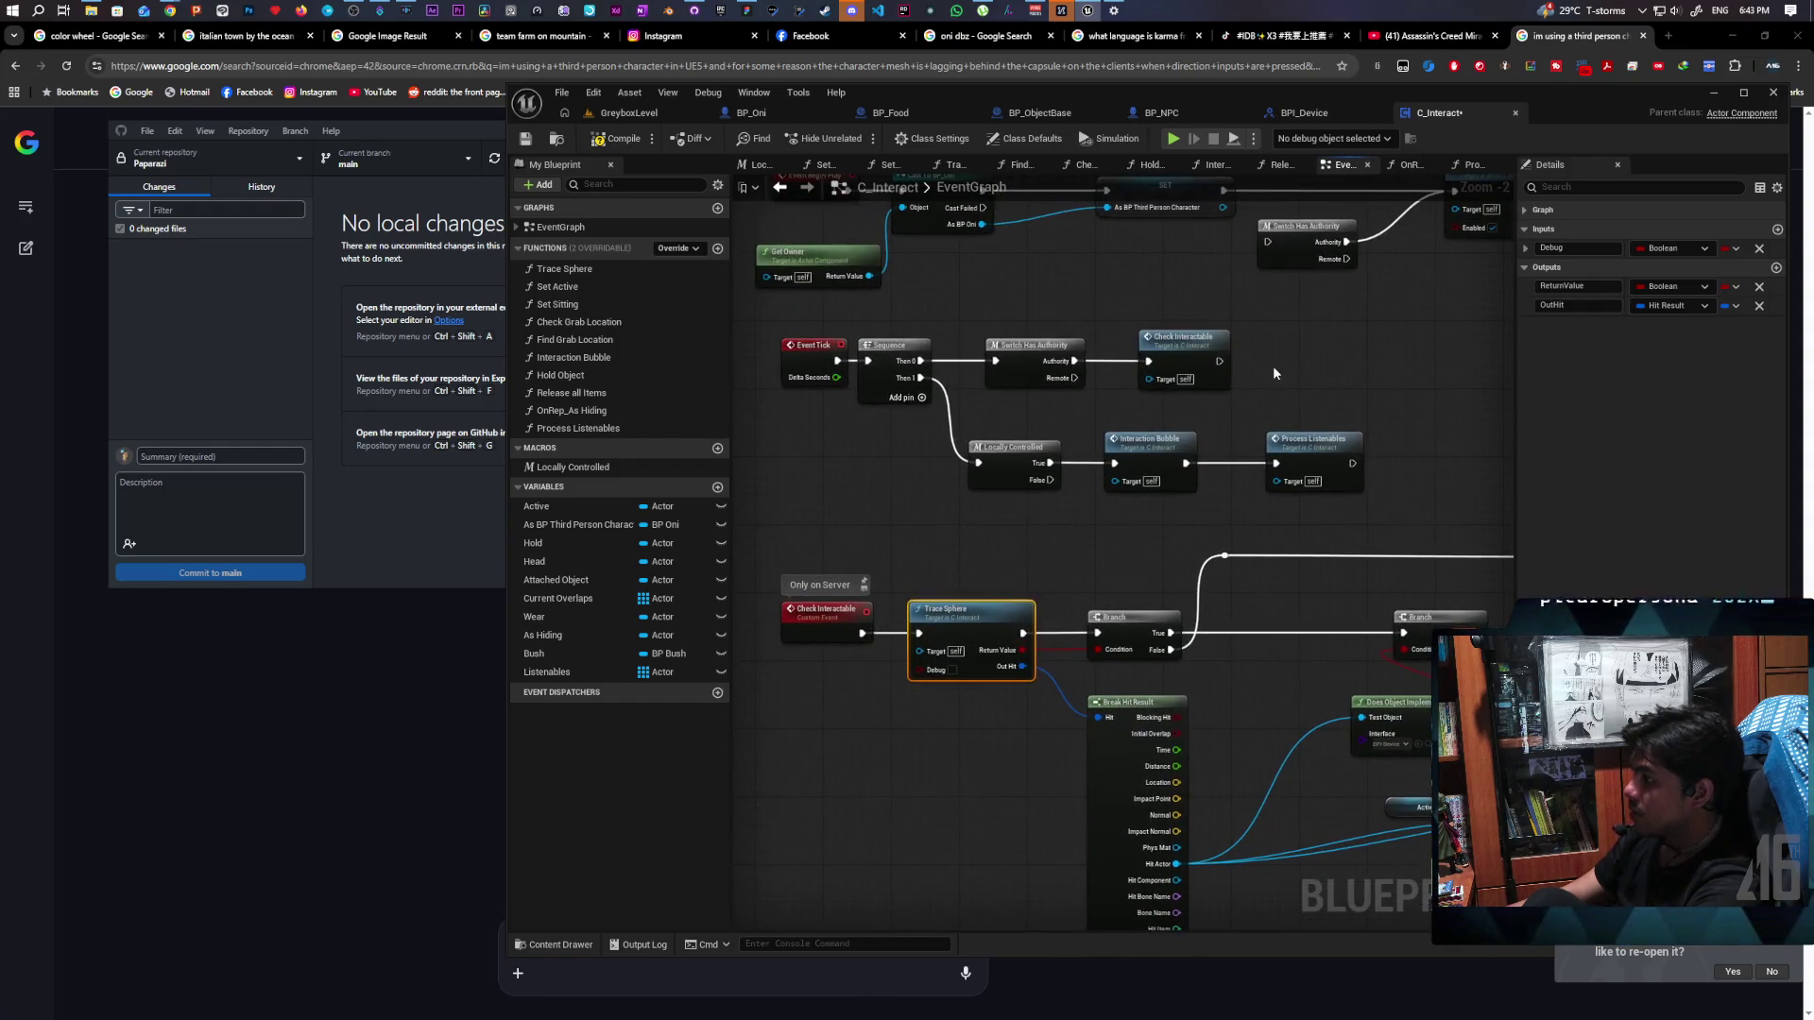
left_click_drag(1179, 383, 1179, 383)
left_click(988, 555)
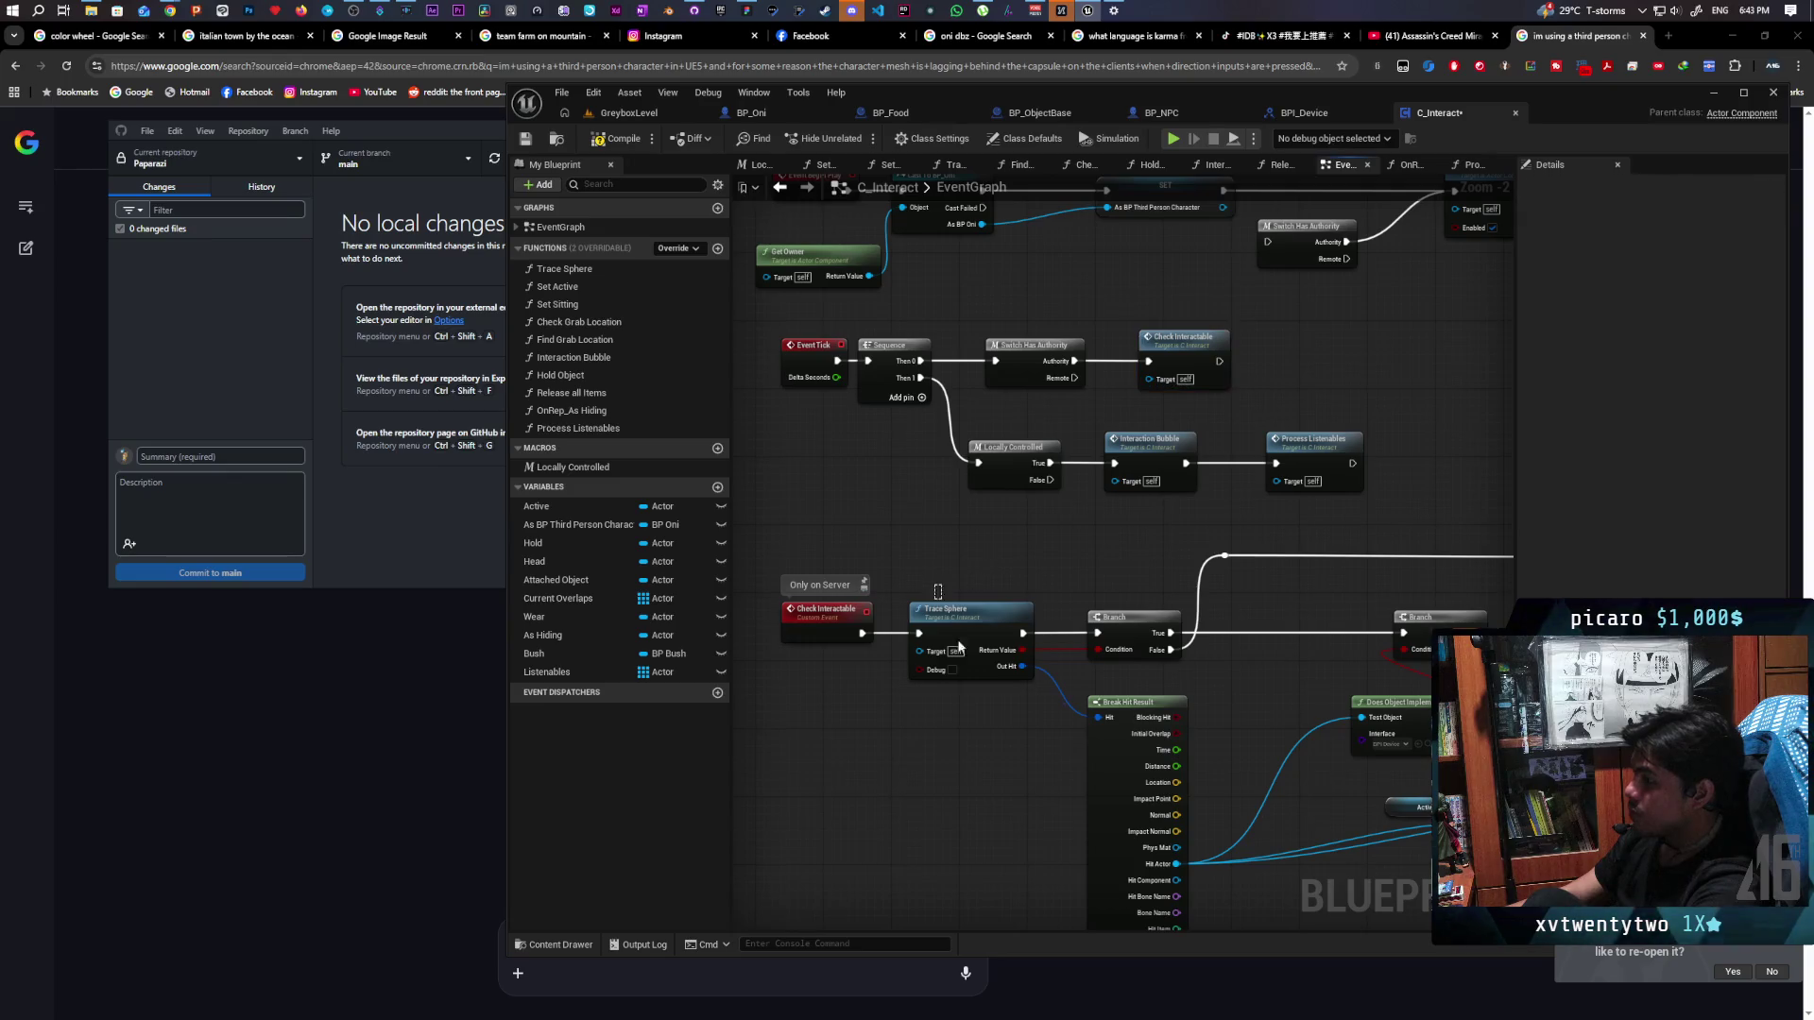
left_click_drag(981, 723, 980, 723)
left_click(1098, 546)
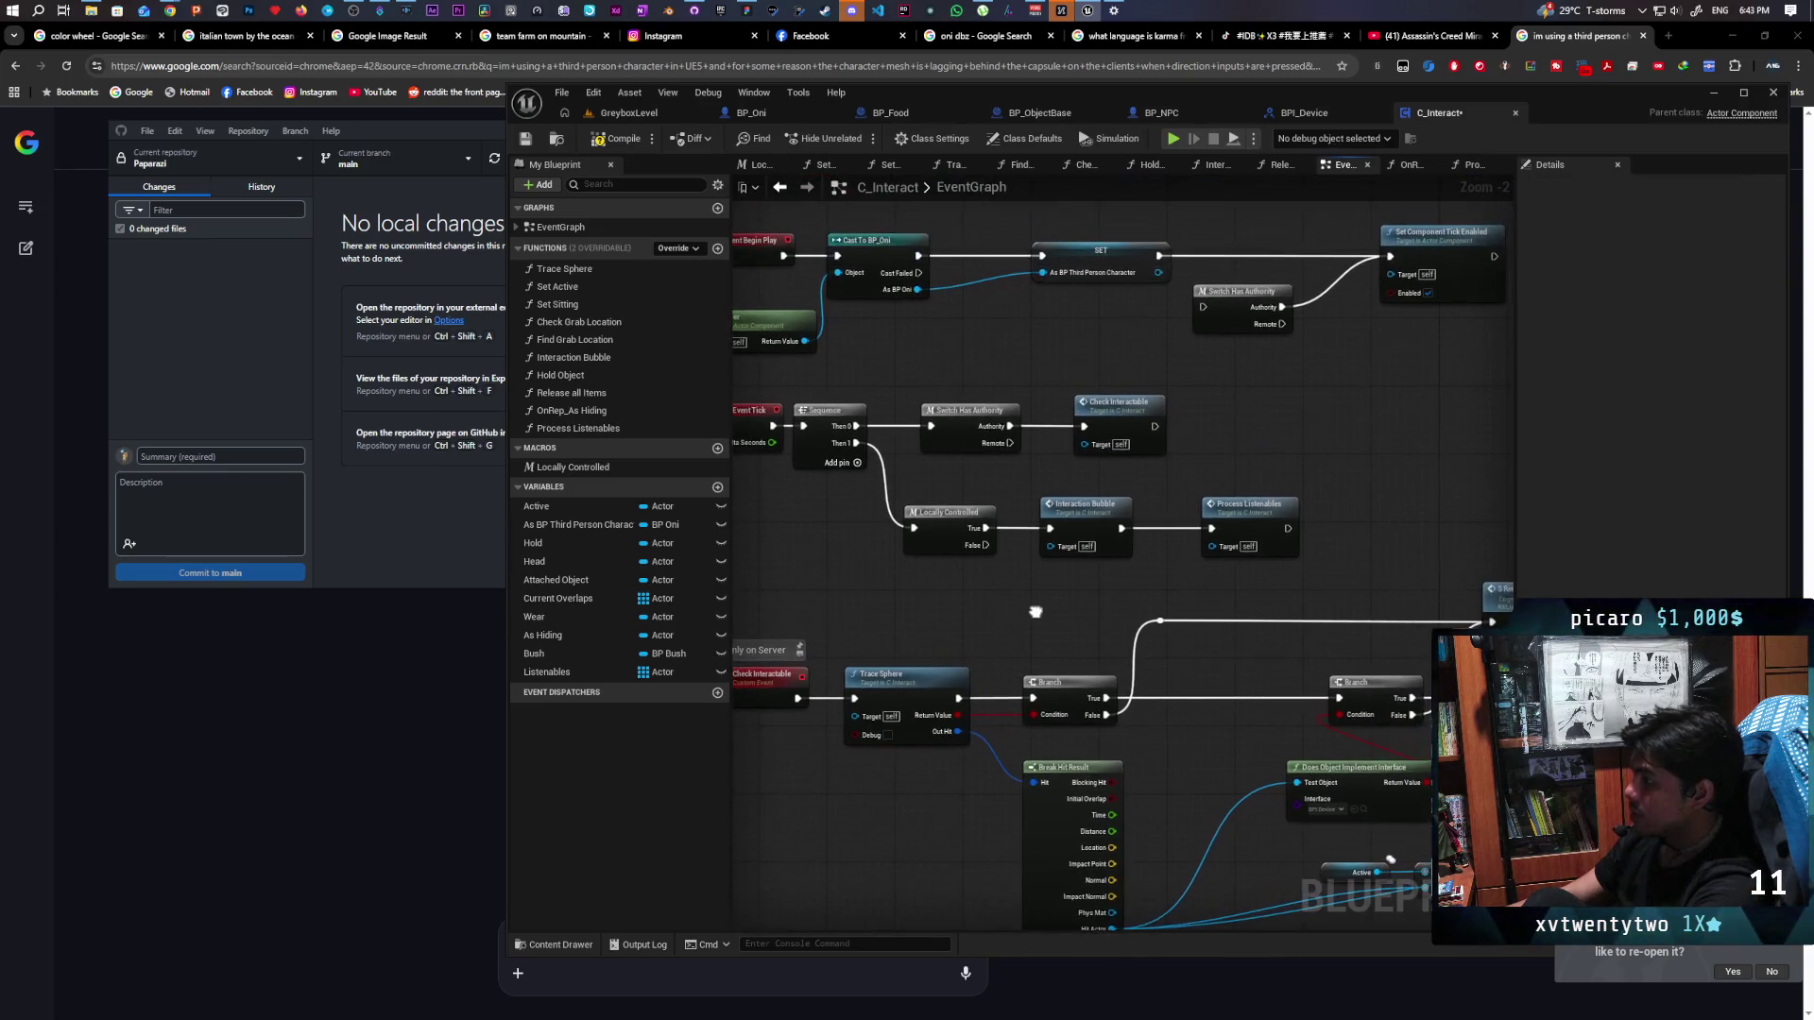
mouse_move(1064, 586)
left_mouse_down()
mouse_move(1125, 589)
mouse_move(1052, 586)
left_mouse_up()
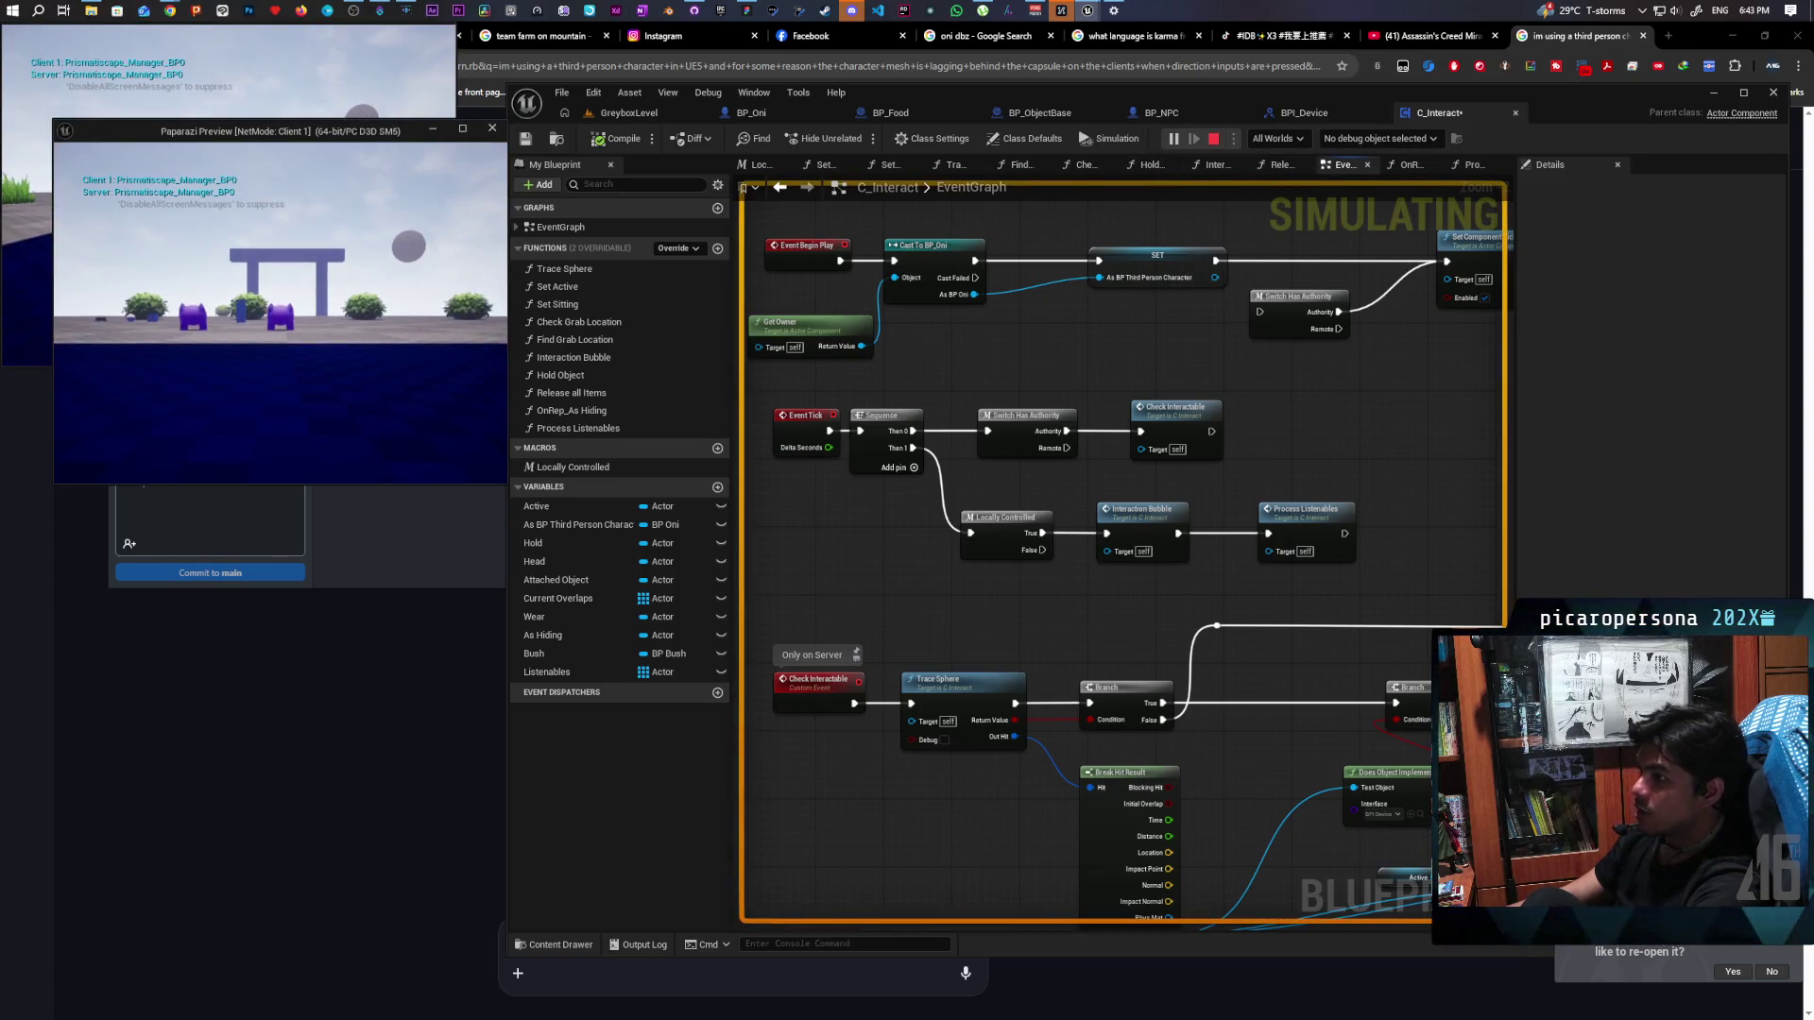
key("Escape")
From GreyboxLevel, start a play test and walk past the bushes to the food item, then stop
left_click(631, 115)
left_click(861, 139)
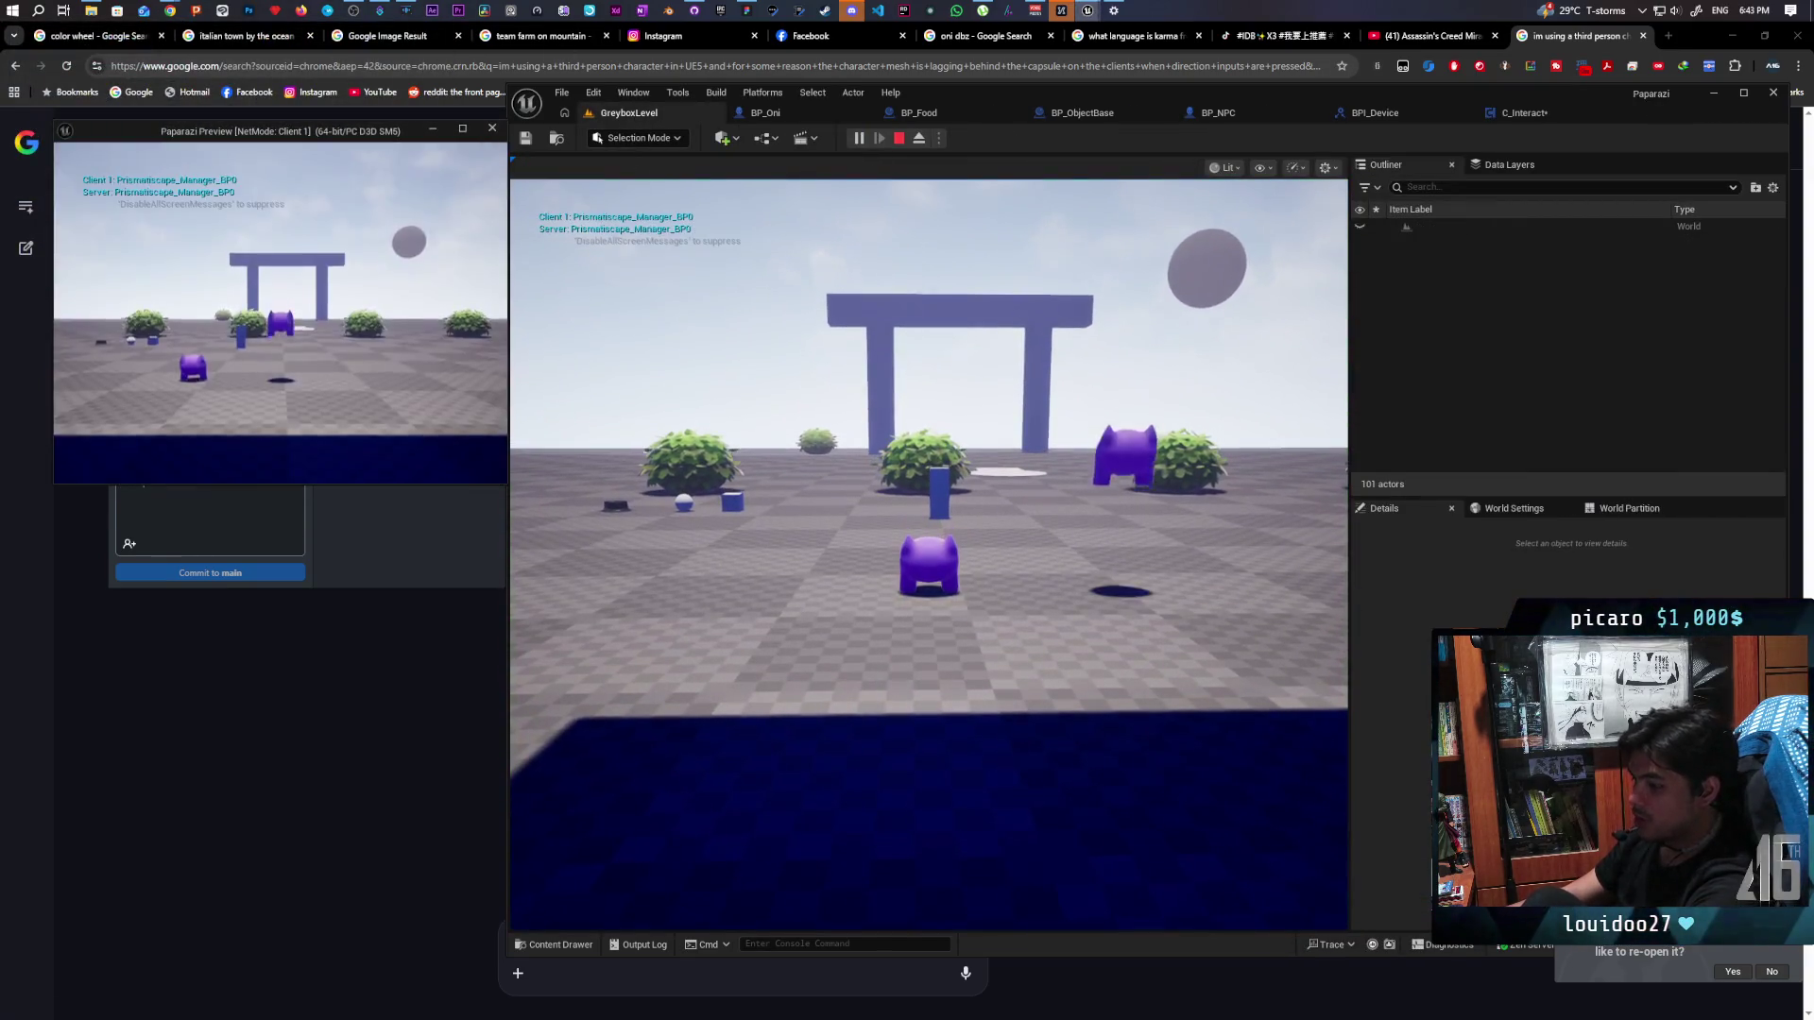
key("w")
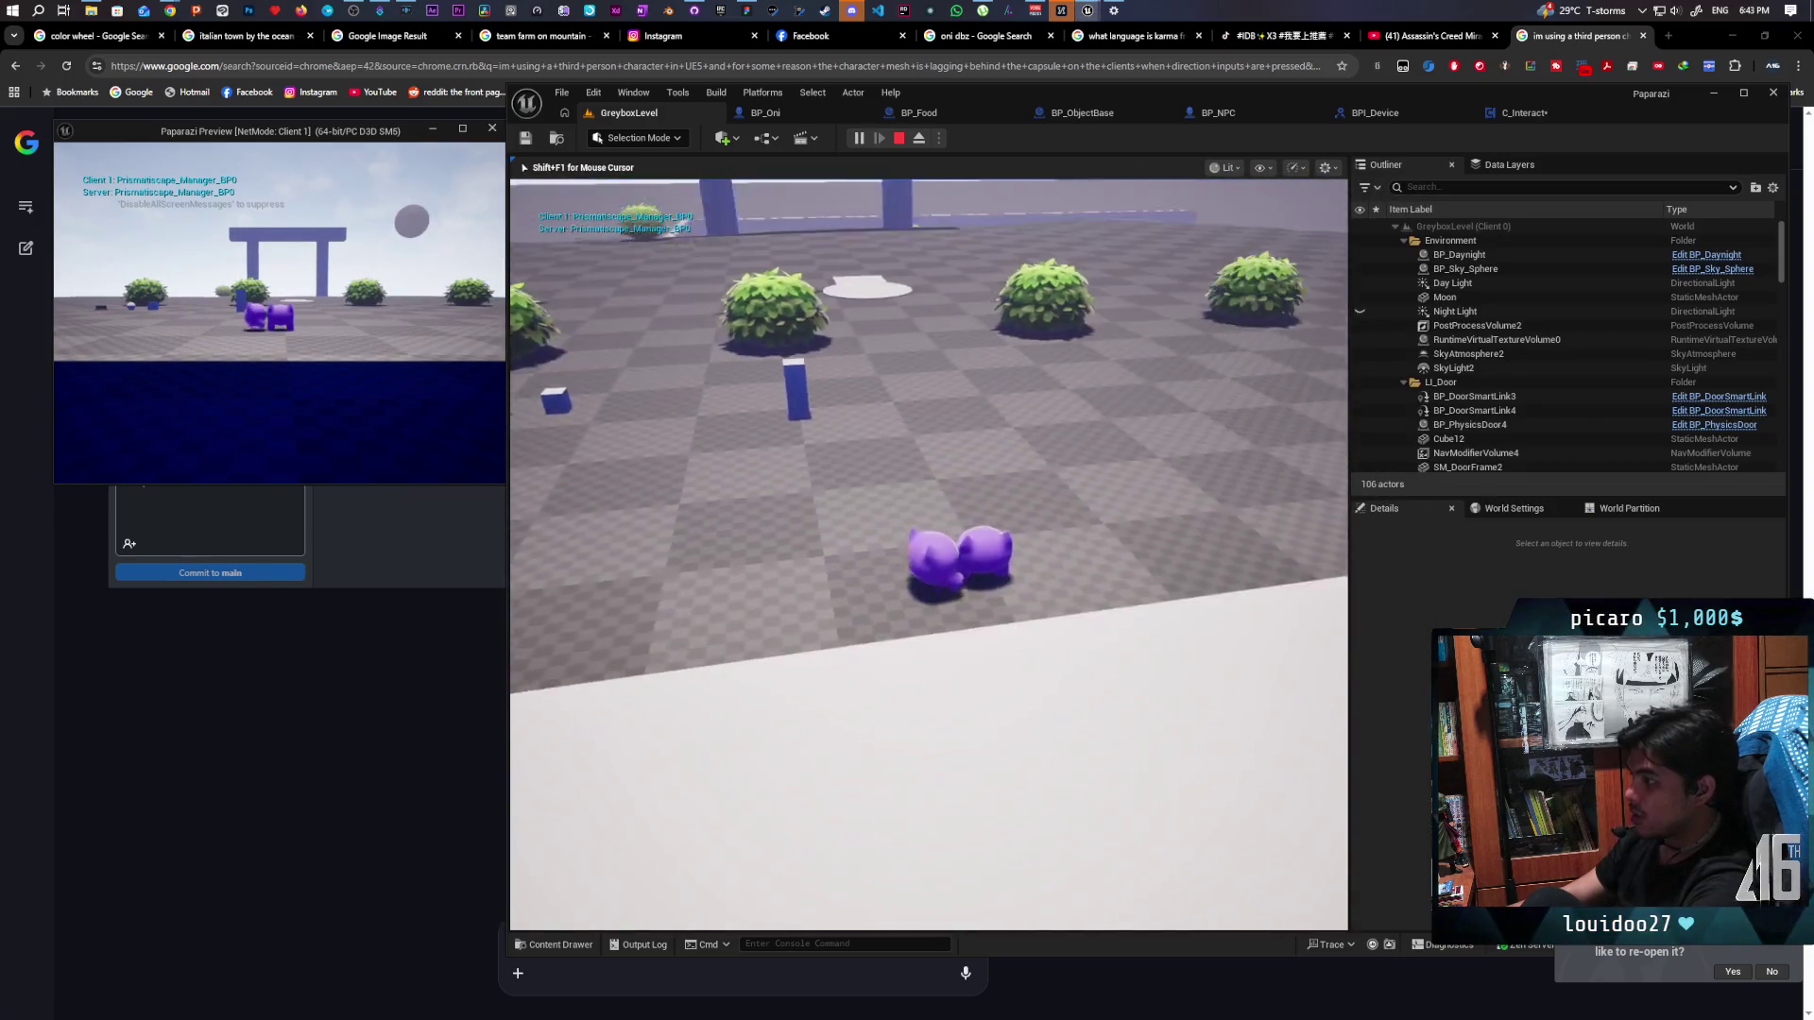
key("w")
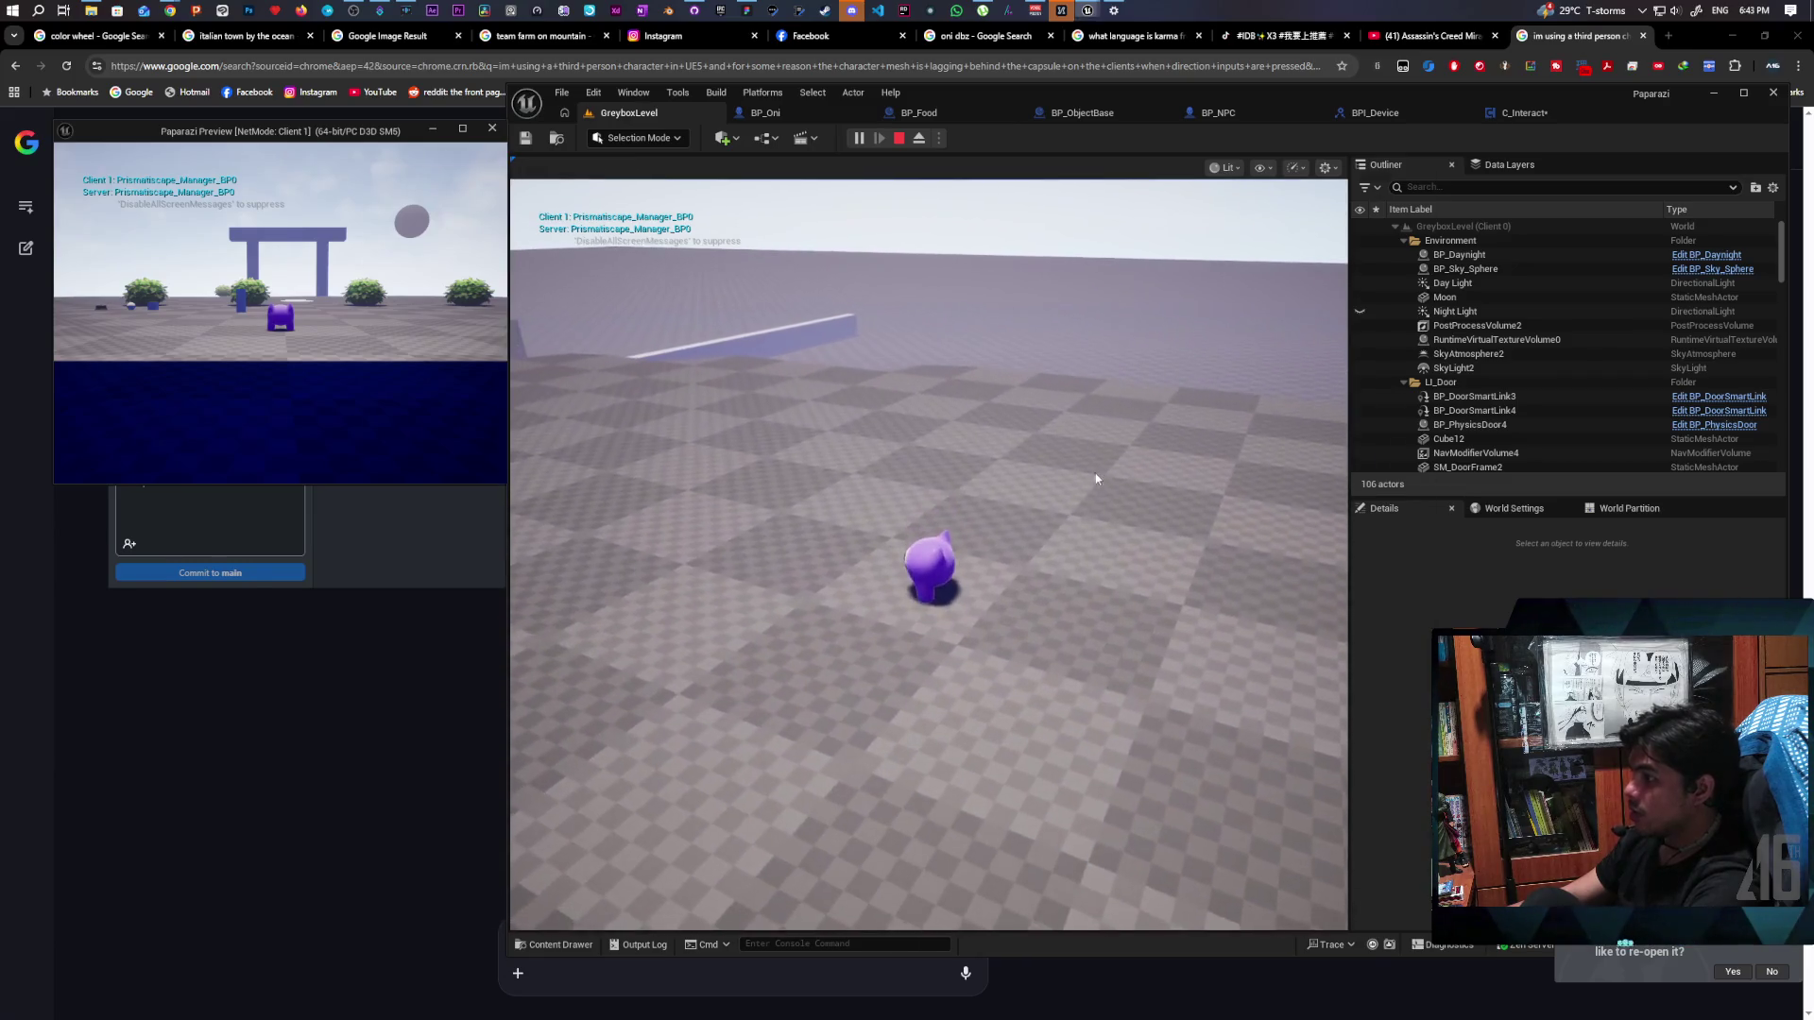
key("w")
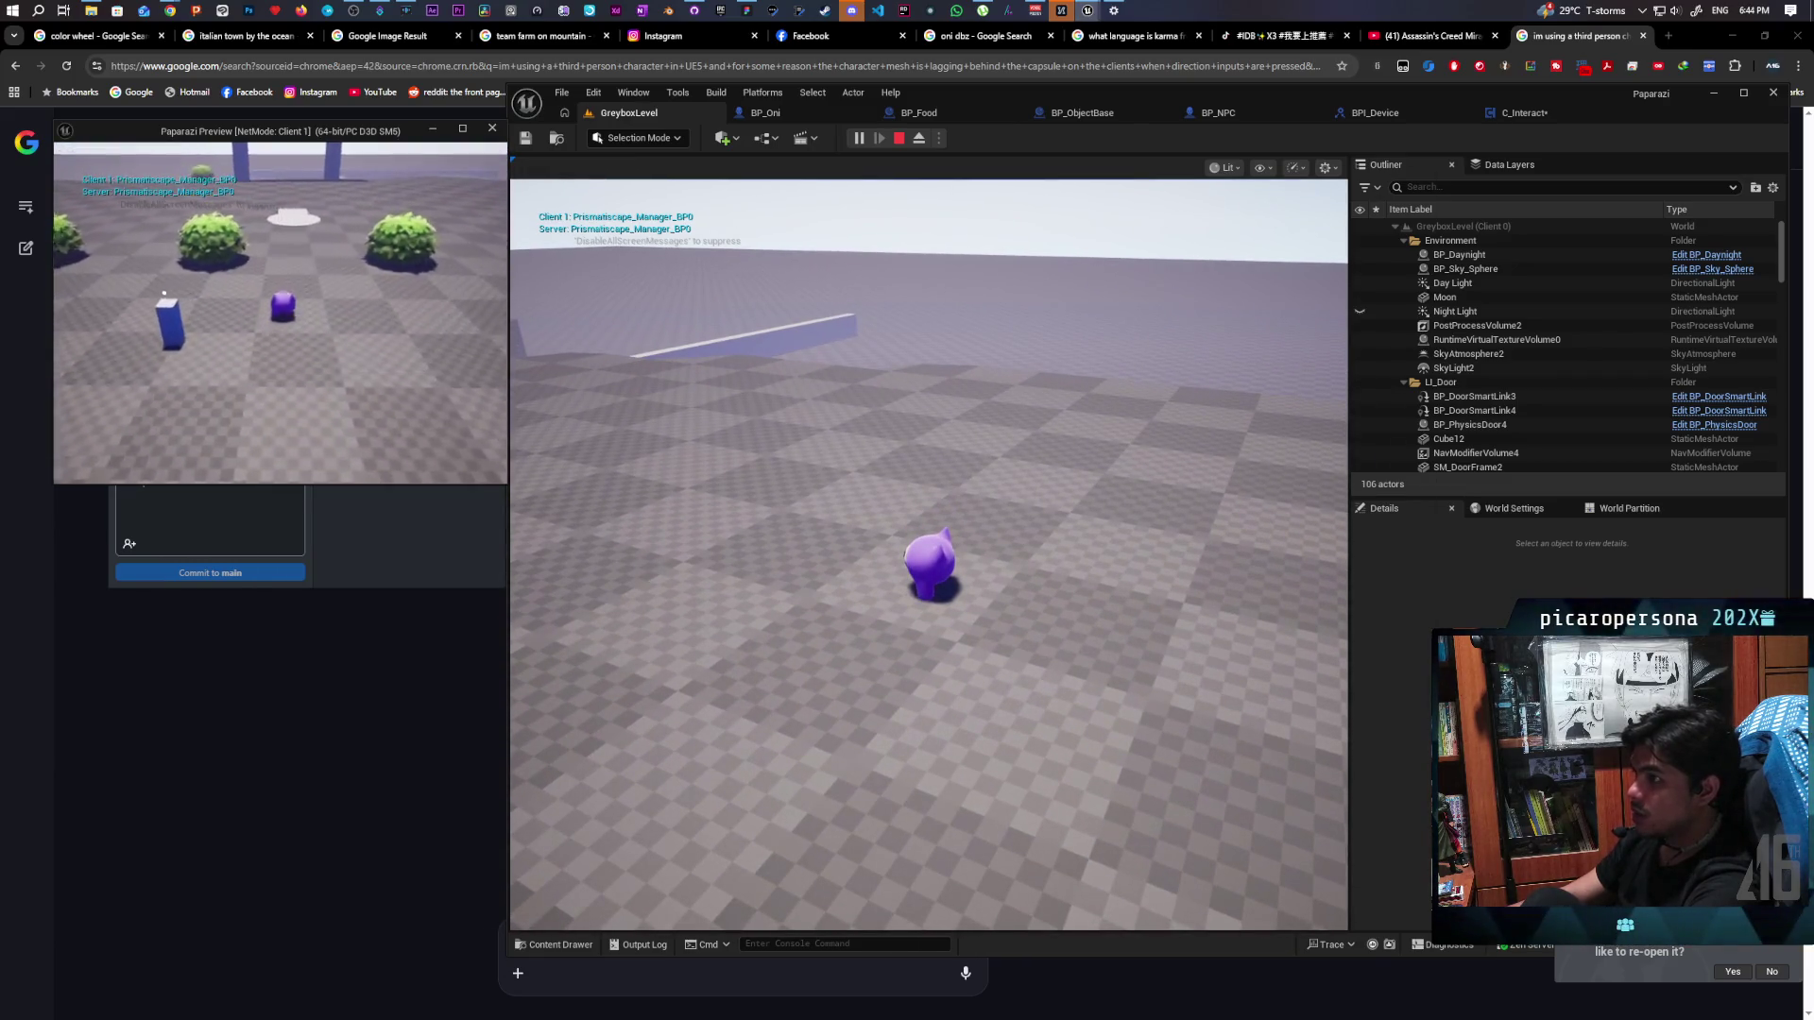
key("w")
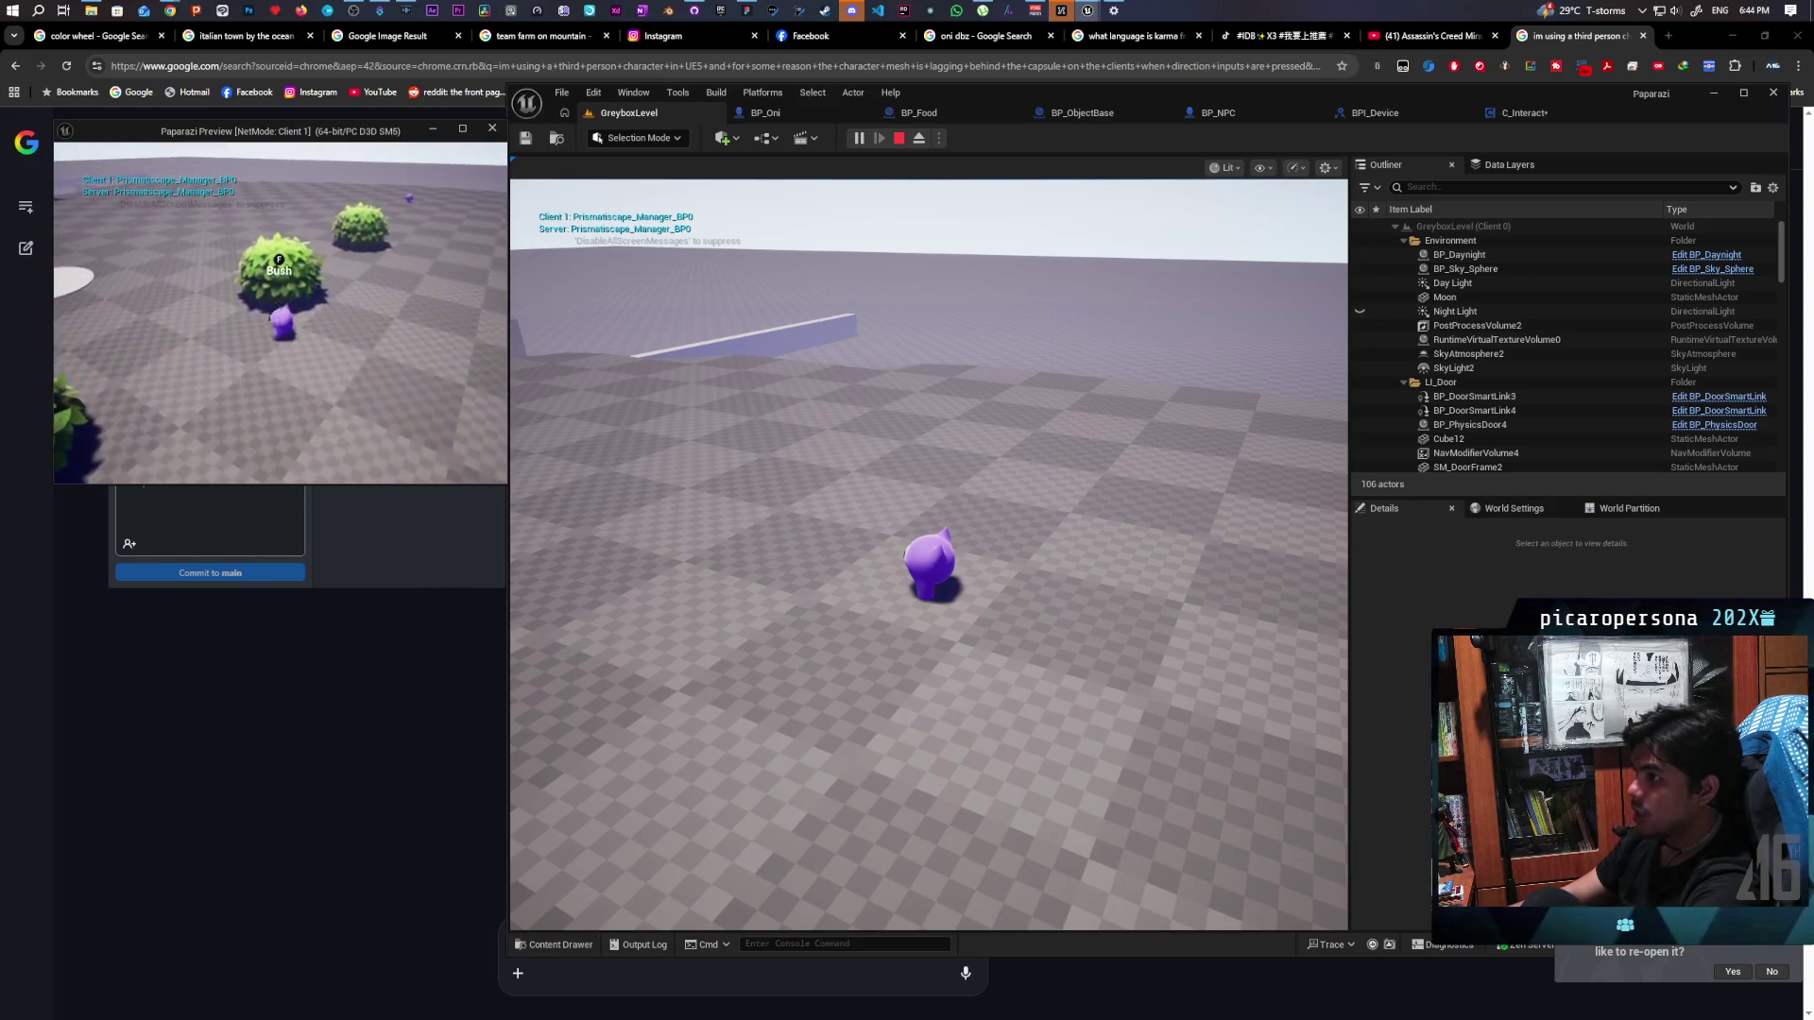
key("w")
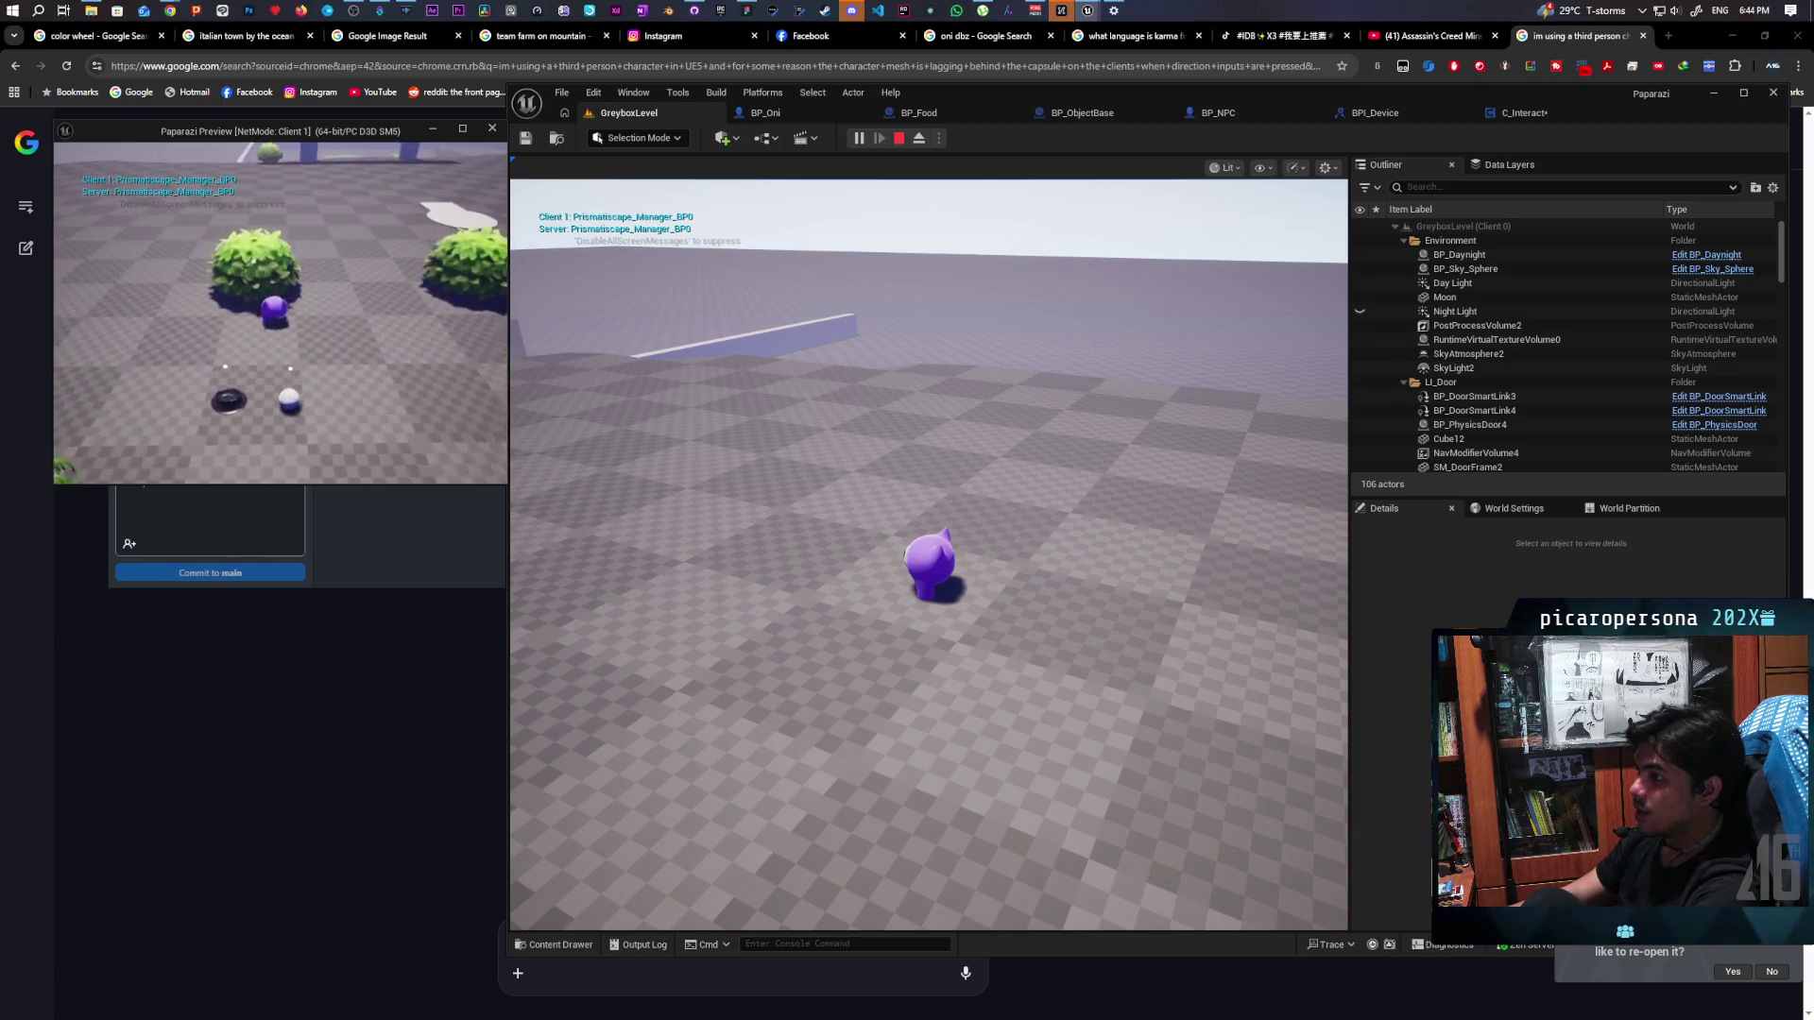
key("Escape")
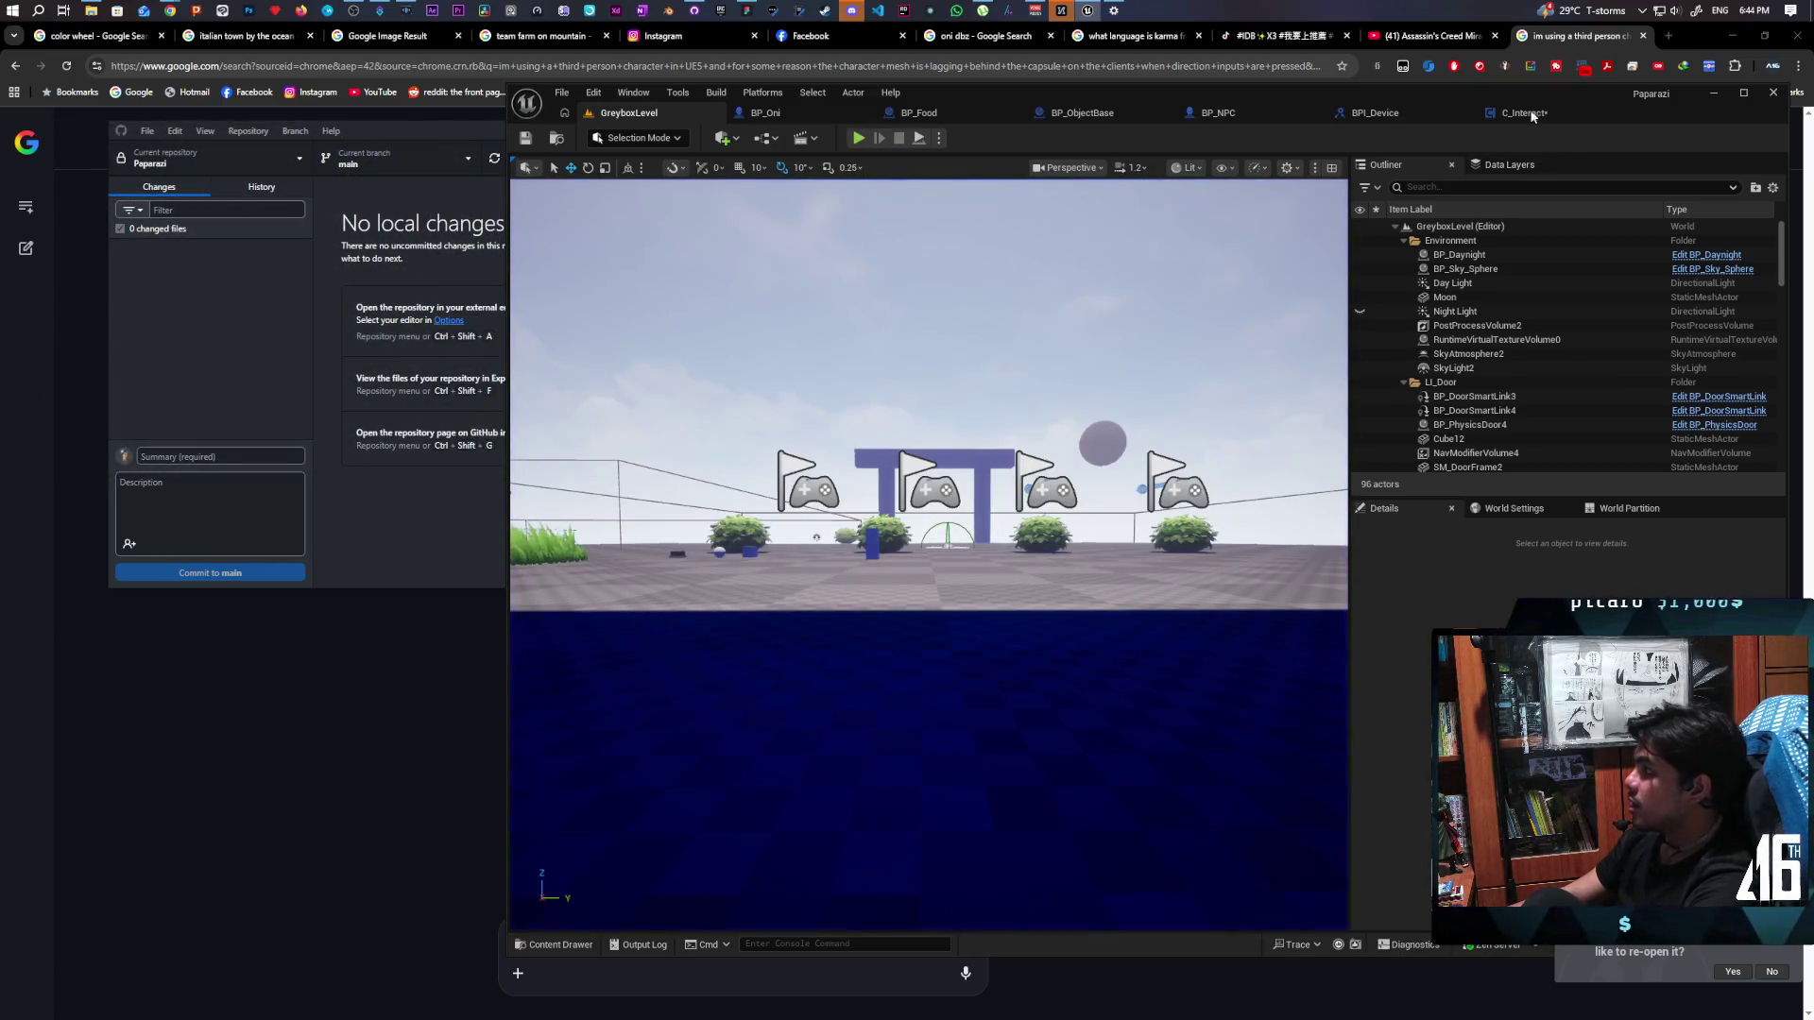
Open the C_Interact EventGraph and run a brief play test, stopping it immediately
left_click(1522, 114)
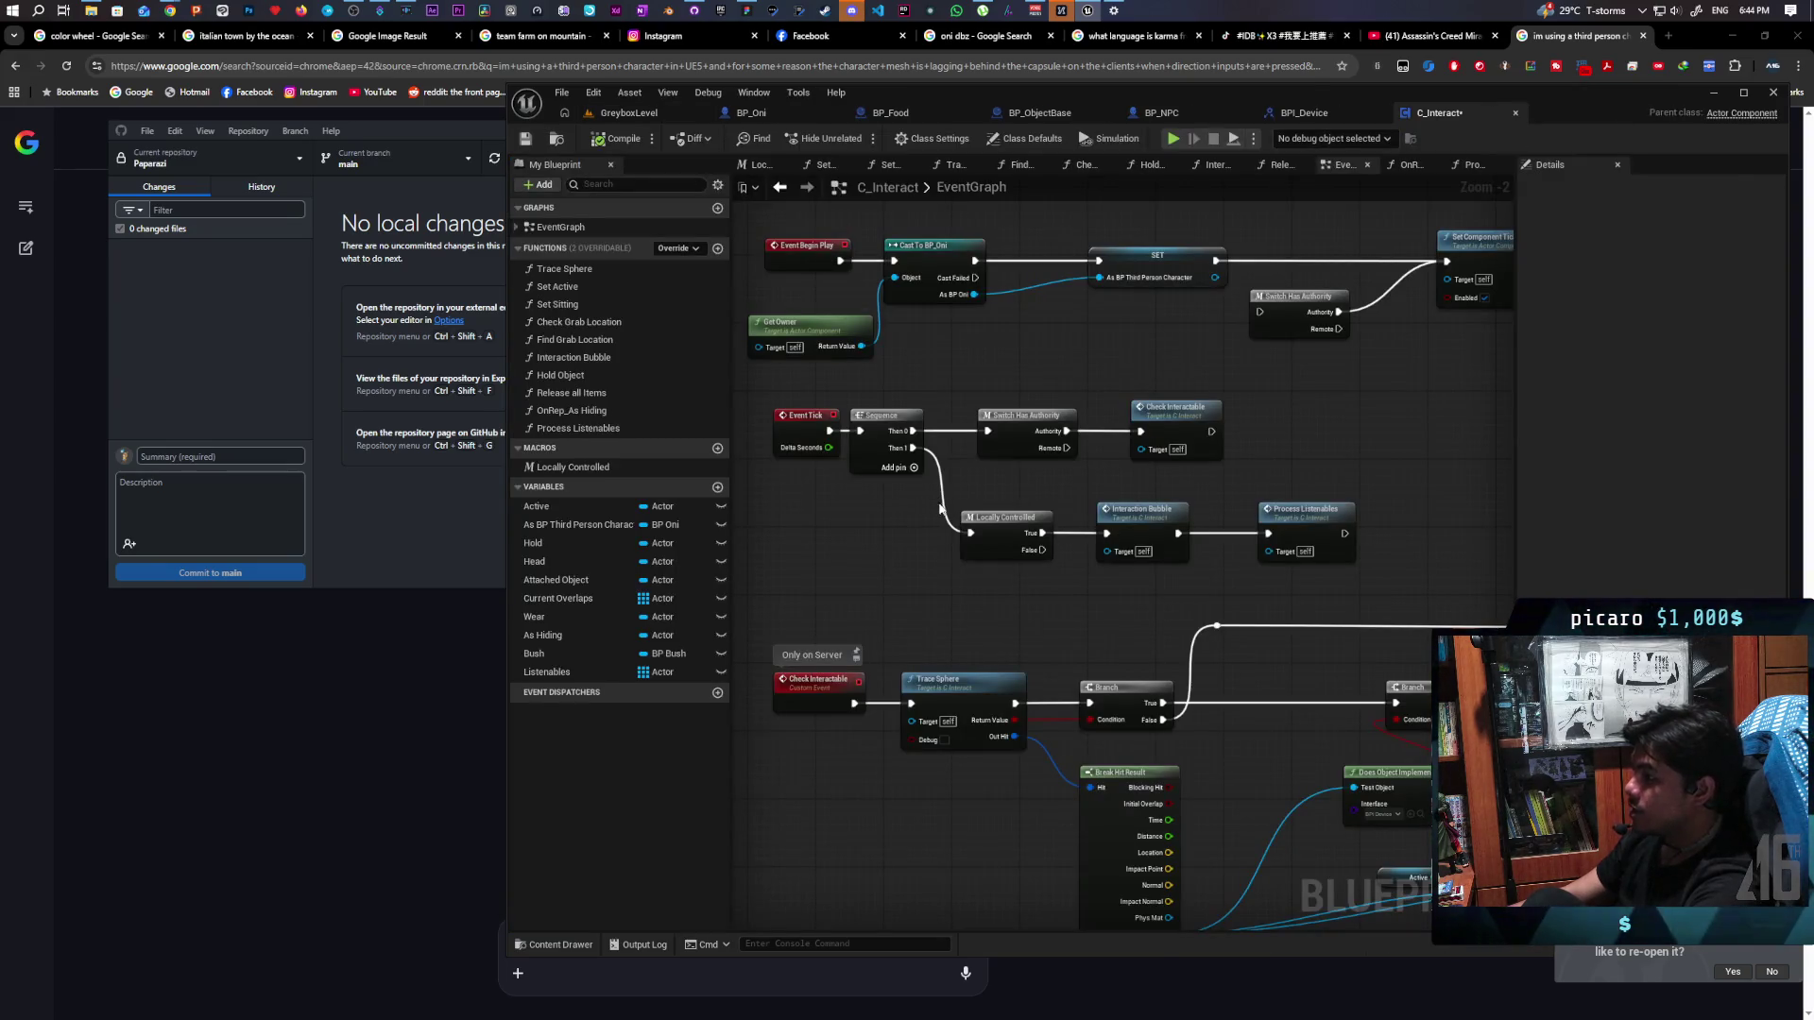
left_click(1173, 140)
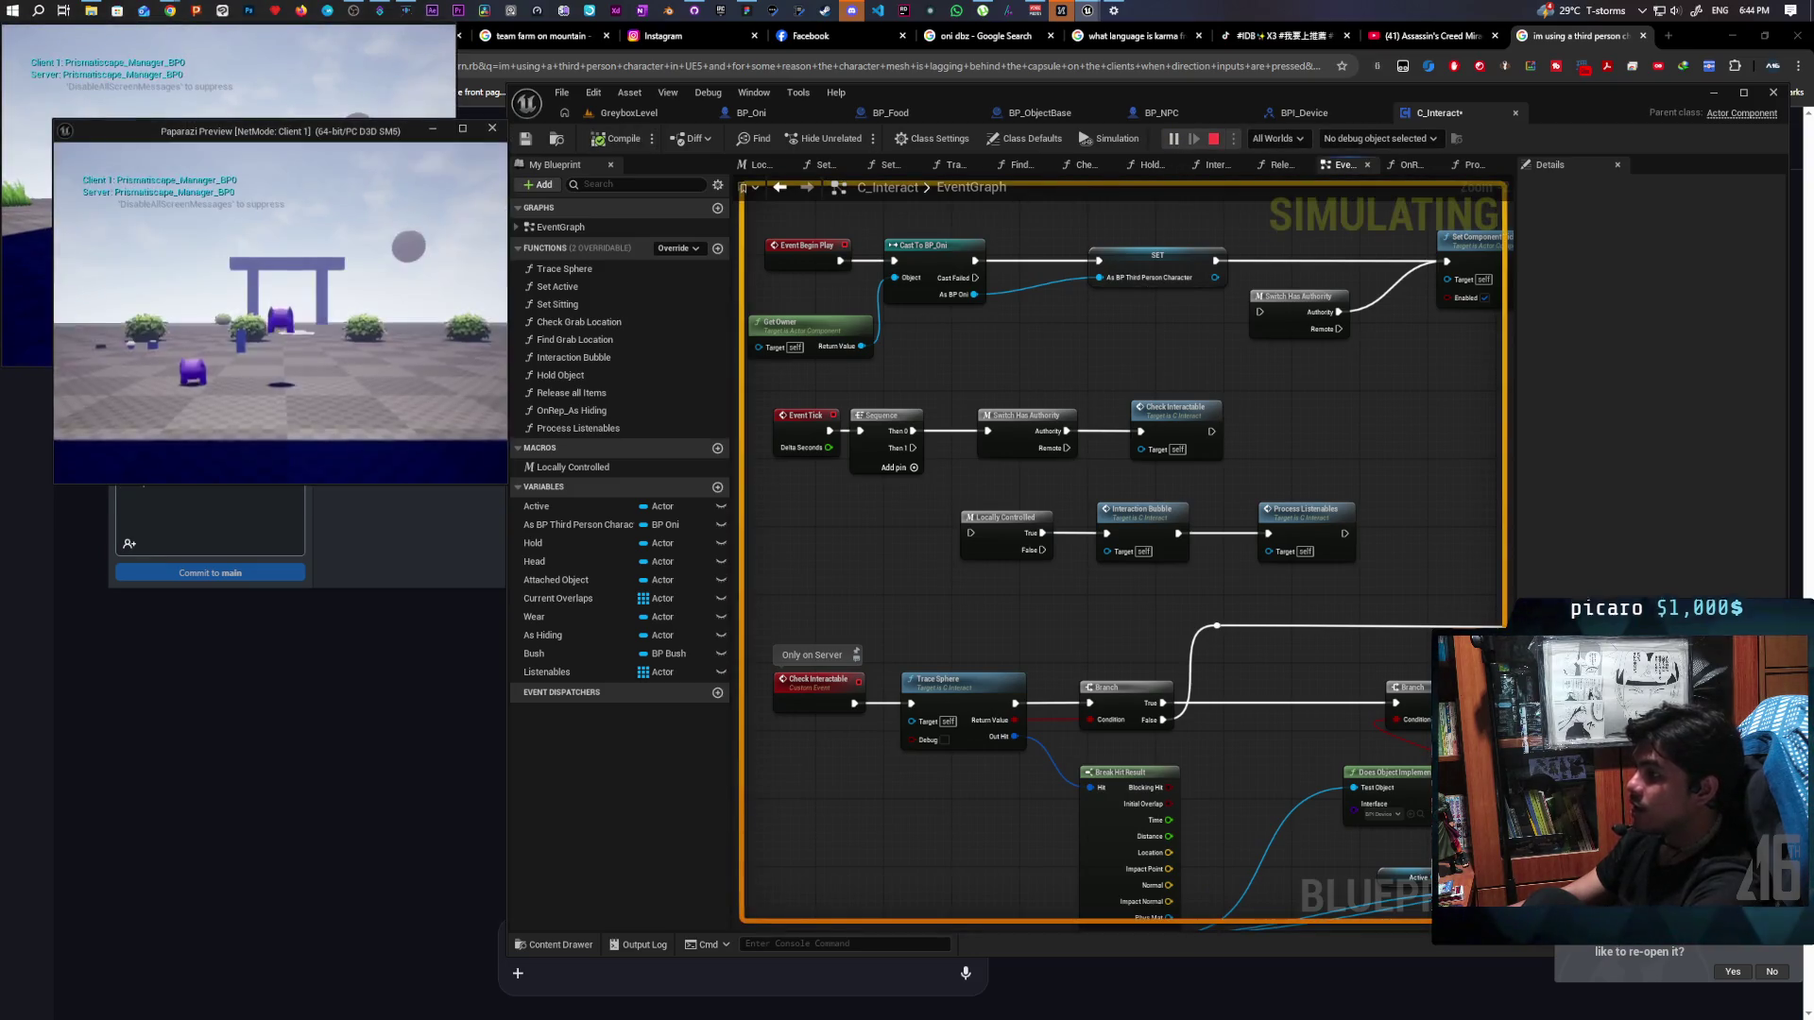
key("Escape")
Play-test GreyboxLevel walking the client toward the bushes, then stop and reopen the C_Interact EventGraph
left_click(629, 112)
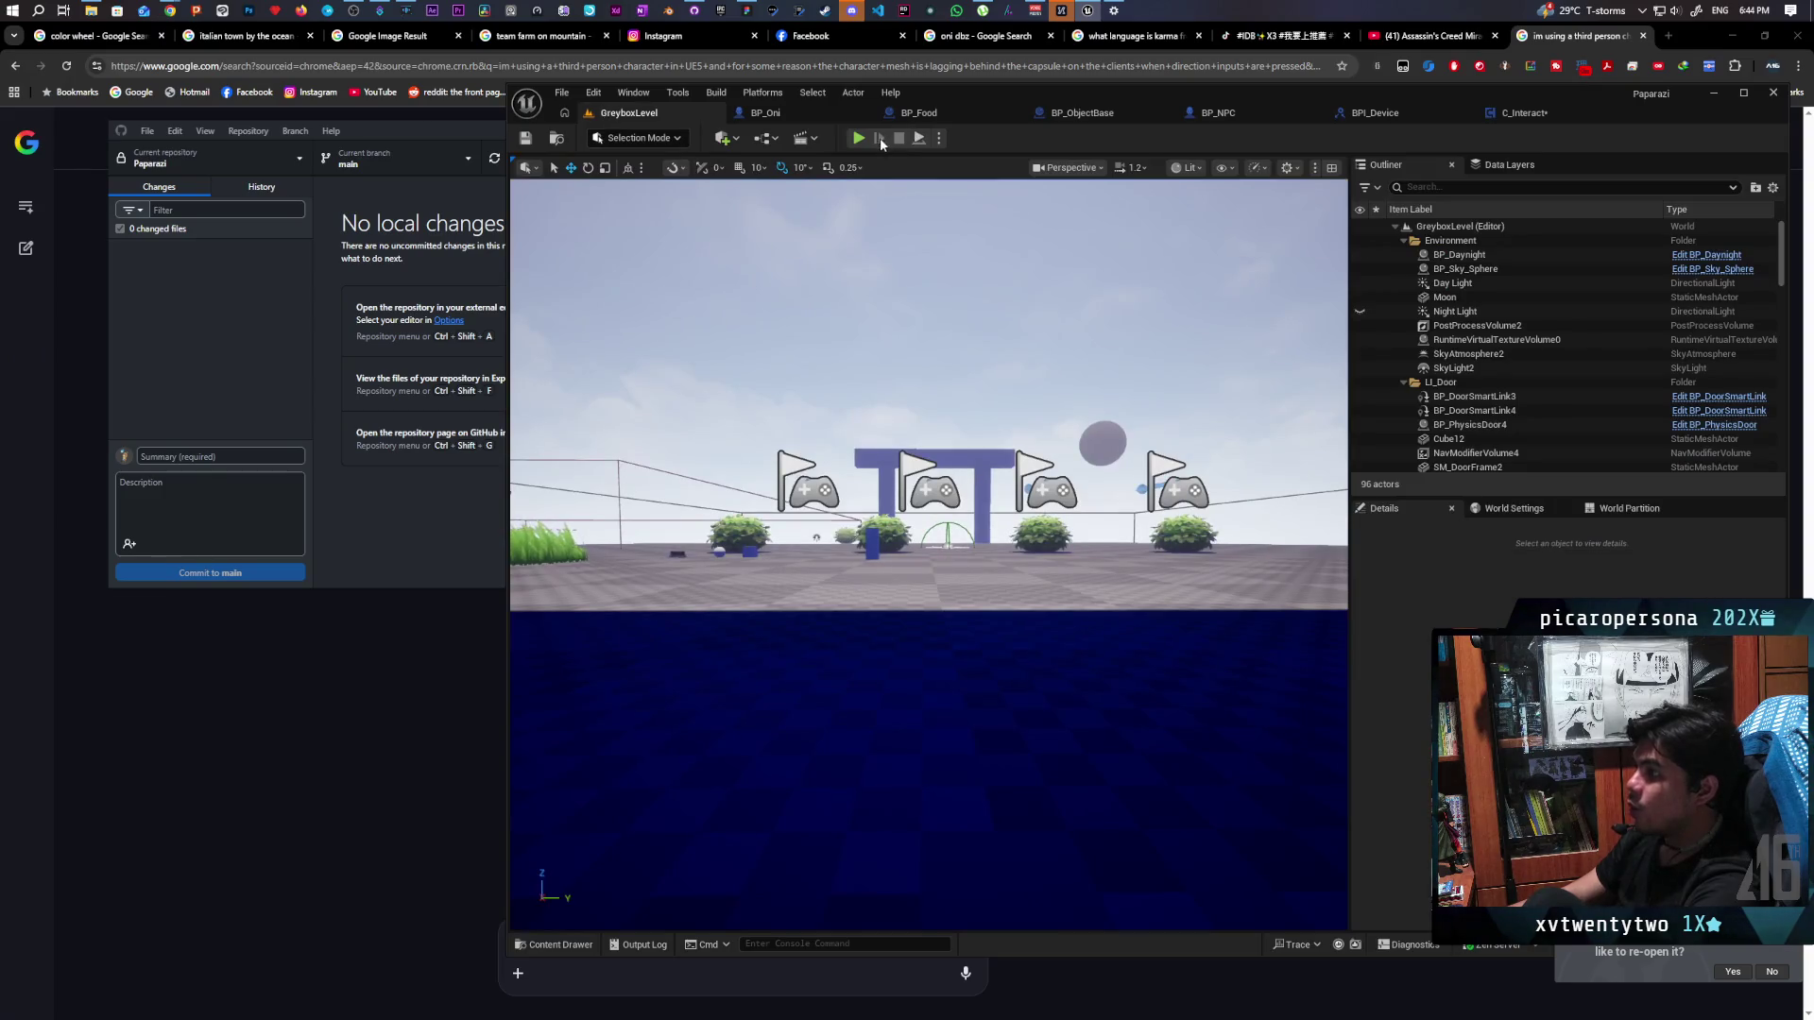
left_click(858, 138)
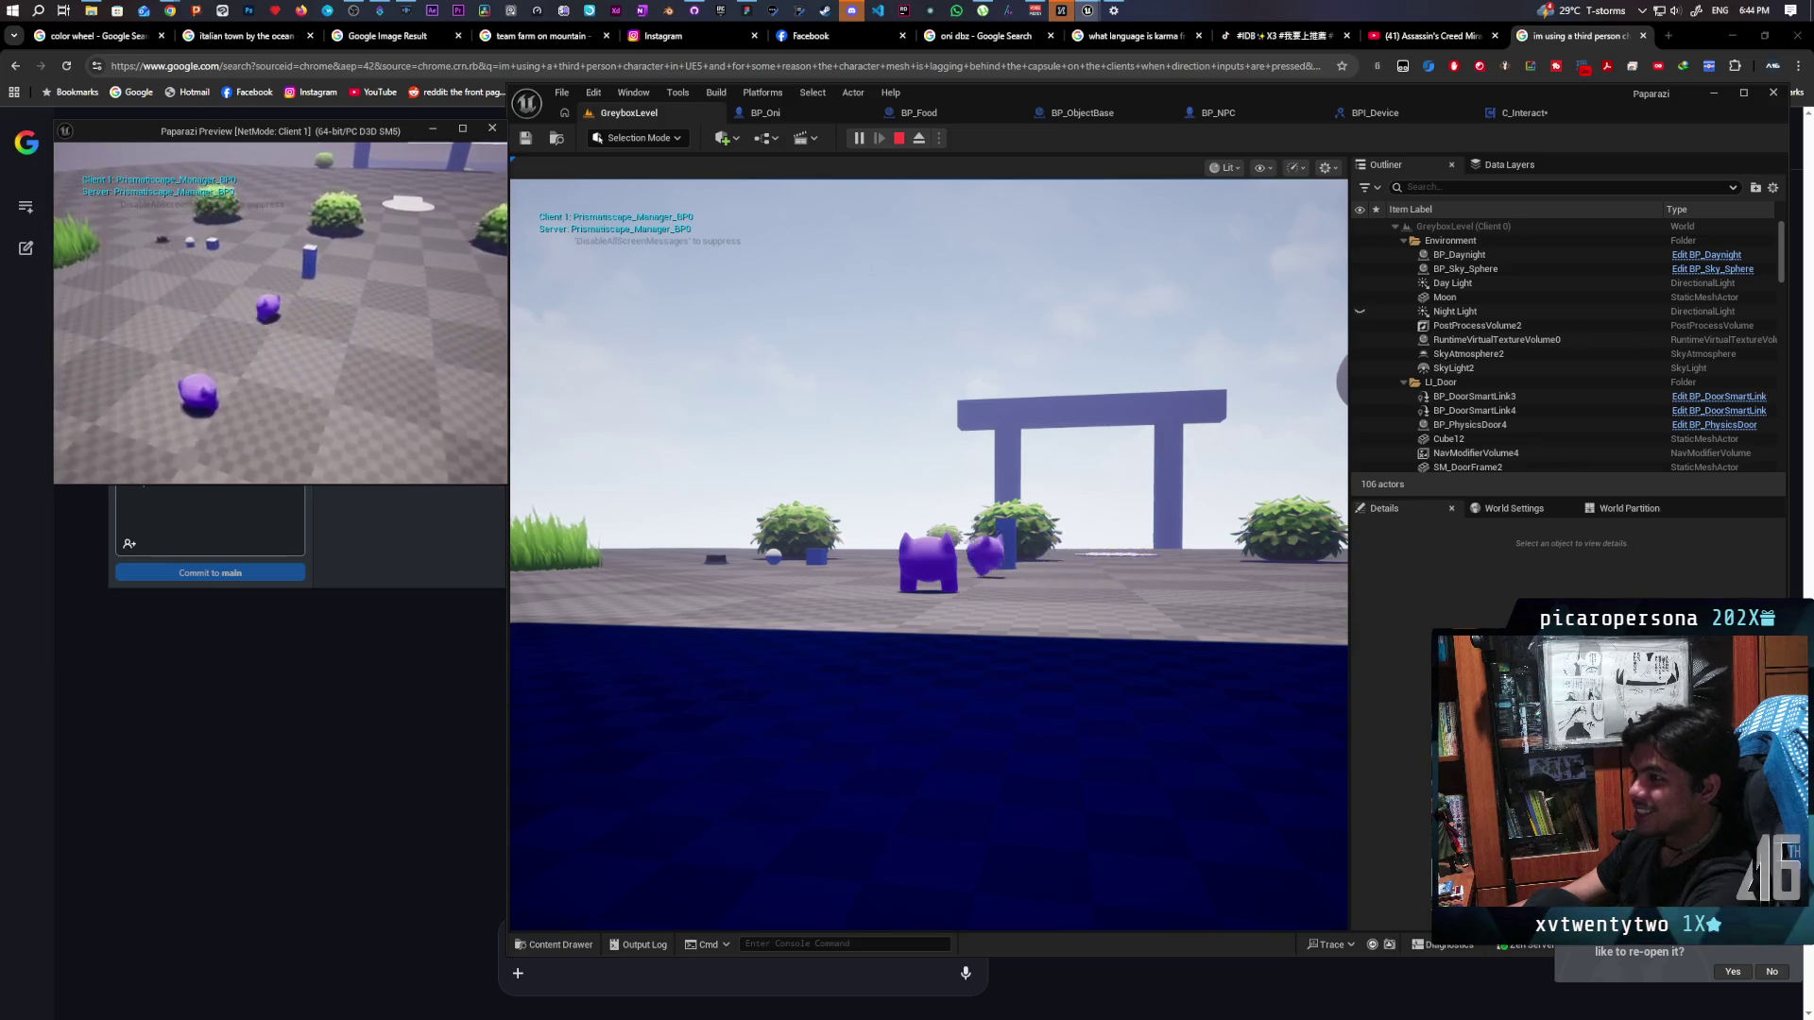
key("w")
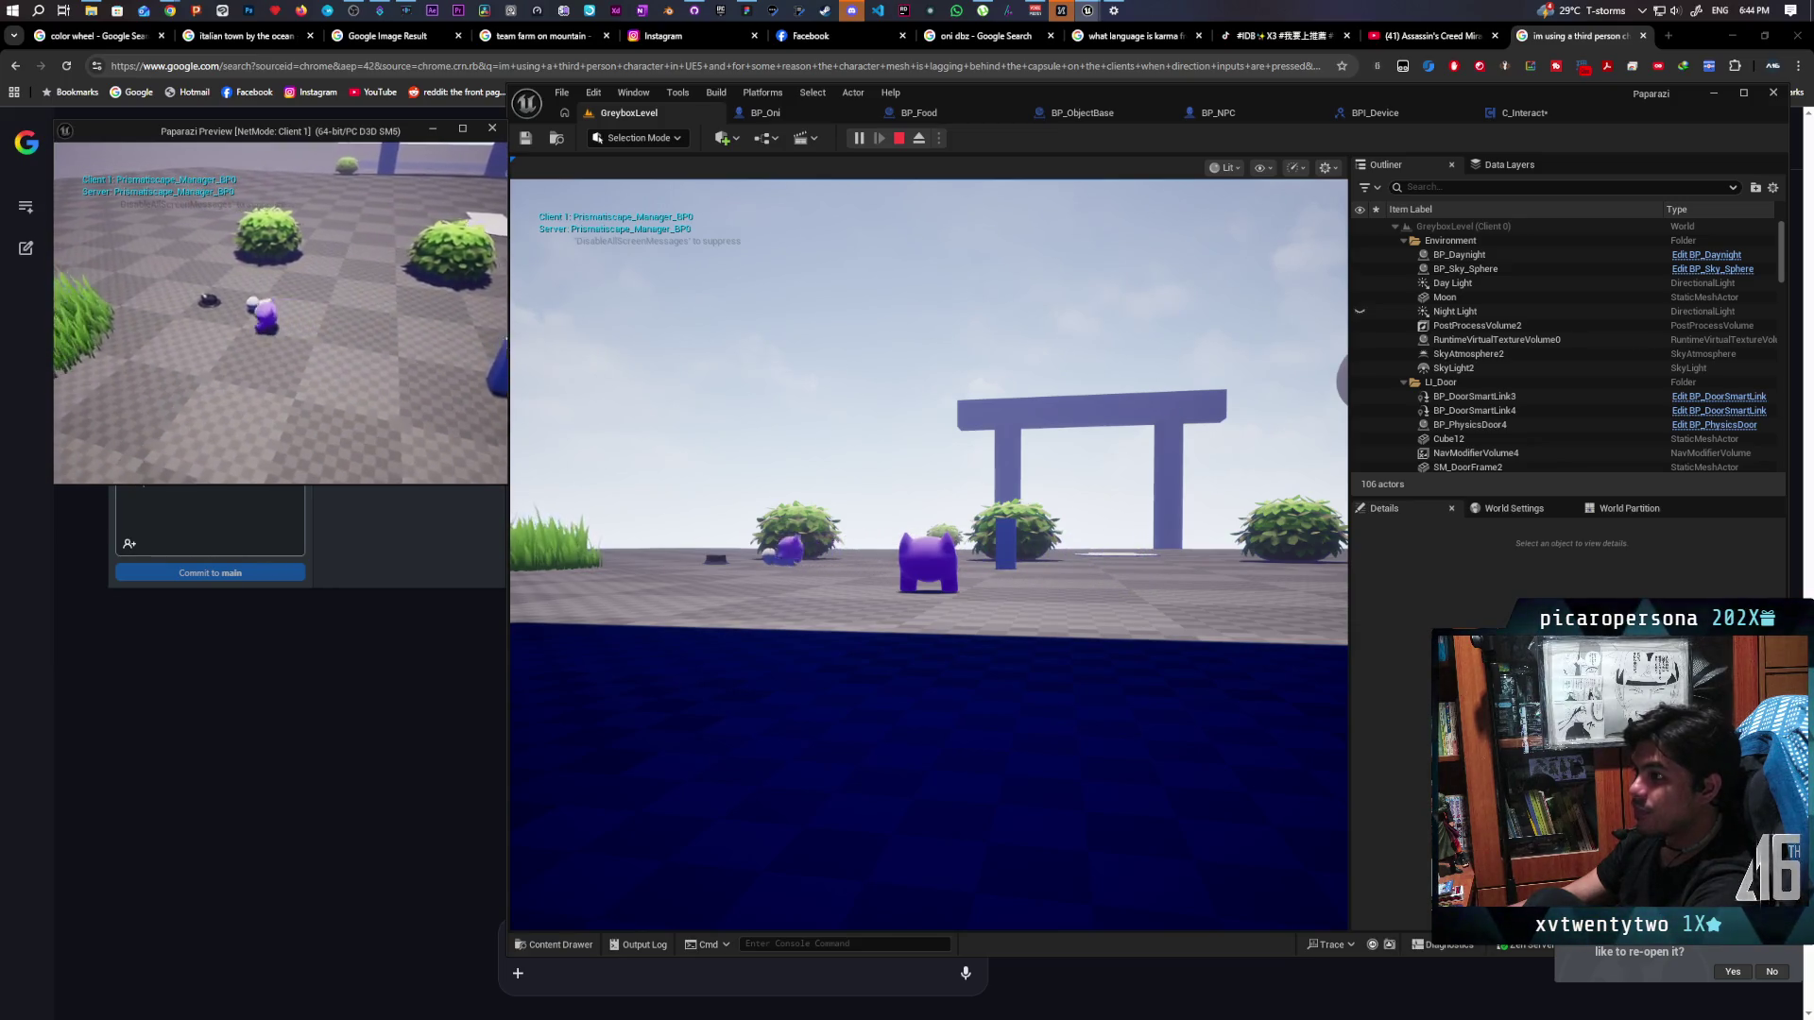
key("w")
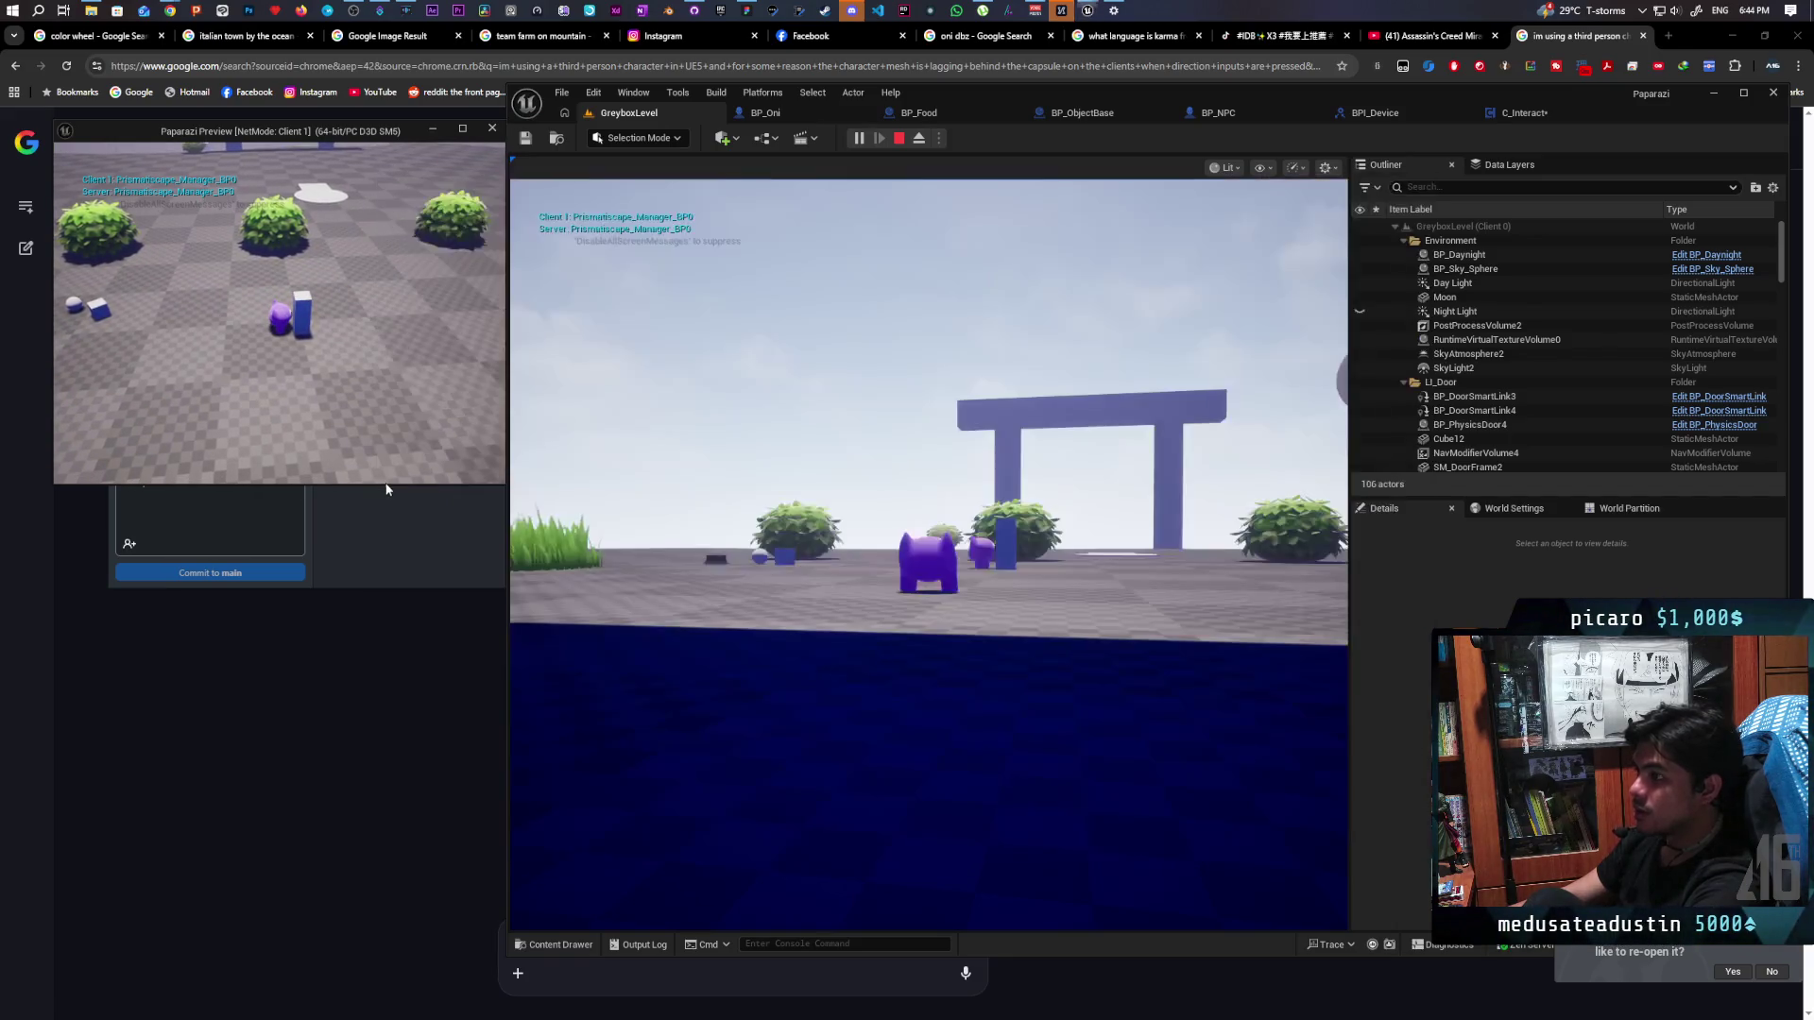
left_click(567, 525)
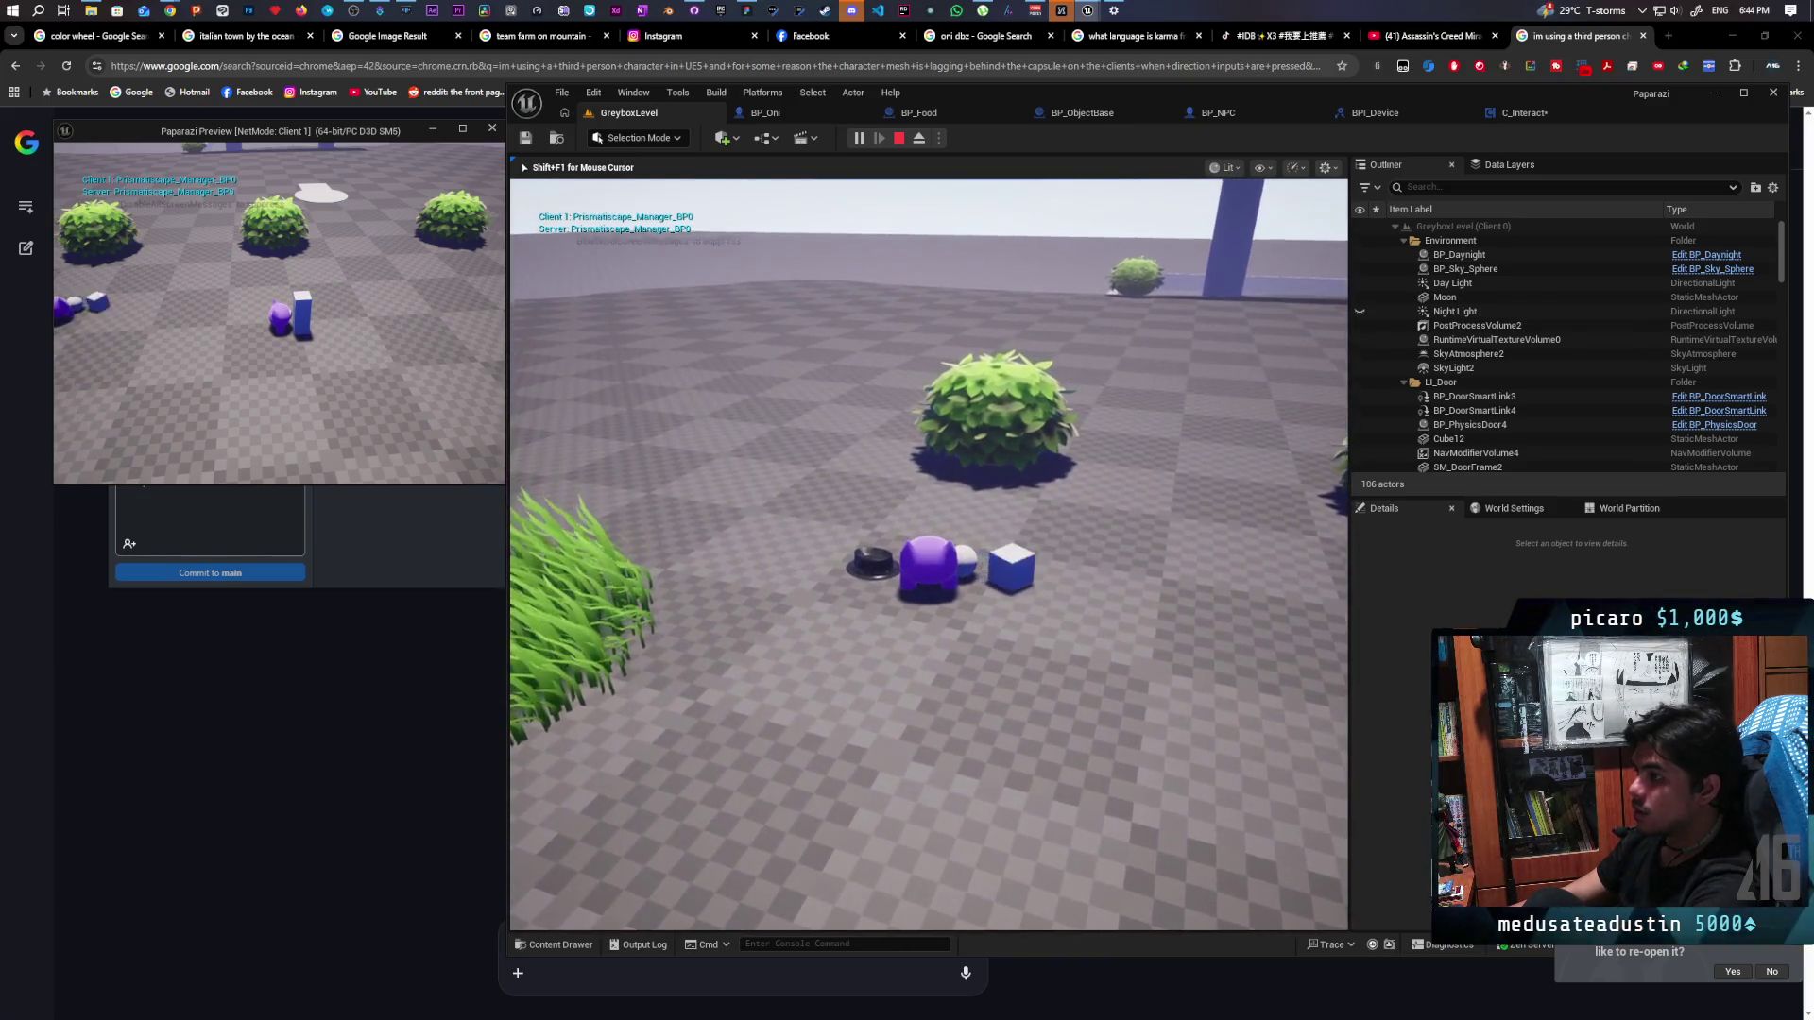
key("Escape")
left_click(1536, 113)
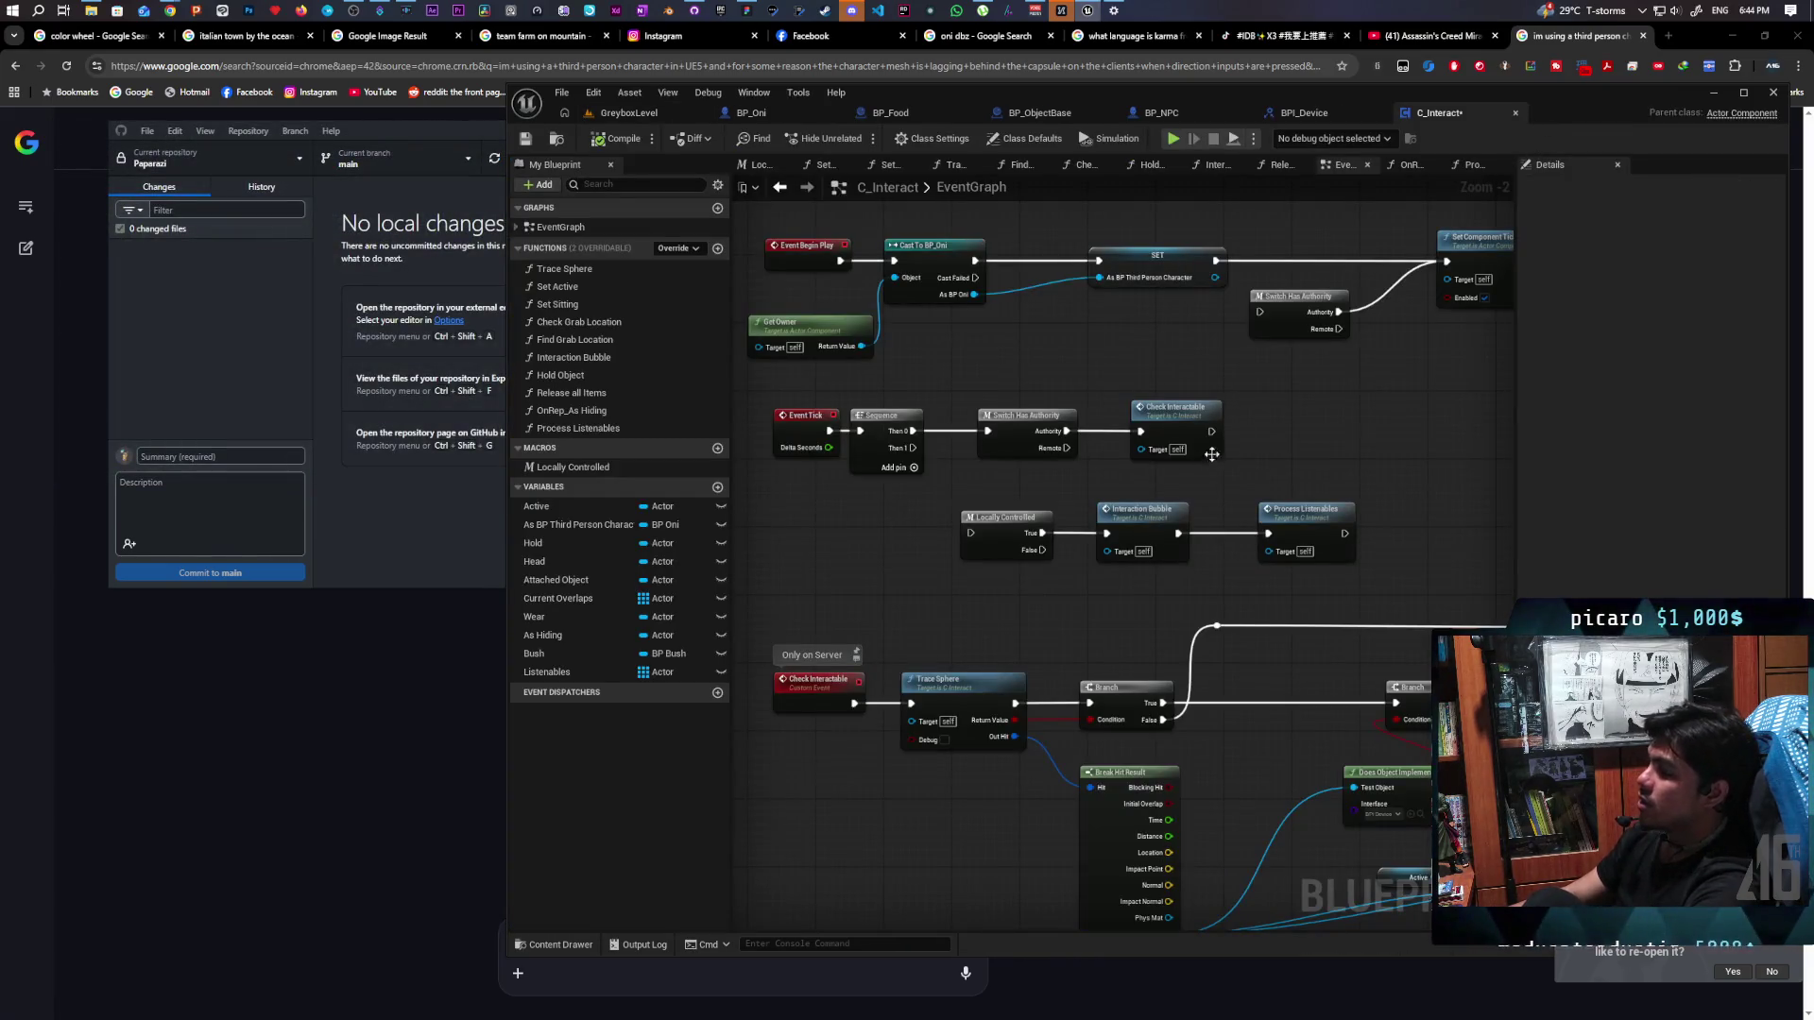
Zoom into the Event Tick logic and shift the Locally Controlled node slightly right
scroll(926, 497, "up", 2)
left_click_drag(907, 432, 989, 550)
mouse_move(1070, 607)
left_mouse_down()
mouse_move(1024, 604)
mouse_move(1131, 638)
left_mouse_up()
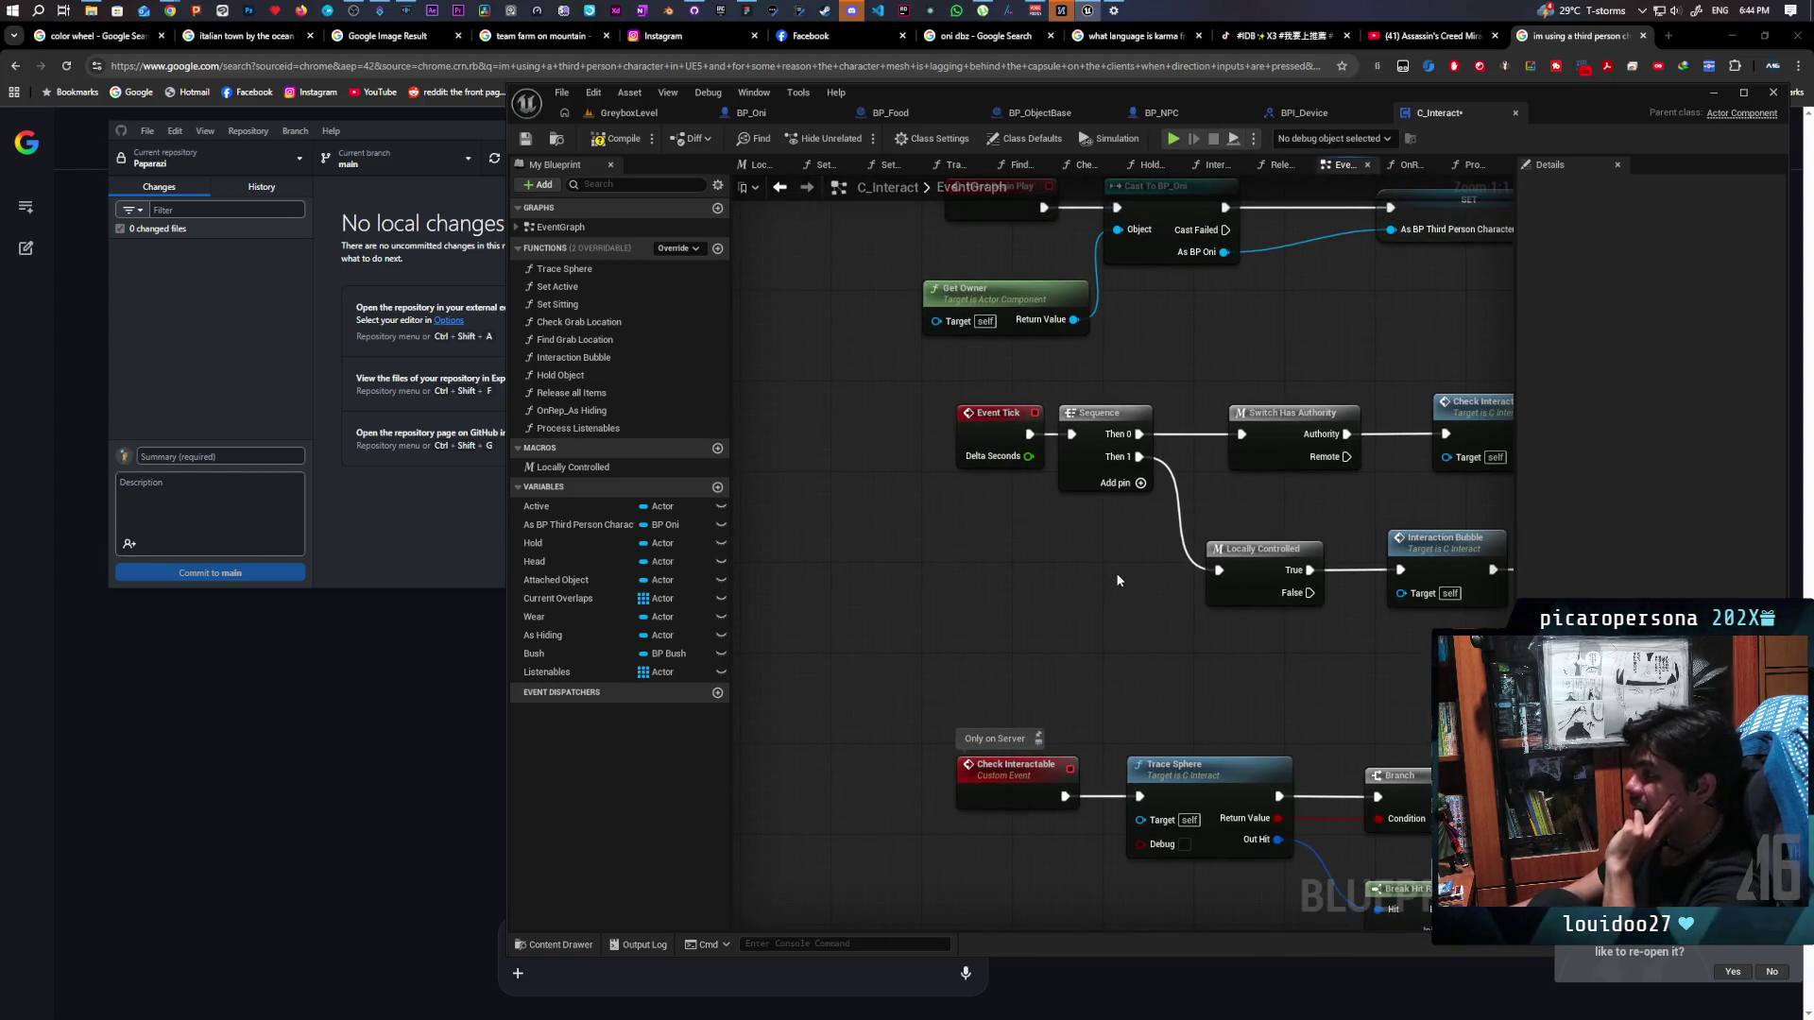
mouse_move(1125, 569)
left_mouse_down()
mouse_move(960, 636)
mouse_move(943, 618)
left_mouse_up()
left_click(1097, 645)
left_click_drag(1097, 644, 1108, 646)
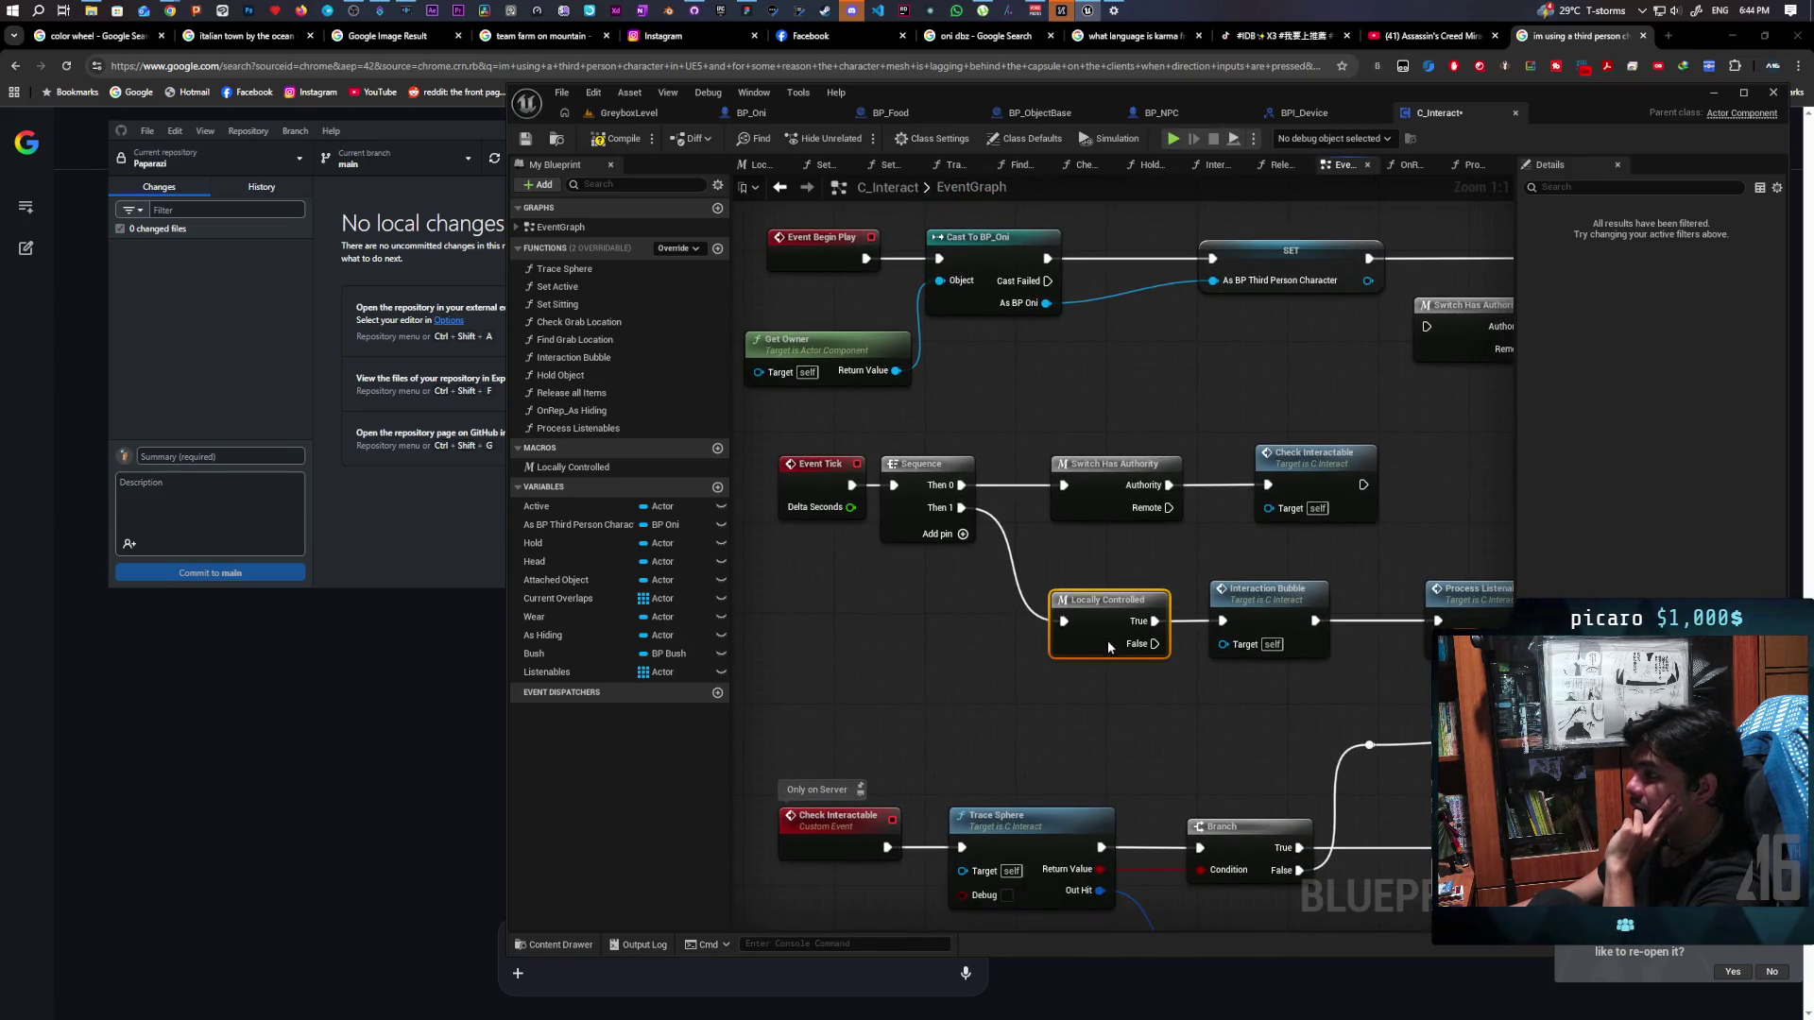
left_click(820, 549)
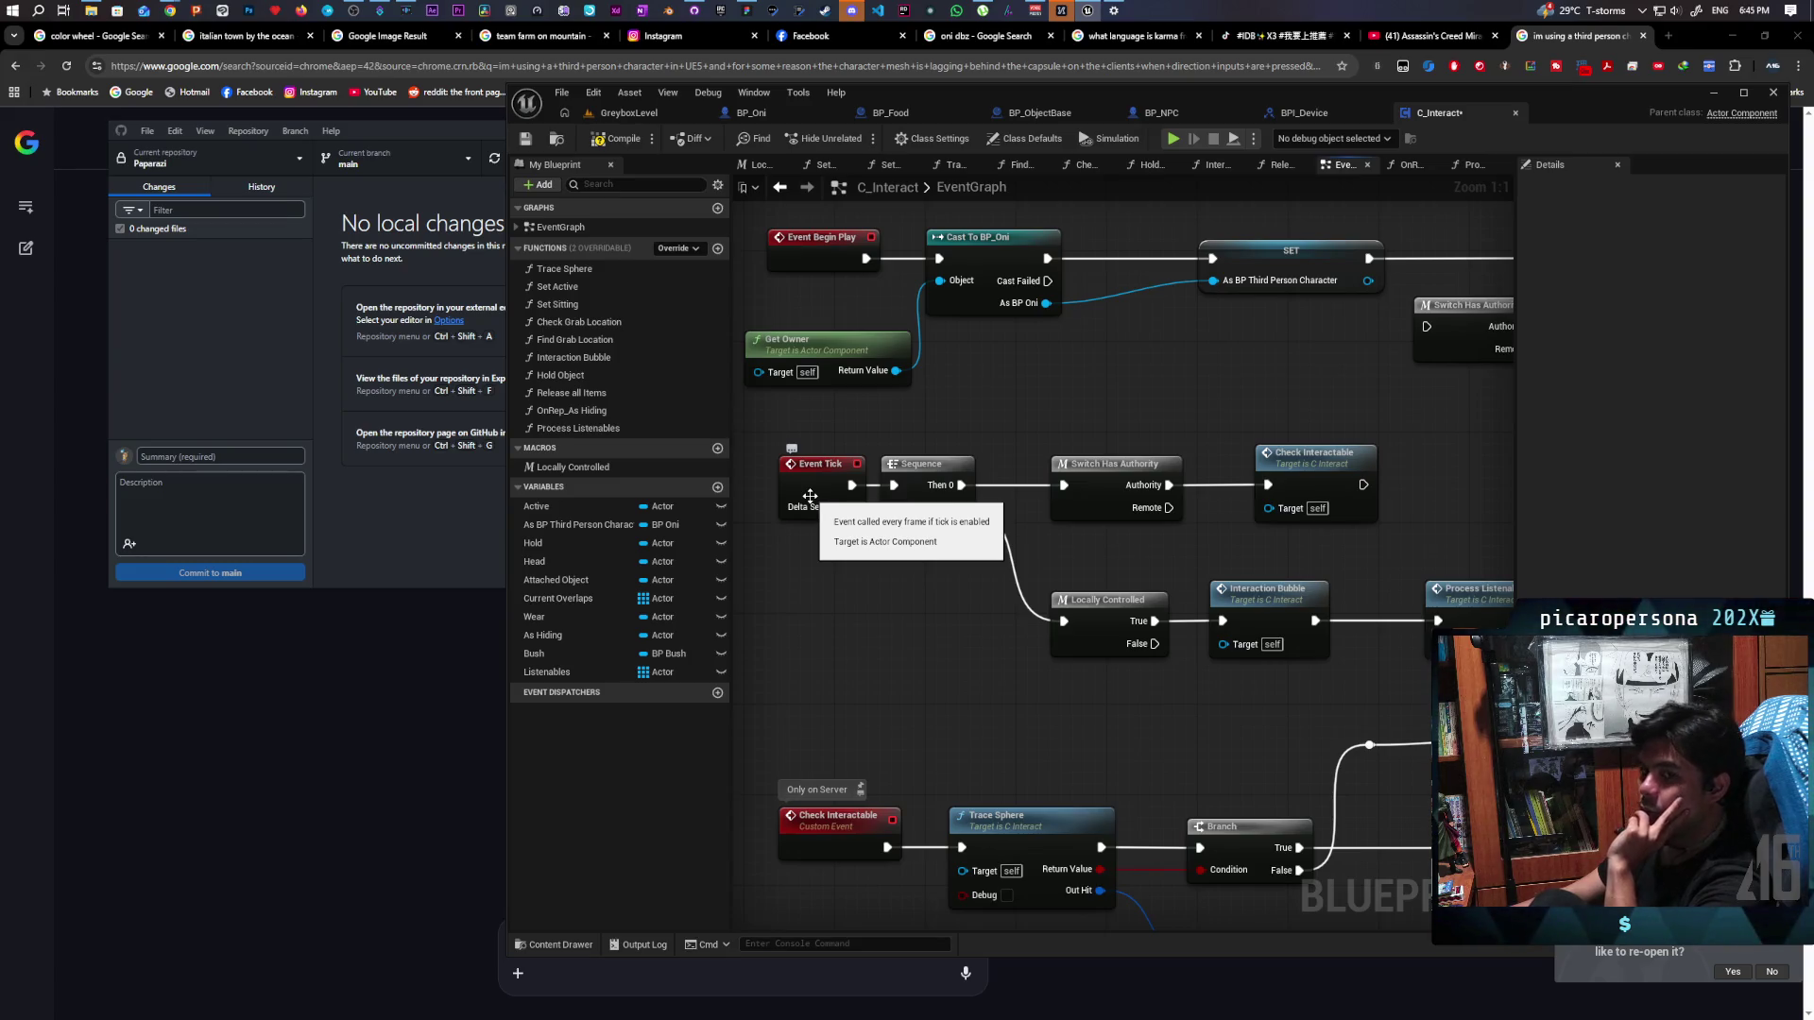
Pan along the Event Tick chain and open the Interaction Bubble function graph
mouse_move(882, 599)
left_mouse_down()
mouse_move(775, 559)
mouse_move(996, 574)
mouse_move(839, 577)
mouse_move(834, 545)
left_mouse_up()
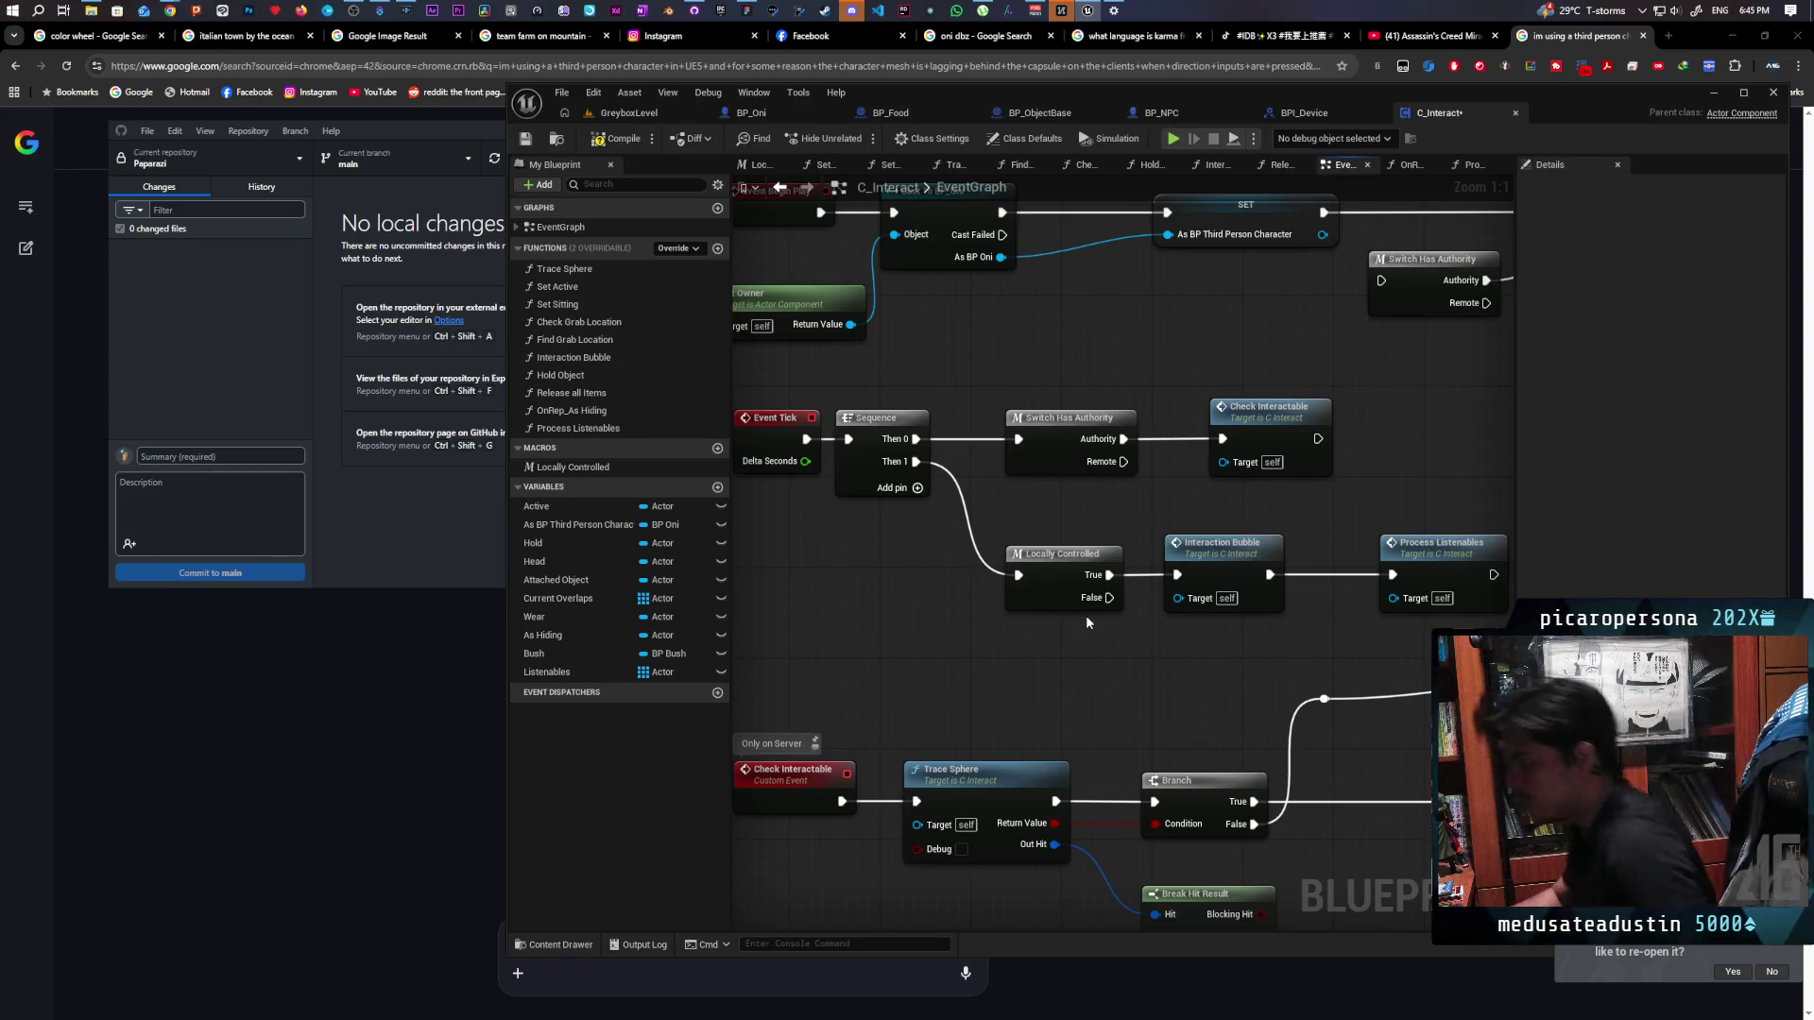
mouse_move(1317, 600)
left_mouse_down()
mouse_move(1151, 482)
mouse_move(1143, 504)
mouse_move(1304, 561)
mouse_move(1164, 584)
left_mouse_up()
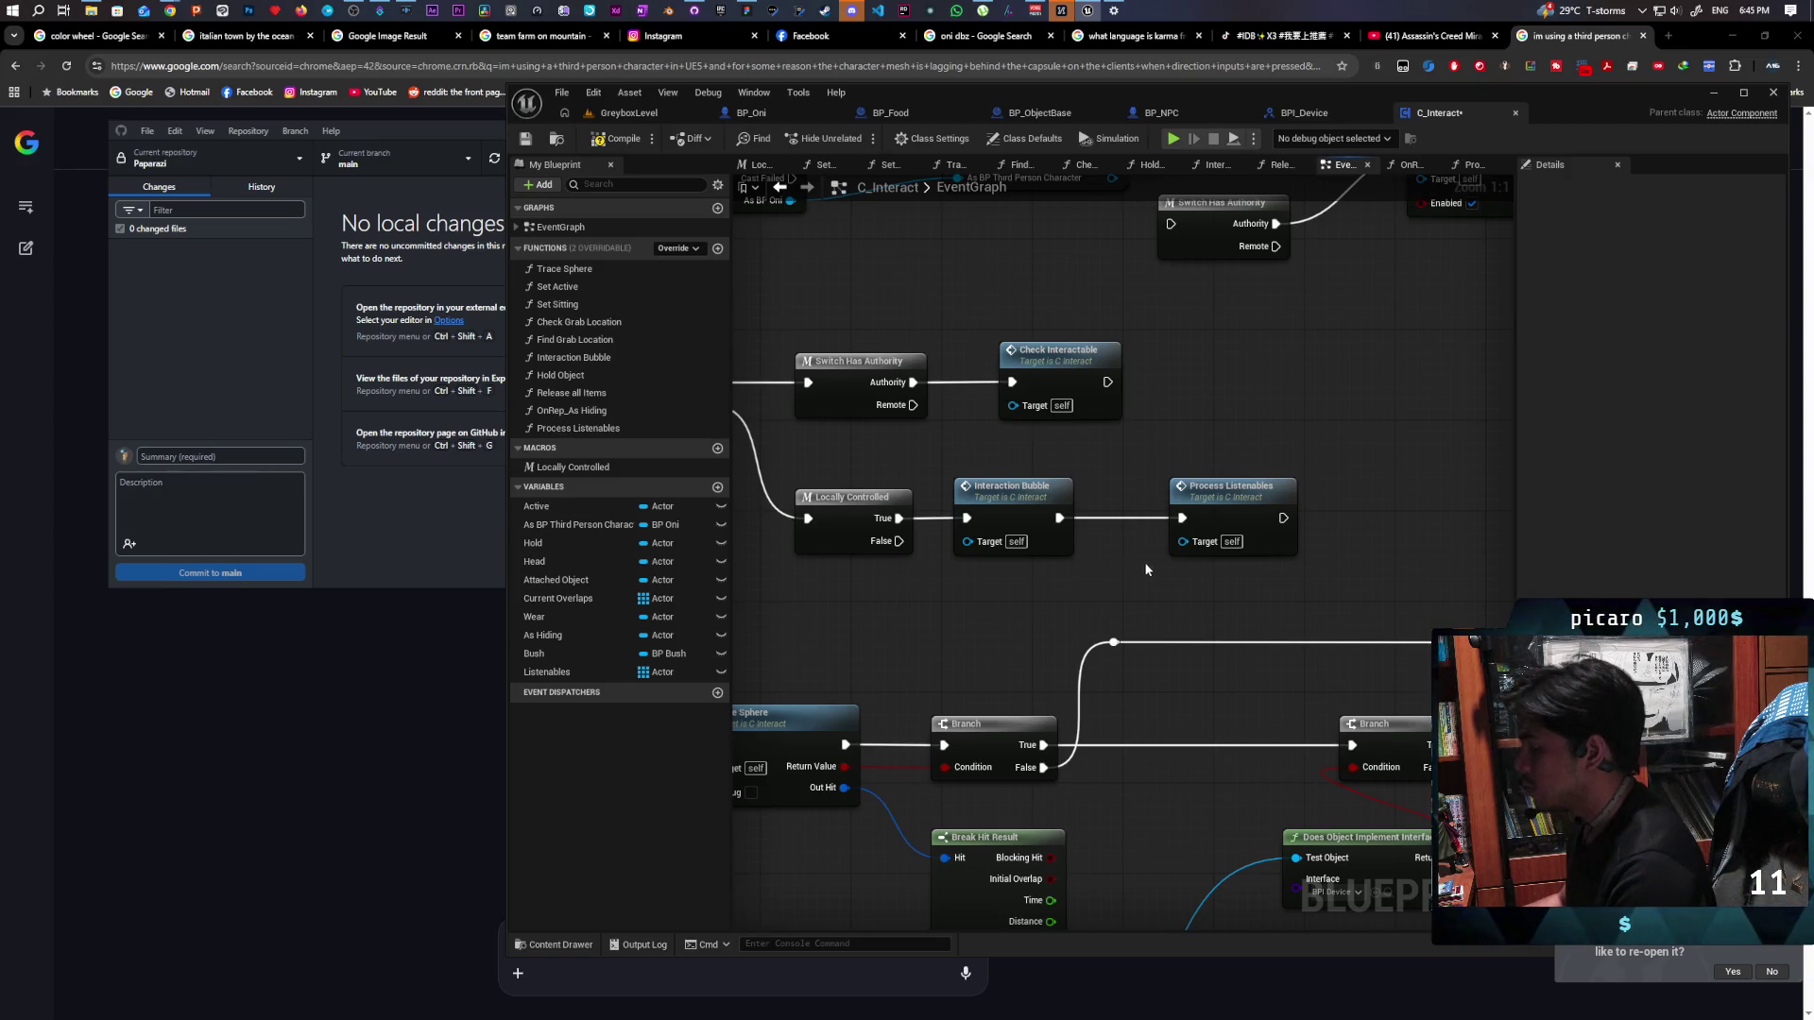
double_click(1012, 518)
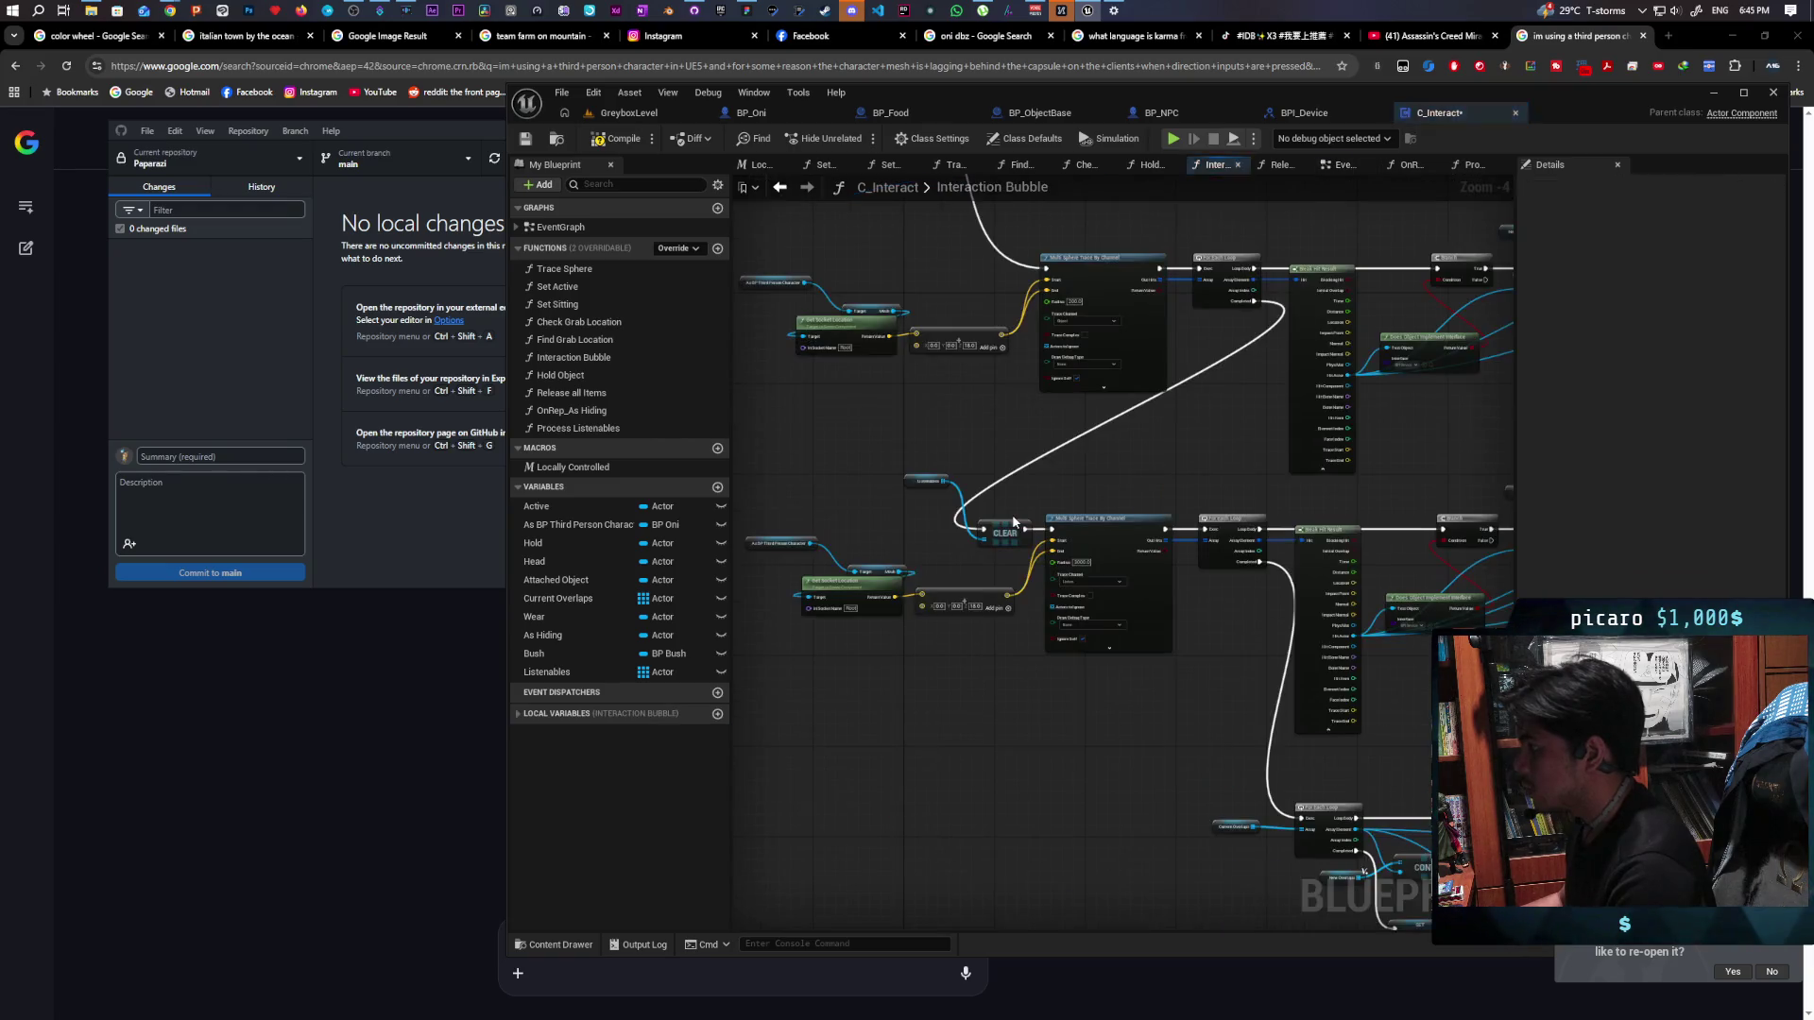
Go back to the EventGraph, reopen Interaction Bubble, and look across its nodes
left_click(779, 188)
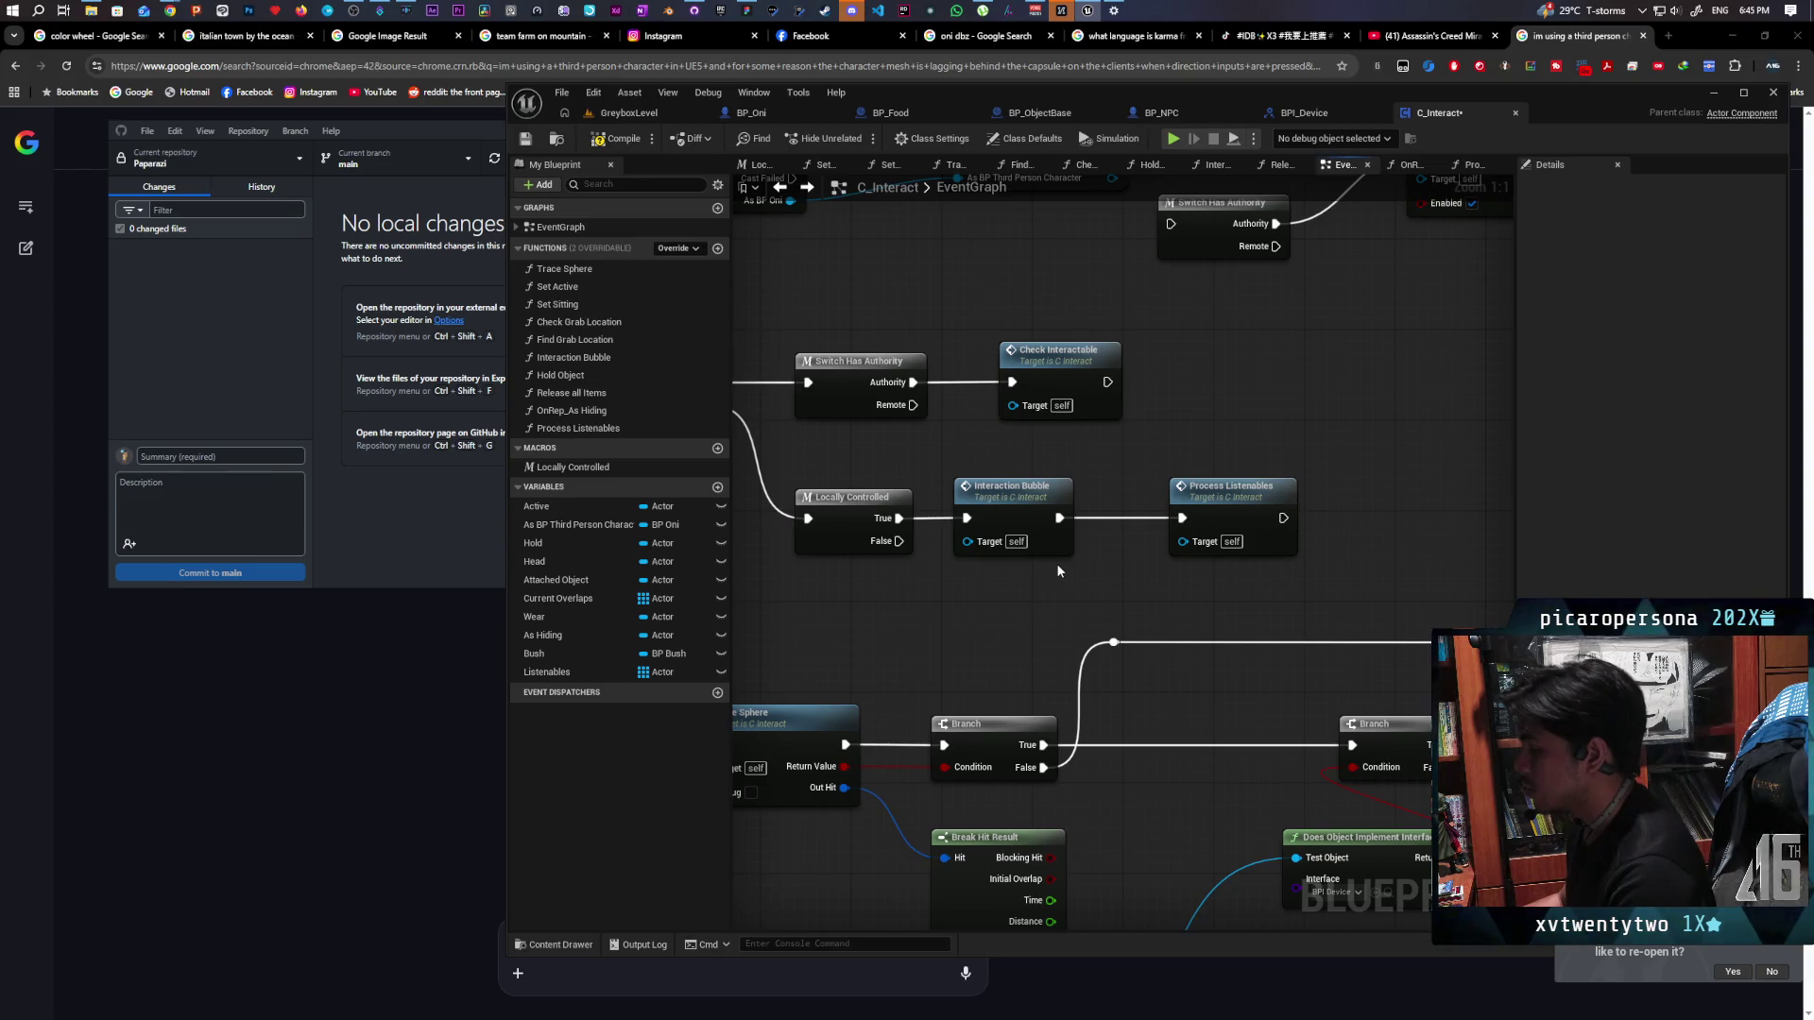
double_click(1037, 503)
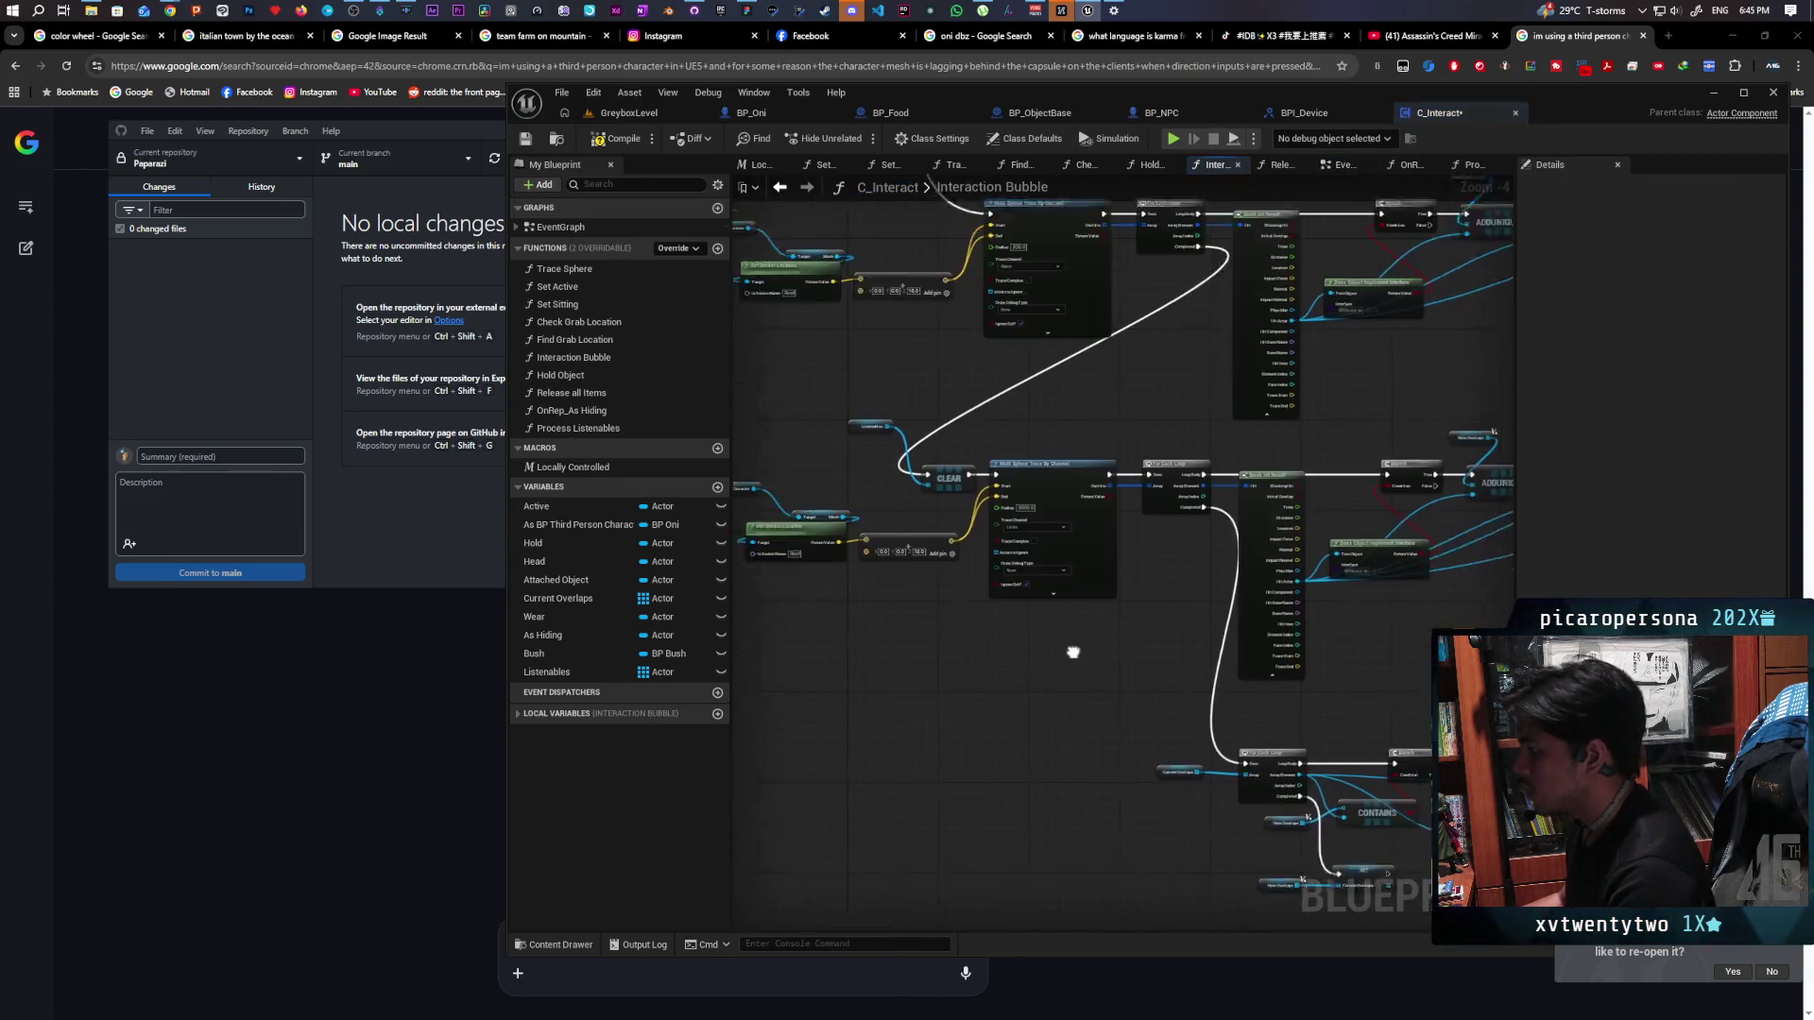
scroll(1223, 551, "up", 3)
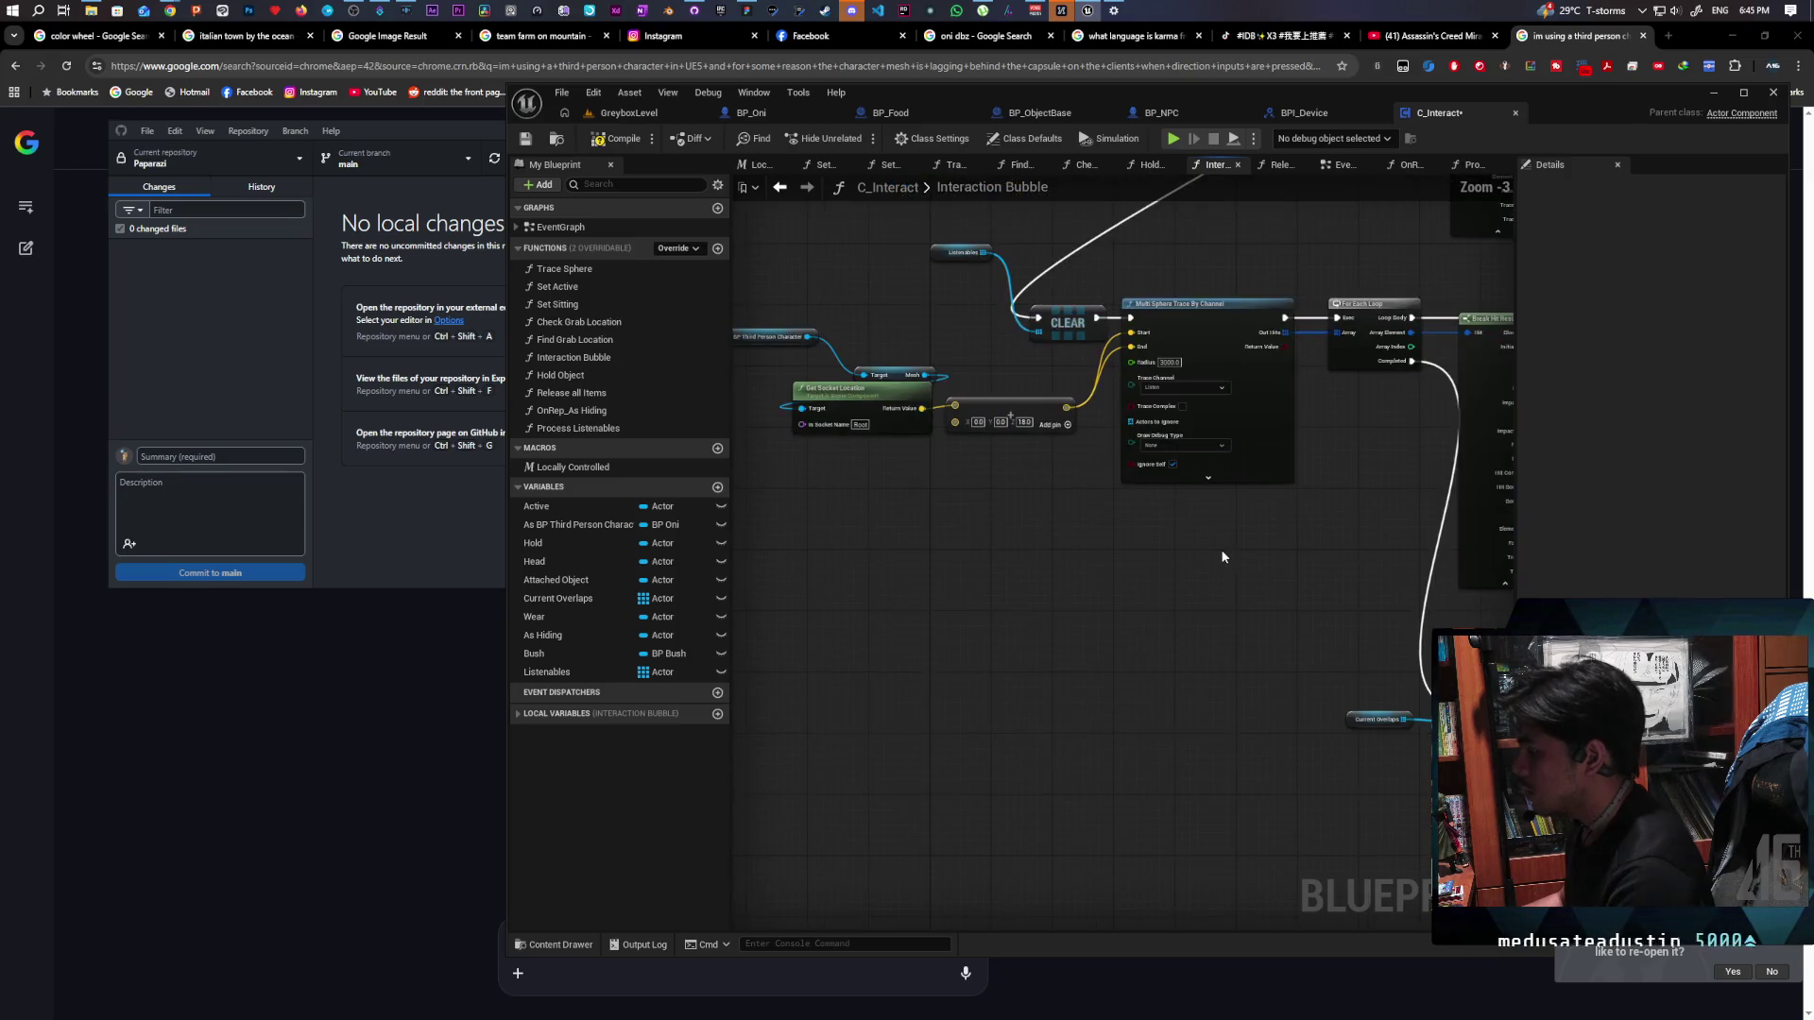
scroll(1220, 548, "down", 3)
scroll(1291, 575, "up", 2)
mouse_move(1291, 575)
left_mouse_down()
mouse_move(972, 563)
mouse_move(1345, 530)
left_mouse_up()
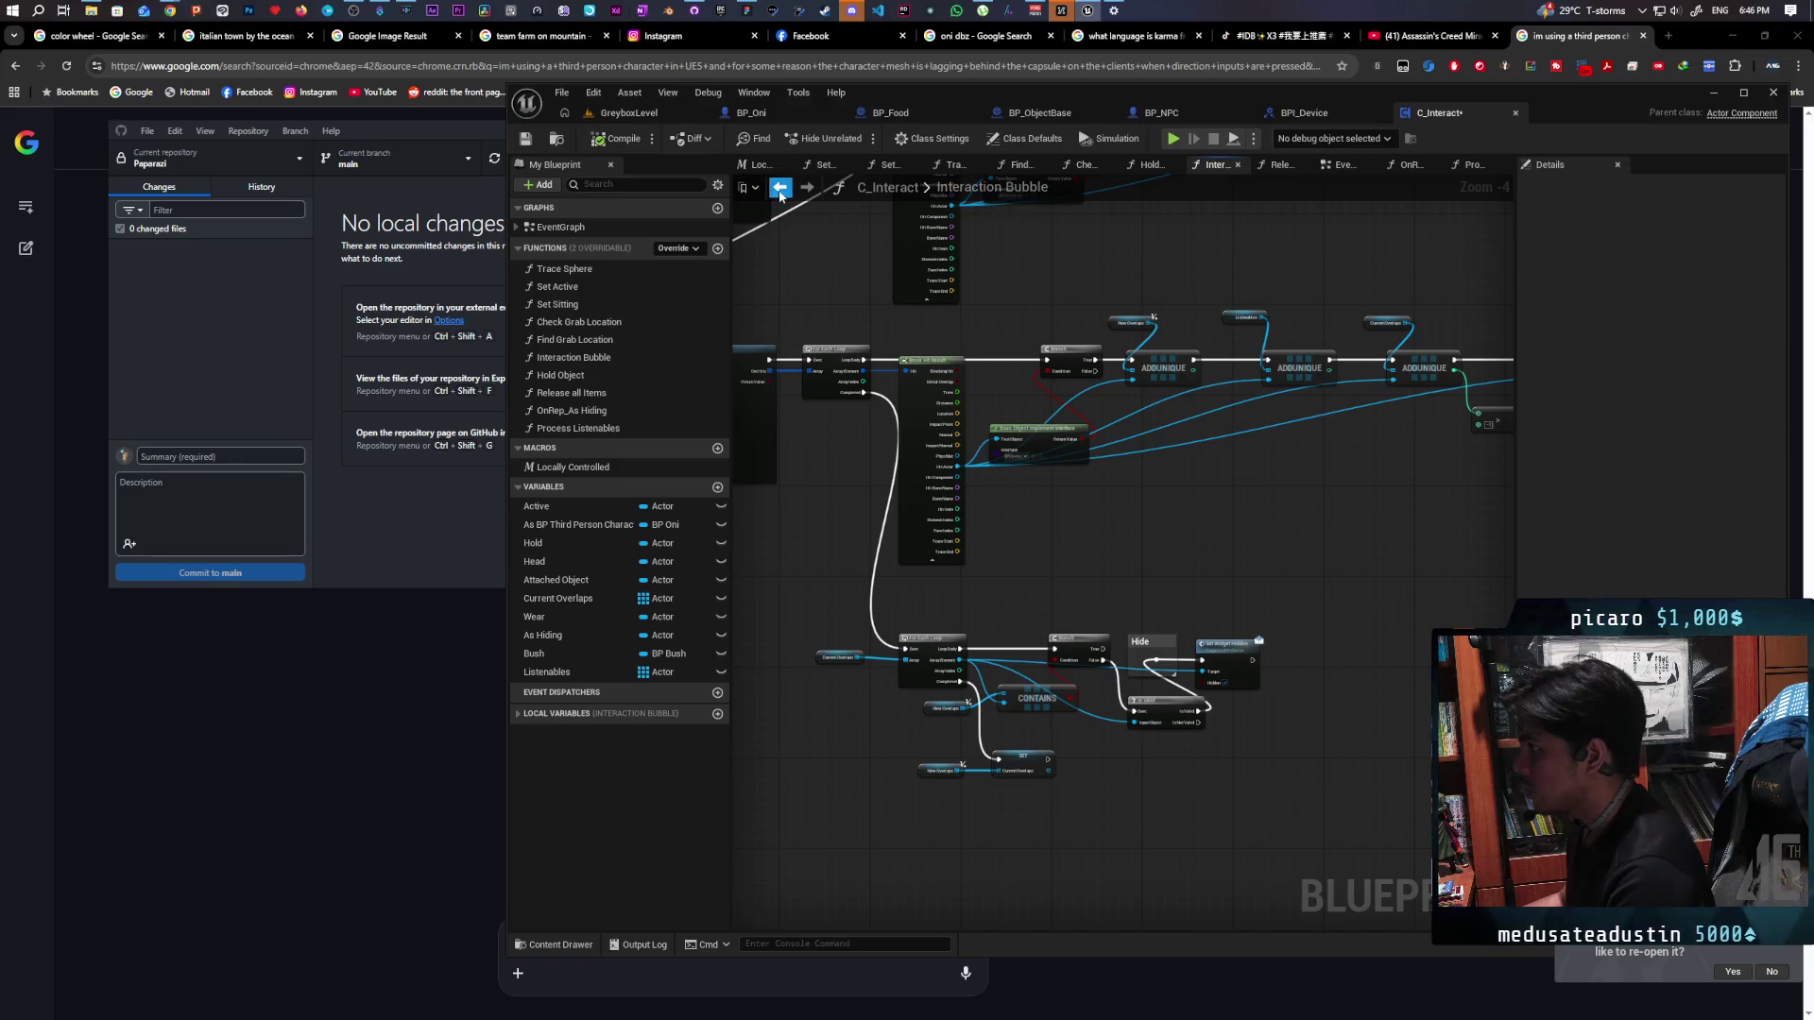
Return to the EventGraph and move the Process Listenables node slightly left
left_click(780, 187)
scroll(1203, 444, "up", 2)
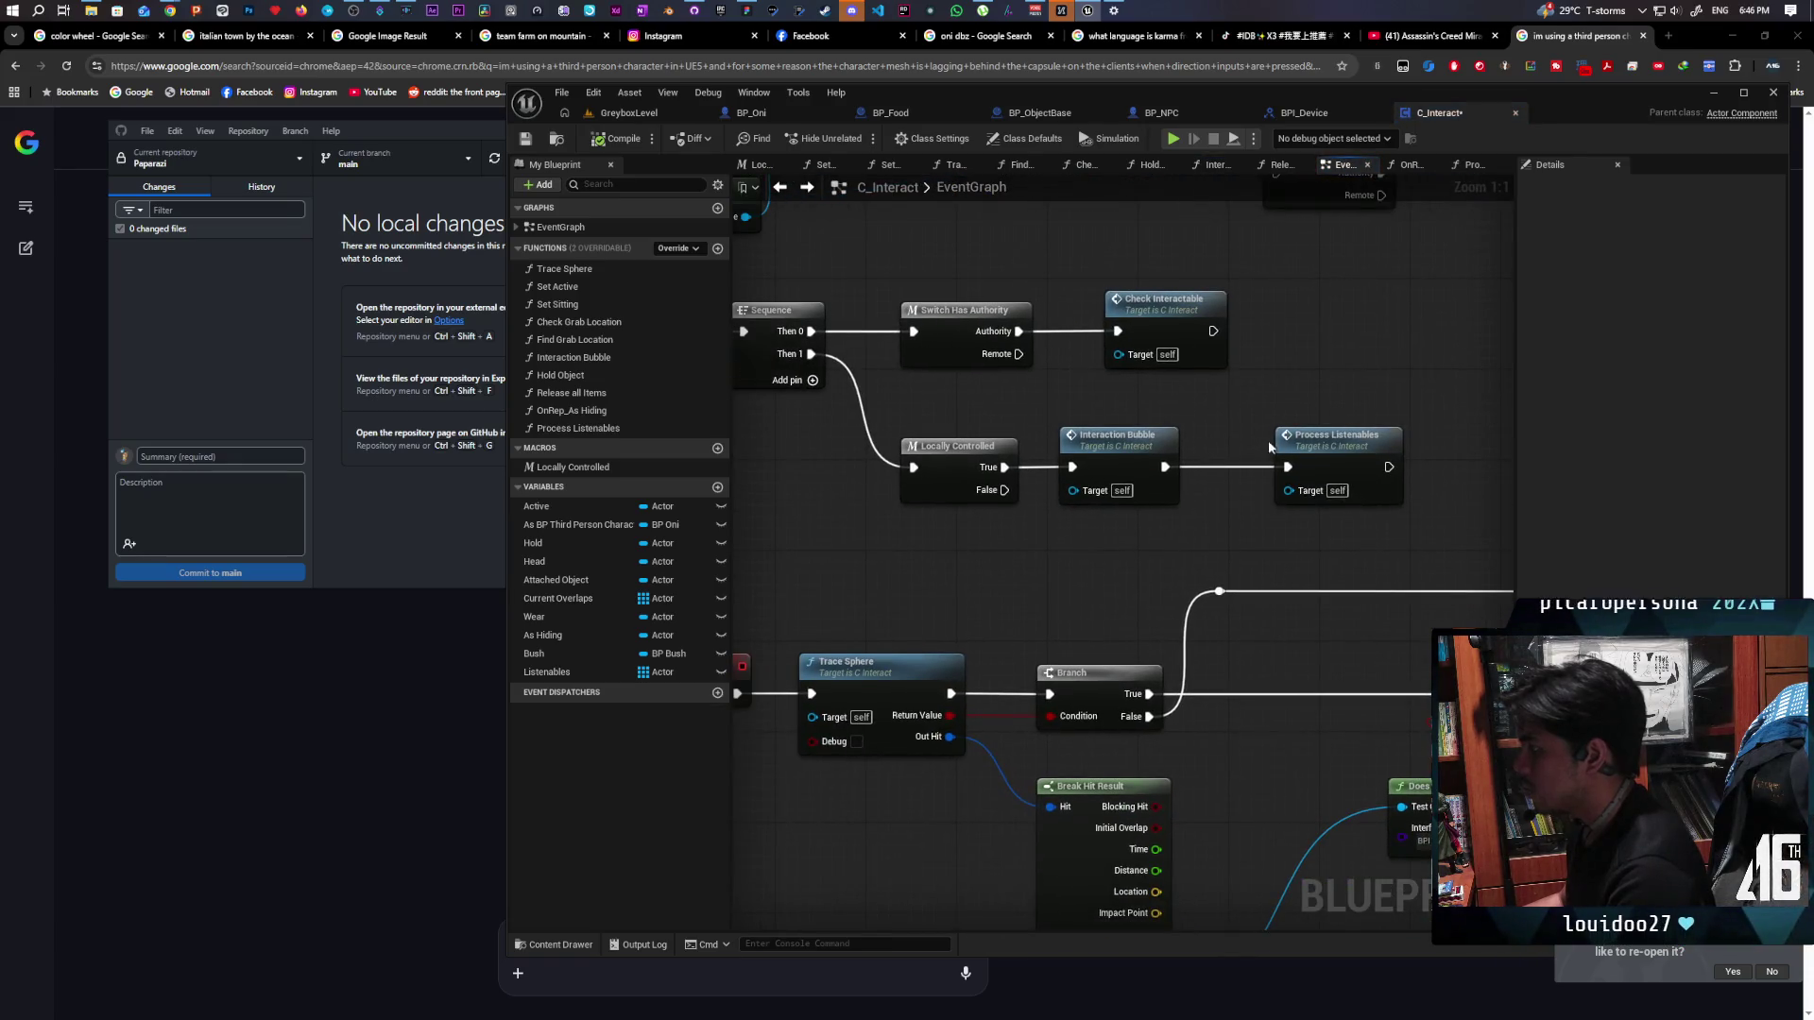
left_click_drag(1326, 440, 1290, 441)
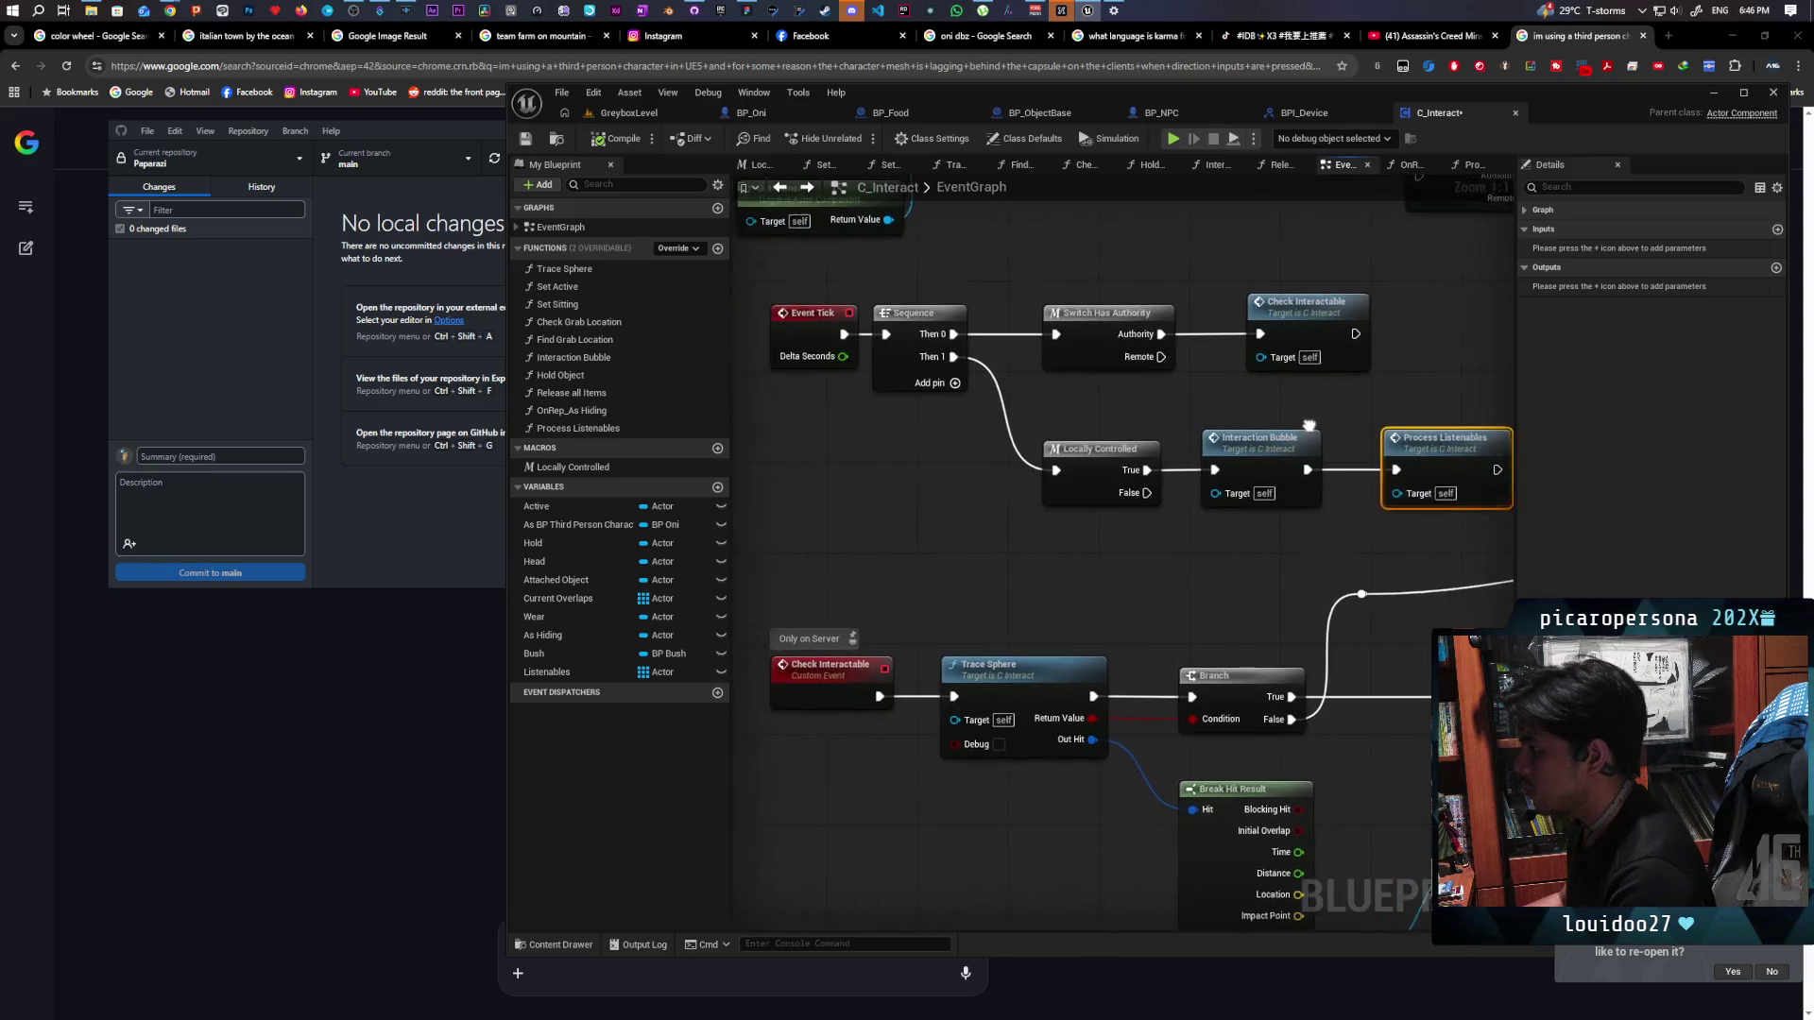
mouse_move(971, 424)
left_mouse_down()
mouse_move(1285, 510)
mouse_move(1242, 571)
left_mouse_up()
left_click(1285, 547)
Open the Process Listenables function graph to review it, then switch to the GreyboxLevel view
double_click(1253, 495)
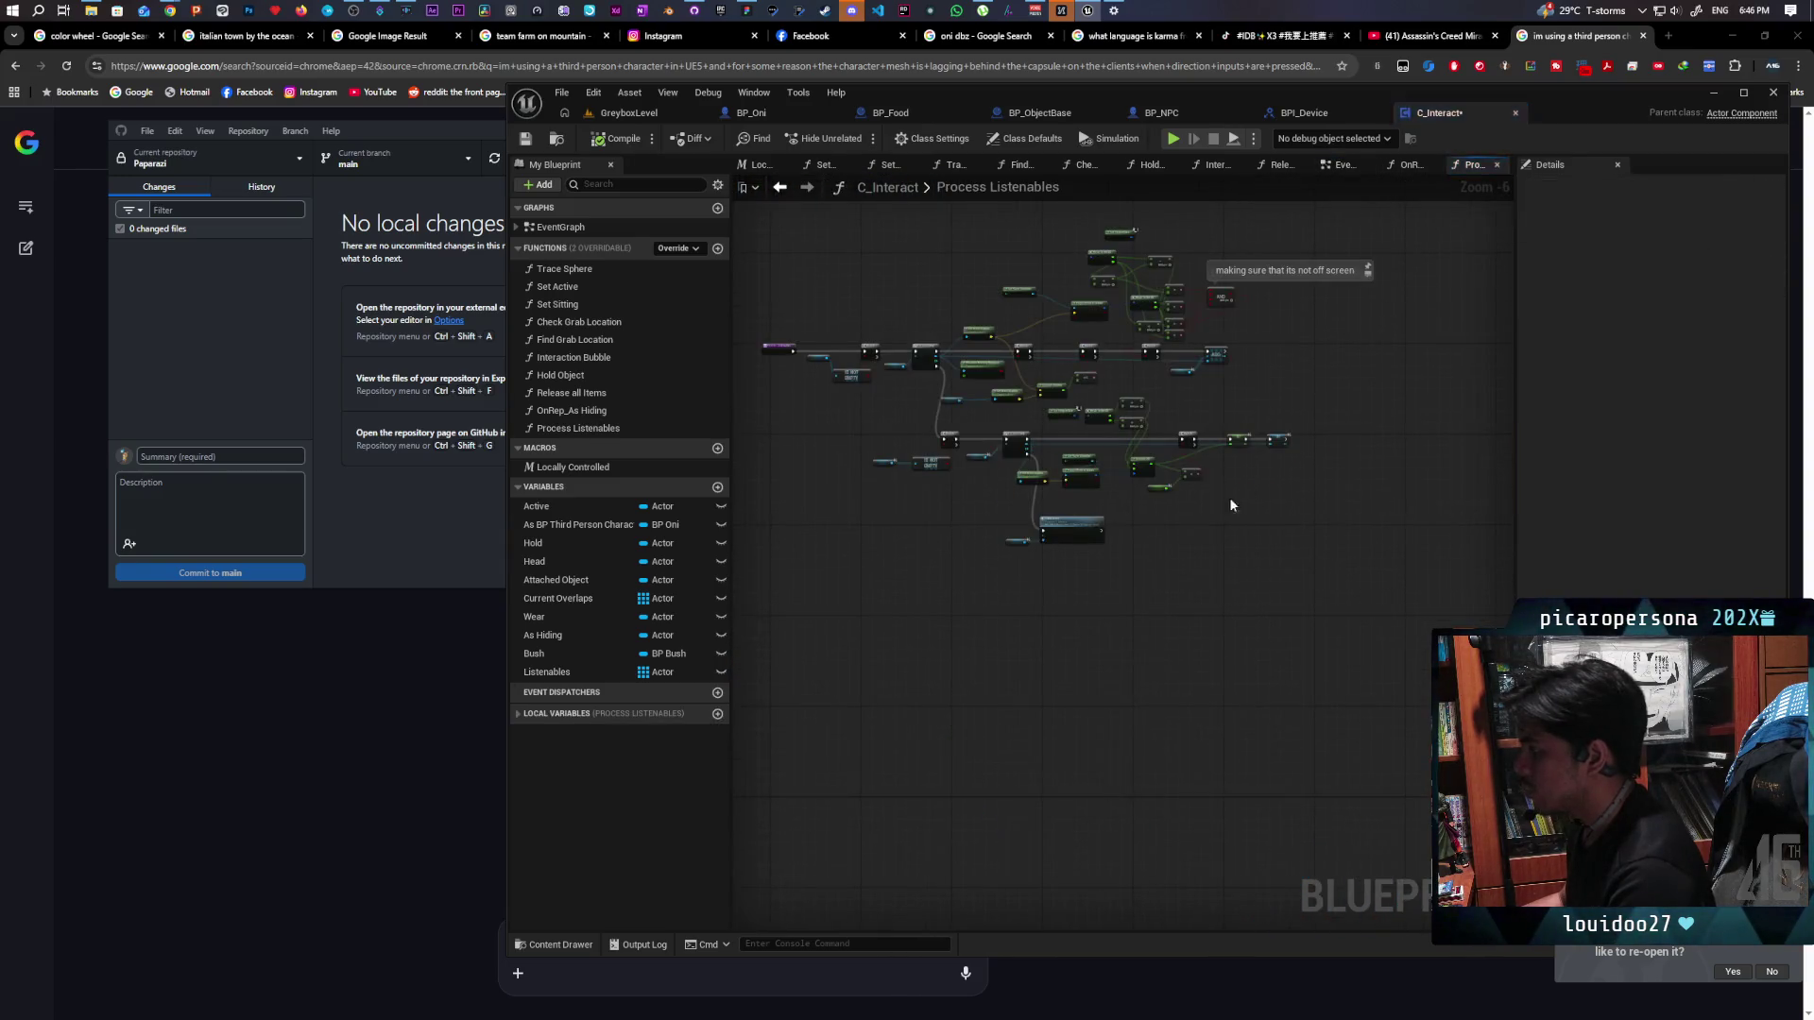
mouse_move(945, 664)
left_mouse_down()
mouse_move(1033, 696)
mouse_move(1199, 670)
mouse_move(1115, 677)
mouse_move(1150, 660)
mouse_move(1049, 733)
mouse_move(952, 761)
left_mouse_up()
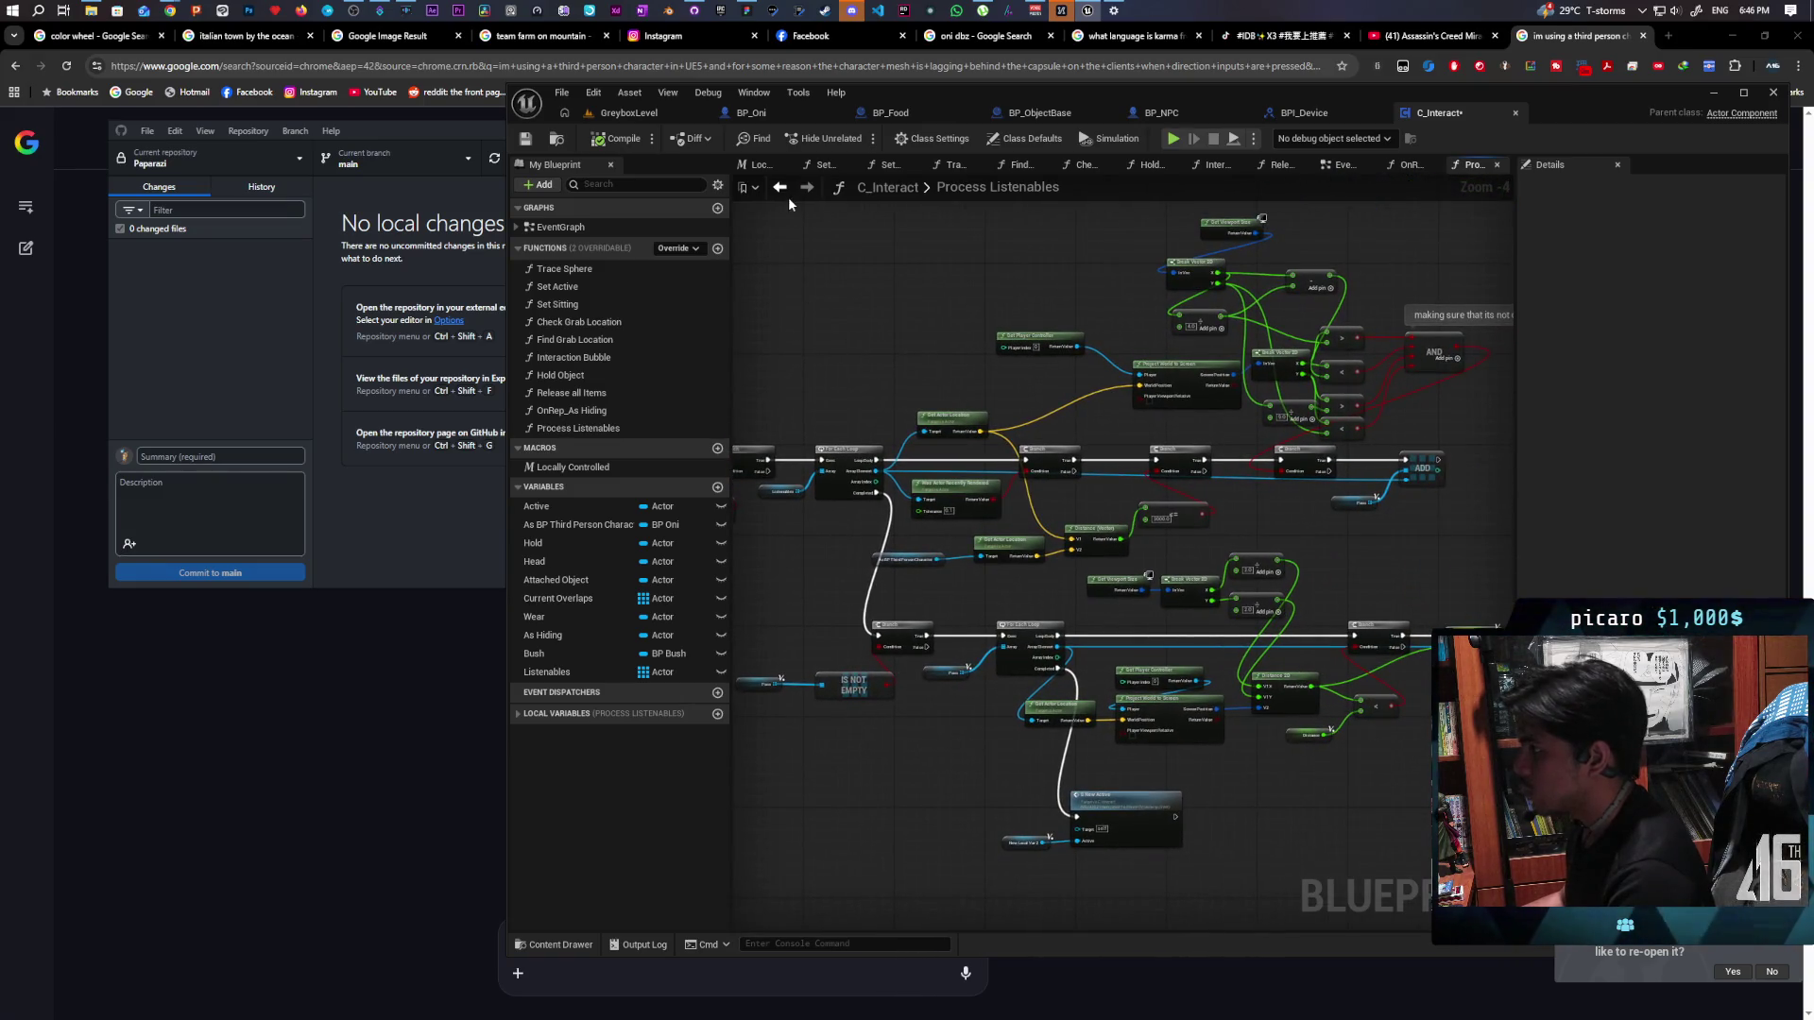
scroll(784, 229, "up", 3)
left_click(631, 111)
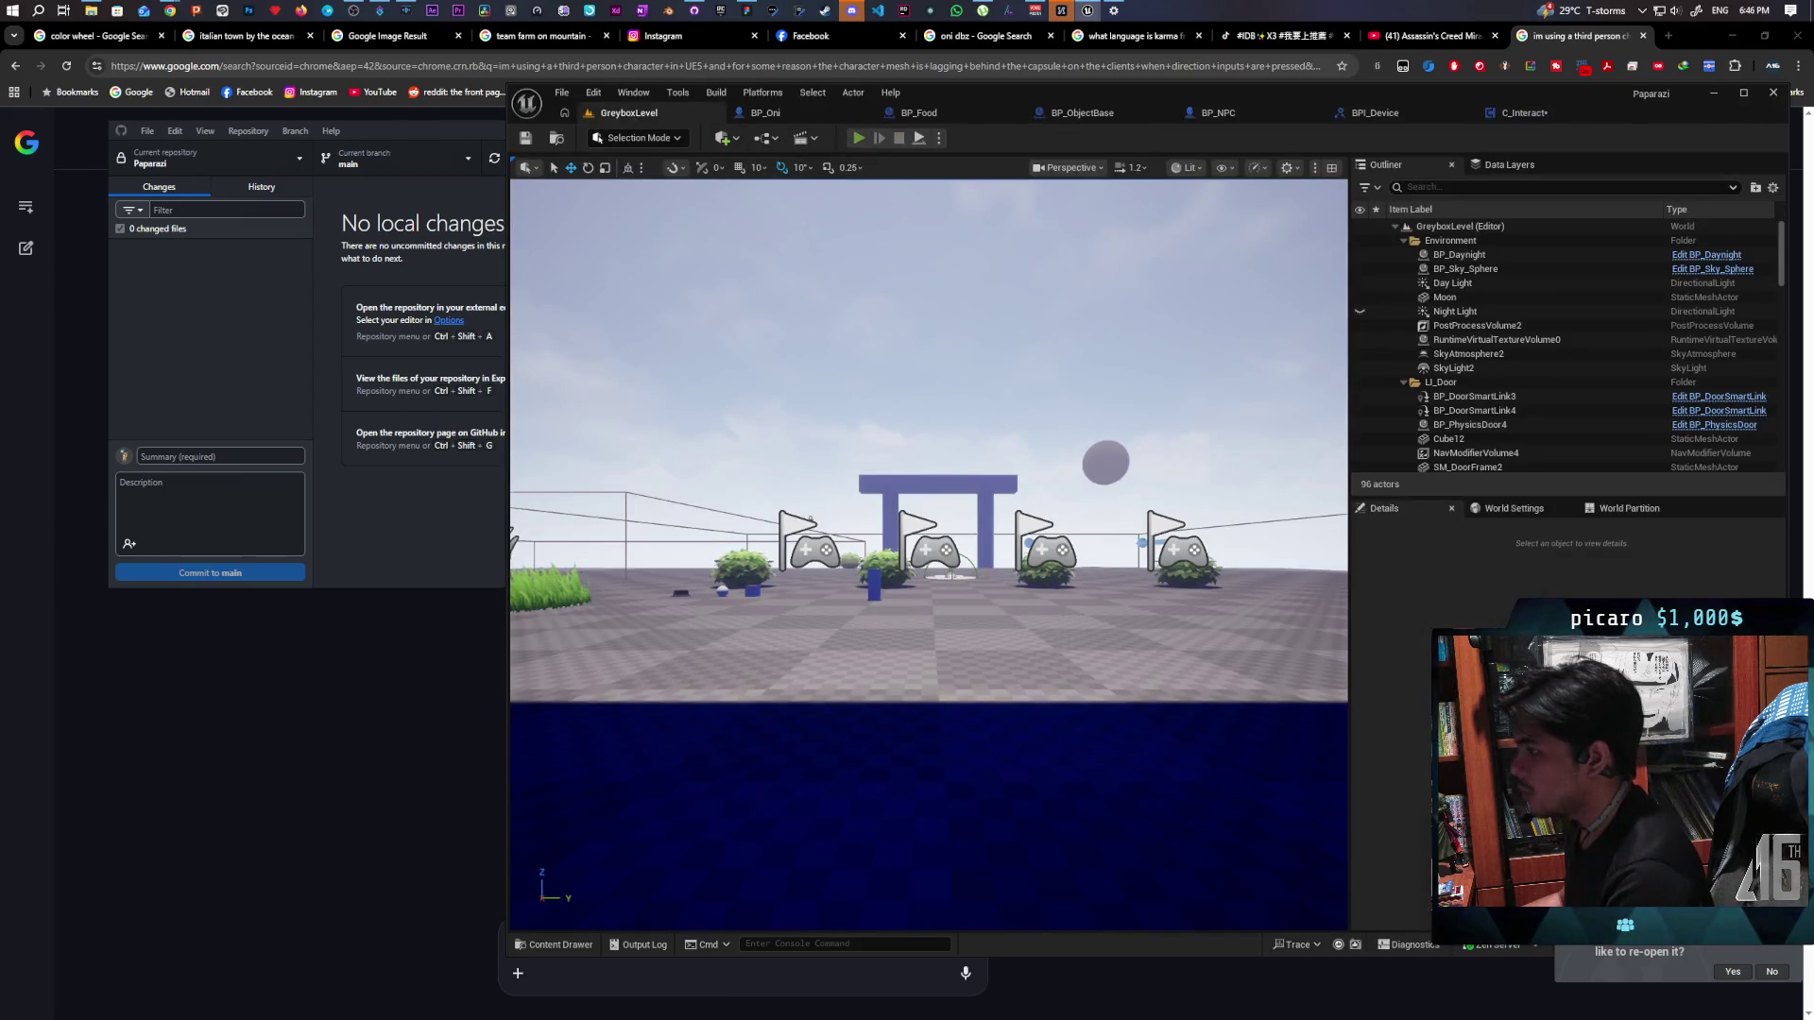
Start and immediately stop an Alt+P play test, then pull the camera back for a wide level view
key("alt+p")
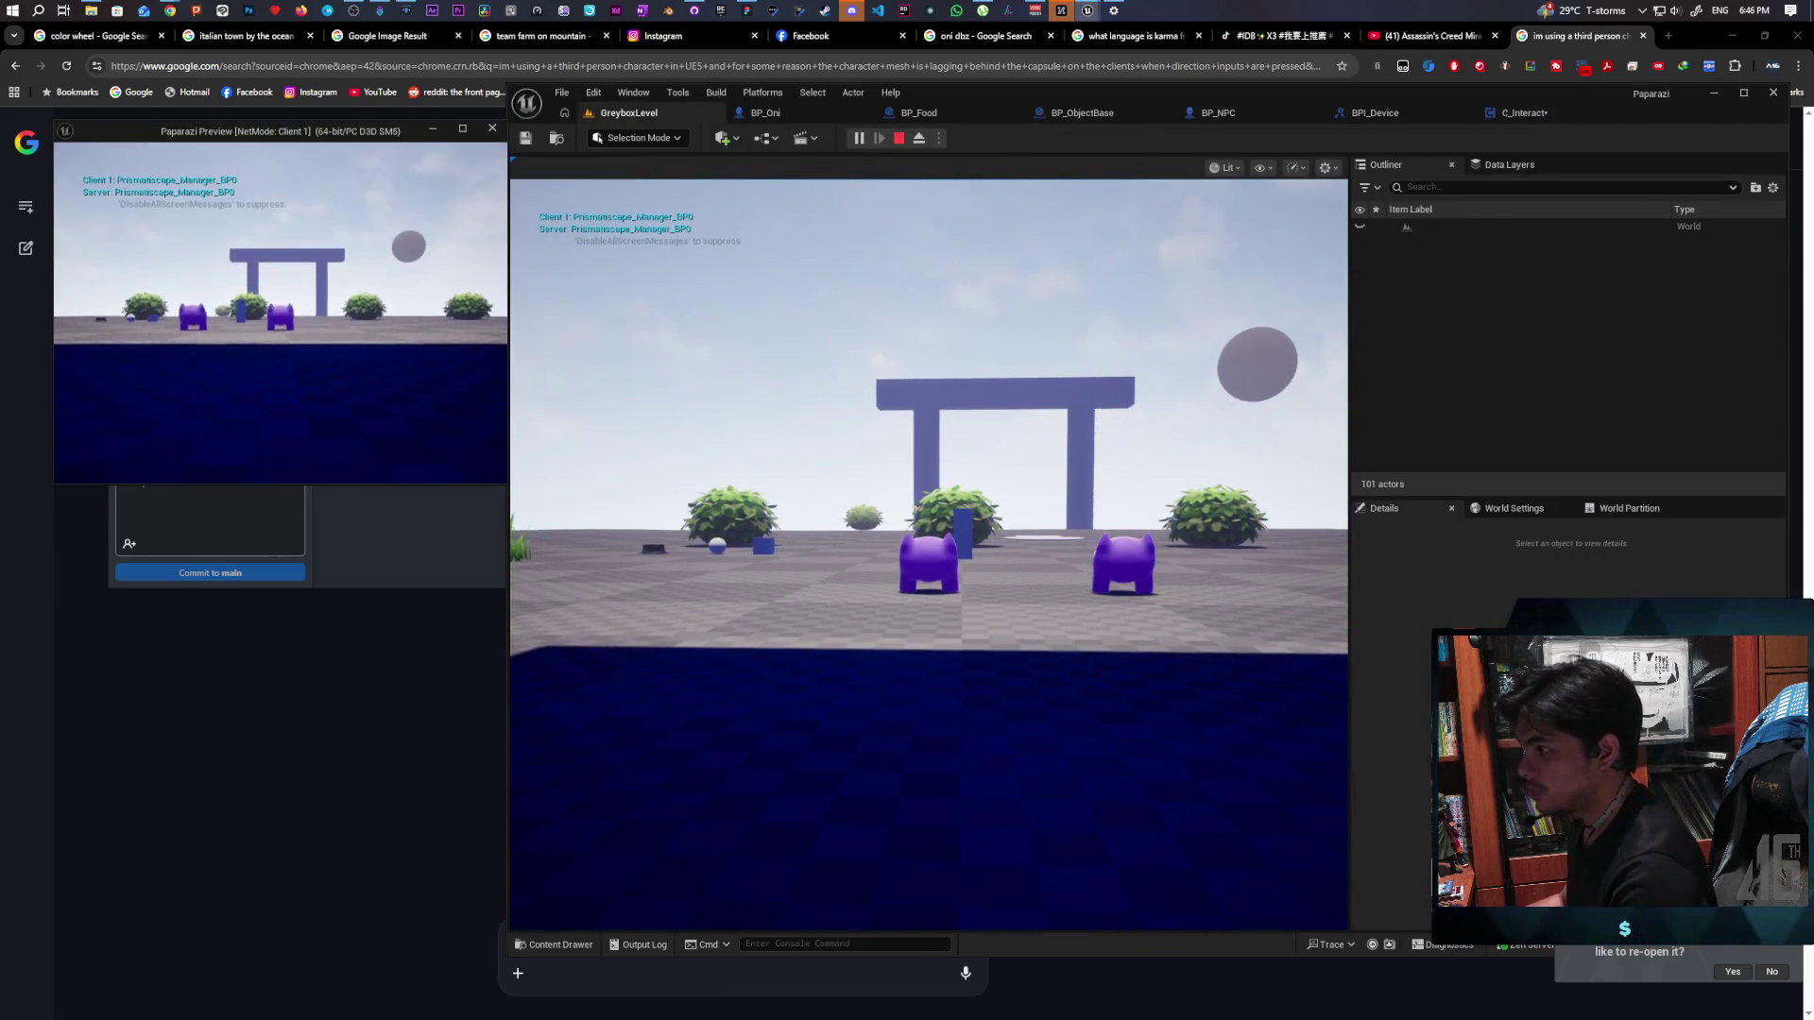
key("Escape")
left_click_drag(731, 494, 731, 494)
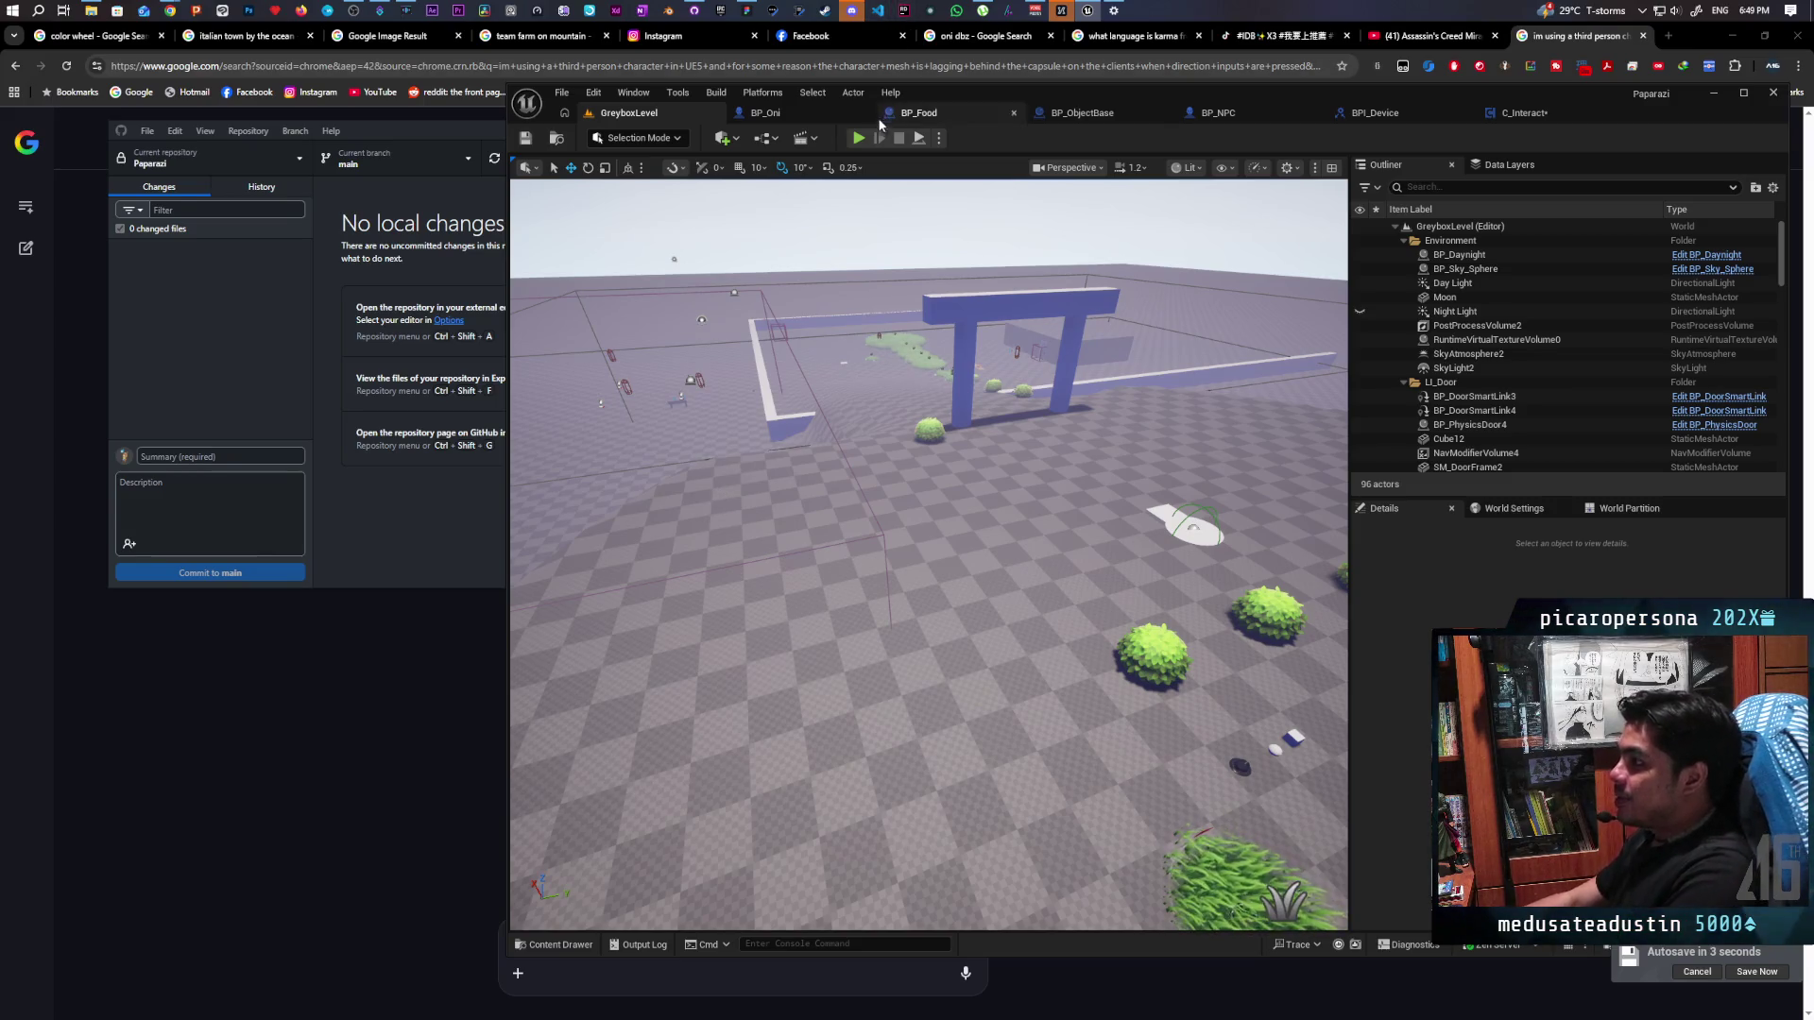
After a brief play test, place another BP_NPC near the gate and bushes, then relaunch Play
left_click(858, 139)
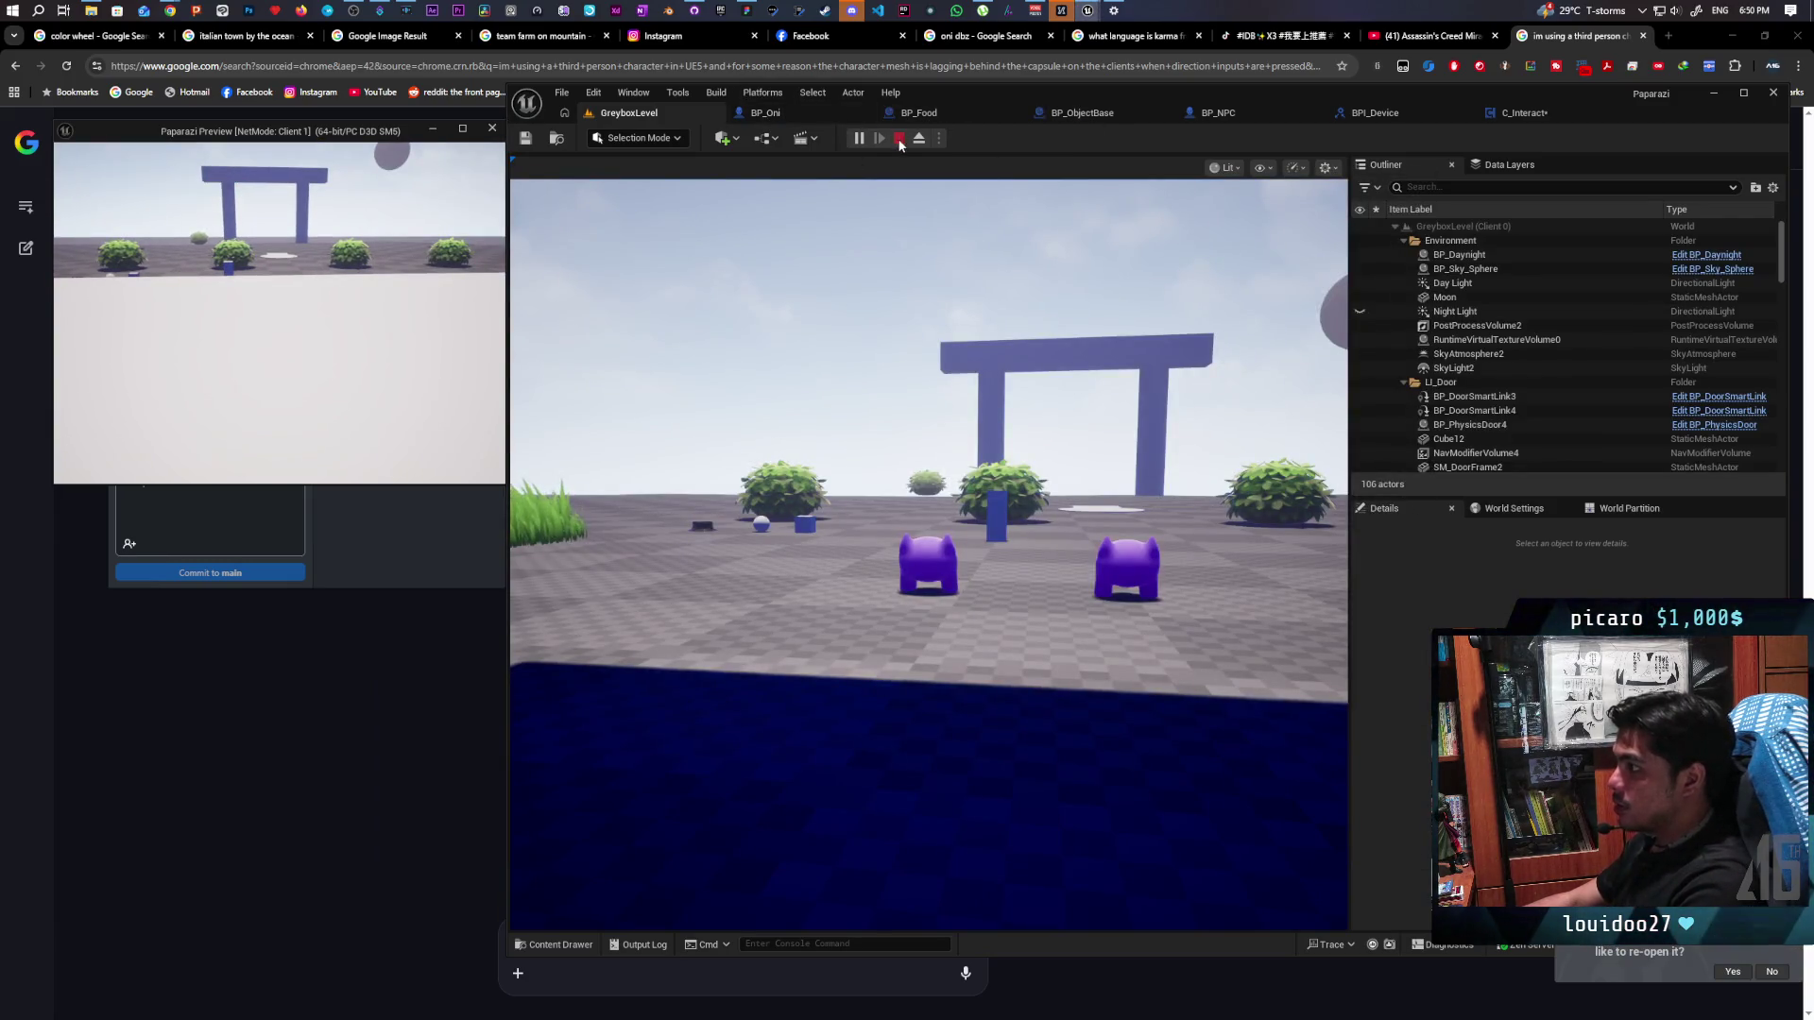
key("Escape")
mouse_move(749, 684)
left_mouse_down()
mouse_move(718, 765)
mouse_move(676, 501)
mouse_move(747, 515)
left_mouse_up()
left_click(550, 946)
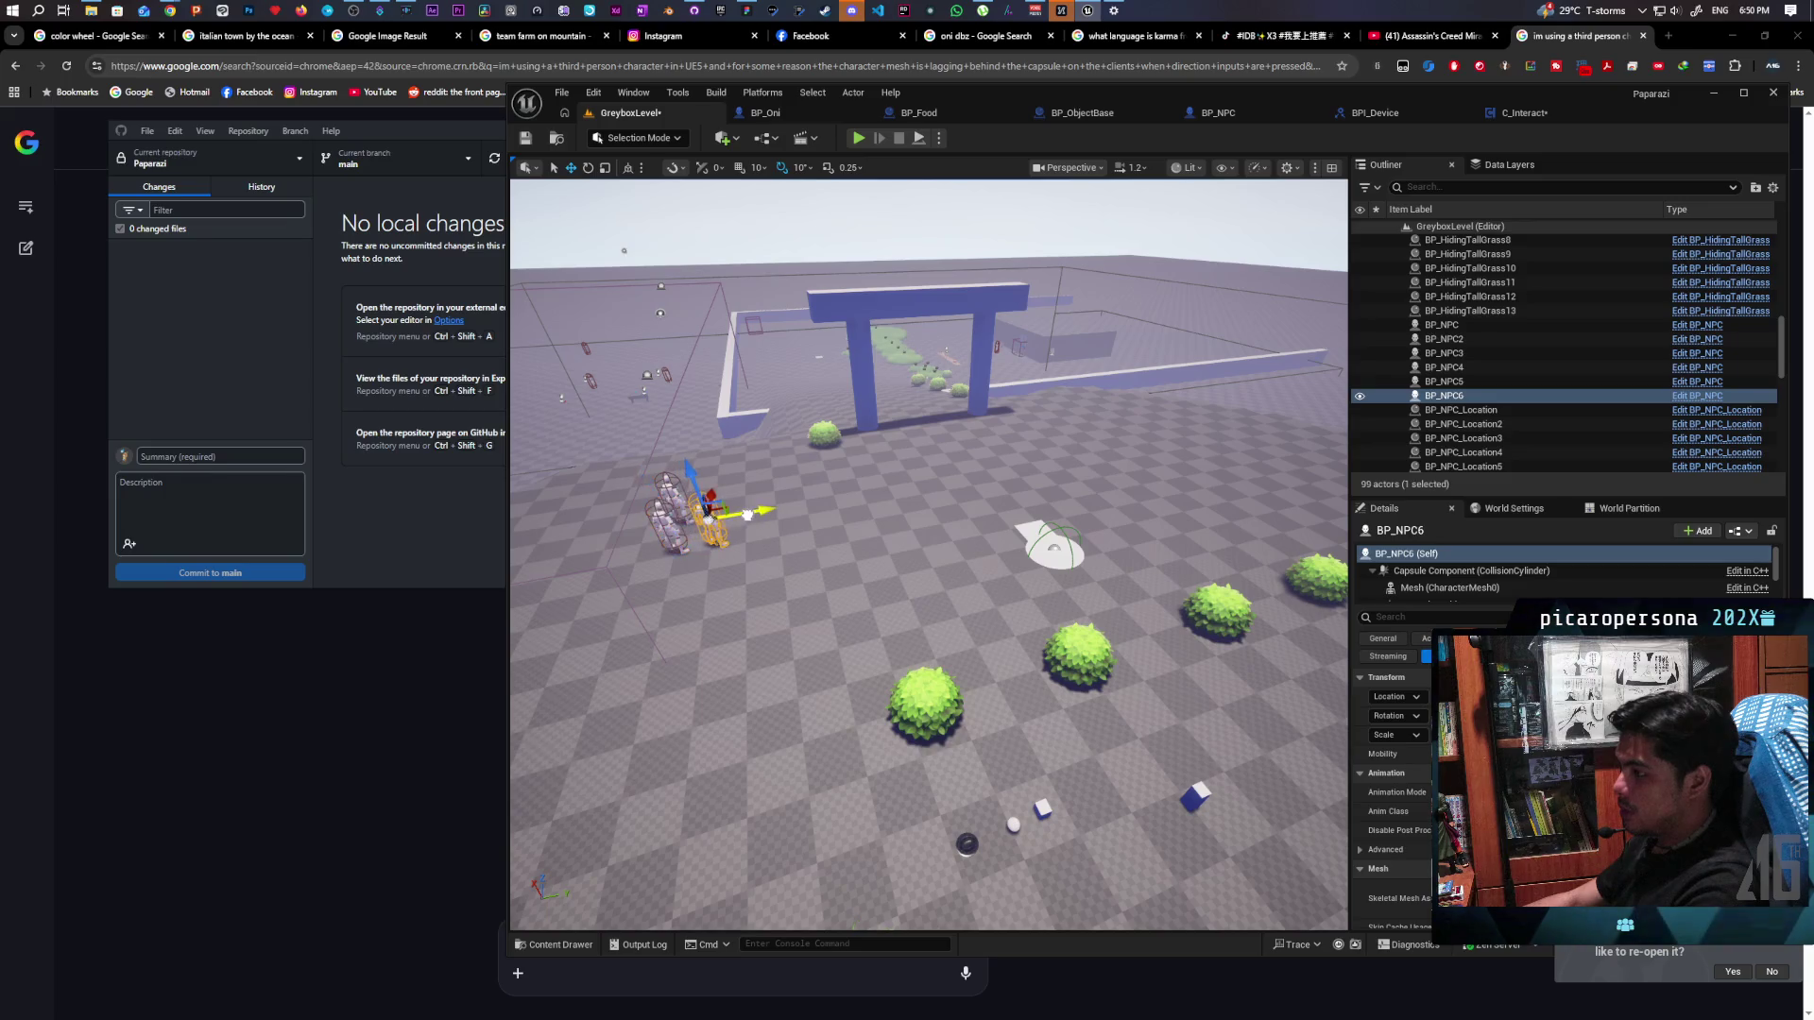
left_click(858, 138)
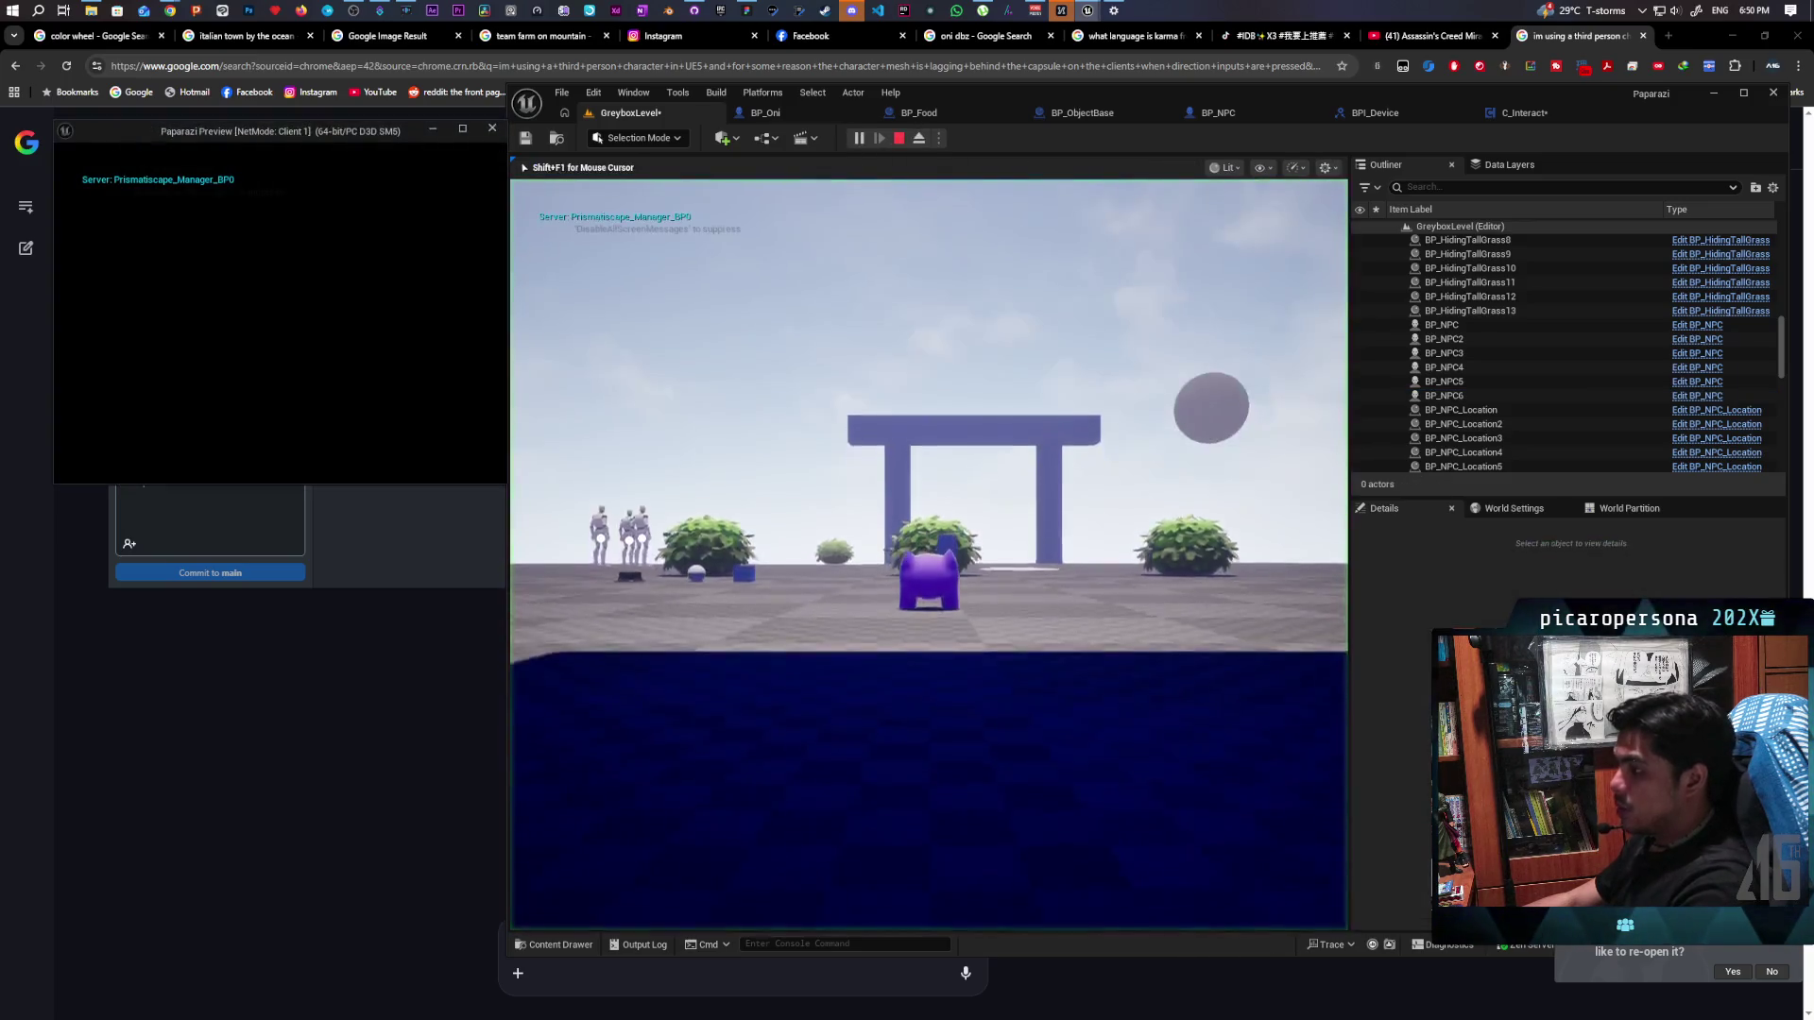
Capture the mouse and walk the client's character forward toward the NPCs
left_click(529, 265)
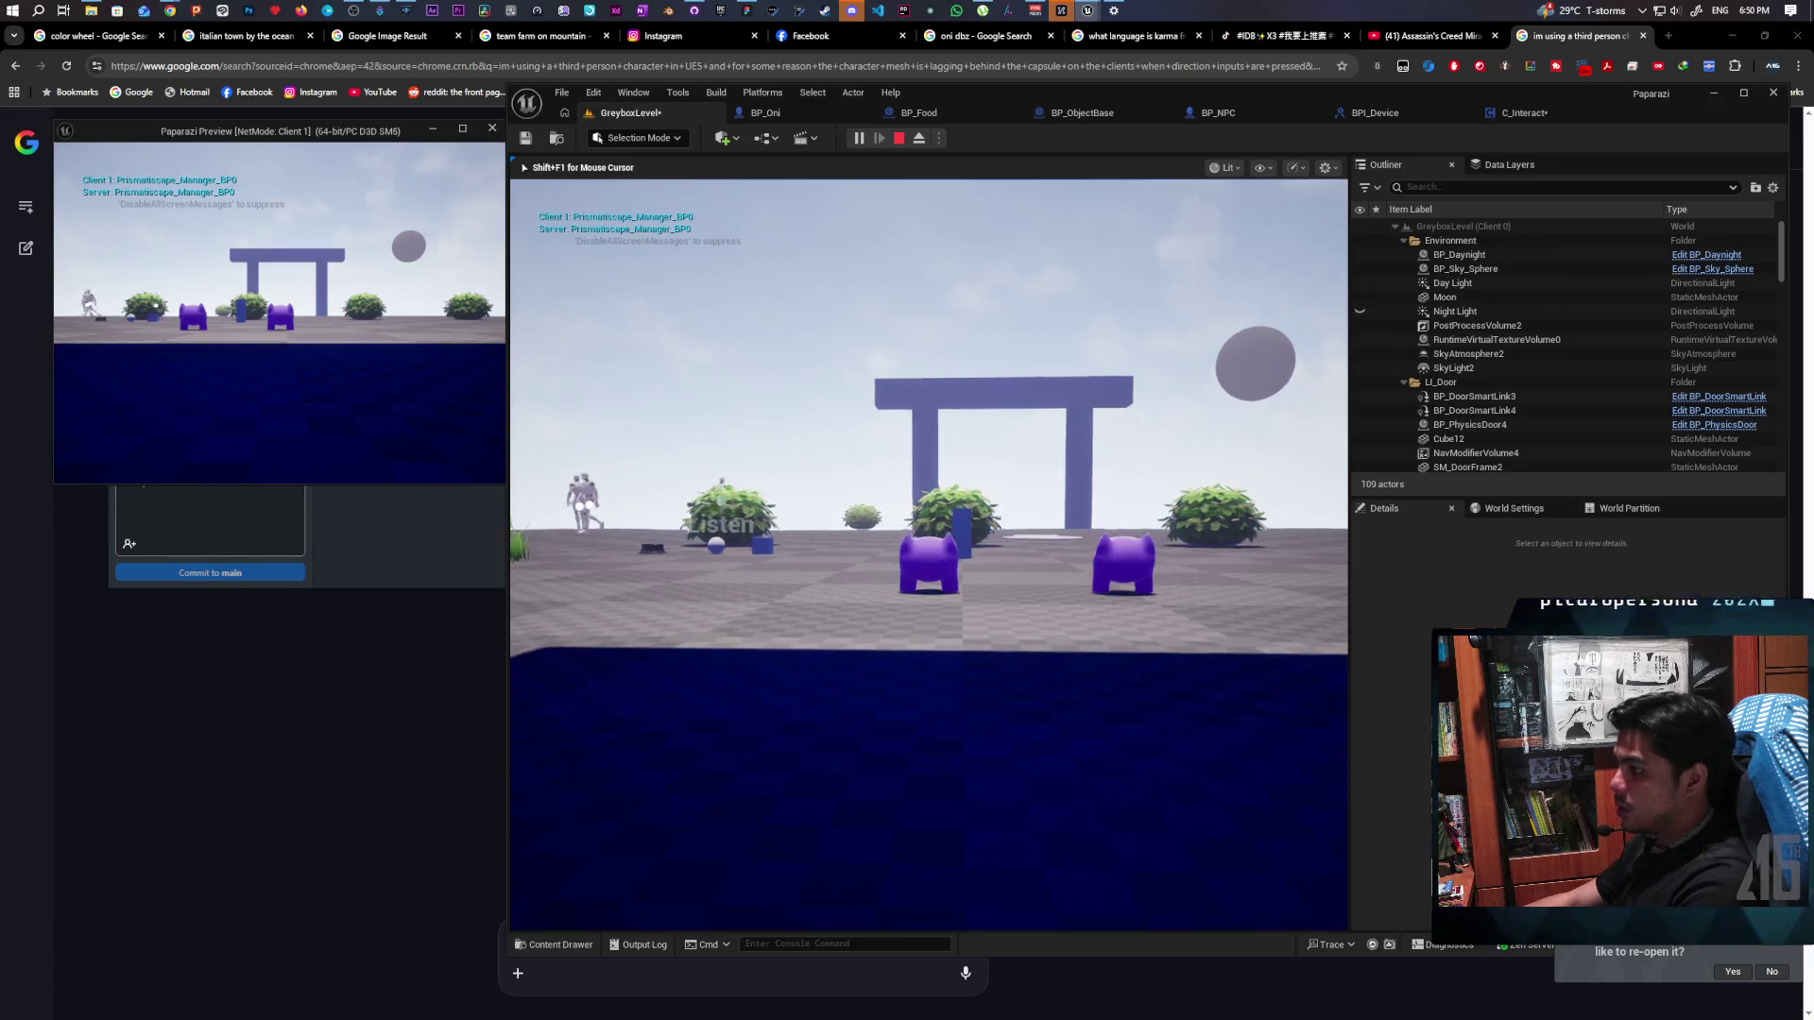
key("w")
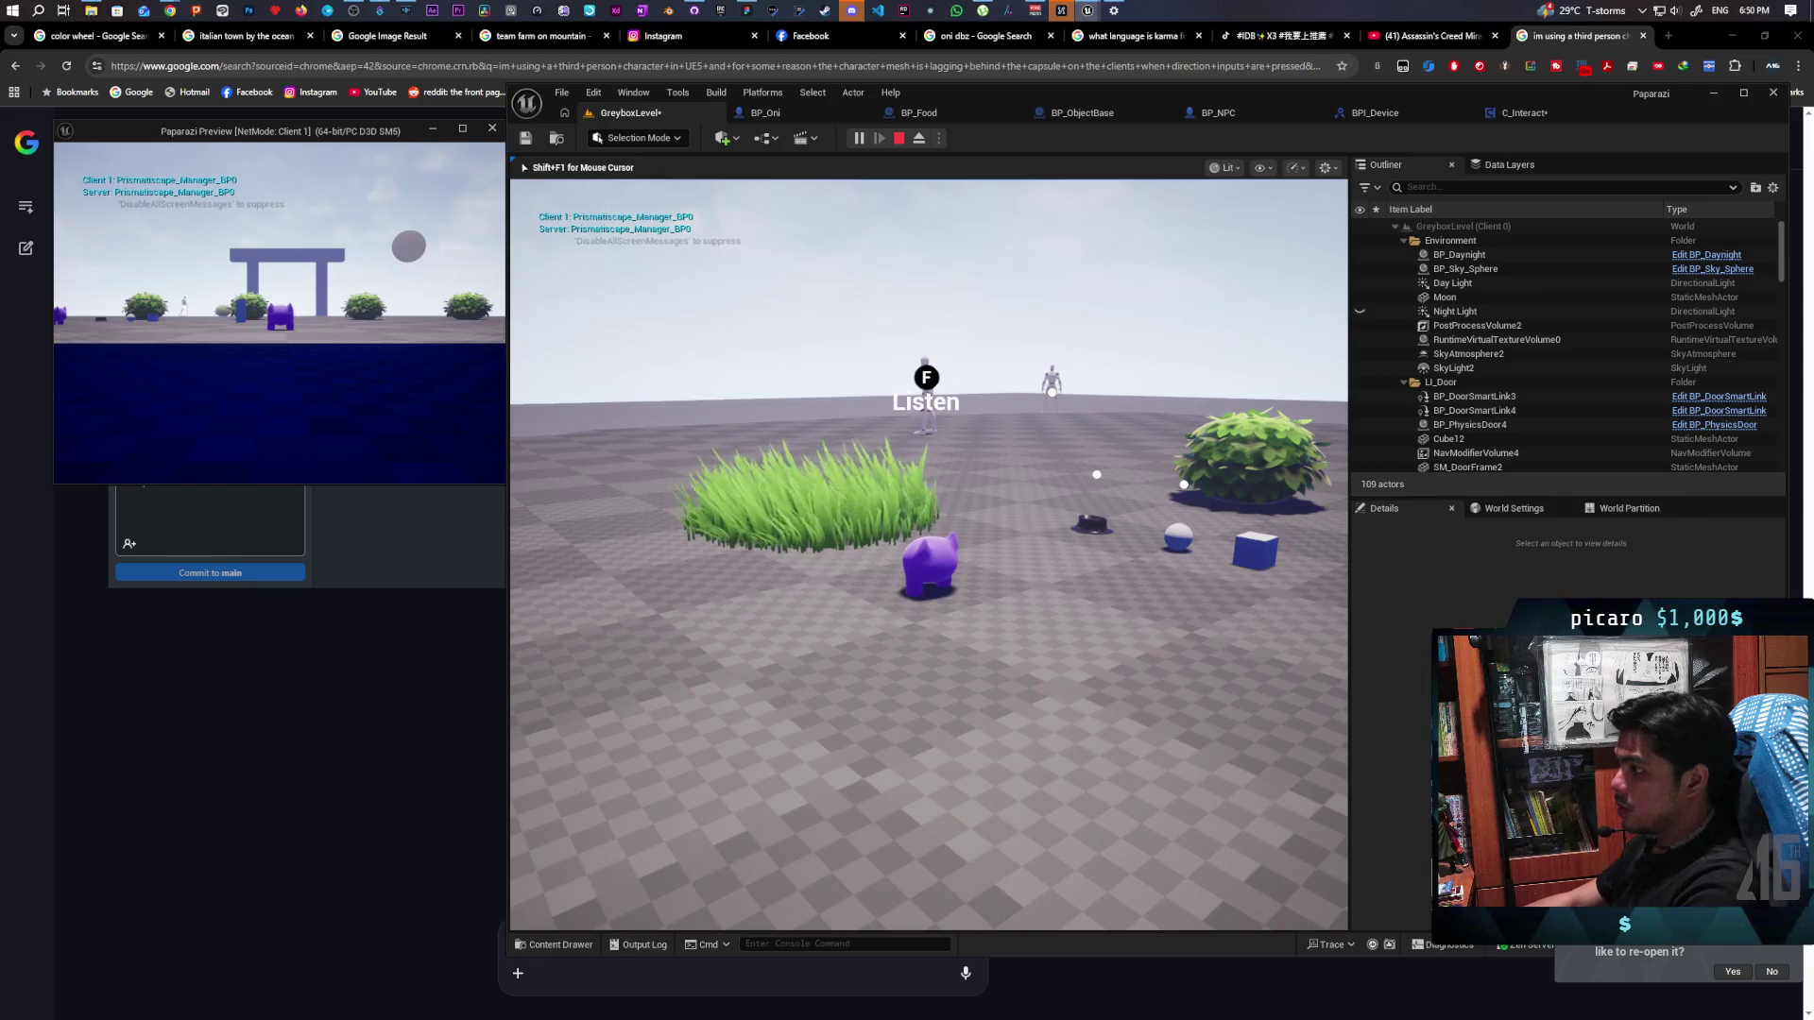
key("w")
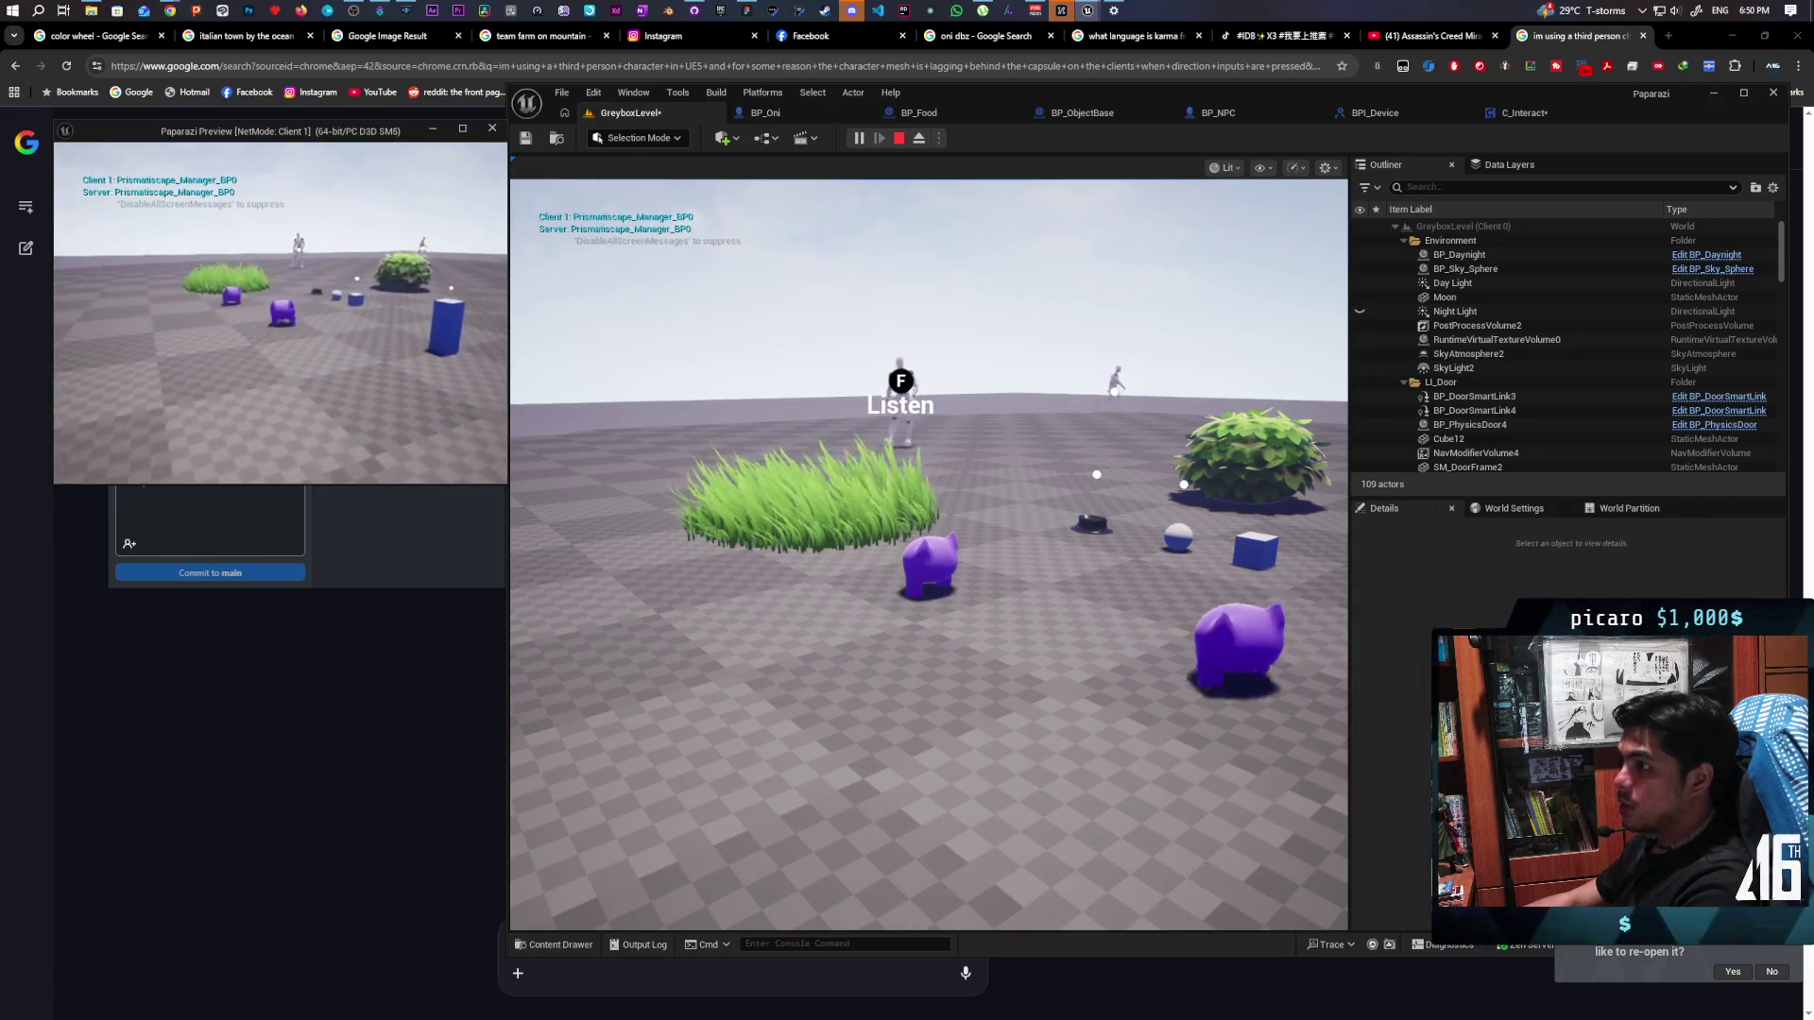
key("w")
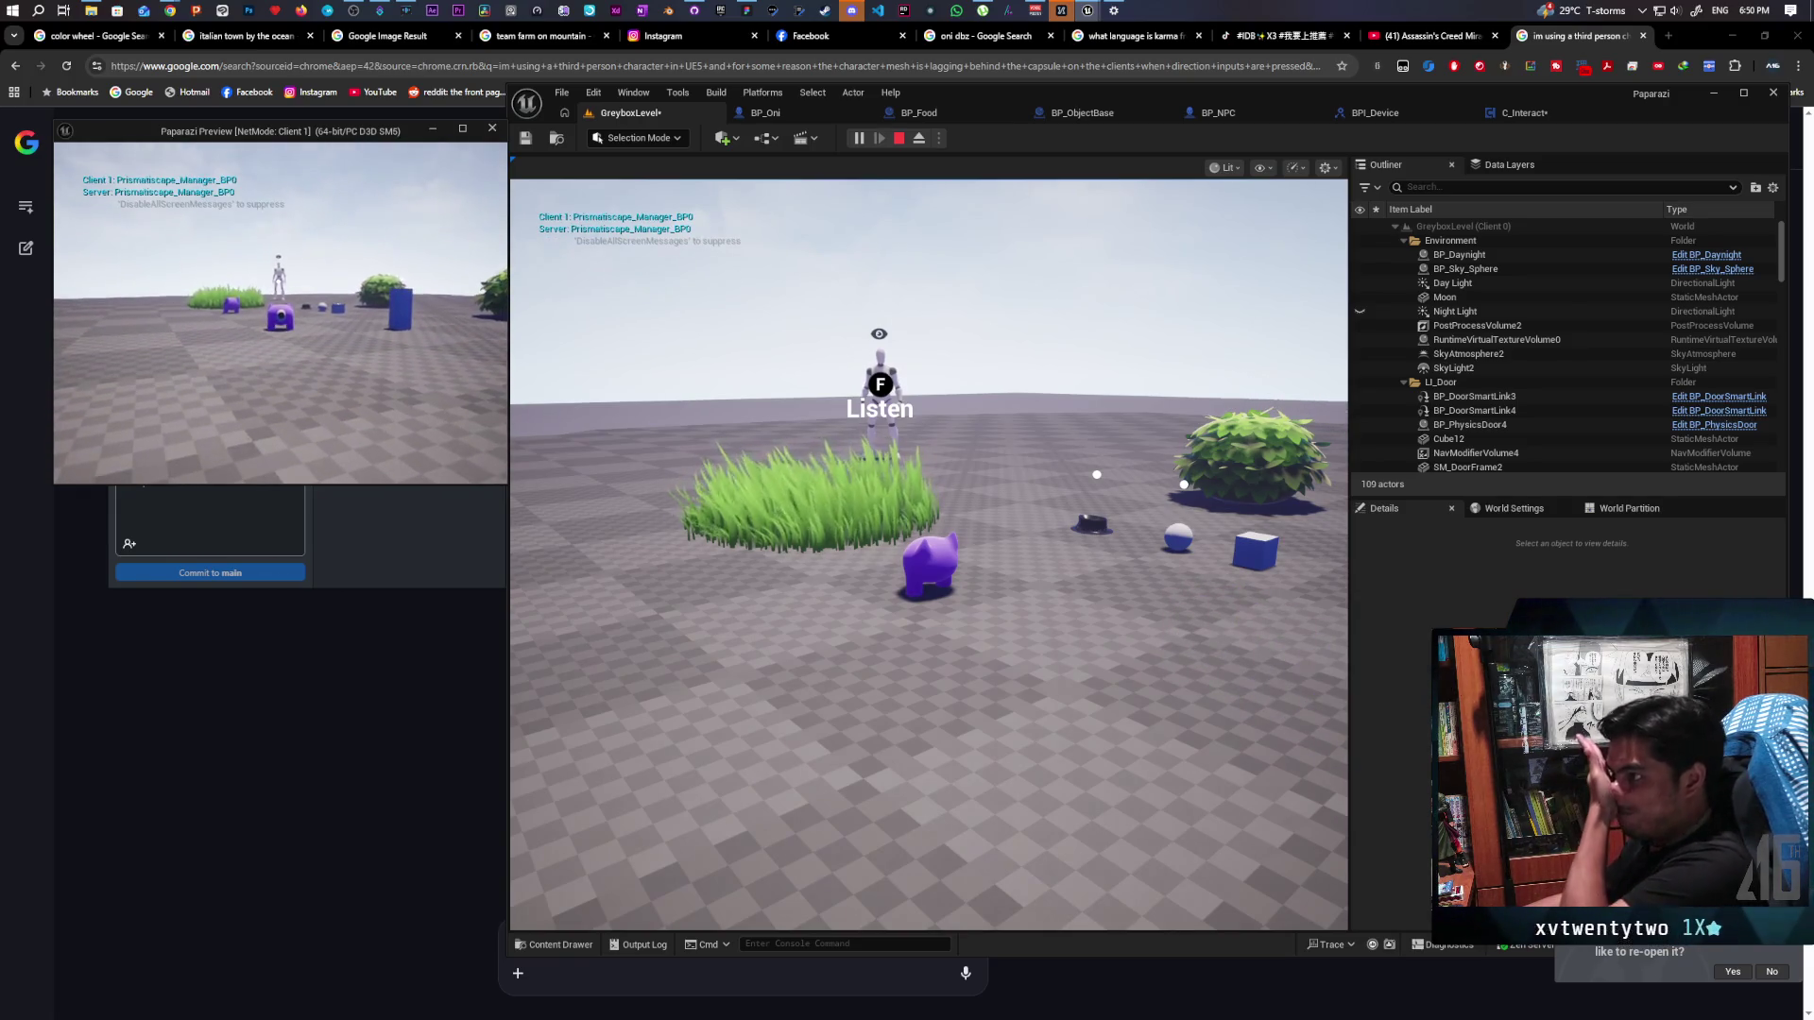
key("w")
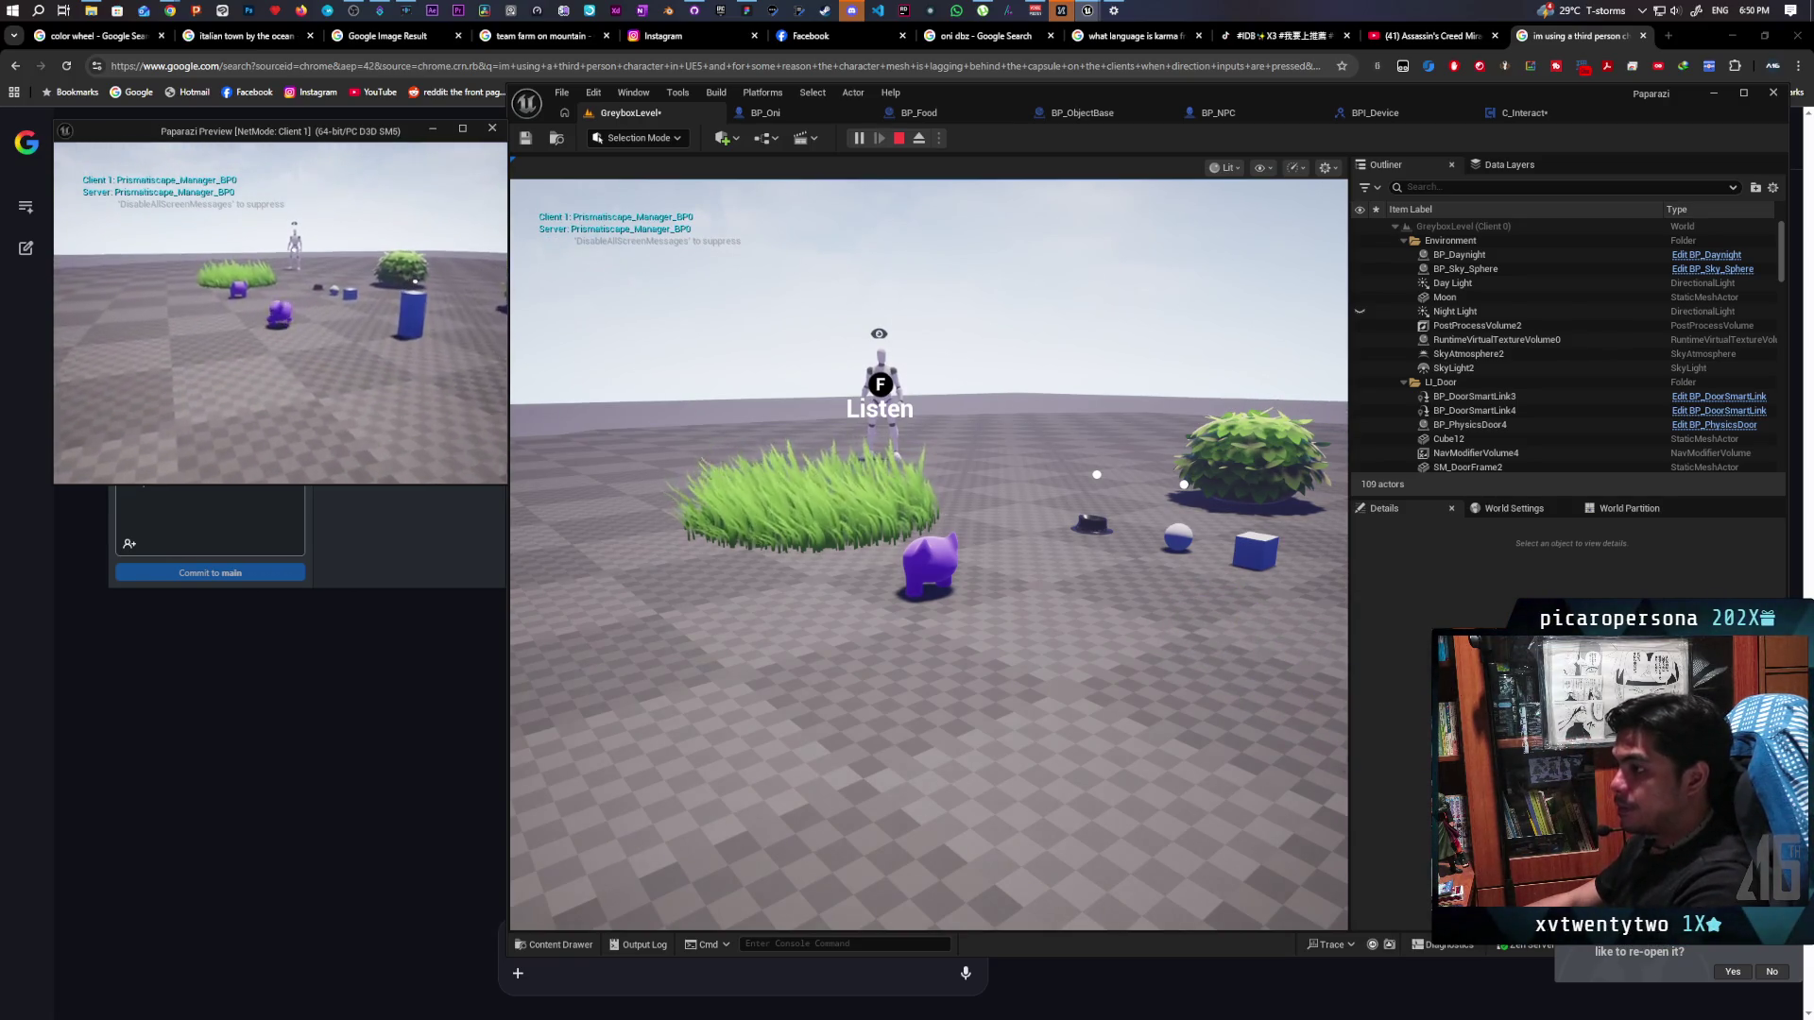
key("w")
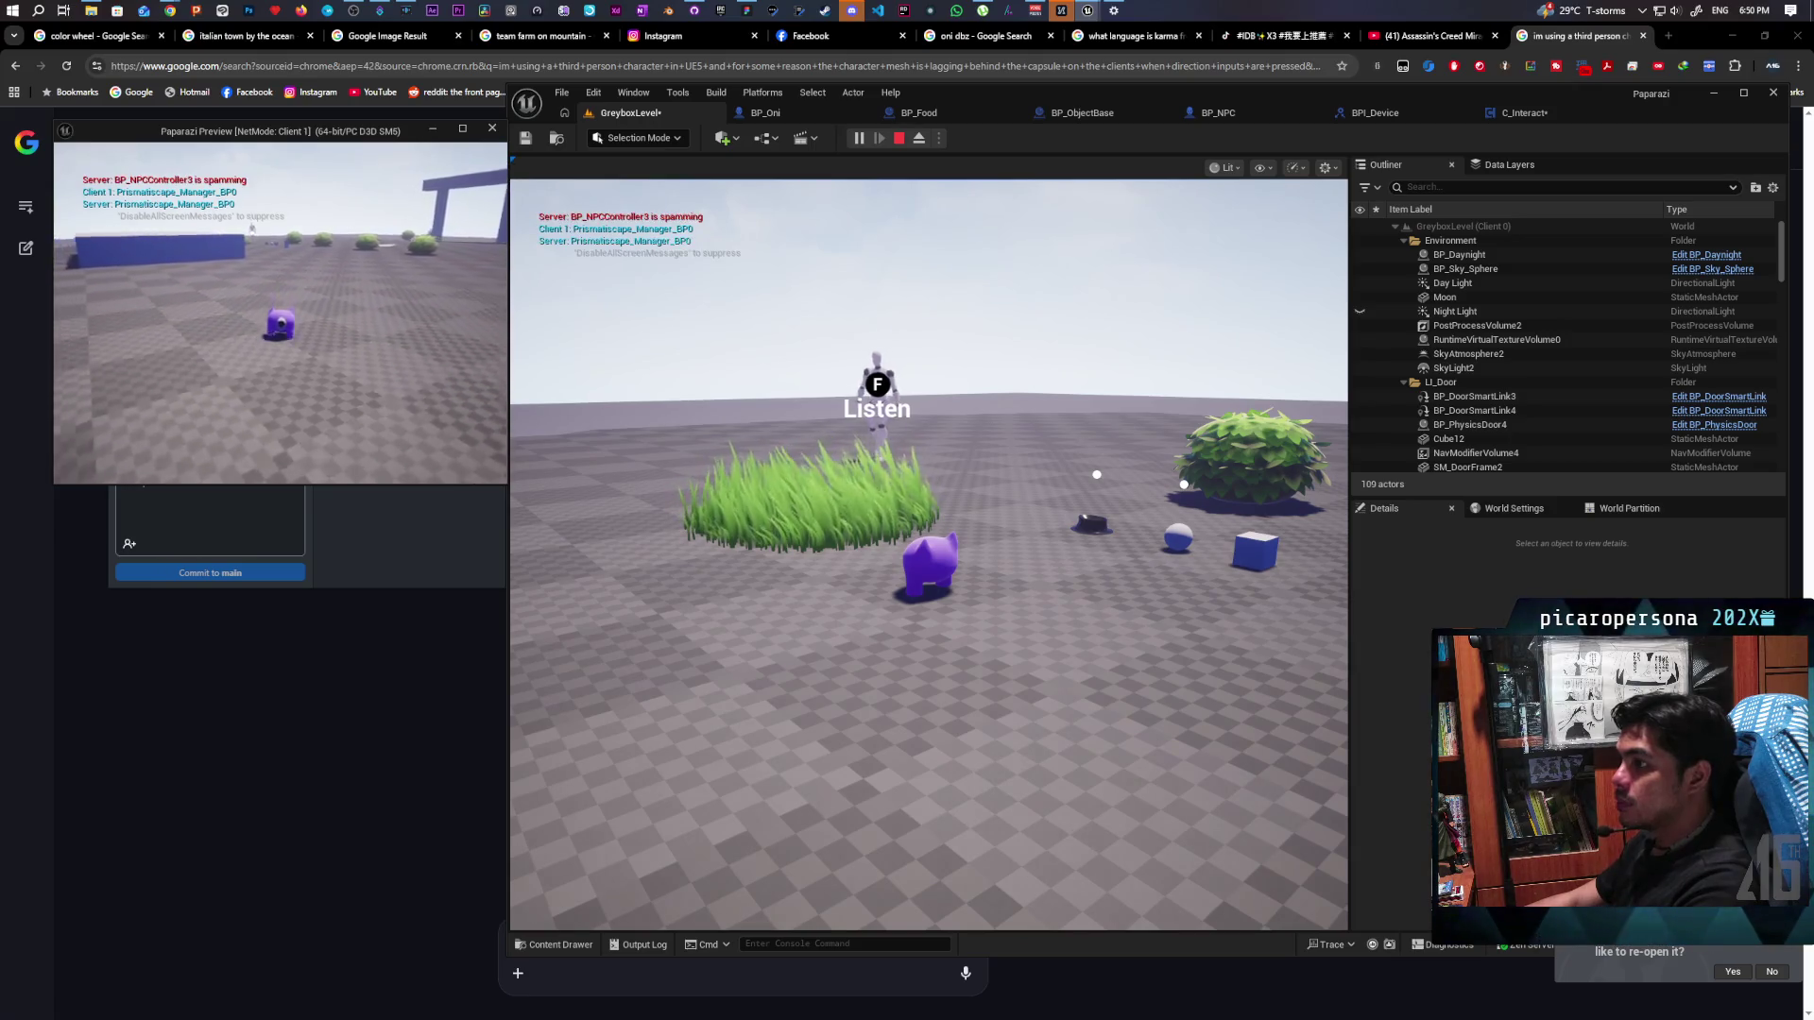
Walk the server character toward the arch and stop beside an NPC showing 'F Listen', then end the session
left_click(926, 662)
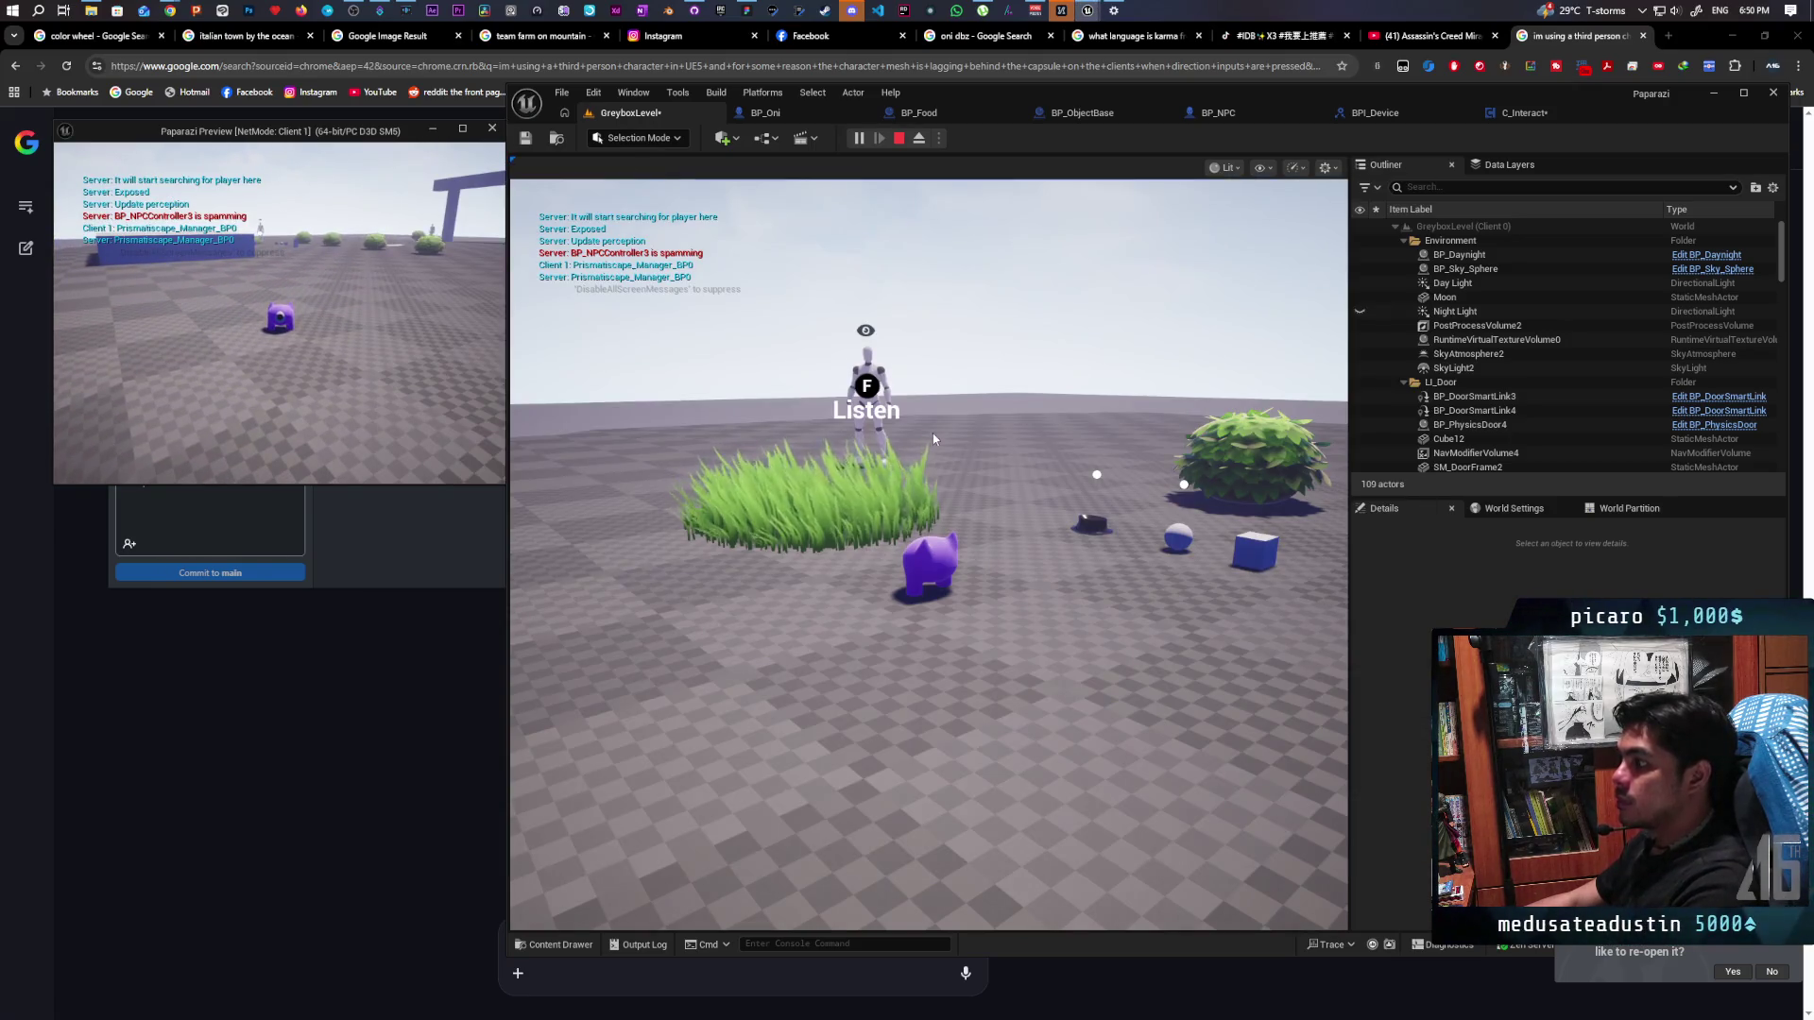
key("s")
key("s")
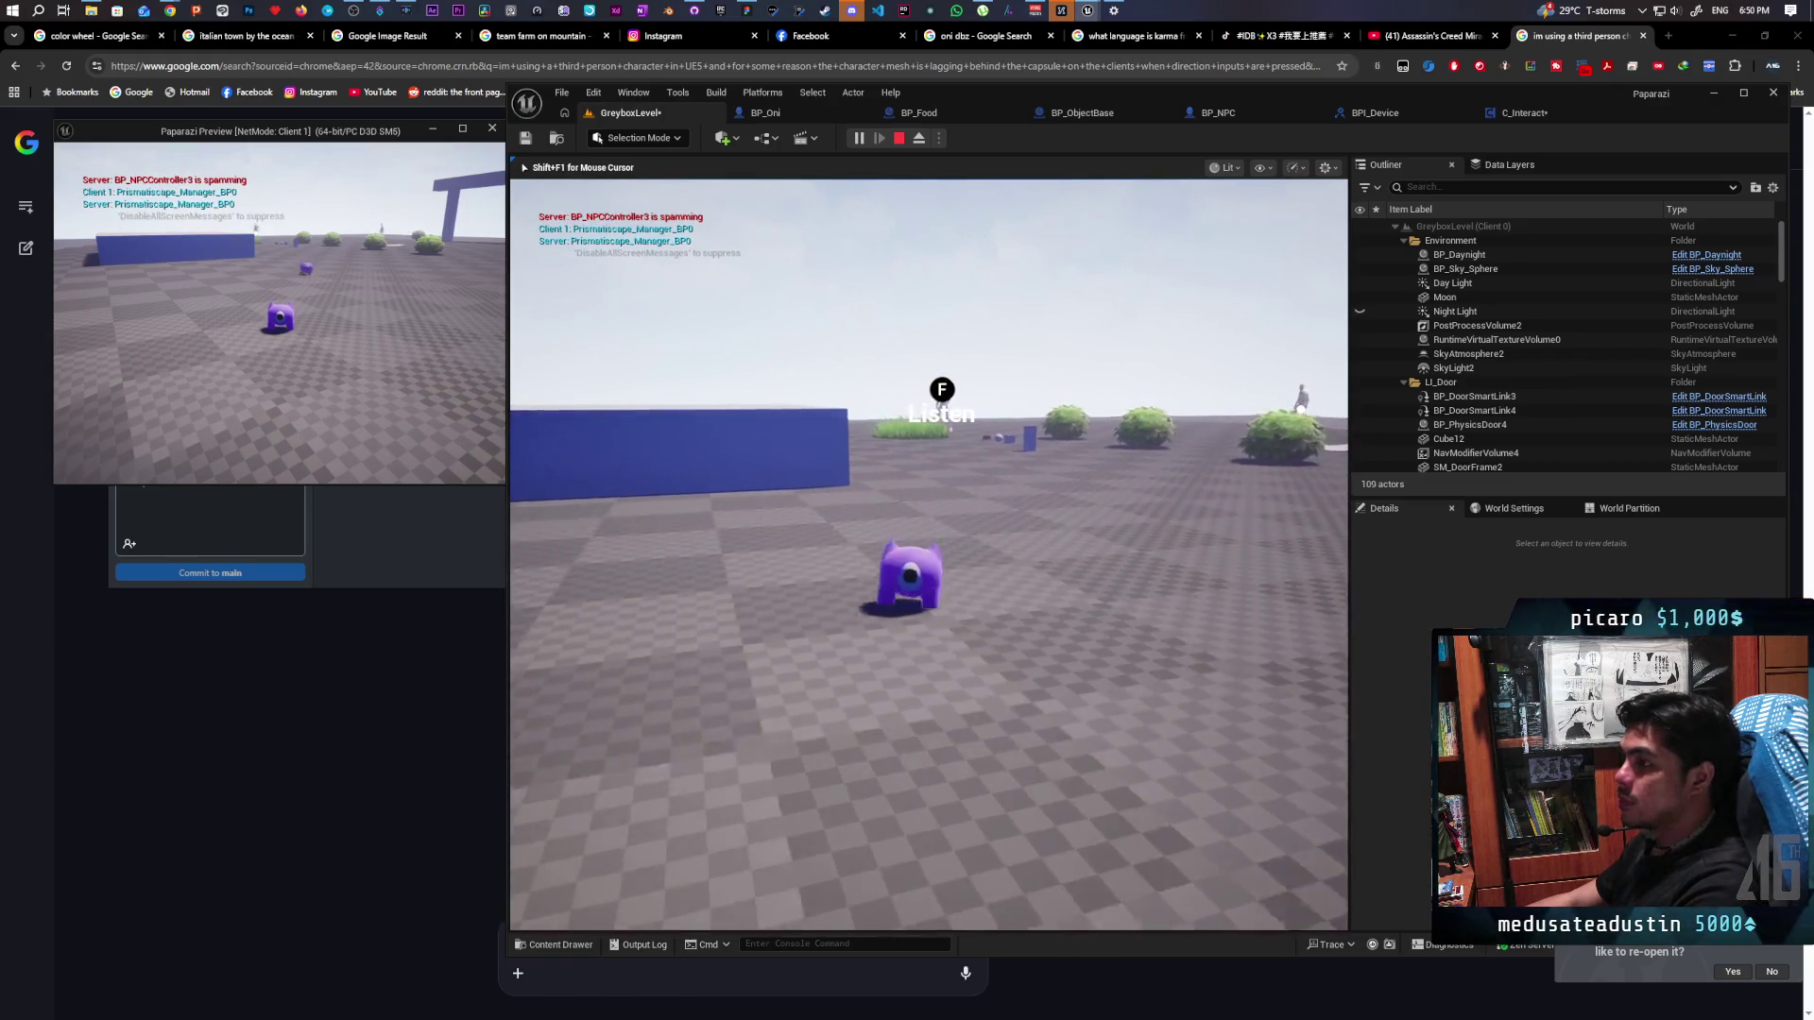
key("w")
key("w")
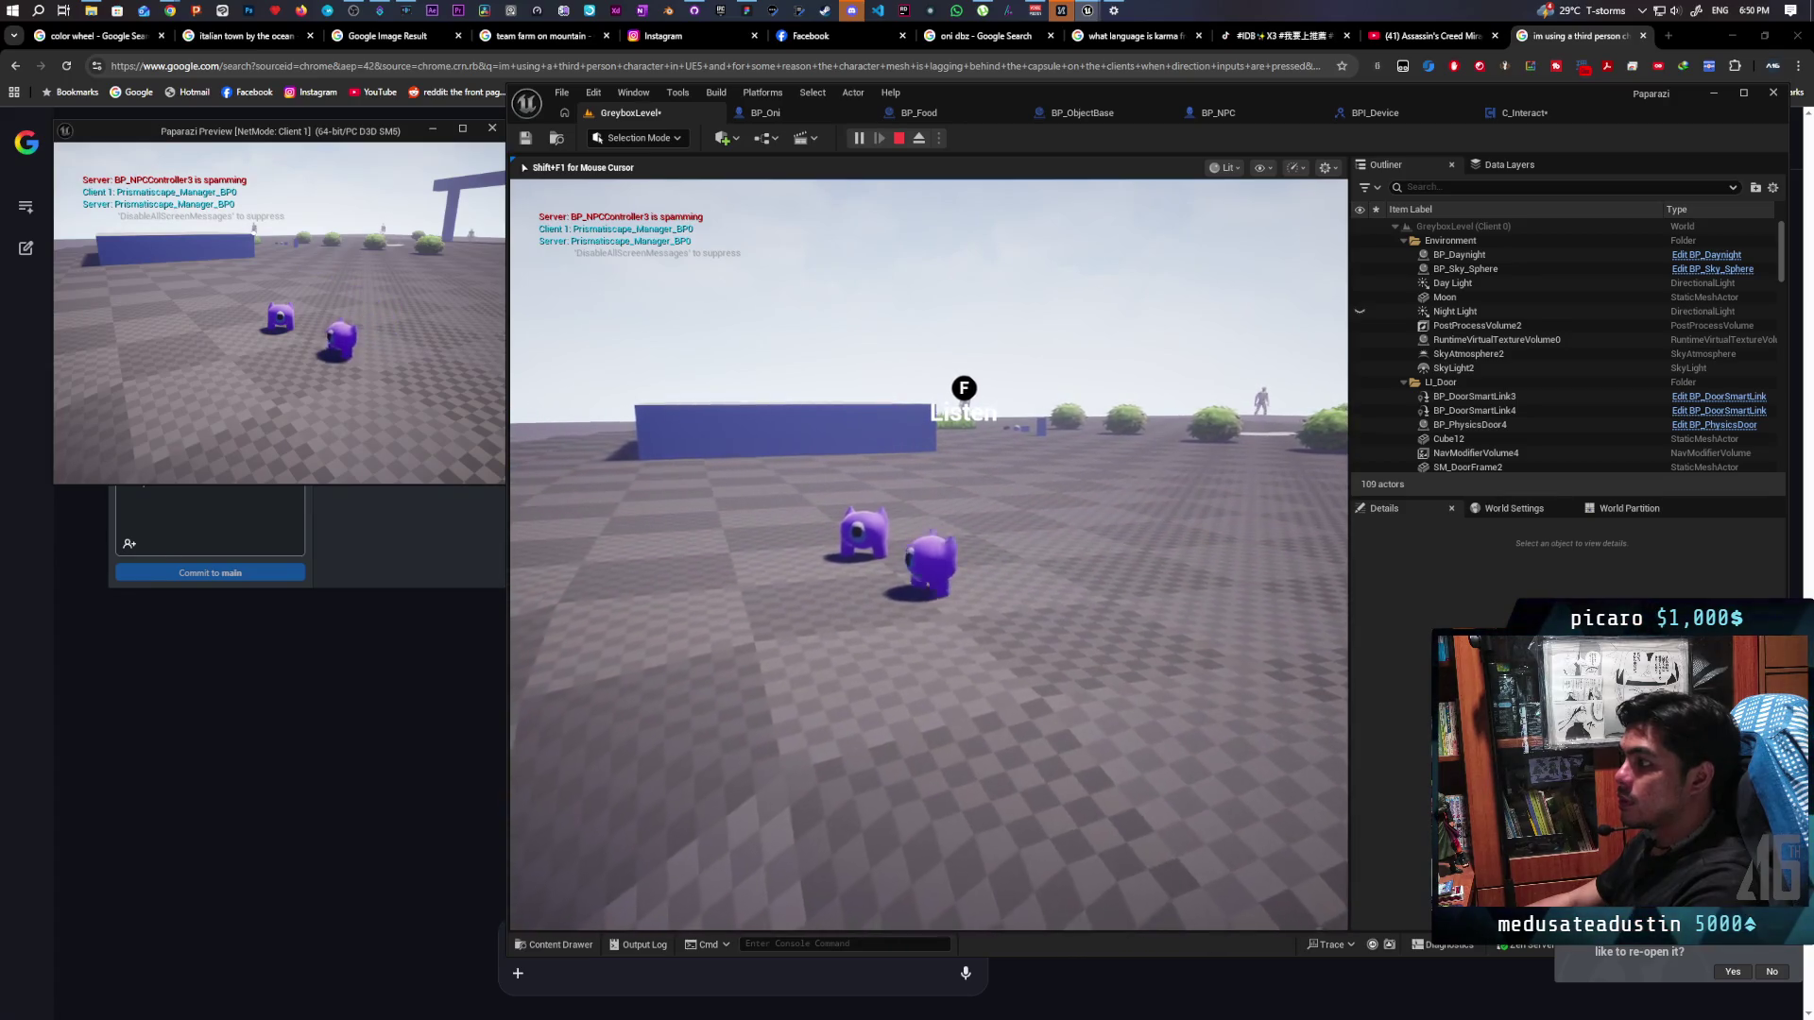
key("s")
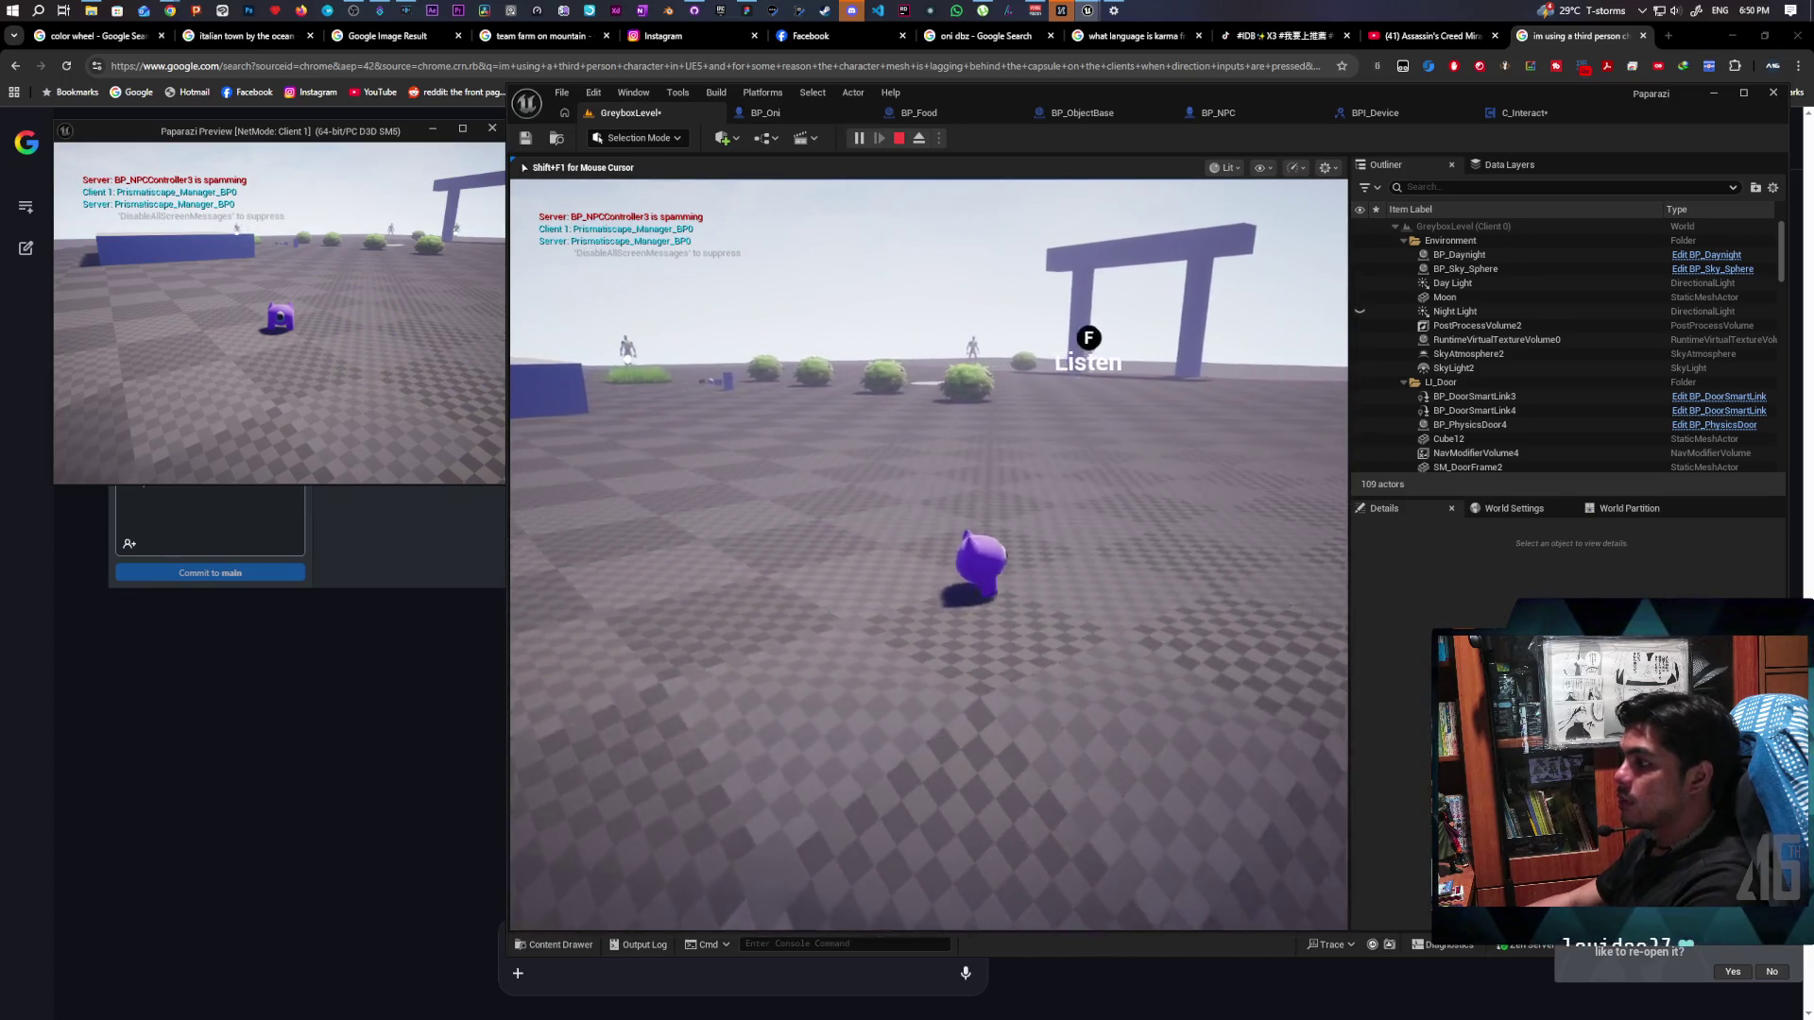
key("w")
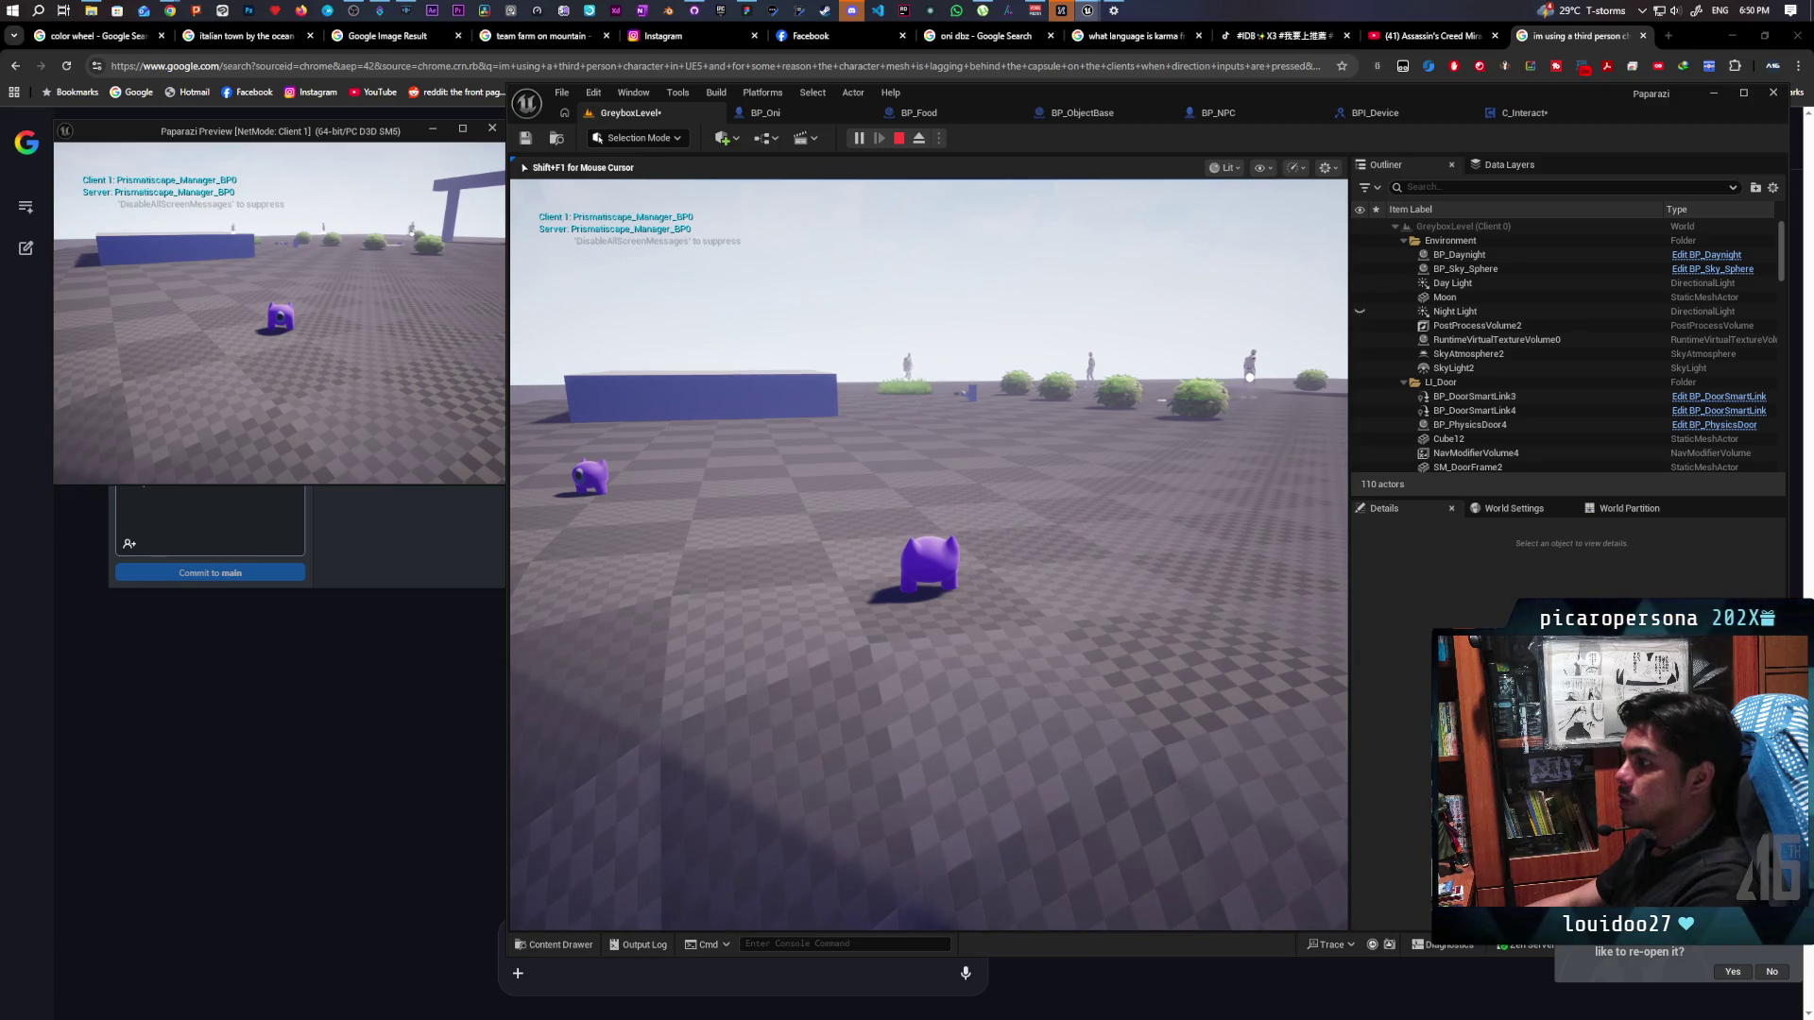
key("w")
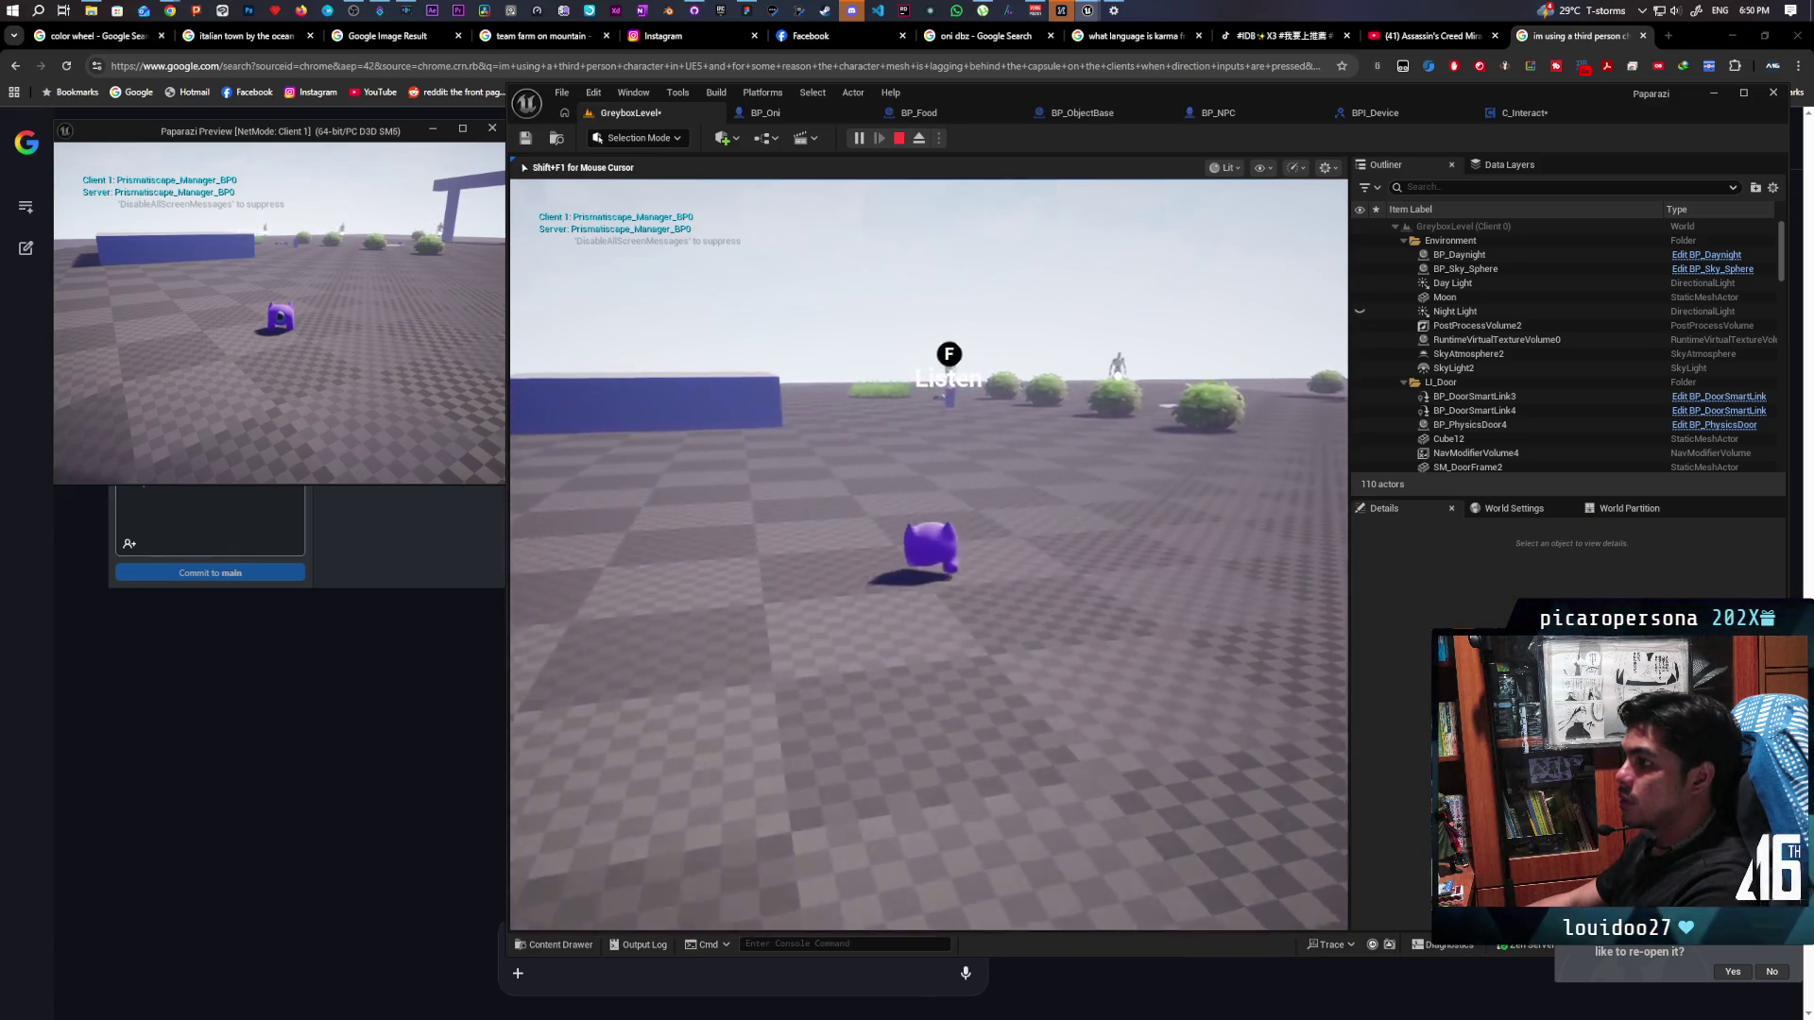
key("s")
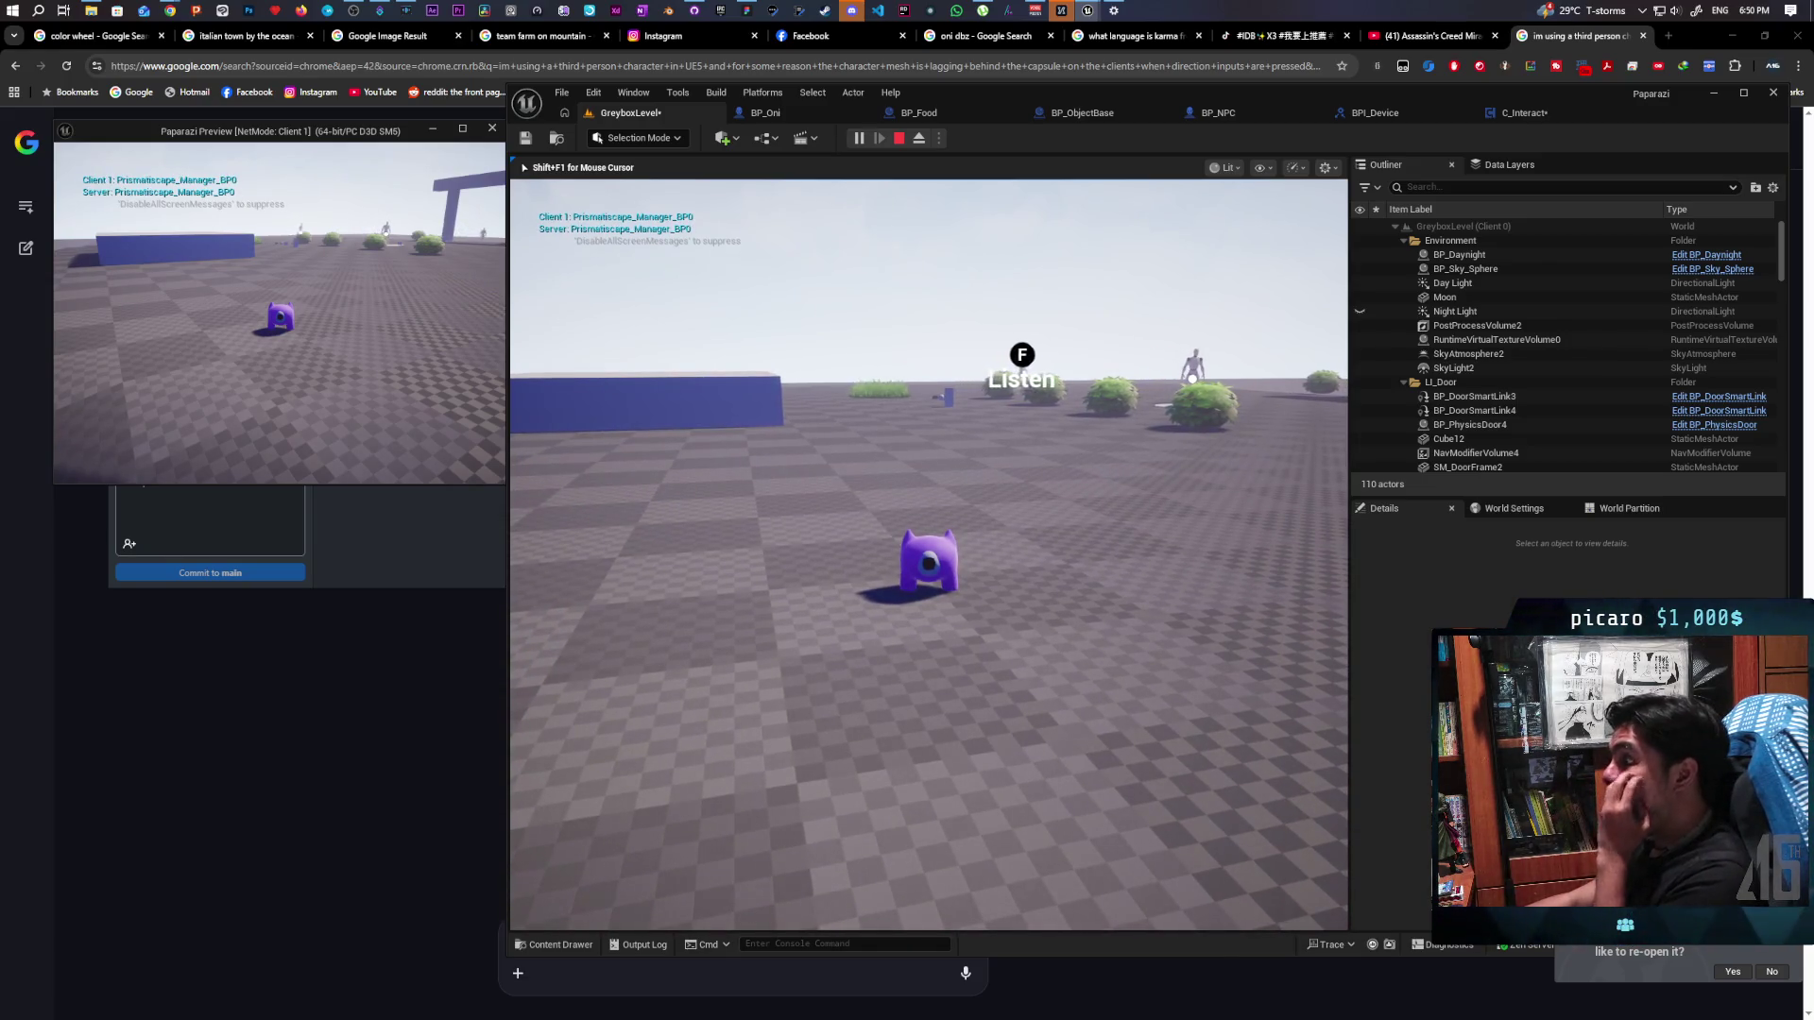
key("shift+F1")
key("alt+Tab")
key("Escape")
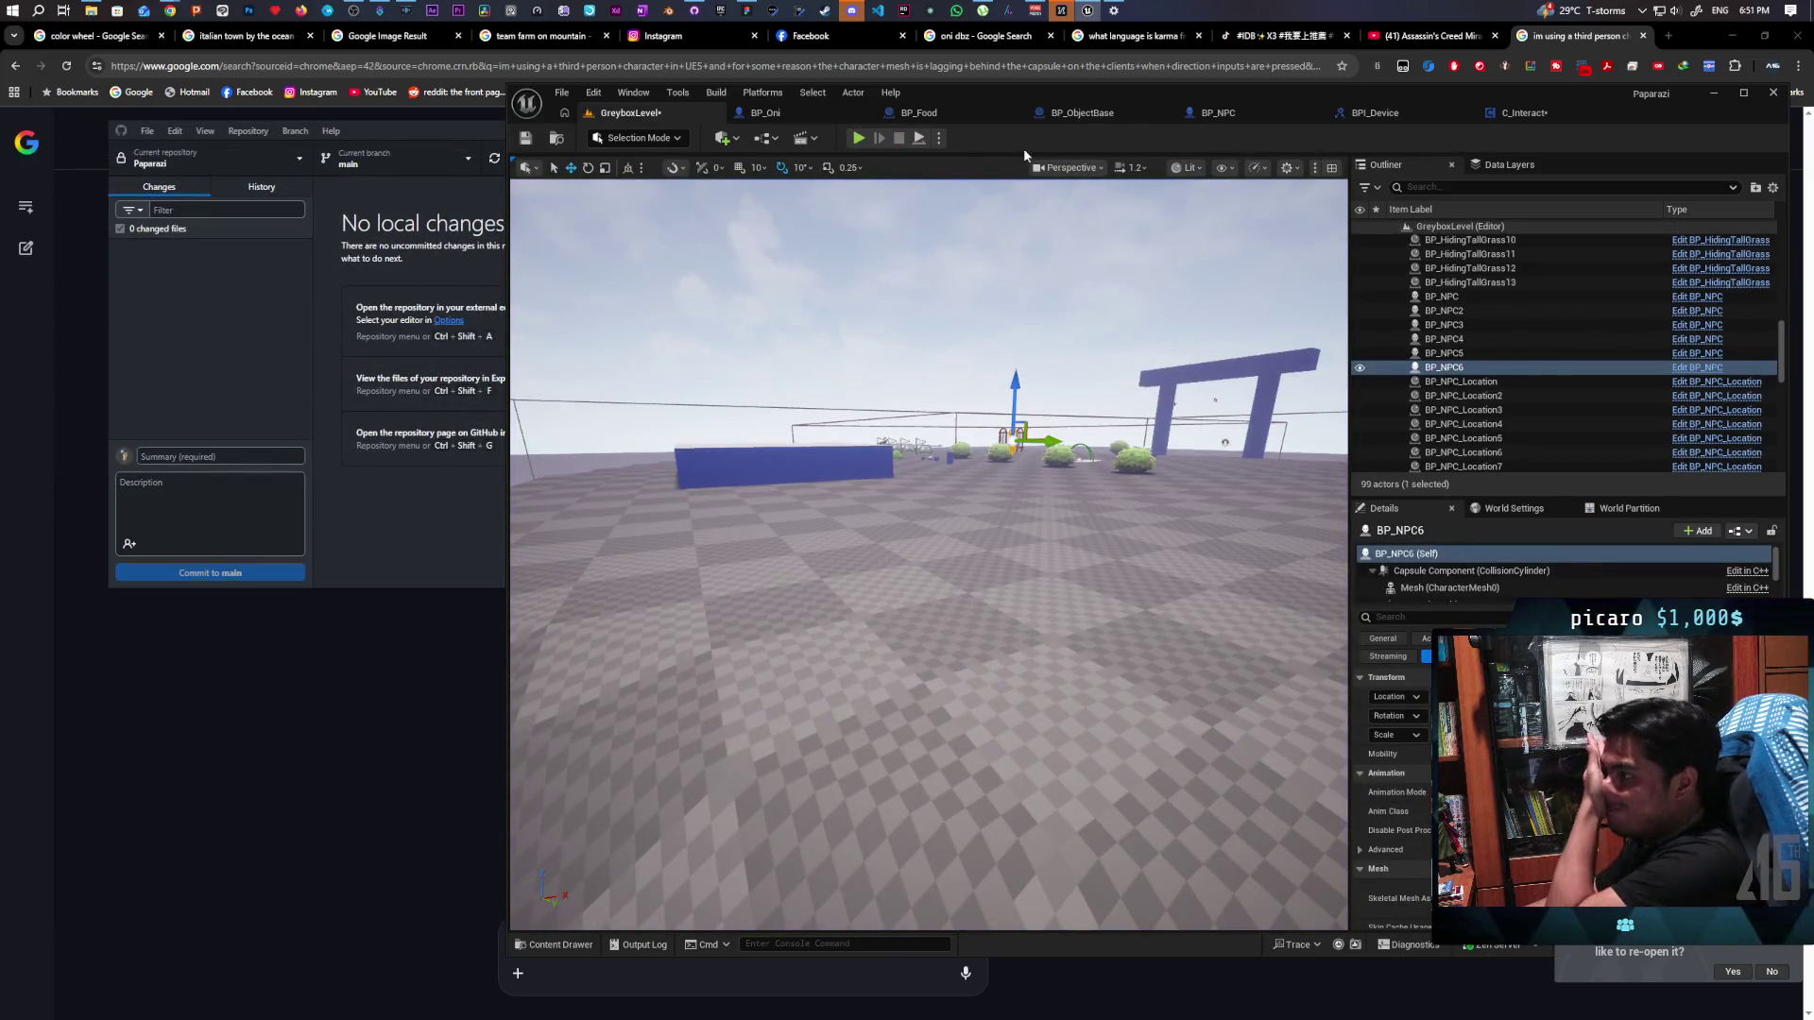
Enable Hidden in Game on BP_NPC's Widget component via a 'hidd' details search, then save all
left_click(1233, 115)
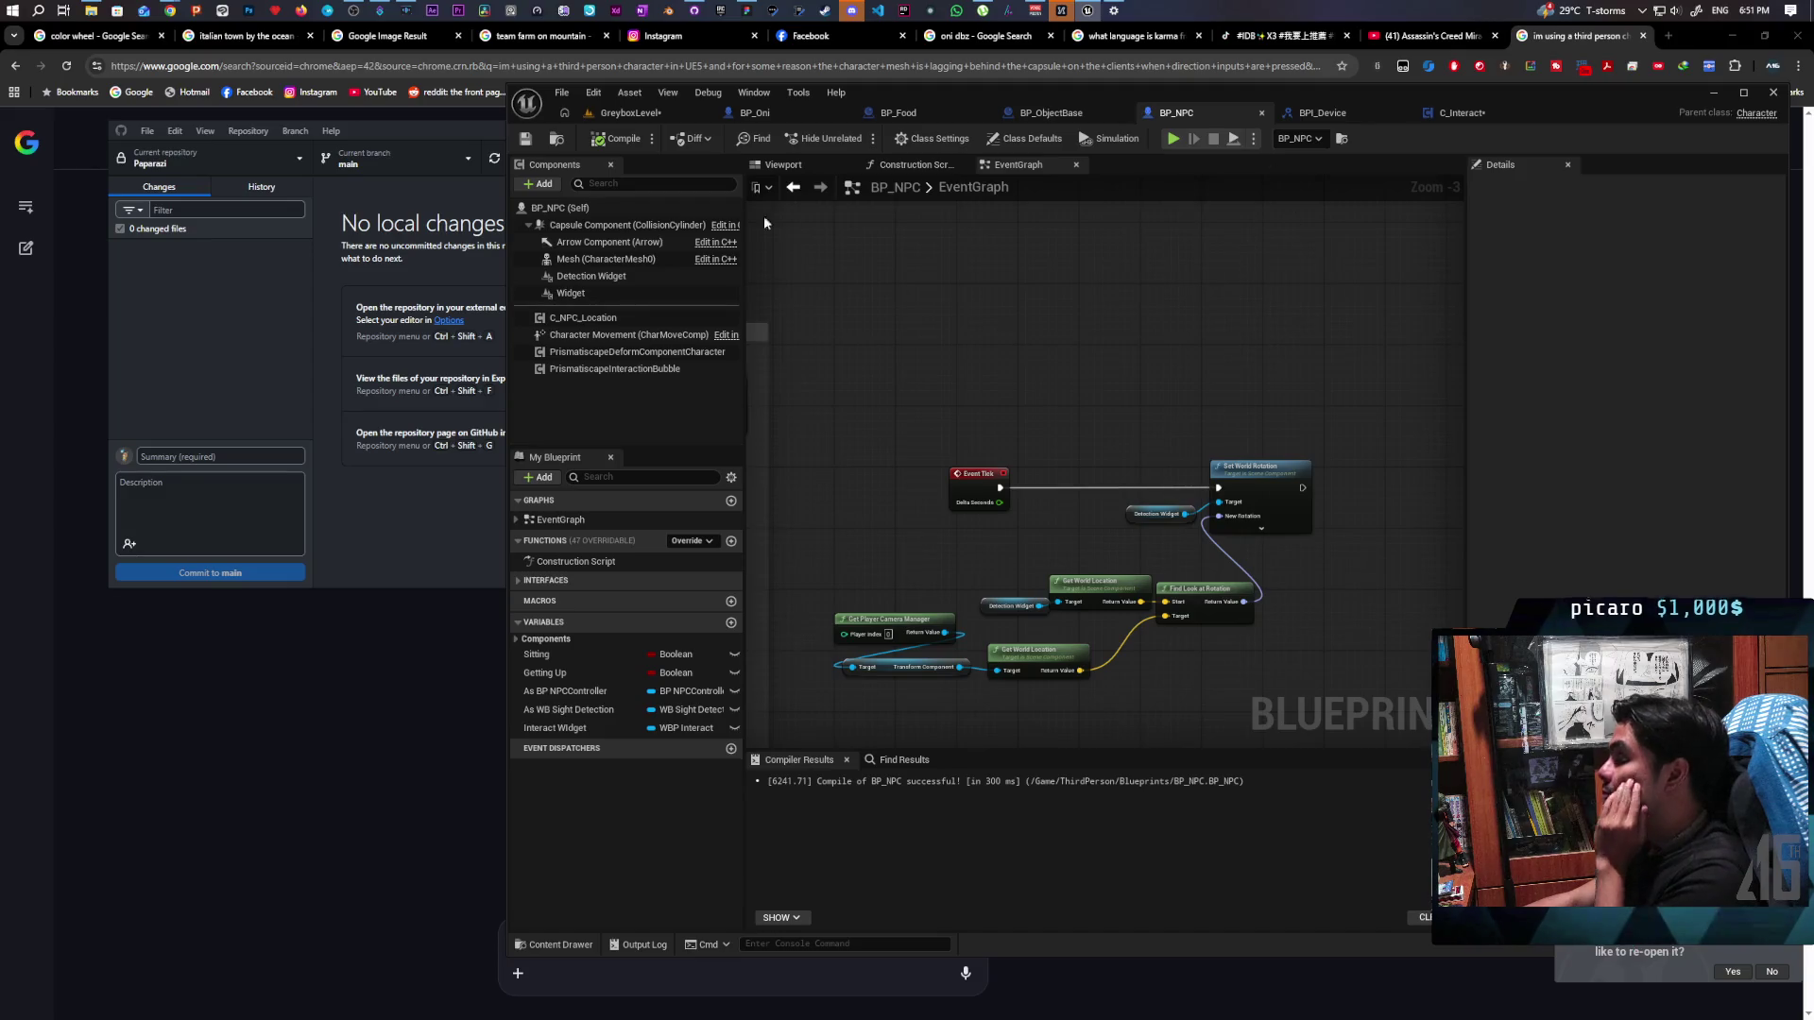
left_click(600, 292)
left_click(1542, 189)
type("dd")
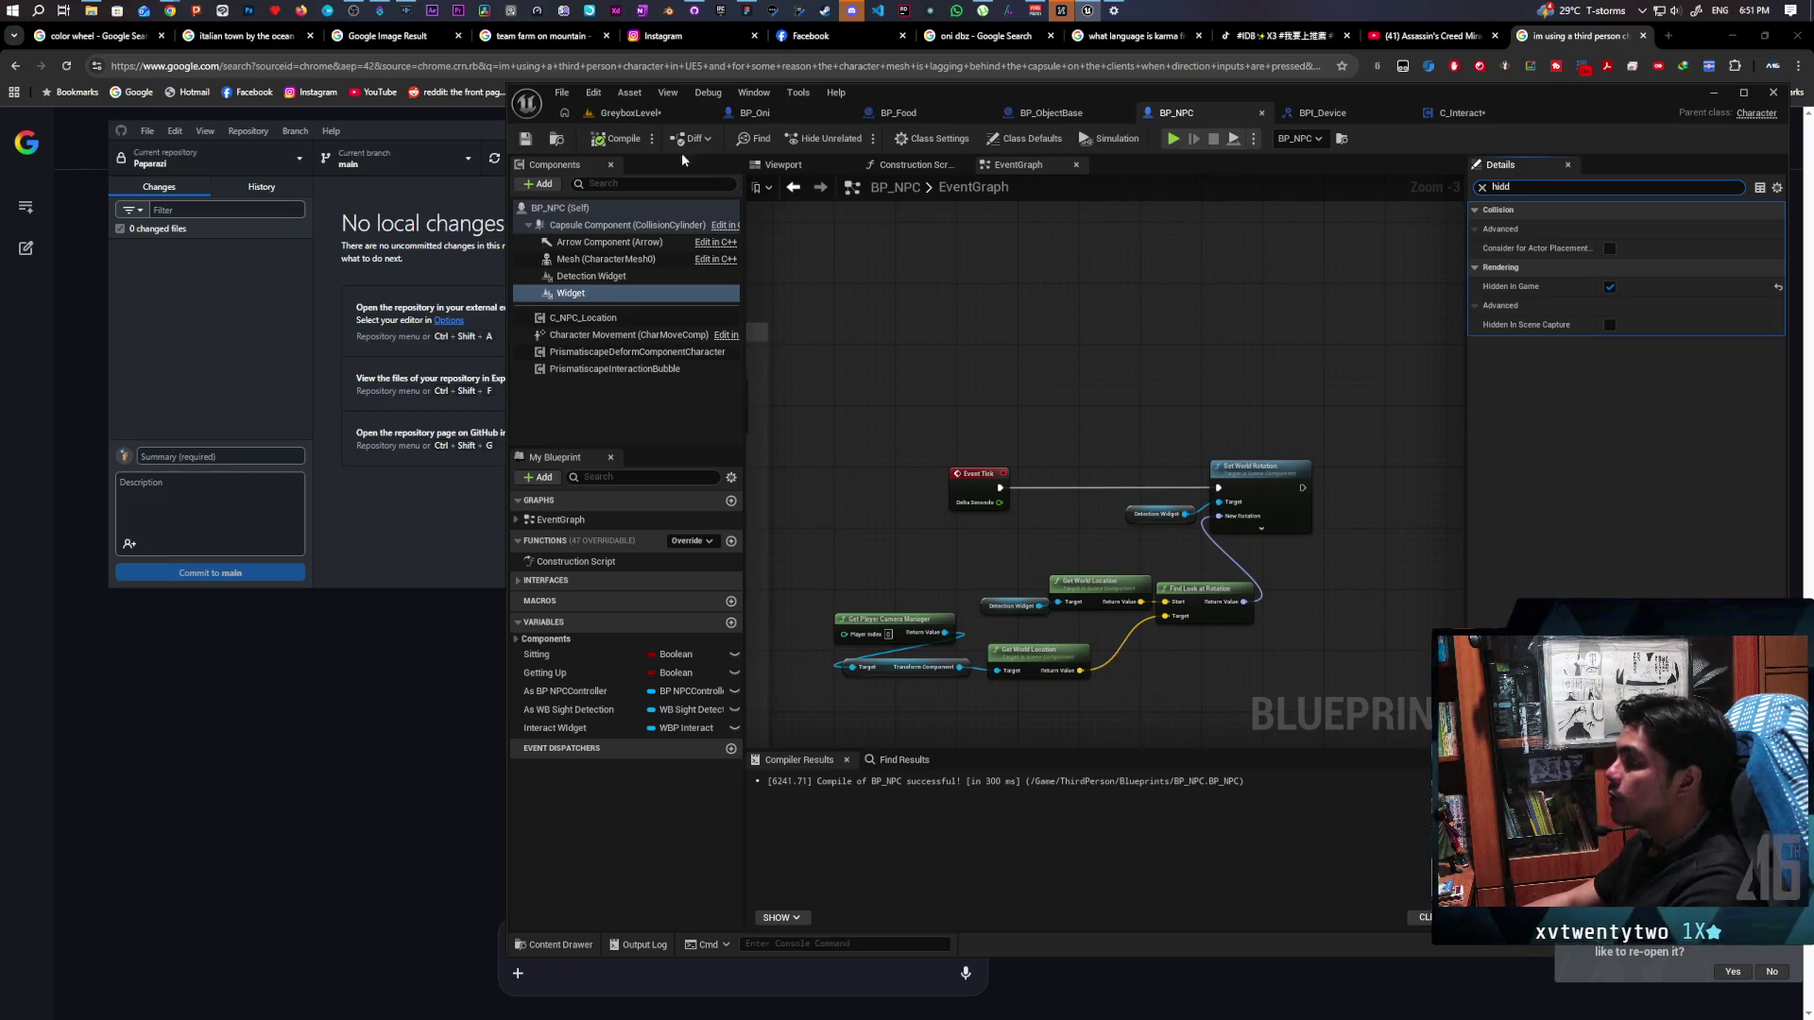
key("ctrl+shift+s")
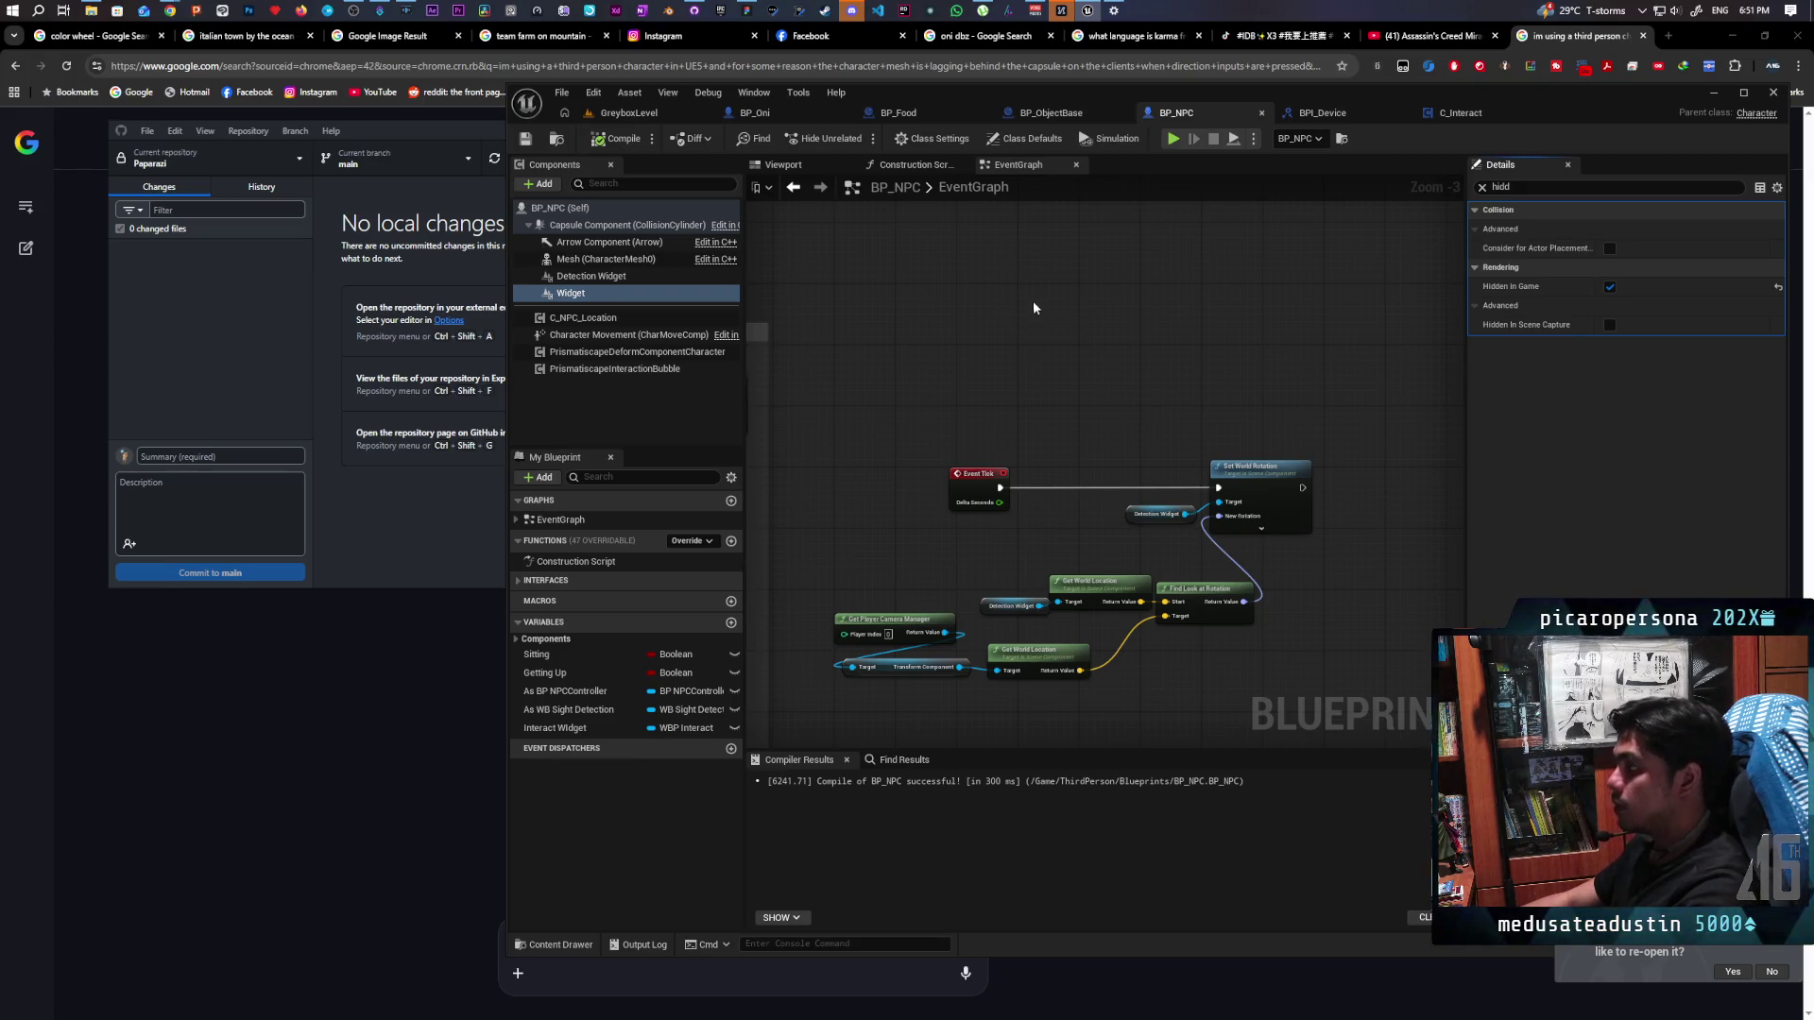
scroll(994, 341, "down", 5)
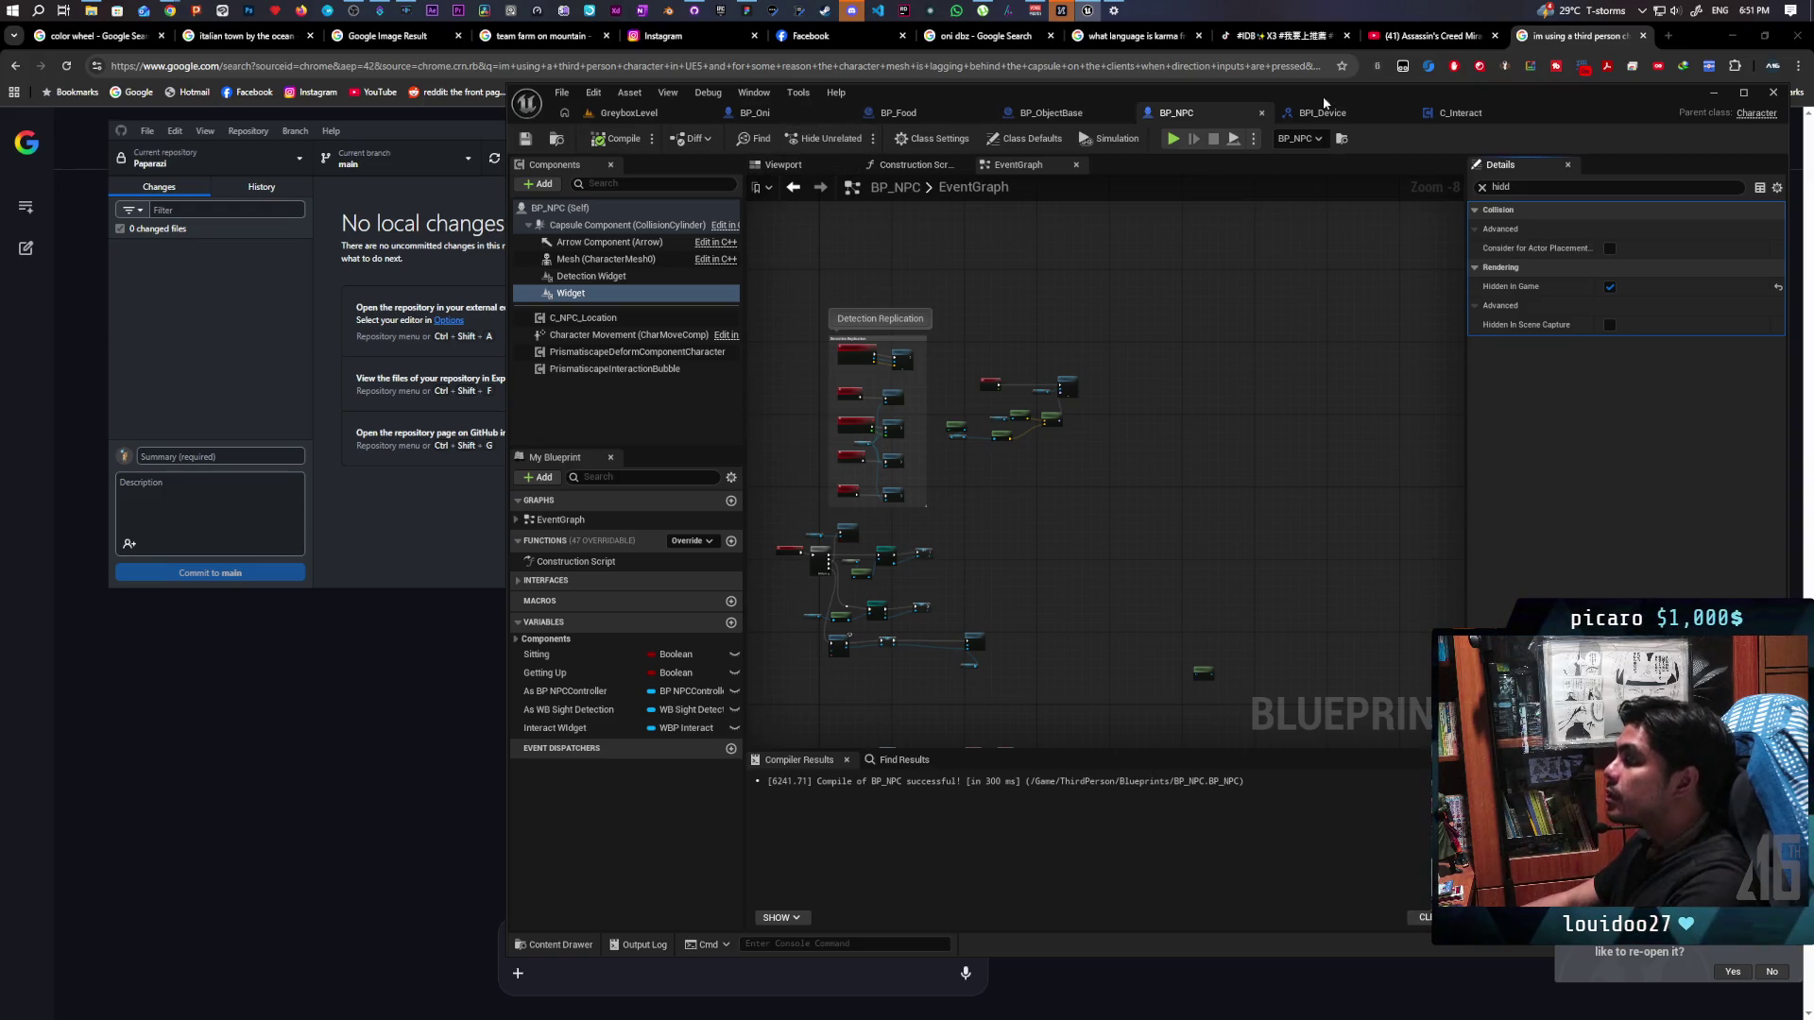
Wire a Listenables getter's Length into a Print String placed before Process Listenables on Event Tick
scroll(1256, 367, "down", 2)
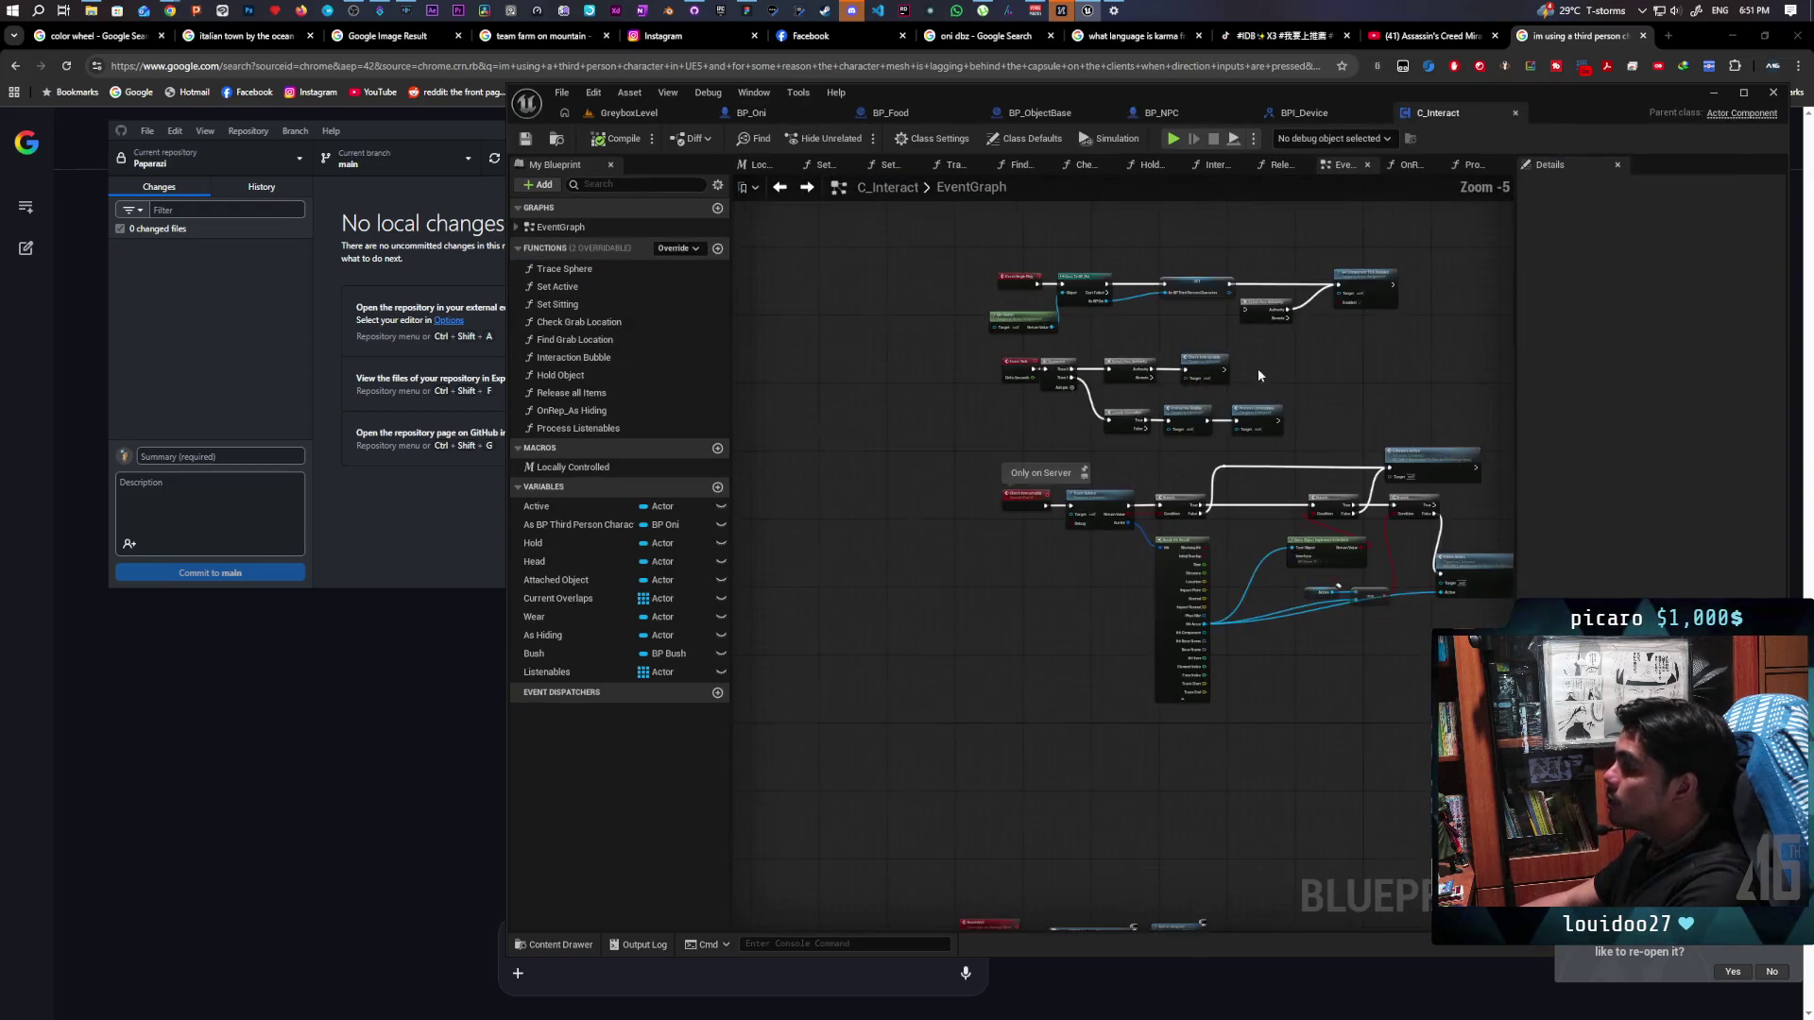
scroll(1171, 389, "up", 2)
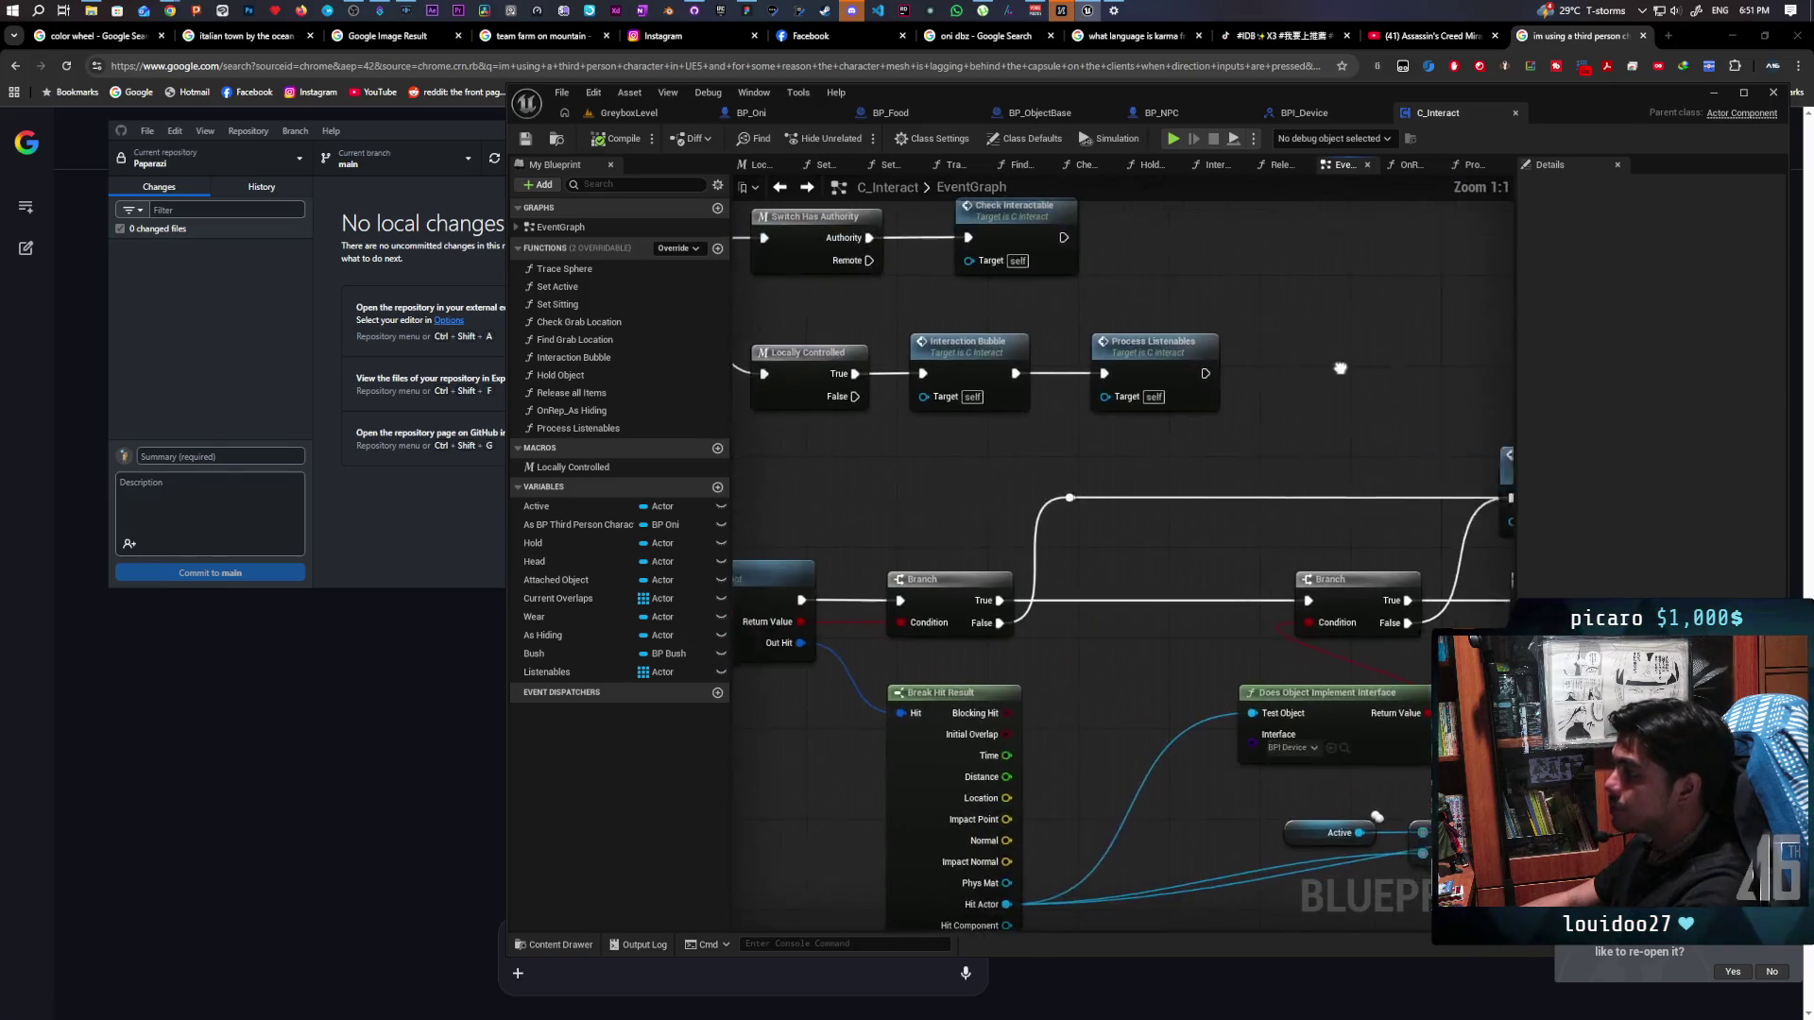
left_click_drag(1171, 345, 1370, 345)
left_click(1187, 418)
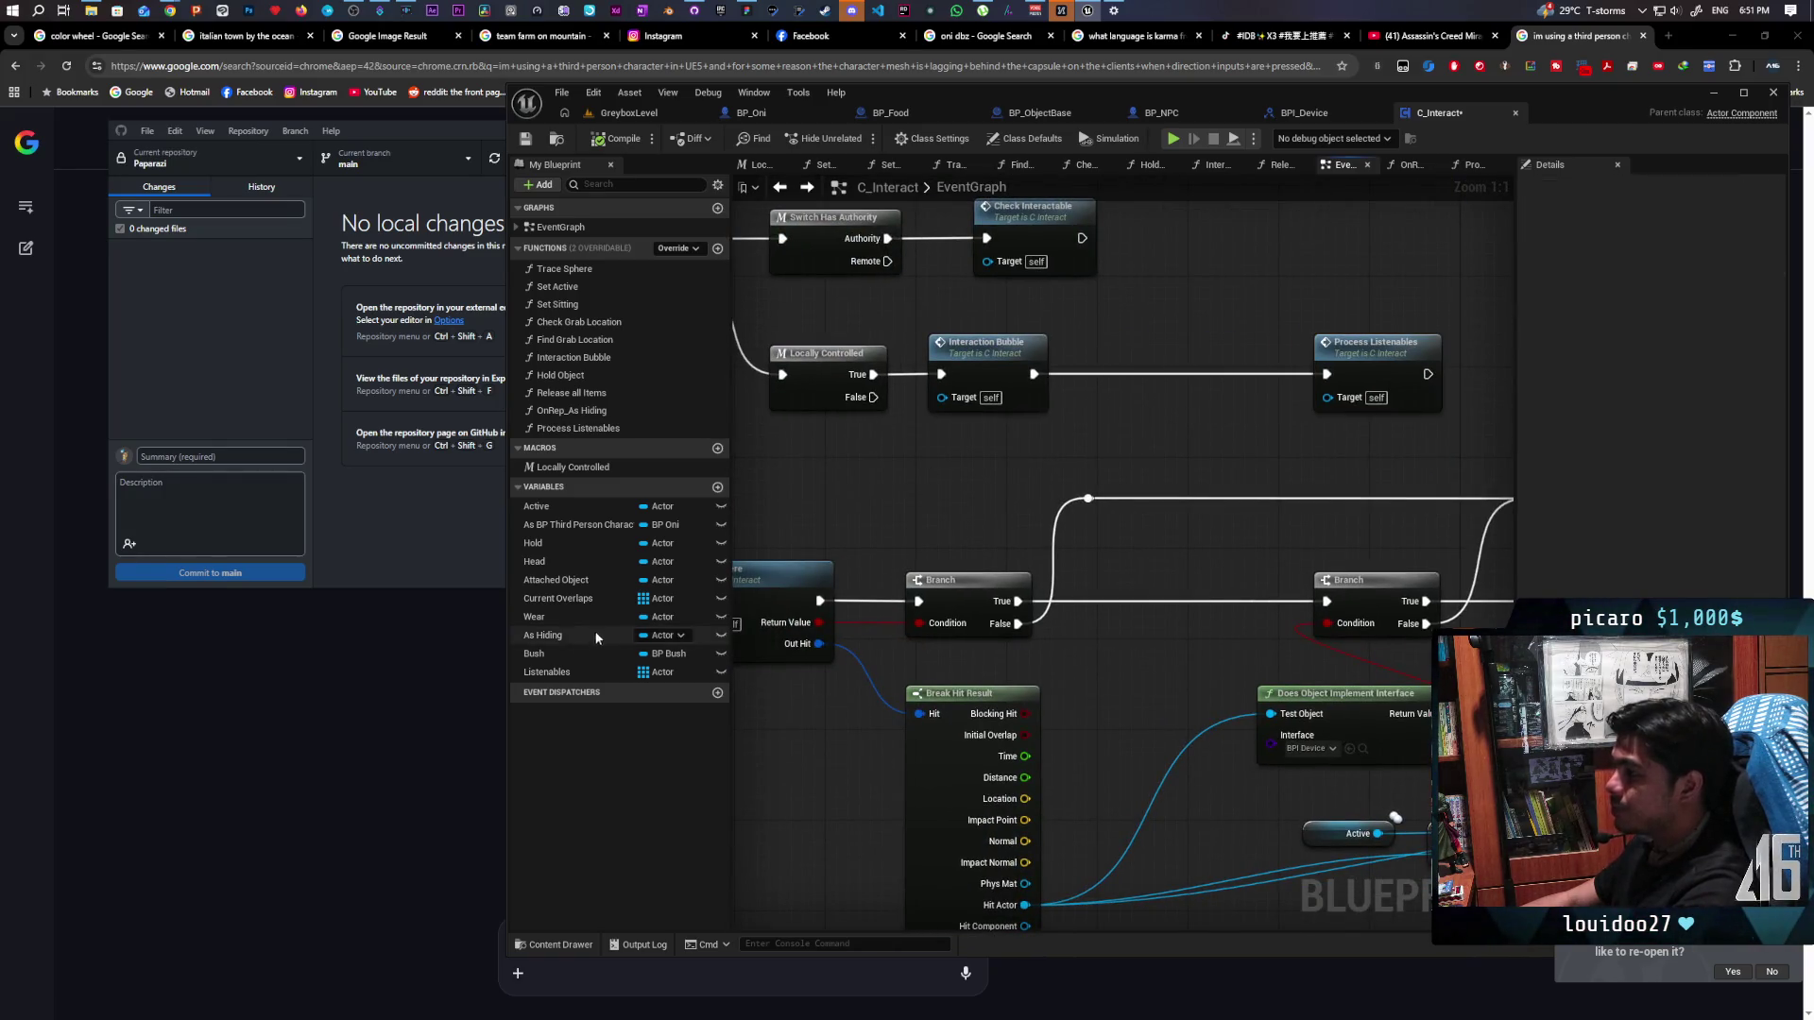
mouse_move(547, 672)
left_mouse_down()
mouse_move(985, 455)
mouse_move(1097, 459)
left_mouse_up()
left_click(1018, 477)
type("lengh")
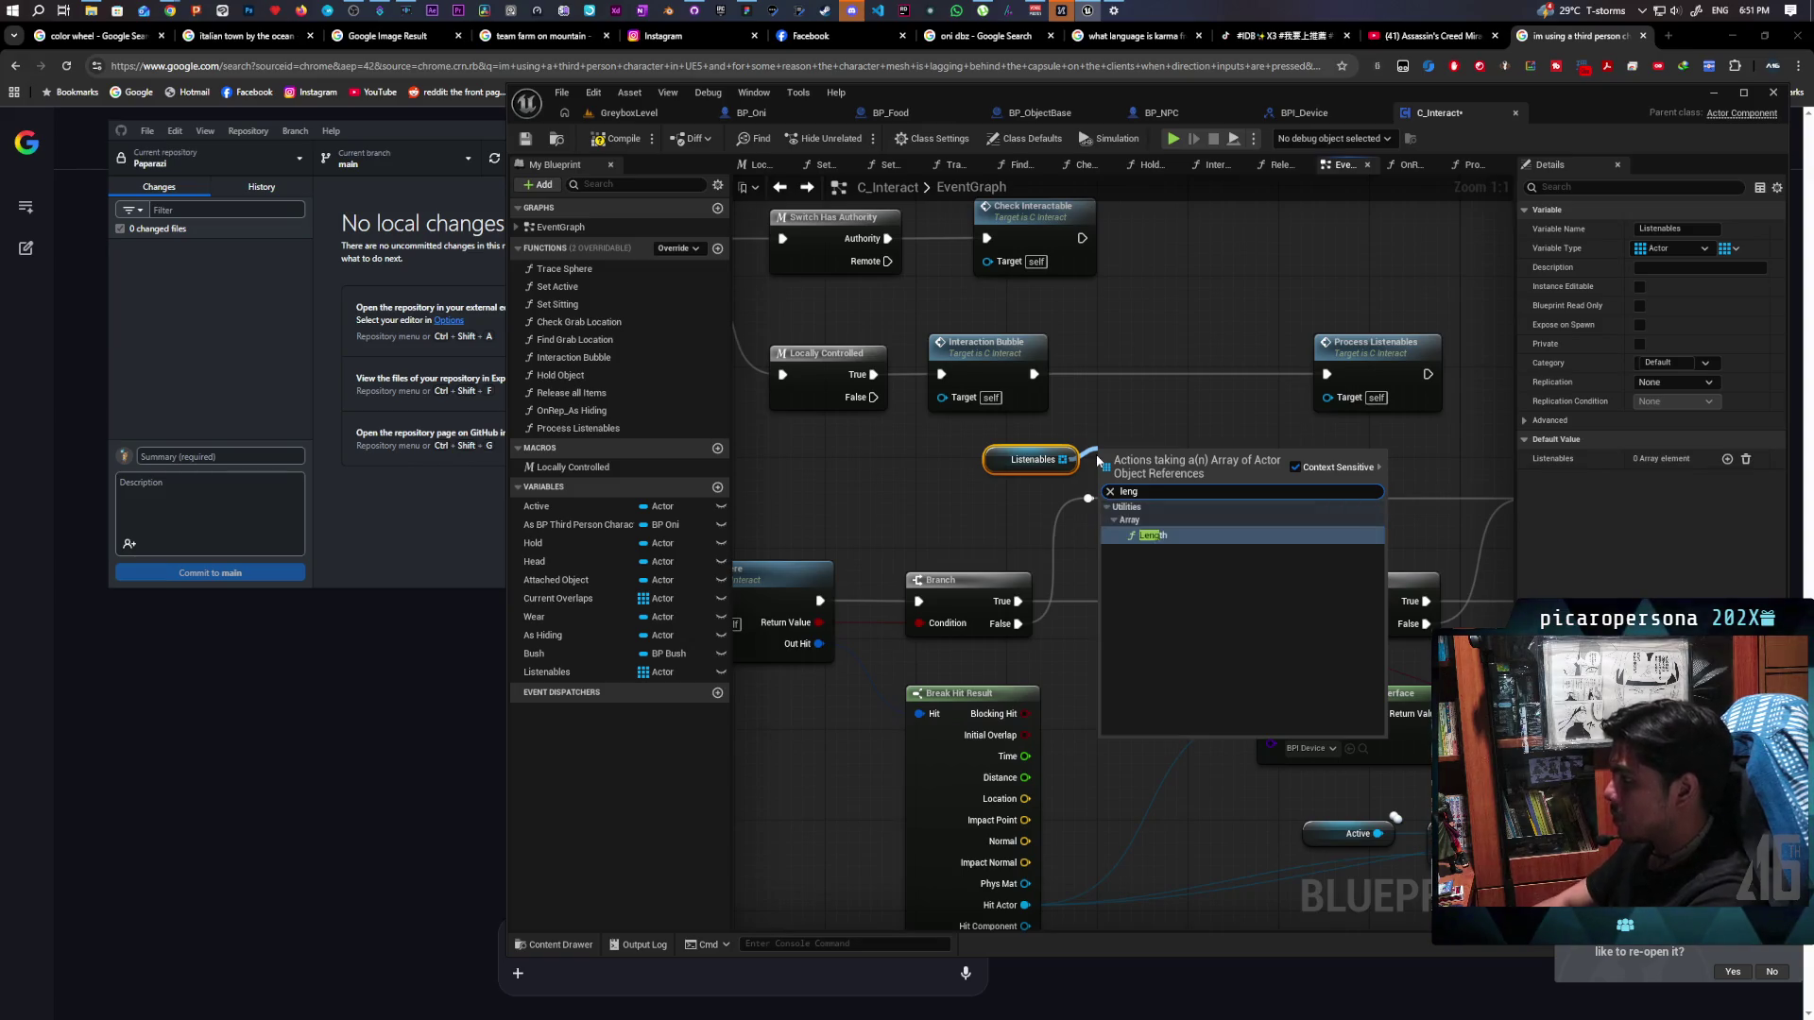
key("Return")
key("ctrl+v")
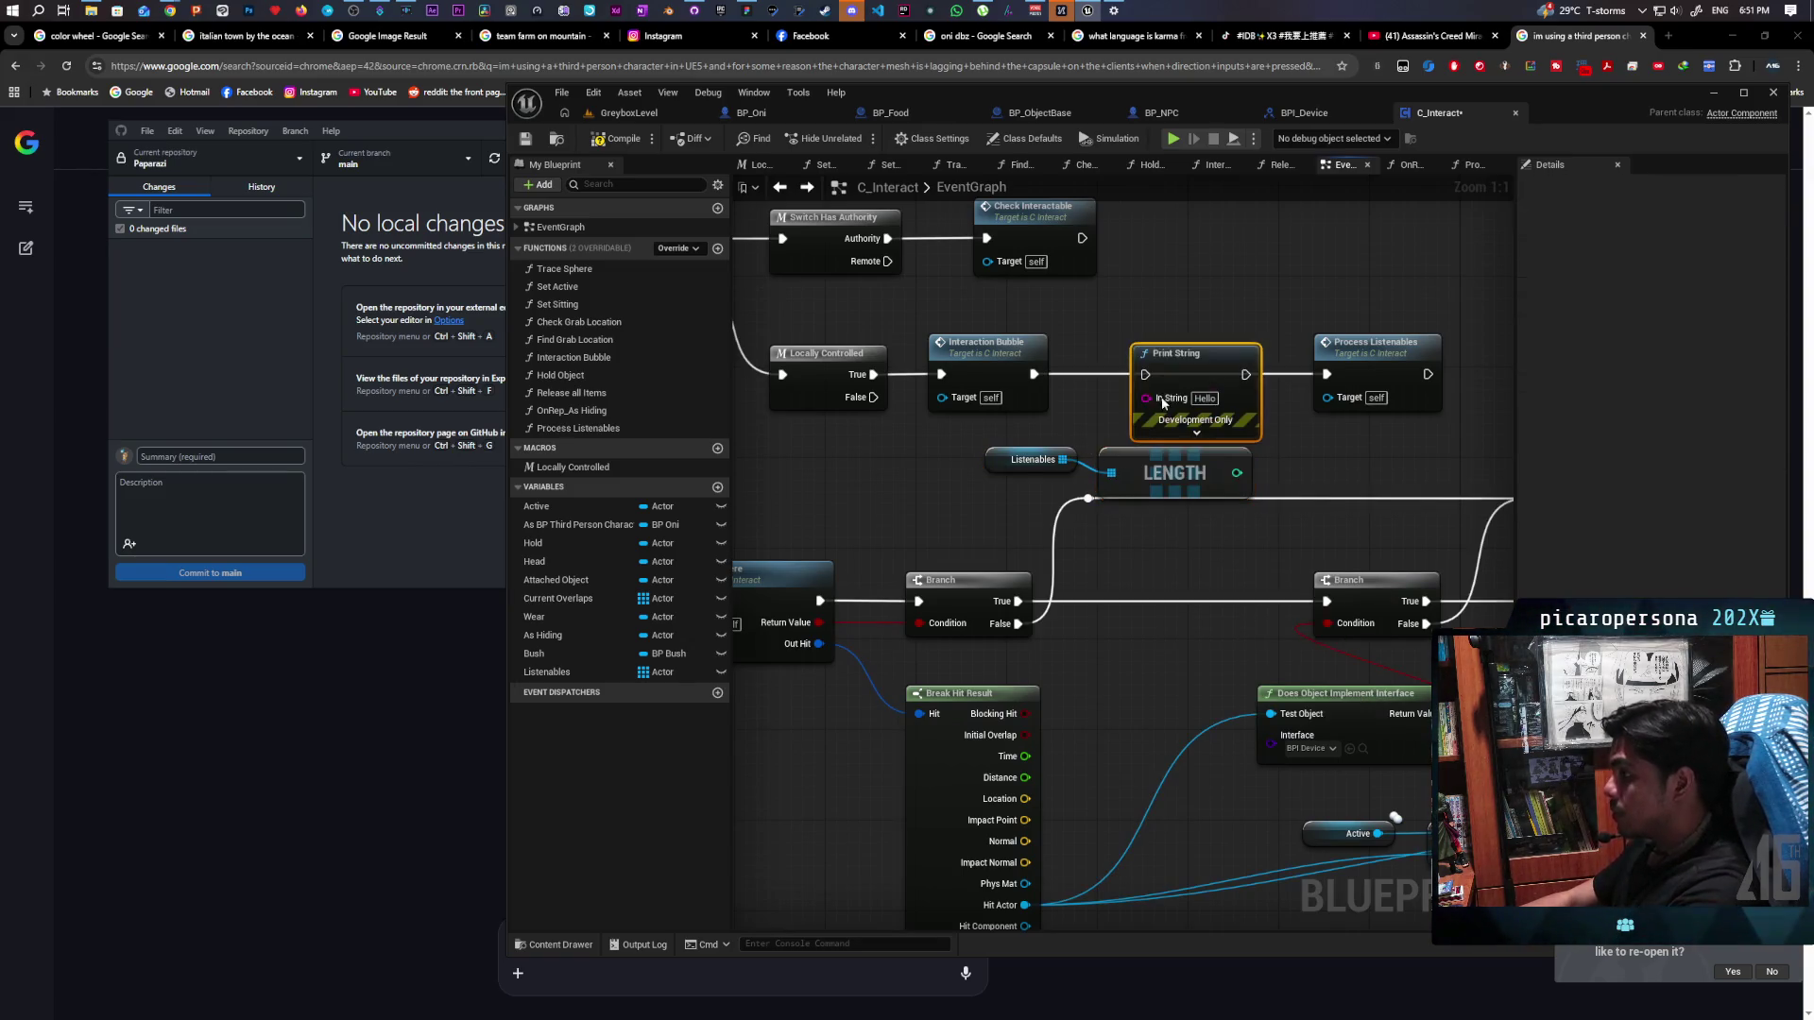
mouse_move(1237, 472)
left_mouse_down()
mouse_move(1157, 398)
mouse_move(1349, 376)
left_mouse_up()
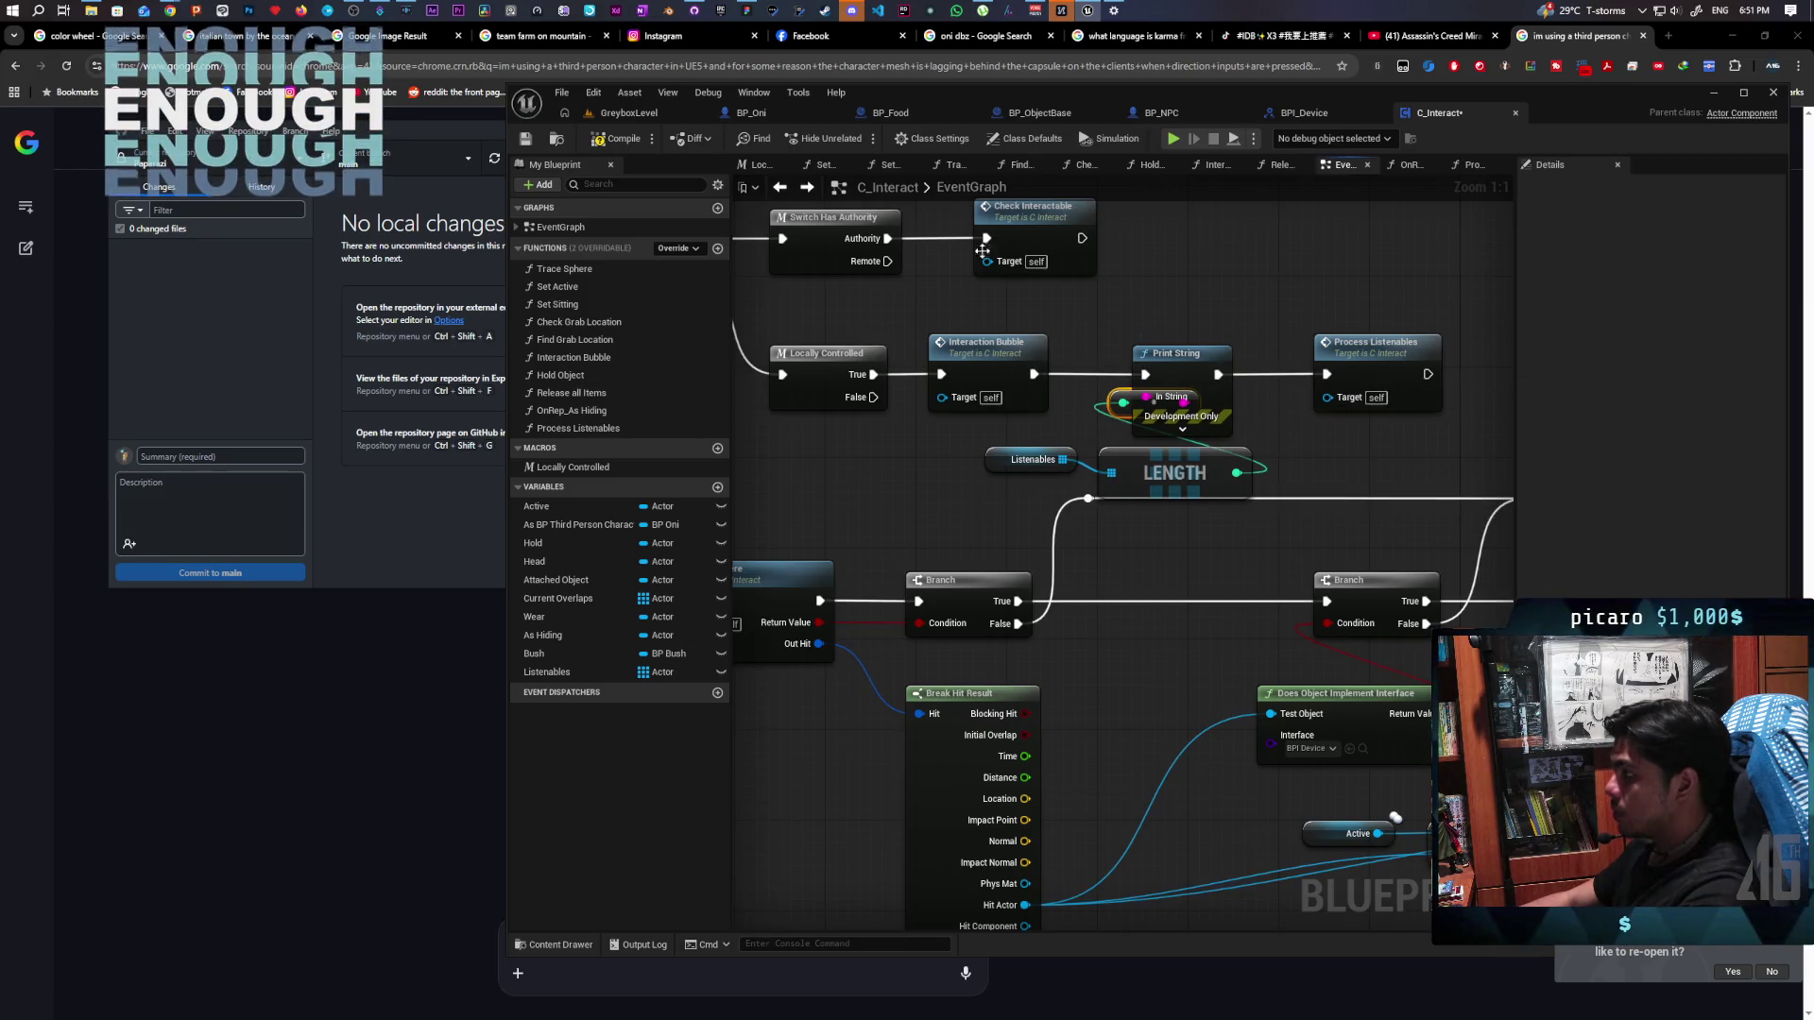
left_click(644, 115)
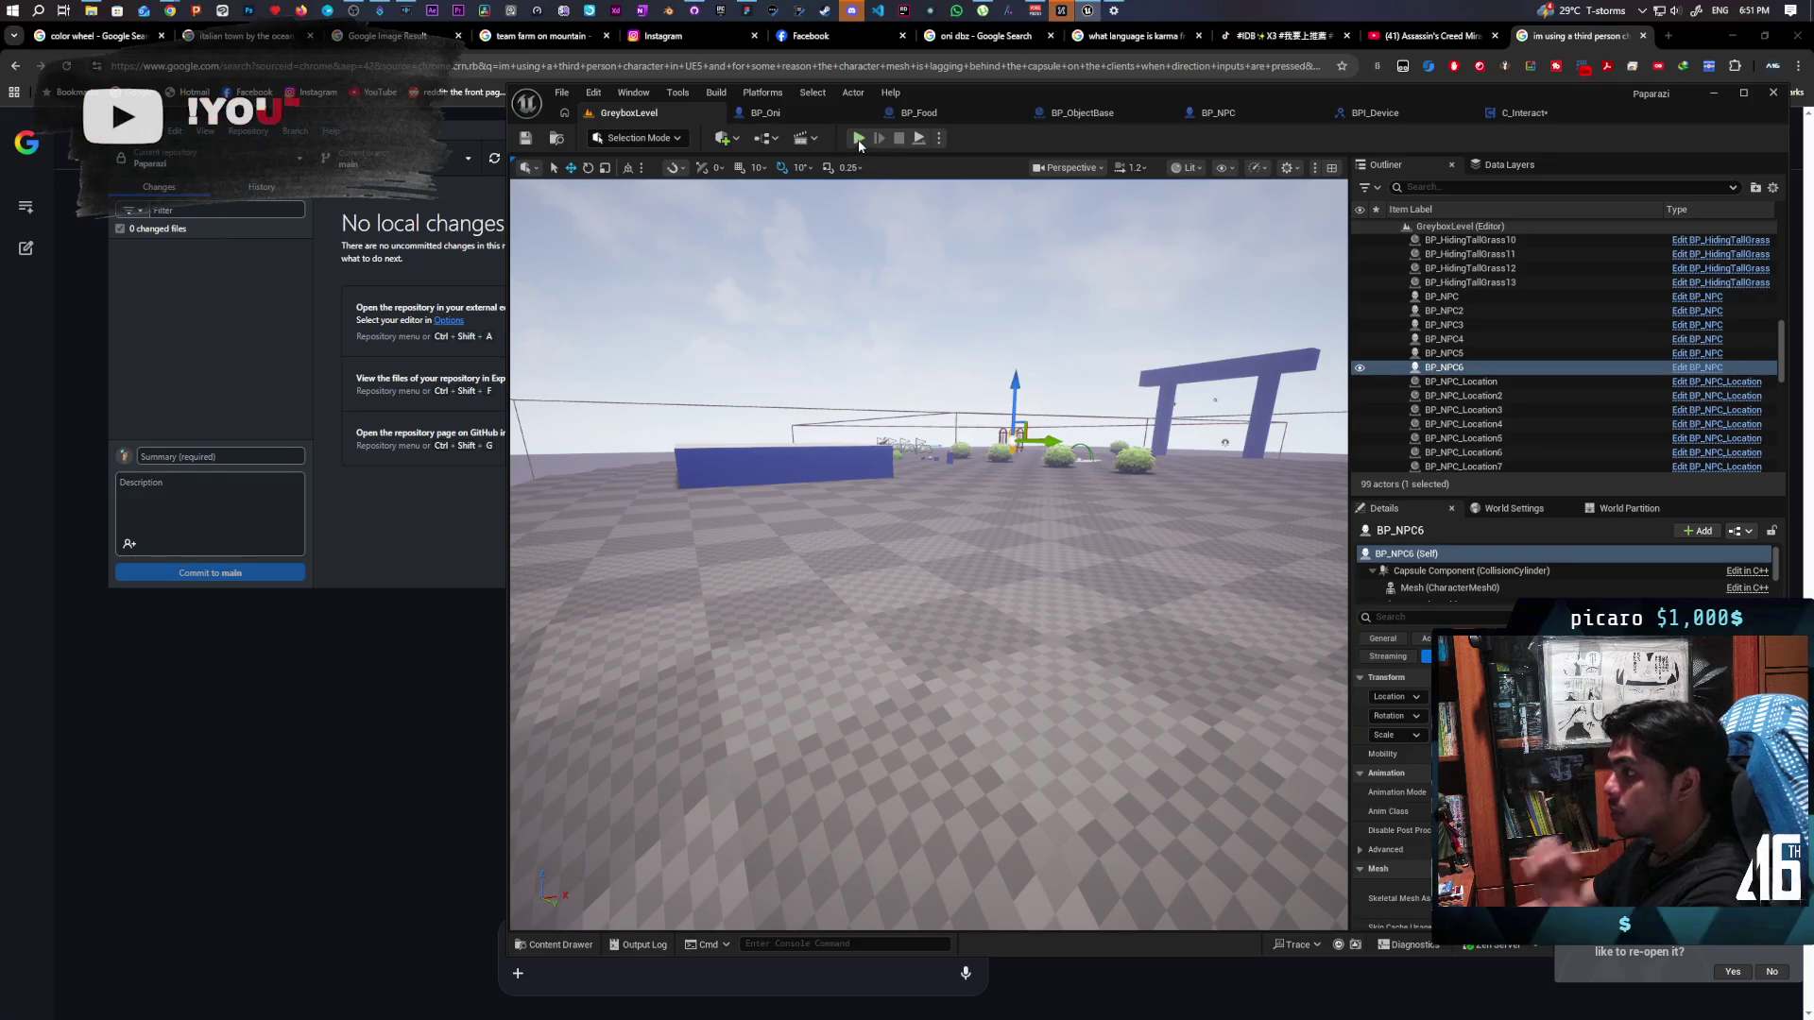
Play-test the level, jumping twice and checking both play windows before stopping
left_click(859, 138)
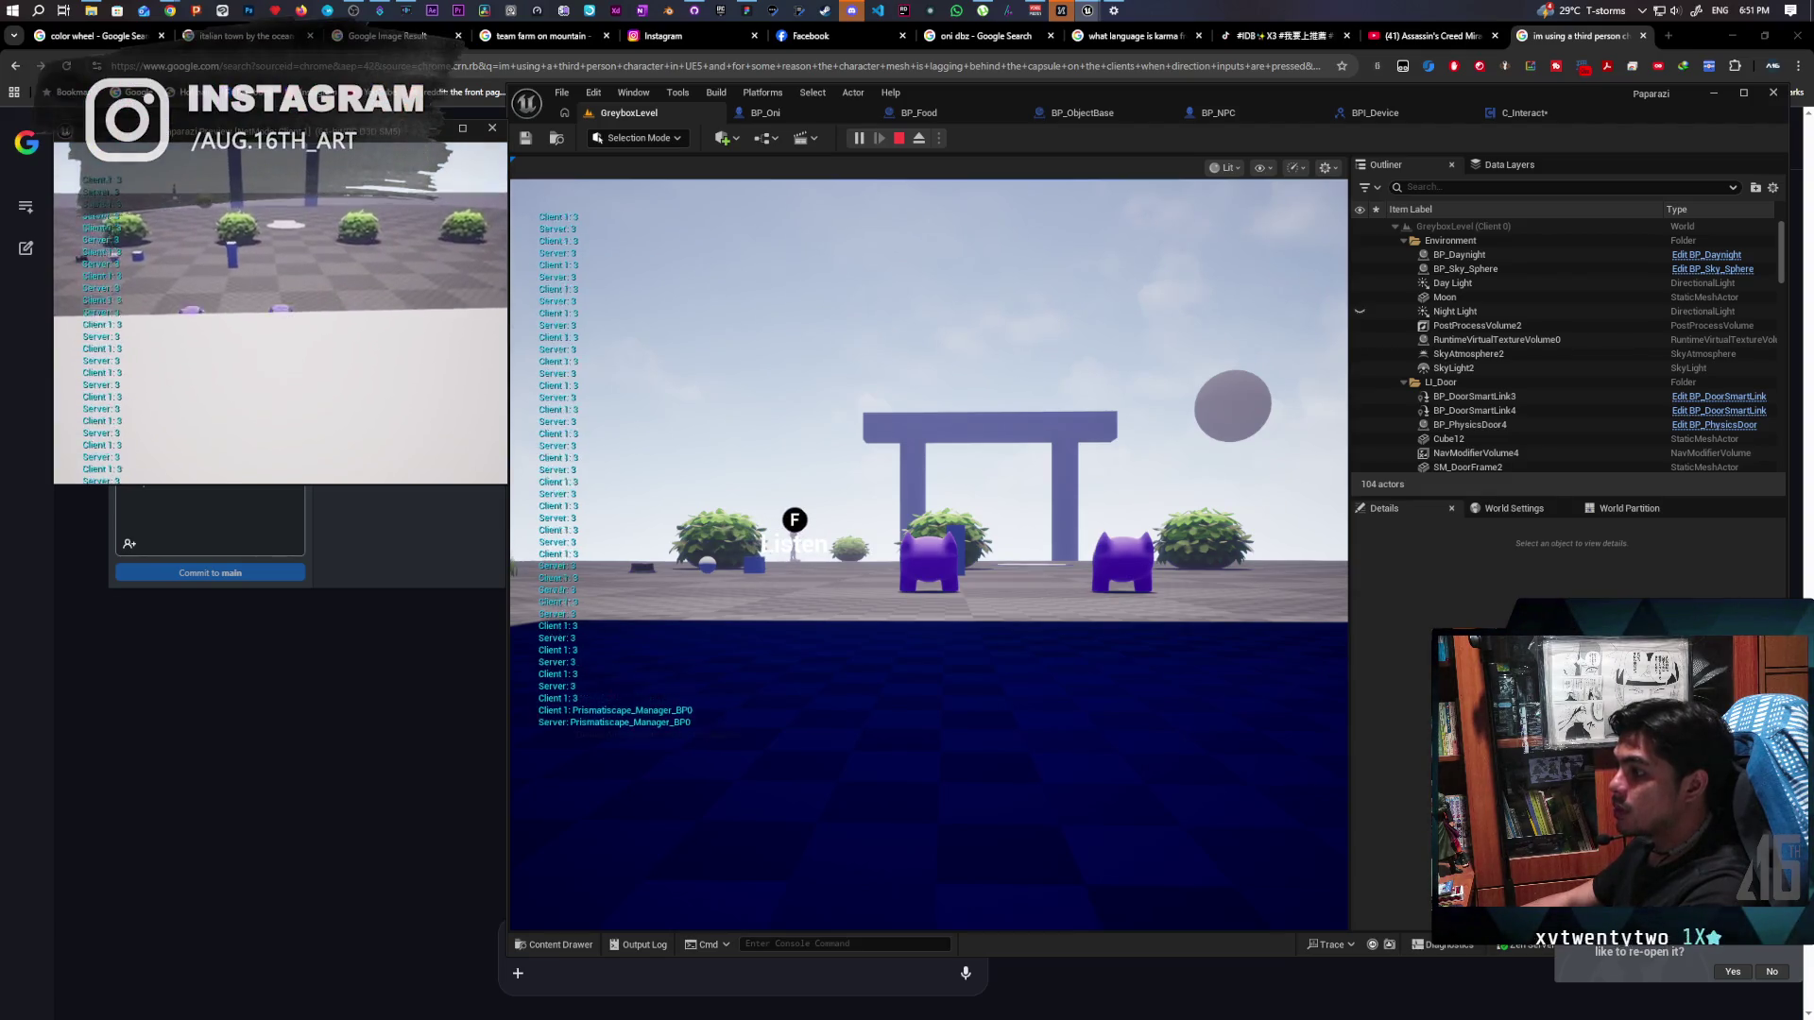
left_click(930, 331)
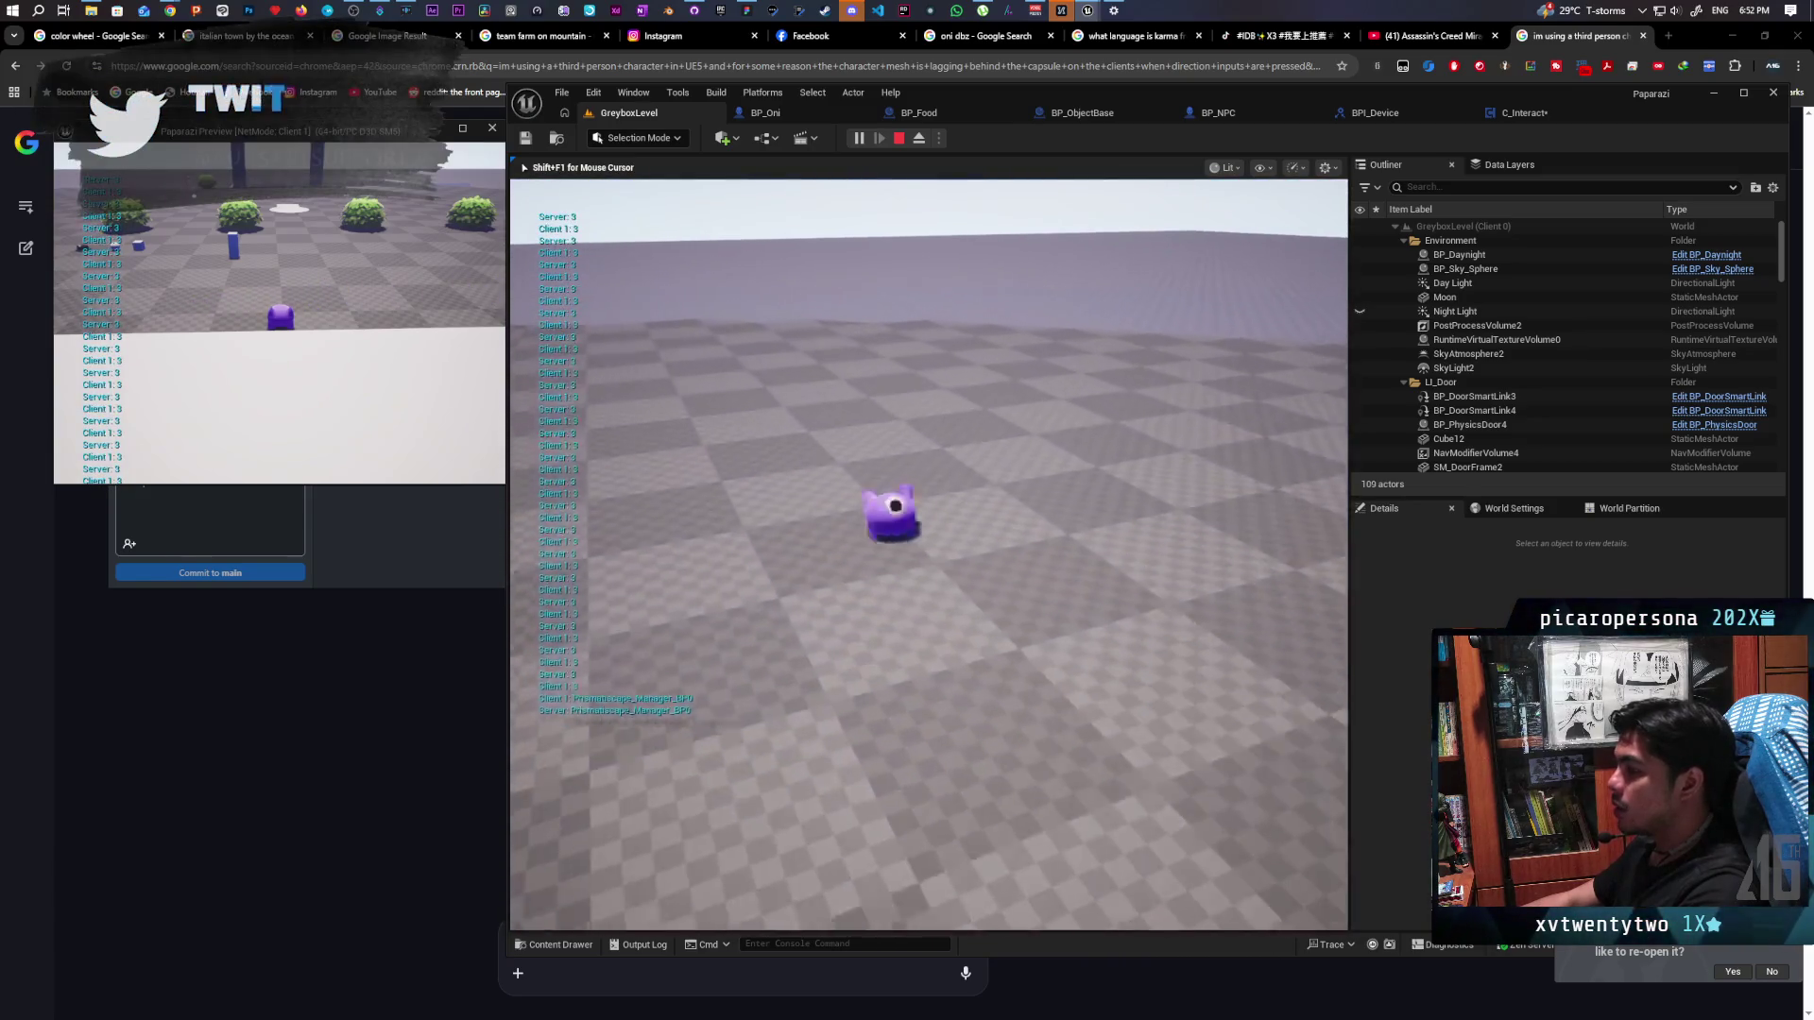
key("space")
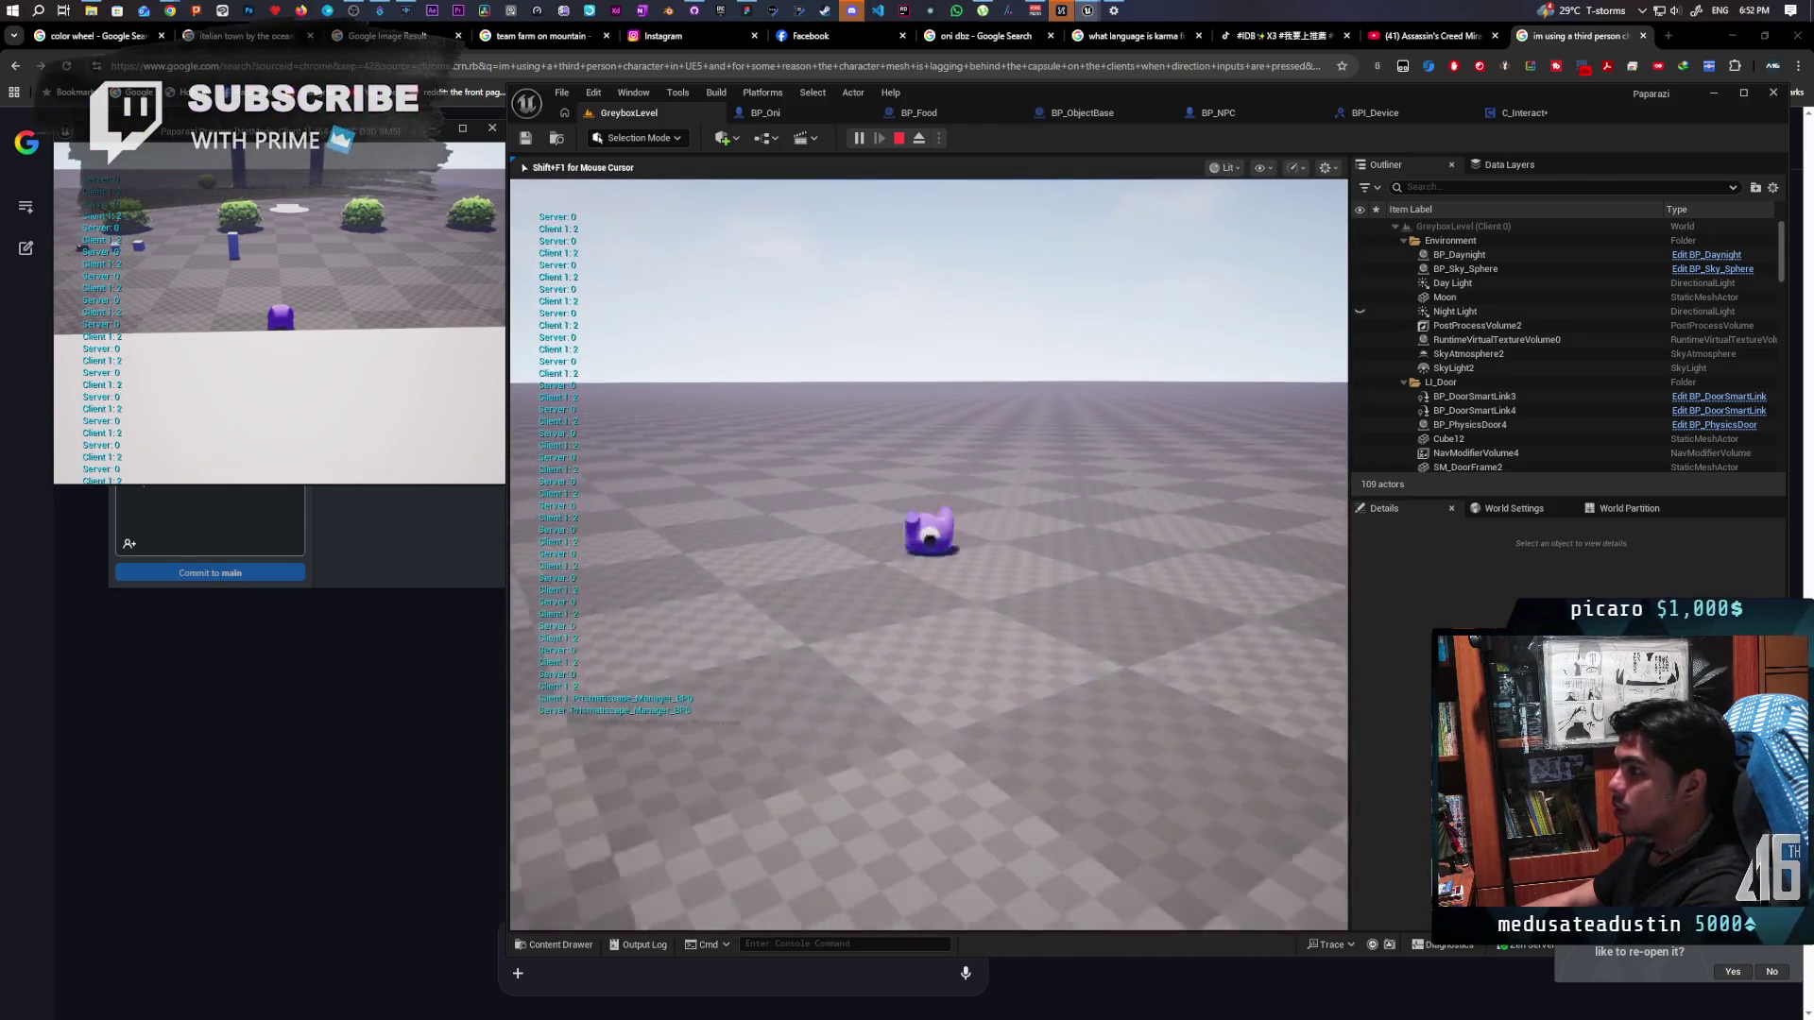
key("space")
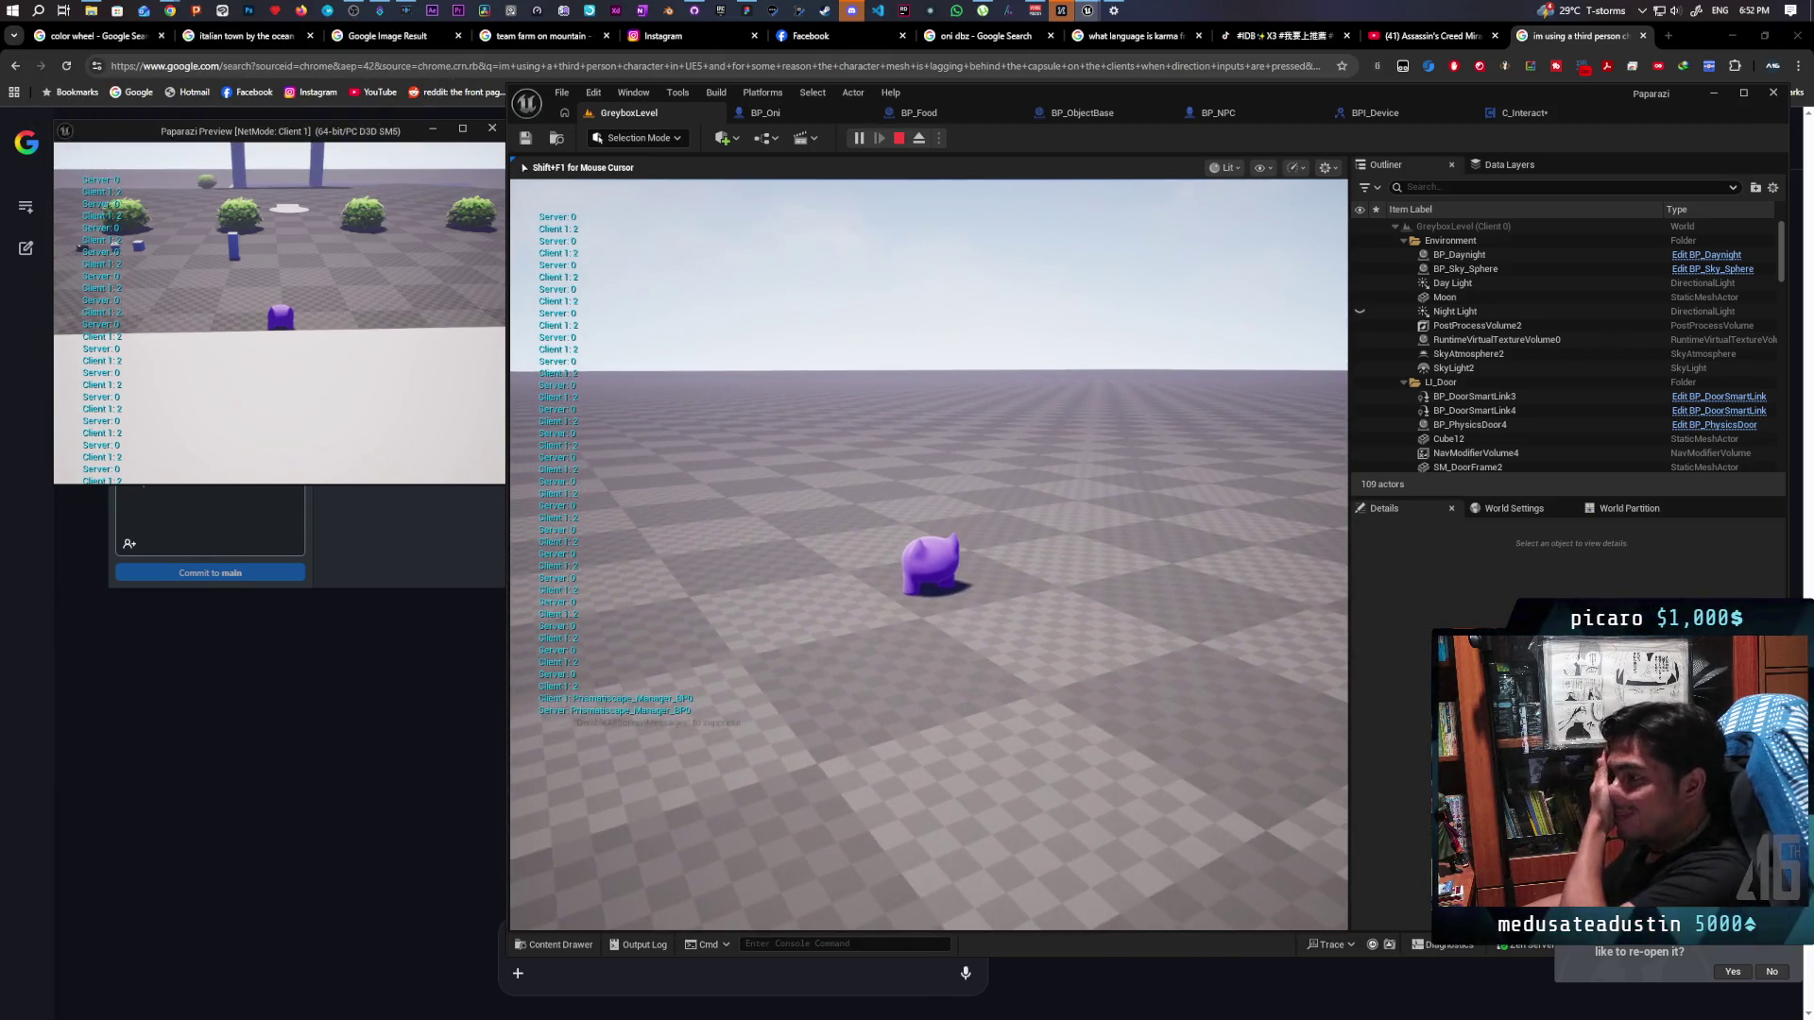
key("alt+Tab")
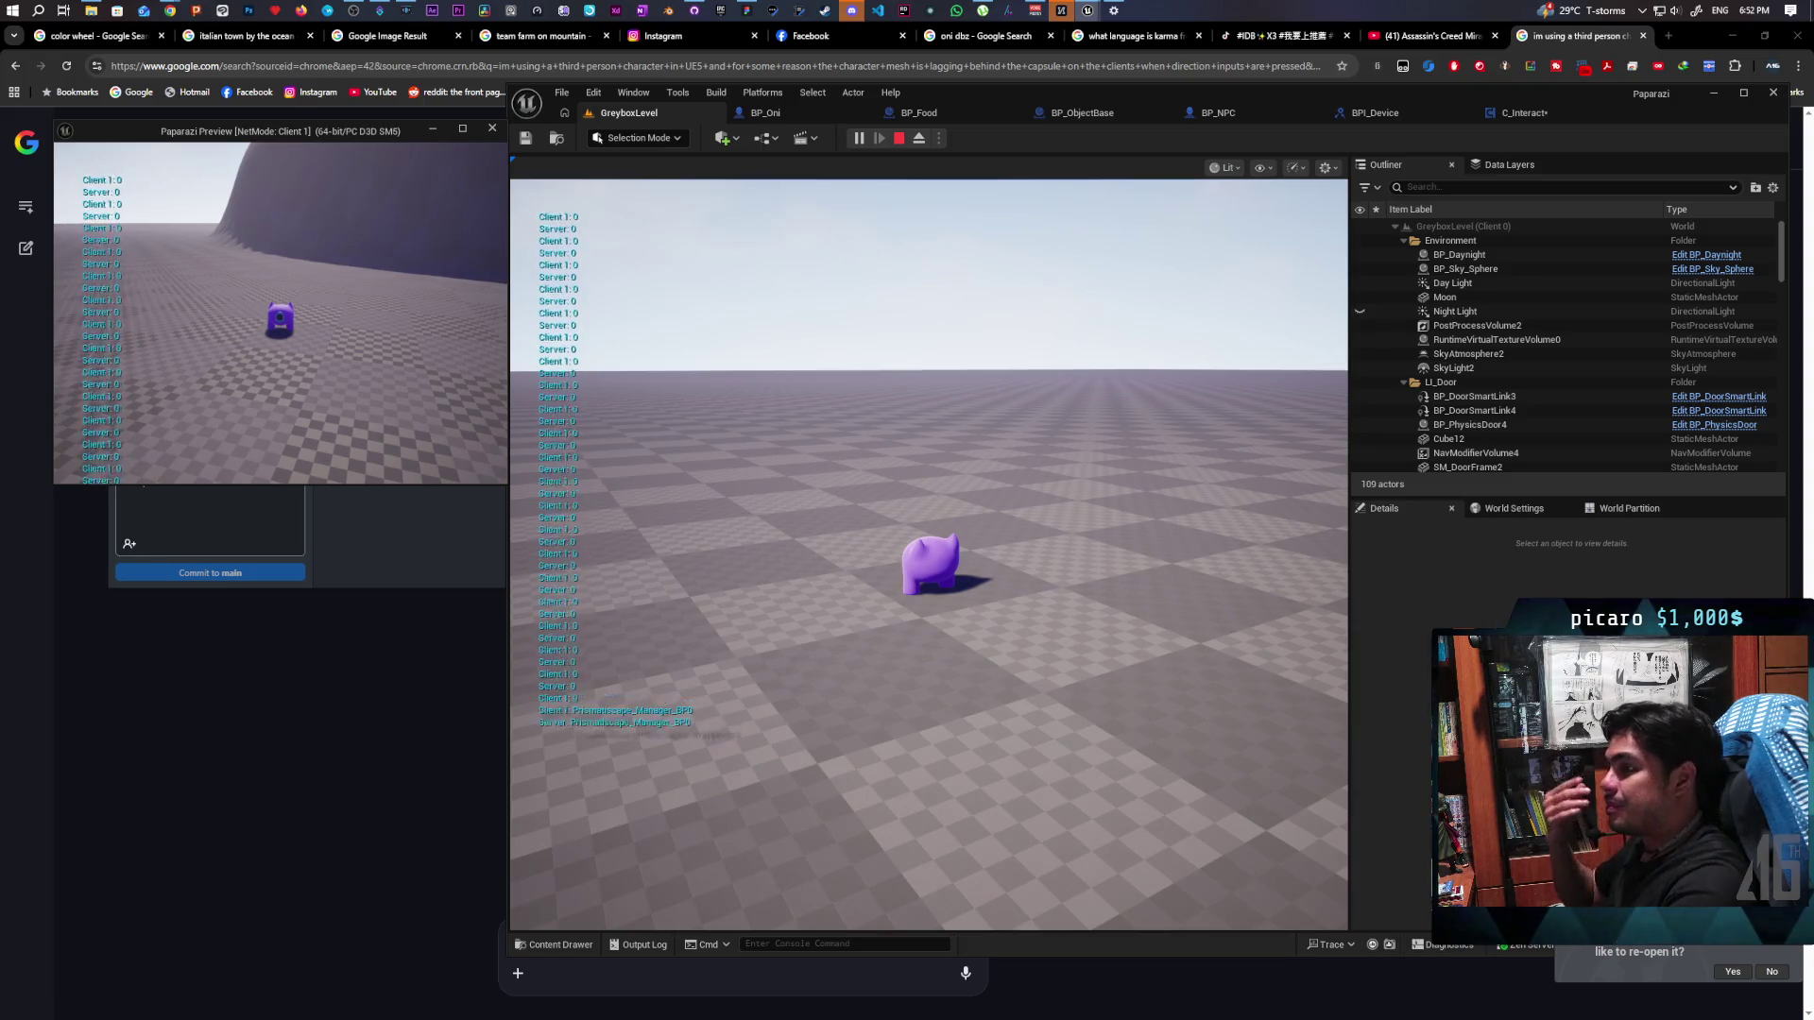
key("Escape")
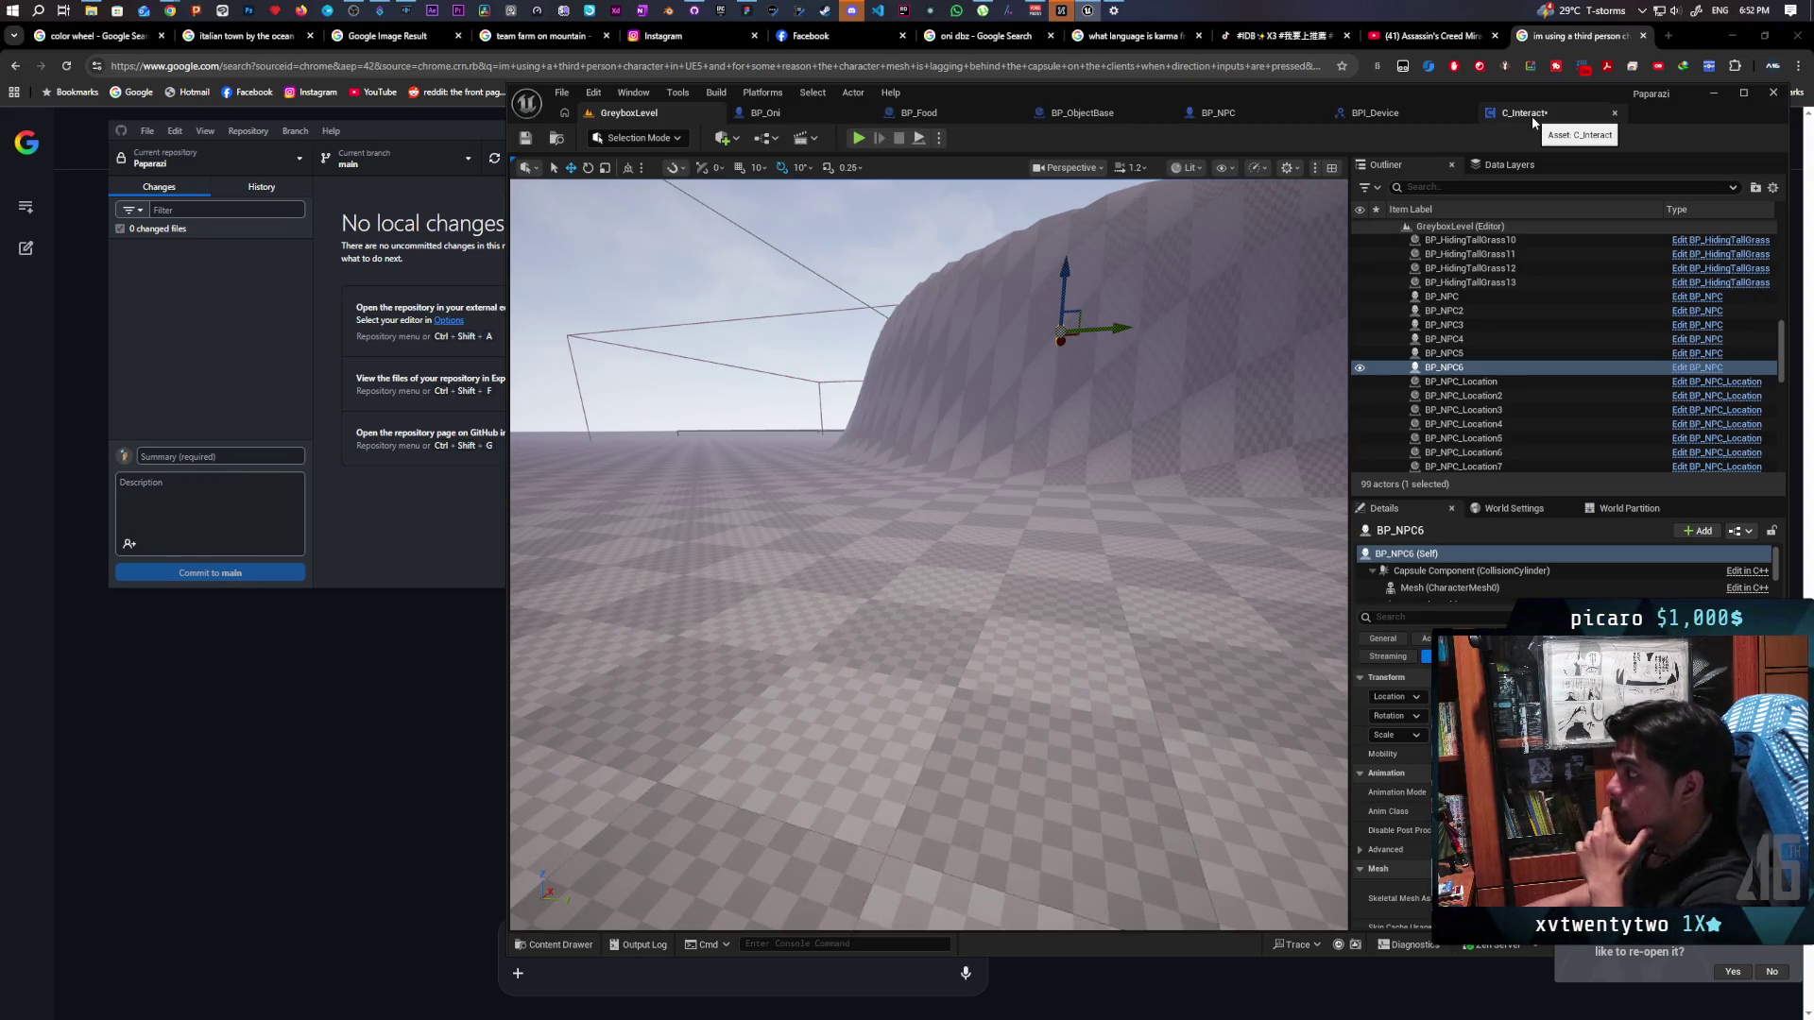
Delete the debug Print String so Interaction Bubble feeds Process Listenables directly again
left_click(1532, 117)
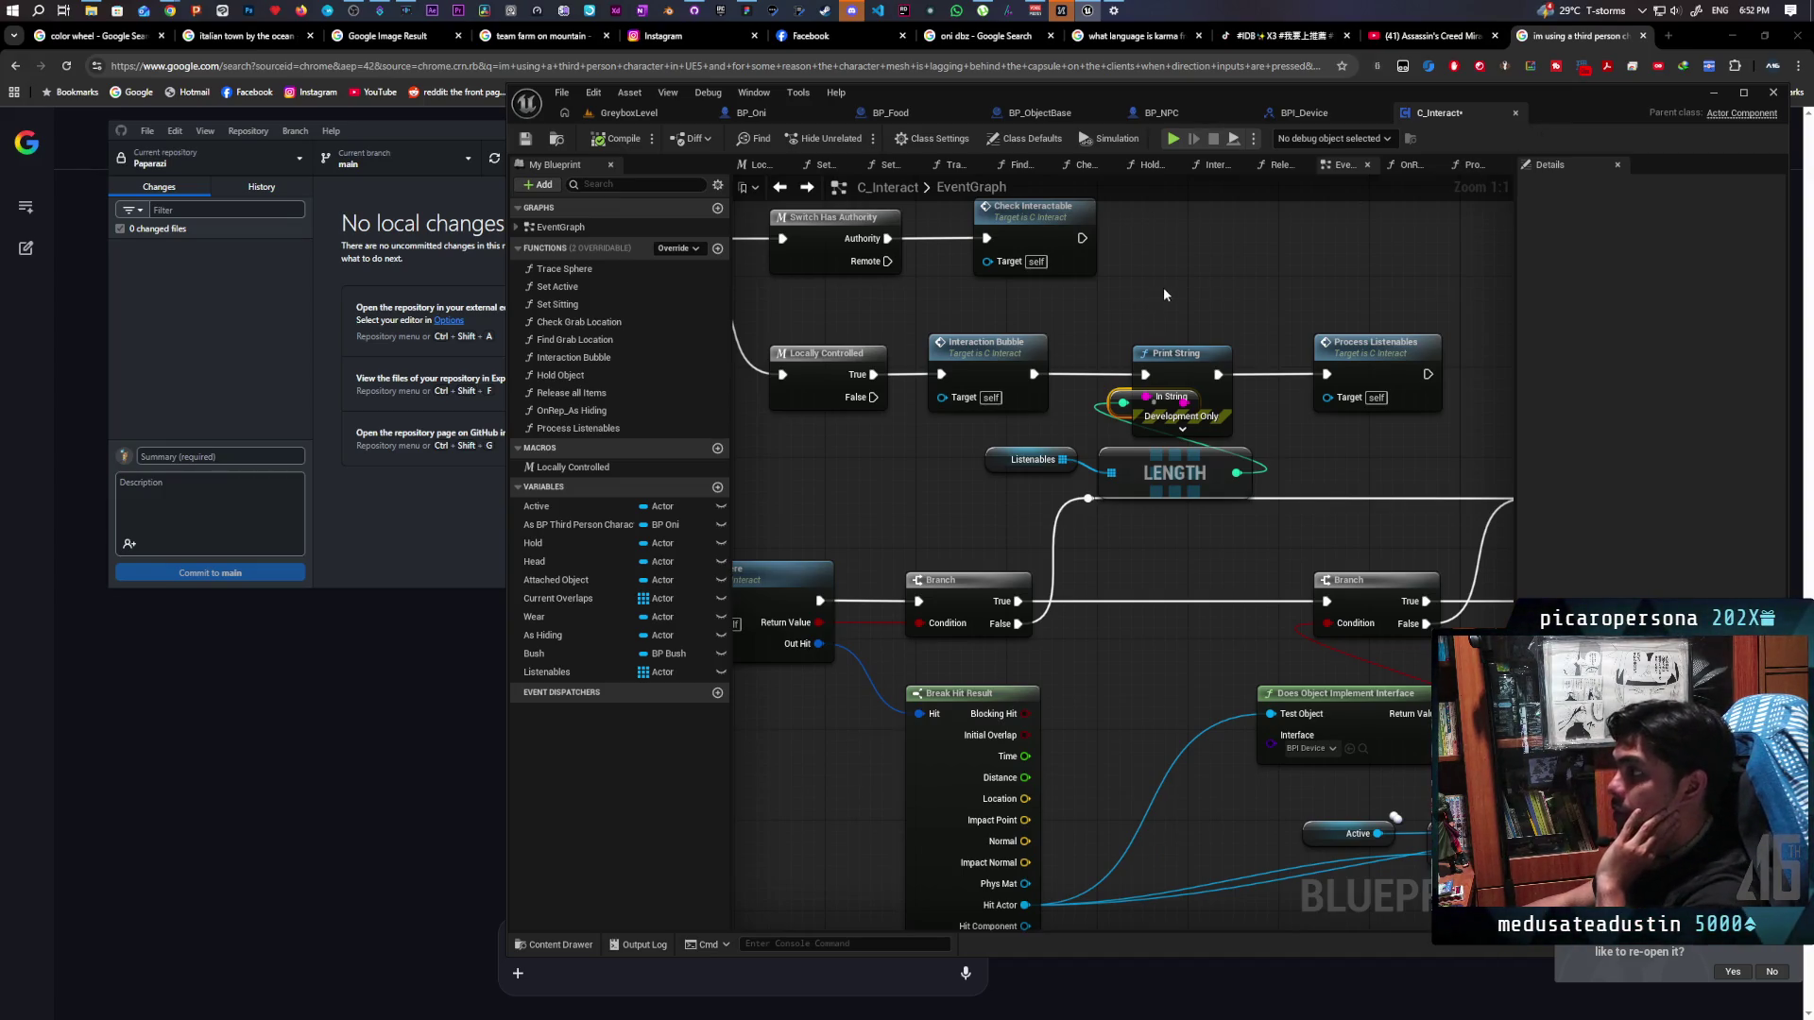
scroll(1188, 292, "down", 6)
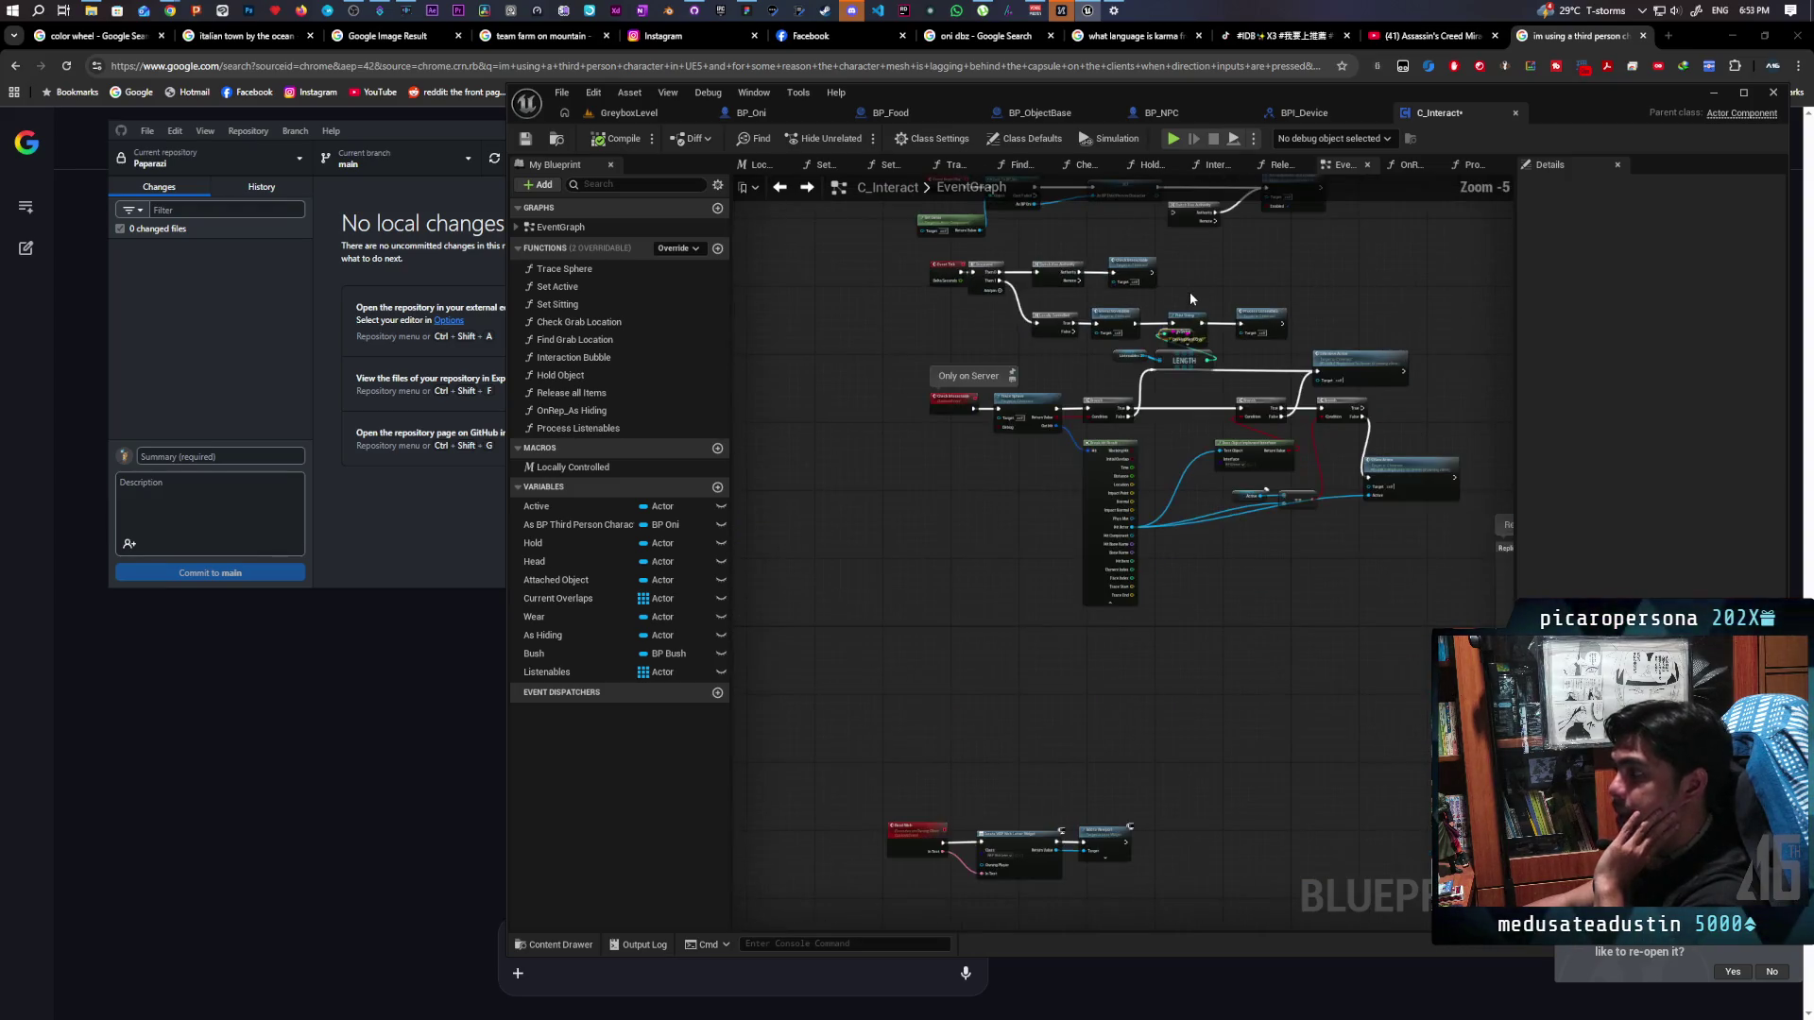
scroll(1189, 292, "down", 3)
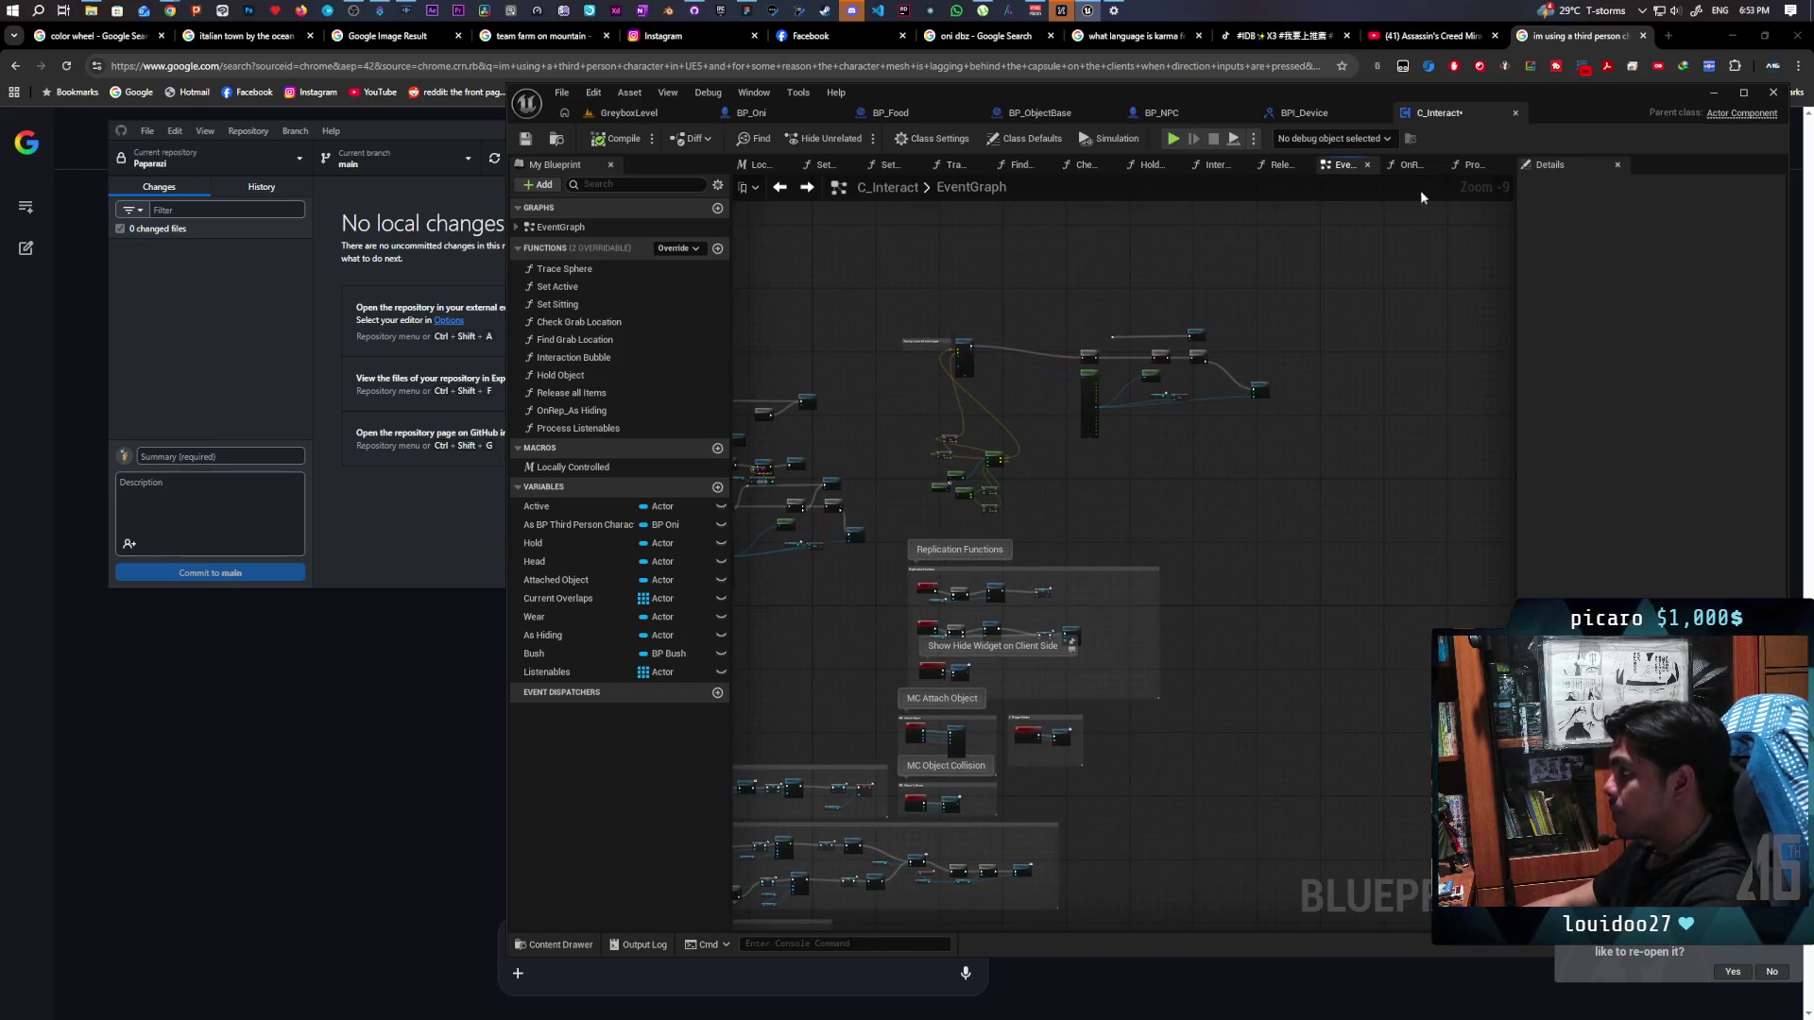
scroll(1093, 534, "up", 9)
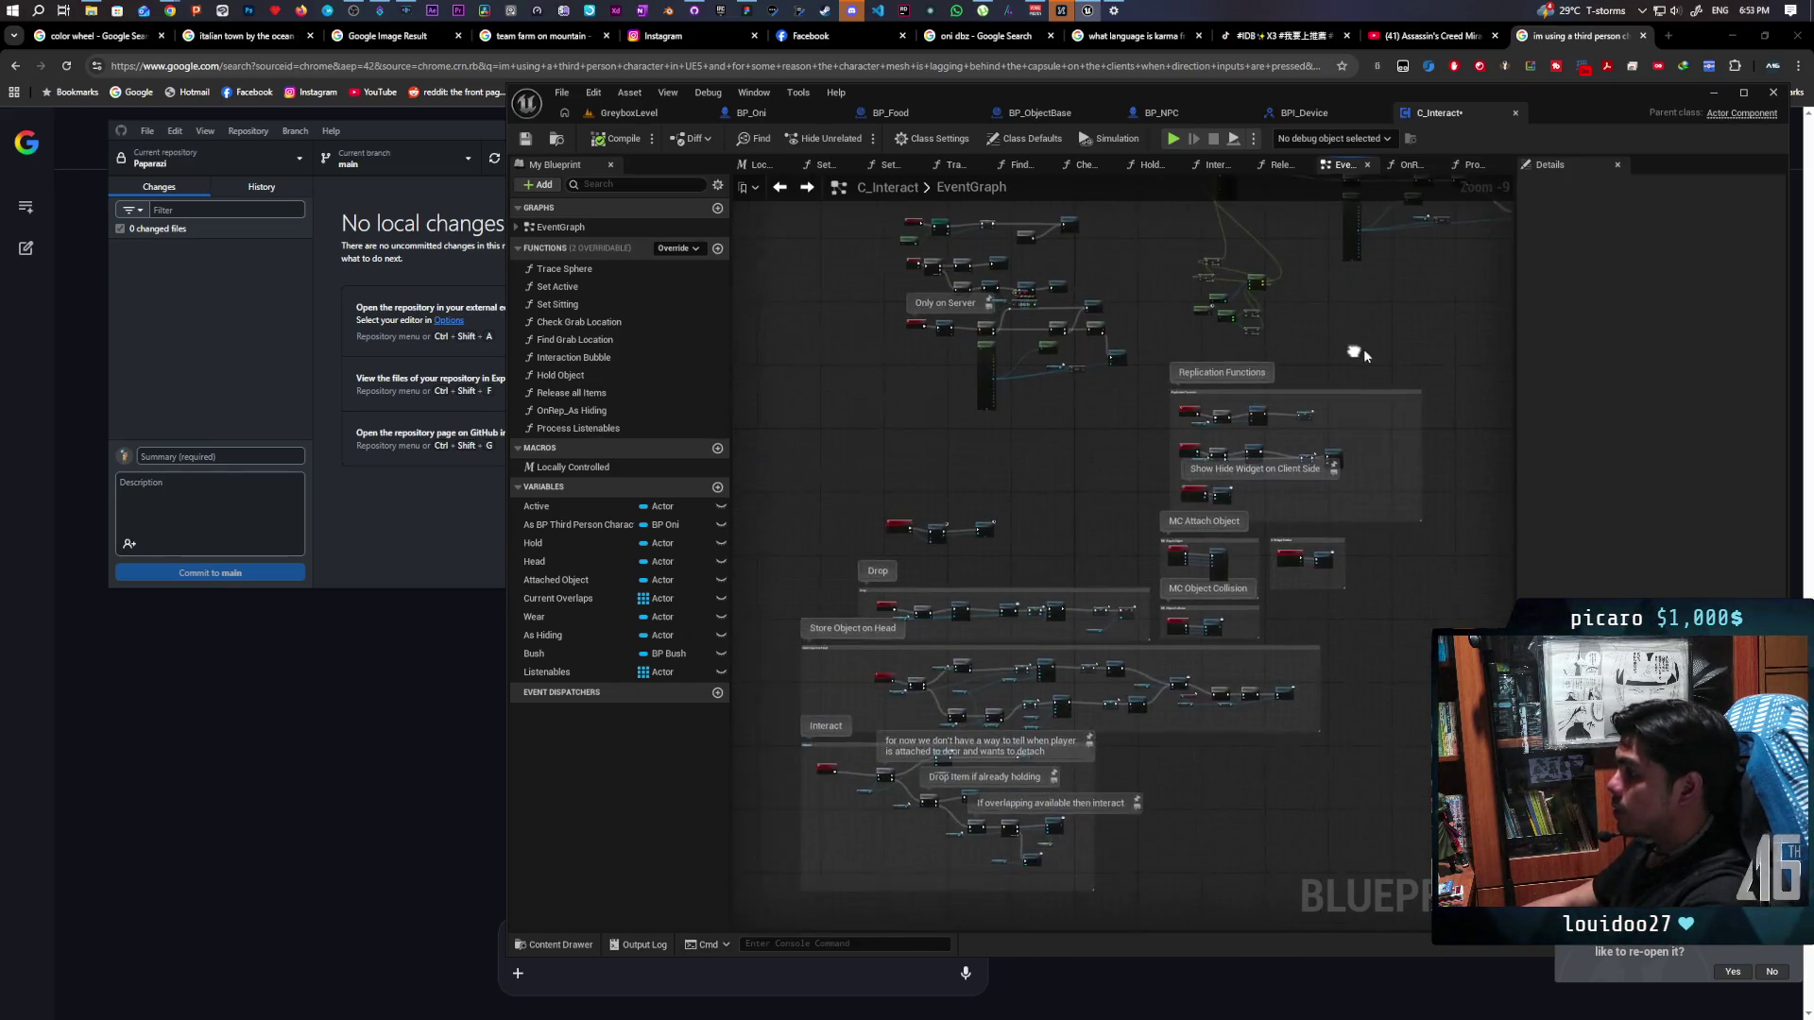
left_click_drag(993, 426, 1194, 354)
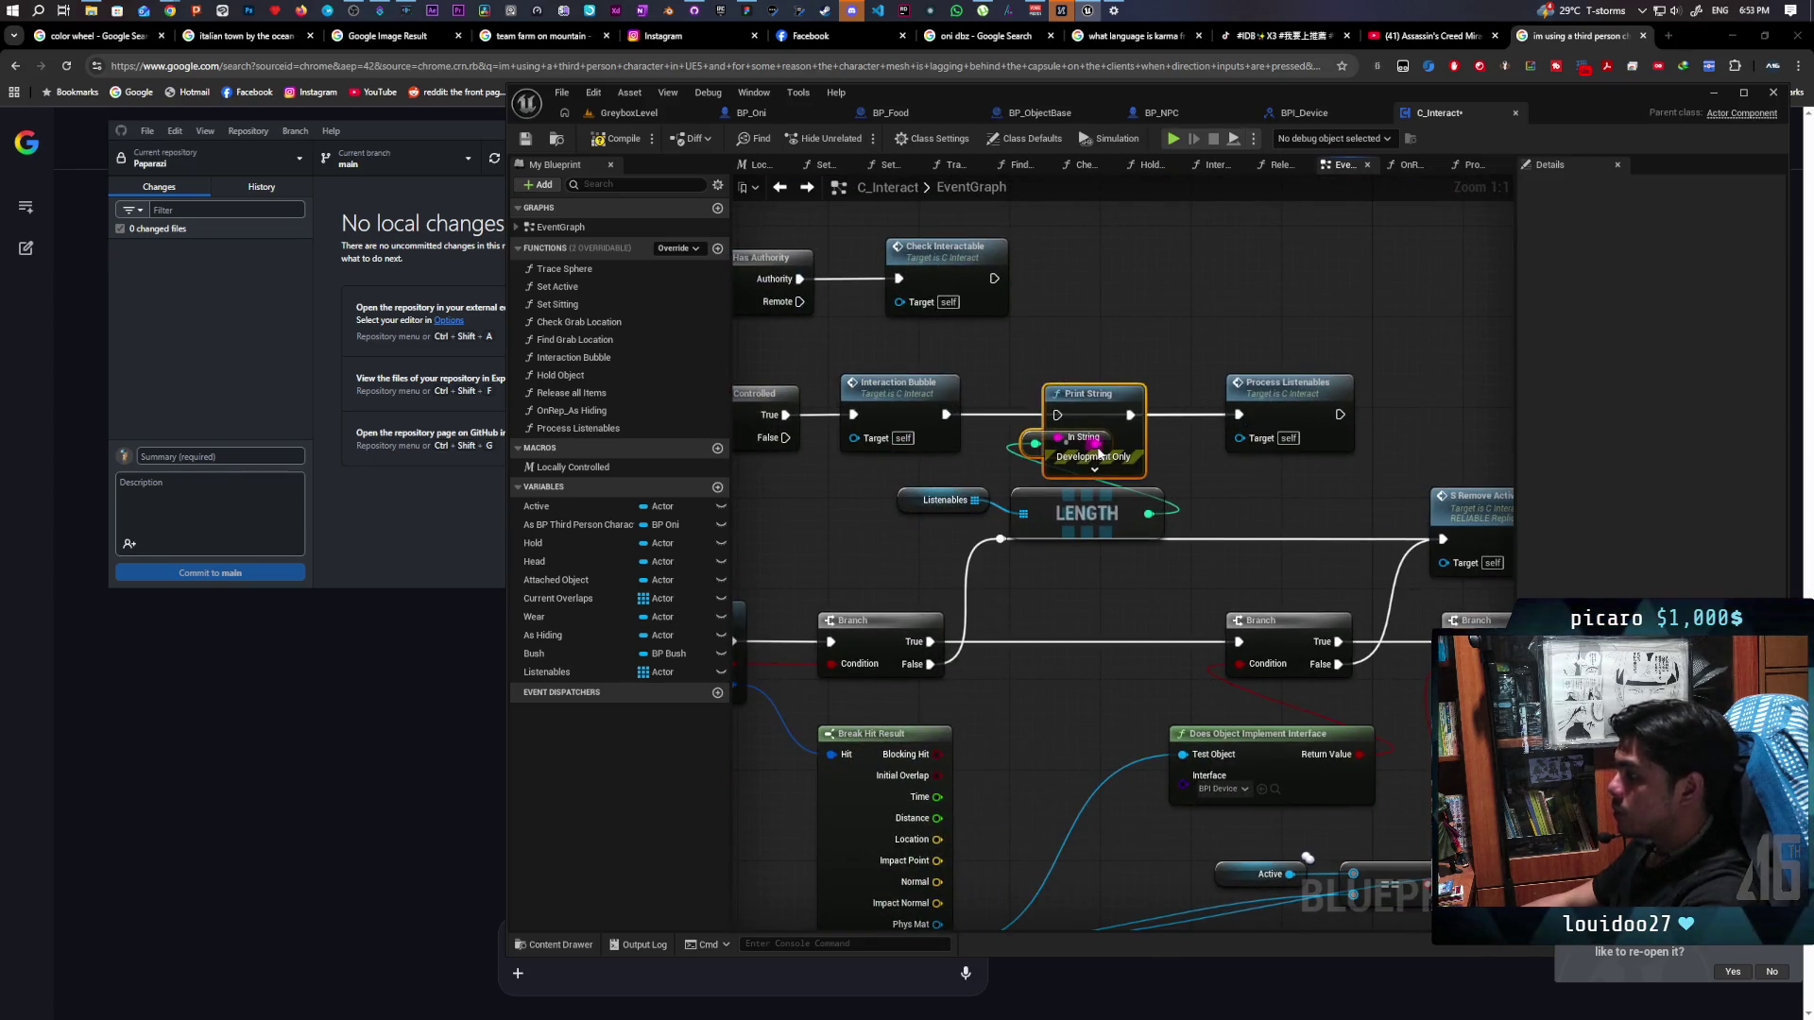
key("Delete")
key("Delete")
left_click_drag(1261, 401, 1080, 402)
Open the Process Listenables function and jump from it to the S New Active event
double_click(1080, 402)
left_click_drag(982, 465, 813, 576)
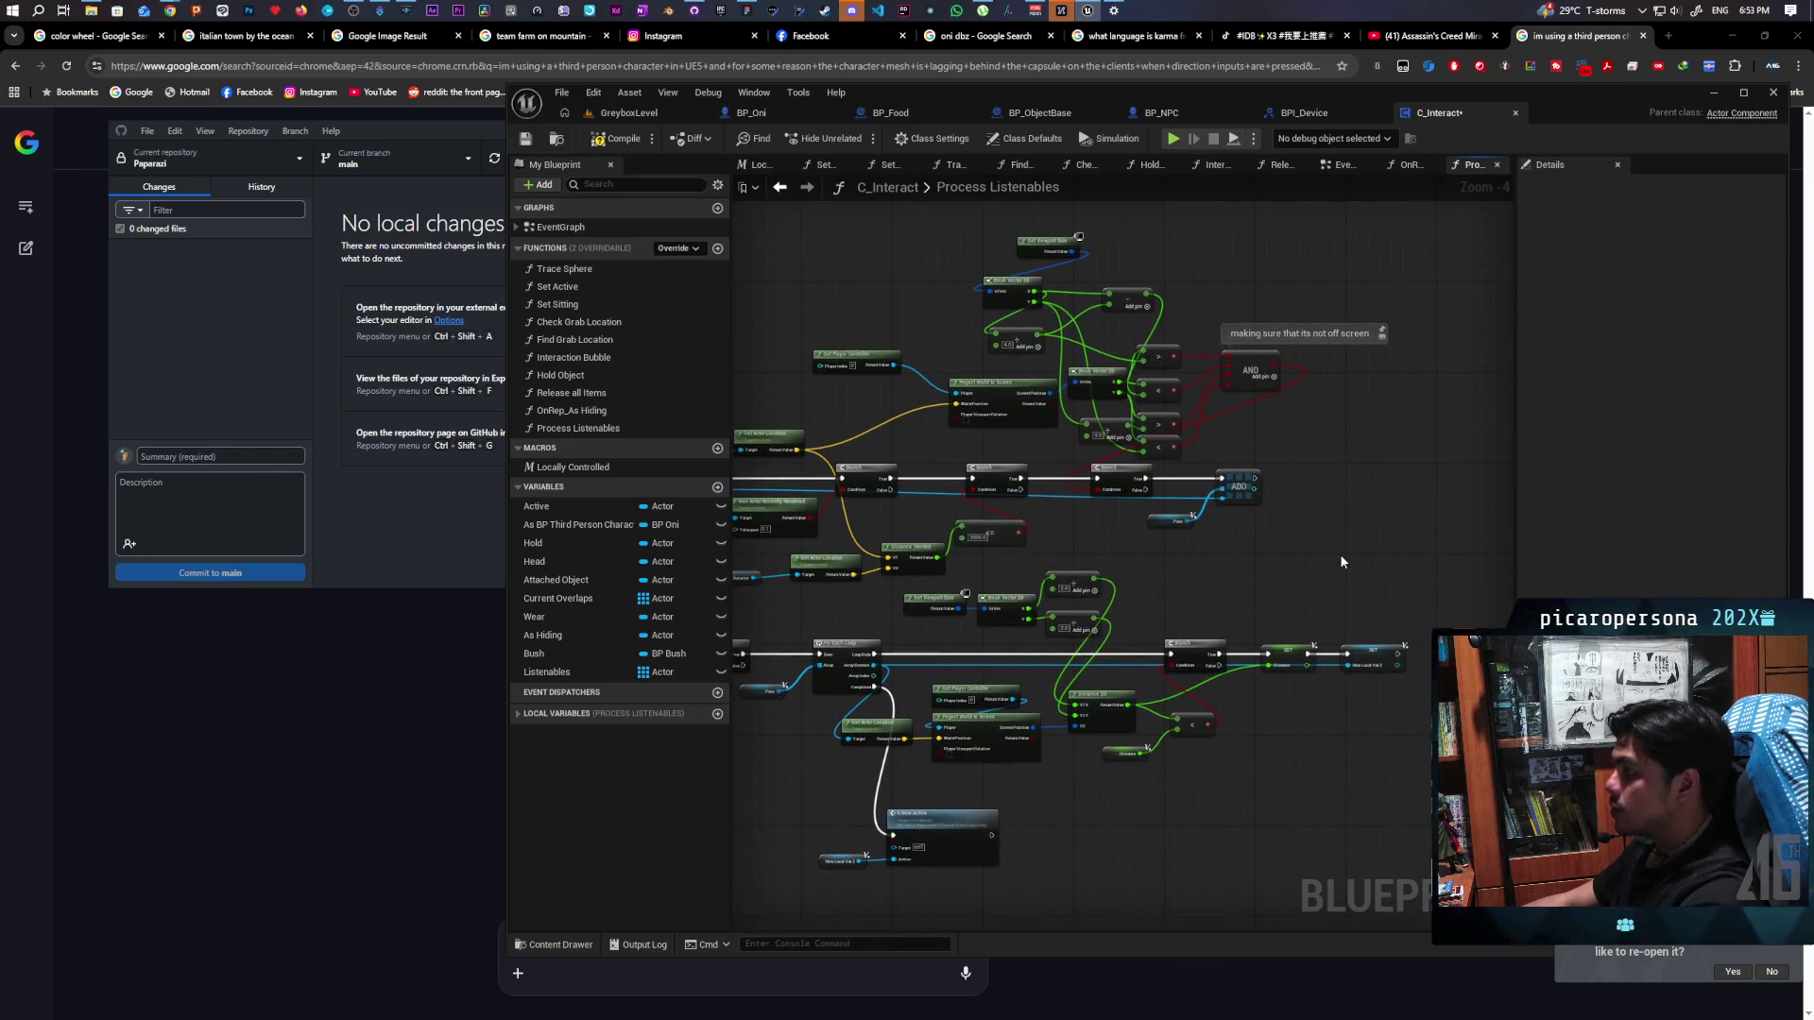
scroll(1340, 557, "up", 2)
scroll(1184, 725, "up", 2)
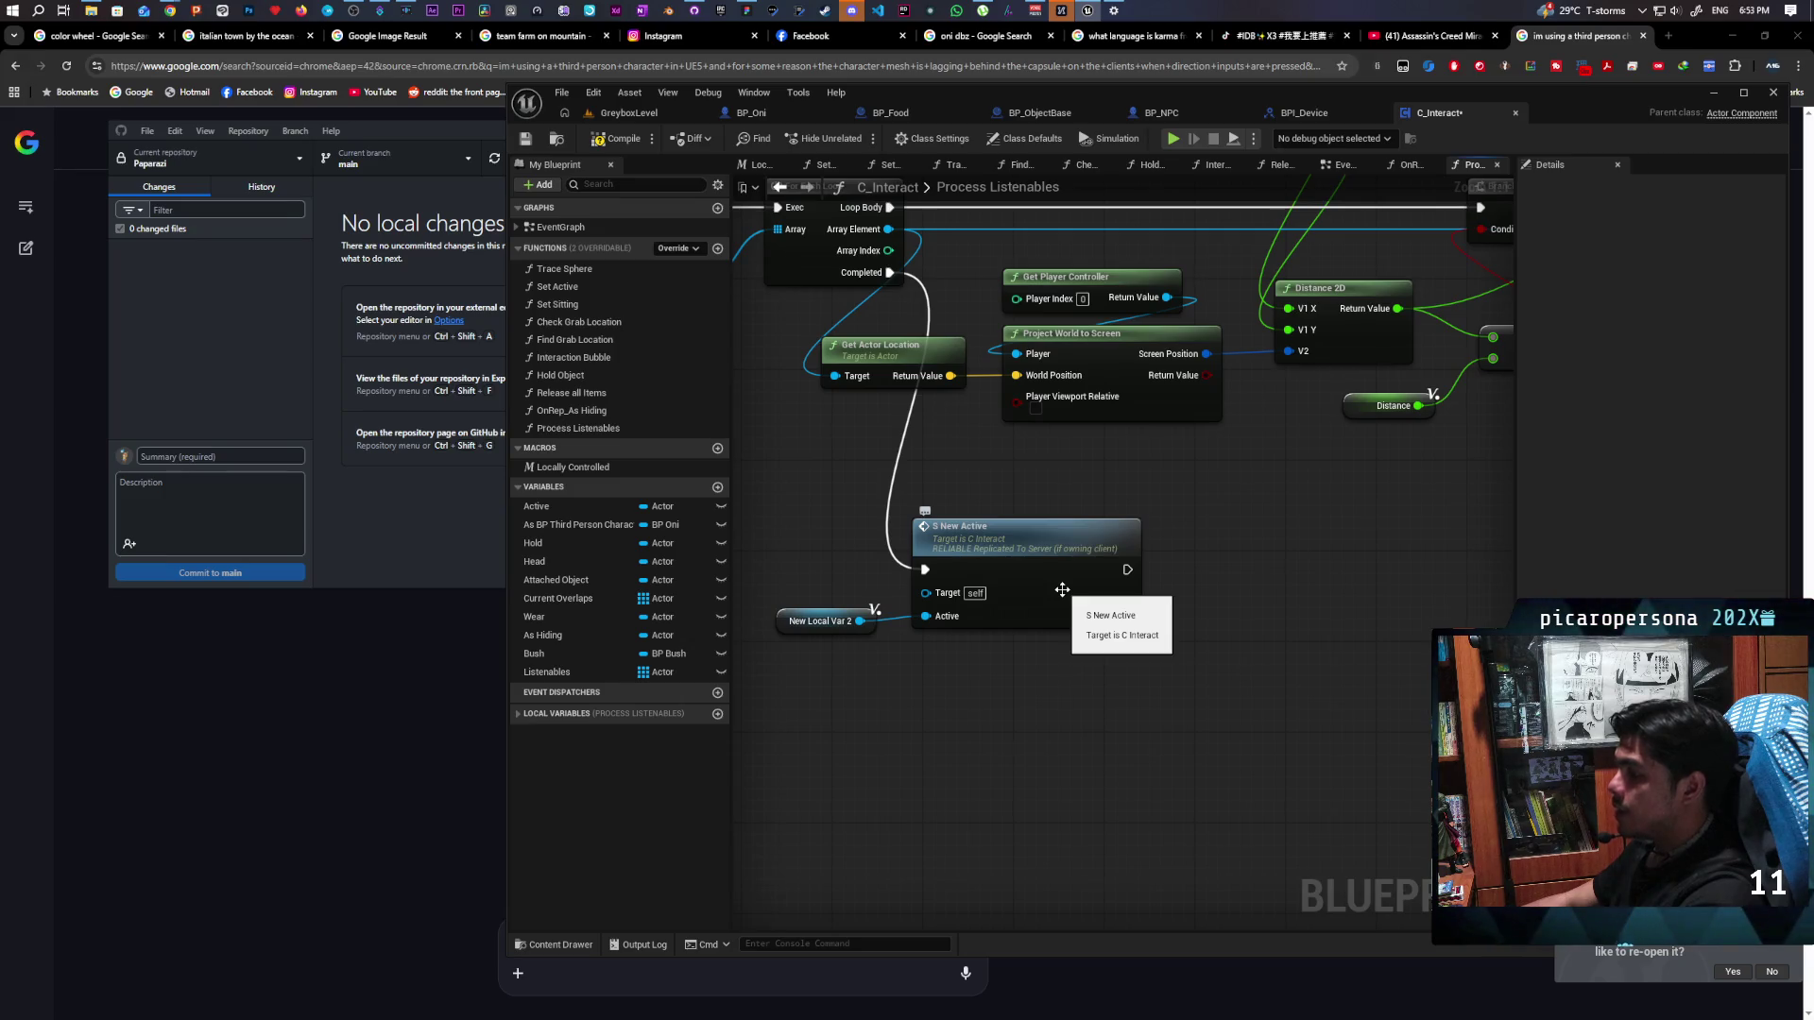
double_click(1062, 589)
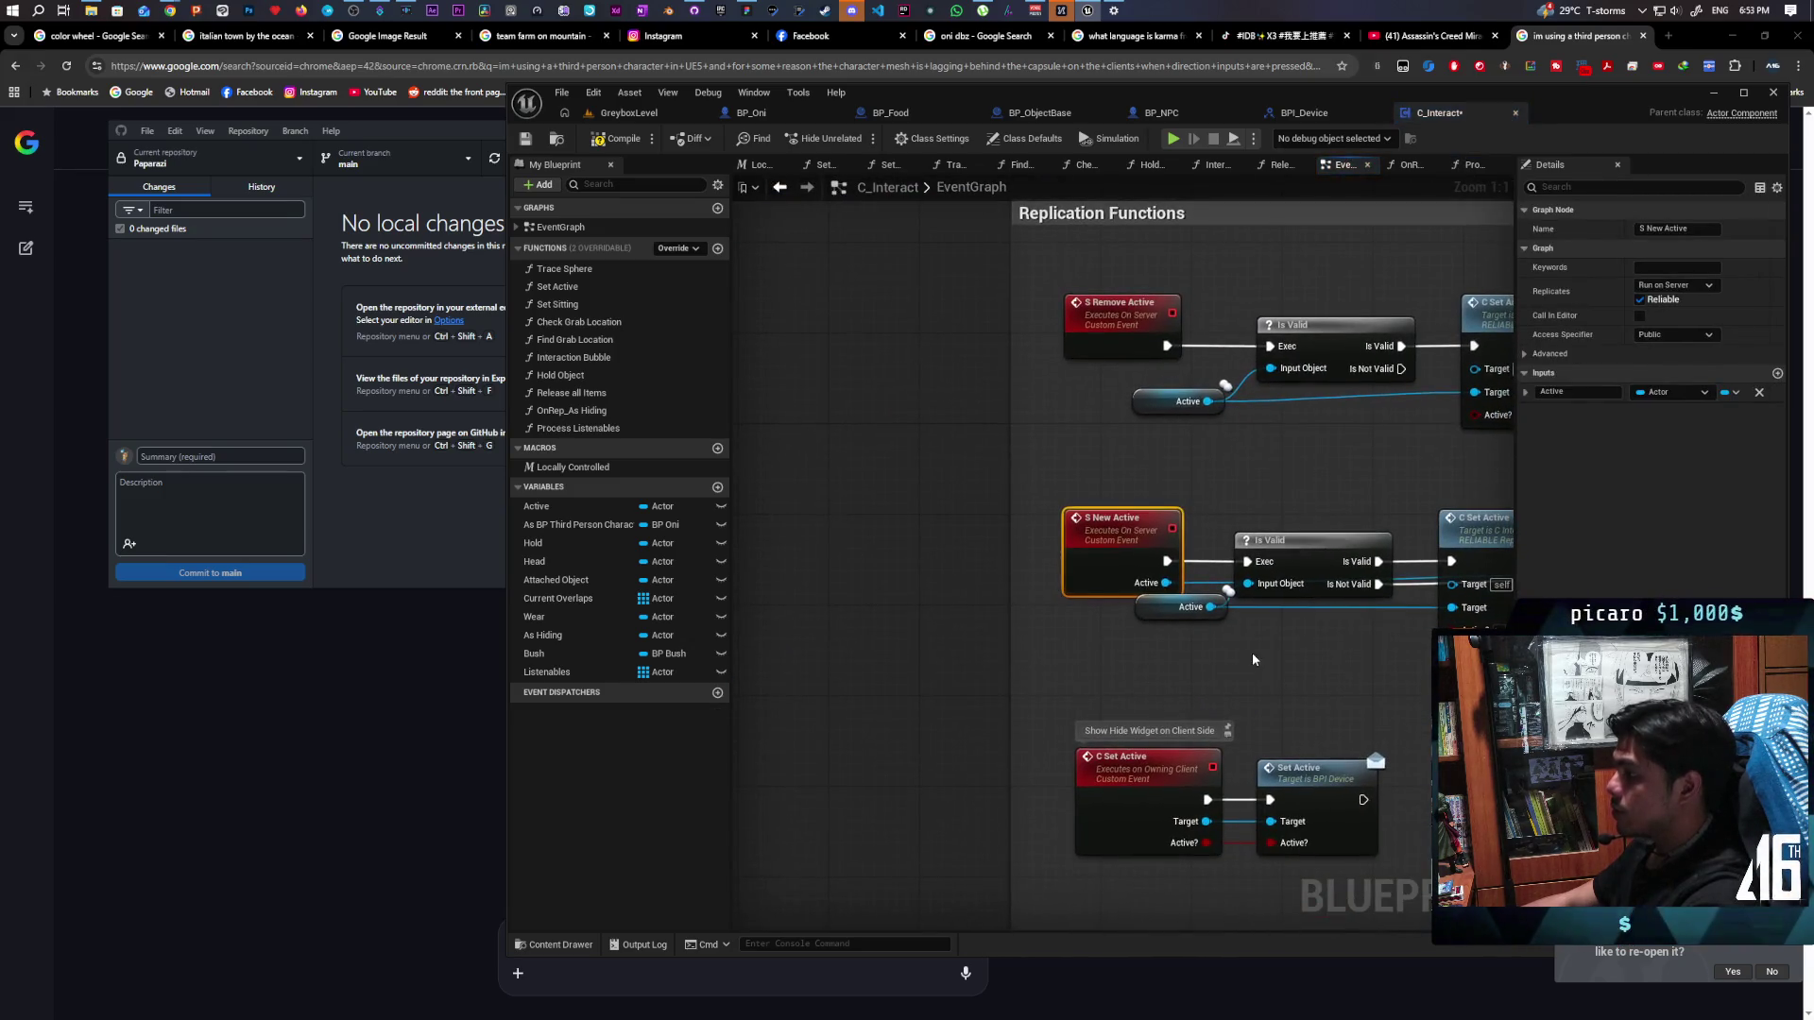
Align the Active getter and Is Valid nodes so the wires run straight
scroll(1134, 605, "down", 2)
scroll(952, 541, "up", 2)
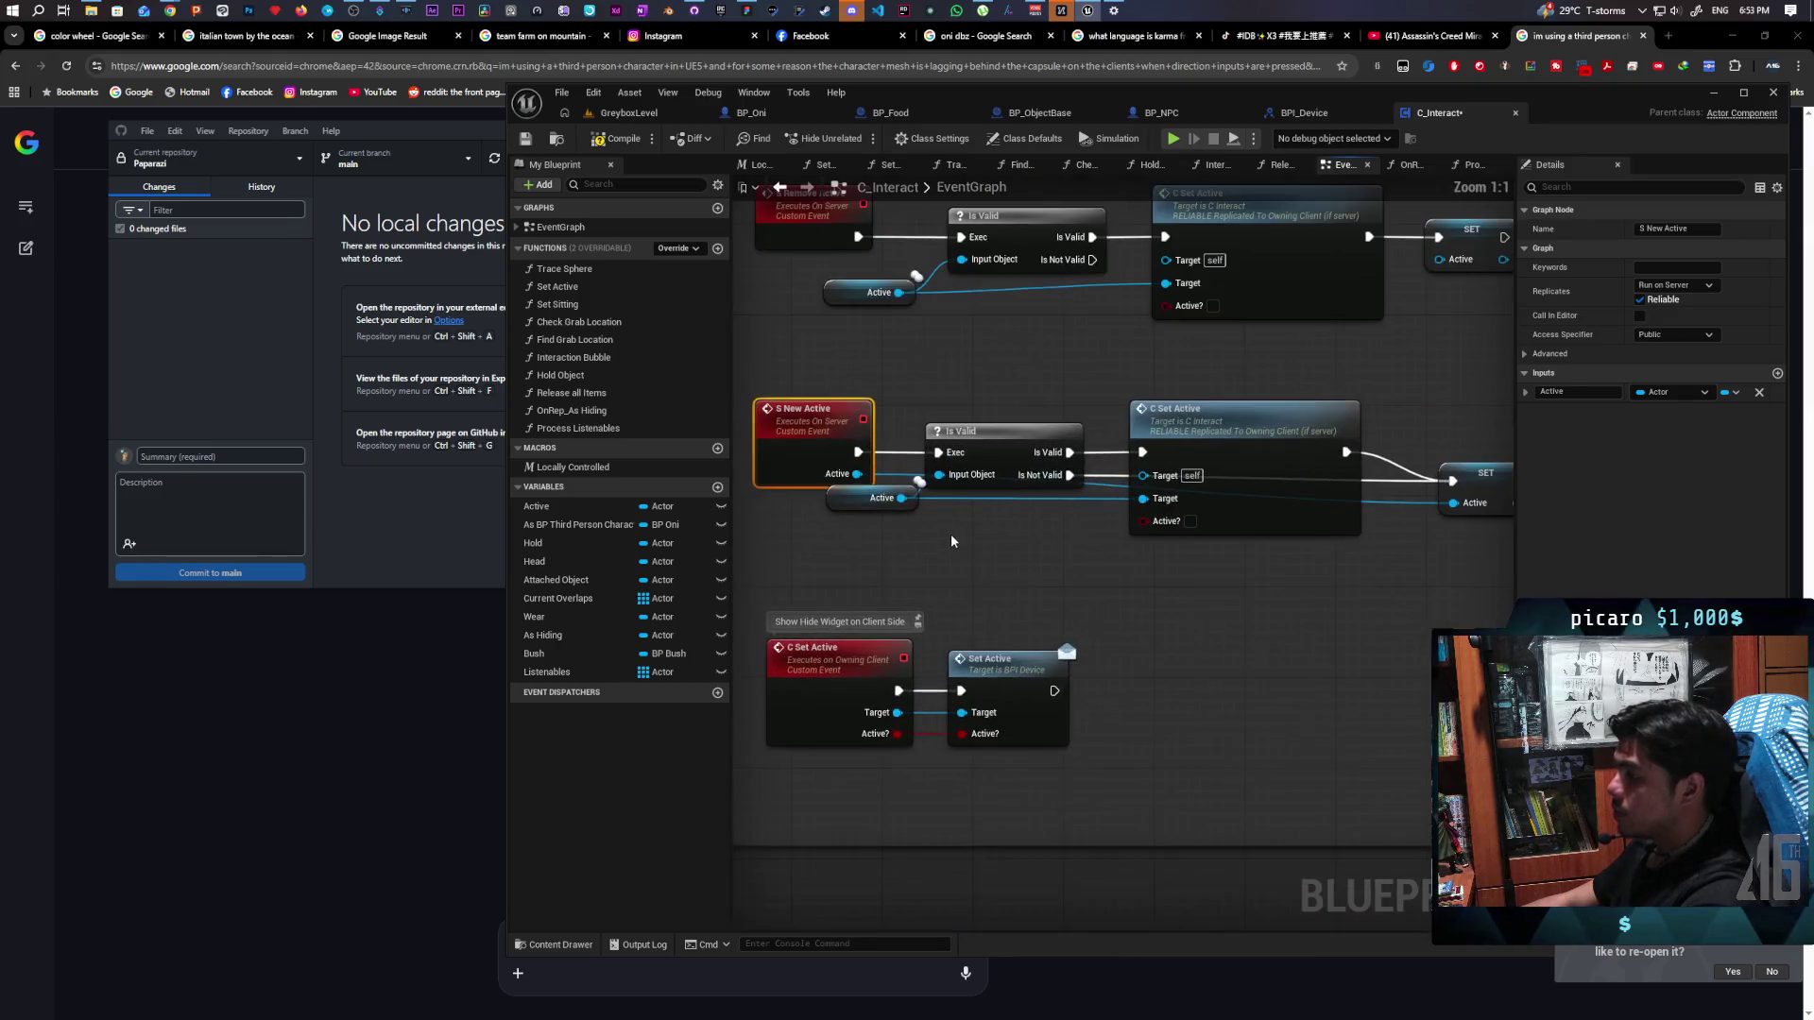
left_click_drag(844, 501, 843, 532)
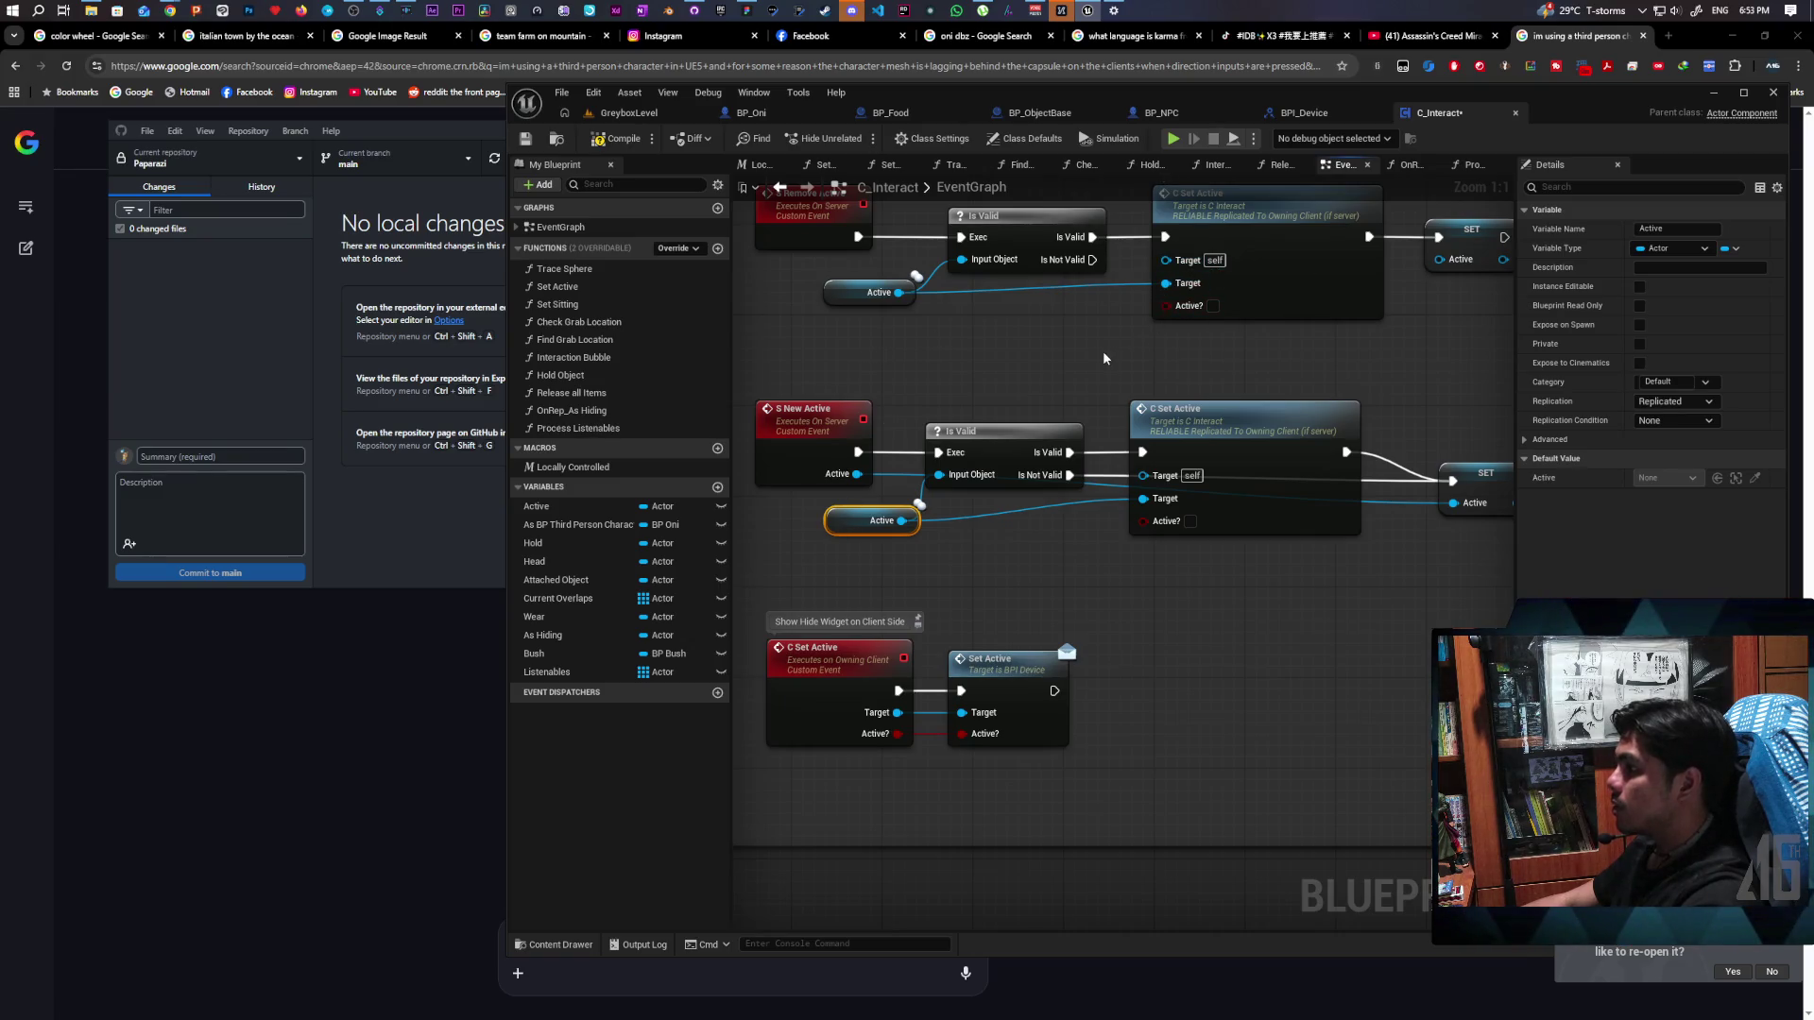
left_click_drag(1007, 431, 1007, 430)
left_click_drag(1249, 583, 1202, 534)
left_click_drag(956, 404, 974, 409)
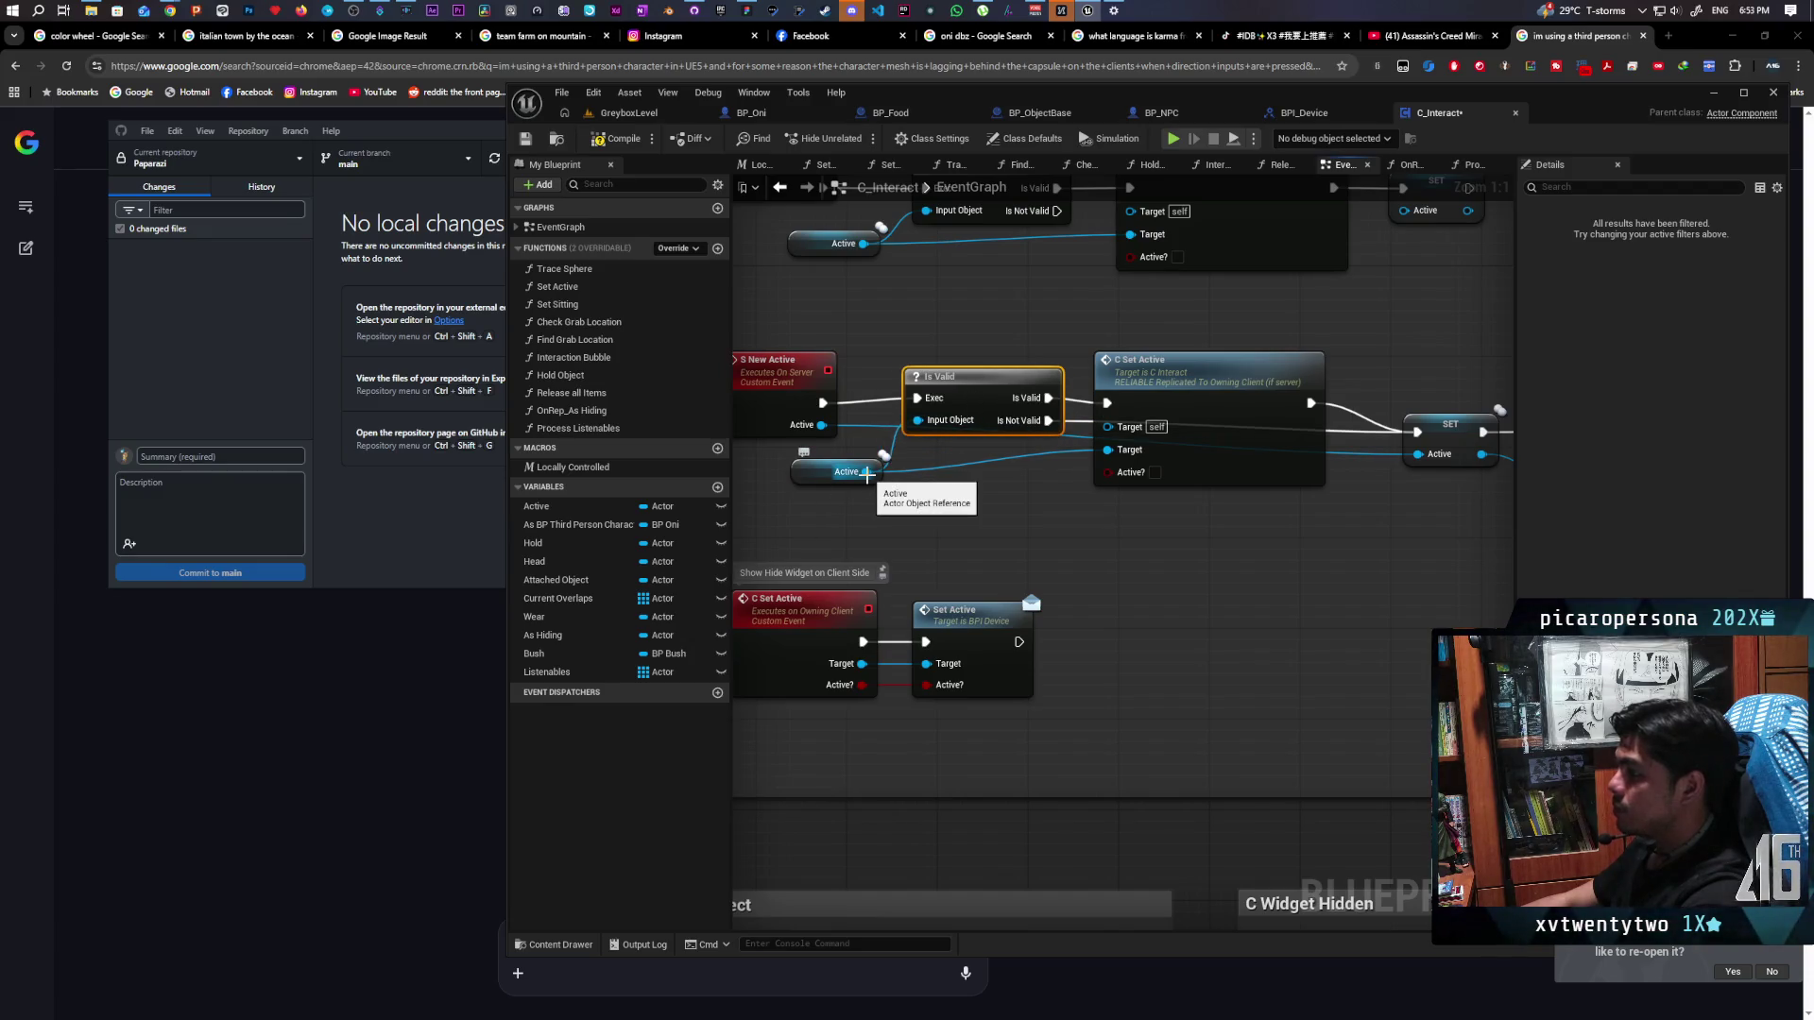
left_click_drag(1106, 542, 1047, 544)
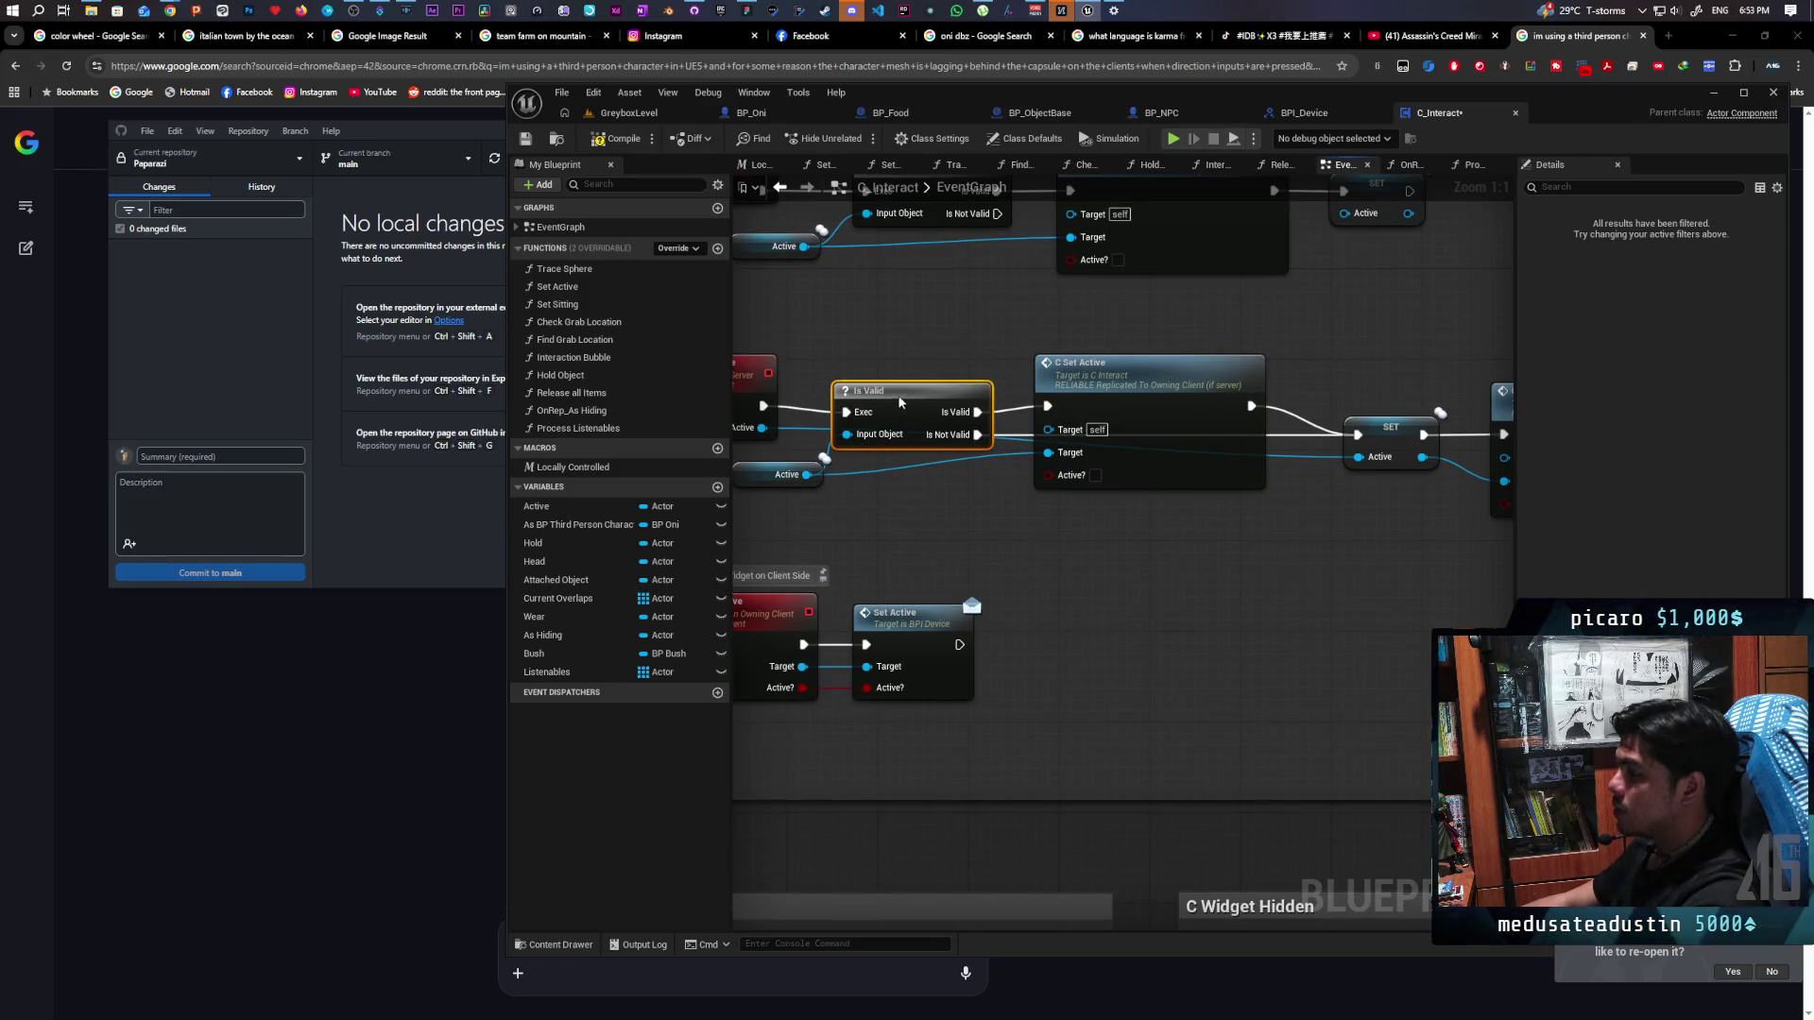
scroll(905, 383, "down", 3)
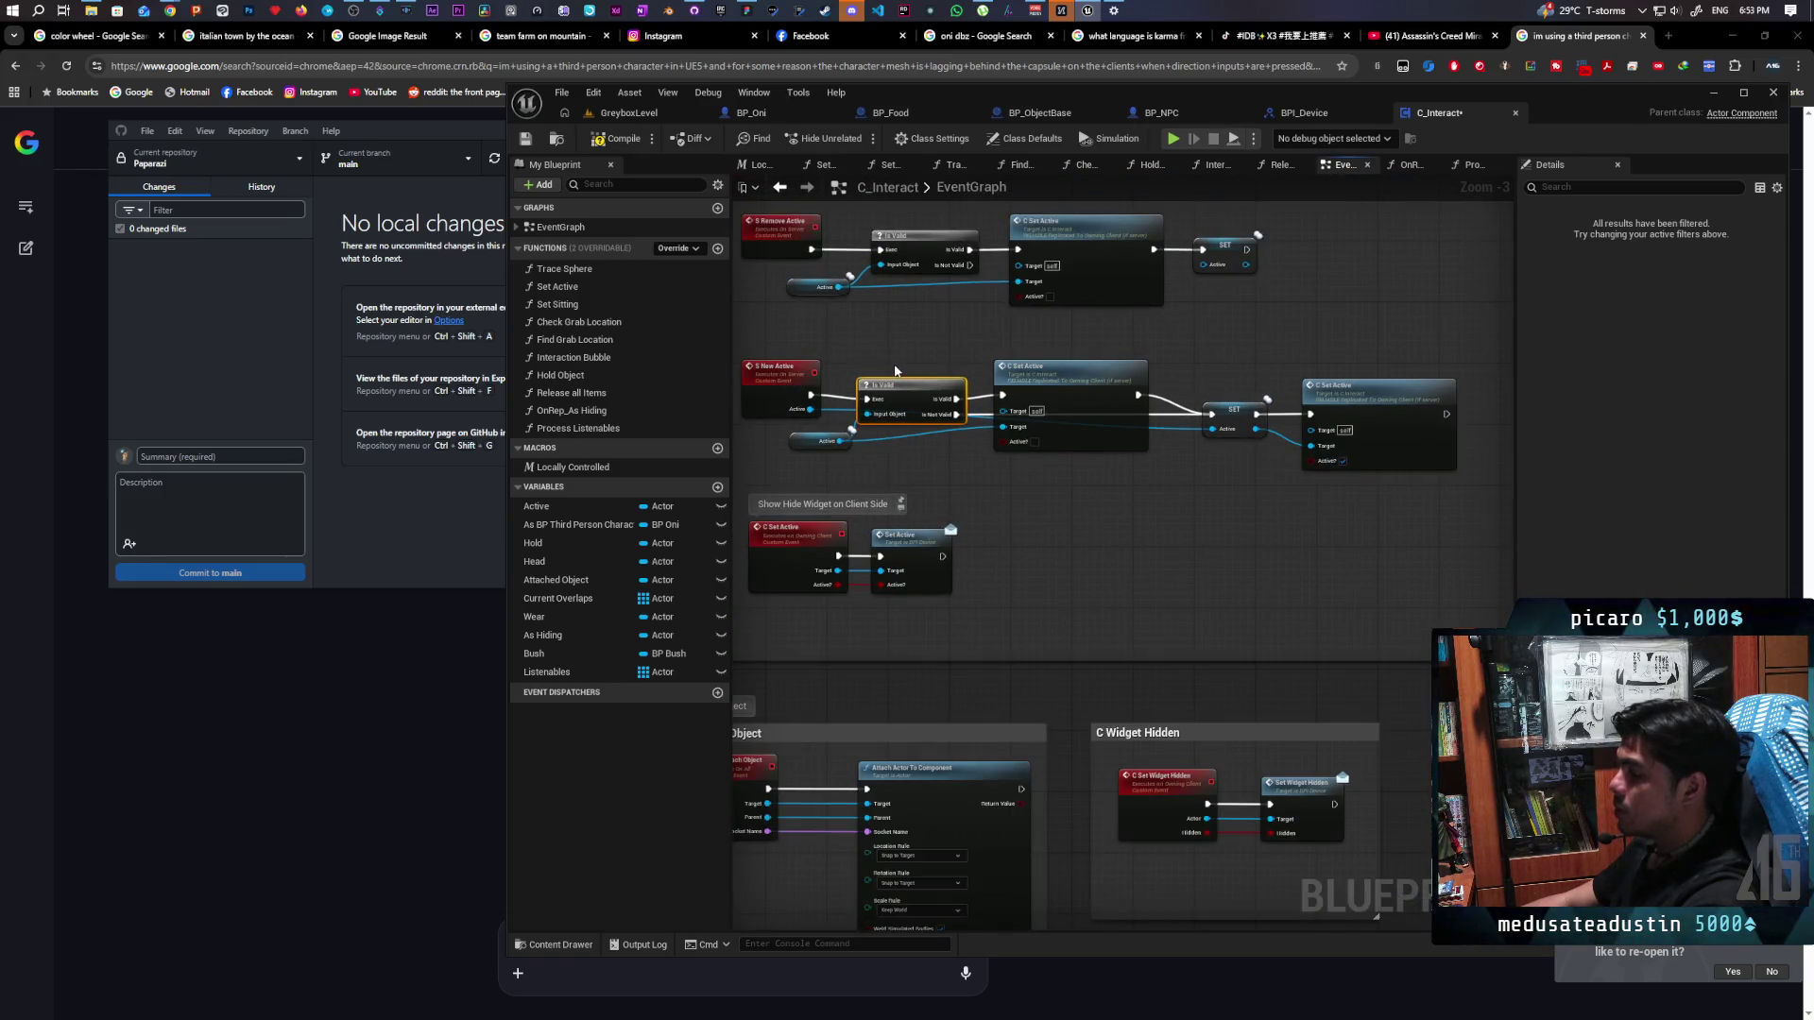
left_click_drag(904, 396, 898, 388)
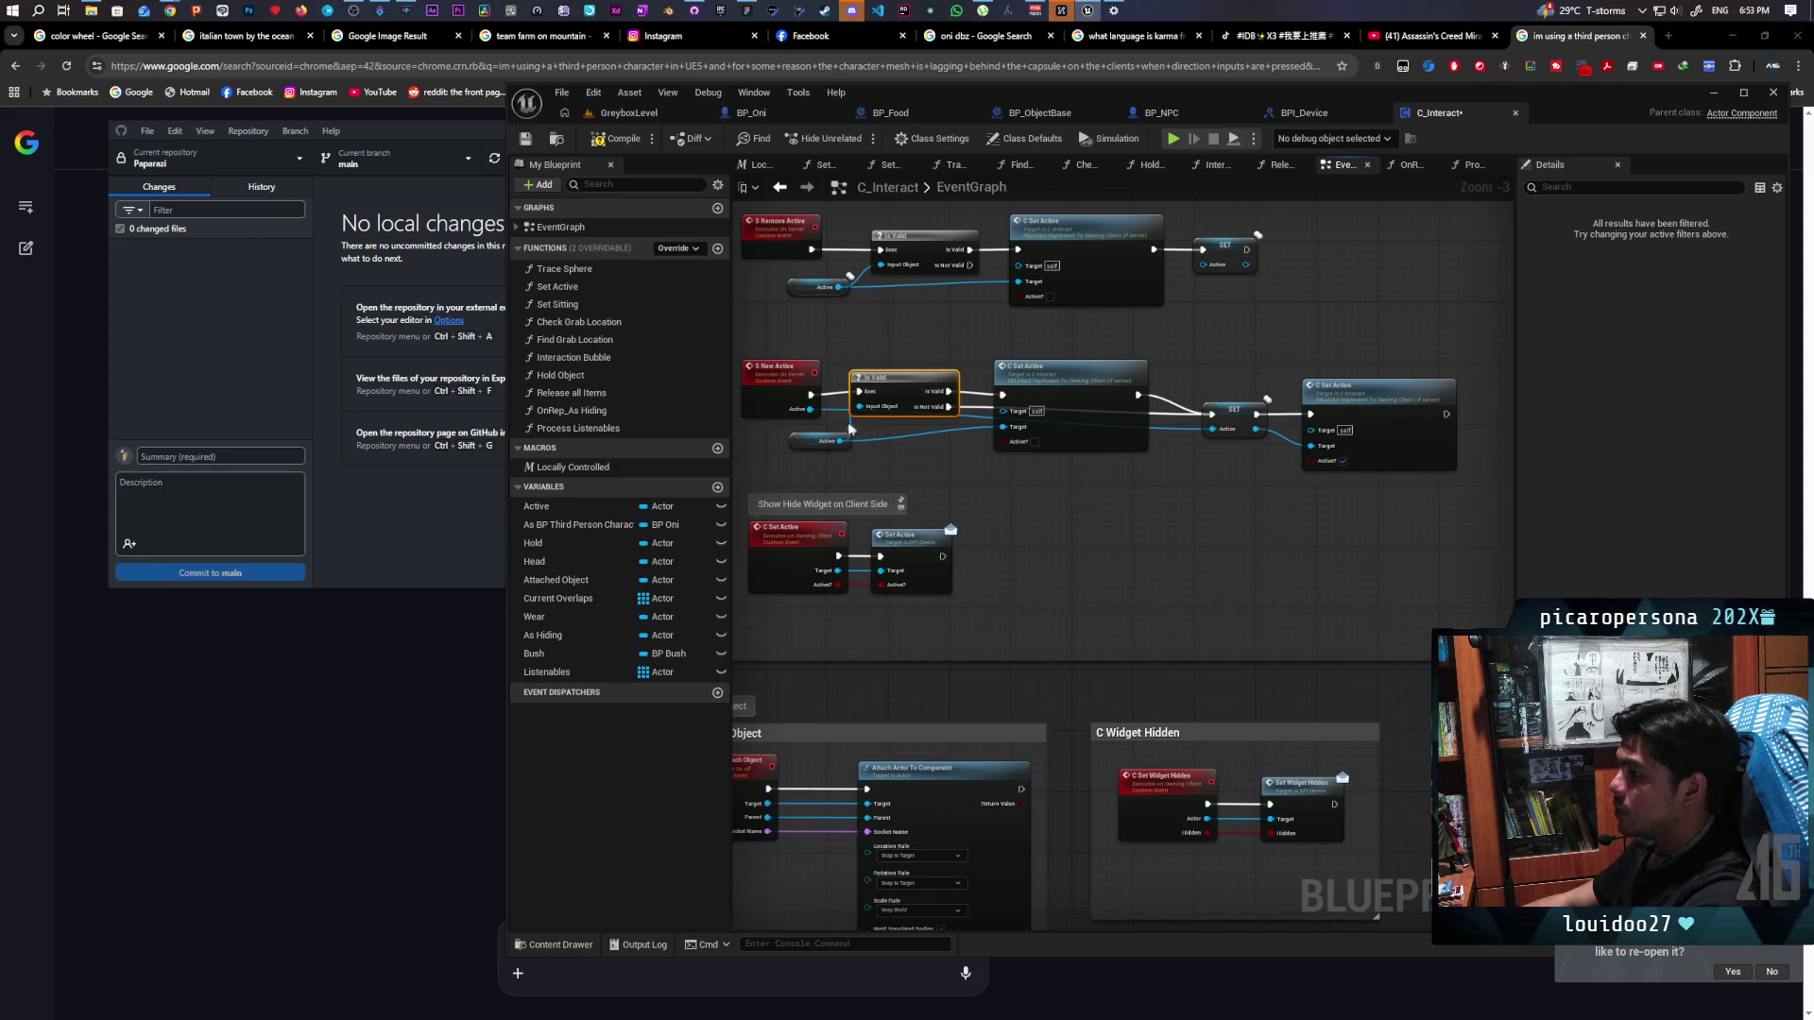
left_click_drag(900, 386, 900, 370)
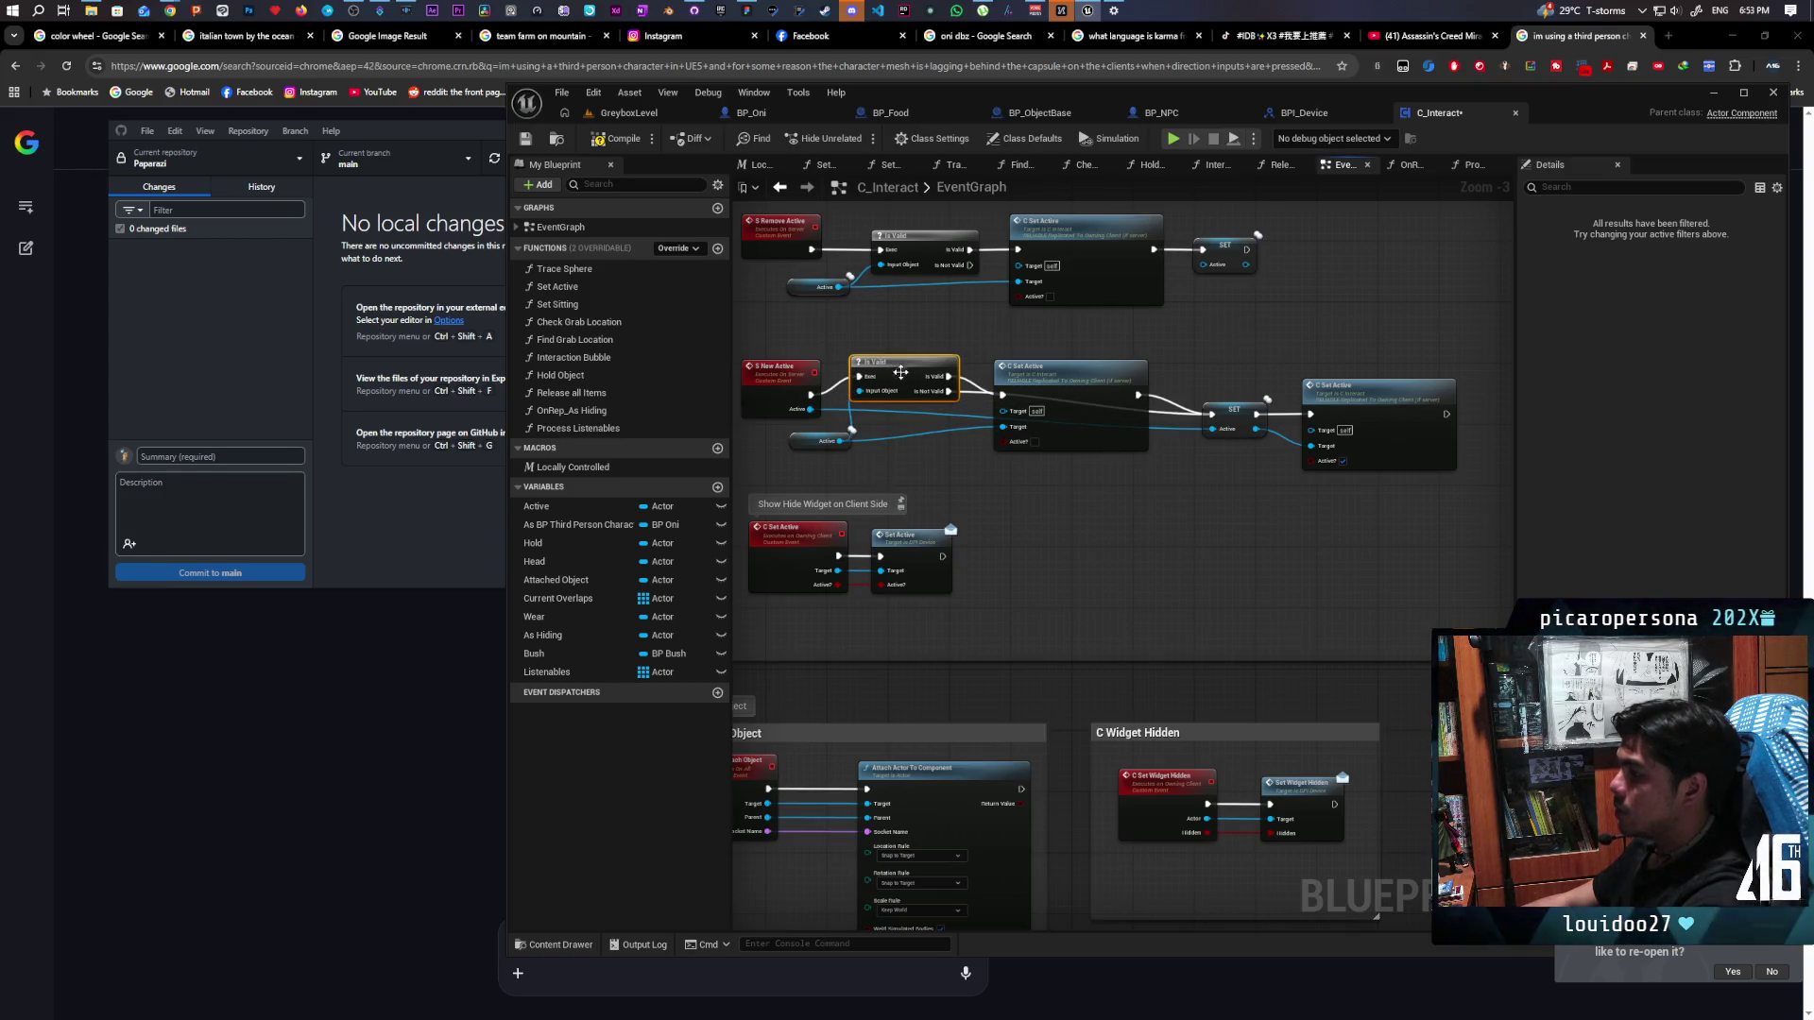
Raise the C Set Active node into line and bring the Replication Functions group into view
scroll(841, 427, "up", 3)
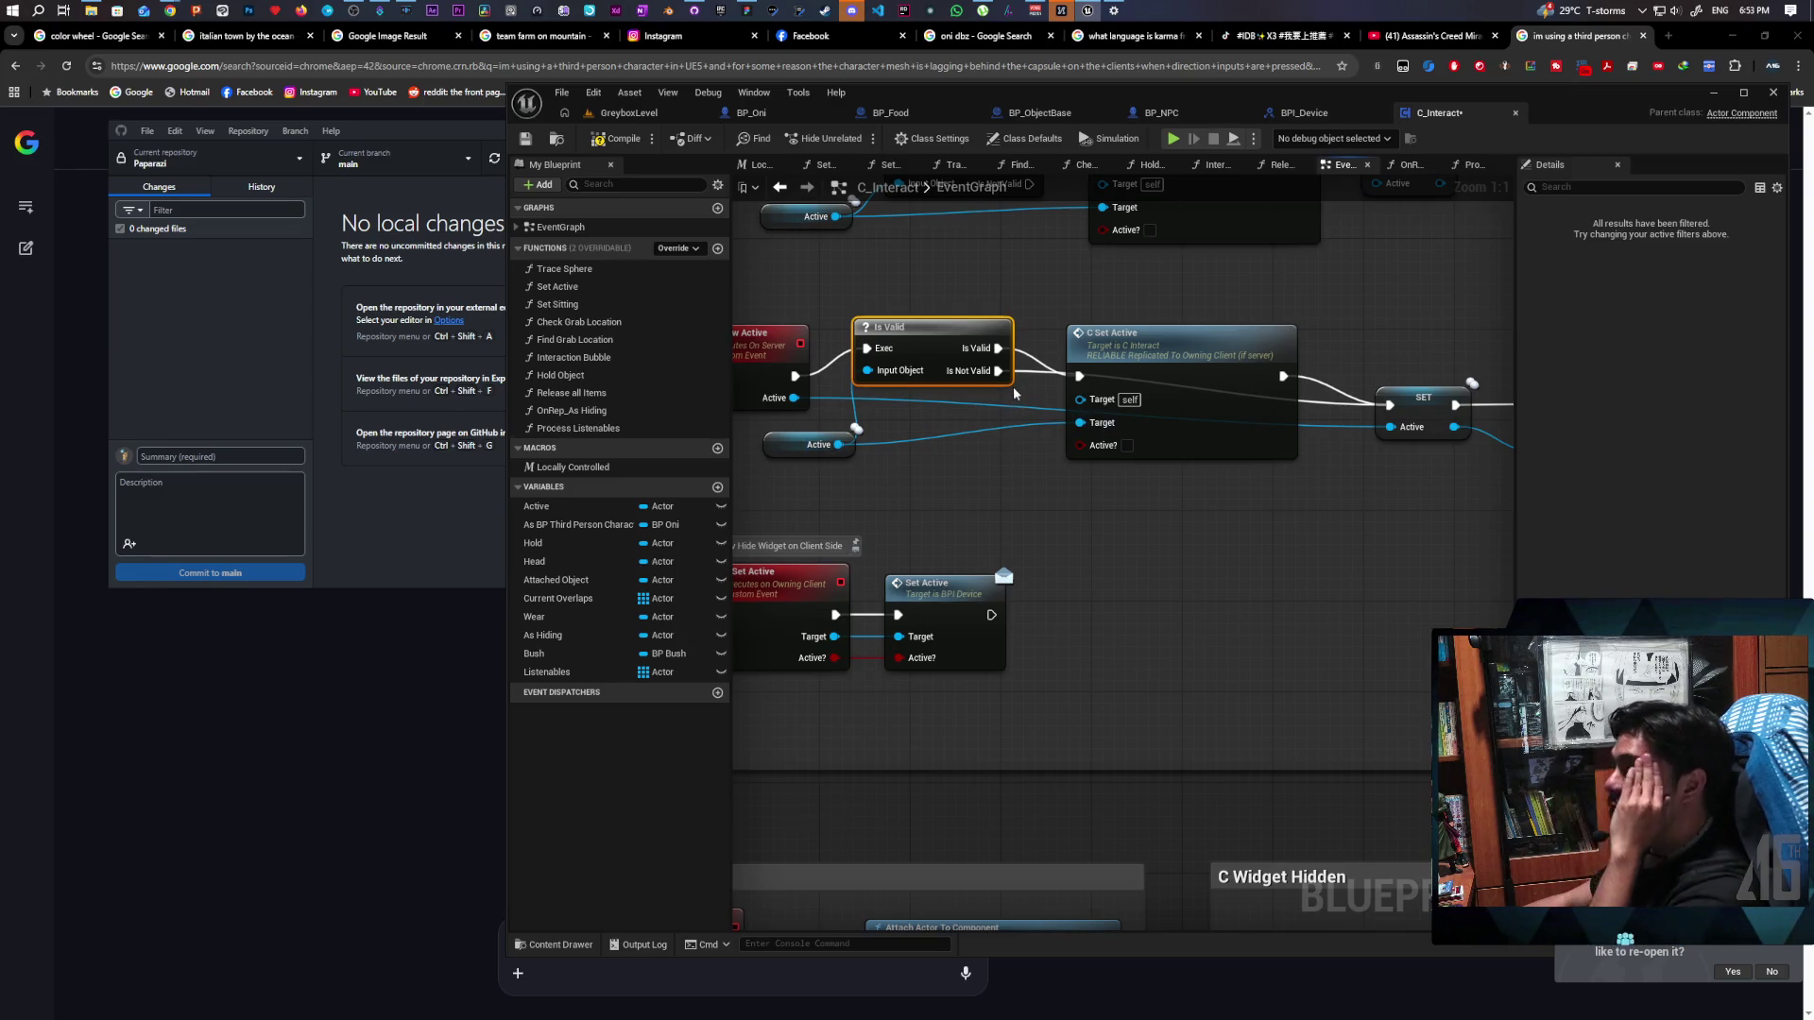
left_click_drag(1157, 359, 1160, 330)
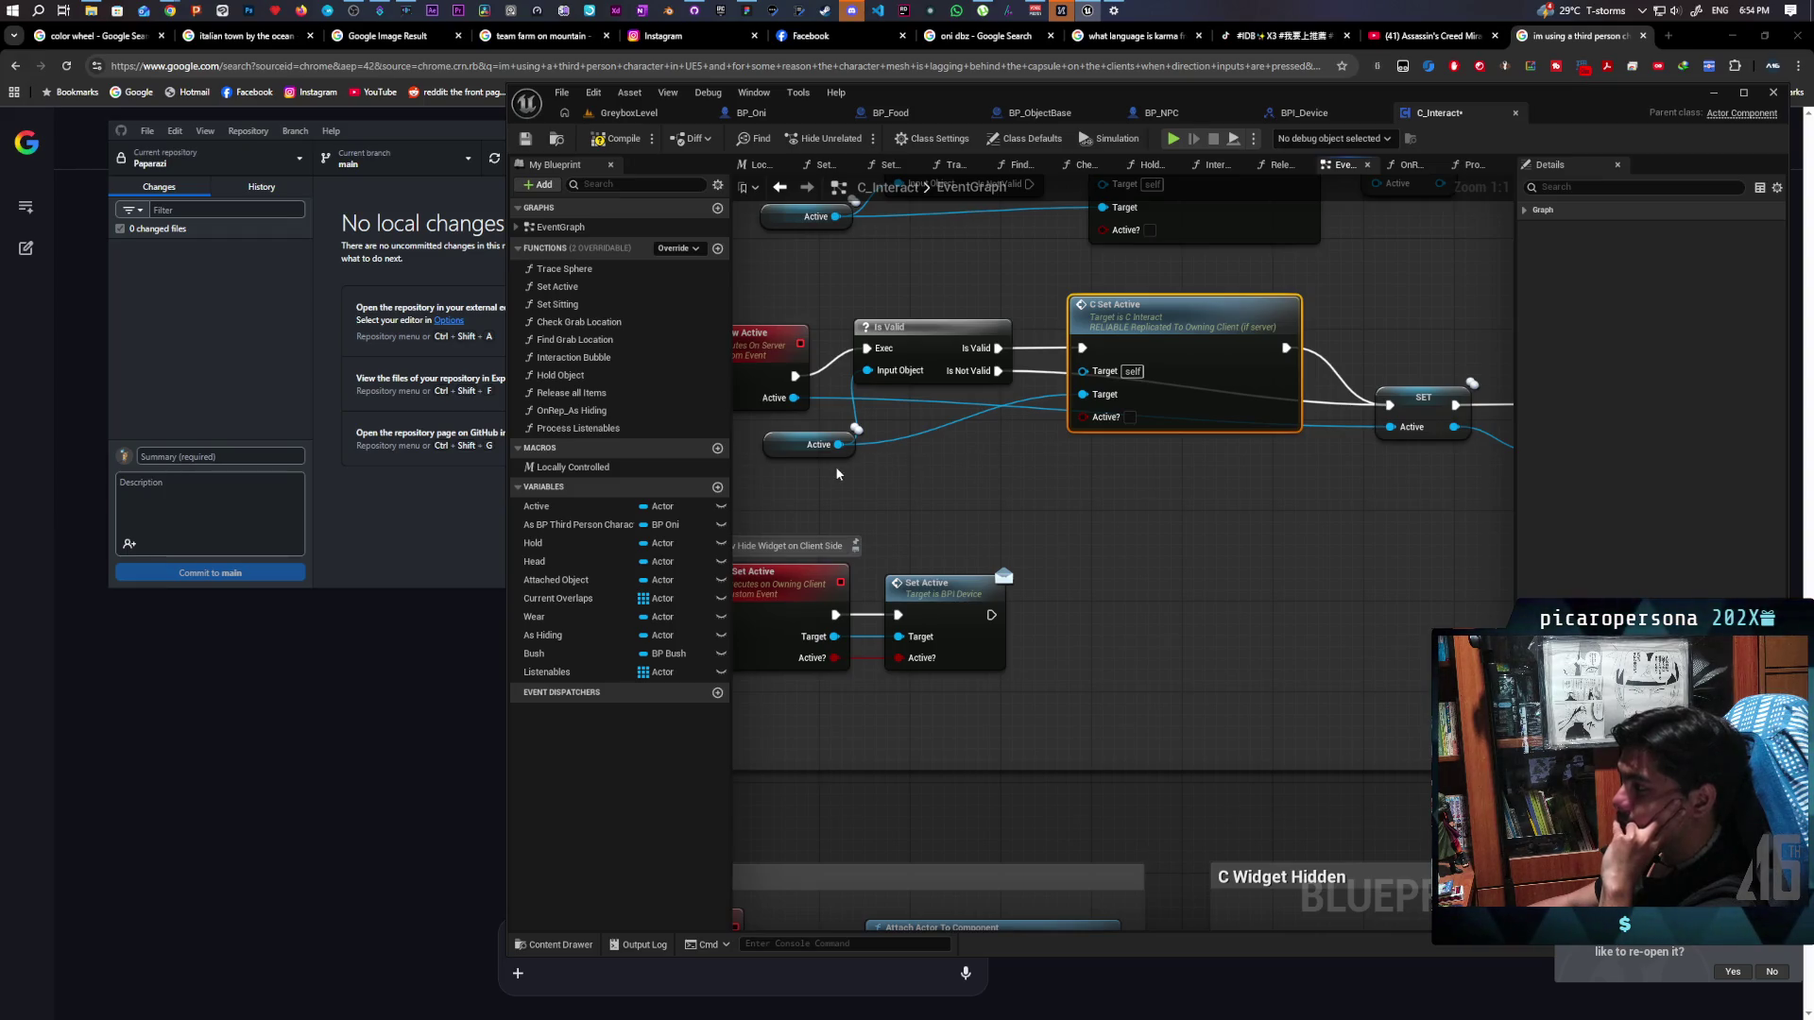
mouse_move(1252, 485)
left_mouse_down()
mouse_move(891, 495)
mouse_move(1350, 477)
mouse_move(1358, 419)
left_mouse_up()
mouse_move(1134, 502)
left_mouse_down()
mouse_move(1109, 541)
mouse_move(897, 662)
mouse_move(919, 652)
left_mouse_up()
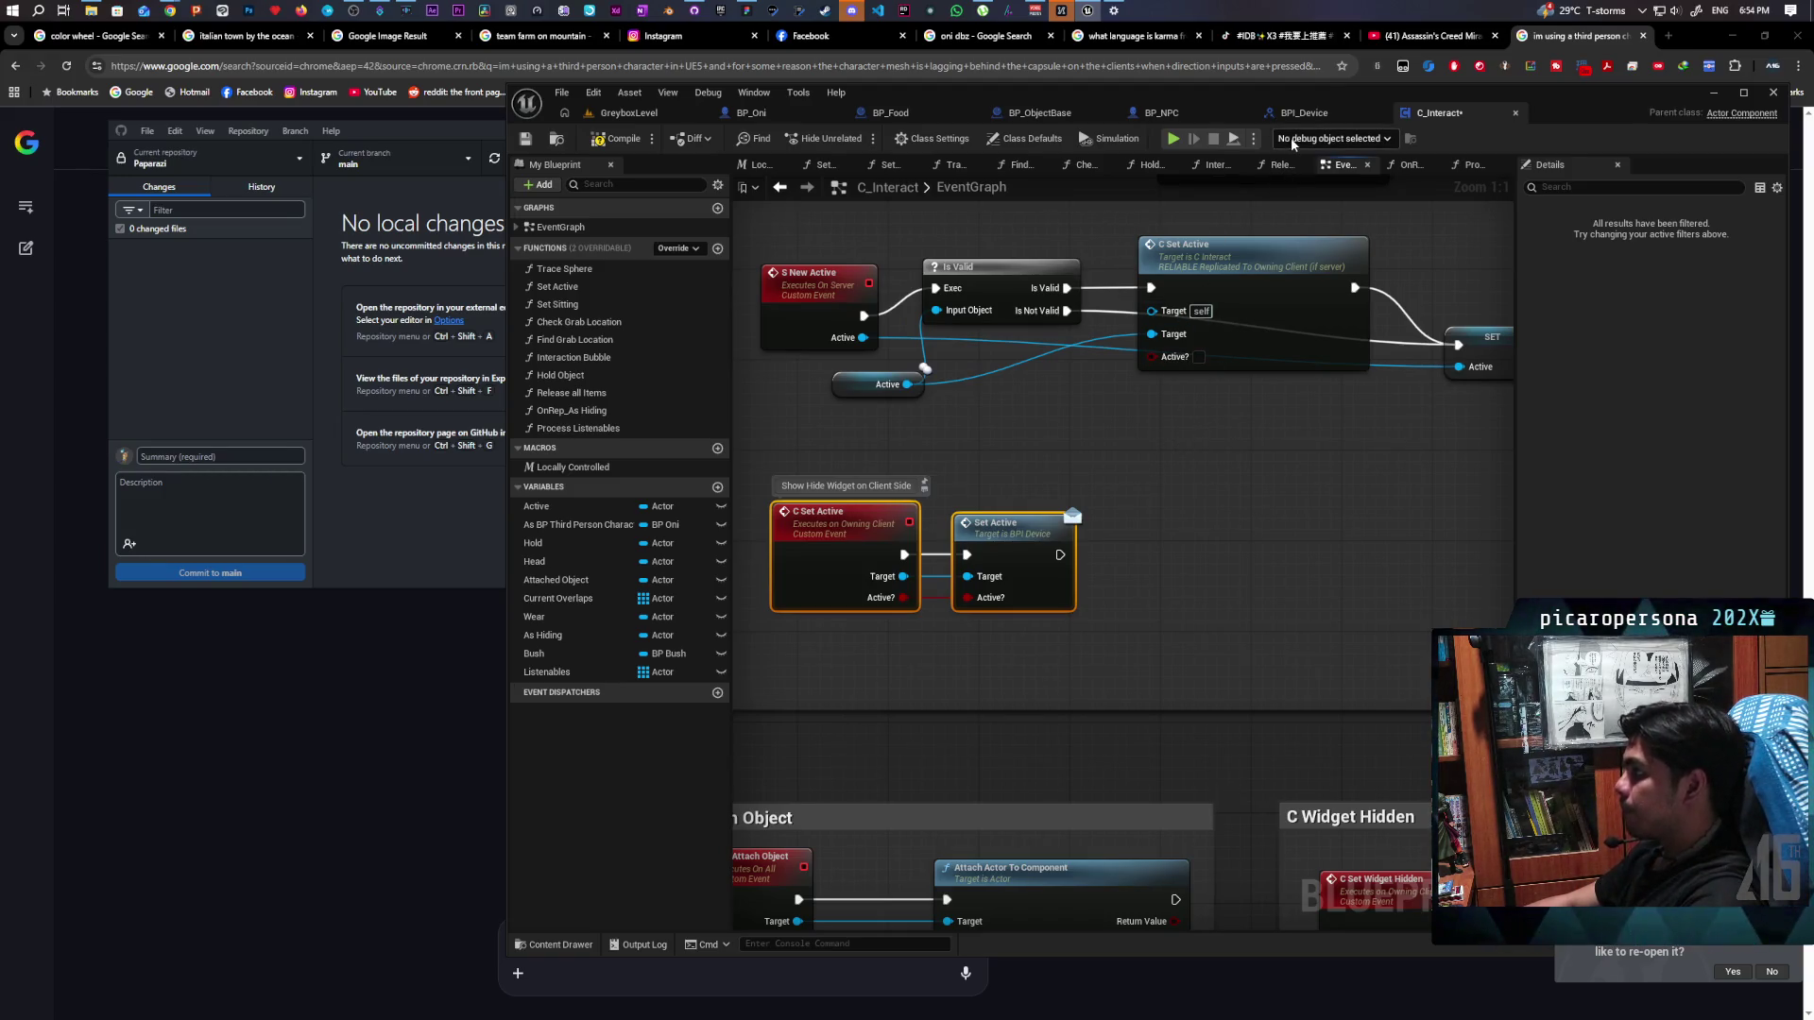
scroll(1115, 428, "down", 3)
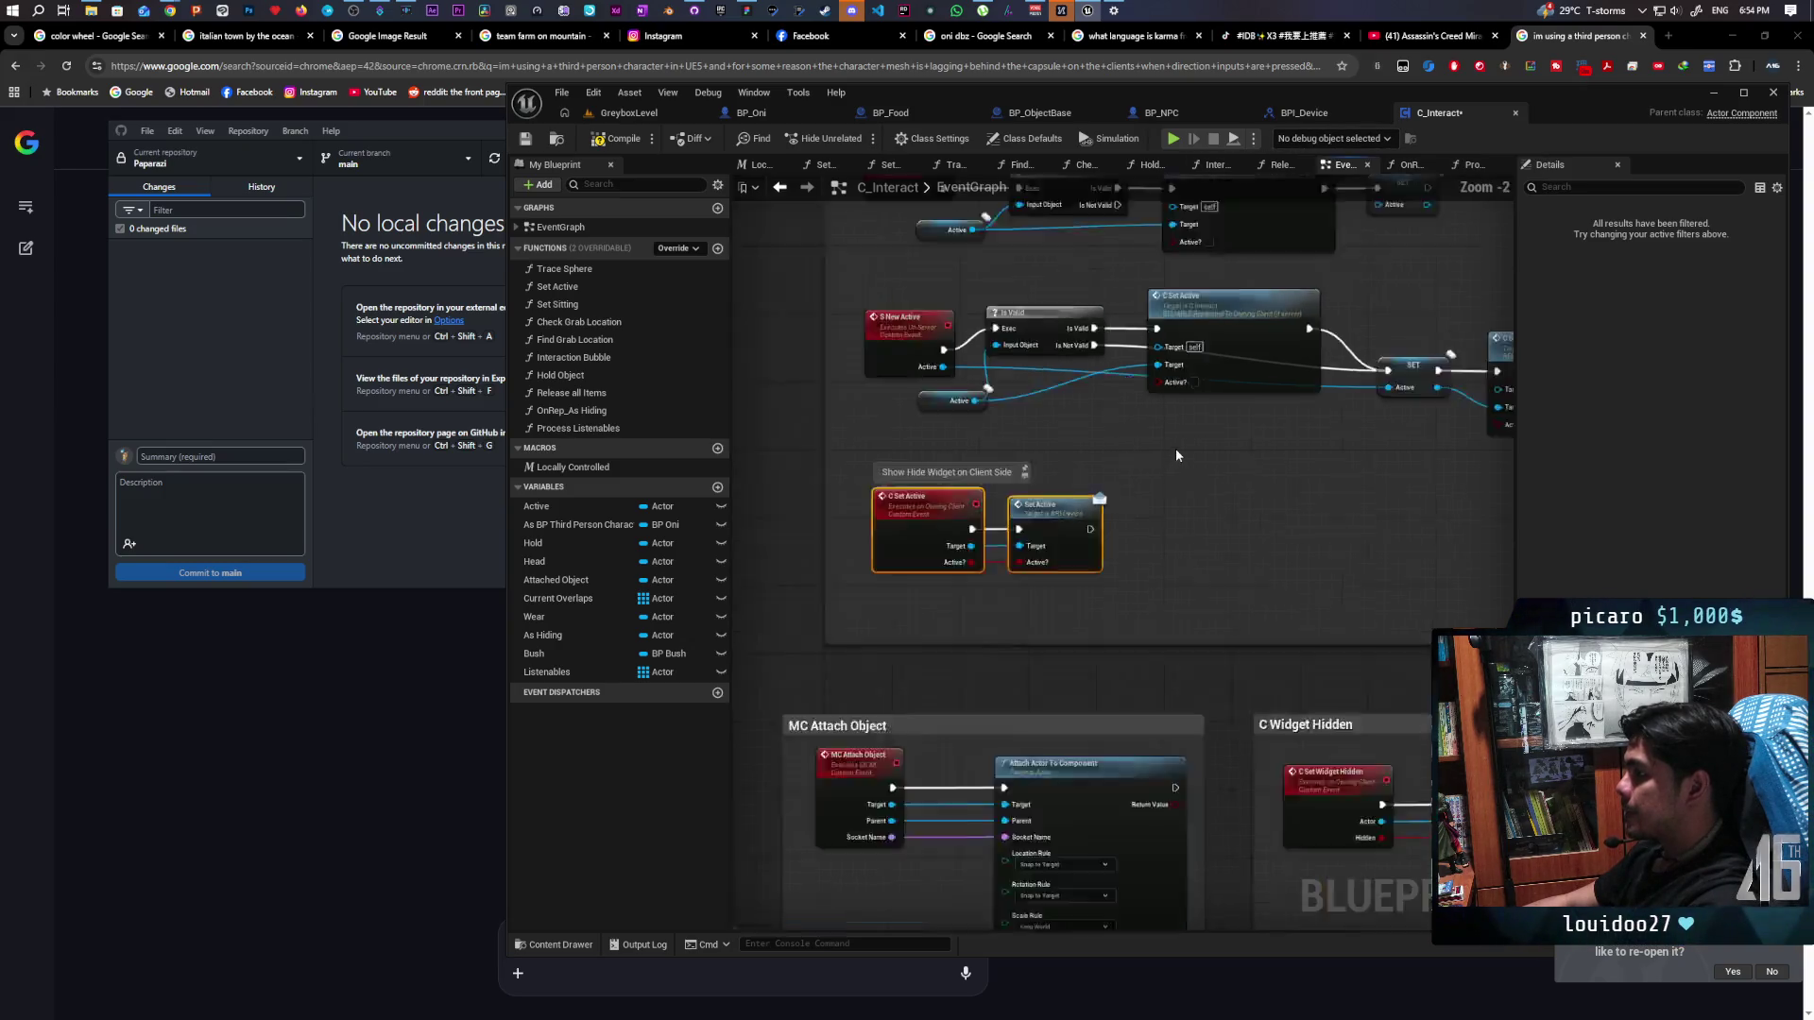
left_click_drag(1107, 513, 1099, 594)
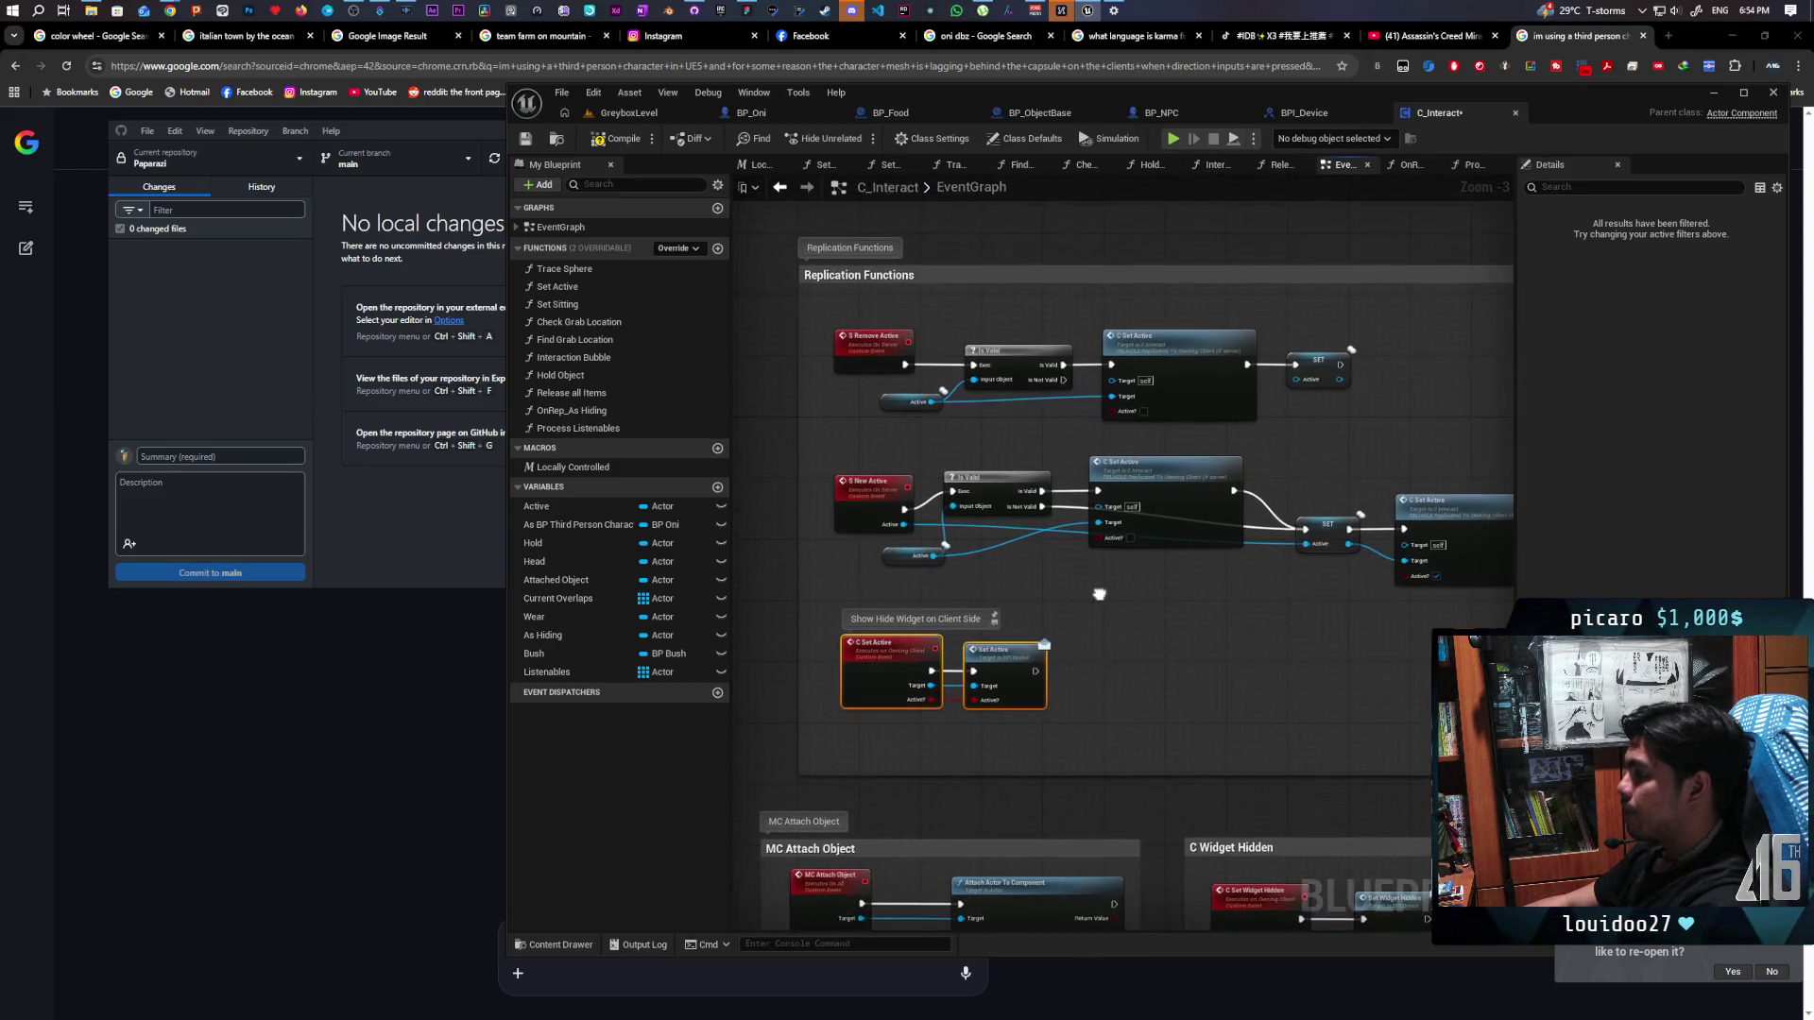
Put a breakpoint on the S New Active event and start a play-in-editor test
left_click(880, 528)
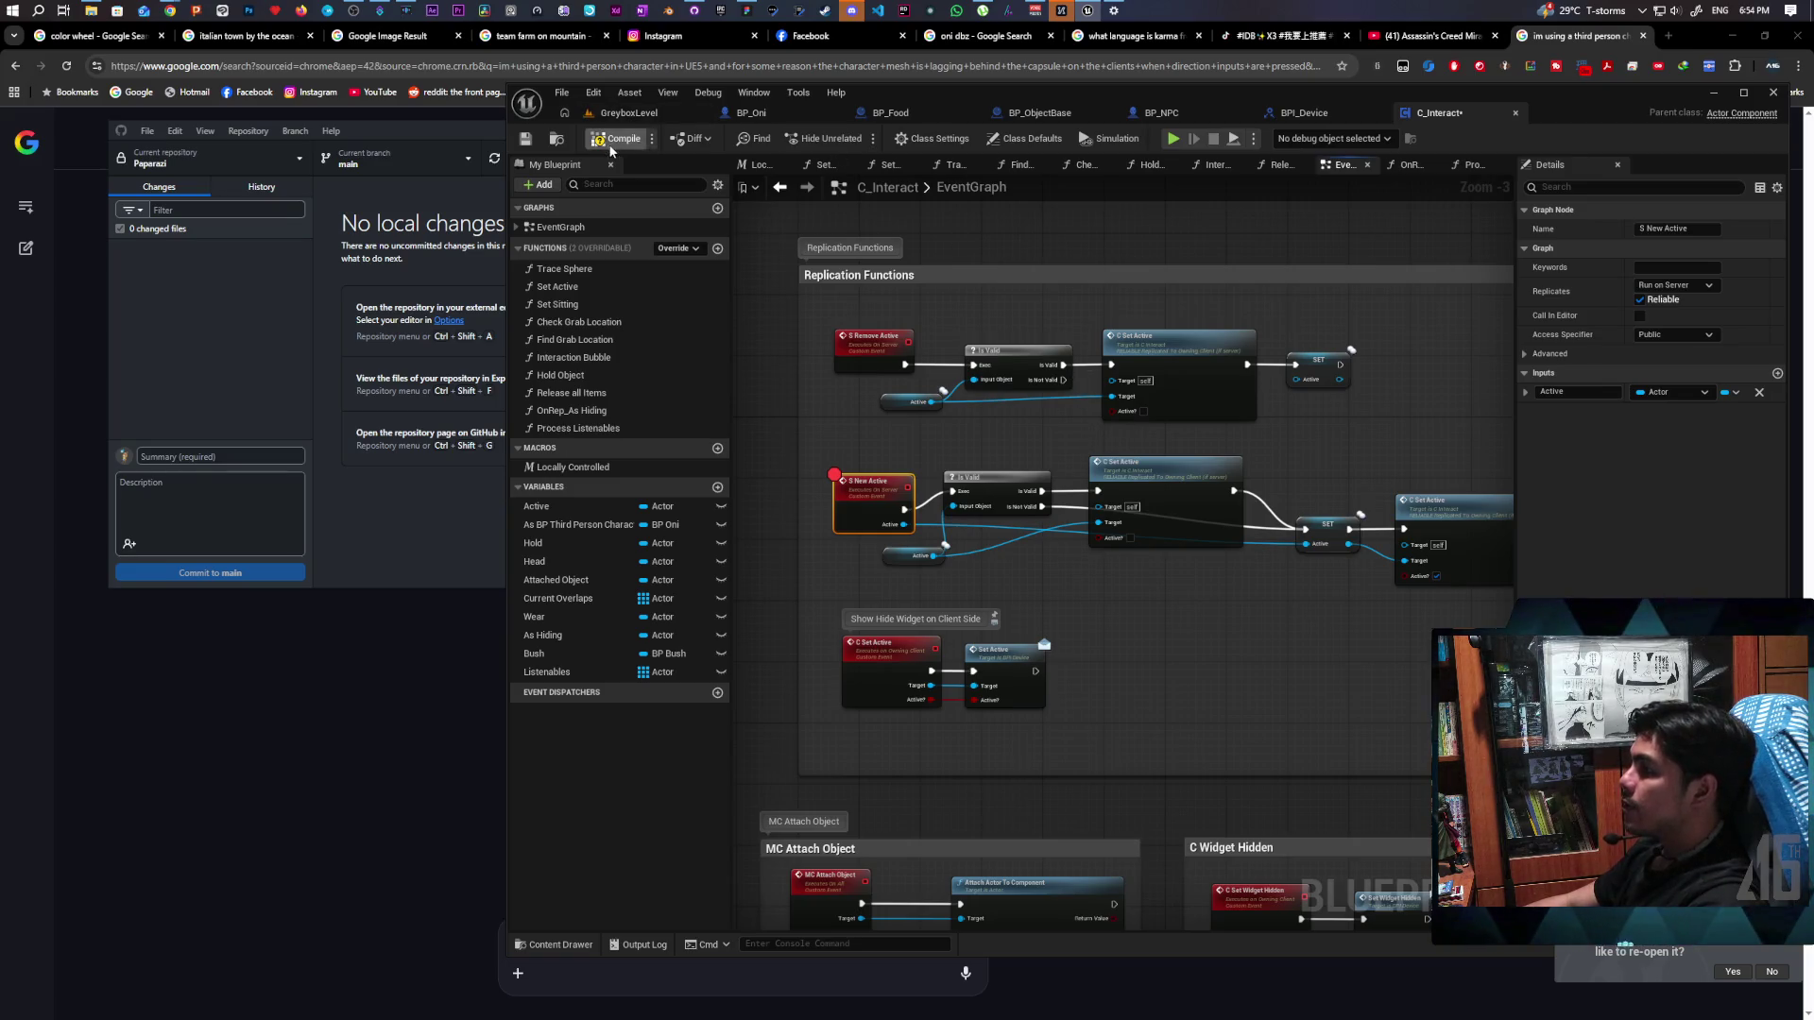
left_click(658, 114)
left_click(866, 140)
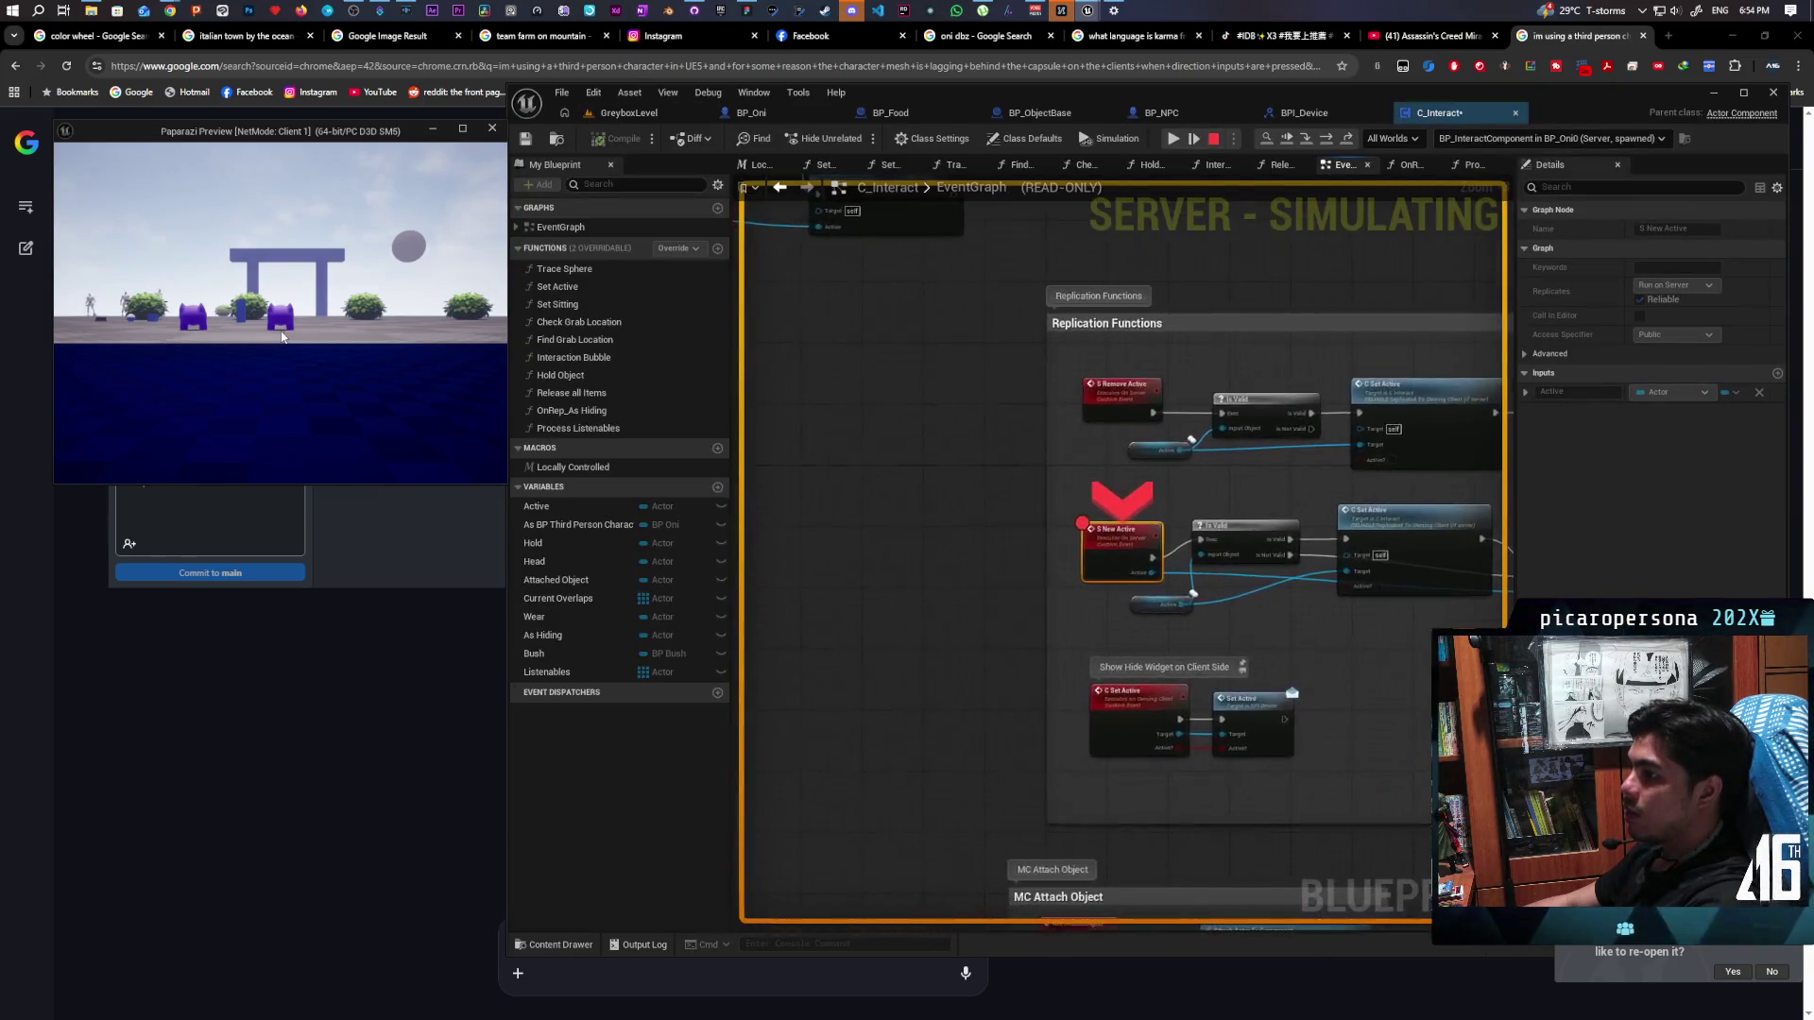
Continue execution through the repeated S New Active breakpoint hits
left_click(1267, 138)
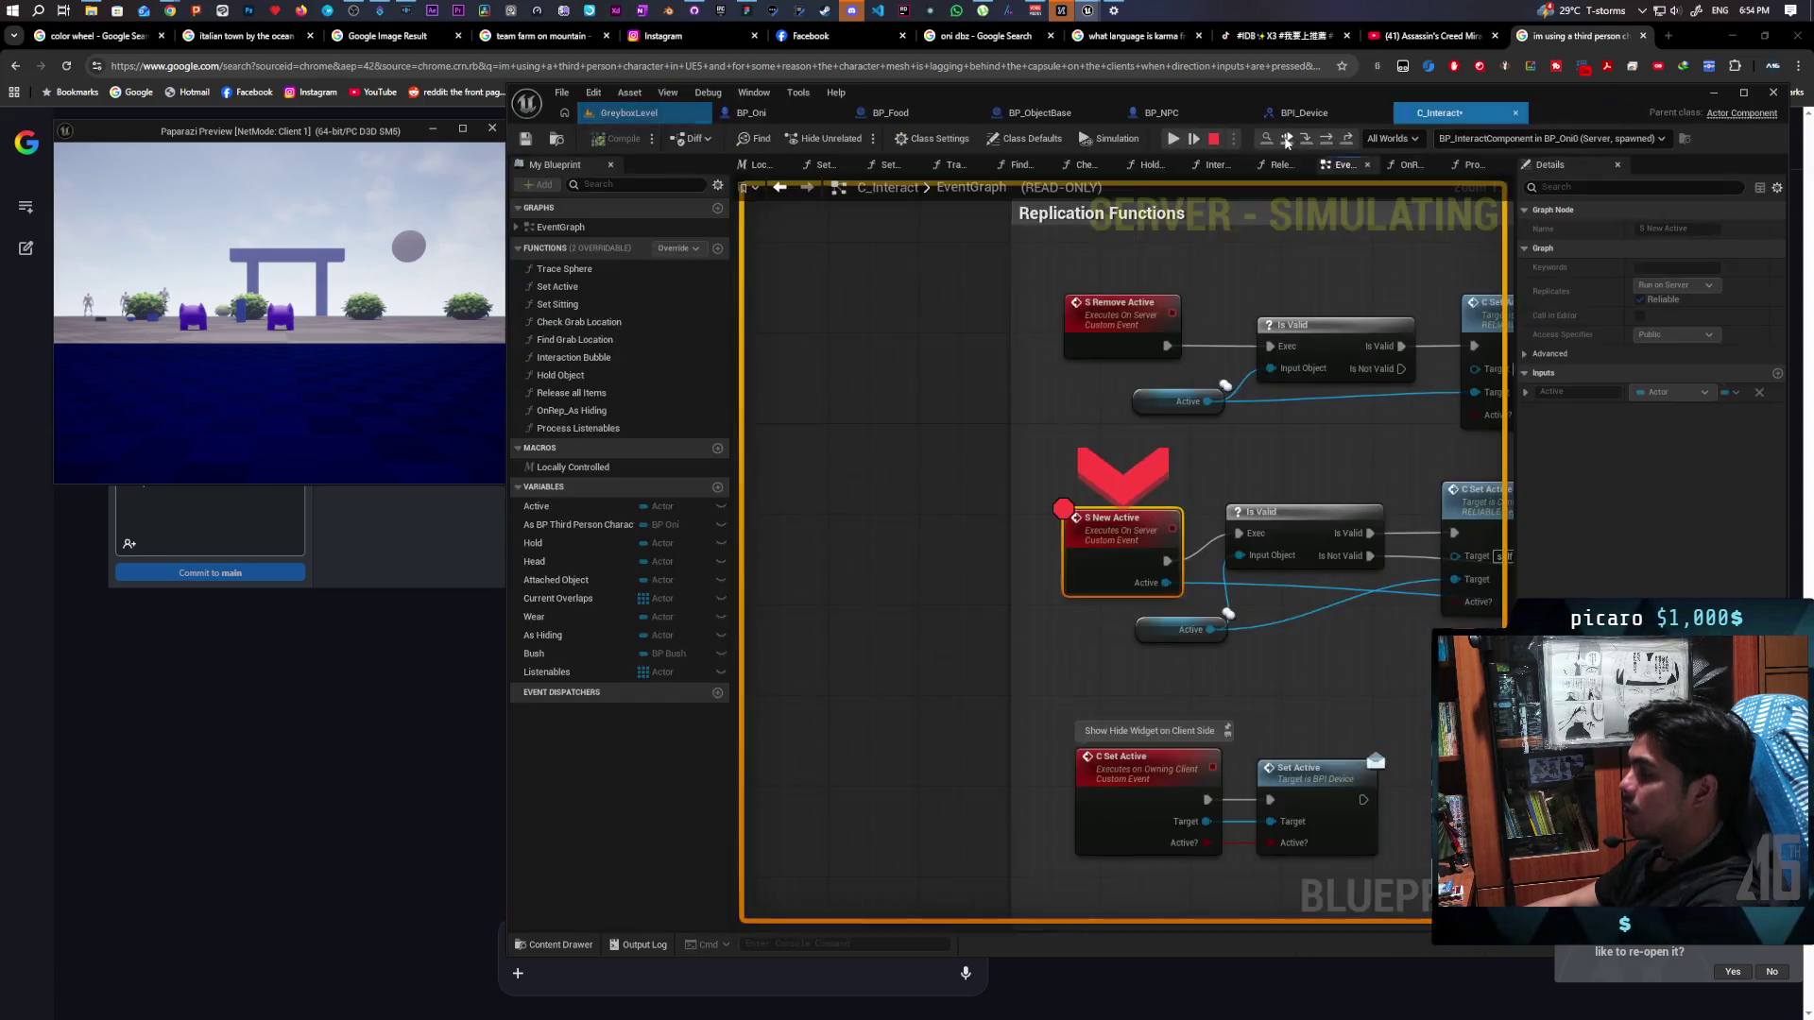
left_click(1285, 139)
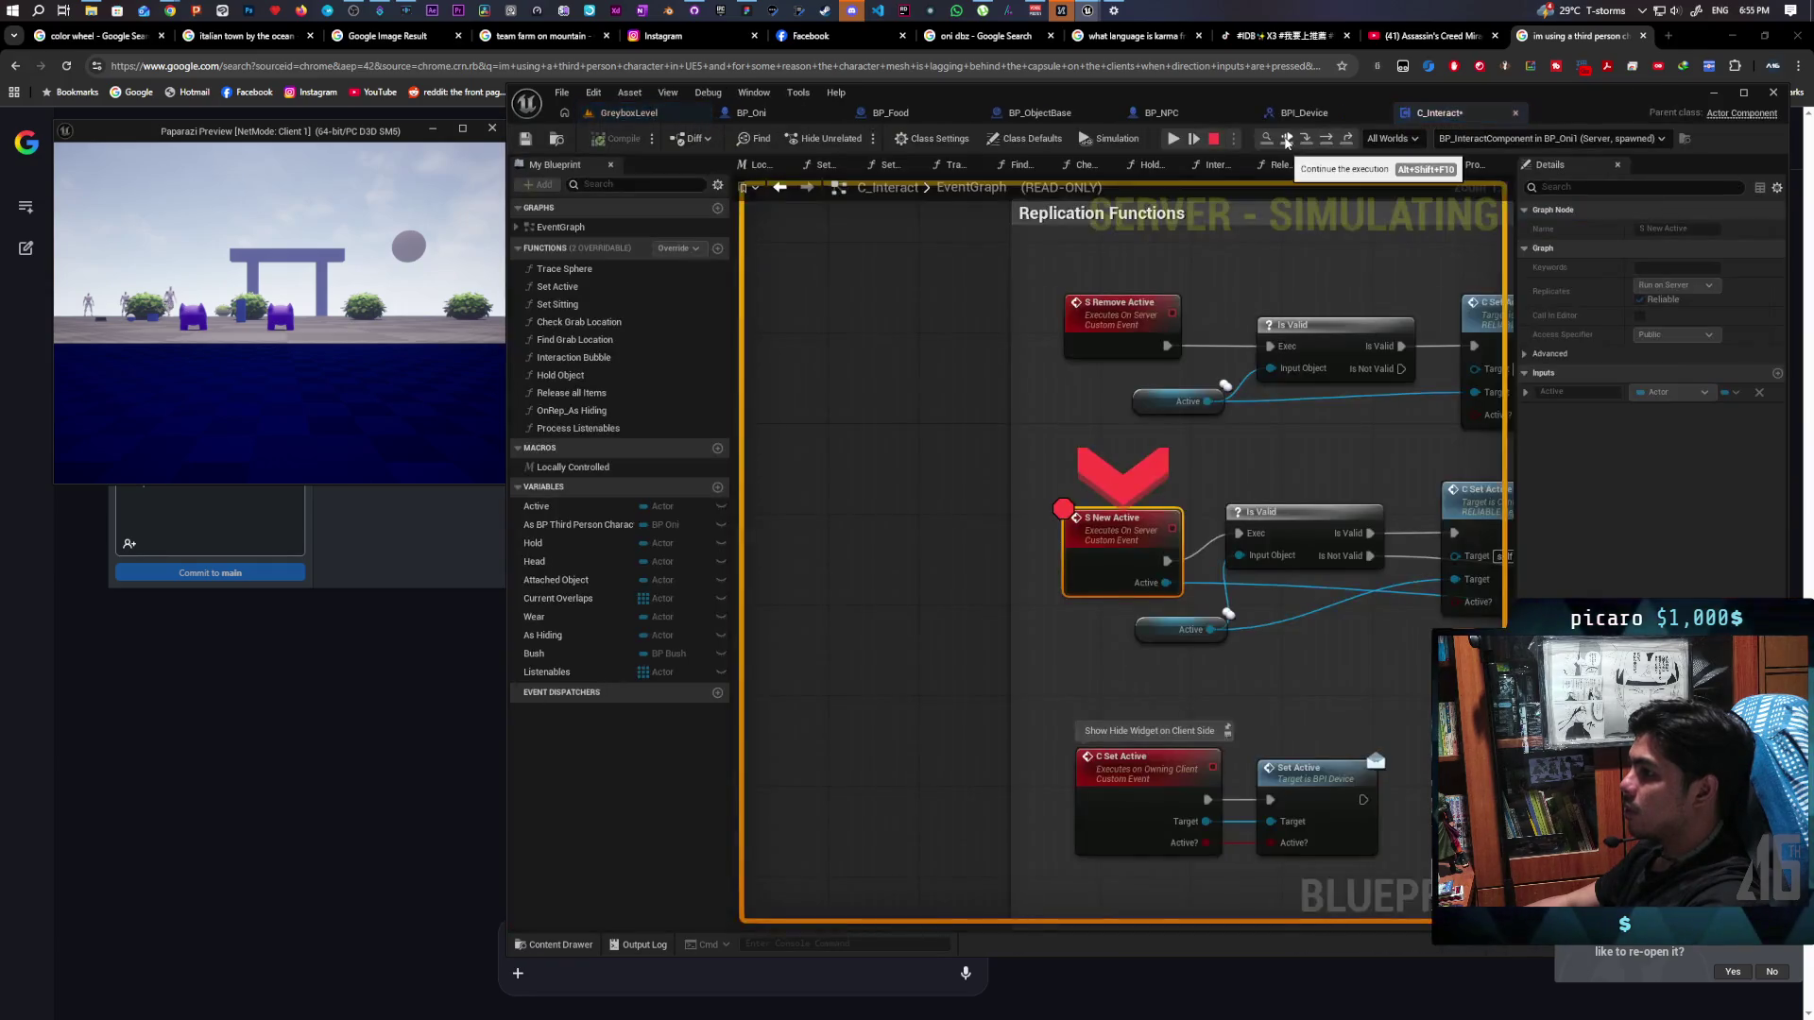
left_click(1286, 139)
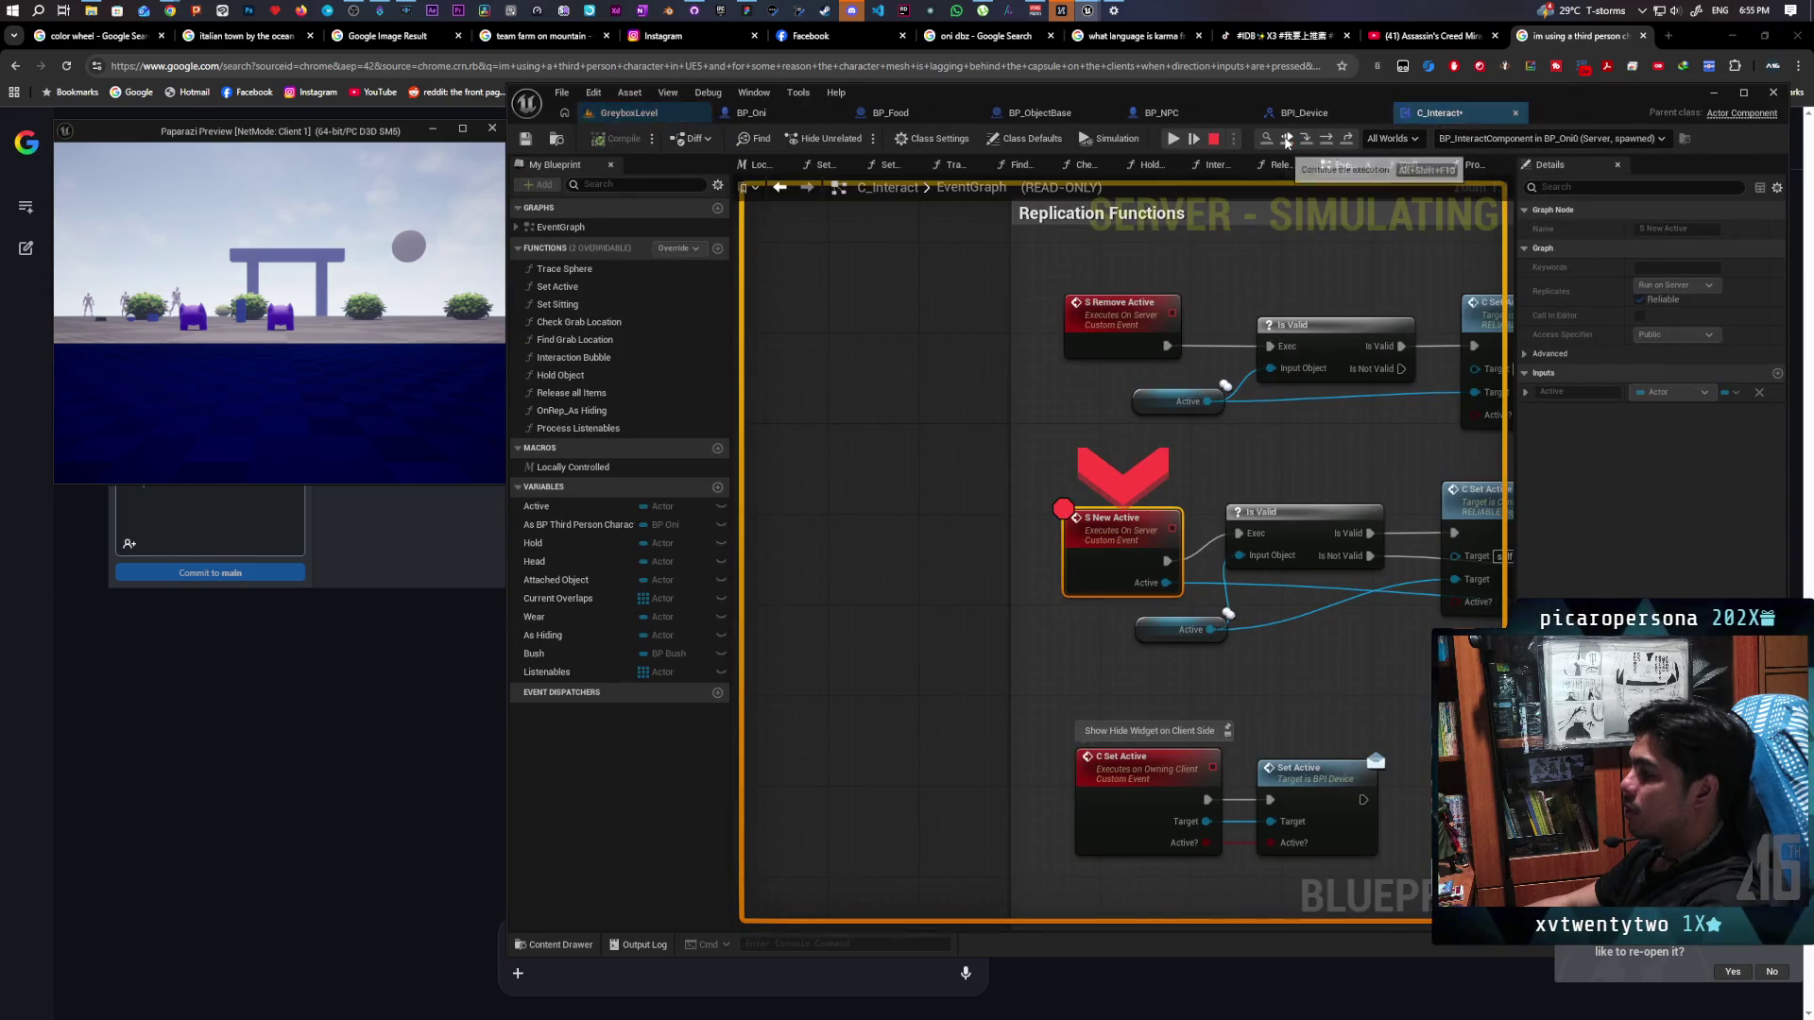
left_click(1286, 139)
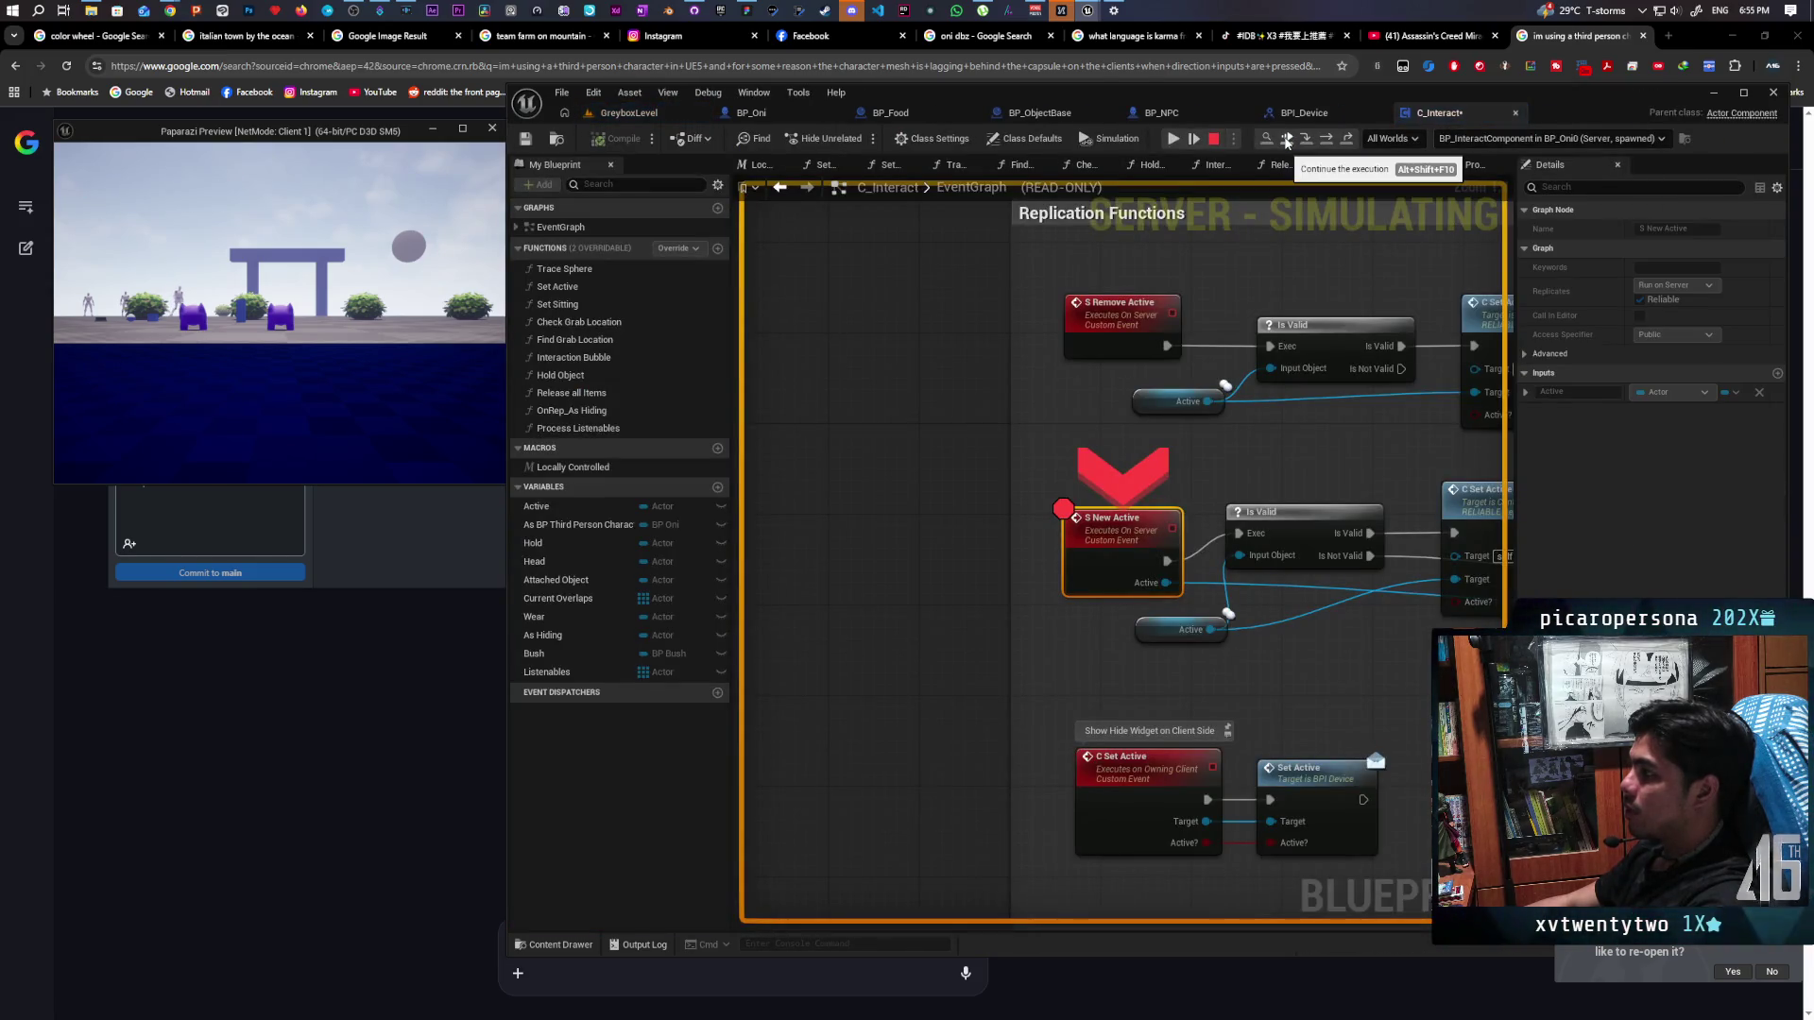
left_click(1286, 140)
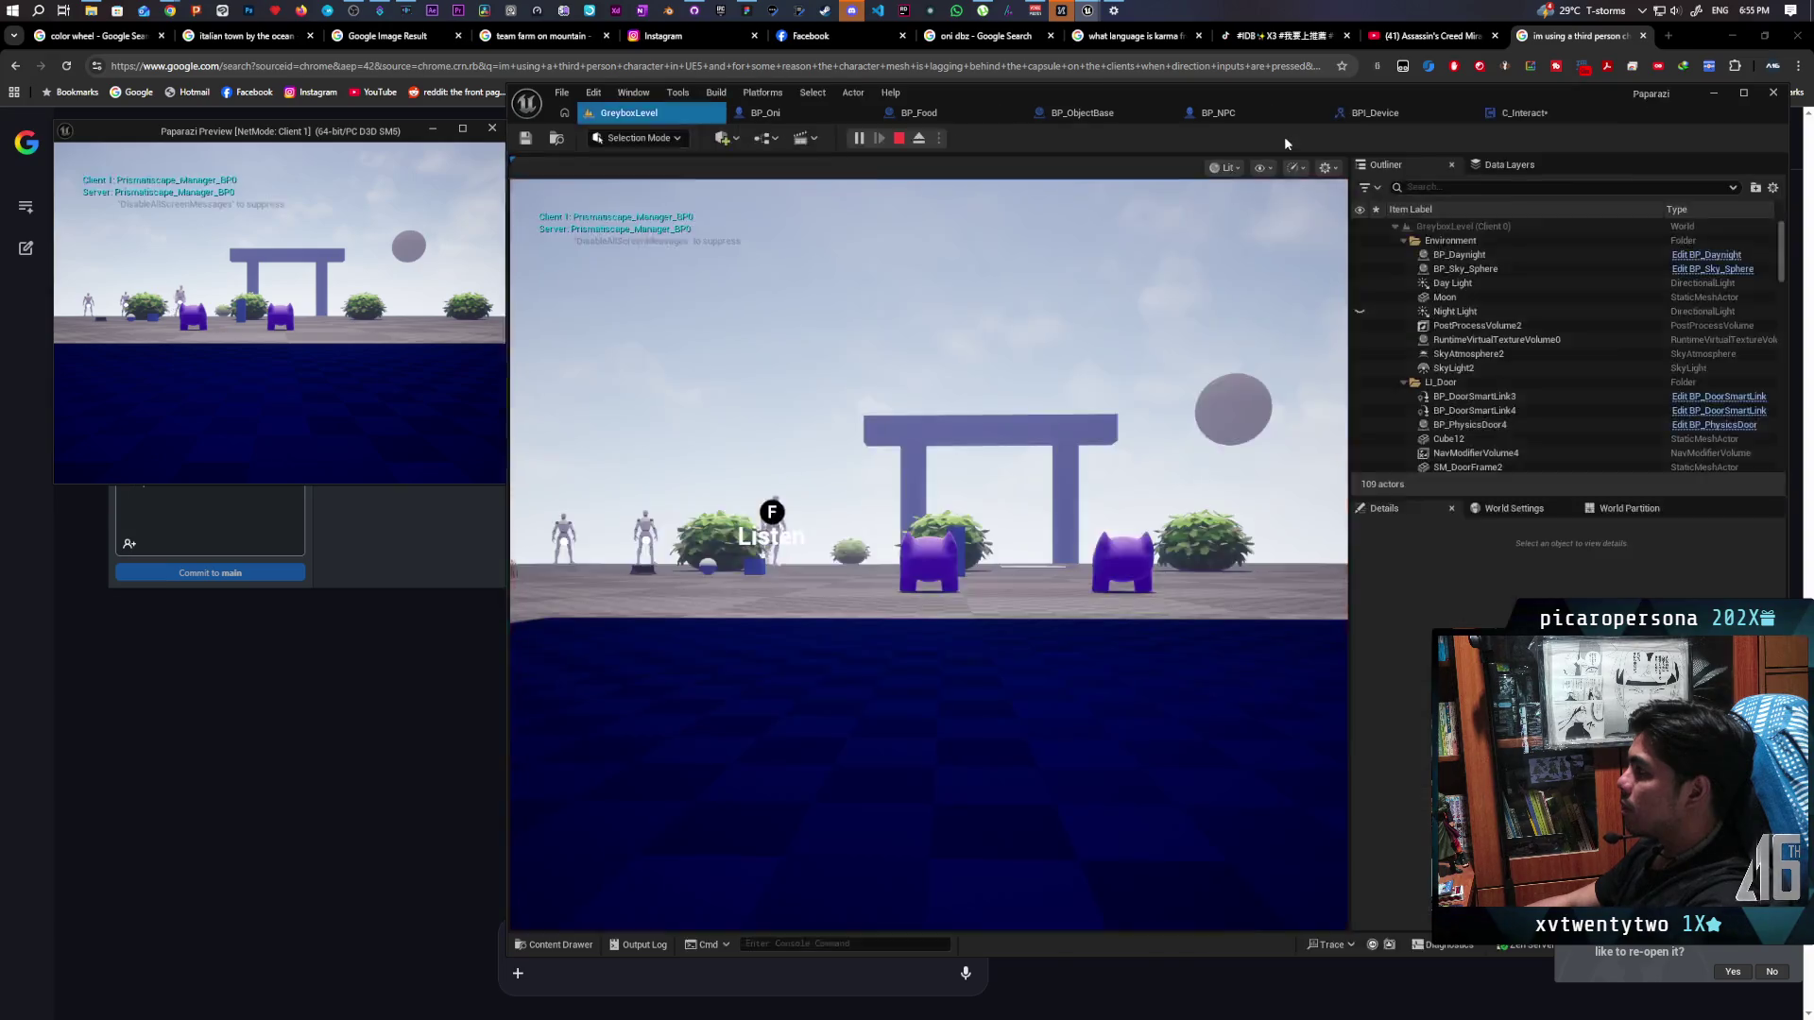
left_click(1286, 140)
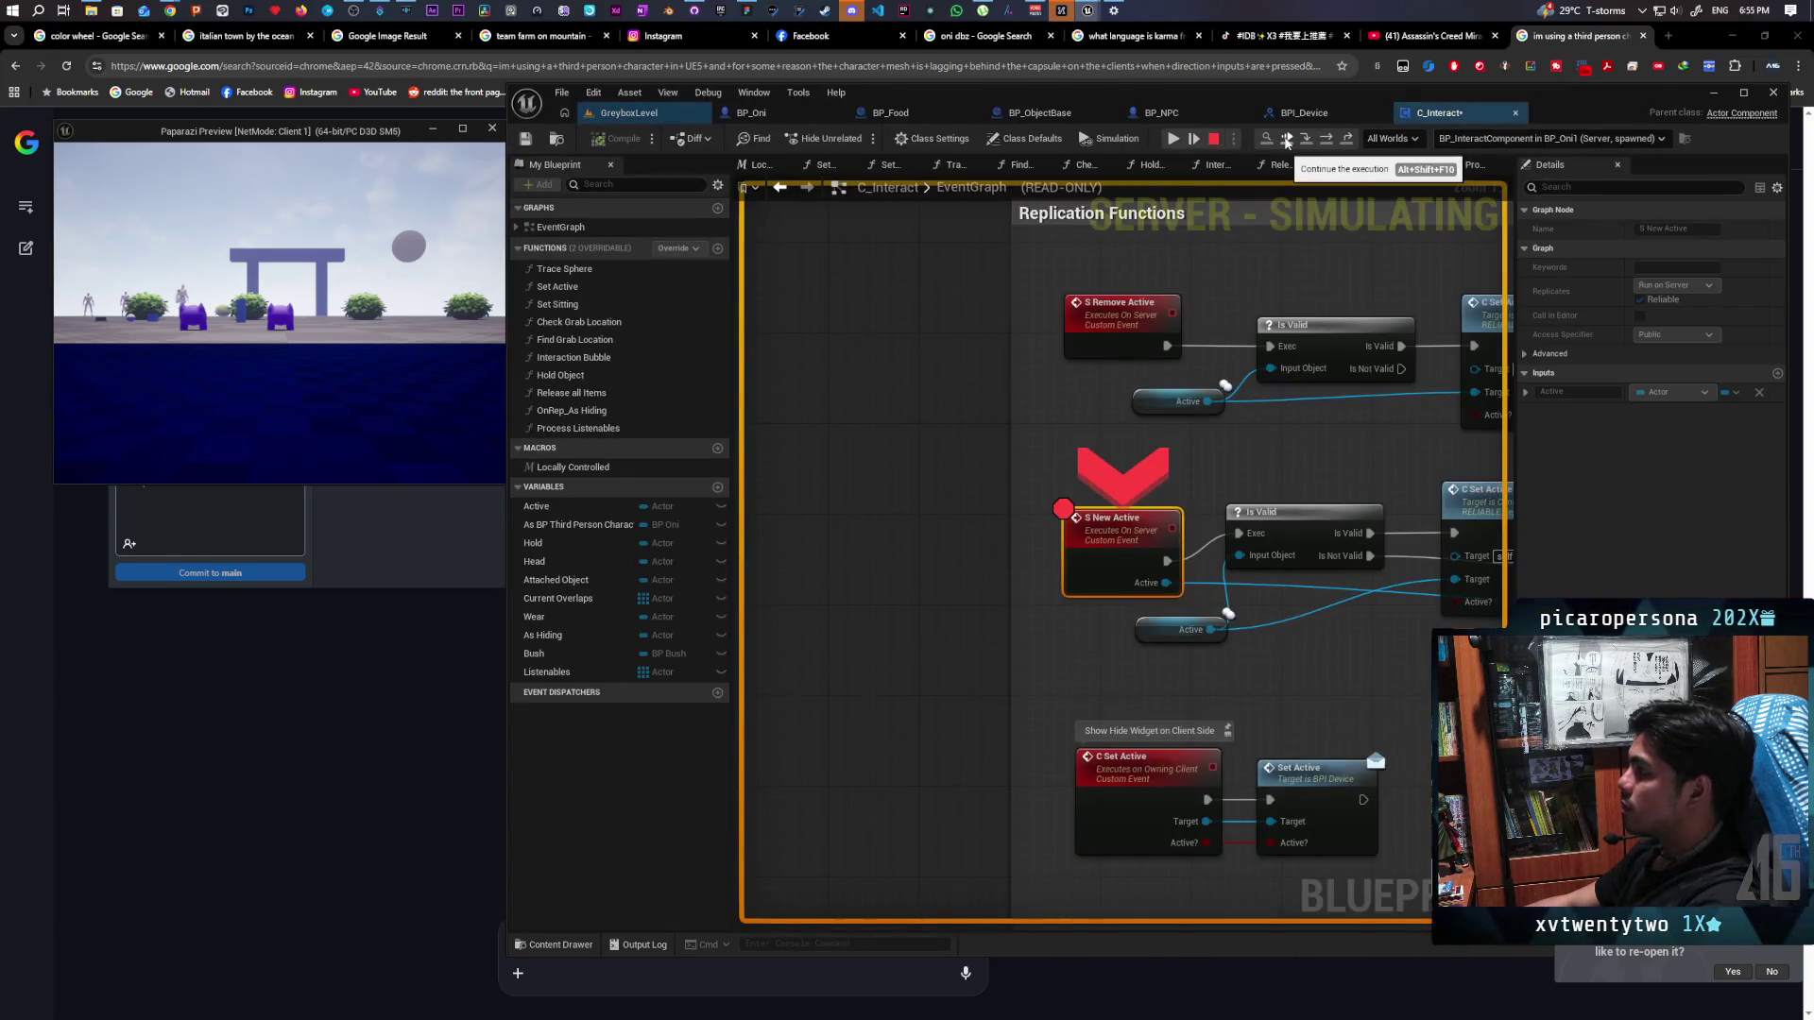
left_click(1286, 139)
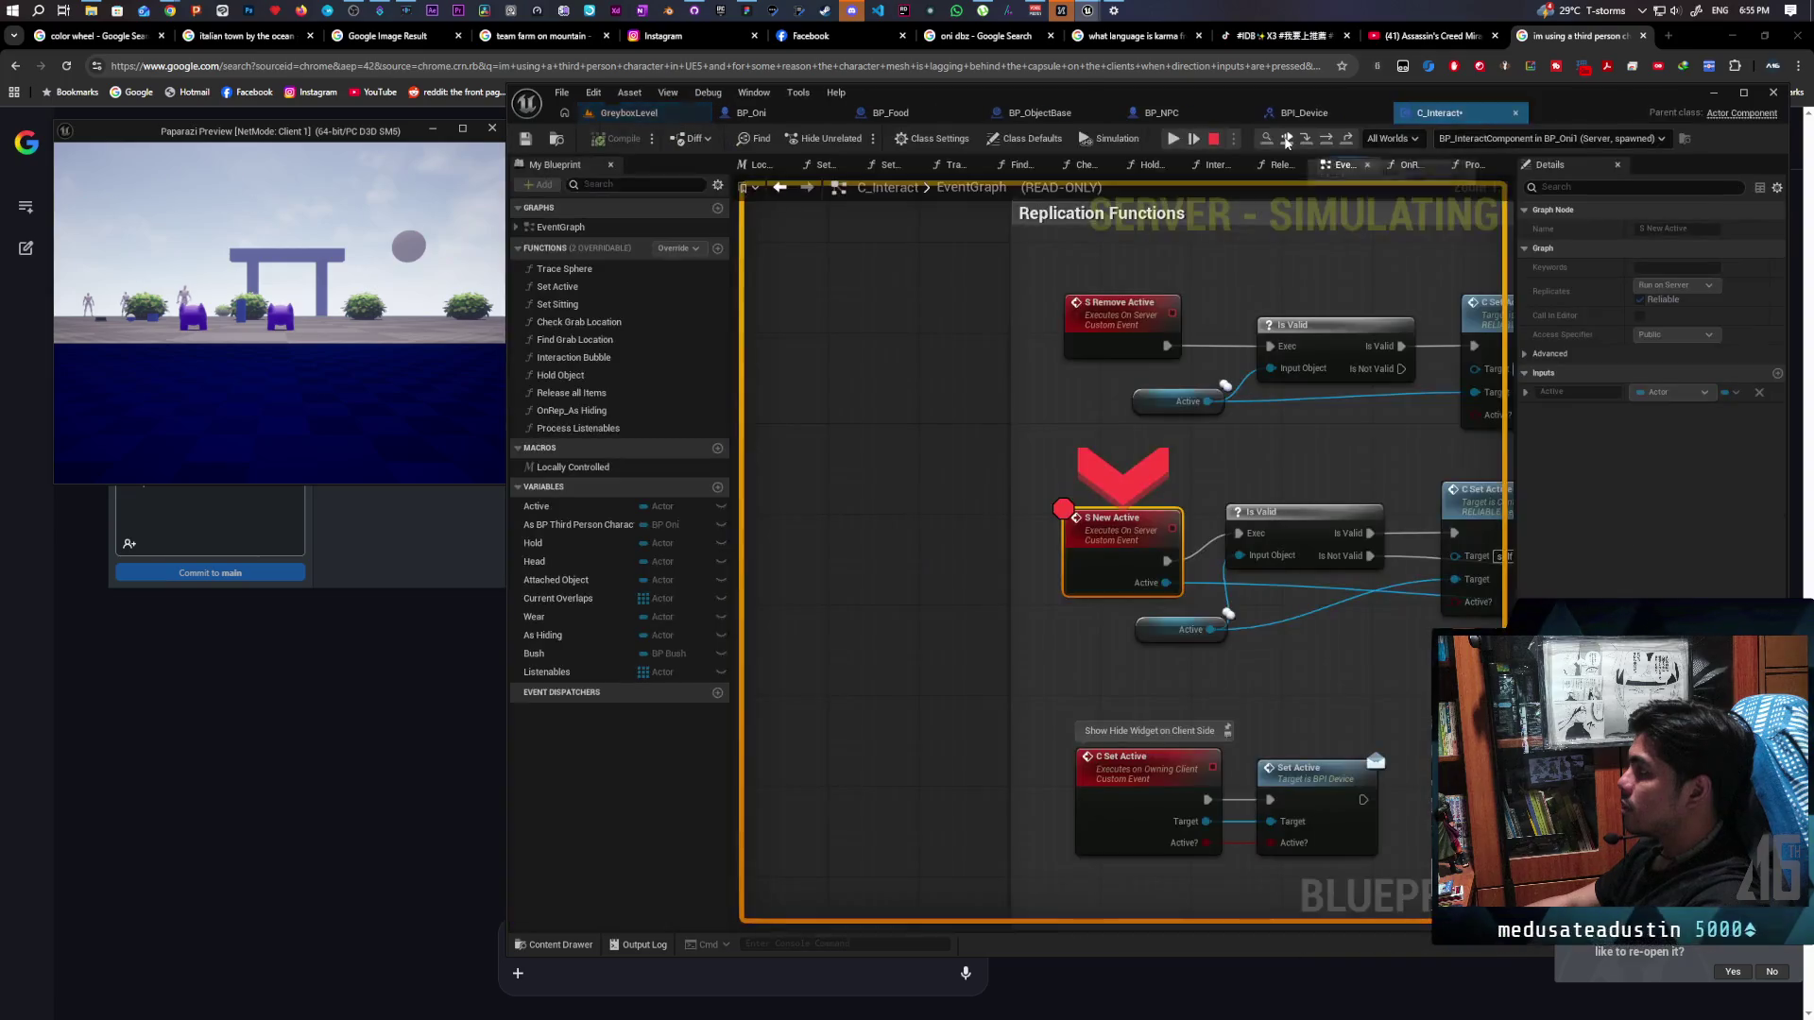
Continue past the remaining hits, stop the play session, and remove the S New Active breakpoint
left_click(1286, 139)
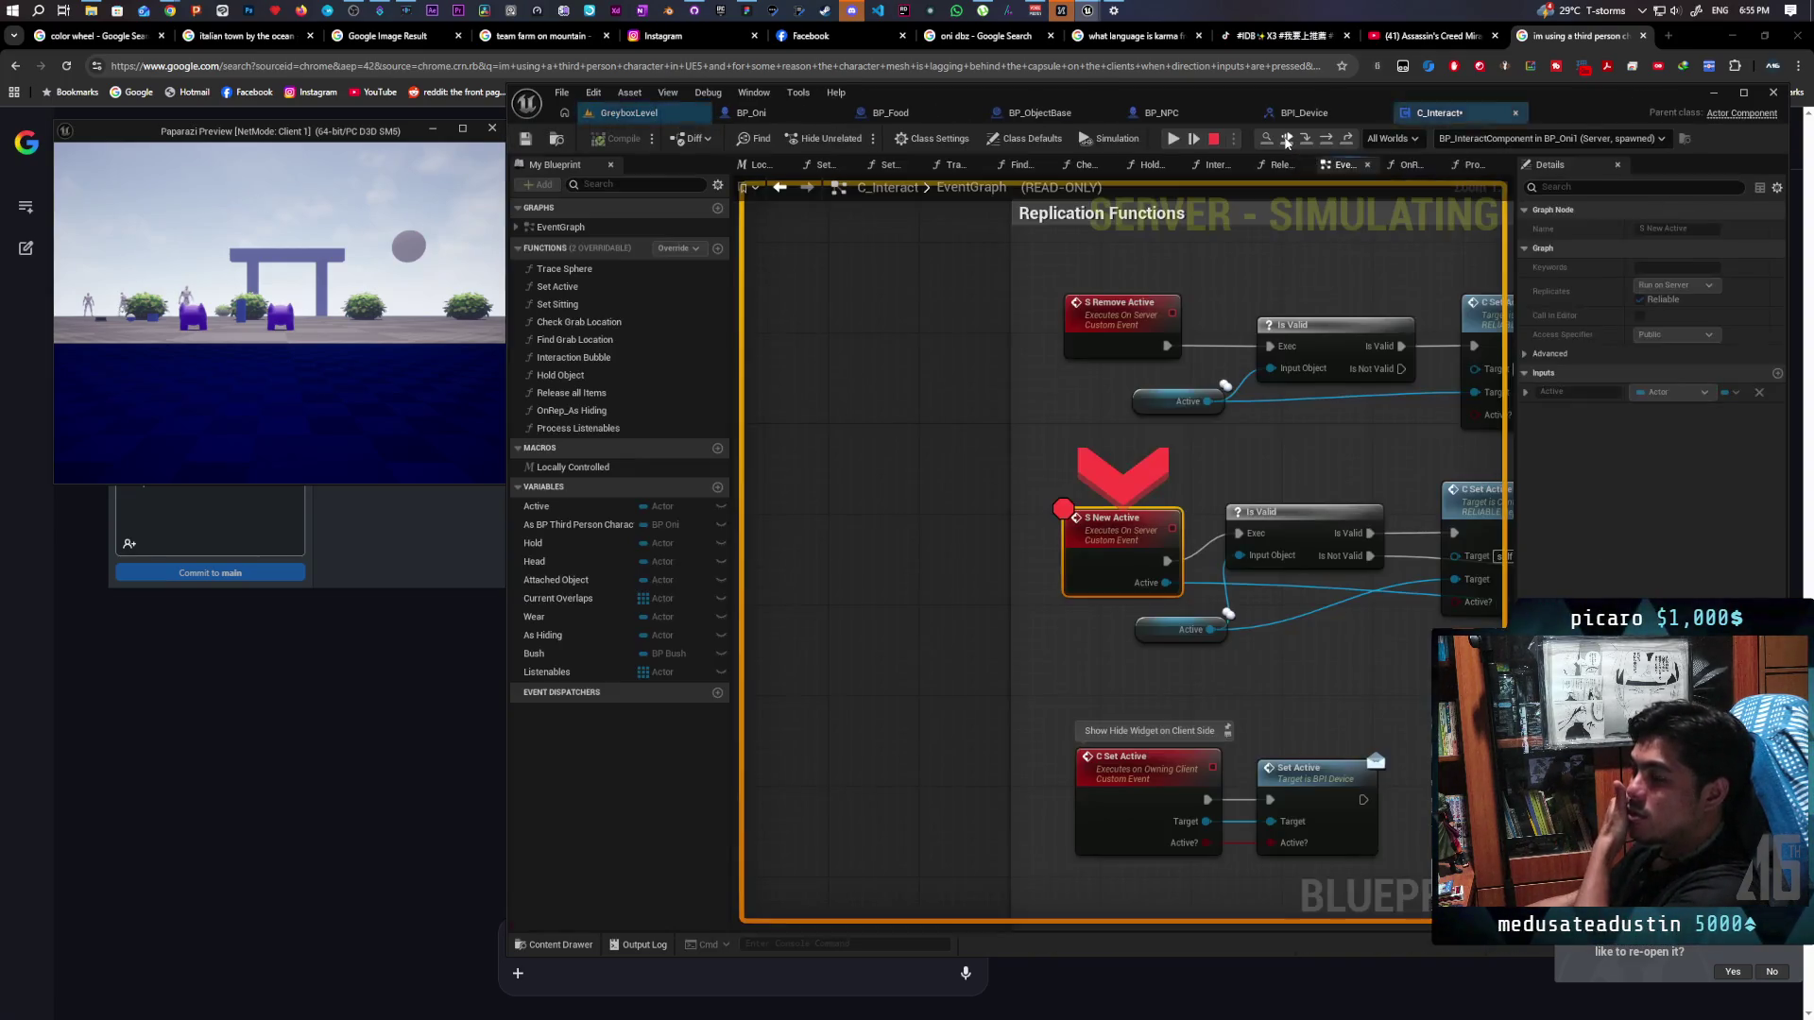
left_click(1286, 140)
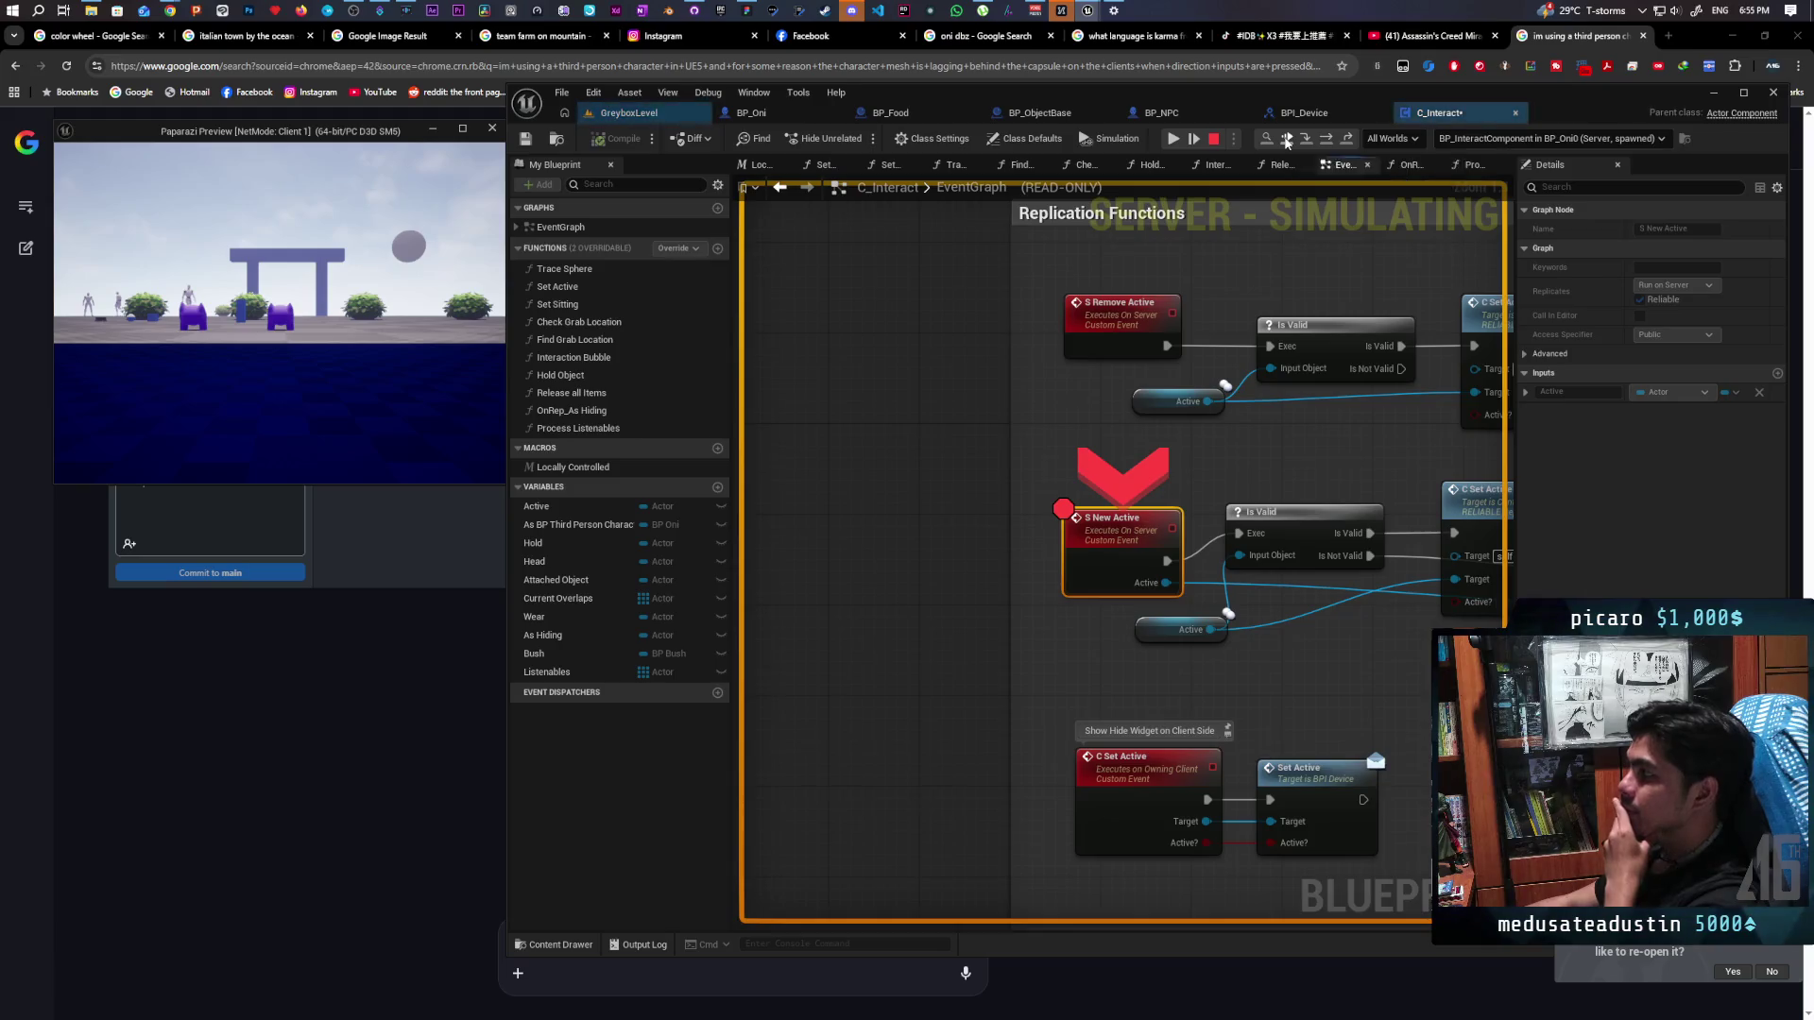
left_click(1286, 140)
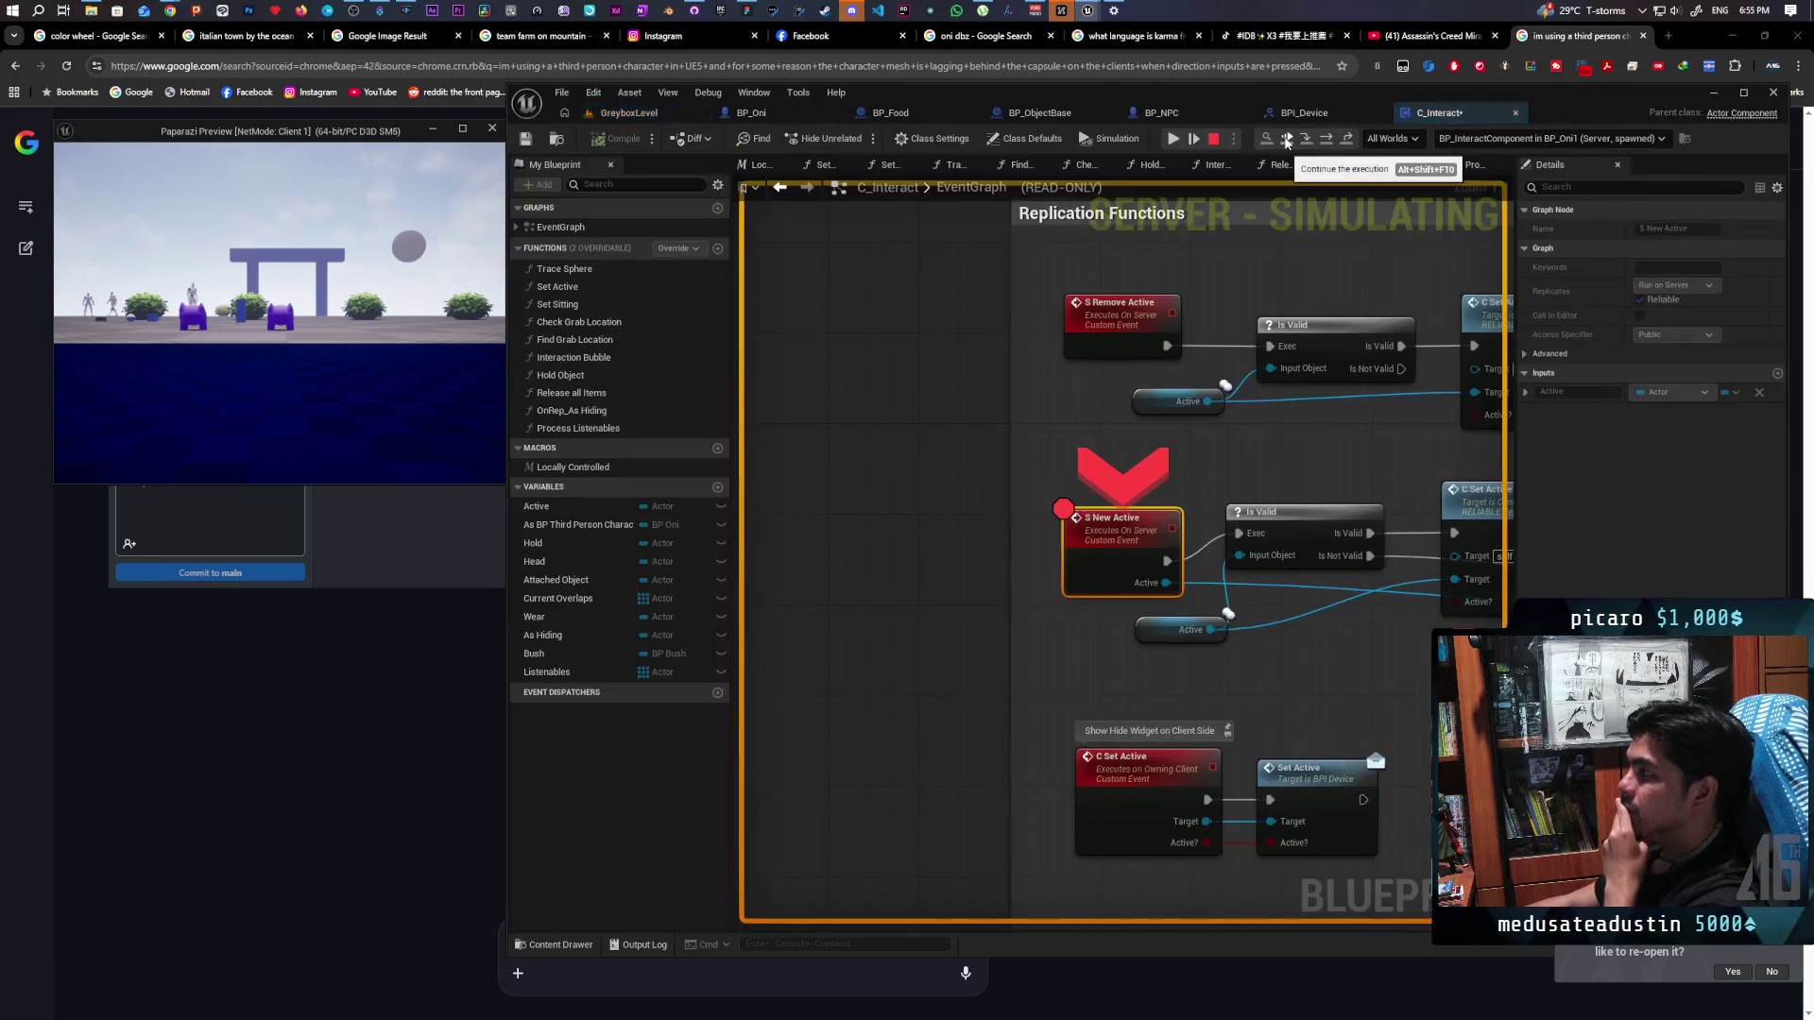
left_click(1214, 140)
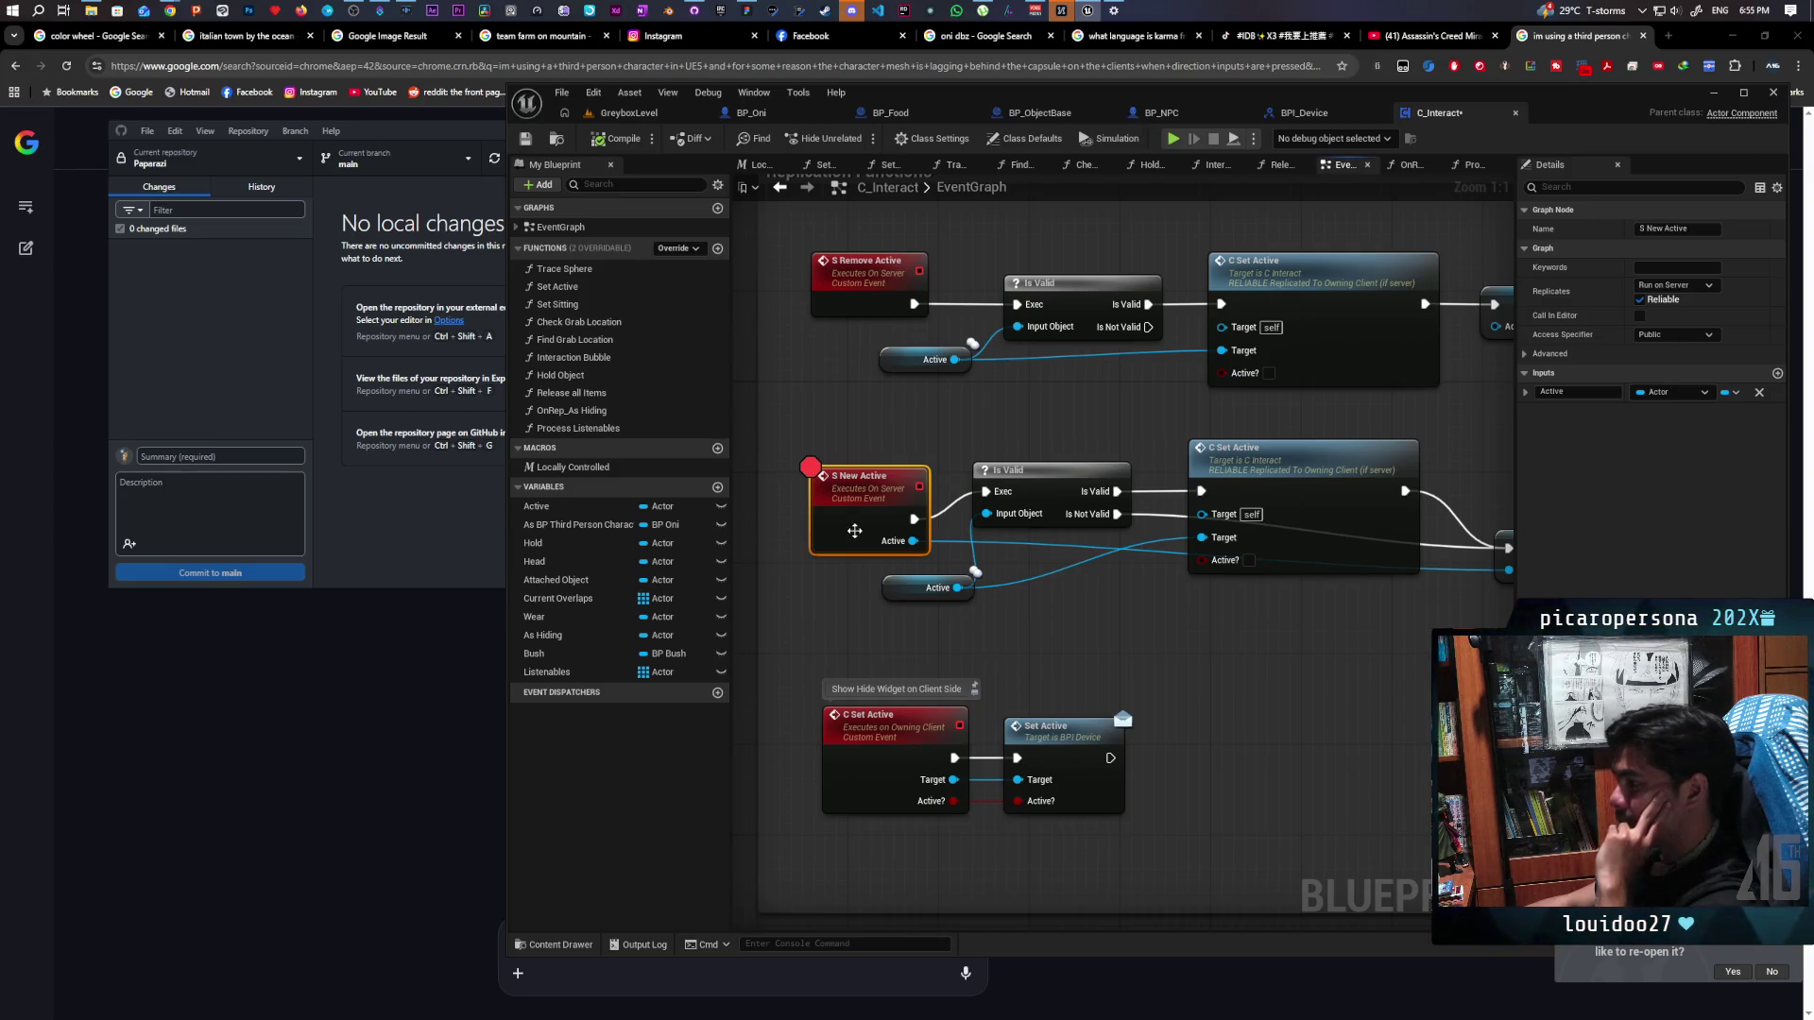
key("F9")
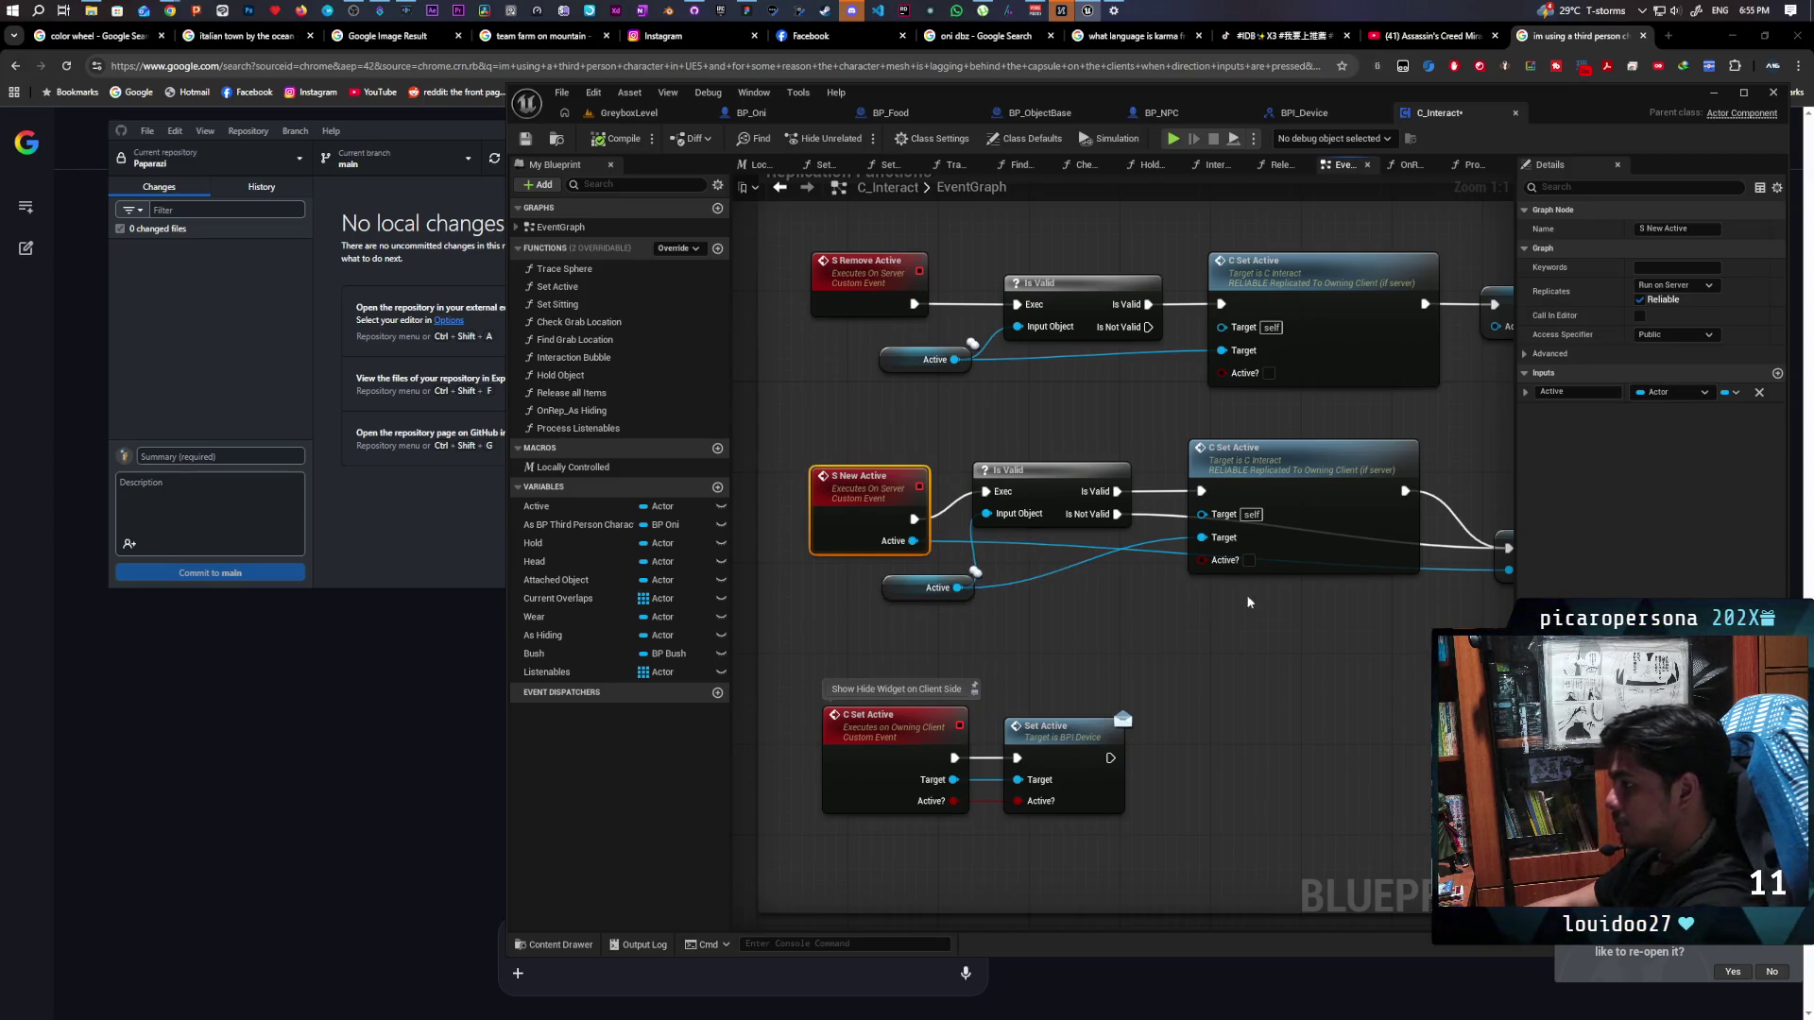
Start a GreyboxLevel play test with Alt+P, walk forward briefly, then release the mouse
mouse_move(979, 418)
left_mouse_down()
mouse_move(1152, 504)
mouse_move(1057, 502)
mouse_move(1078, 515)
left_mouse_up()
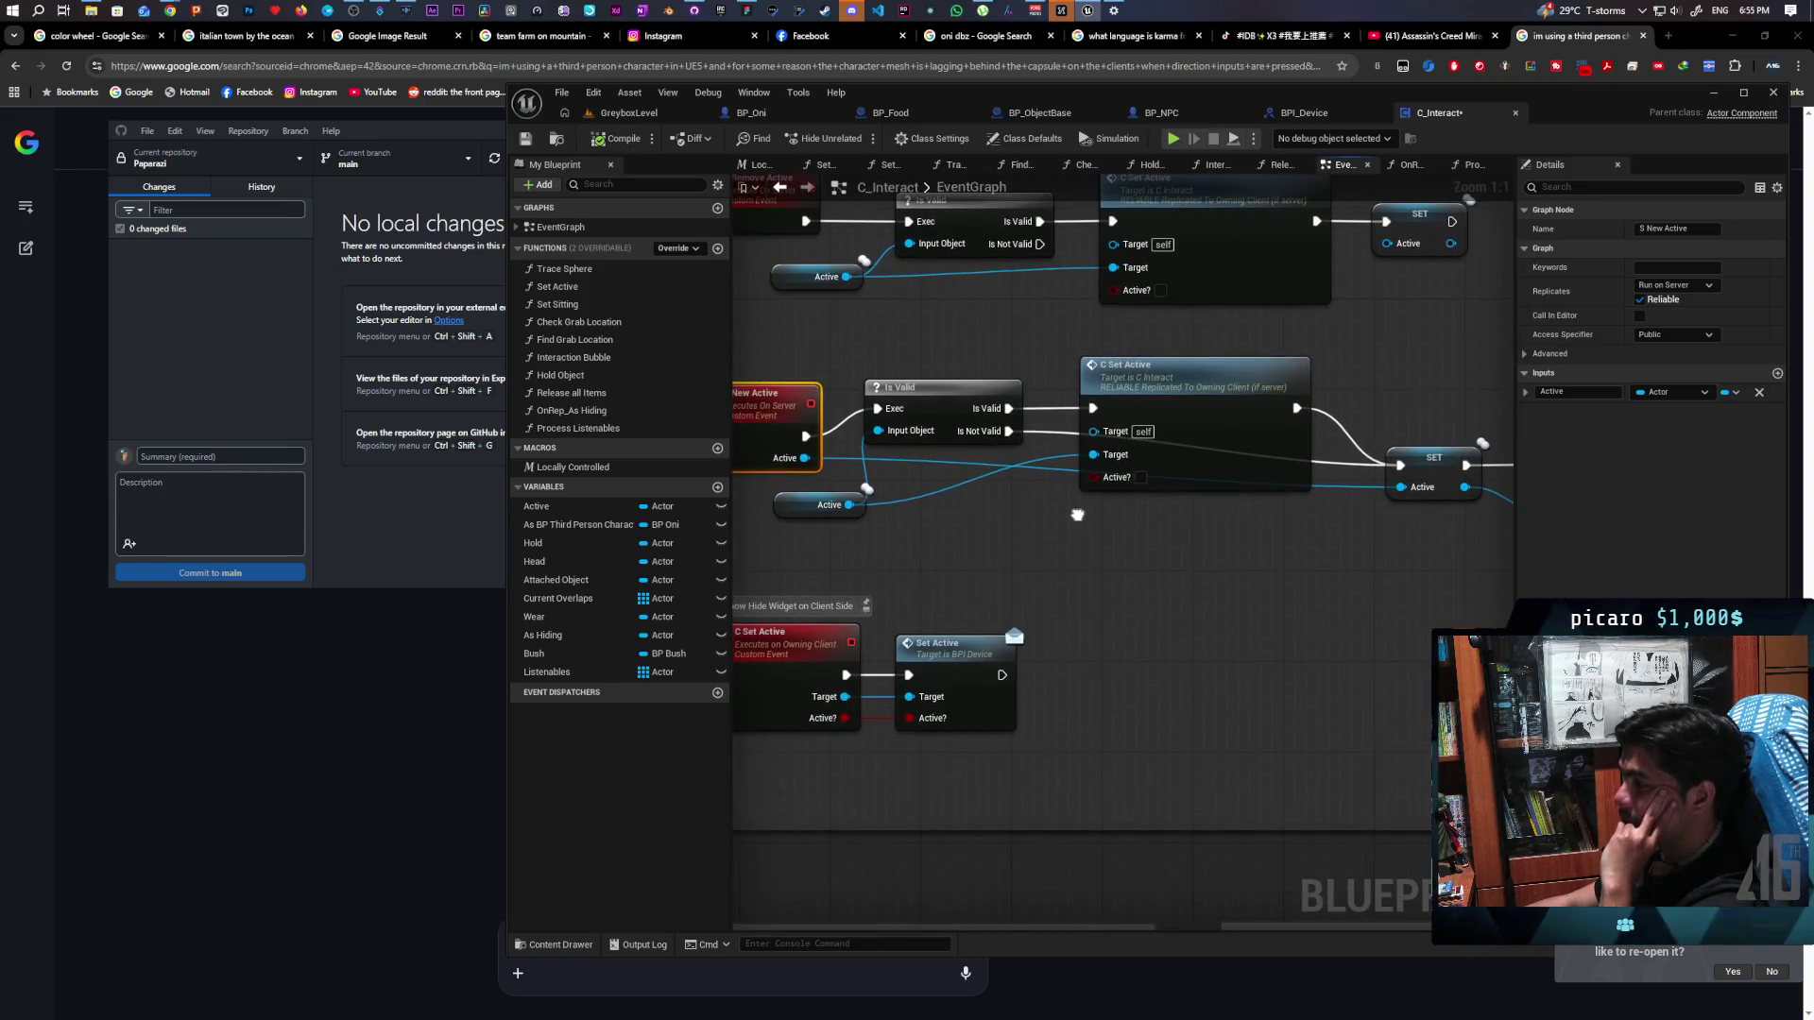
left_click(629, 112)
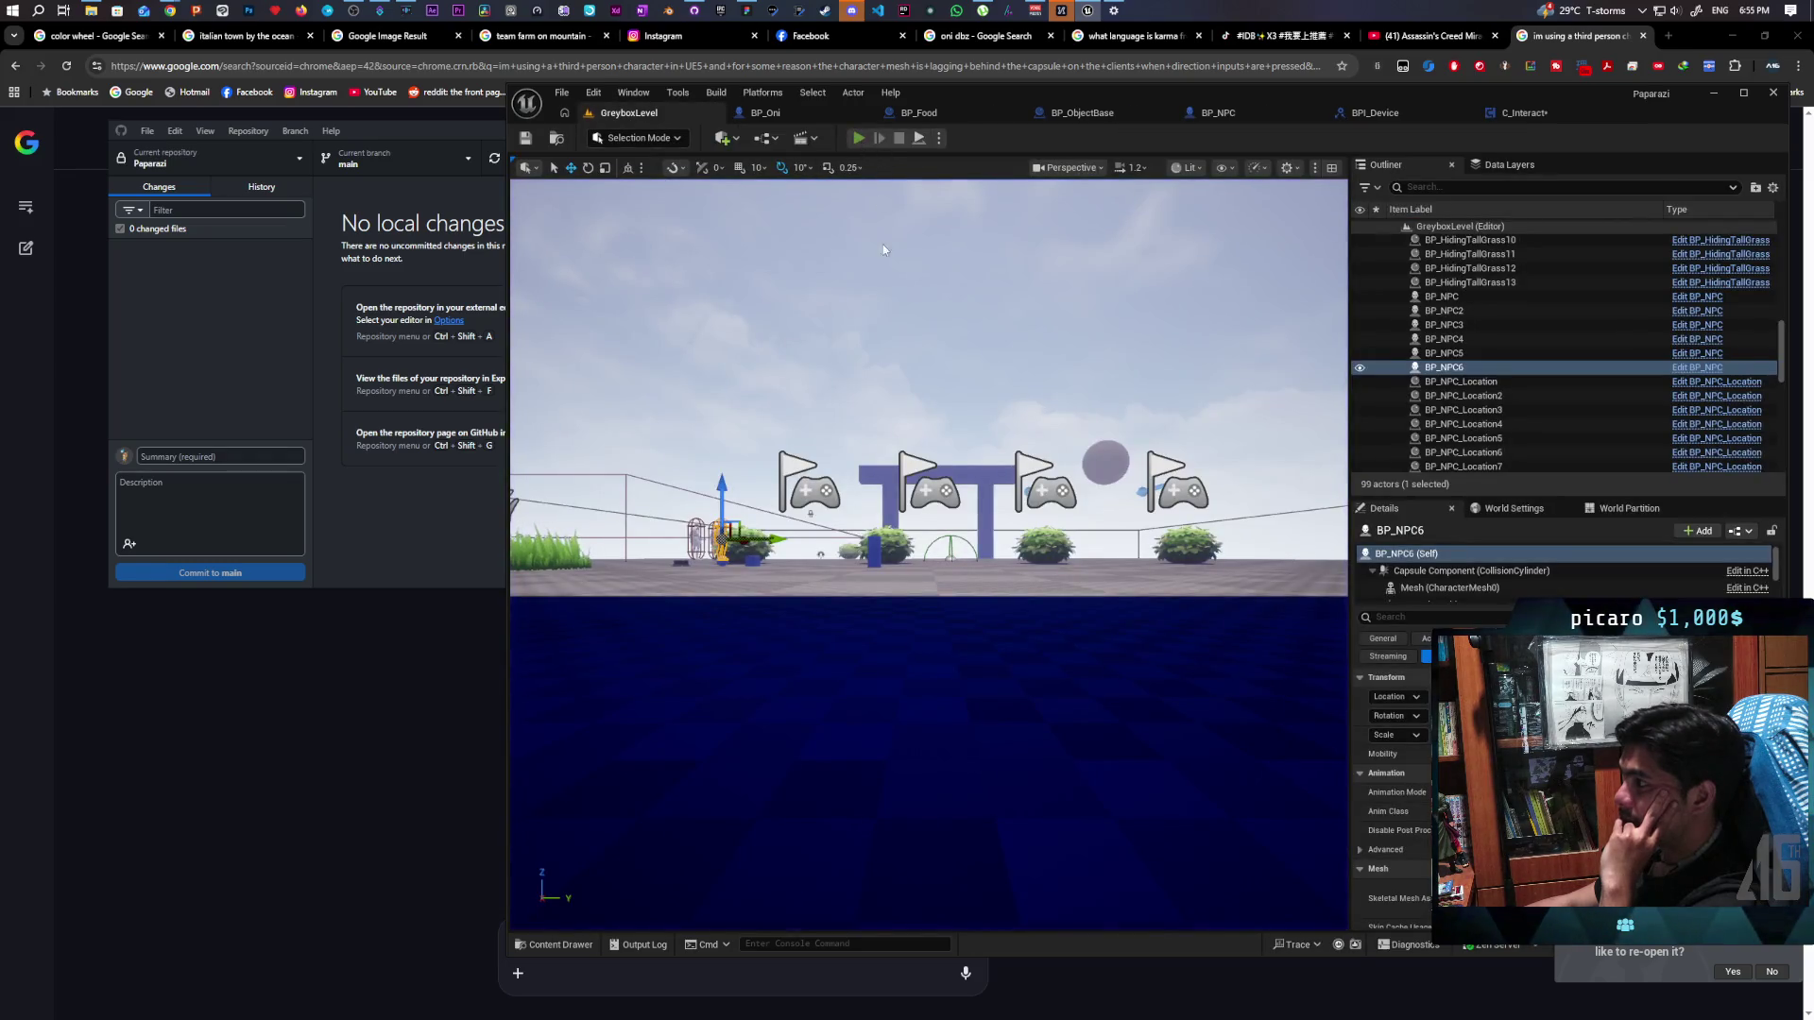
key("alt+p")
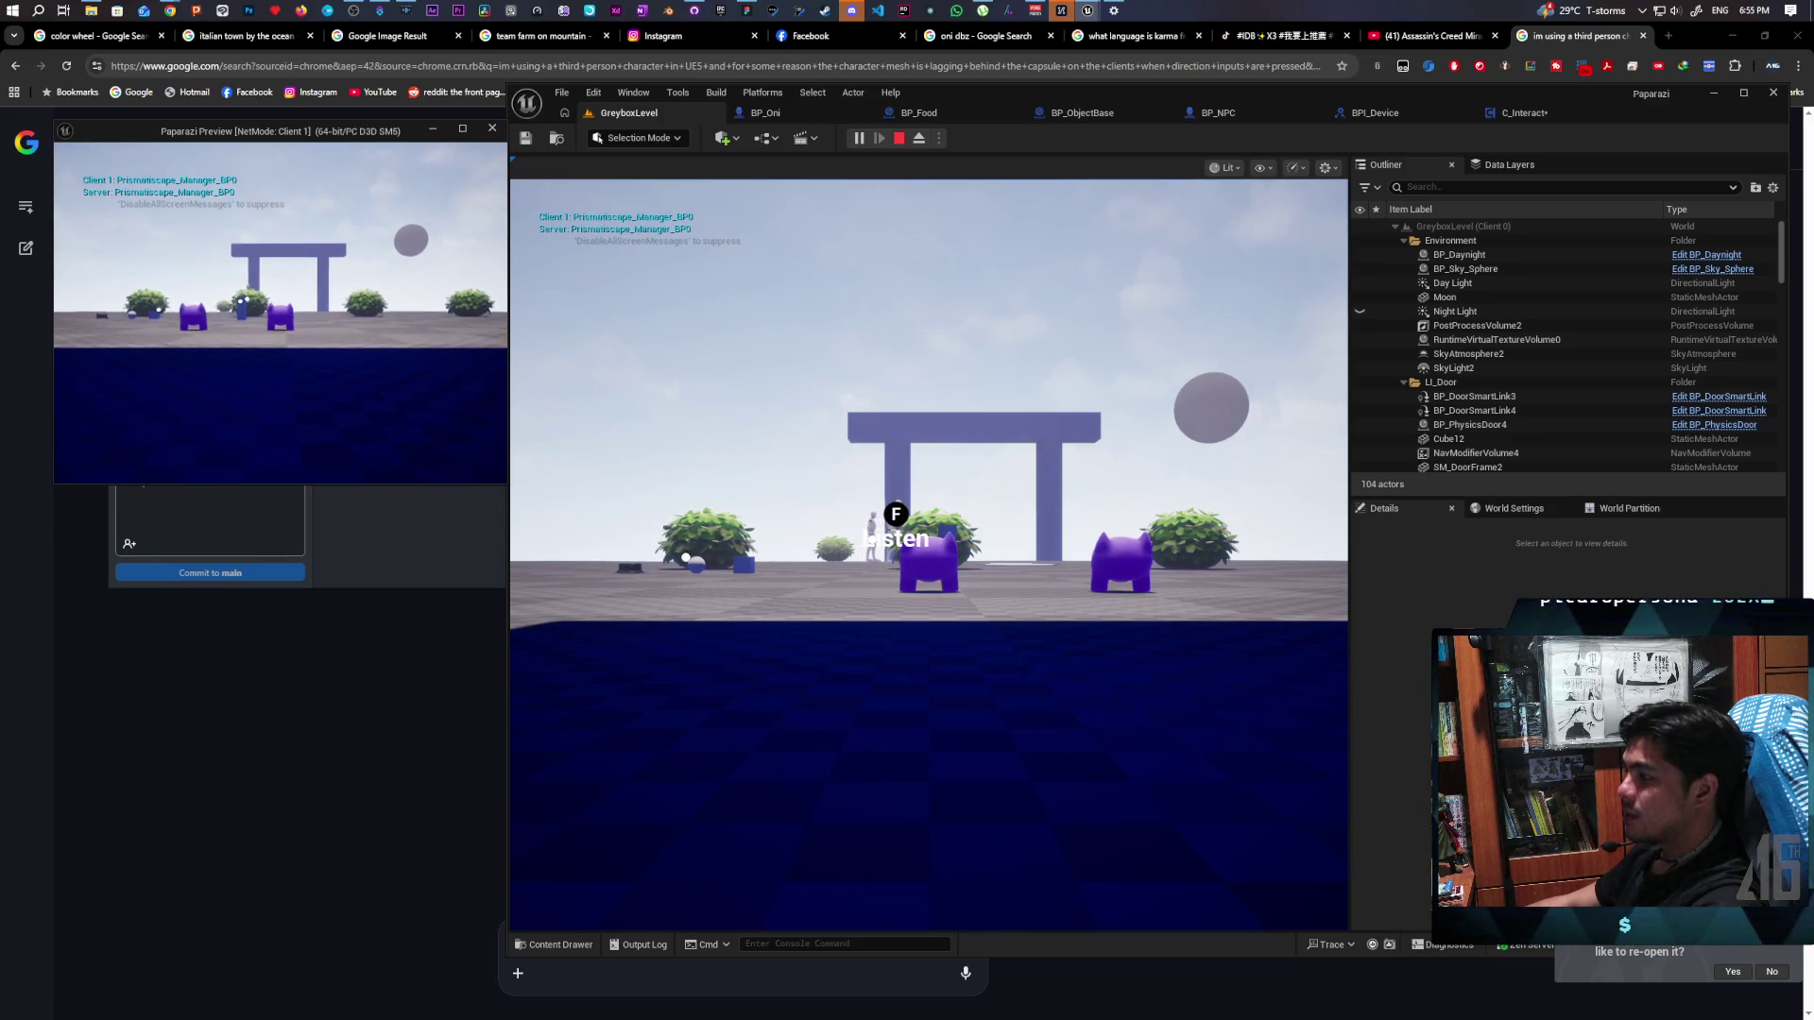
key("w")
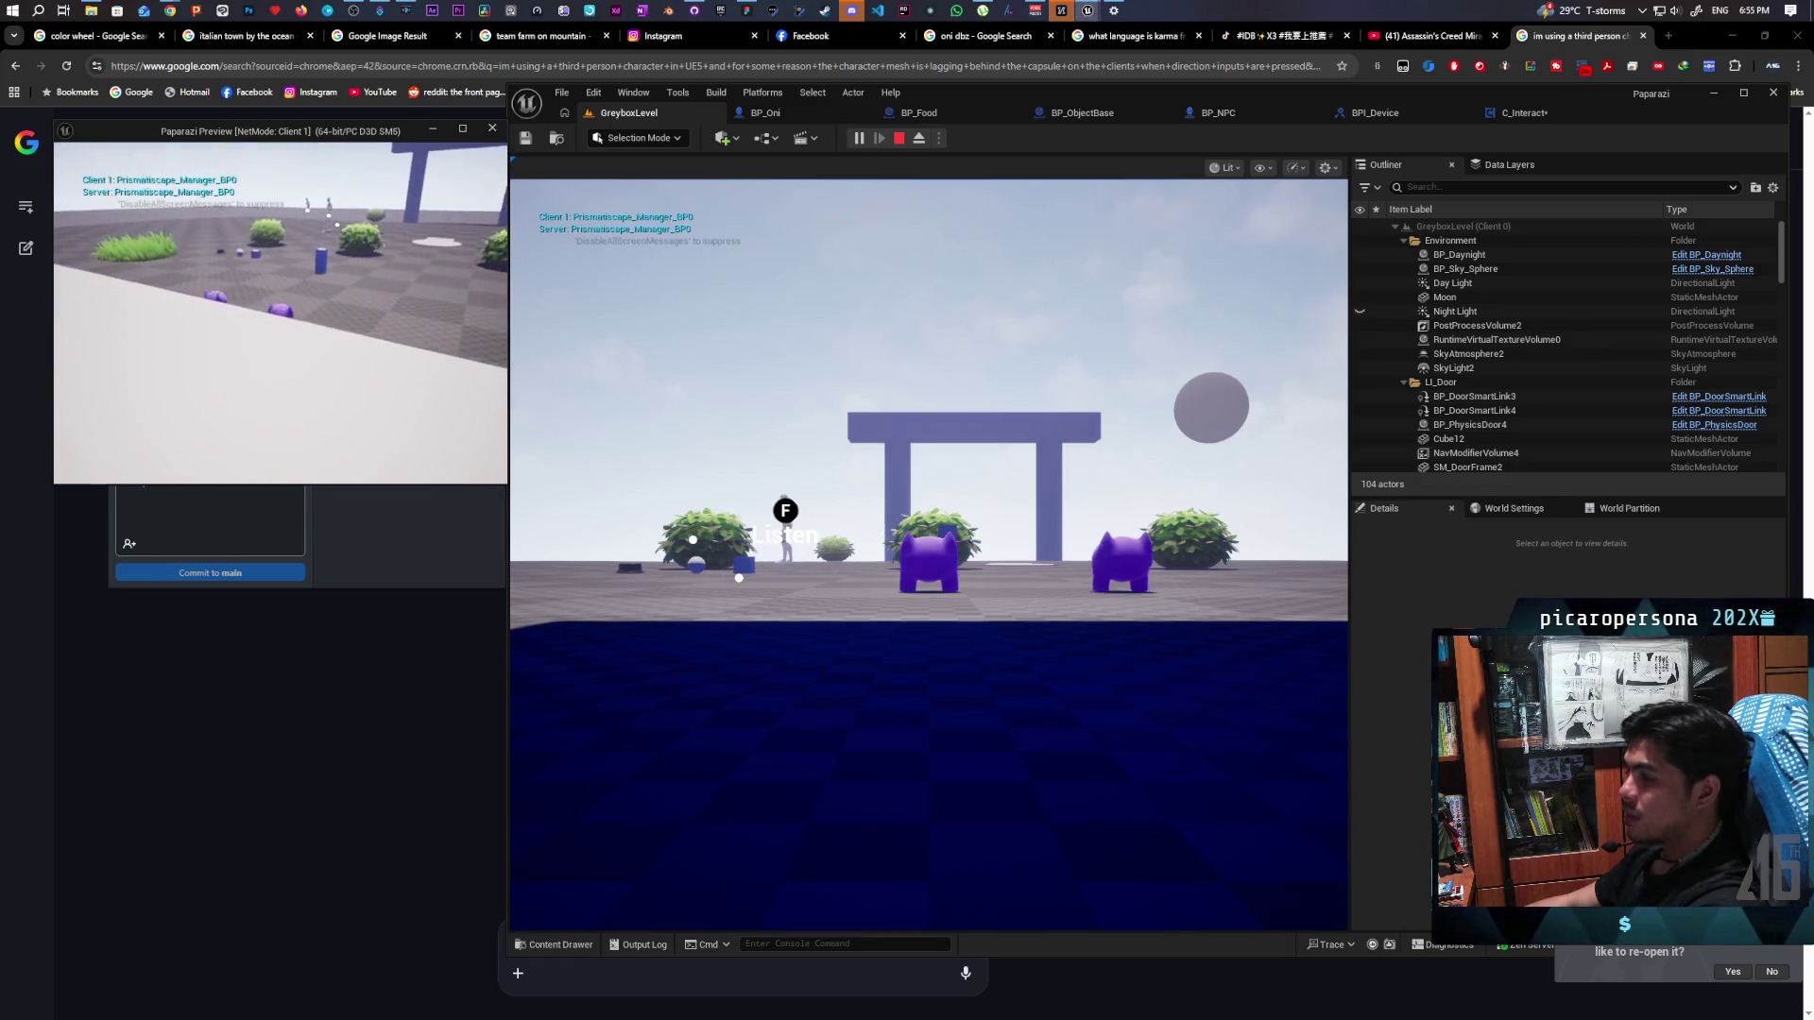
left_click(661, 472)
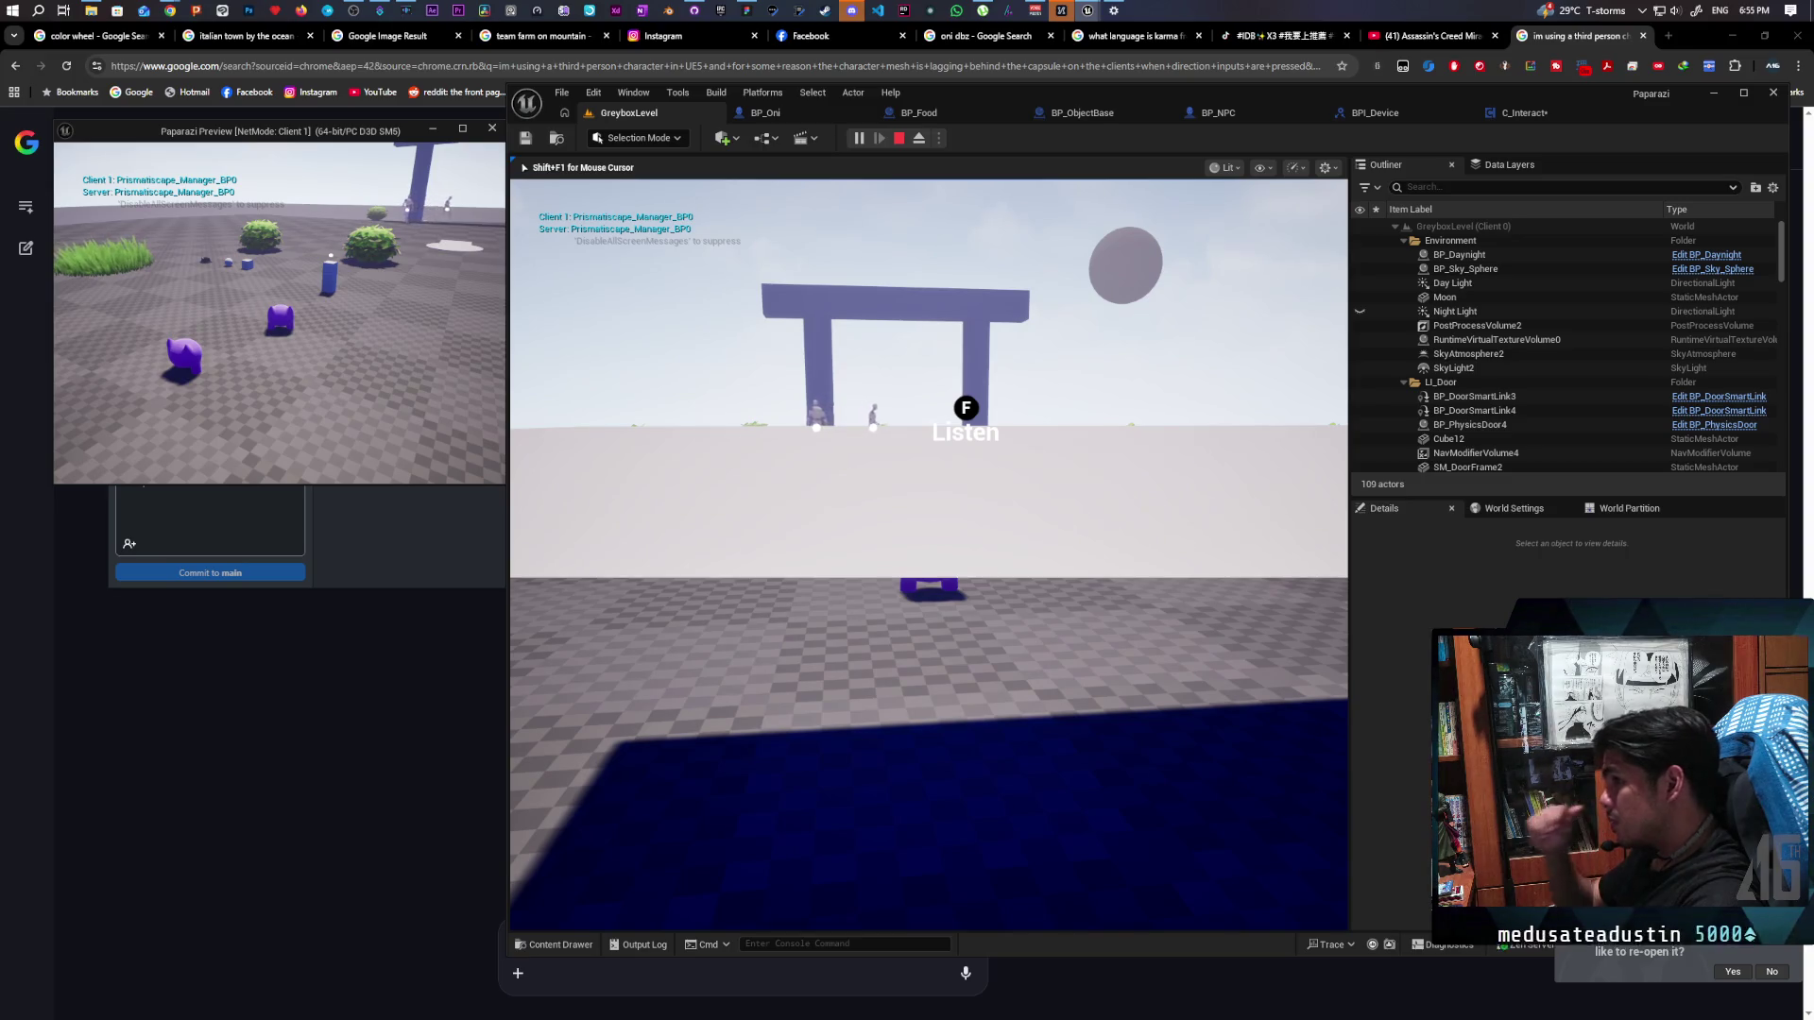
key("shift+F1")
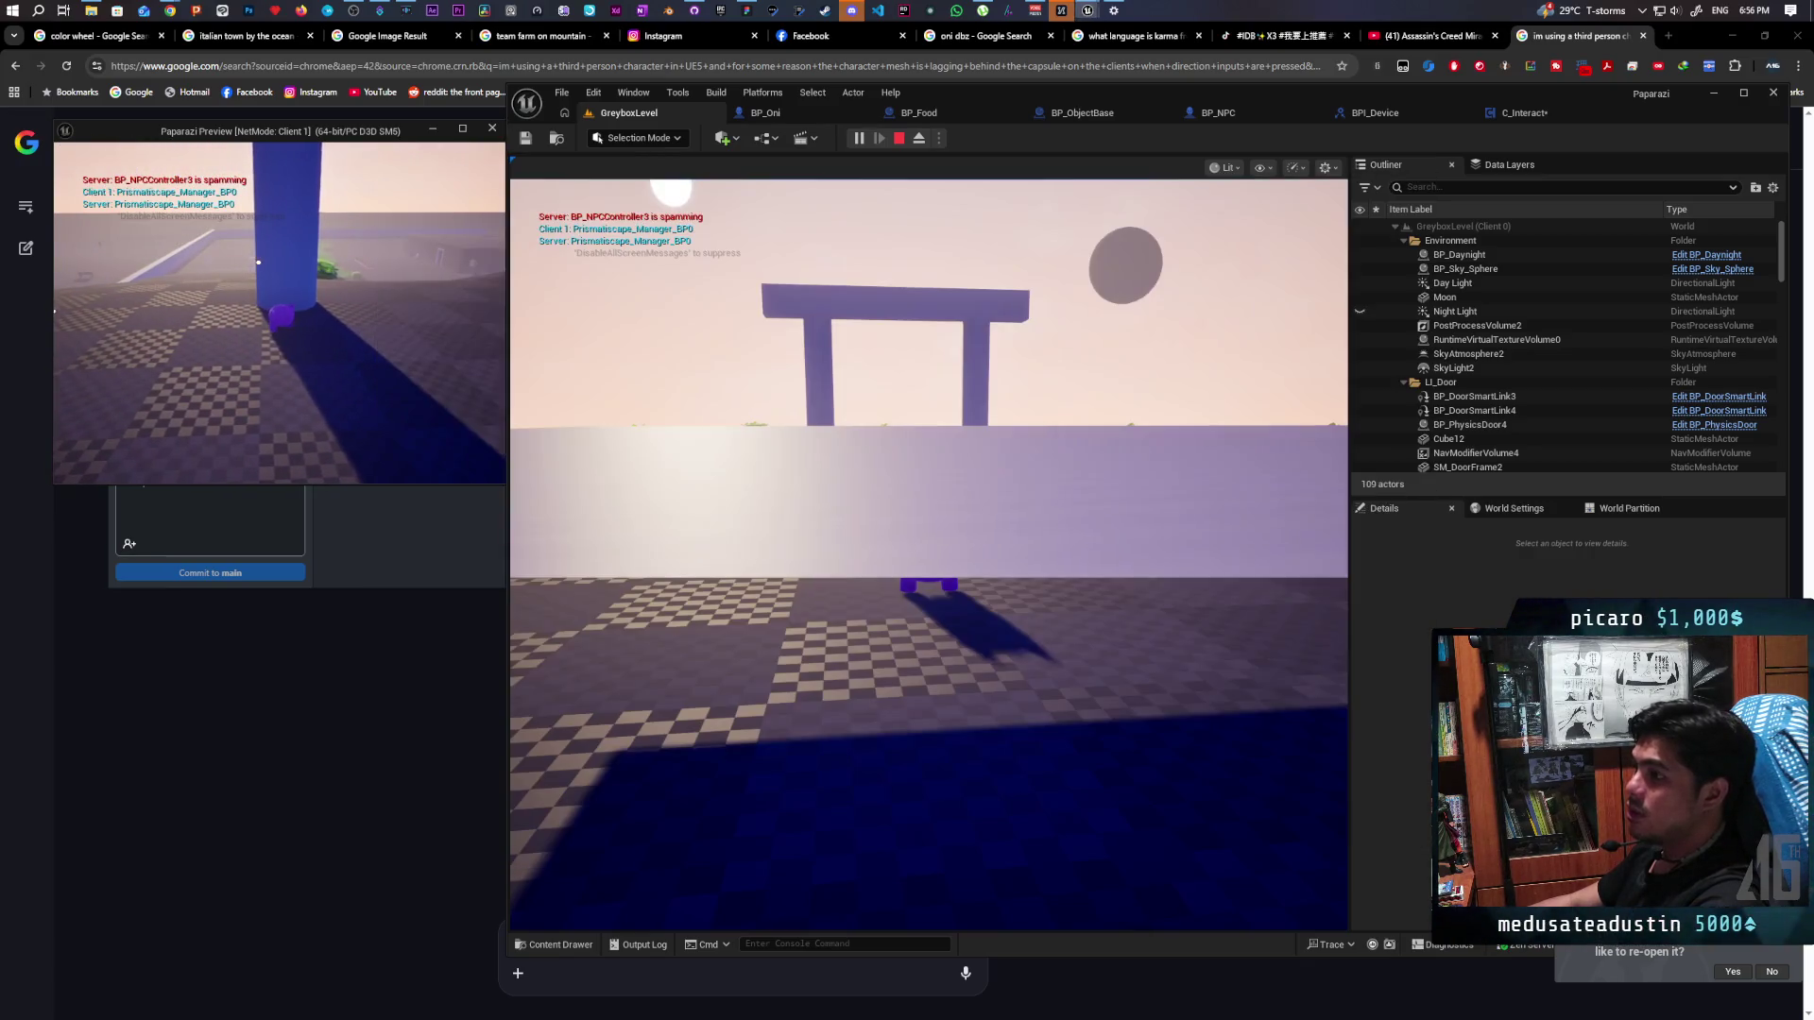
Walk the character to the purple NPC to trigger the F Listen prompt, then stop the test
left_click(648, 263)
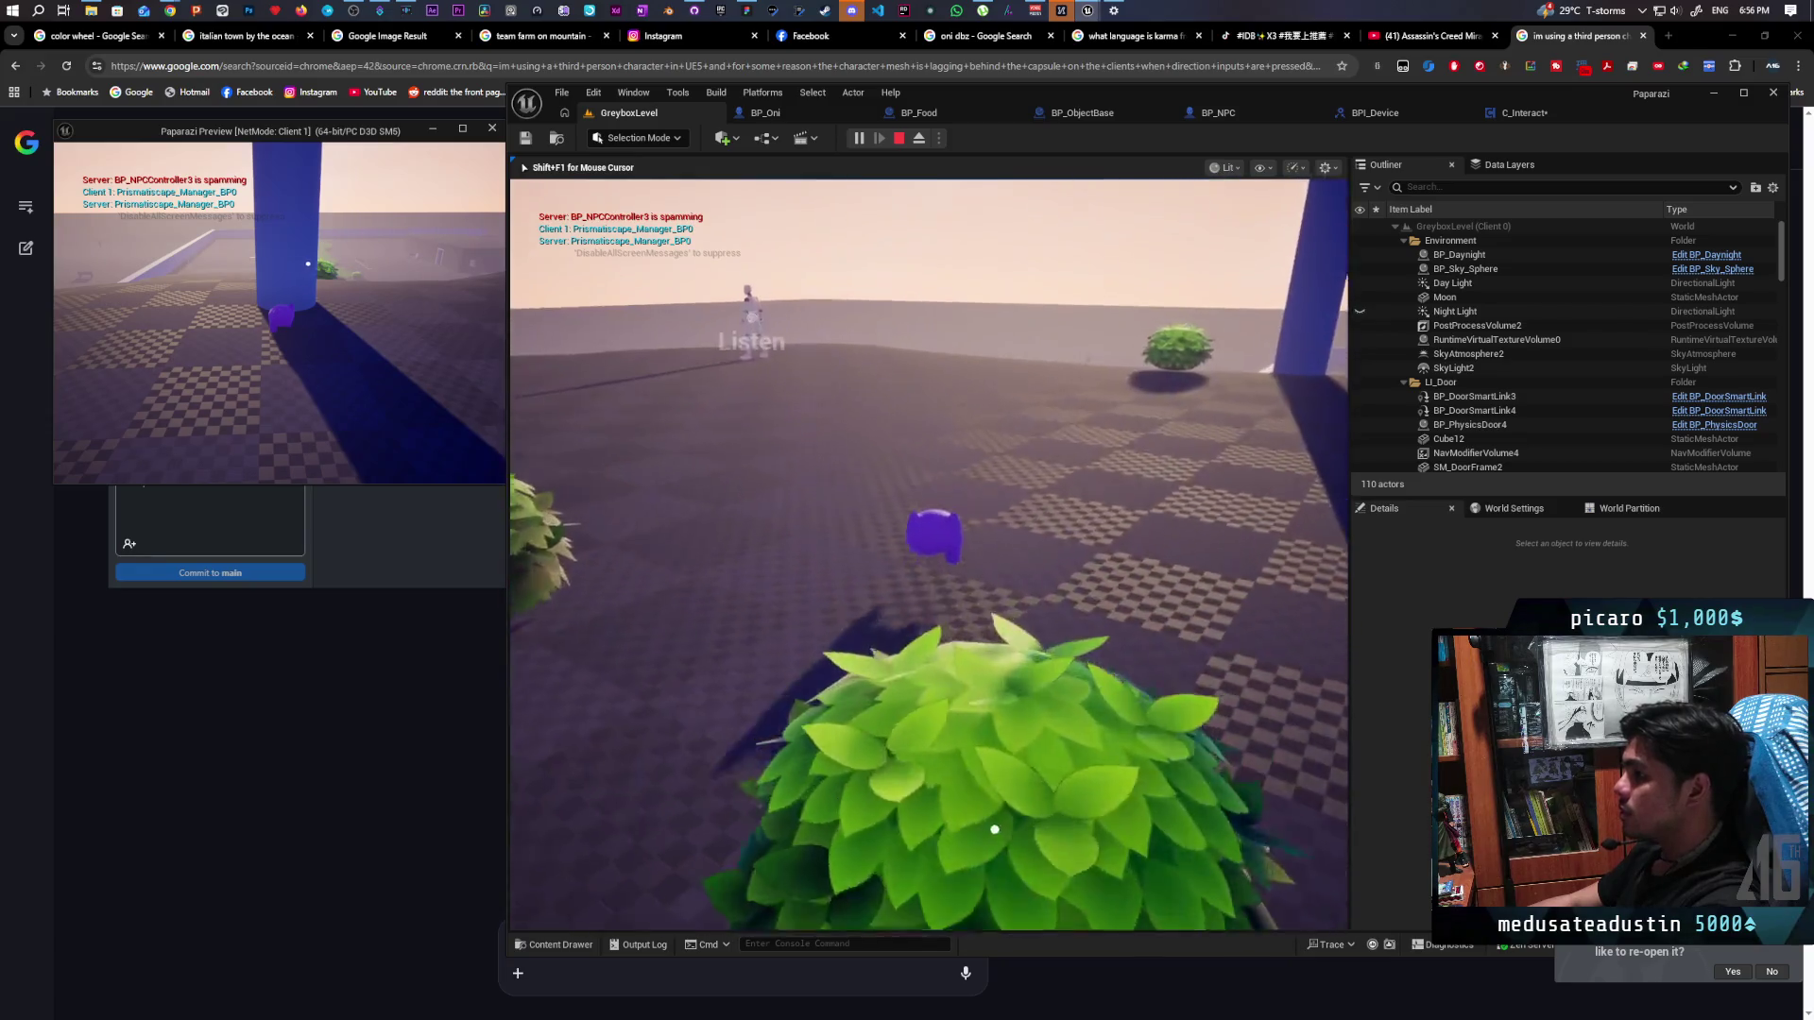
key("w")
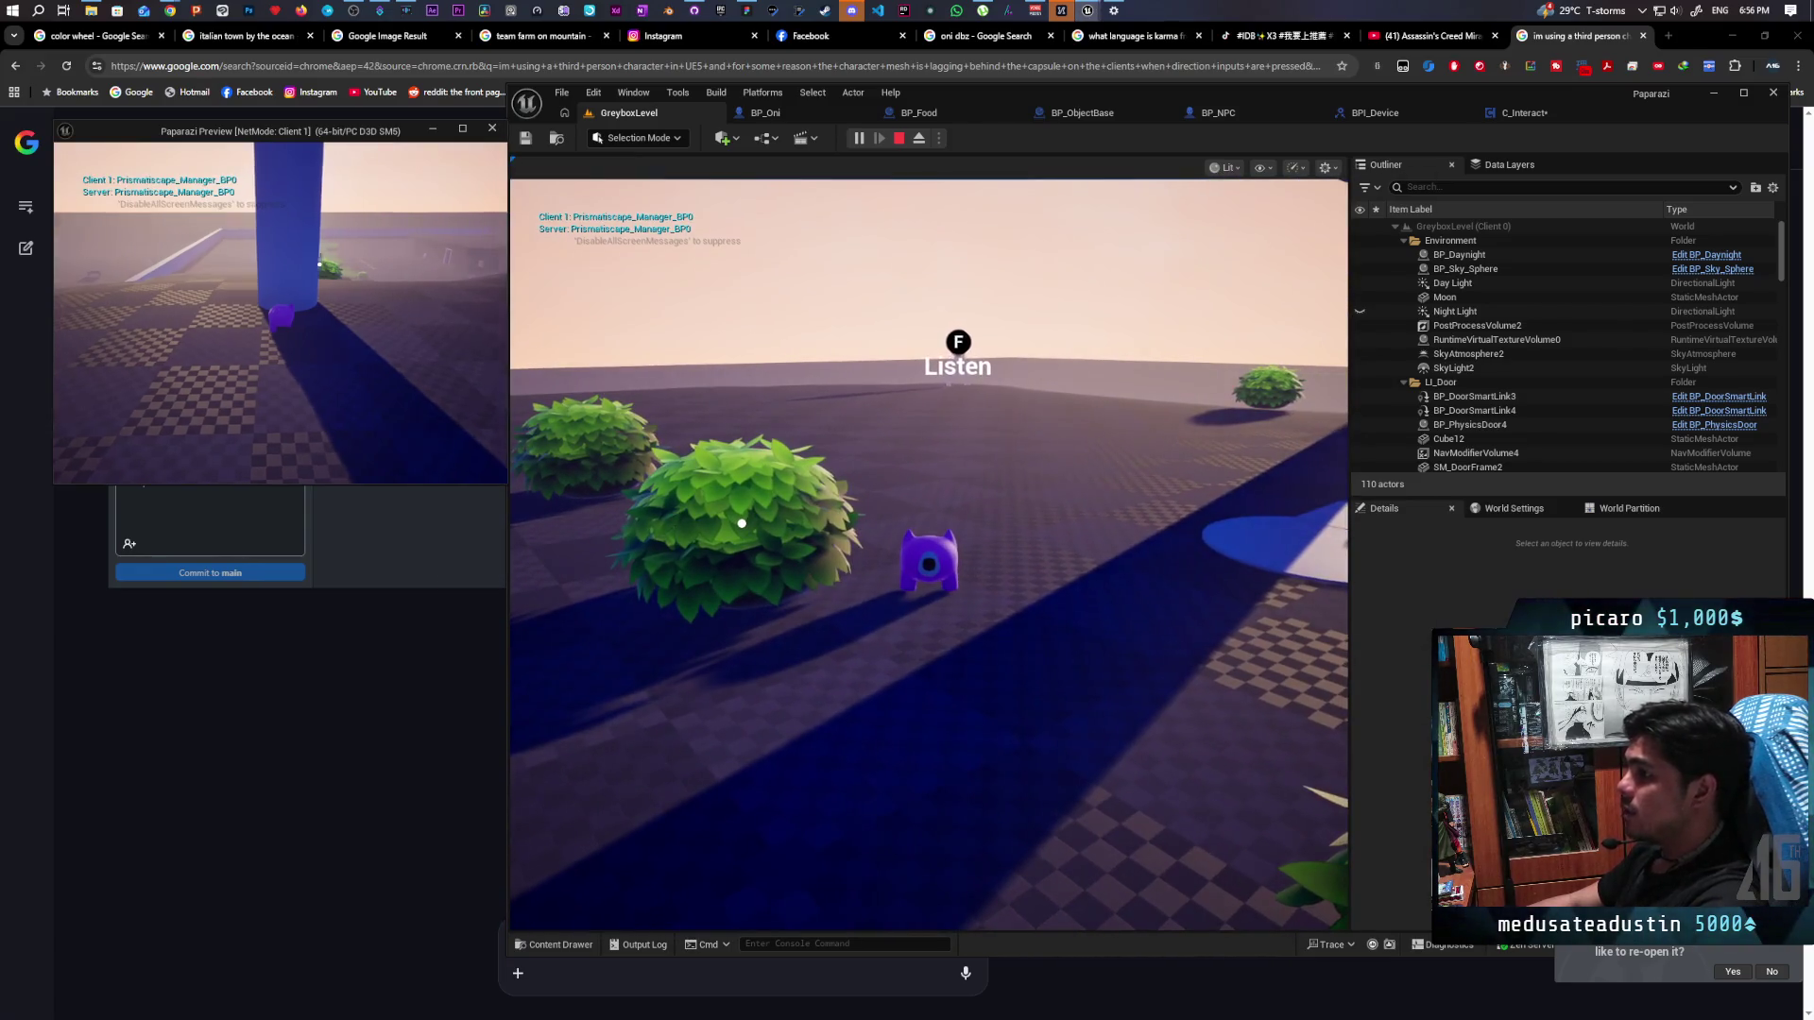
key("alt+Tab")
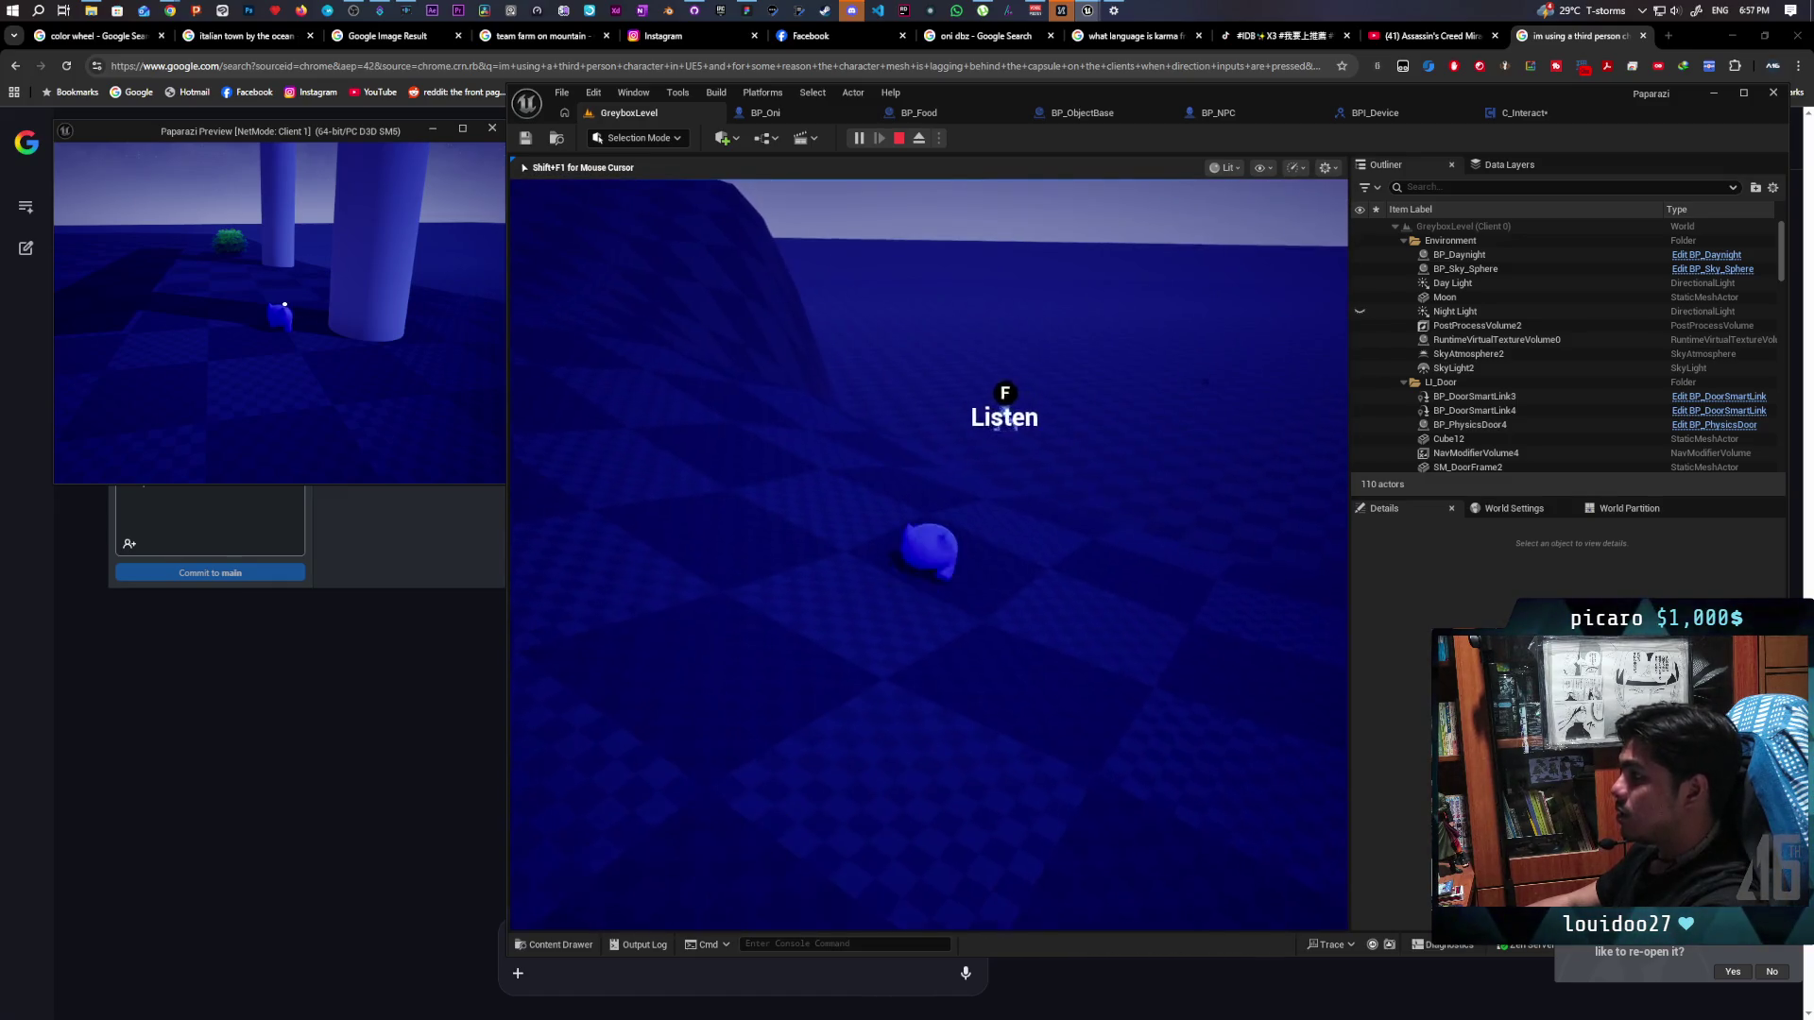
key("f")
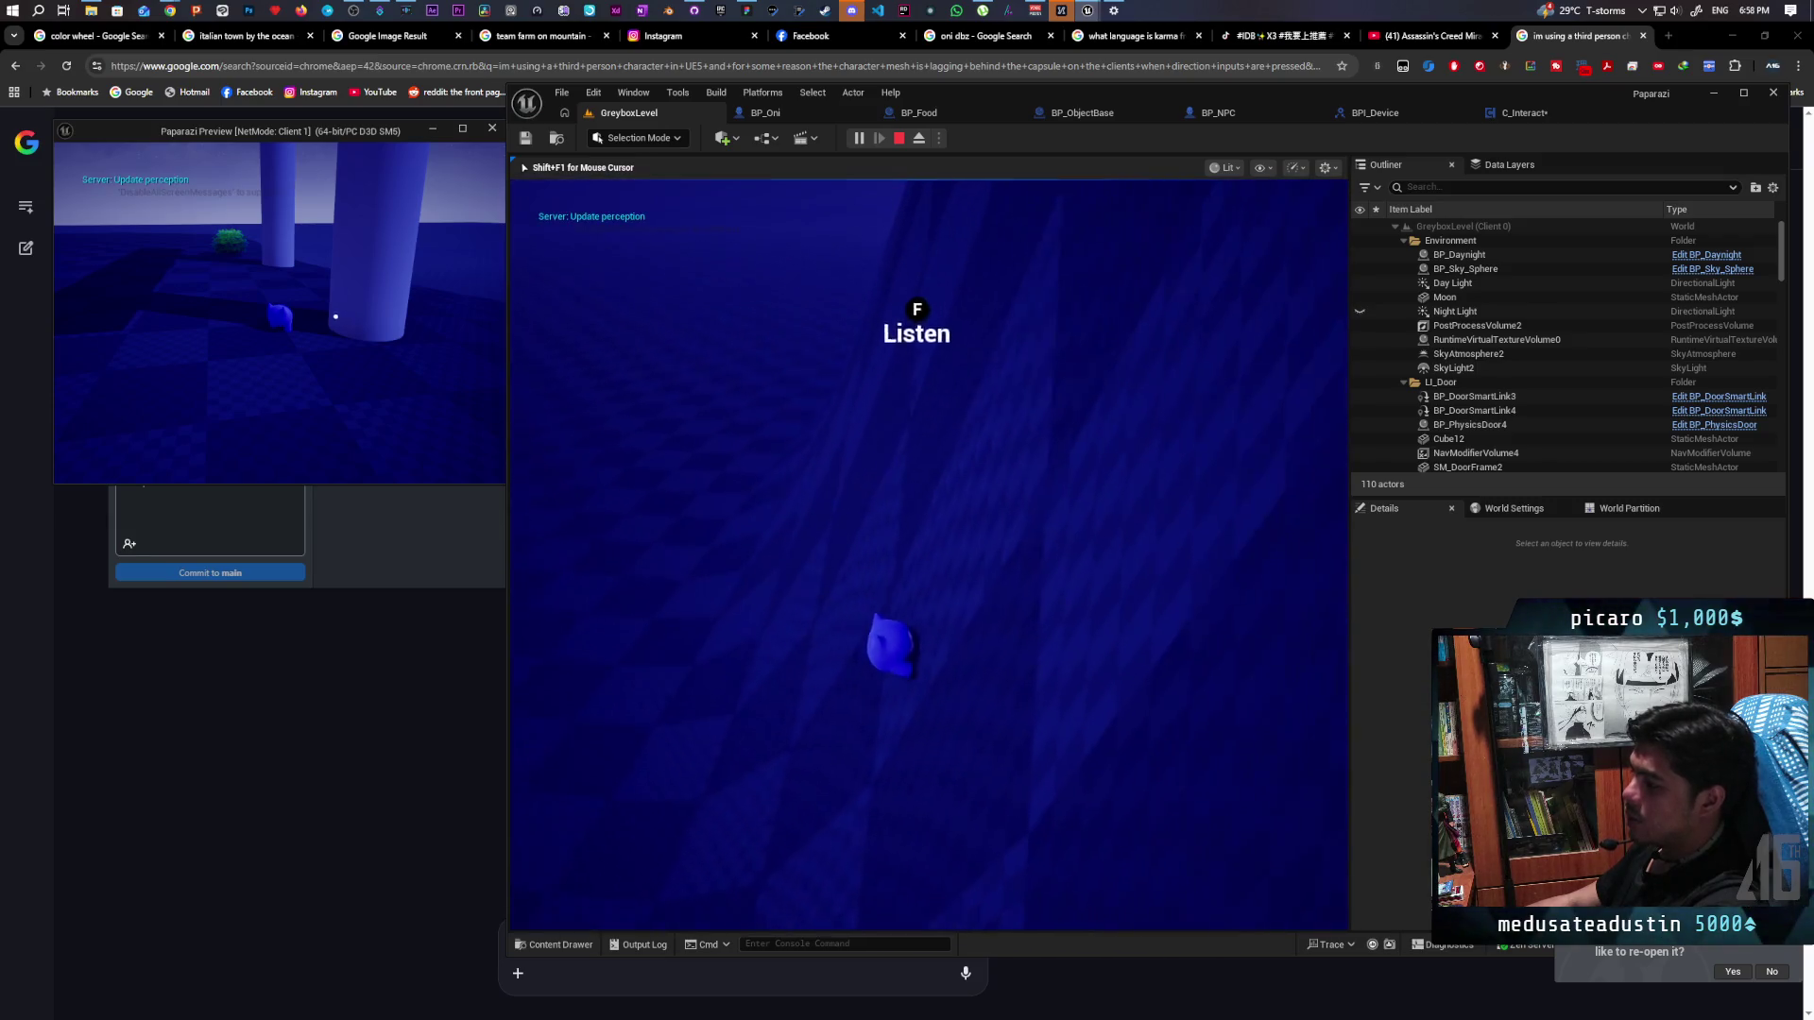
key("Escape")
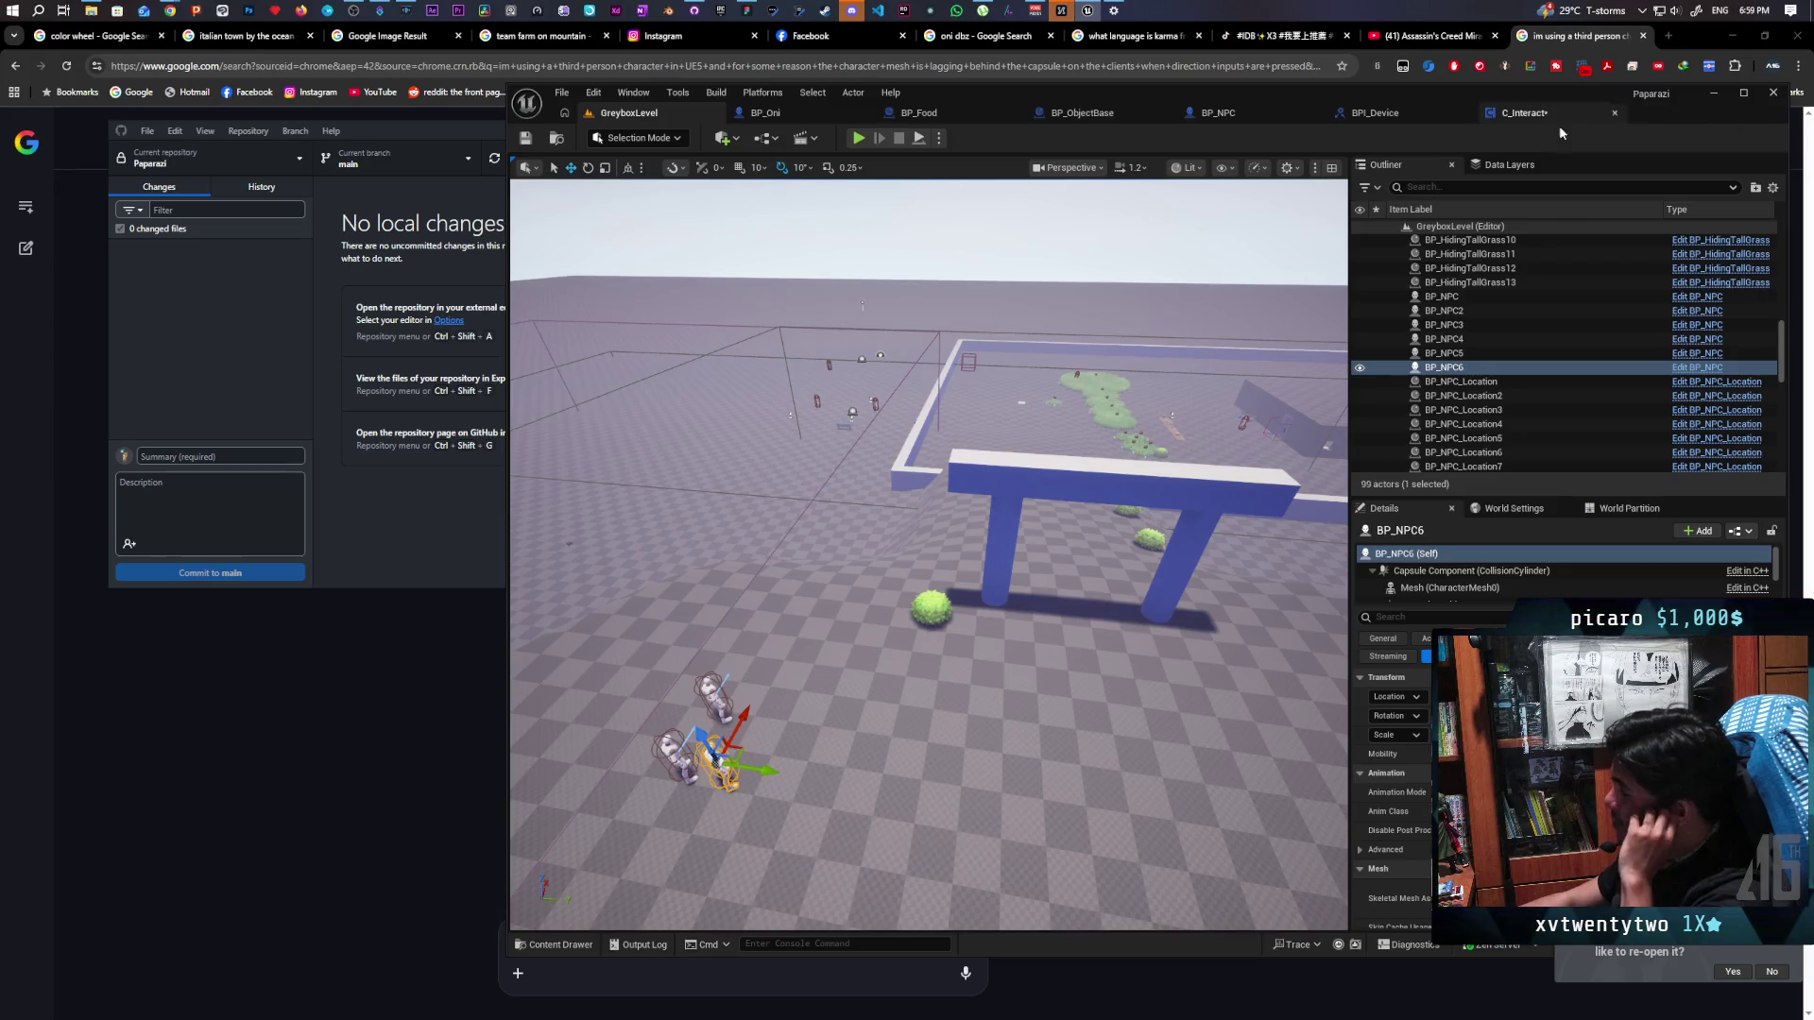
Bring up the C_Interact blueprint's EventGraph
left_click(1528, 115)
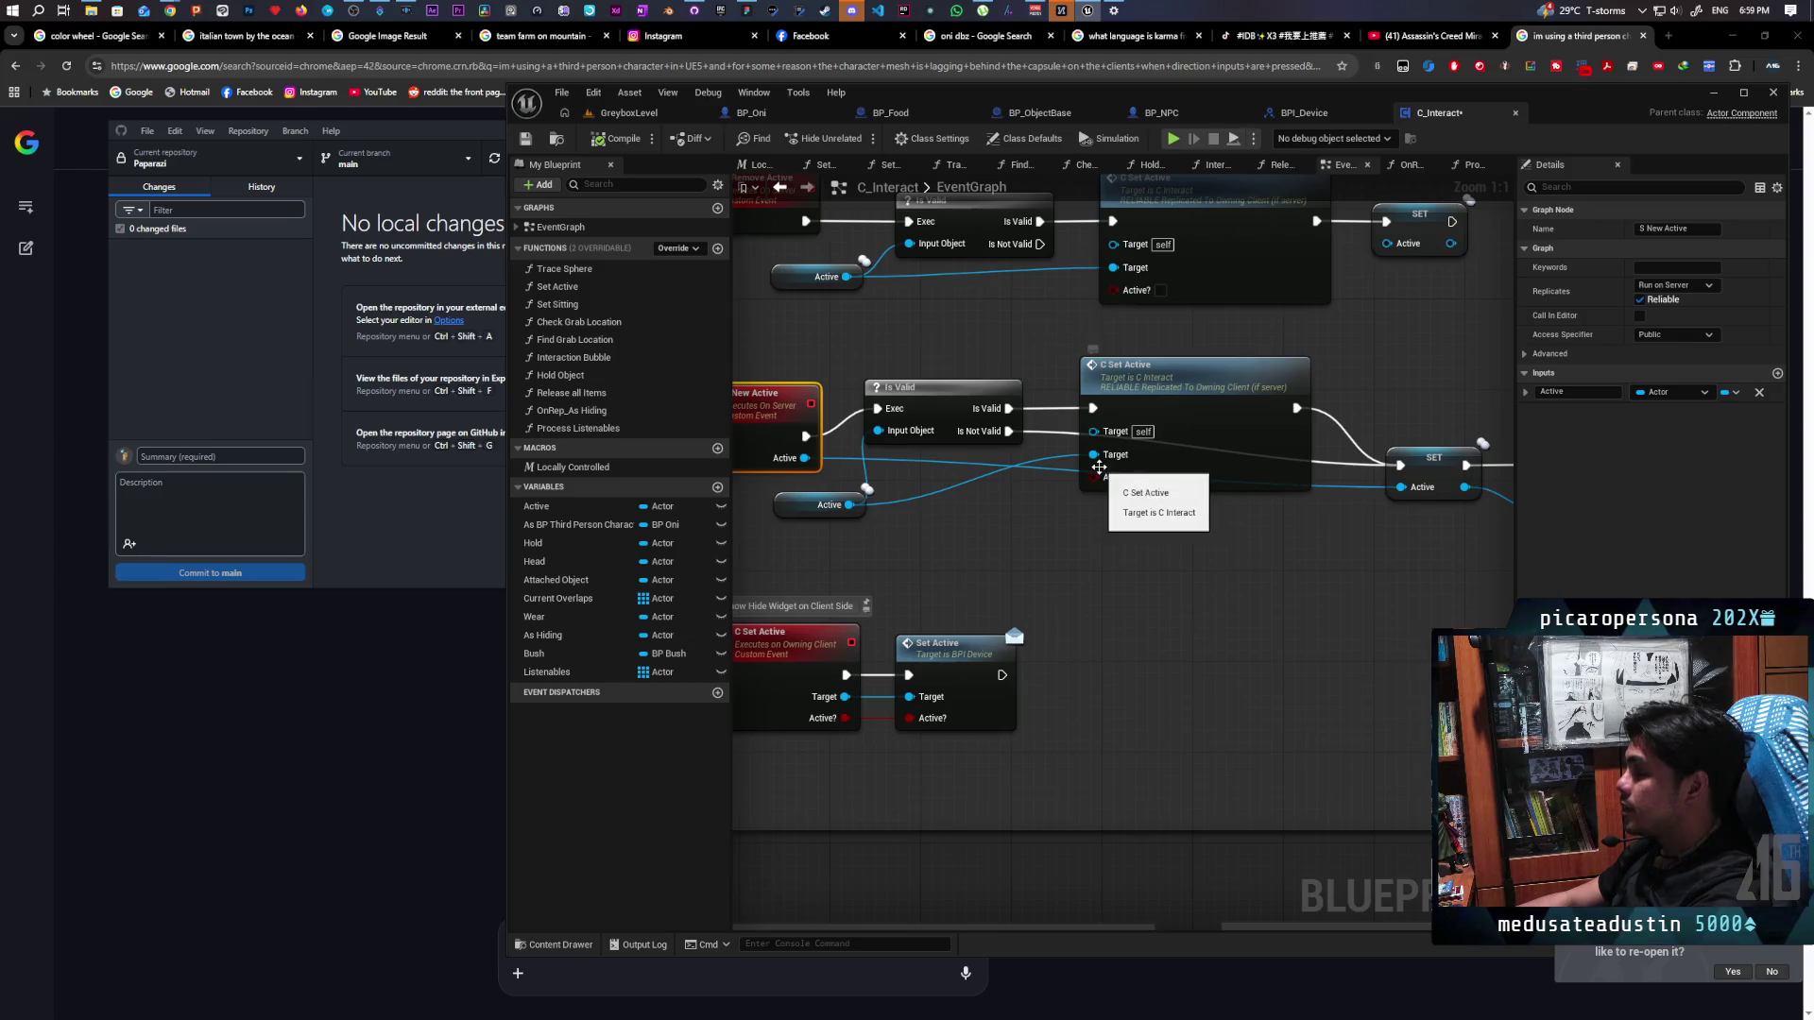
scroll(1066, 499, "down", 3)
scroll(1062, 502, "up", 2)
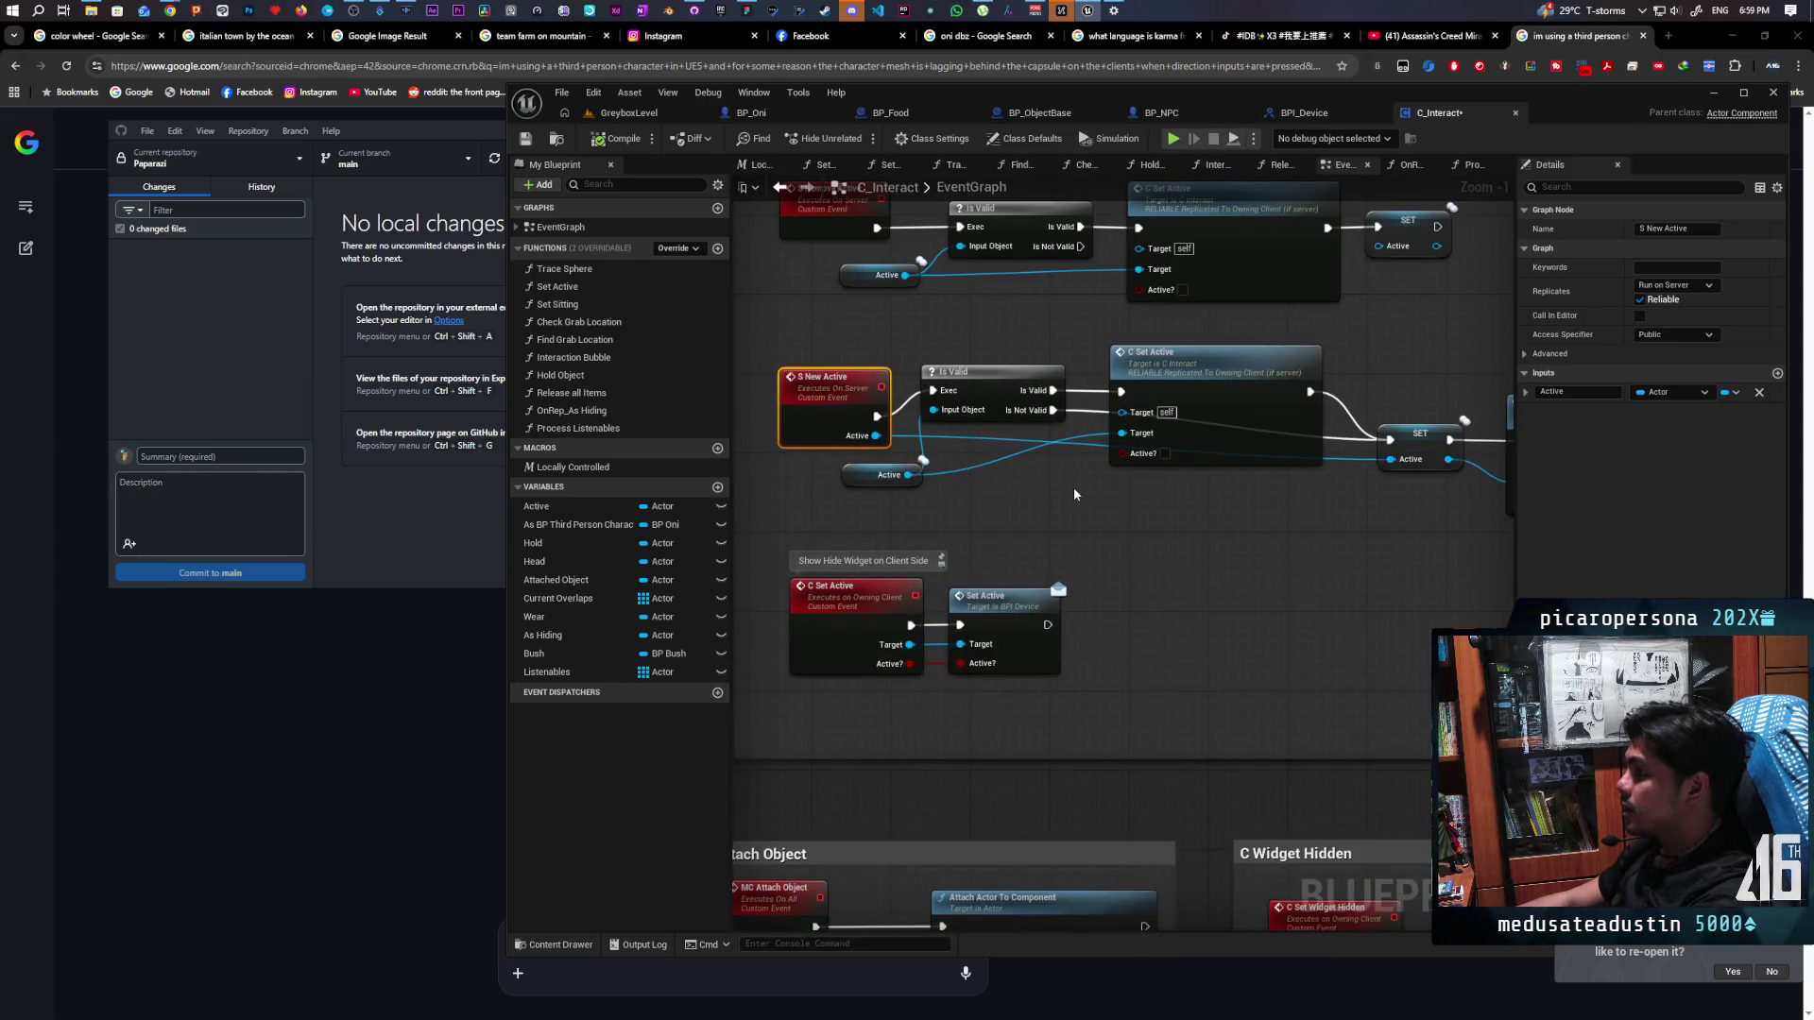
mouse_move(1075, 485)
left_mouse_down()
mouse_move(914, 491)
mouse_move(1153, 516)
left_mouse_up()
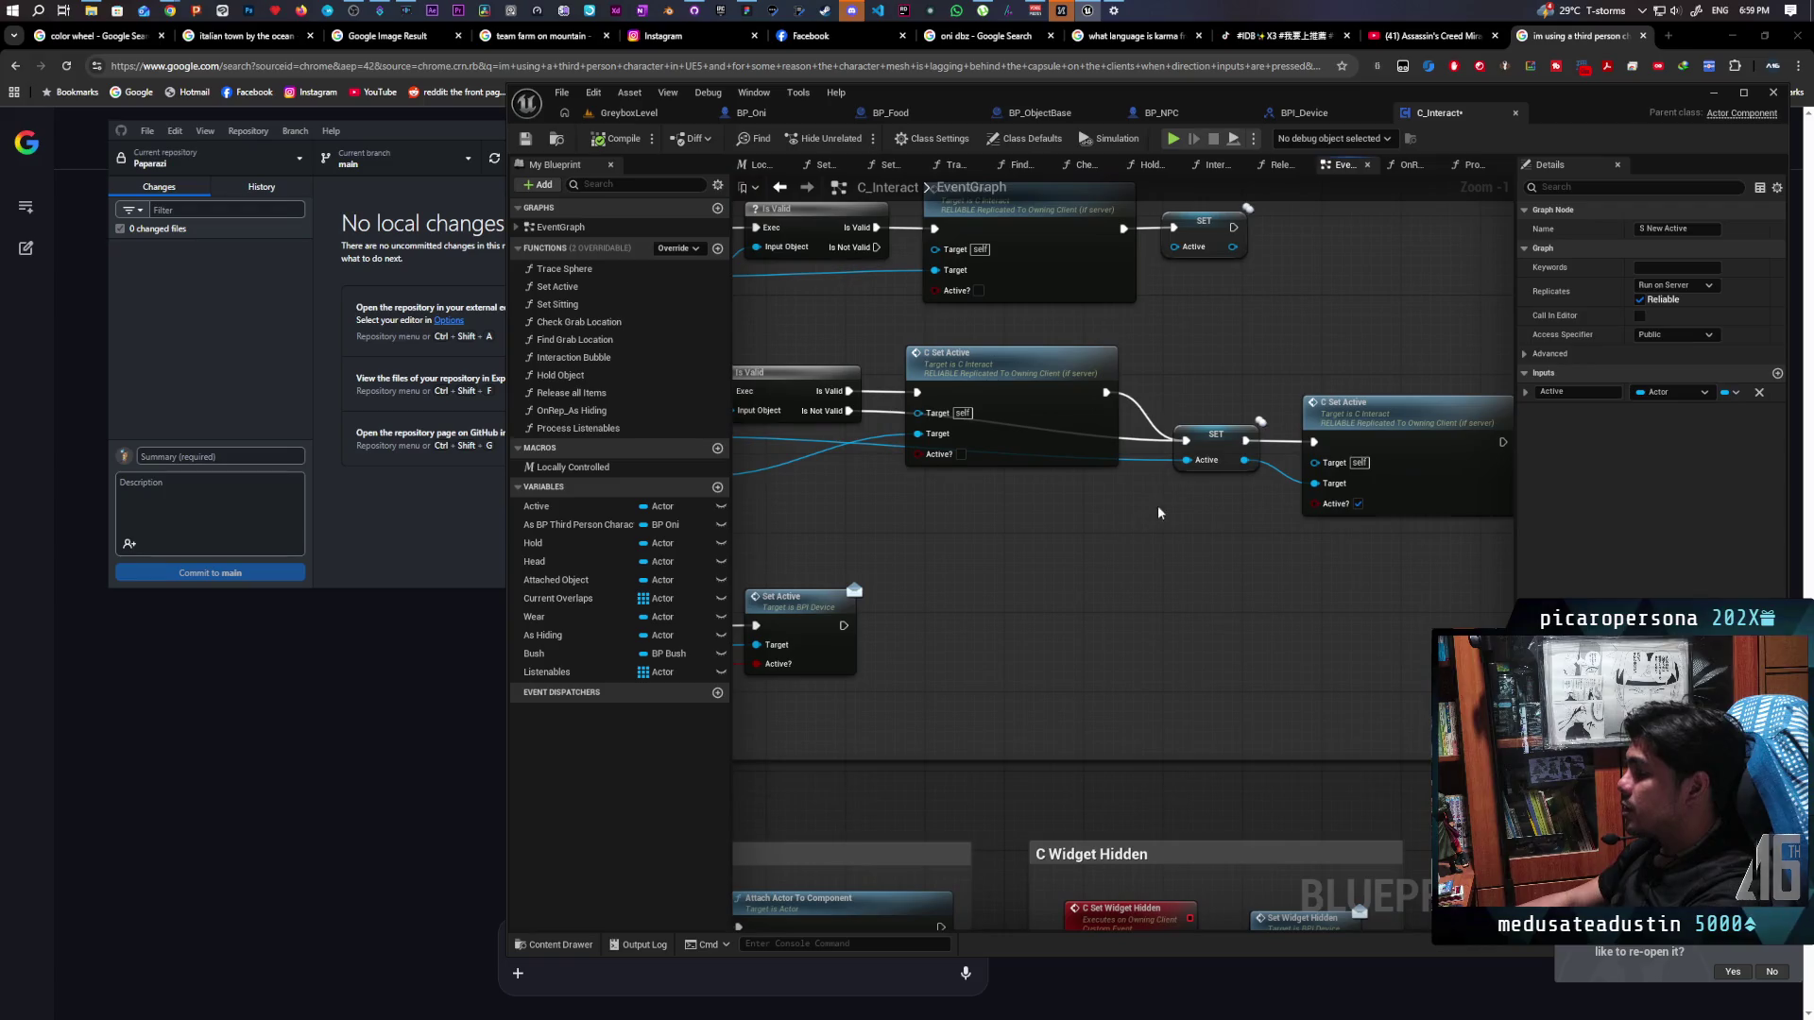
left_click(1214, 444)
mouse_move(1214, 444)
left_mouse_down()
mouse_move(1126, 562)
mouse_move(1358, 564)
mouse_move(1155, 557)
left_mouse_up()
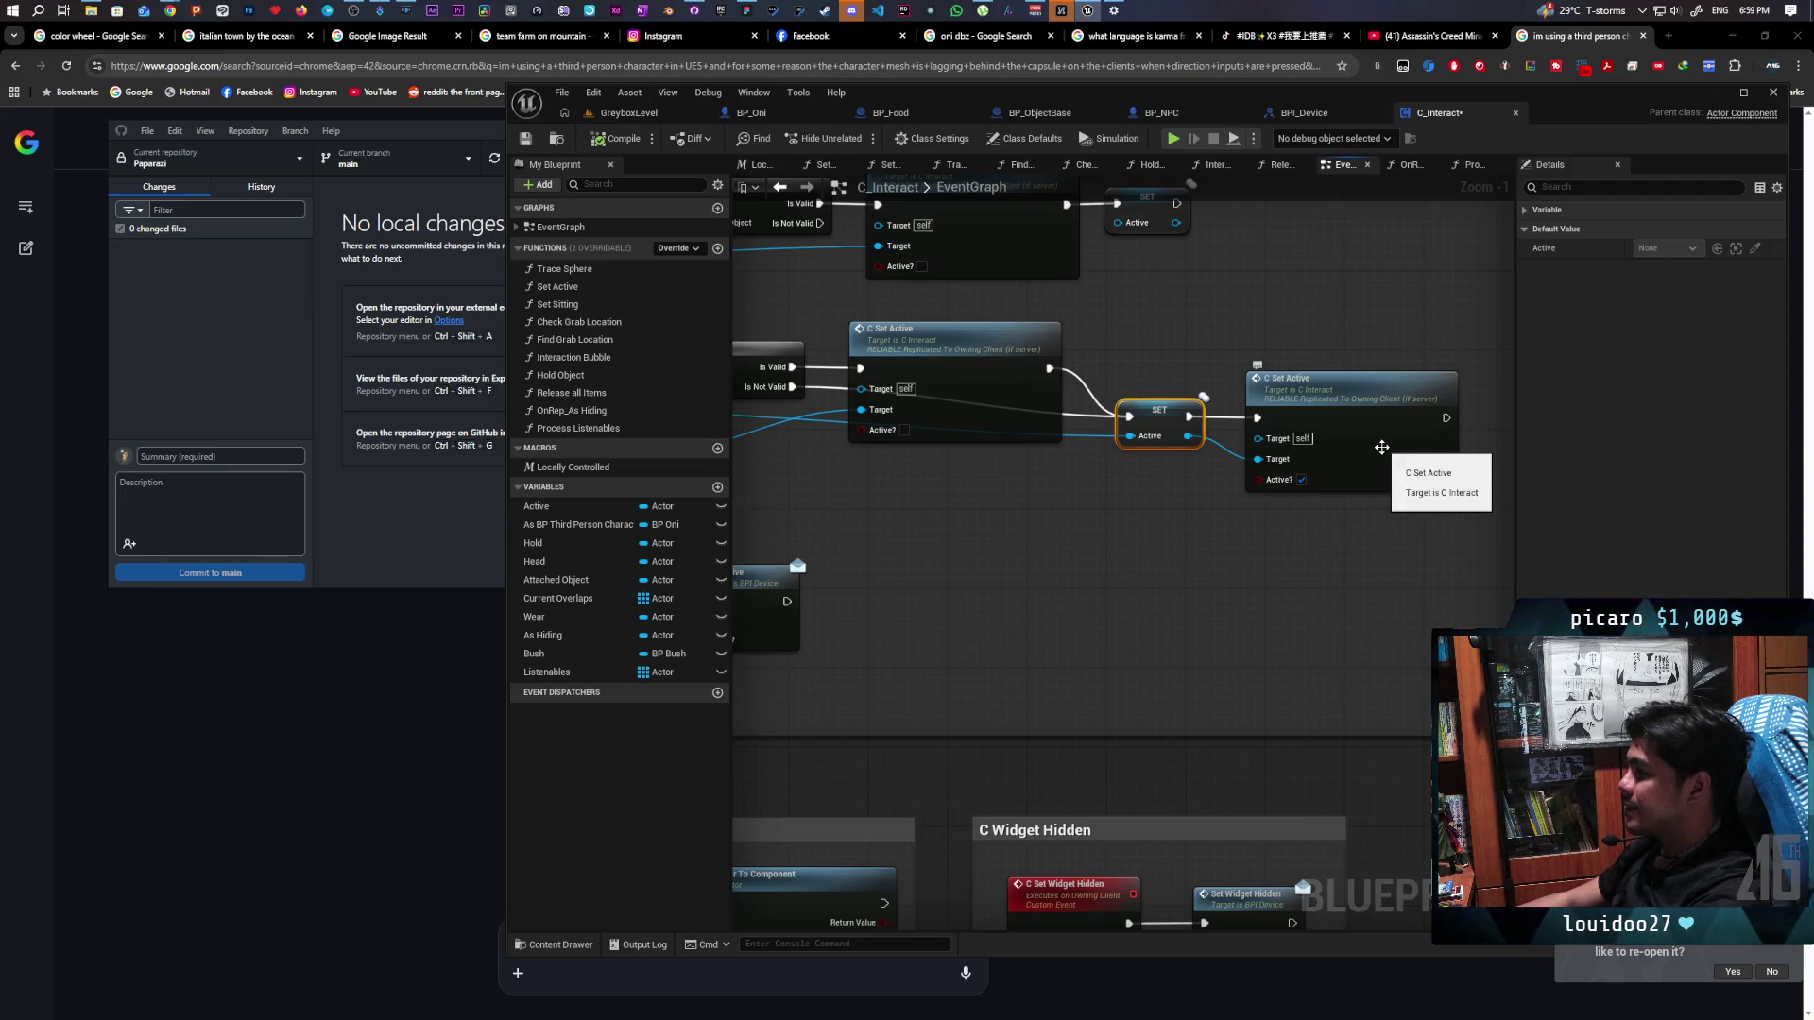
double_click(1383, 416)
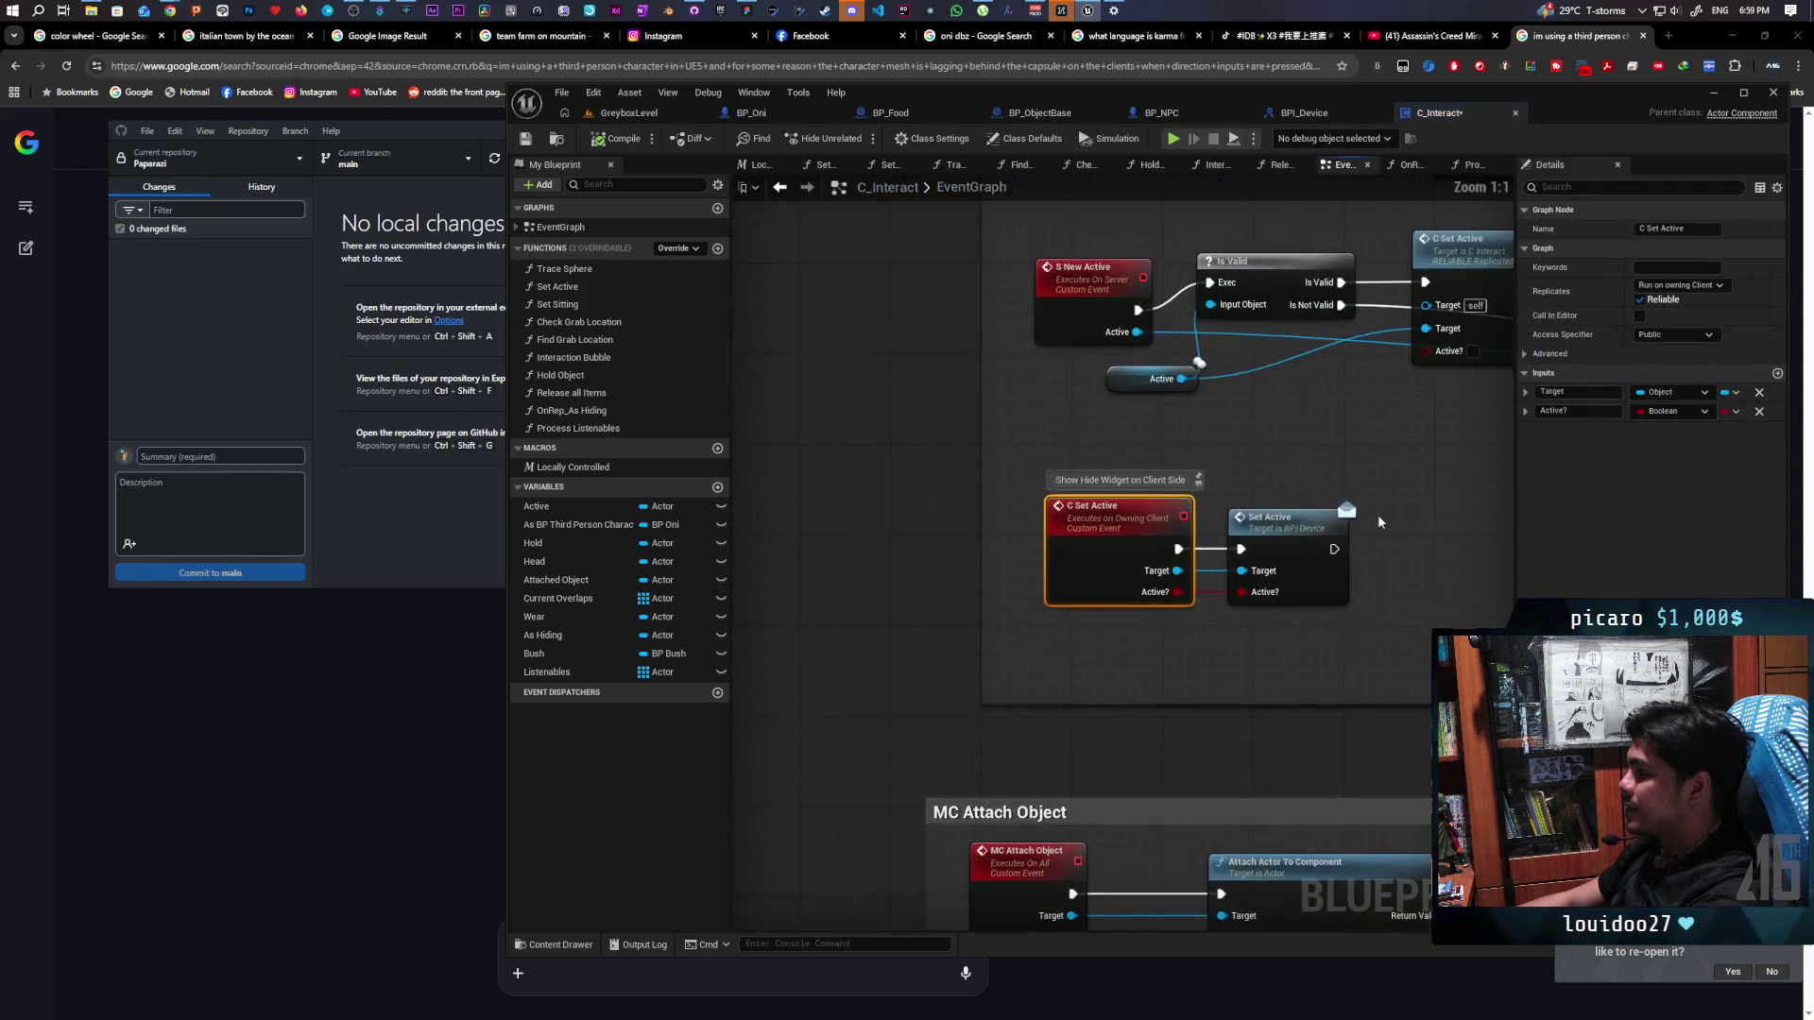
left_click_drag(1314, 509, 982, 666)
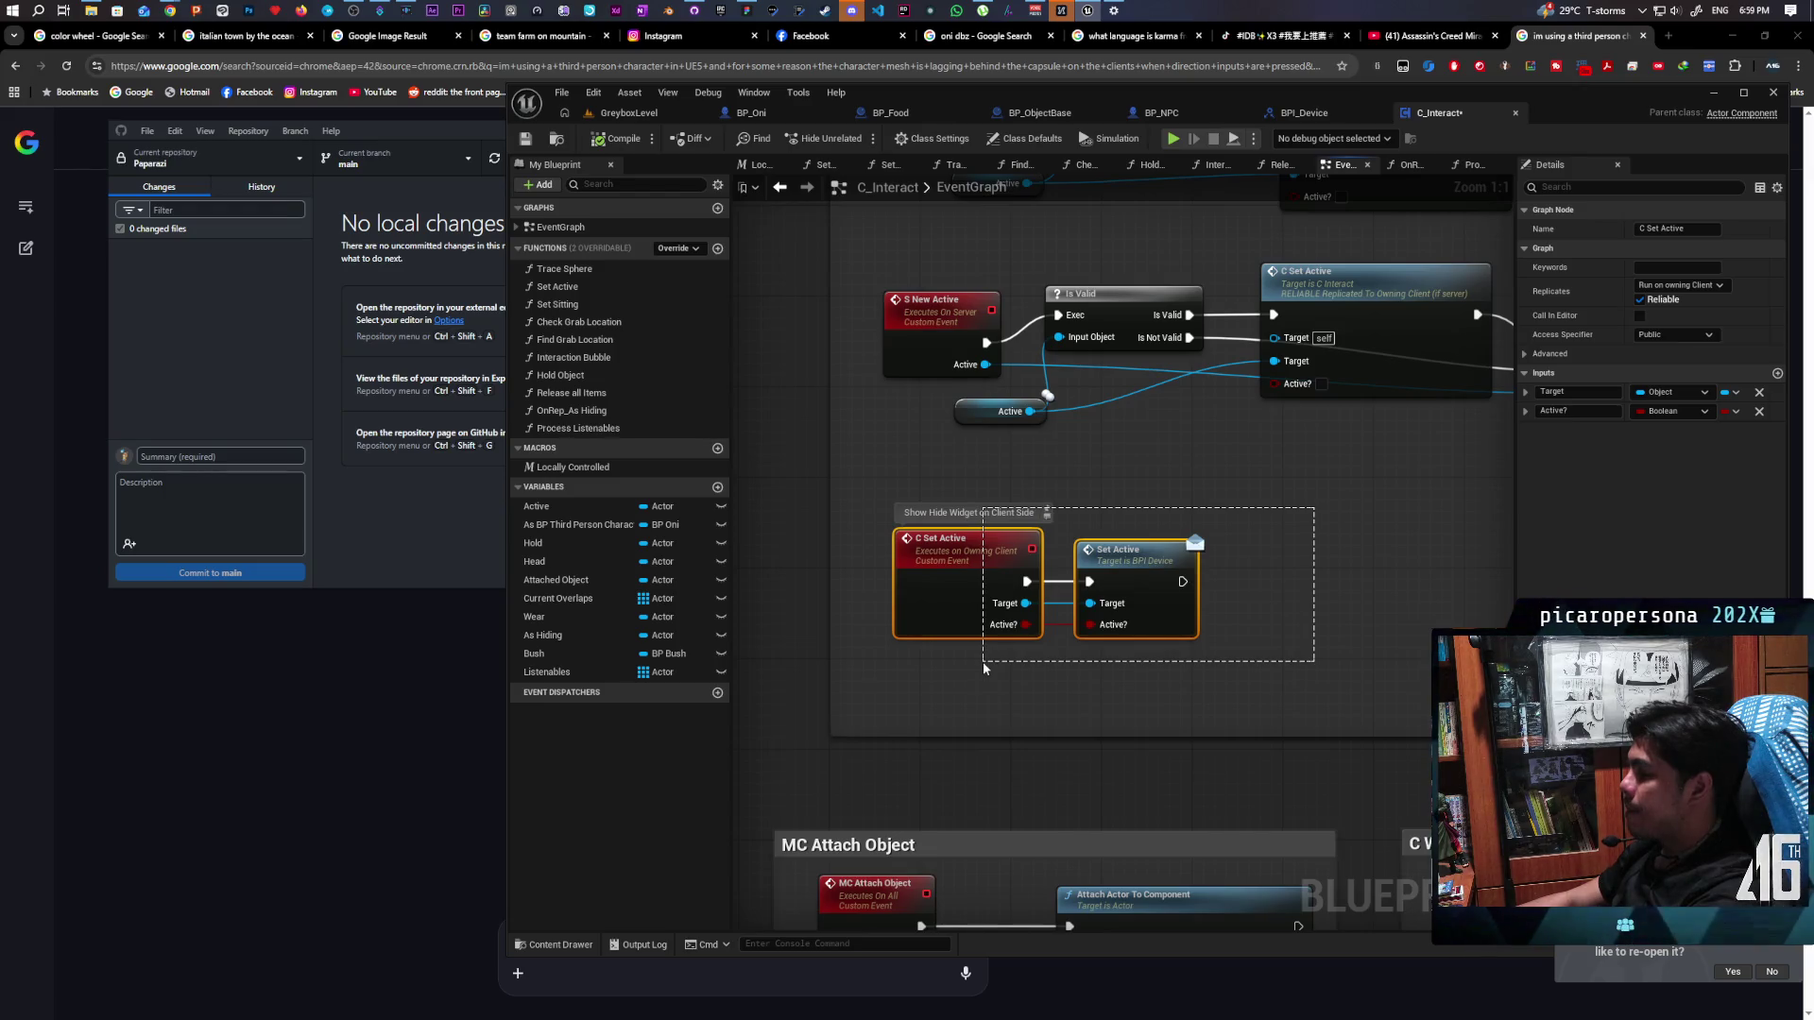
left_click_drag(984, 668, 983, 669)
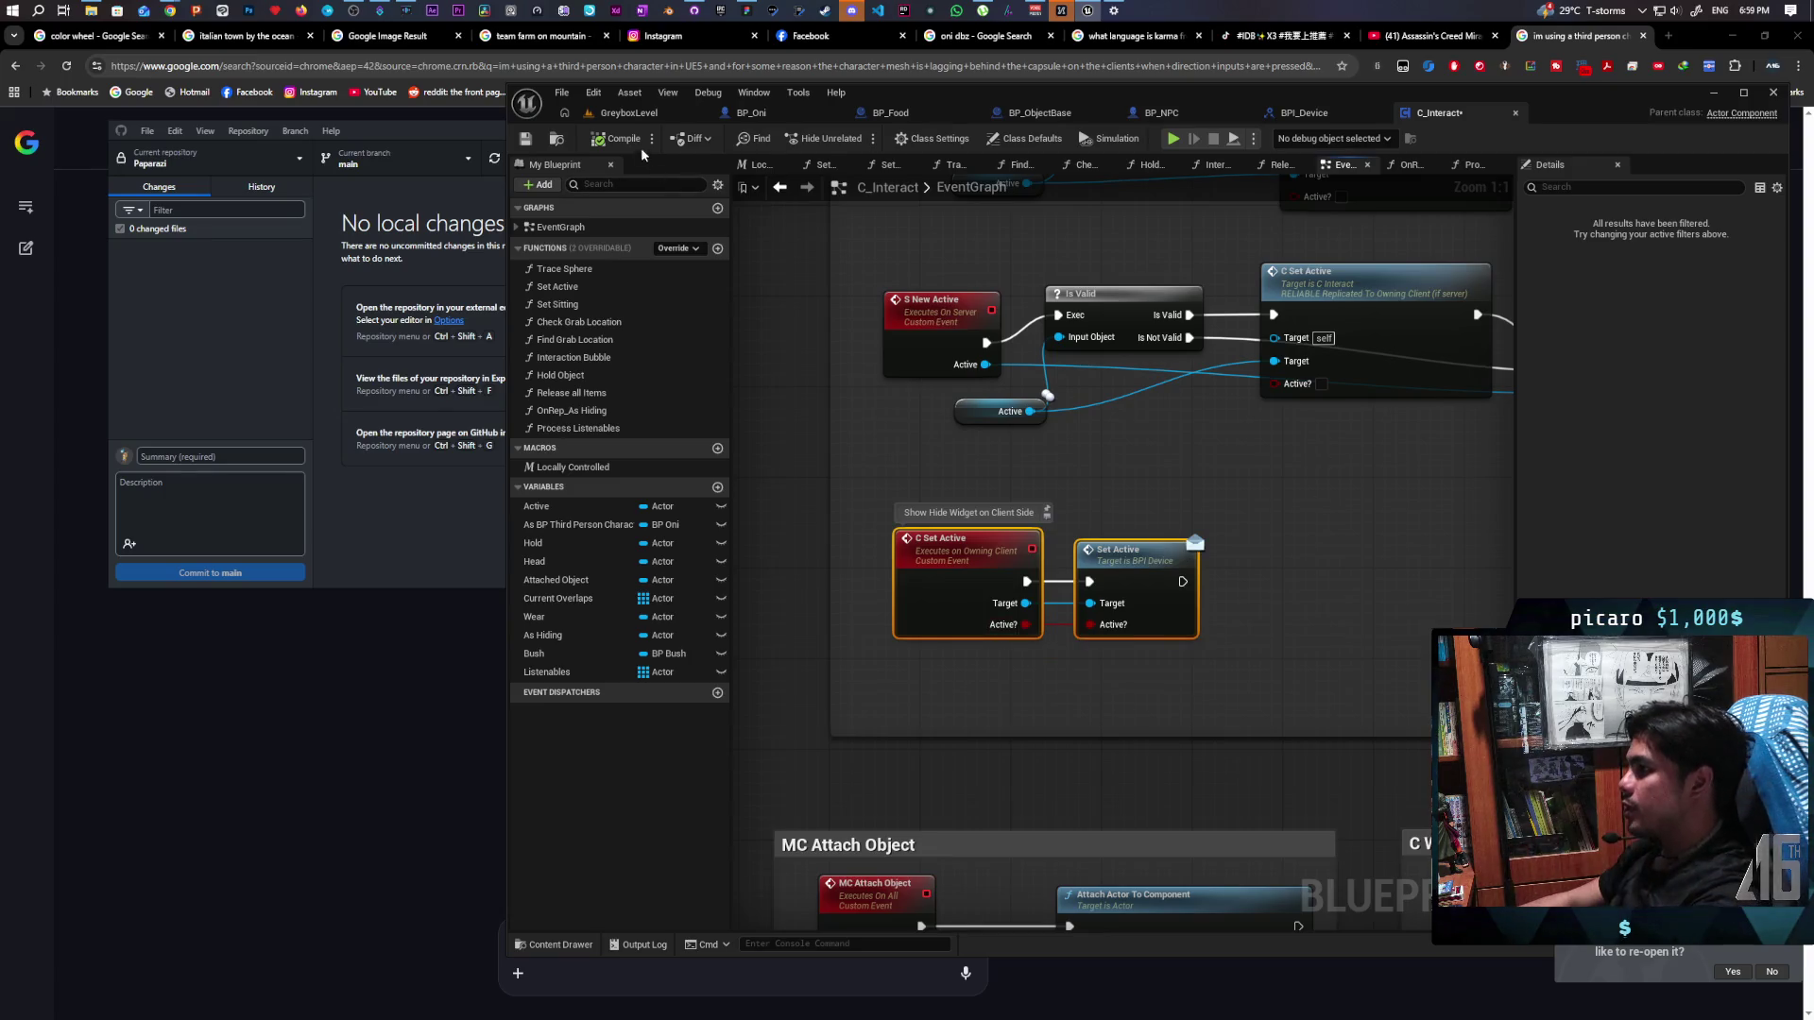
mouse_move(1116, 502)
left_mouse_down()
mouse_move(1085, 457)
mouse_move(1268, 446)
mouse_move(1272, 570)
mouse_move(1242, 601)
mouse_move(1230, 587)
left_mouse_up()
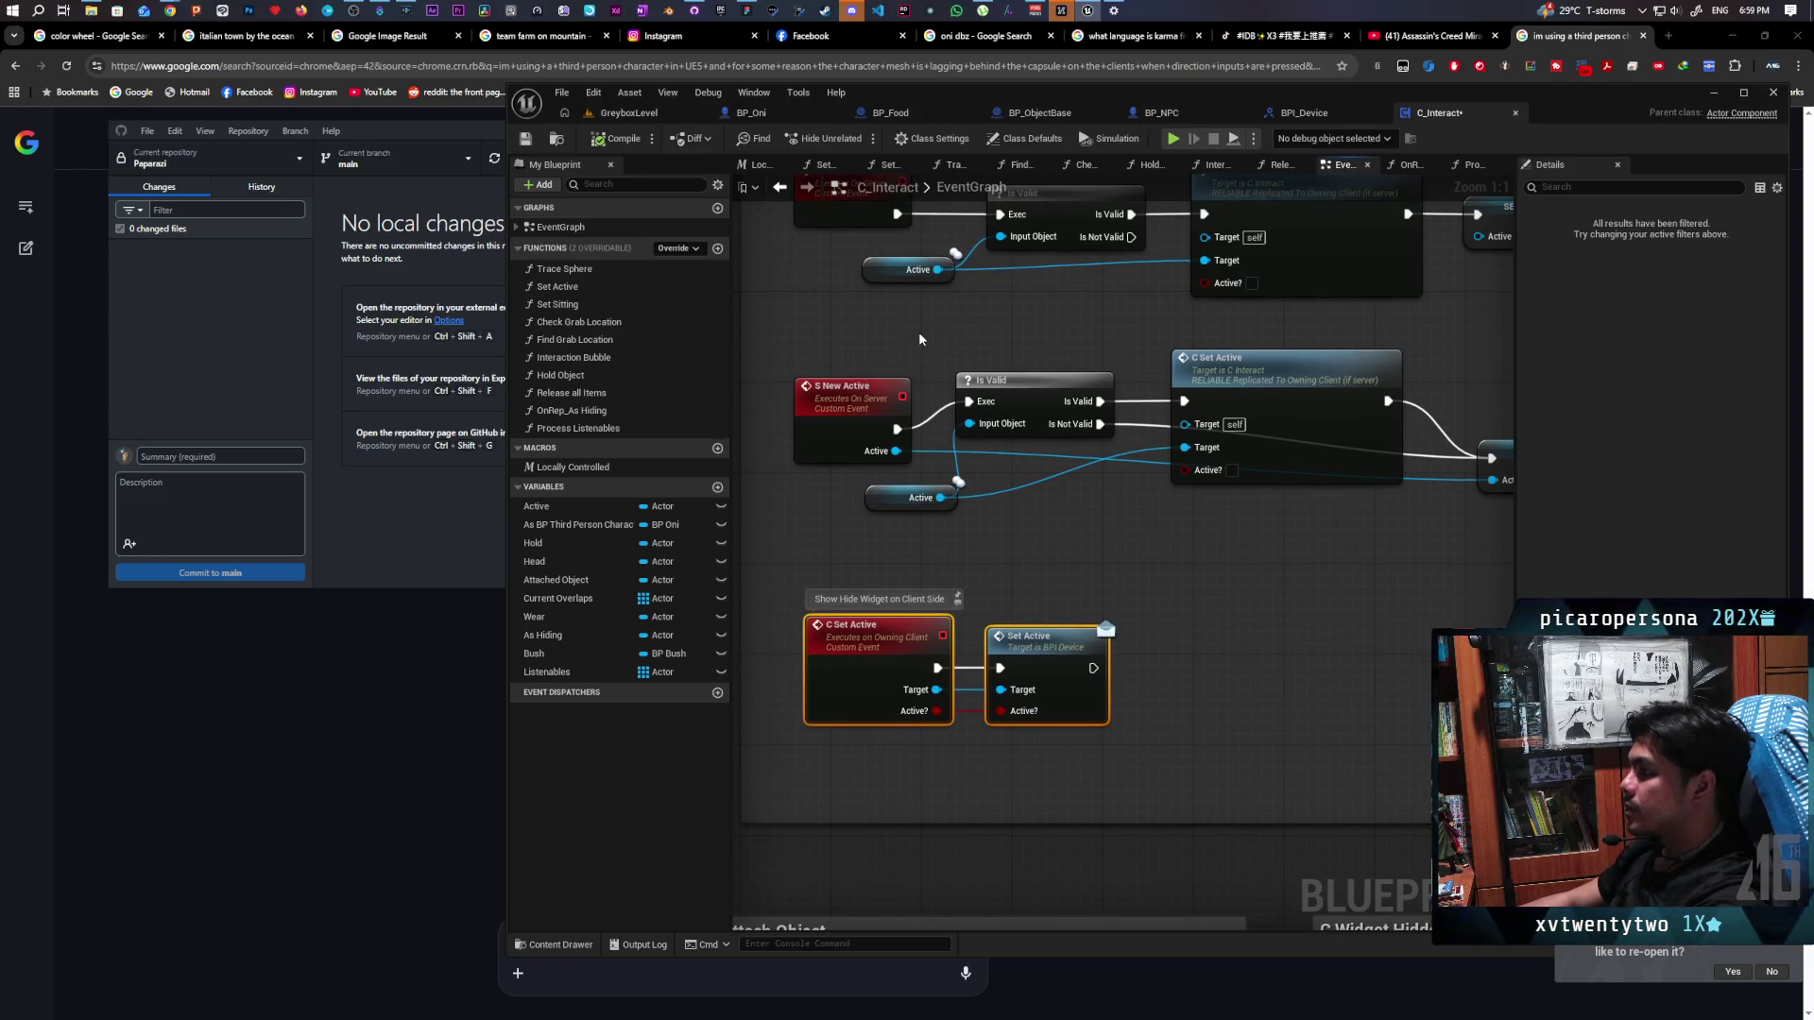
left_click(652, 116)
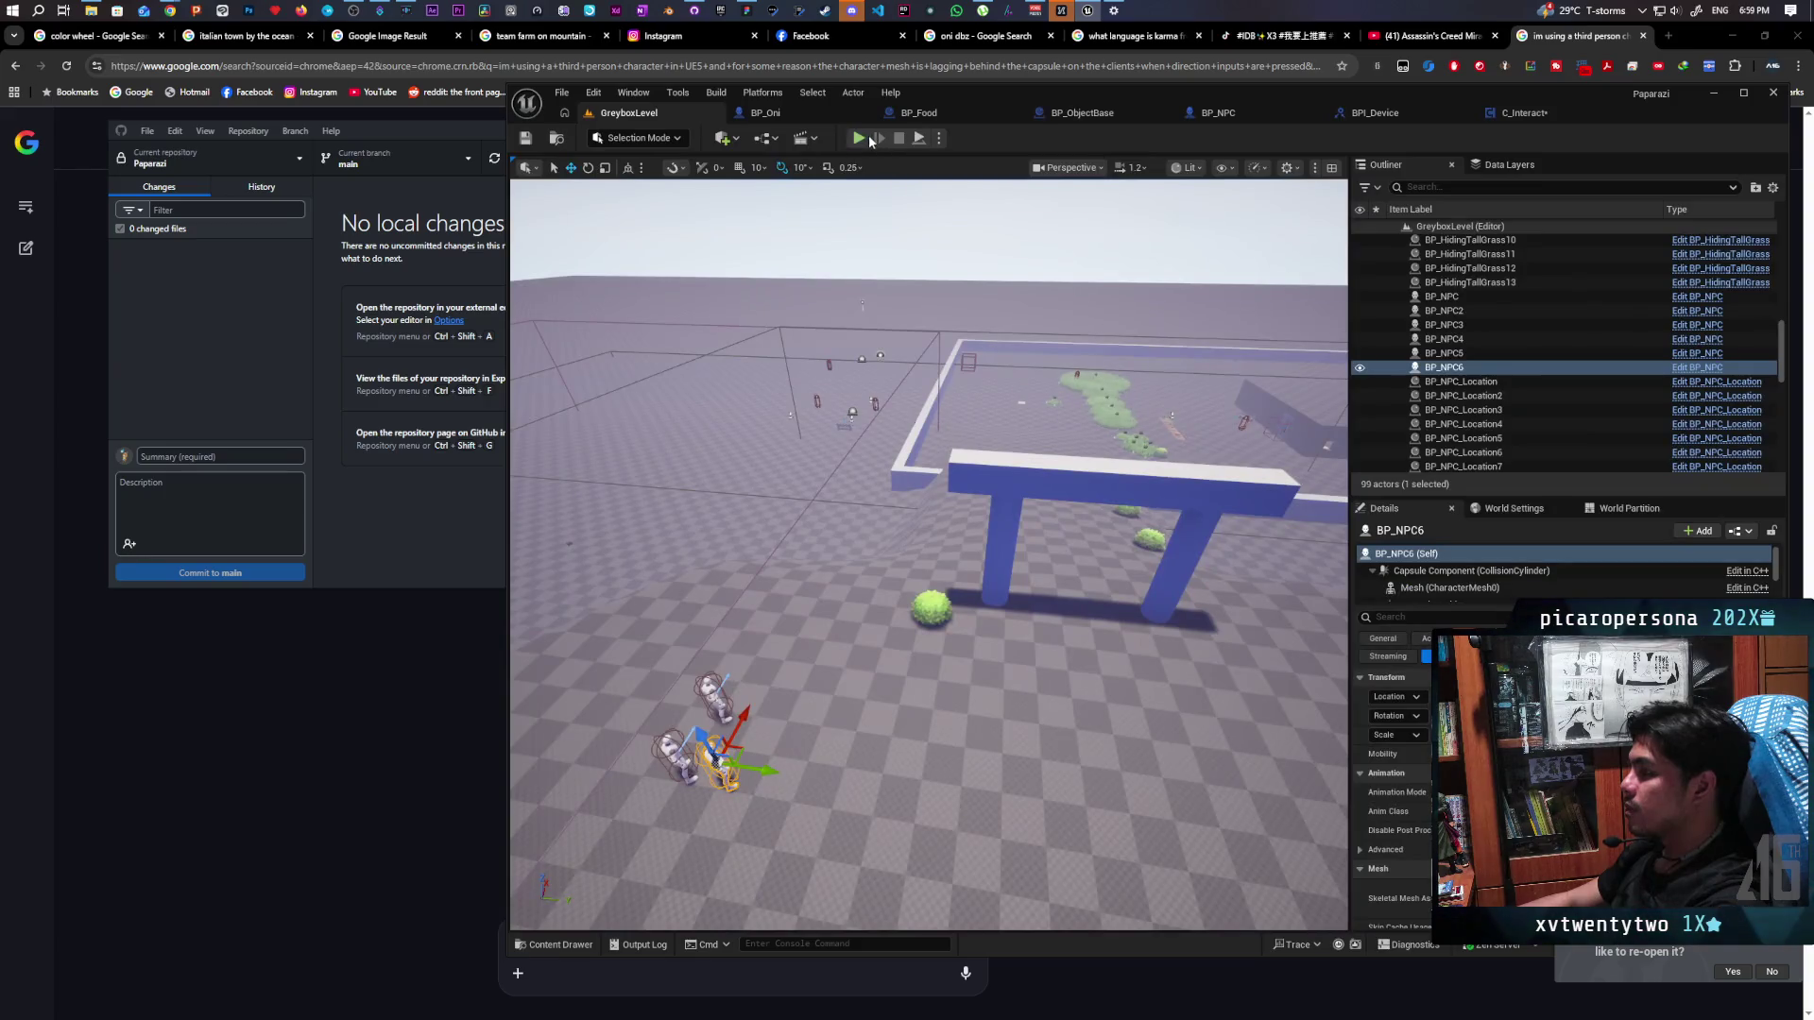
Run another play test, stop it, and reopen the C_Interact blueprint graph
left_click(865, 137)
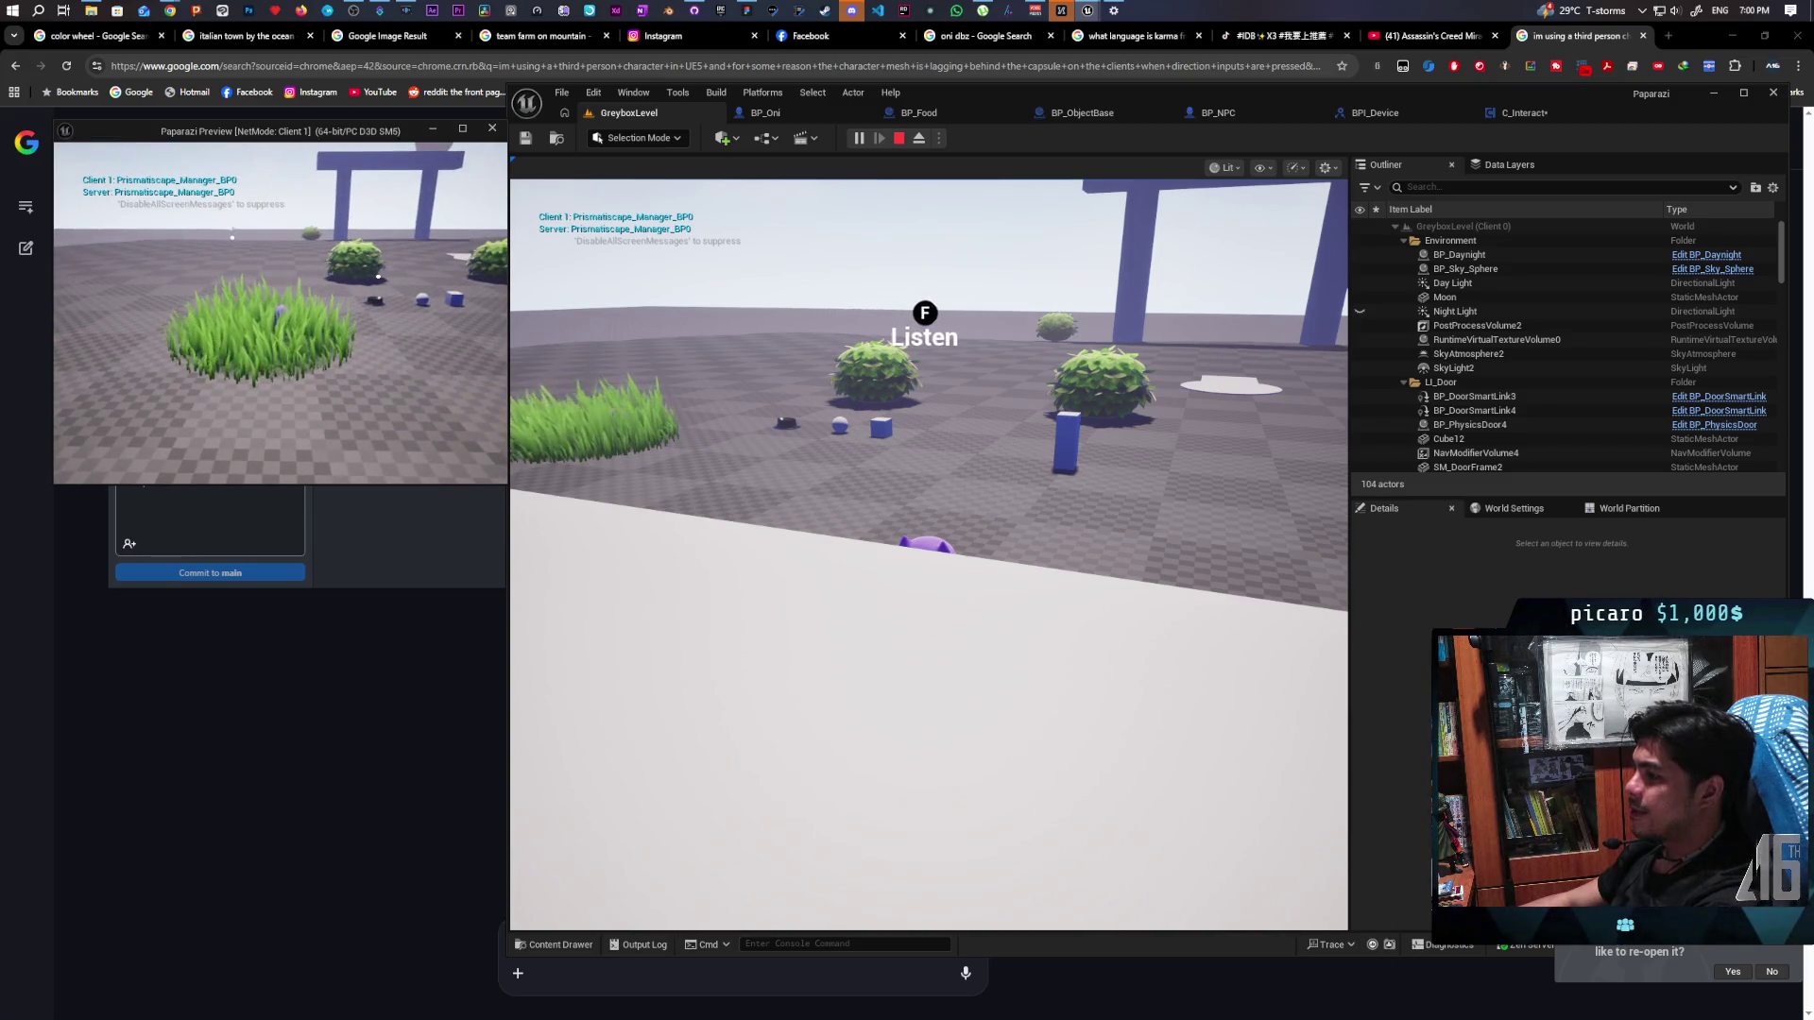
key("Escape")
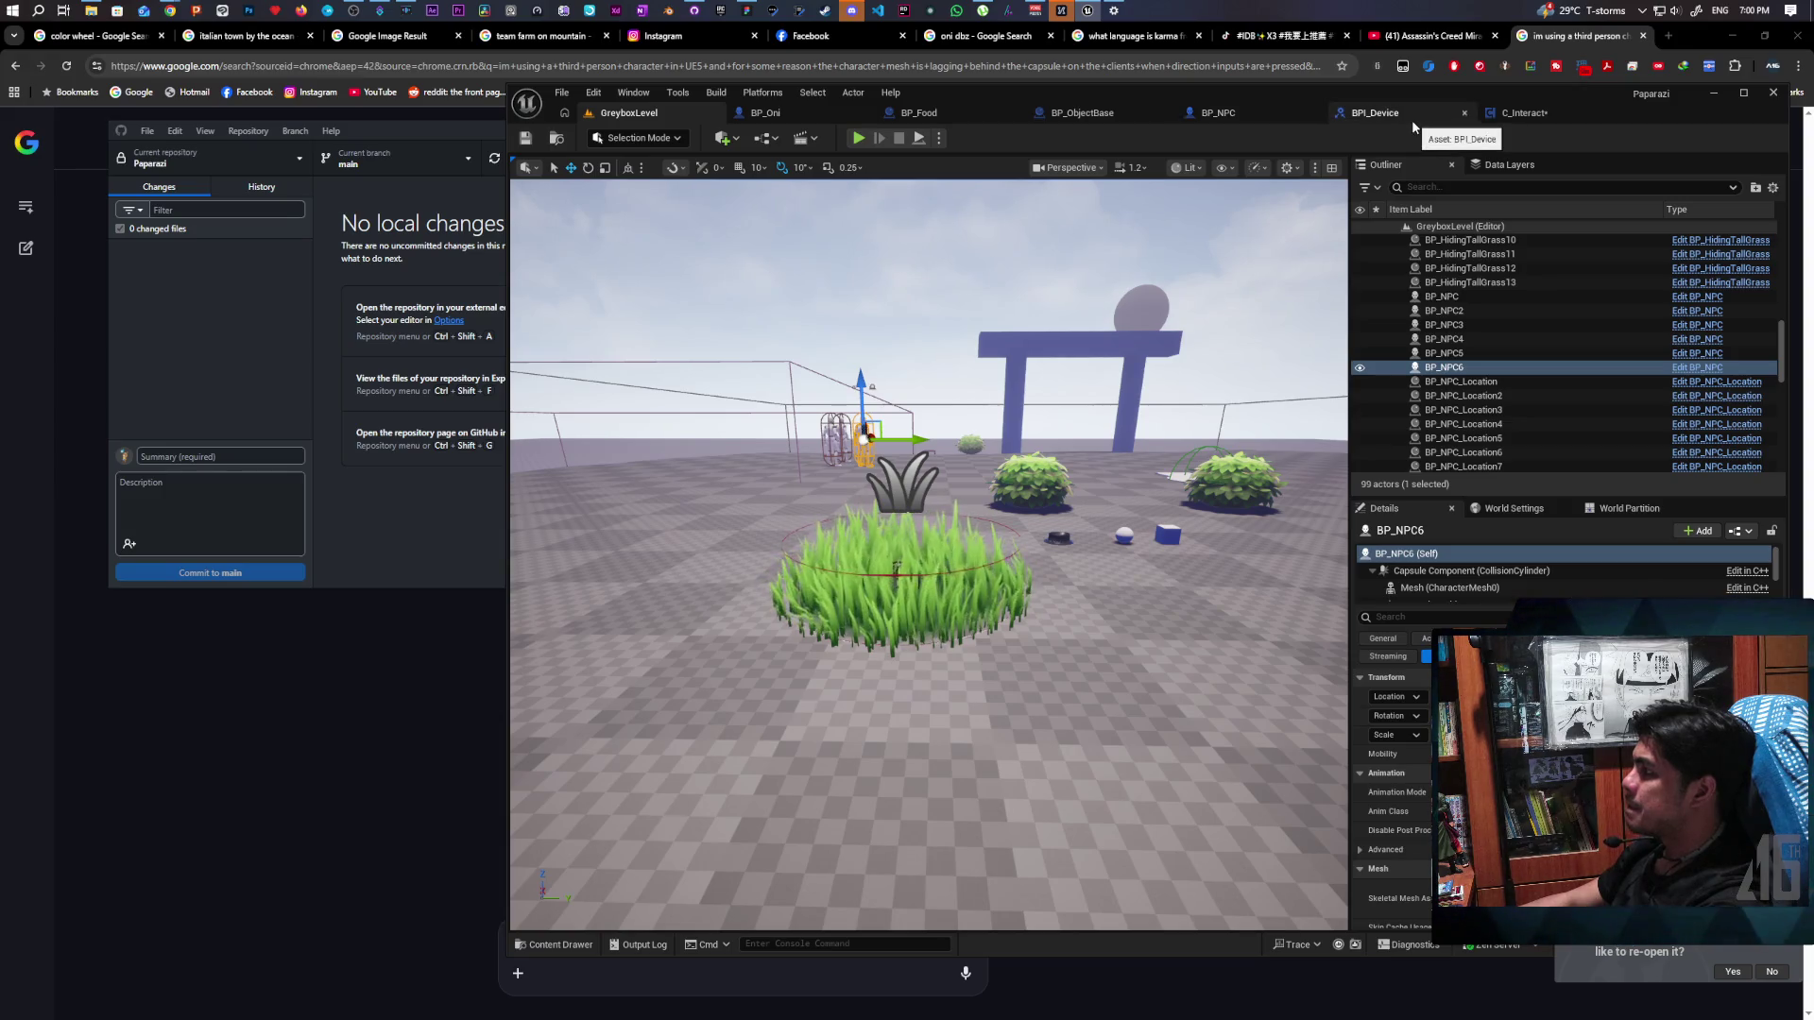
left_click(1560, 110)
Set an F9 breakpoint on the For Each Loop inside the Process Listenables function
scroll(1051, 369, "down", 5)
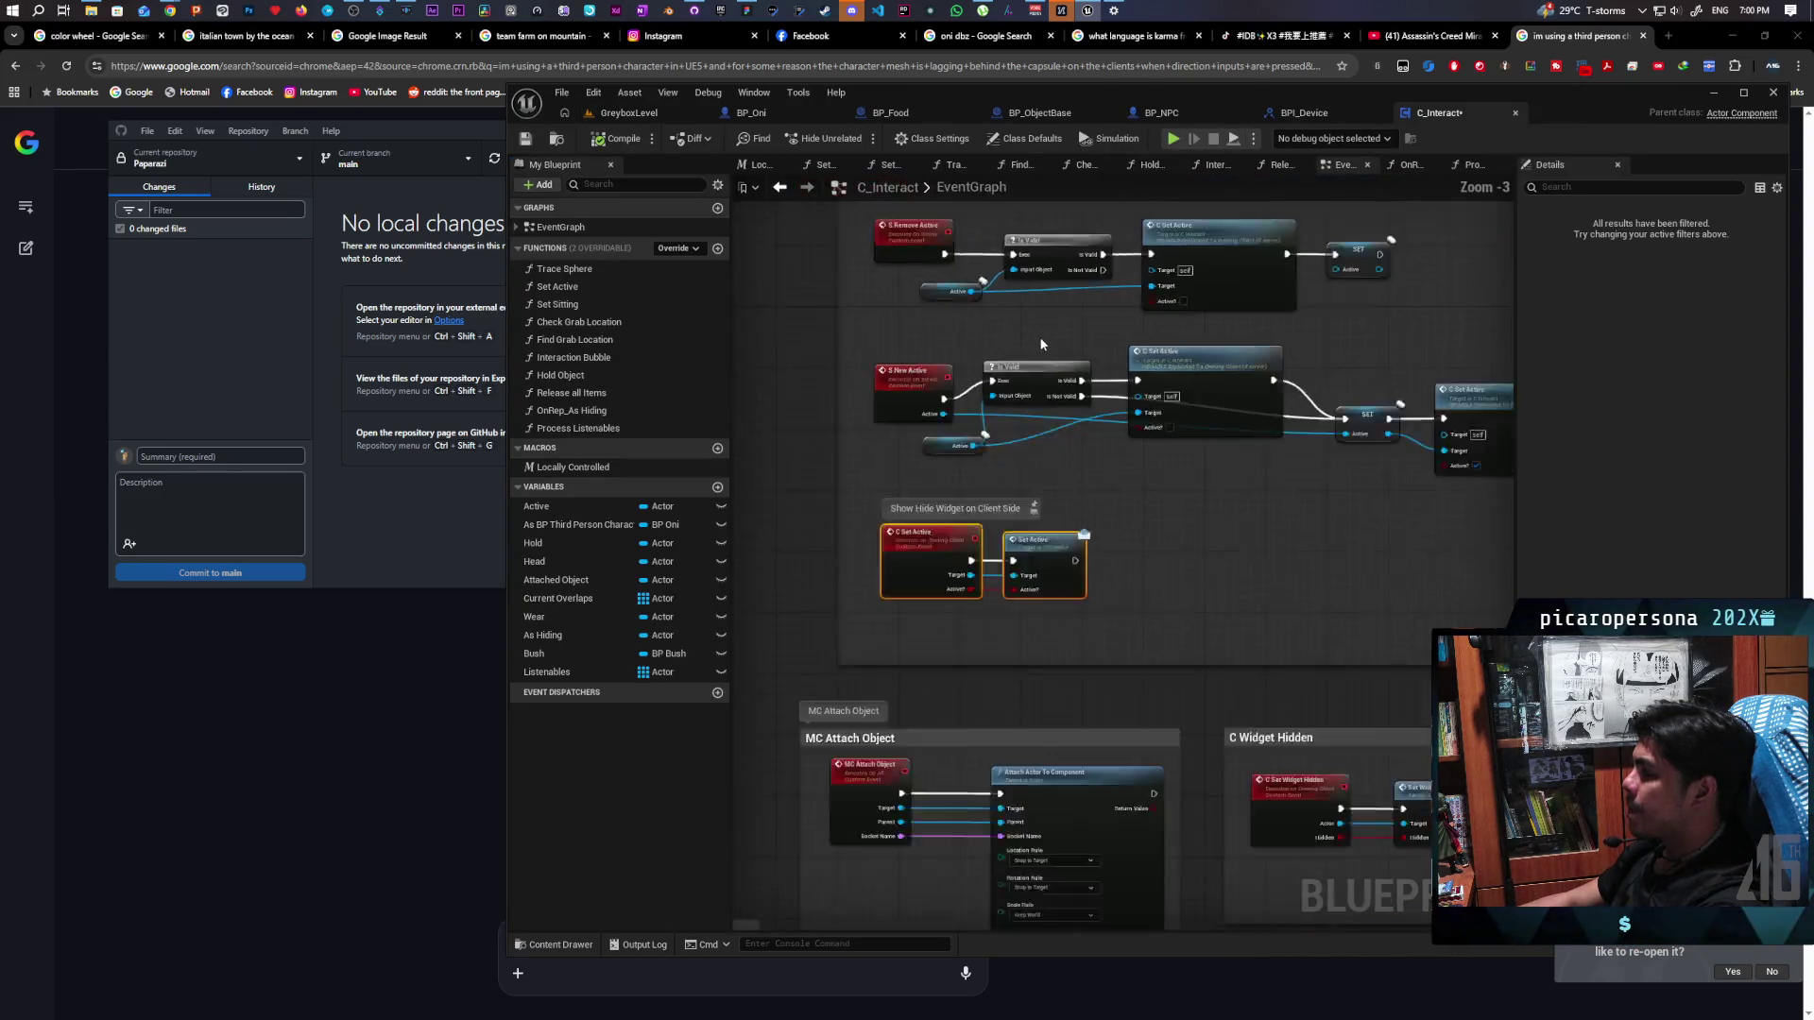
scroll(1048, 513, "up", 5)
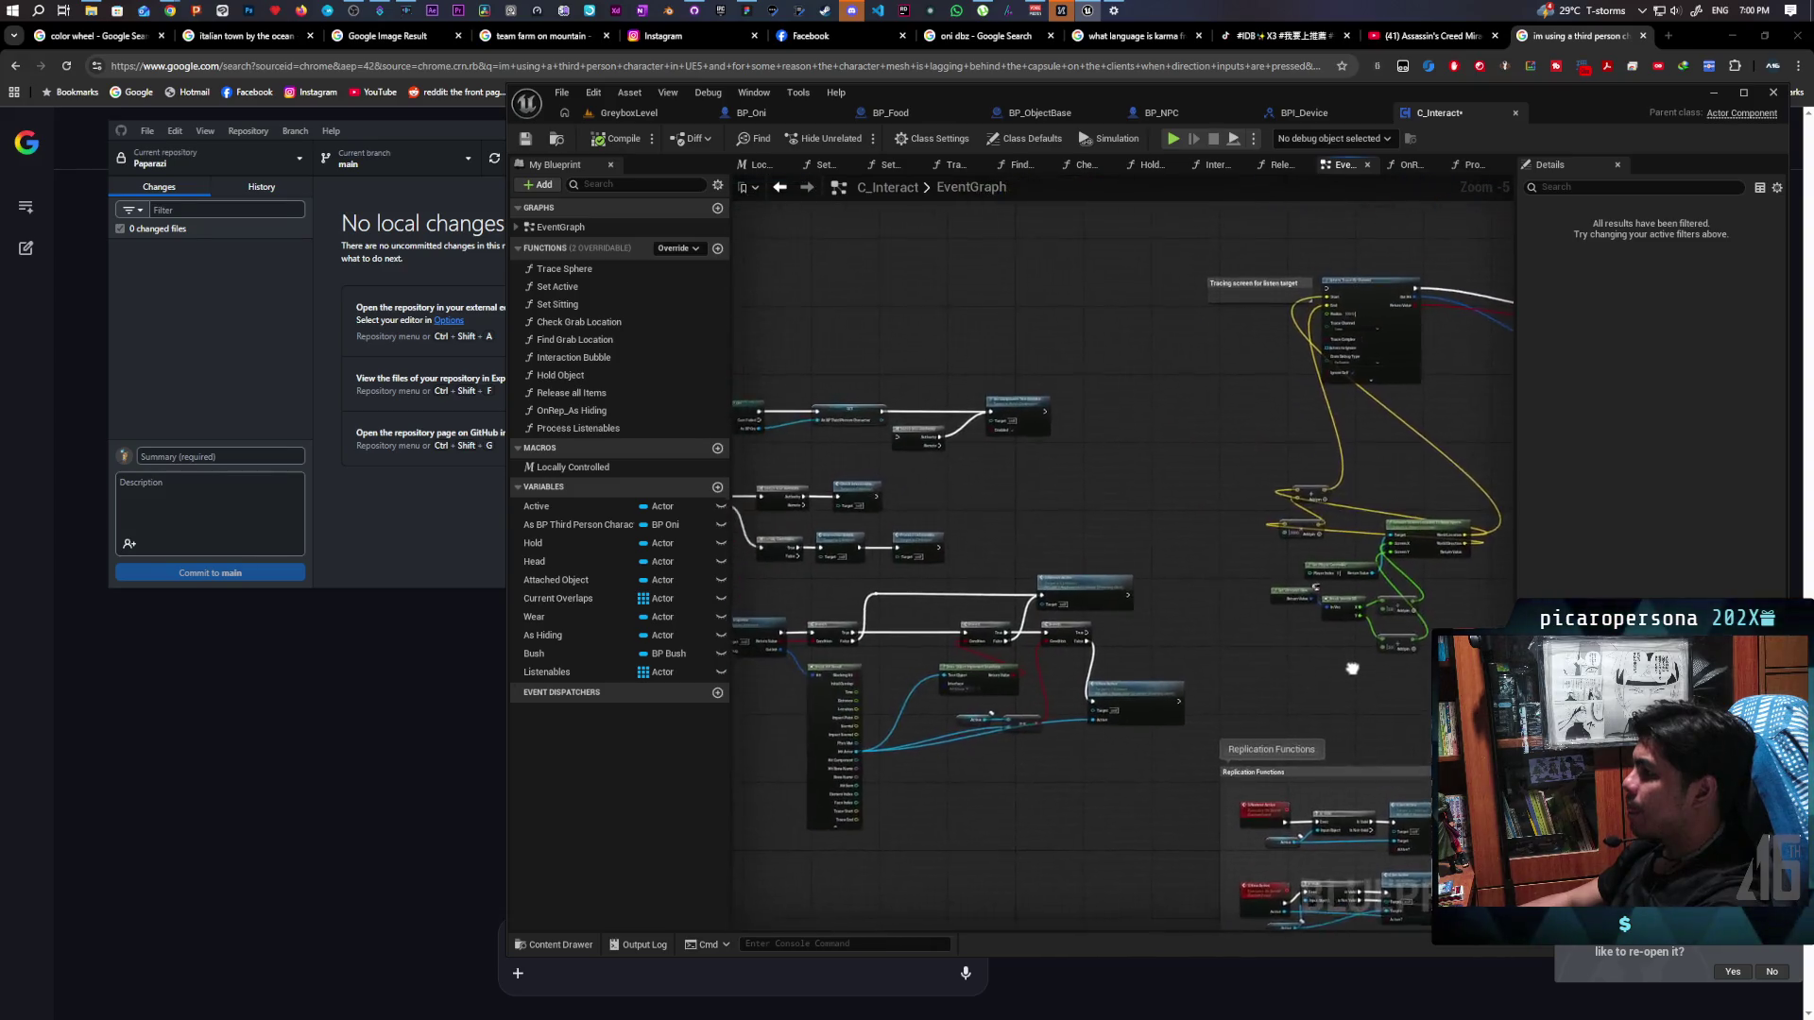
scroll(1001, 410, "down", 1)
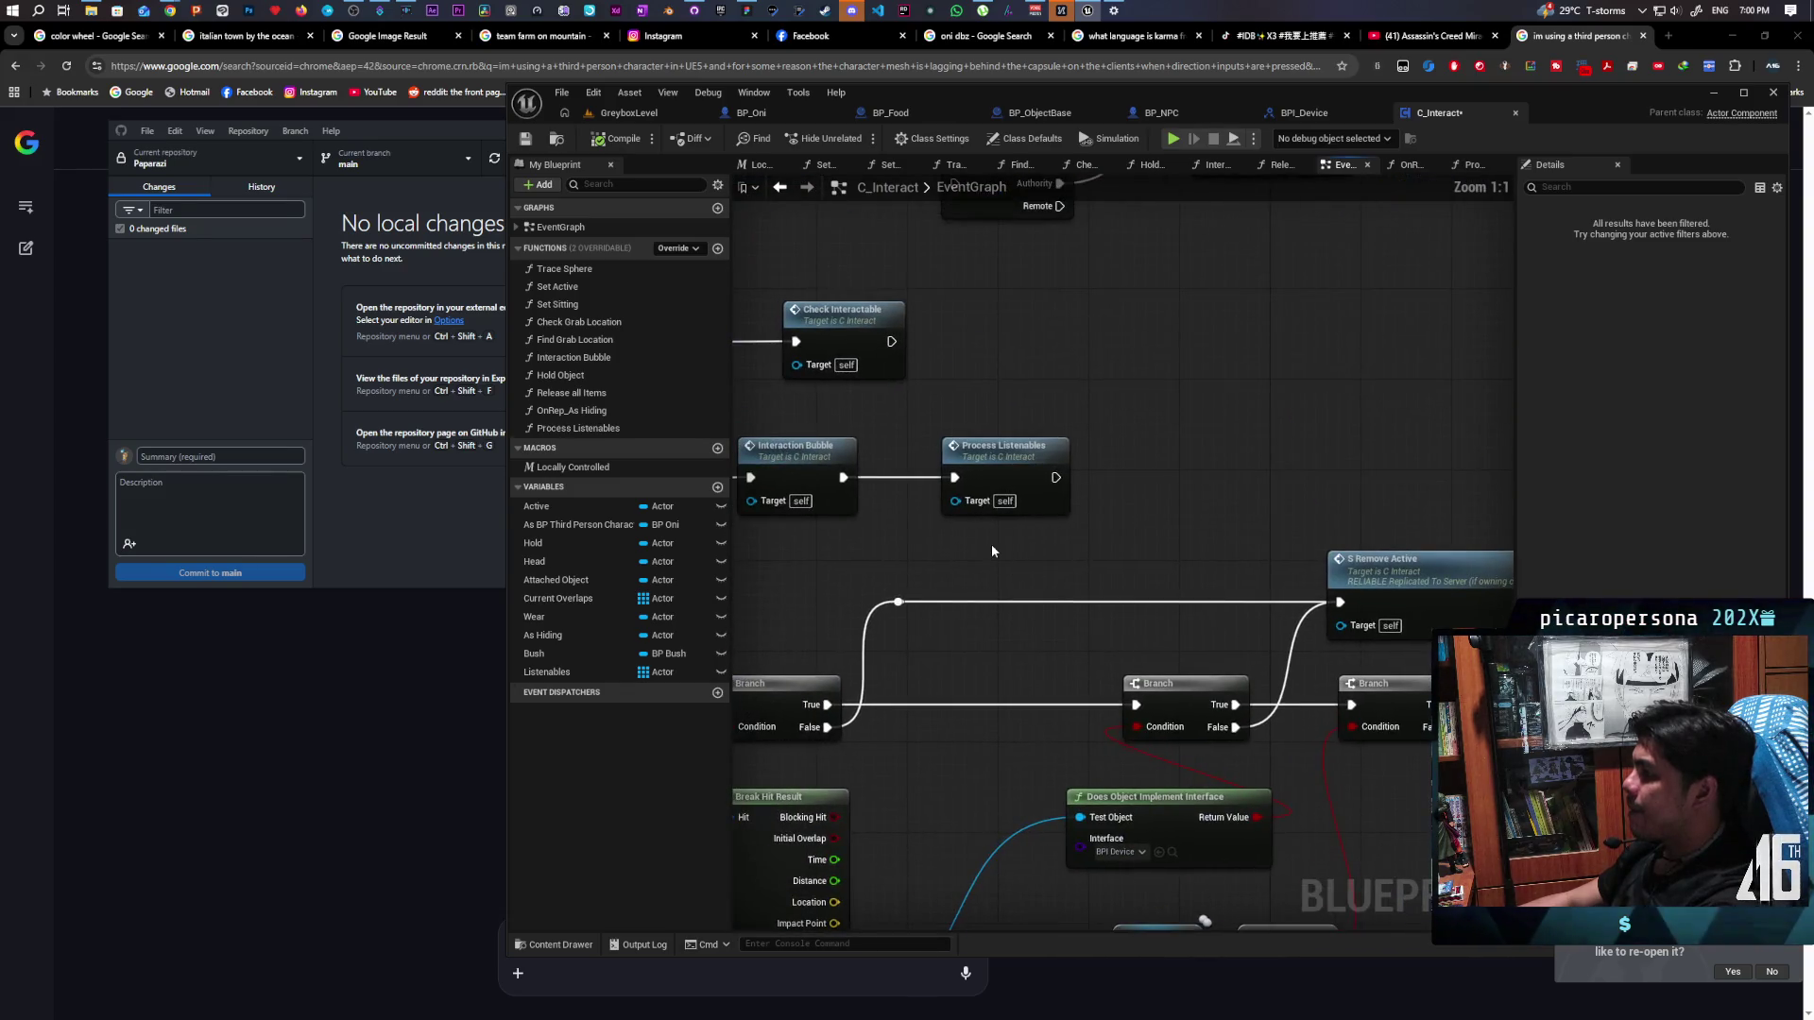
double_click(973, 501)
scroll(913, 525, "down", 3)
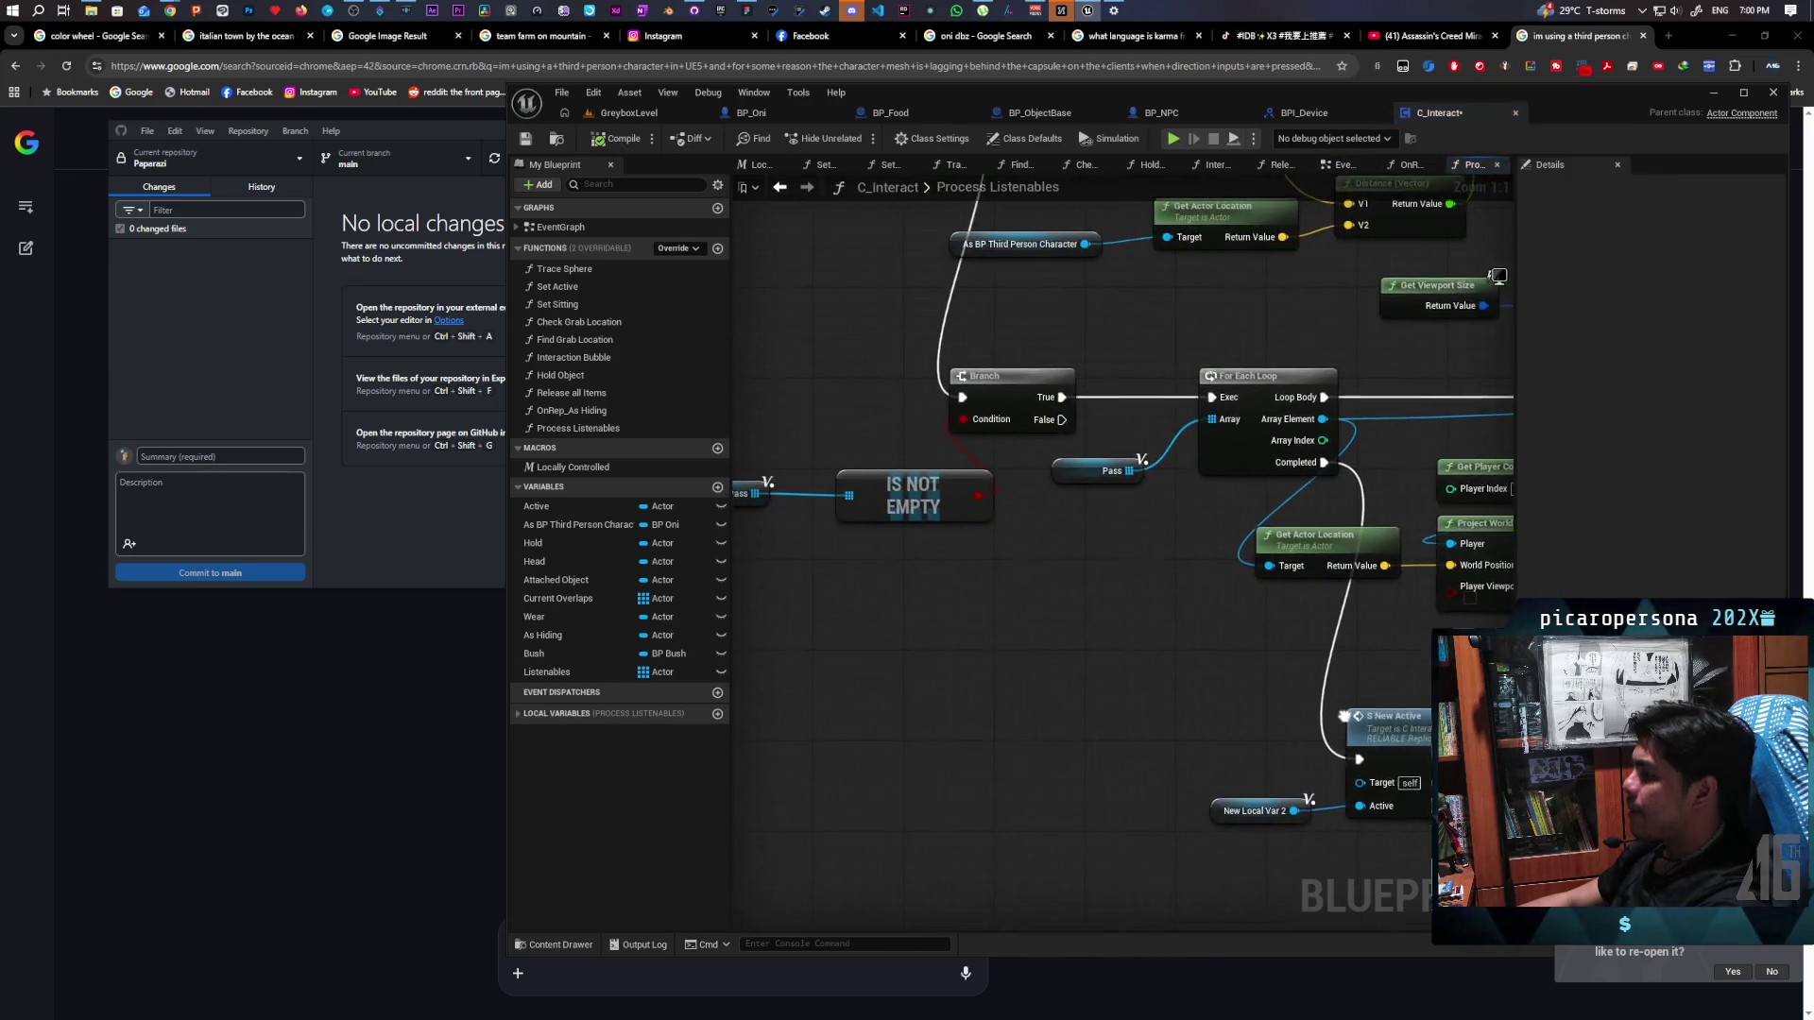
left_click_drag(1015, 623, 1026, 616)
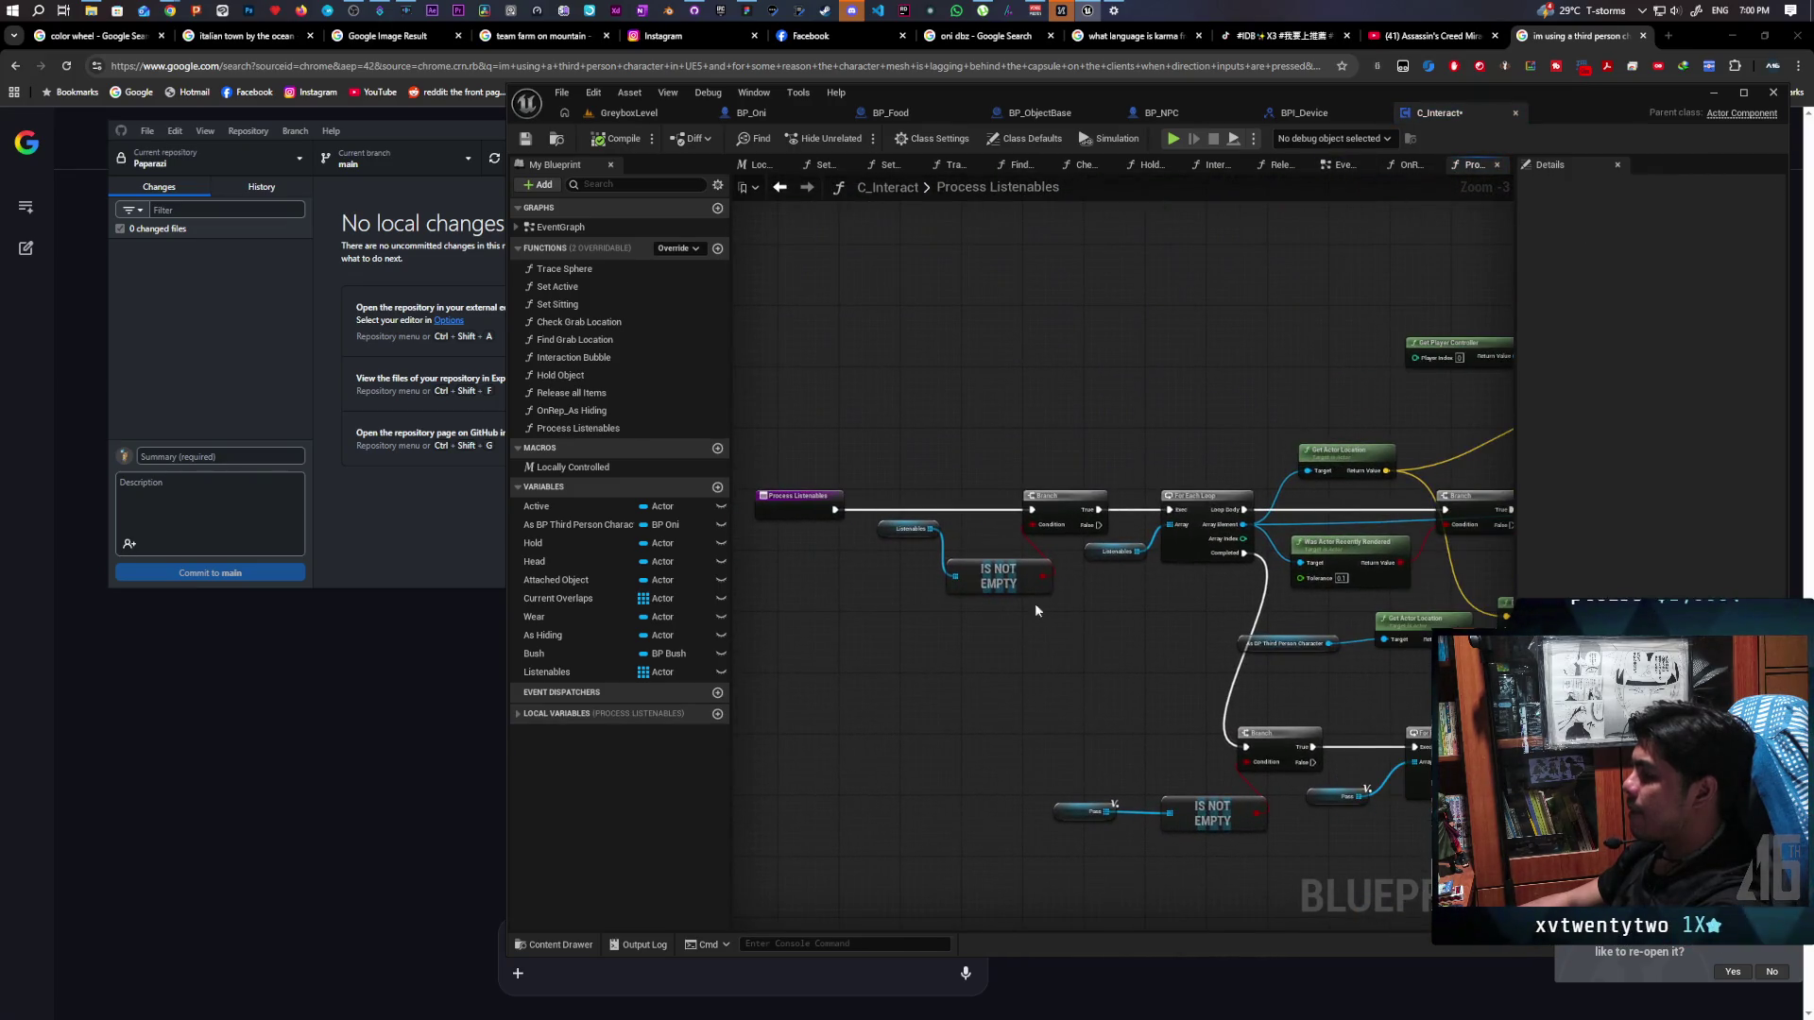
left_click(1179, 499)
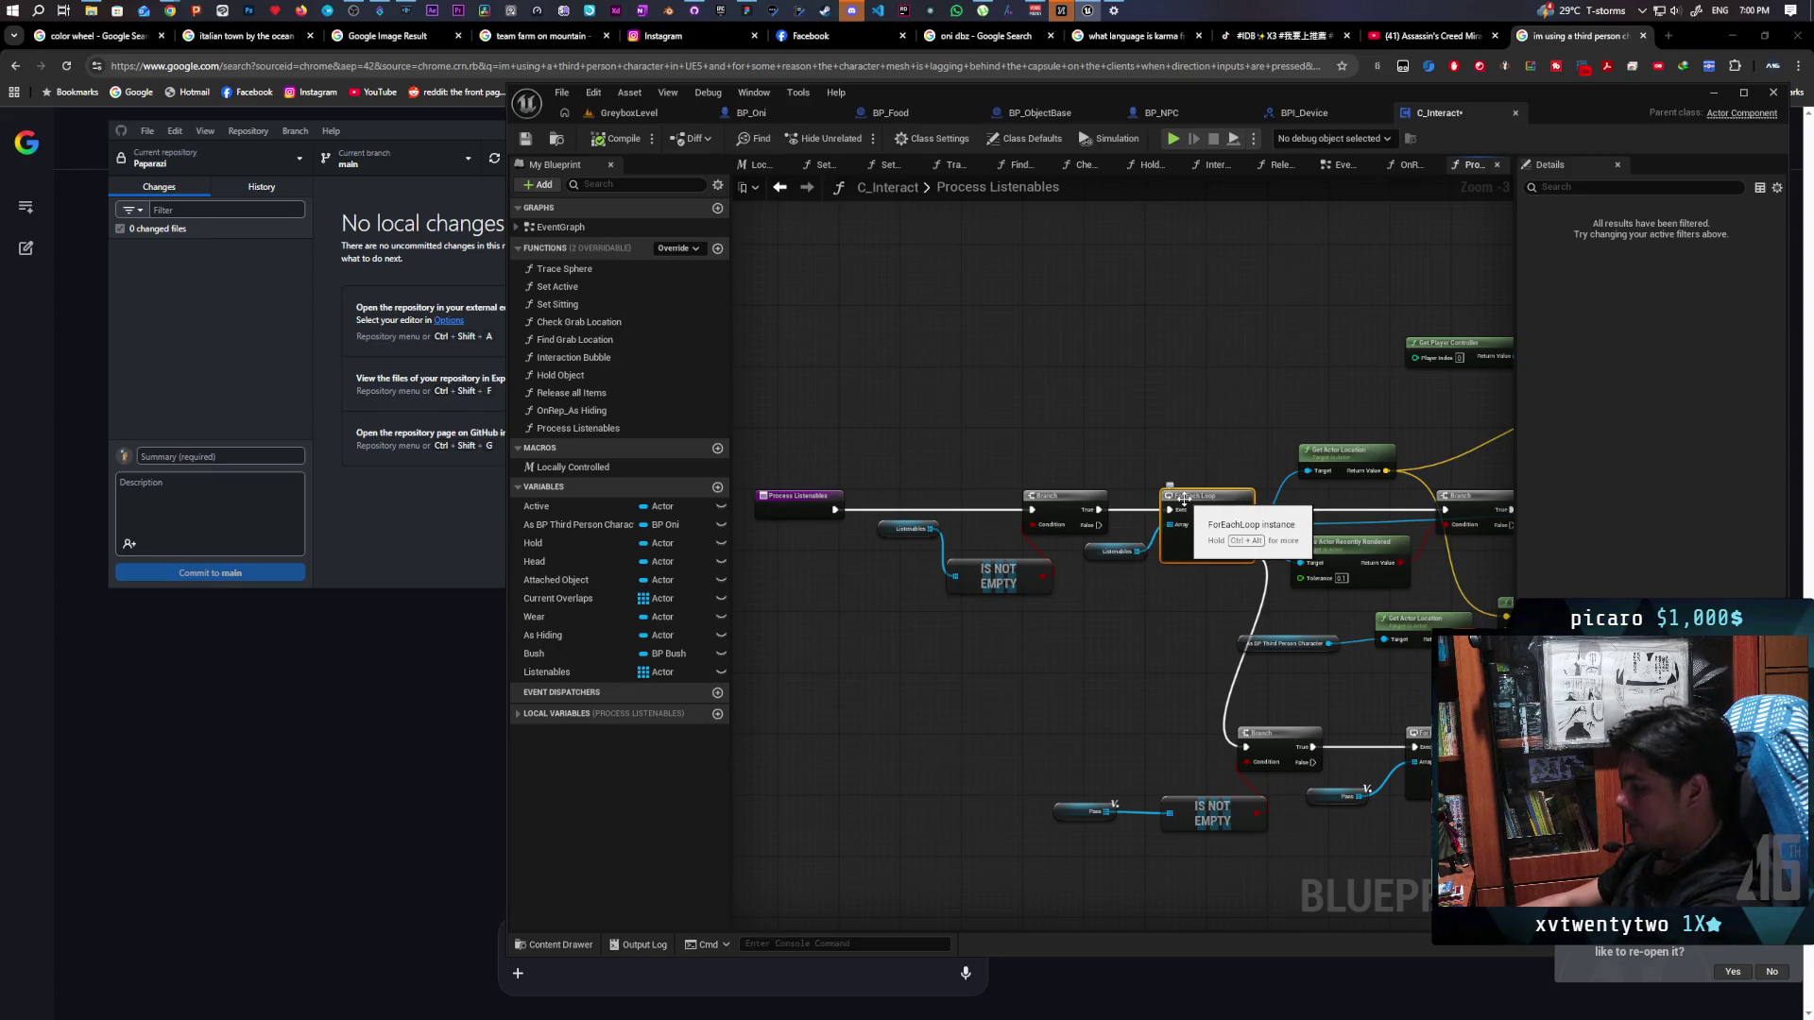
key("F9")
mouse_move(1125, 287)
left_mouse_down()
mouse_move(955, 232)
mouse_move(1030, 251)
left_mouse_up()
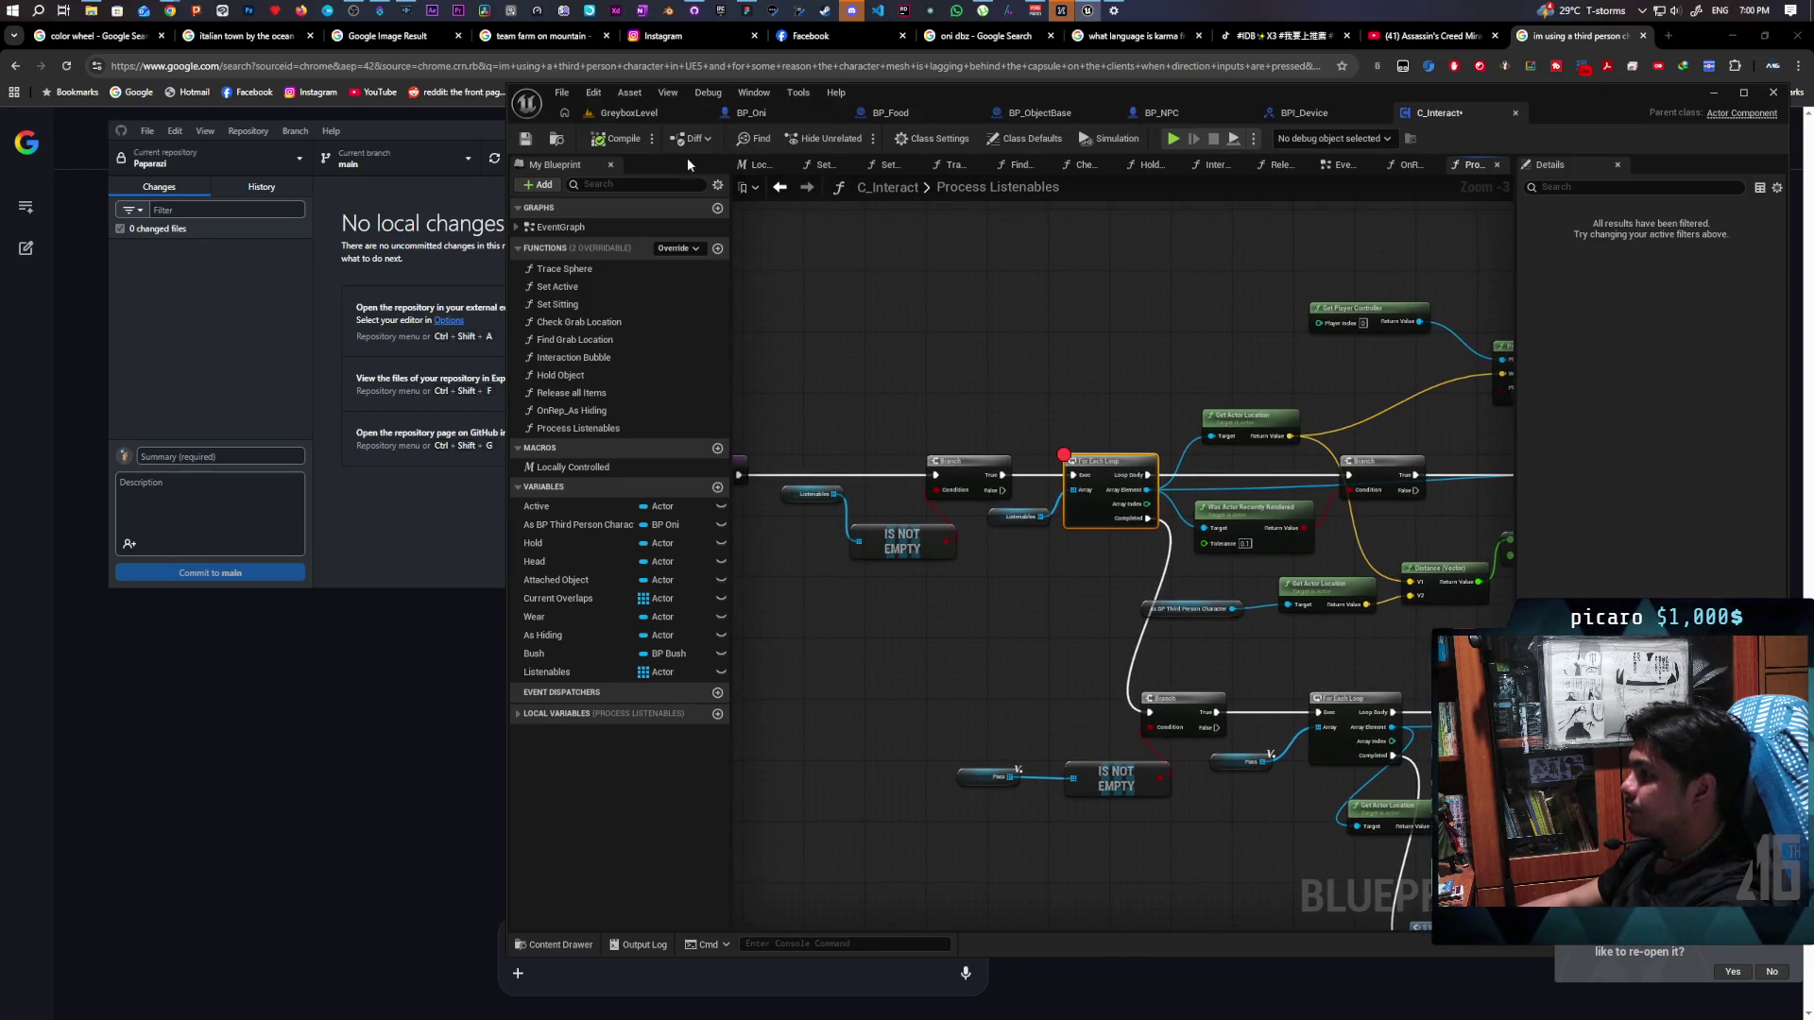
left_click(650, 116)
Launch a play-in-editor test and resume past the first For Each Loop breakpoint hits
key("alt+p")
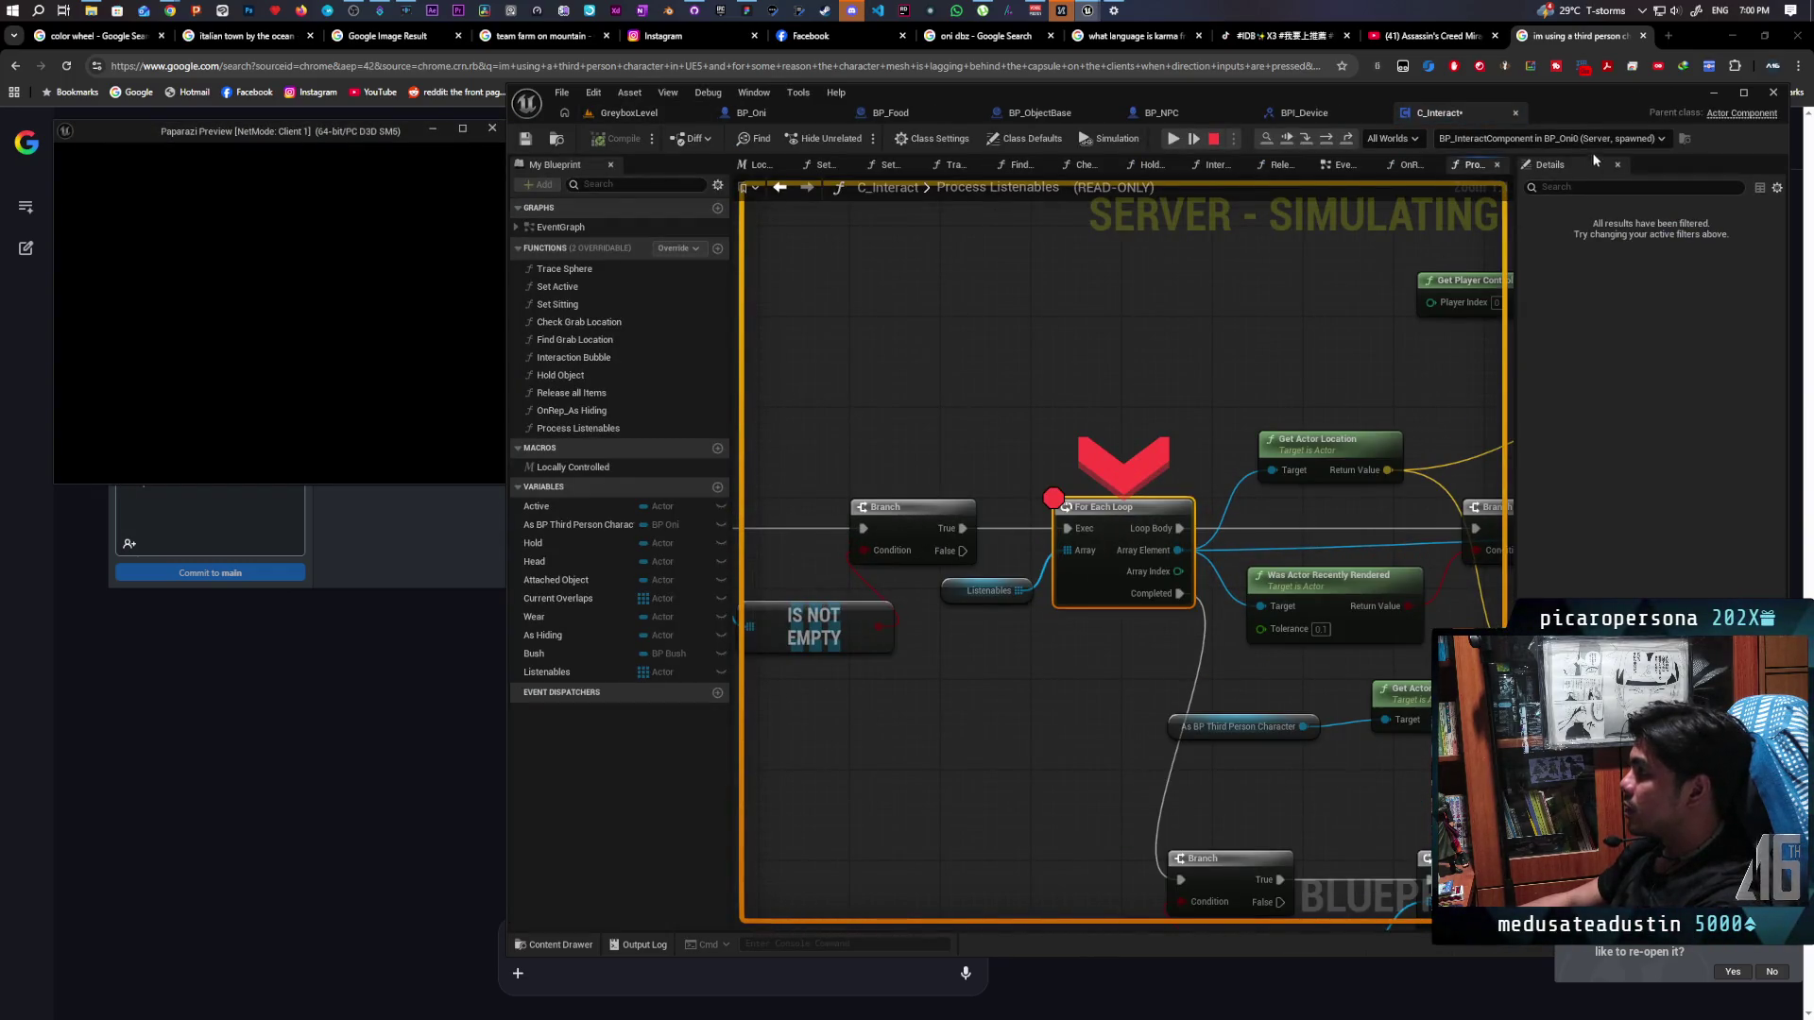
left_click(1285, 139)
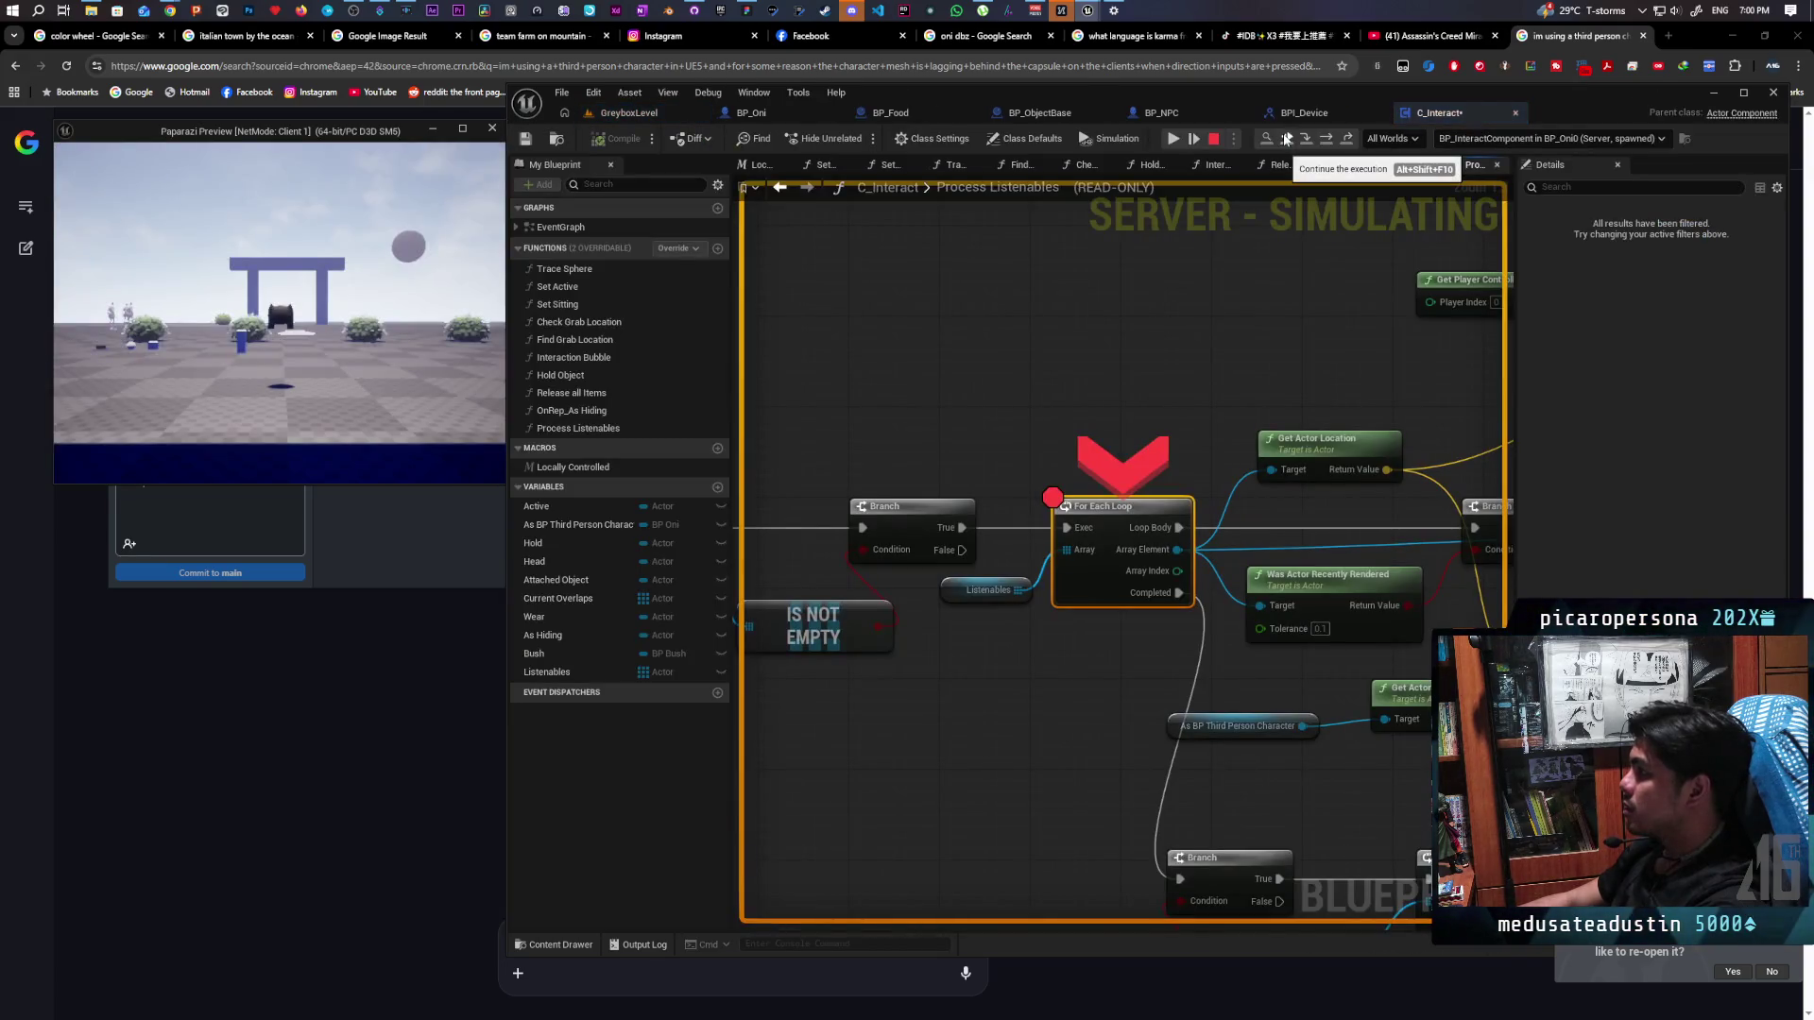
left_click(1285, 138)
left_click(1285, 139)
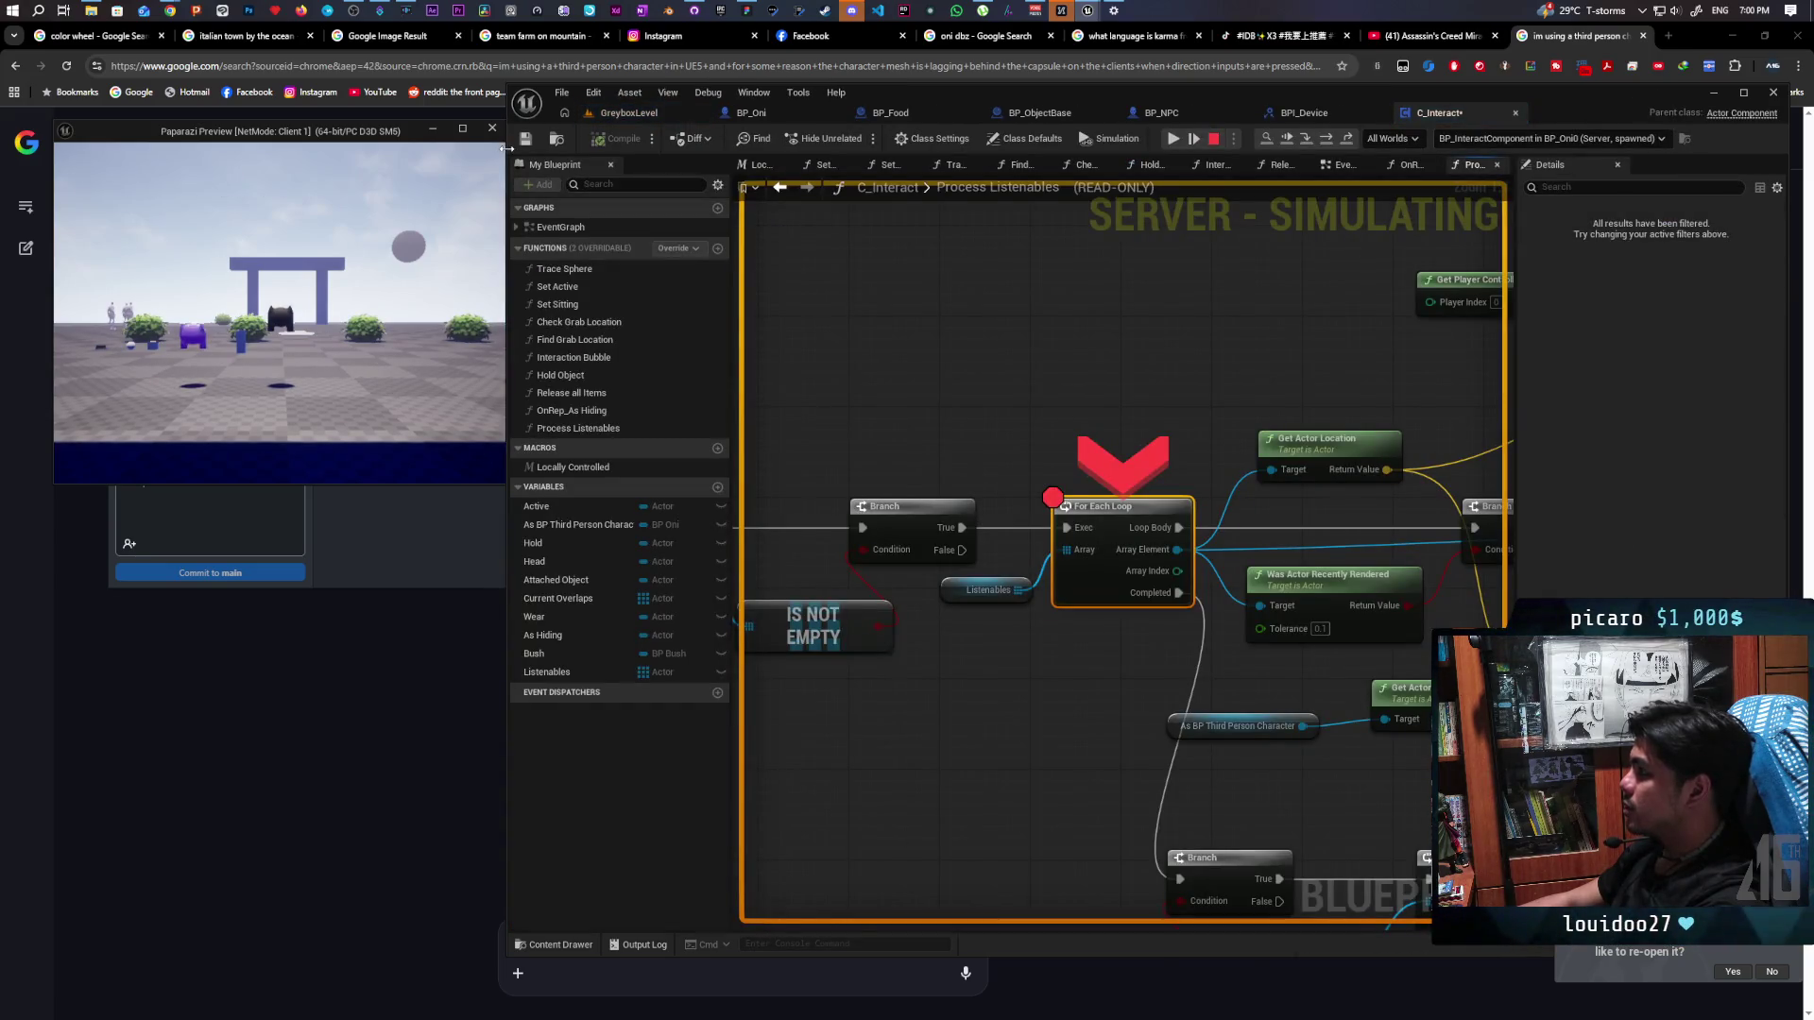
left_click(1285, 139)
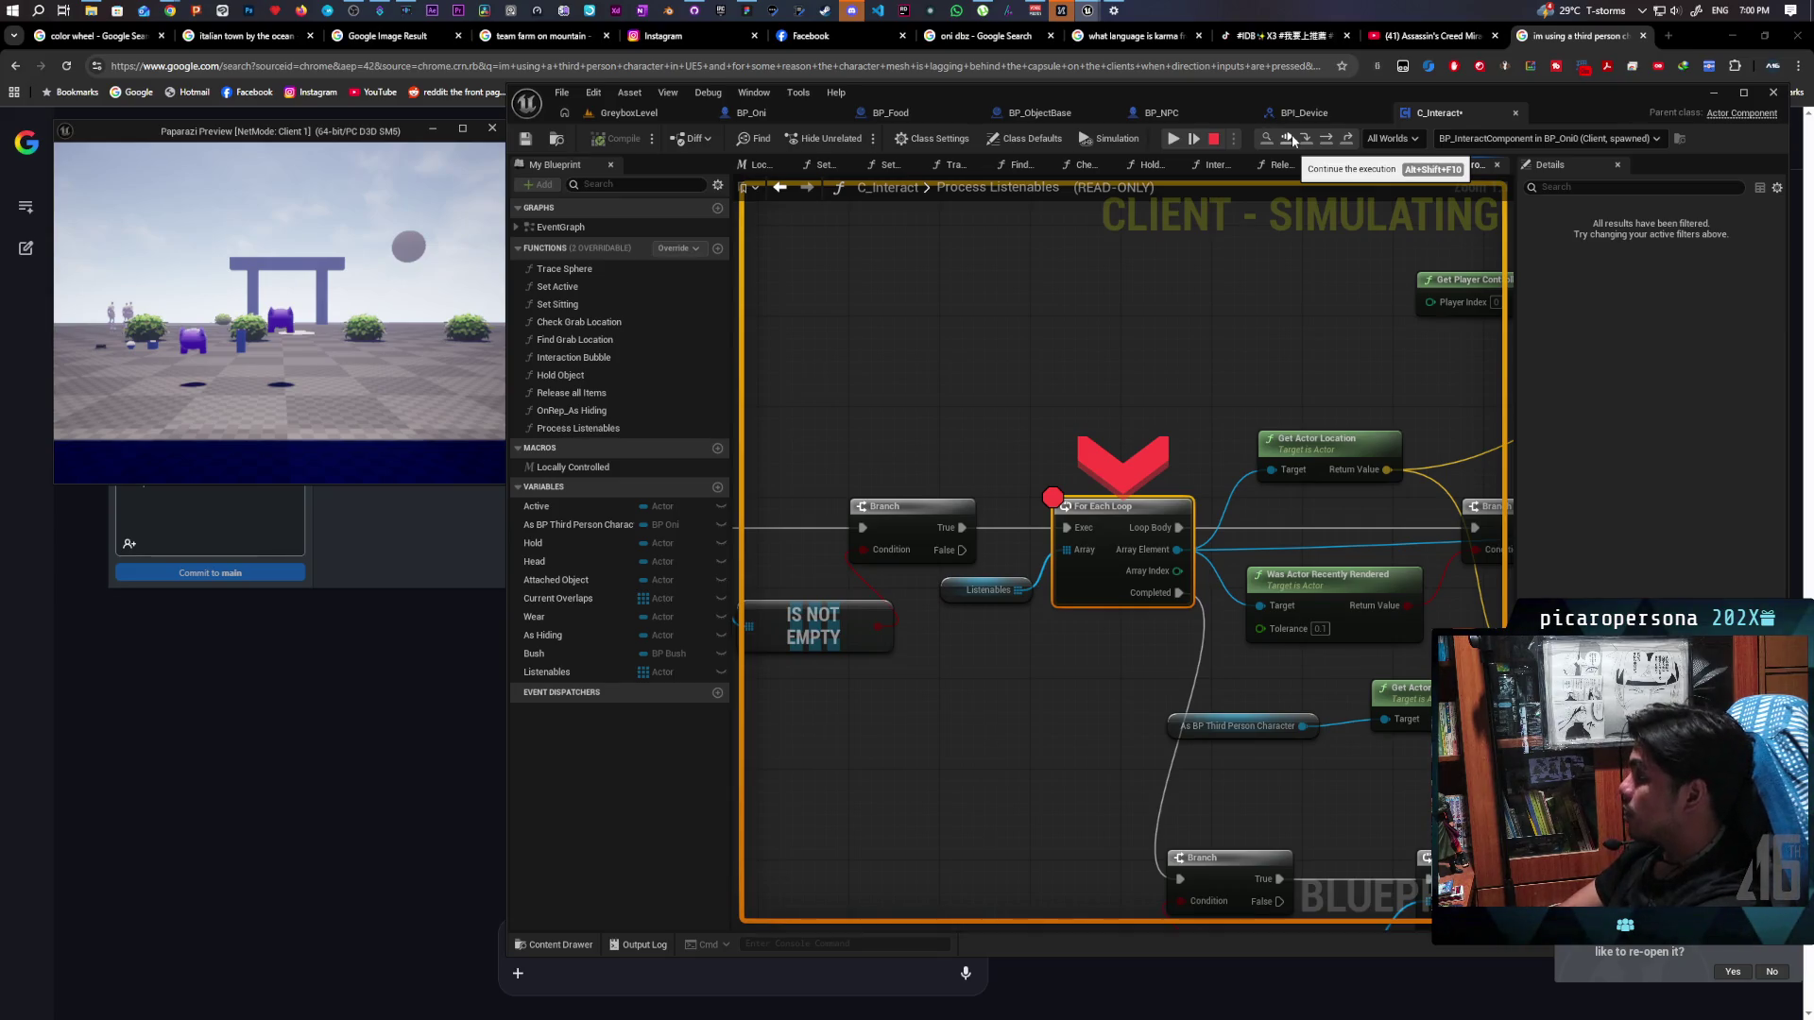
left_click(1293, 140)
left_click(1292, 138)
left_click(1292, 138)
left_click(1291, 138)
left_click(1291, 138)
left_click(1291, 136)
left_click(1290, 136)
left_click(1291, 136)
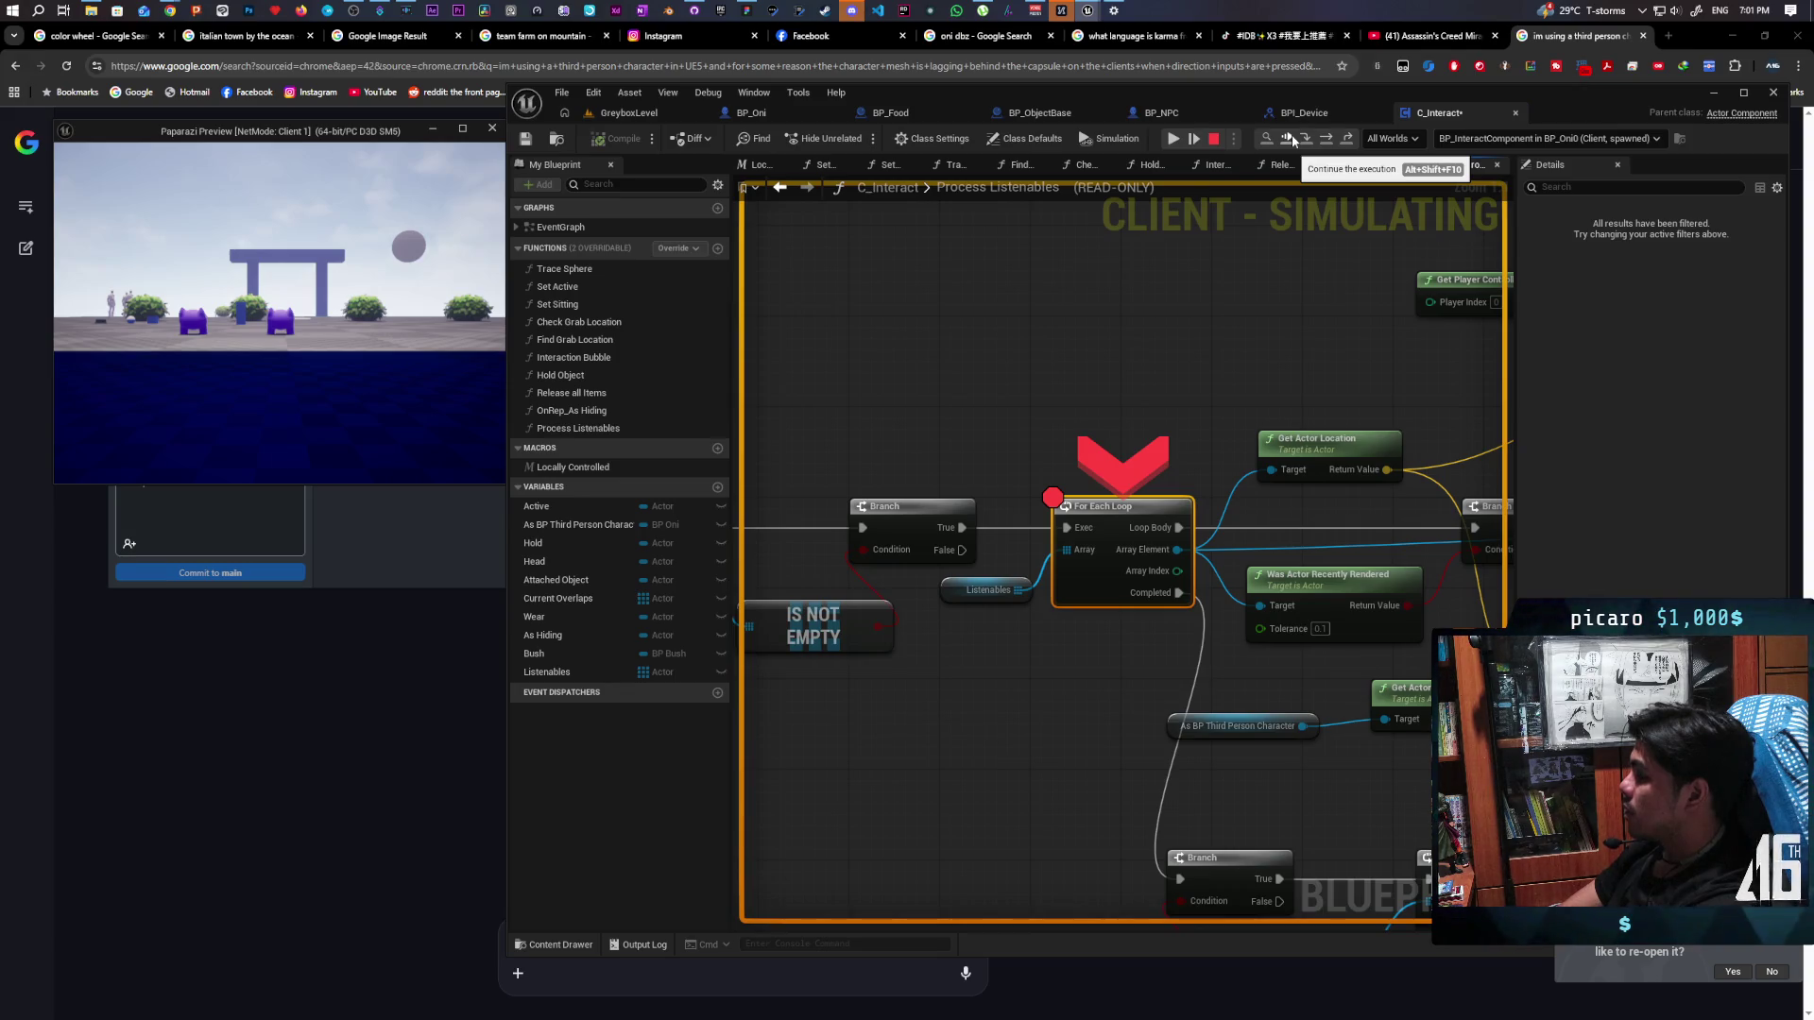
Continue past the remaining server and client breakpoint hits, then stop the session with Esc
left_click(1292, 139)
left_click(1291, 139)
left_click(1292, 139)
left_click(1291, 139)
left_click(1292, 139)
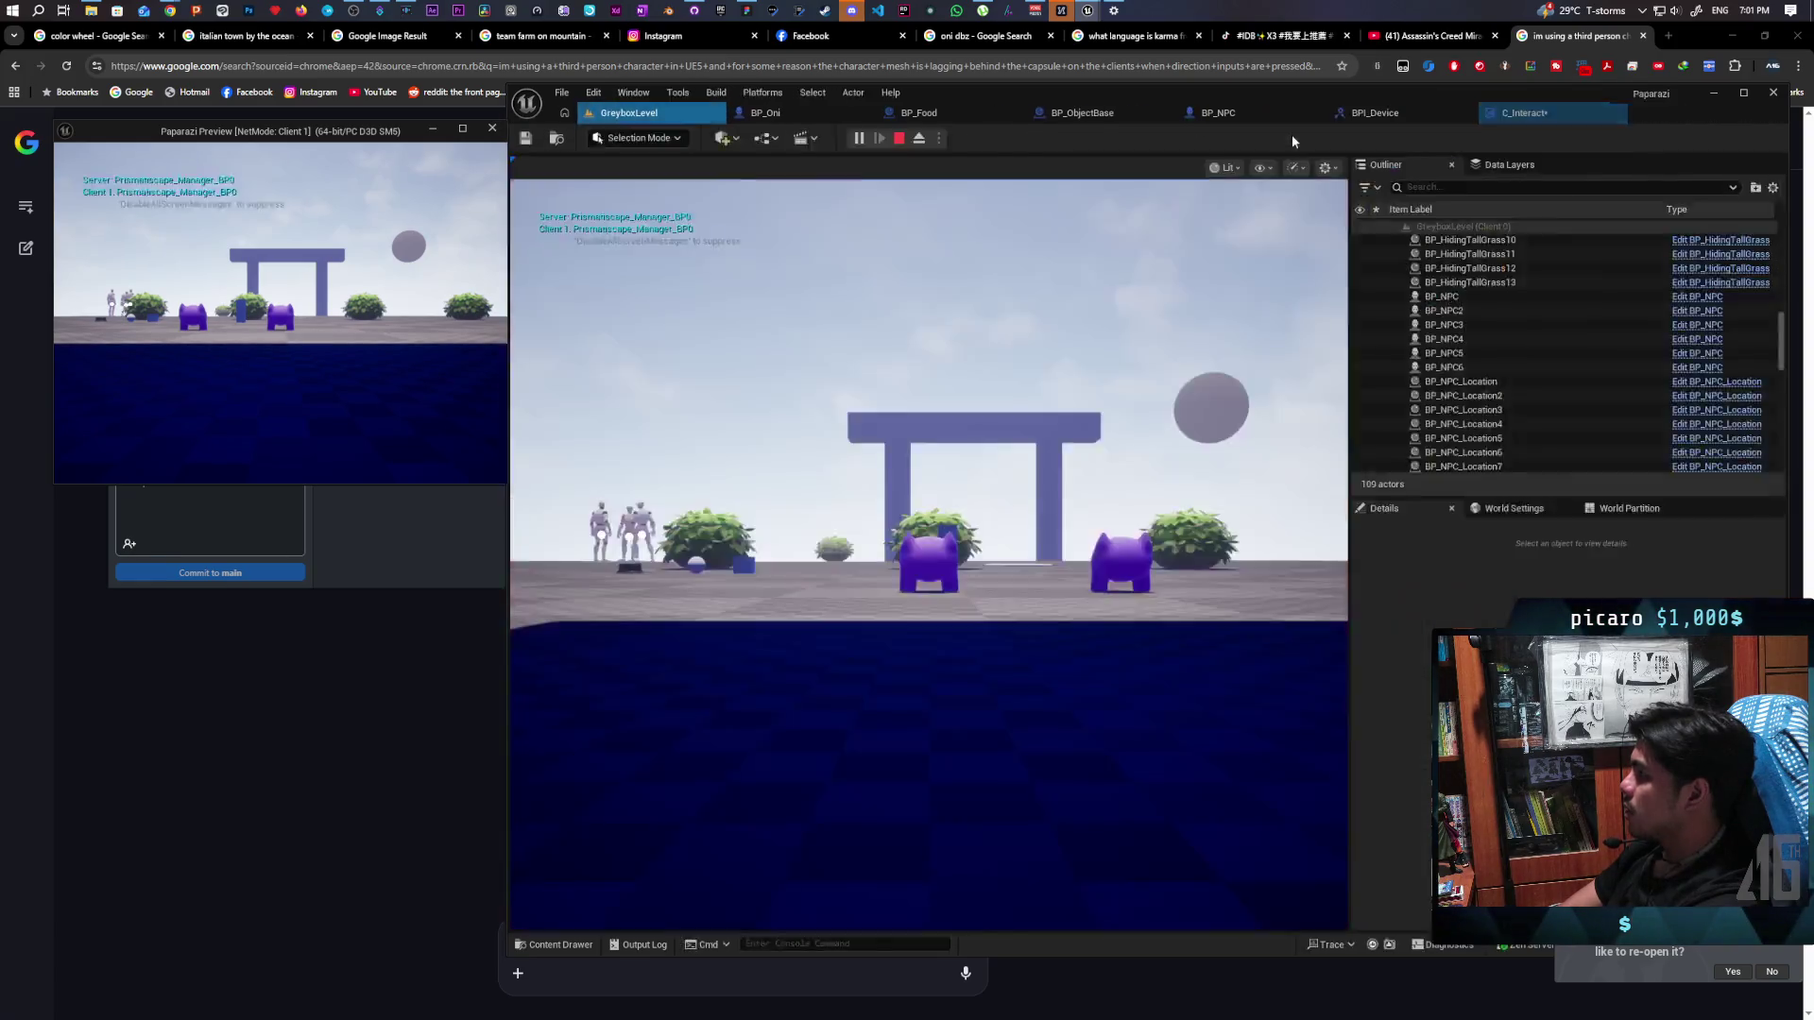
left_click(1292, 139)
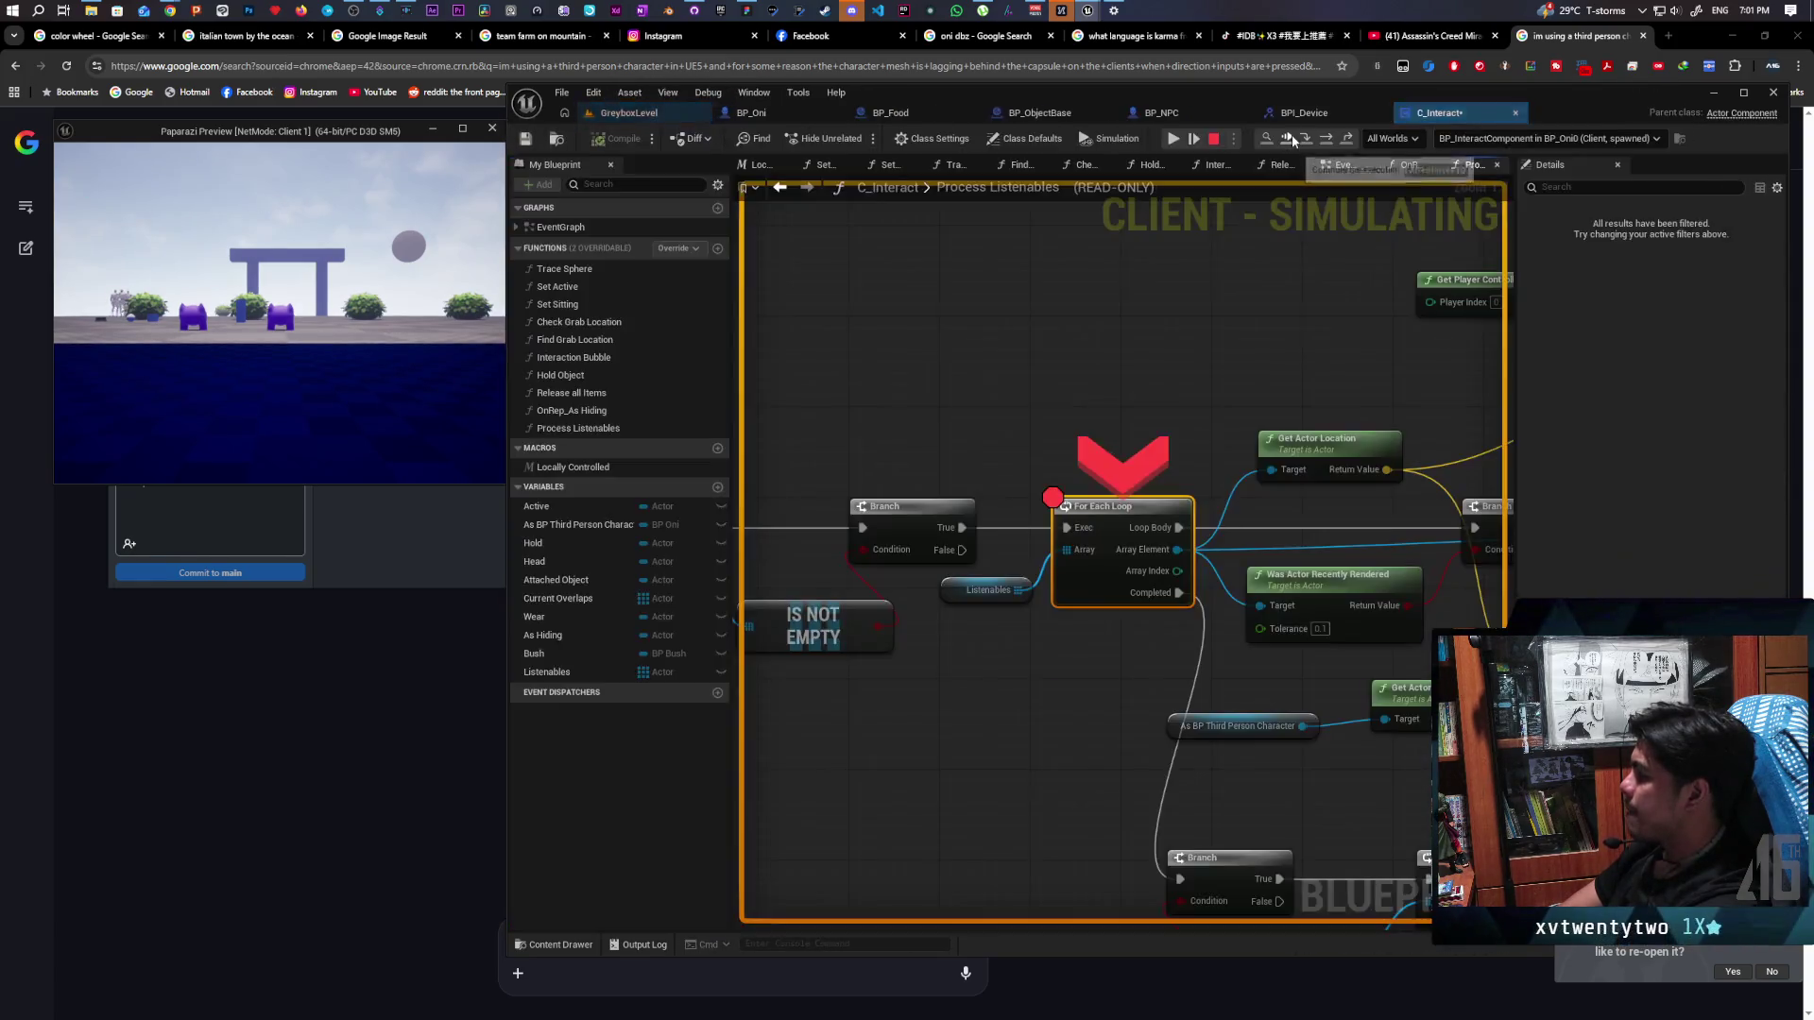
left_click(1291, 138)
left_click(1292, 139)
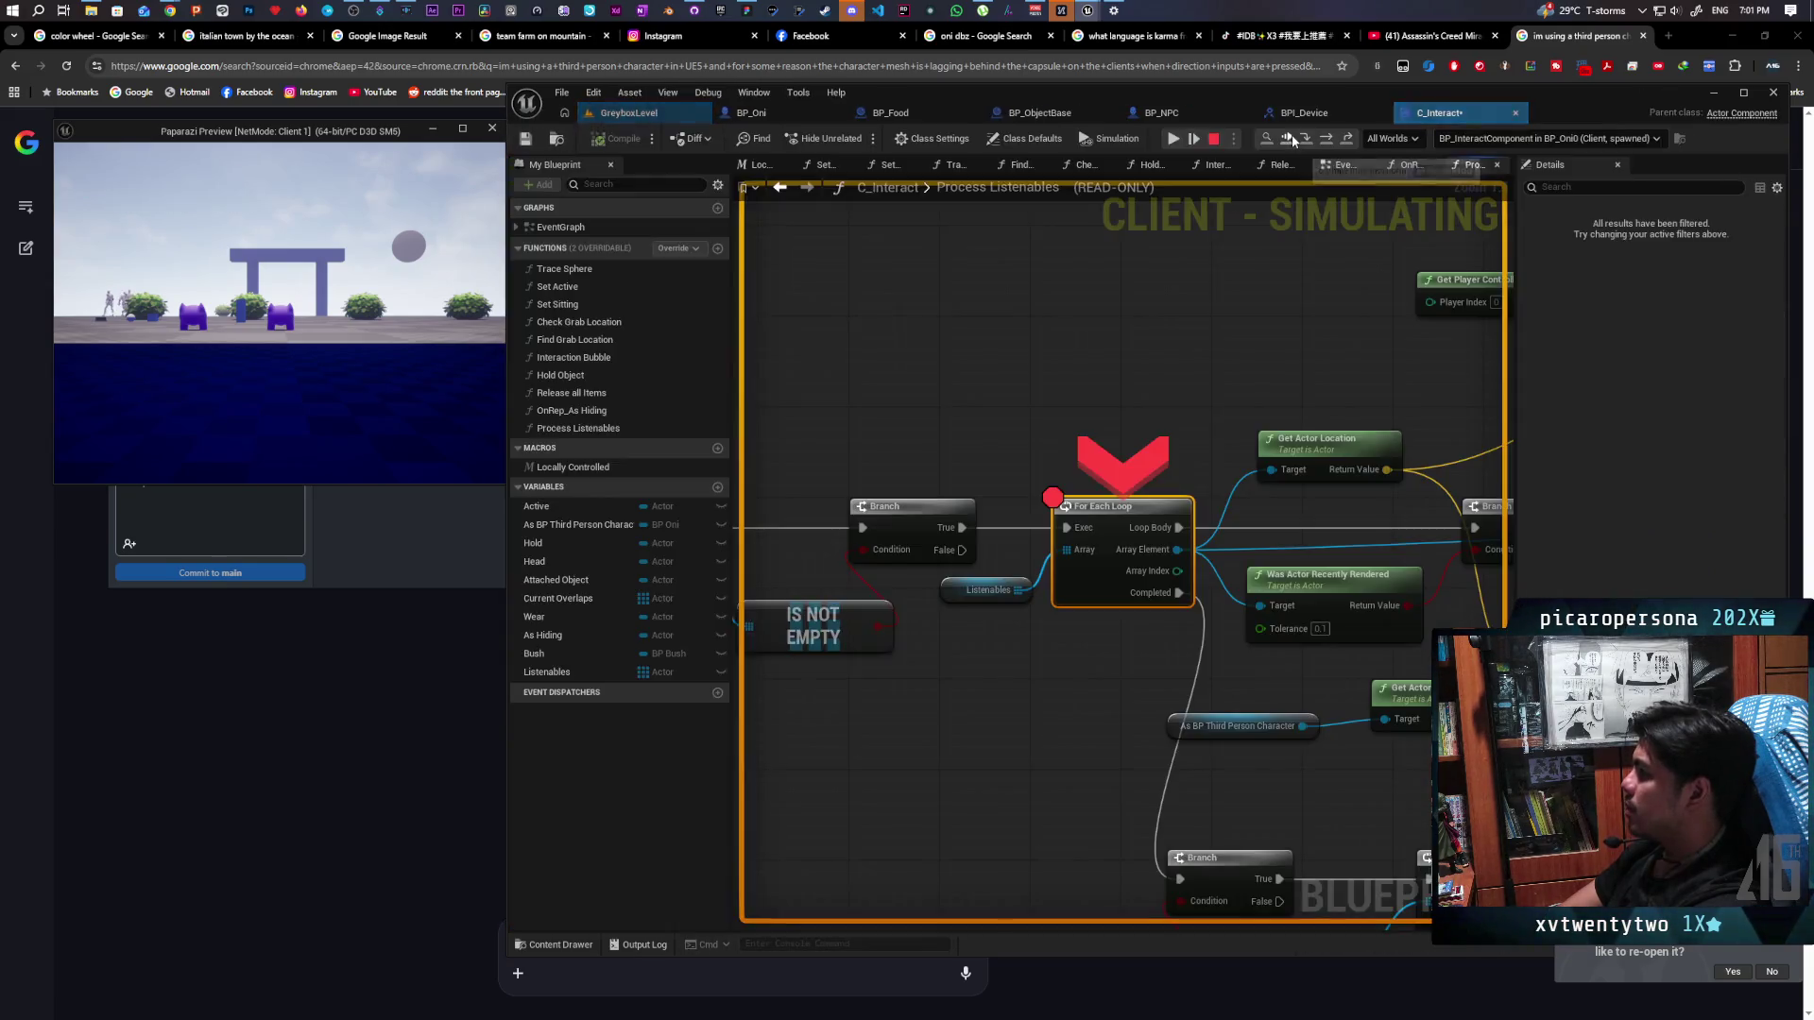
left_click(1291, 138)
left_click(1291, 139)
left_click(1291, 139)
left_click(1291, 134)
left_click(1291, 134)
key("Escape")
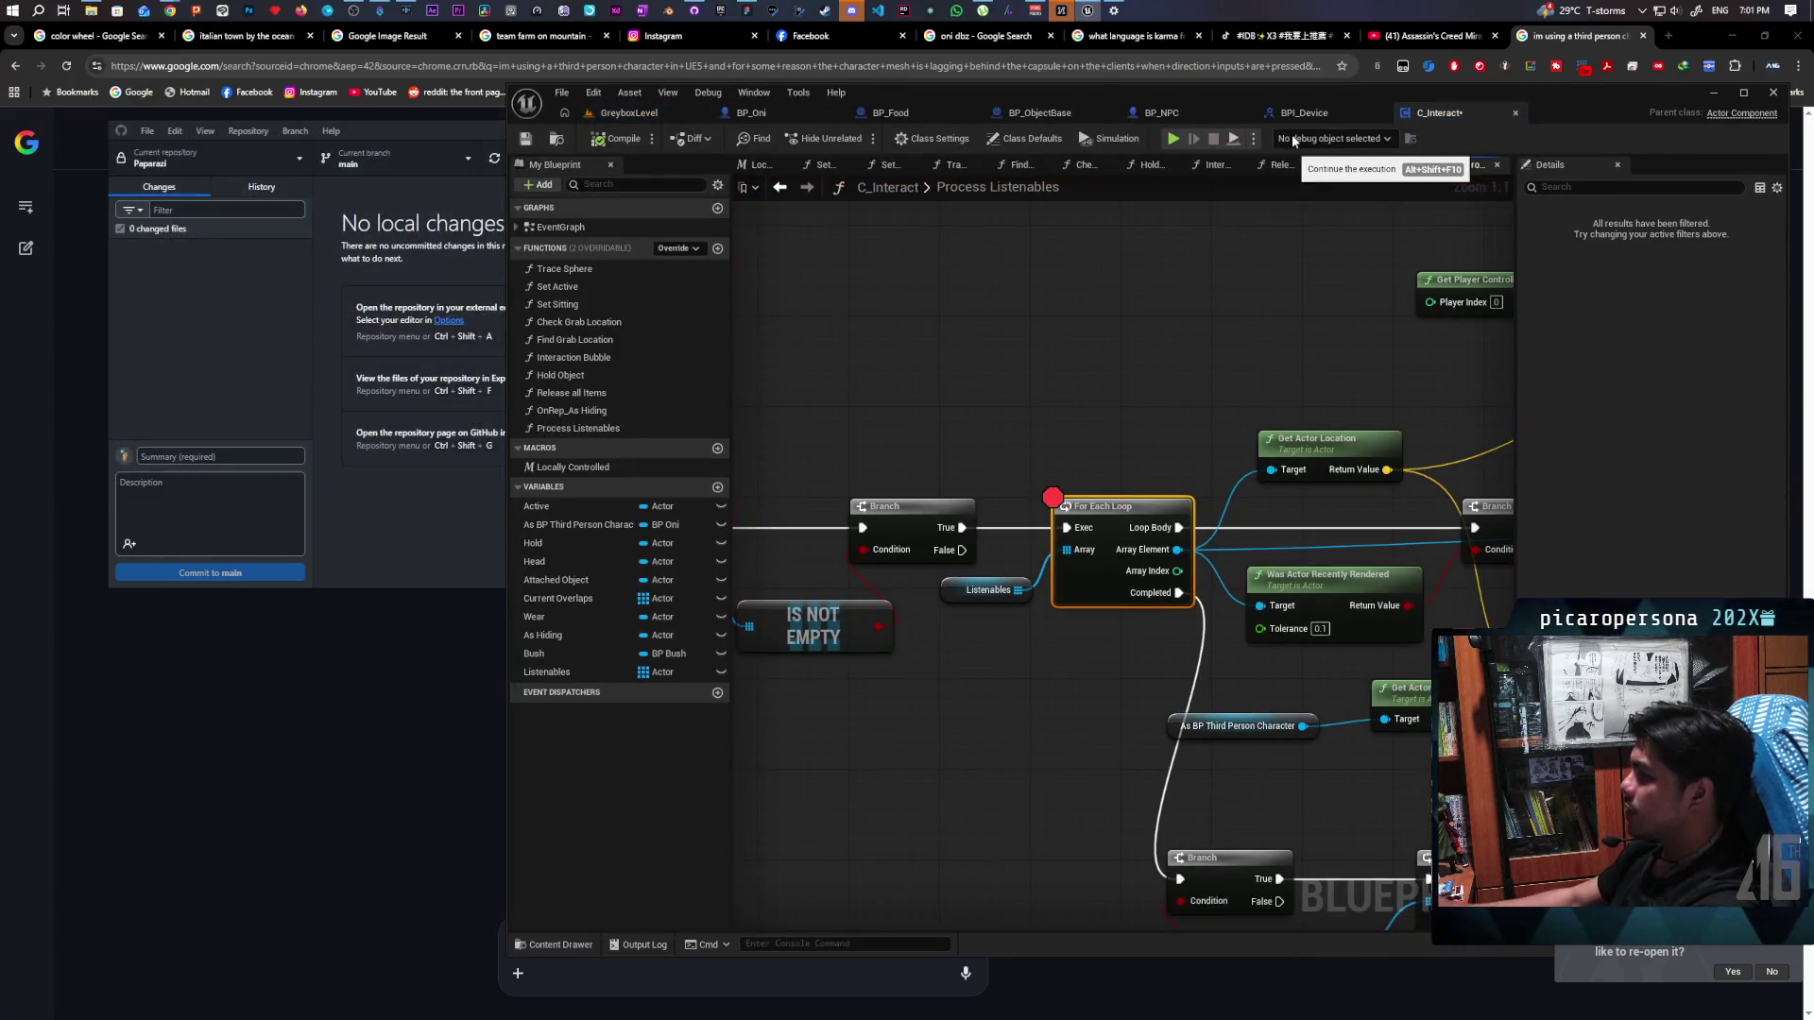
Add a breakpoint on the Branch node and remove the one on For Each Loop
left_click(942, 509)
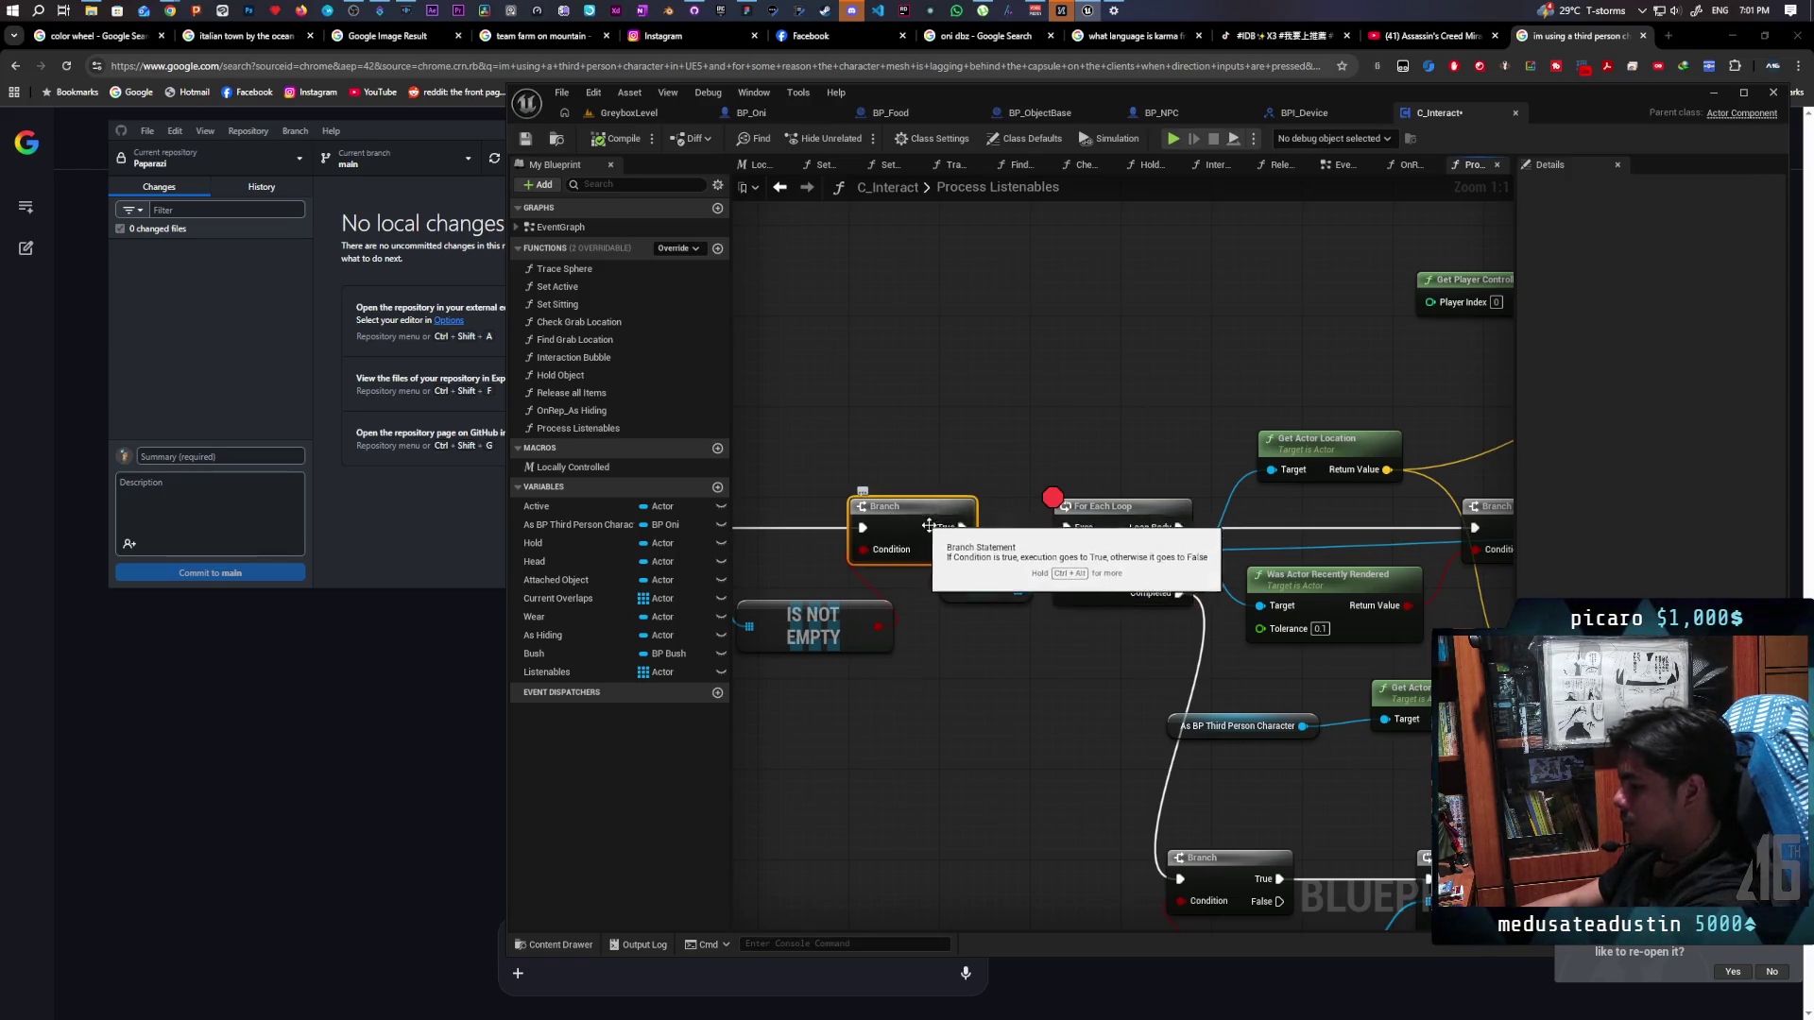
key("F9")
left_click(1087, 511)
key("F9")
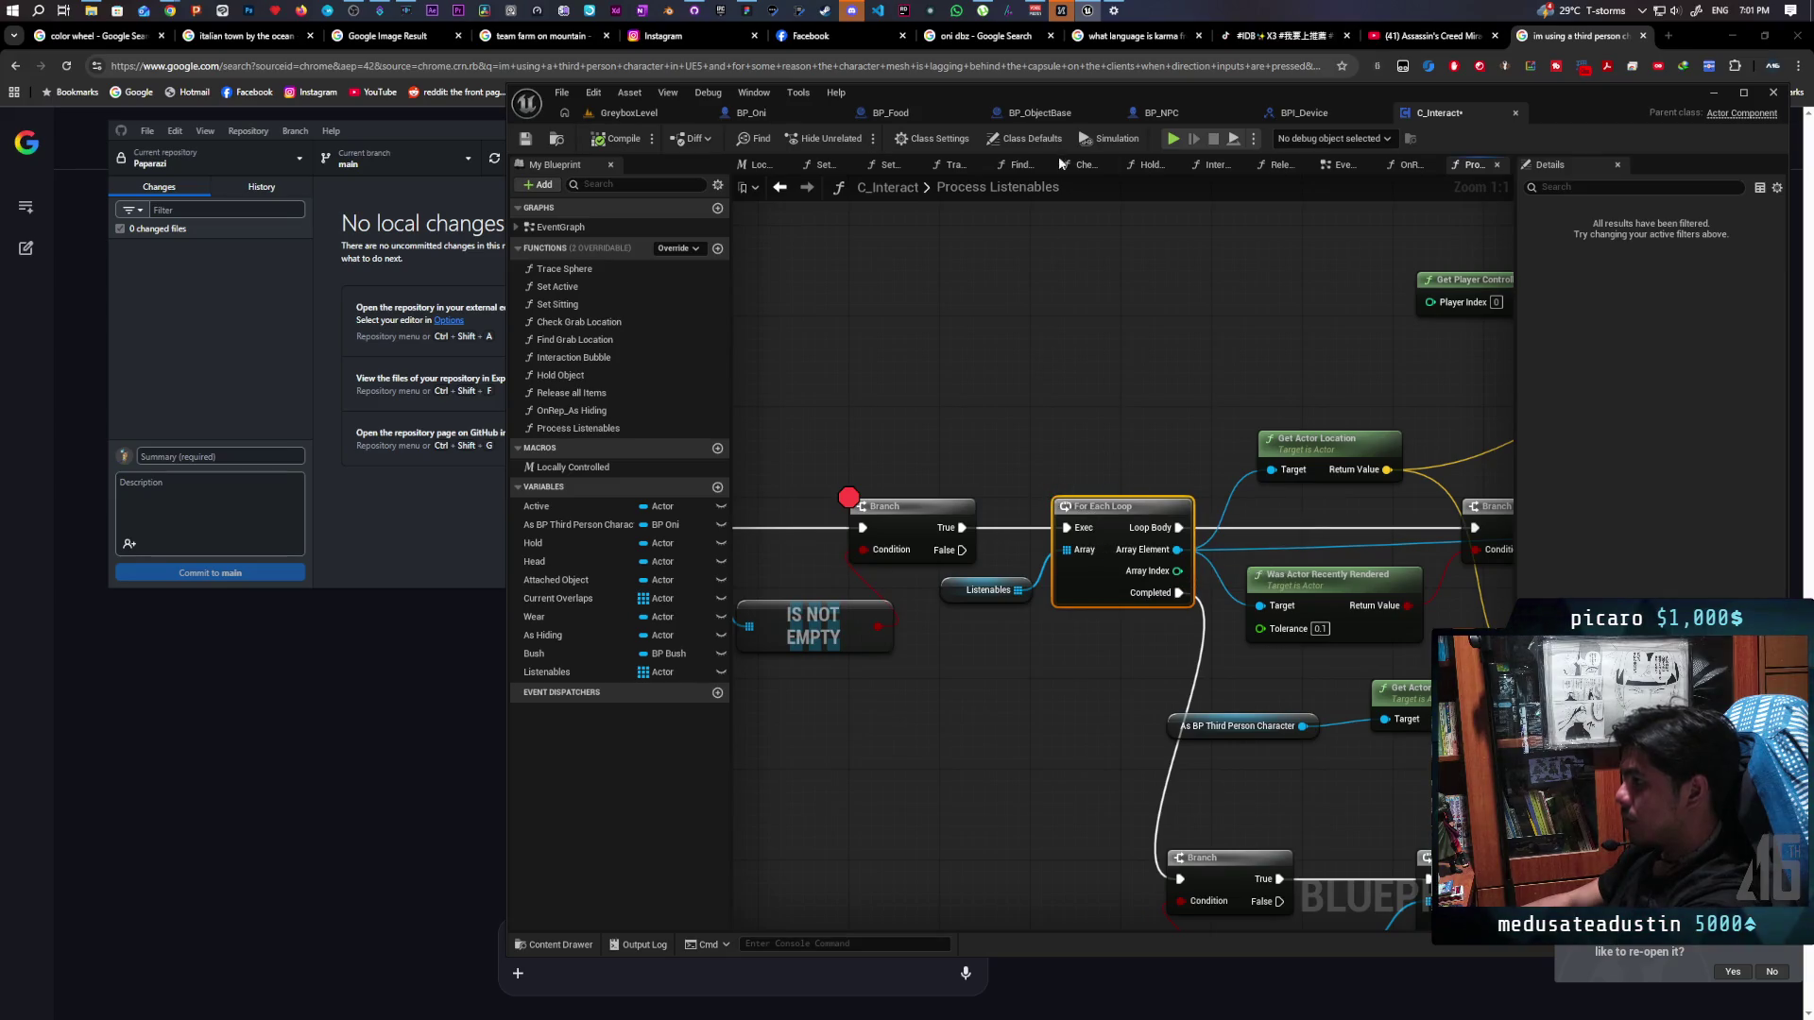
Play the GreyboxLevel and resume past the Branch breakpoint hits with F5
left_click(646, 110)
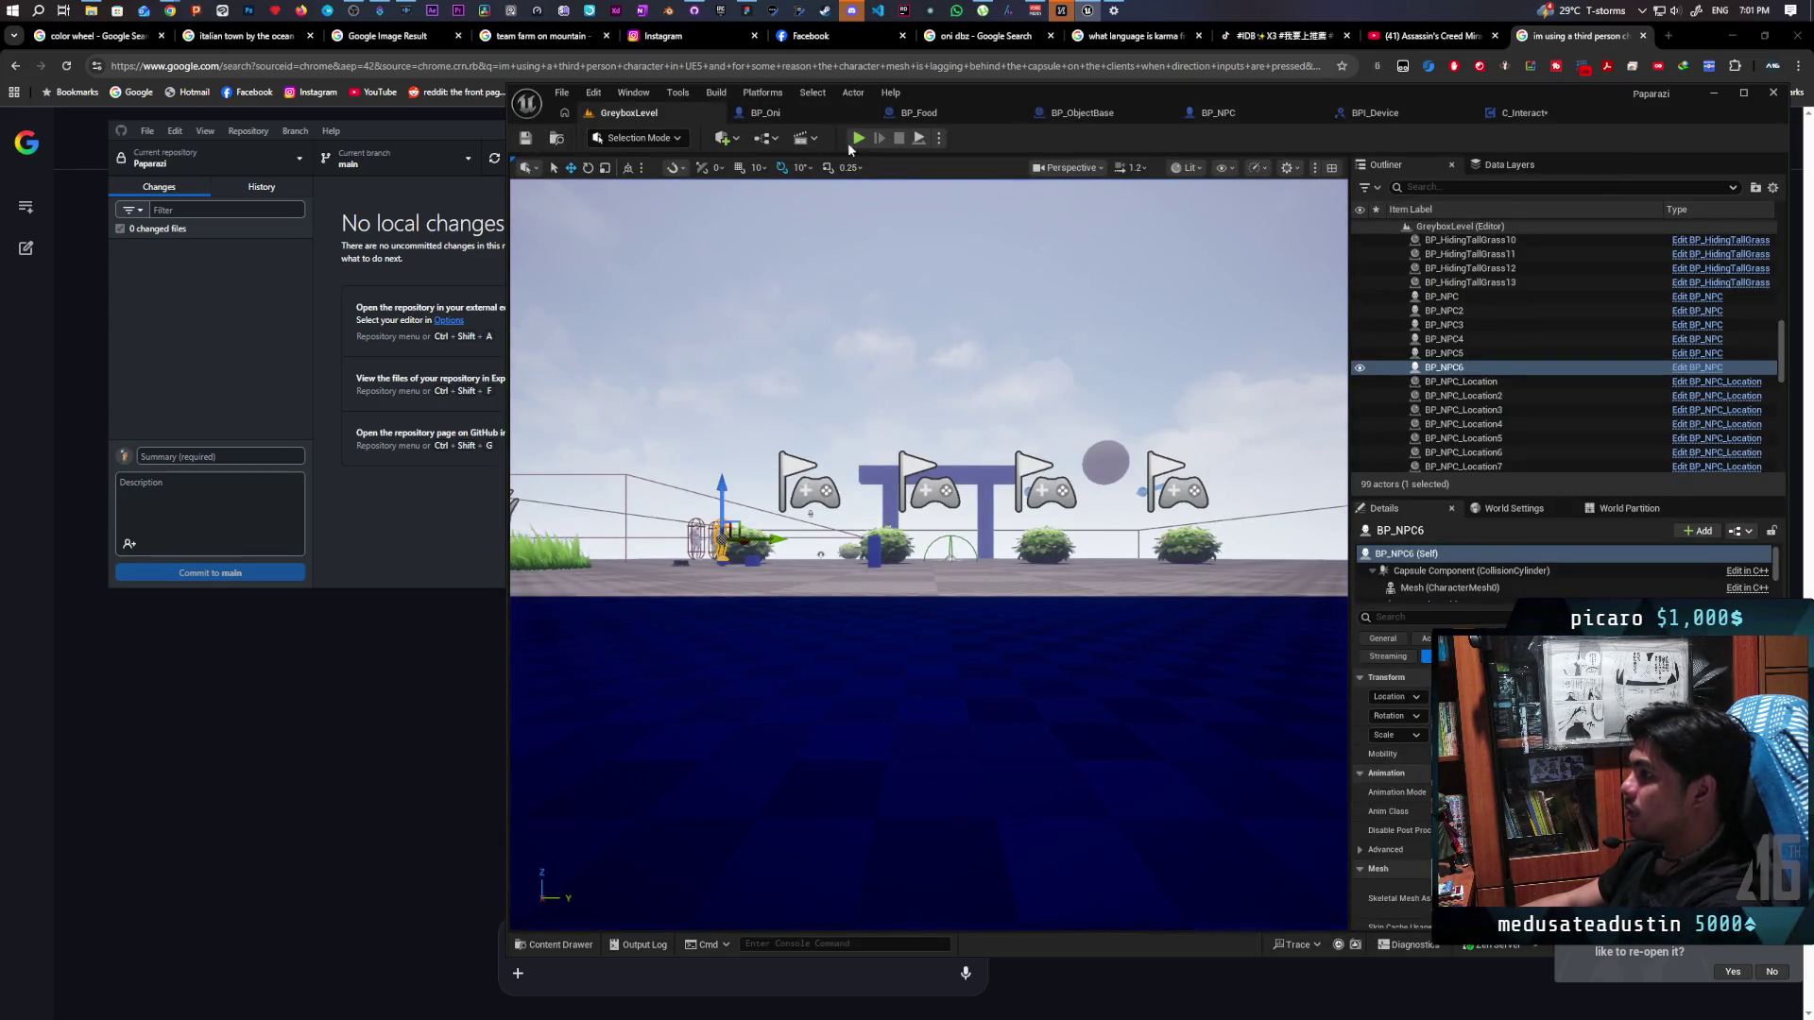
key("alt+p")
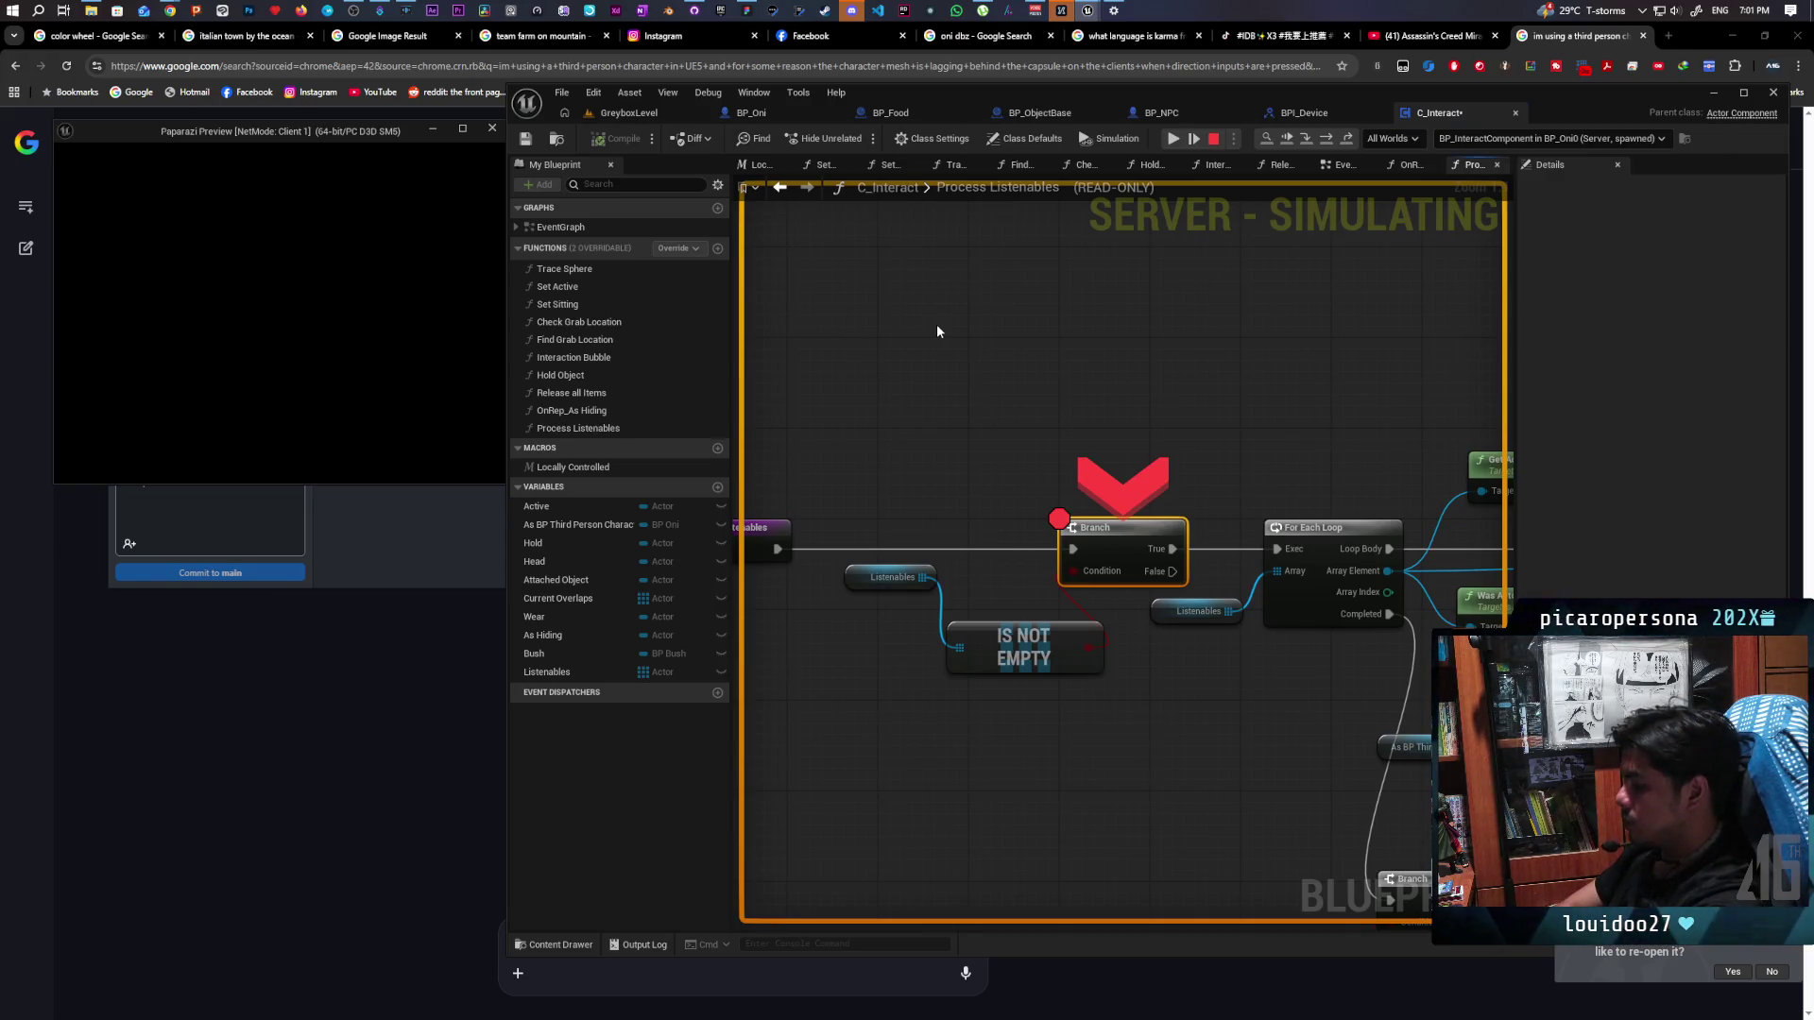
key("F5")
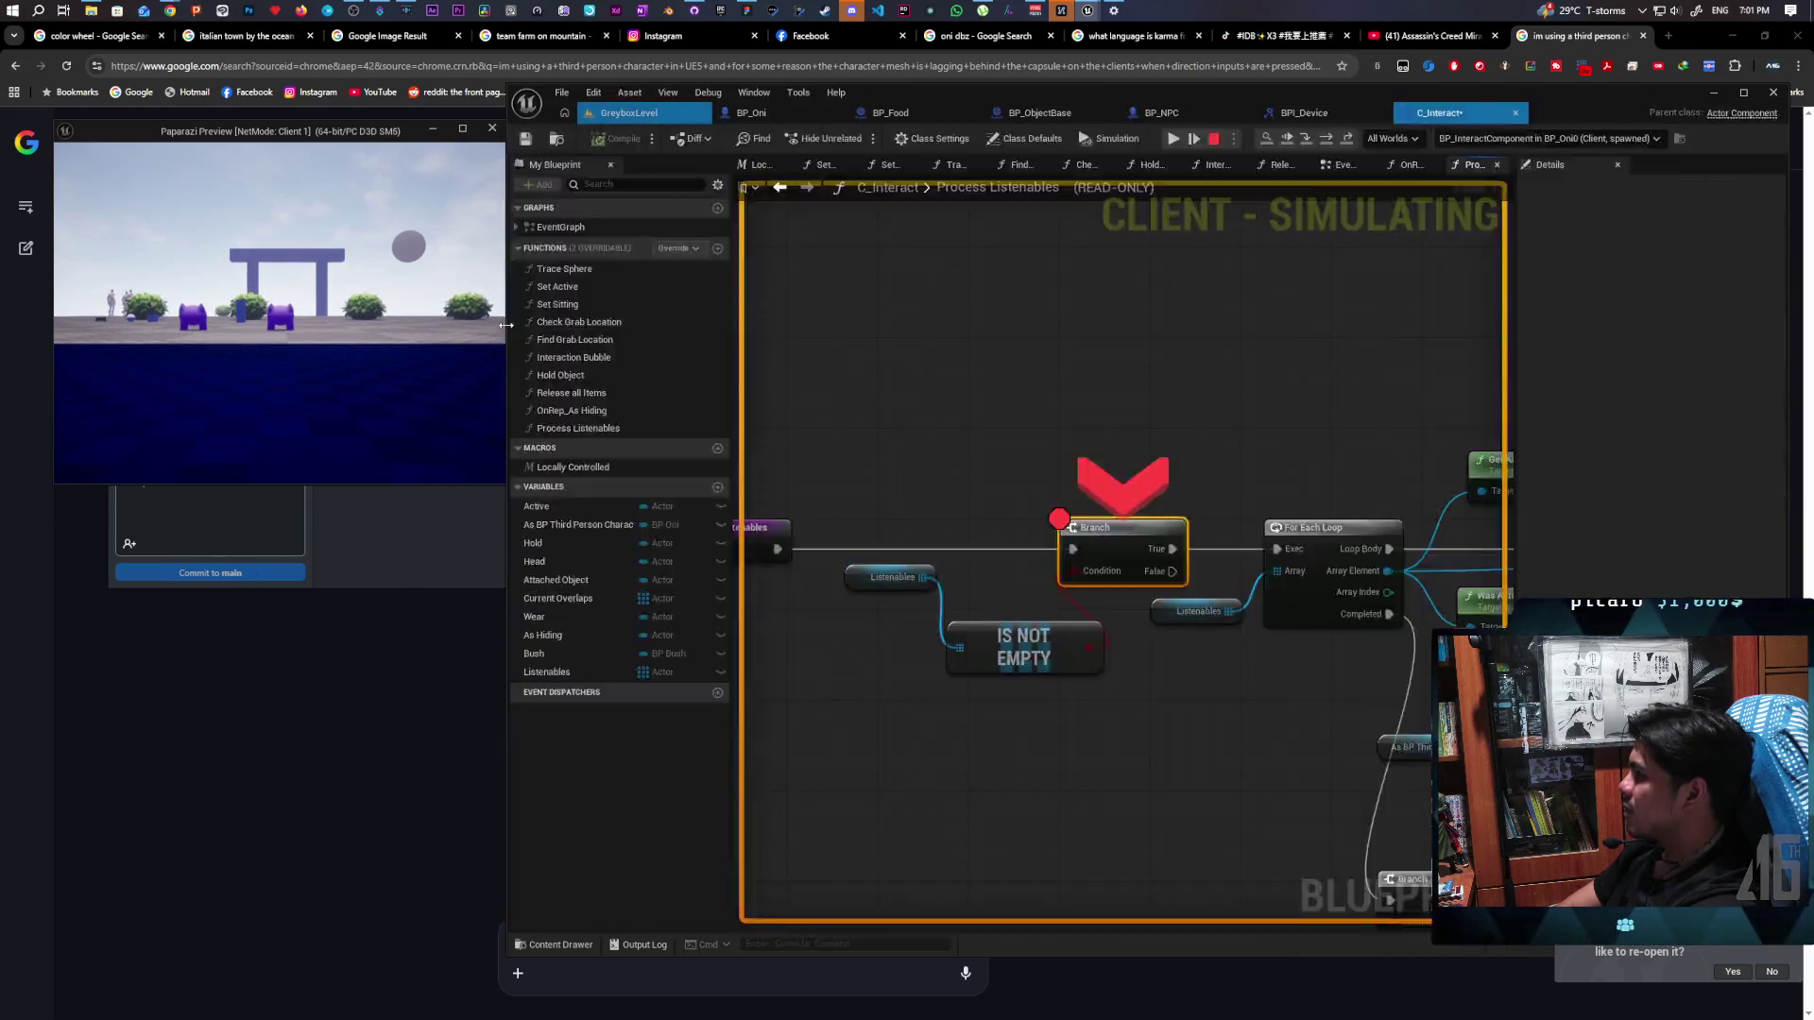
key("F5")
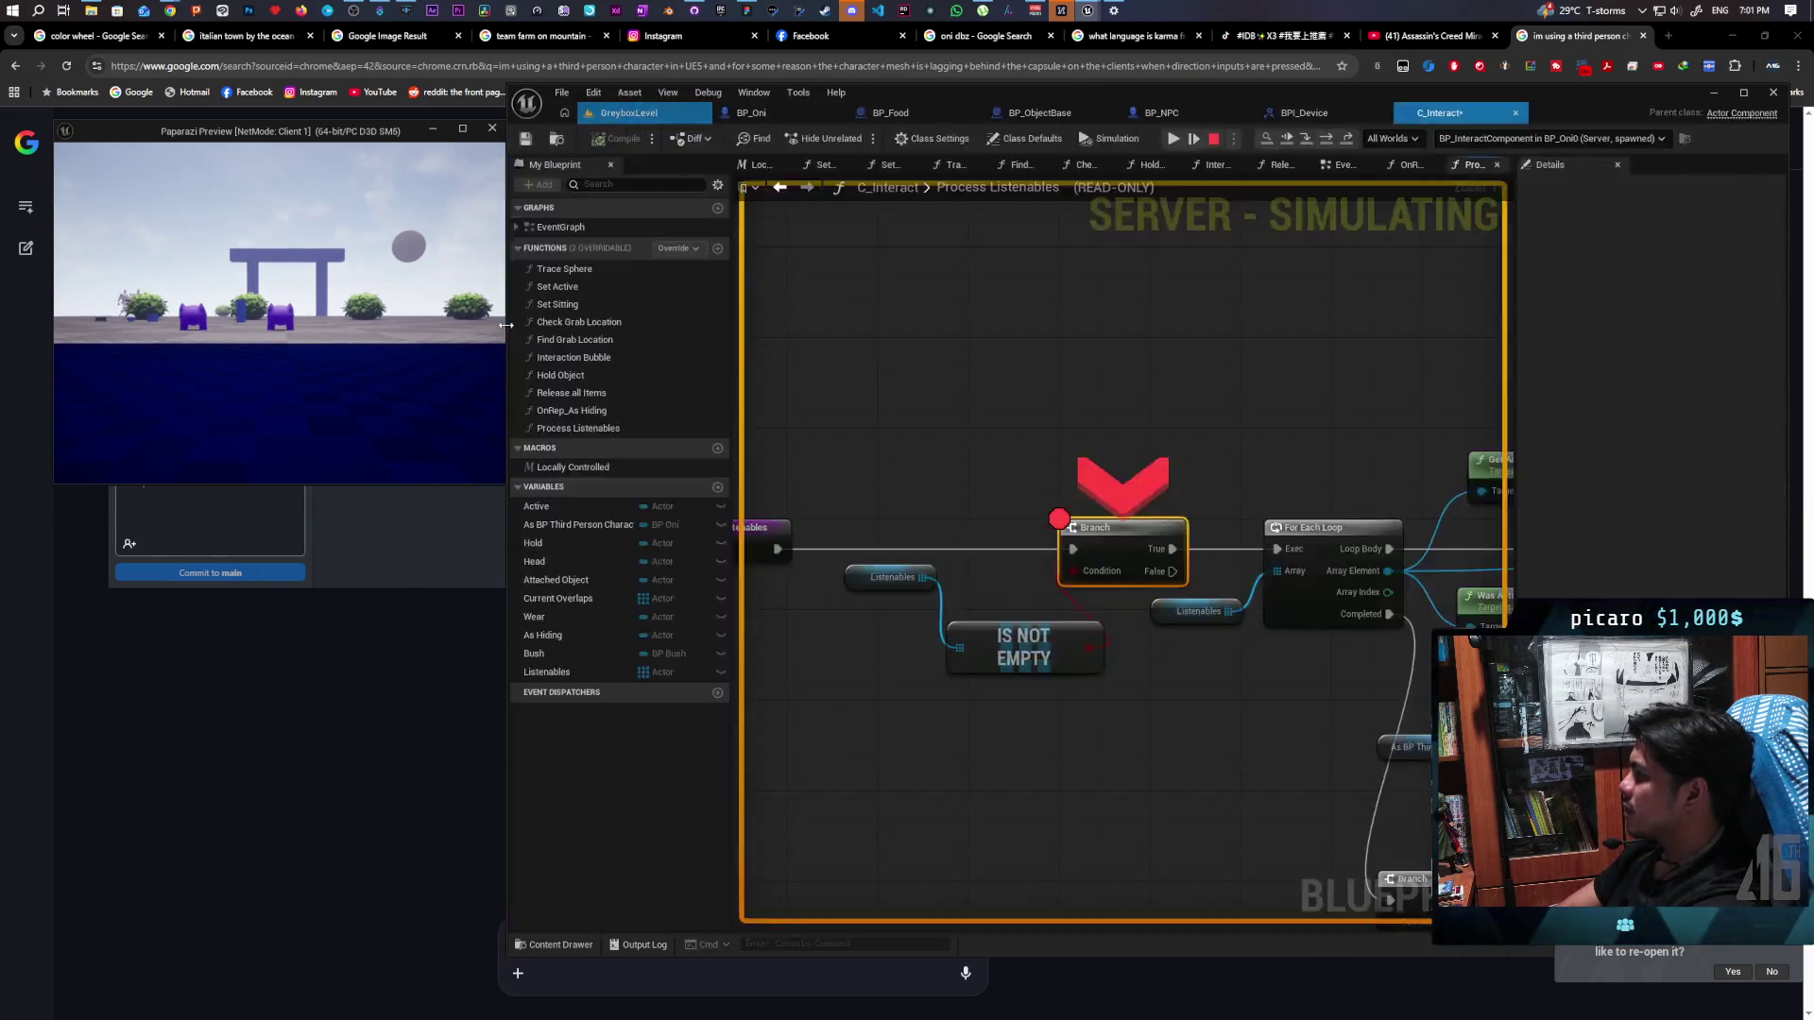
key("F5")
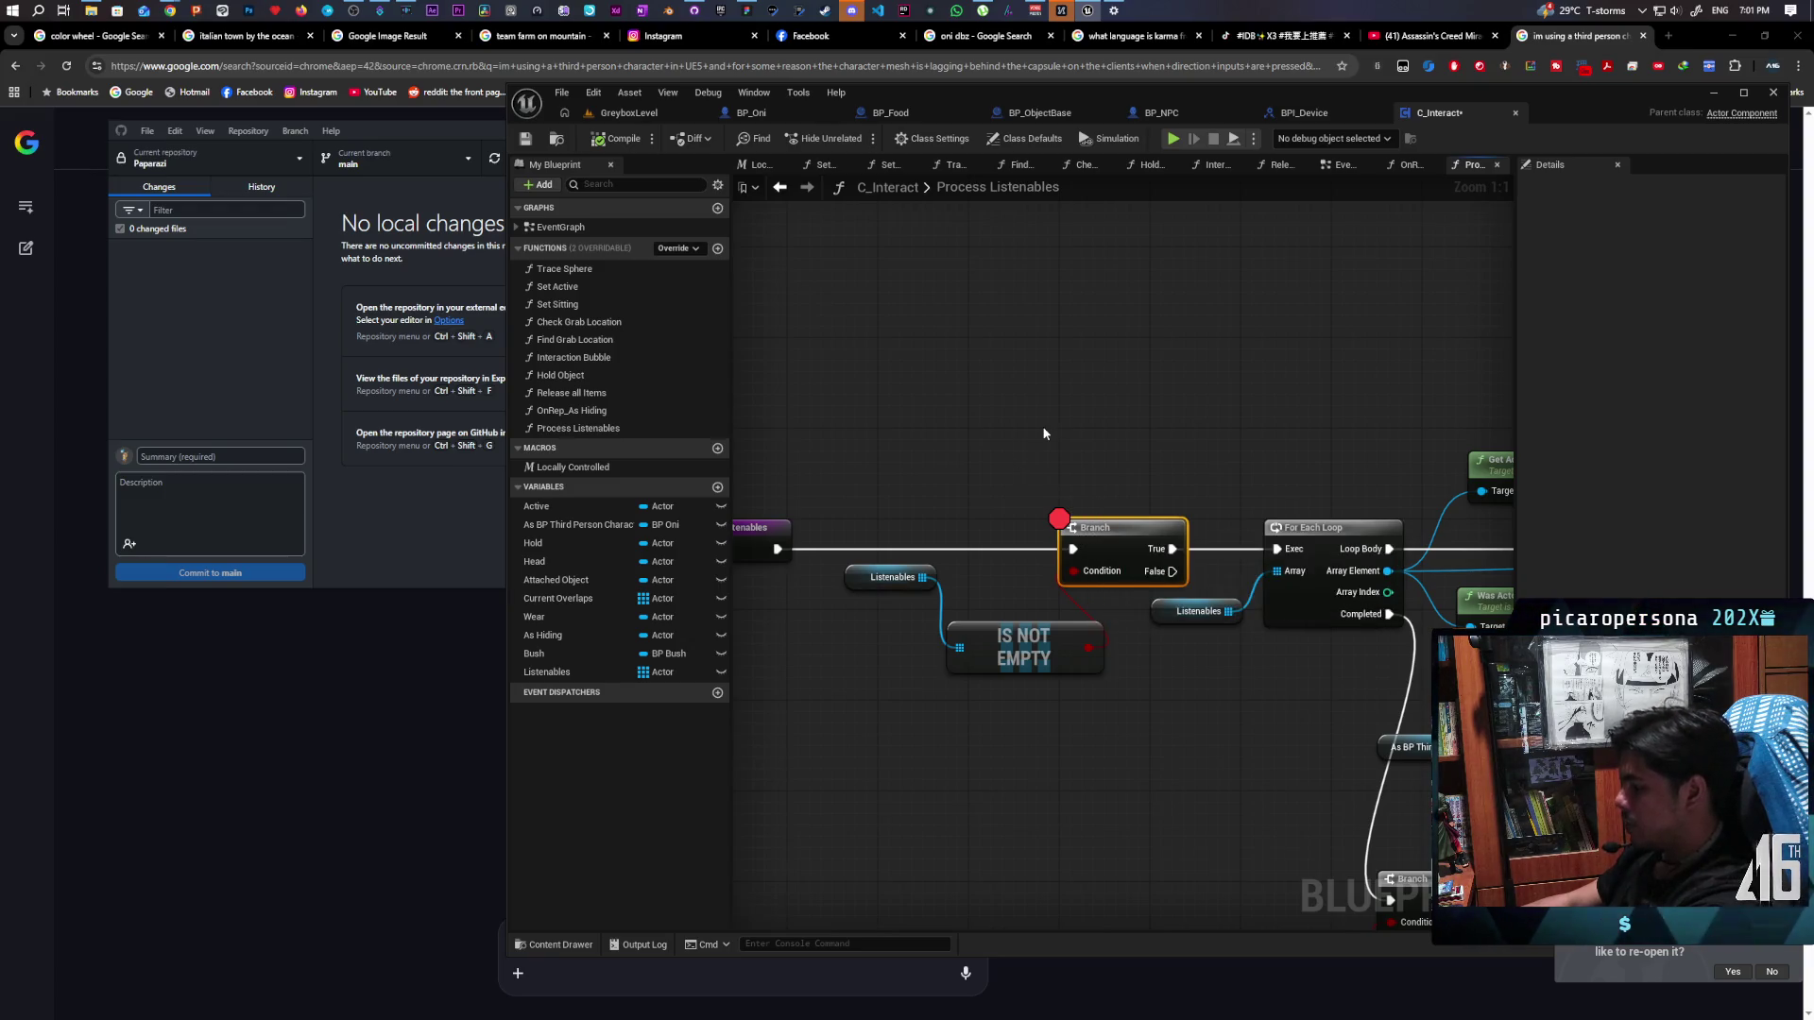
Shift the Listenables getter, IS NOT EMPTY and Branch left and add a Switch Has Authority node
left_click_drag(987, 460, 890, 515)
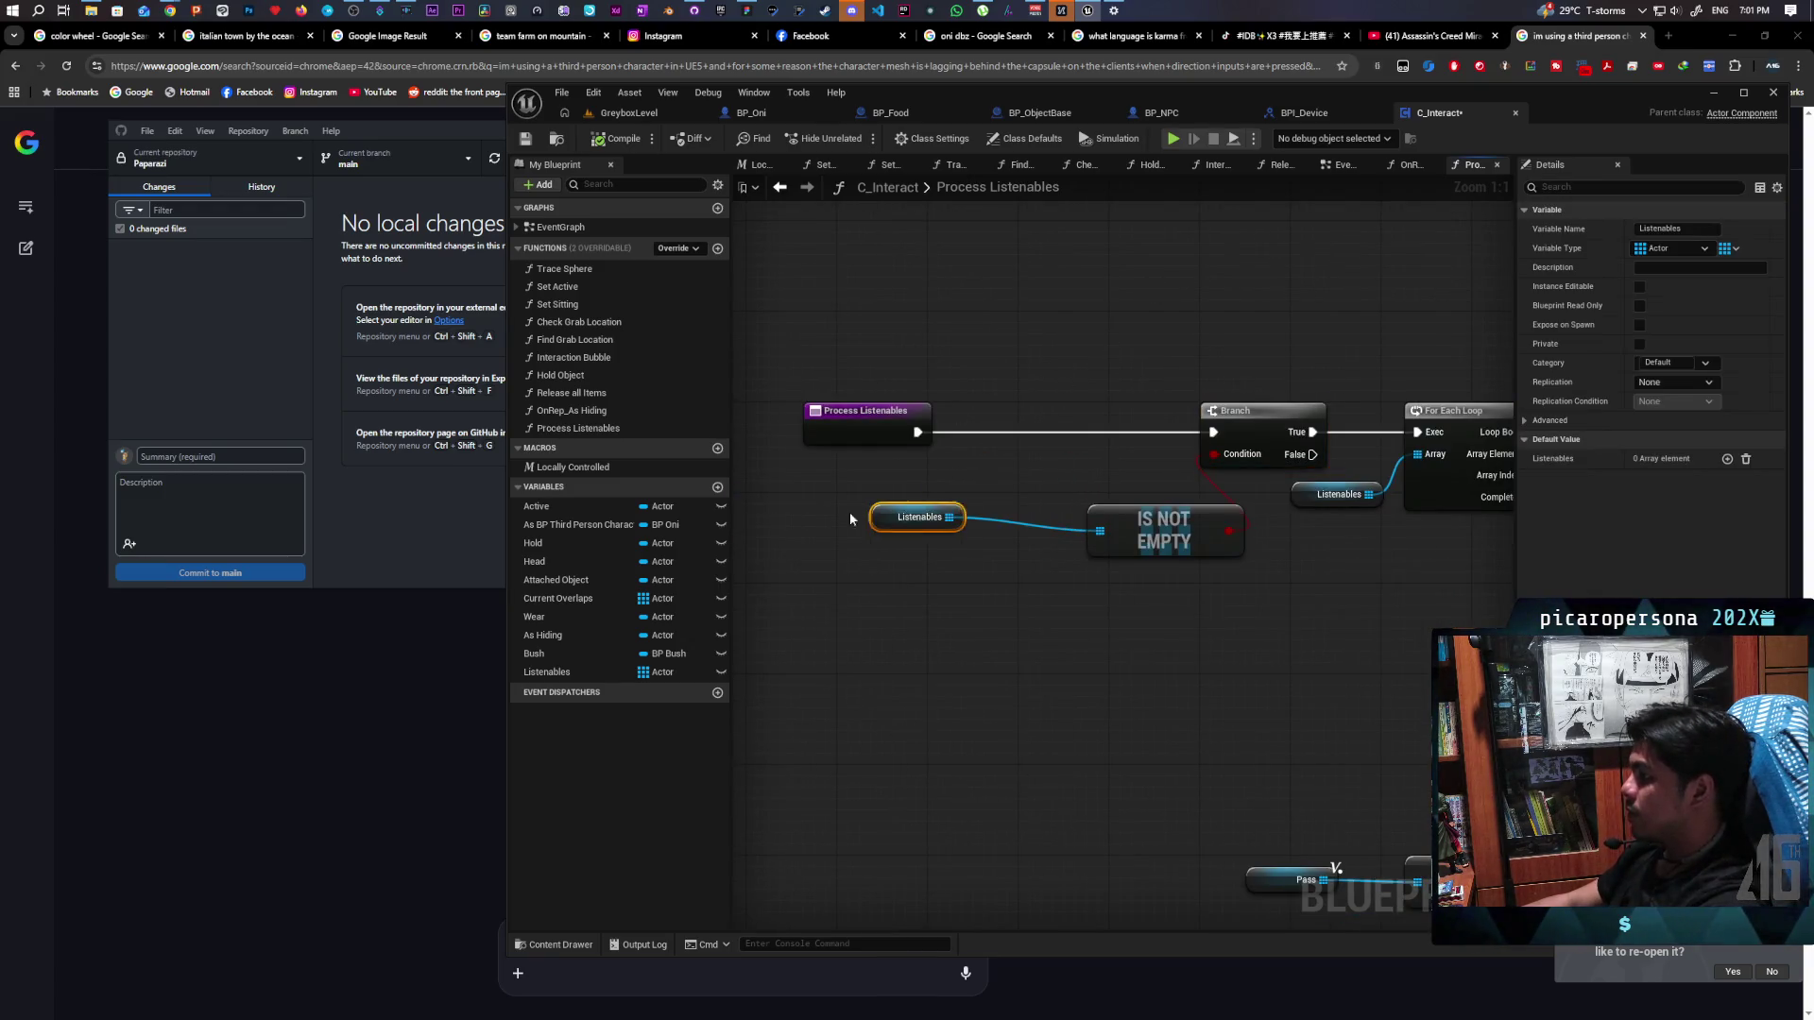
left_click_drag(1144, 516, 1034, 508)
left_click_drag(1247, 430, 1109, 430)
right_click(1171, 369)
type("has authori")
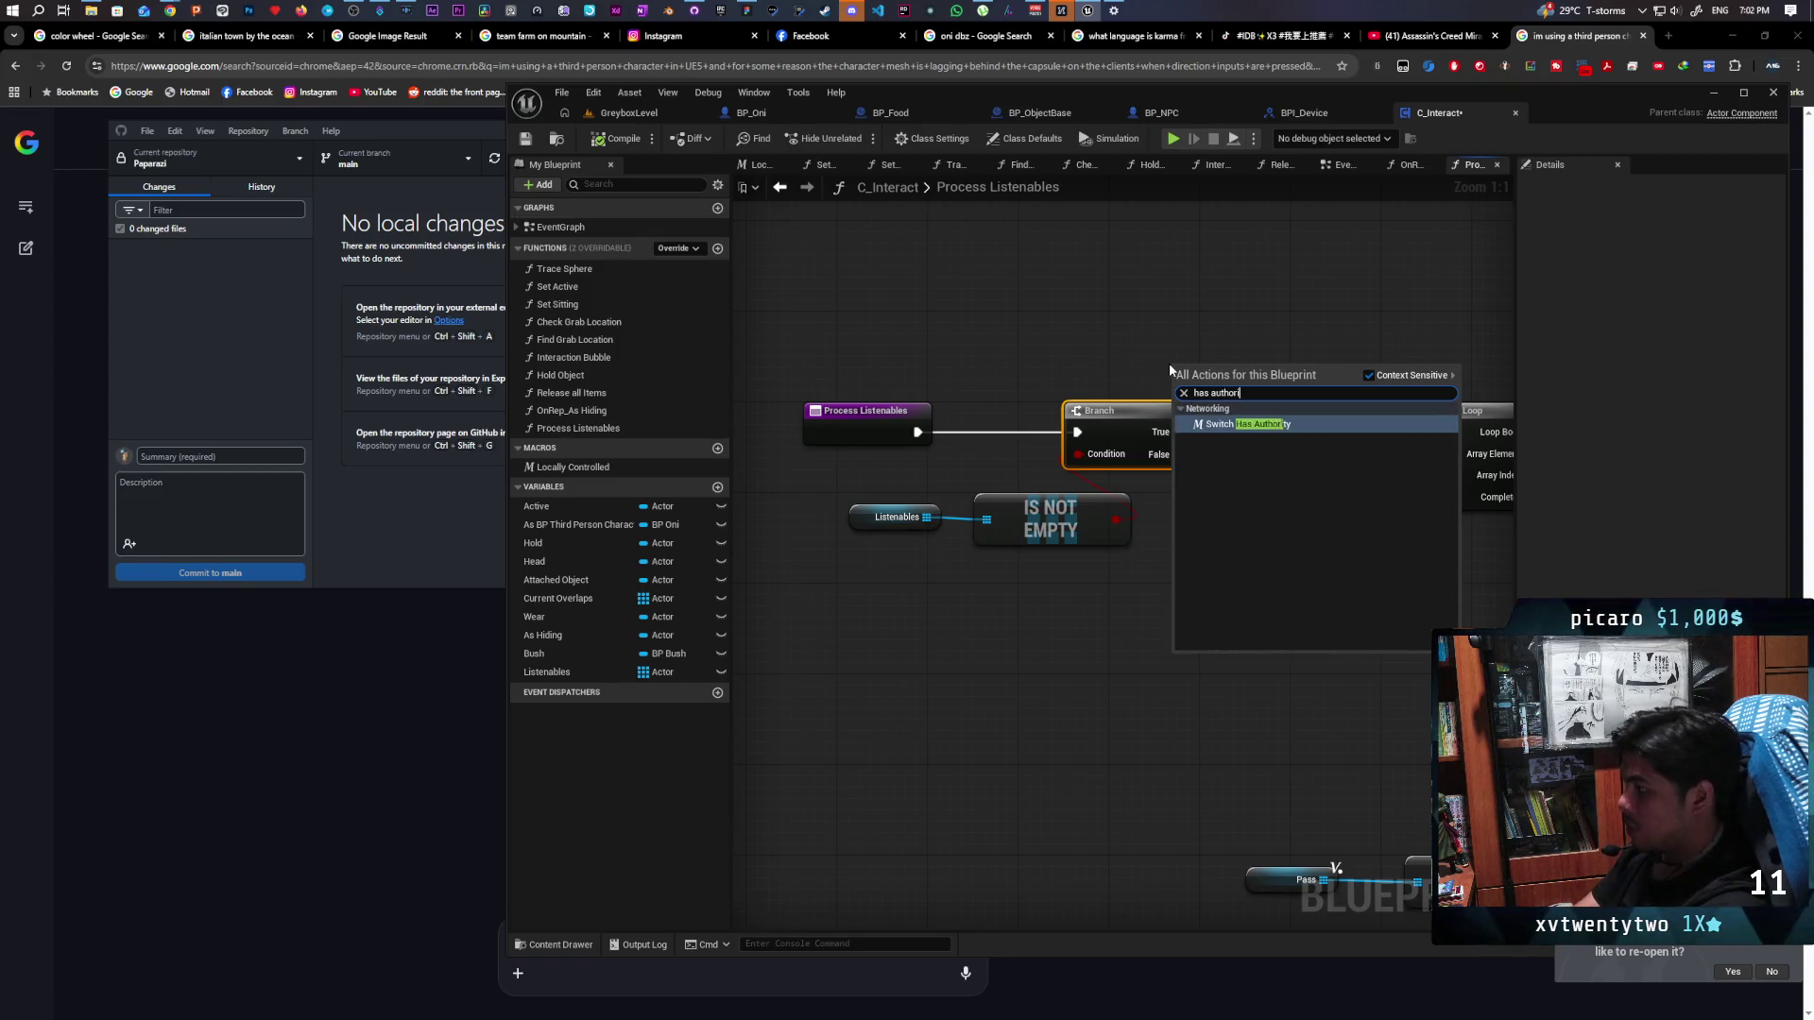
key("Return")
Splice Switch Has Authority between Branch and For Each Loop, routing Remote through a pasted Print String
left_click_drag(1100, 428, 1024, 432)
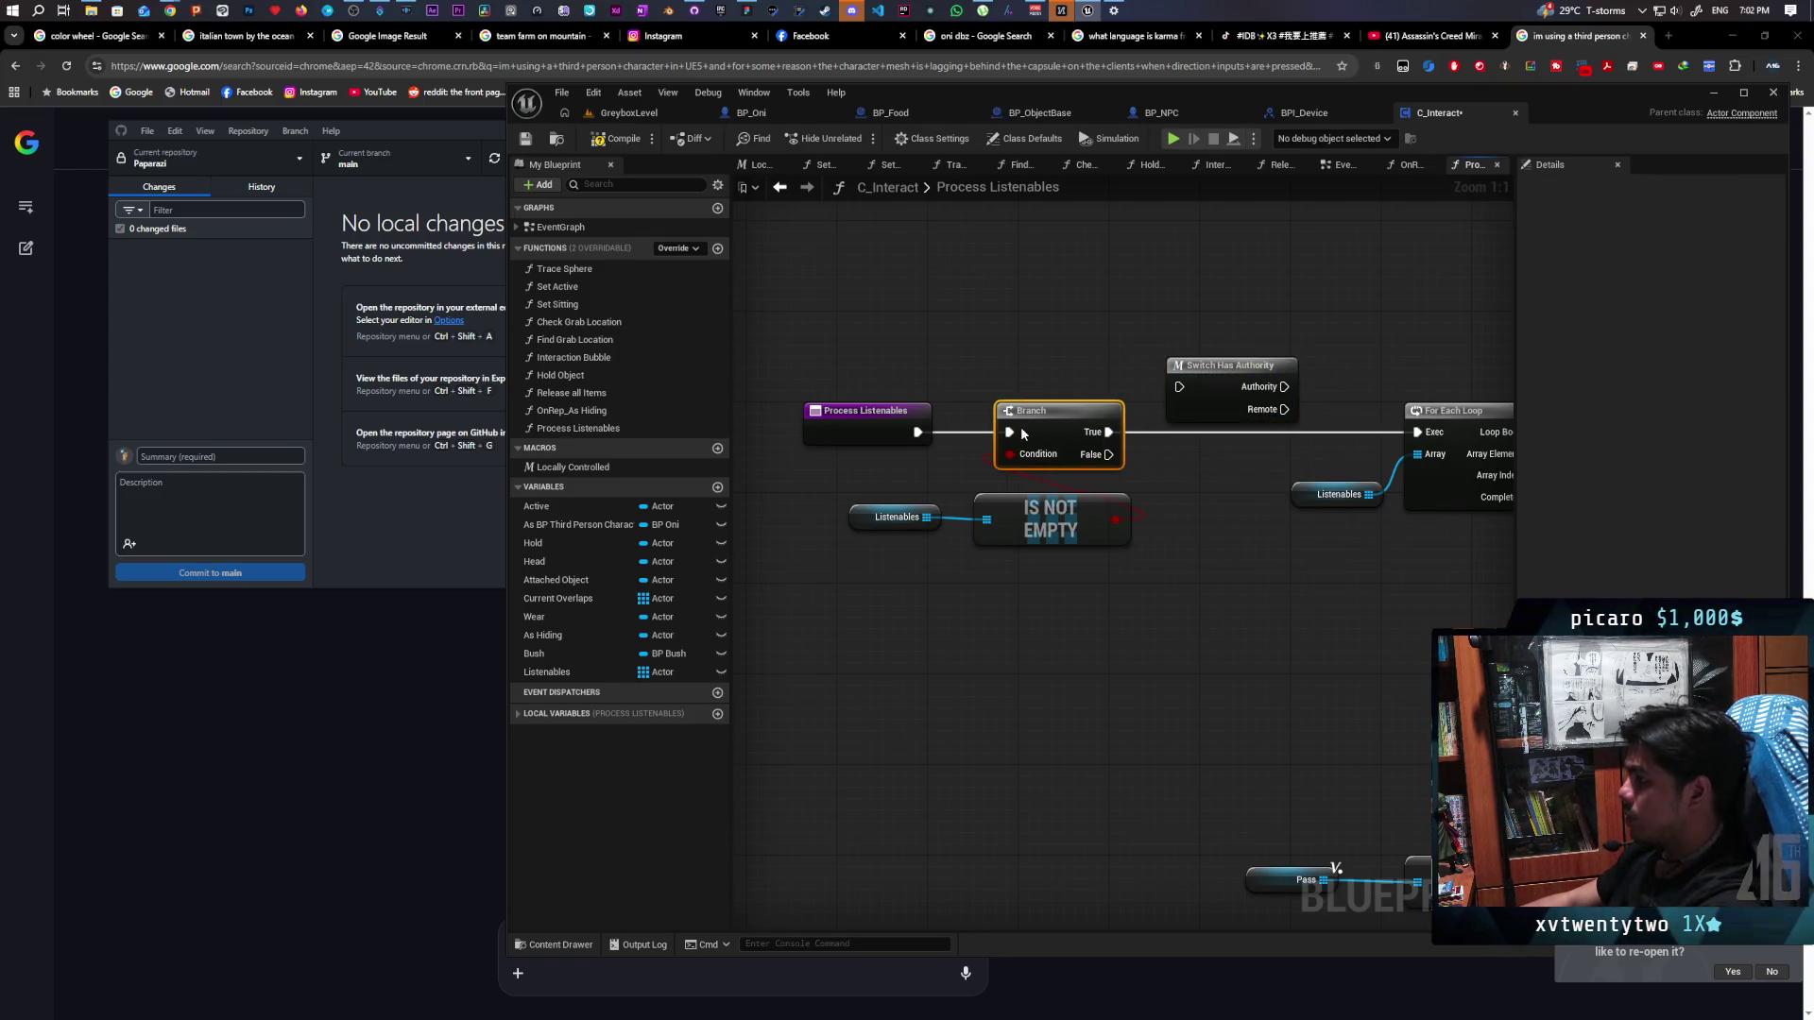
left_click_drag(1200, 379, 1223, 437)
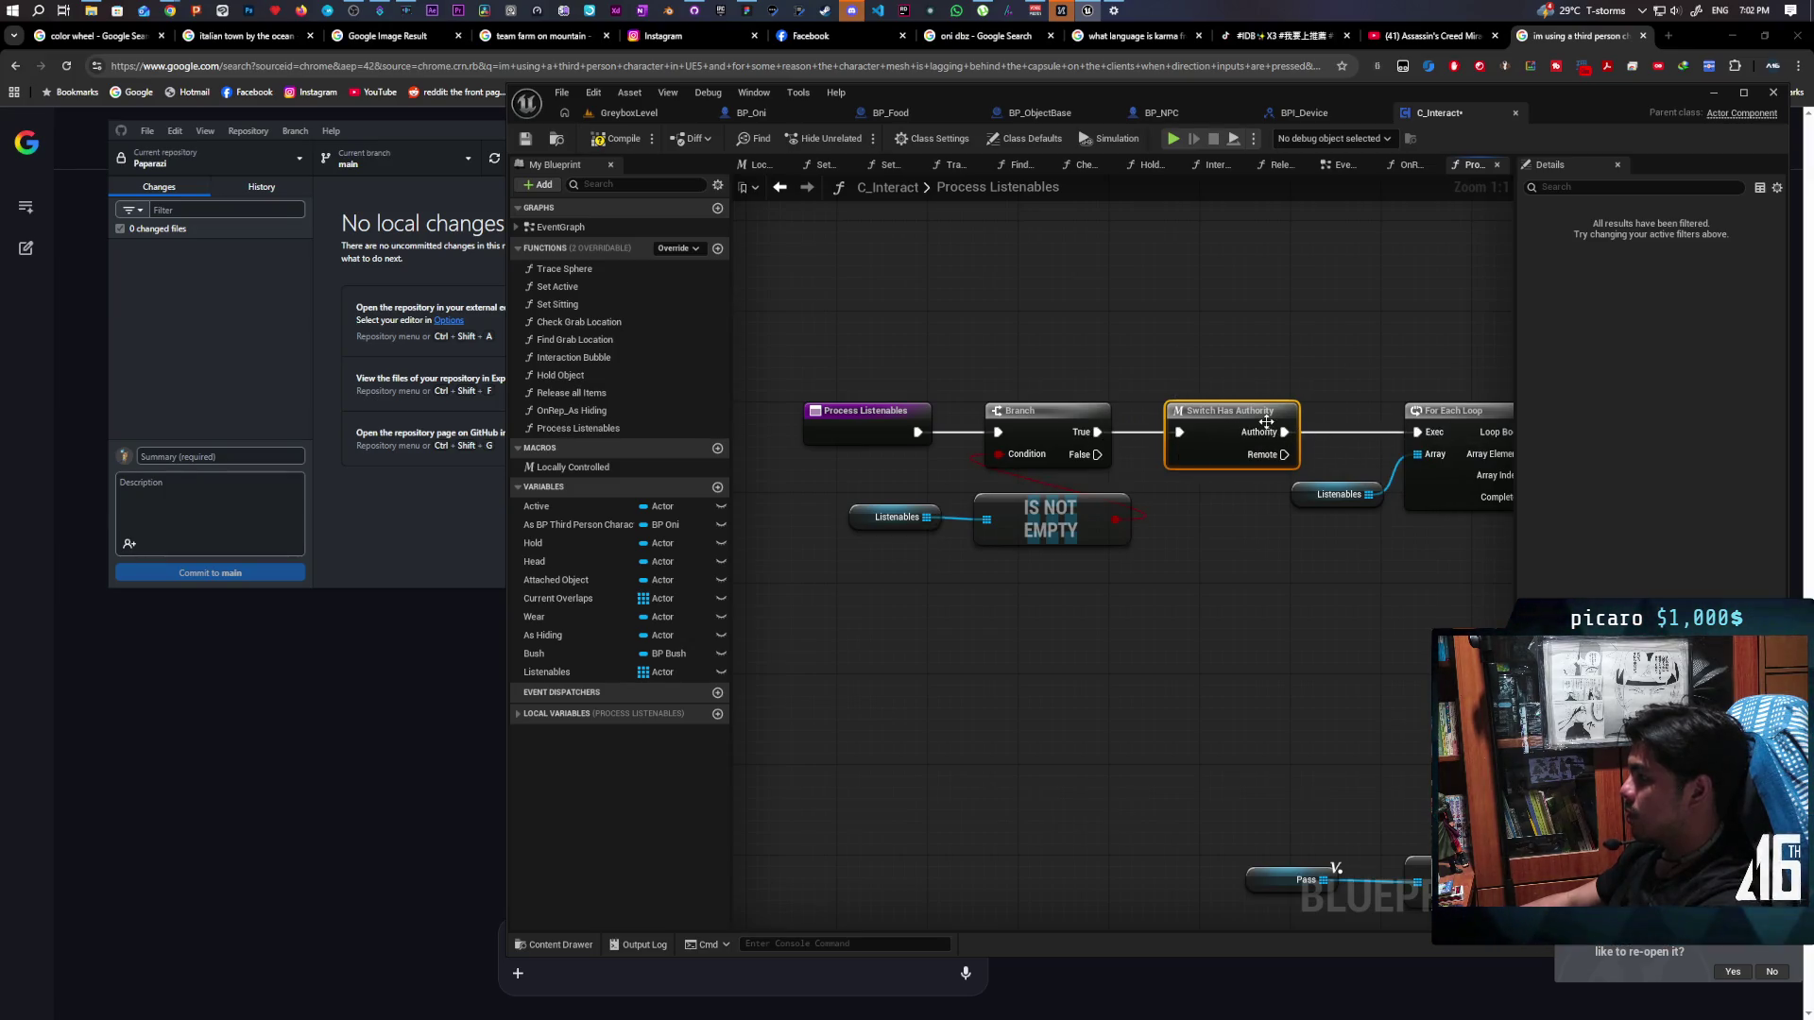
left_click_drag(1266, 421, 1210, 421)
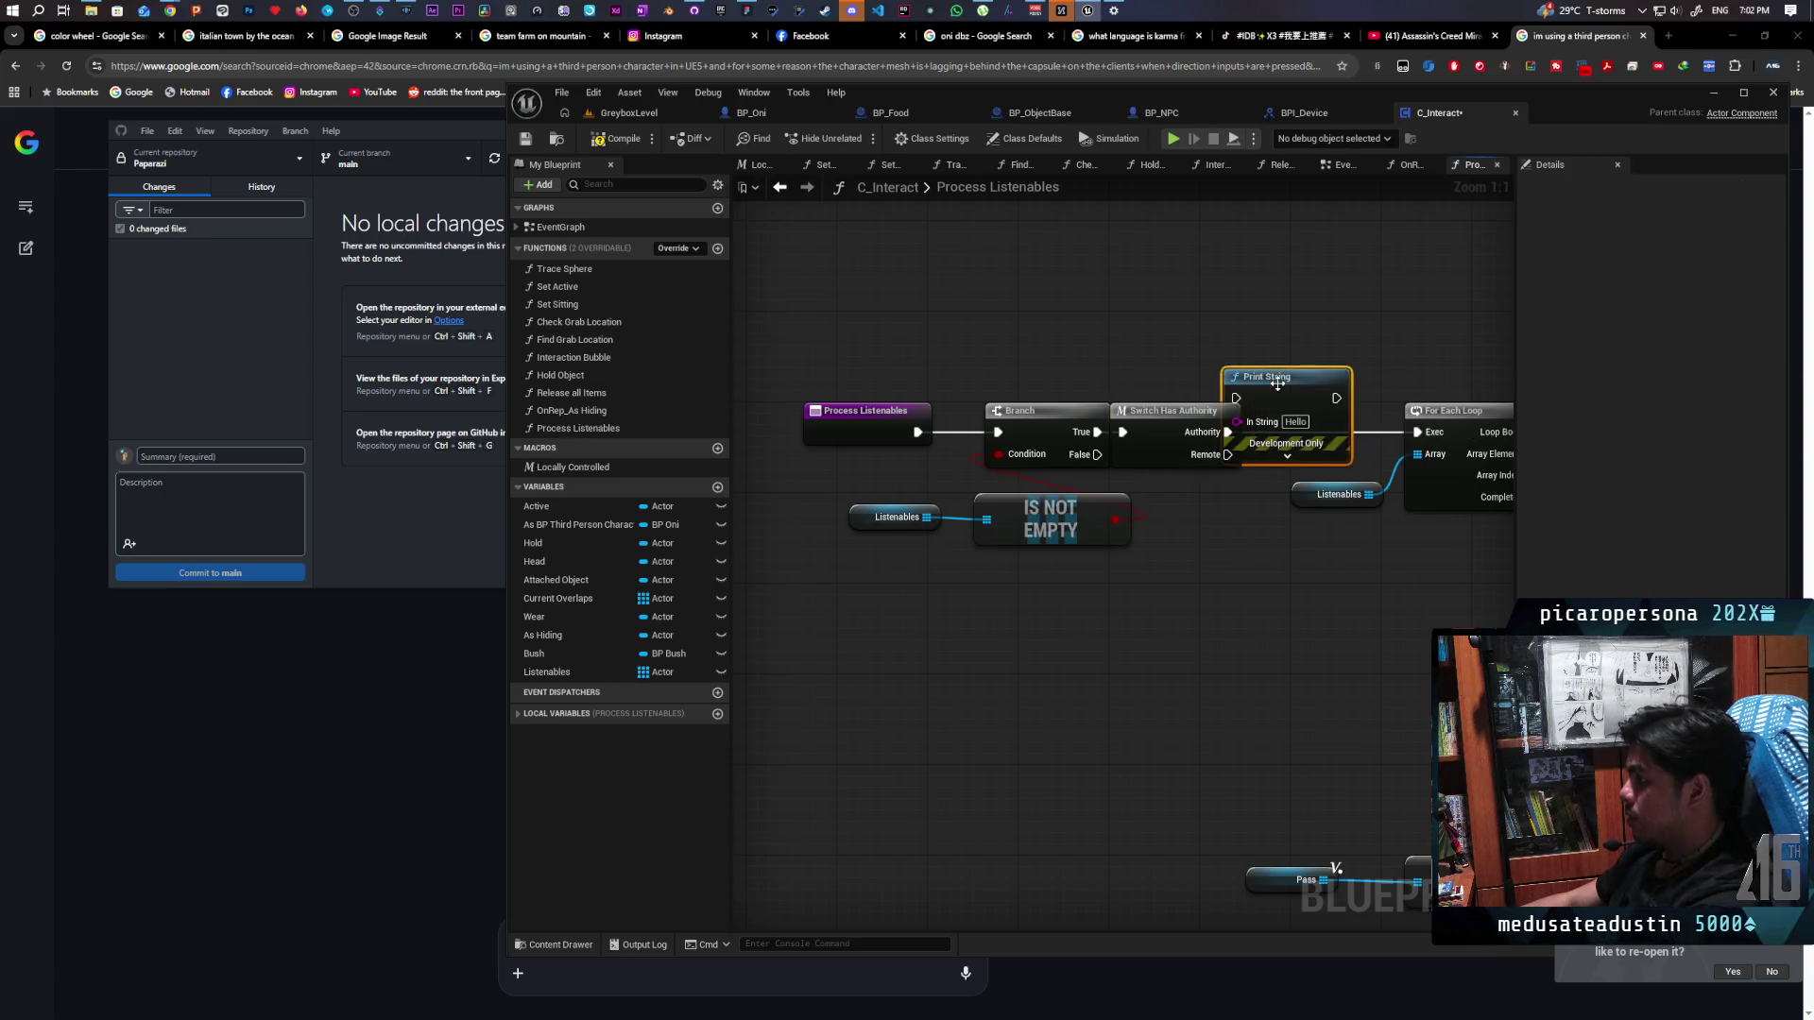
key("ctrl+v")
left_click_drag(1230, 457, 1308, 310)
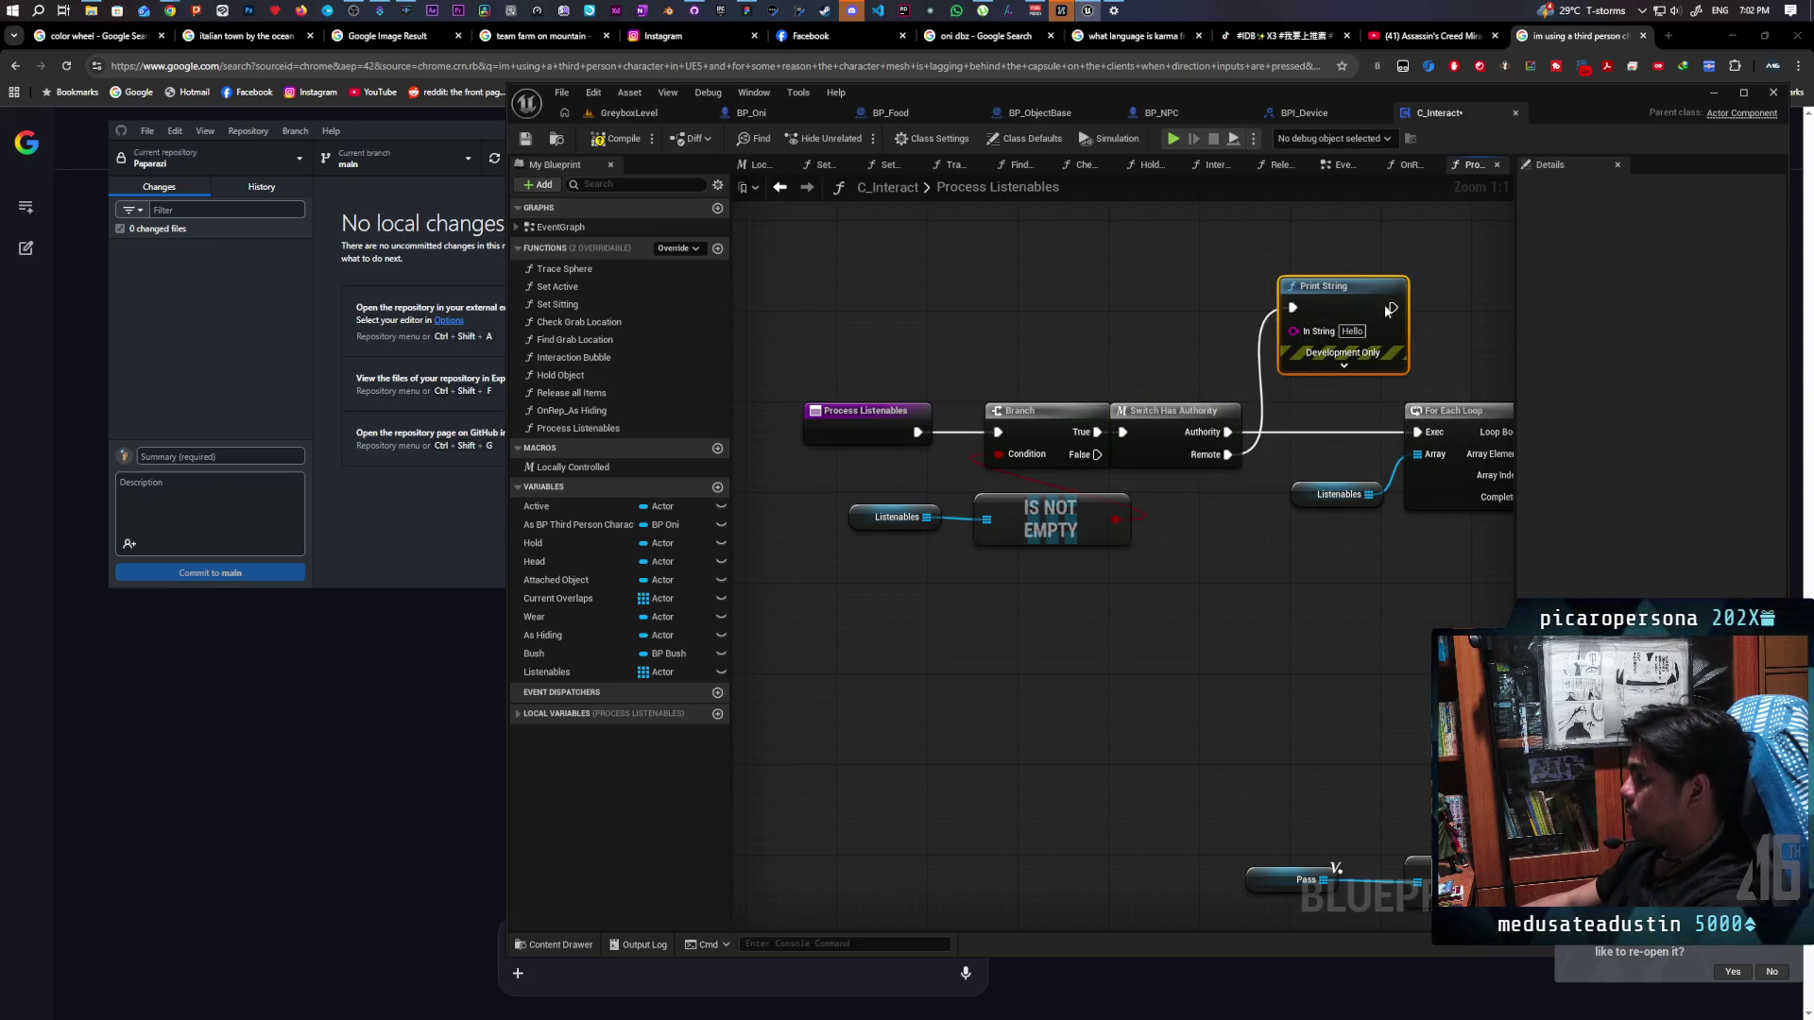
left_click_drag(1406, 406, 1418, 432)
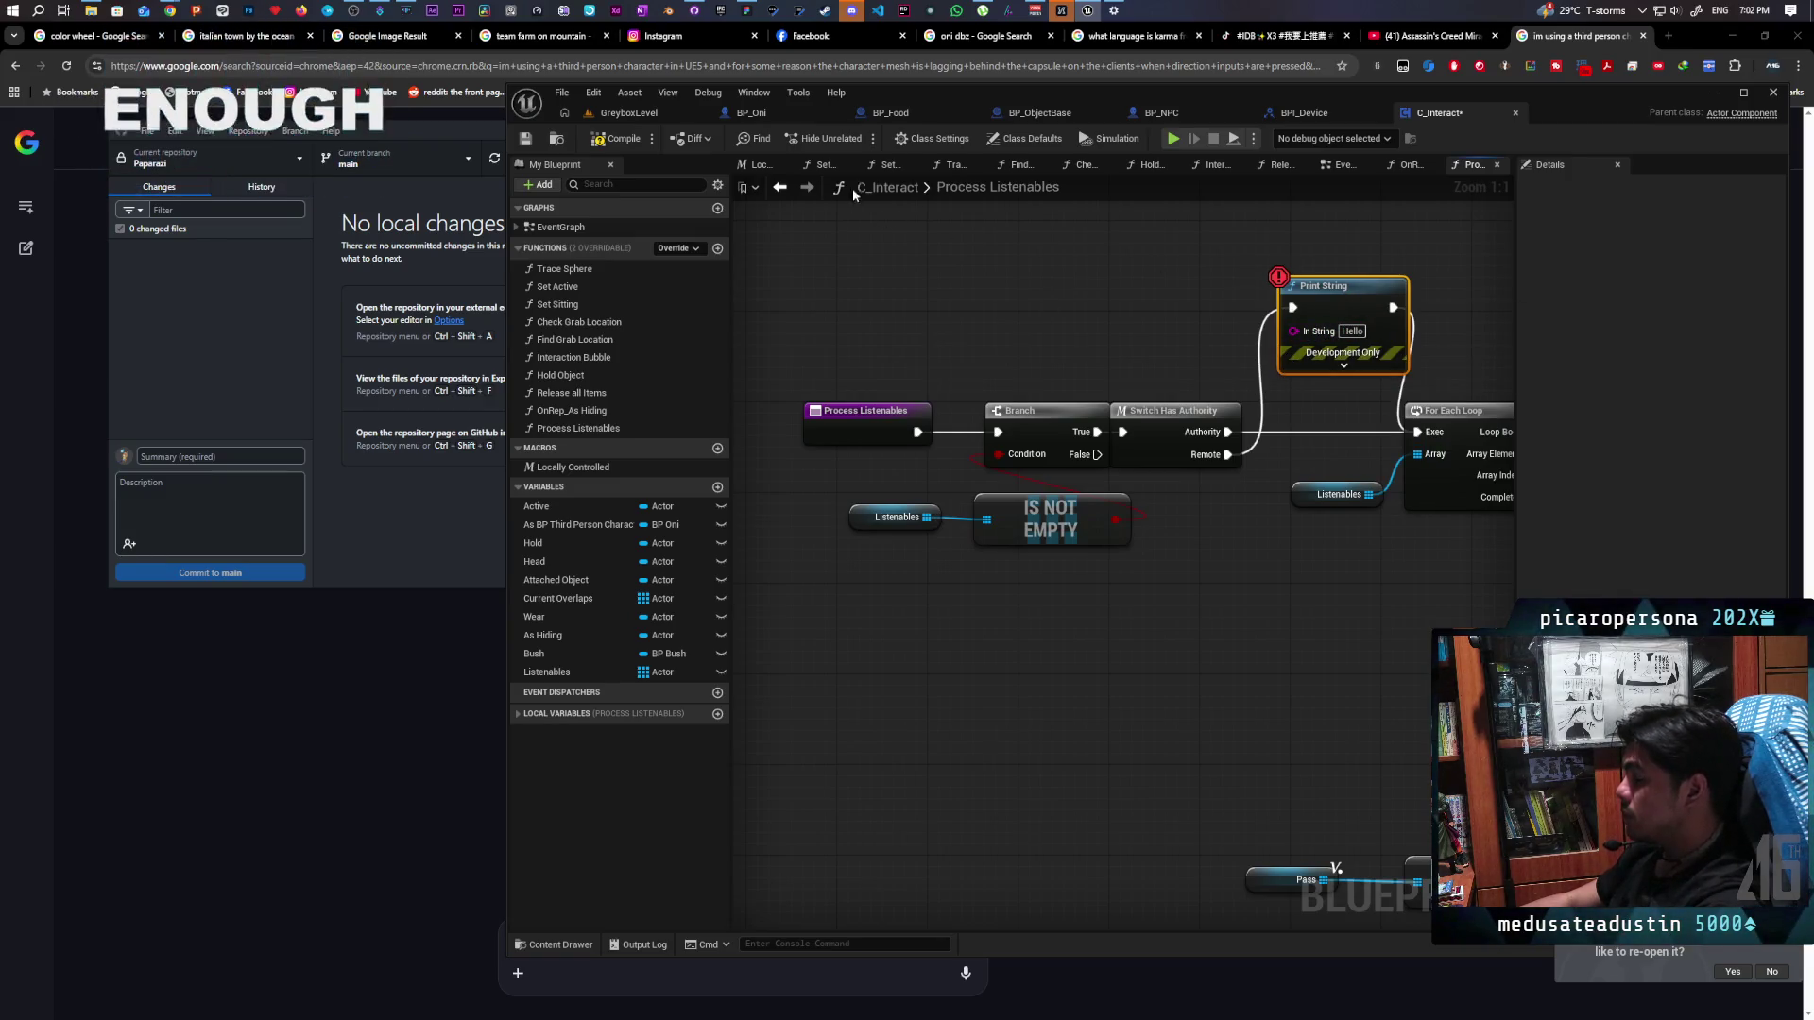
left_click(628, 112)
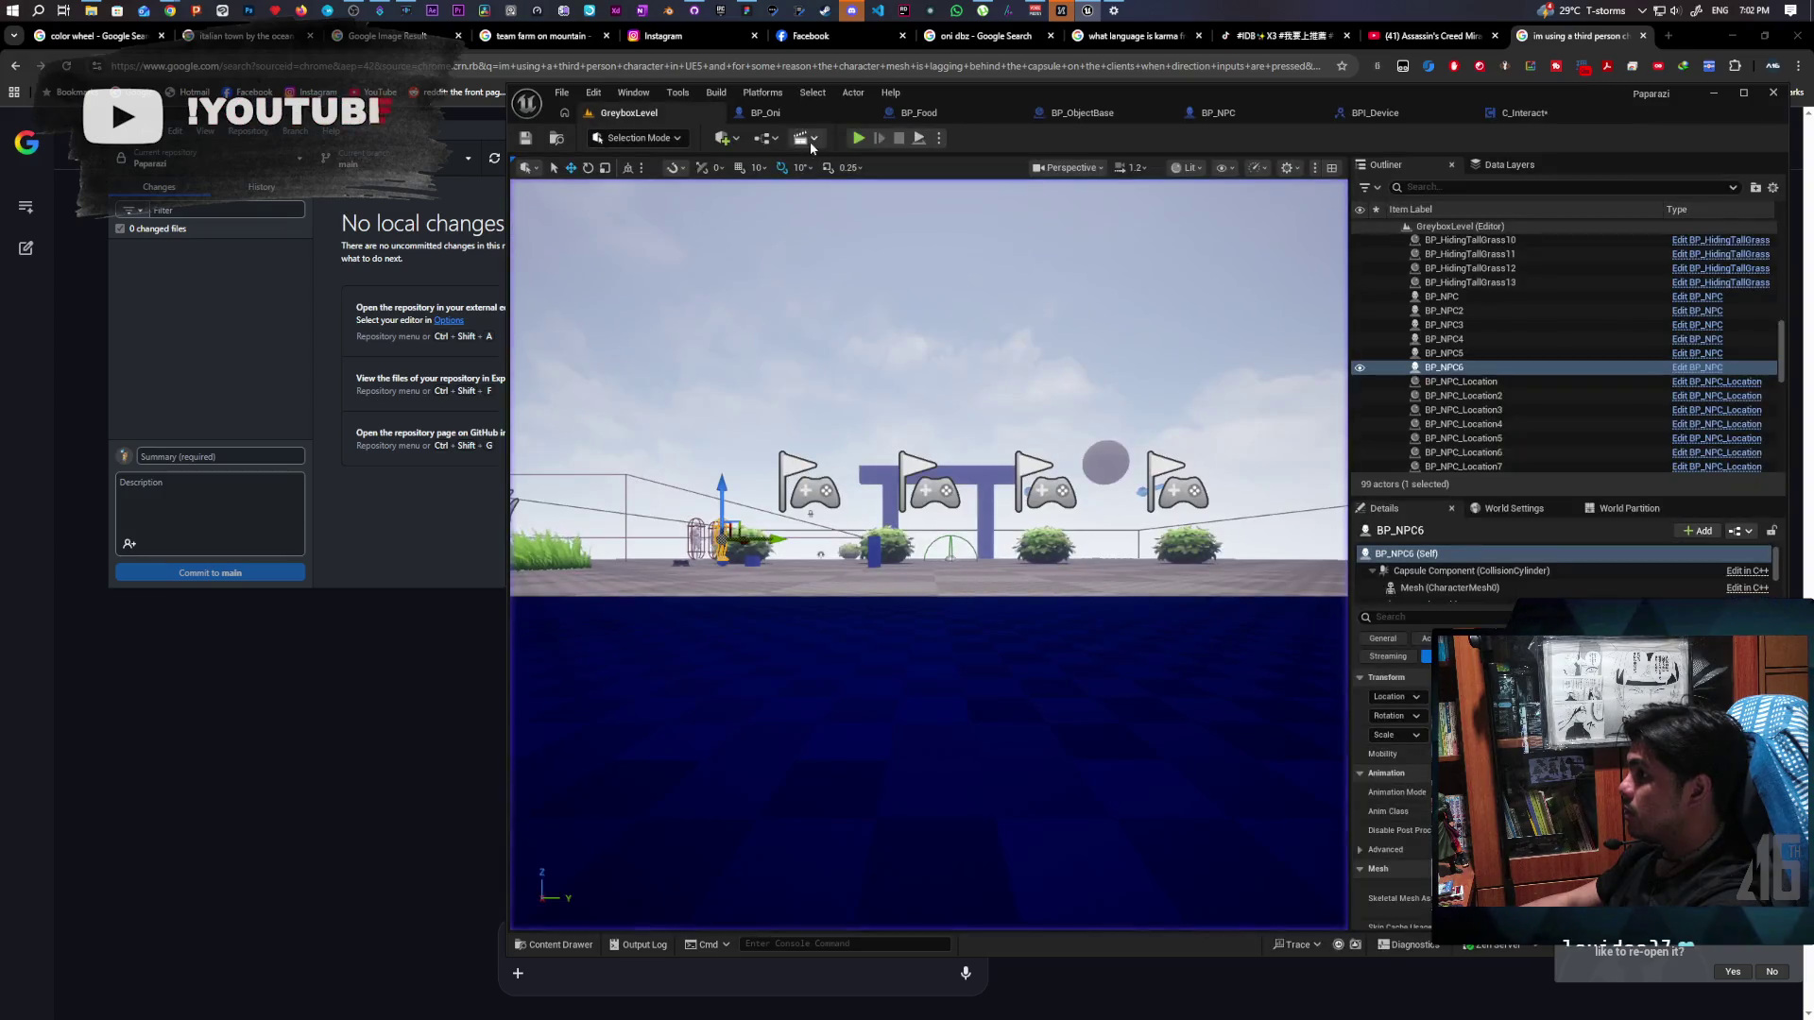
Play the level and step over from the Print String breakpoint through the following Branch nodes
left_click(859, 138)
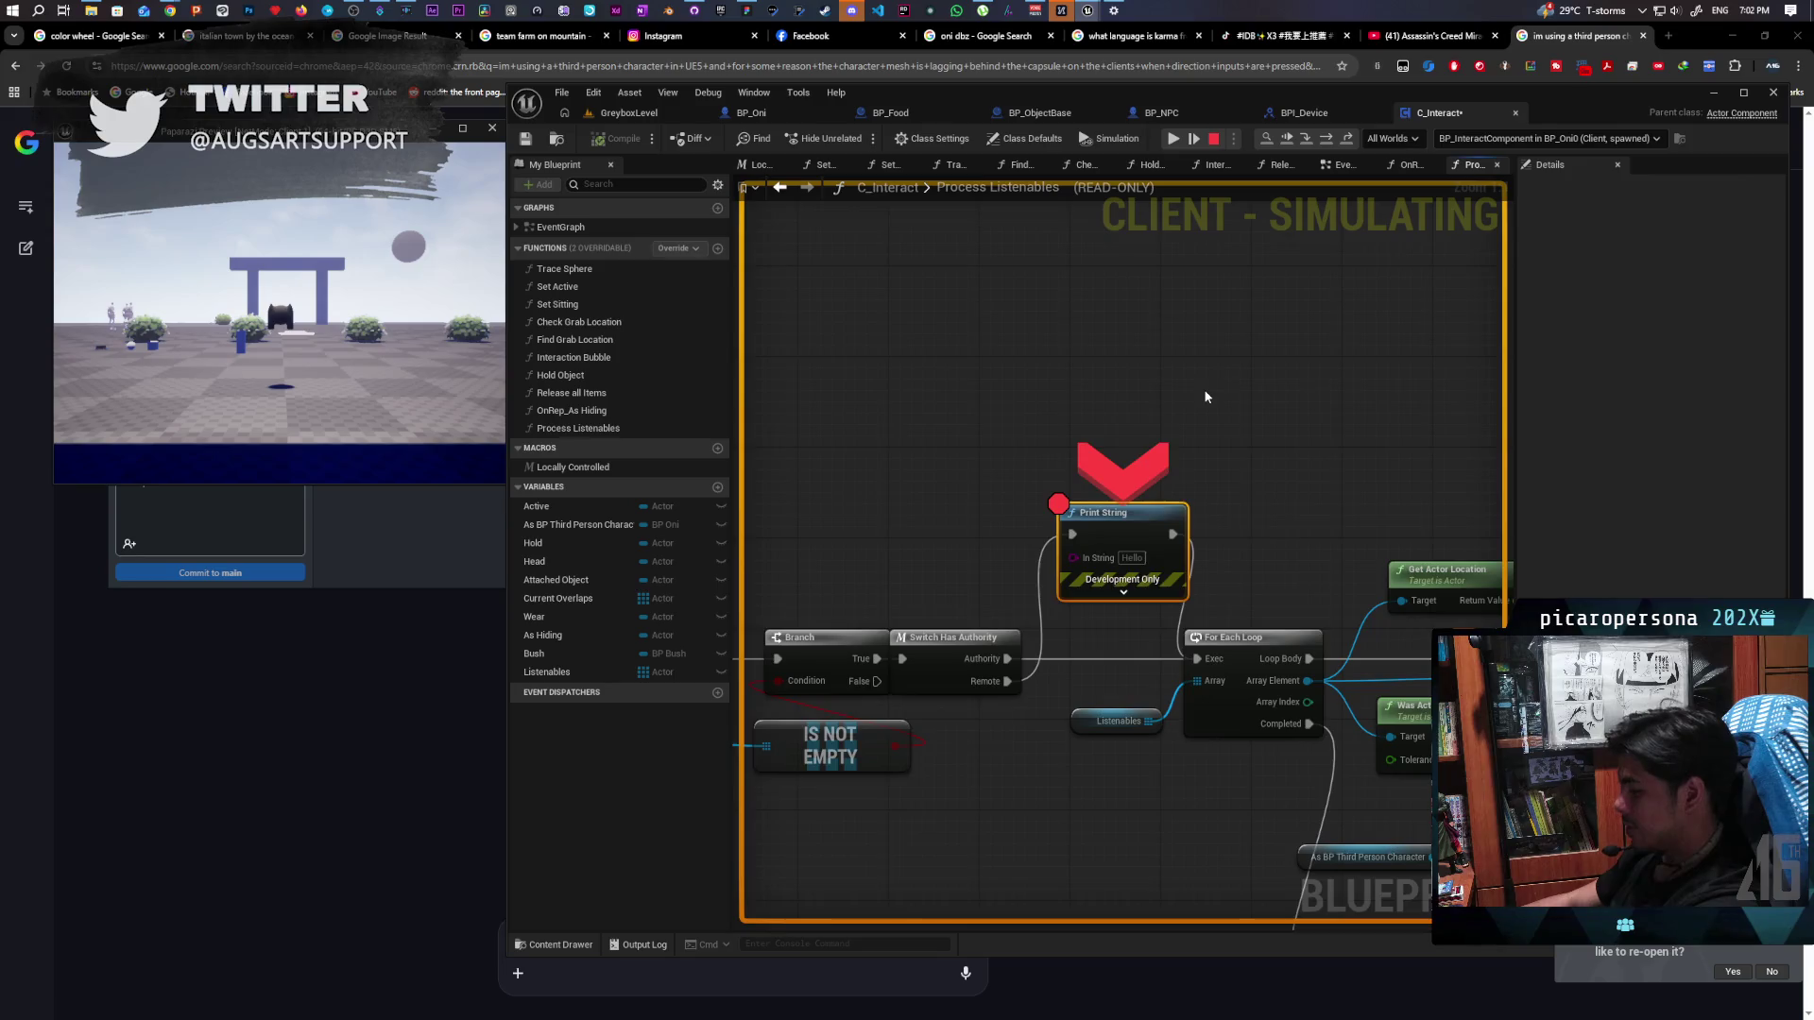
key("F10")
mouse_move(1019, 590)
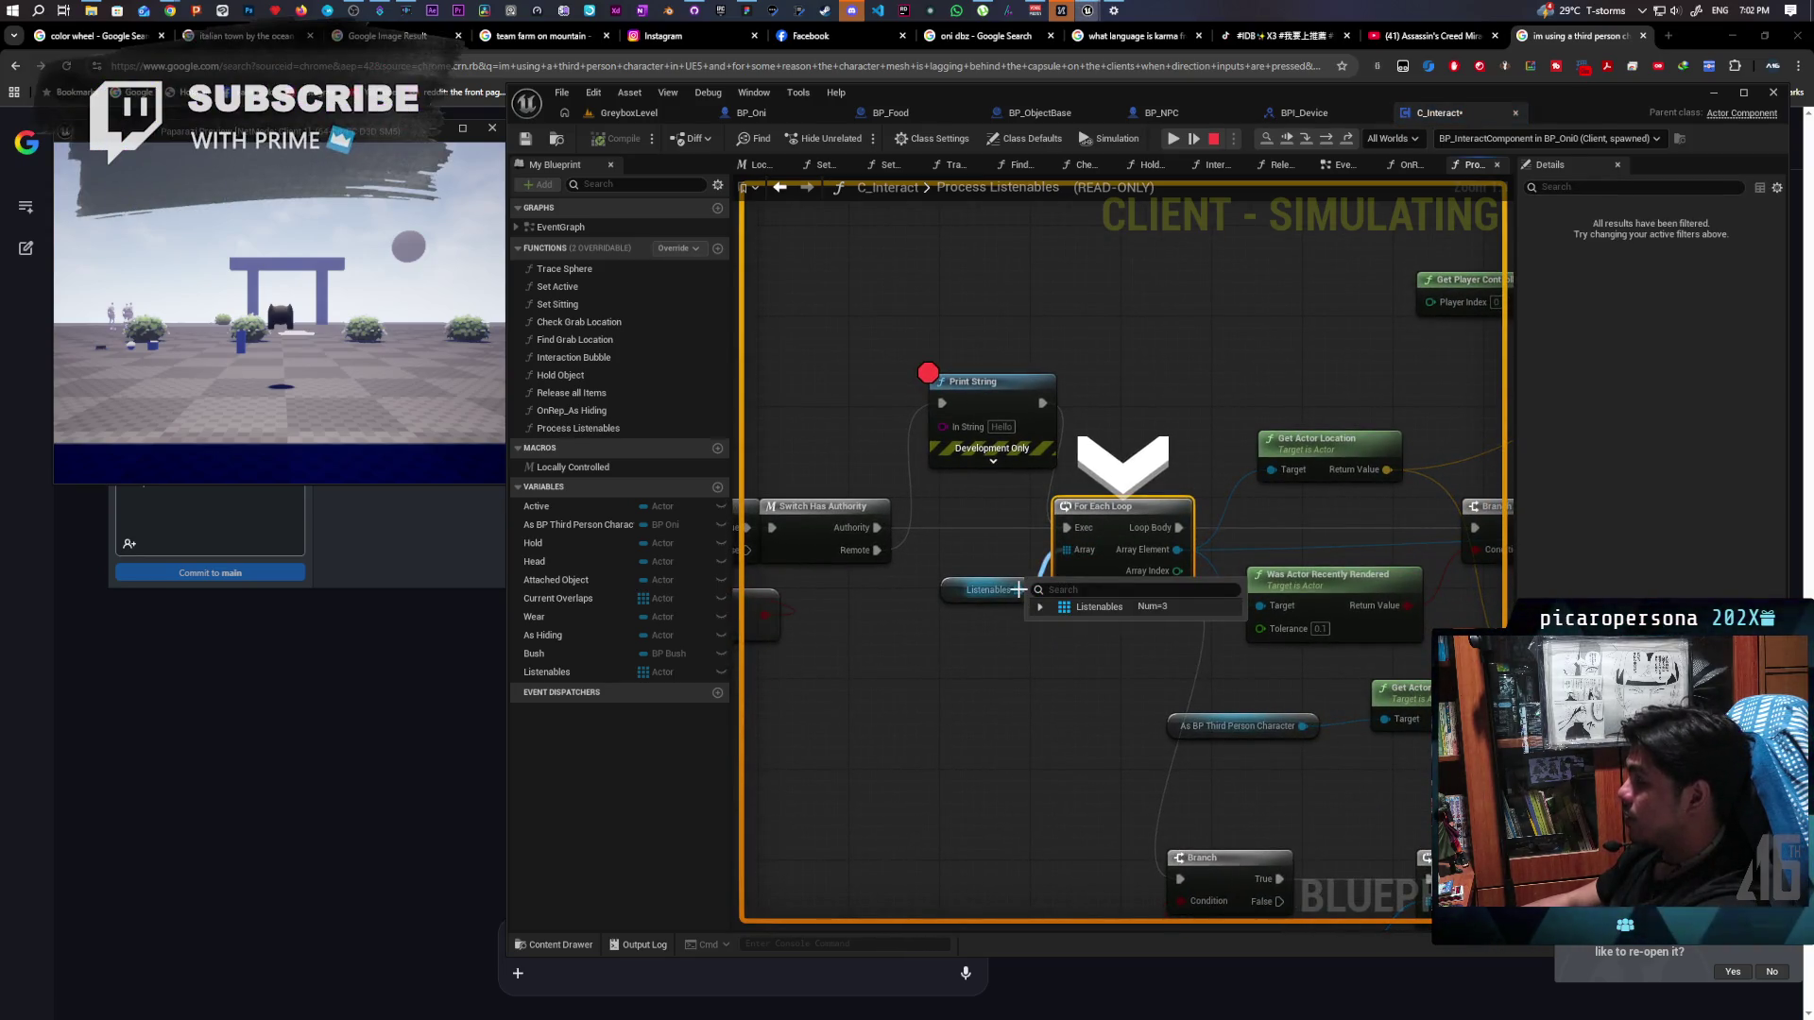
key("F10")
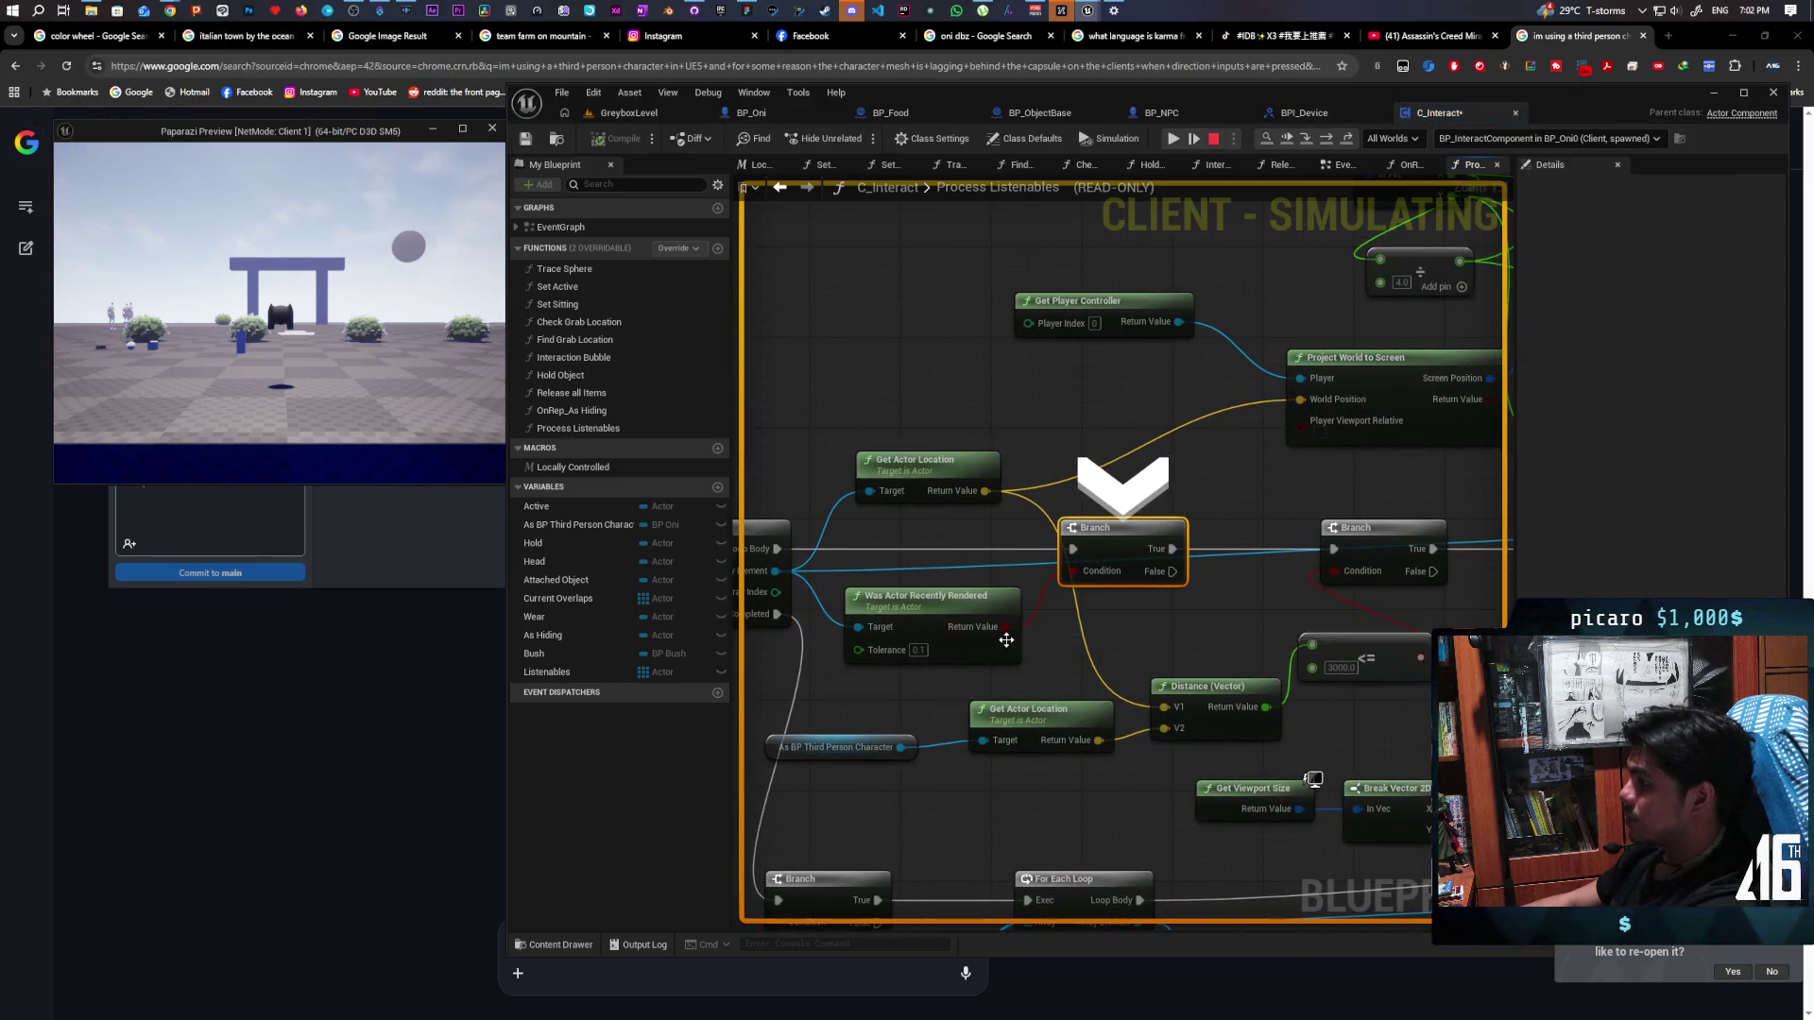
key("F10")
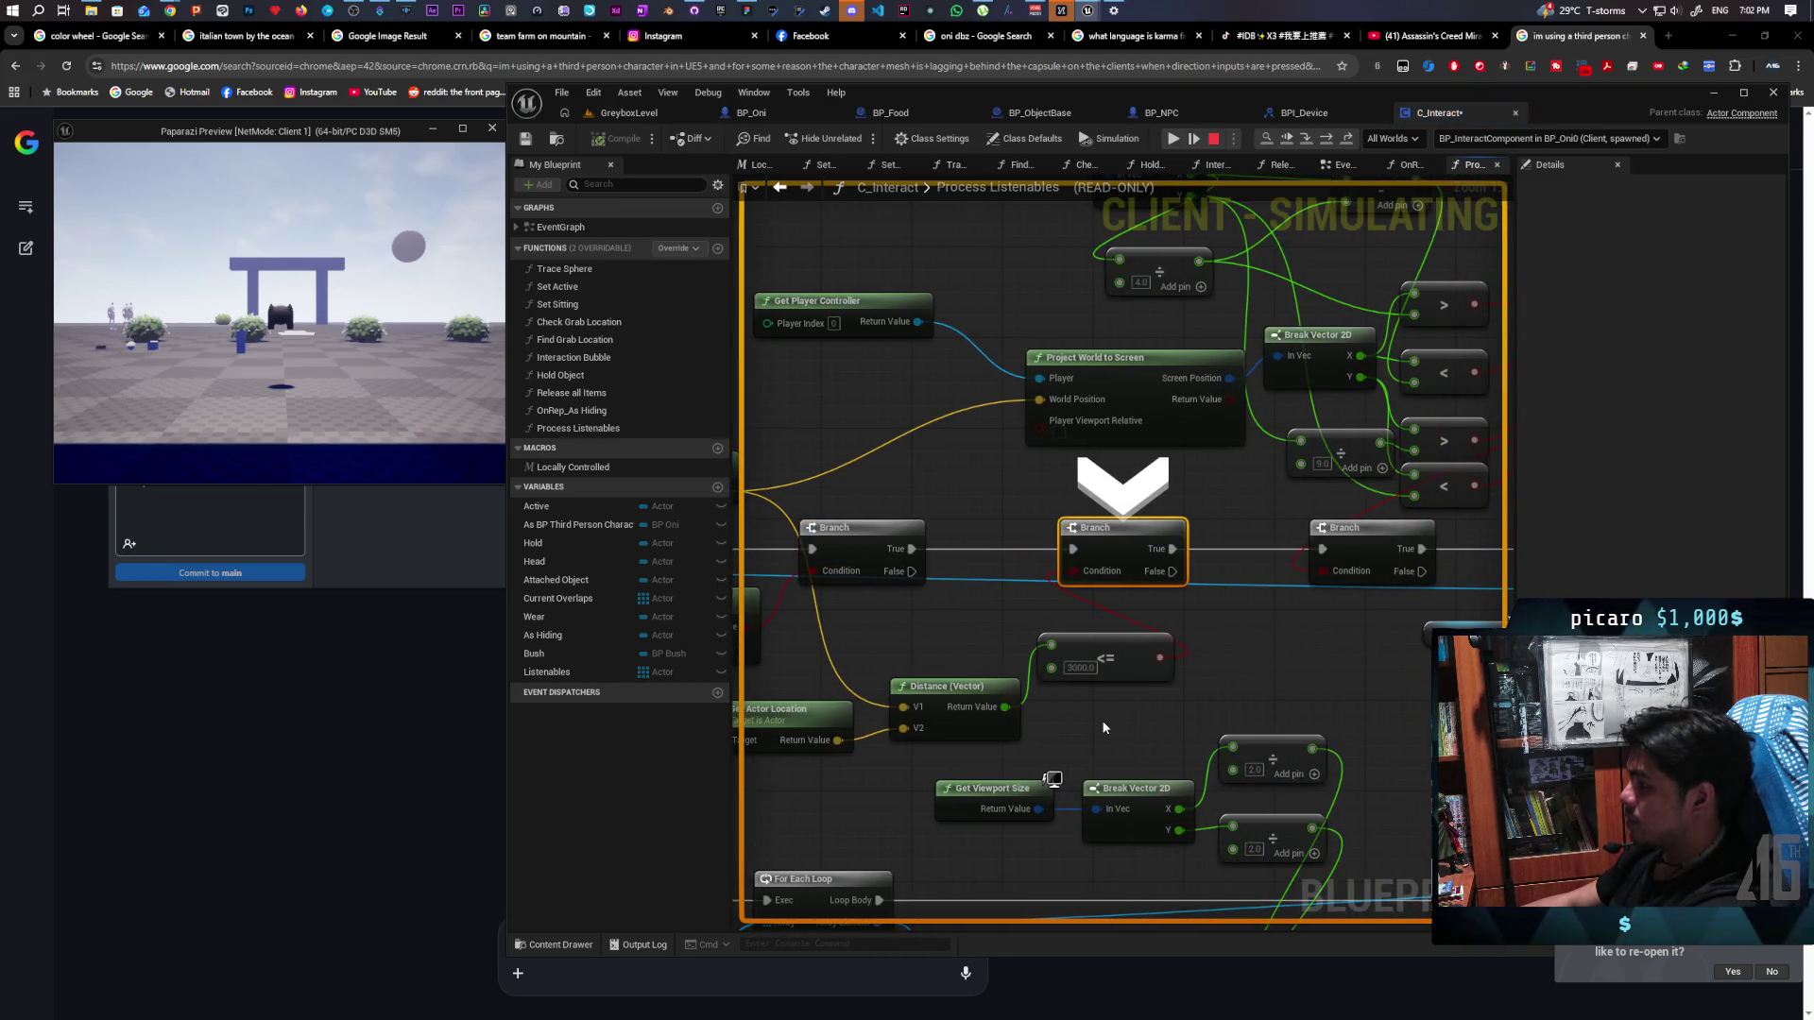
key("F10")
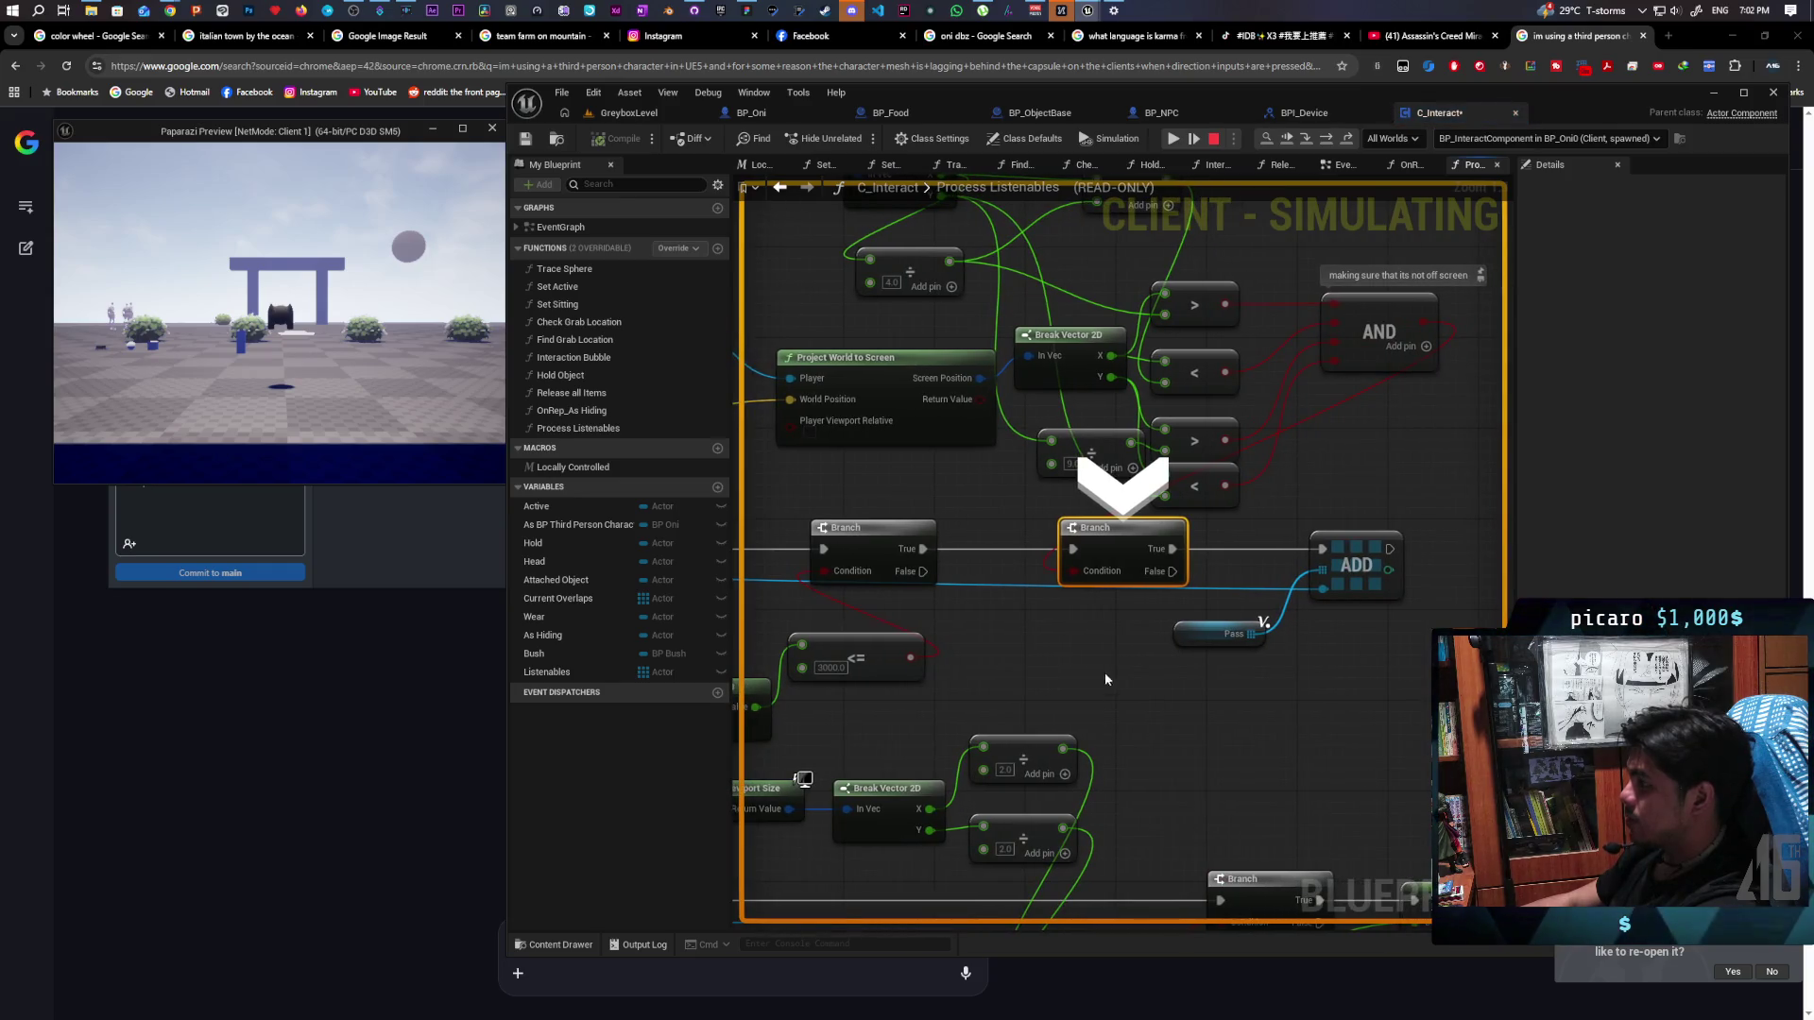
Inspect the AND, > and Break Vector 2D pin values of the off-screen check
mouse_move(1077, 582)
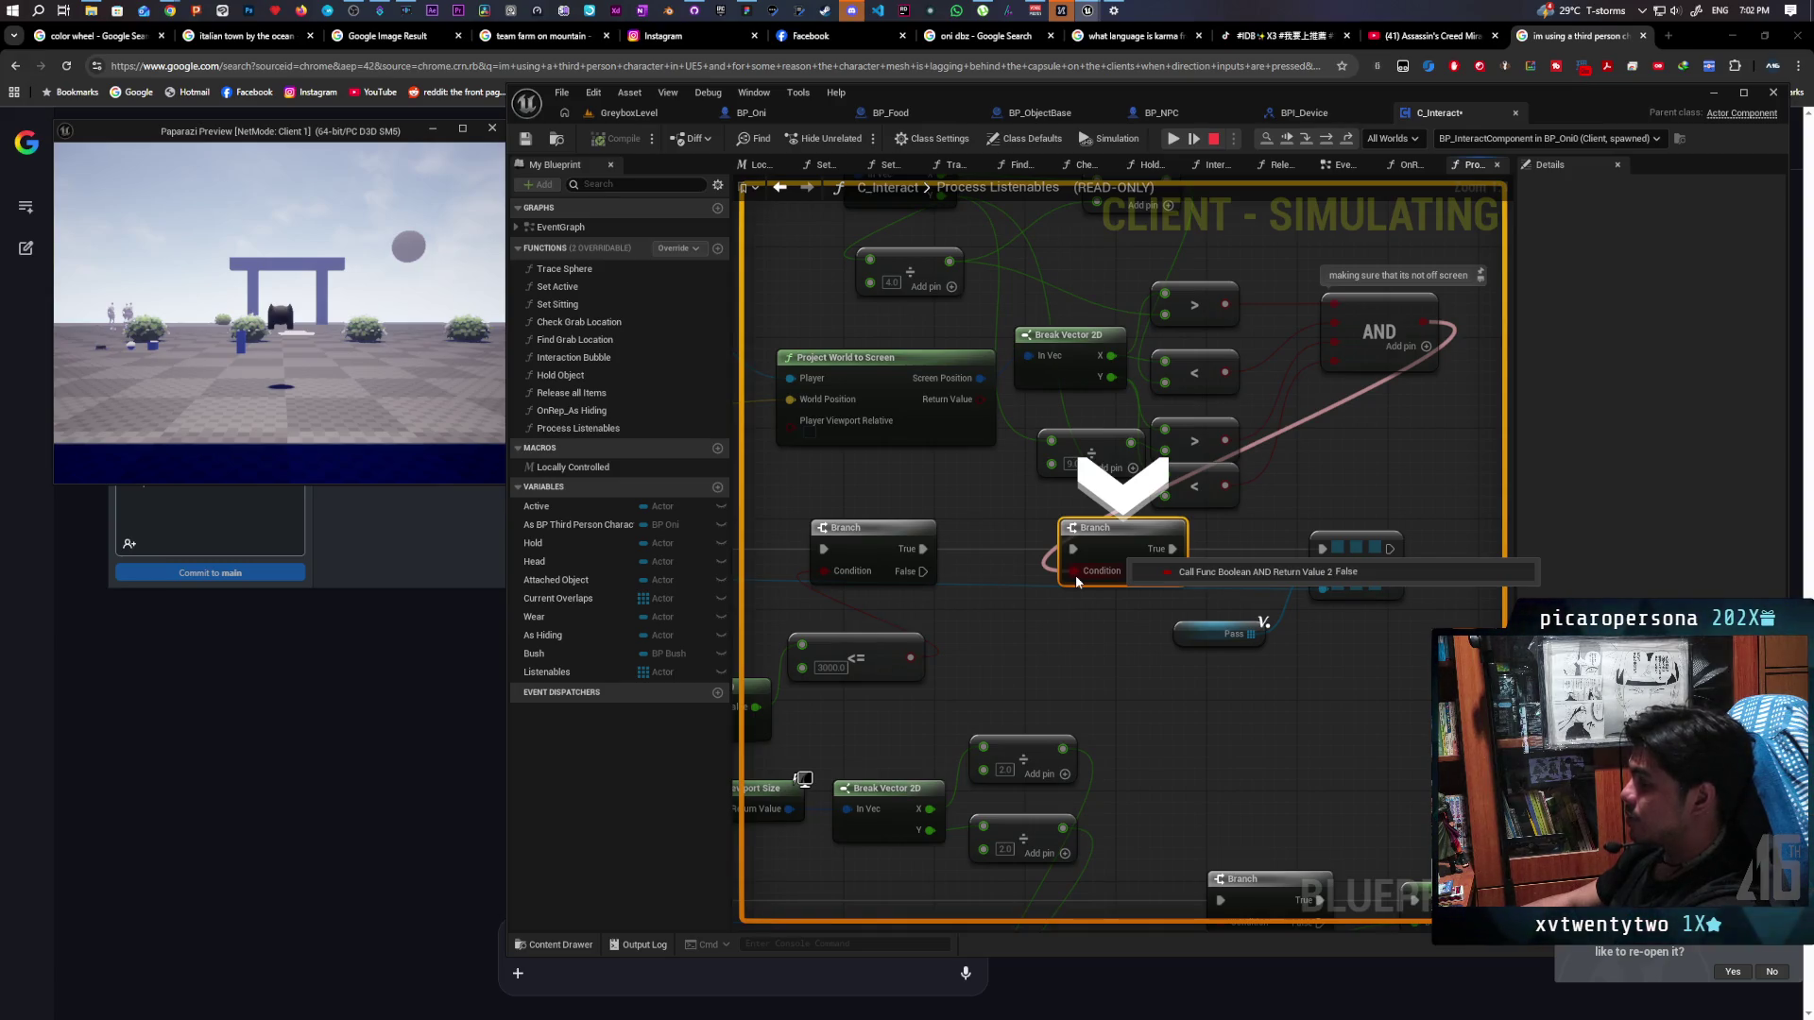
mouse_move(1331, 314)
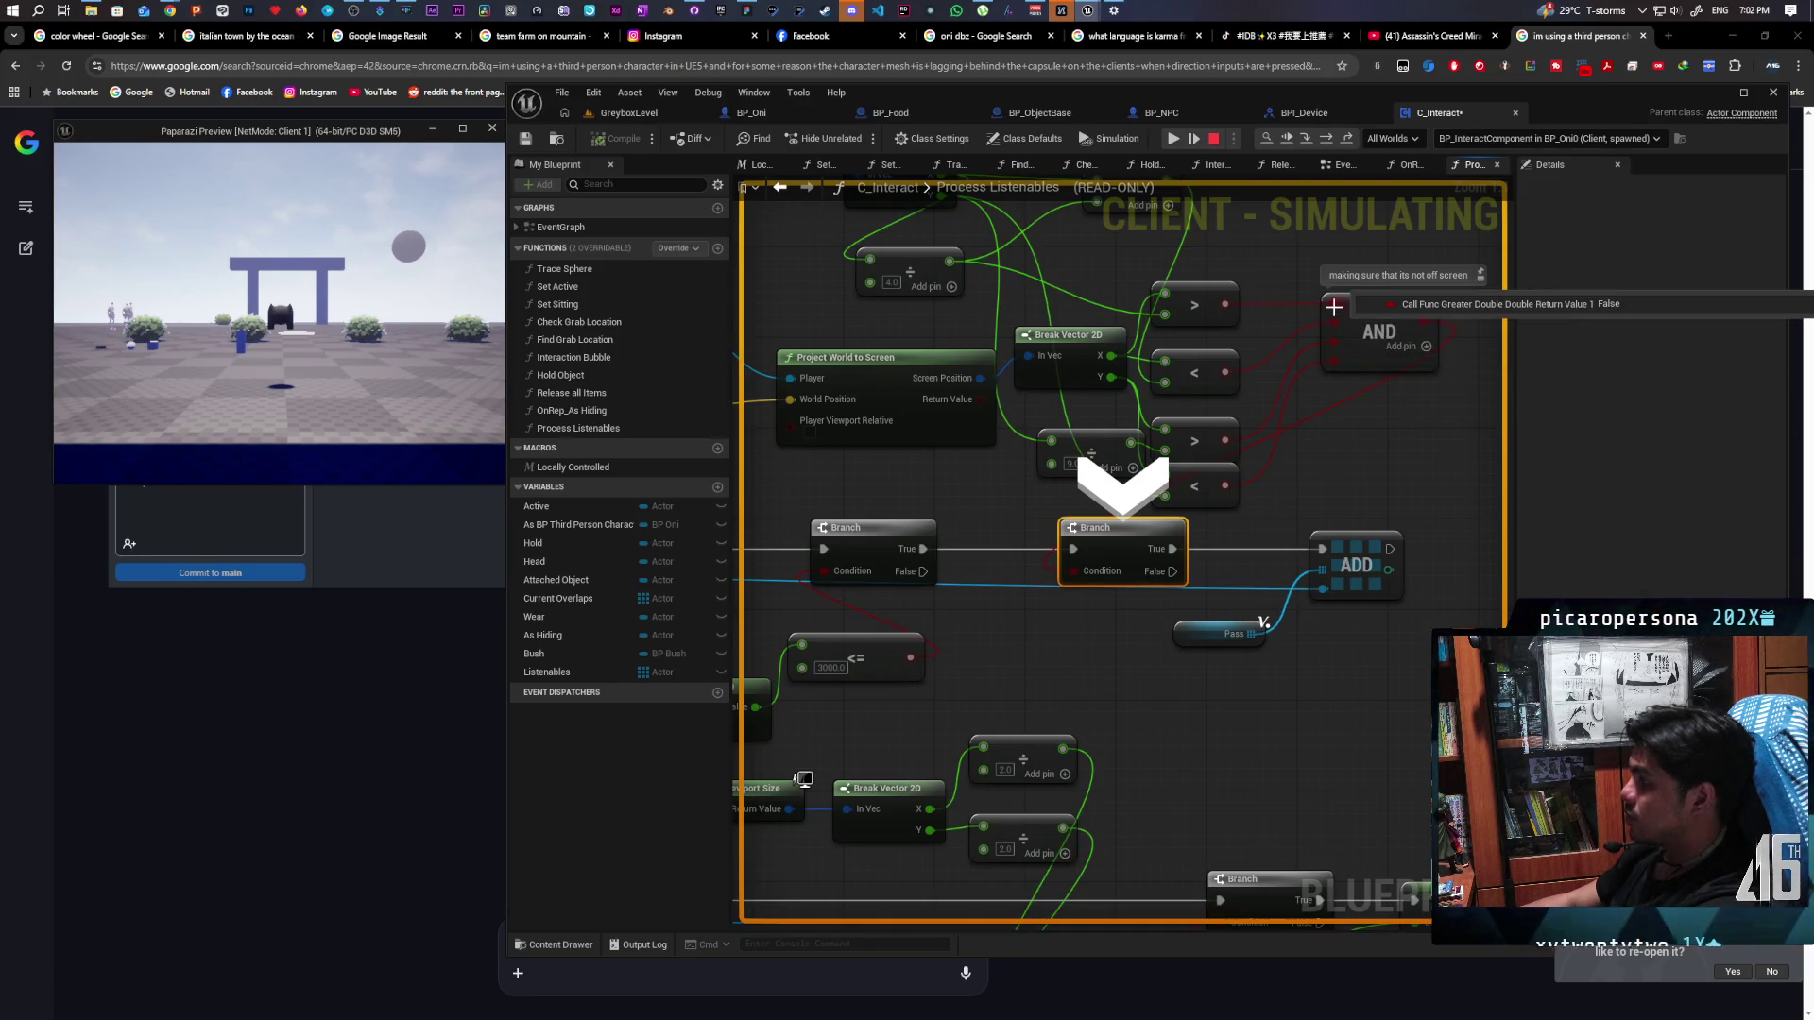
left_click_drag(1279, 340, 1264, 452)
mouse_move(1318, 415)
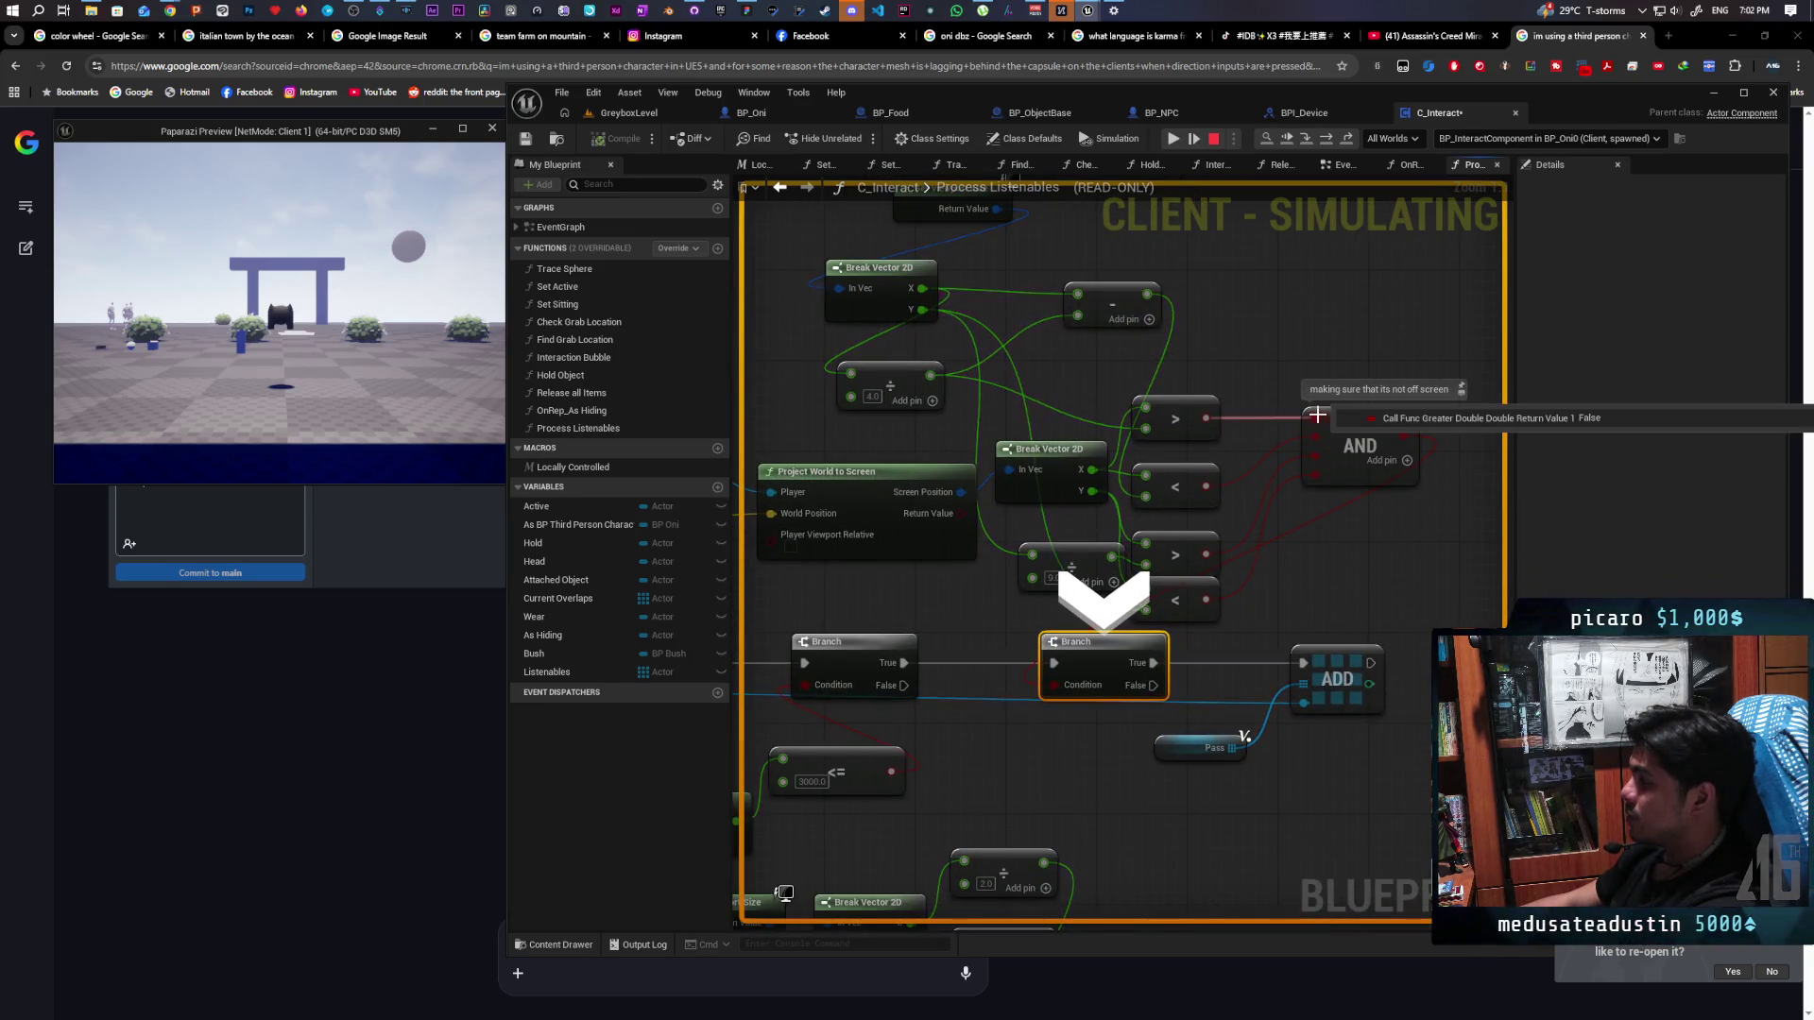
mouse_move(1157, 432)
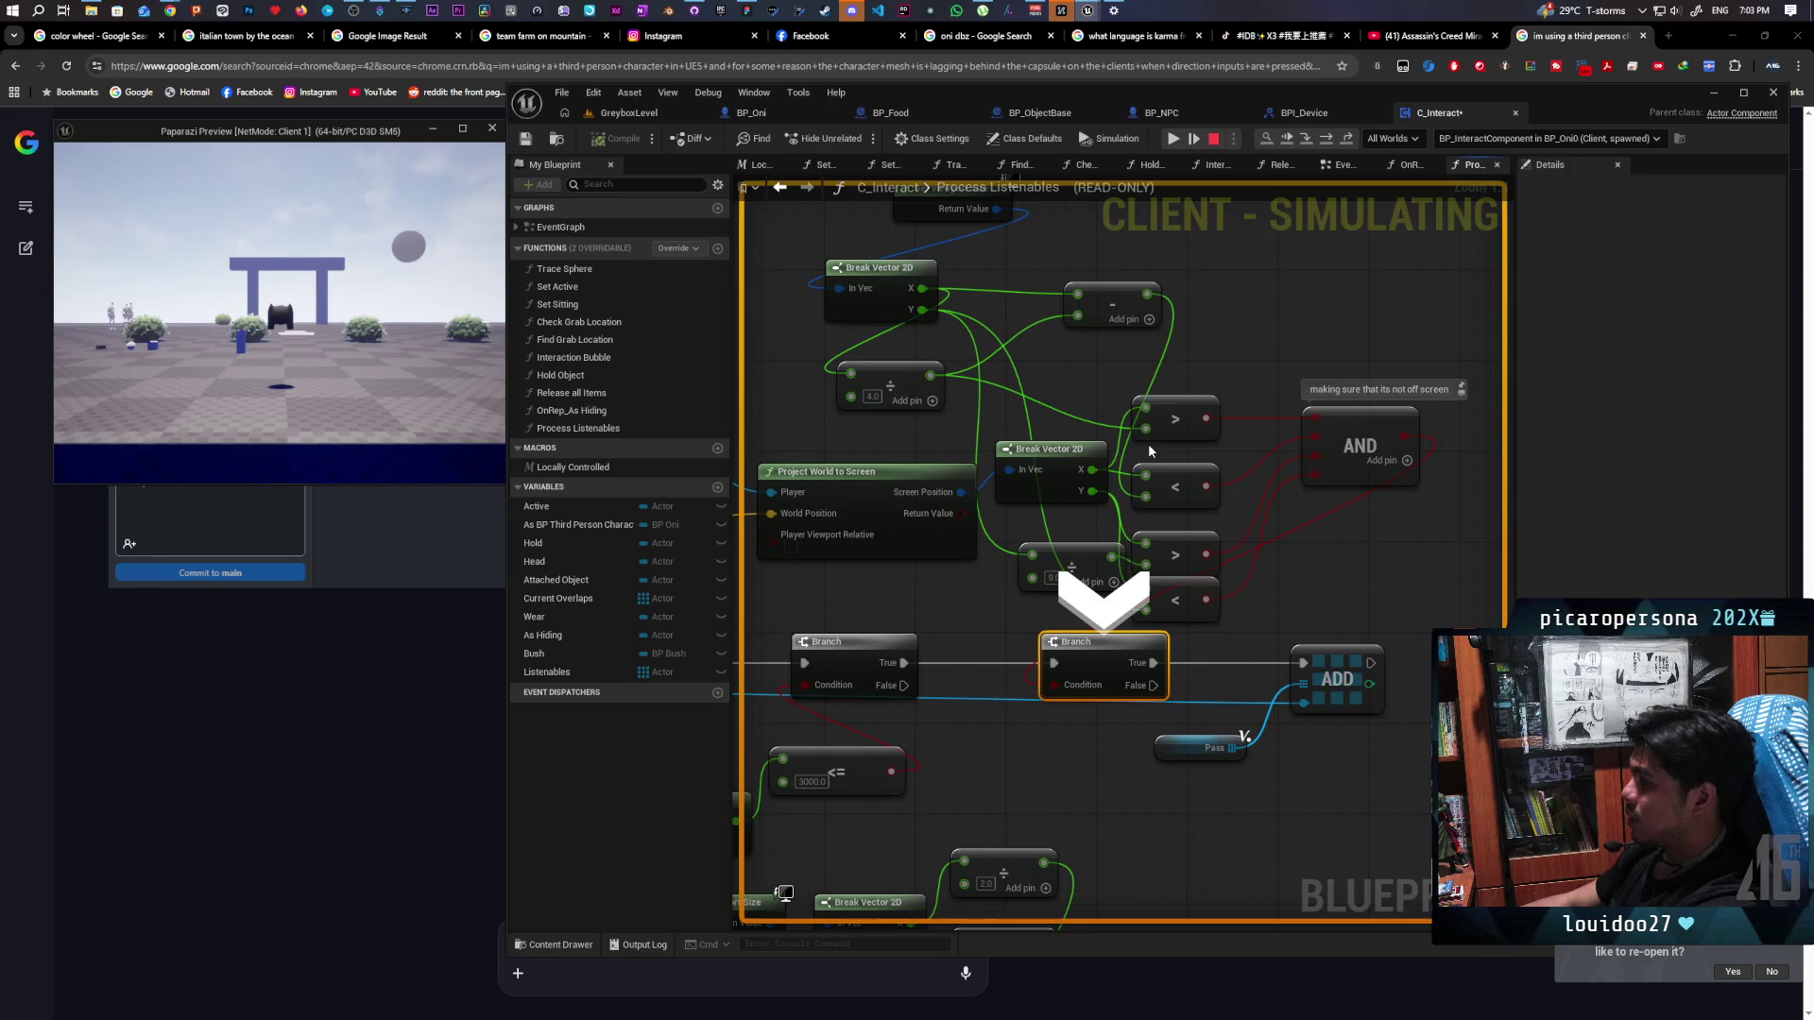
mouse_move(1097, 479)
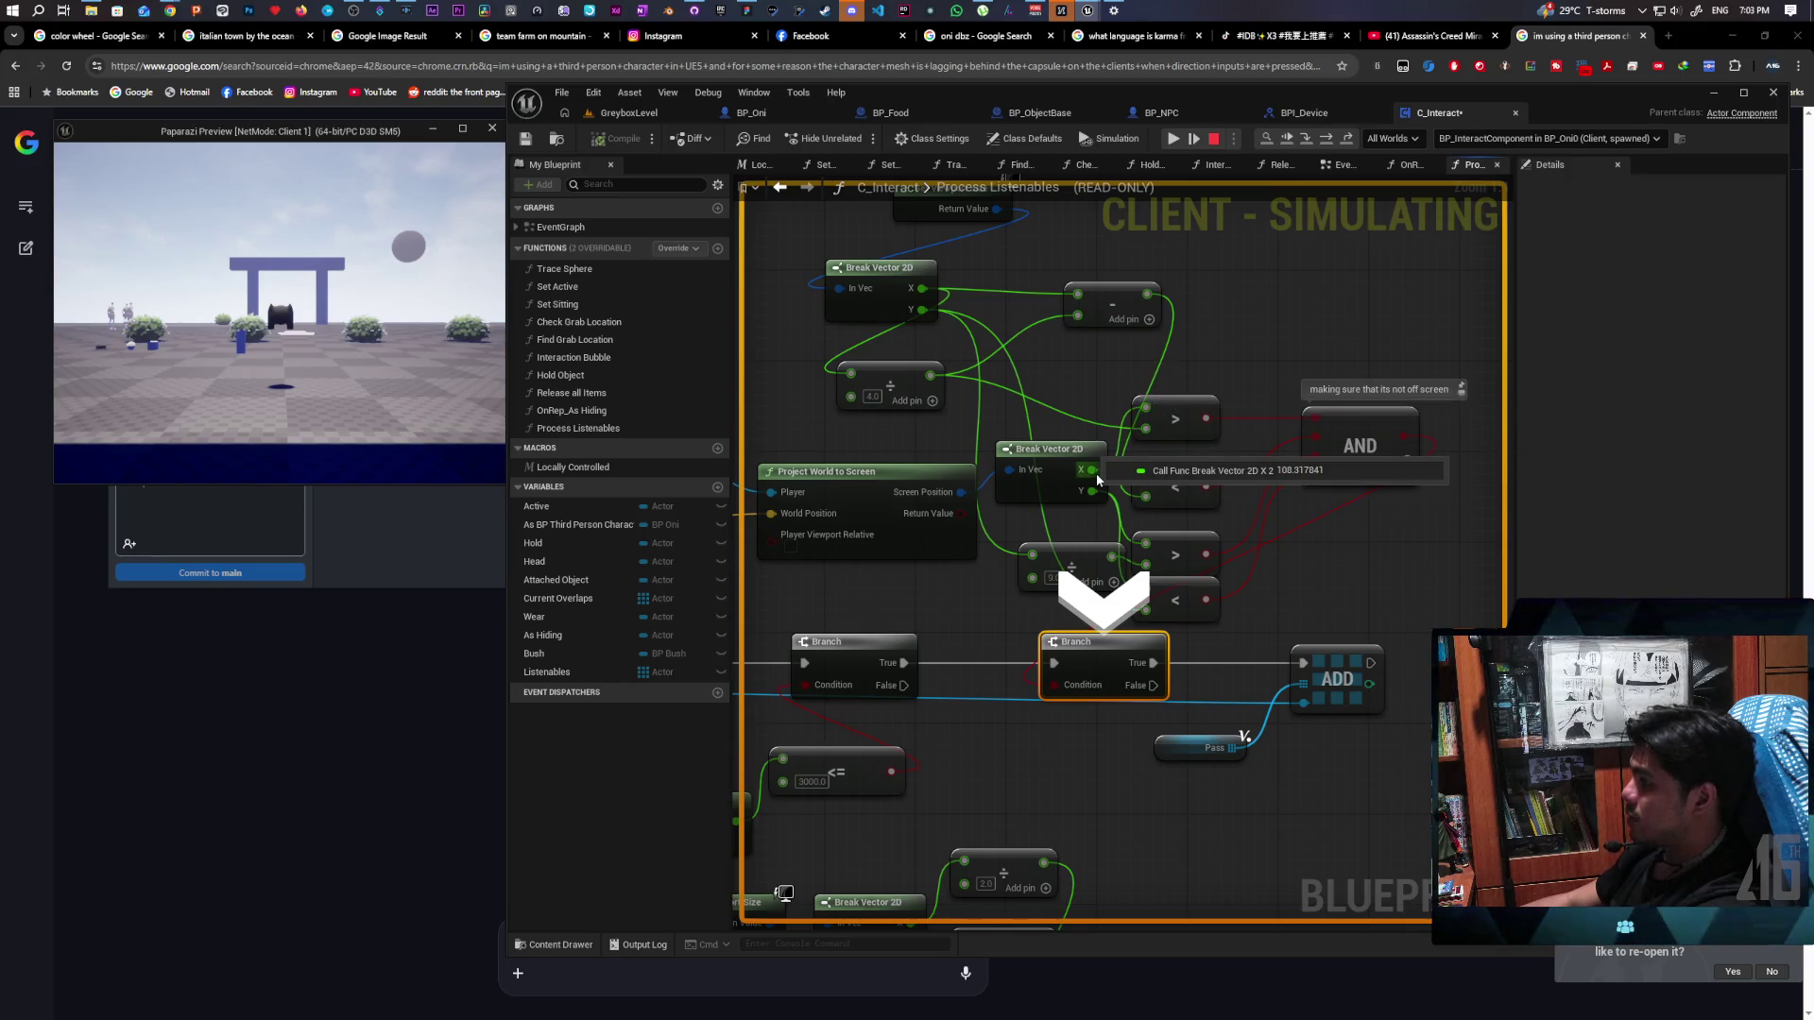
left_click_drag(991, 345, 997, 434)
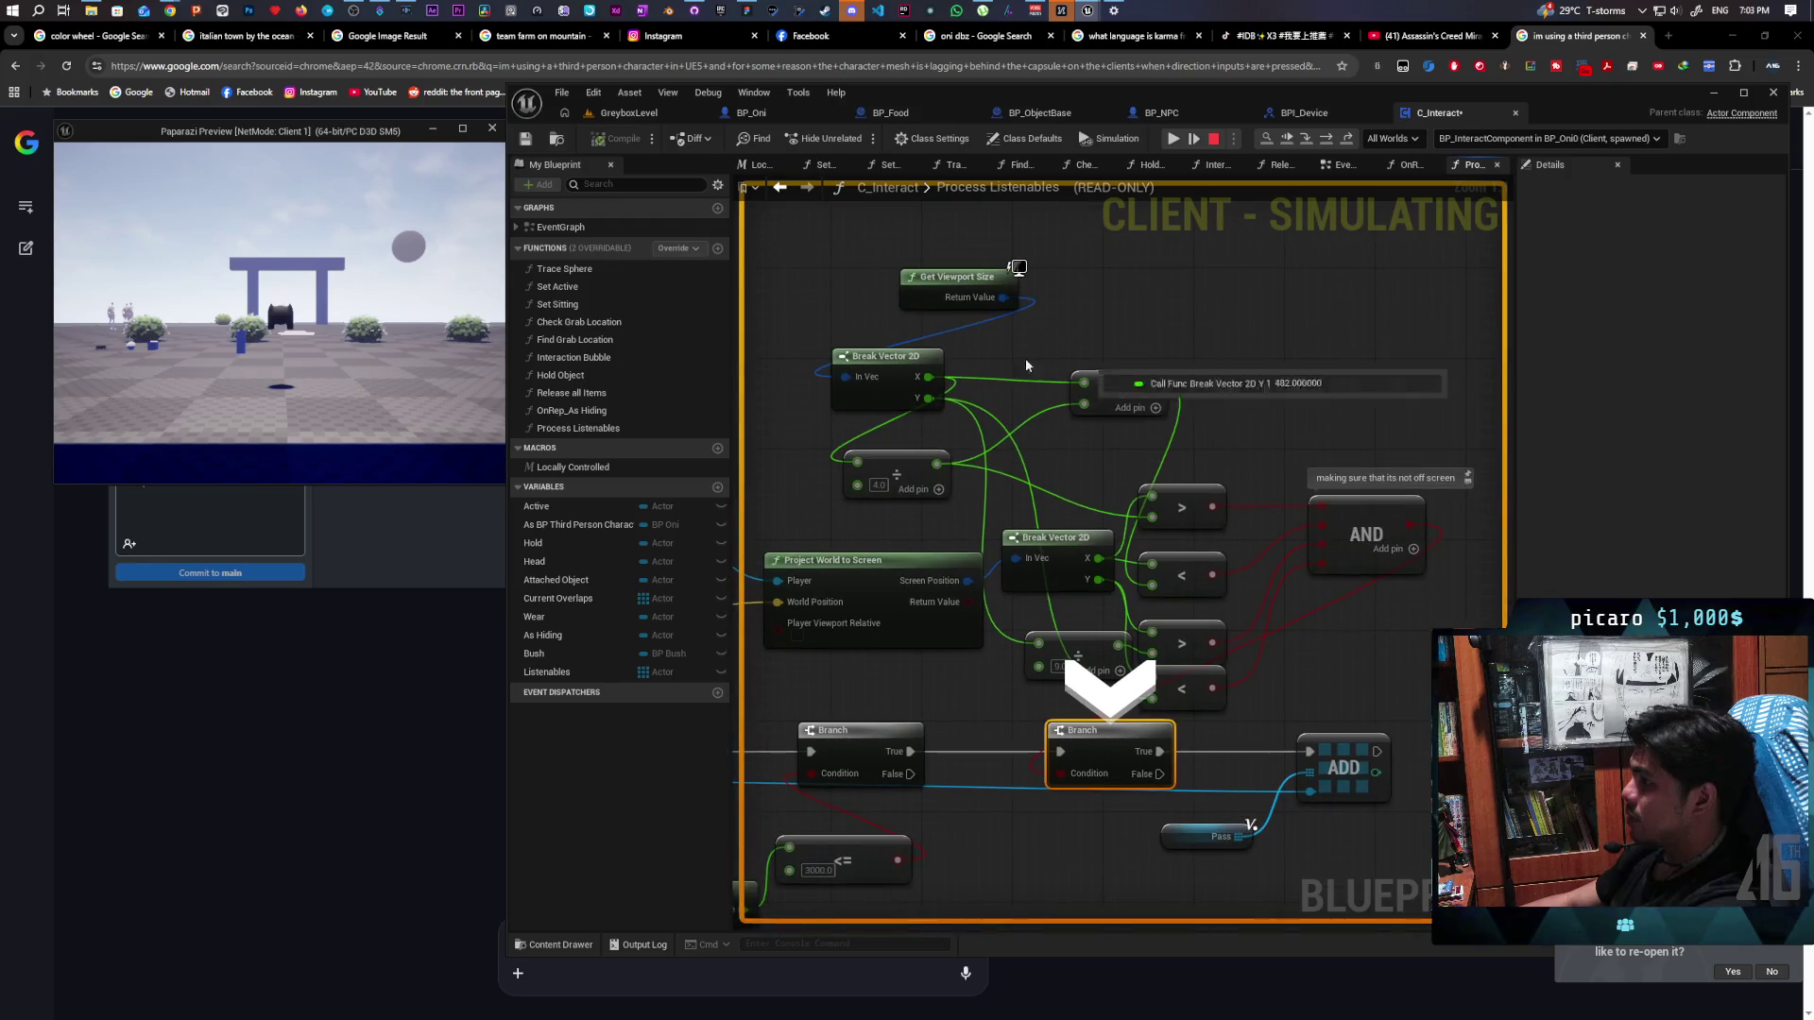
mouse_move(924, 379)
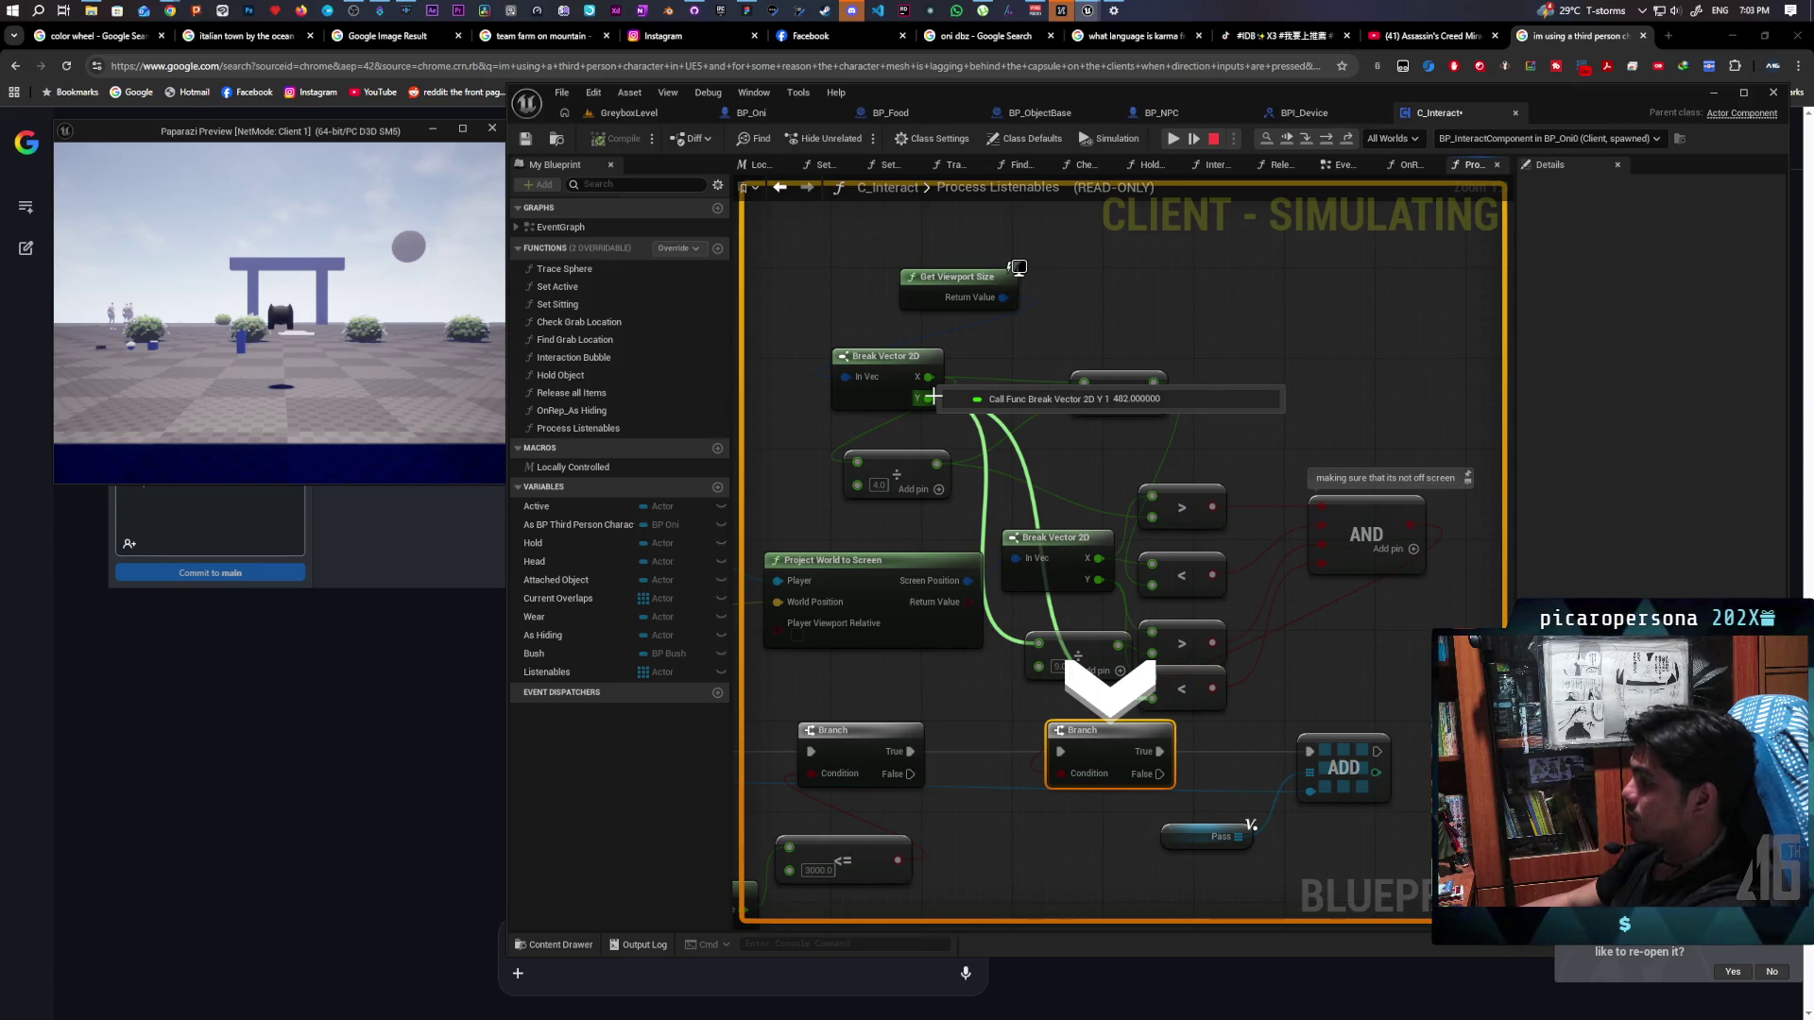
mouse_move(1161, 507)
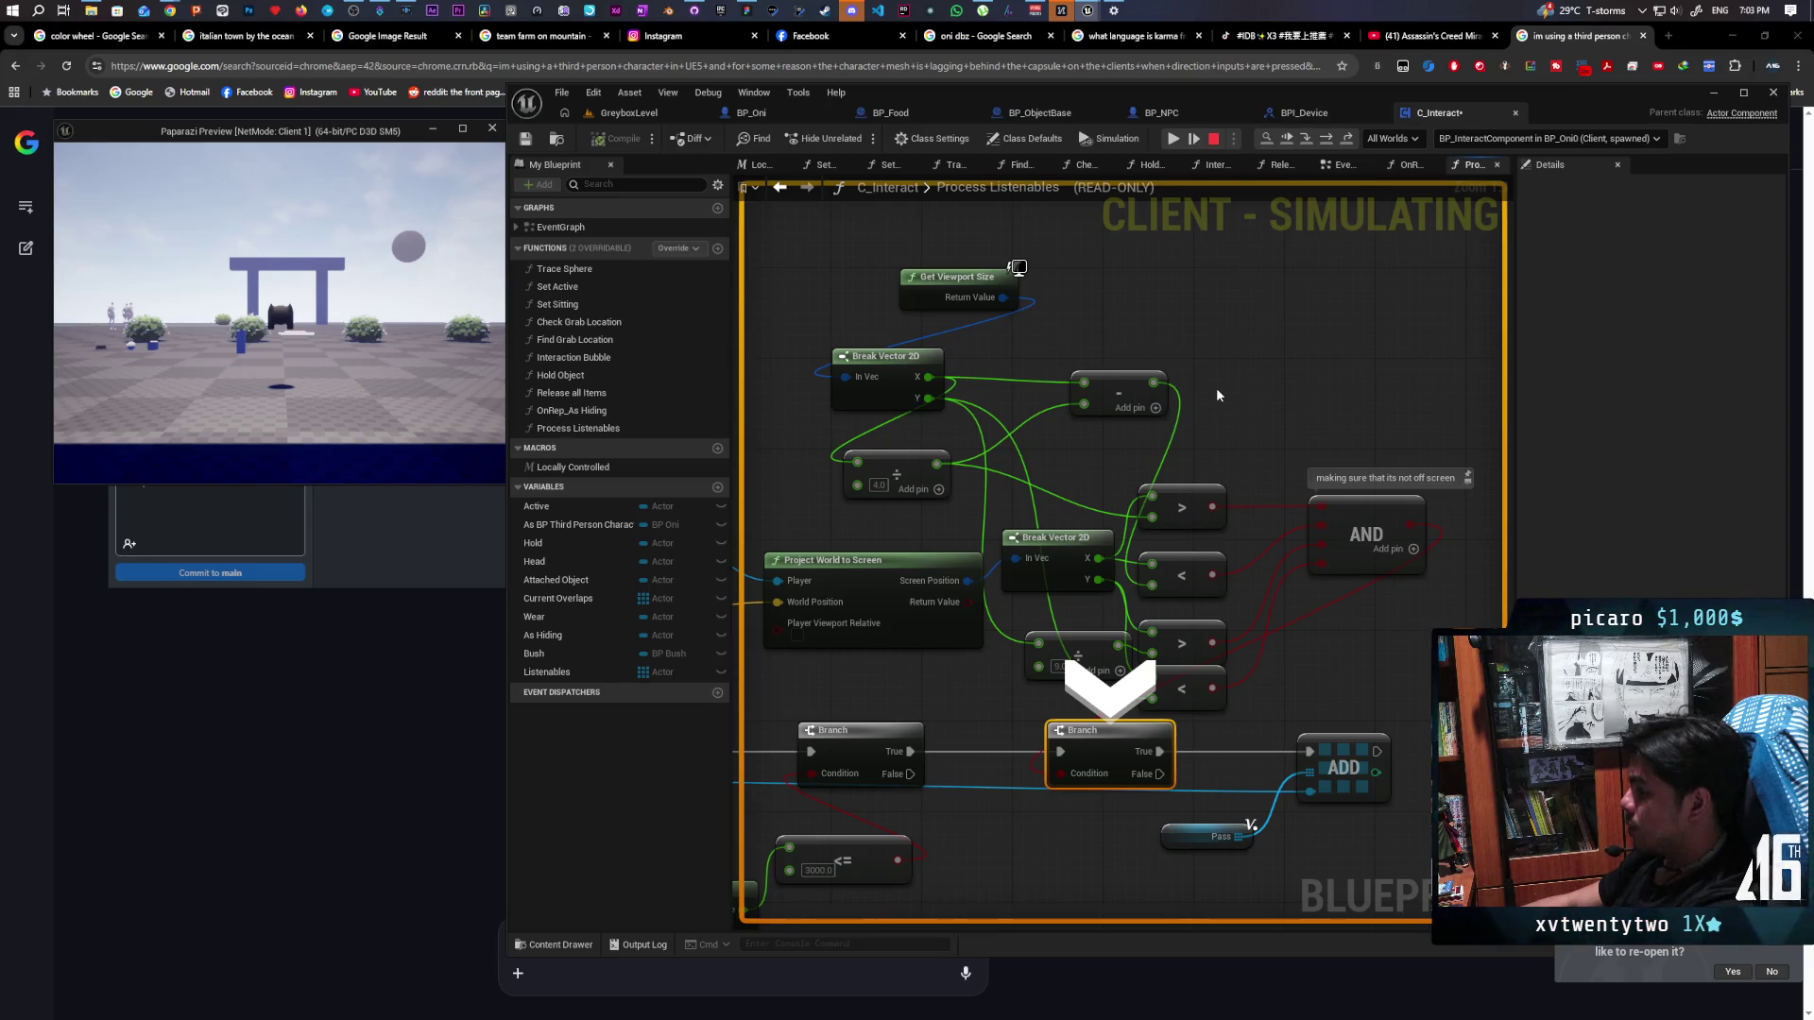
Step into the ForEachLoop macro and through to its outputs
key("F11")
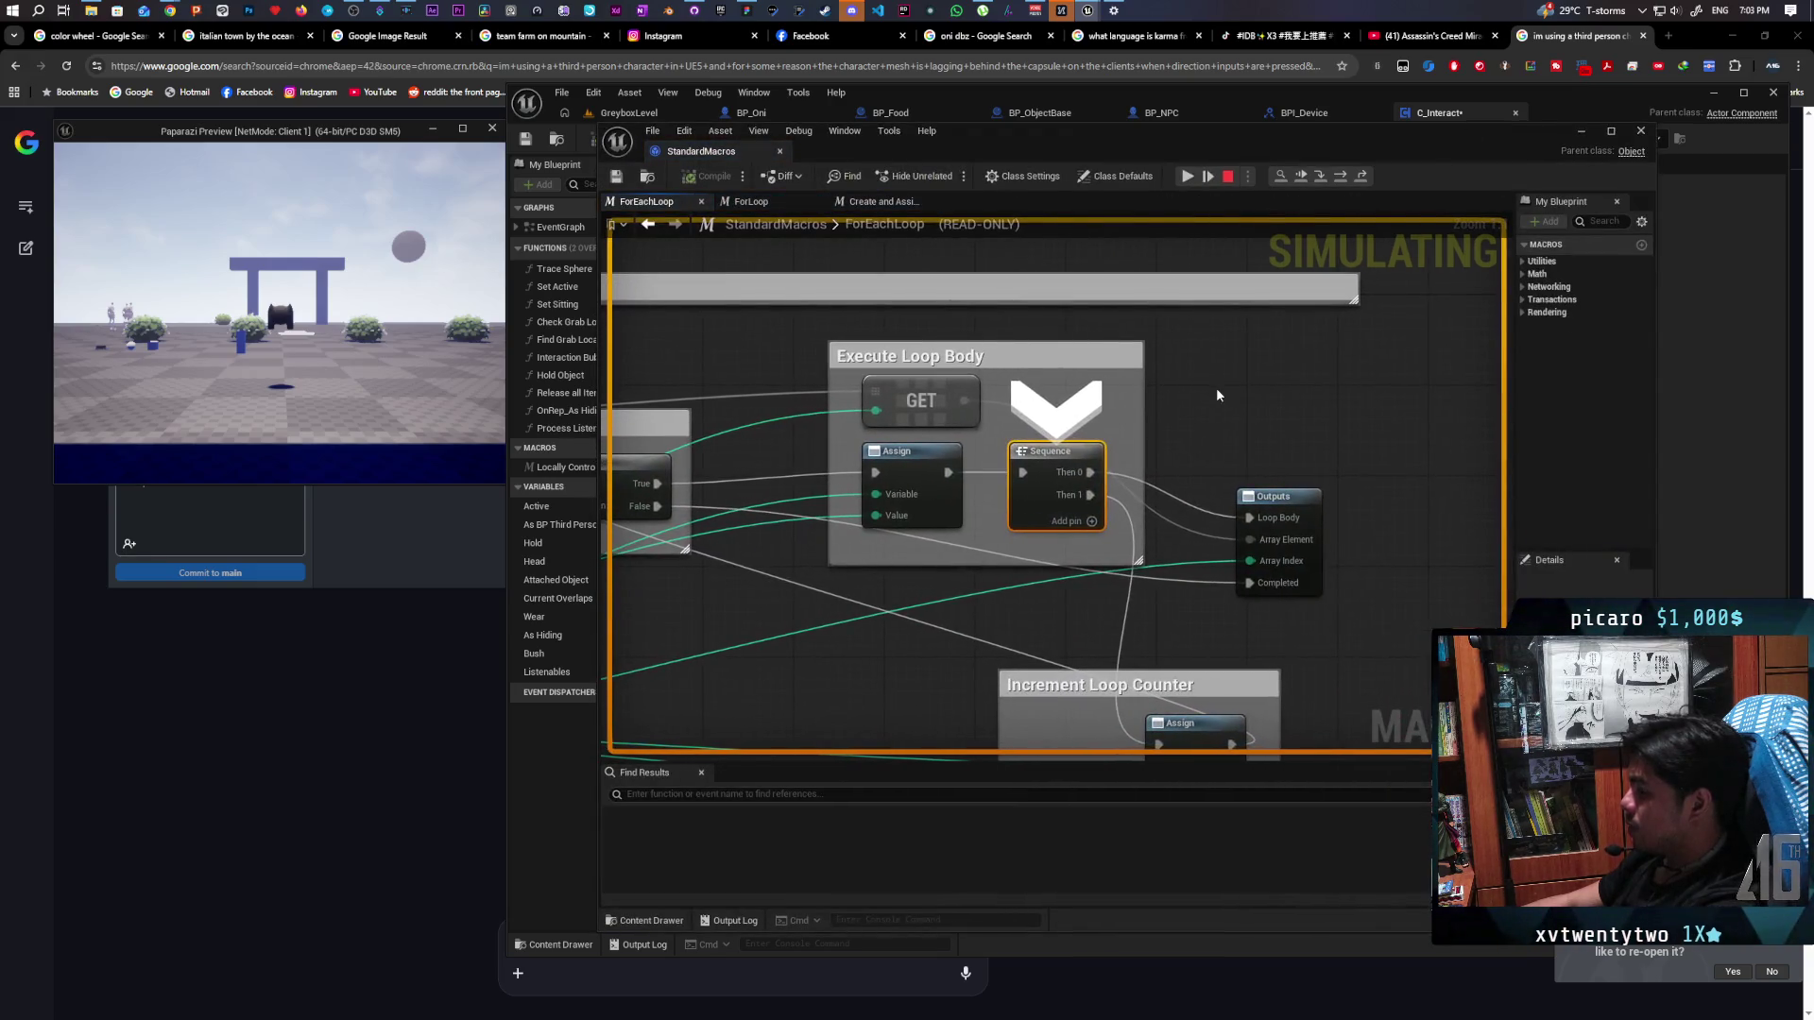
key("F11")
key("F11")
key("F11")
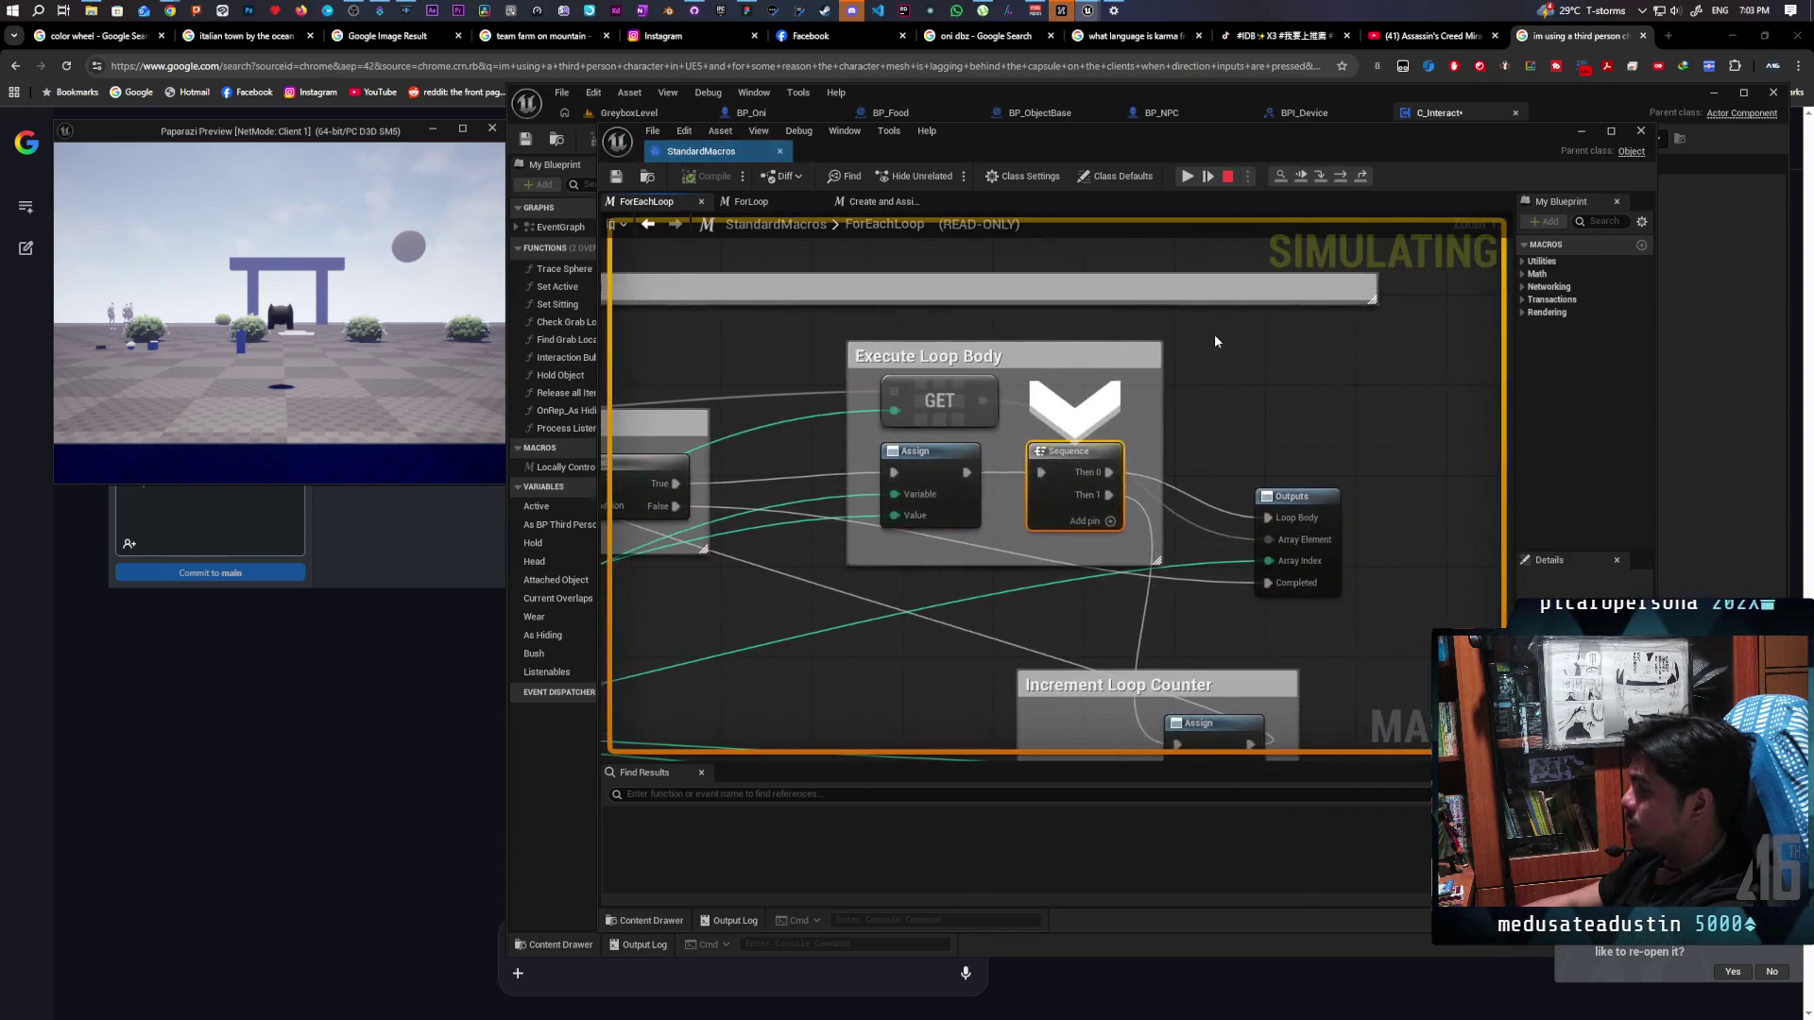
key("F11")
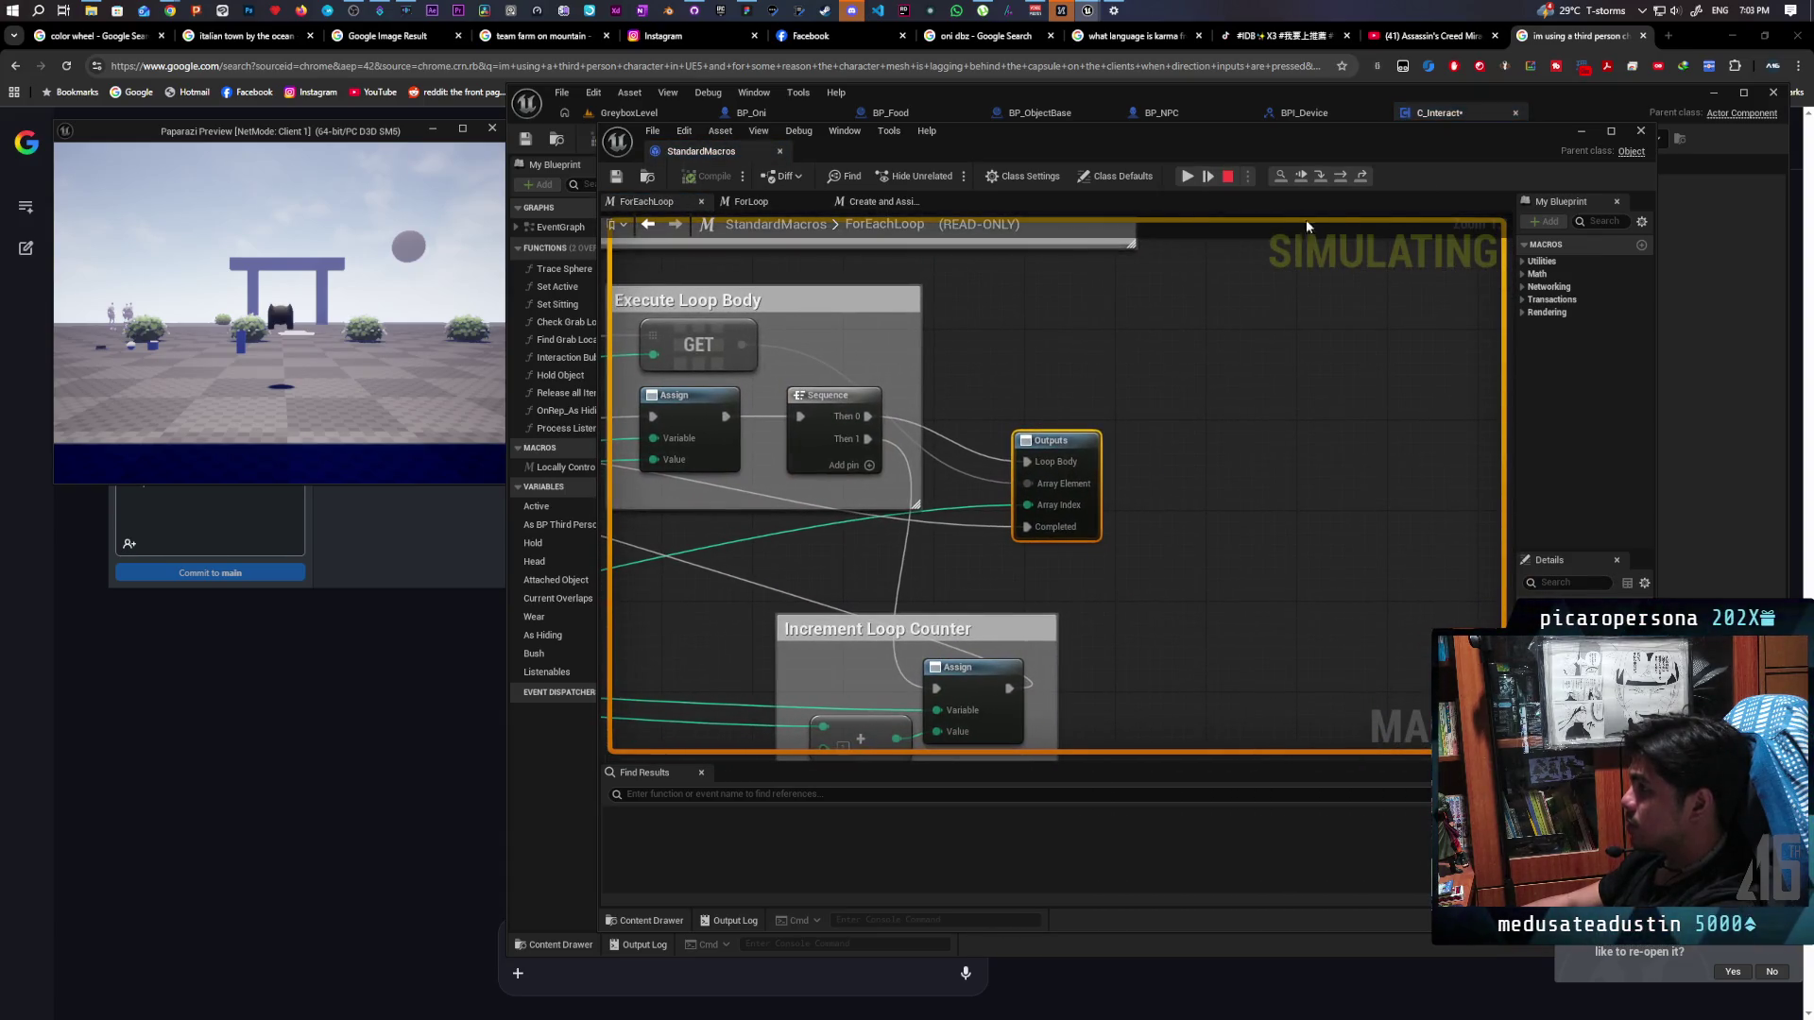
Push the StandardMacros window down, step over twice, and read the AND and > pin values
left_click_drag(1241, 152, 1146, 530)
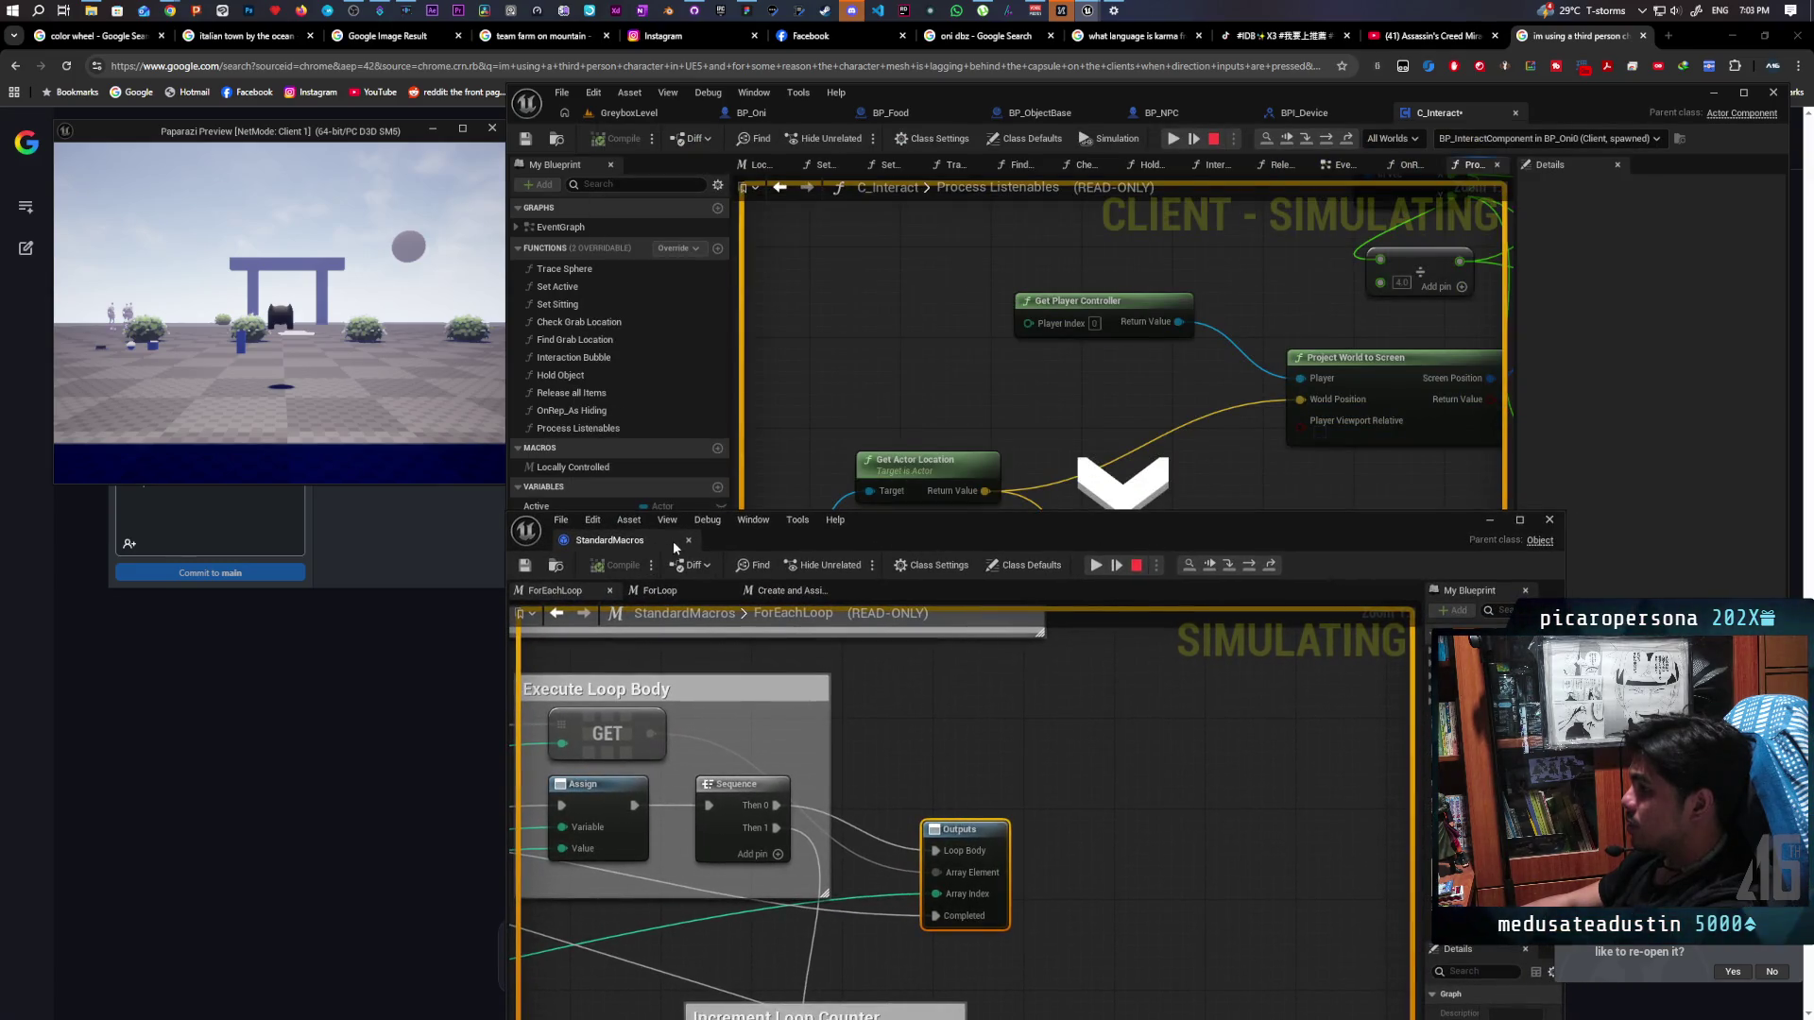
mouse_move(908, 525)
left_mouse_down()
mouse_move(909, 844)
mouse_move(785, 890)
left_mouse_up()
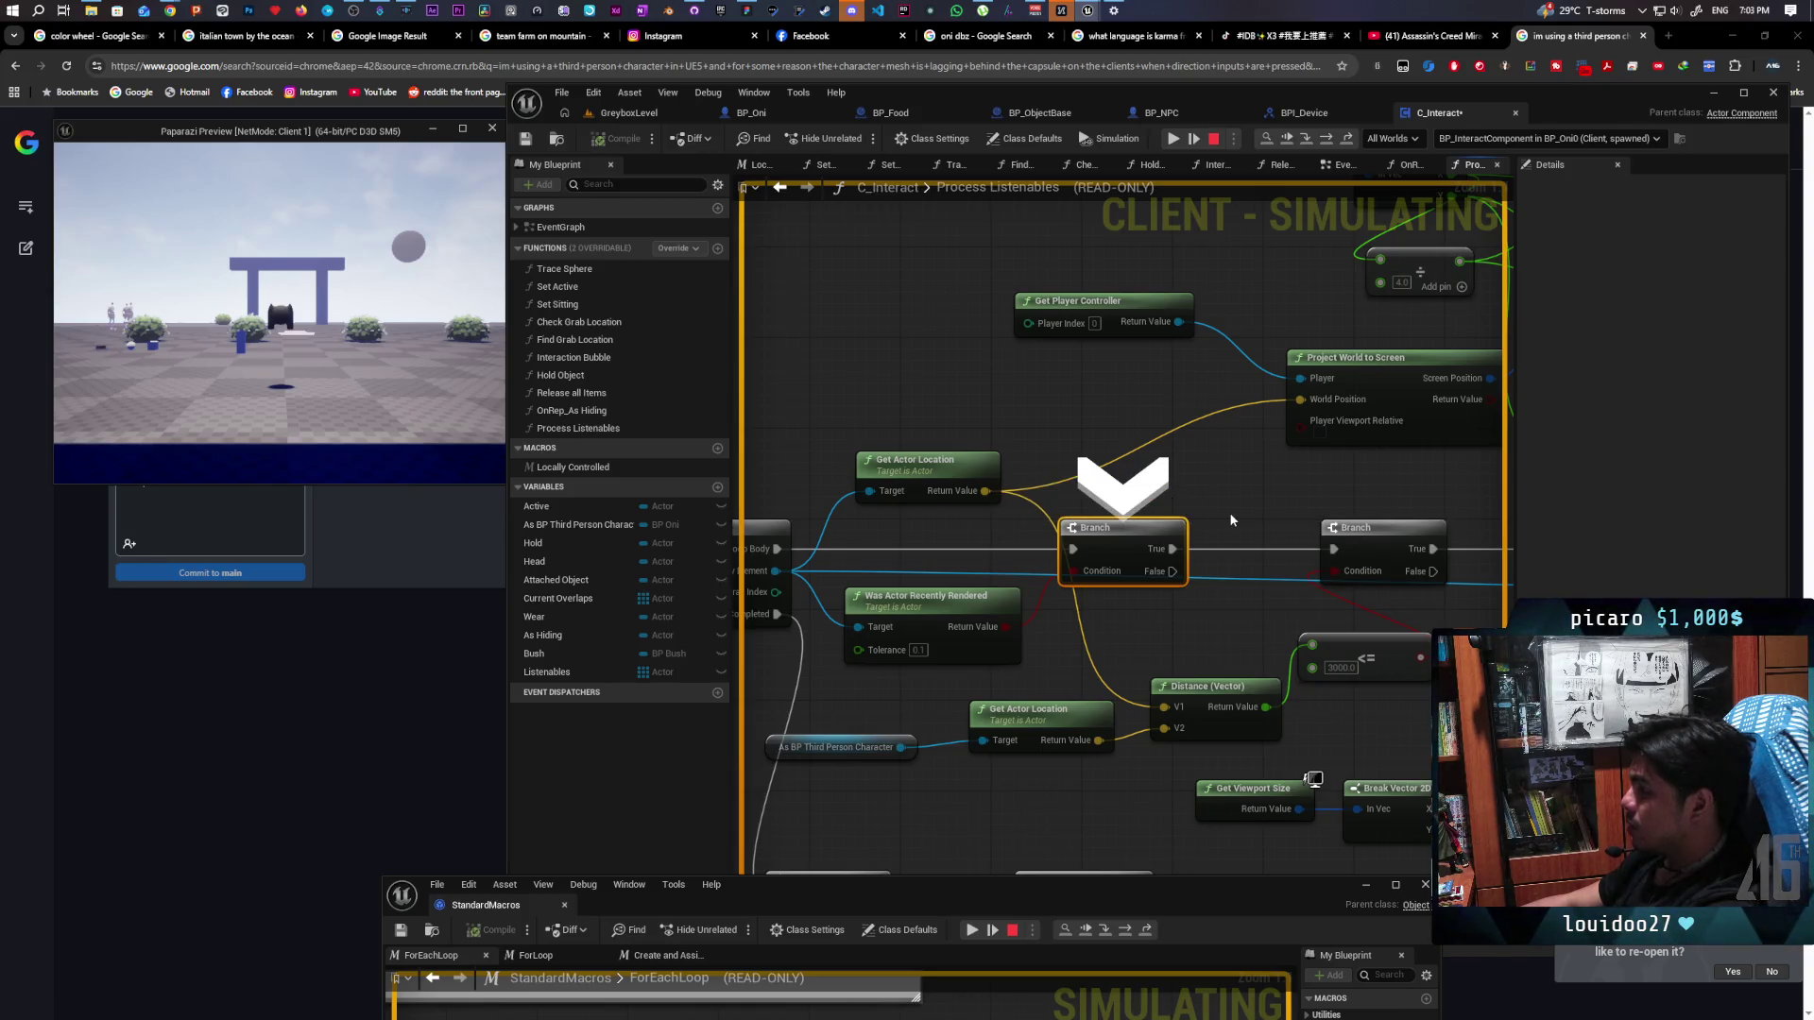
key("F10")
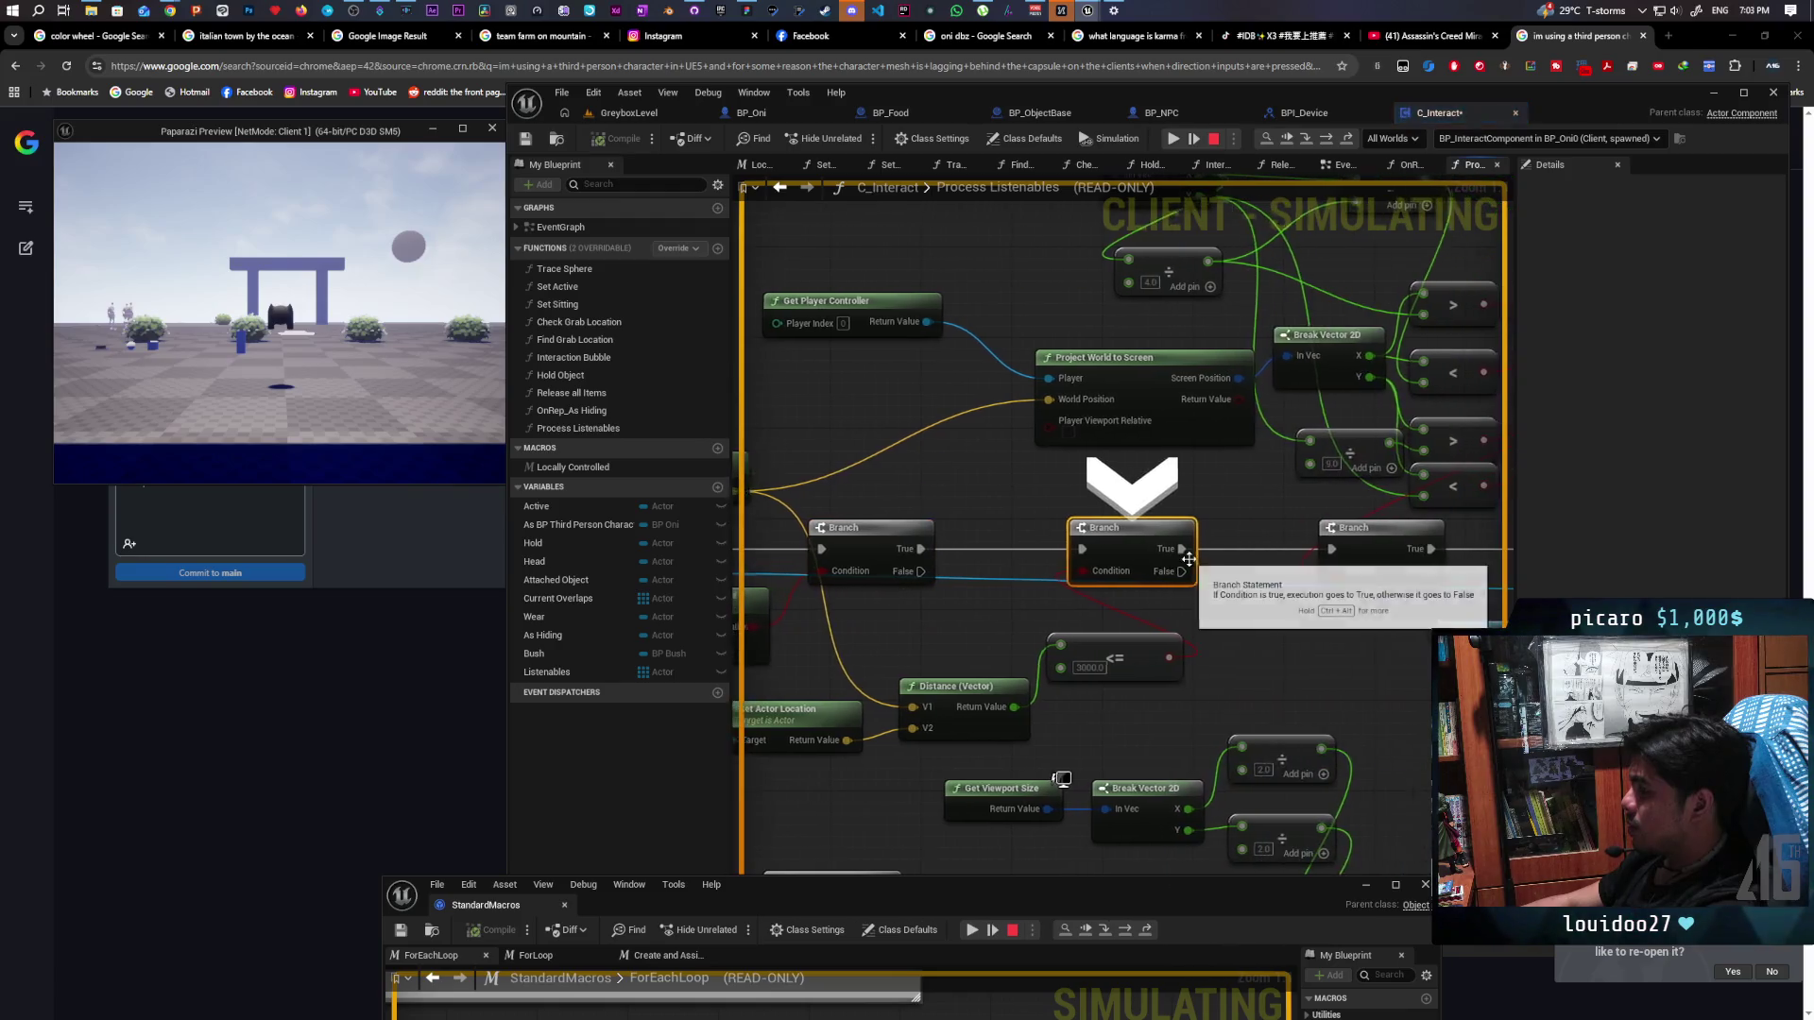
key("F10")
mouse_move(1334, 304)
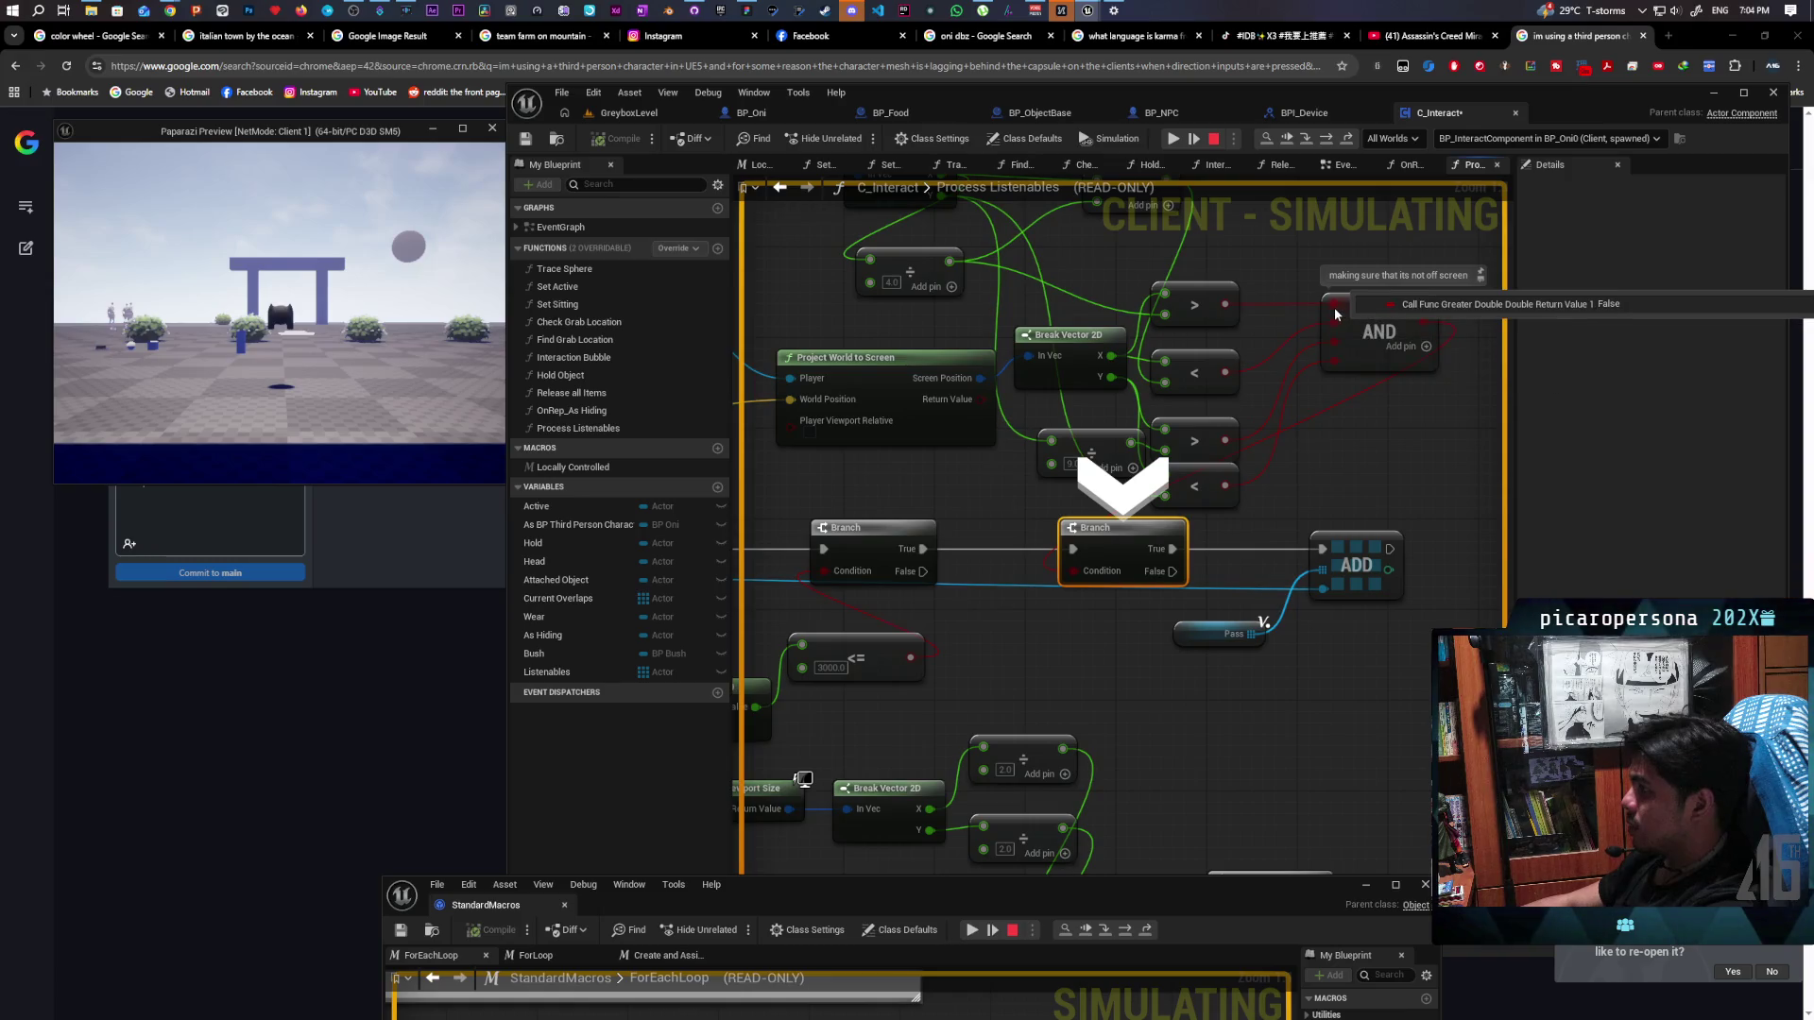
mouse_move(1335, 345)
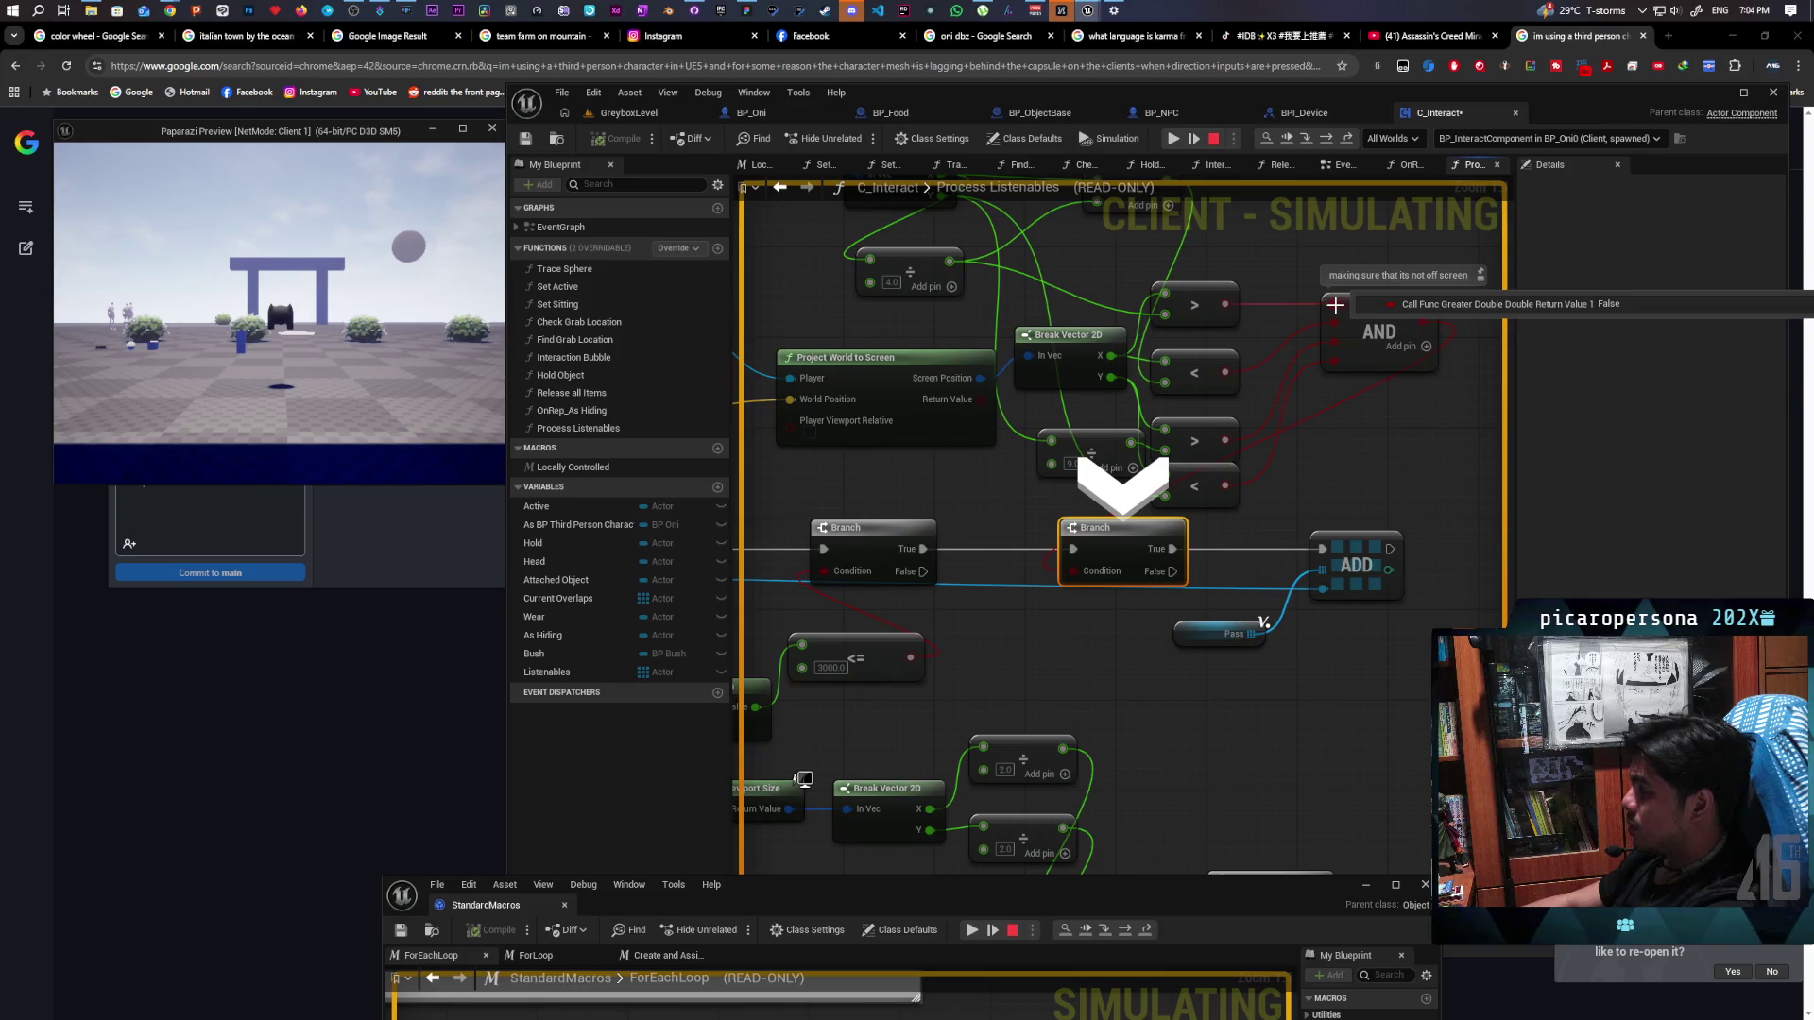
mouse_move(1174, 307)
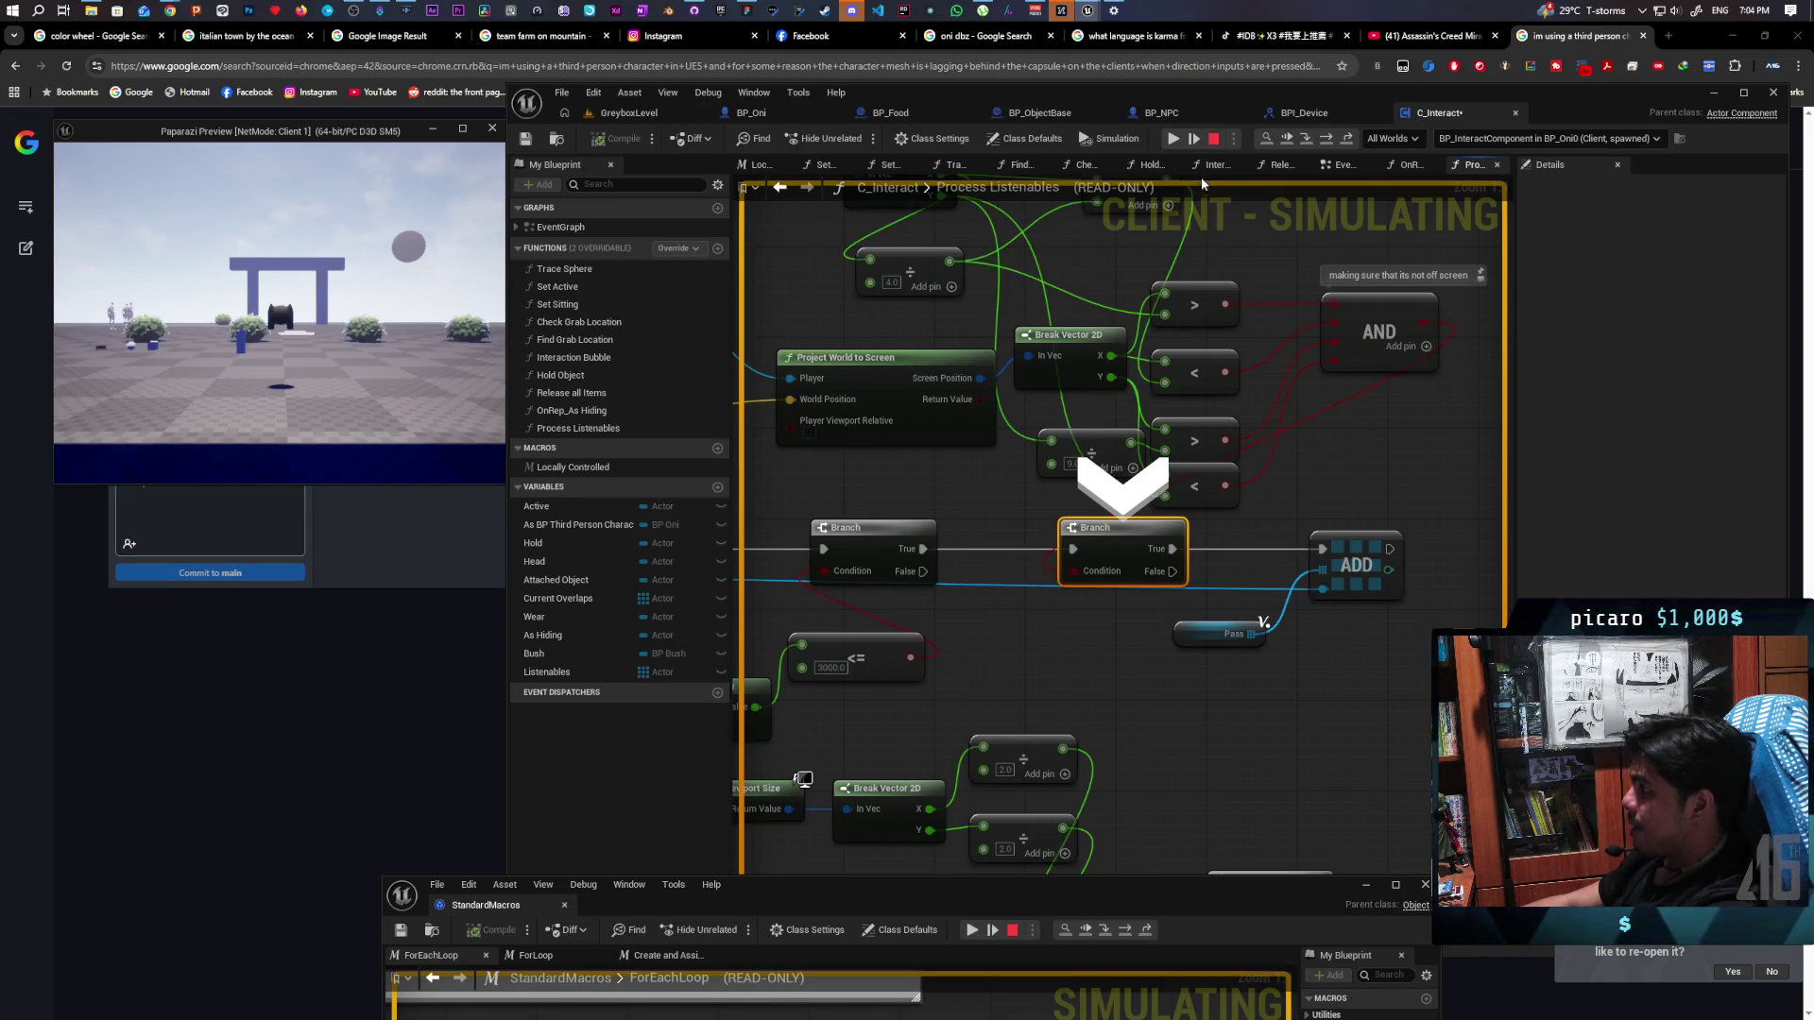
Continue execution repeatedly past the Print String breakpoint hits
left_click(1286, 140)
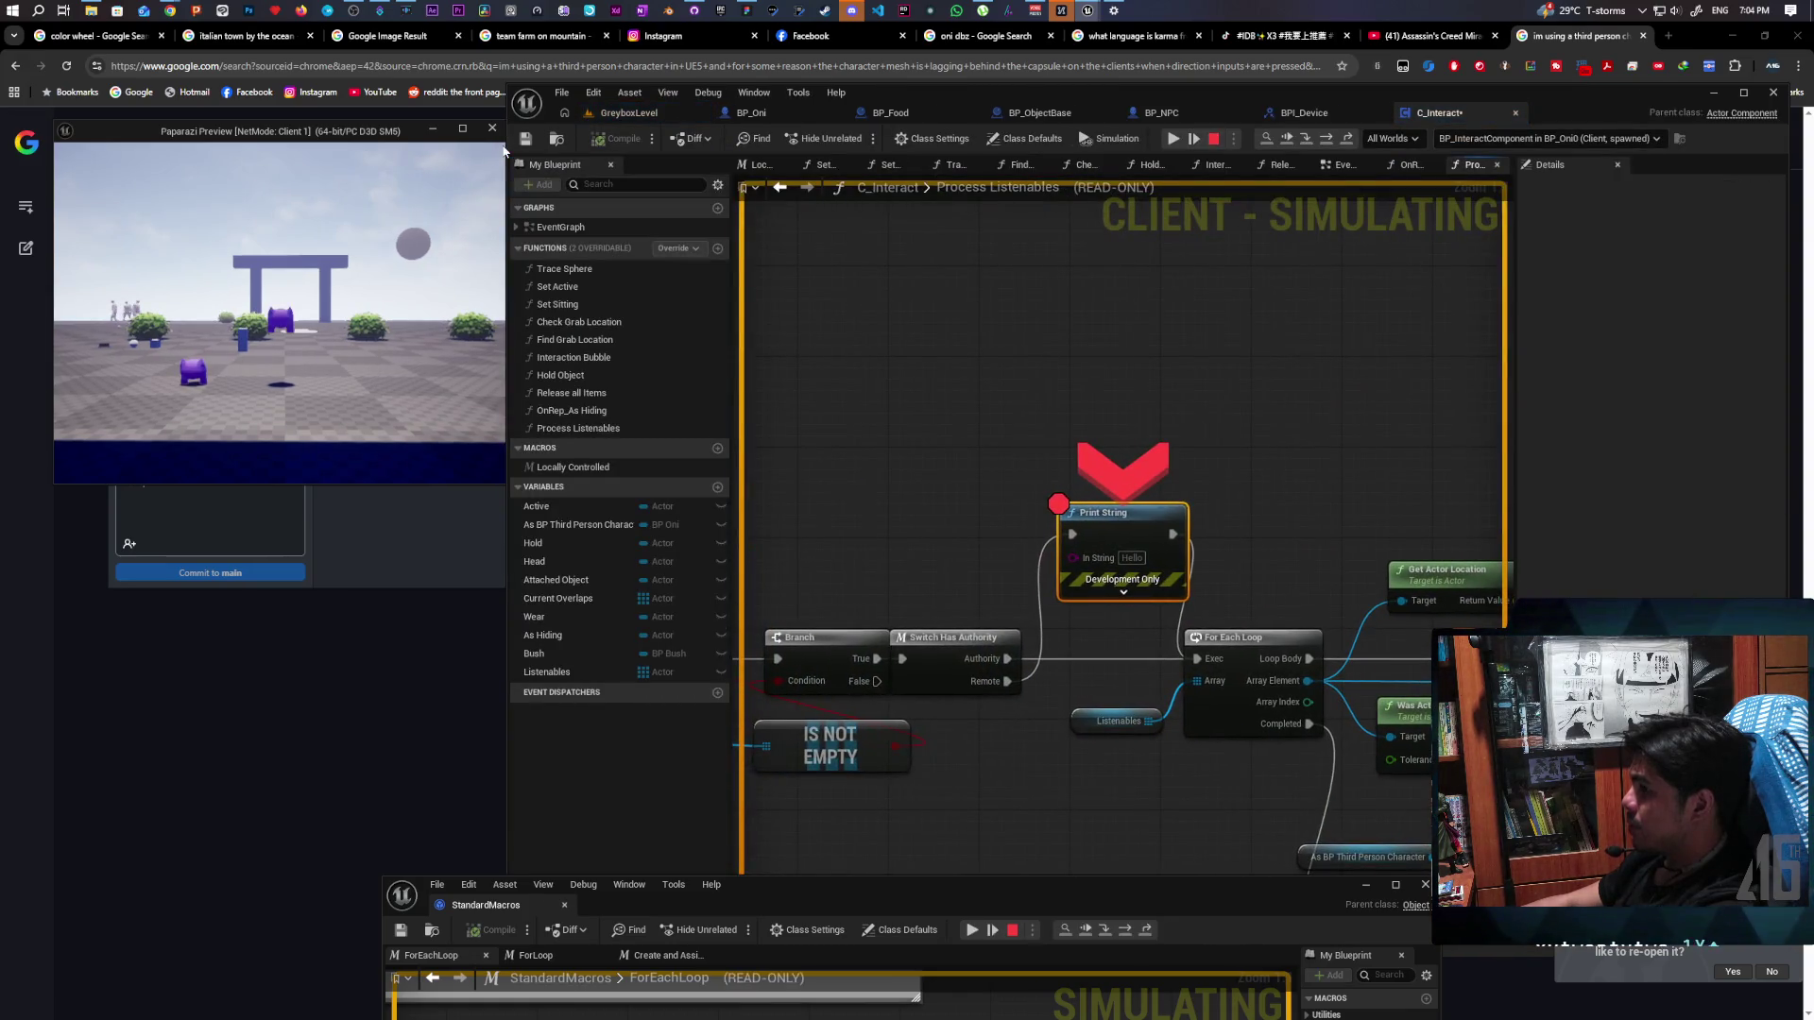
left_click(1286, 140)
left_click(1286, 140)
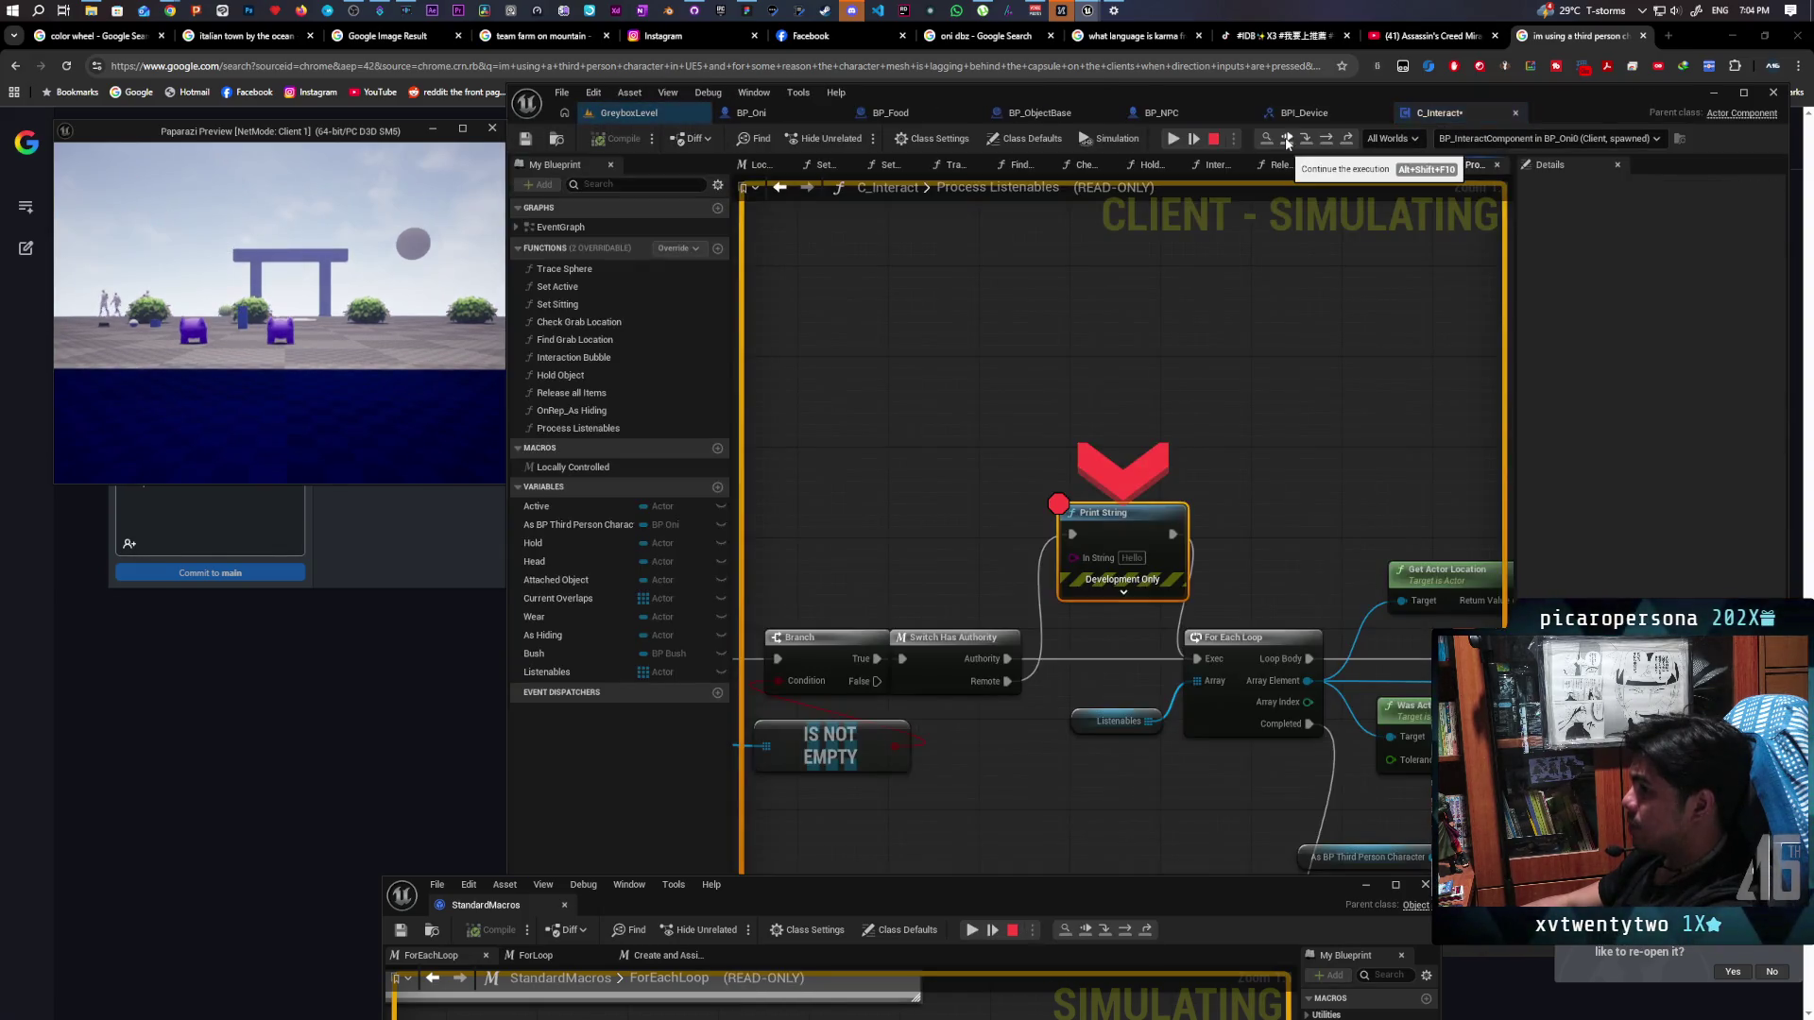
left_click(1286, 139)
left_click(1286, 139)
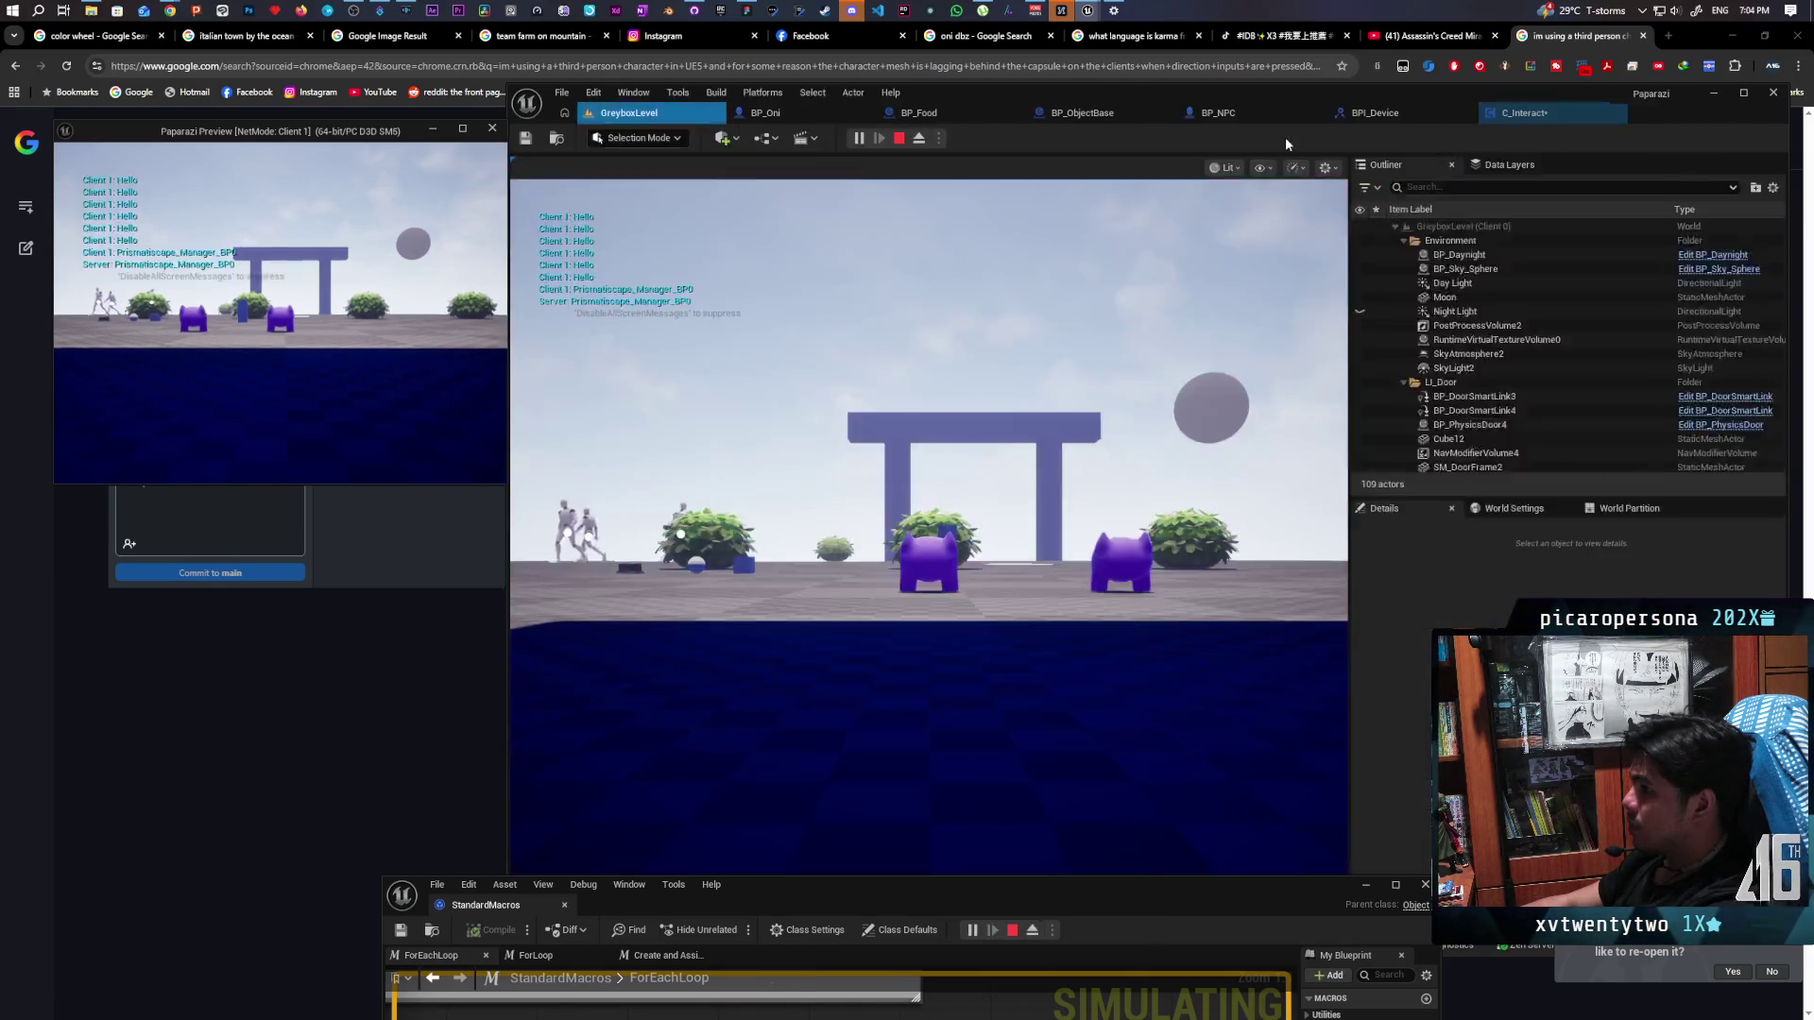
left_click(1286, 140)
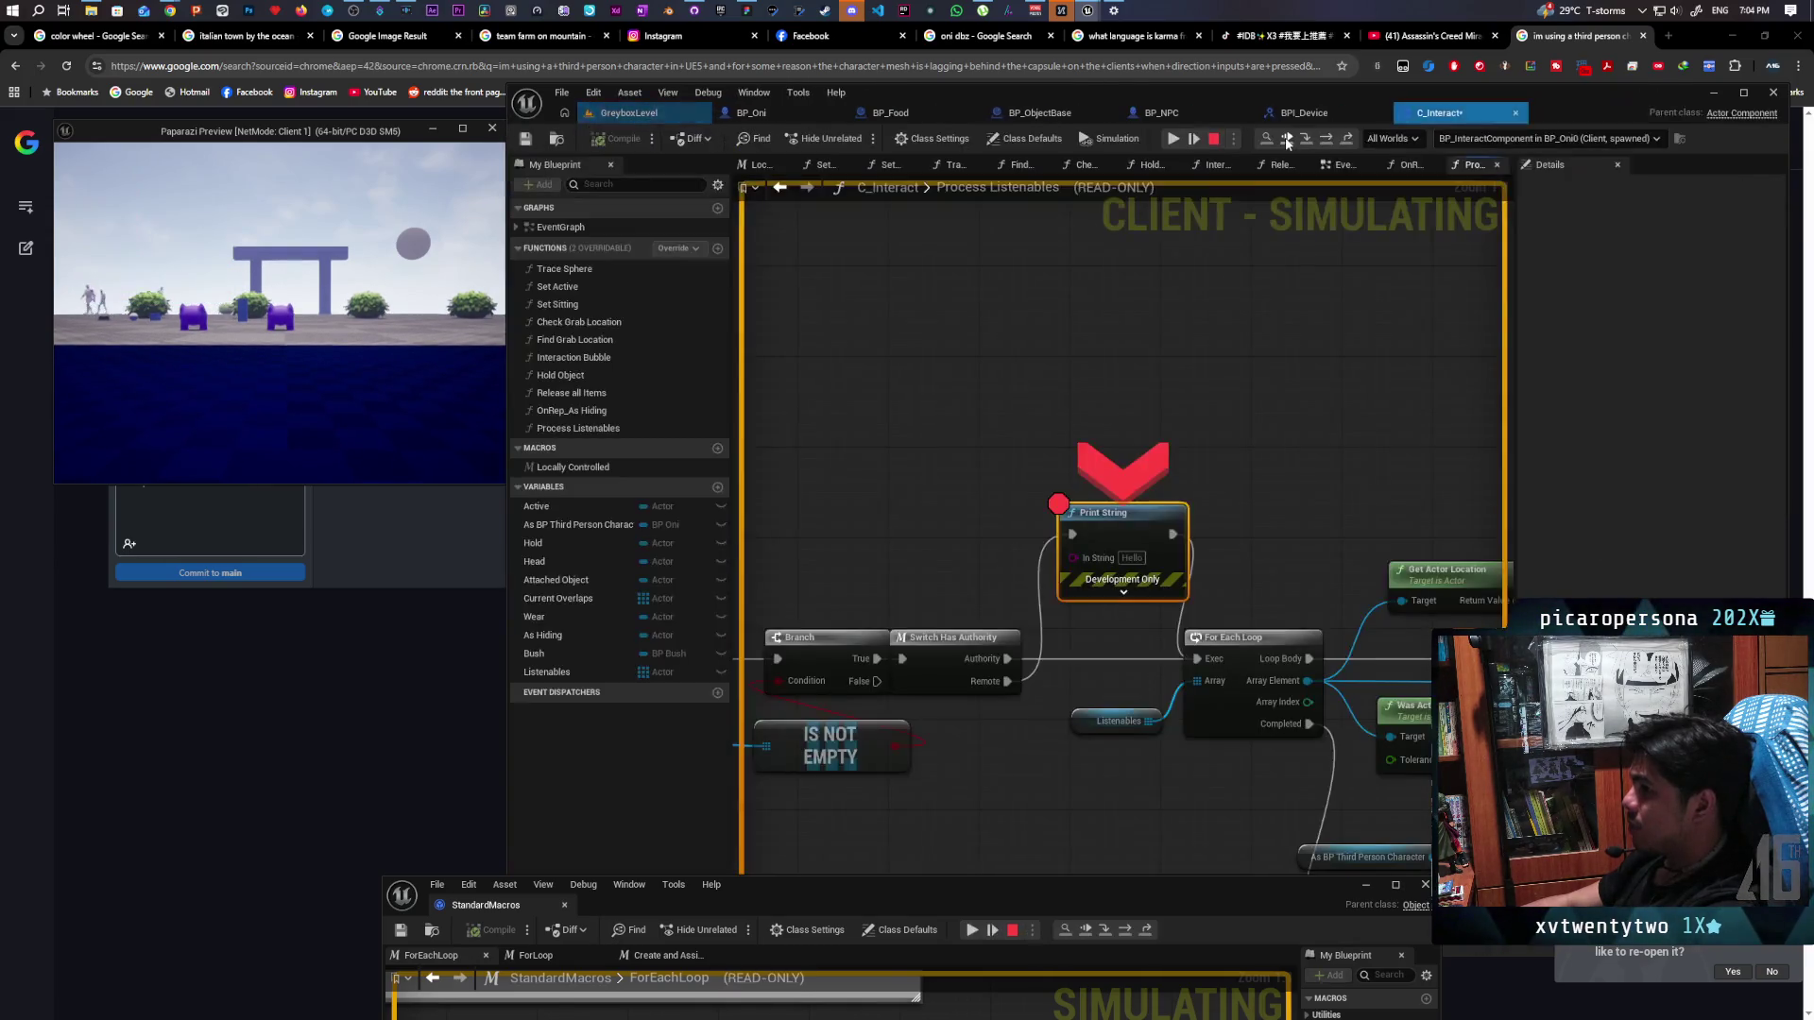
left_click(1286, 140)
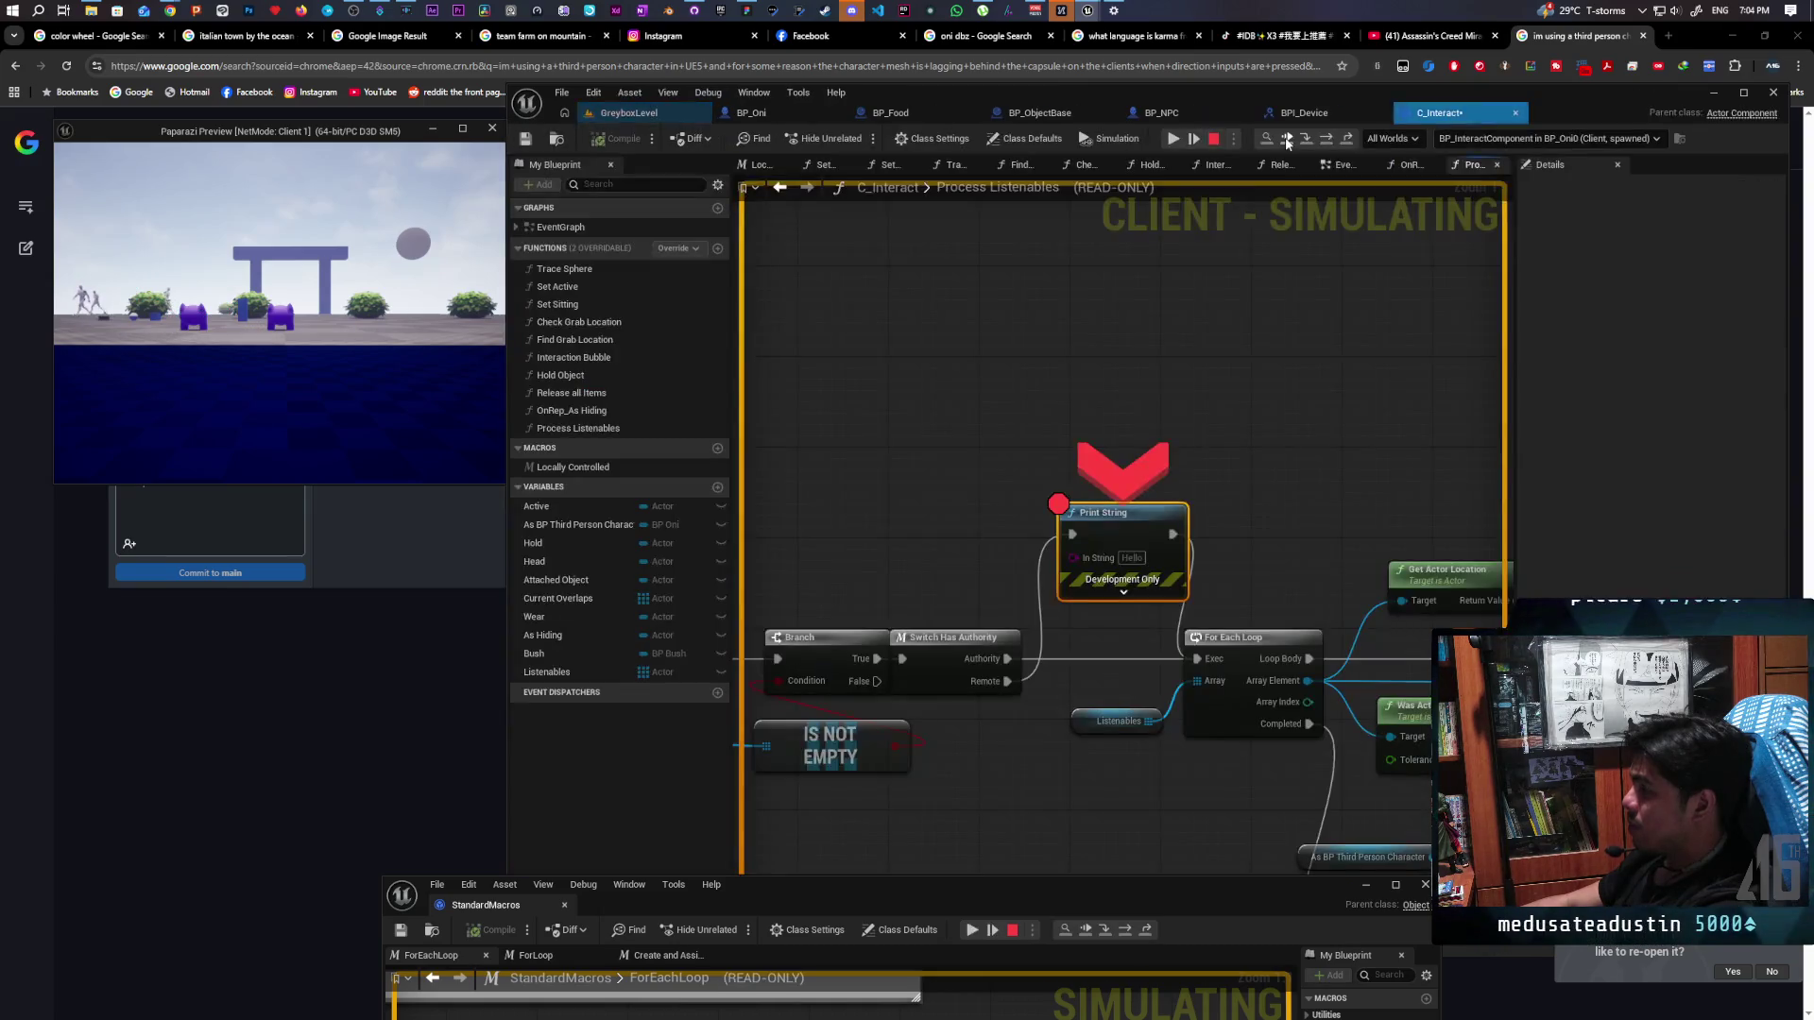
left_click(1286, 140)
left_click(1286, 140)
left_click(1285, 139)
left_click(1286, 139)
left_click(1285, 139)
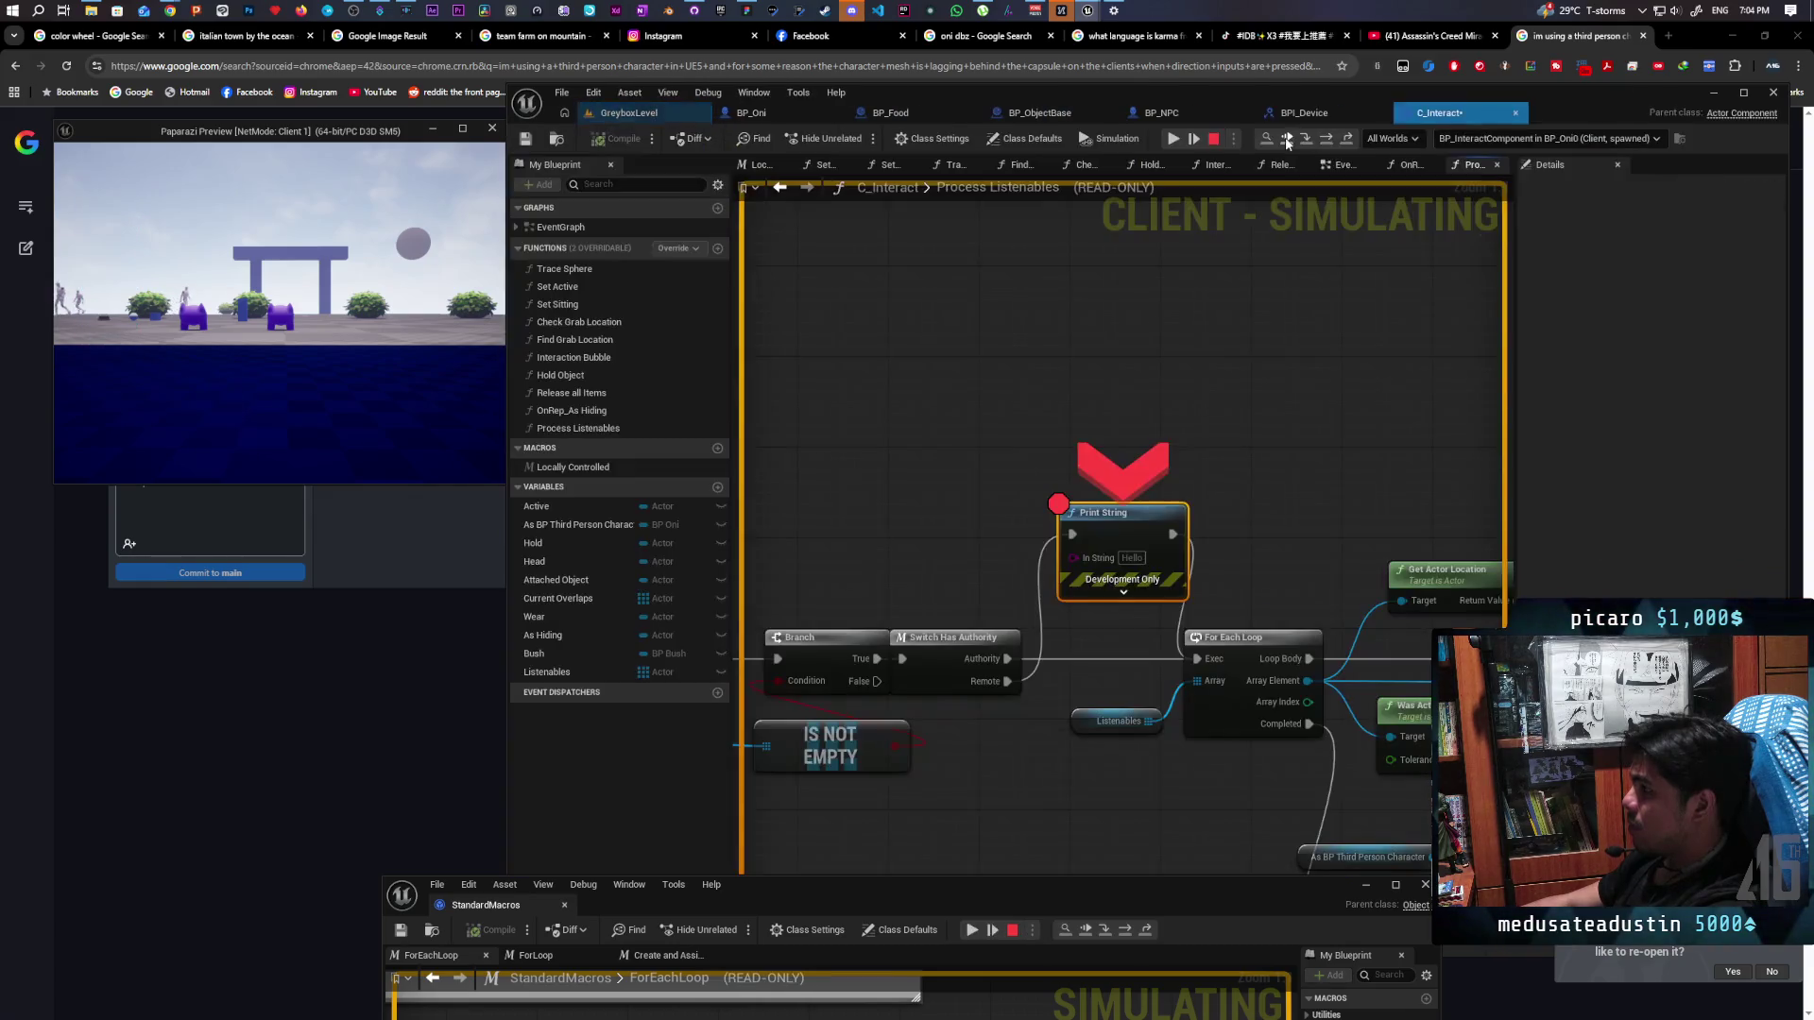
left_click(1286, 140)
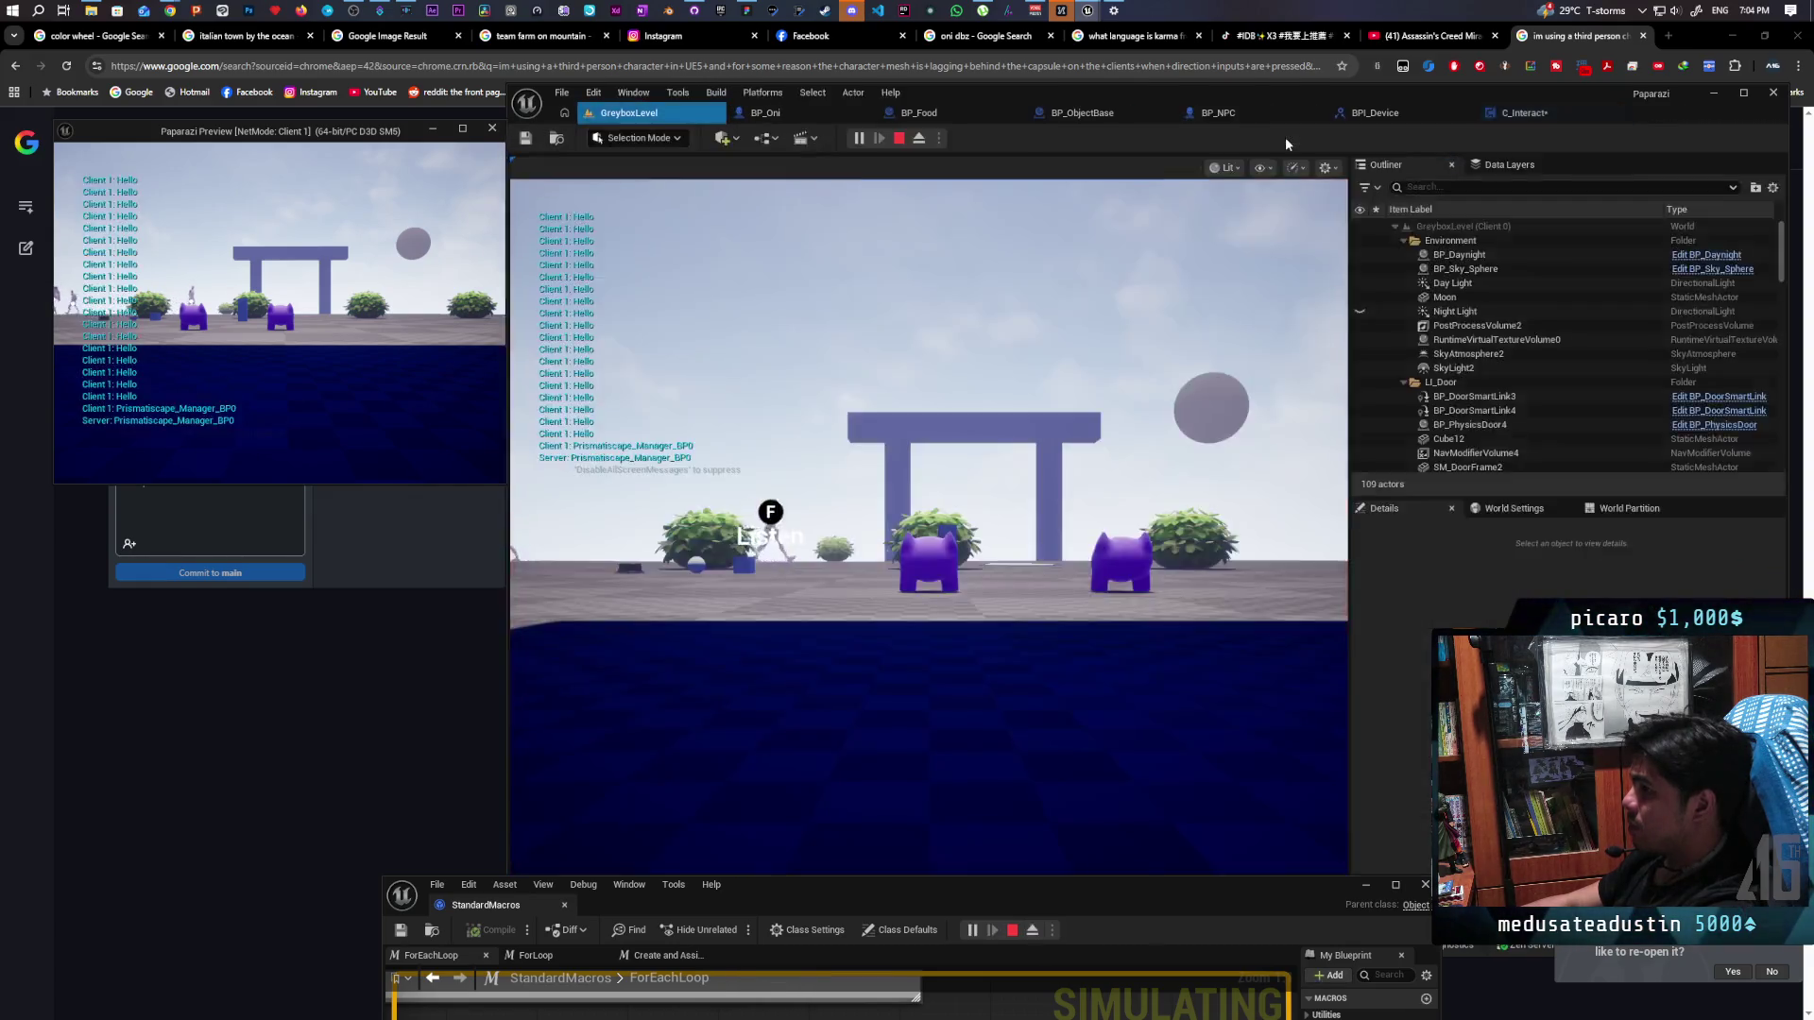
left_click(1286, 140)
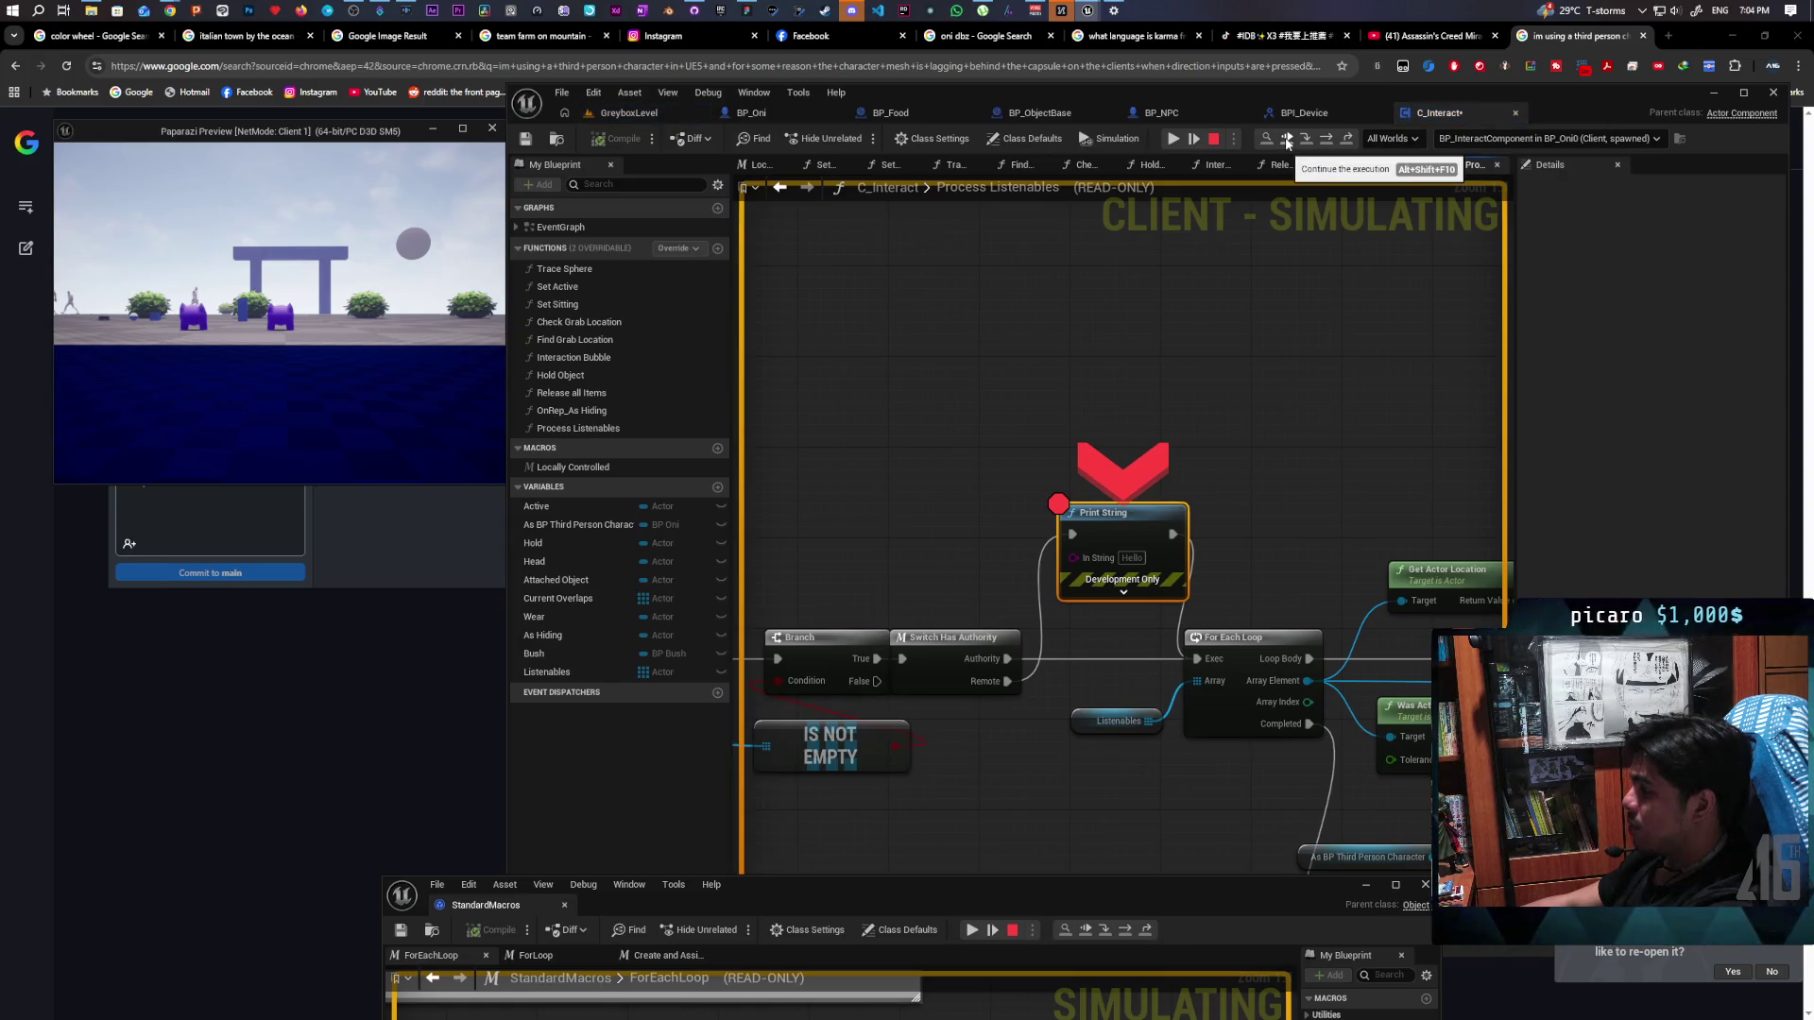
Remove the Print String breakpoint, resume, and walk the client character toward the NPCs
key("F9")
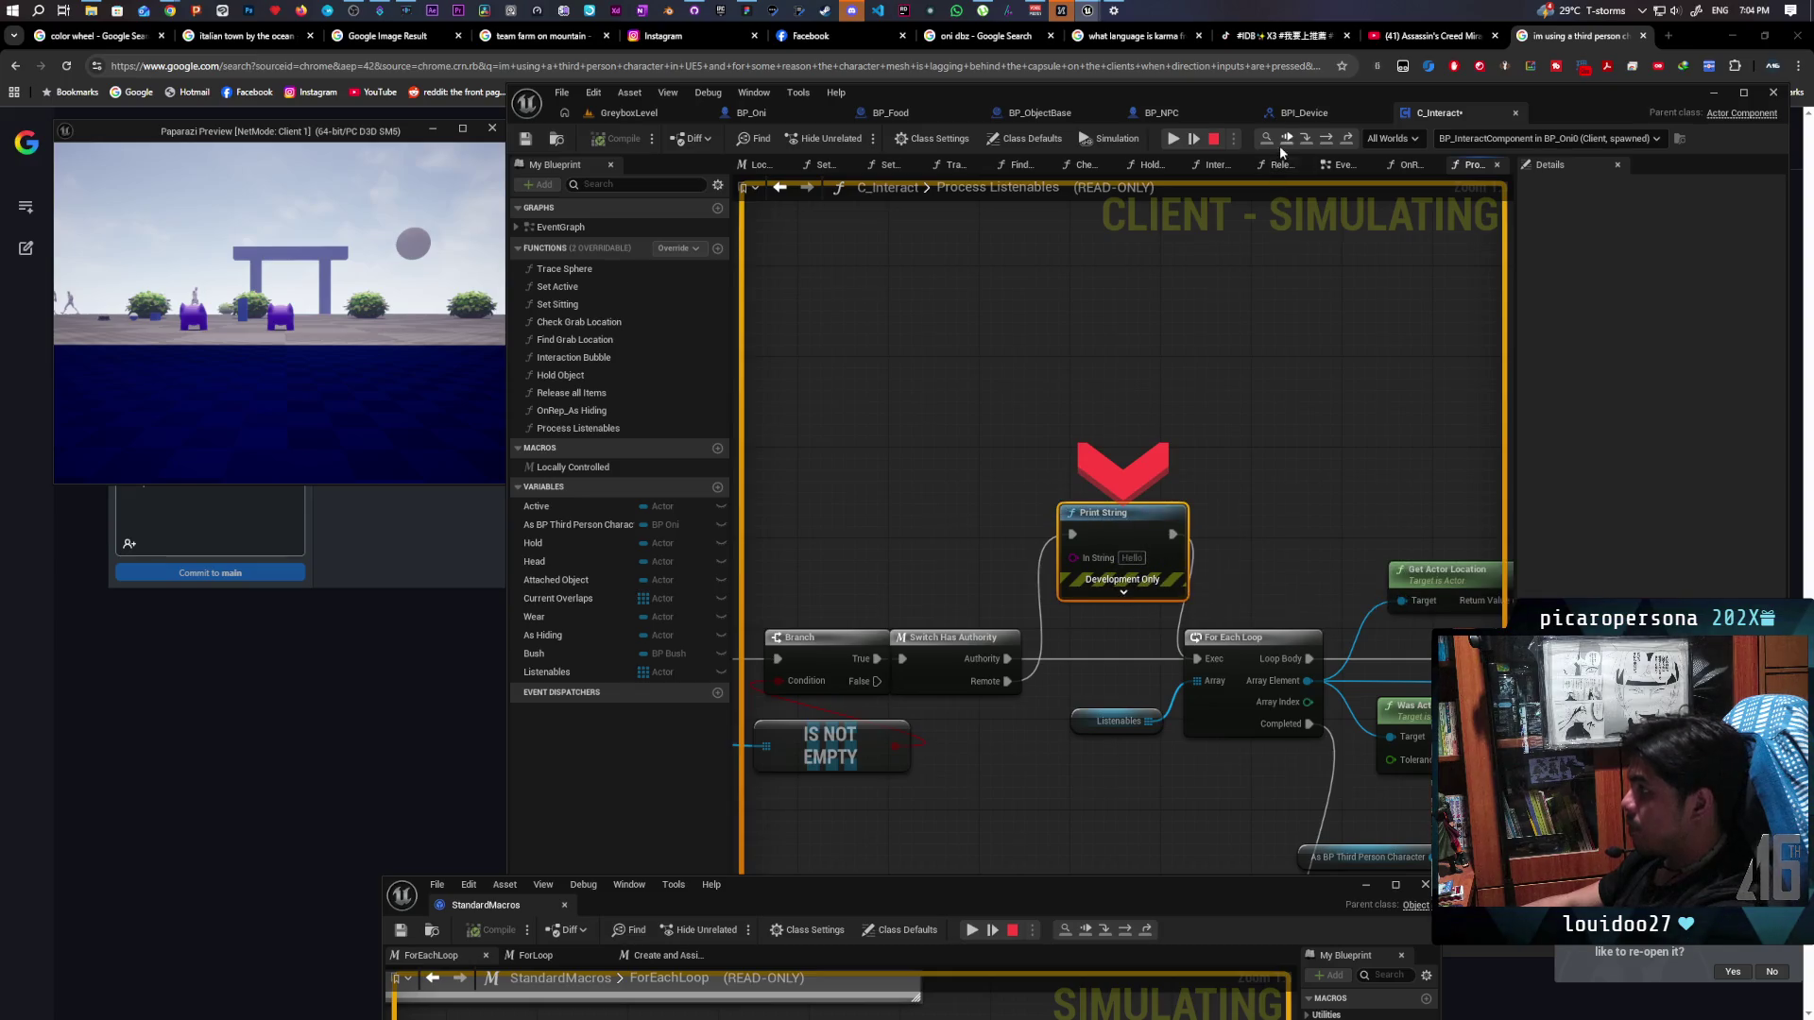
left_click(1283, 141)
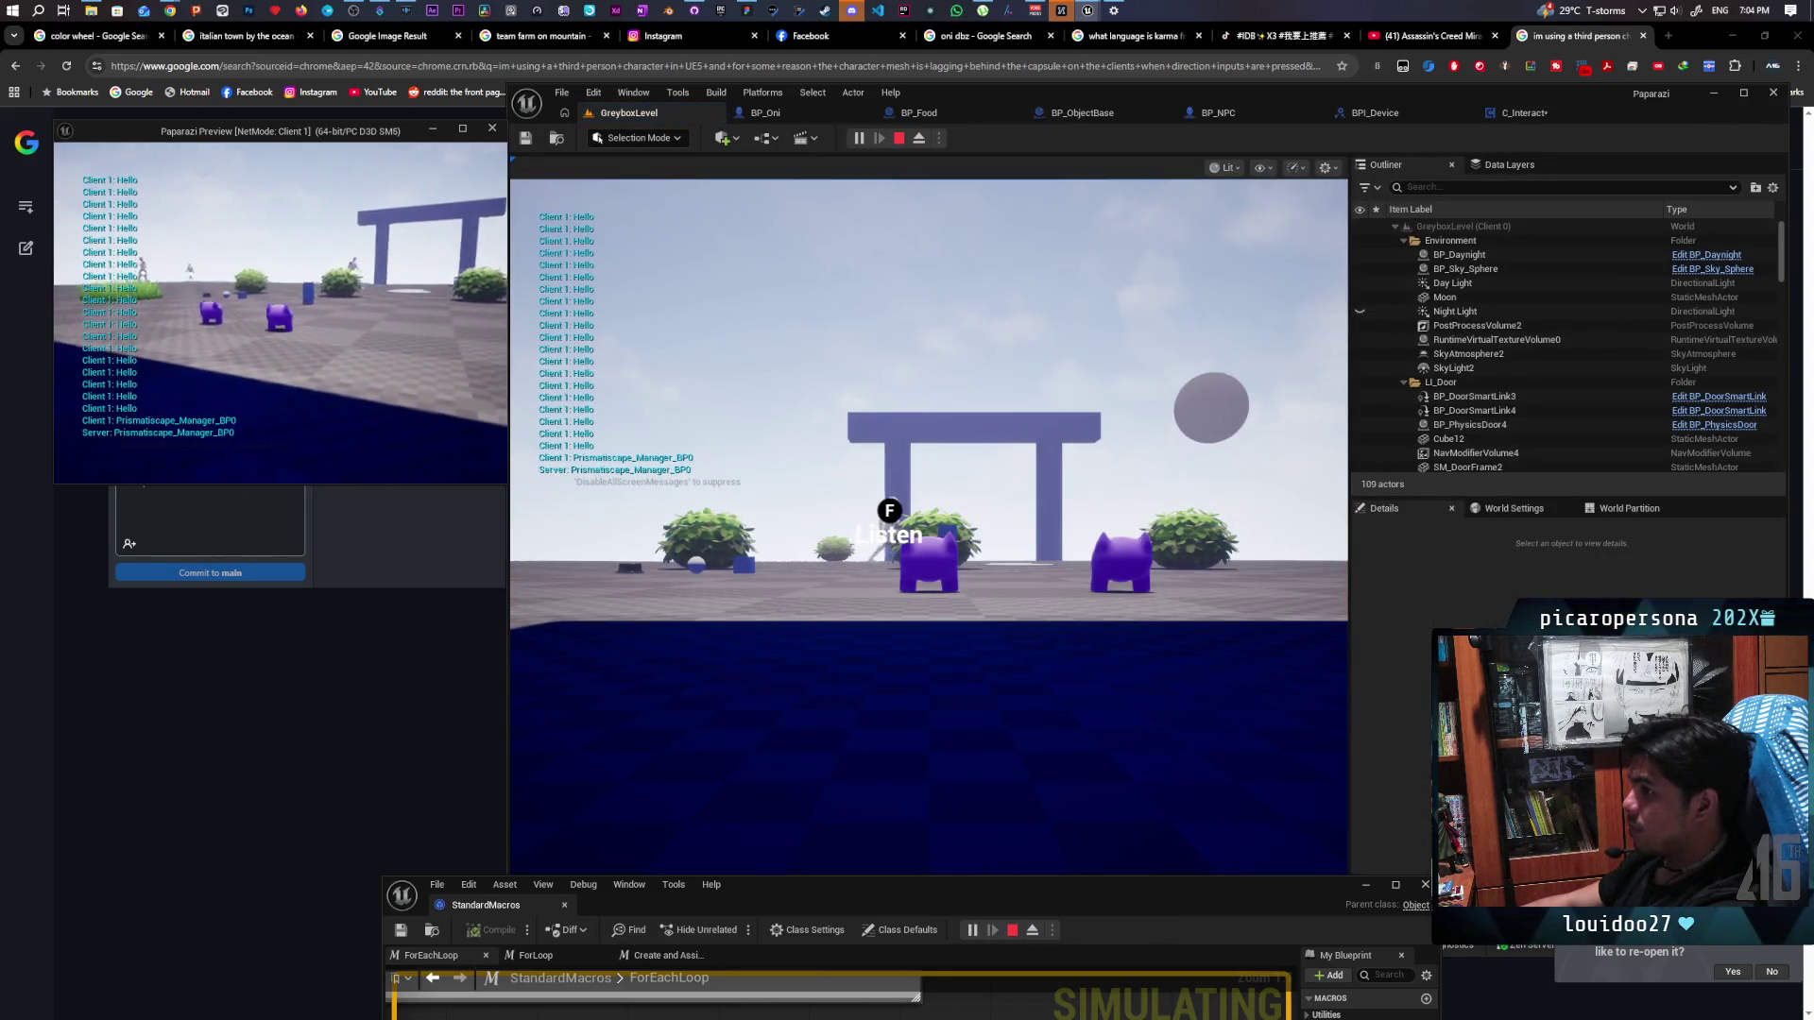
key("w")
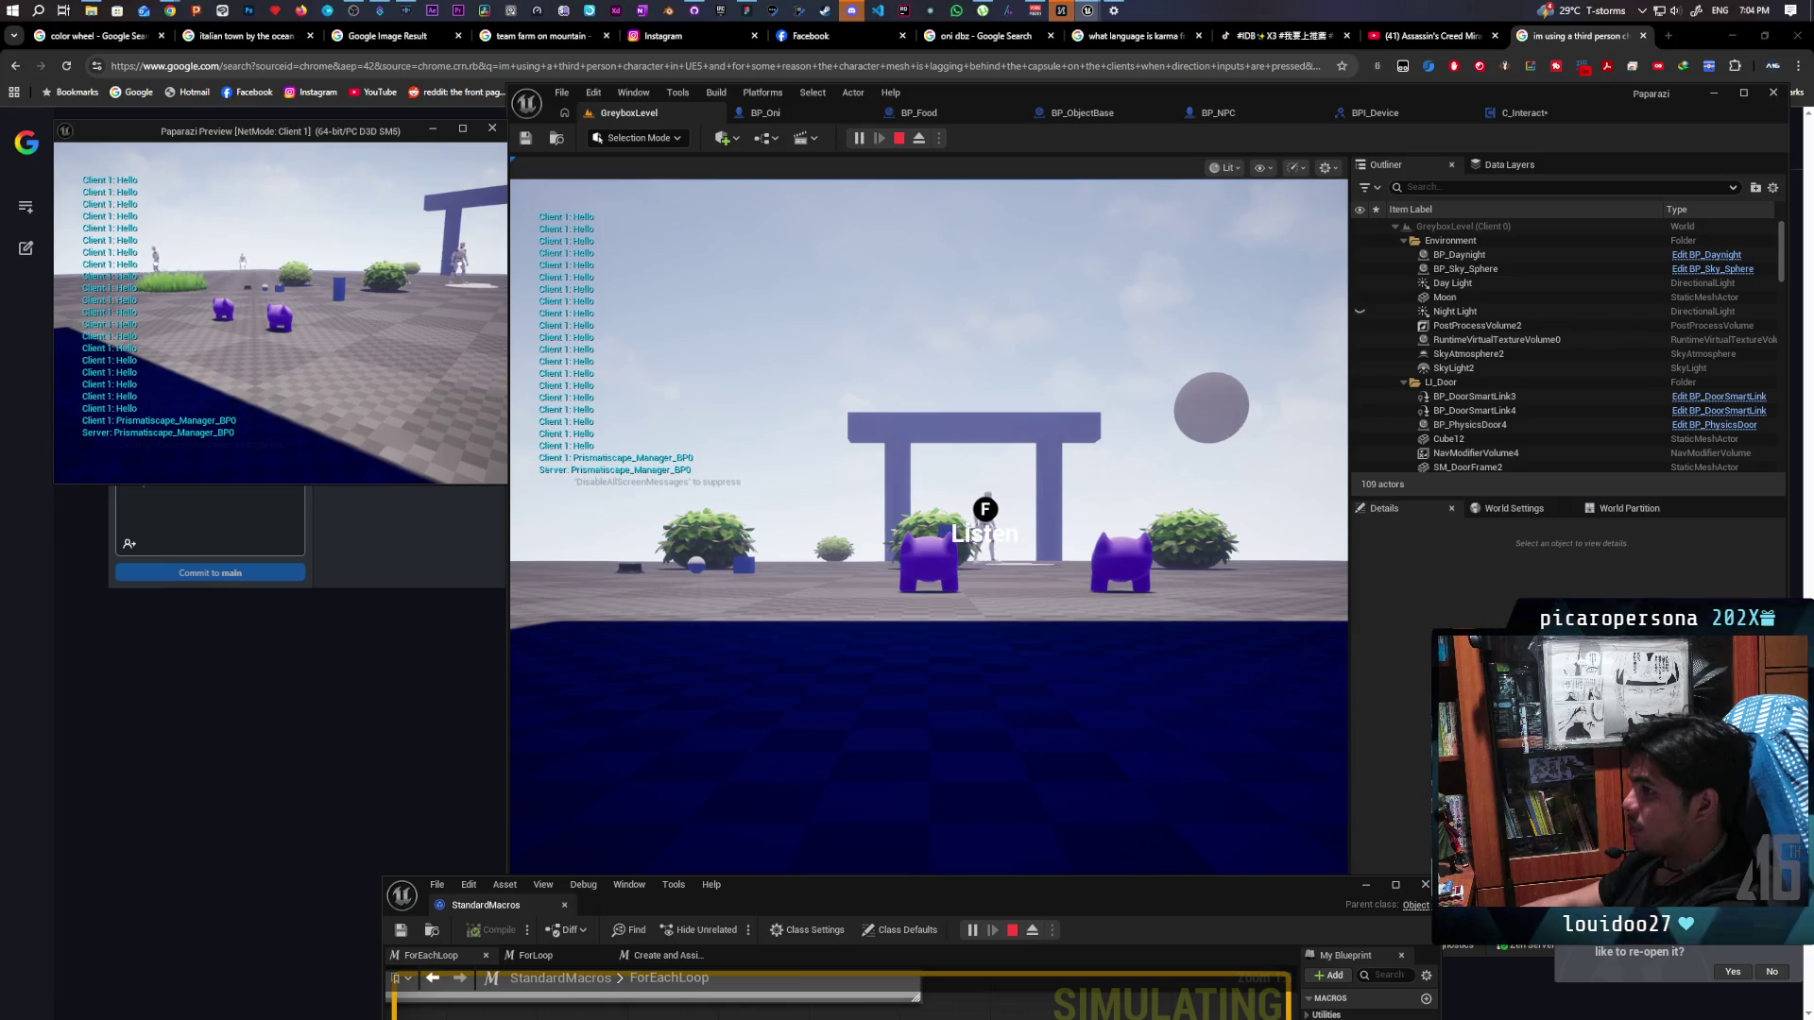
key("w")
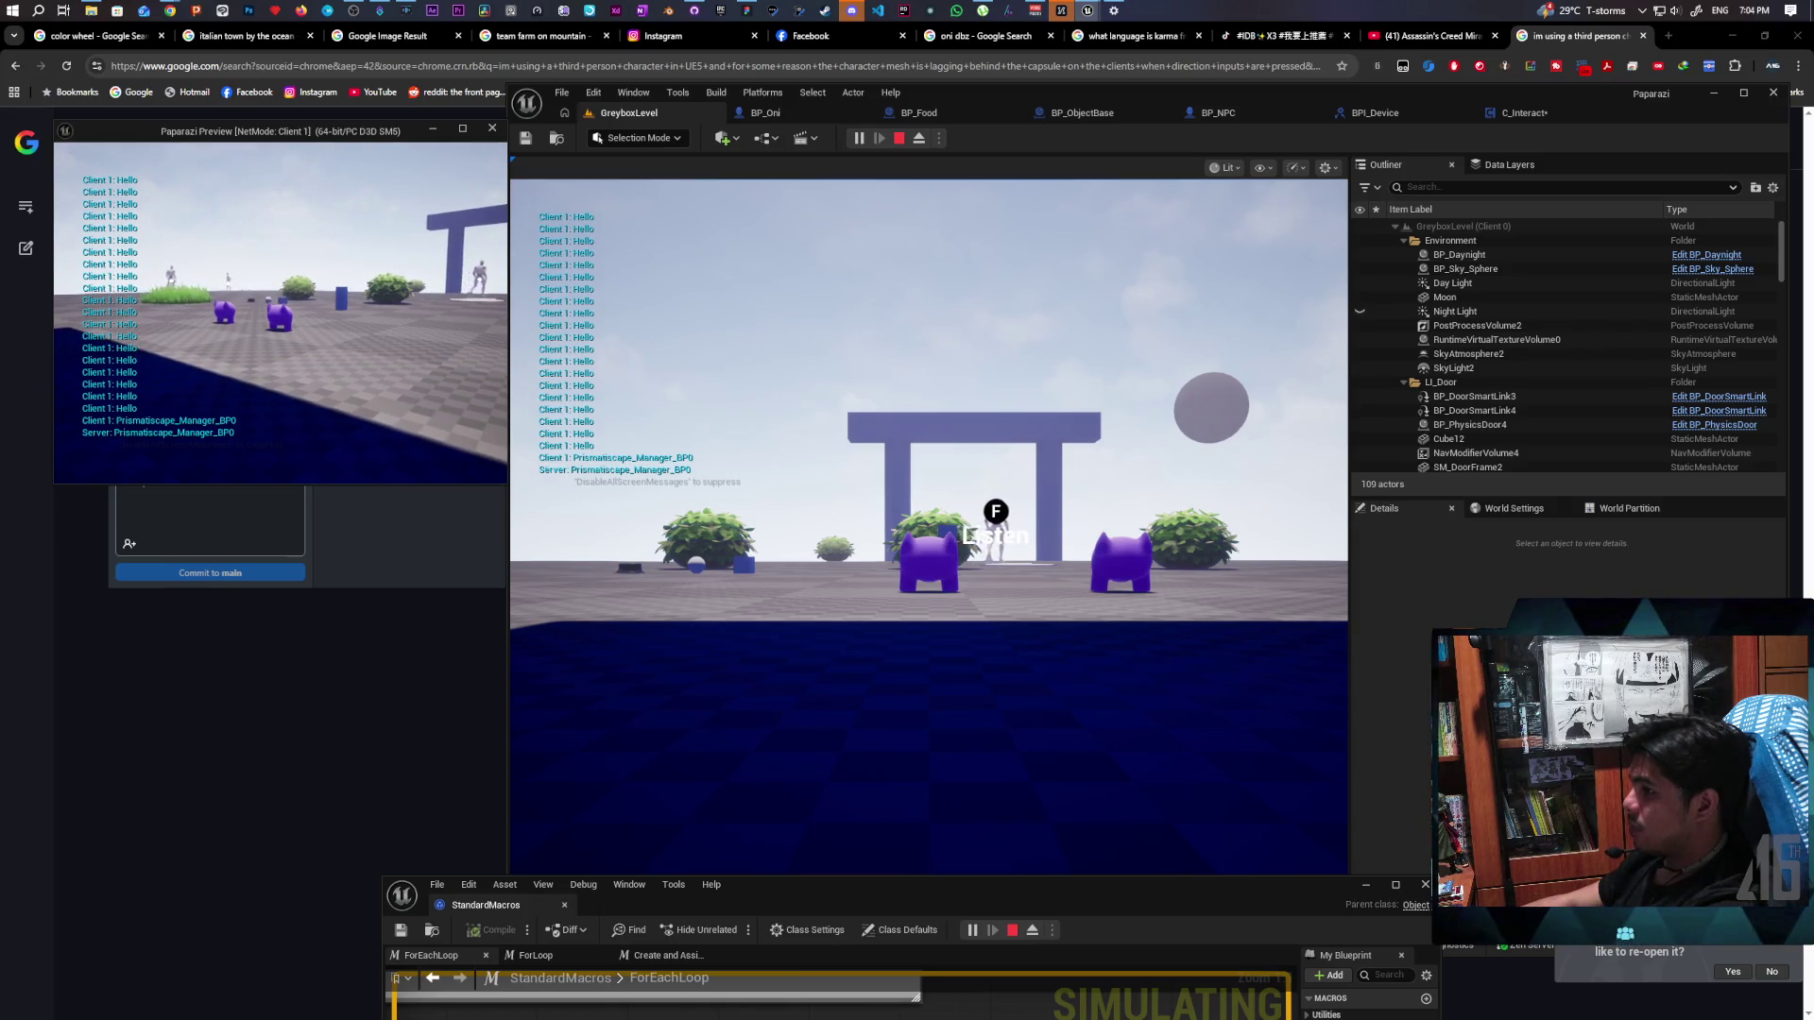
key("w")
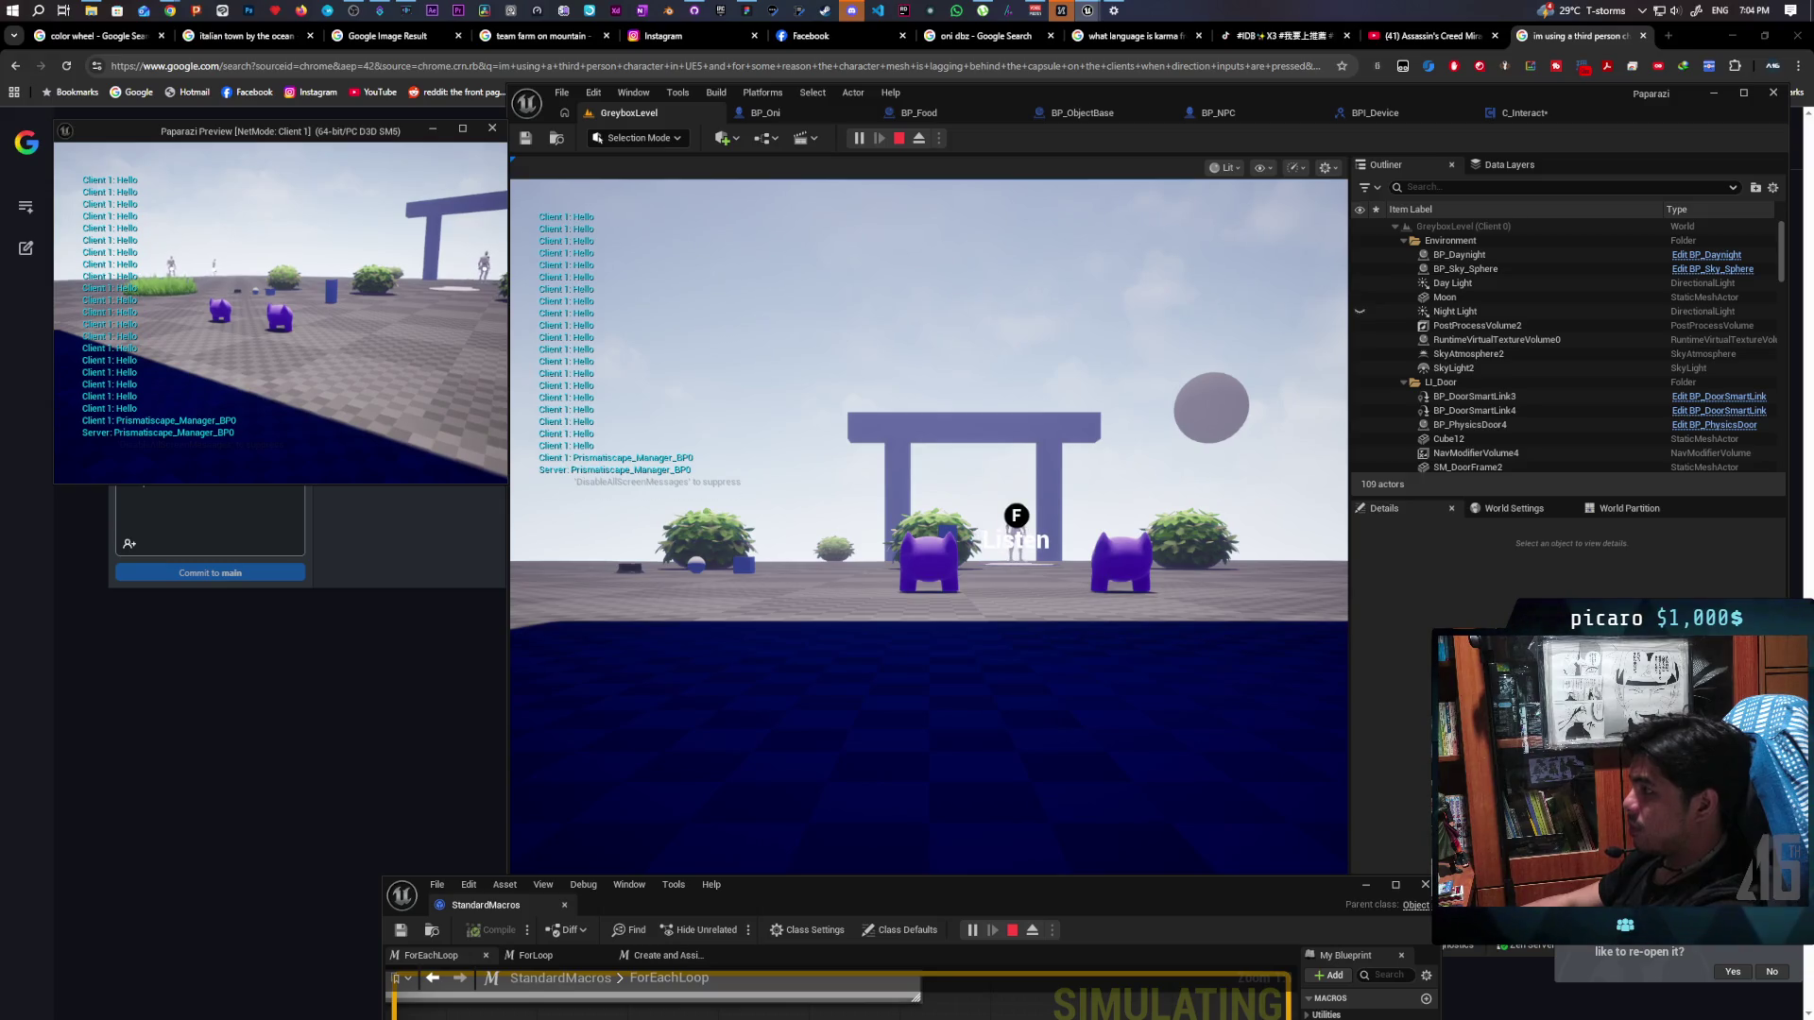
key("w")
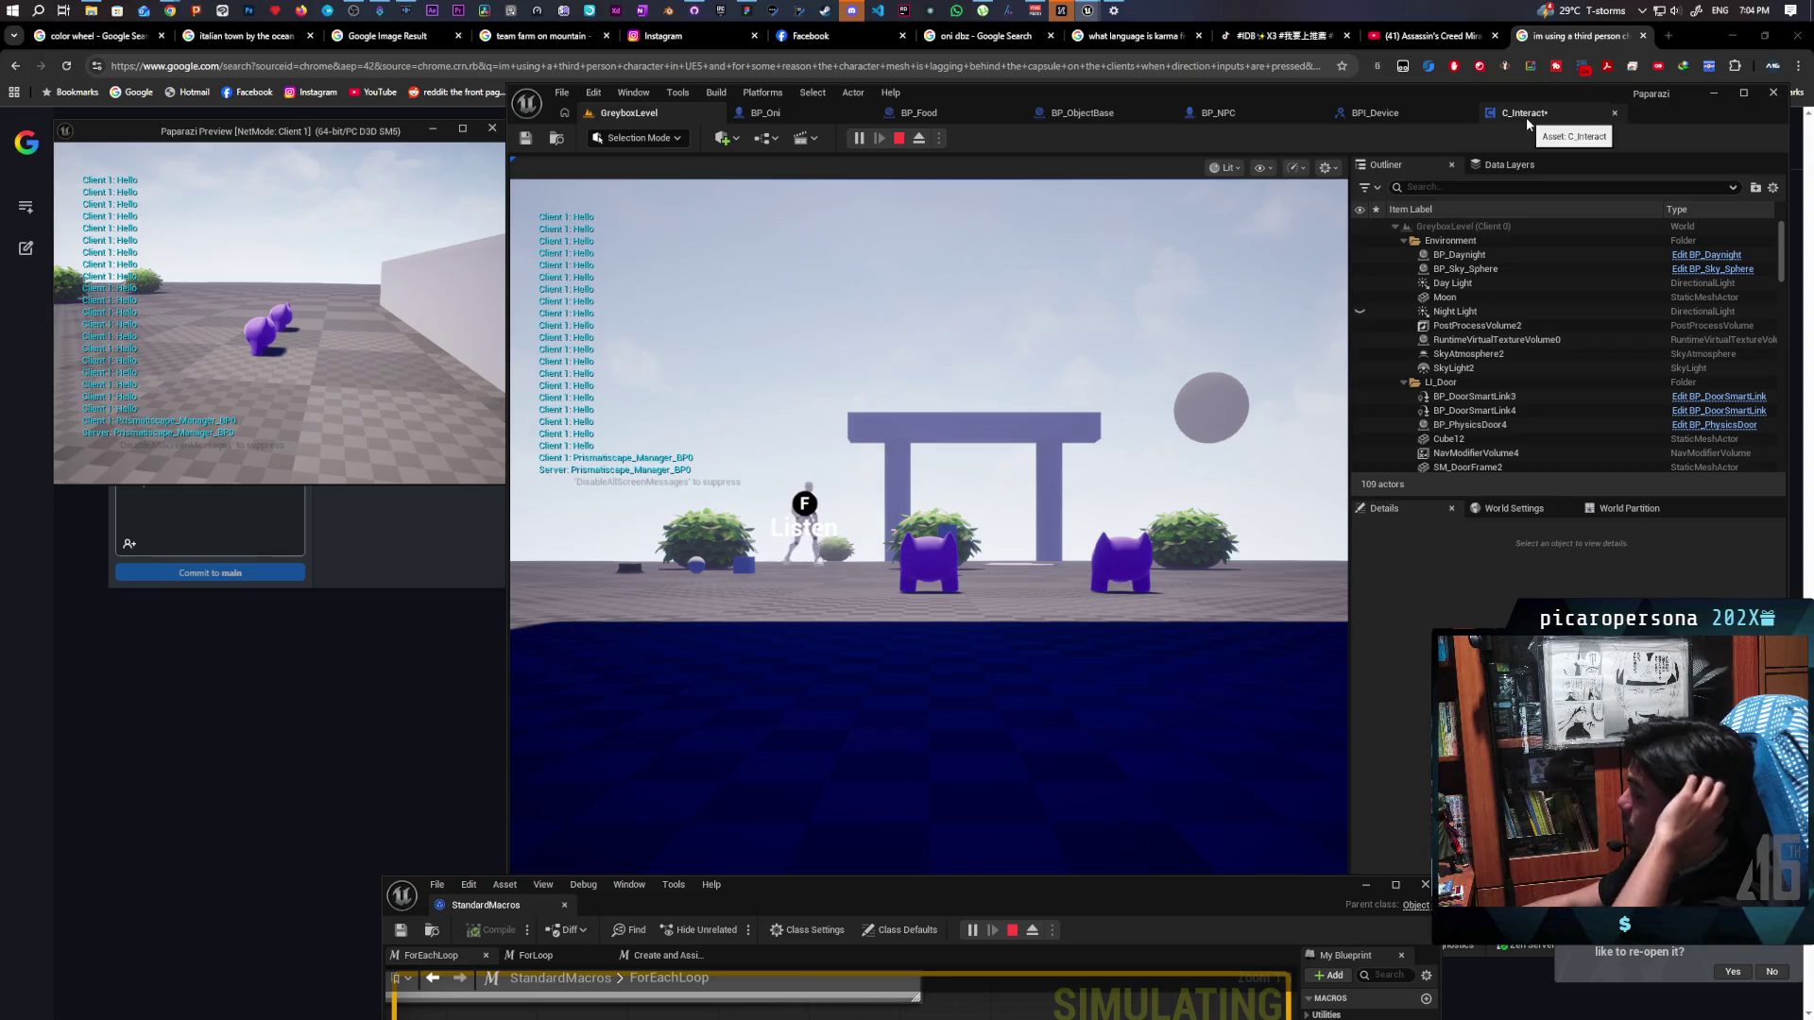
left_click(1528, 113)
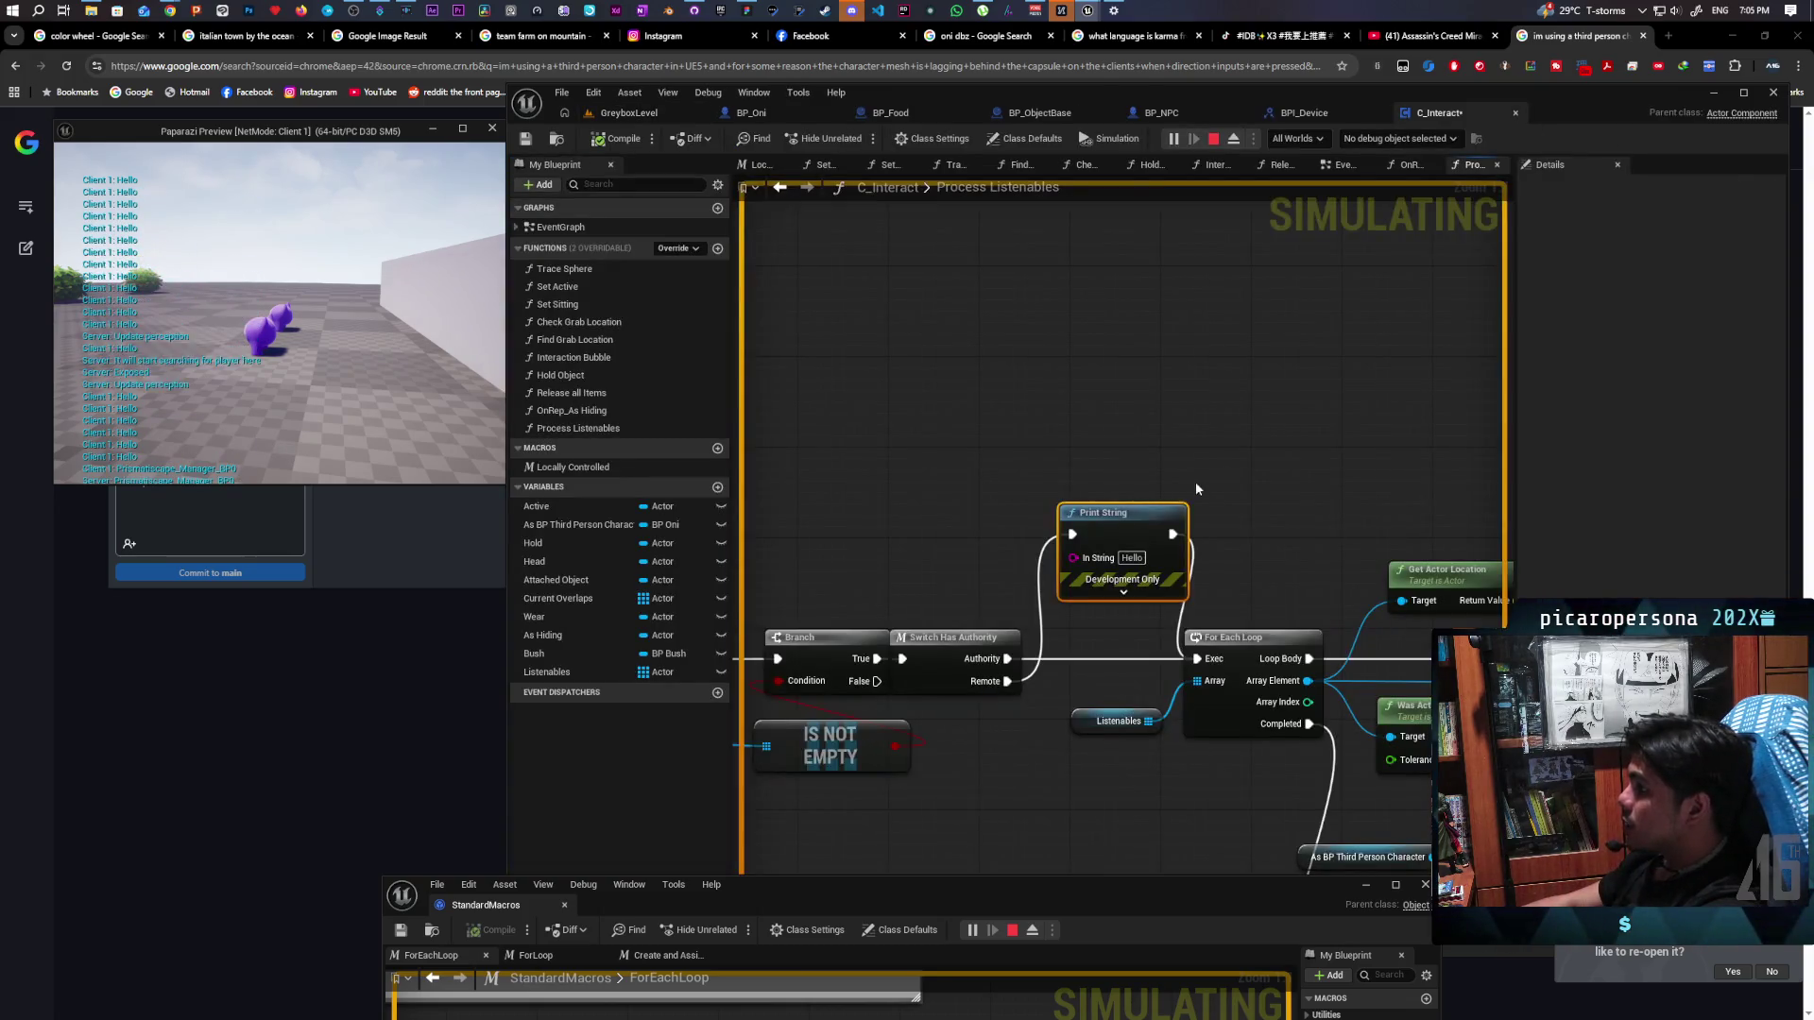
Set a breakpoint on Print String and step the paused execution forward four times
key("F9")
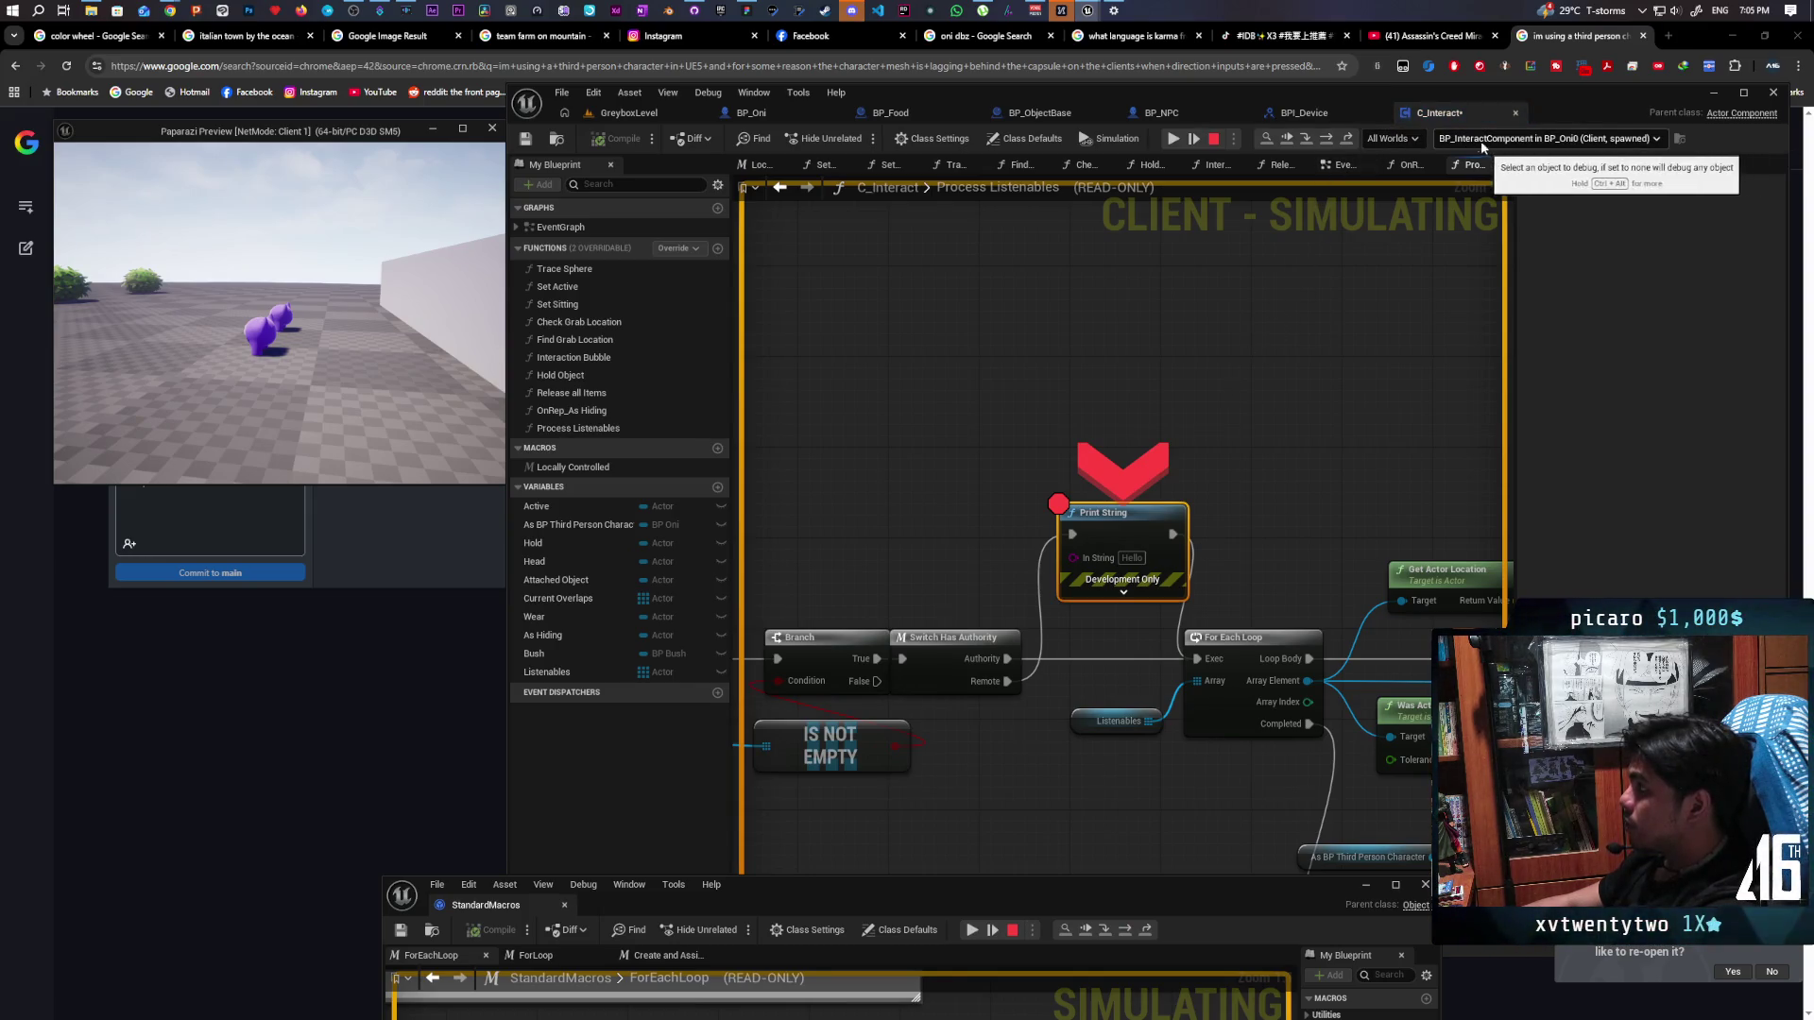
left_click(1287, 138)
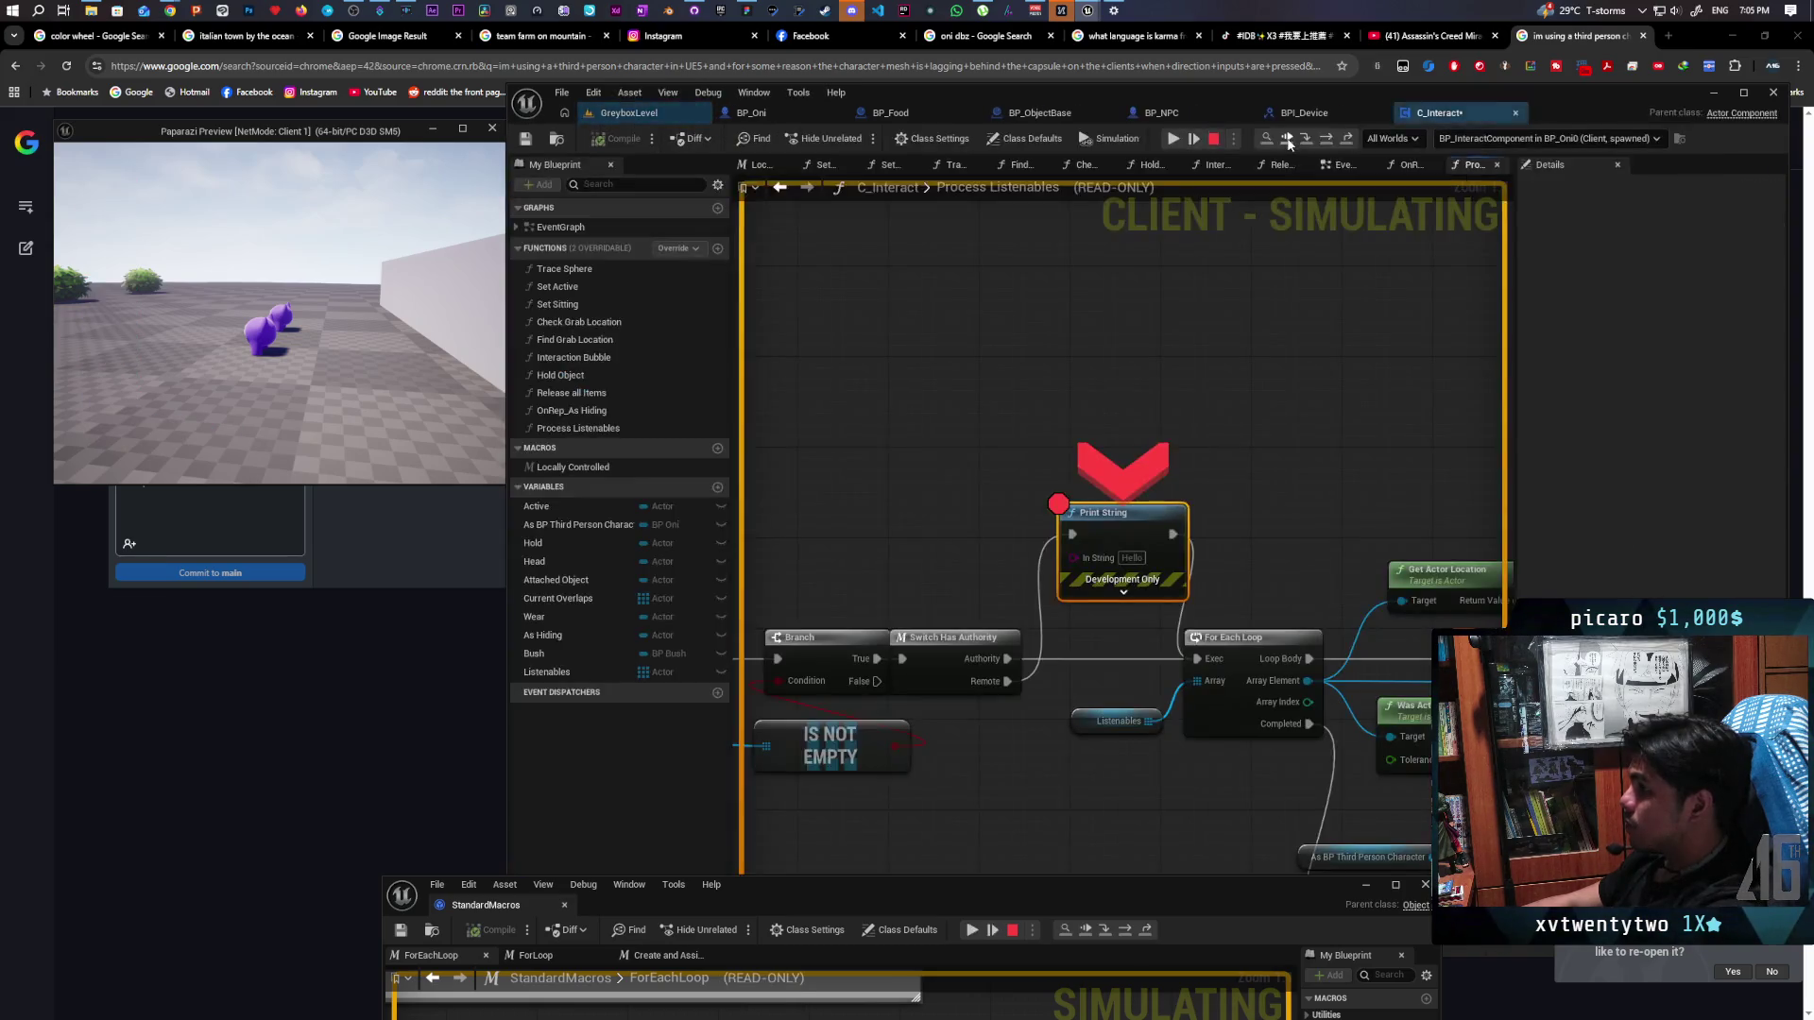
left_click(1286, 138)
left_click(1287, 138)
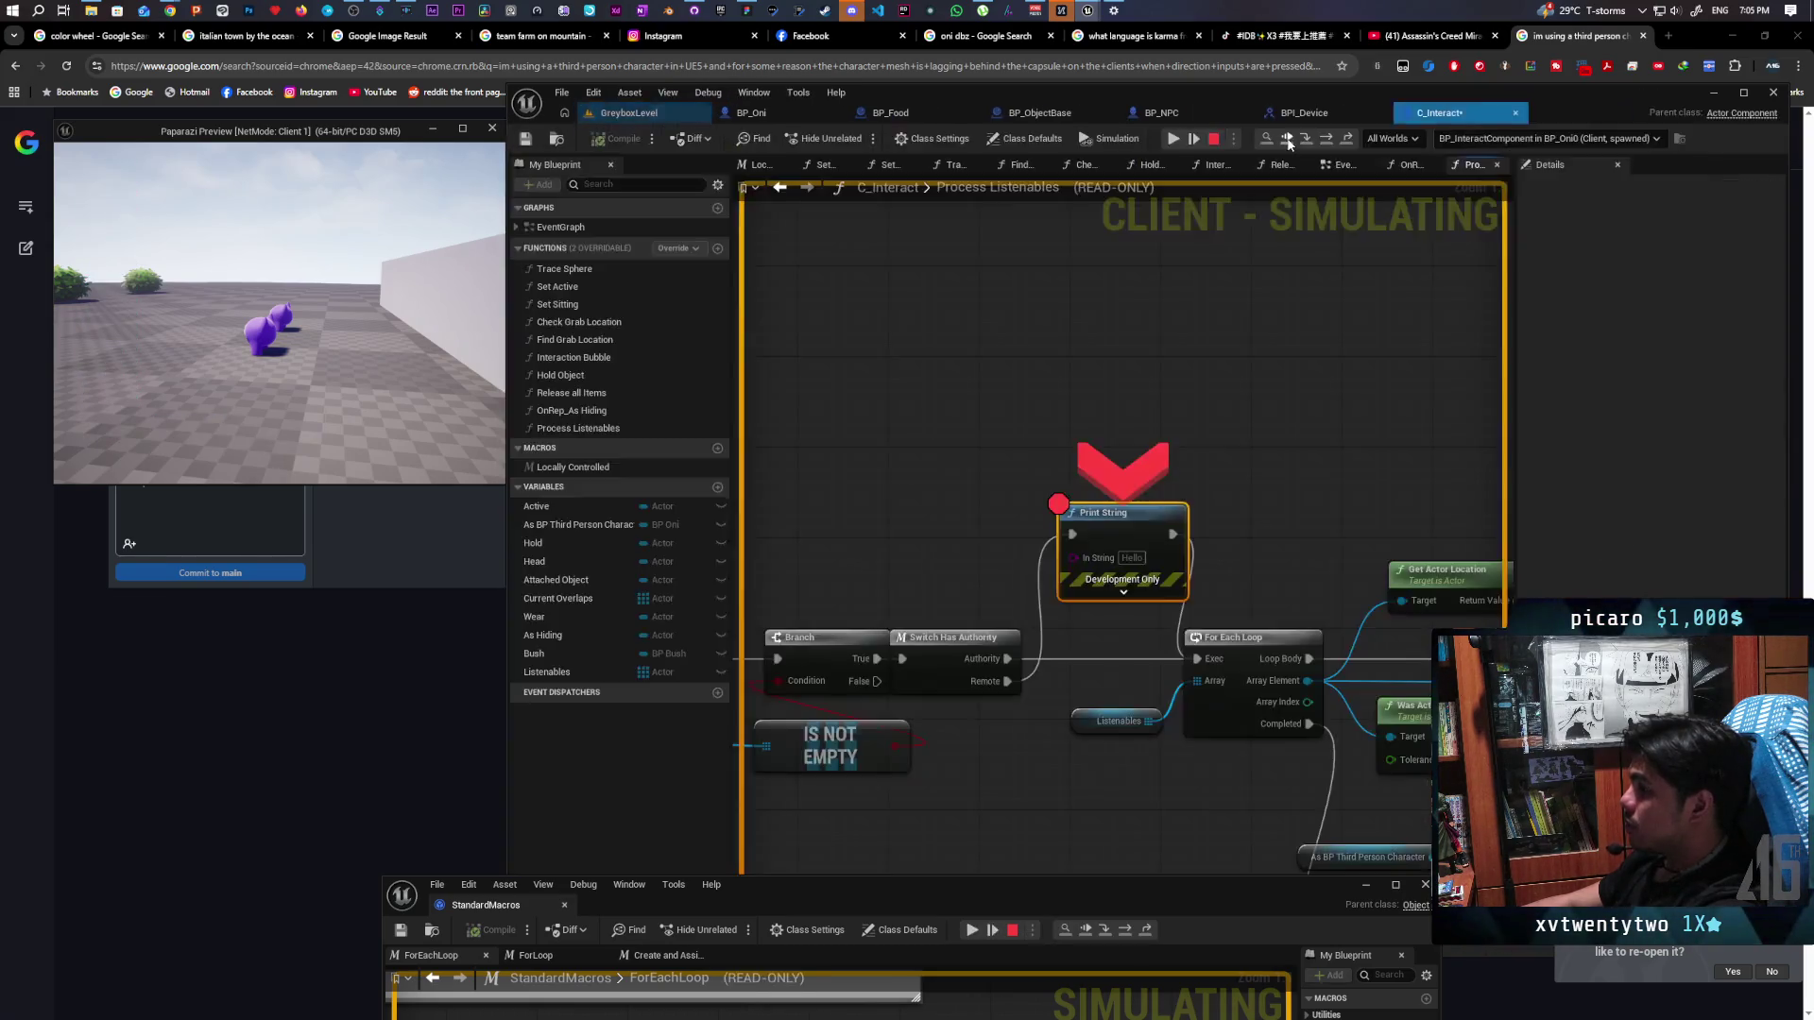
left_click(1287, 138)
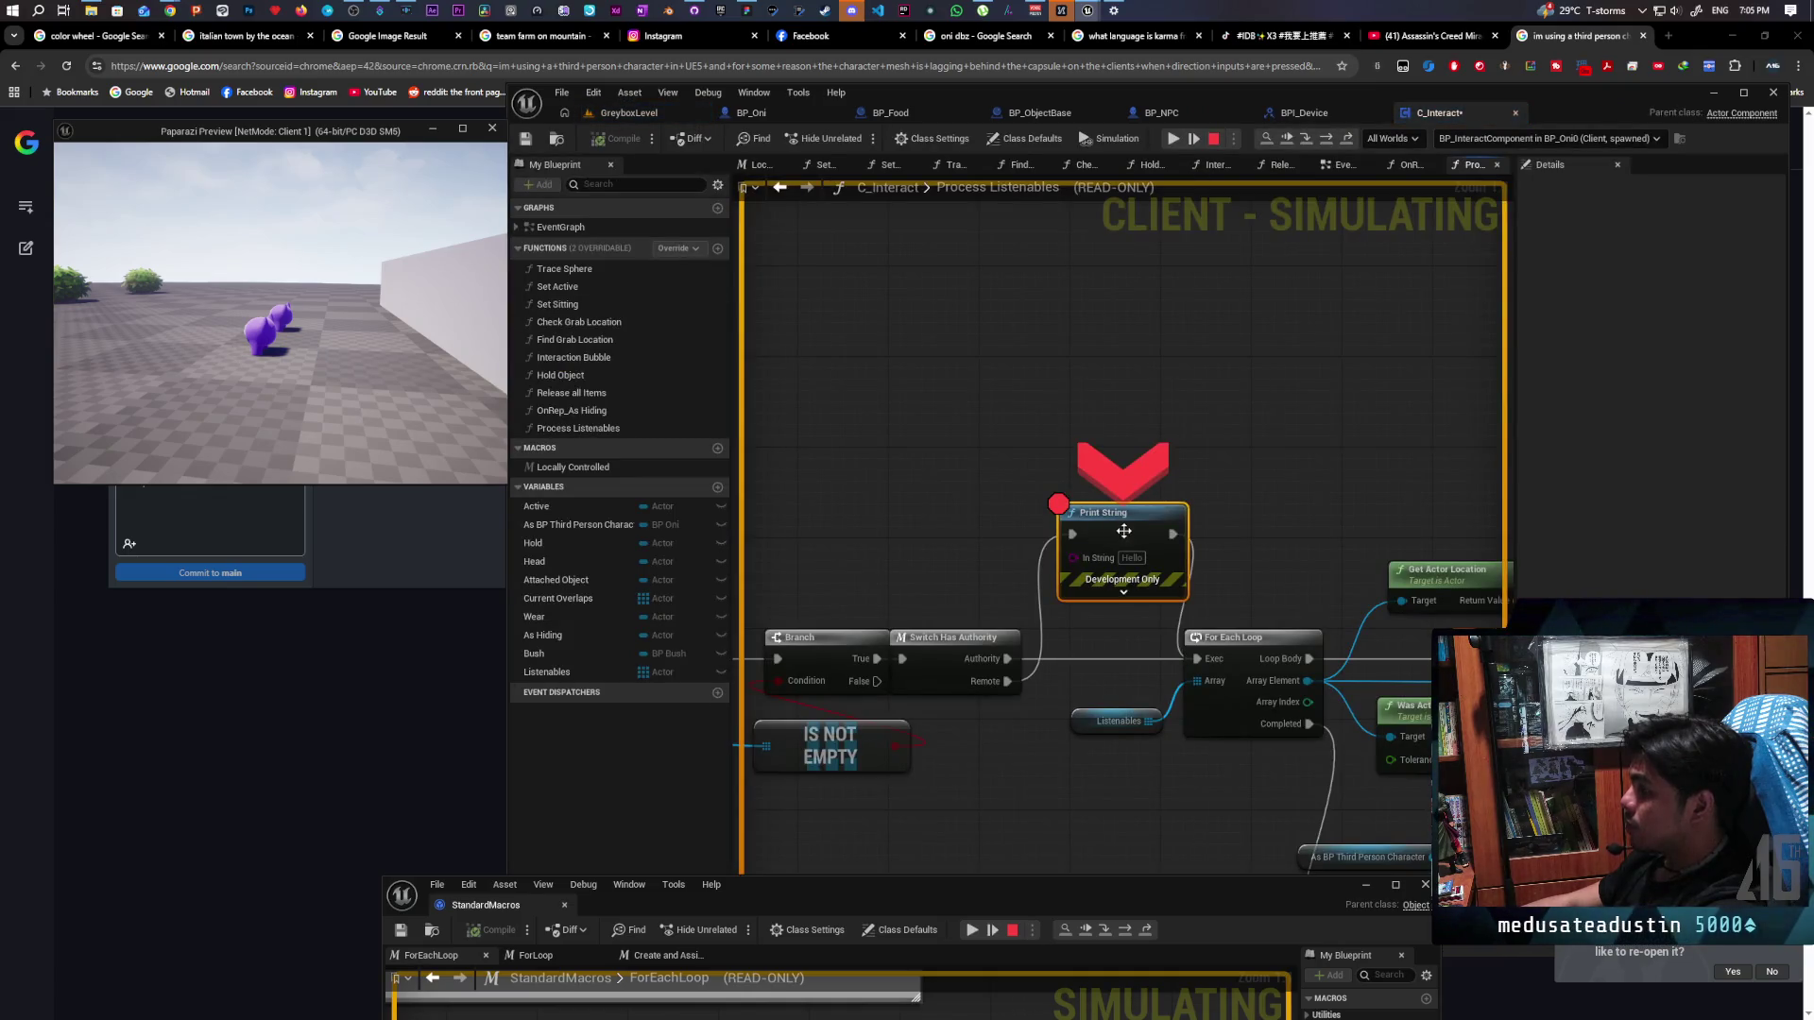
Clear the Print String breakpoint, resume the game, and end the play session
key("F9")
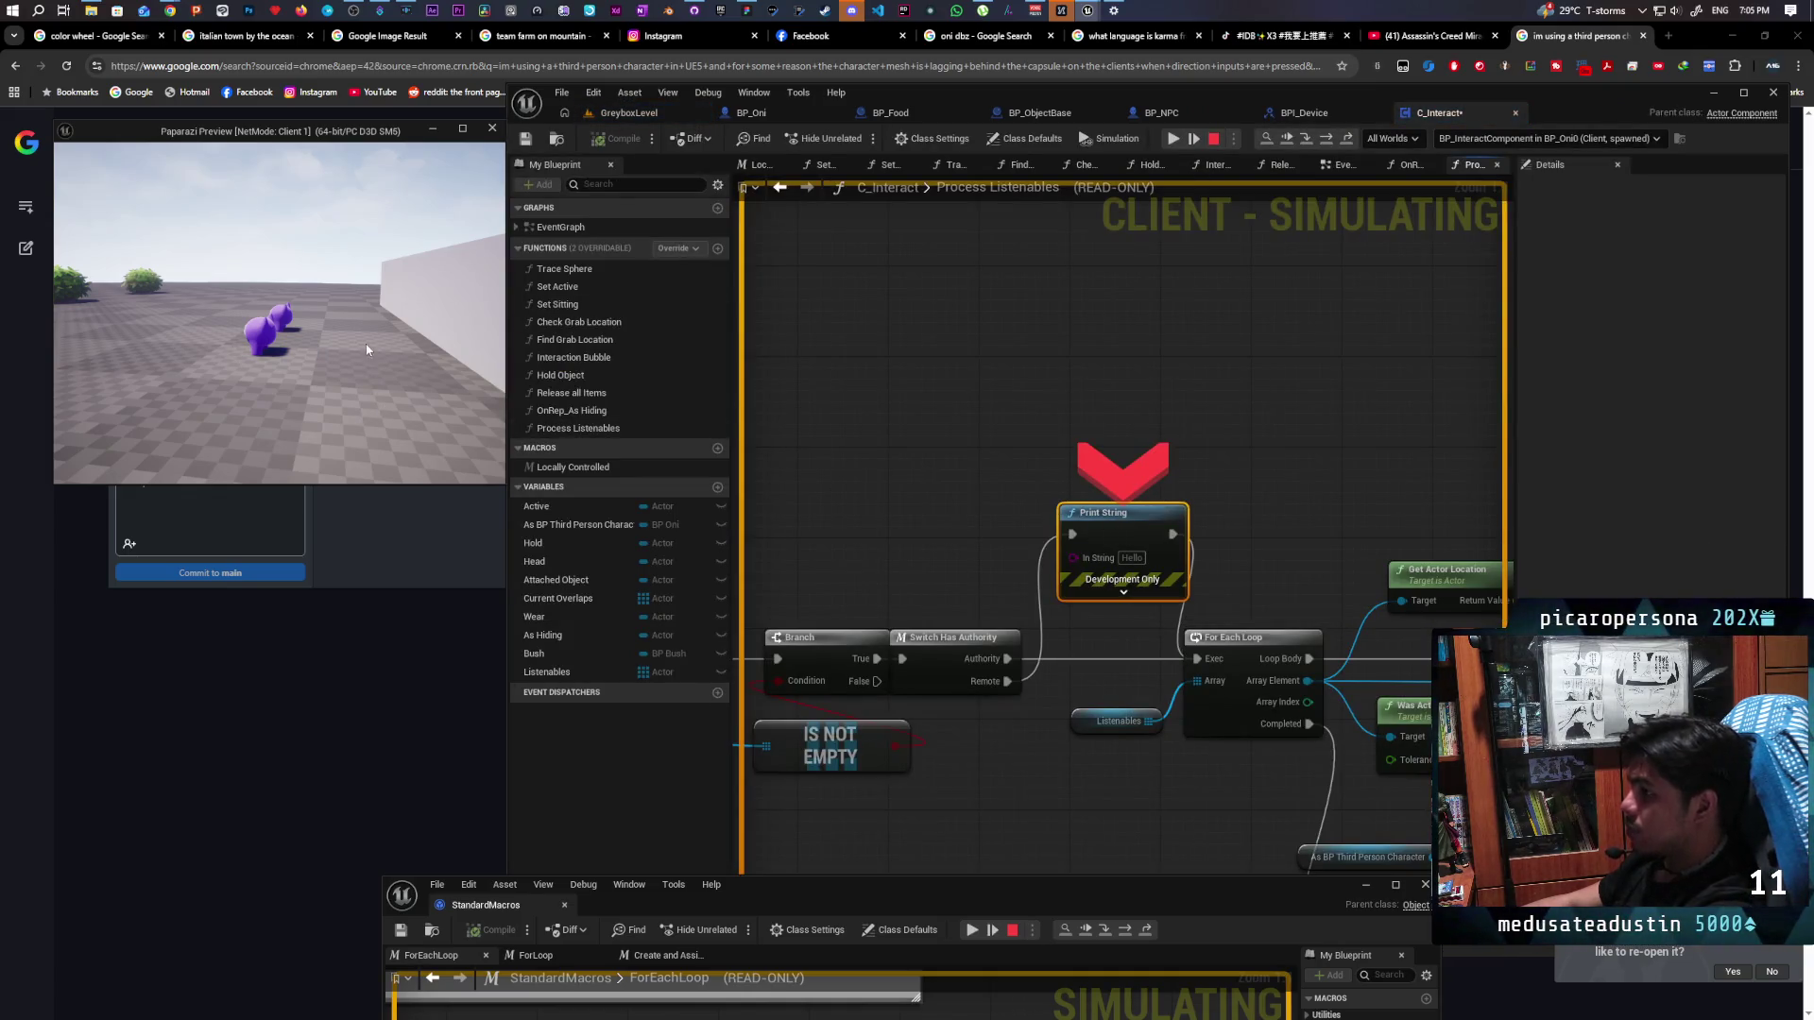
left_click(1308, 138)
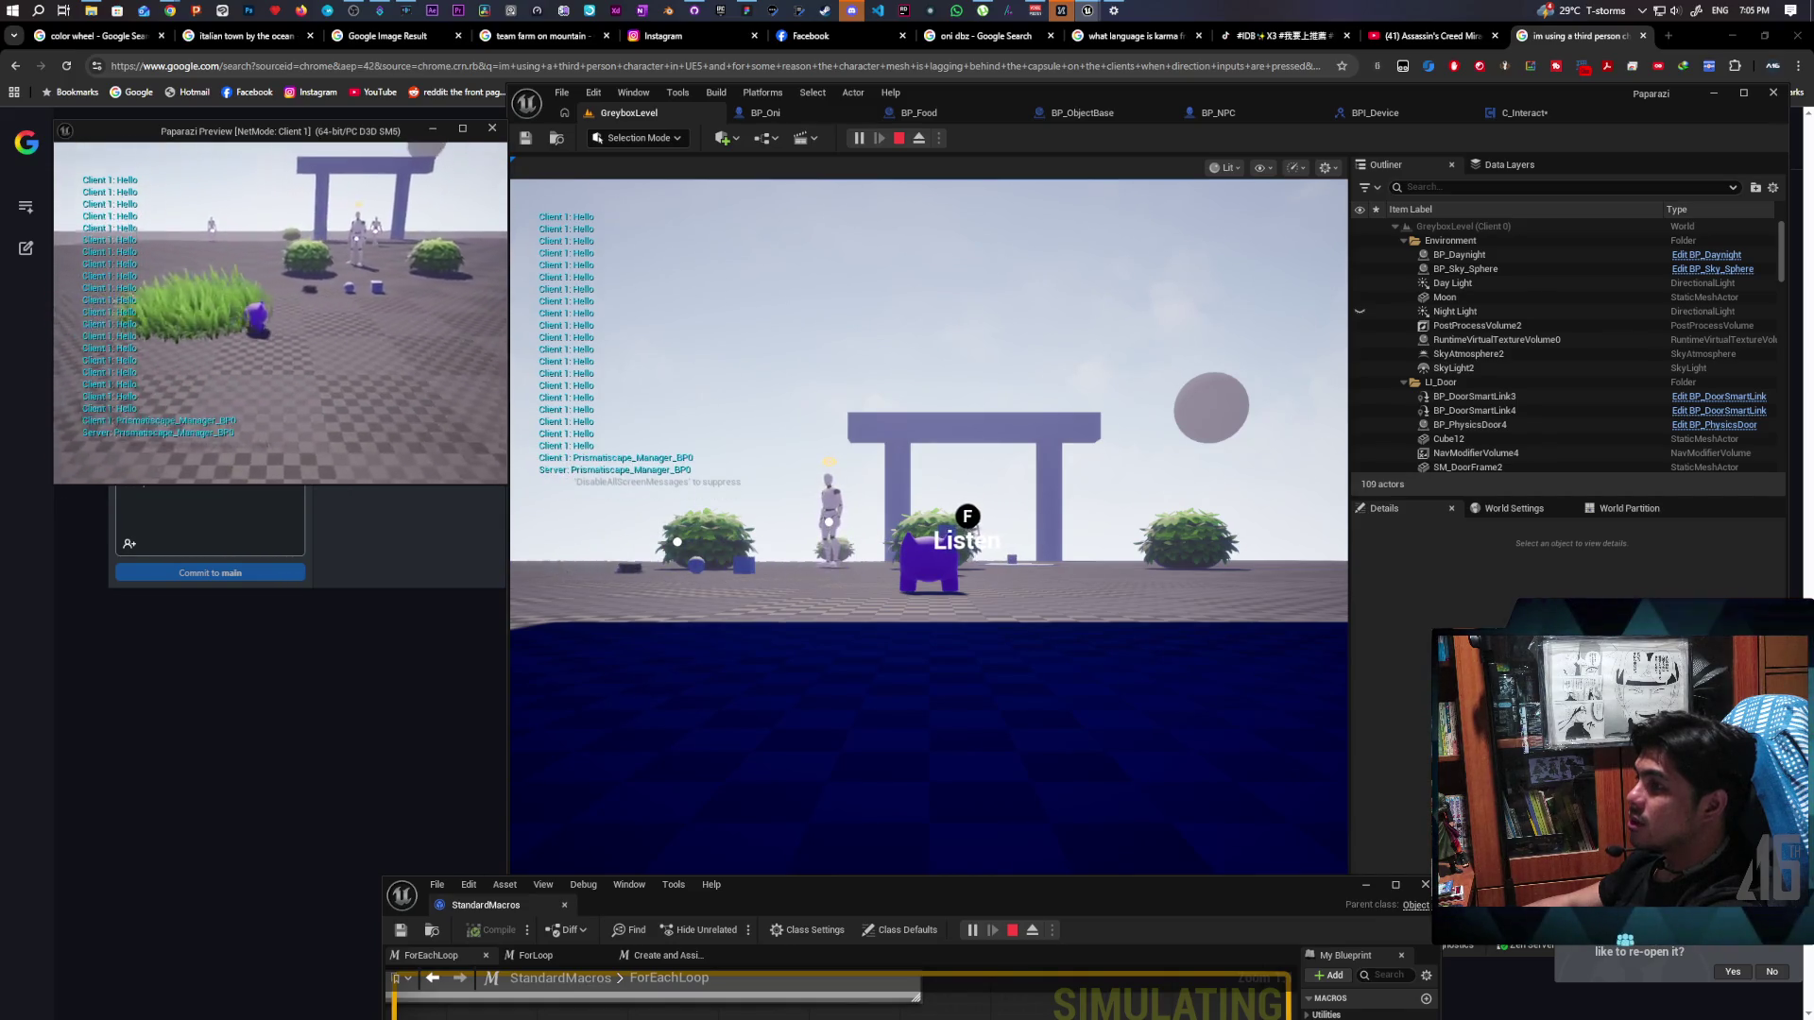
key("Escape")
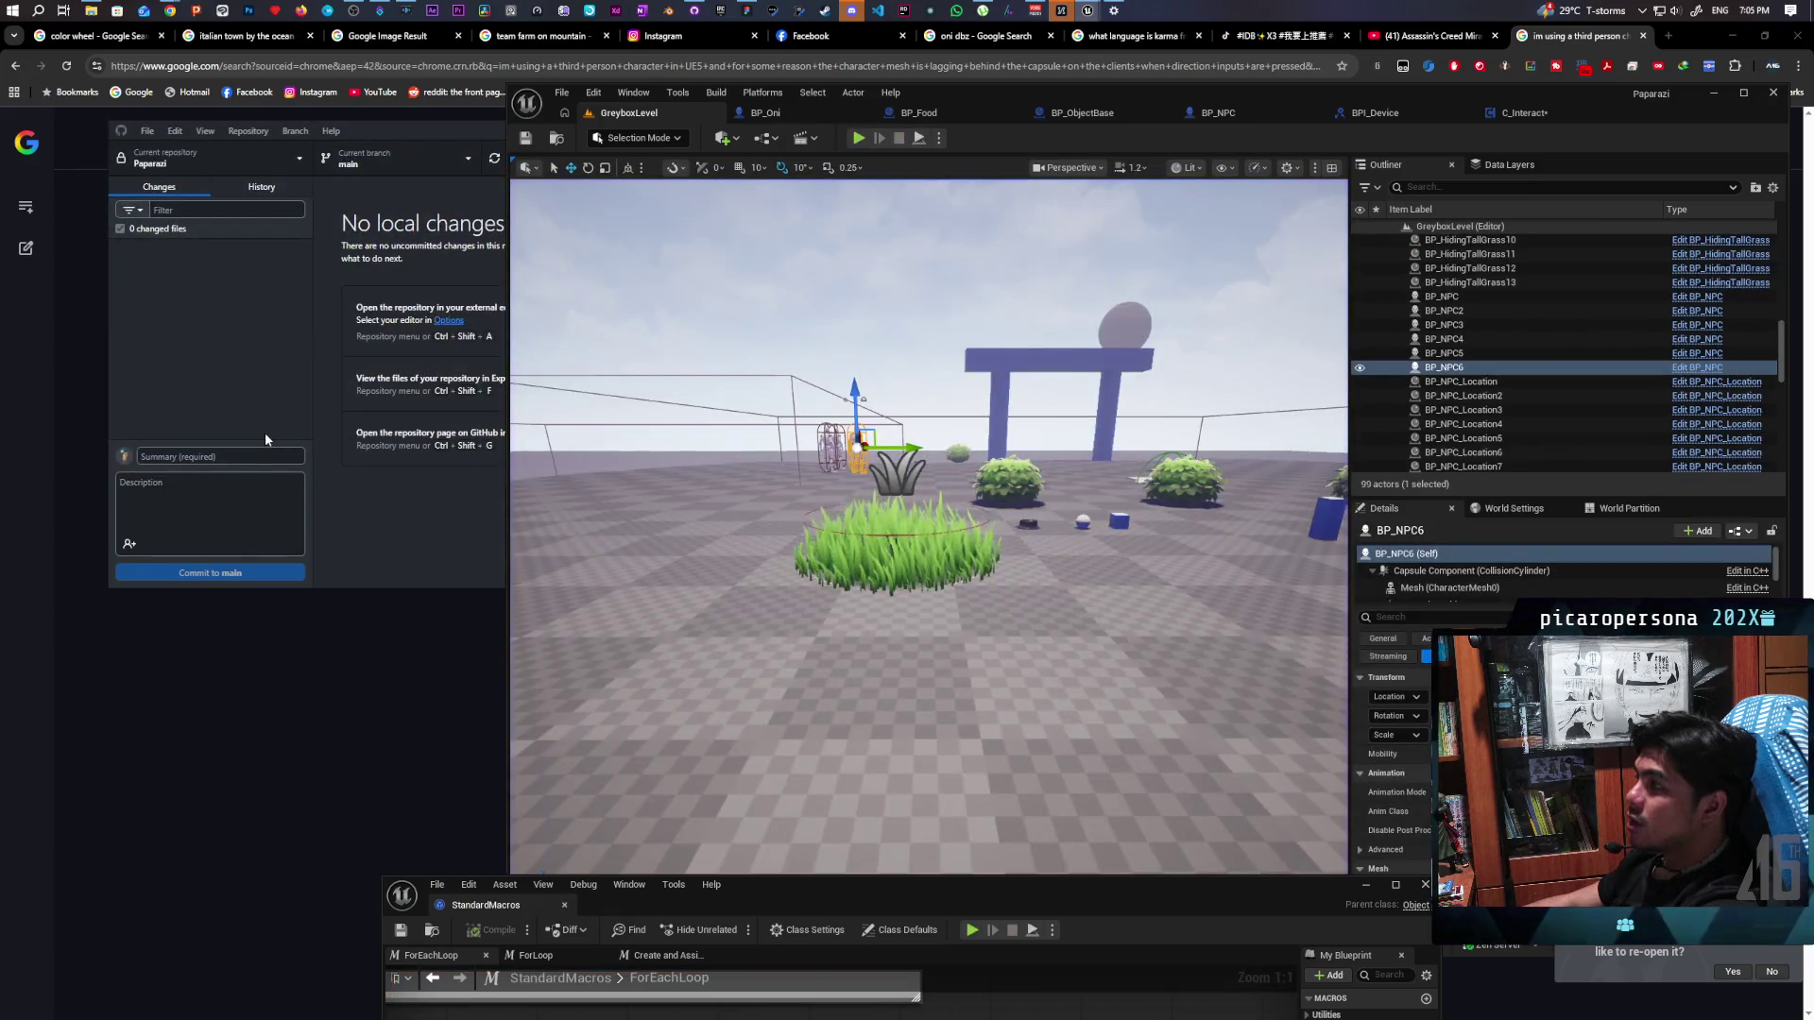
Wire the execution straight into For Each Loop and delete the Switch Has Authority and Hello Print String nodes
left_click(1557, 117)
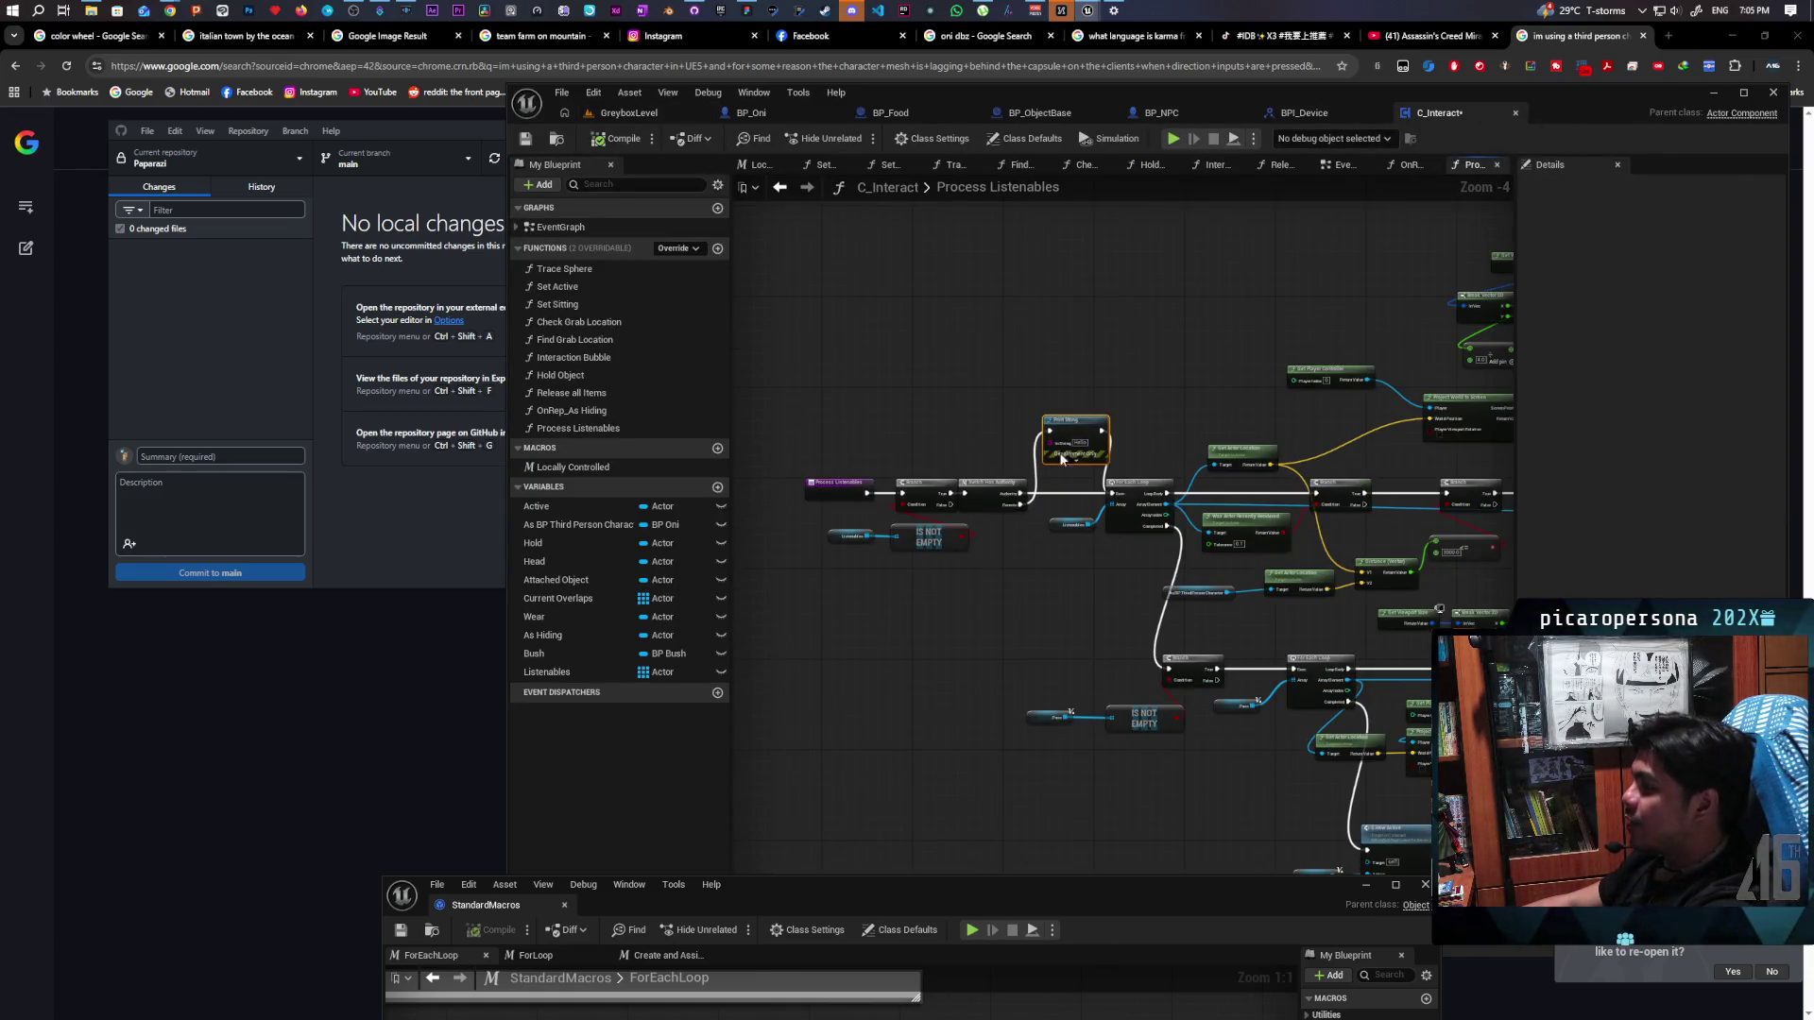
scroll(1071, 452, "up", 2)
mouse_move(1004, 495)
left_mouse_down()
mouse_move(1146, 499)
mouse_move(985, 375)
left_mouse_up()
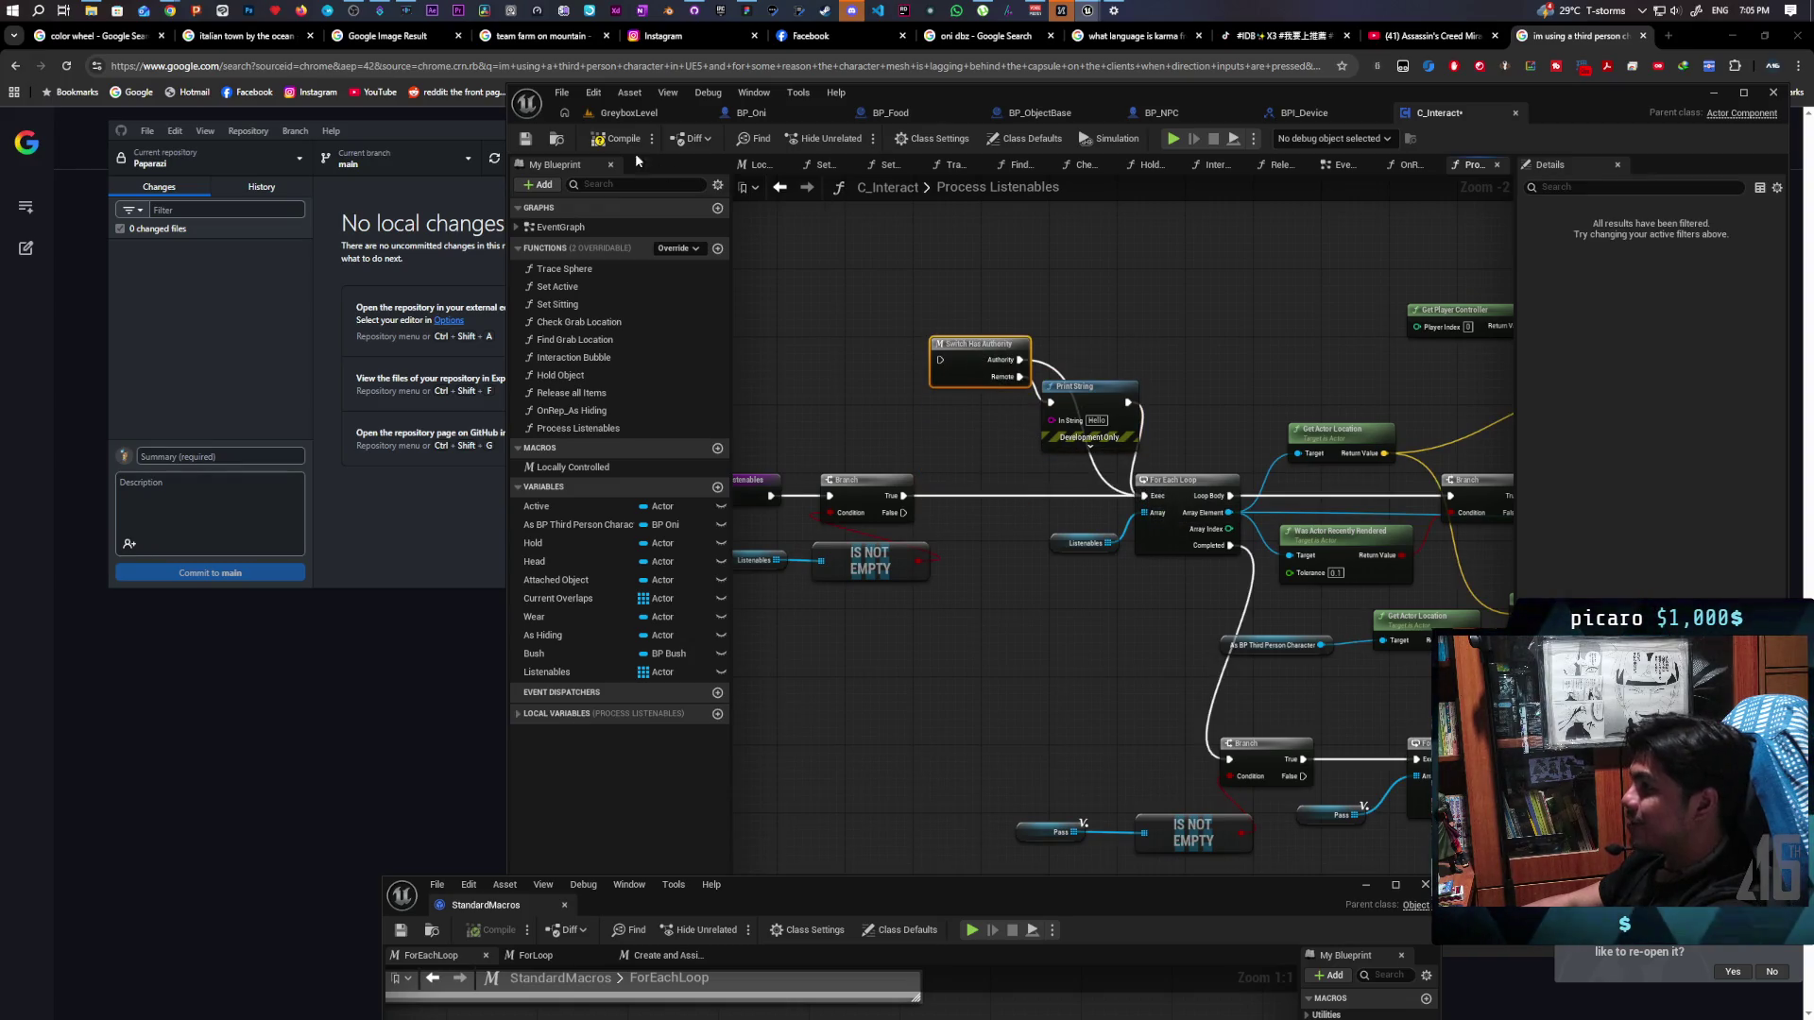
scroll(966, 406, "up", 2)
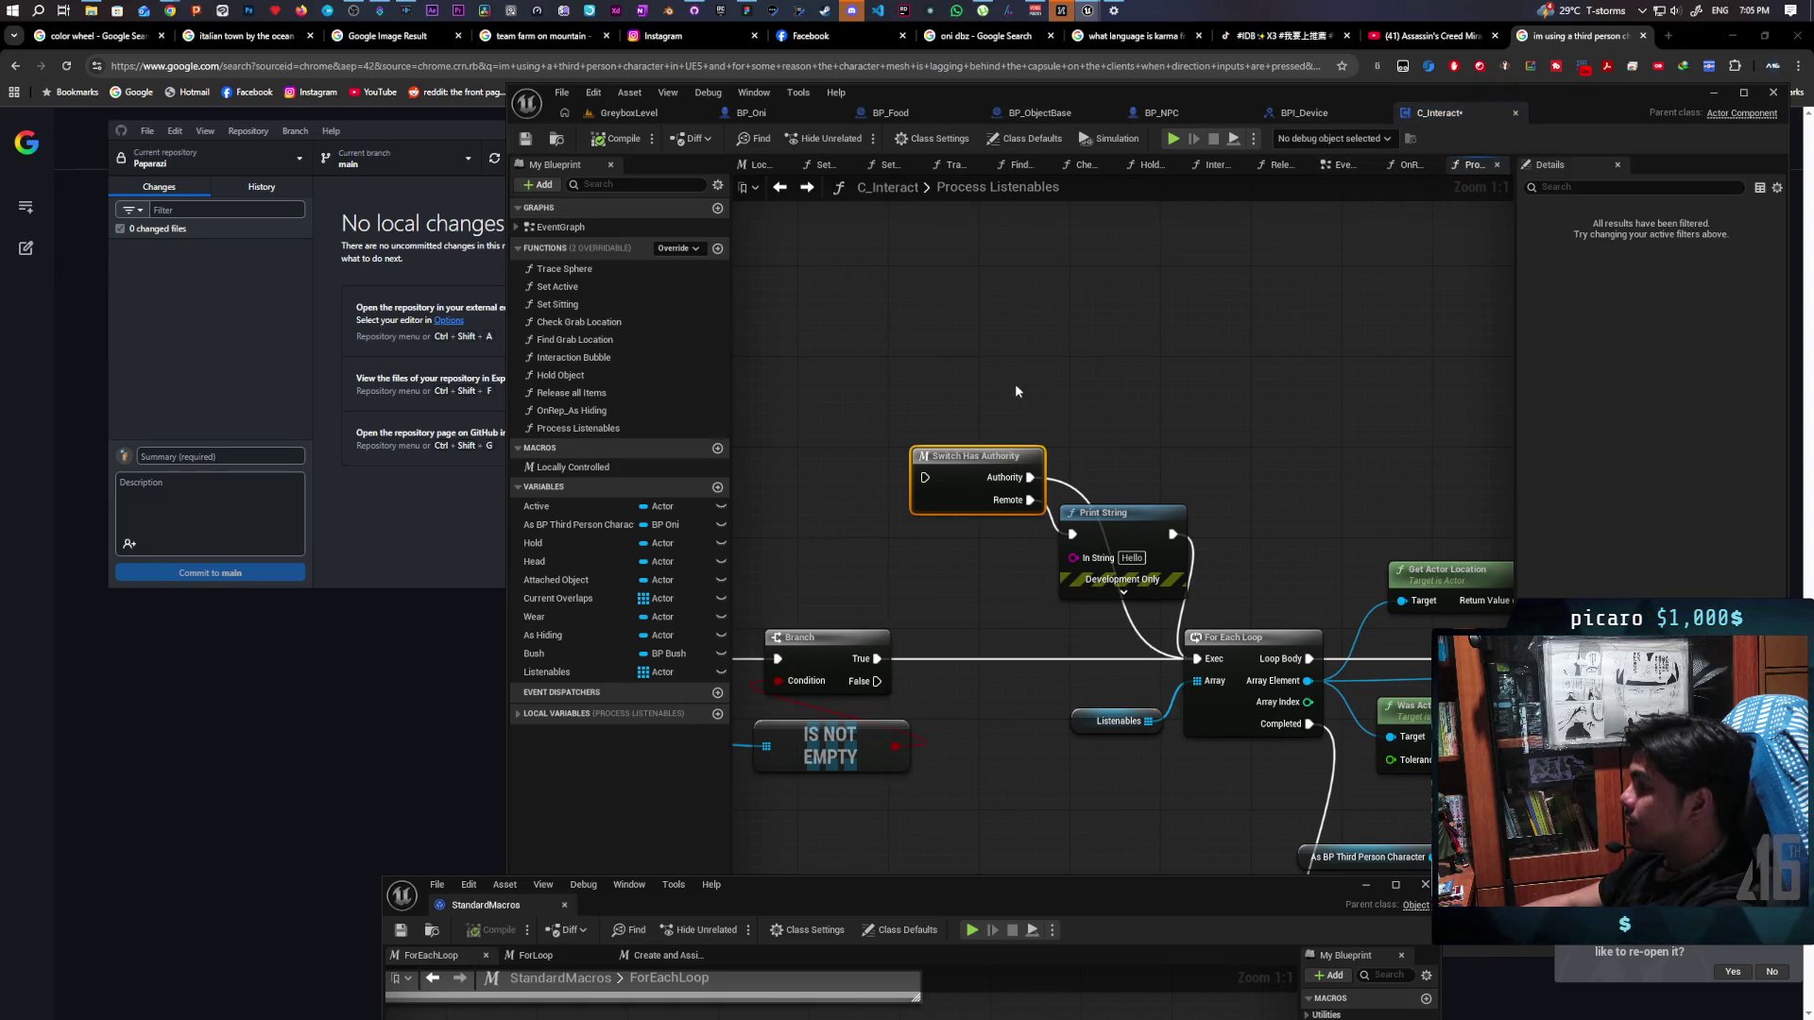
left_click_drag(1124, 545, 1127, 550)
key("Delete")
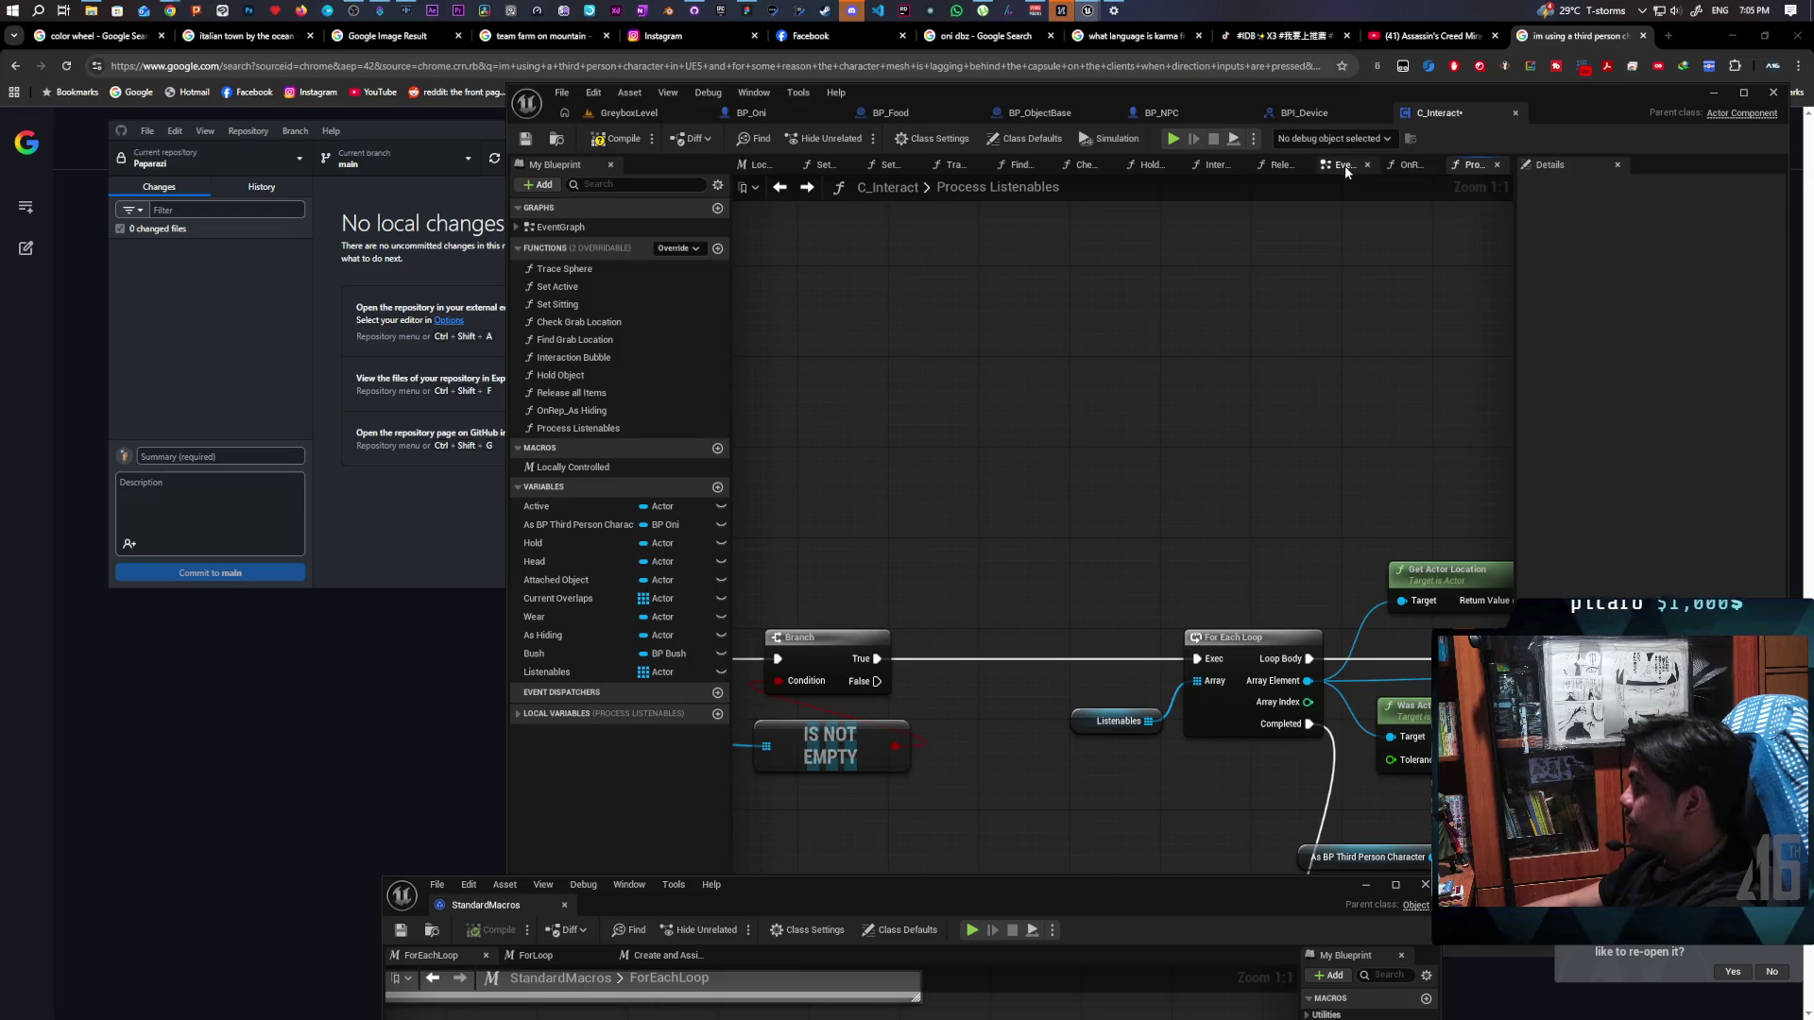
Switch to the C_Interact EventGraph and scroll through it
left_click(1345, 166)
scroll(1072, 292, "down", 6)
scroll(1072, 292, "up", 4)
scroll(894, 540, "up", 1)
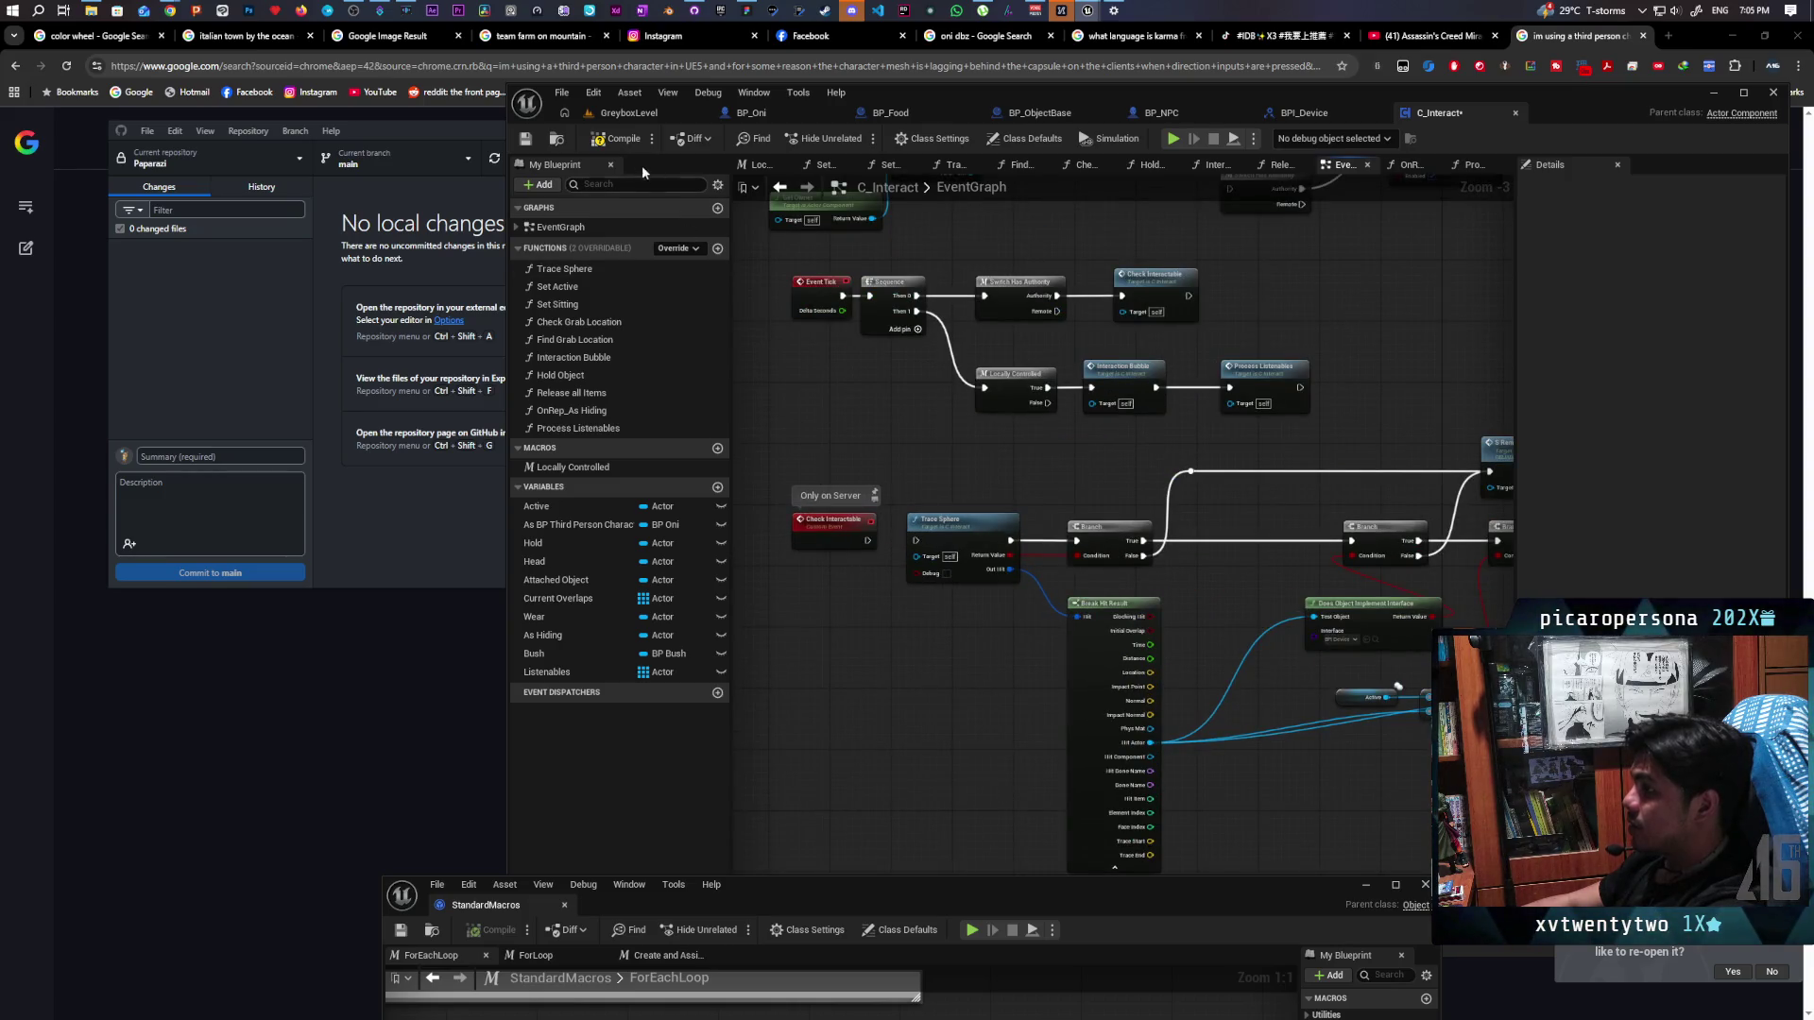
left_click(637, 115)
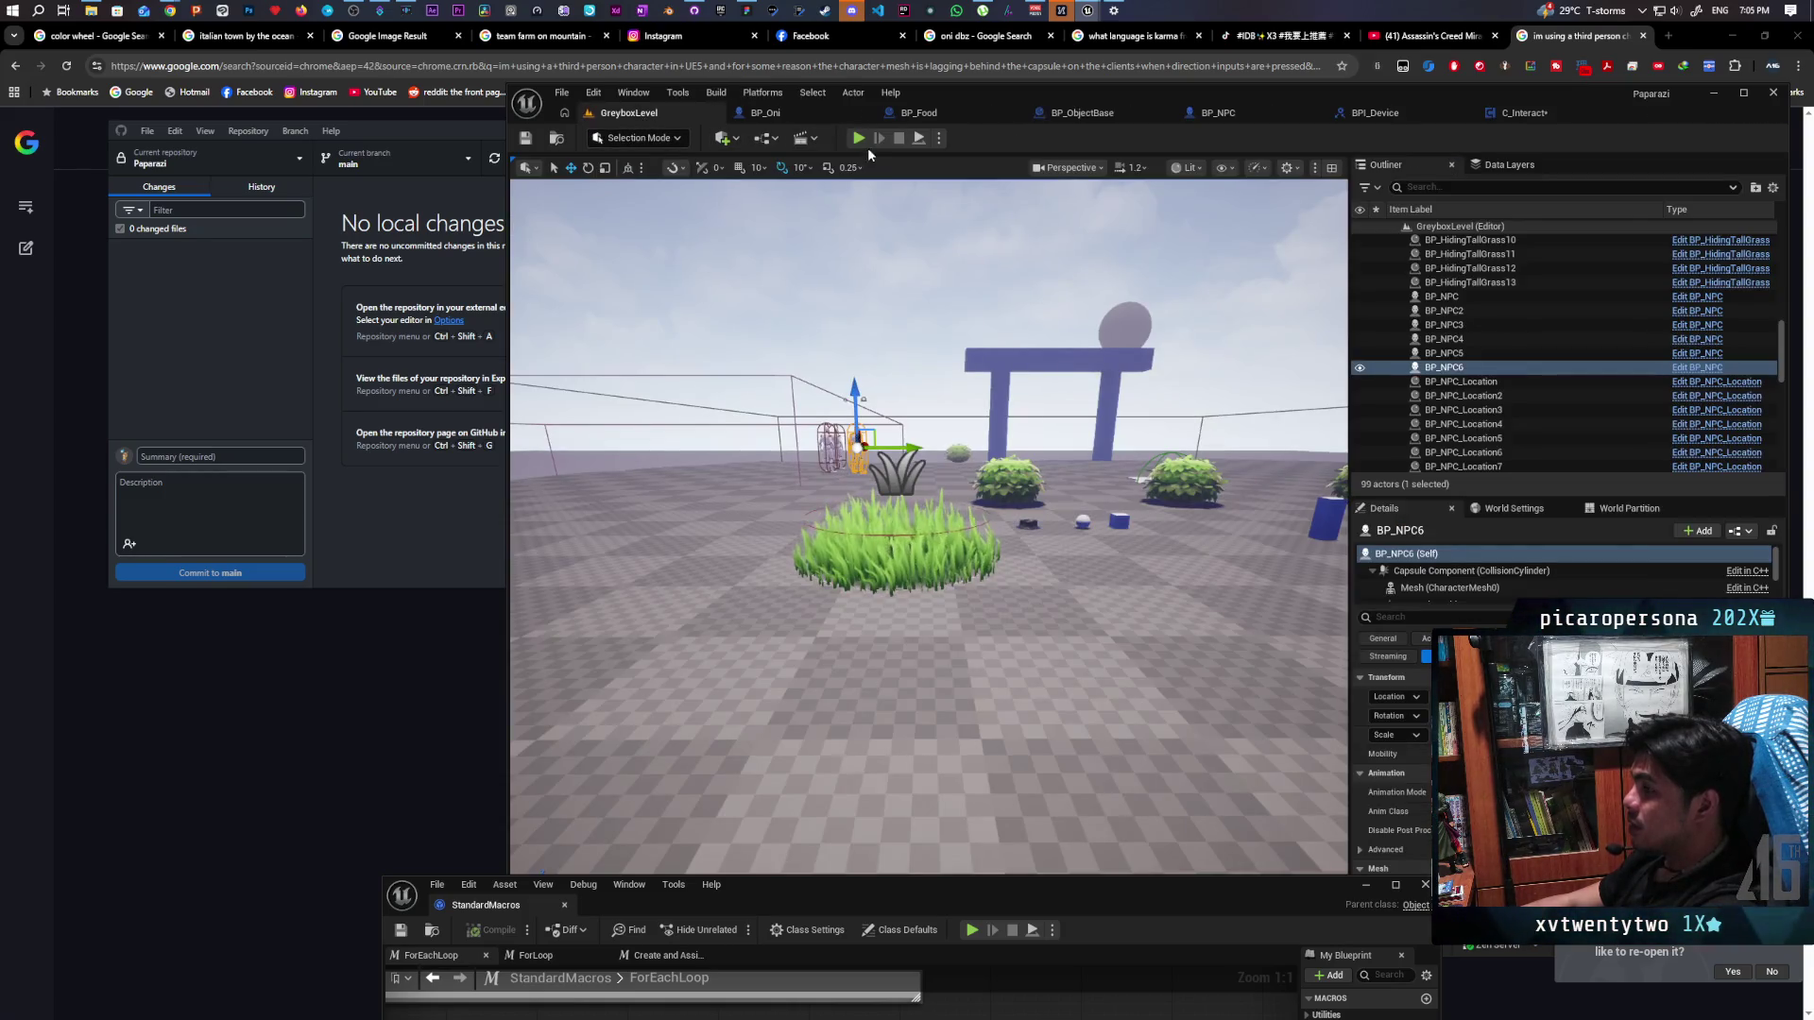
key("alt+p")
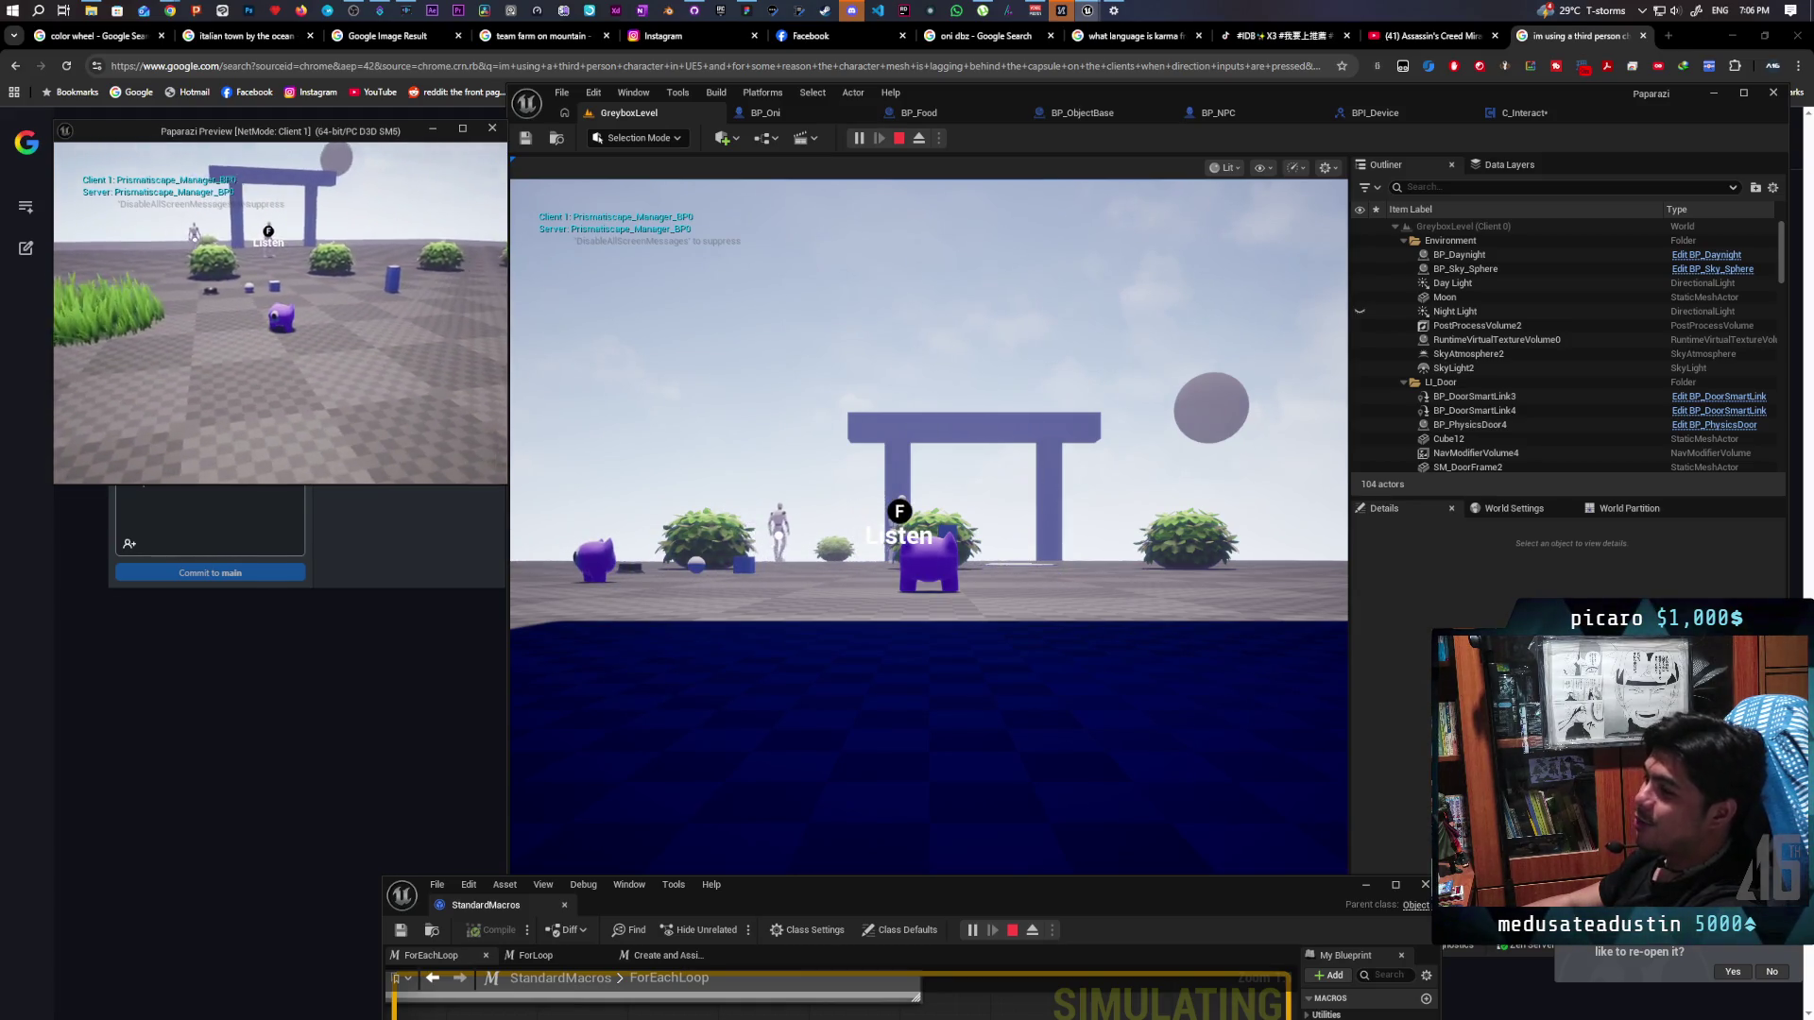
key("Escape")
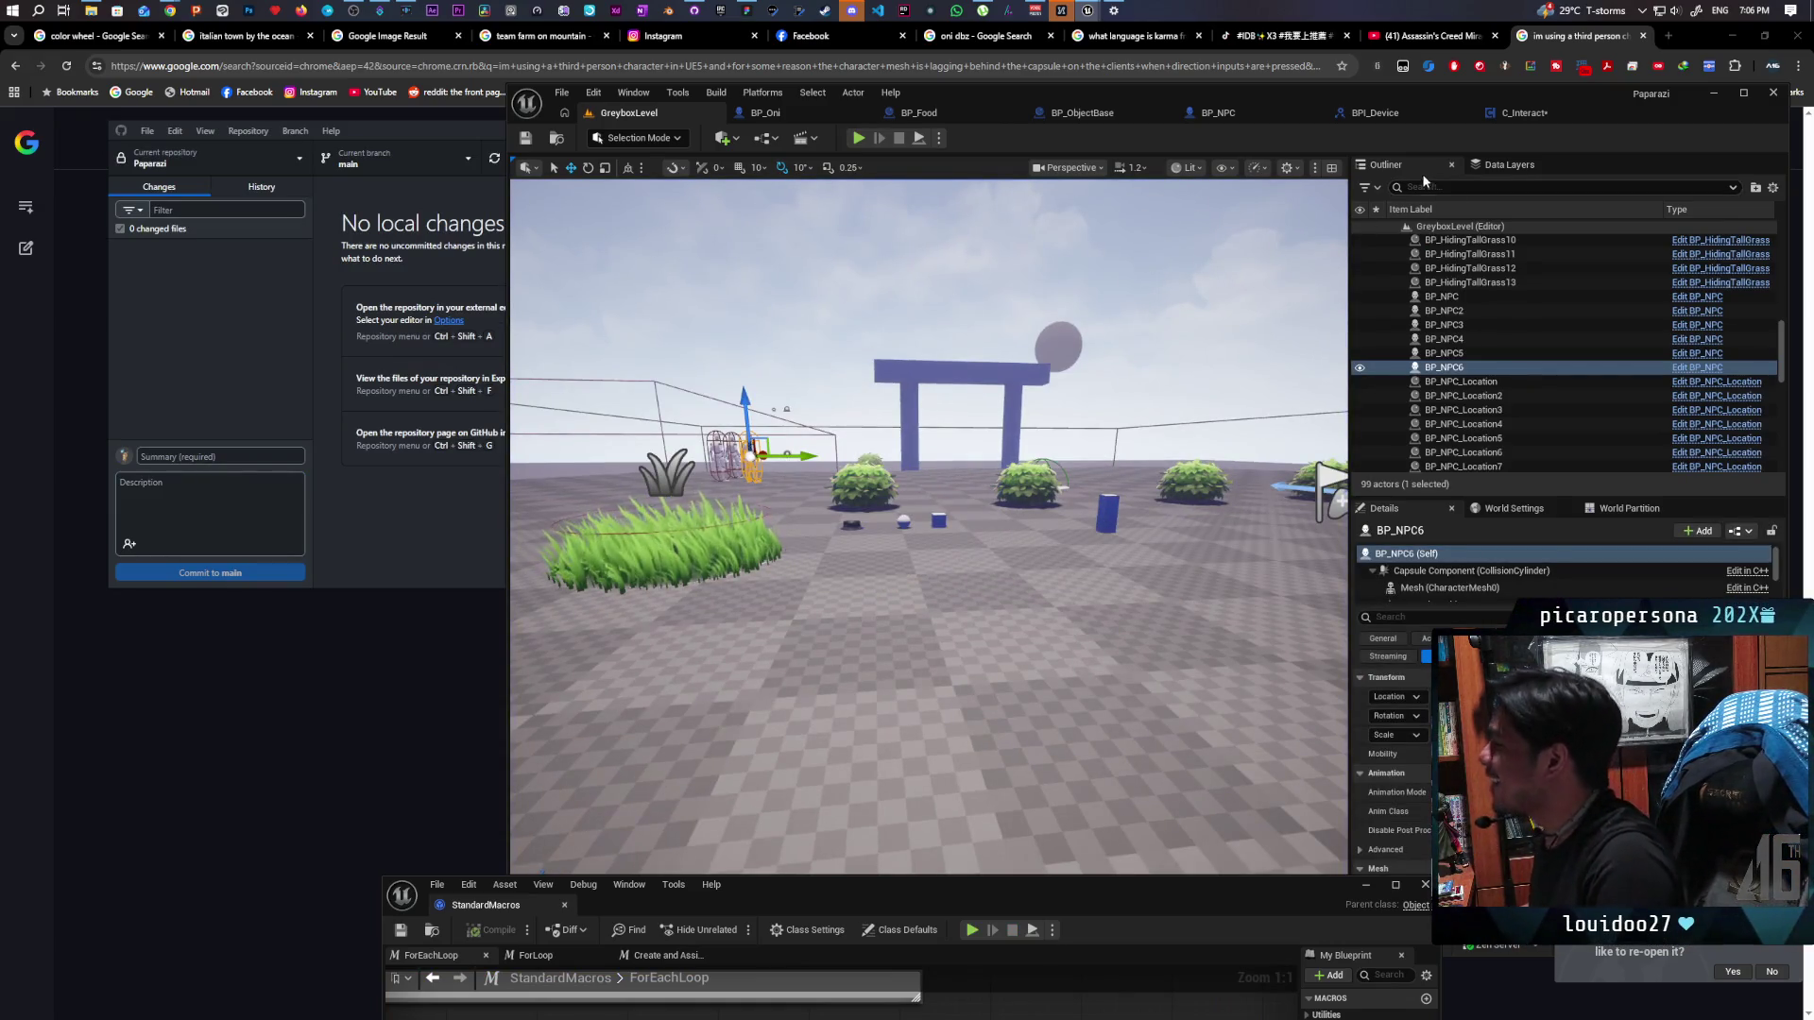
left_click(1496, 114)
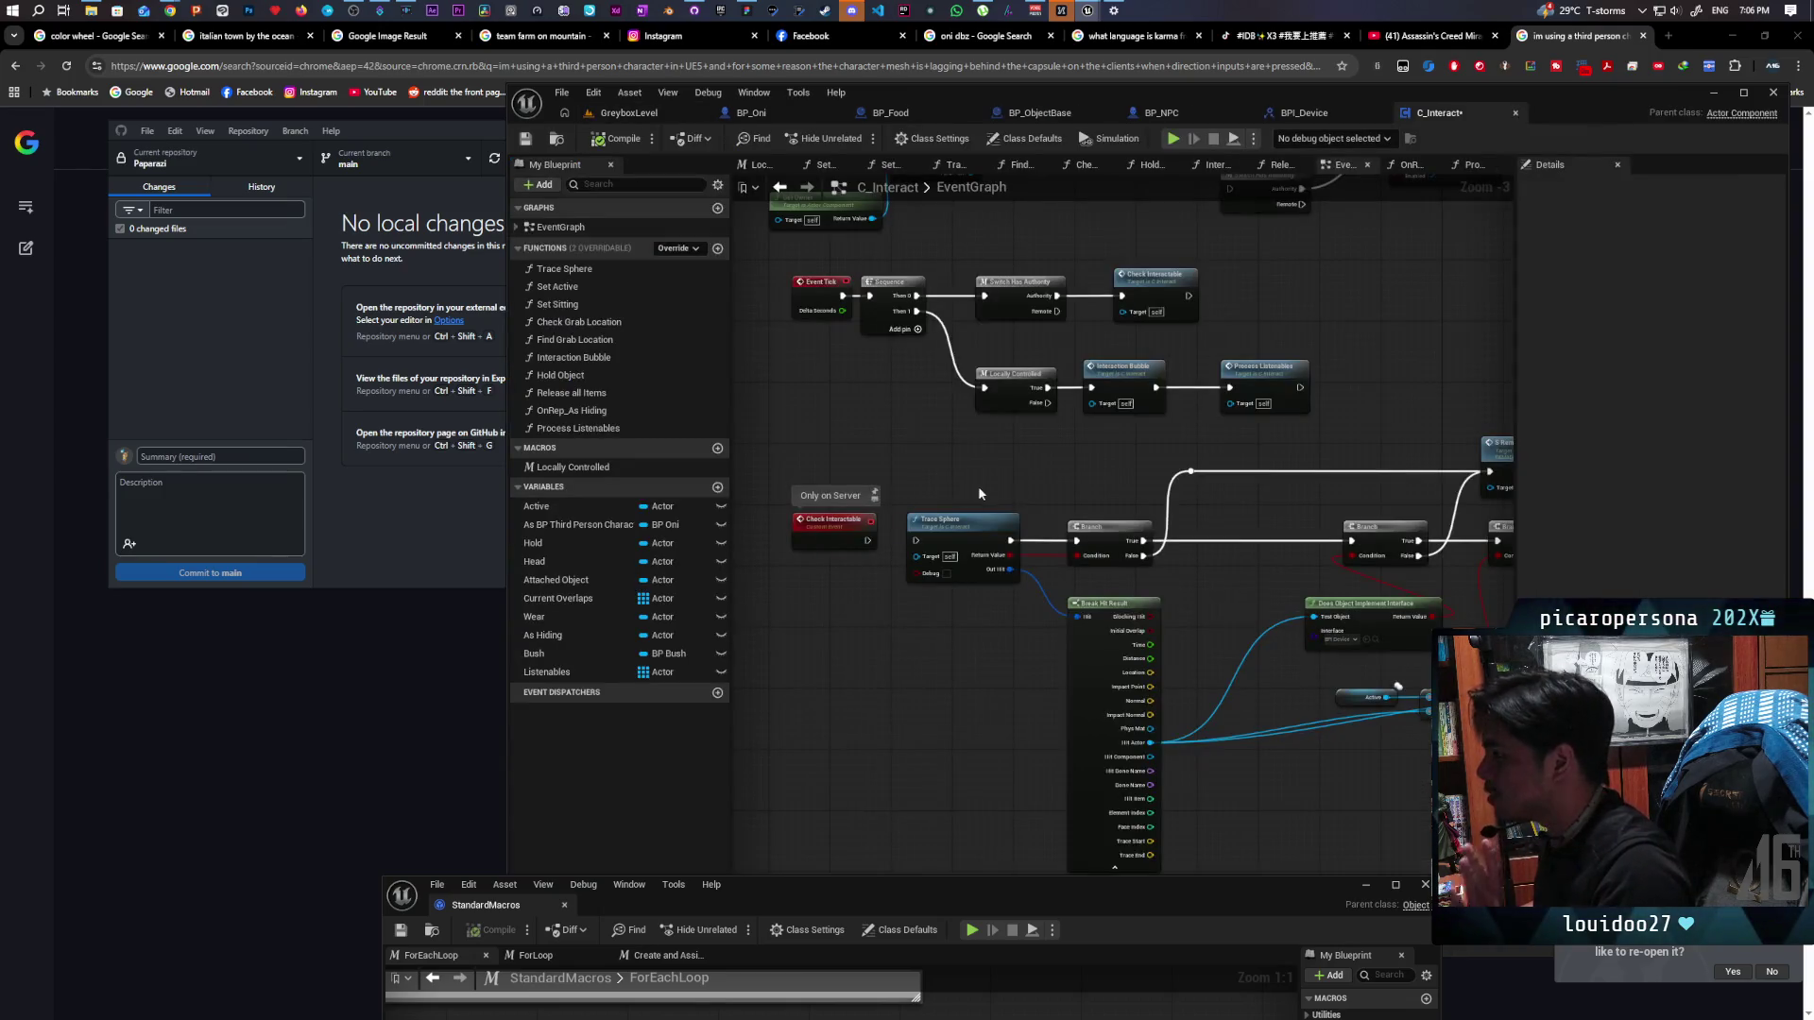
scroll(881, 540, "up", 3)
left_click_drag(805, 417, 1177, 578)
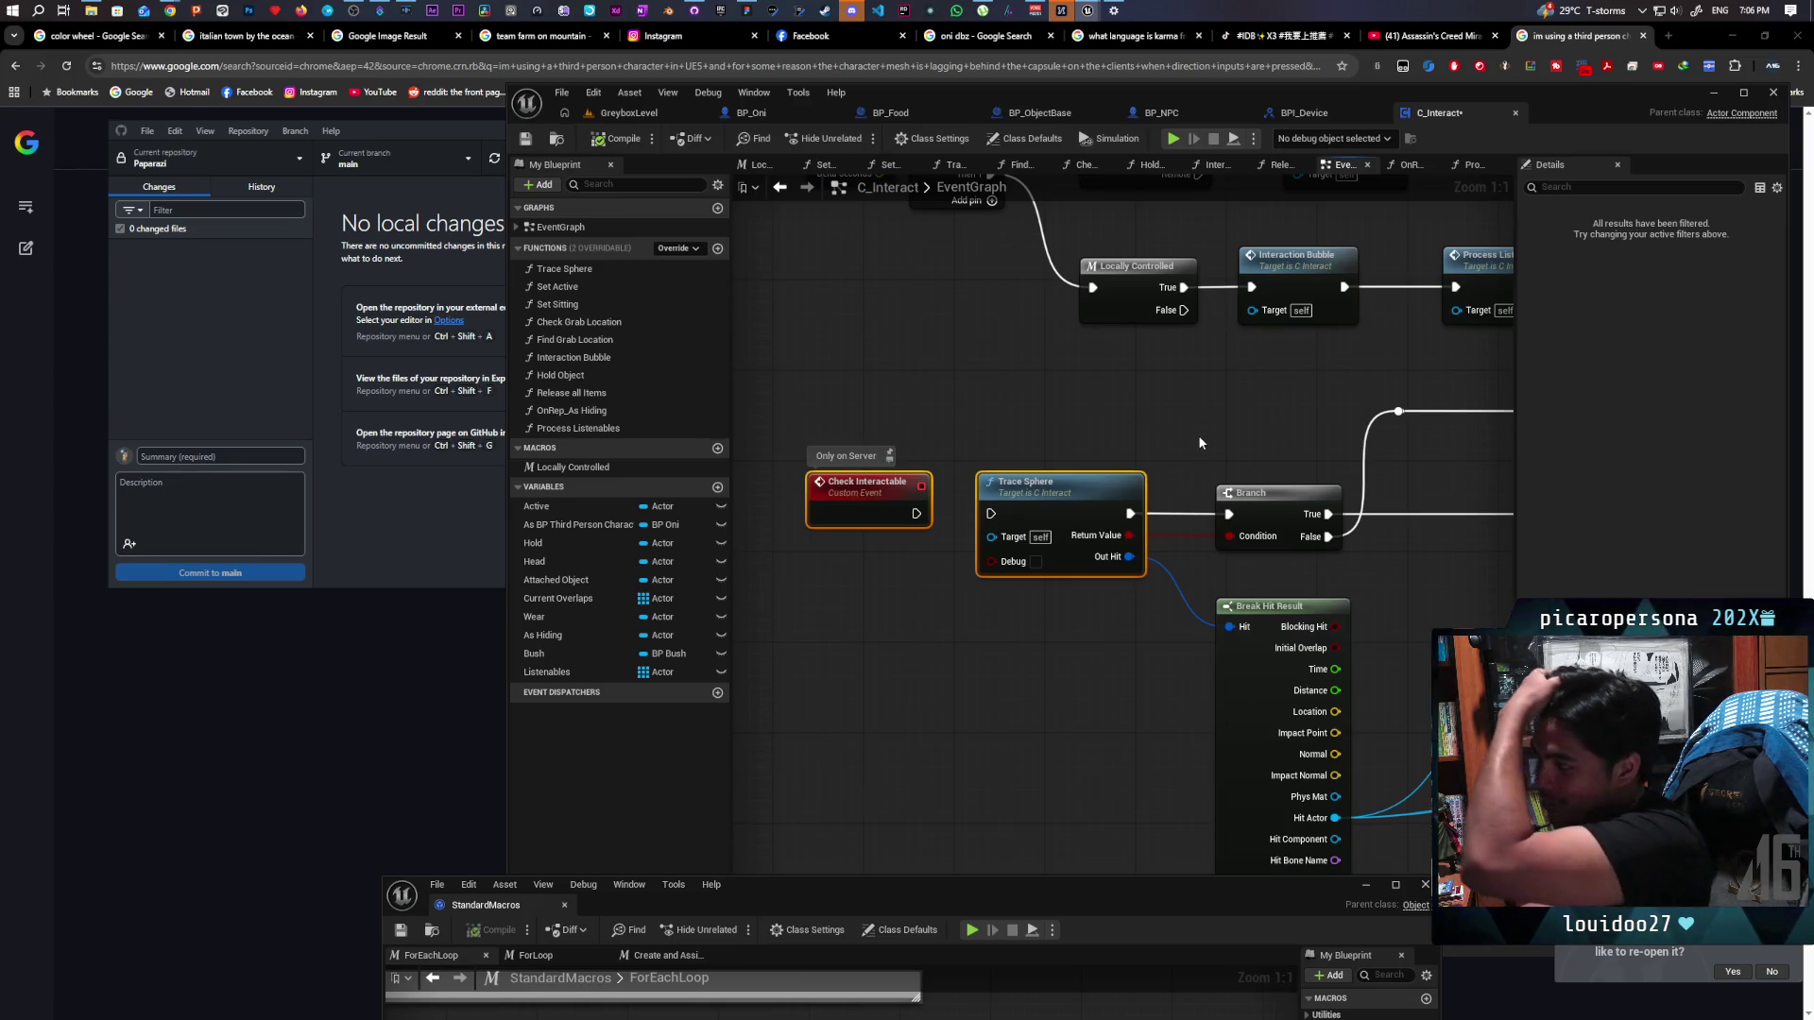
scroll(1198, 435, "down", 3)
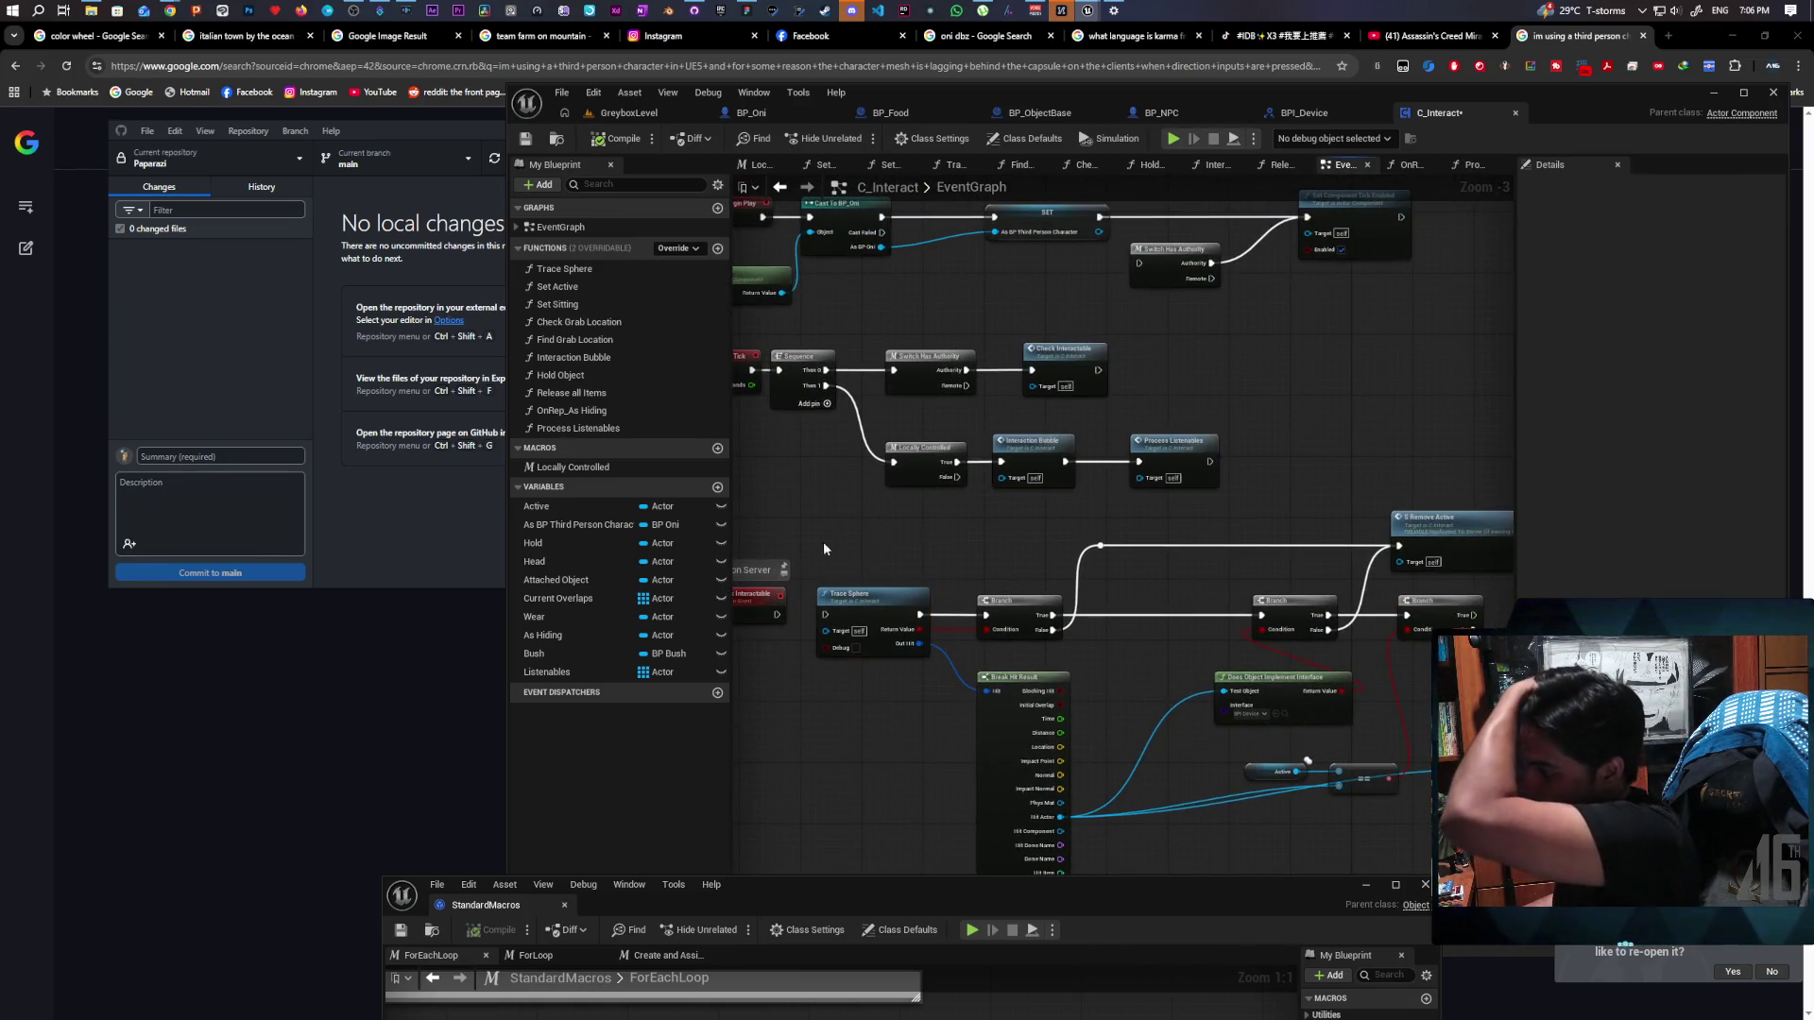
left_click_drag(845, 545, 1047, 529)
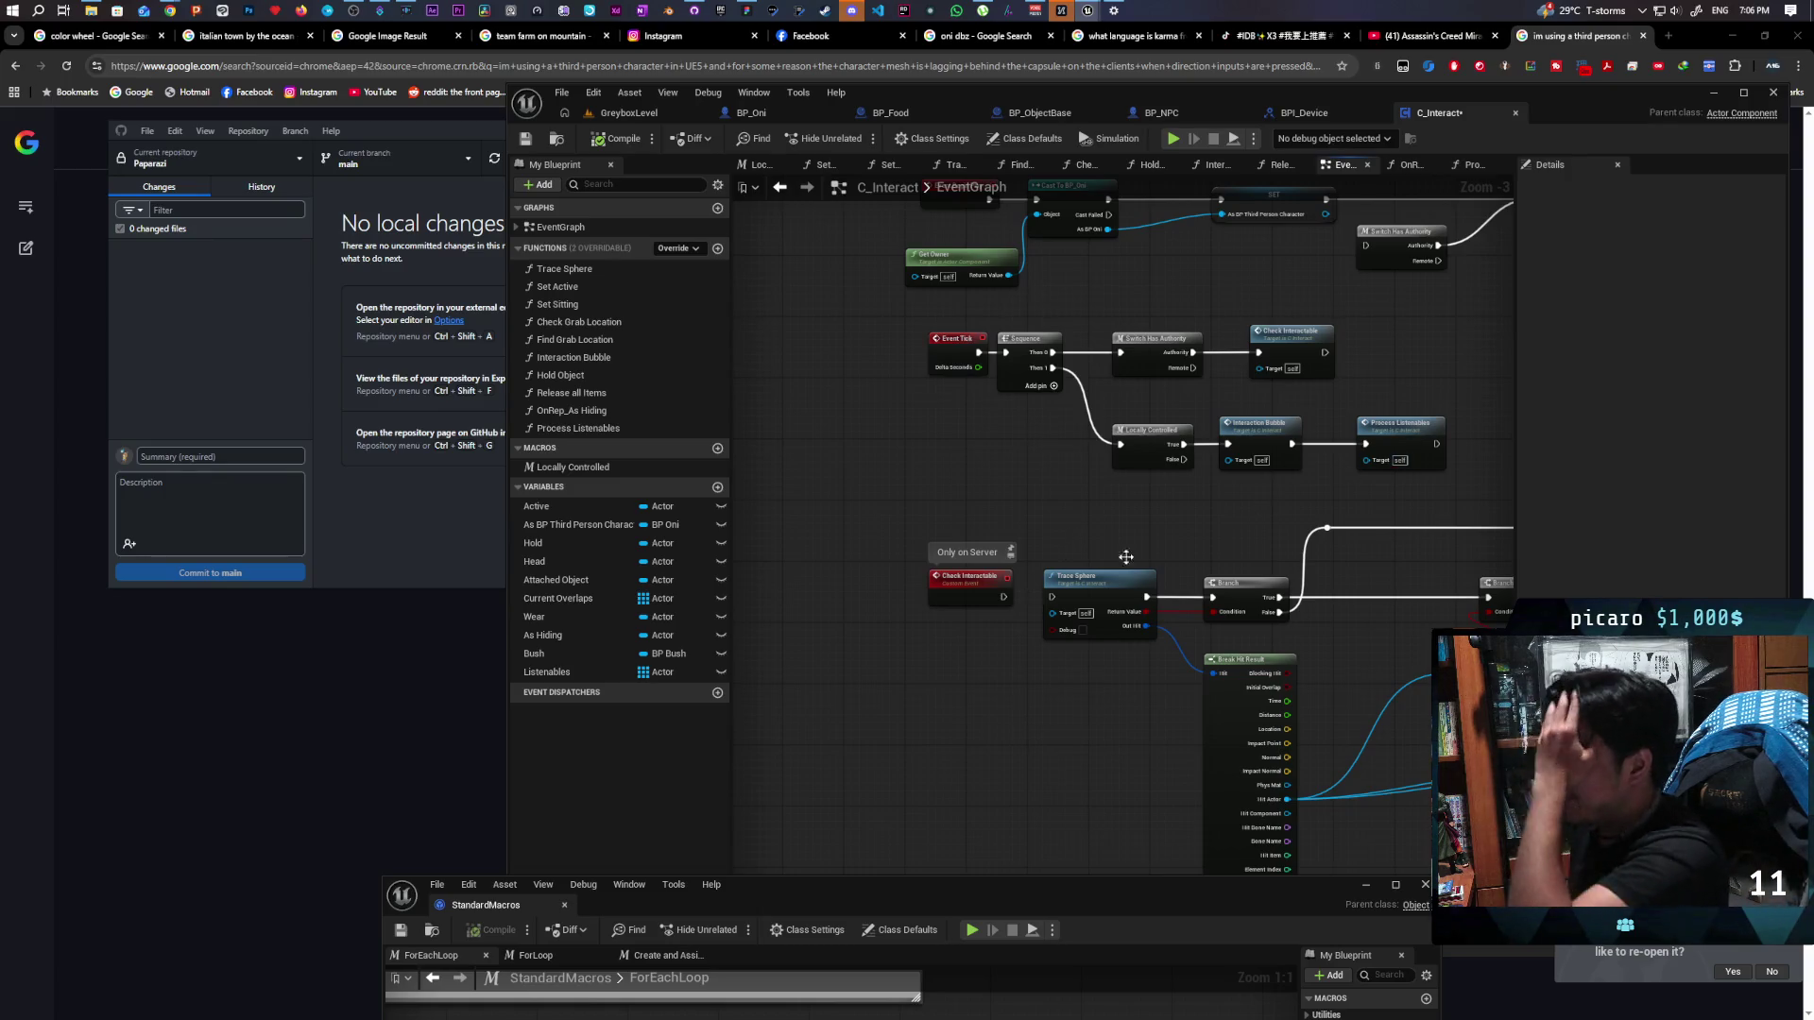
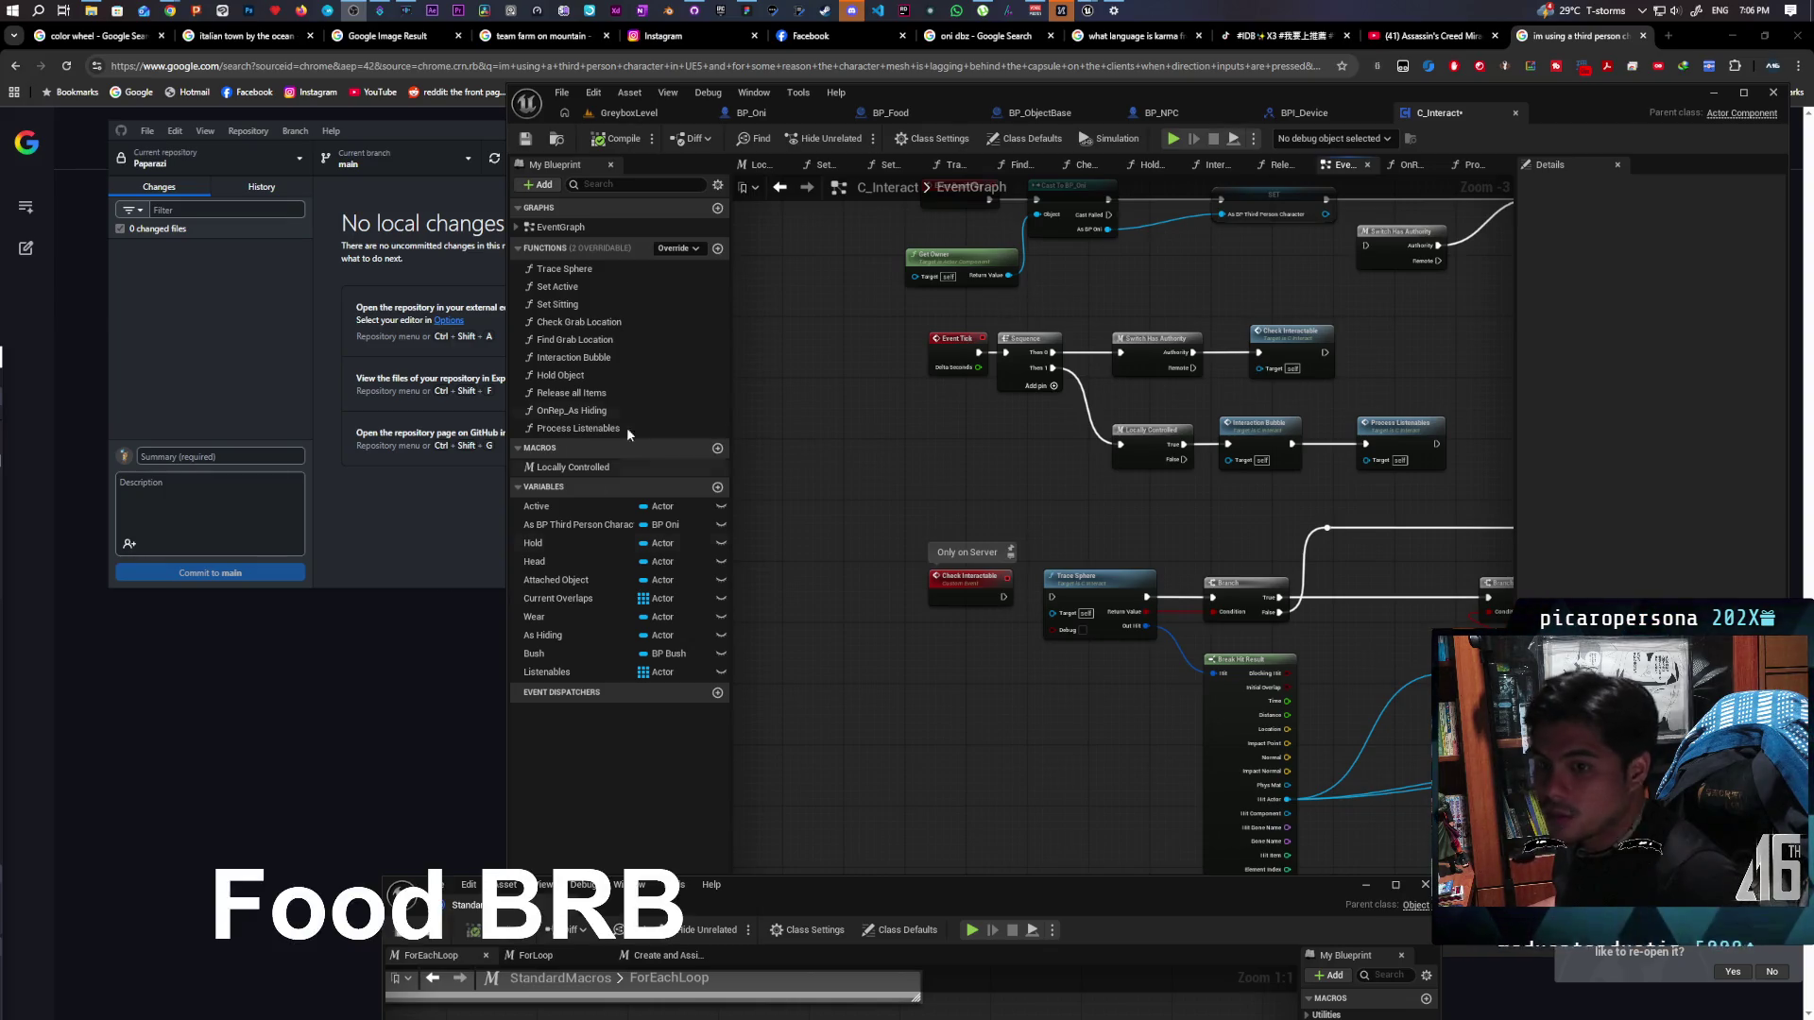
Bring the Chrome YouTube window forward on the Gordon Ramsay: Uncharted tab
mouse_move(181, 12)
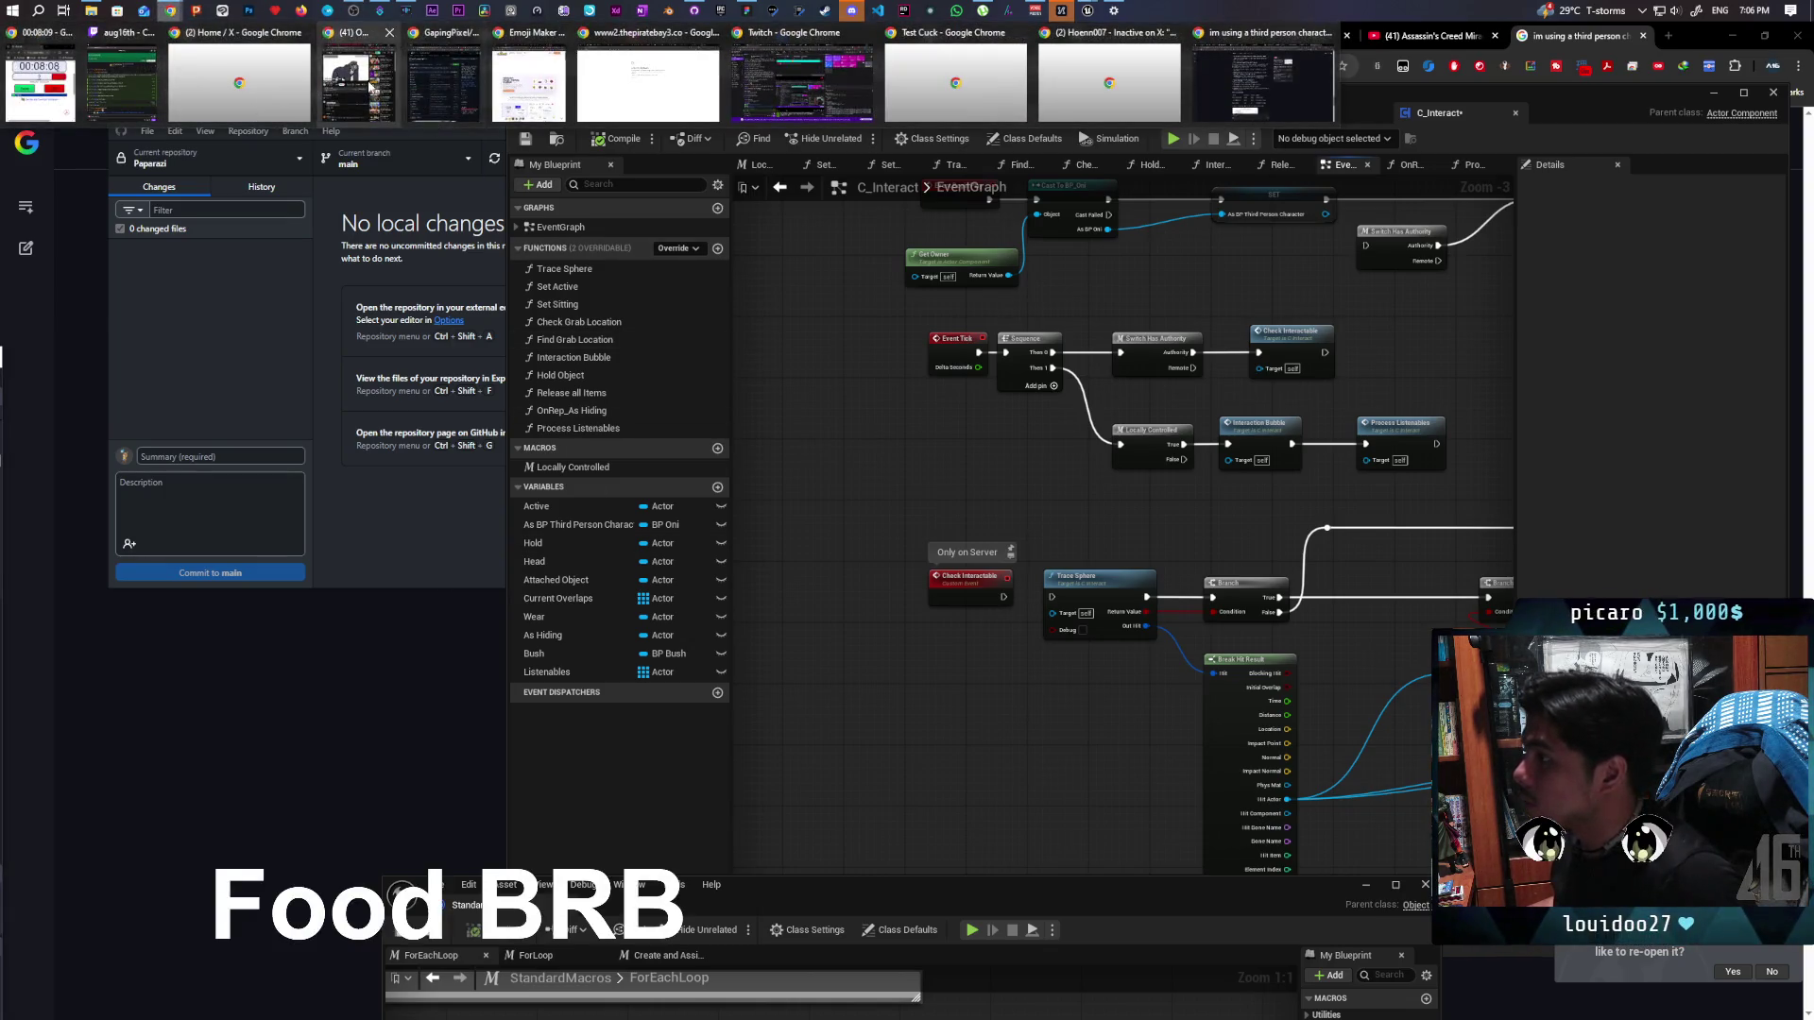
left_click(410, 109)
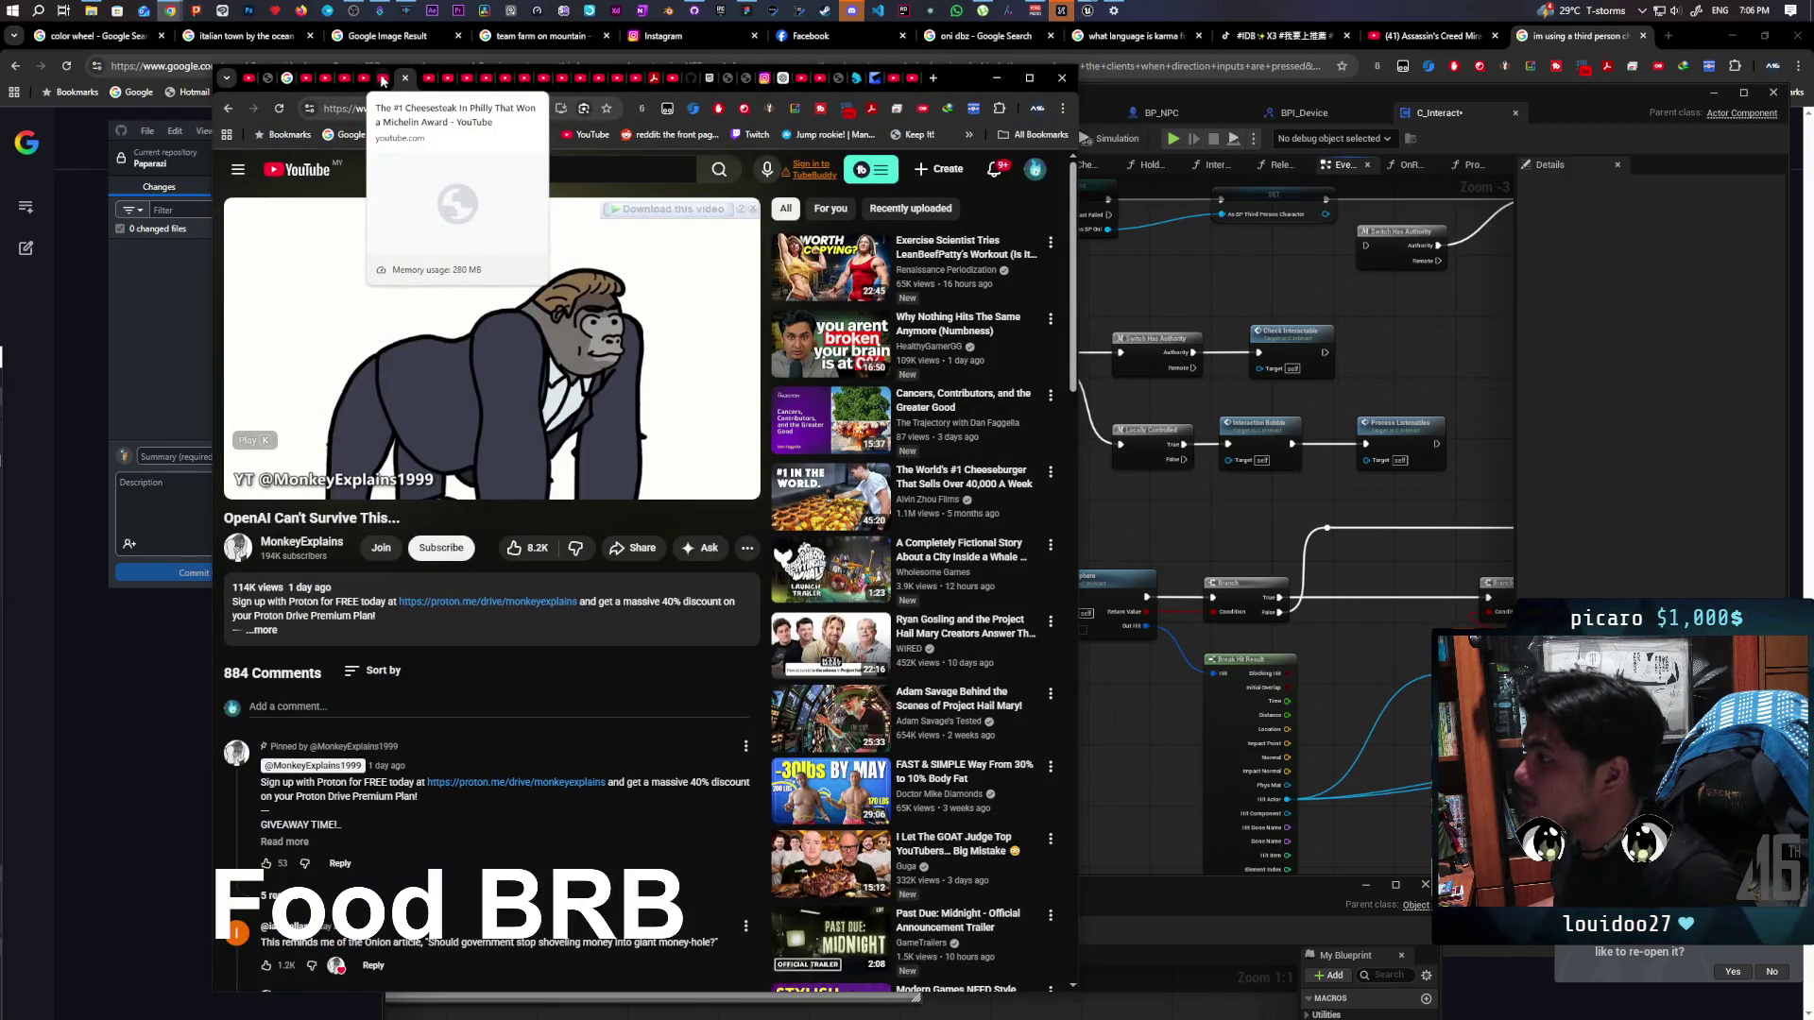
left_click(333, 78)
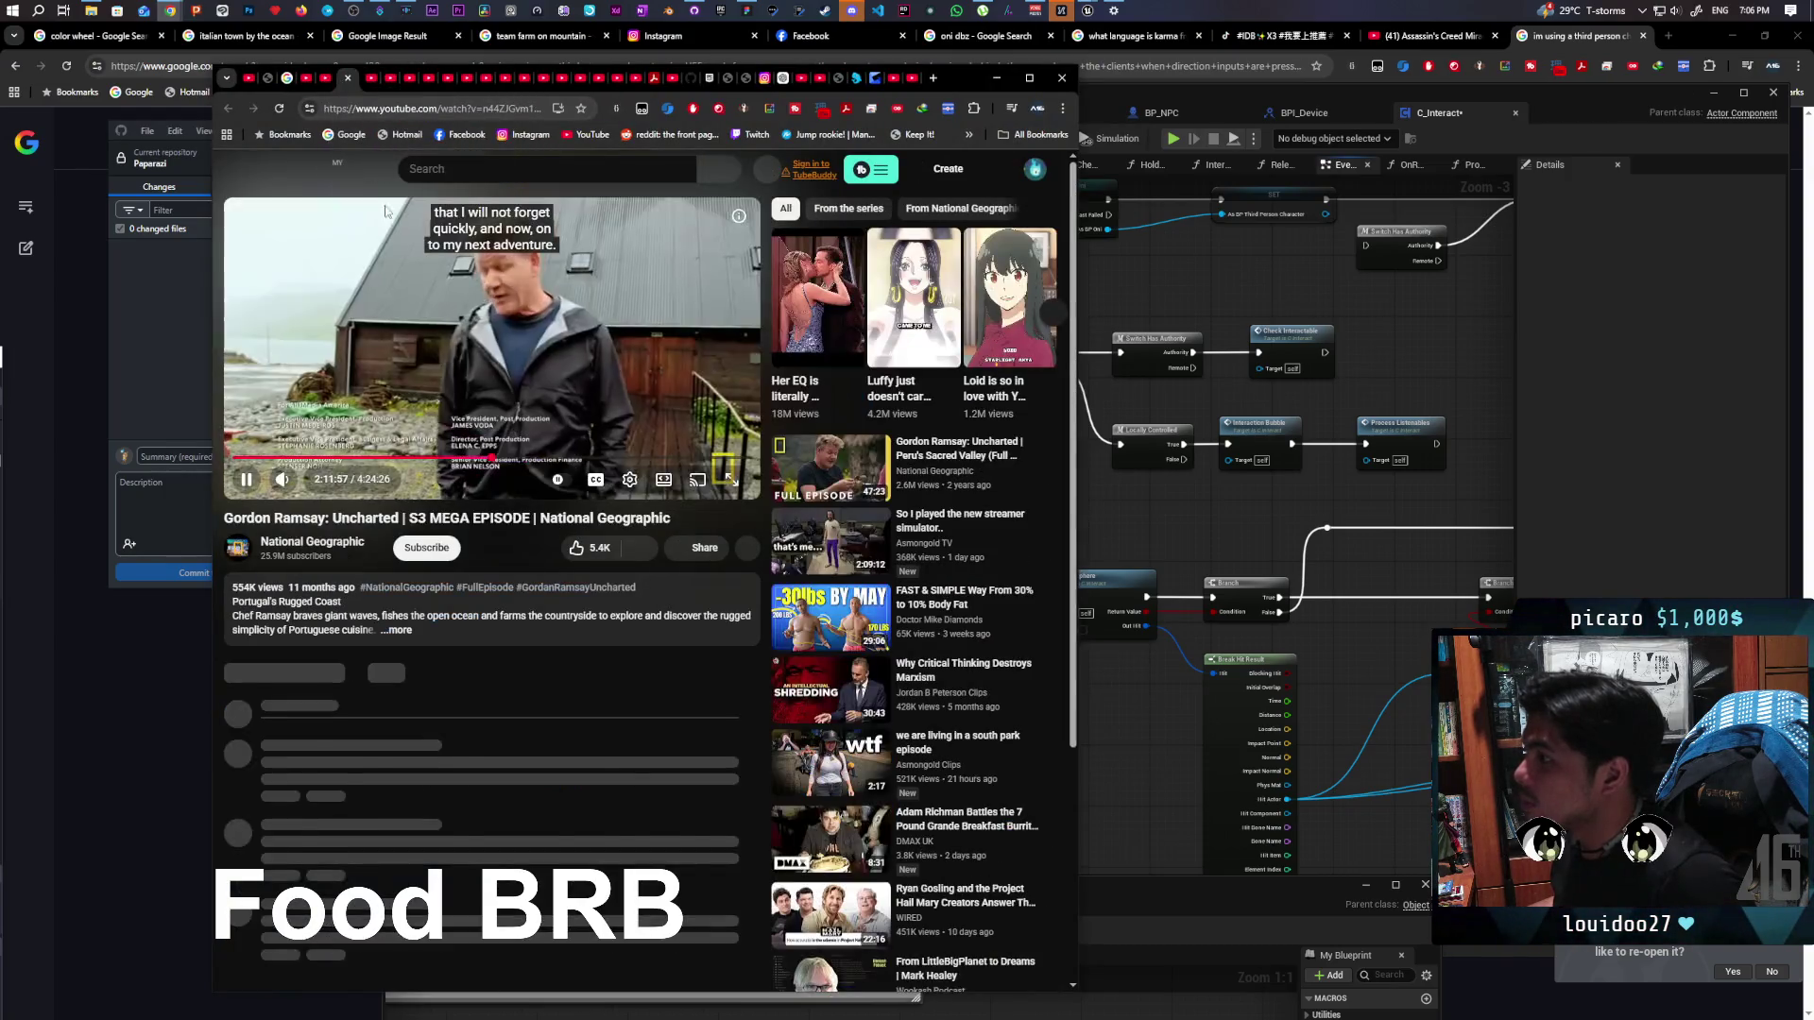
Maximize the YouTube window, then pause the Philly cheesesteak video at 15:14
double_click(954, 87)
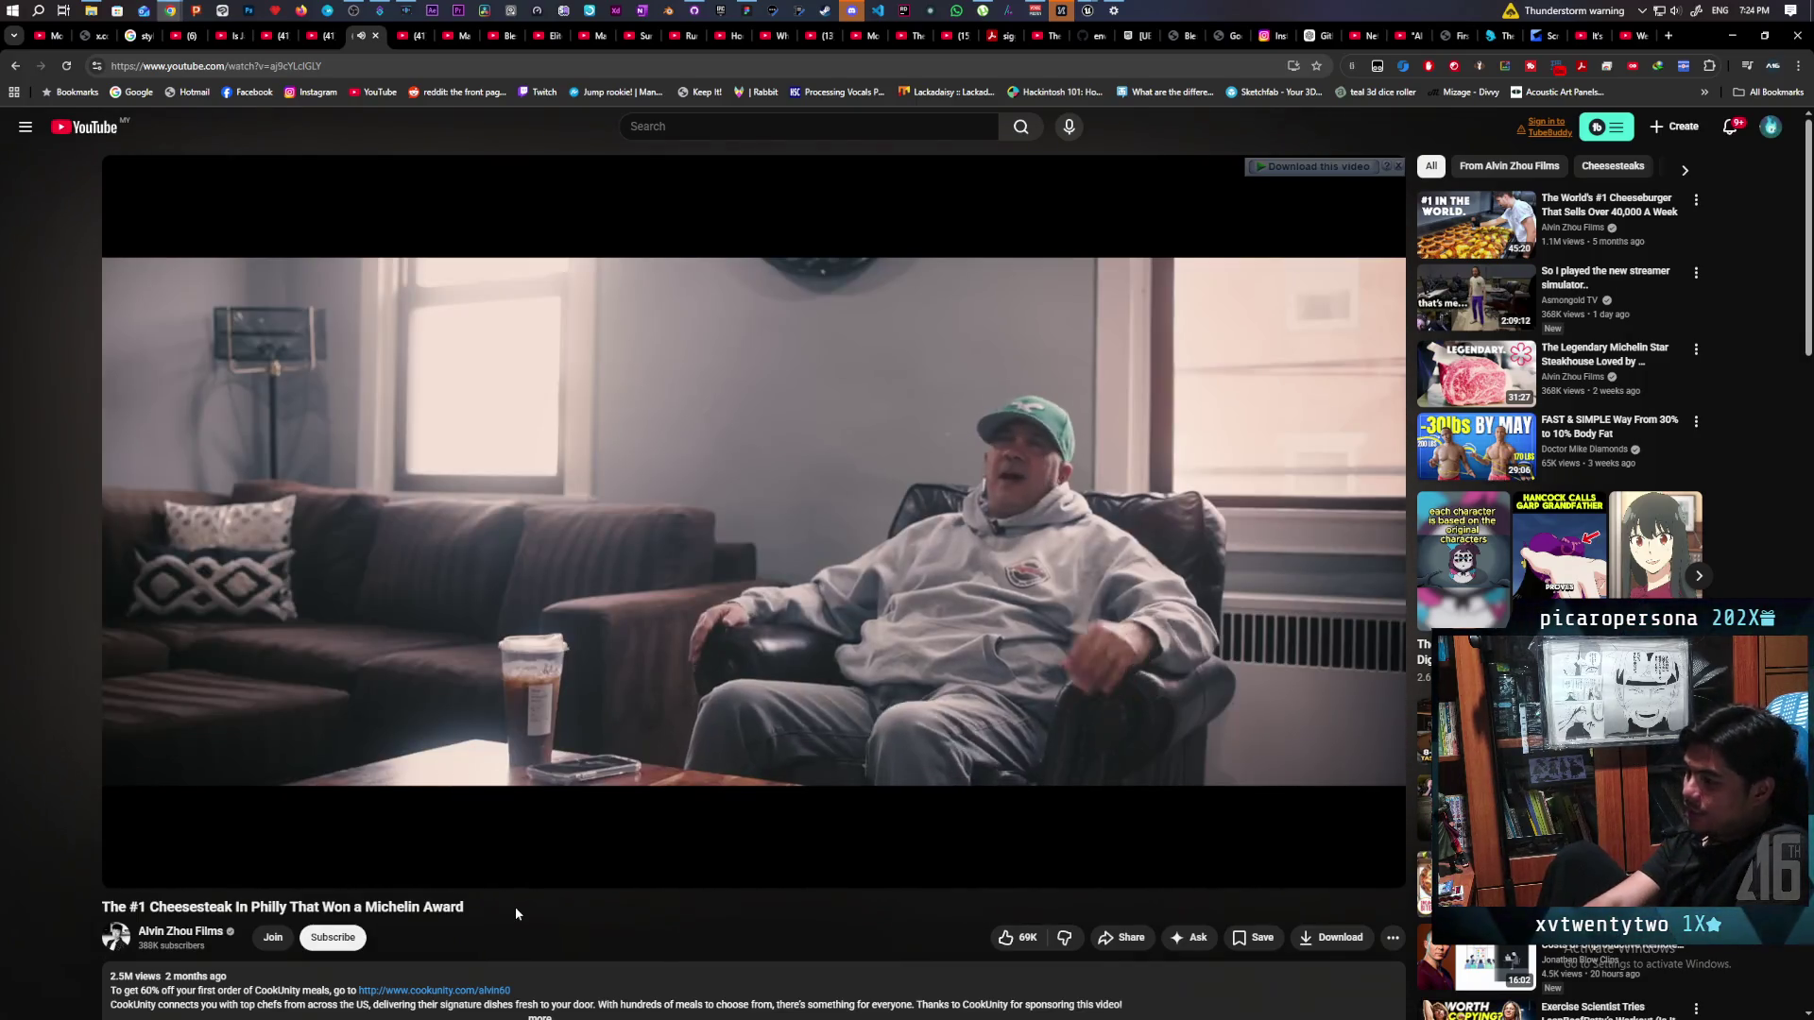
key("space")
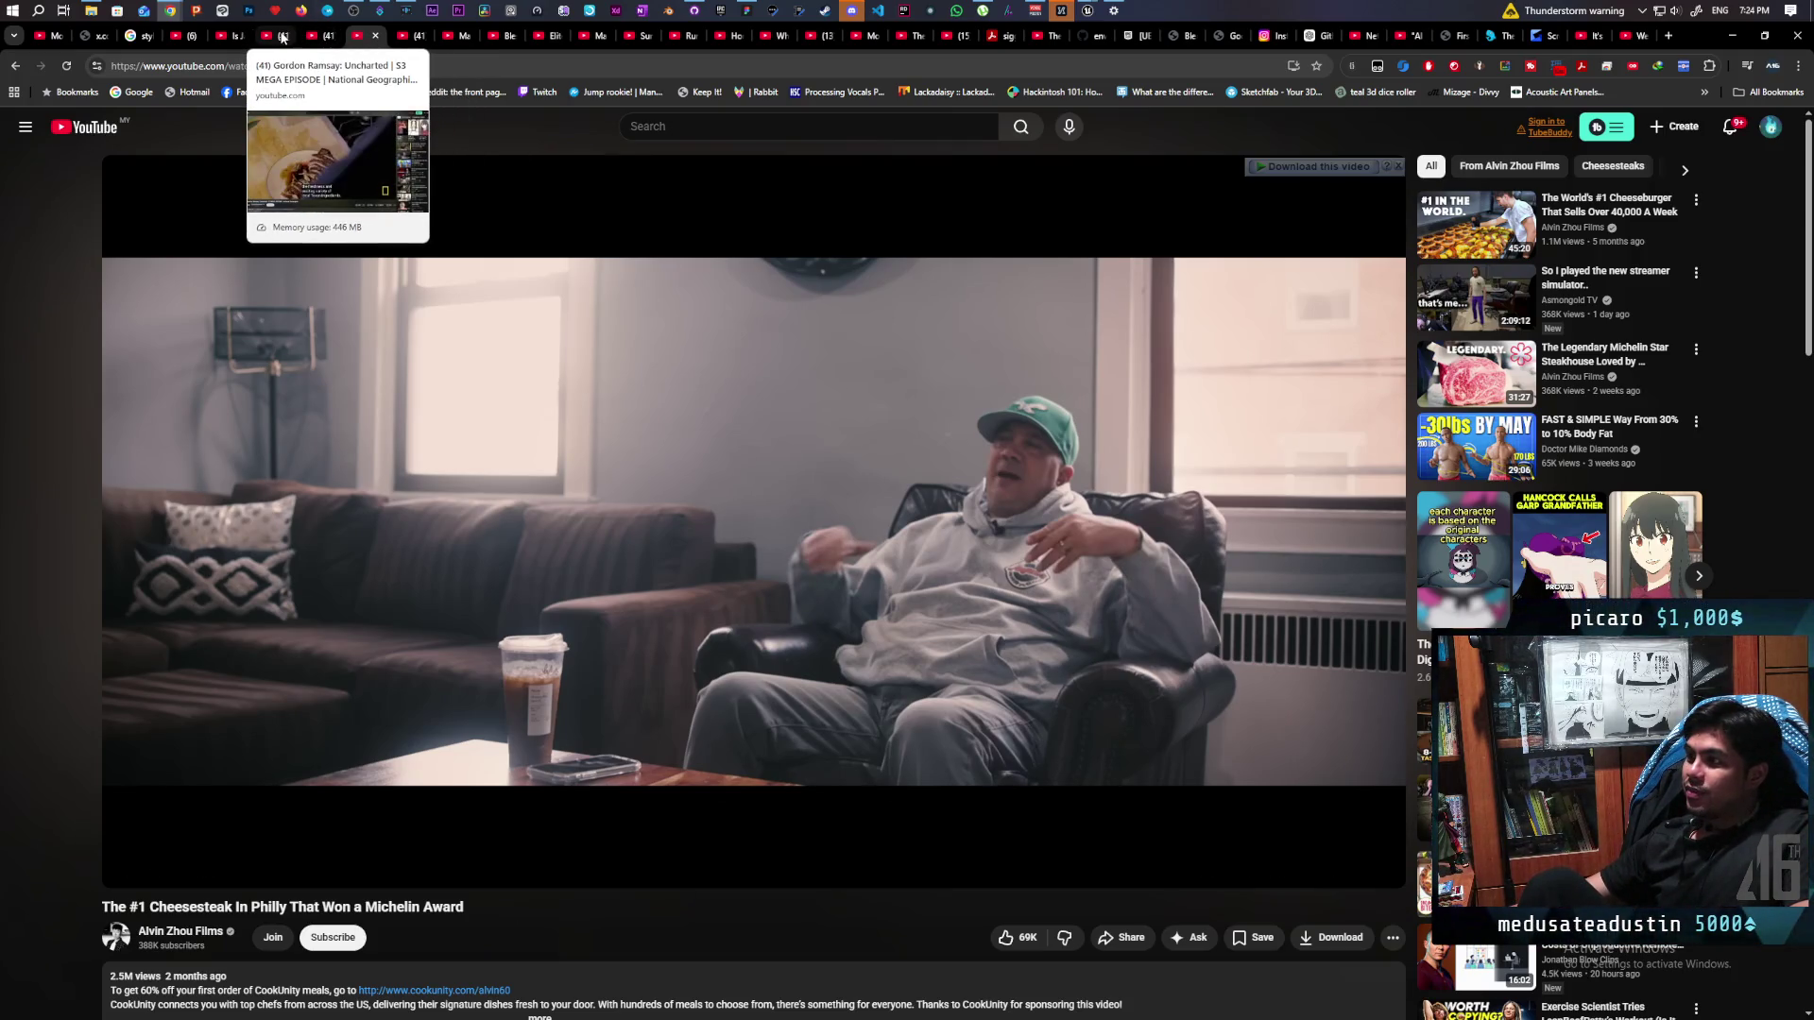
Return to the Gordon Ramsay: Uncharted S3 MEGA EPISODE tab and resume playback
left_click(282, 38)
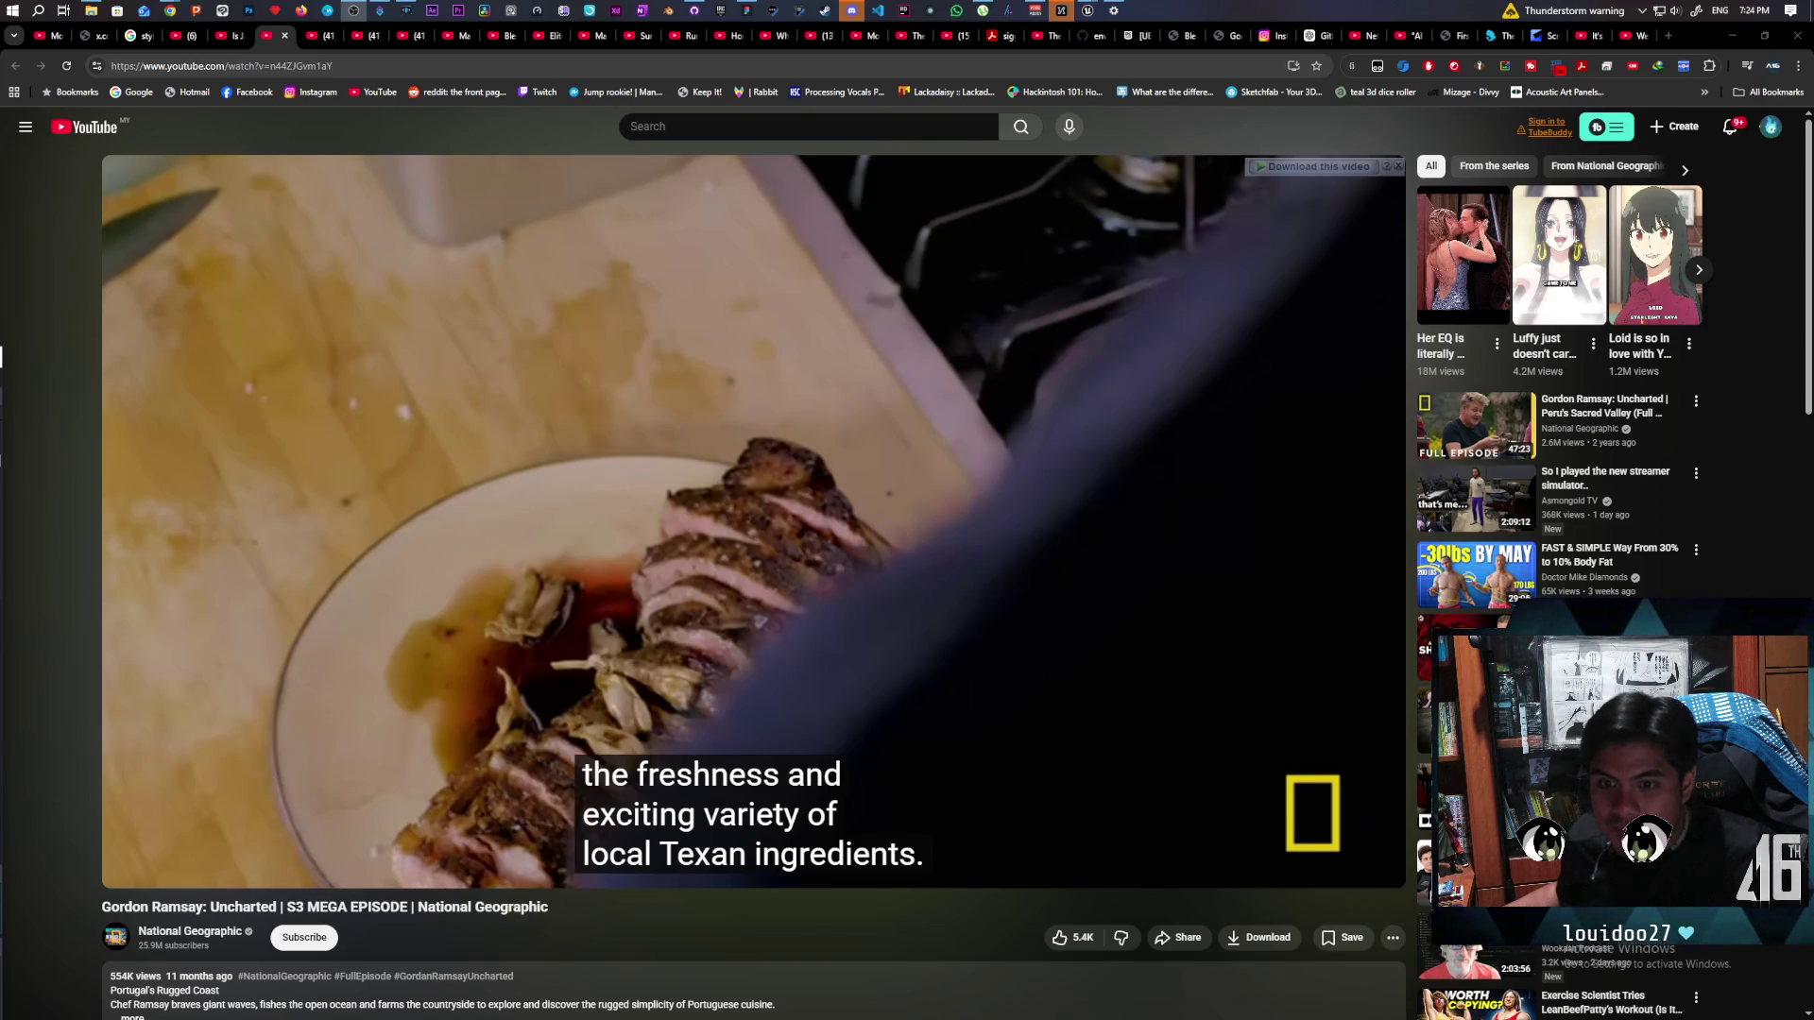
left_click(792, 813)
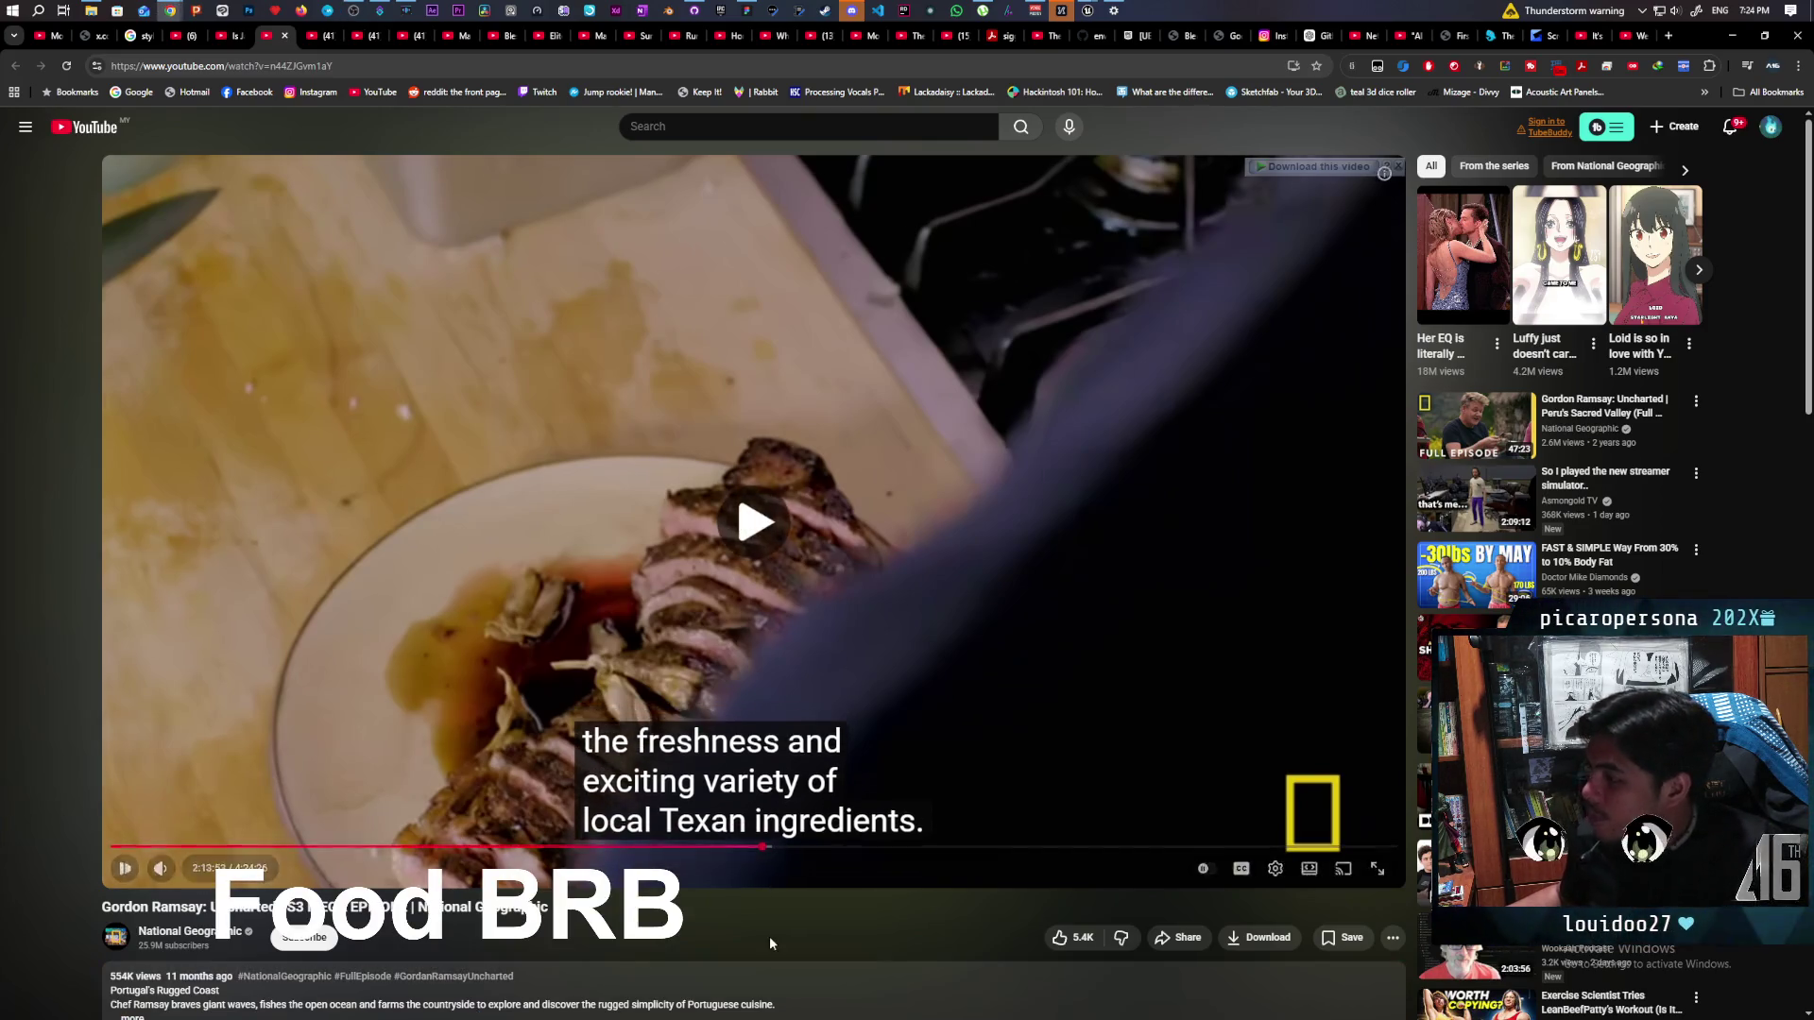